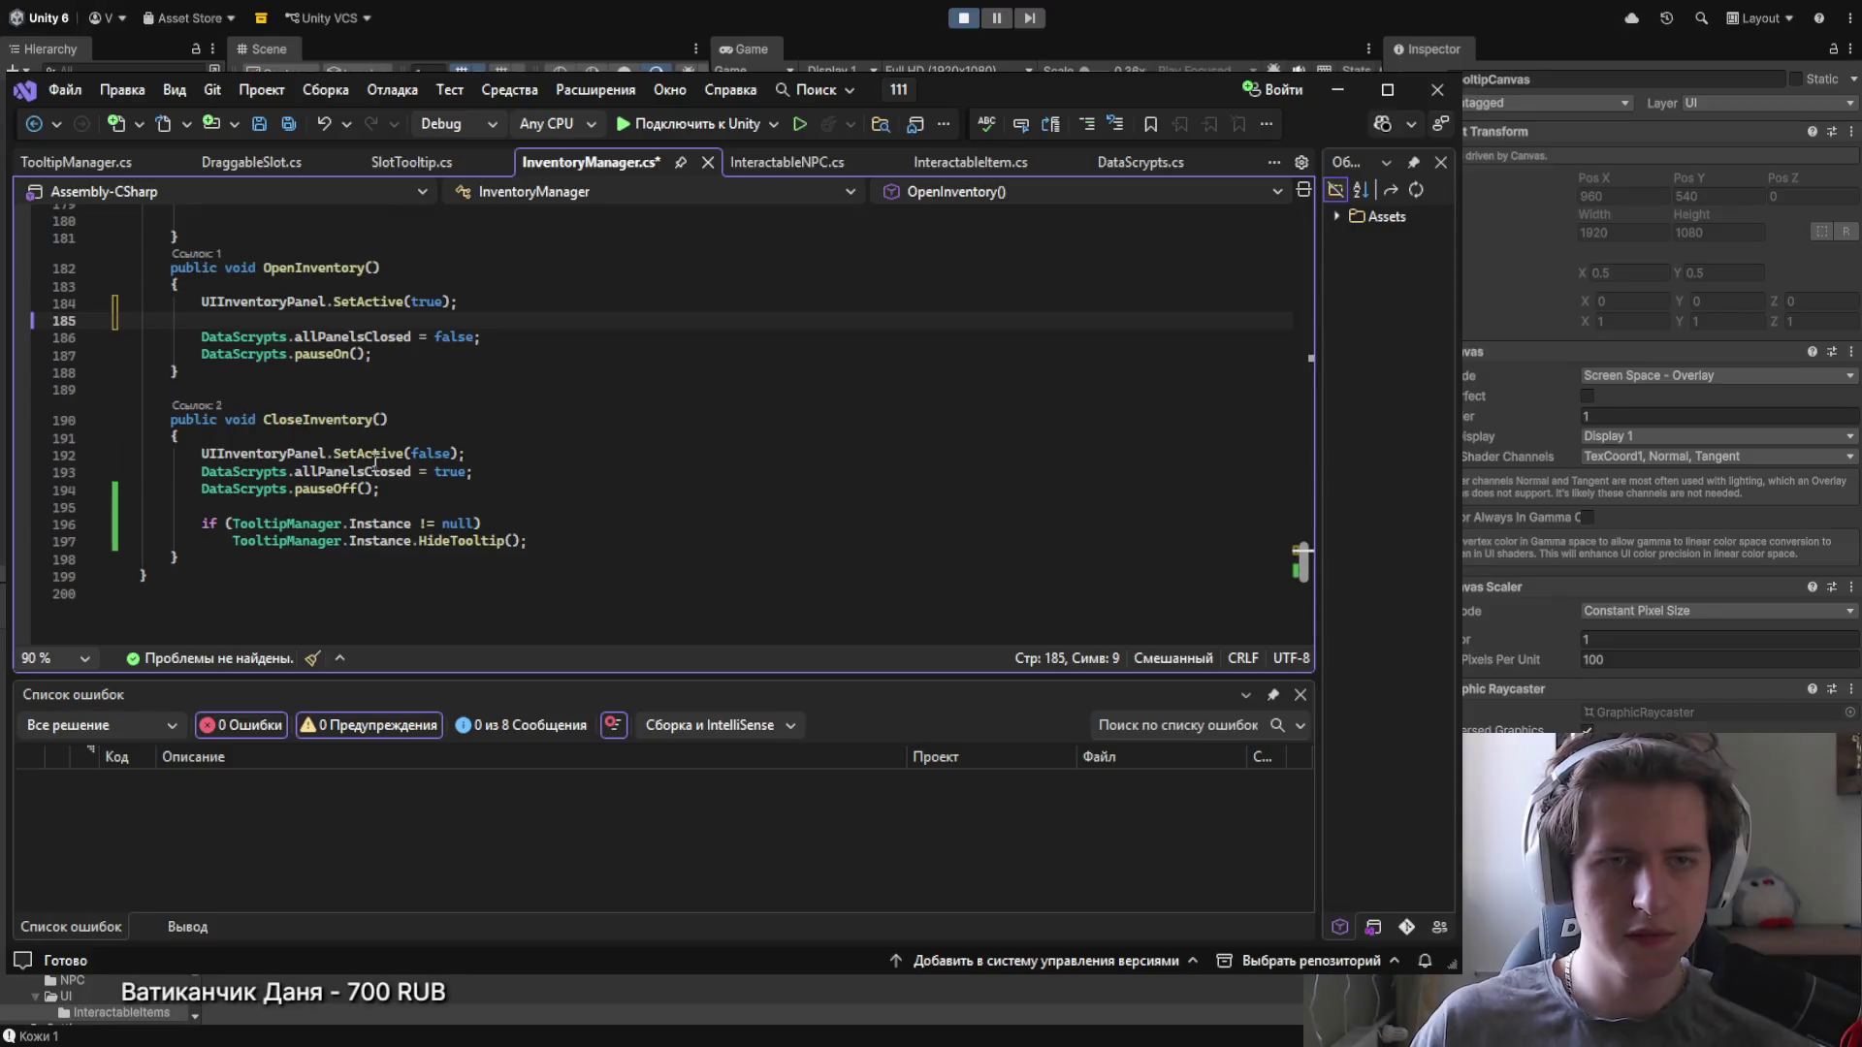
Step: Add Cursor.visible = false; to OpenInventory and Cursor.visible = true; to CloseInventory, then save
text(sor.visible = false)
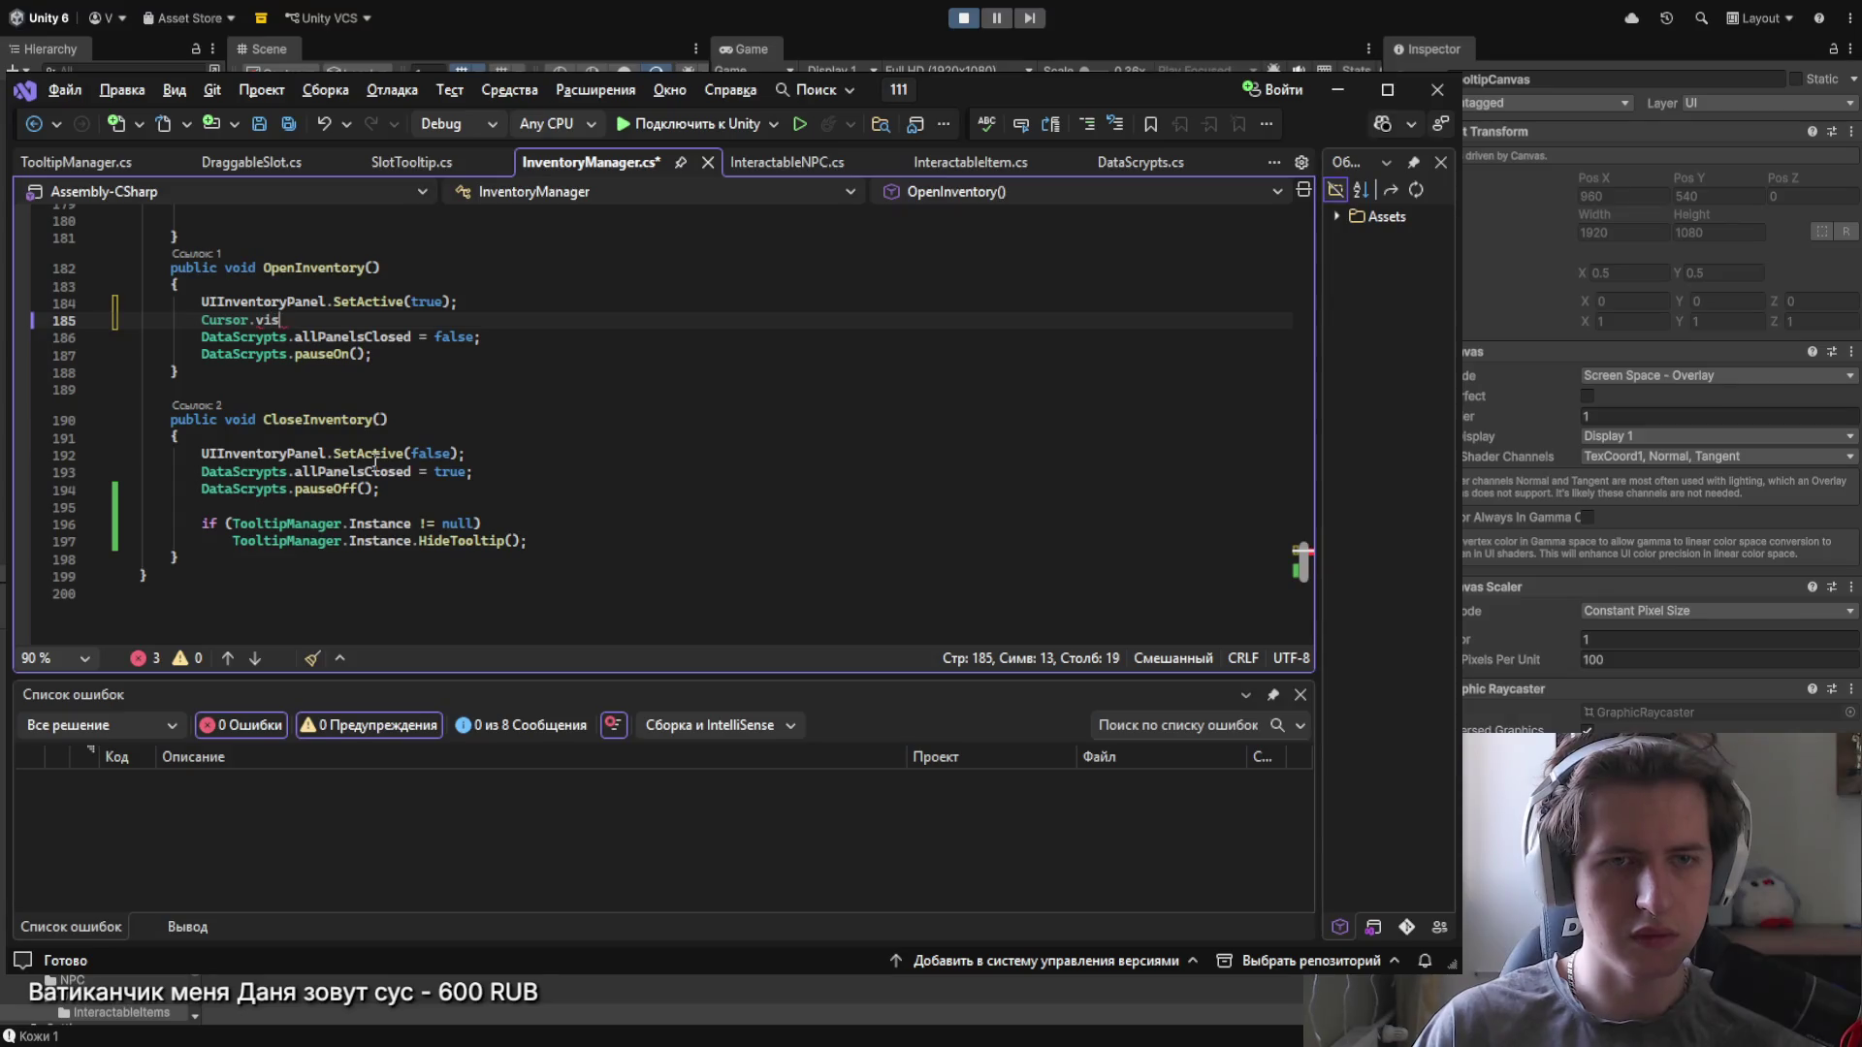
text(;)
click(486, 457)
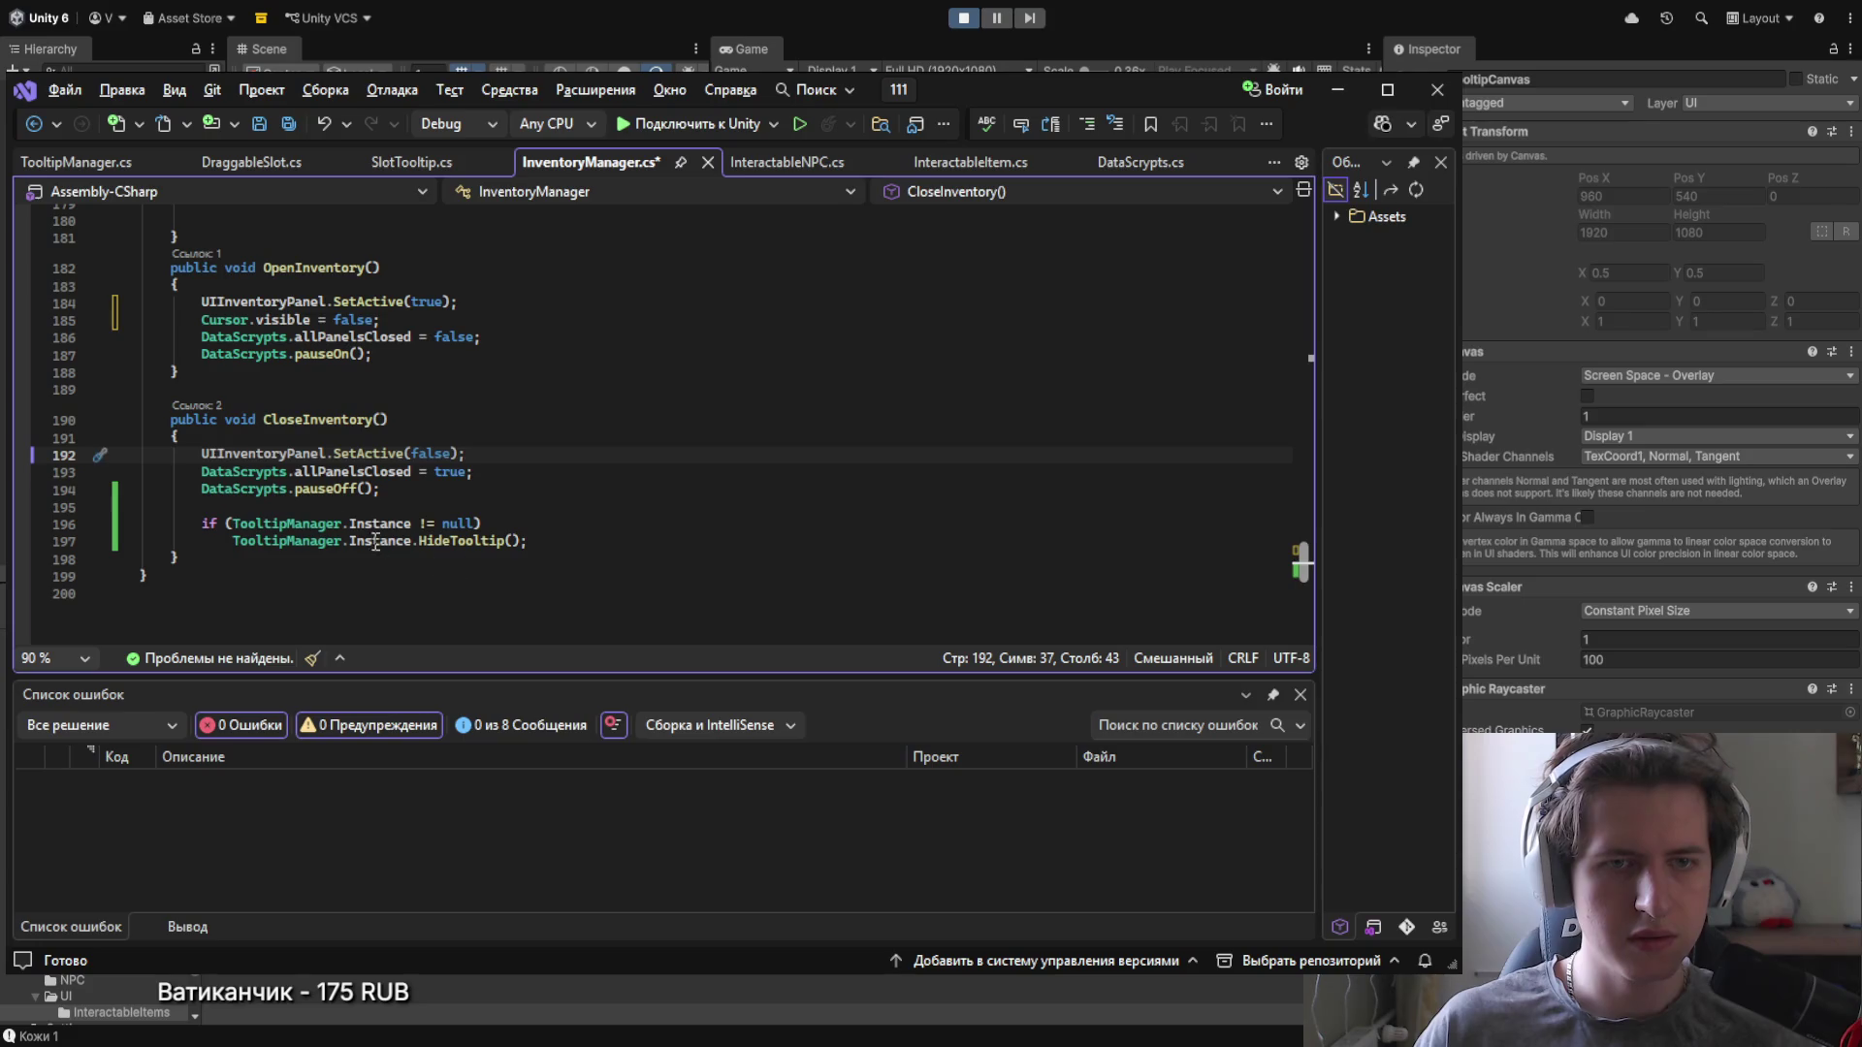
key(Return)
text(Cursor.visible = true;)
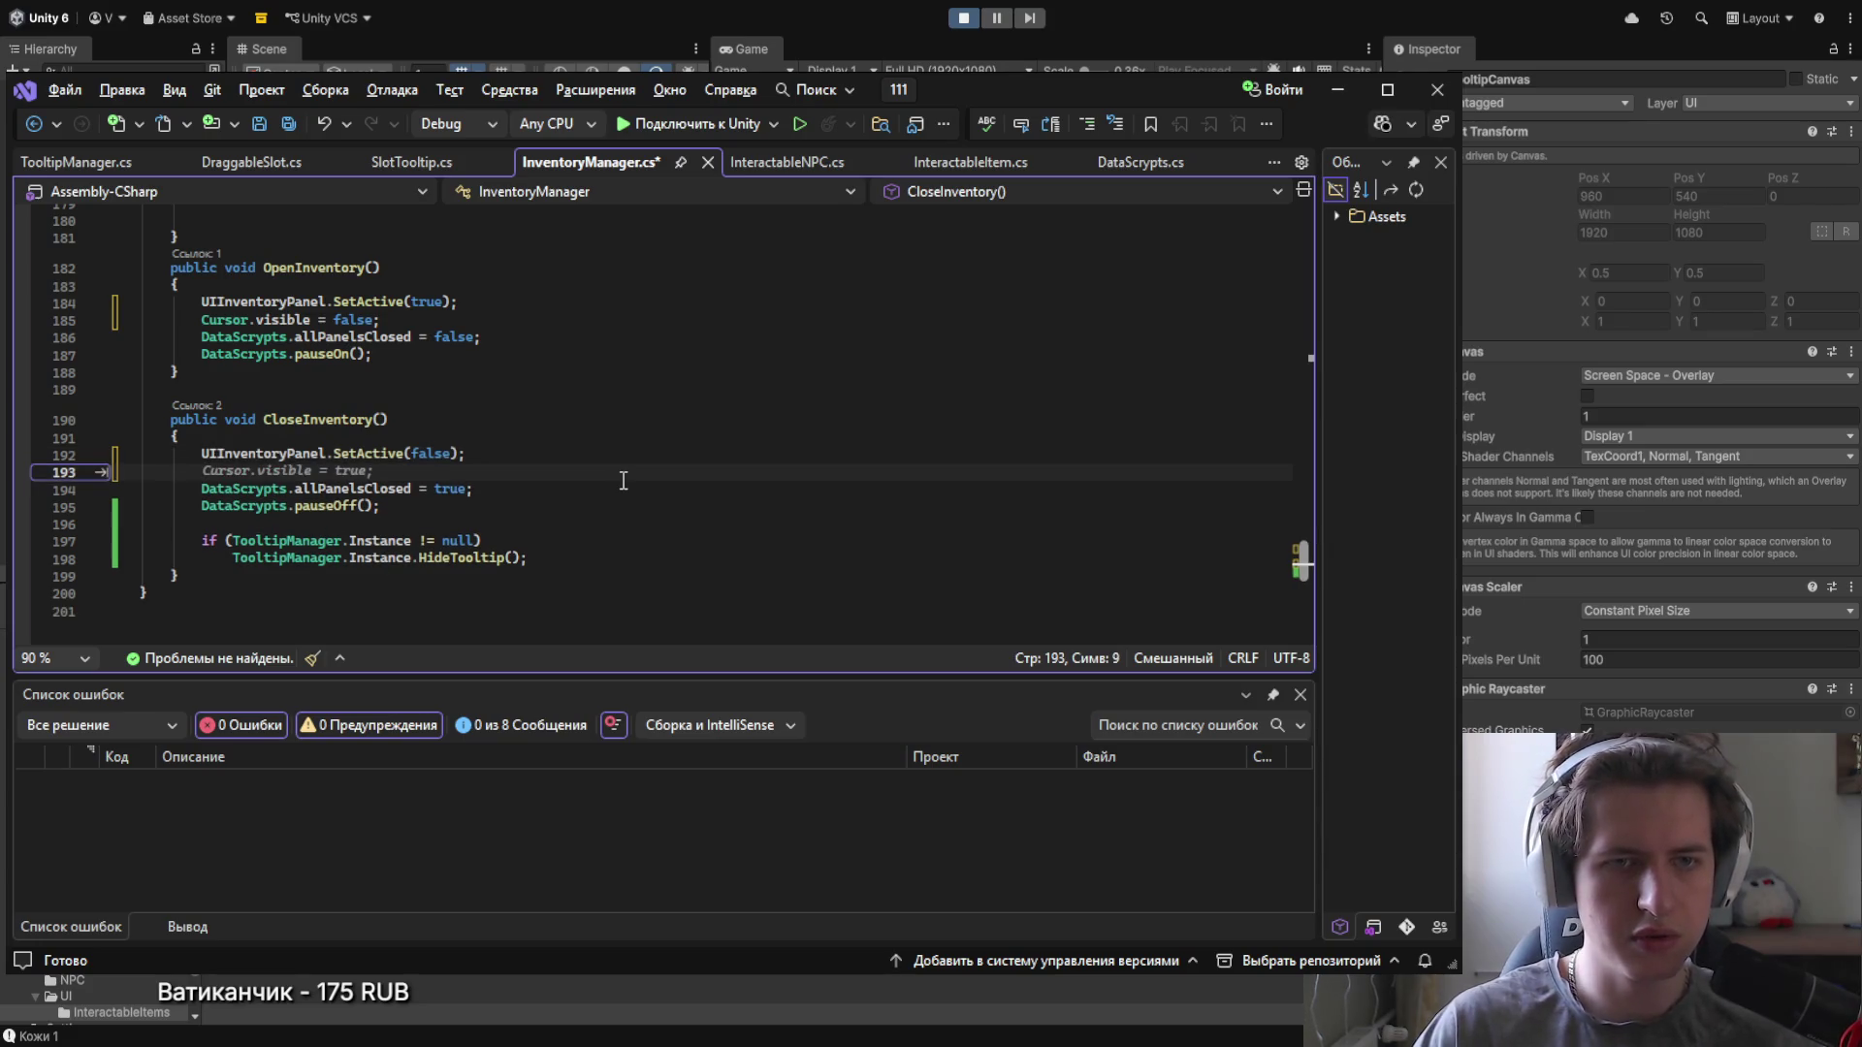
key(ctrl+s)
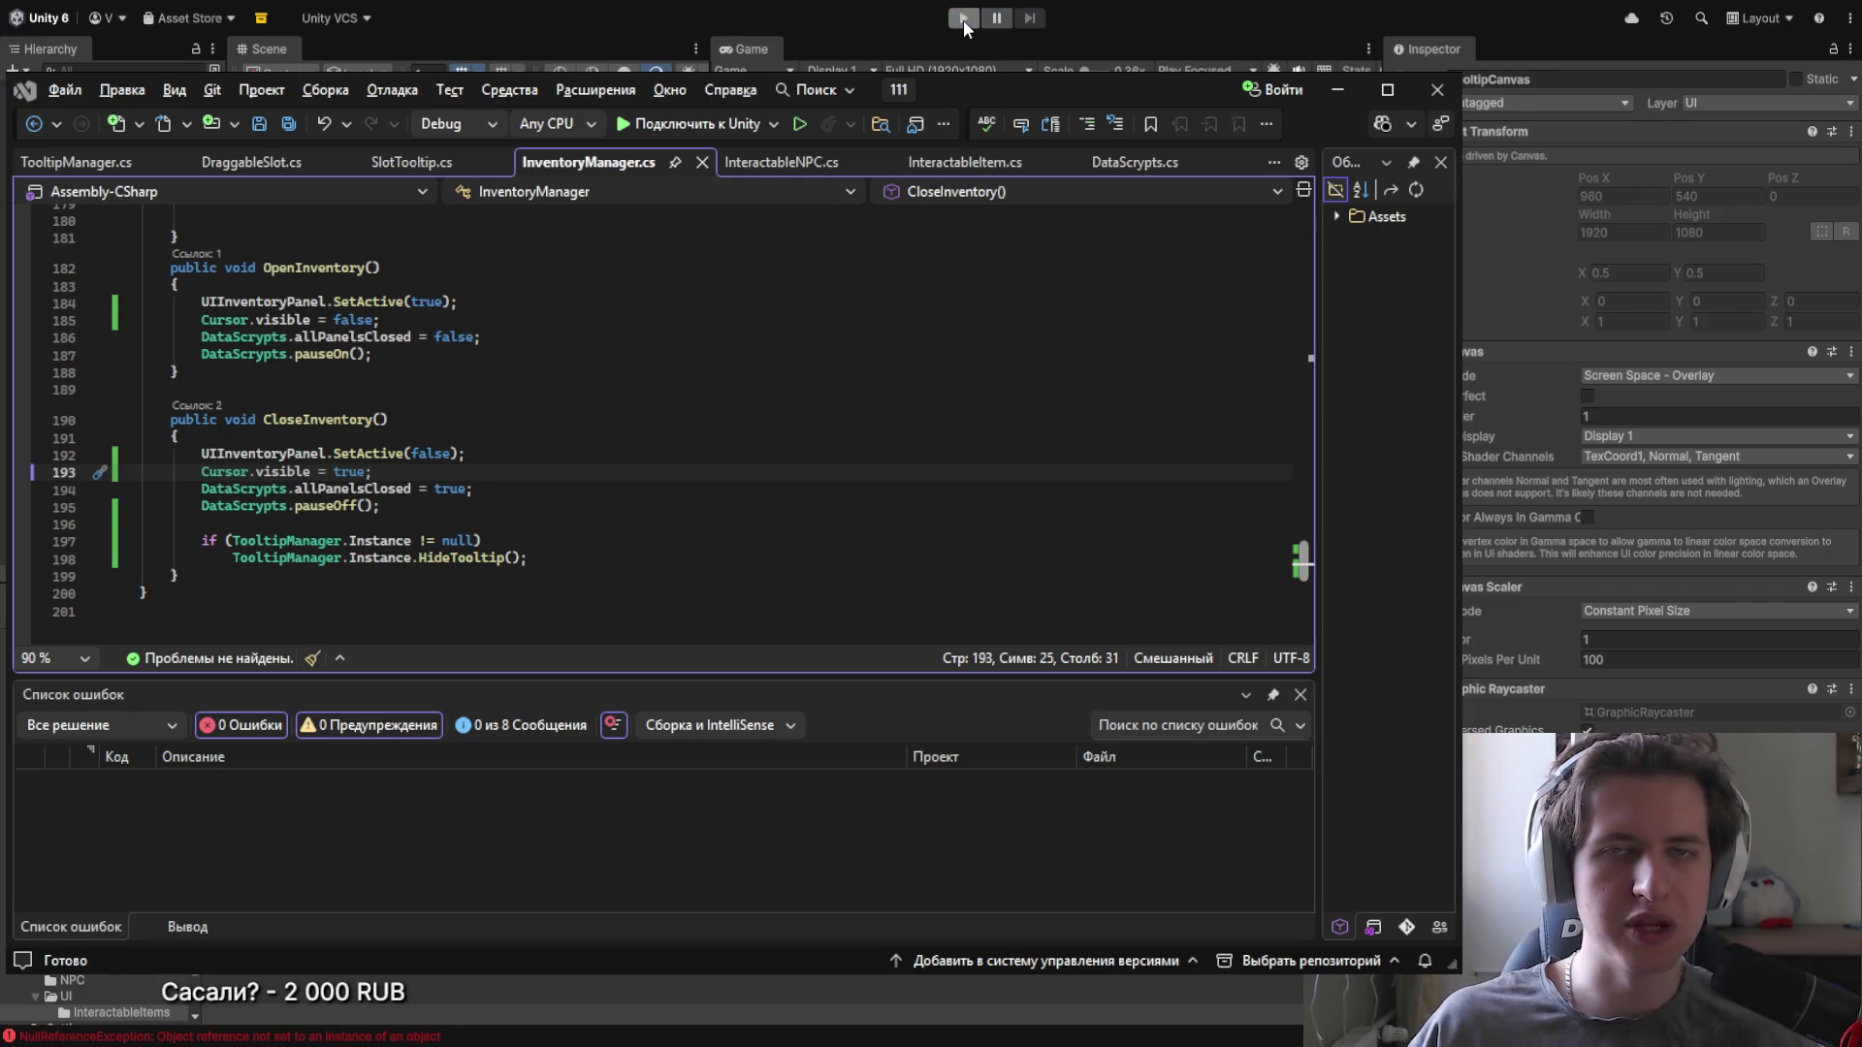
Step: Run the game in Unity, then glance at DraggableSlot and return to InventoryManager
click(963, 20)
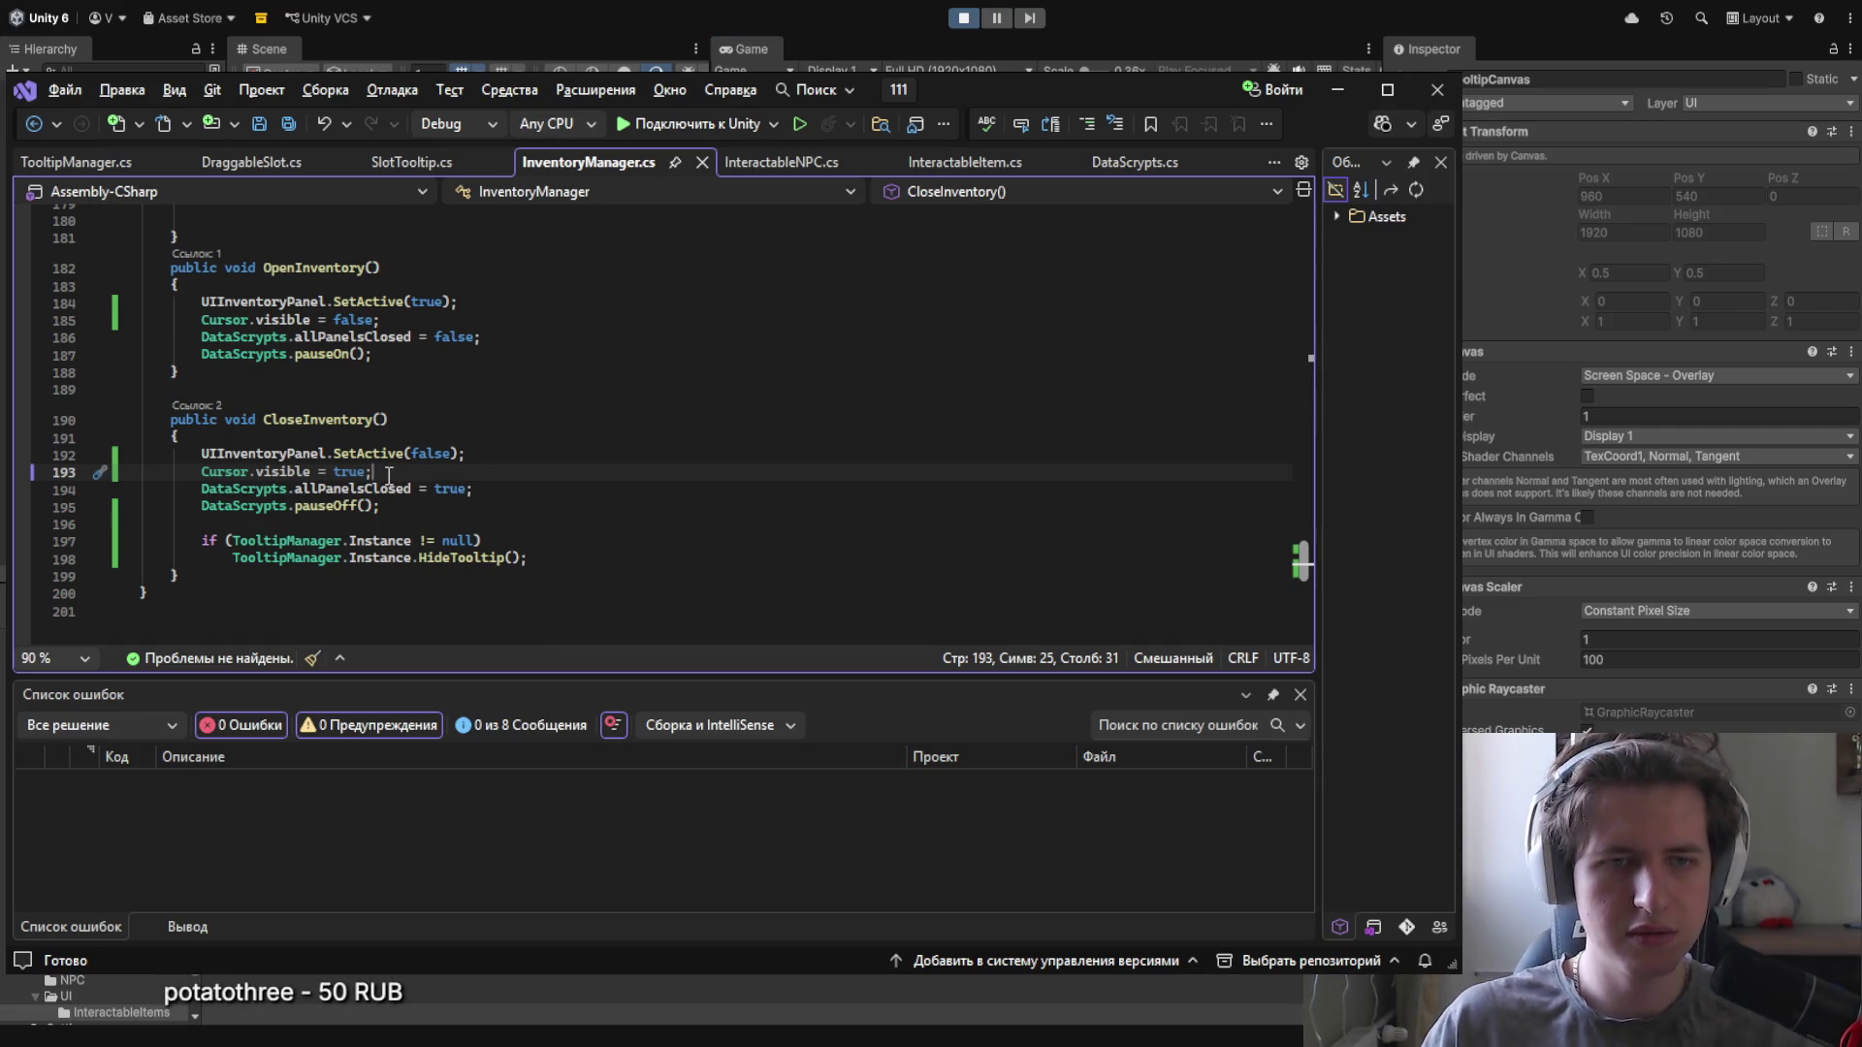
click(247, 161)
click(562, 161)
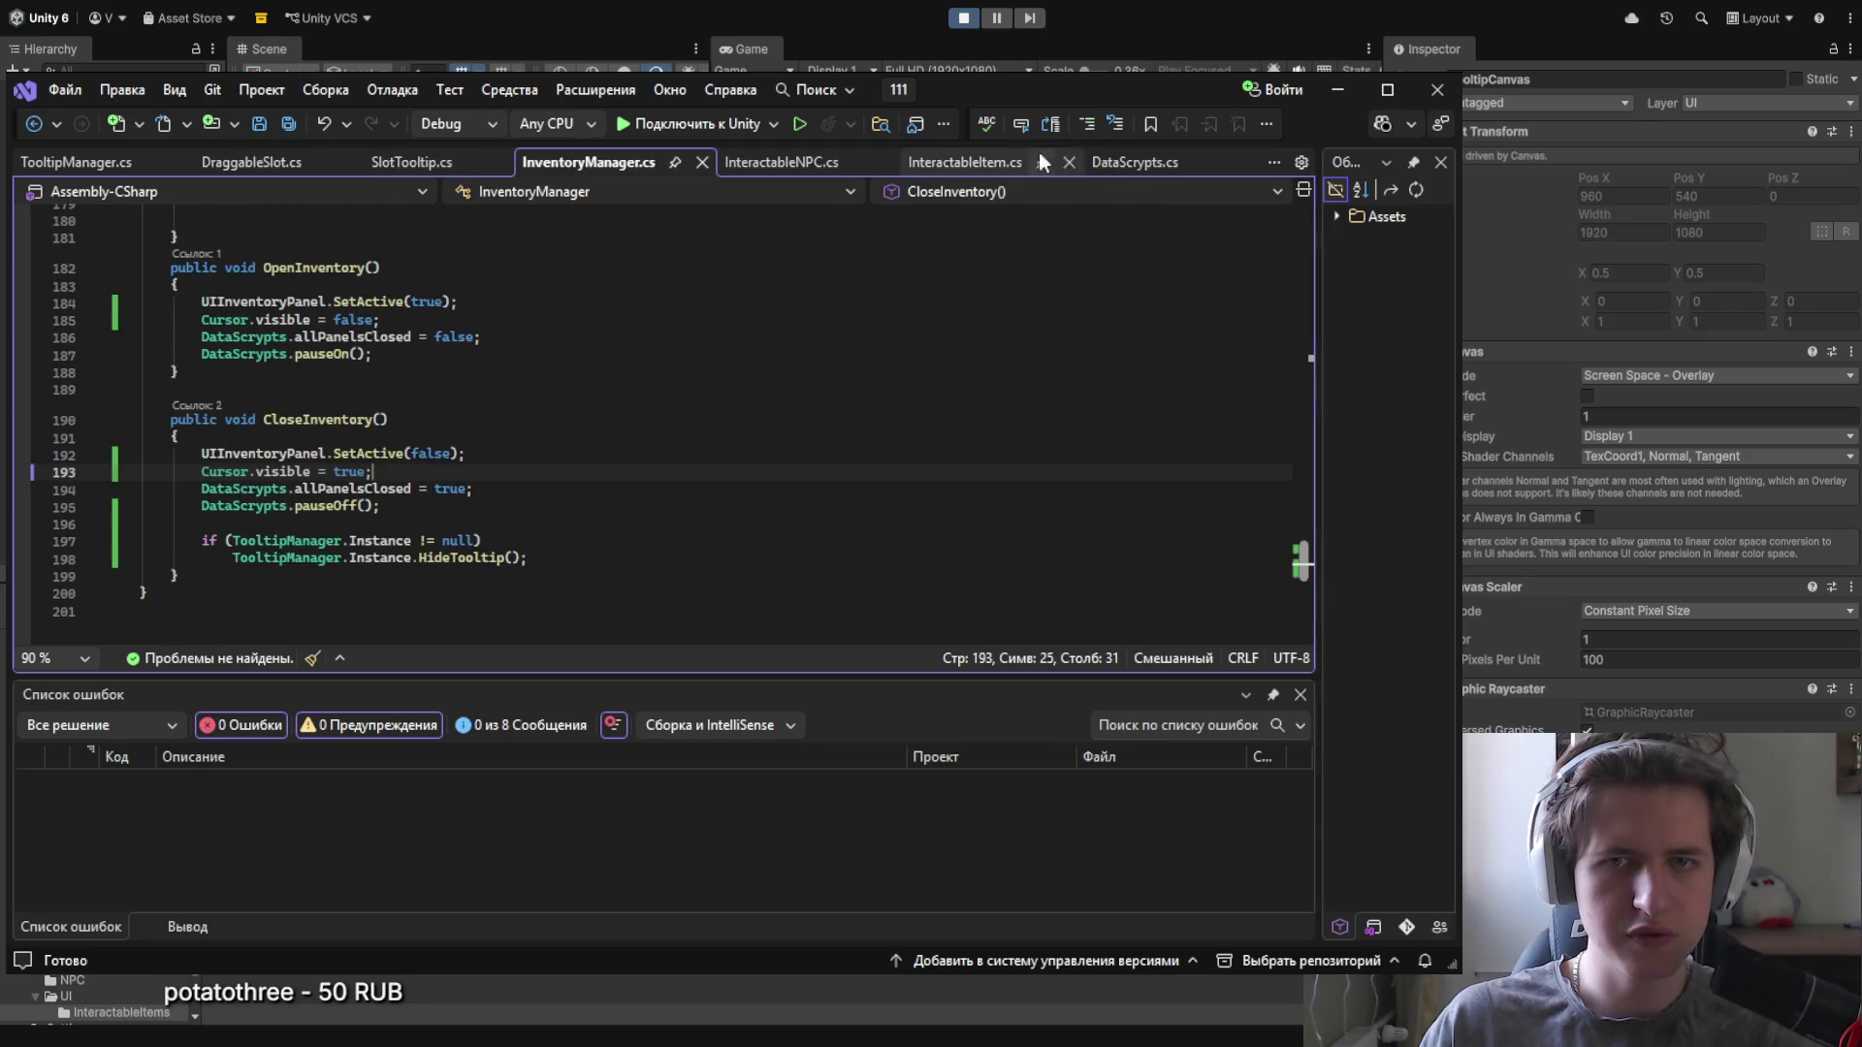
Step: Switch to DataScrypts.cs to read the pauseOn and pauseOff code
click(1091, 163)
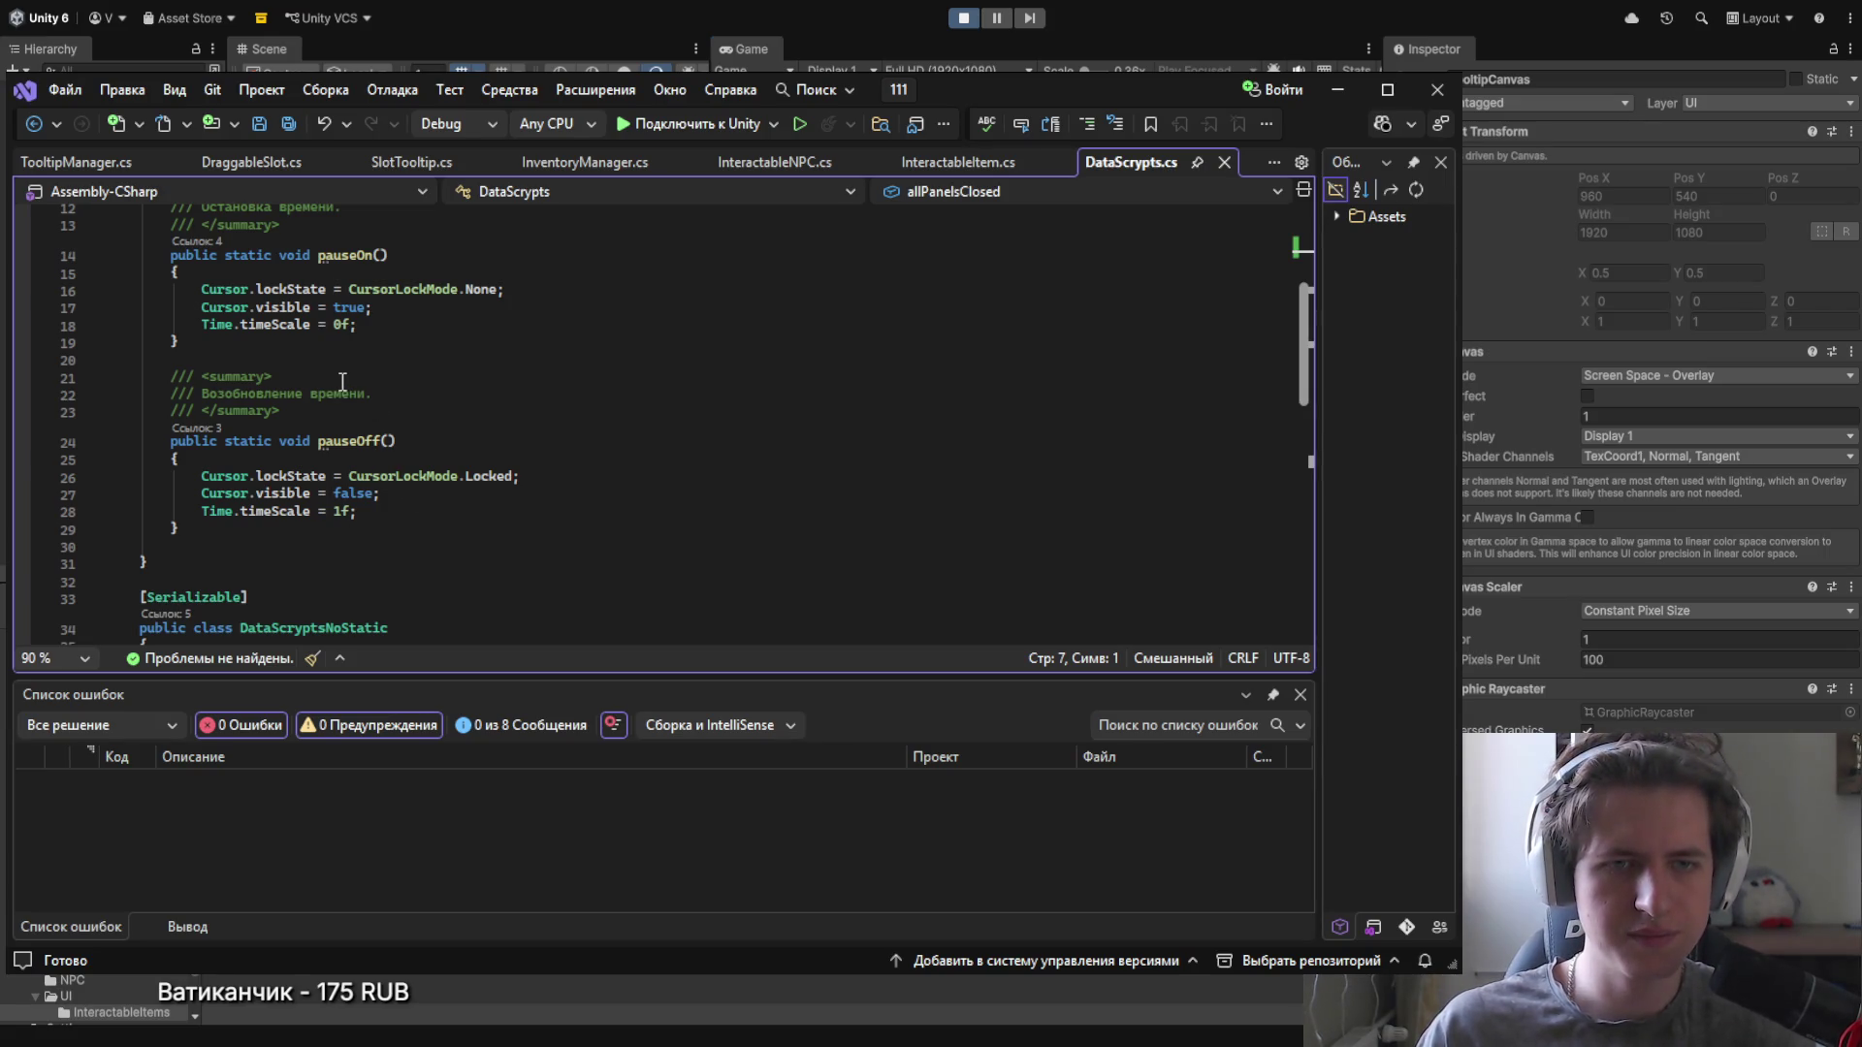
Step: Delete the Cursor.visible = true and Cursor.visible = false lines from InventoryManager.cs
click(528, 162)
drag(396, 471, 170, 471)
key(BackSpace)
key(Delete)
key(Delete)
drag(428, 319, 179, 319)
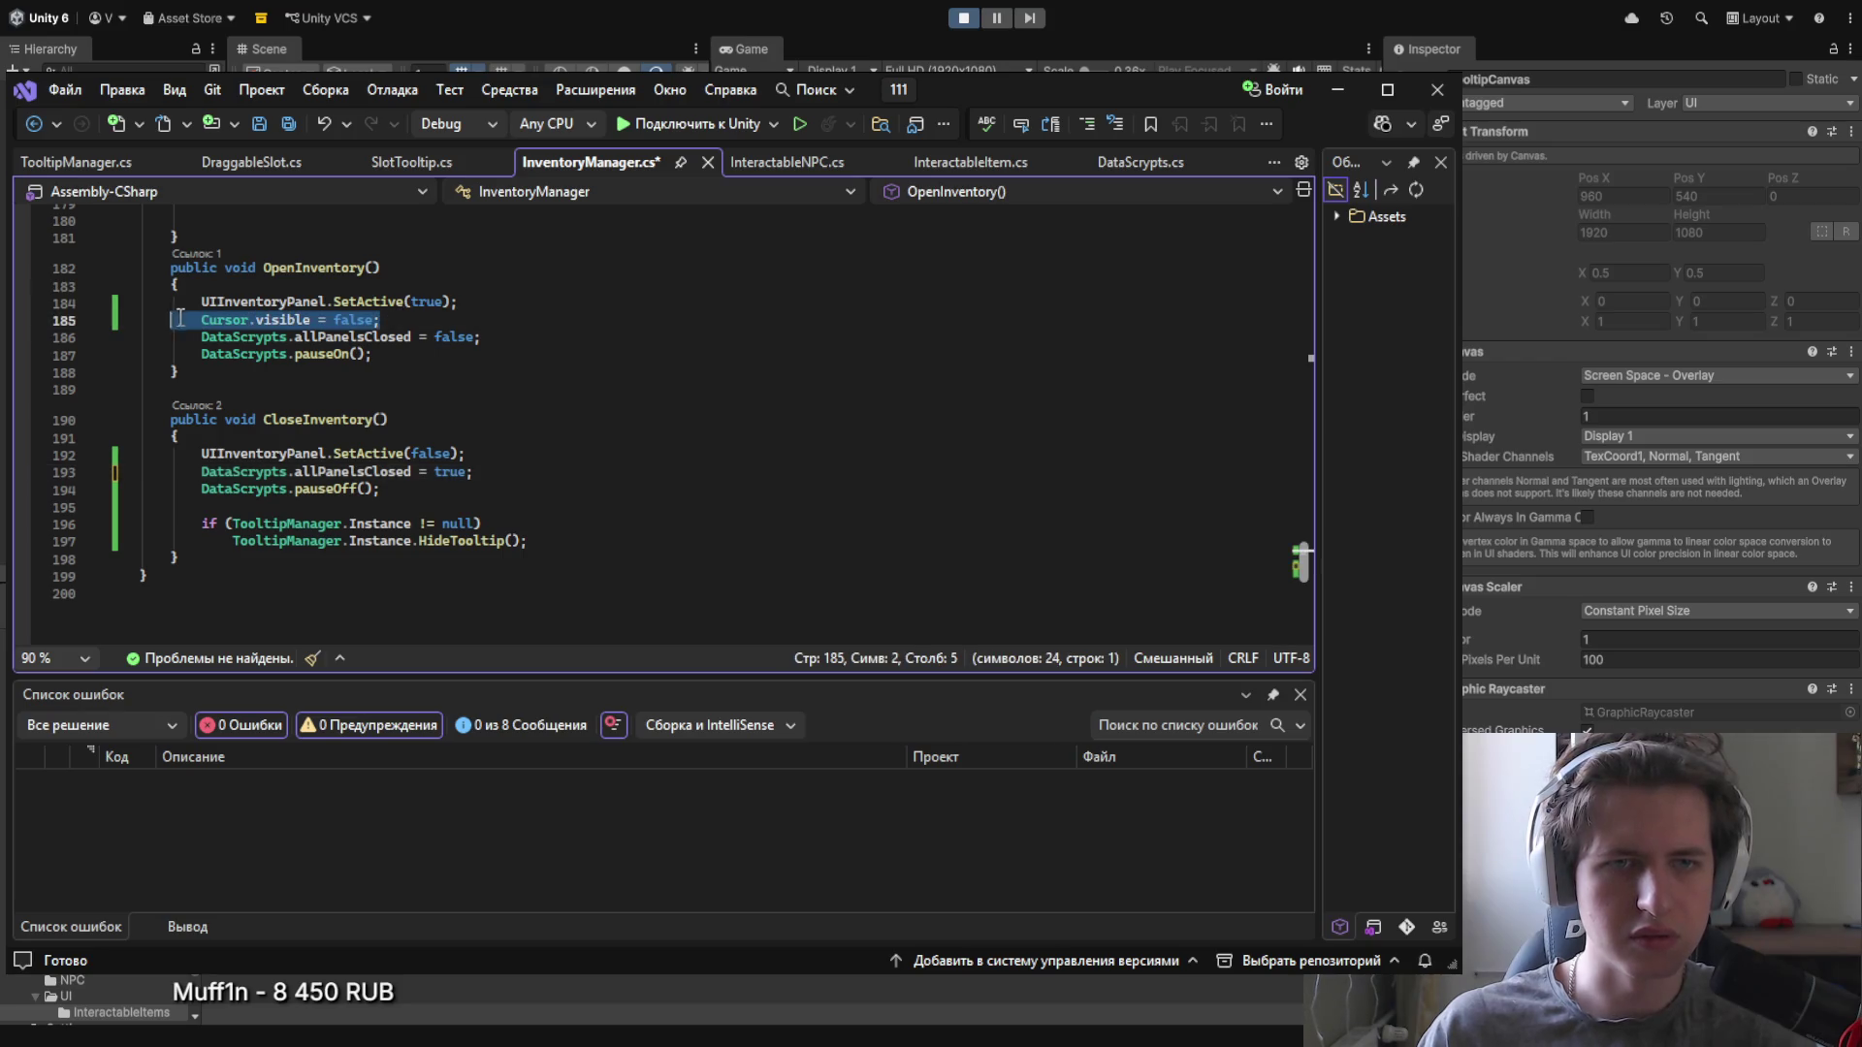
key(BackSpace)
key(Delete)
key(Delete)
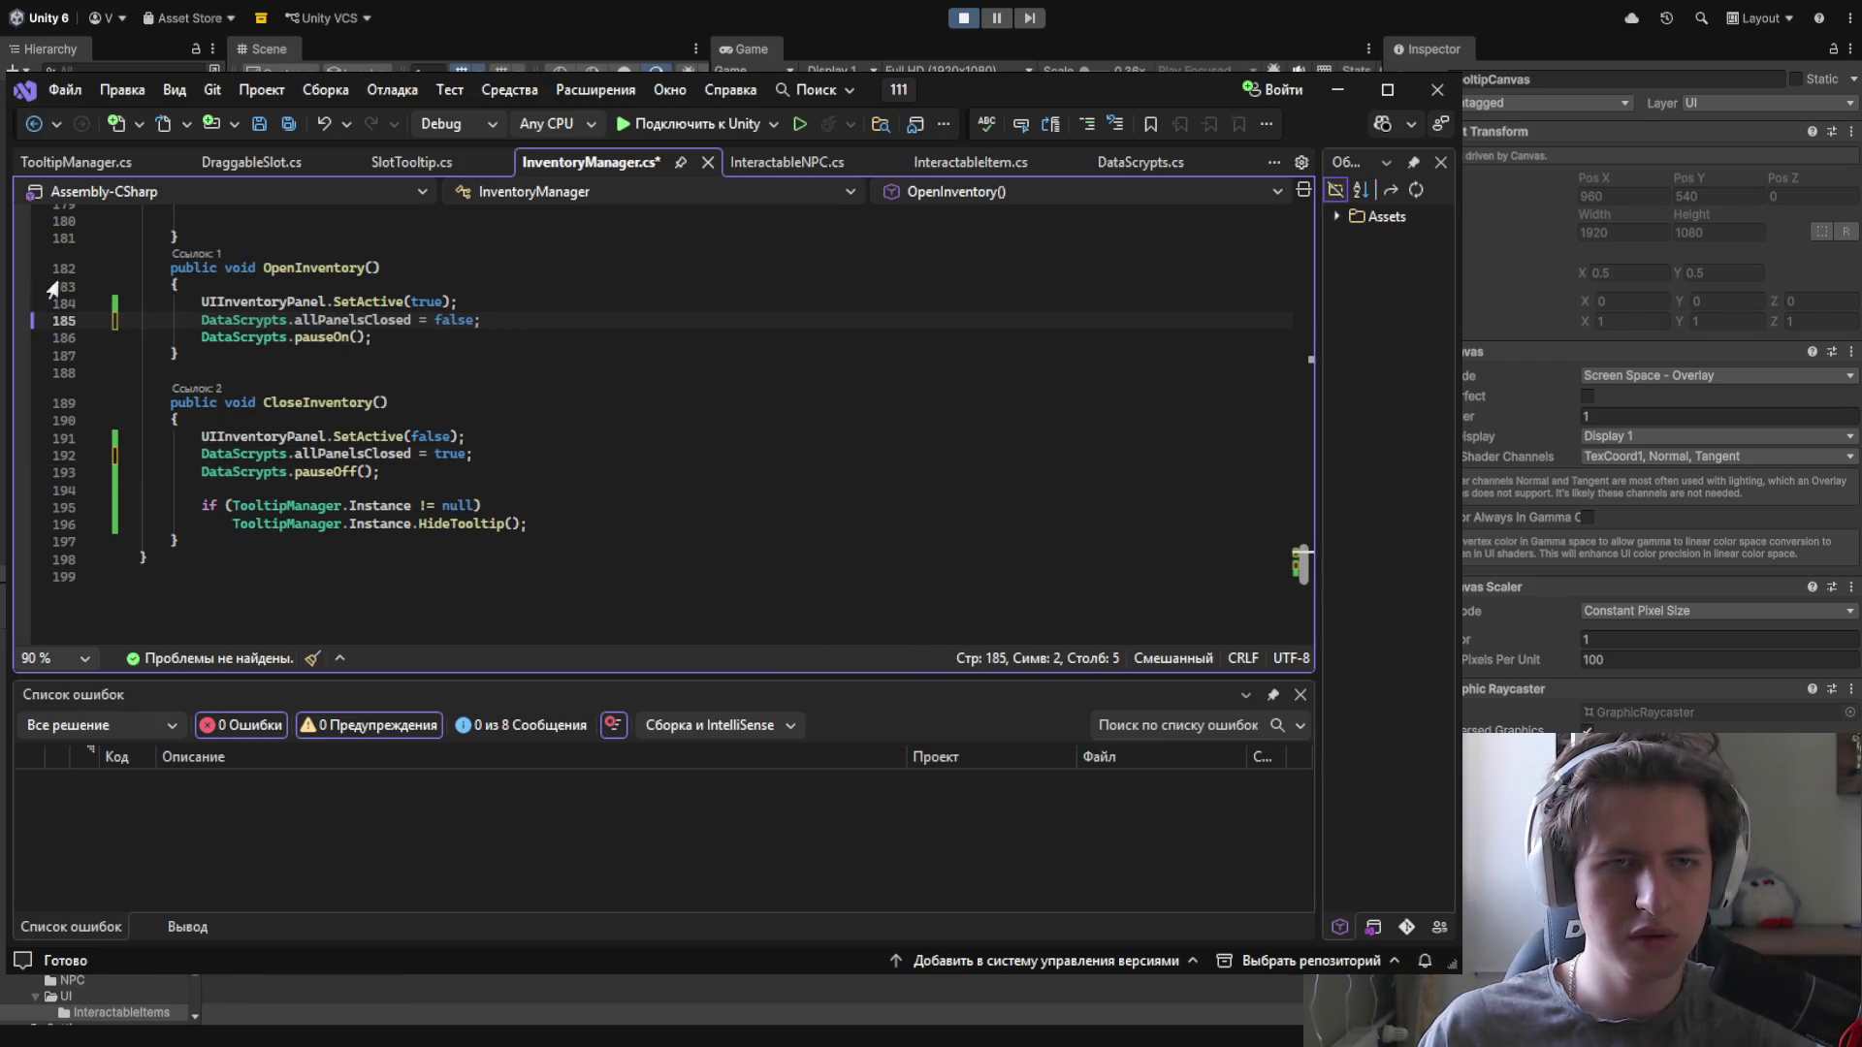
Step: Check pauseOn and pauseOff in DataScrypts.cs, then save InventoryManager.cs
click(1136, 164)
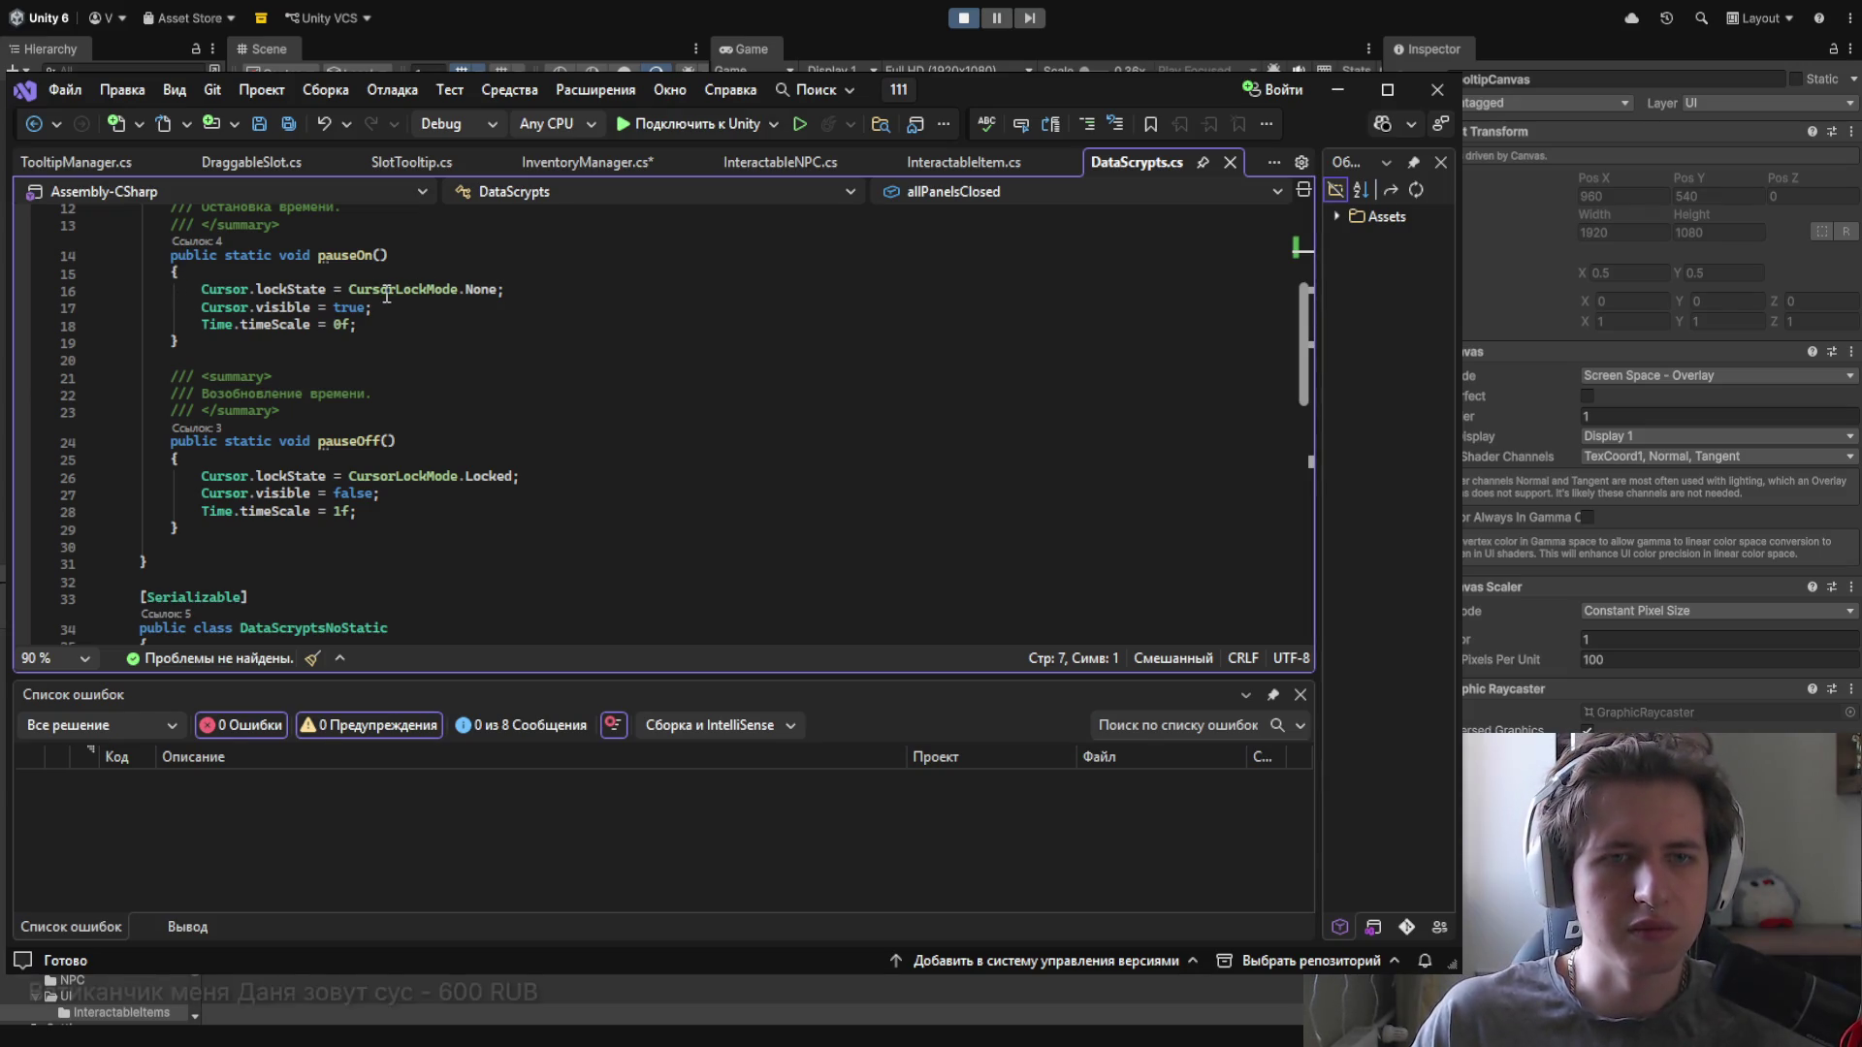
click(253, 256)
click(392, 441)
click(666, 161)
key(ctrl+s)
Step: Review the pauseOff and pauseOn calls in CloseInventory and OpenInventory, then switch to InteractableItem.cs
drag(279, 472, 382, 472)
click(398, 339)
click(420, 367)
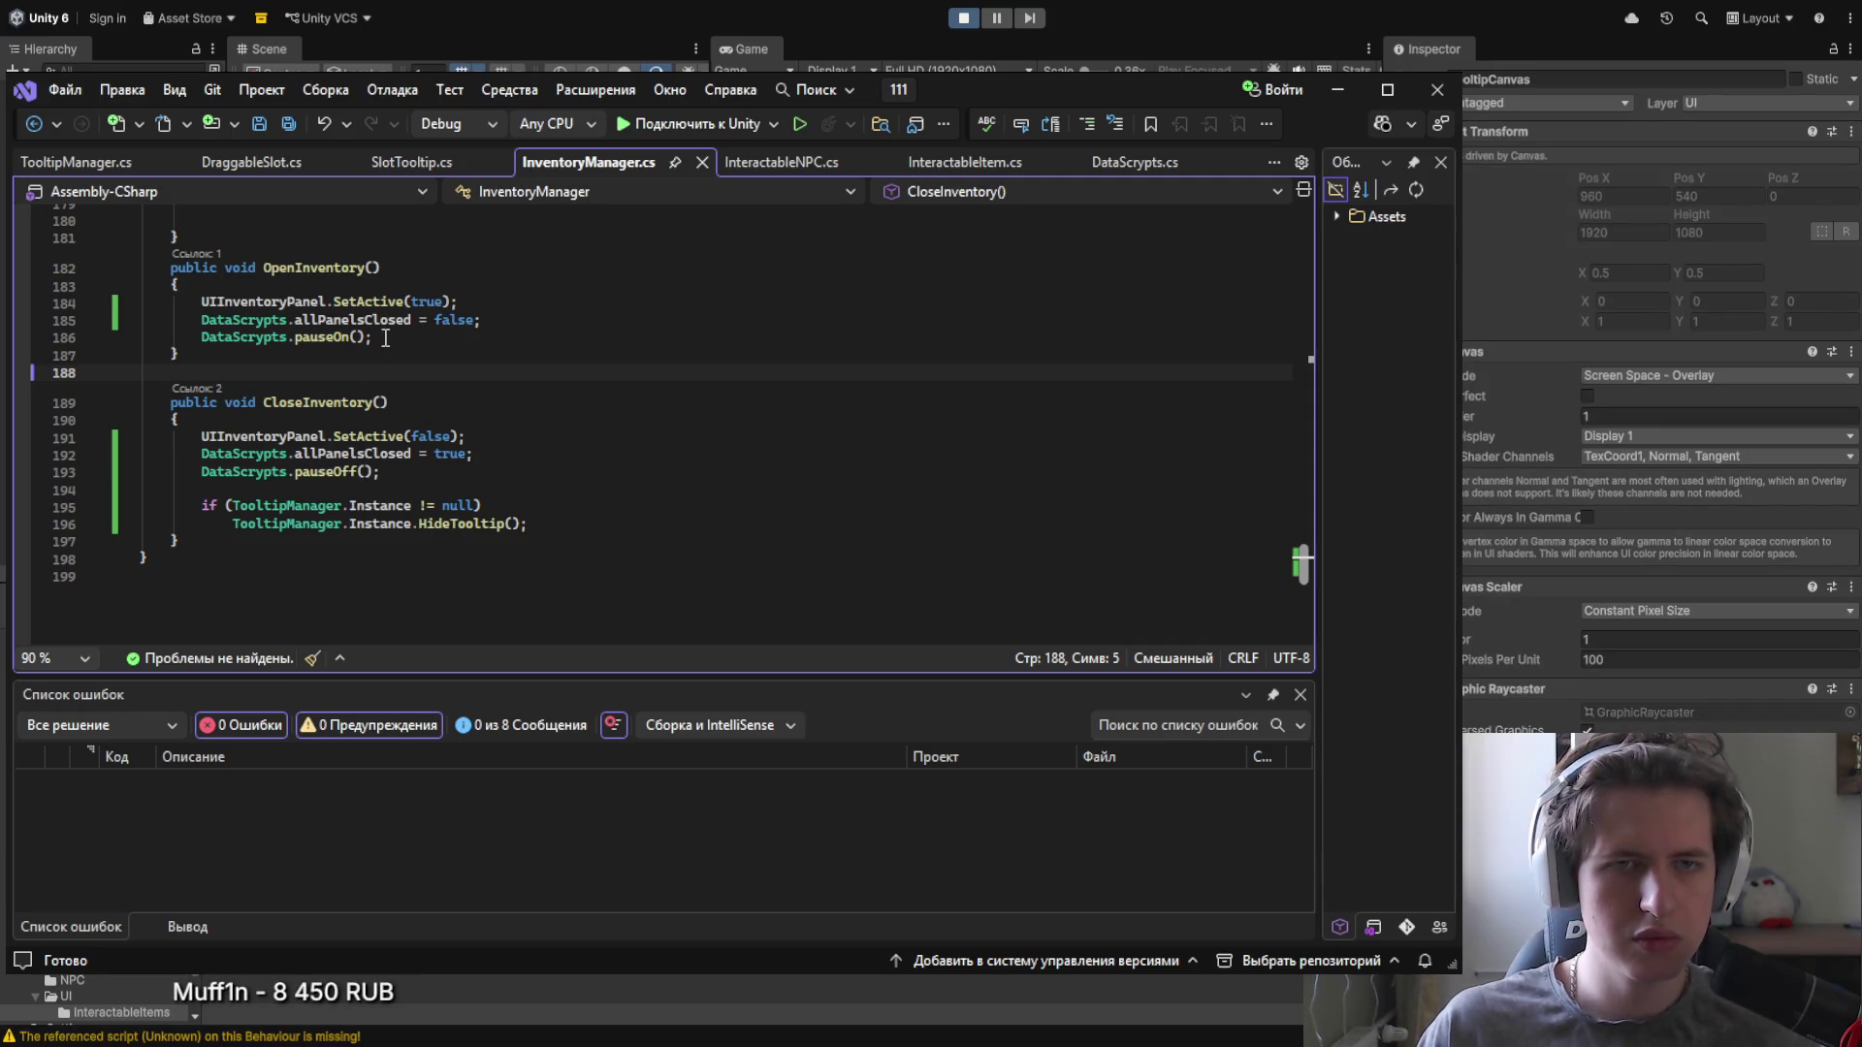
click(395, 336)
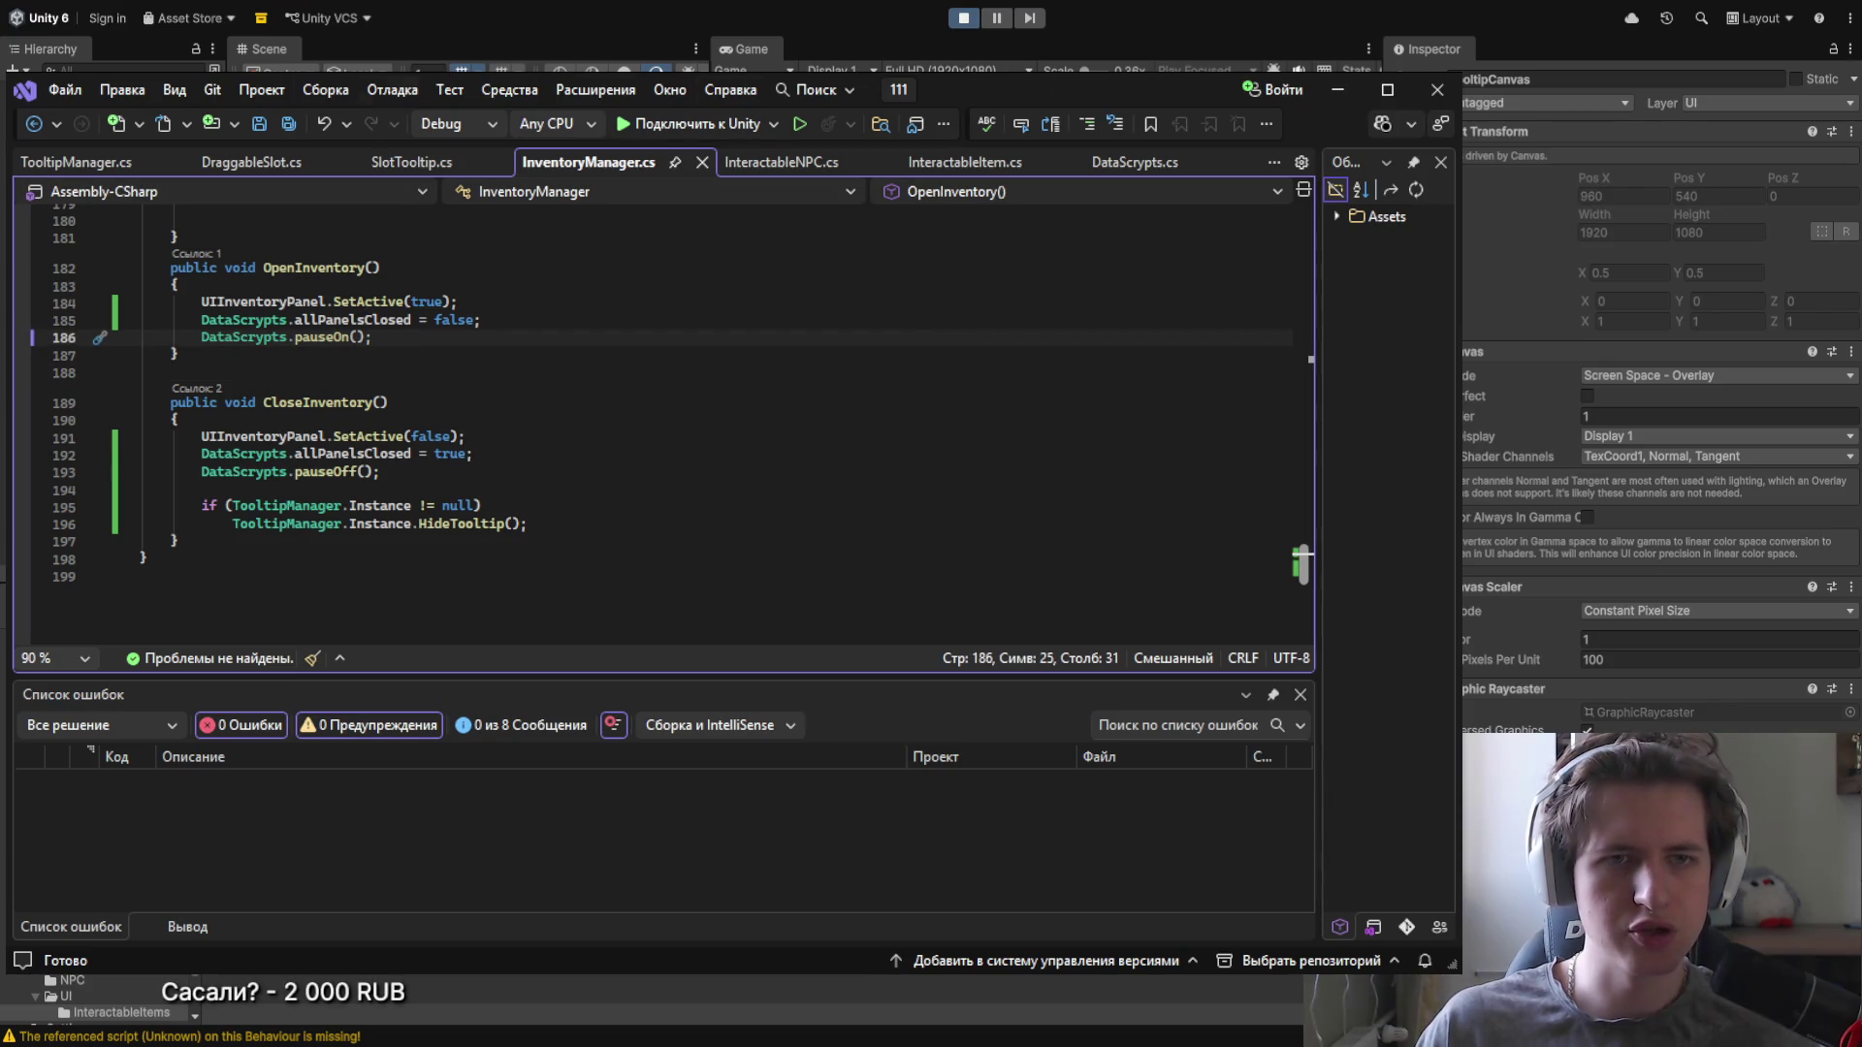
click(921, 173)
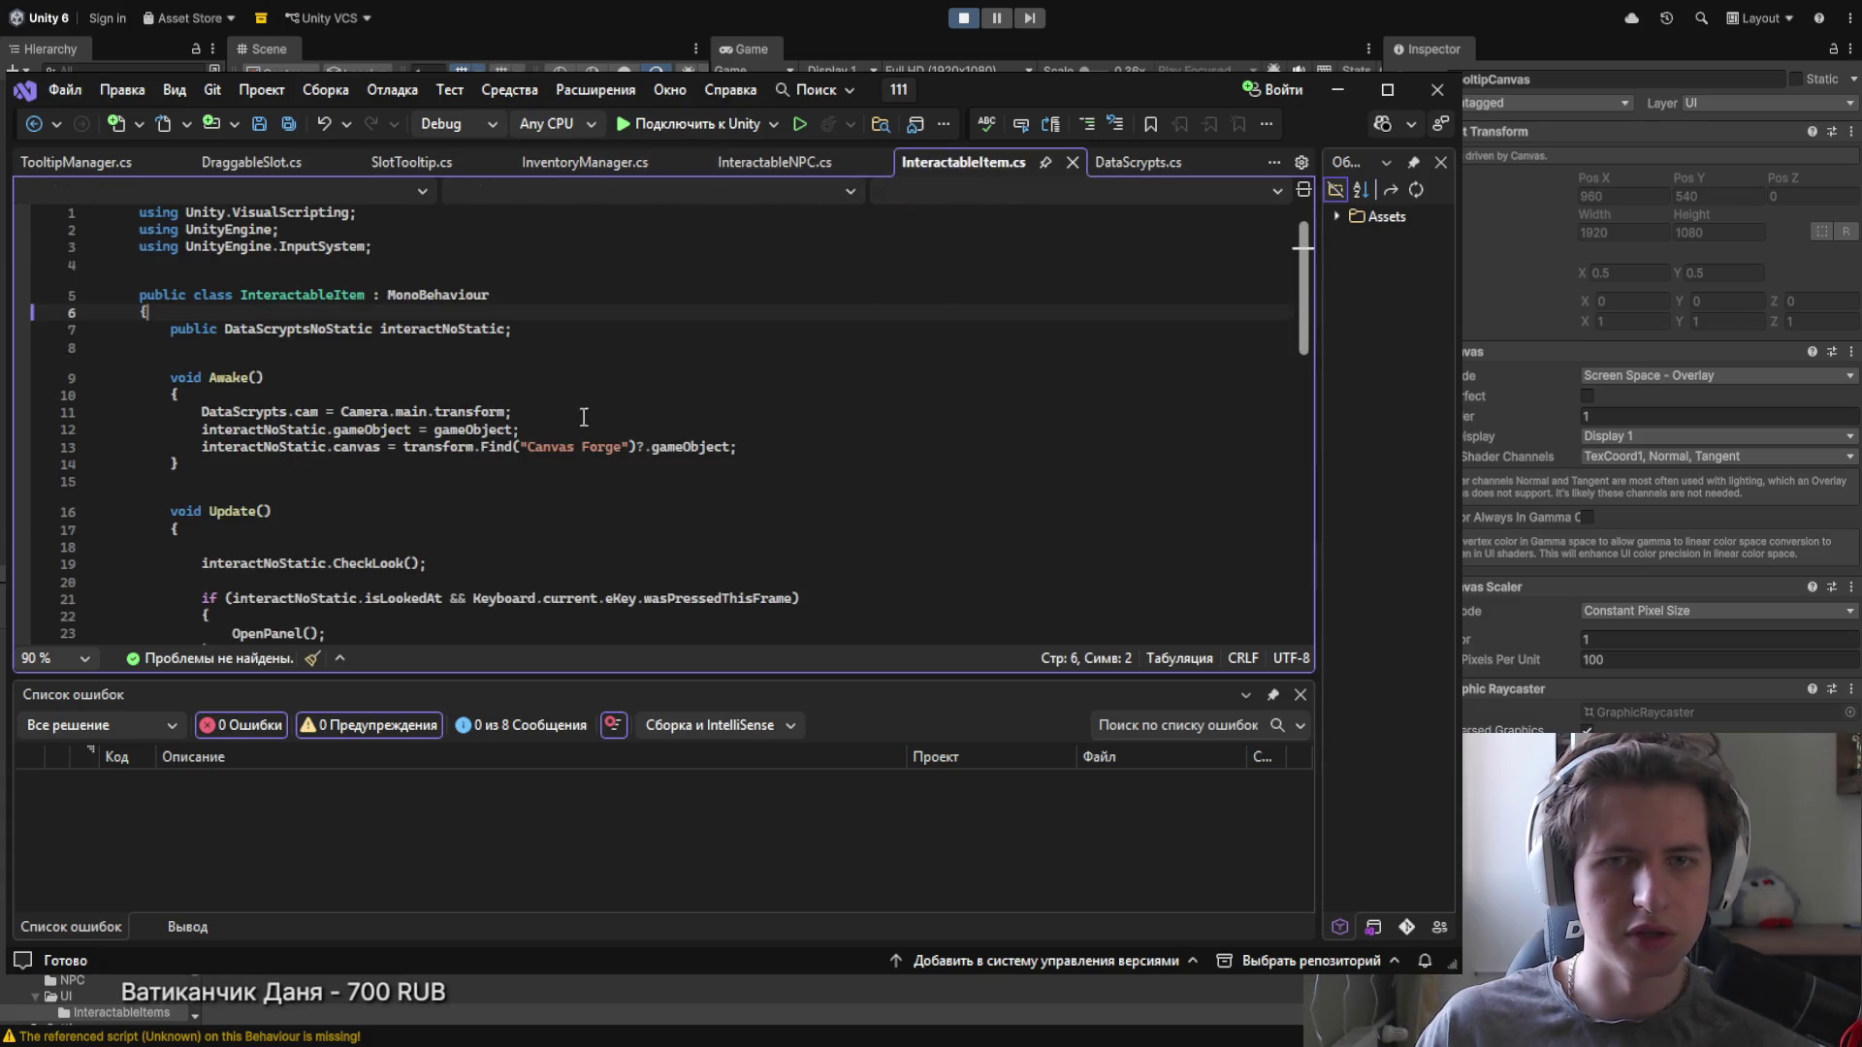
Step: Scroll through InteractableItem's OpenPanel/ClosePanel code, highlighting every use of interactNoStatic
scroll(351, 362, down, 8)
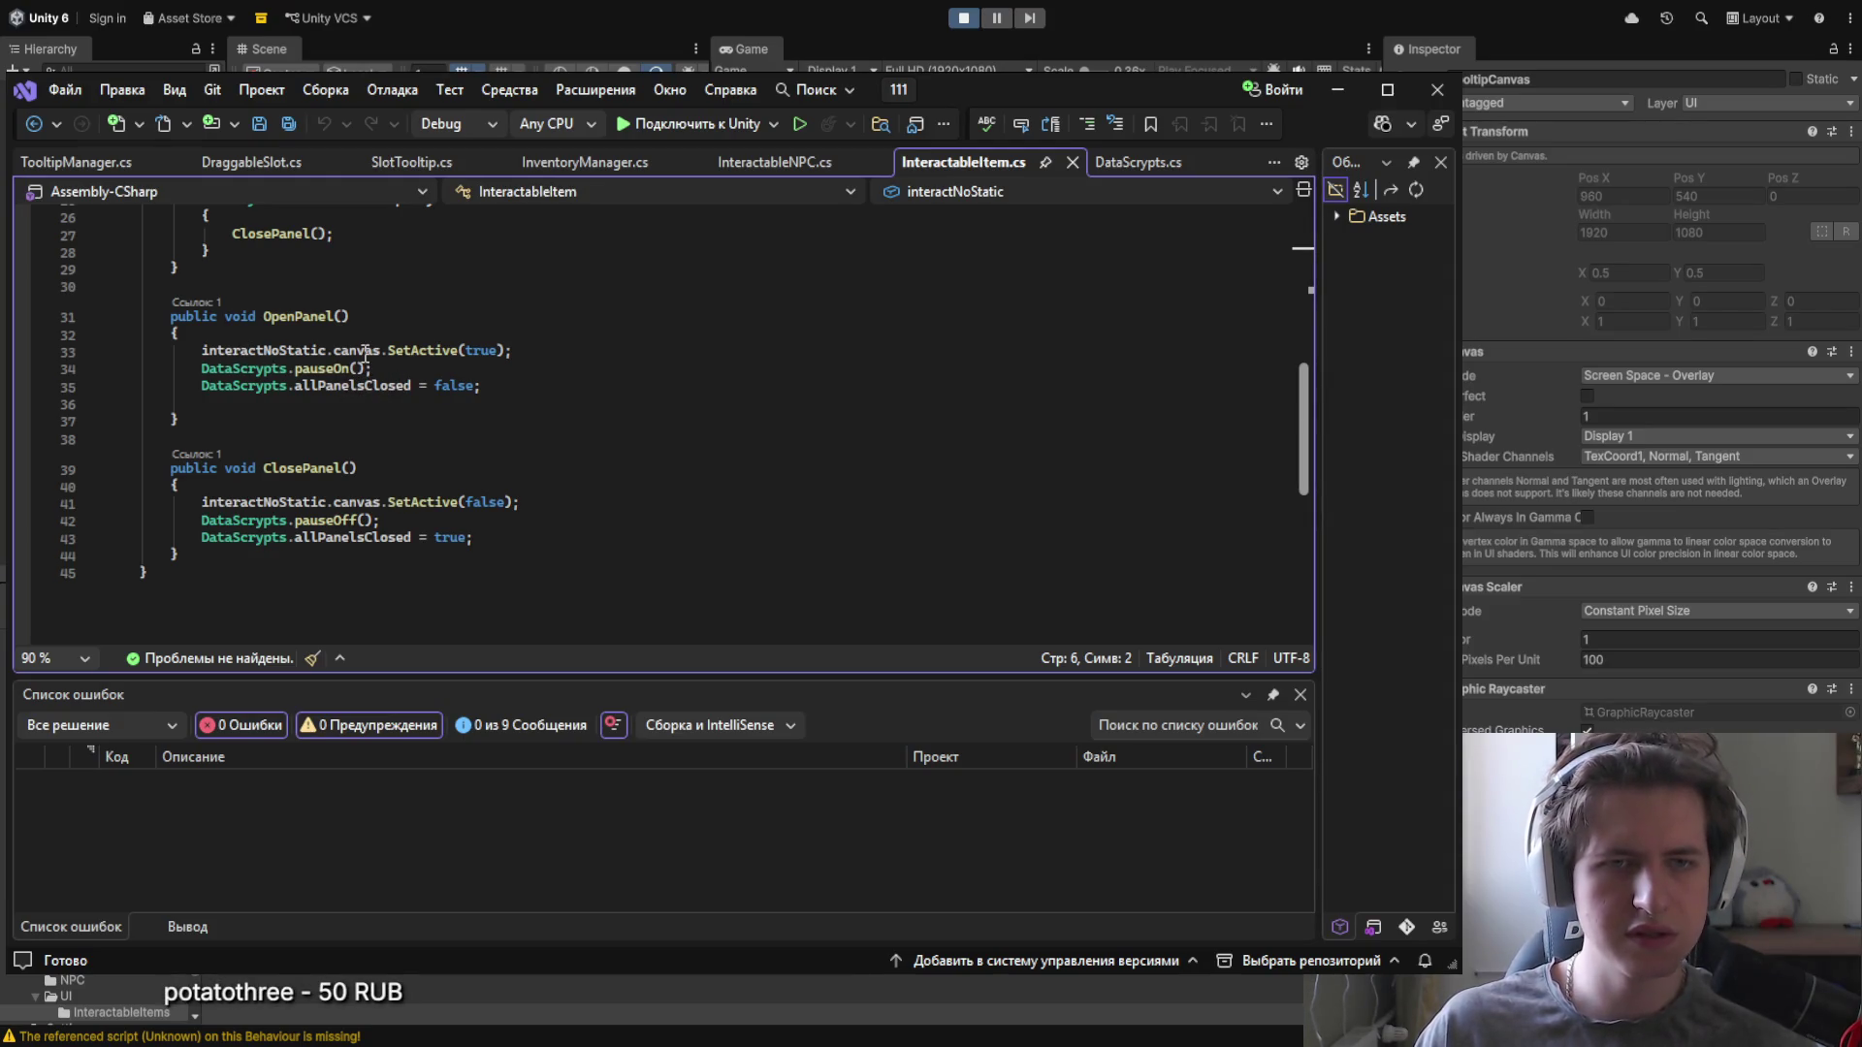
double_click(315, 352)
scroll(536, 567, up, 8)
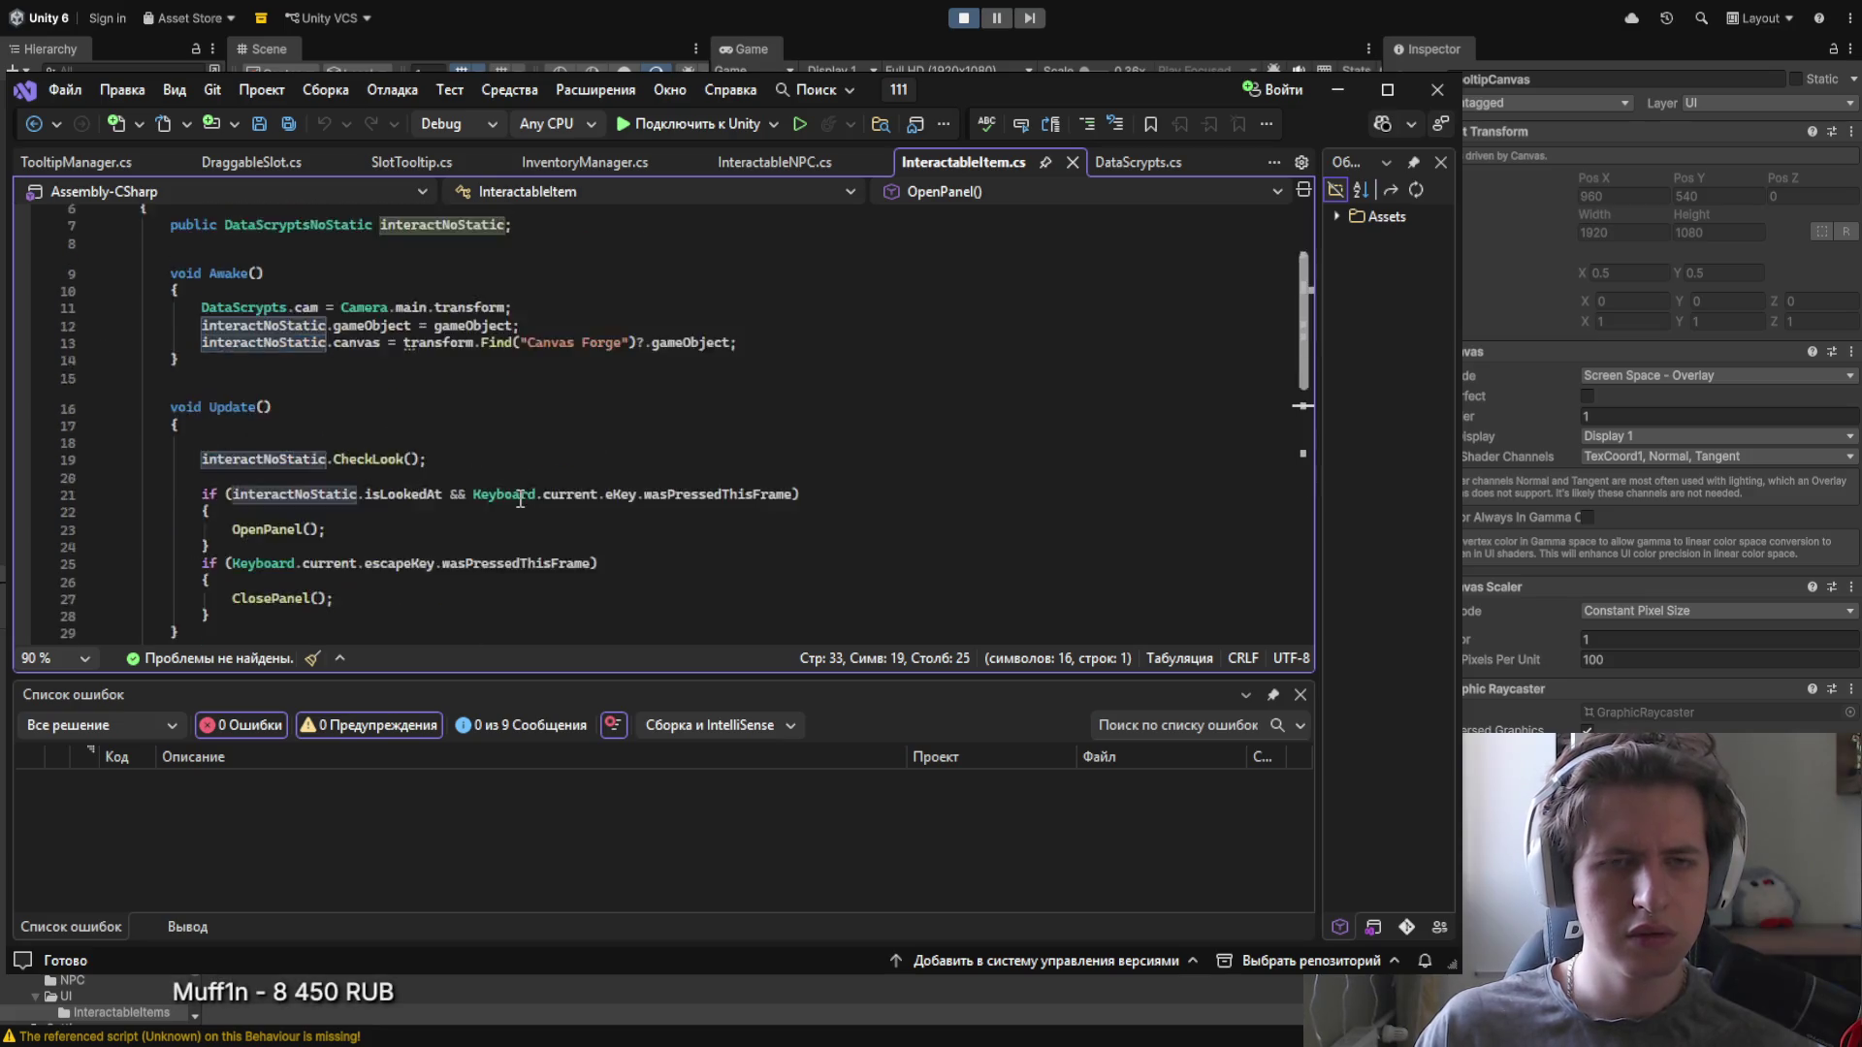
scroll(537, 568, down, 5)
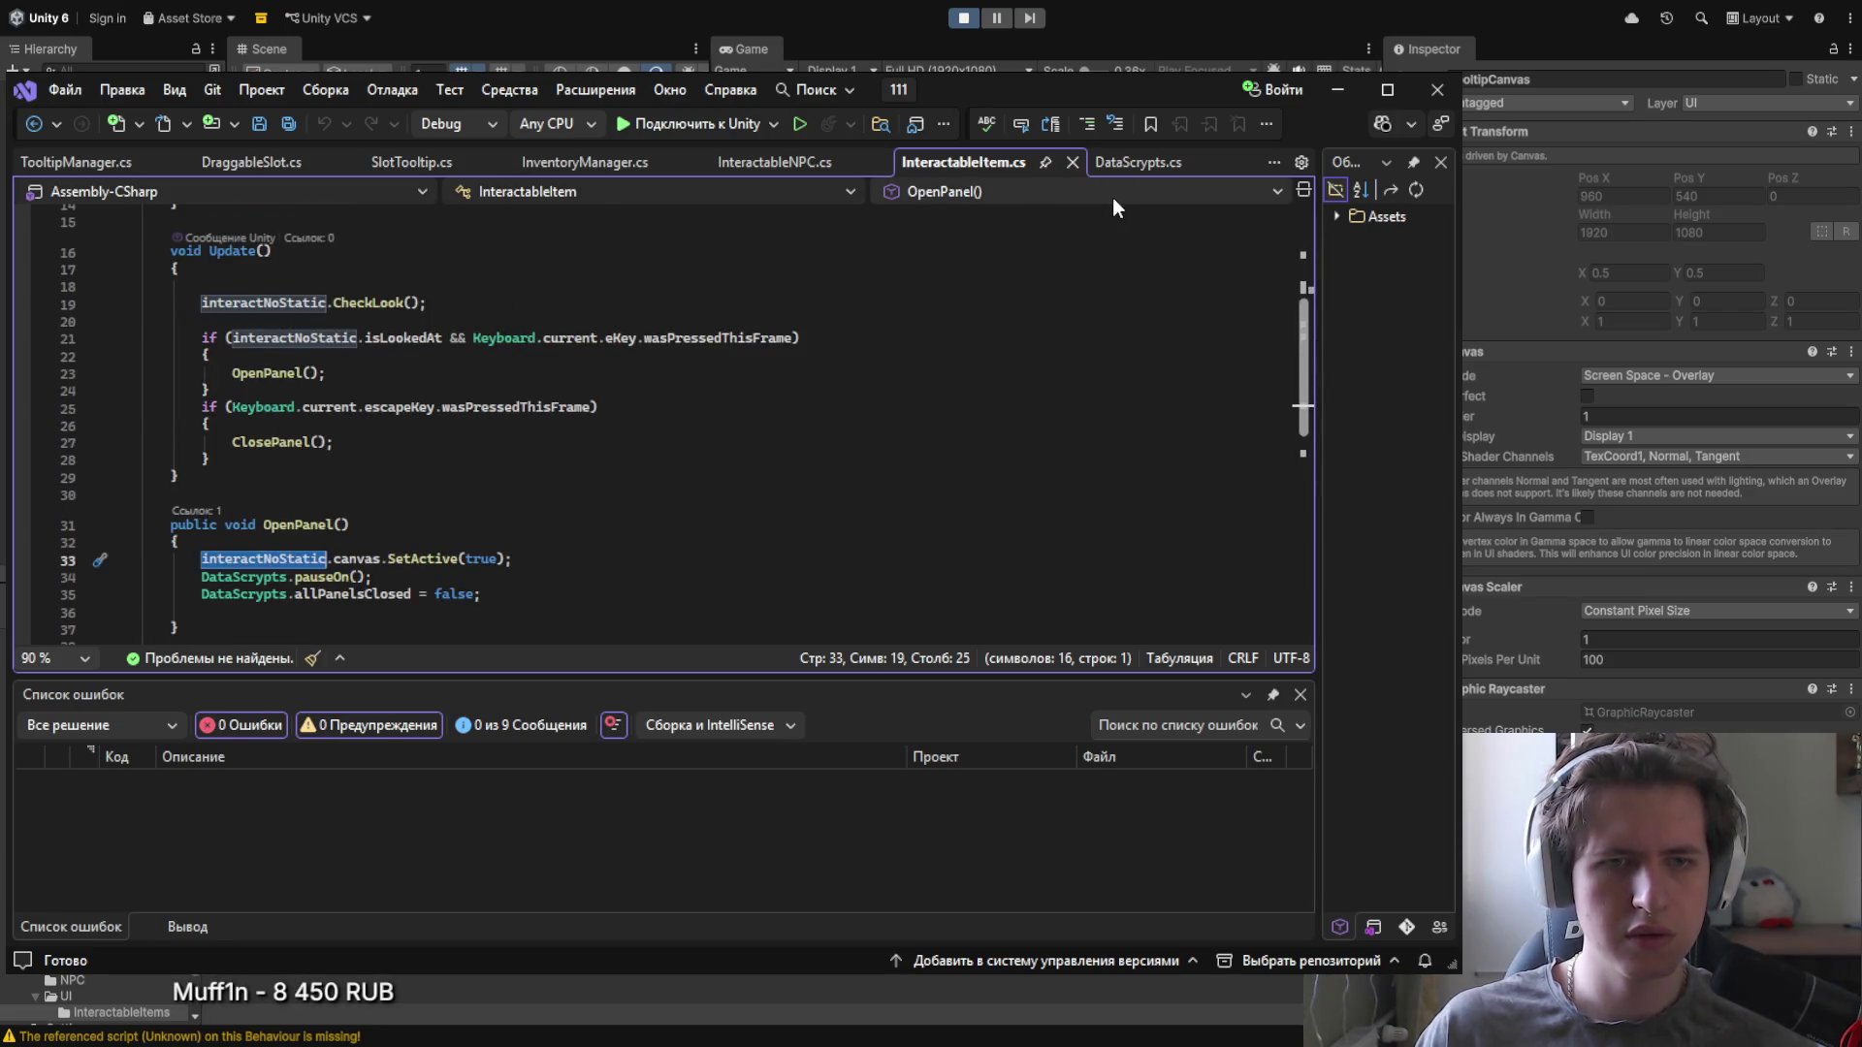
Step: Scroll DataScrypts.cs down to the DataScryptsNoStatic class
click(1138, 162)
scroll(342, 364, up, 4)
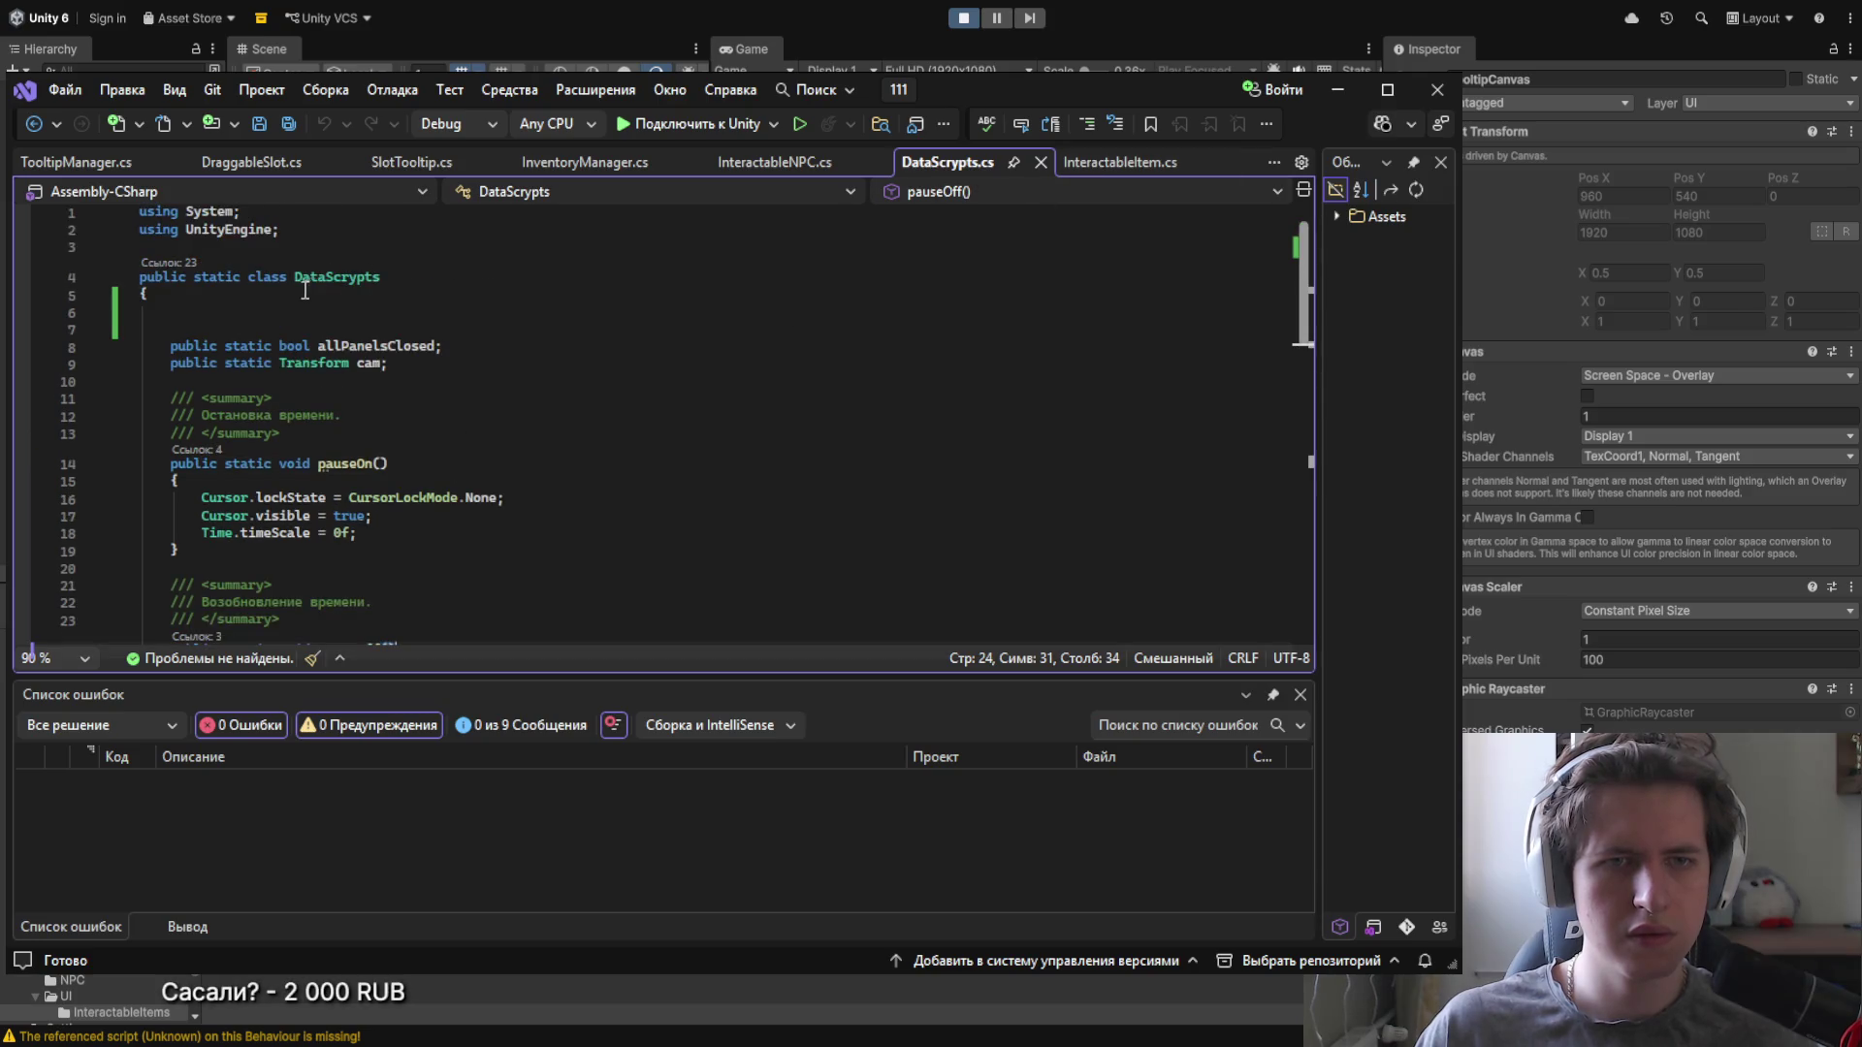
scroll(341, 365, down, 6)
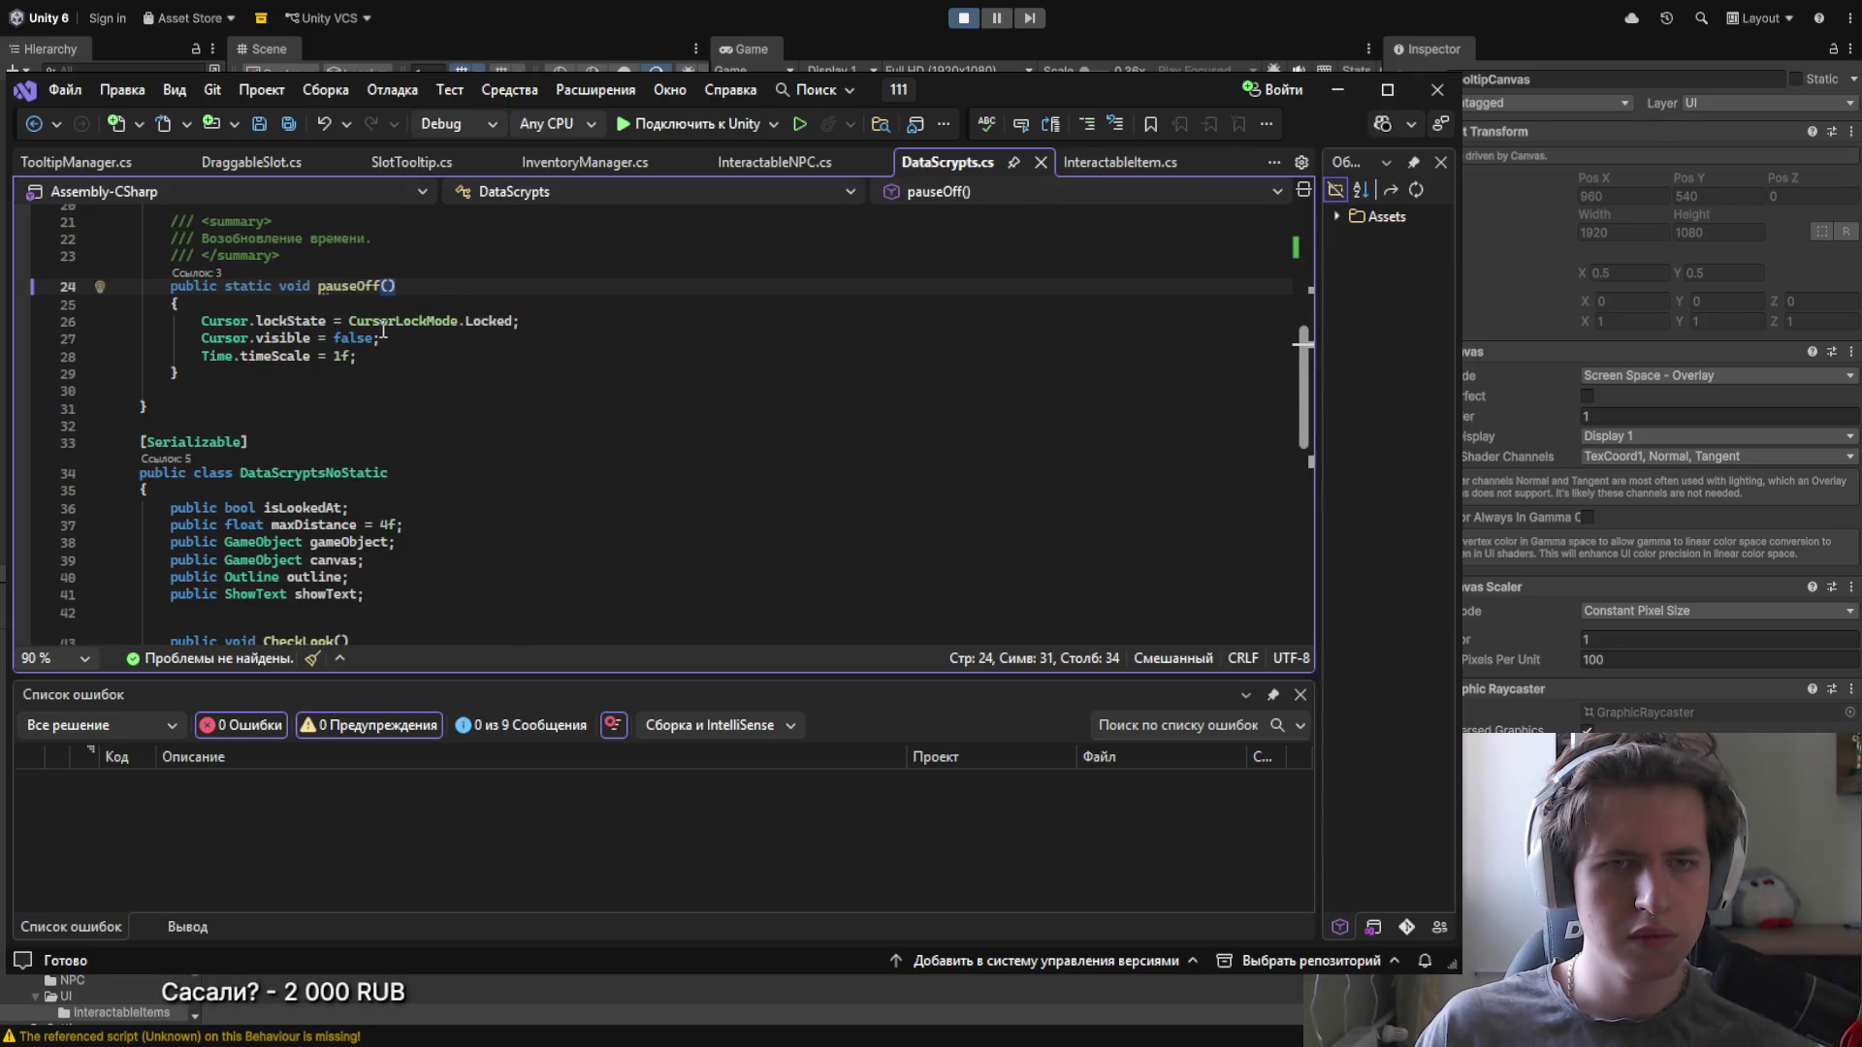
scroll(383, 330, down, 2)
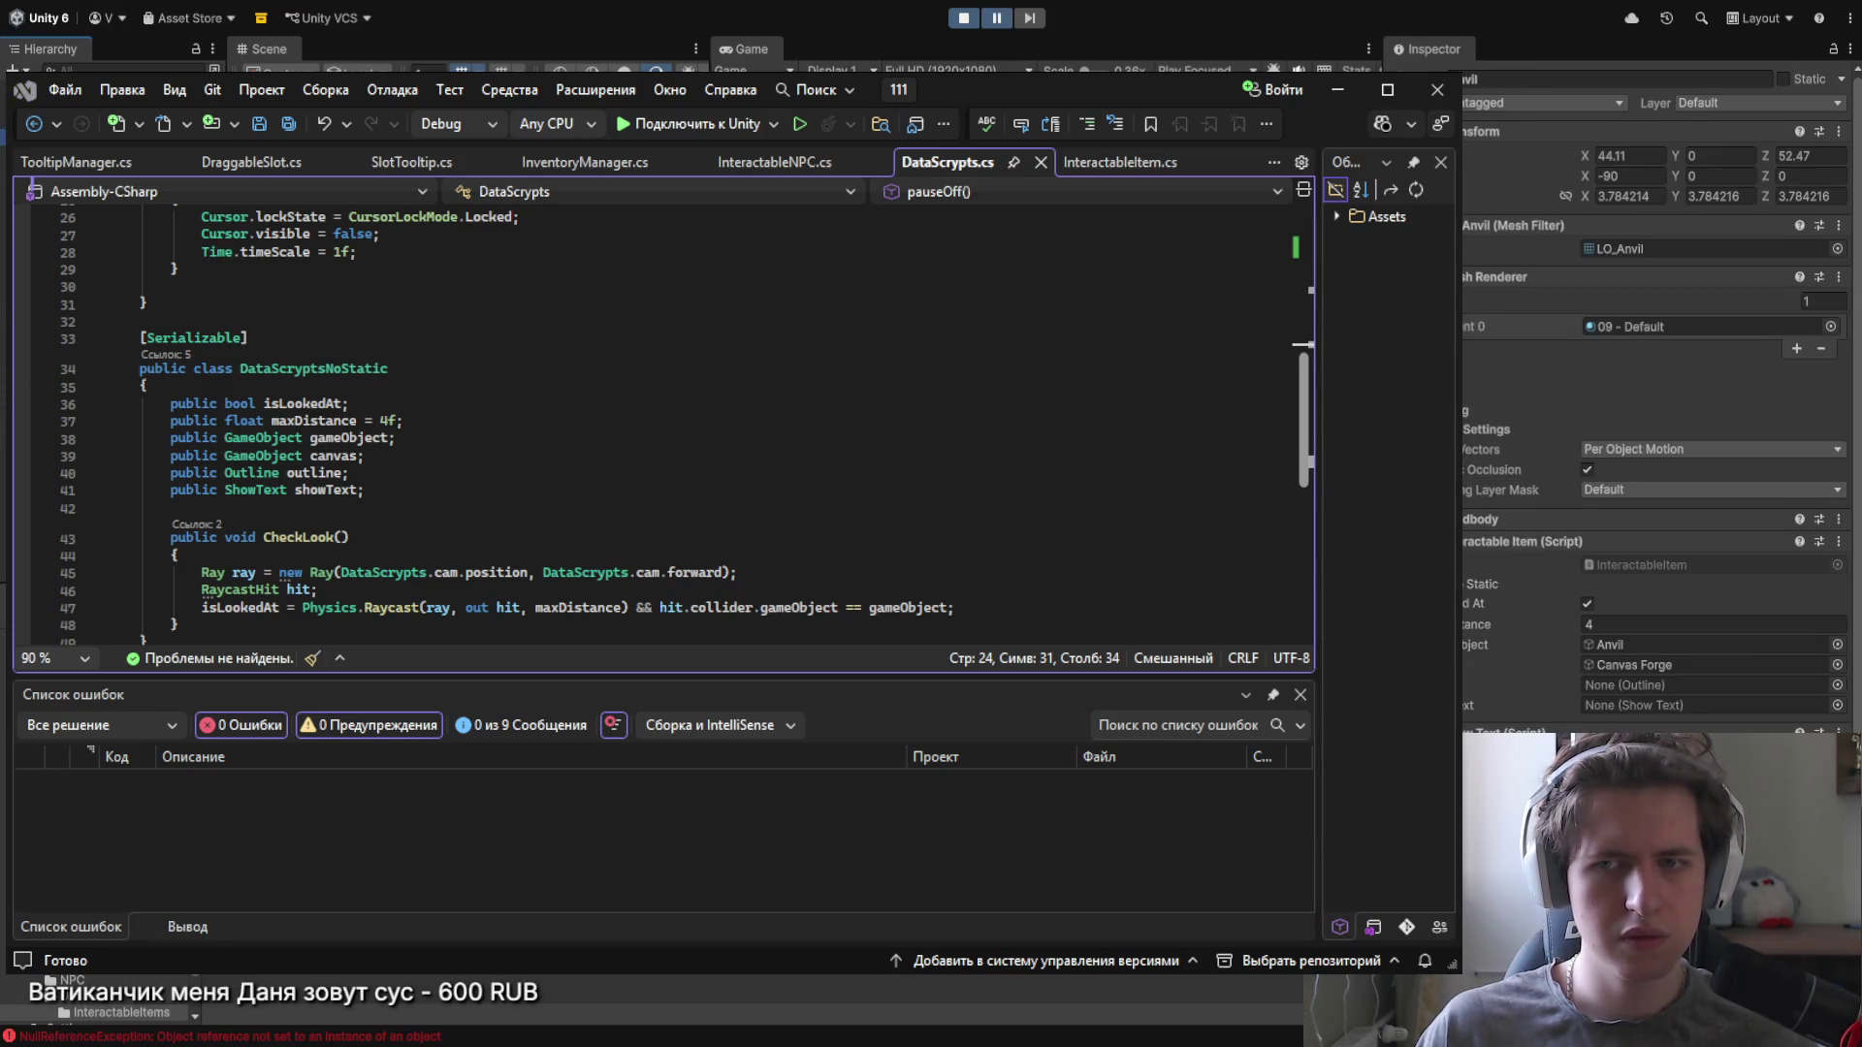
Step: Inspect the anvil's Canvas Forge reference and the Cursor canvas in Unity, then return to InventoryManager.cs
scroll(1522, 586, down, 1)
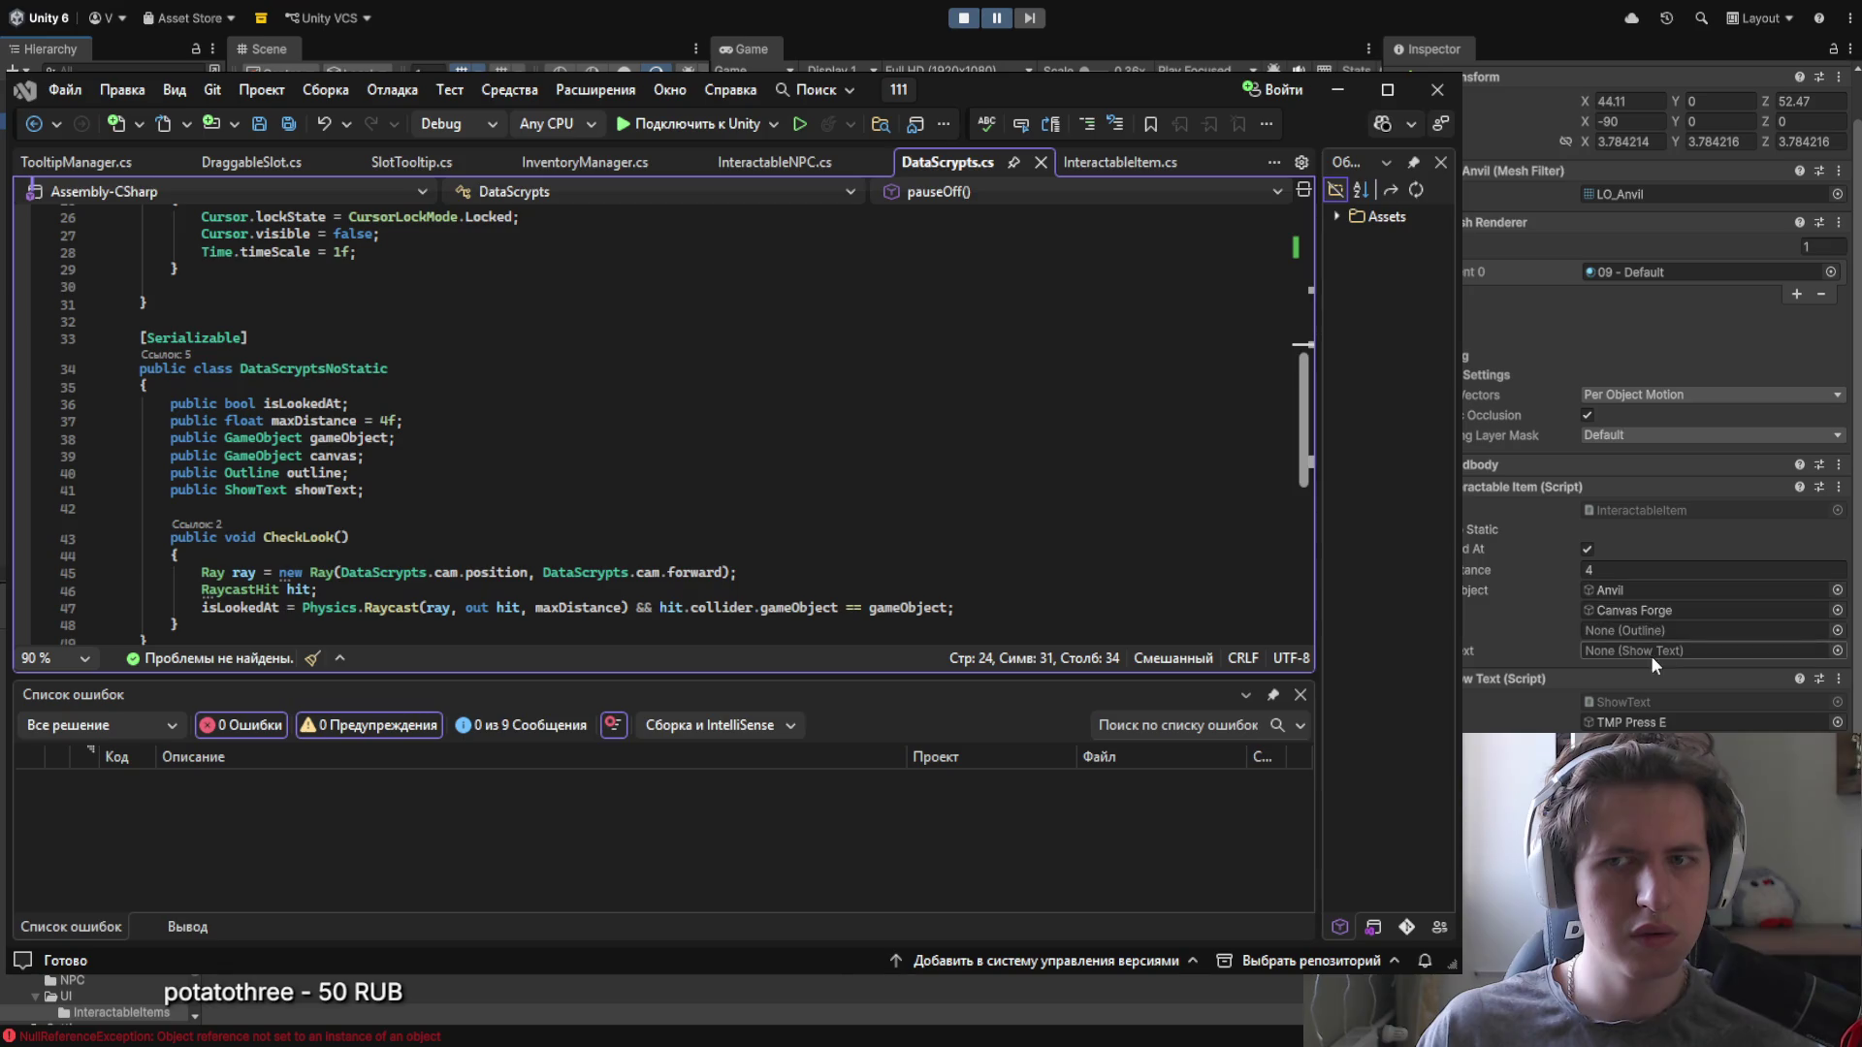
click(1650, 609)
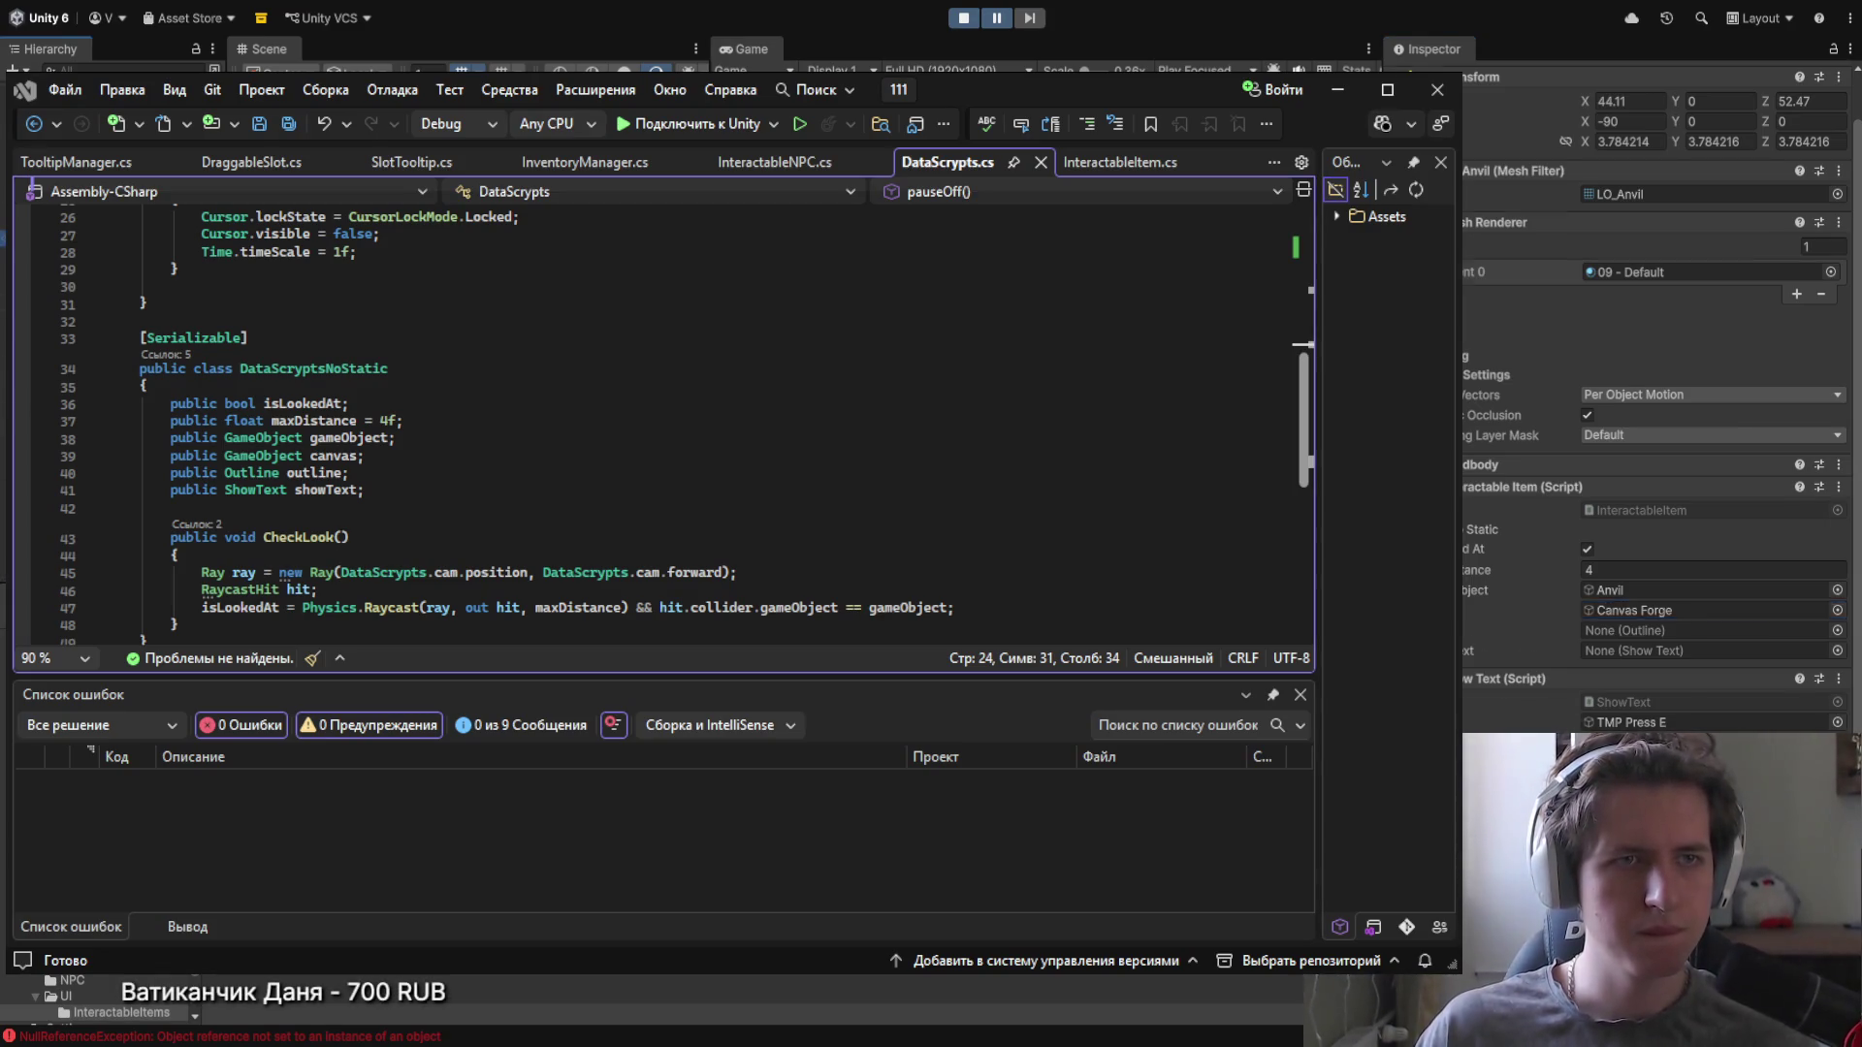
click(1490, 638)
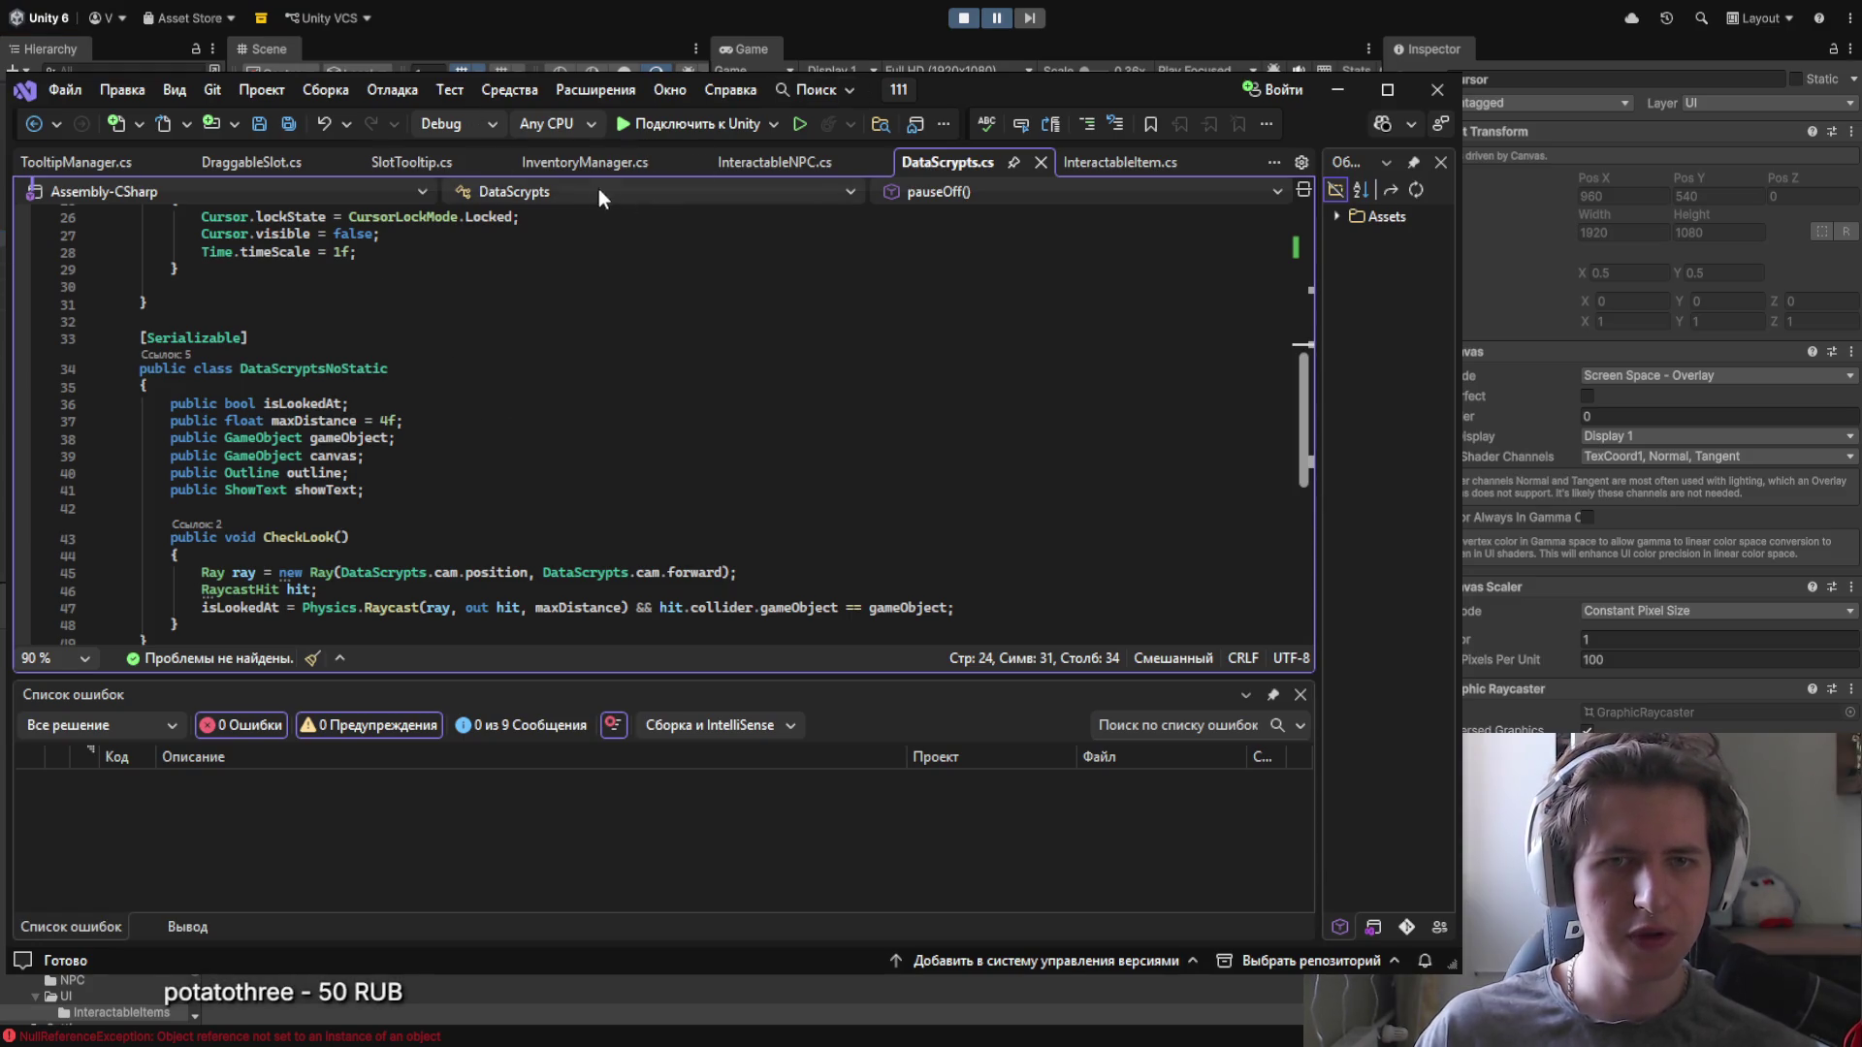
click(585, 162)
scroll(487, 479, down, 1)
scroll(487, 479, up, 3)
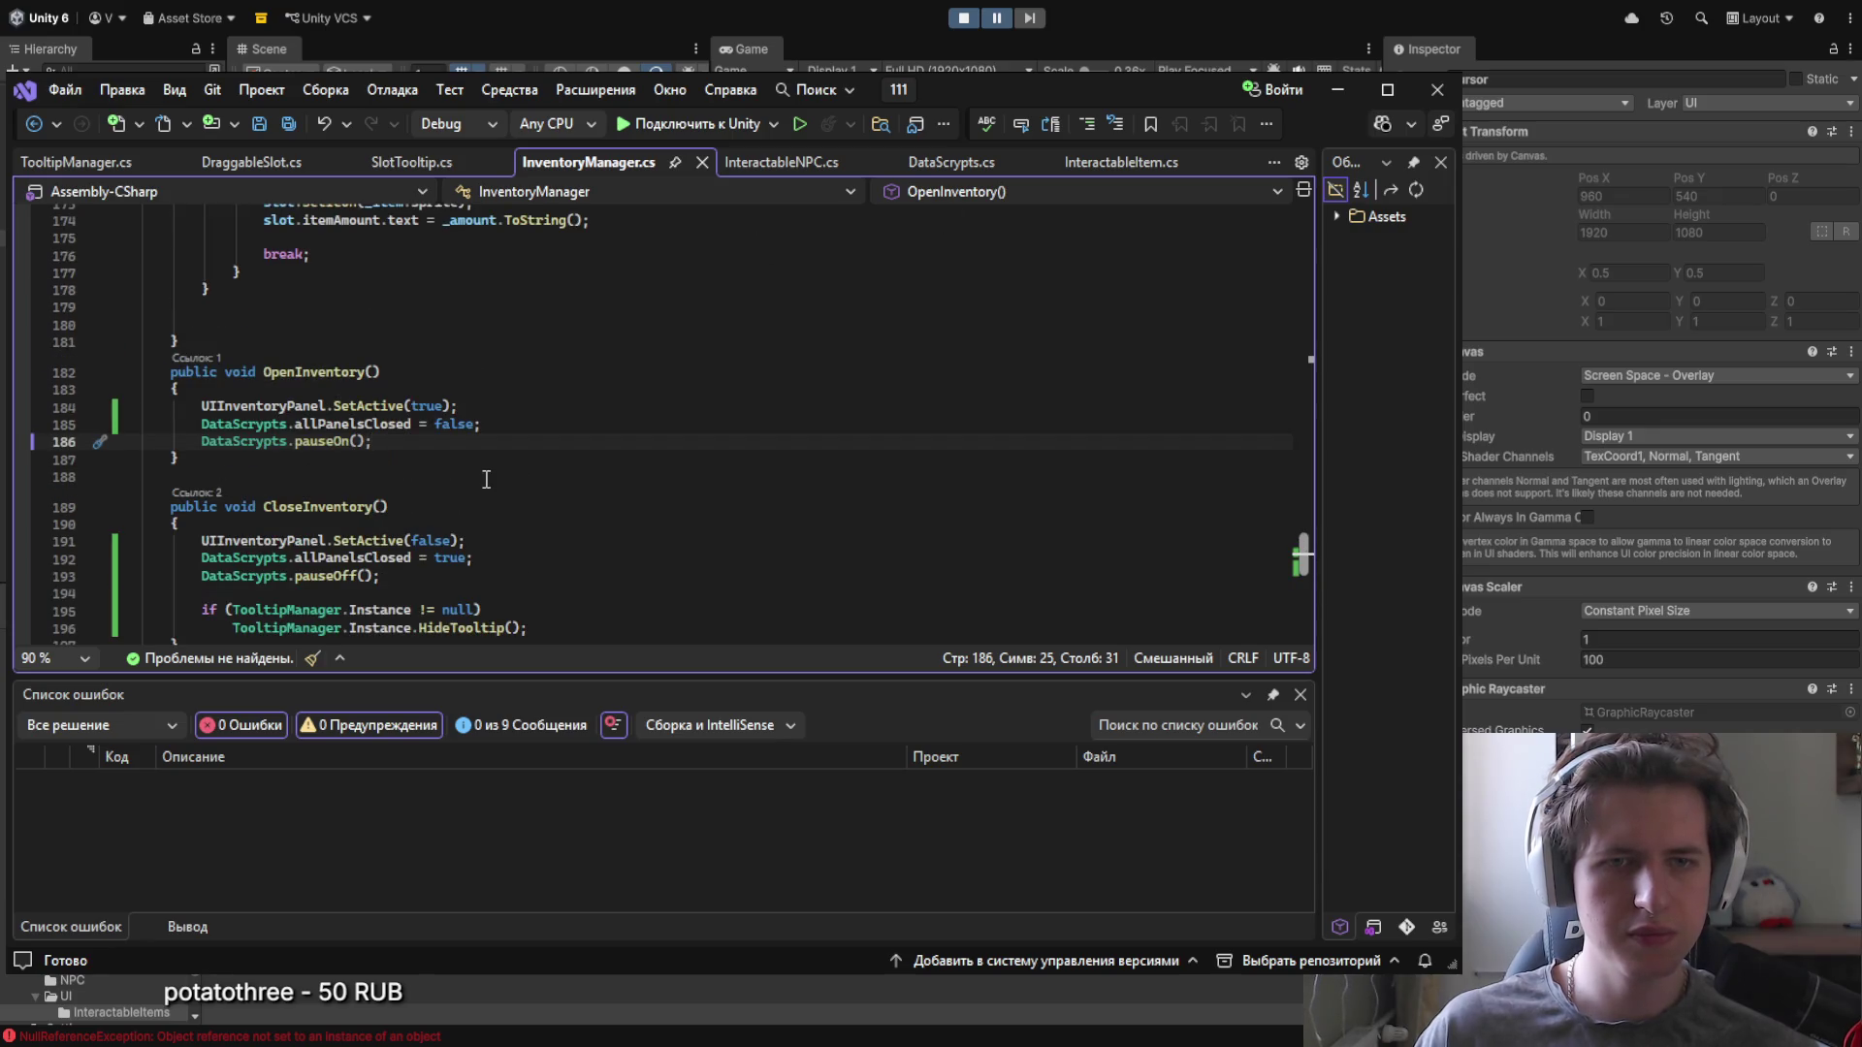
Step: Declare 'public GameObject cursor;' below the items array in InventoryManager.cs and save
scroll(486, 479, up, 20)
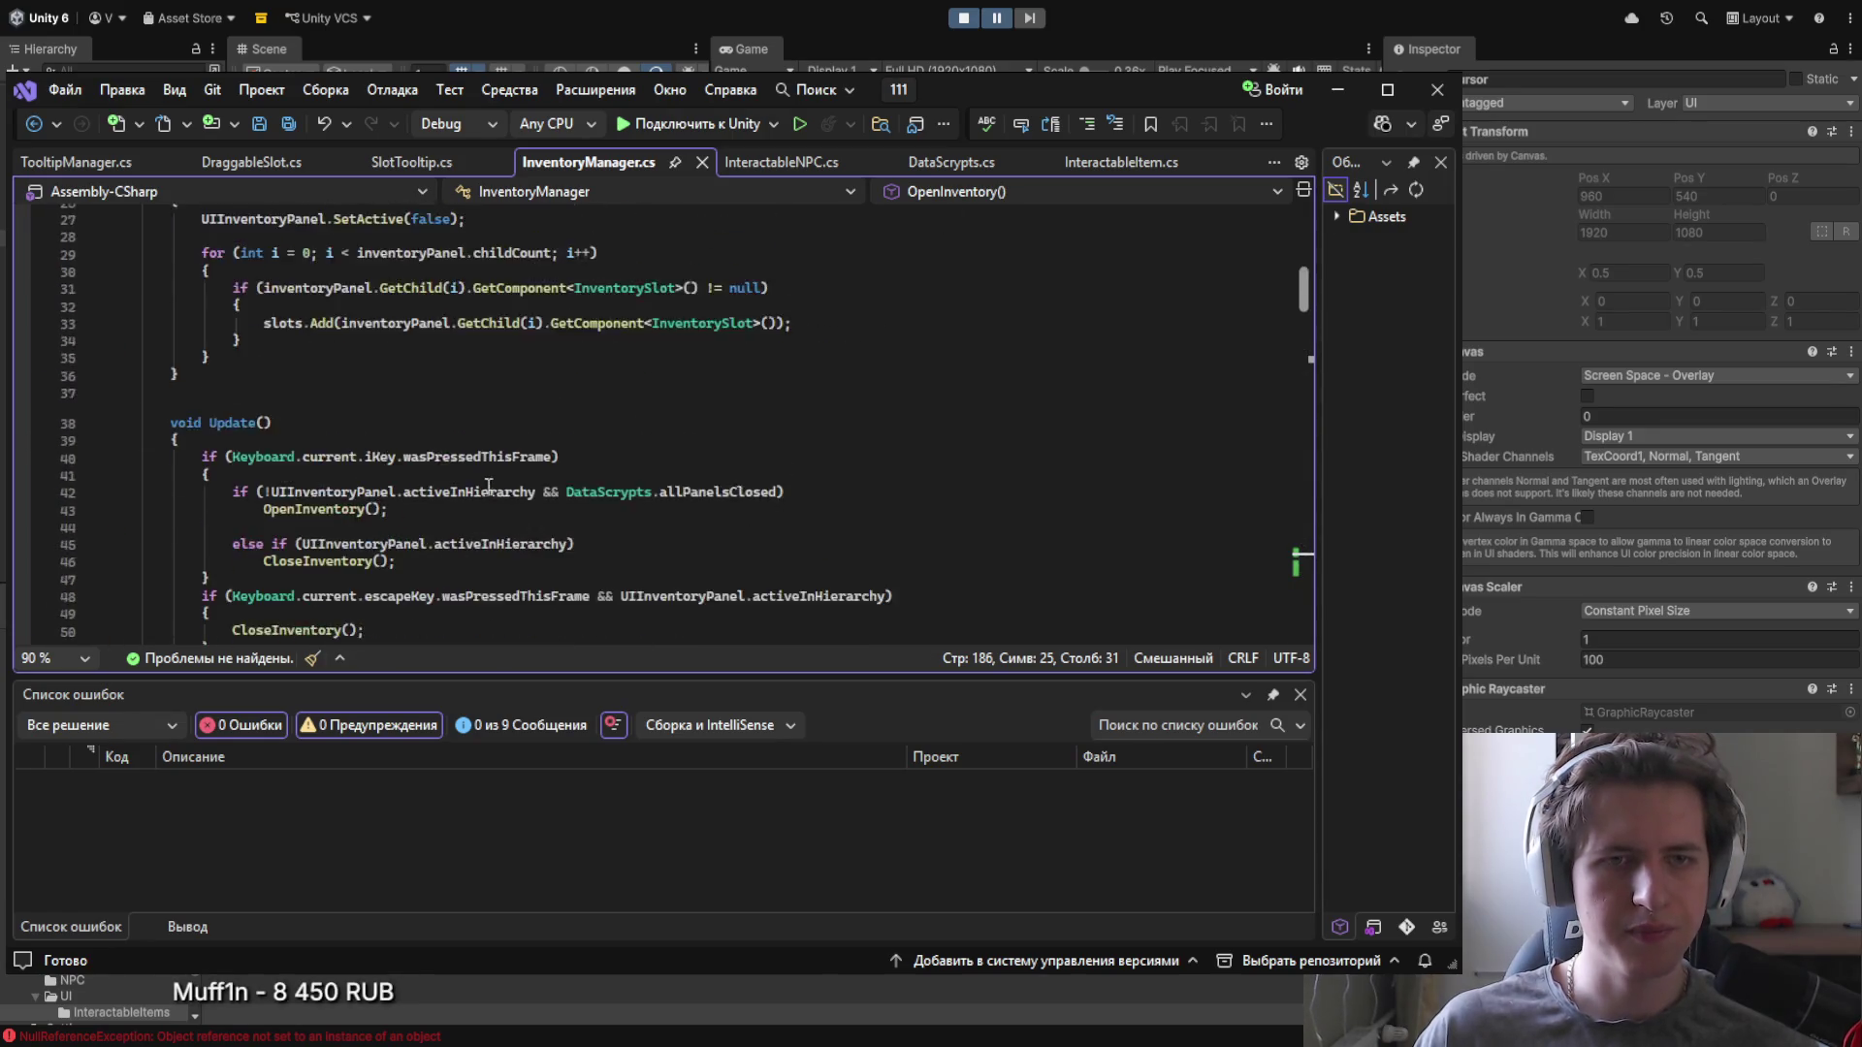
scroll(503, 486, up, 9)
click(441, 468)
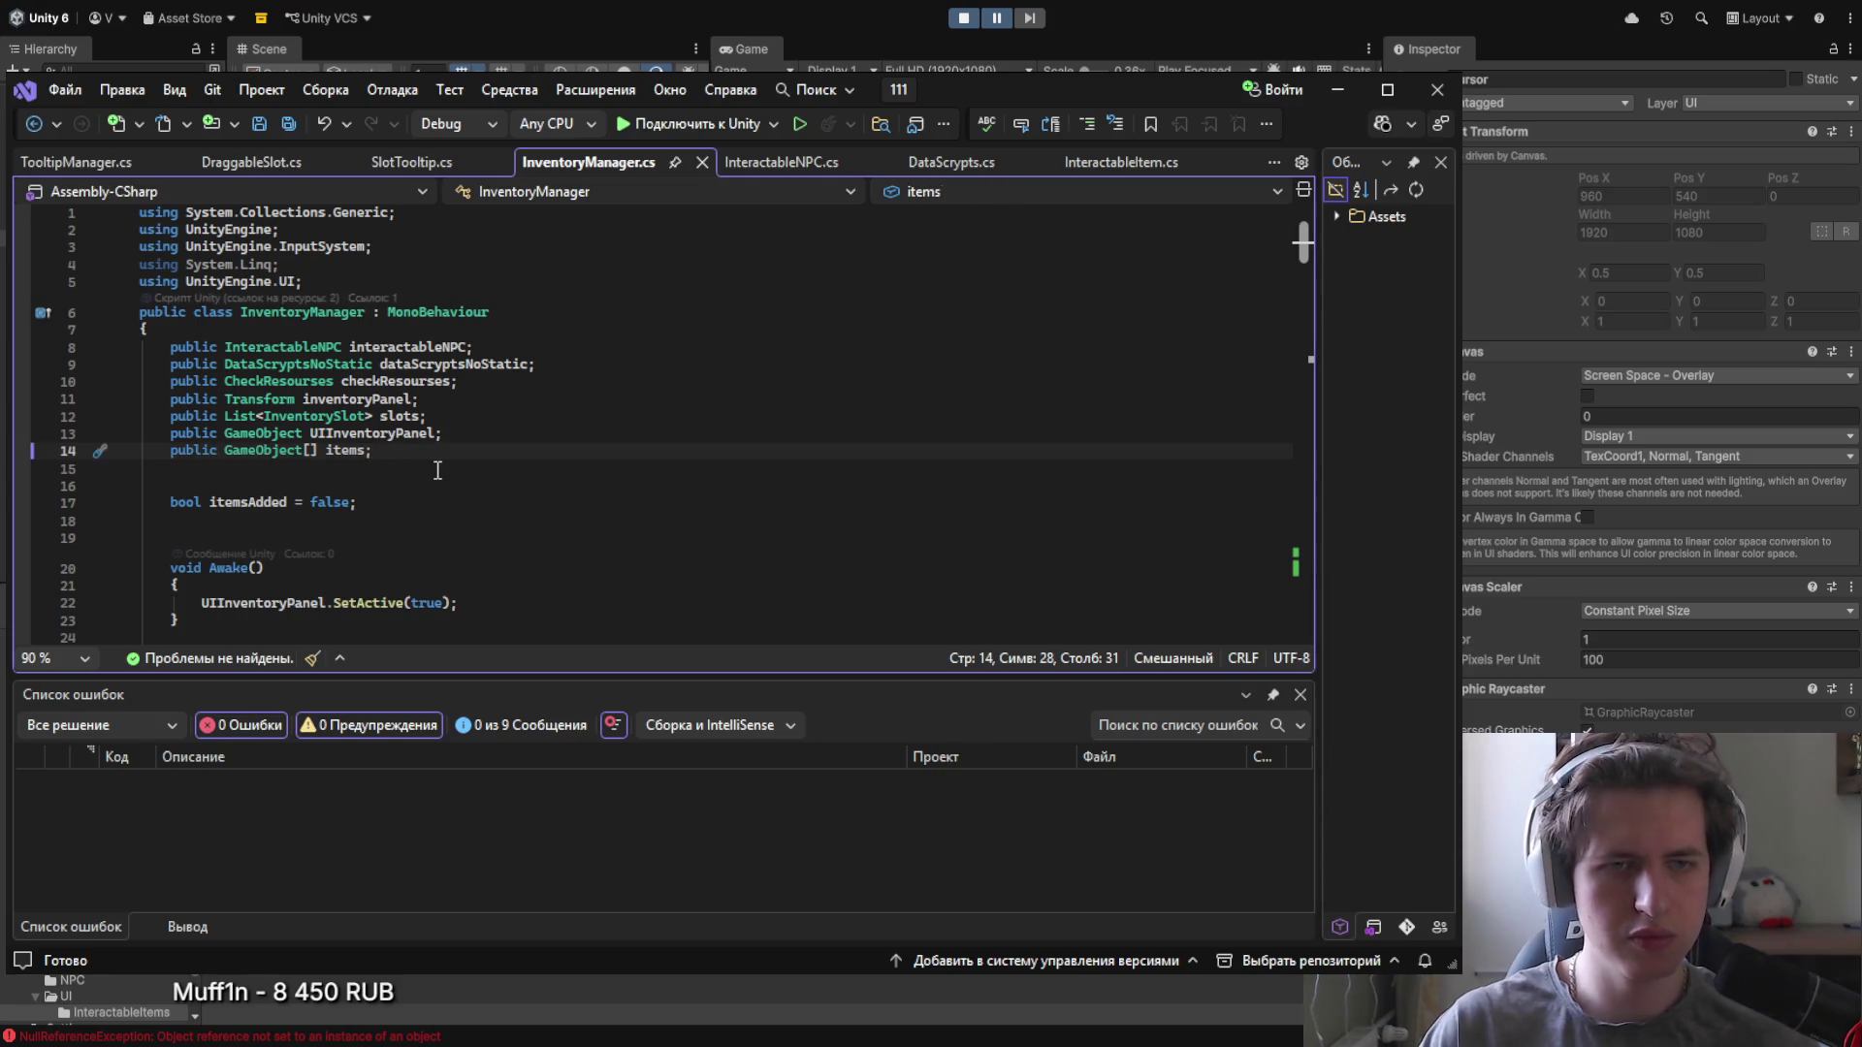
text(publ)
key(Tab)
key(ctrl+shift+Left)
key(ctrl+shift+Left)
key(ctrl+shift+Left)
text(cu)
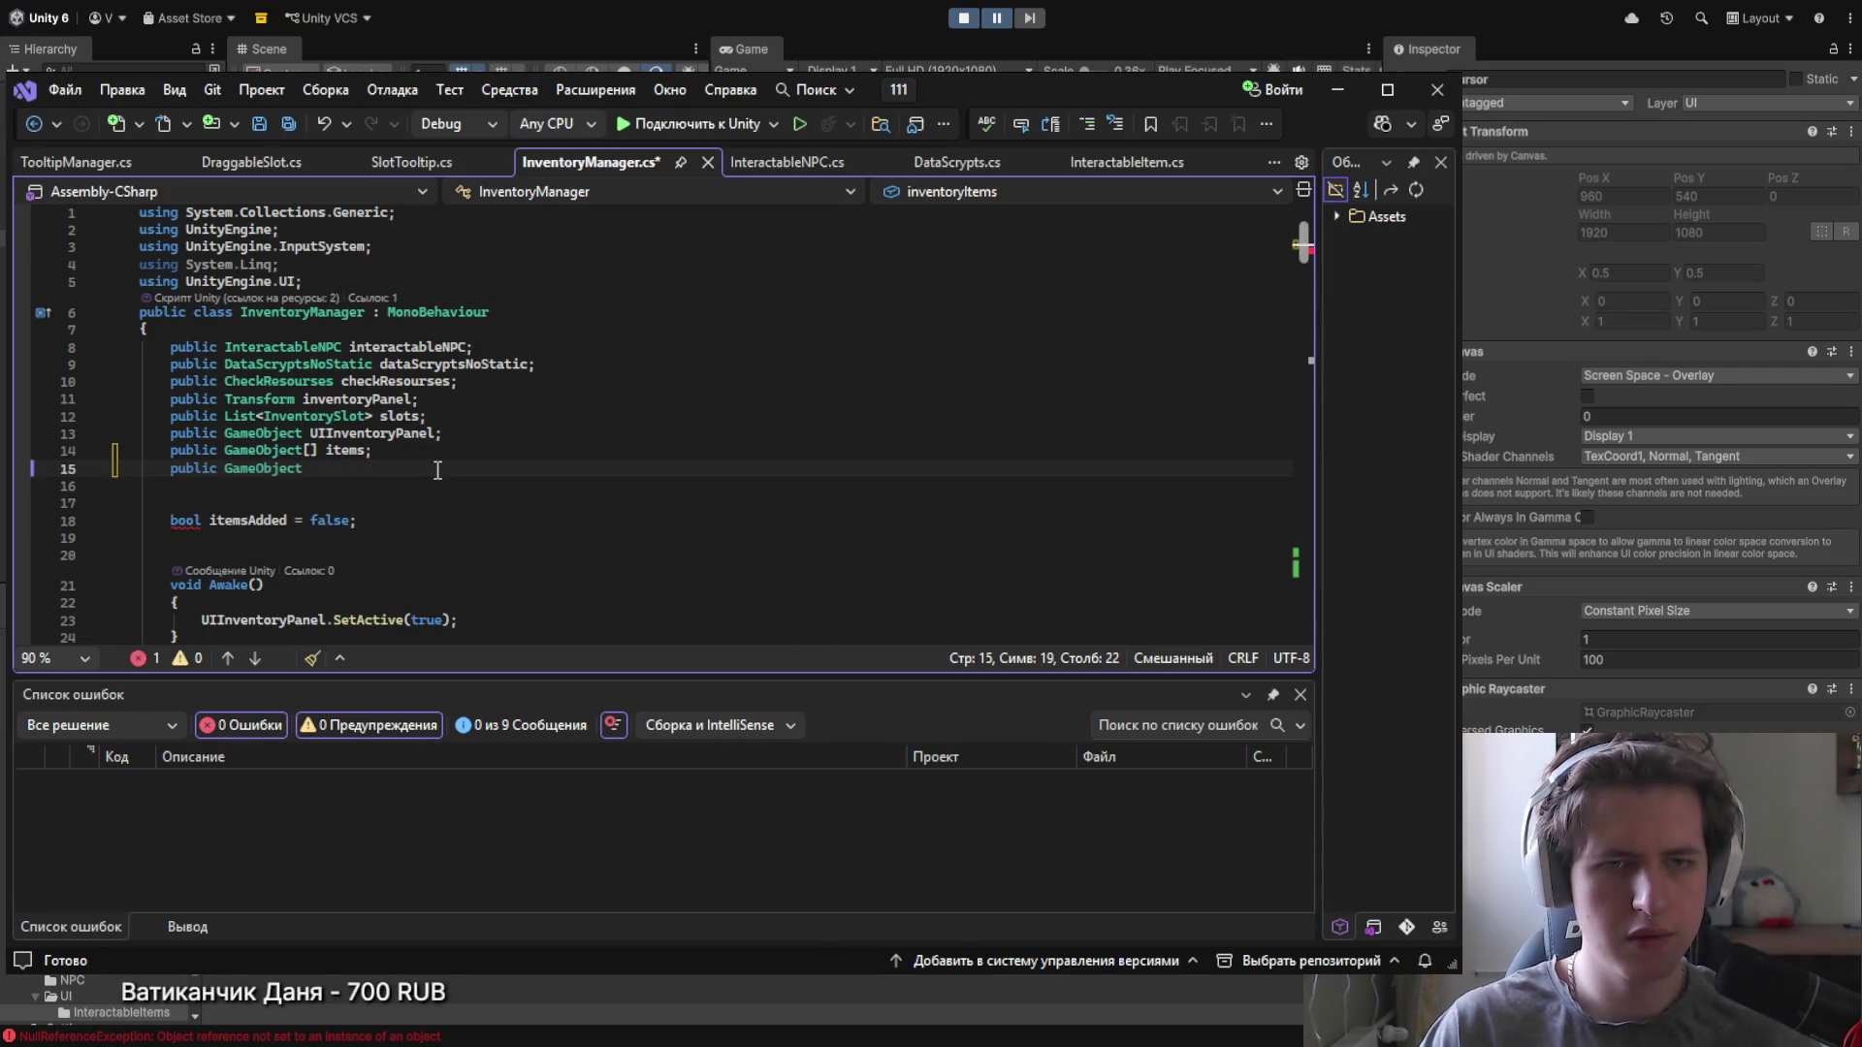
text(rsor;)
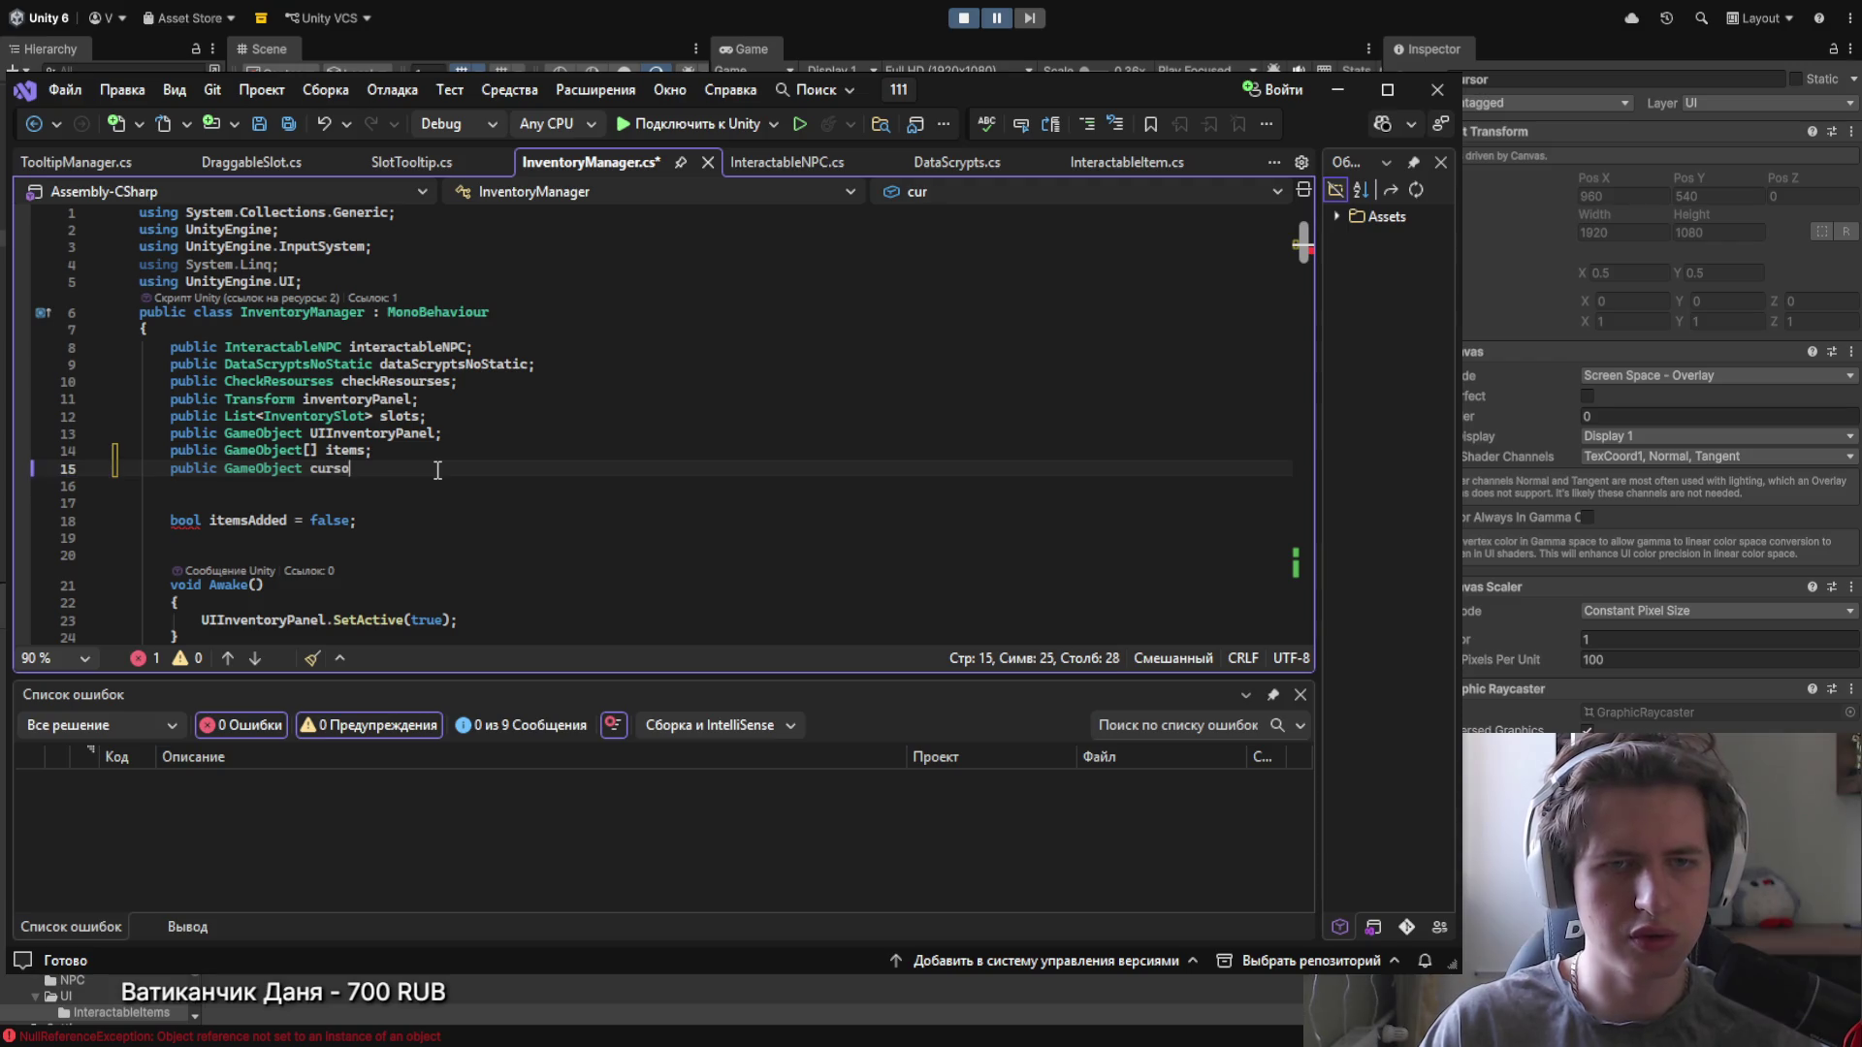
key(ctrl+s)
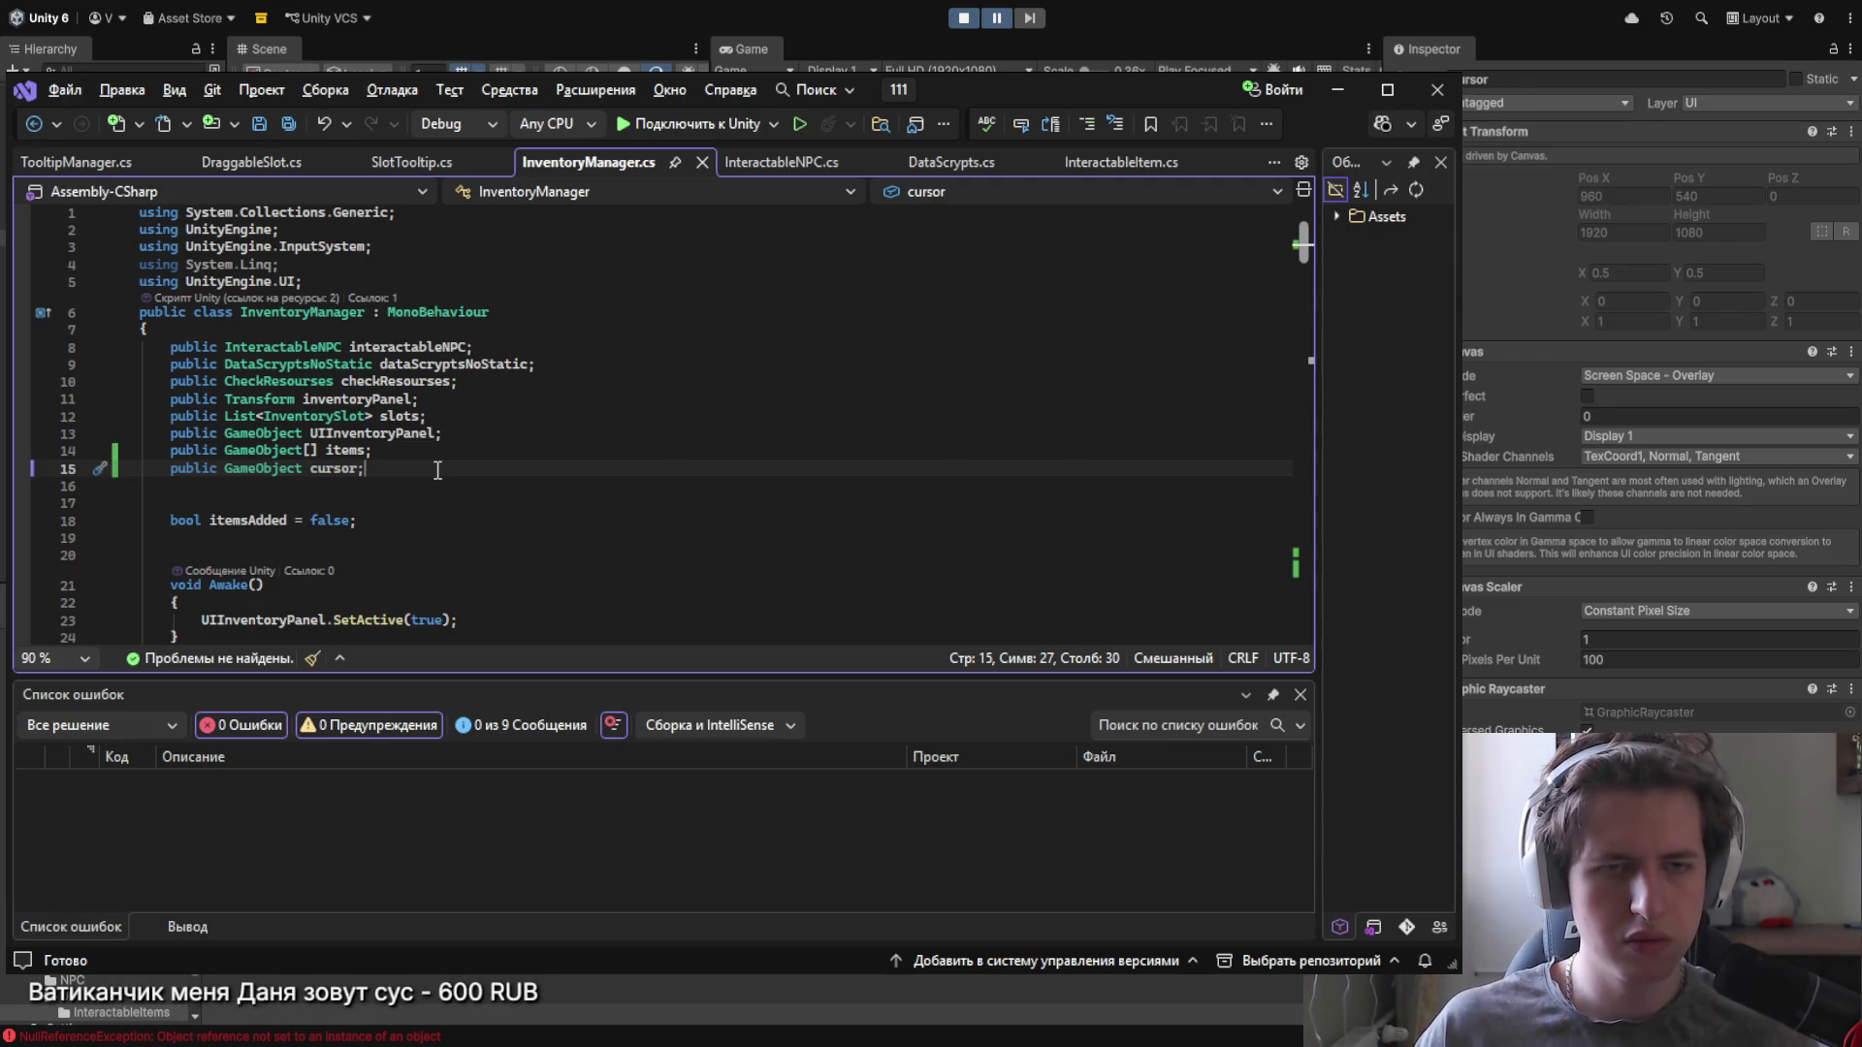
scroll(438, 469, down, 3)
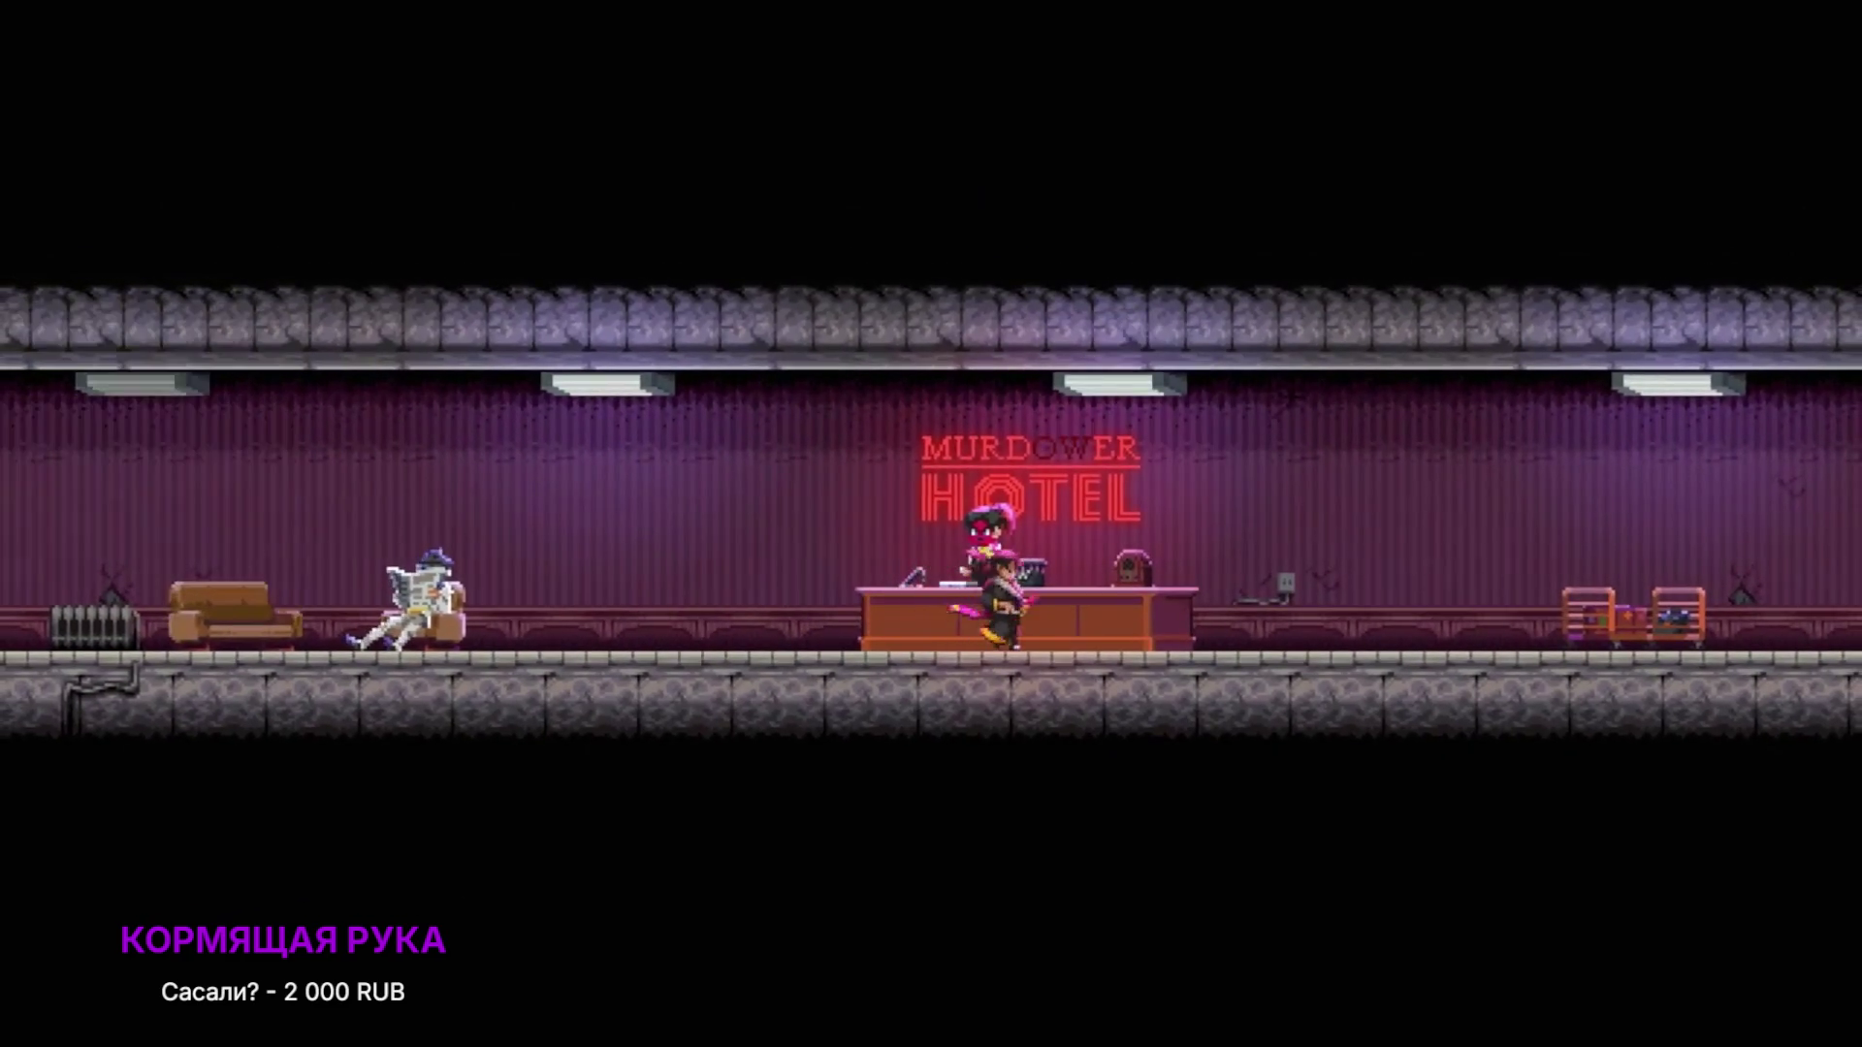
Step: Leave the hotel lobby and slash through the first floors, corridor and console room
key(d)
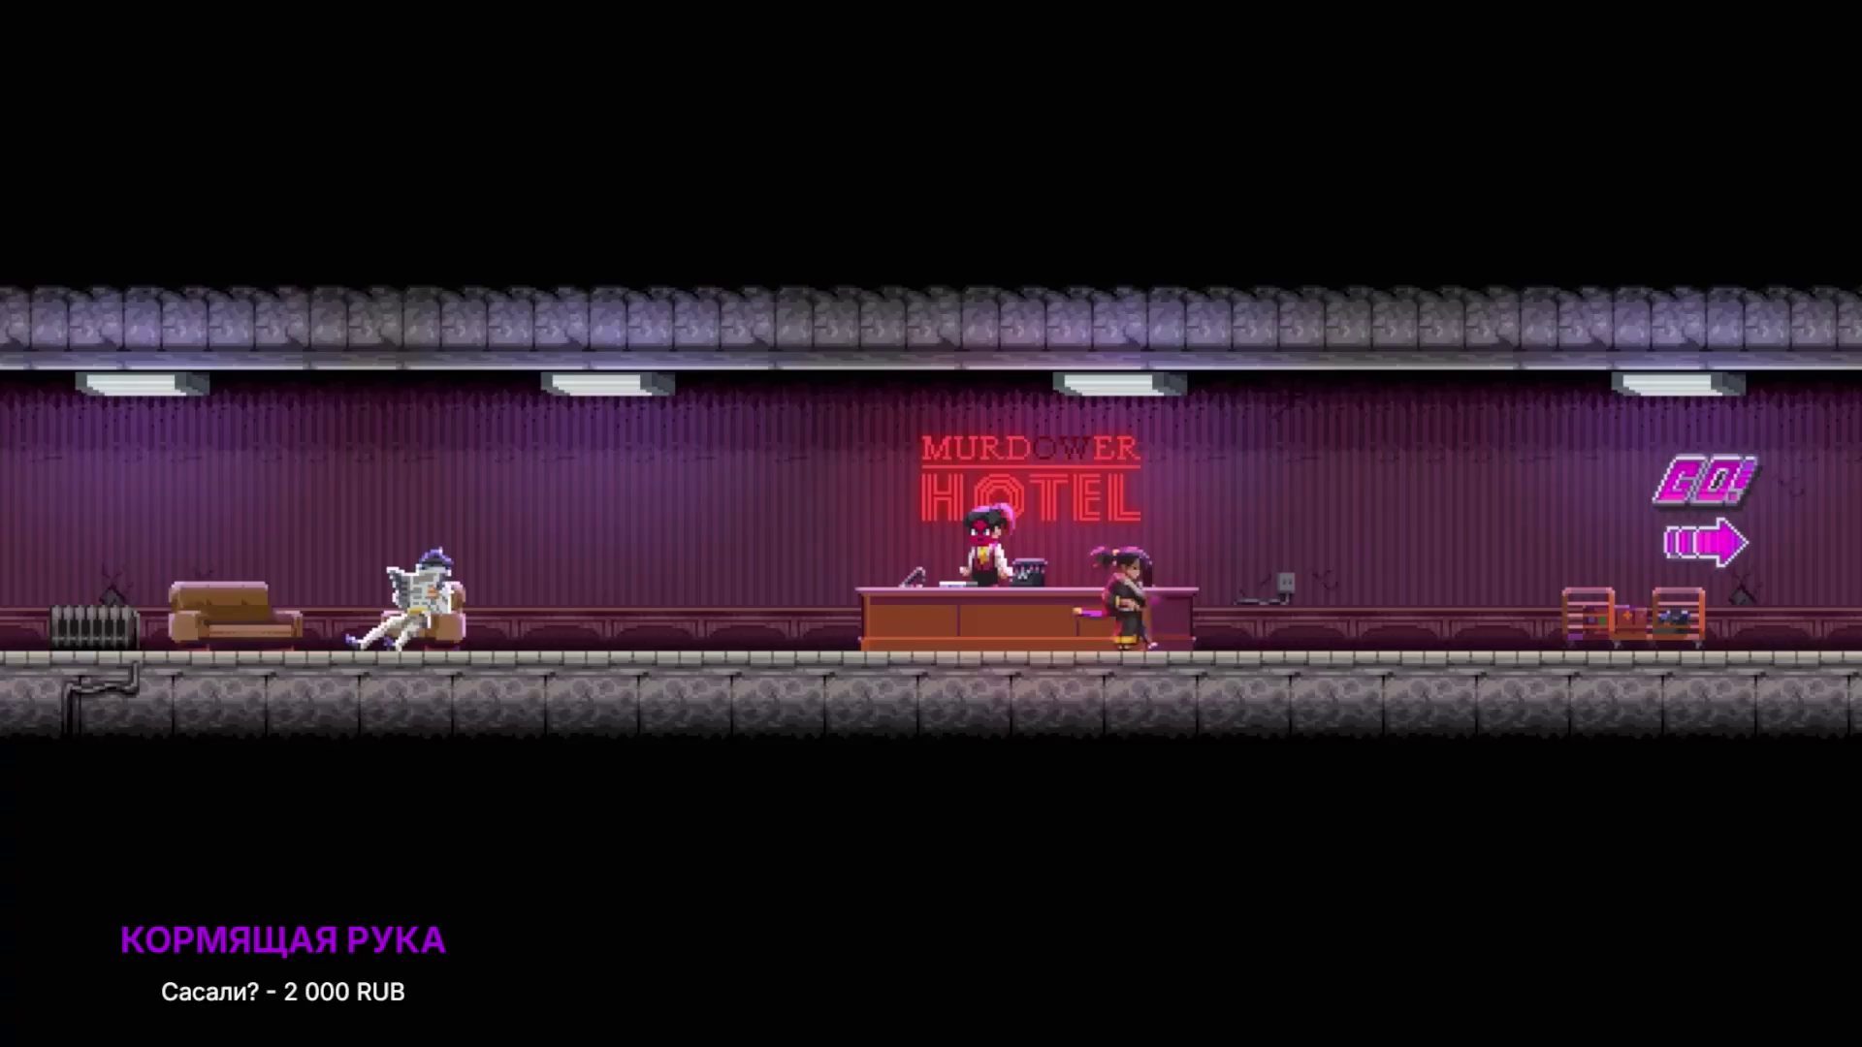
key(d)
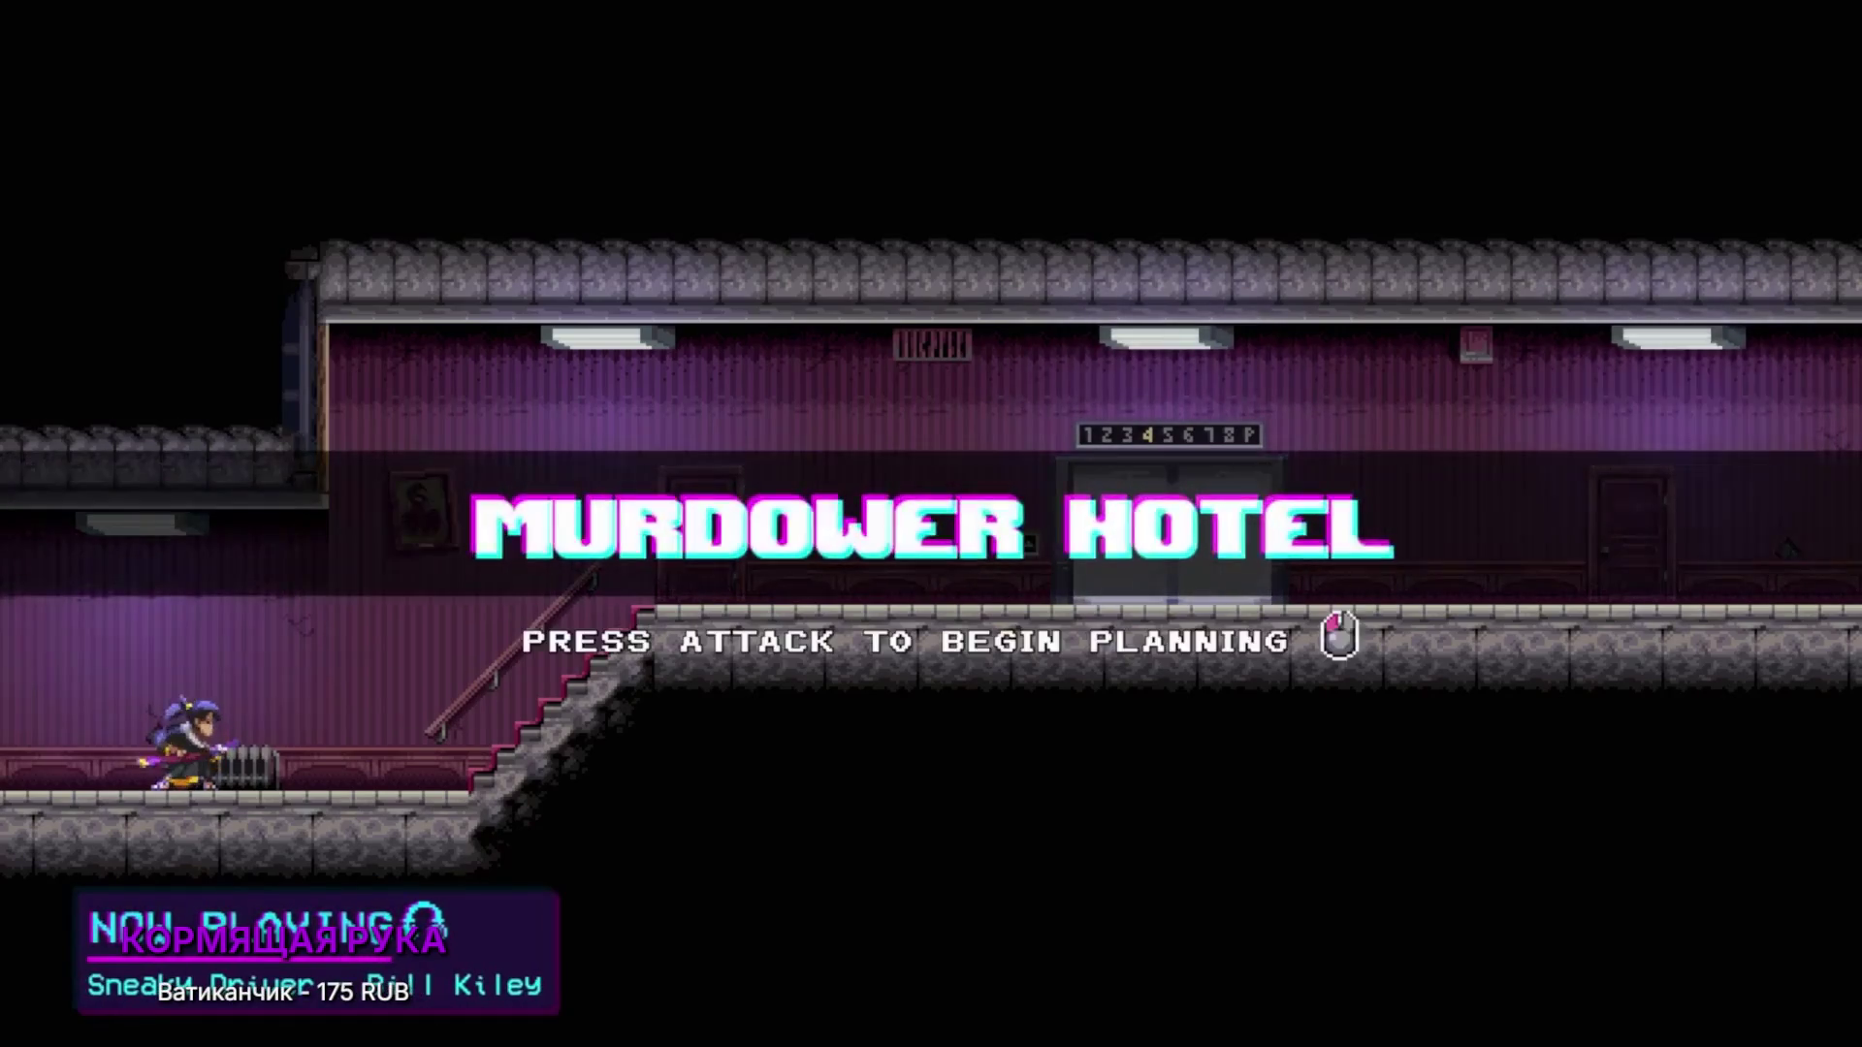
key(d)
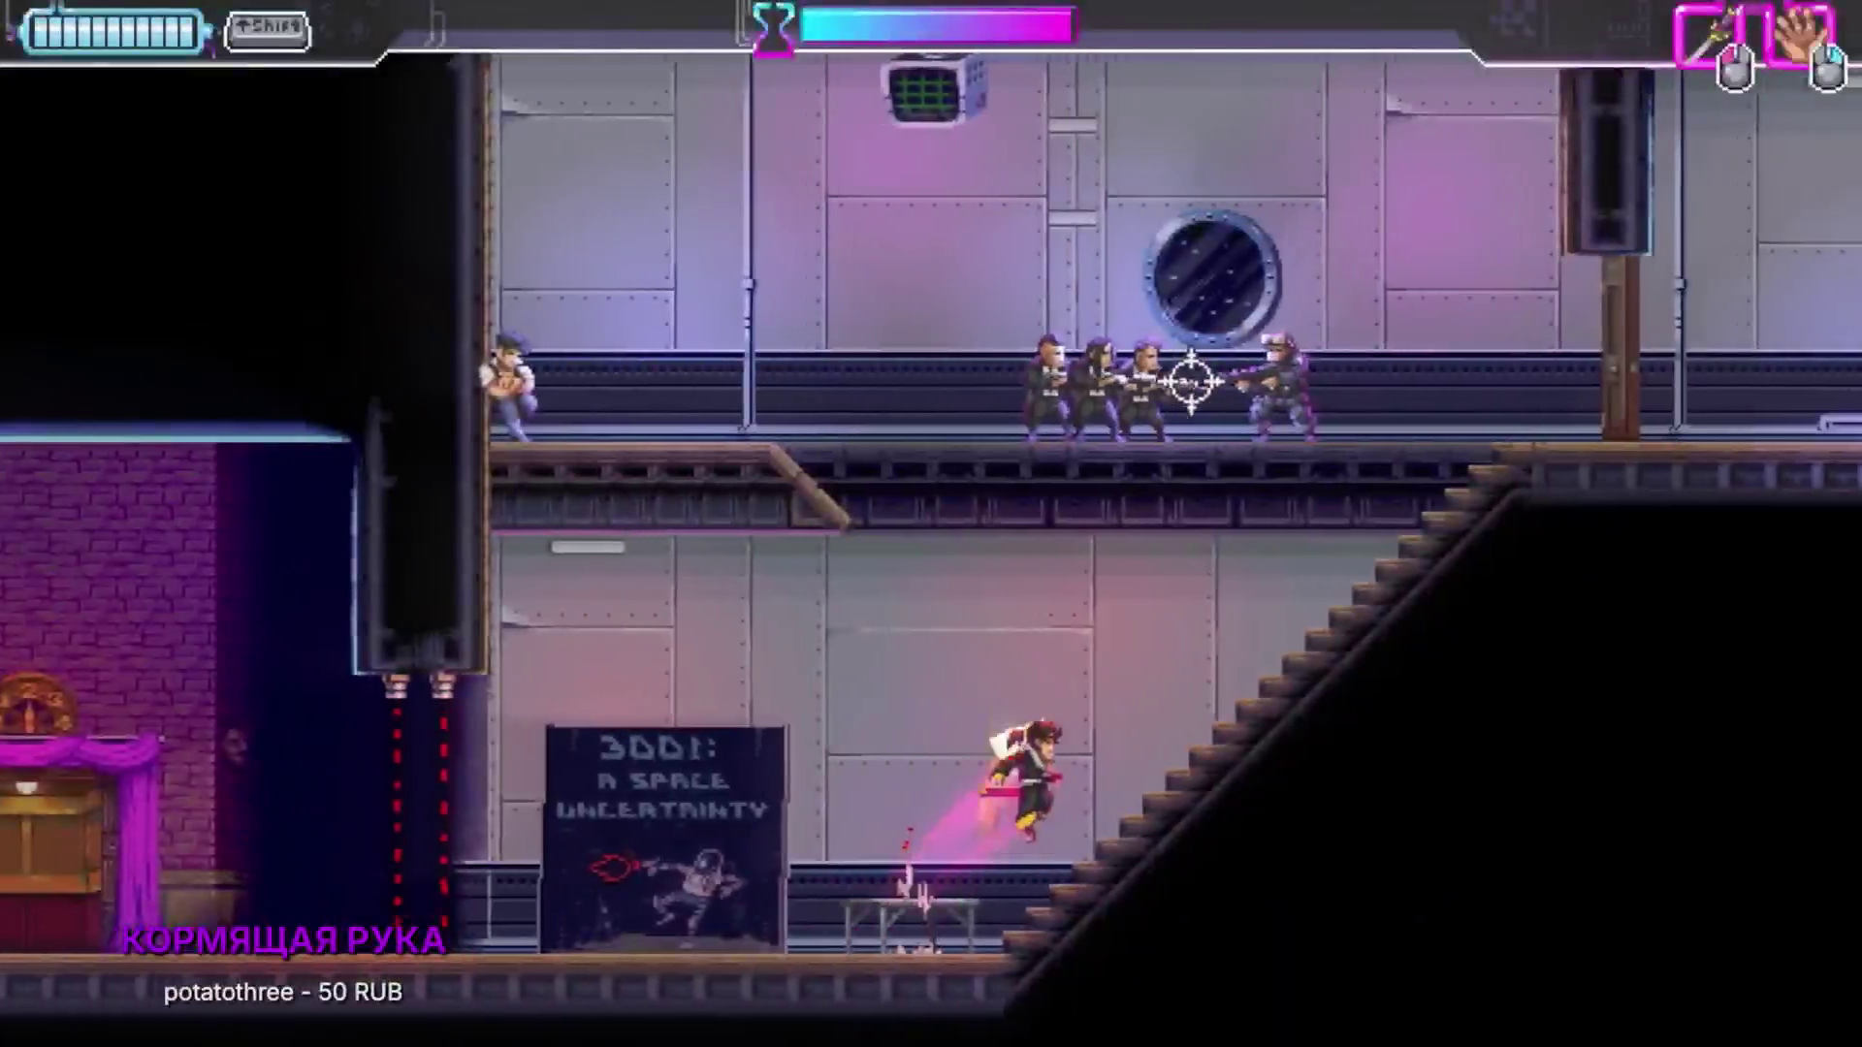
click(864, 553)
click(789, 428)
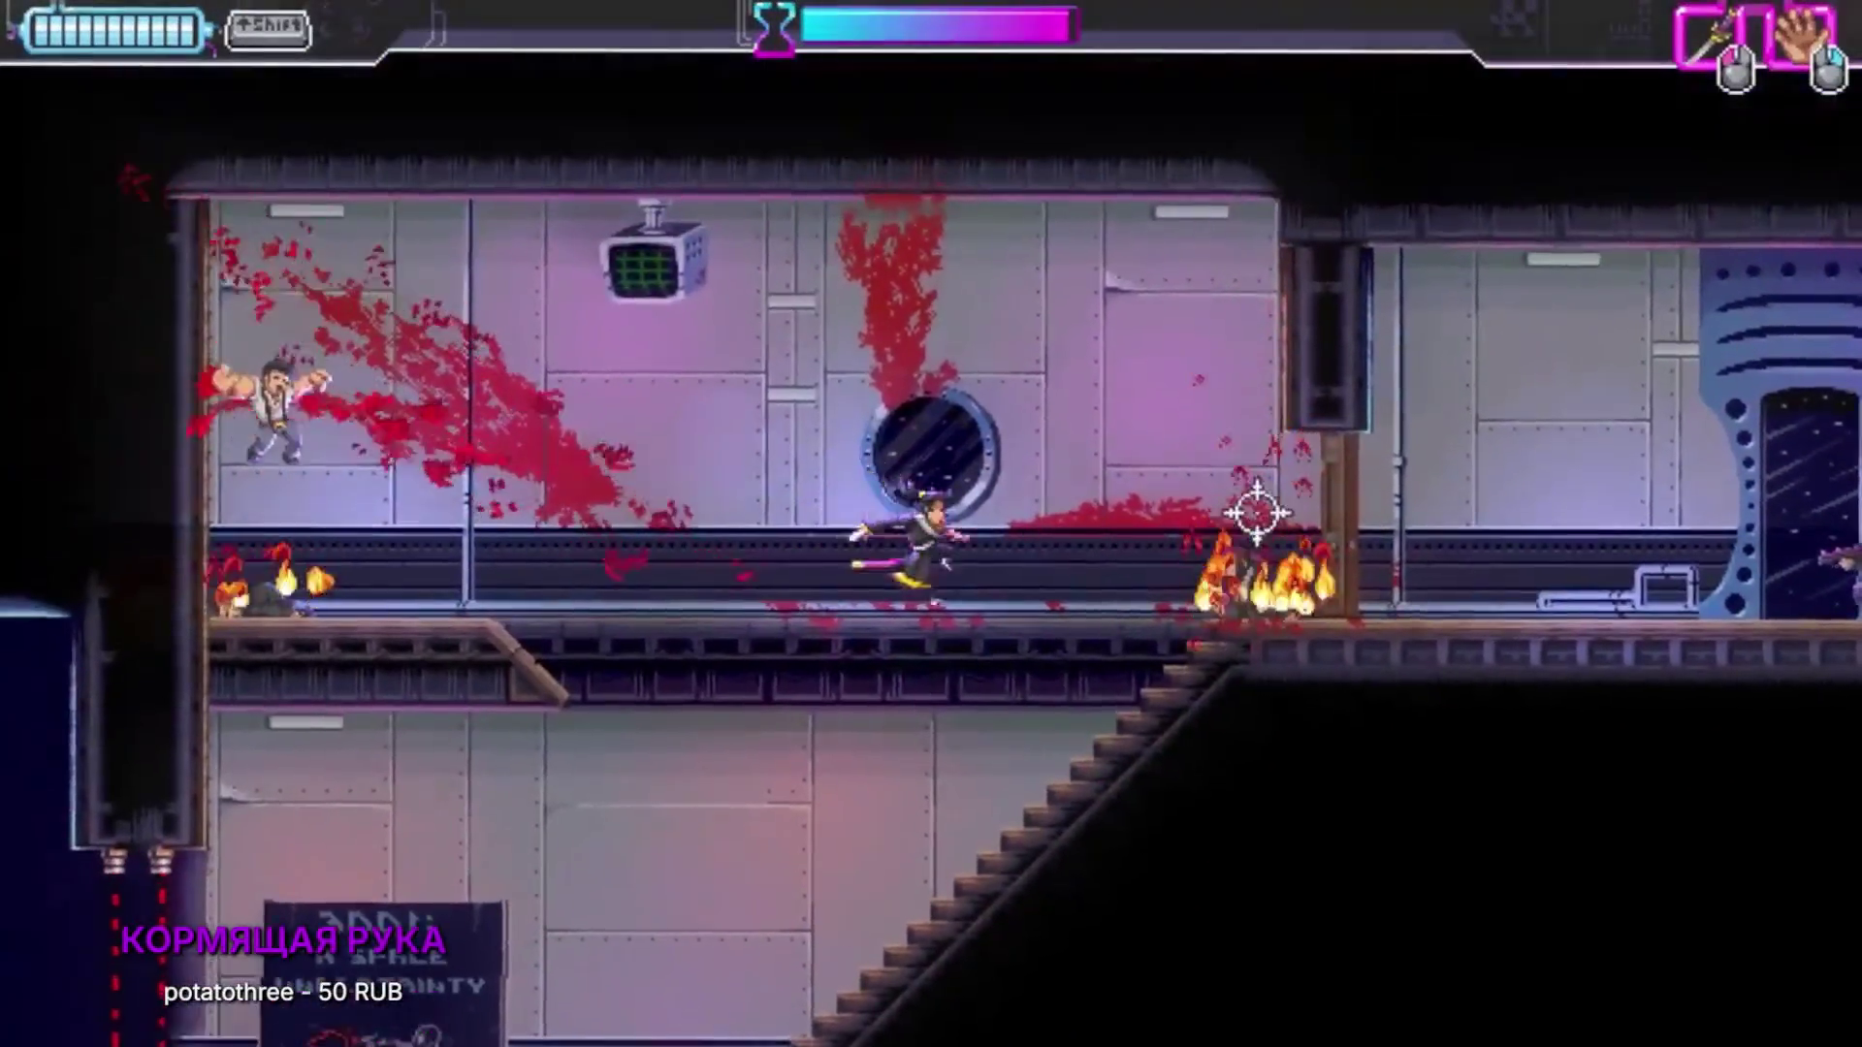
click(1333, 600)
key(d)
click(1383, 615)
click(1261, 630)
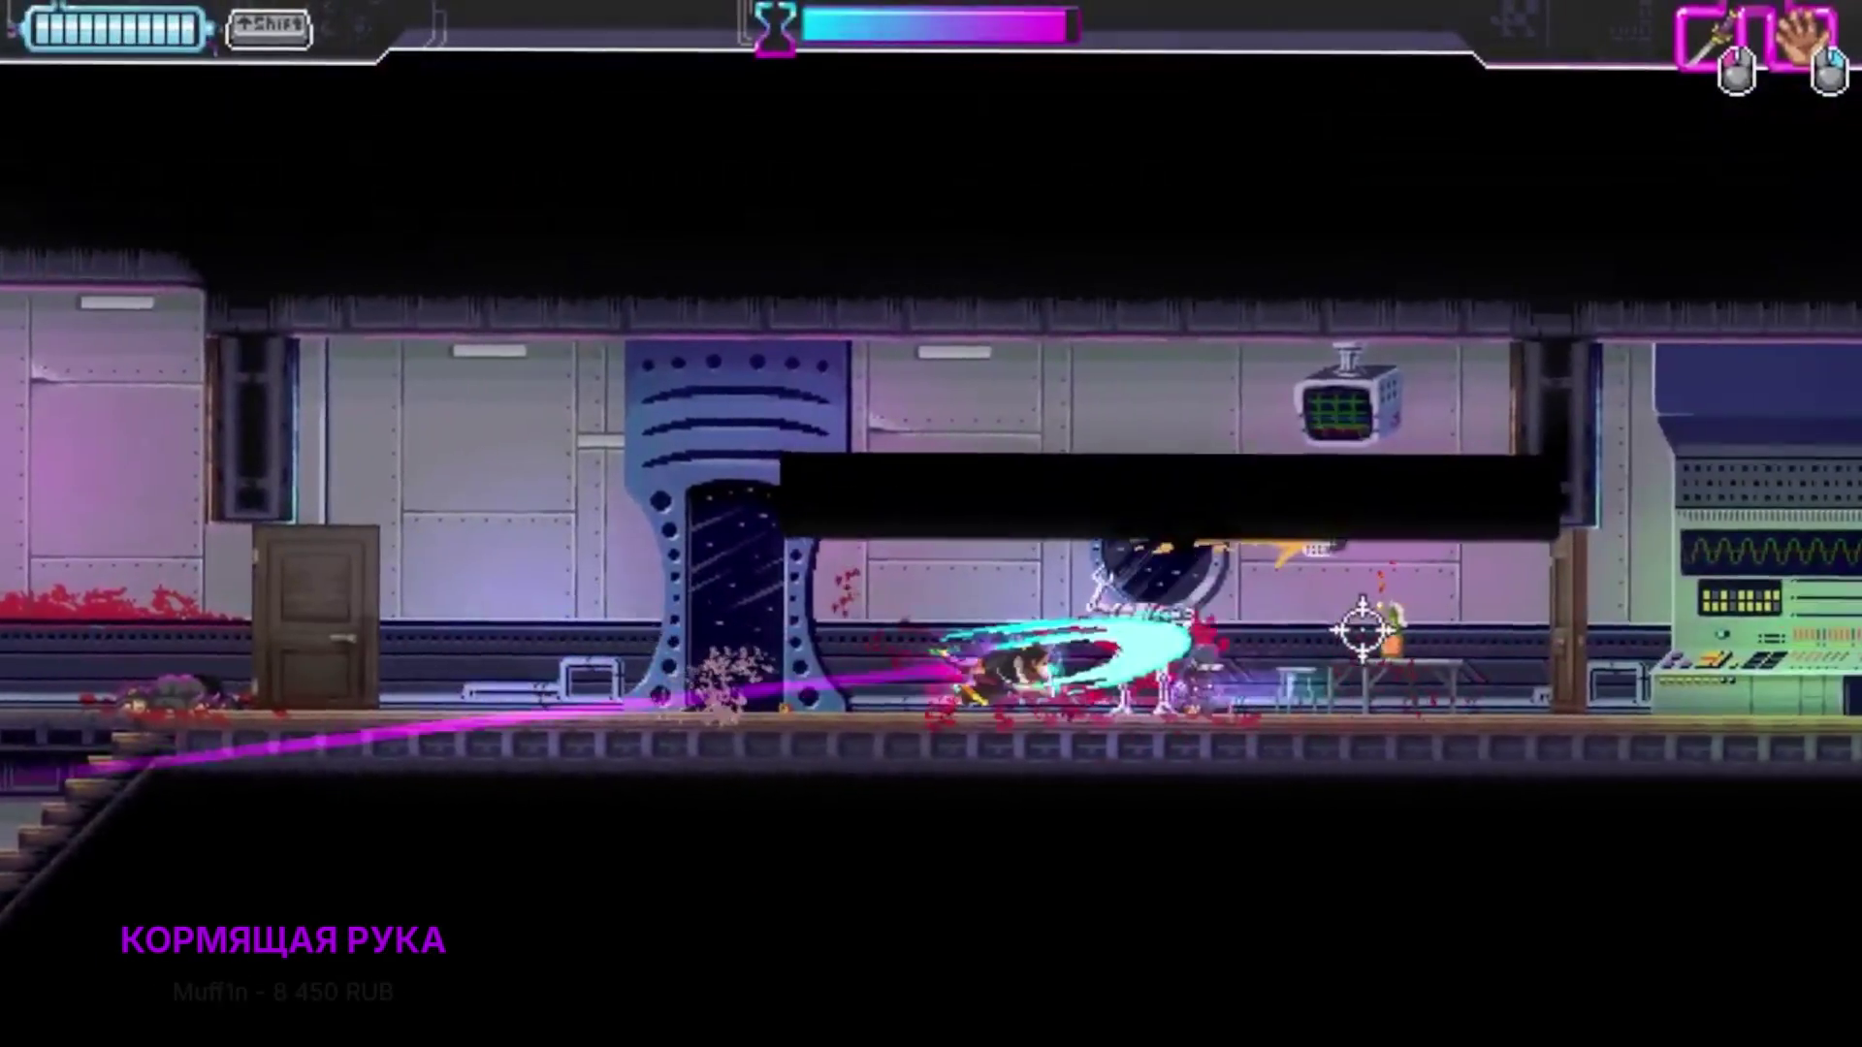
key(d)
click(1242, 635)
click(1359, 644)
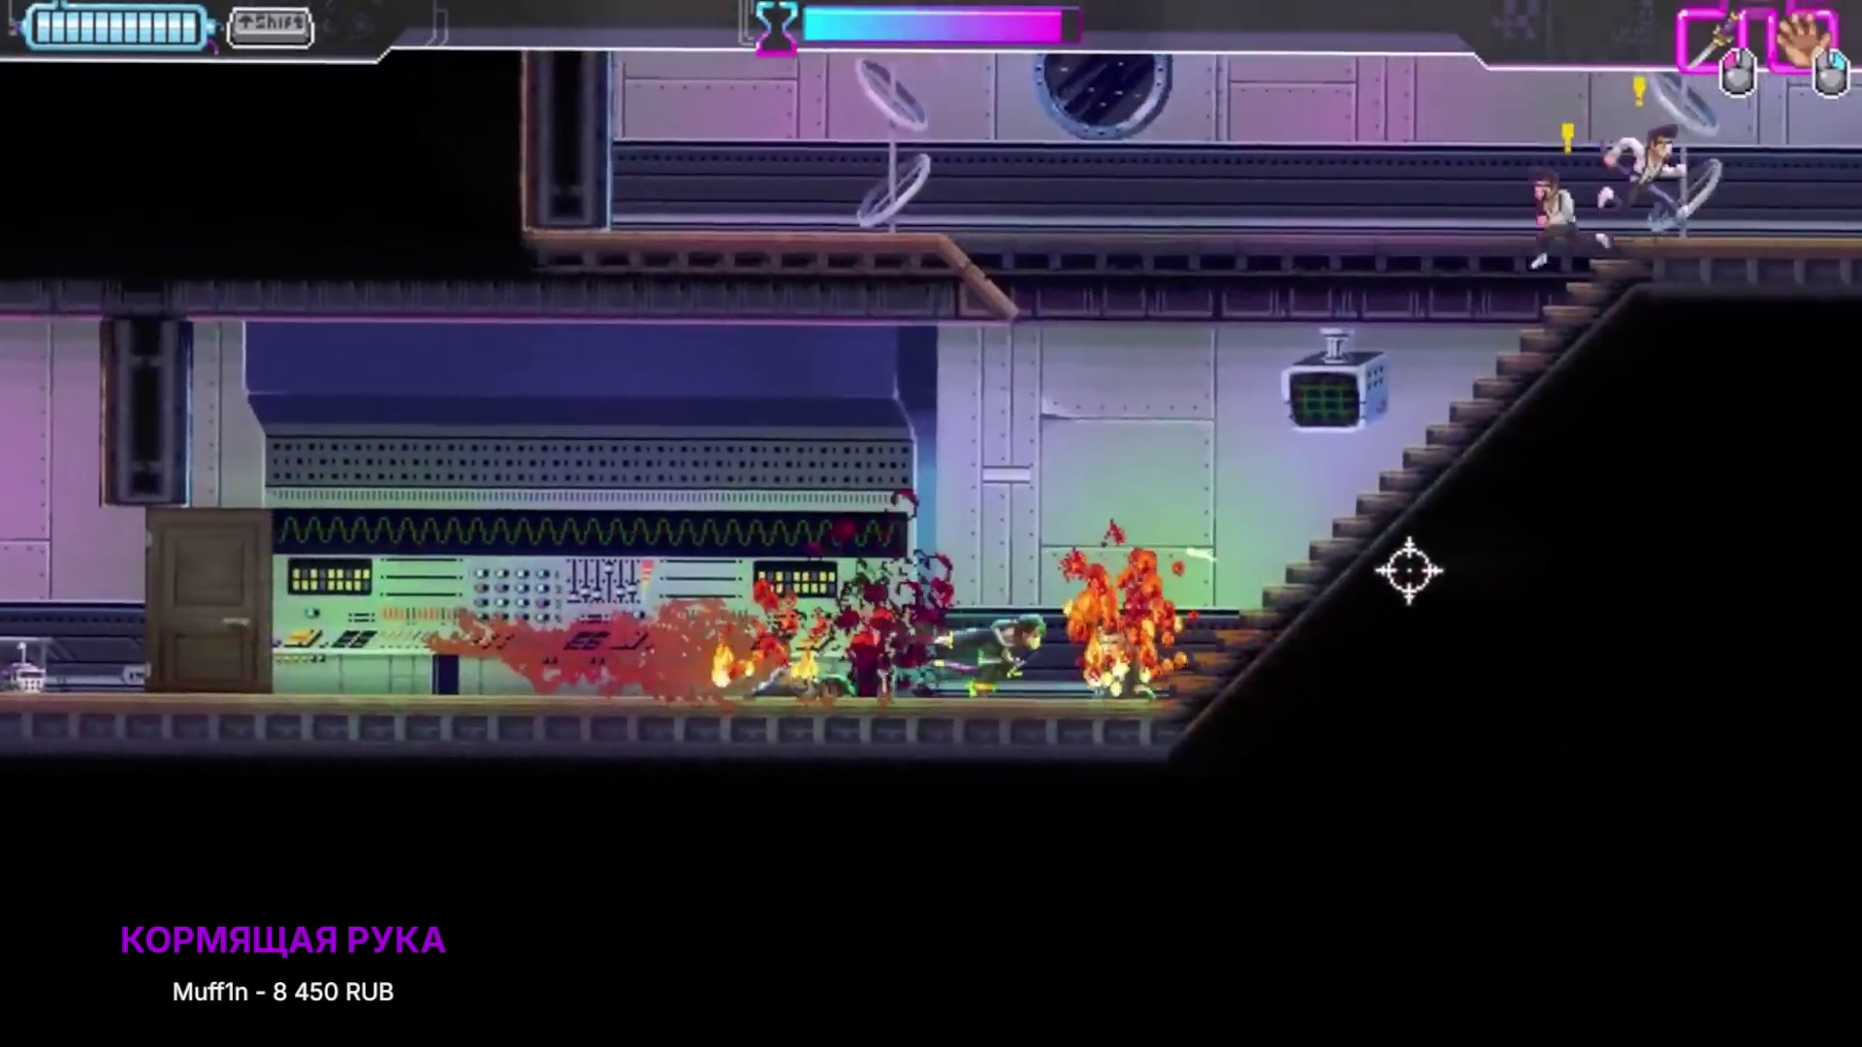
click(1409, 572)
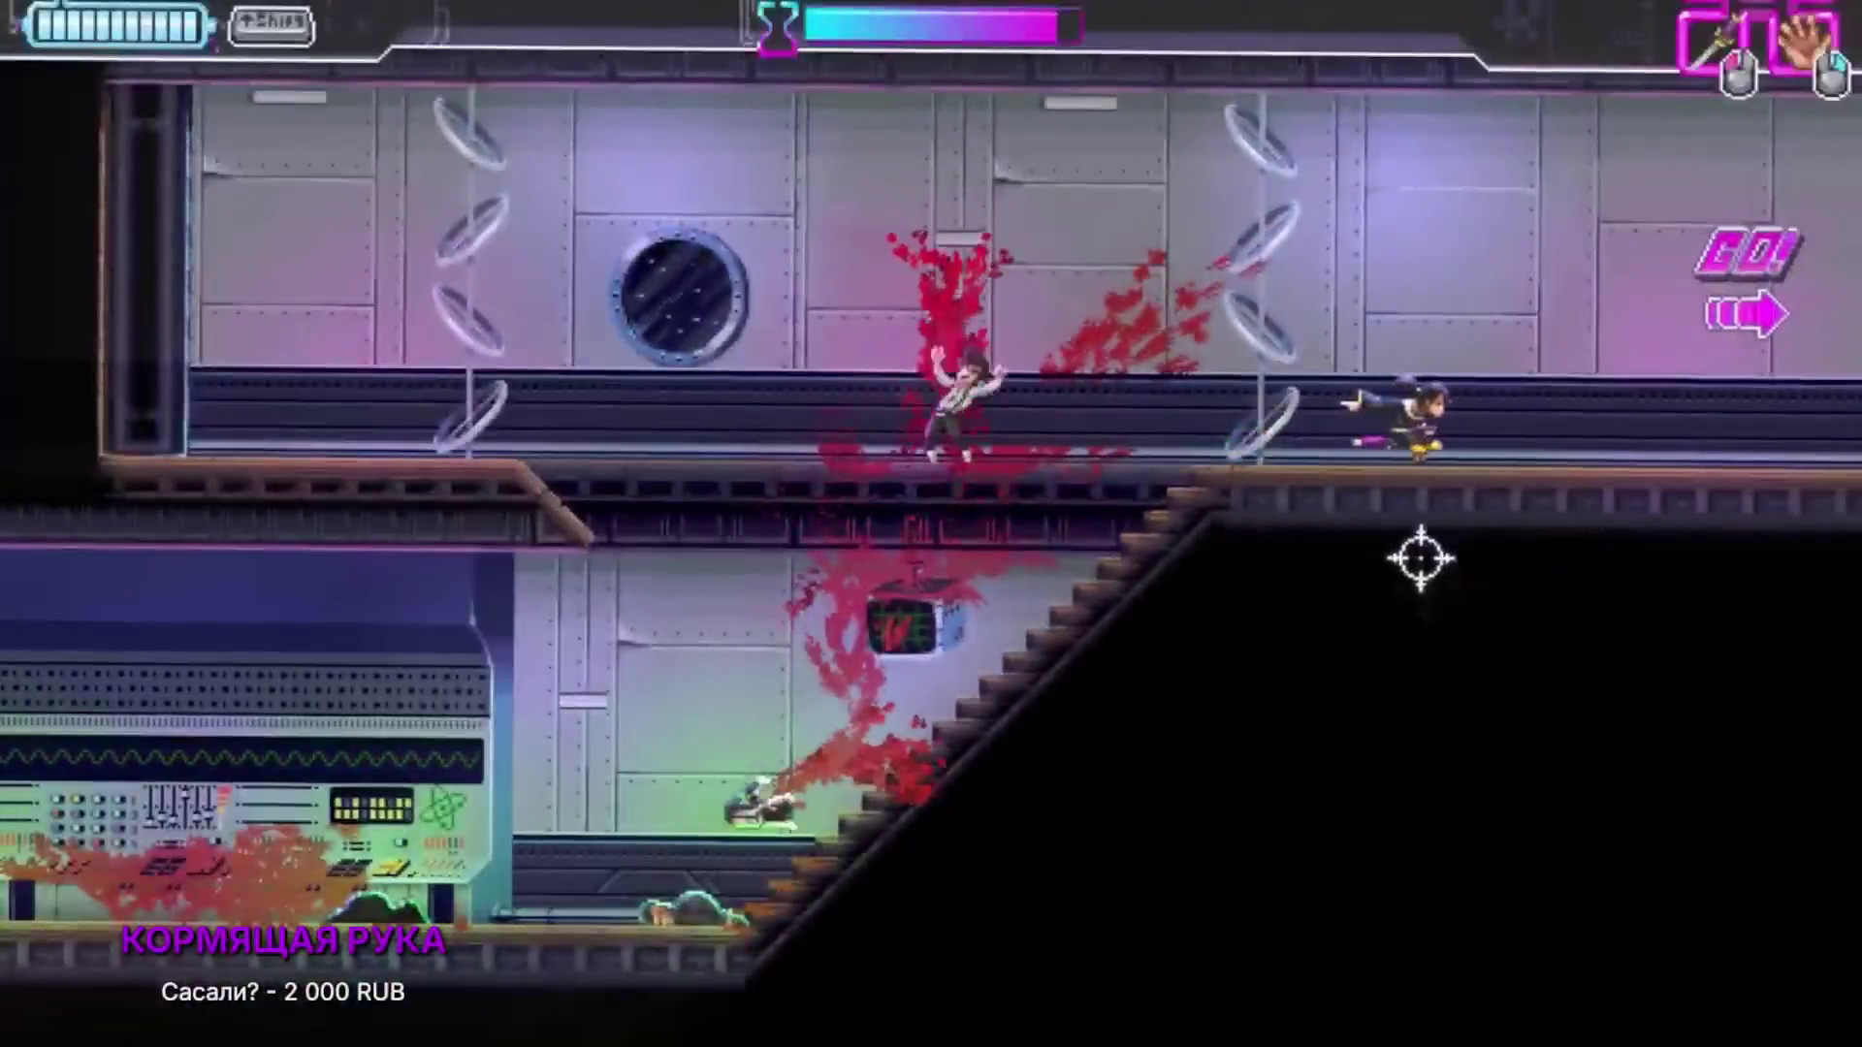
Step: Clear the hotel hallways with slashes and a thrown item, reaching the exit door
key(d)
click(1213, 457)
click(1176, 469)
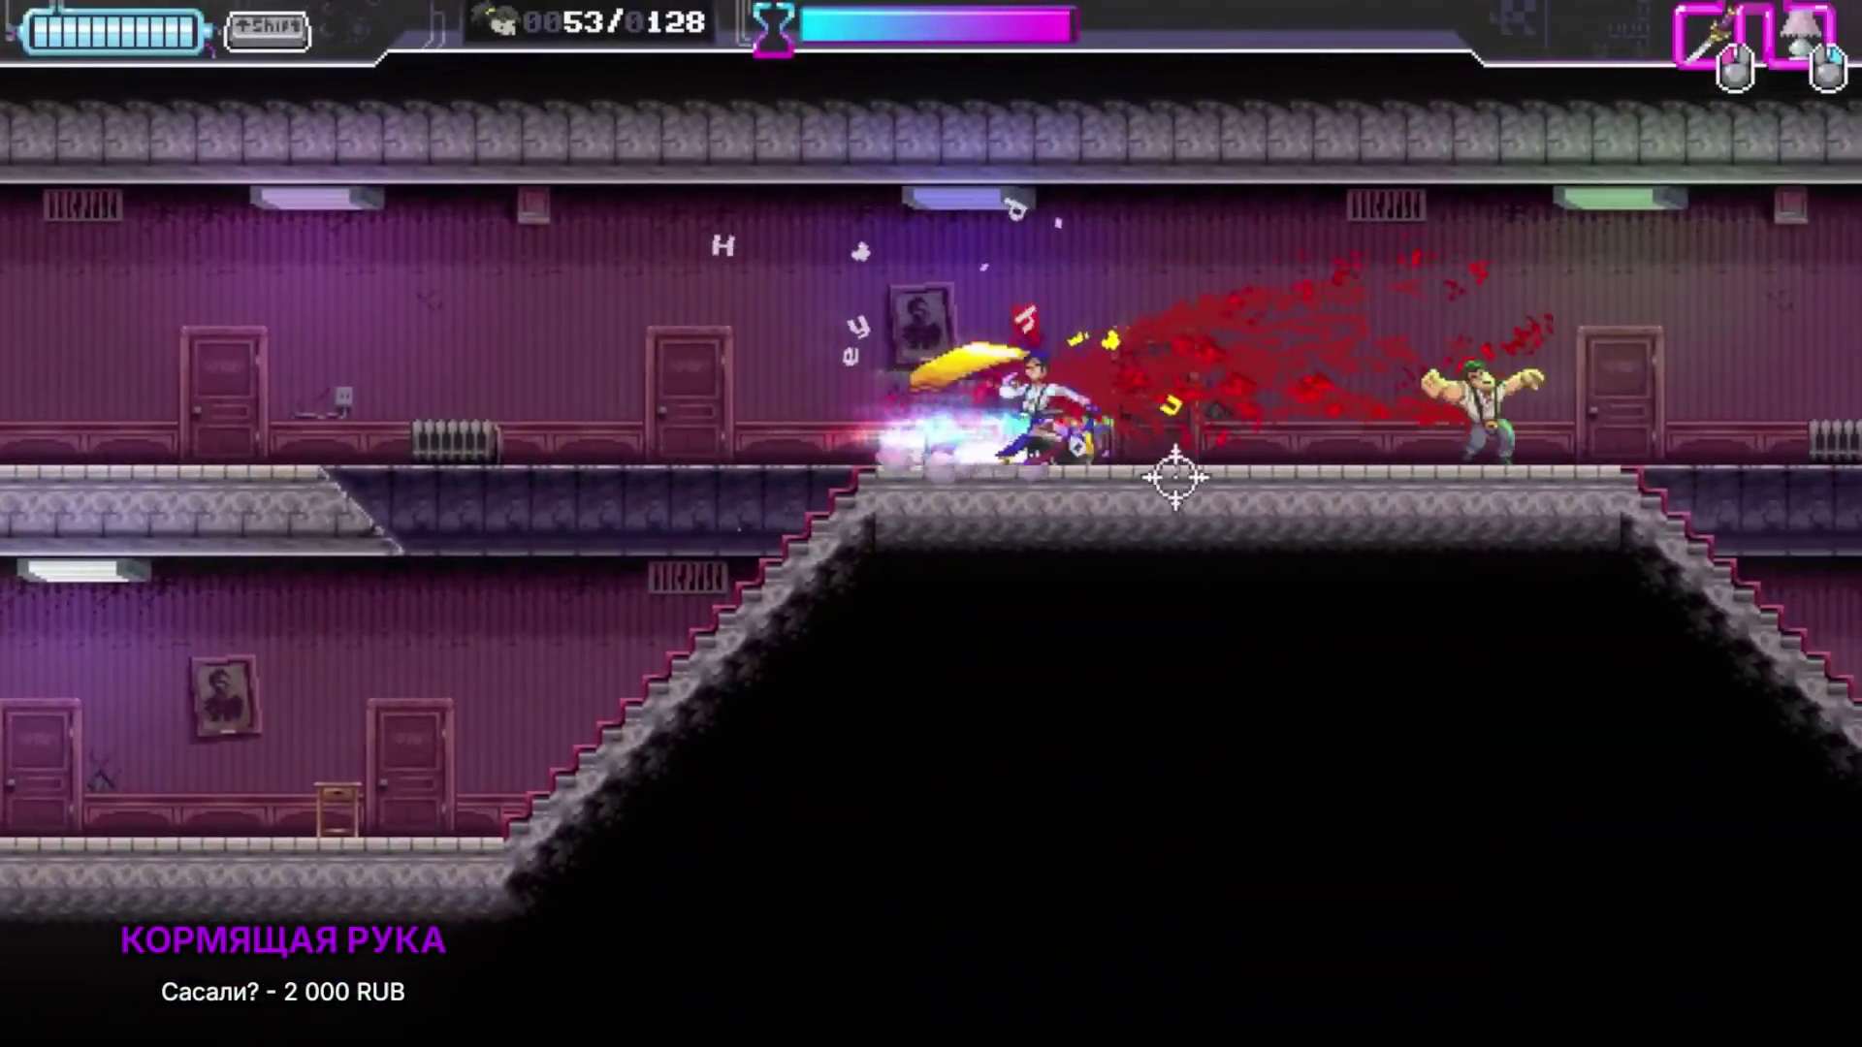
key(d)
right_click(1342, 540)
click(1387, 486)
click(1064, 449)
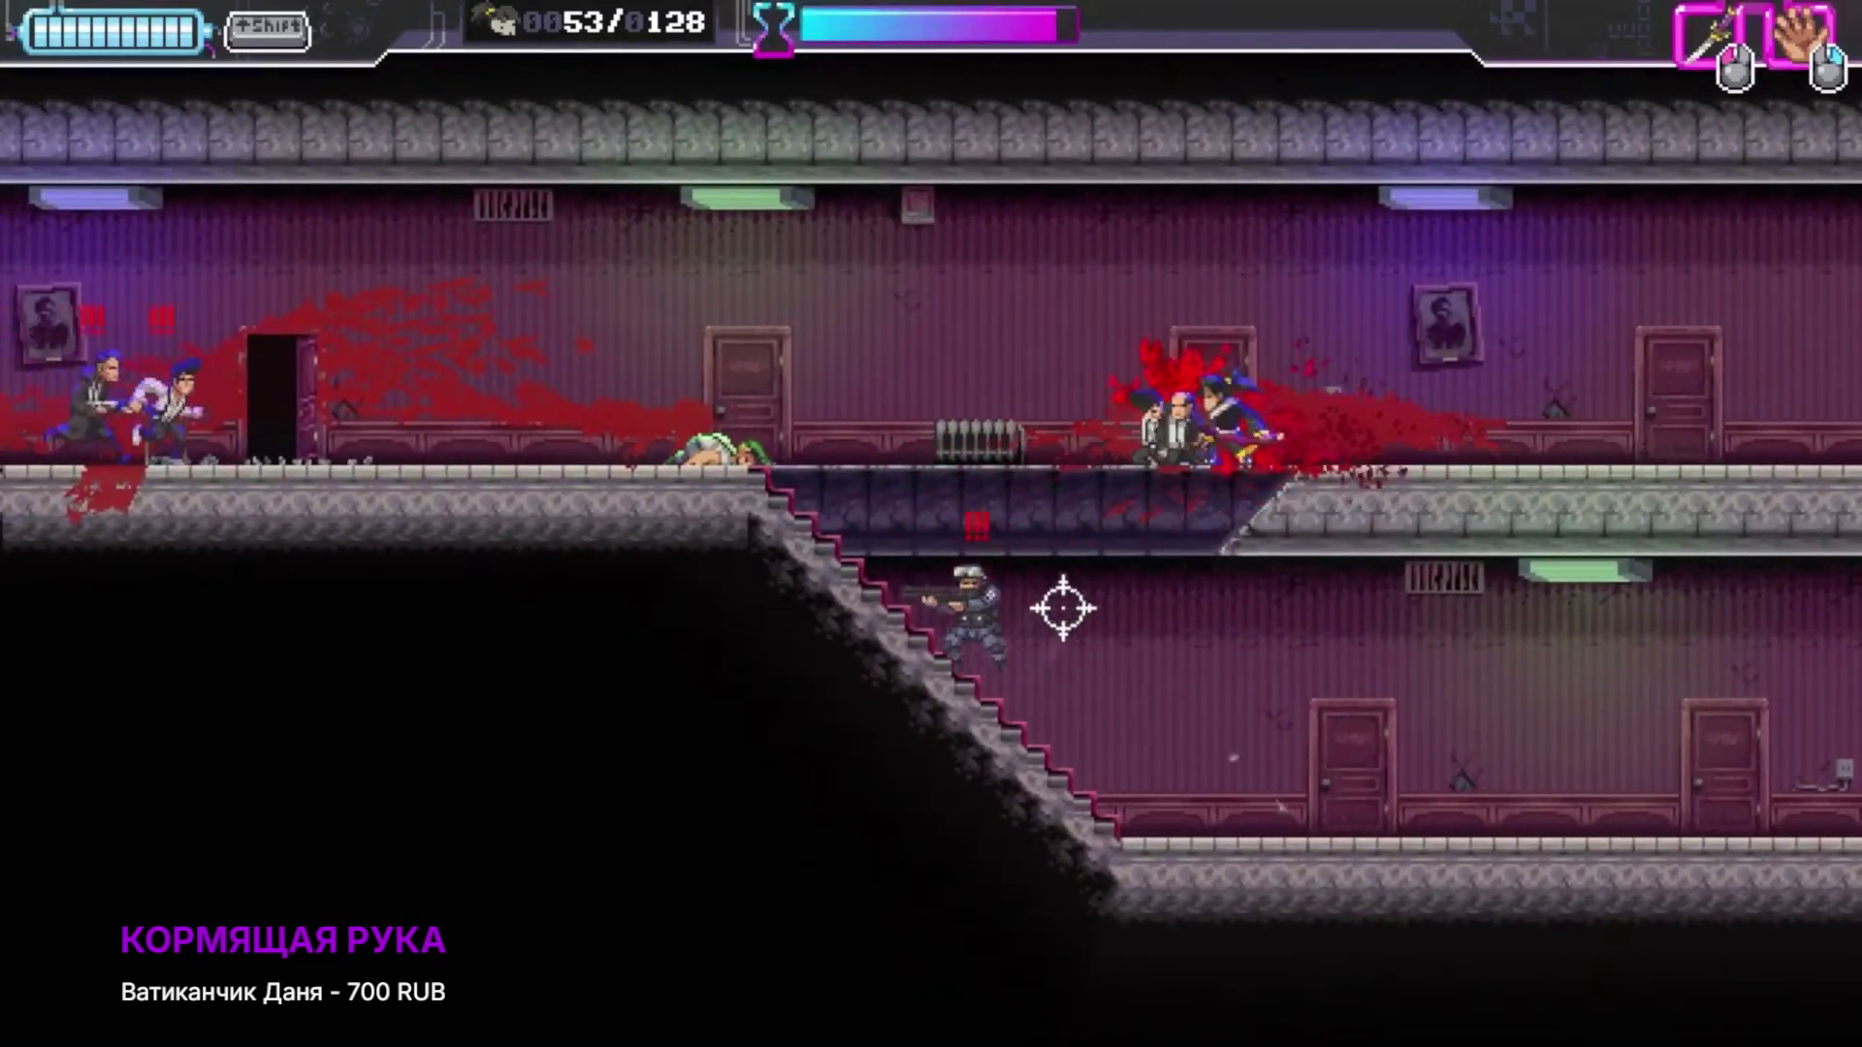
click(885, 557)
key(a)
click(601, 455)
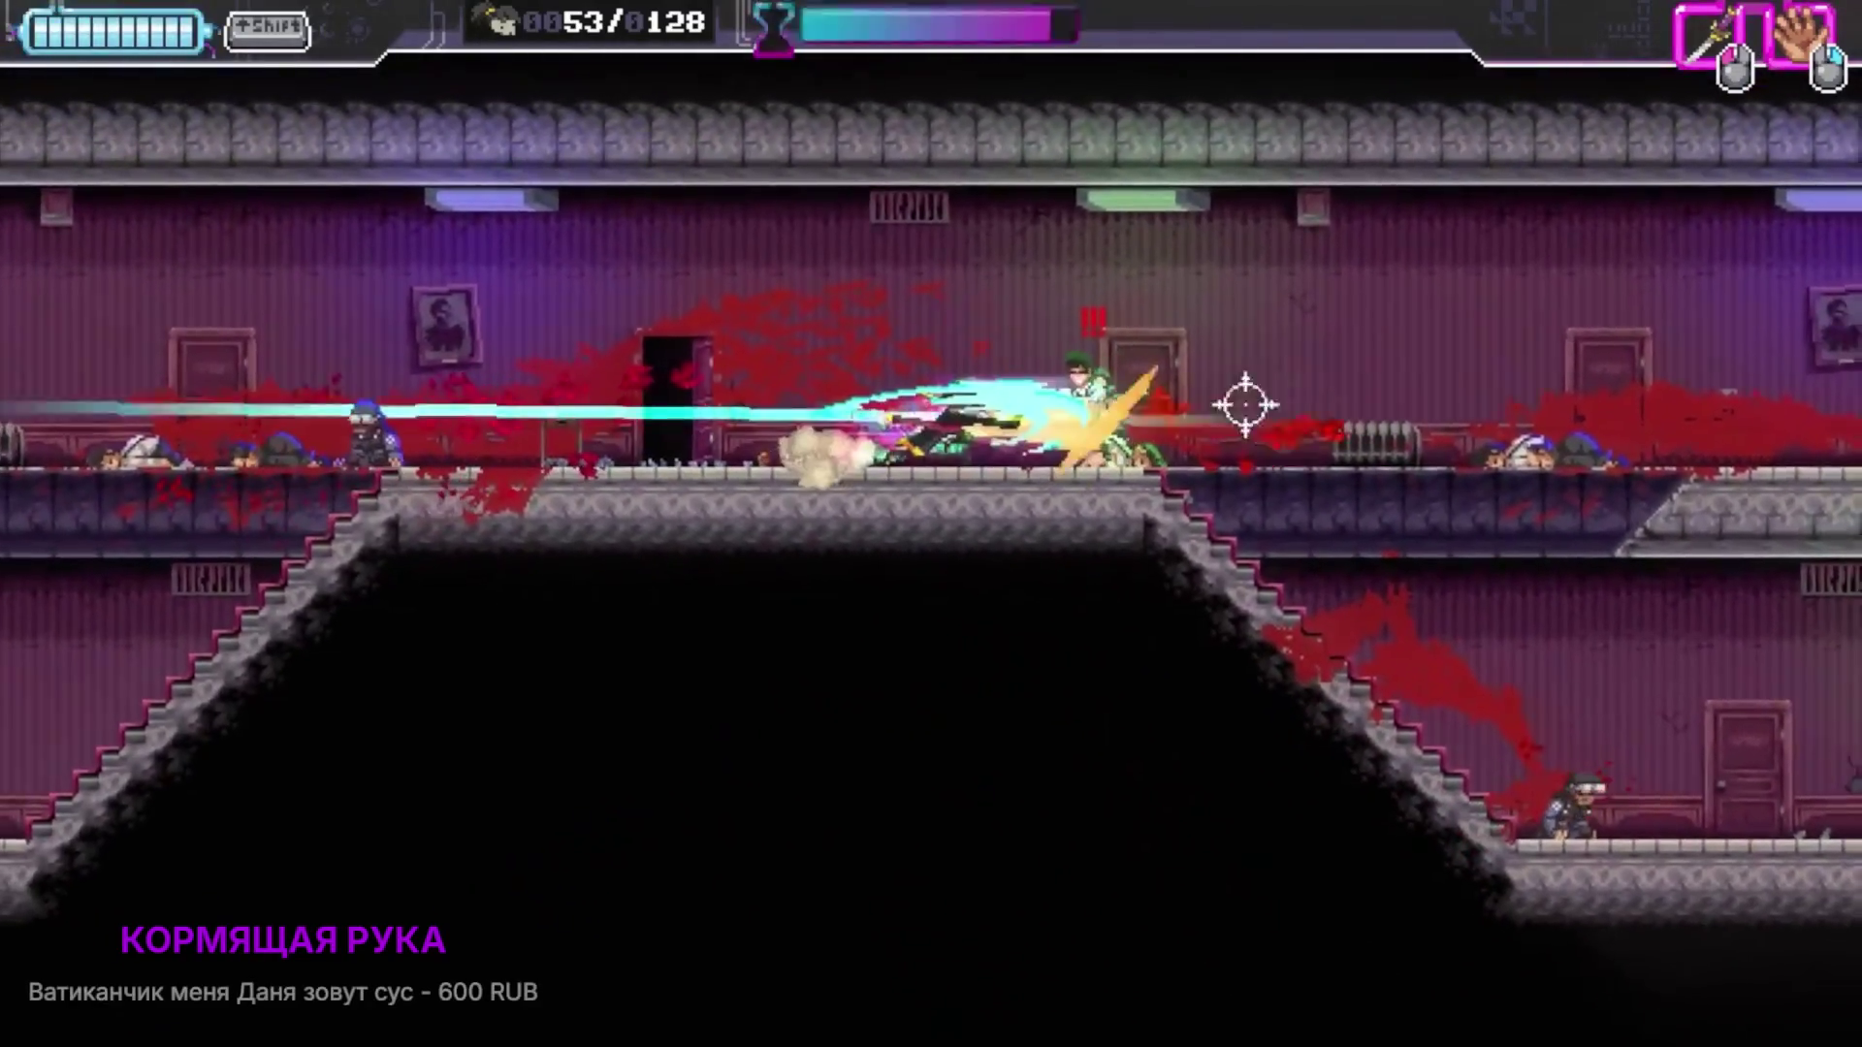
key(a)
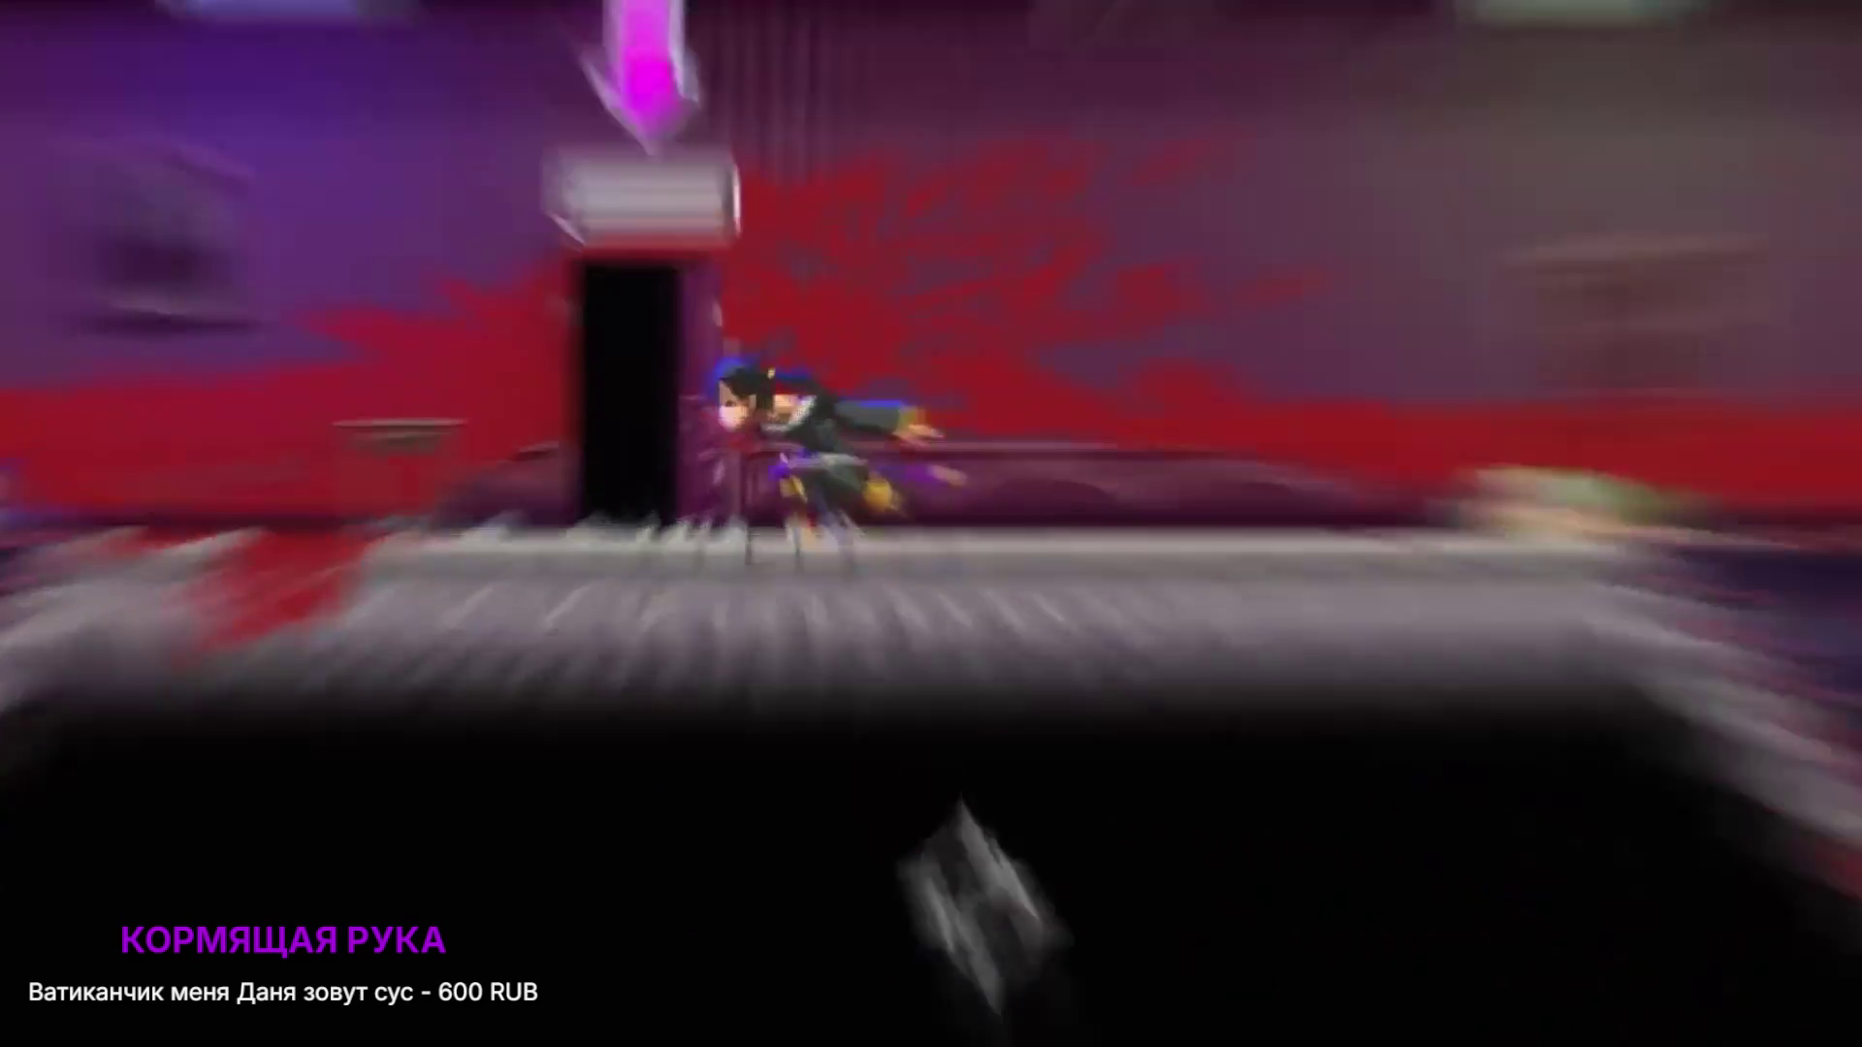
Step: Clear the prison level's corridor, using slow-motion to teleport-slash through four guards
key(d)
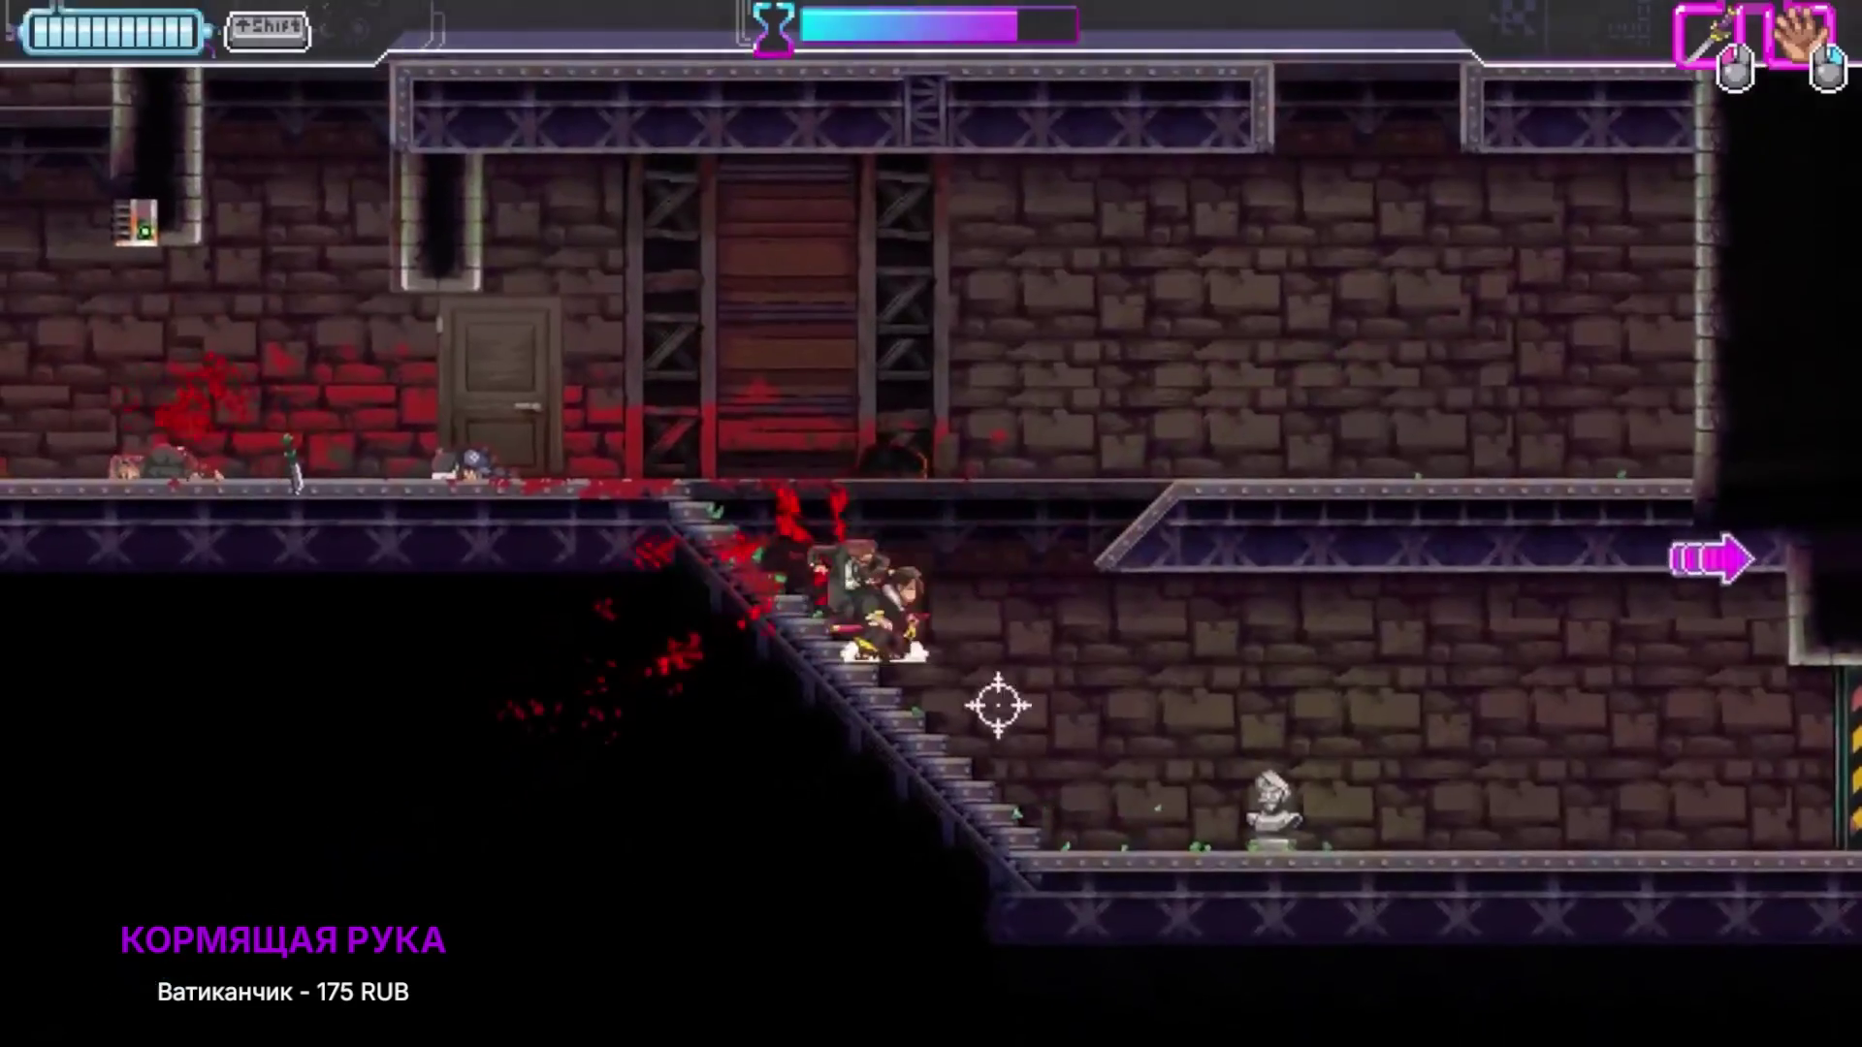
key(d)
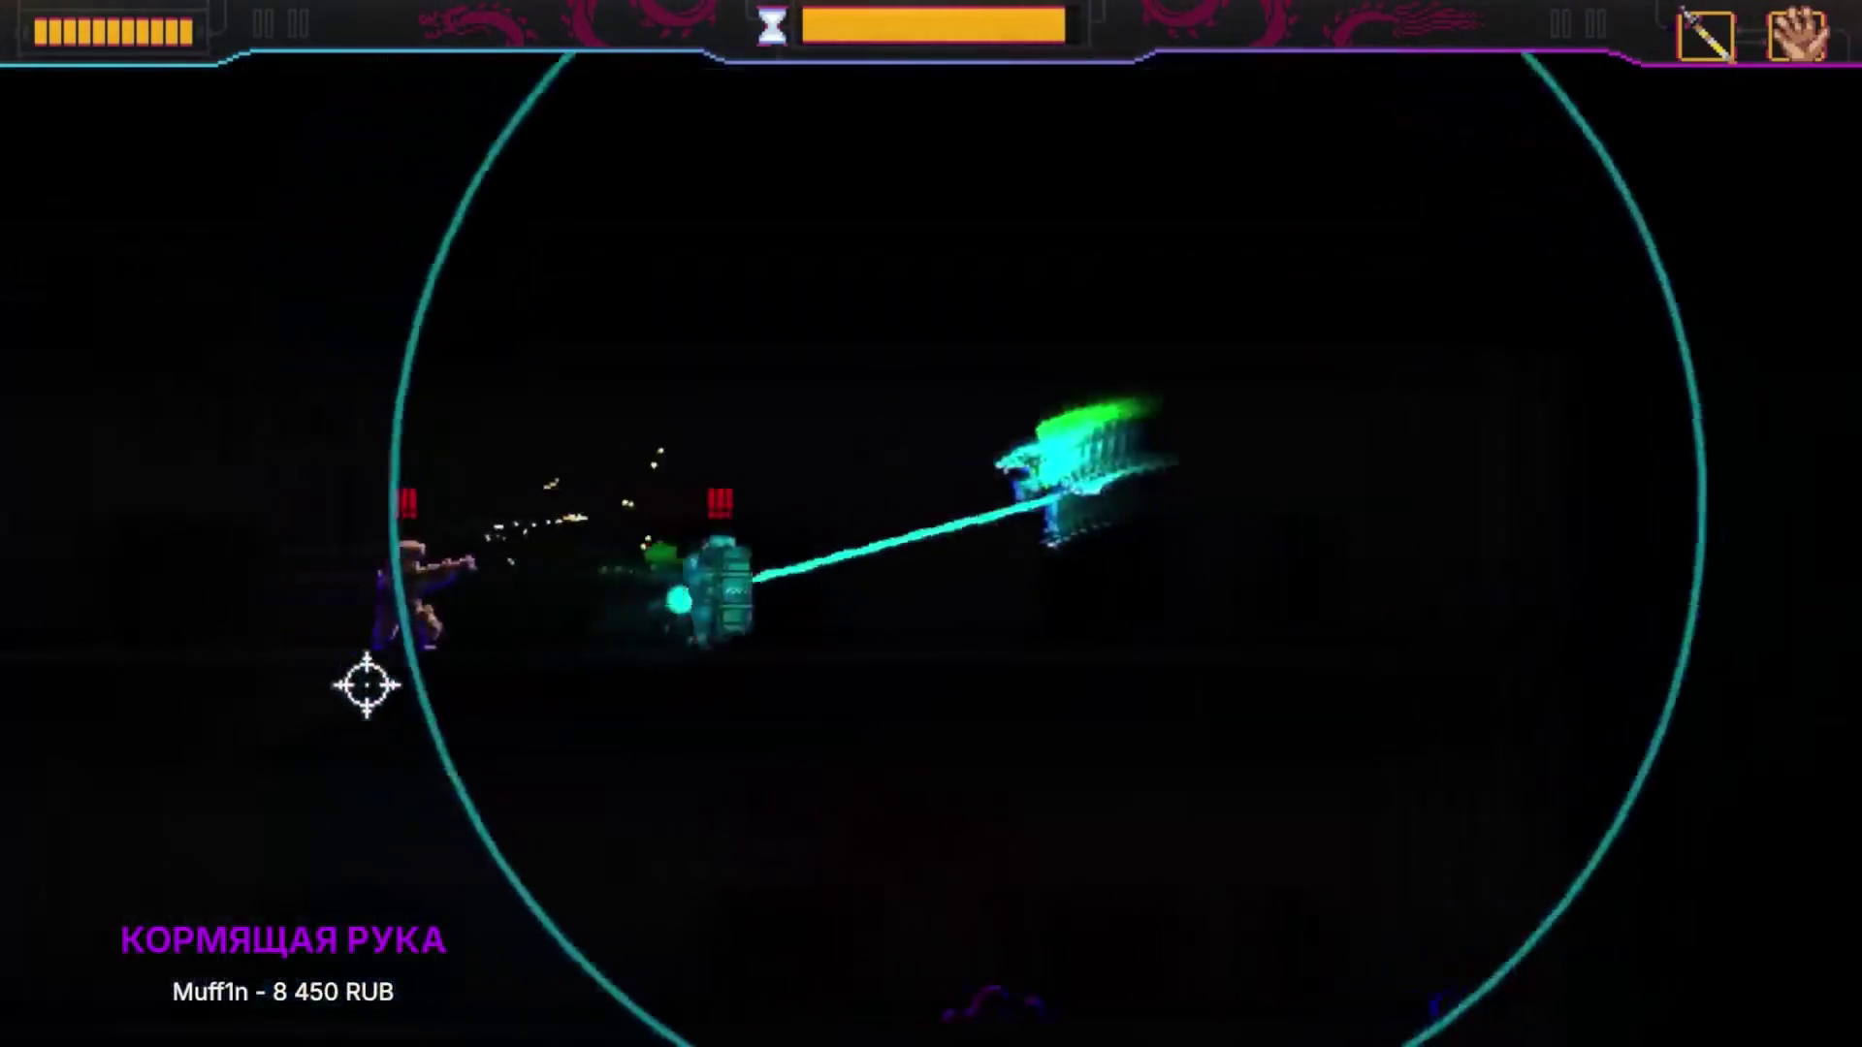
click(403, 666)
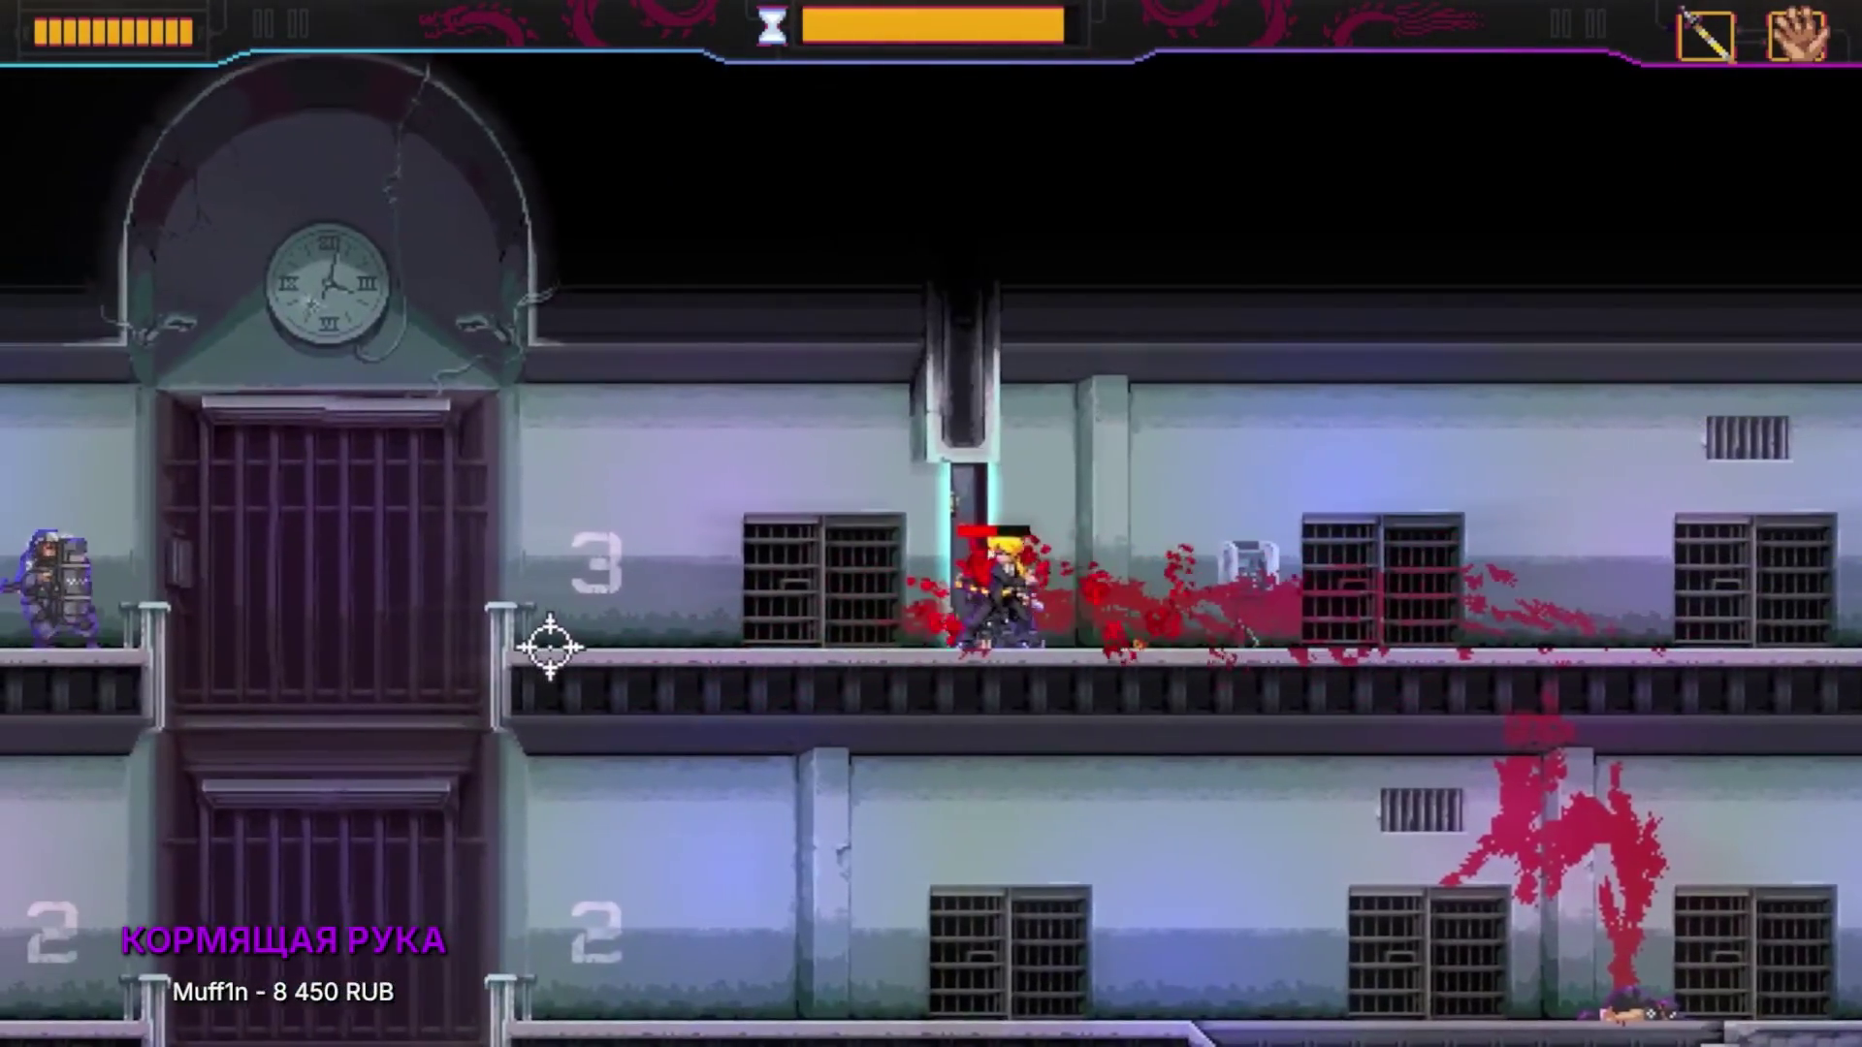
key(d)
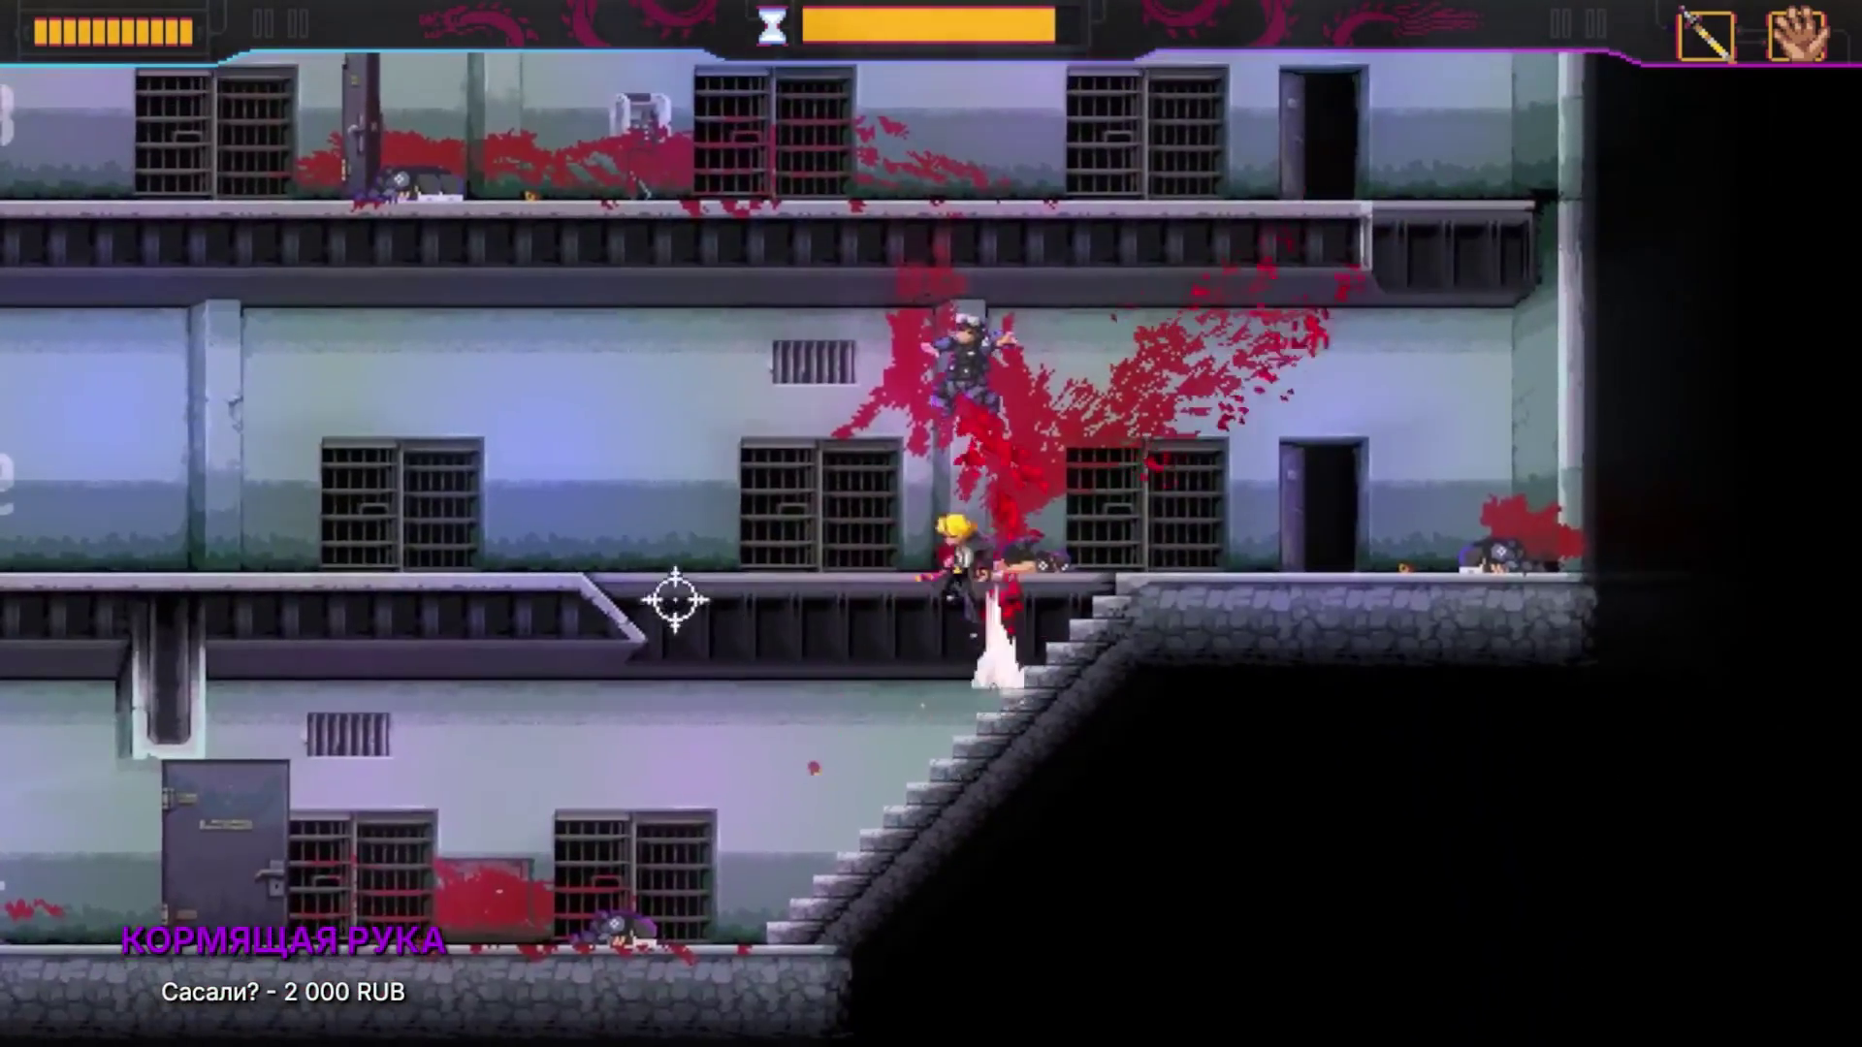
key(a)
key(w)
click(368, 647)
key(shift)
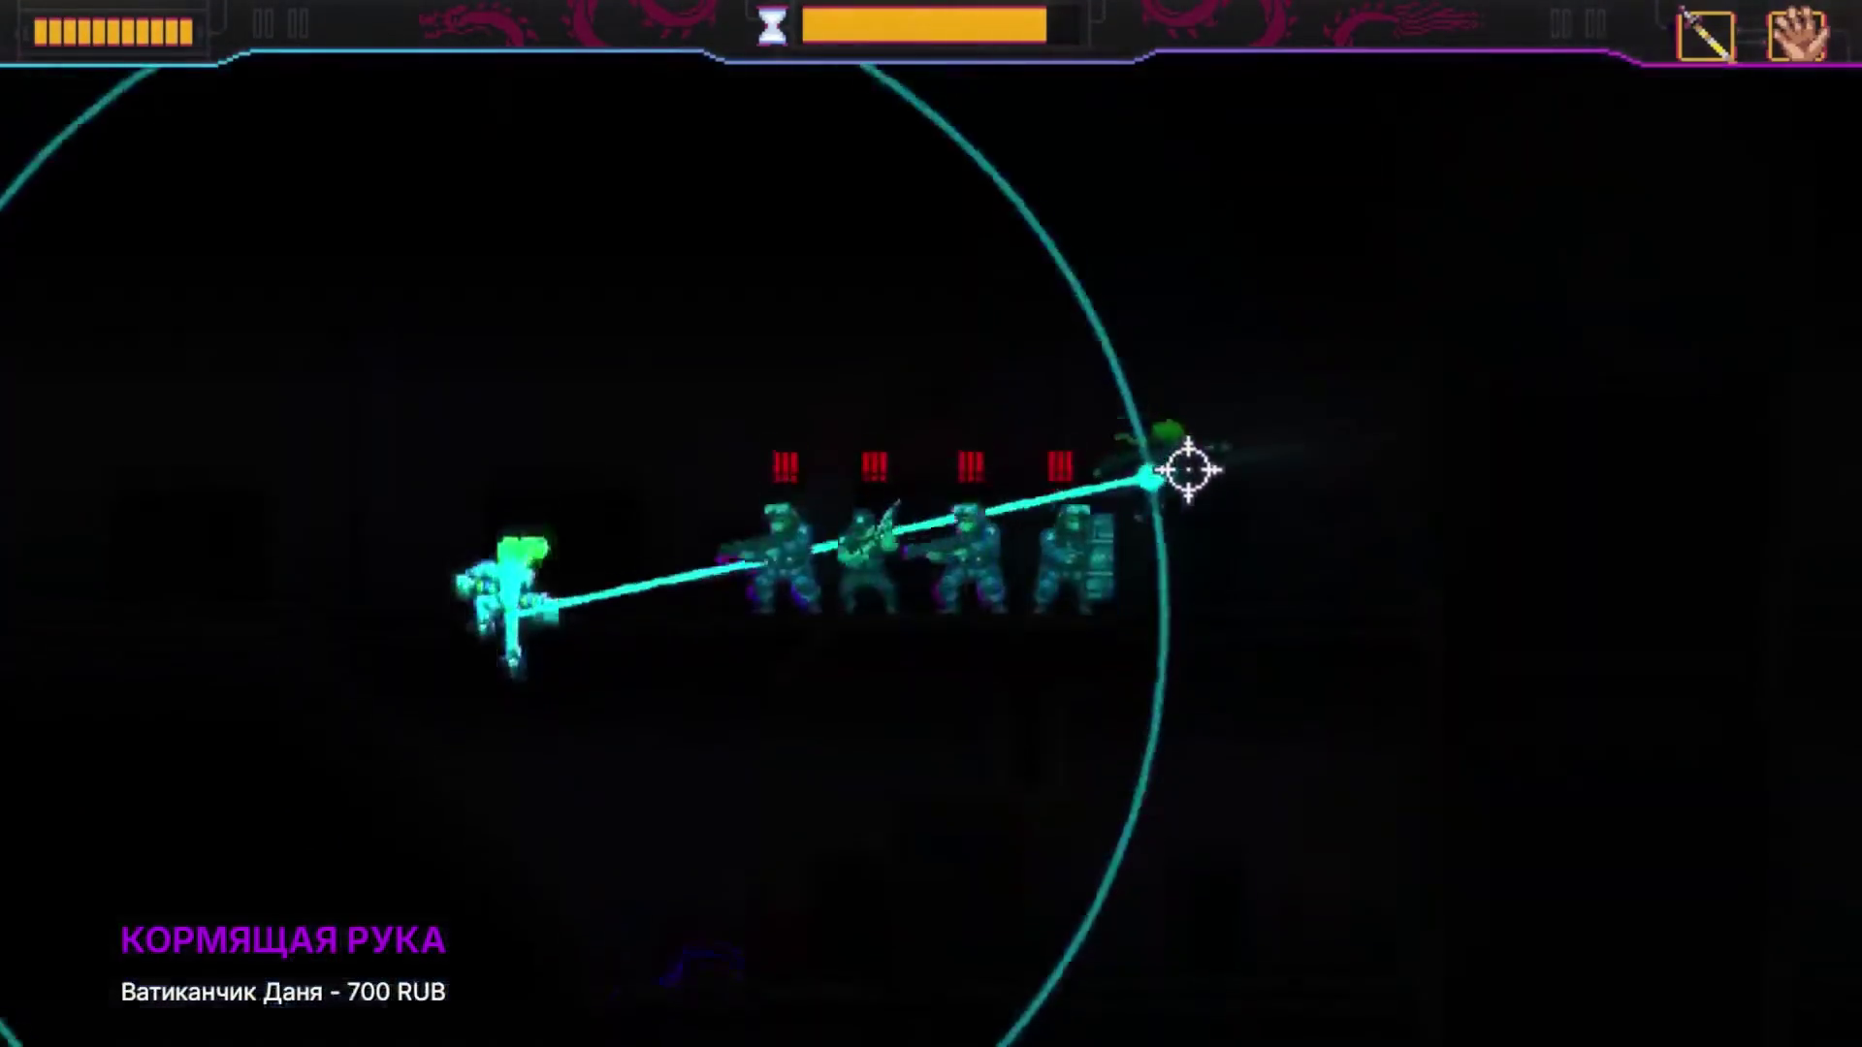
click(1189, 469)
key(a)
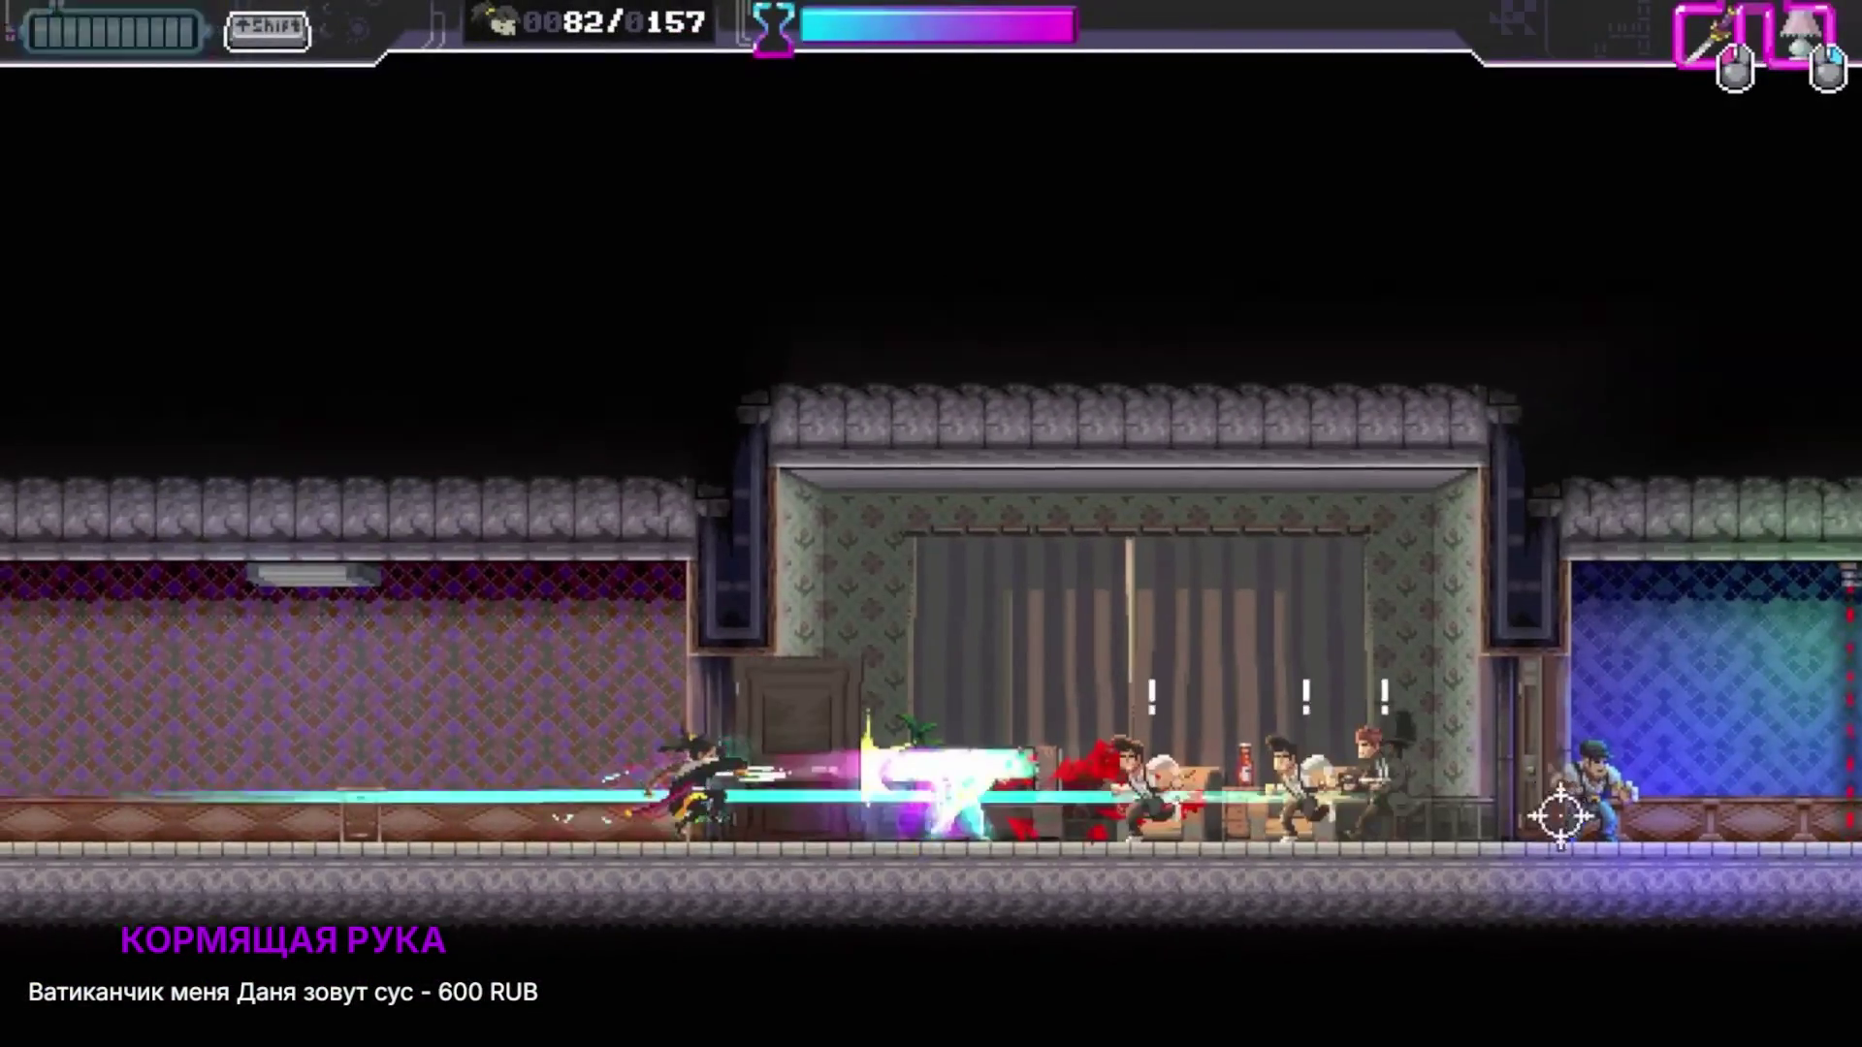
click(1592, 761)
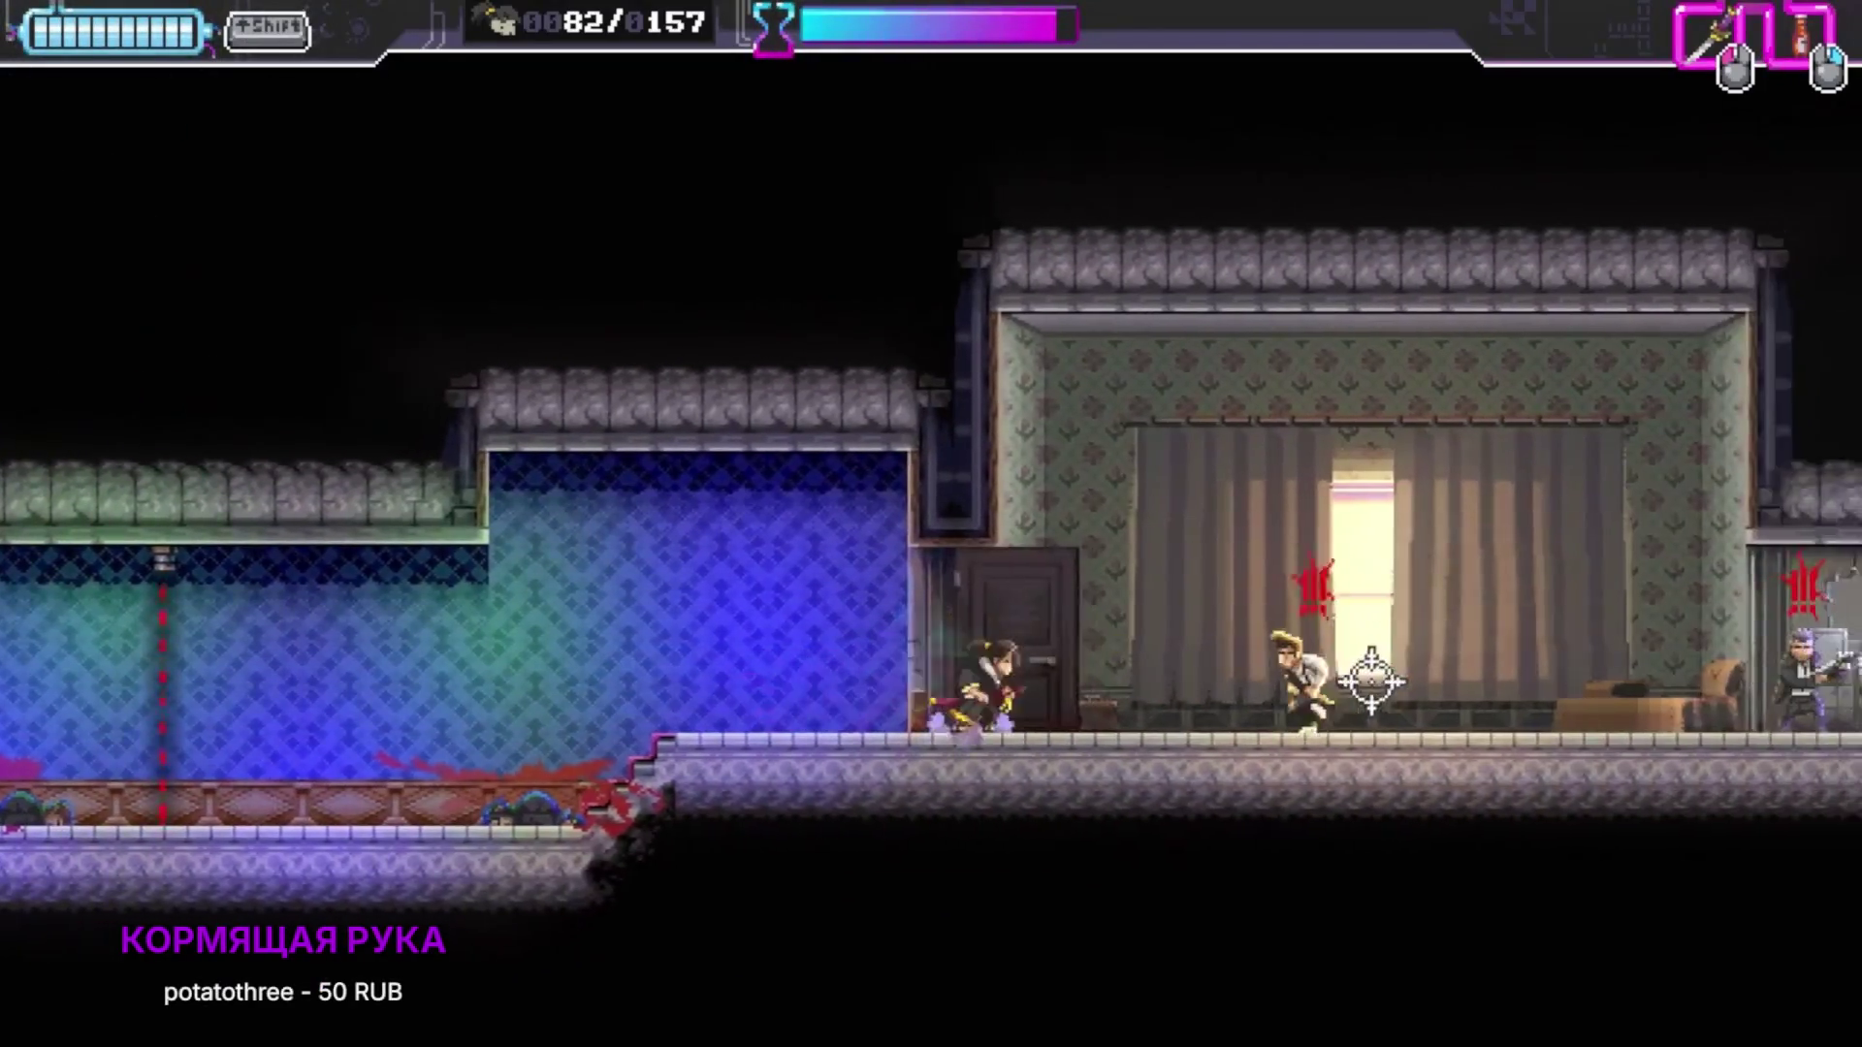
Step: Climb to the upper floor, throw a smoke canister and slash the enemies on the right
key(w)
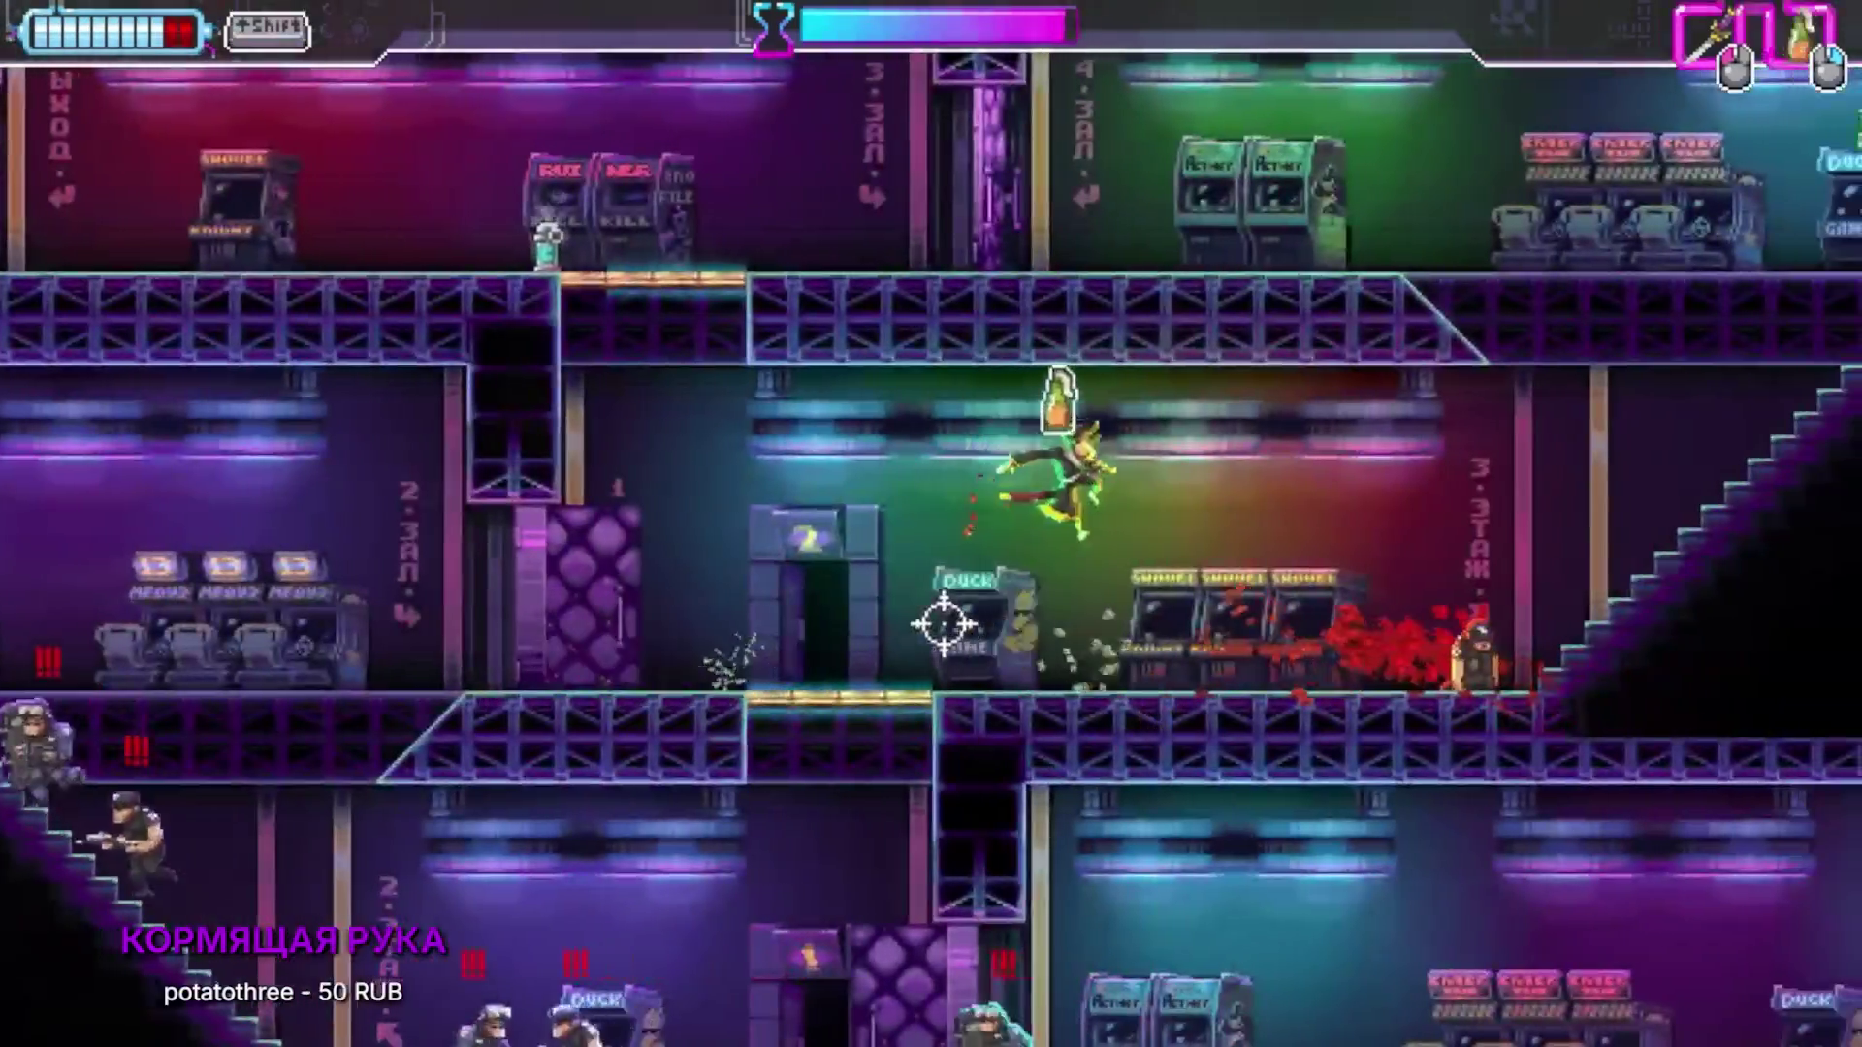
key(d)
key(a)
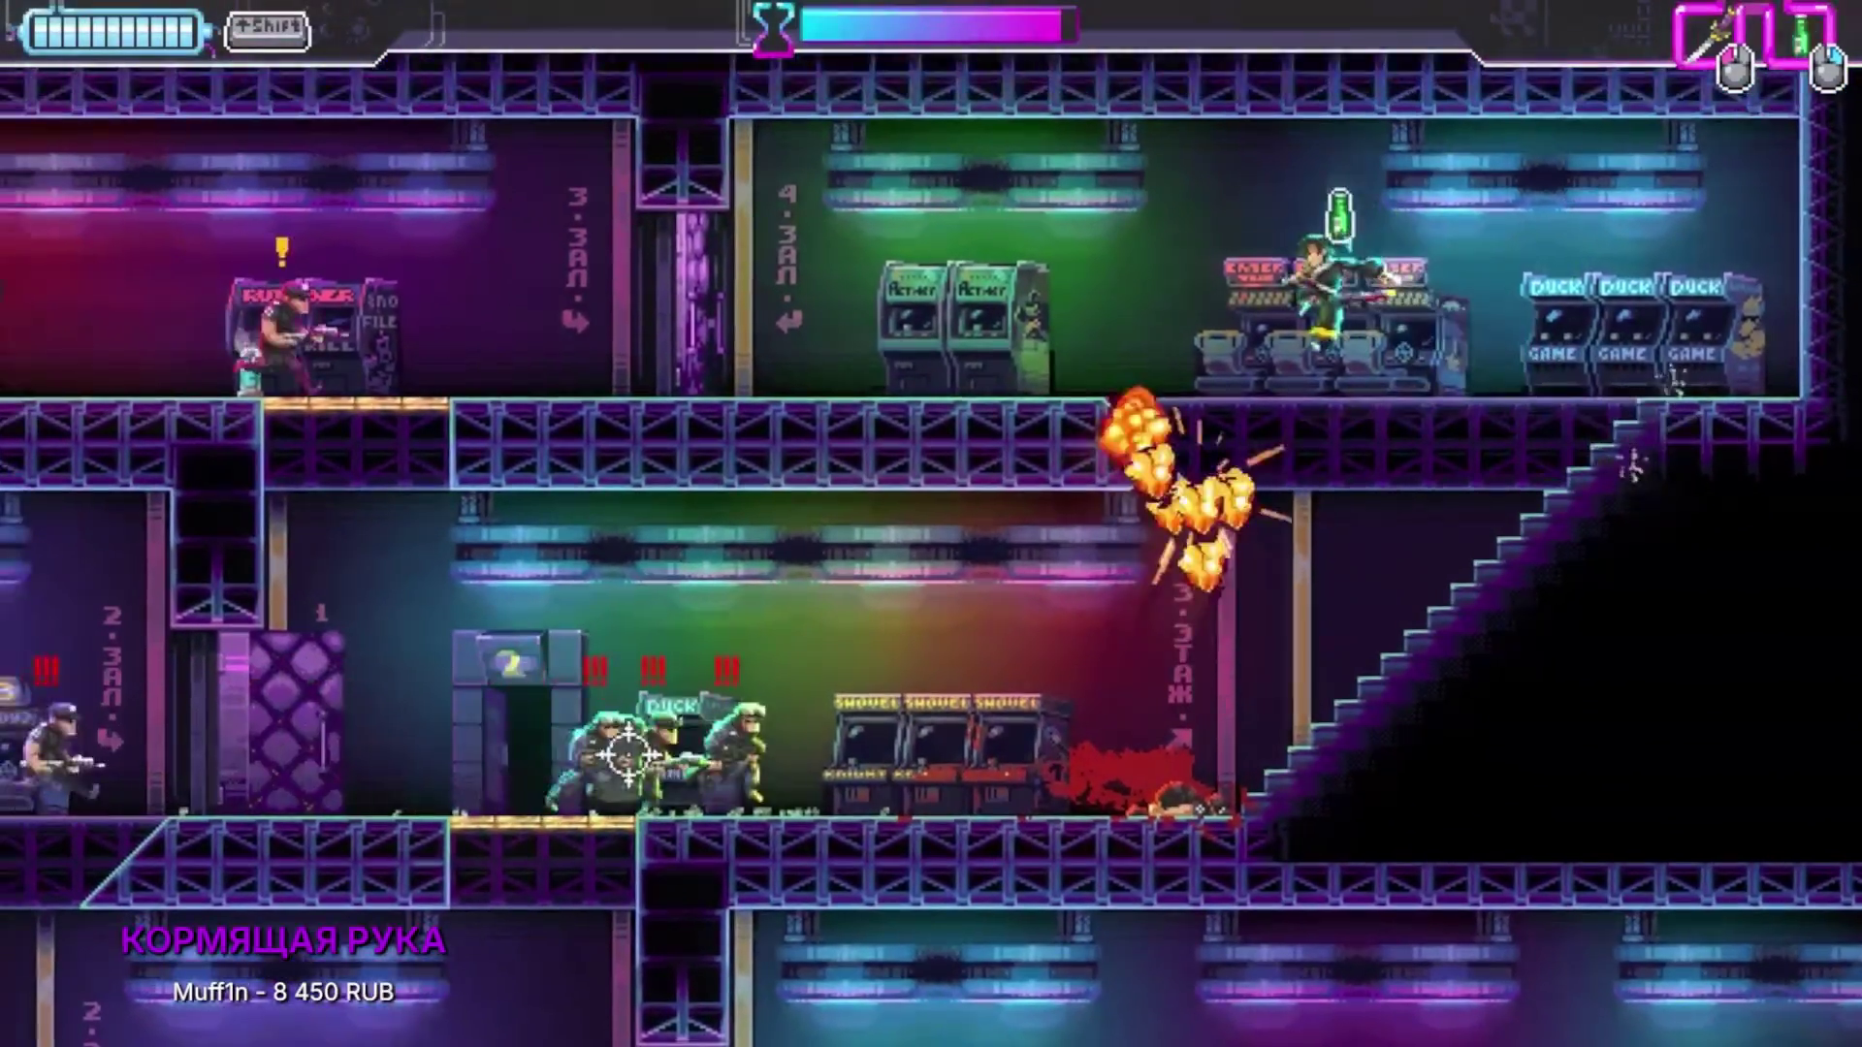
click(507, 353)
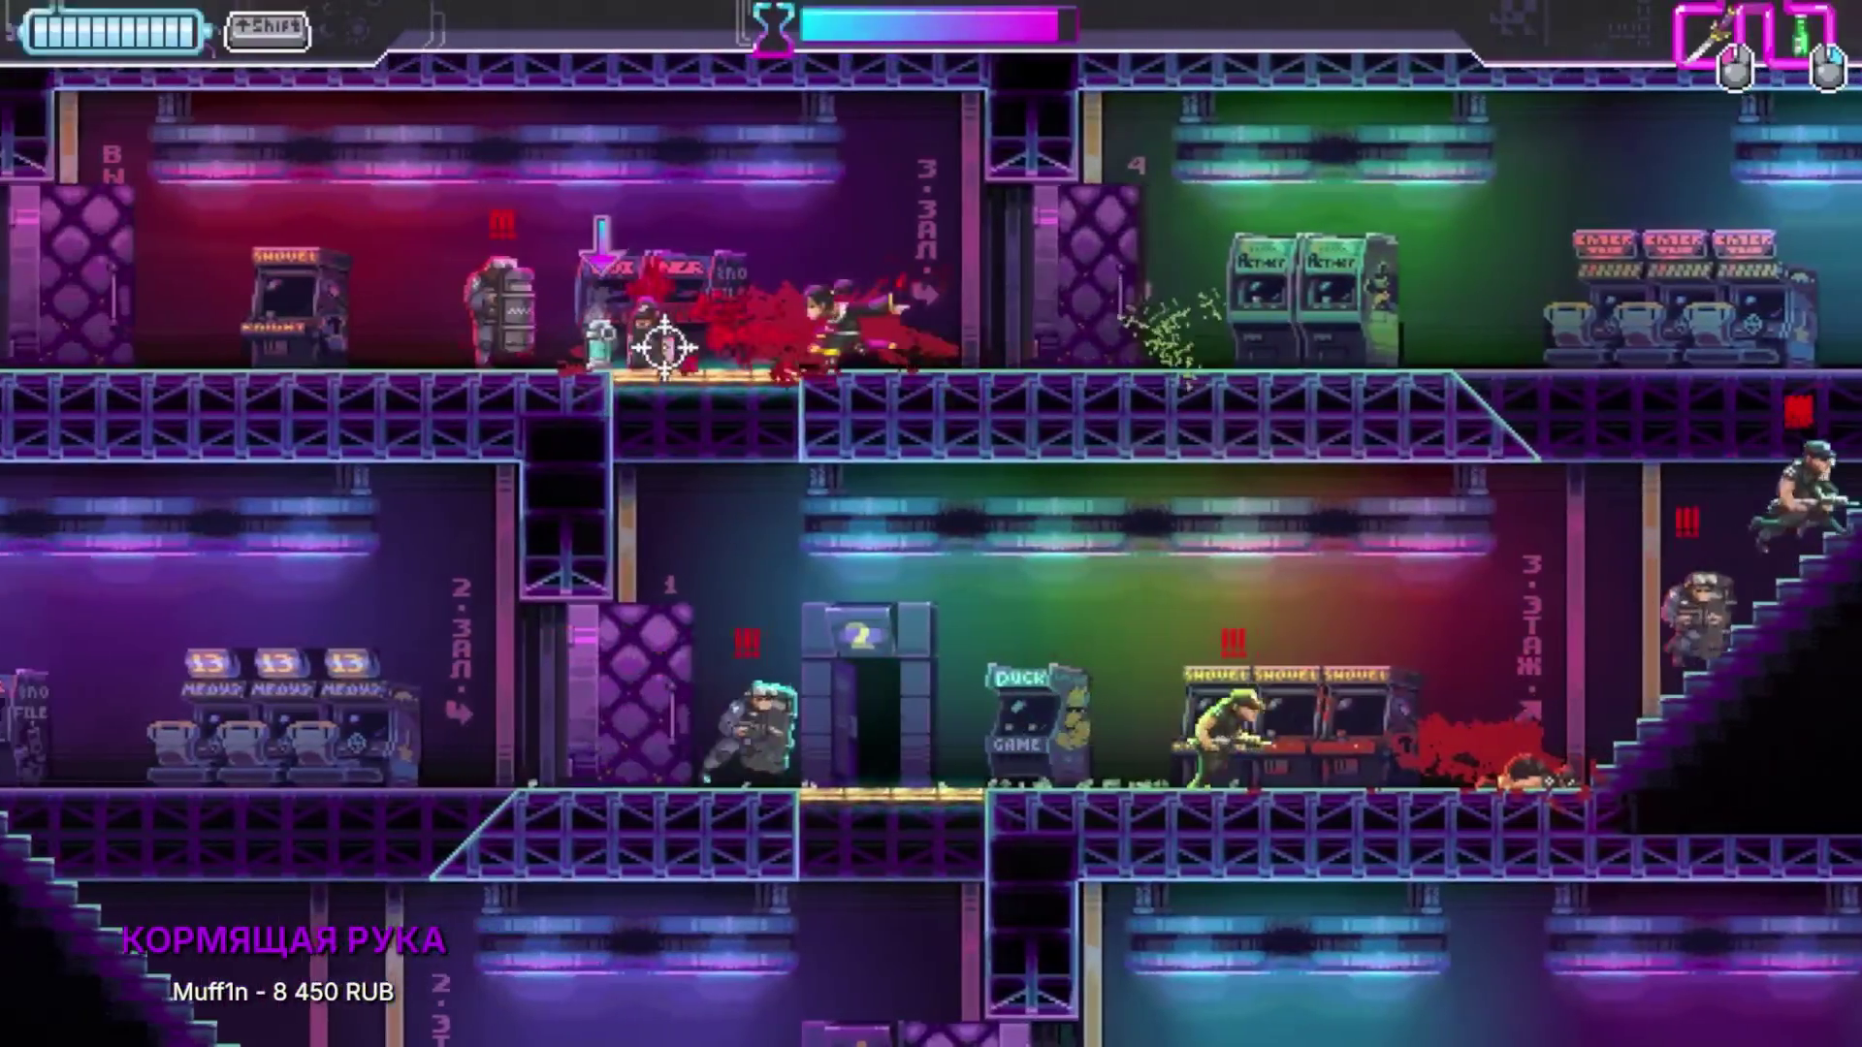
right_click(873, 330)
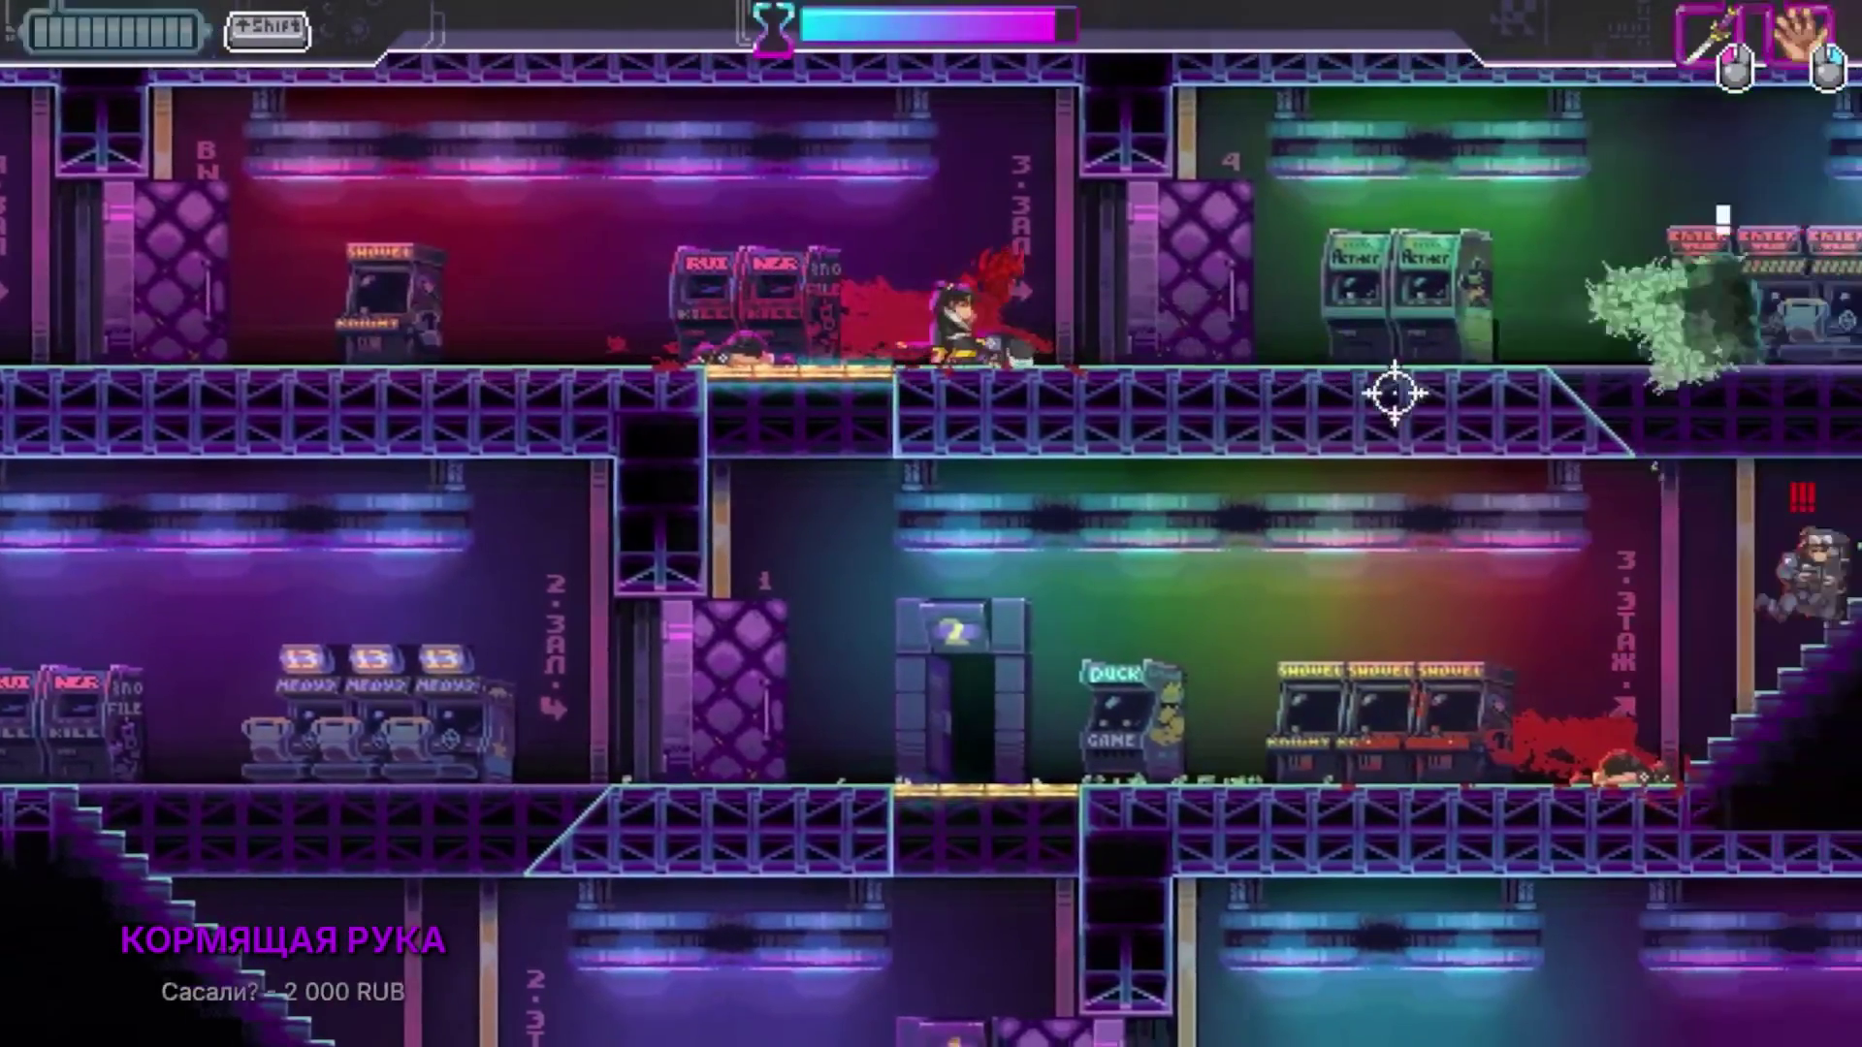
key(d)
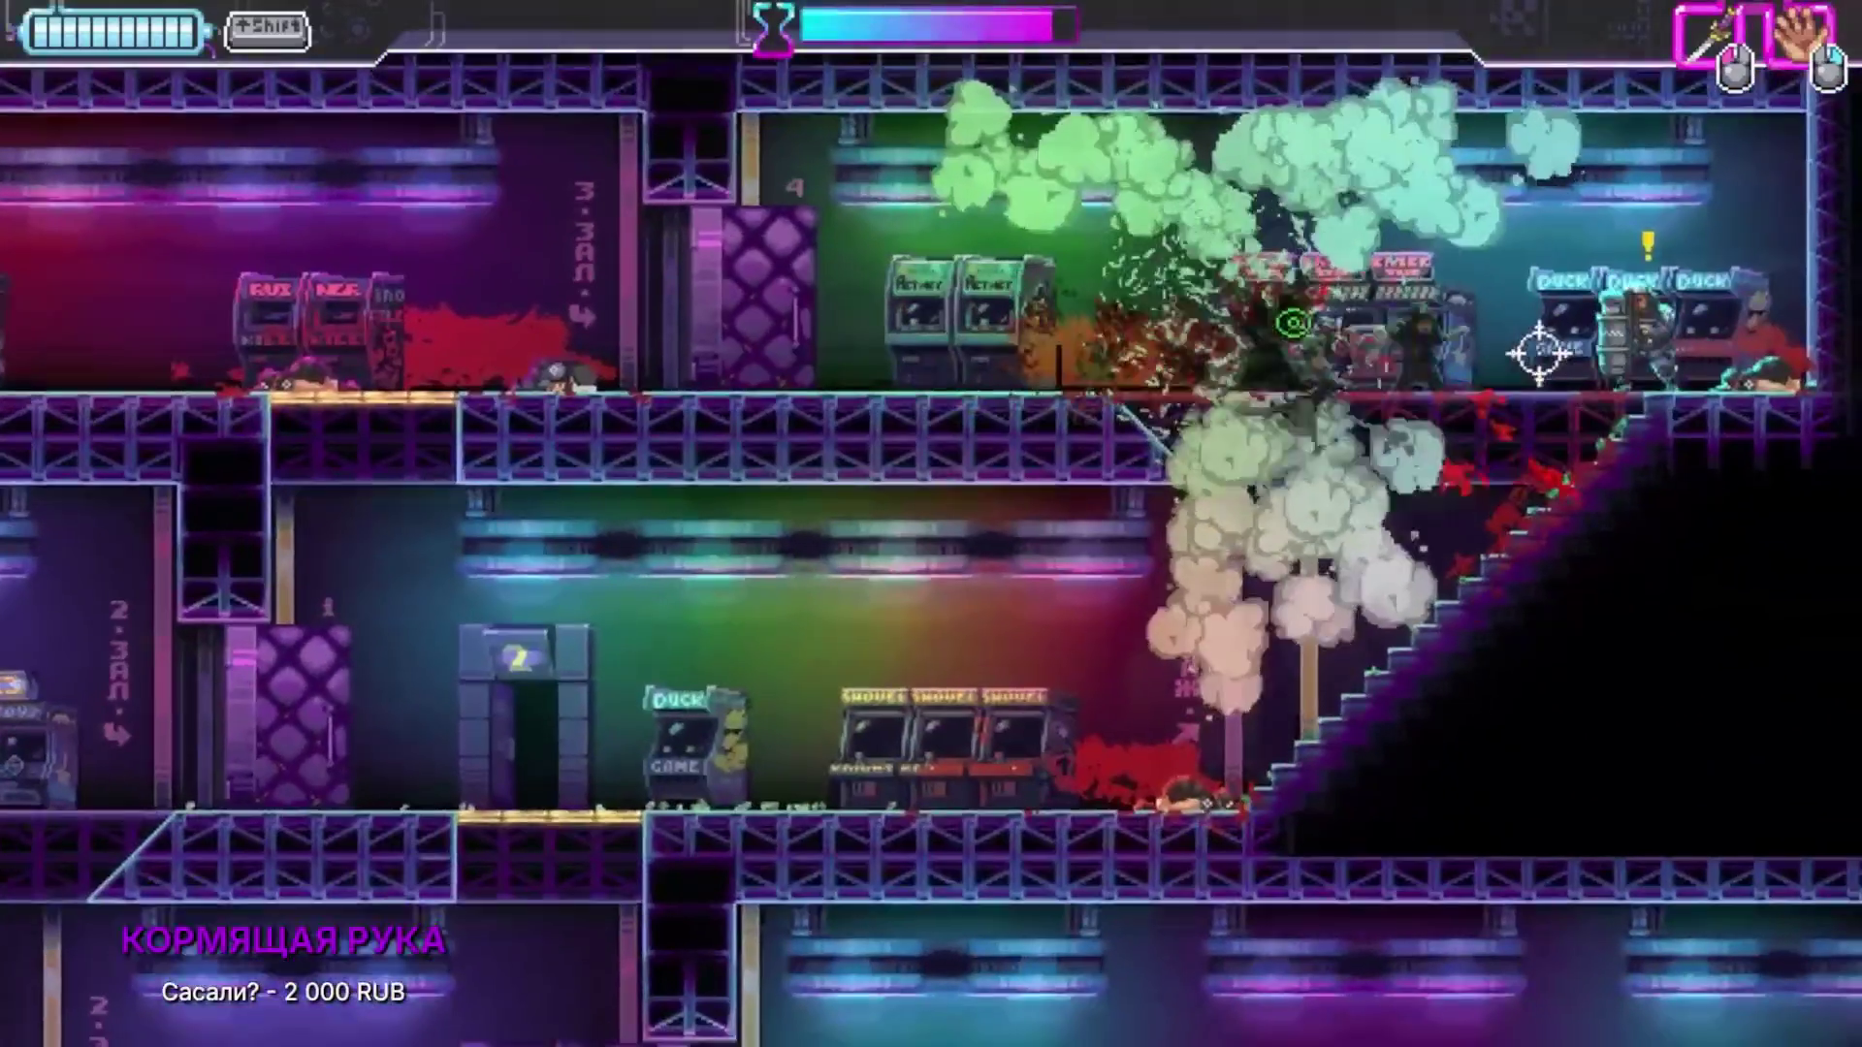
click(1547, 339)
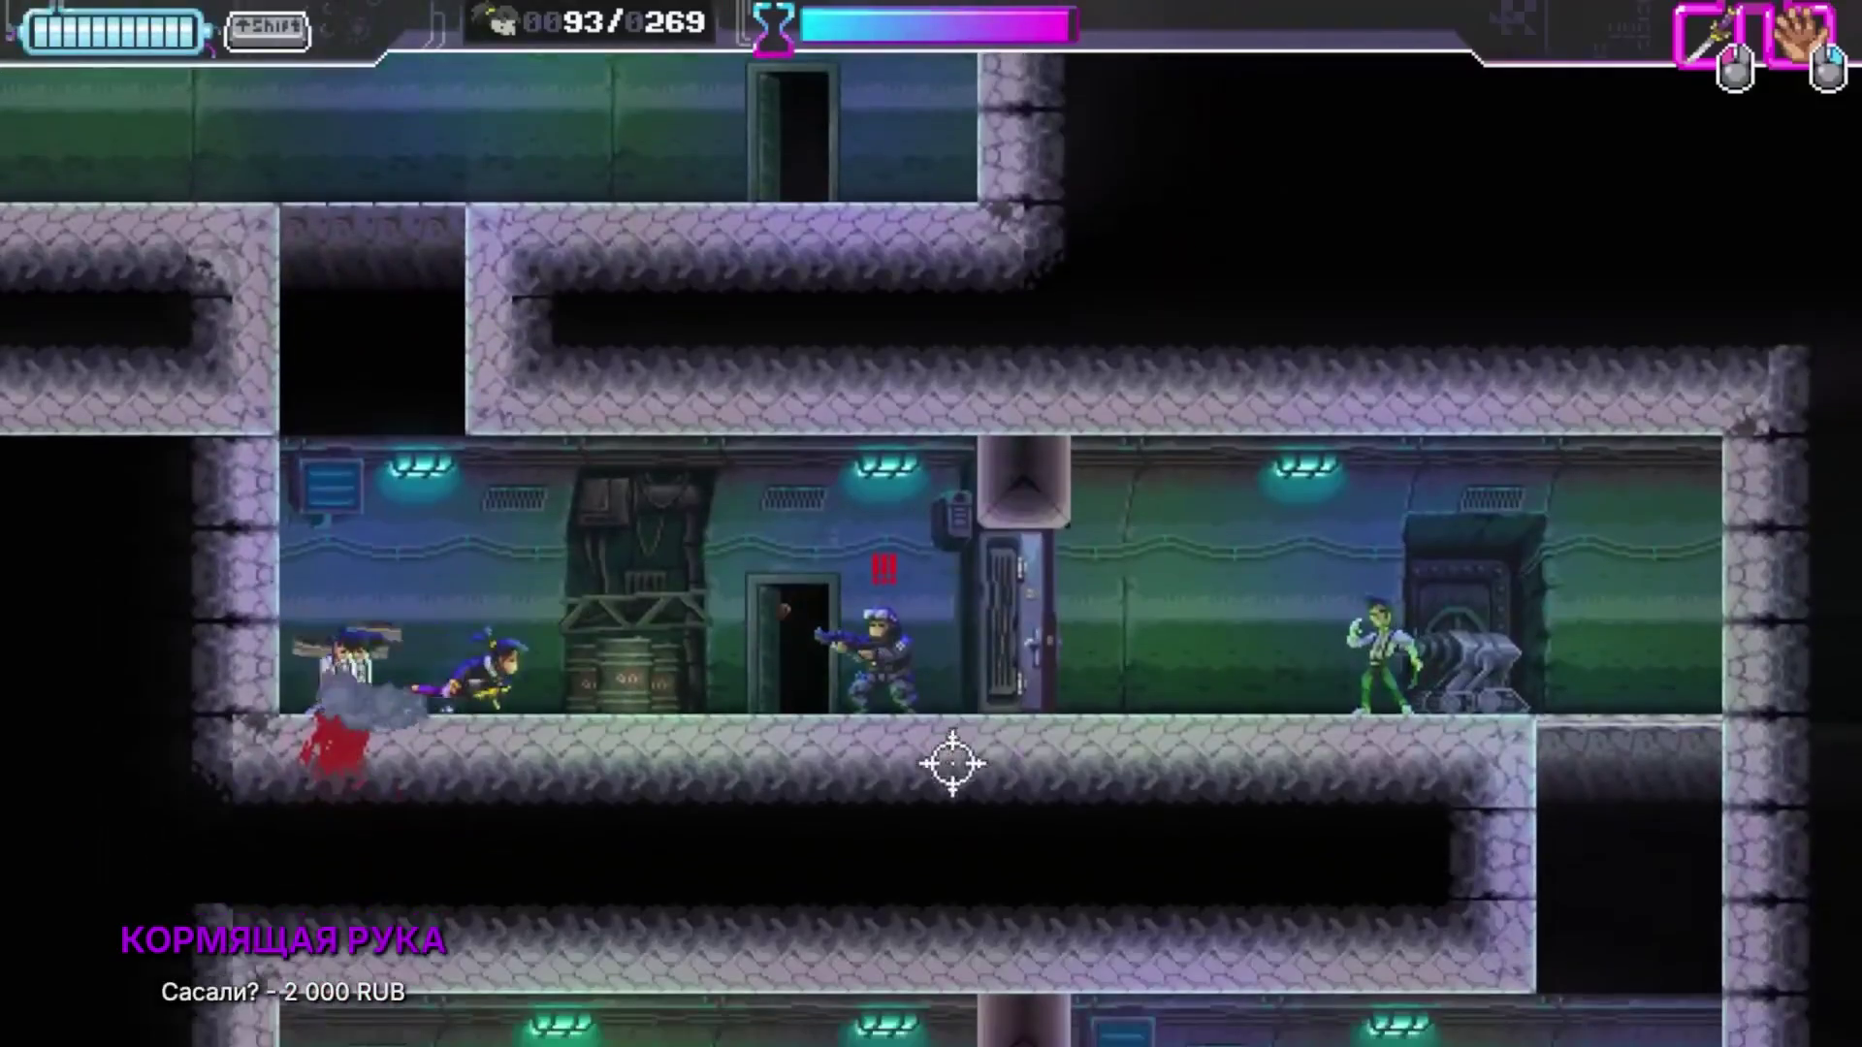
Step: Fight through the next level's lower corridor and stairs with slashes and a thrown smoke item
click(1174, 781)
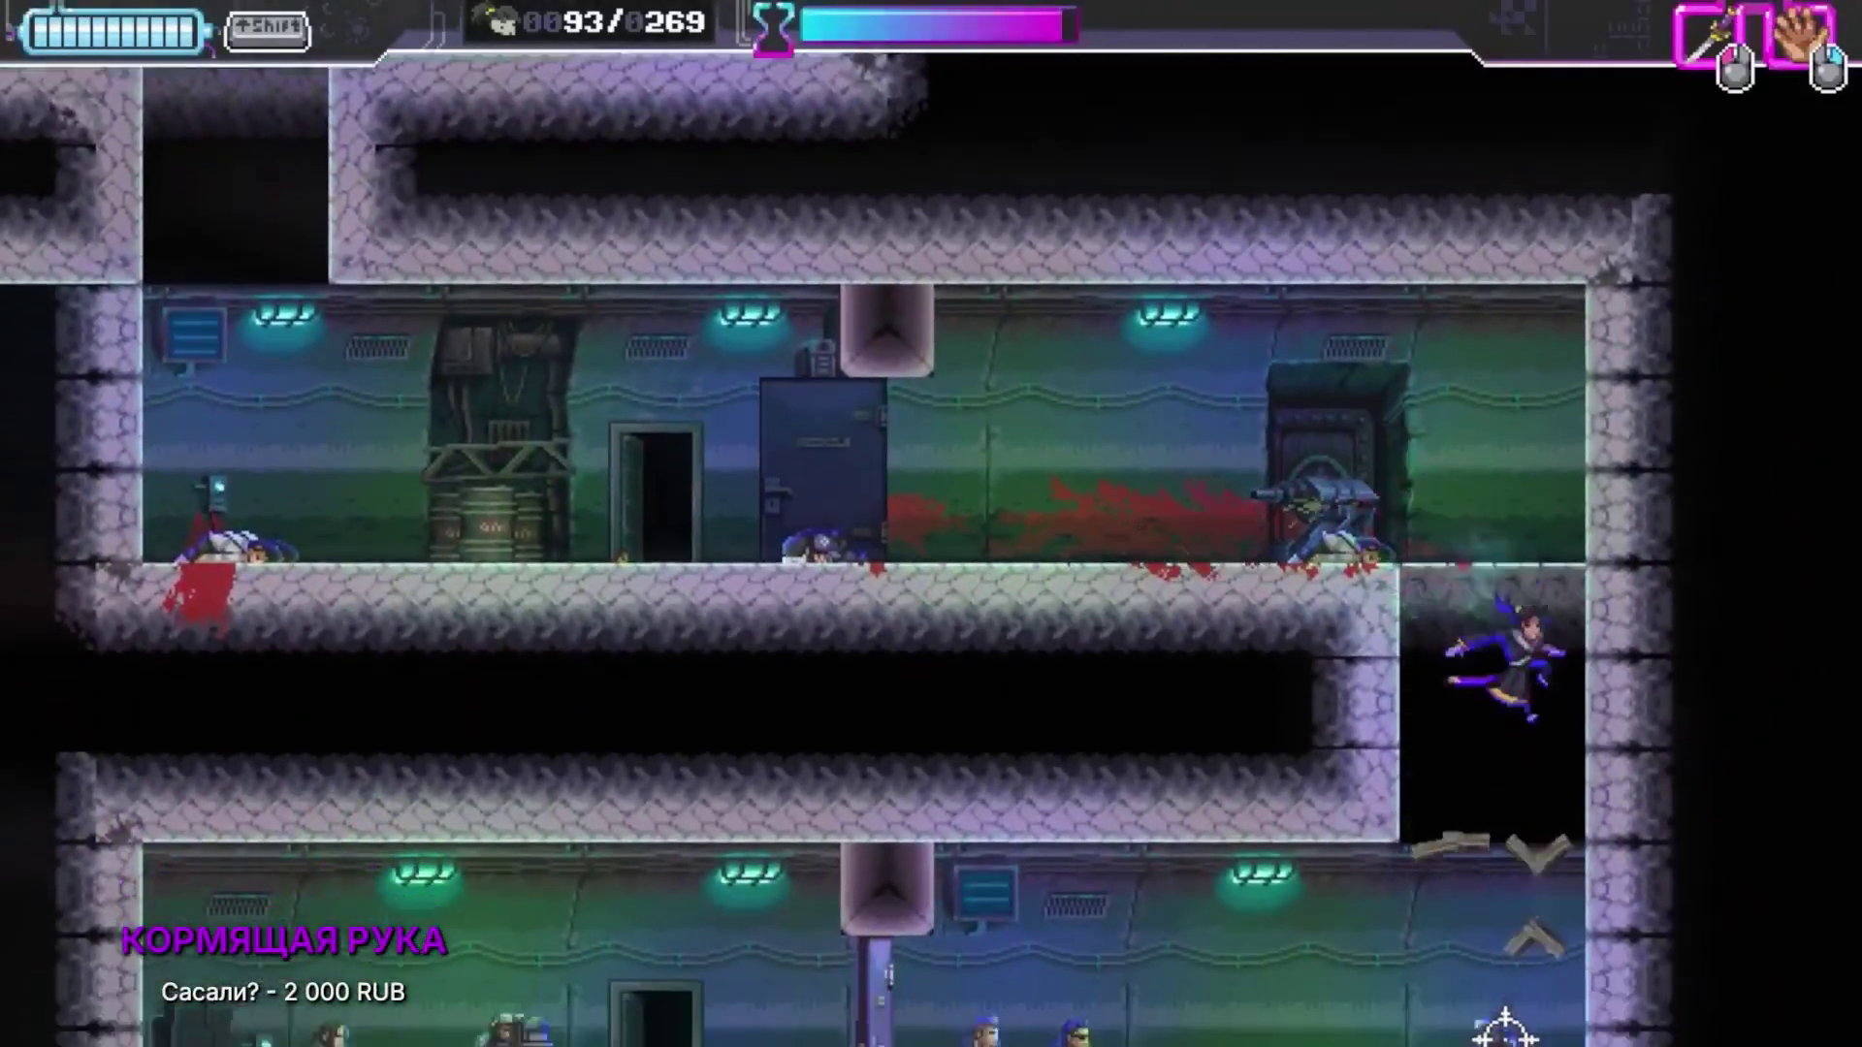
click(1235, 948)
click(905, 752)
click(823, 665)
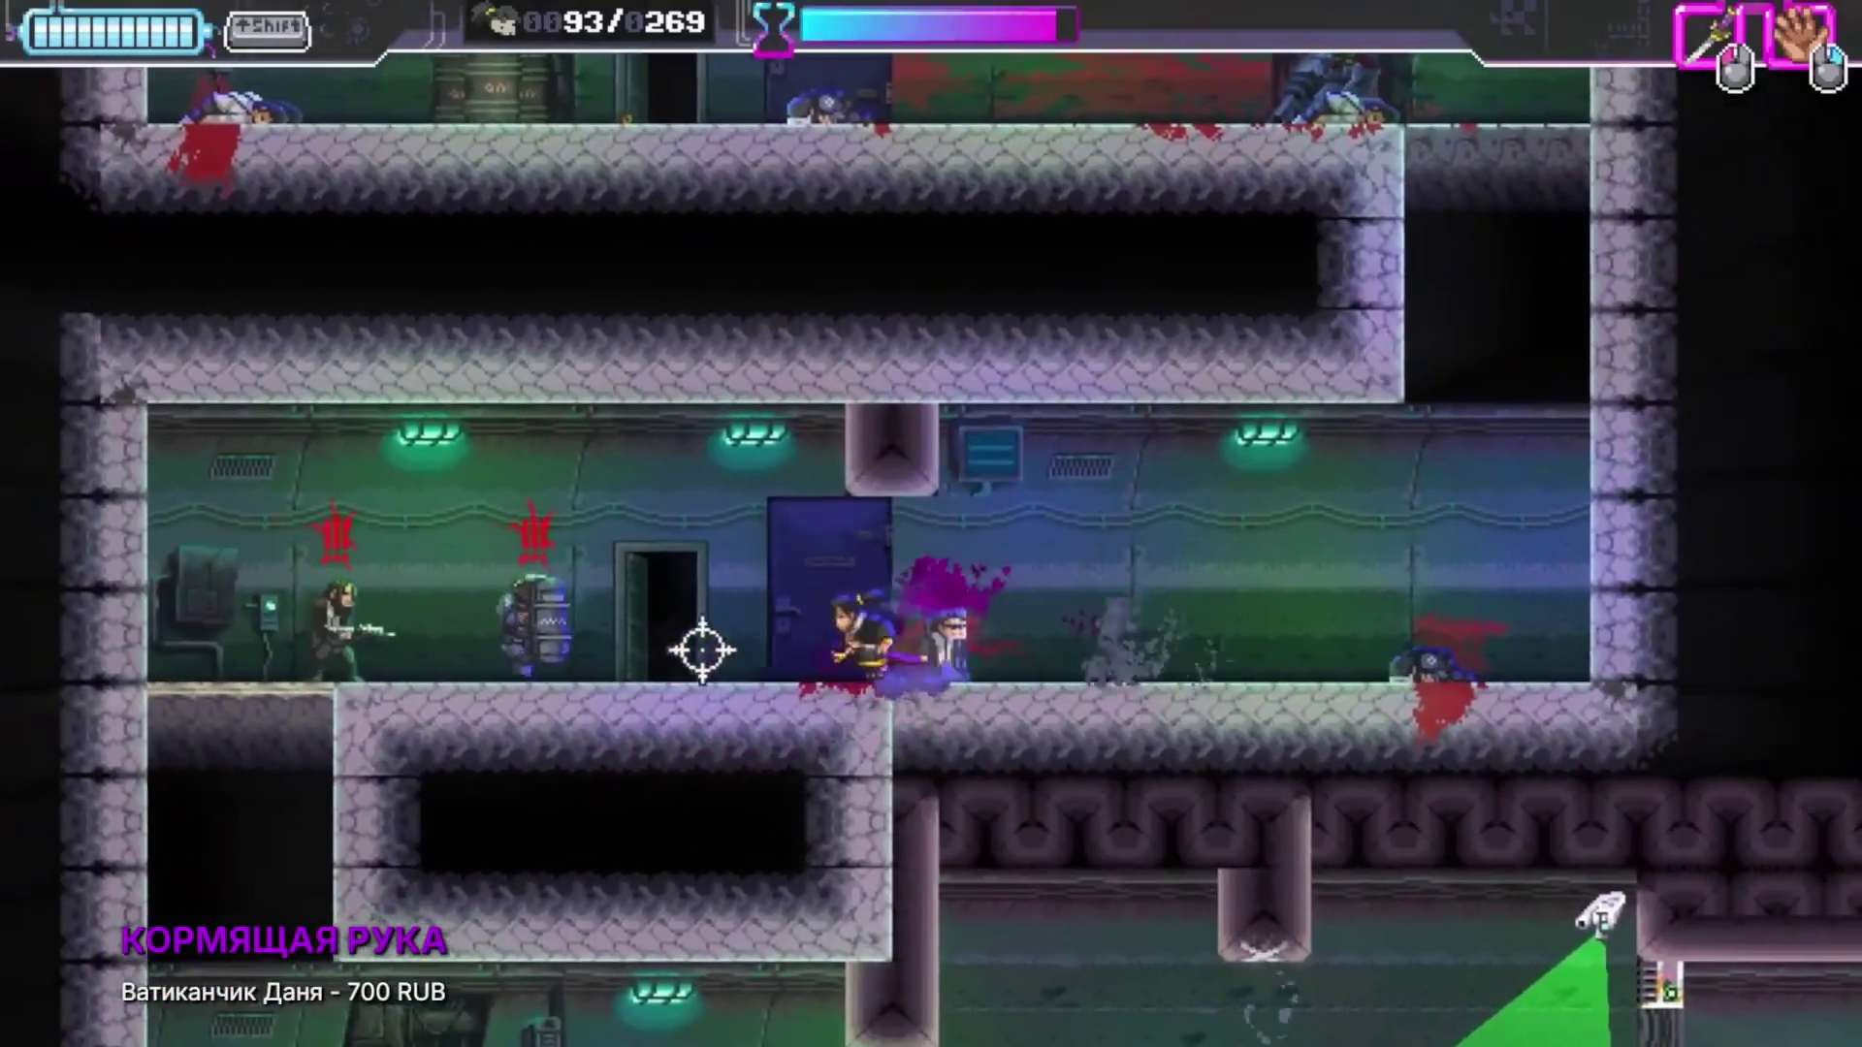
click(374, 631)
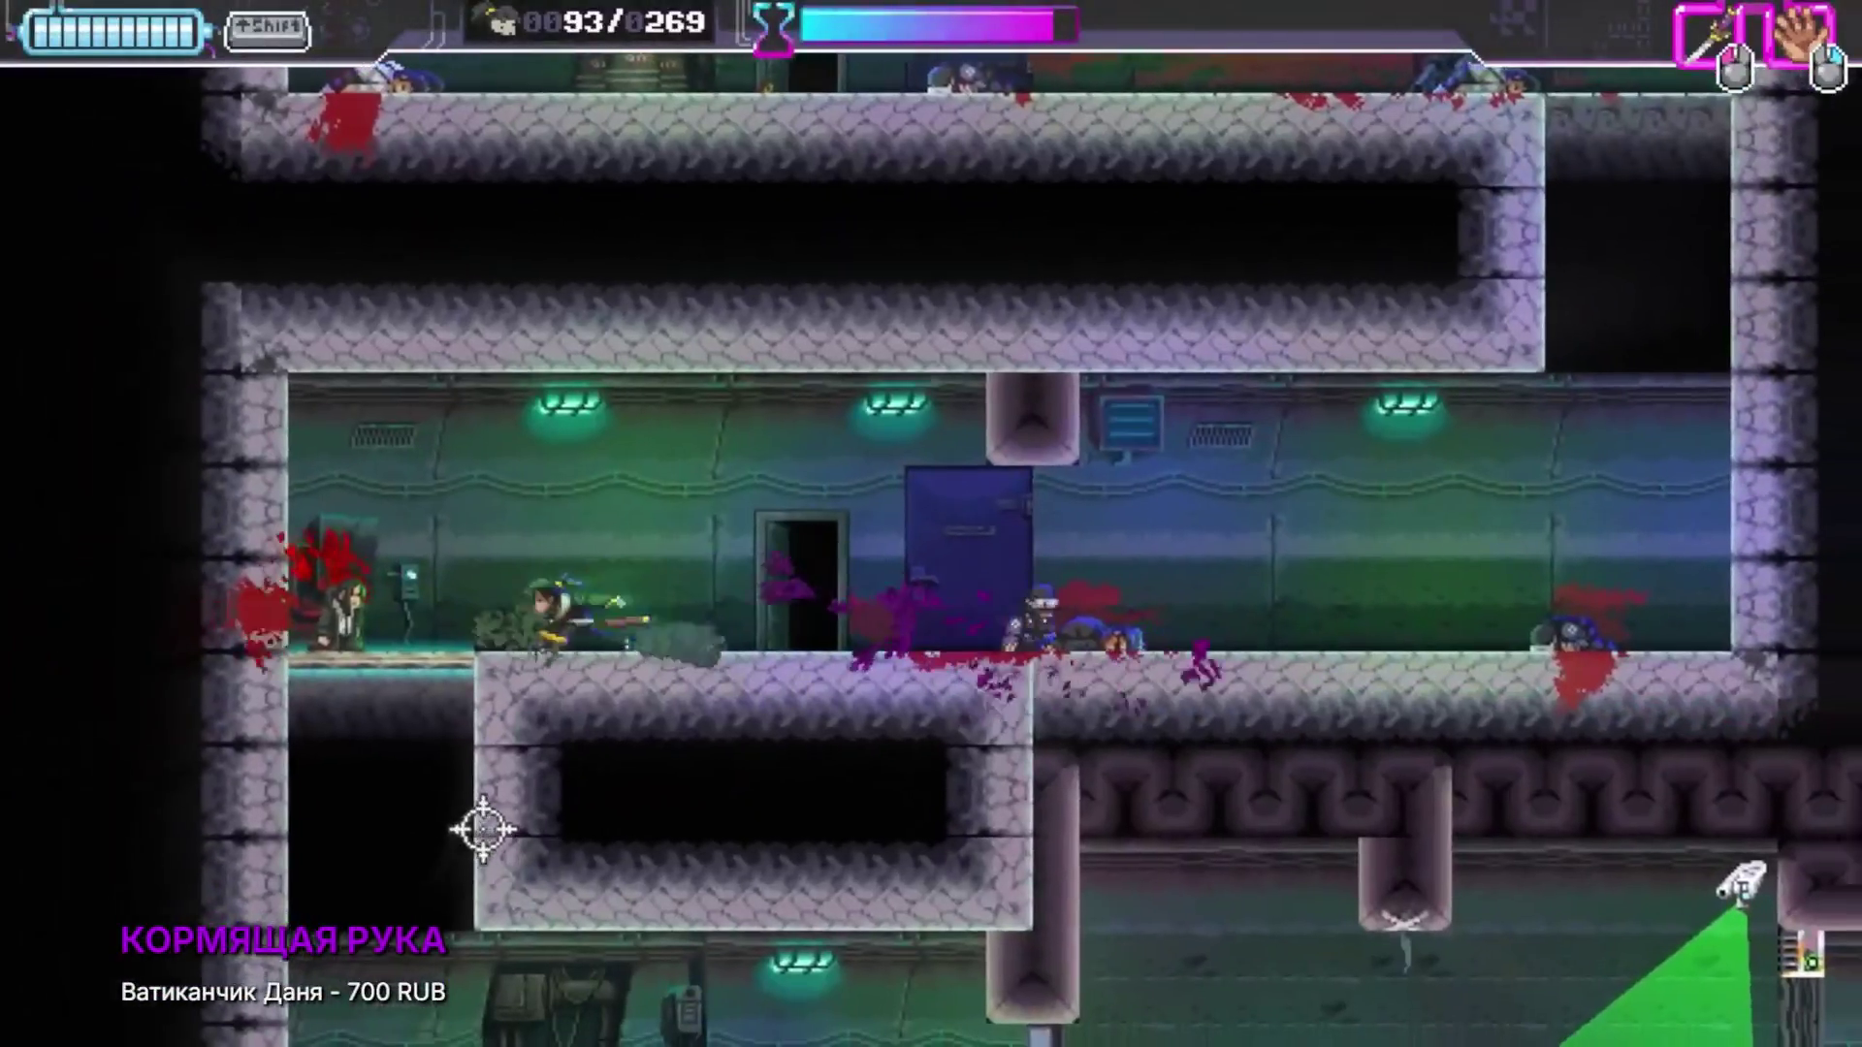
click(354, 1036)
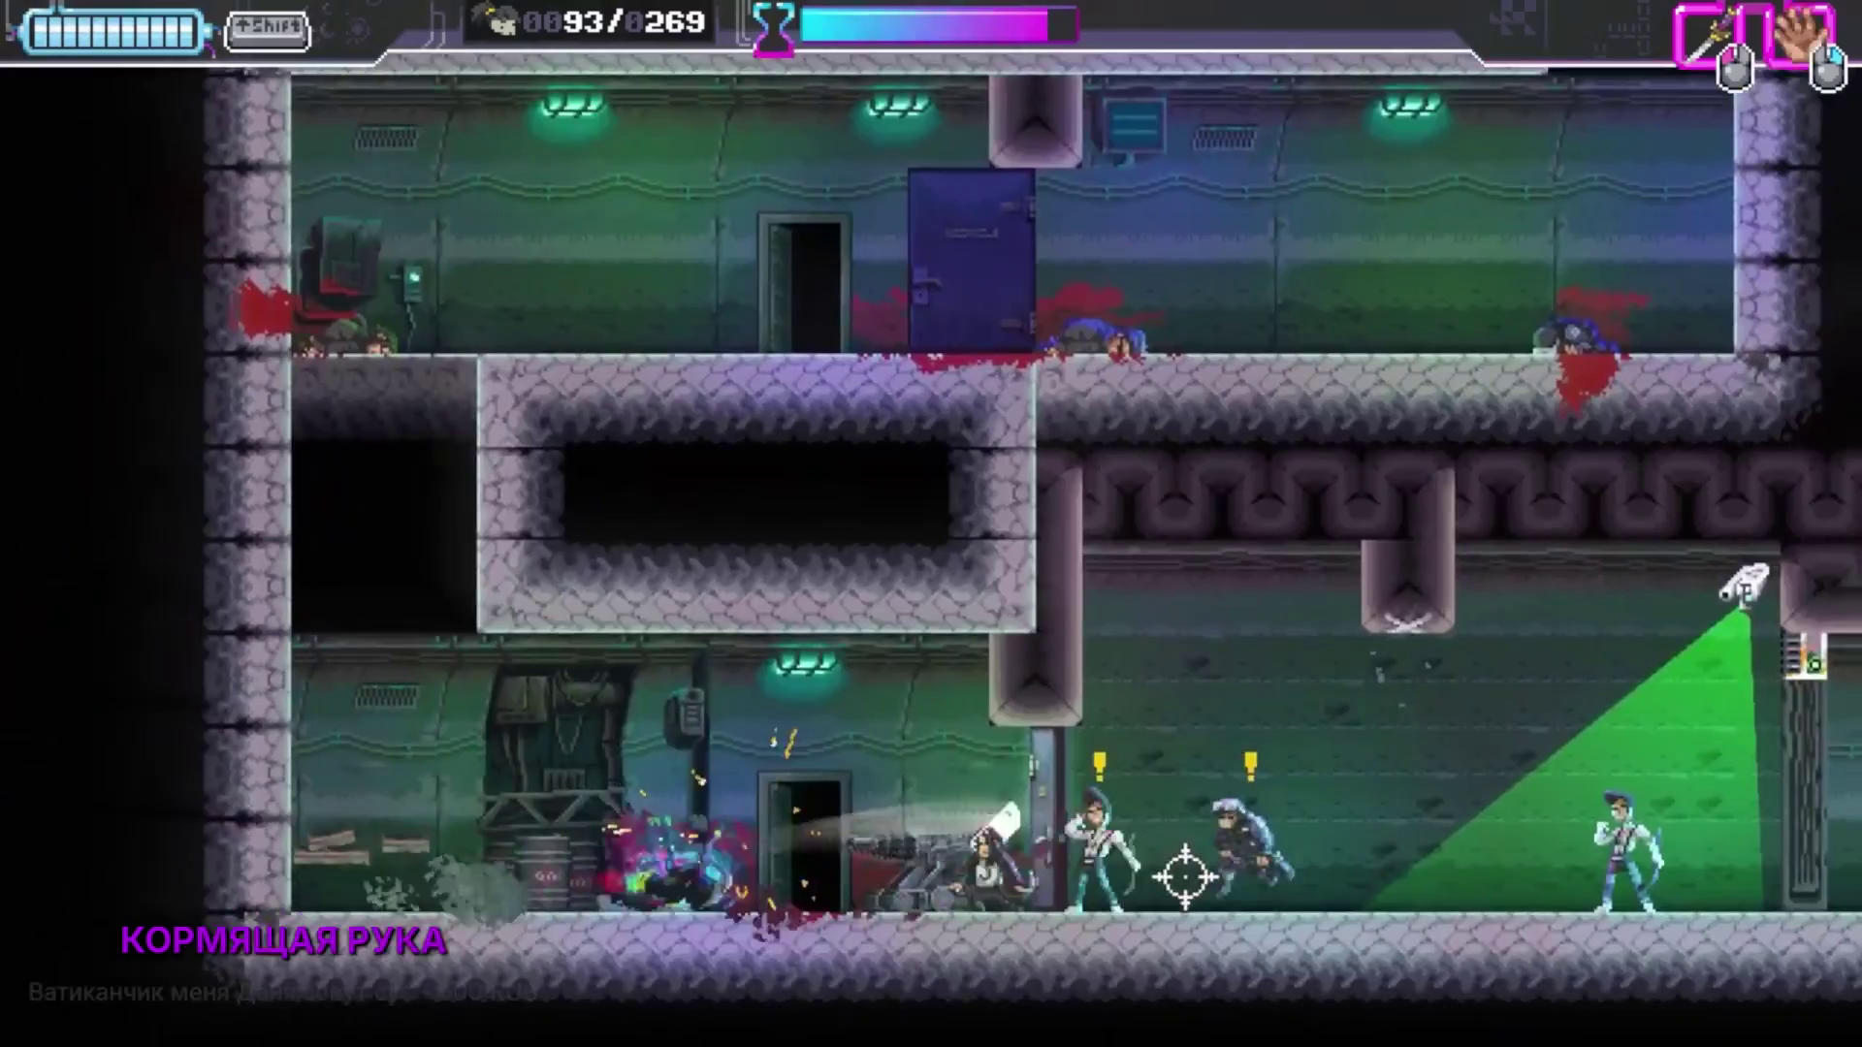
click(1202, 883)
click(1269, 954)
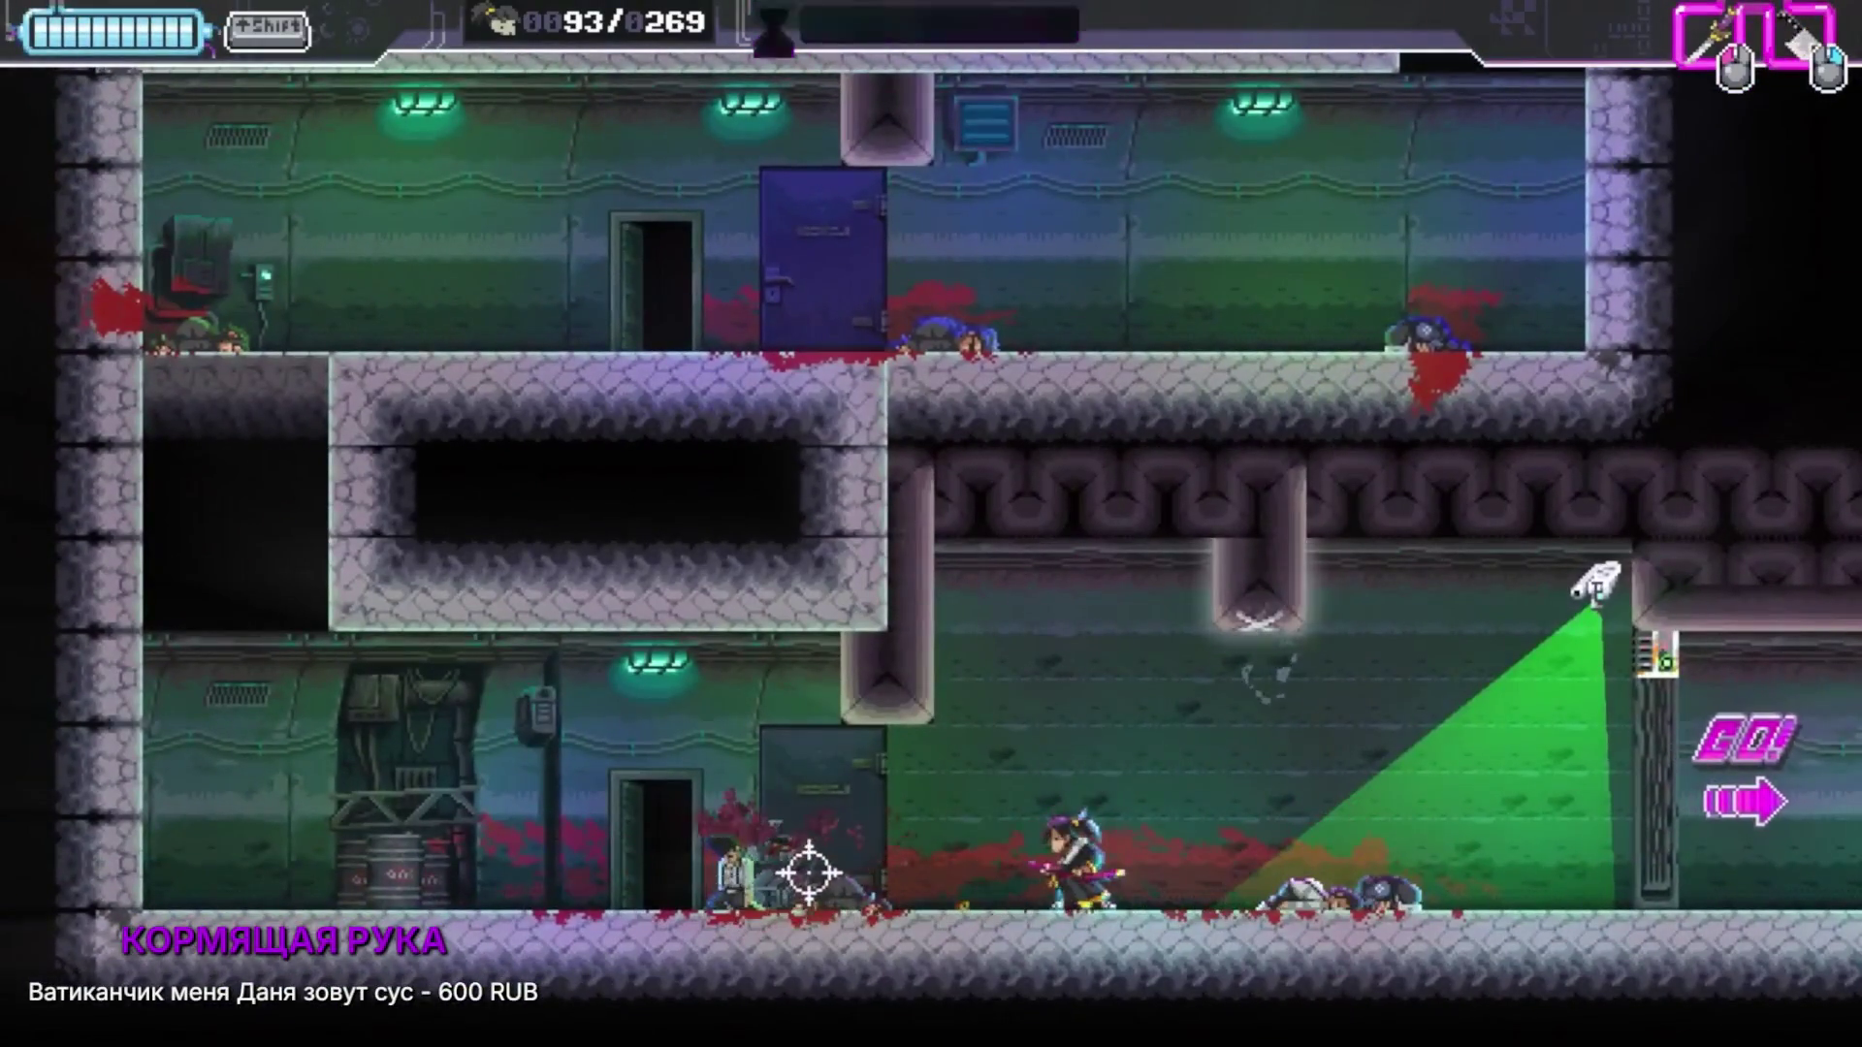
click(1429, 498)
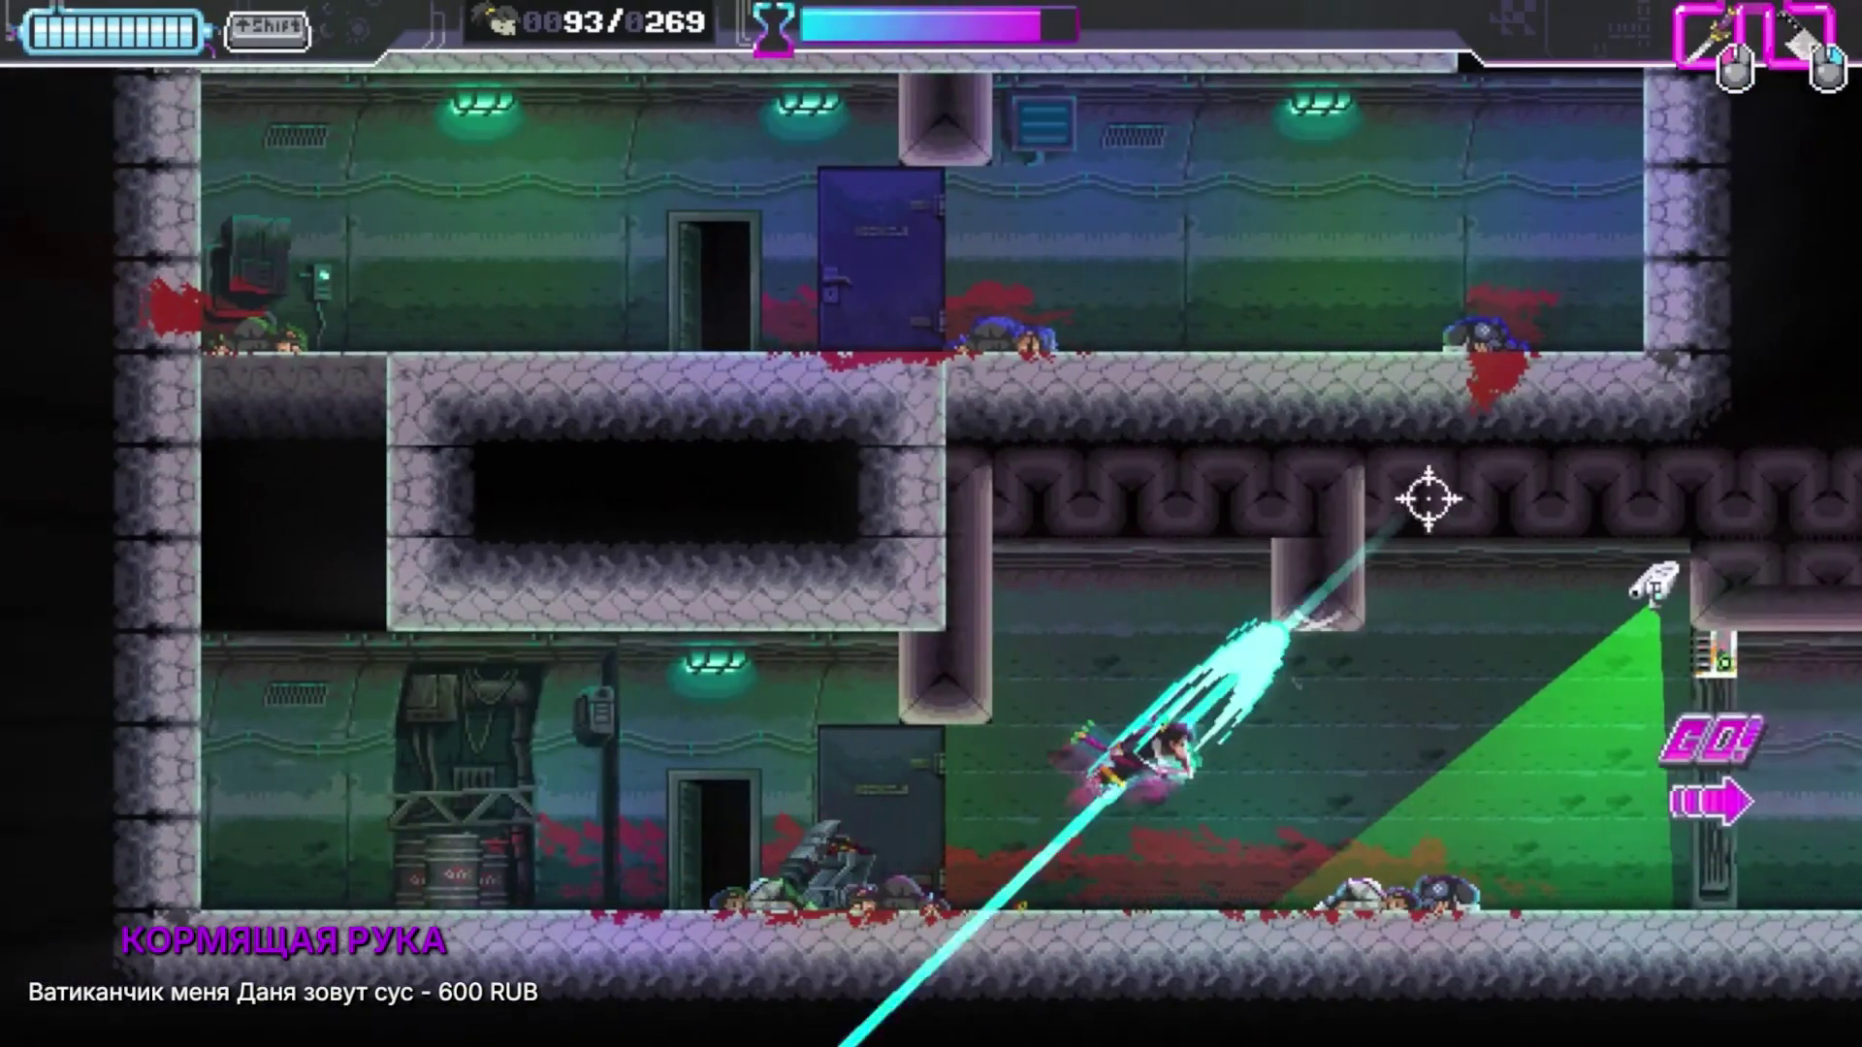
right_click(1209, 689)
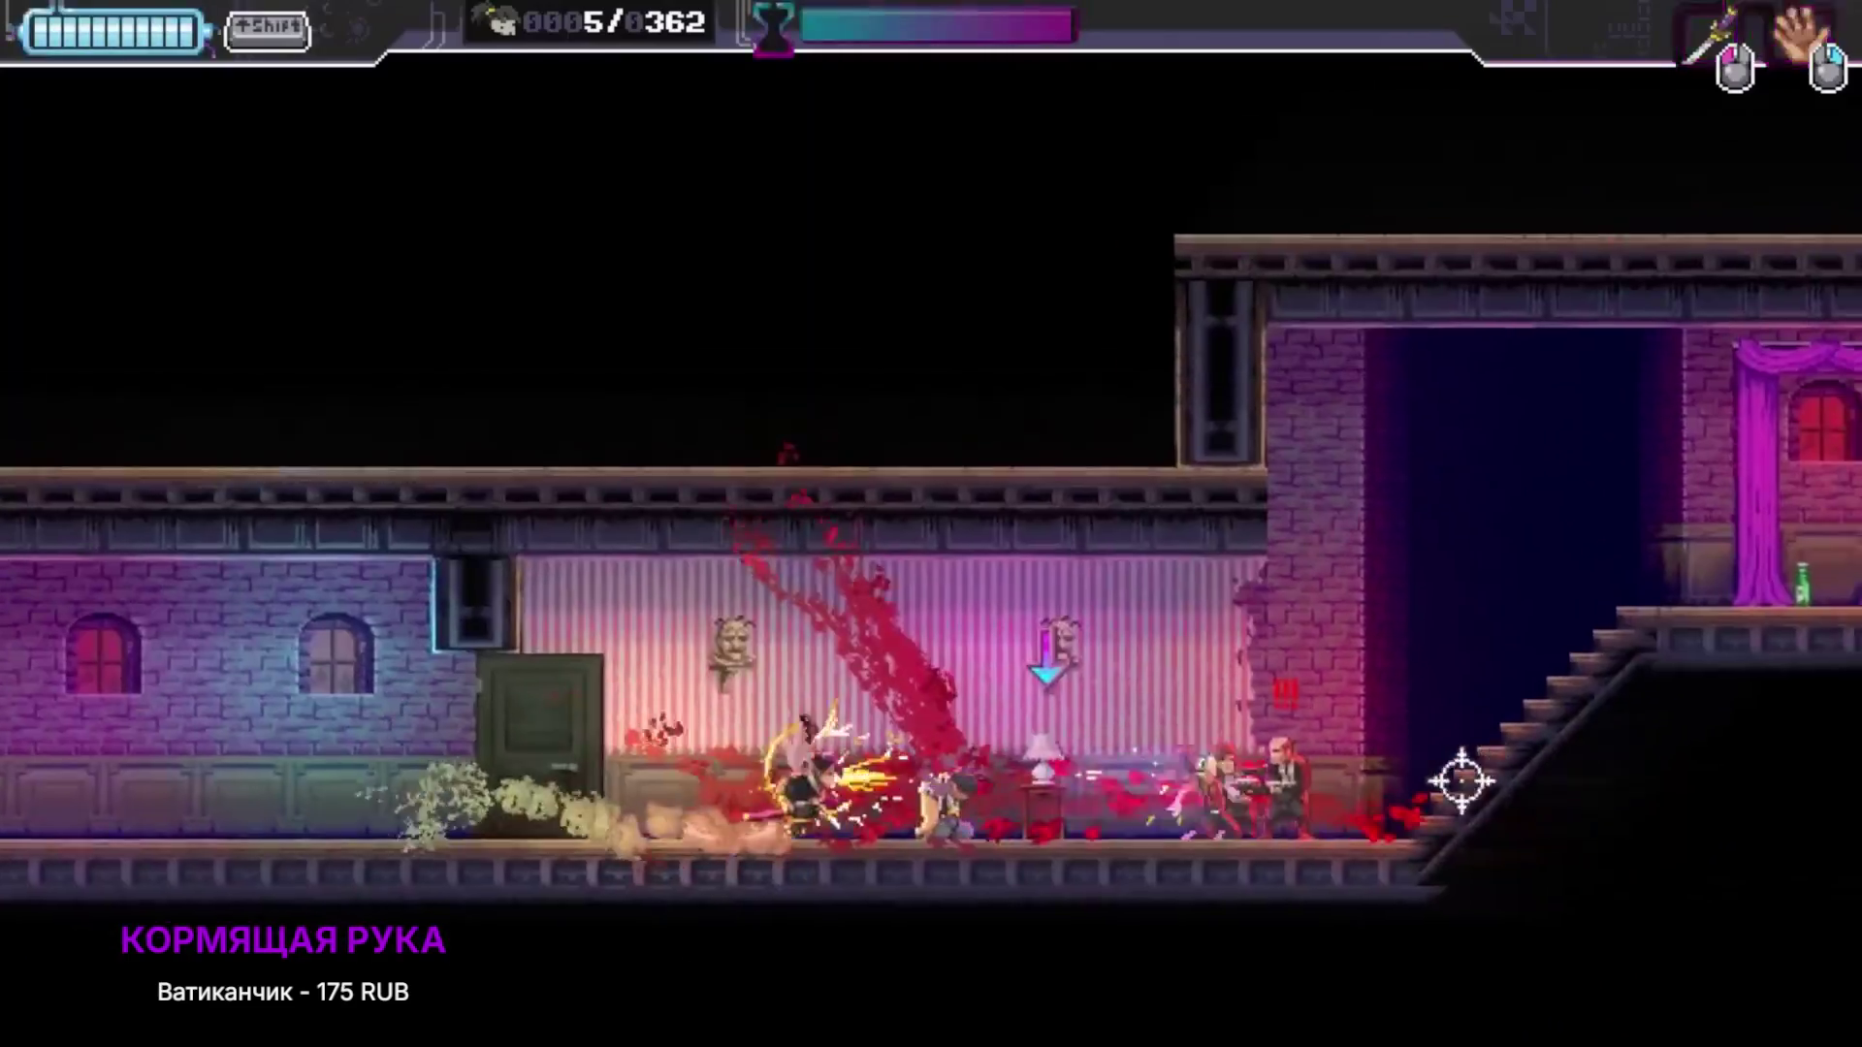
click(1462, 780)
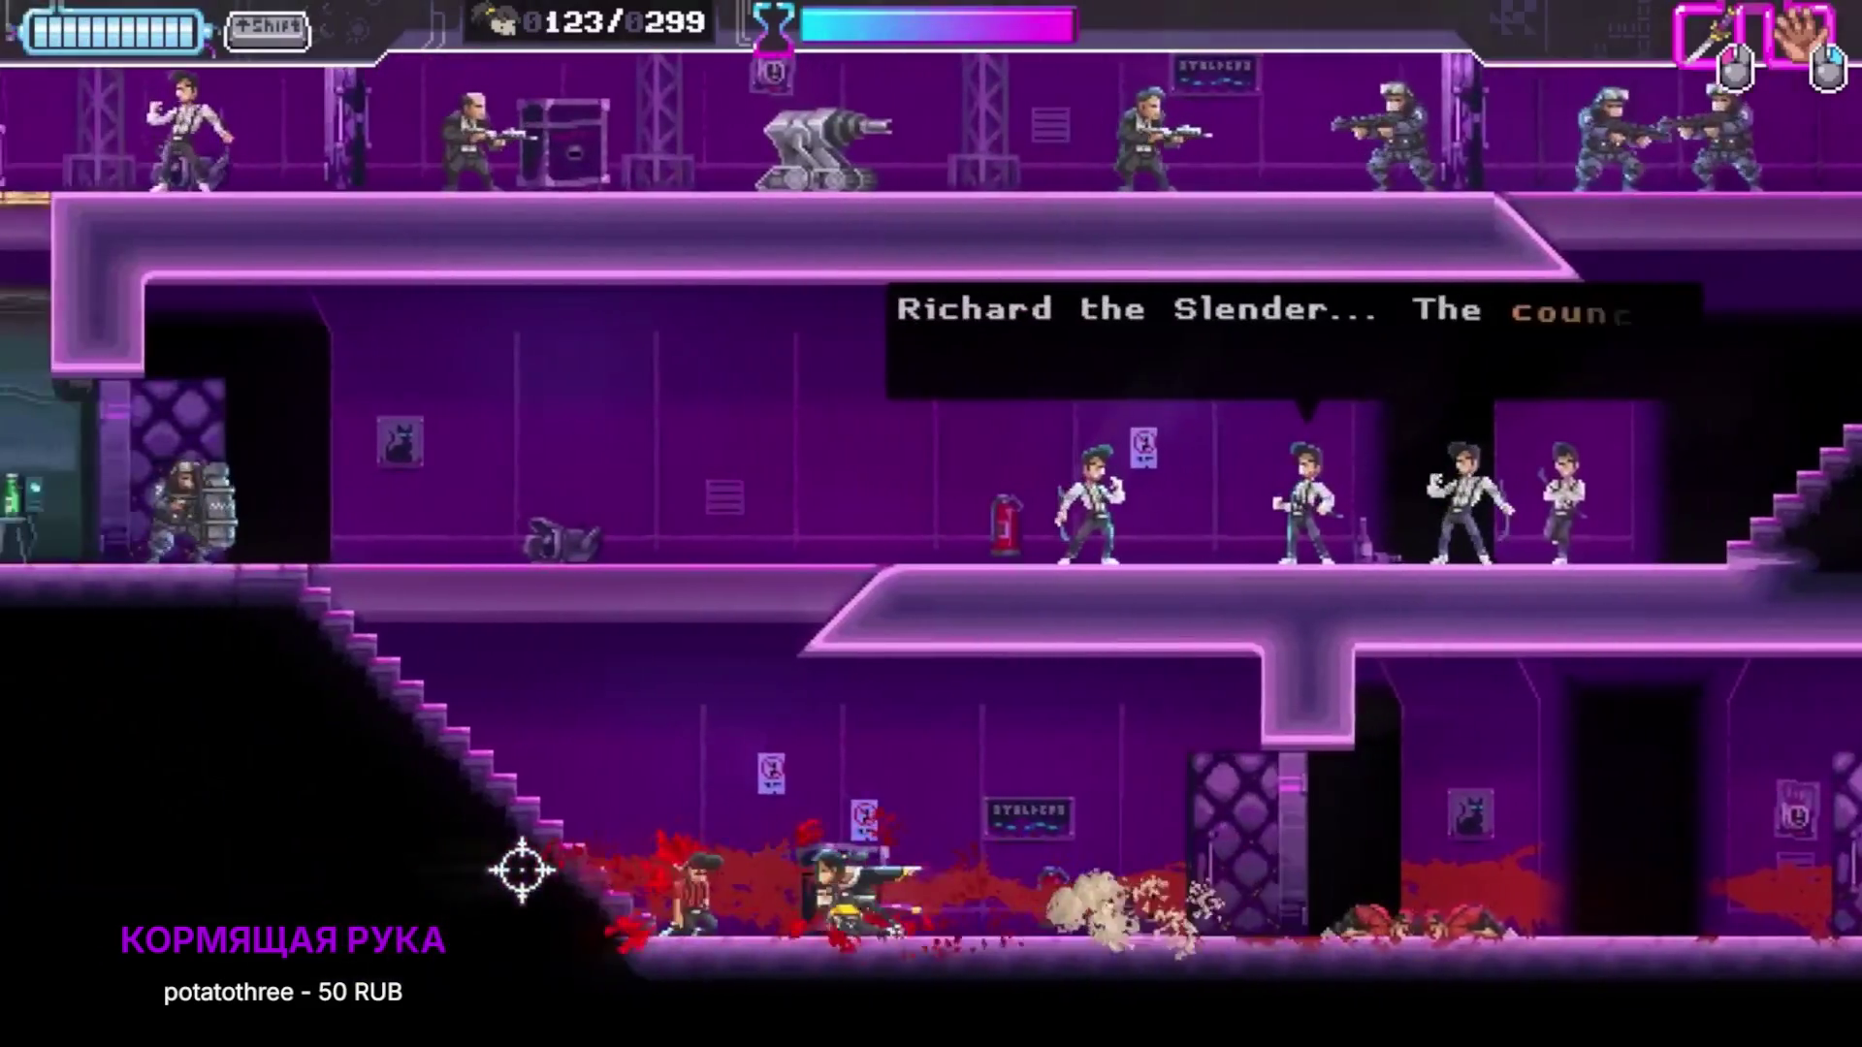
click(844, 665)
click(133, 644)
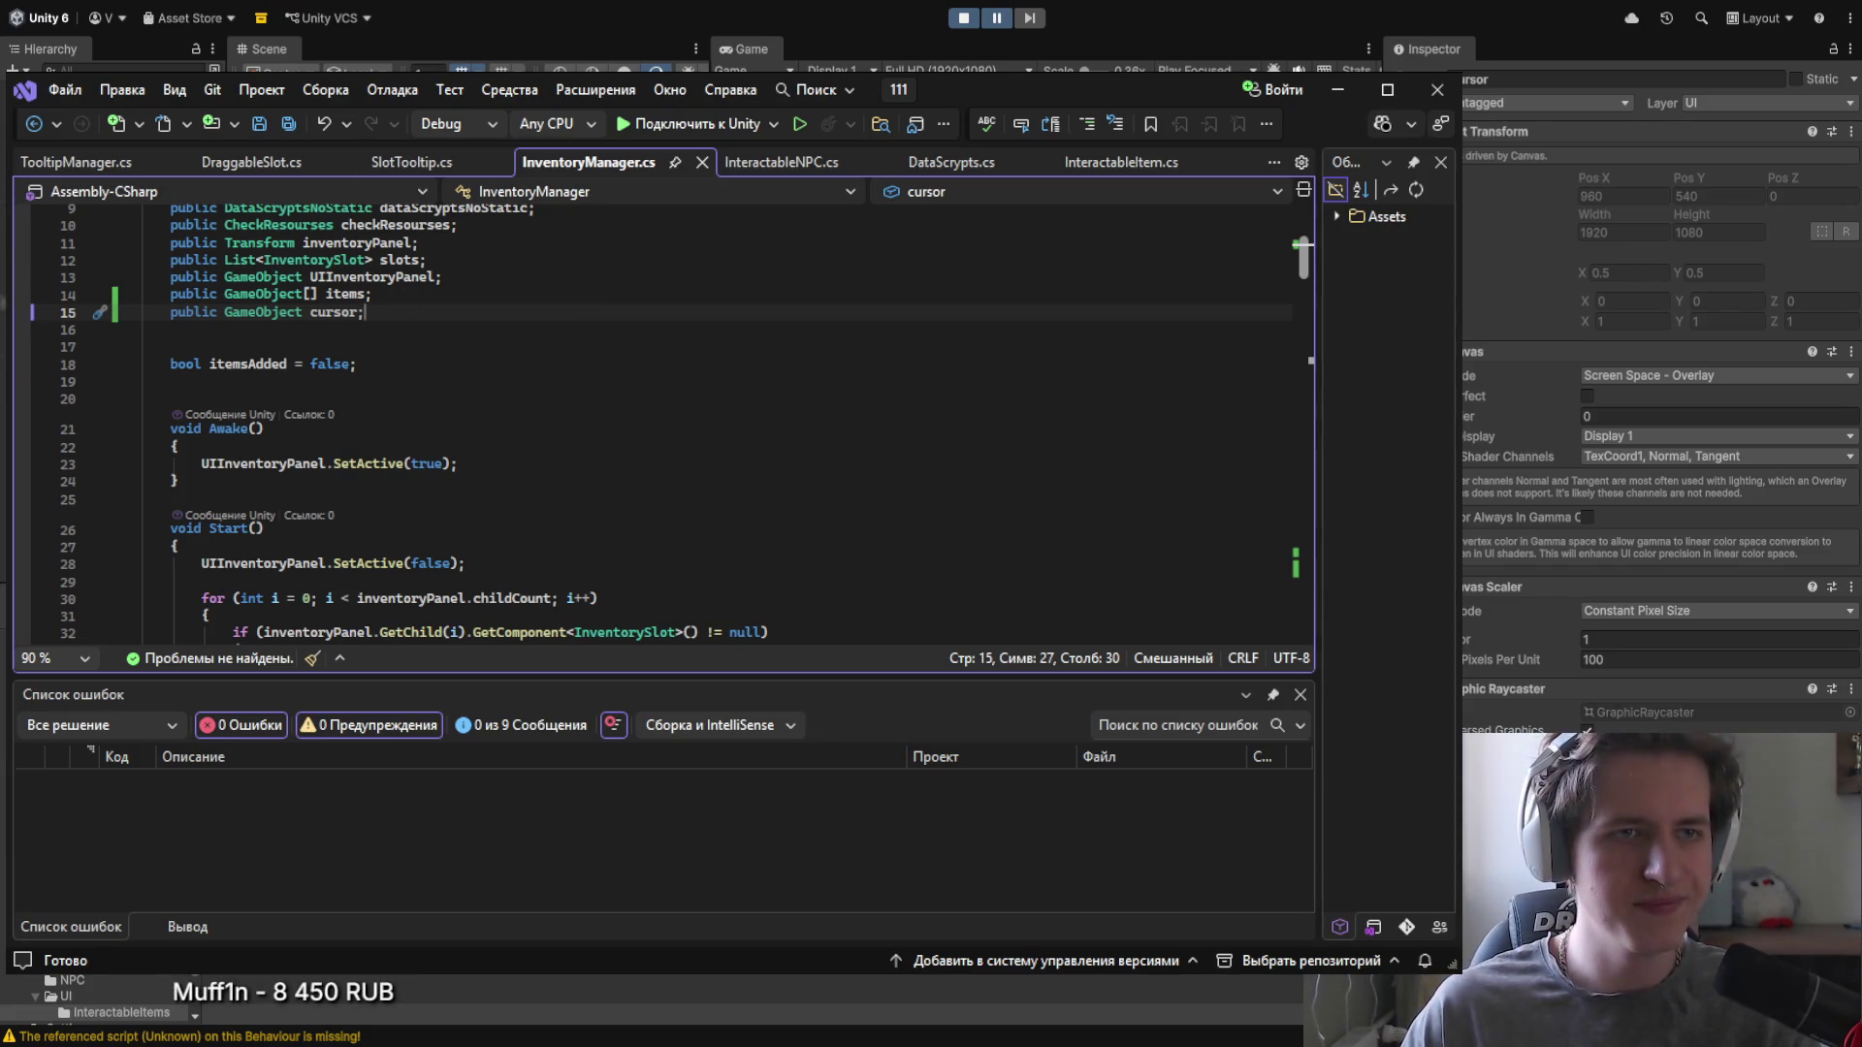
Step: Scroll past ConsumeResources to OpenInventory and place the caret after the pauseOn line
scroll(1503, 643, down, 5)
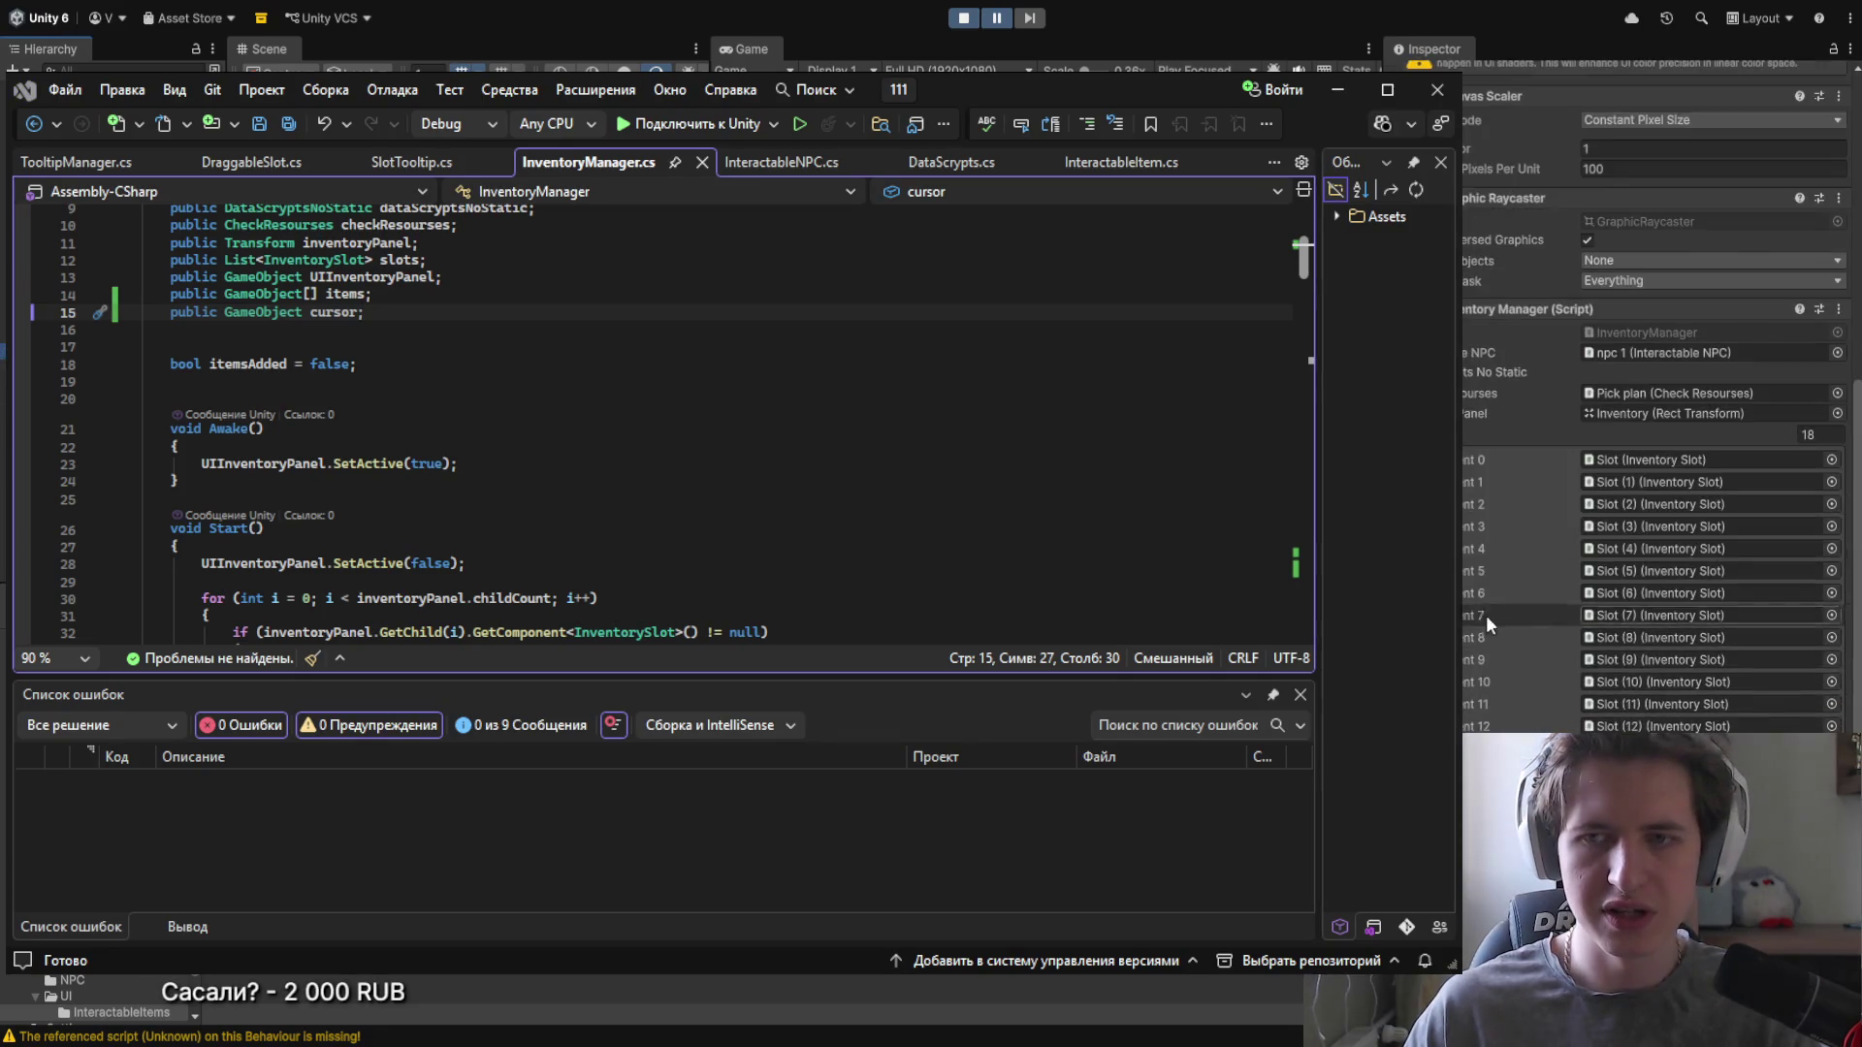
scroll(1493, 601, up, 4)
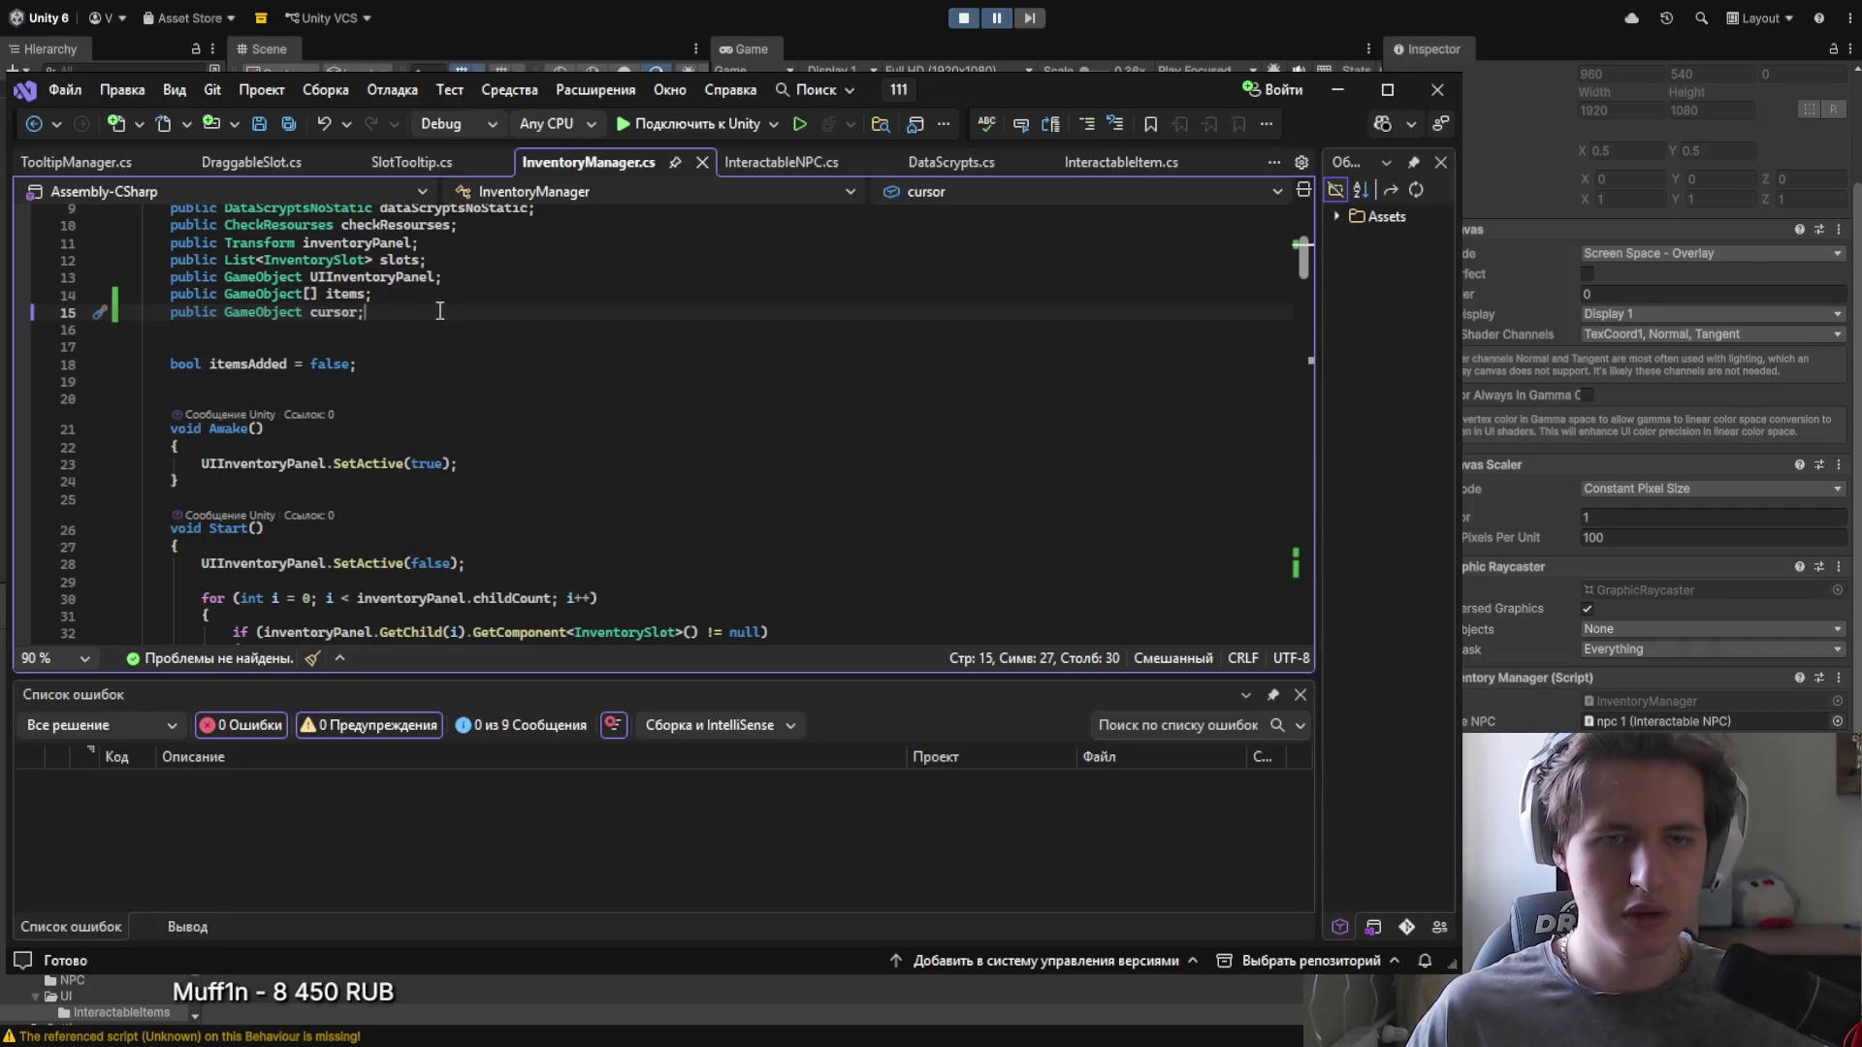
scroll(439, 311, down, 20)
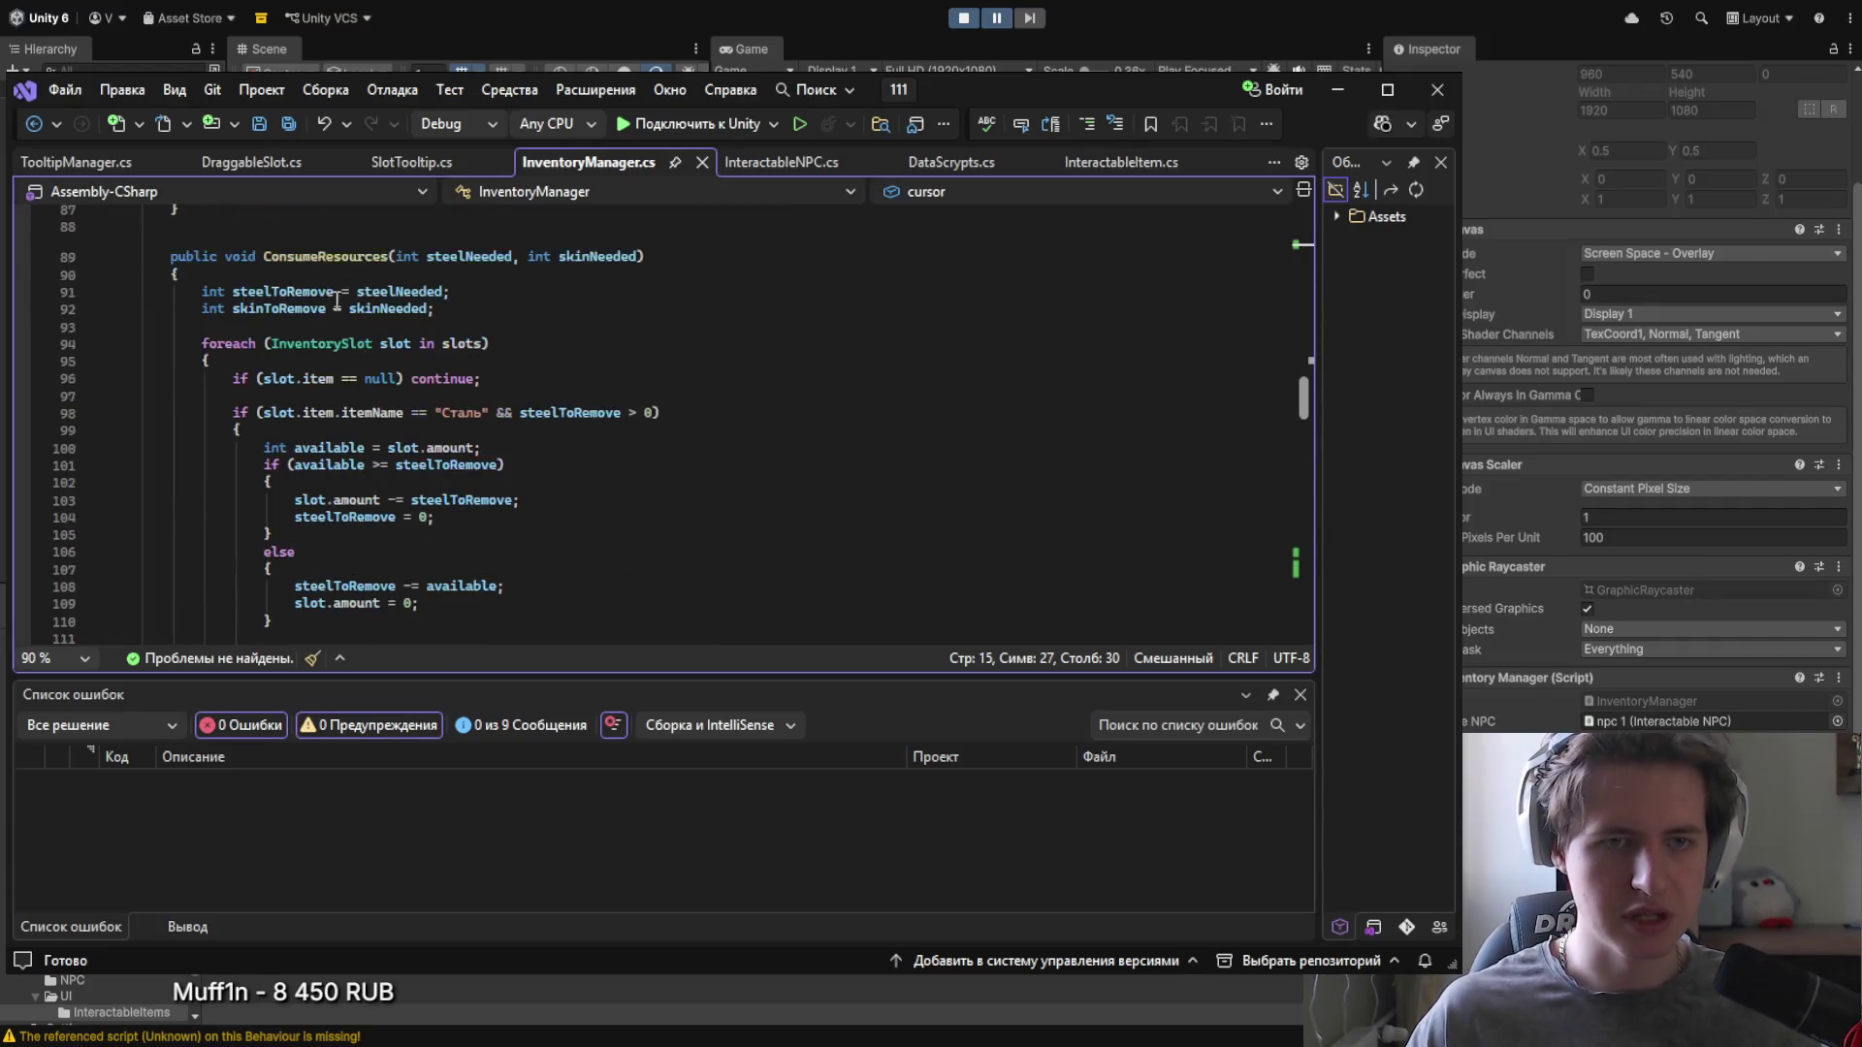
scroll(337, 300, down, 7)
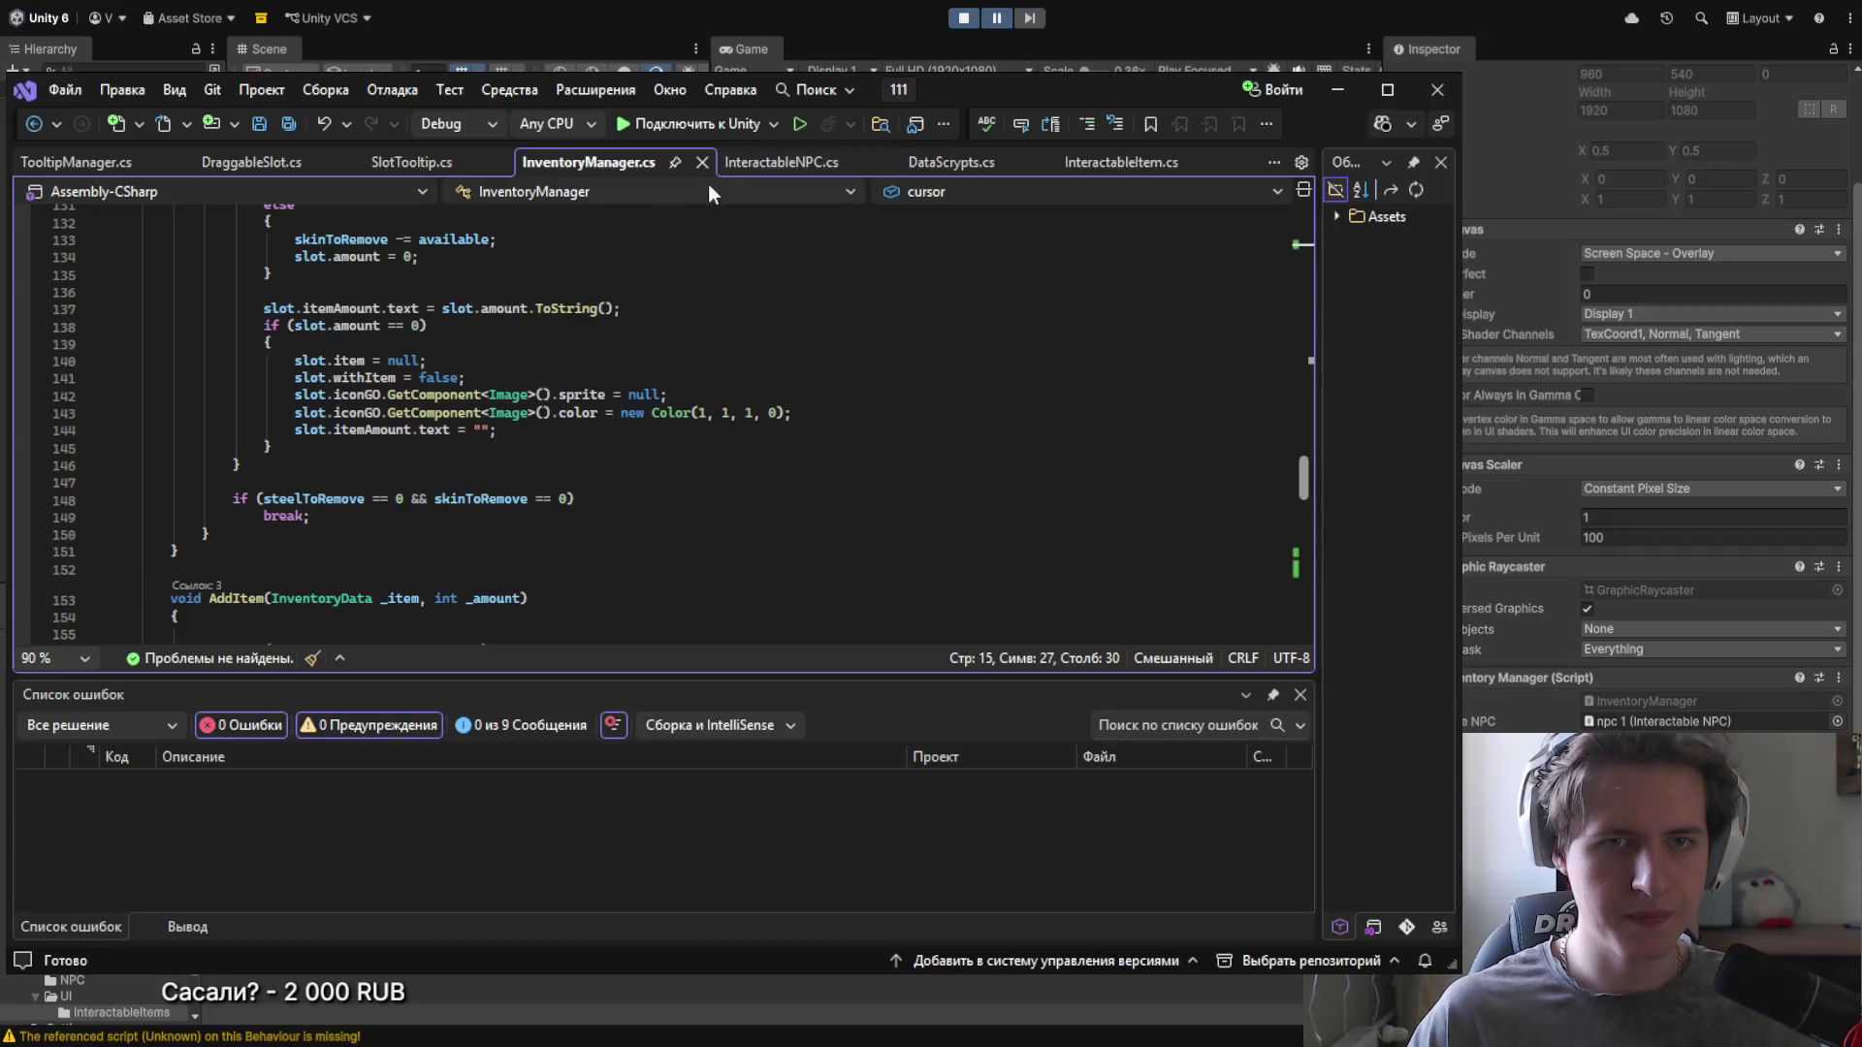
scroll(320, 310, down, 15)
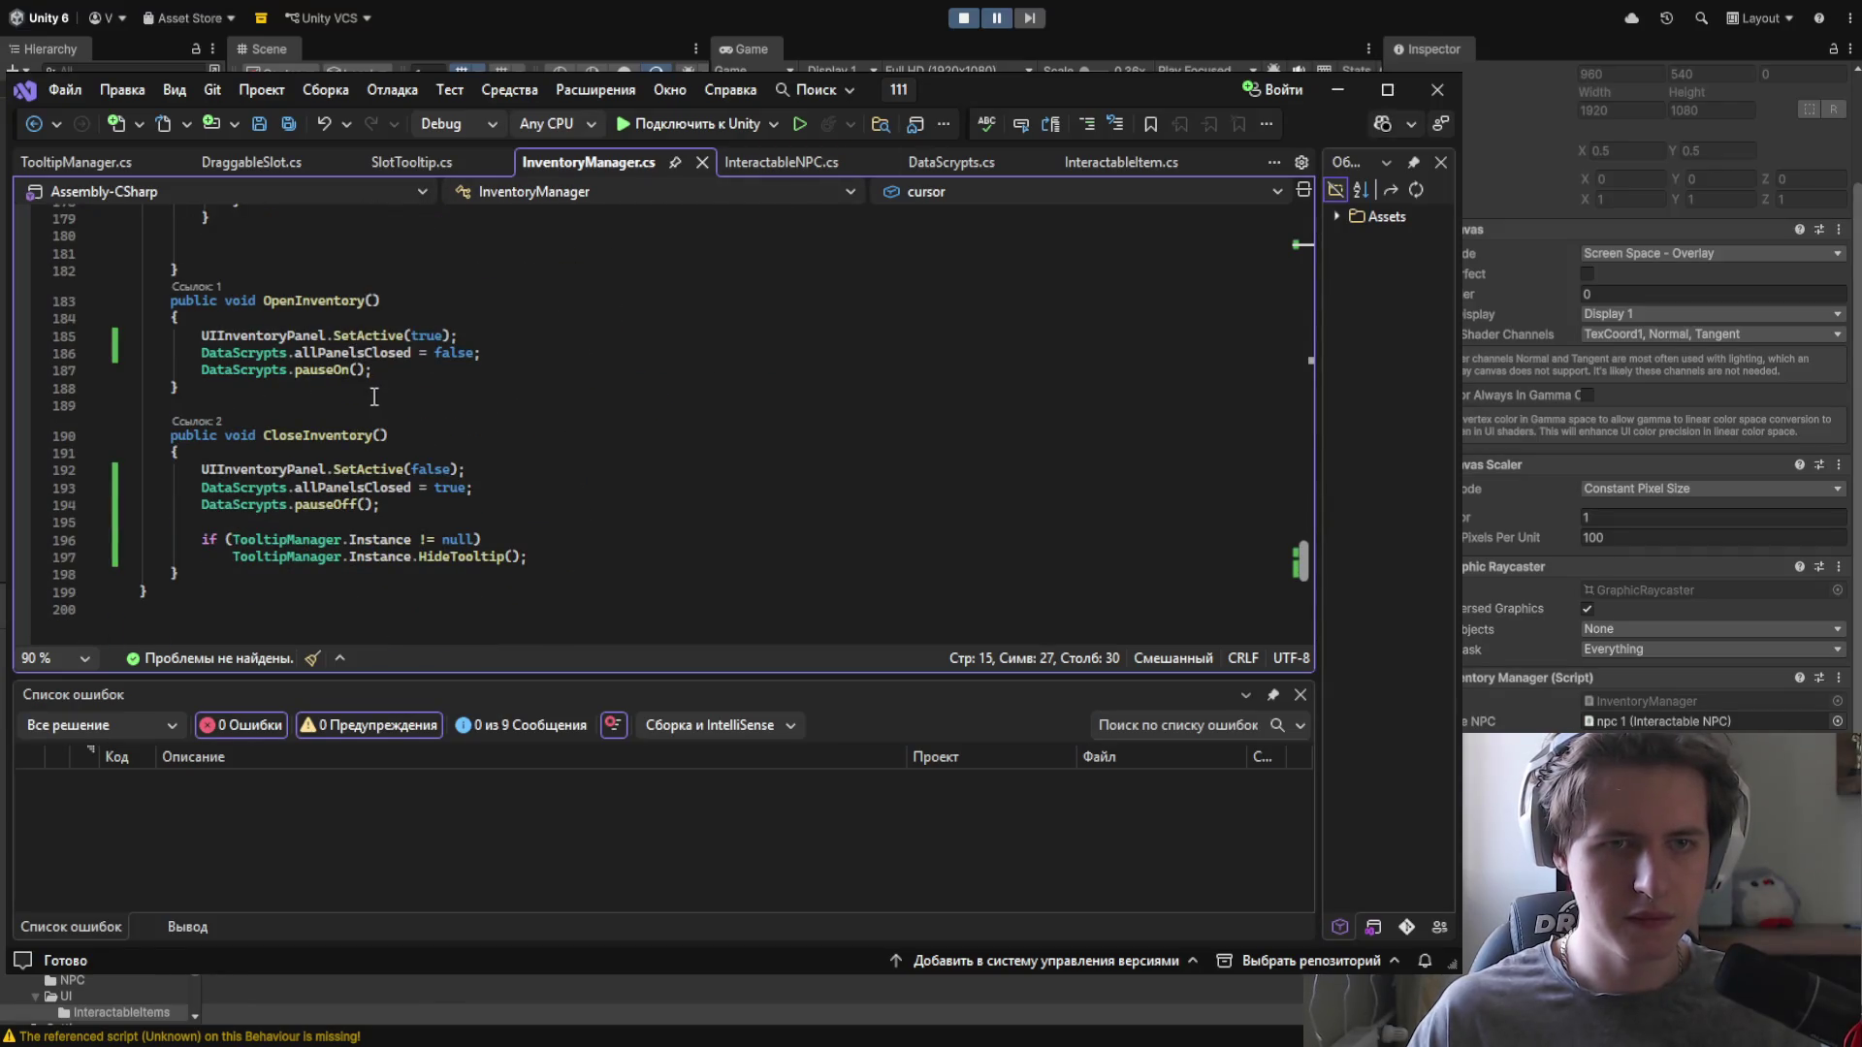
click(384, 377)
Step: Add cursor.SetActive(false); after pauseOn and cursor.SetActive(true); after pauseOff, then save
key(Return)
text(c)
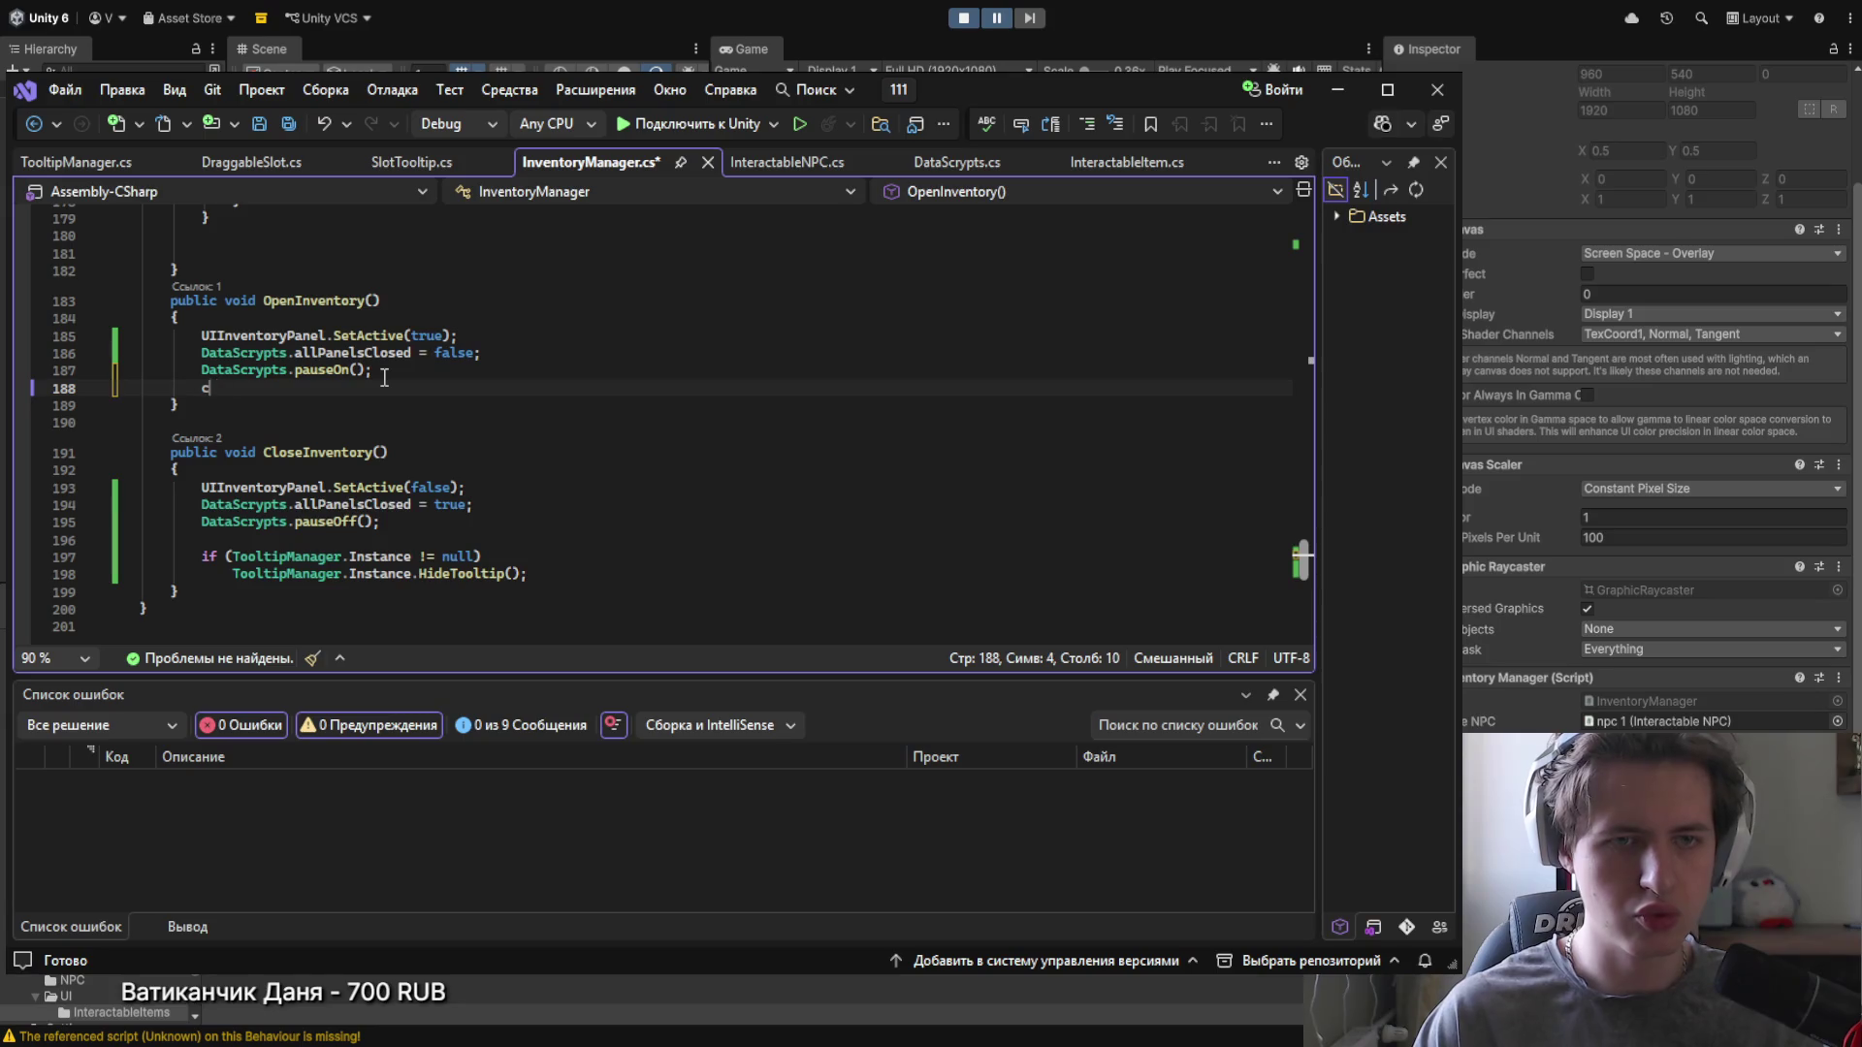
text(ursor.)
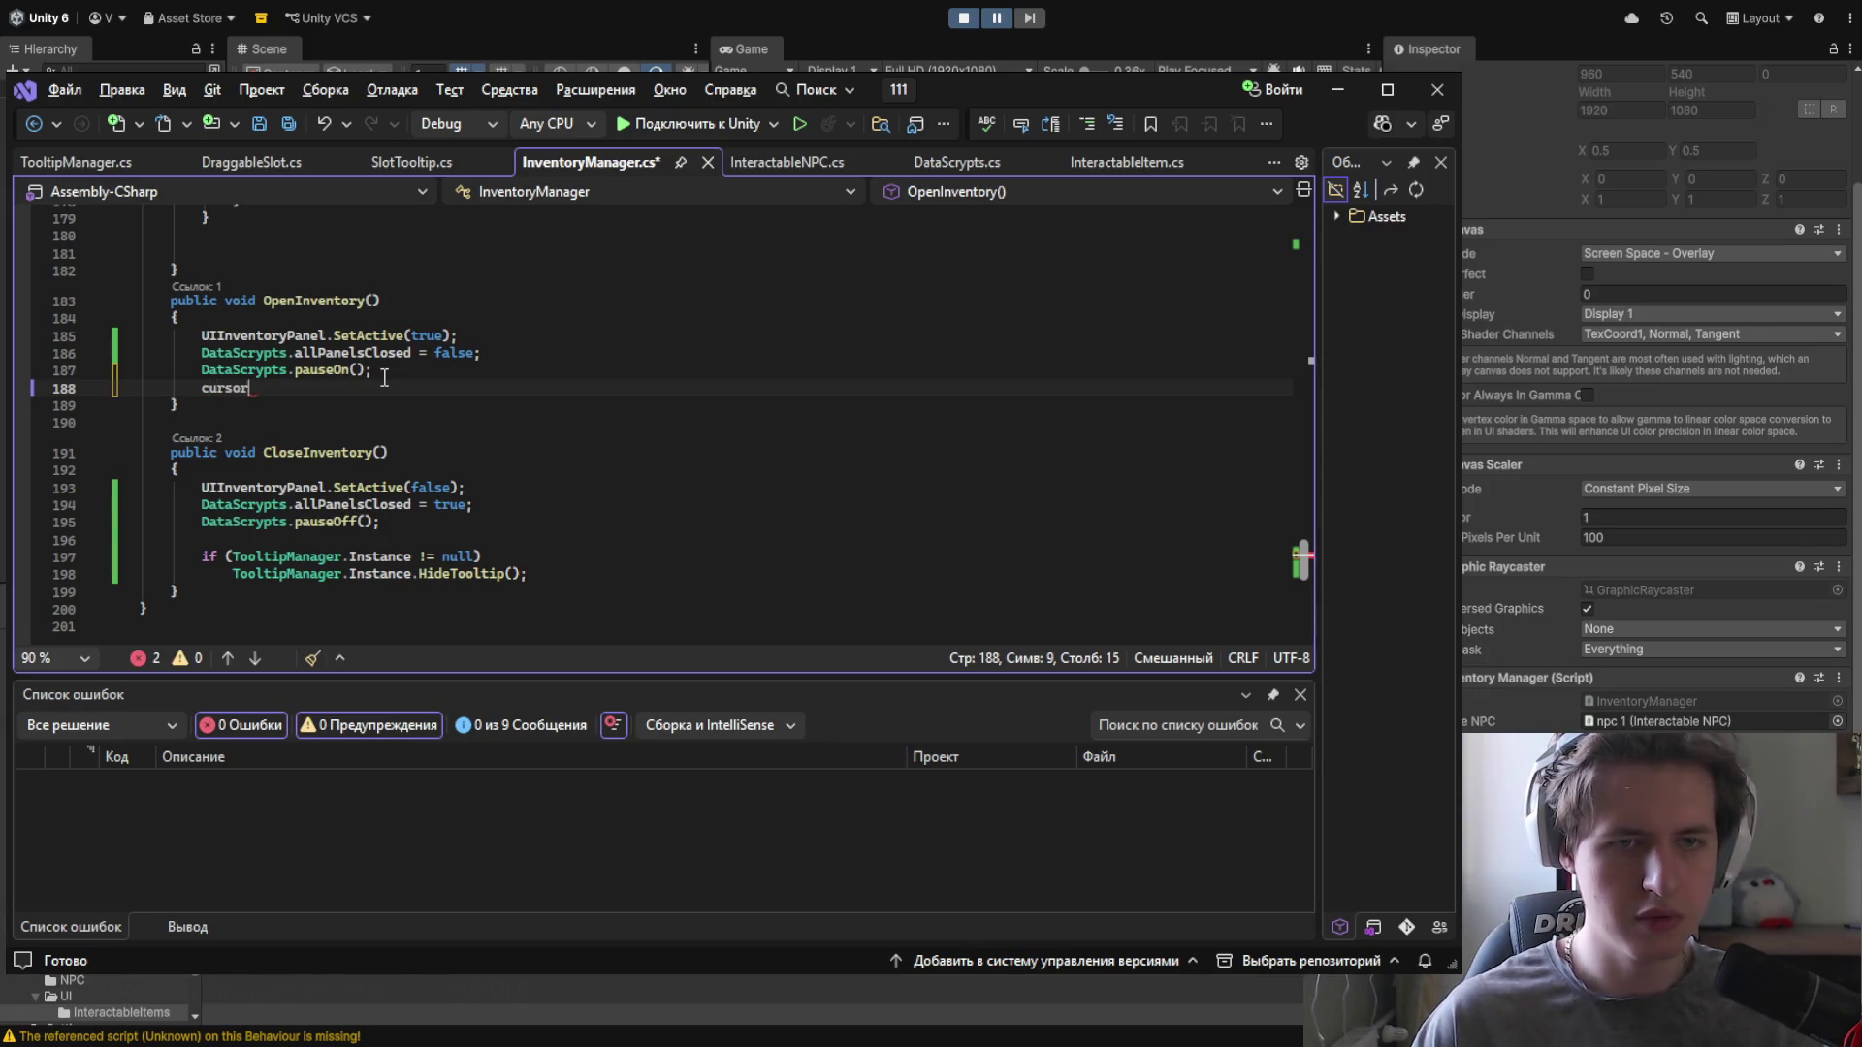
text(SetActive(false);)
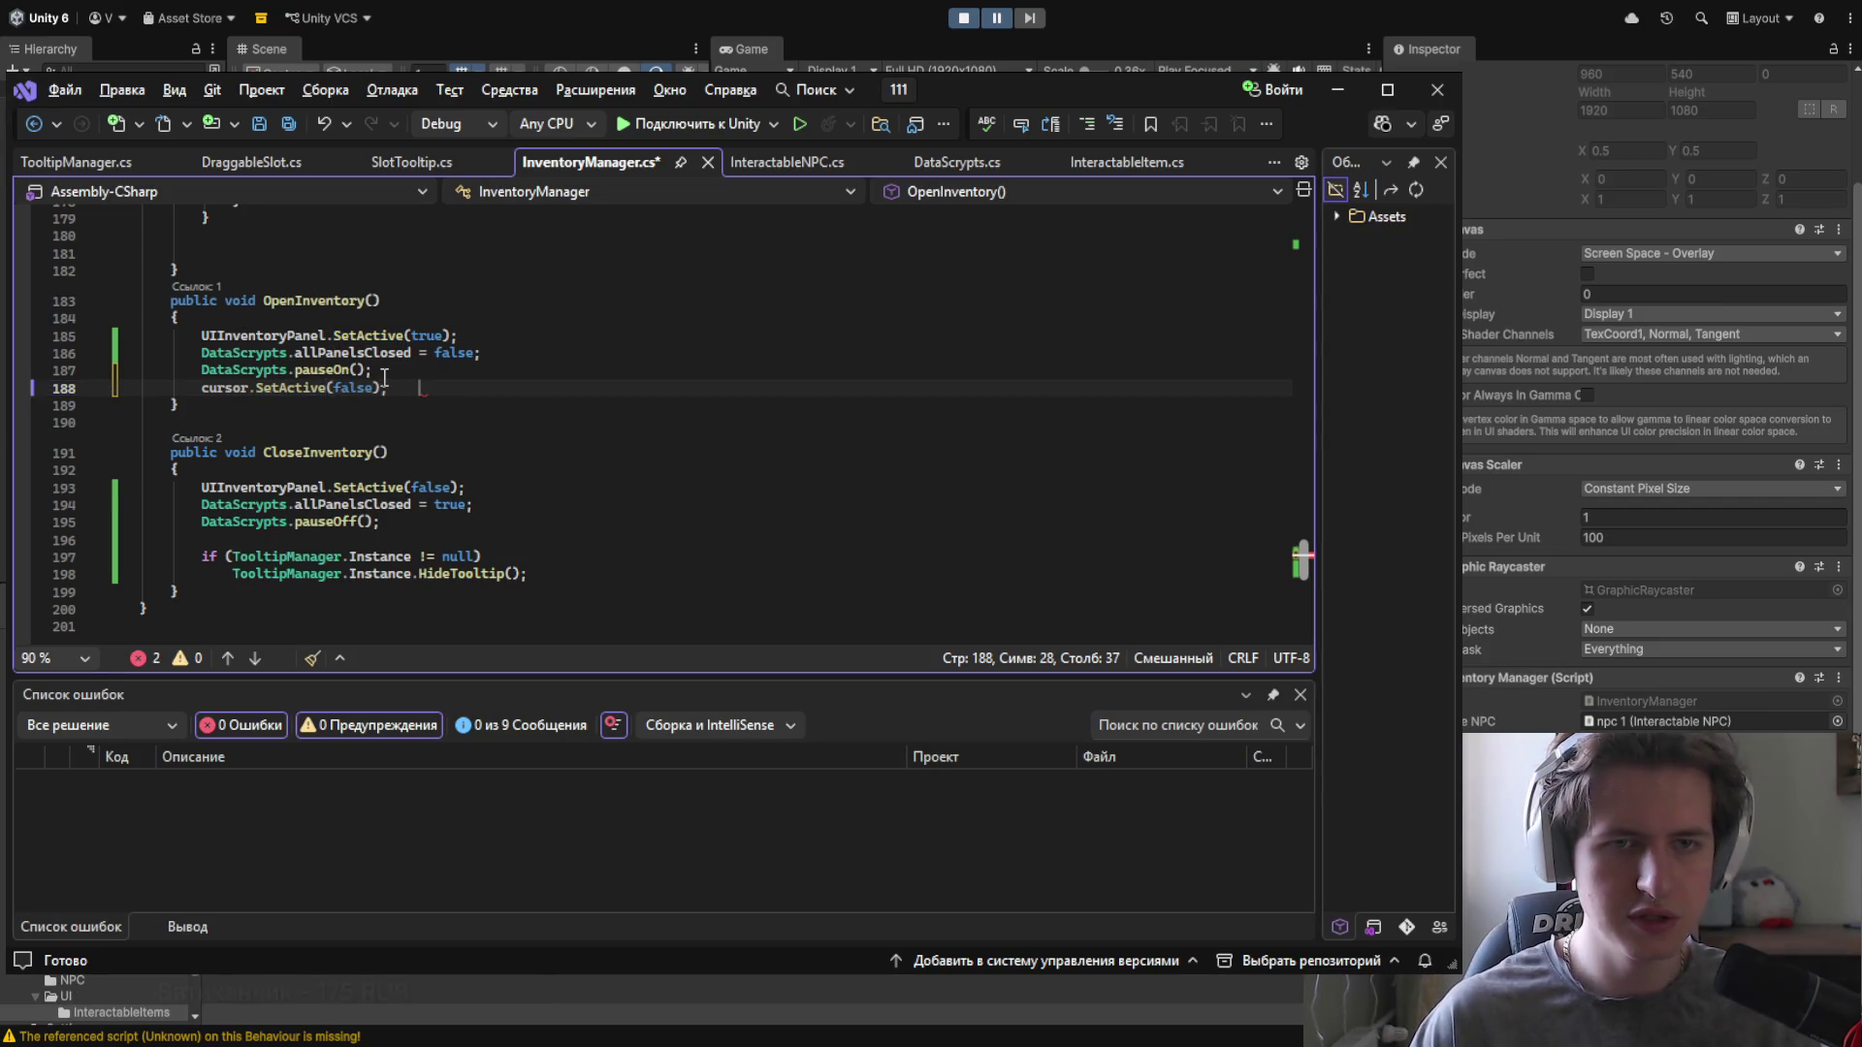
click(415, 524)
key(Return)
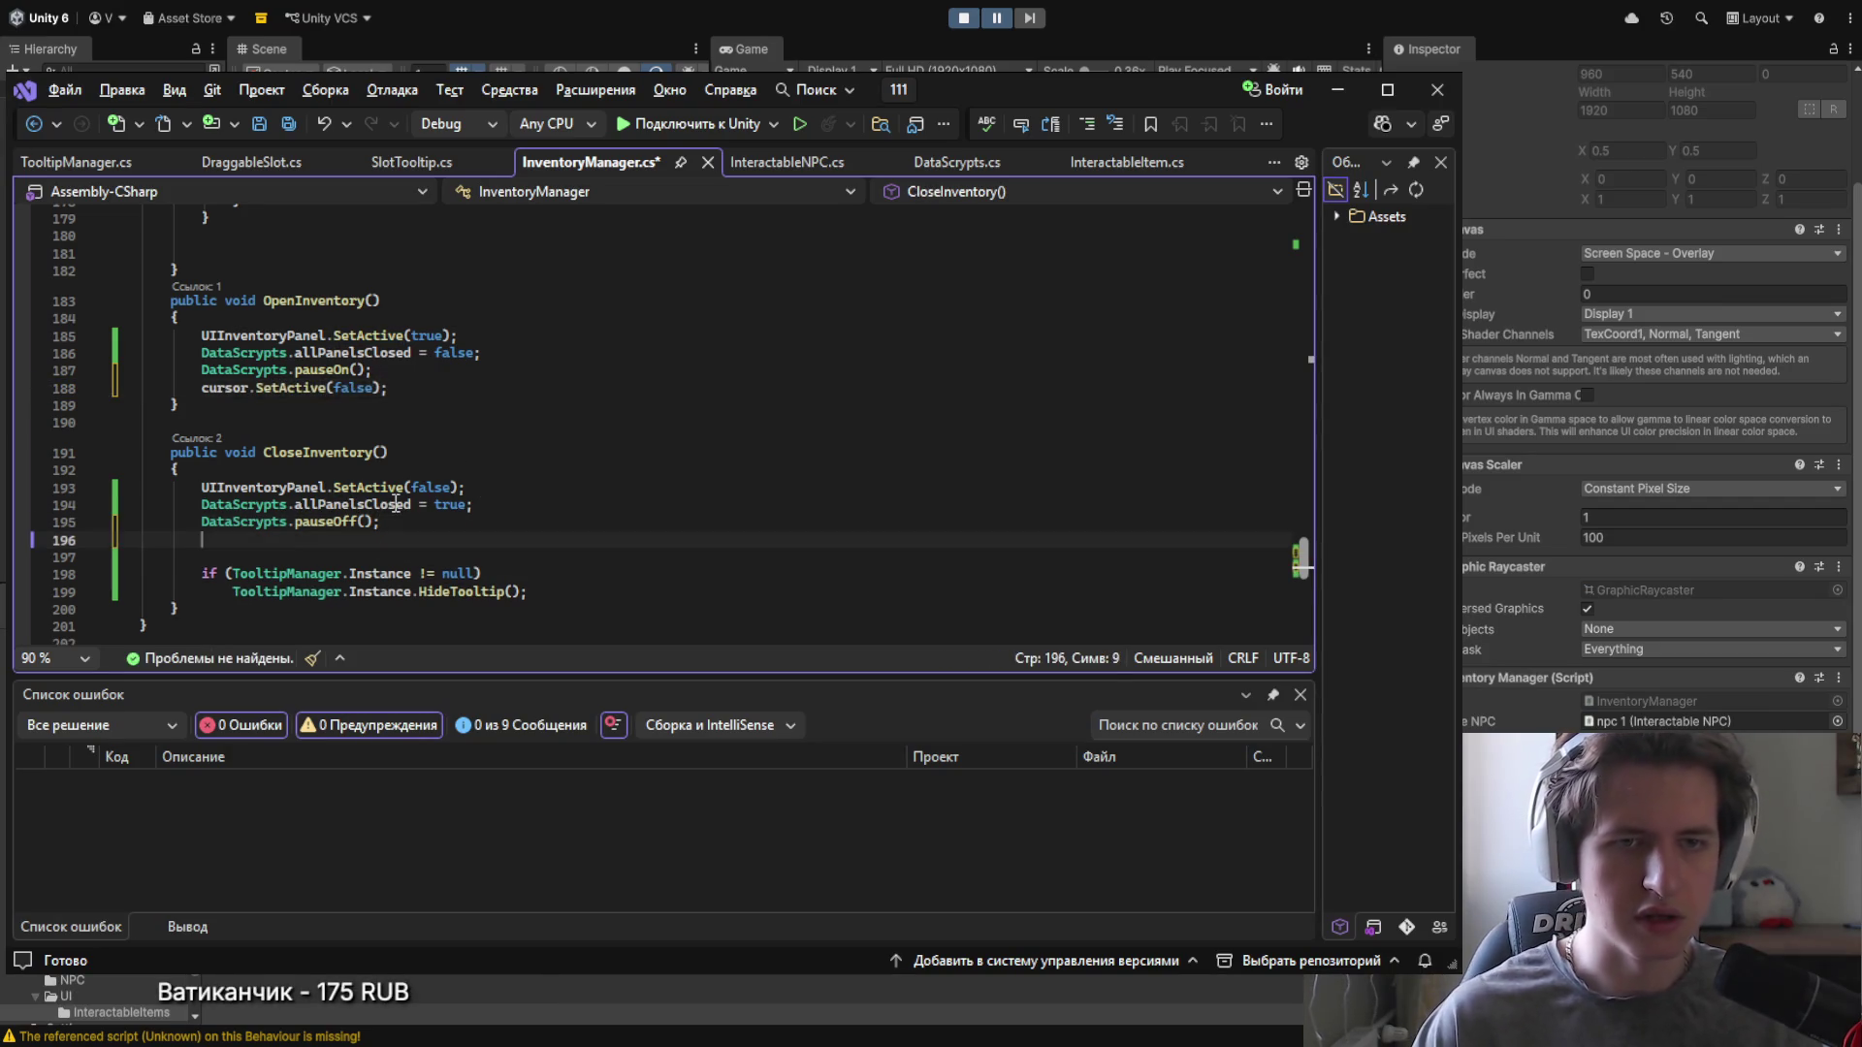
text(cursor.SetActive(true);)
key(ctrl+s)
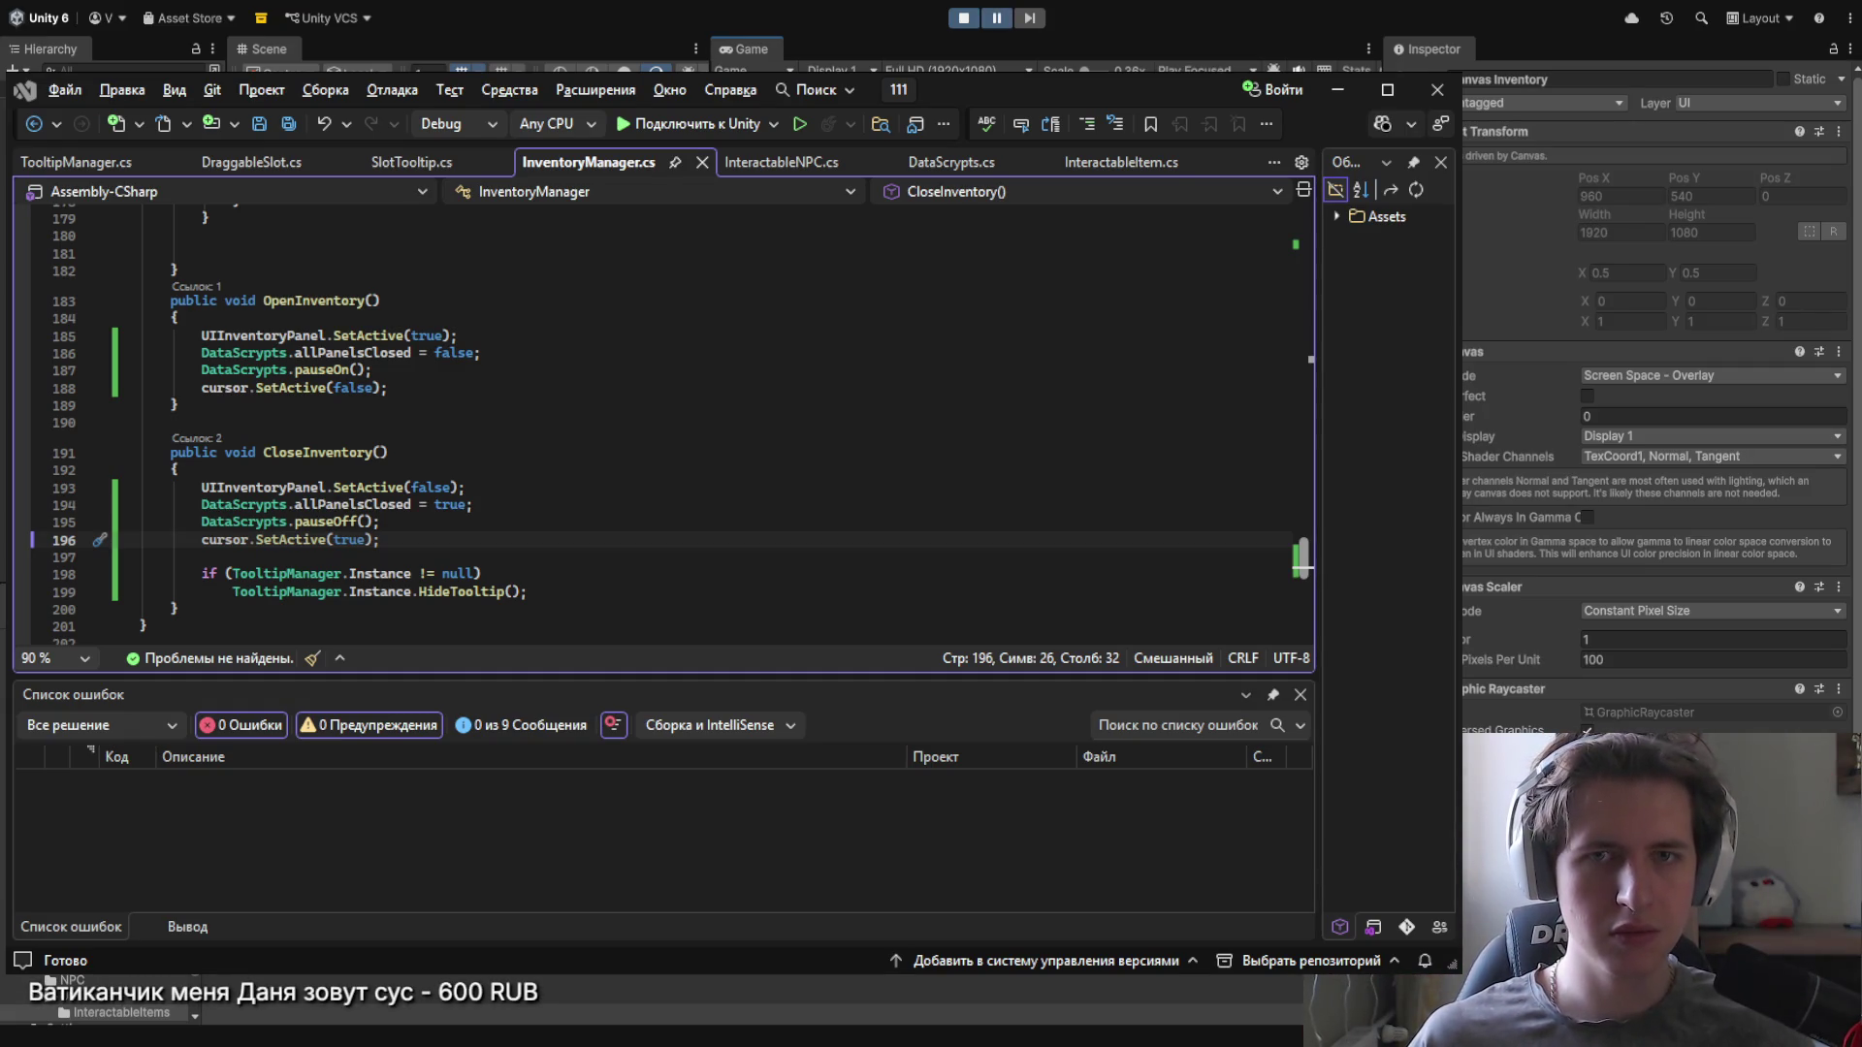
scroll(1563, 695, down, 3)
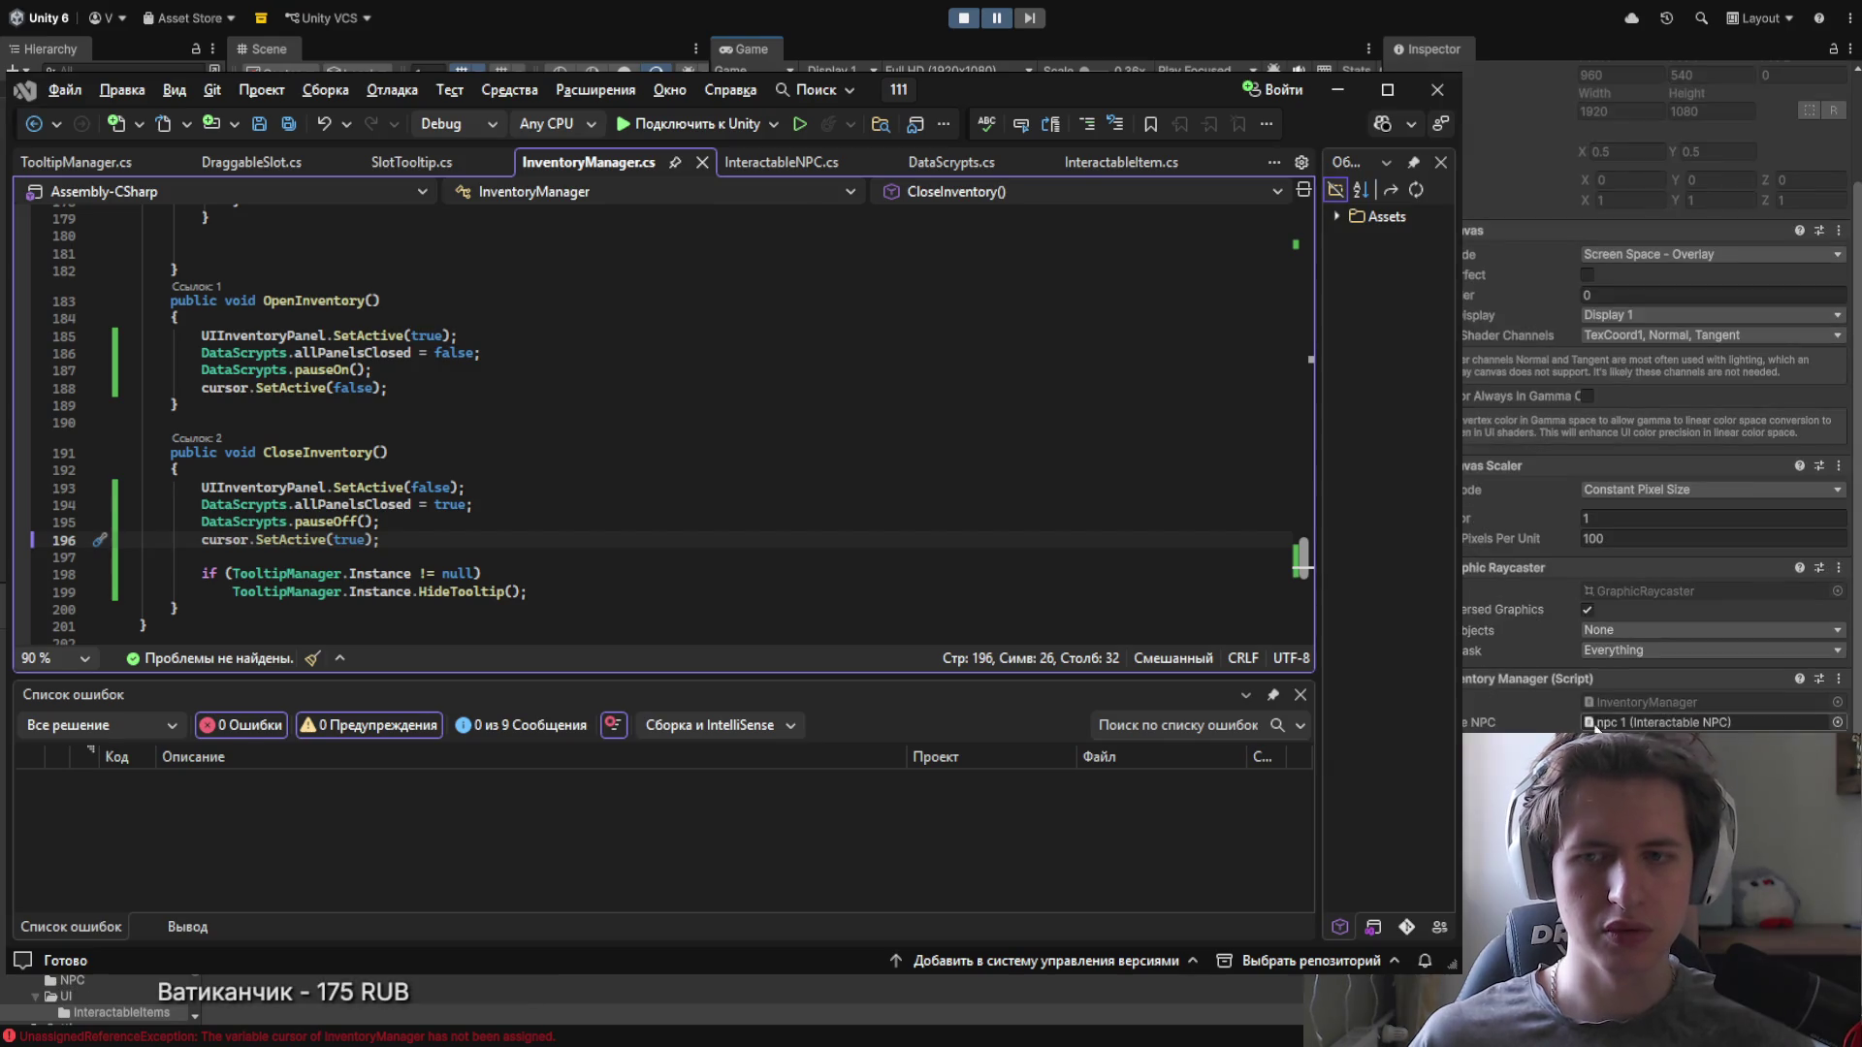
Step: Stop the running game, replay it to test the cursor-hiding inventory code, then stop again
key(ctrl+p)
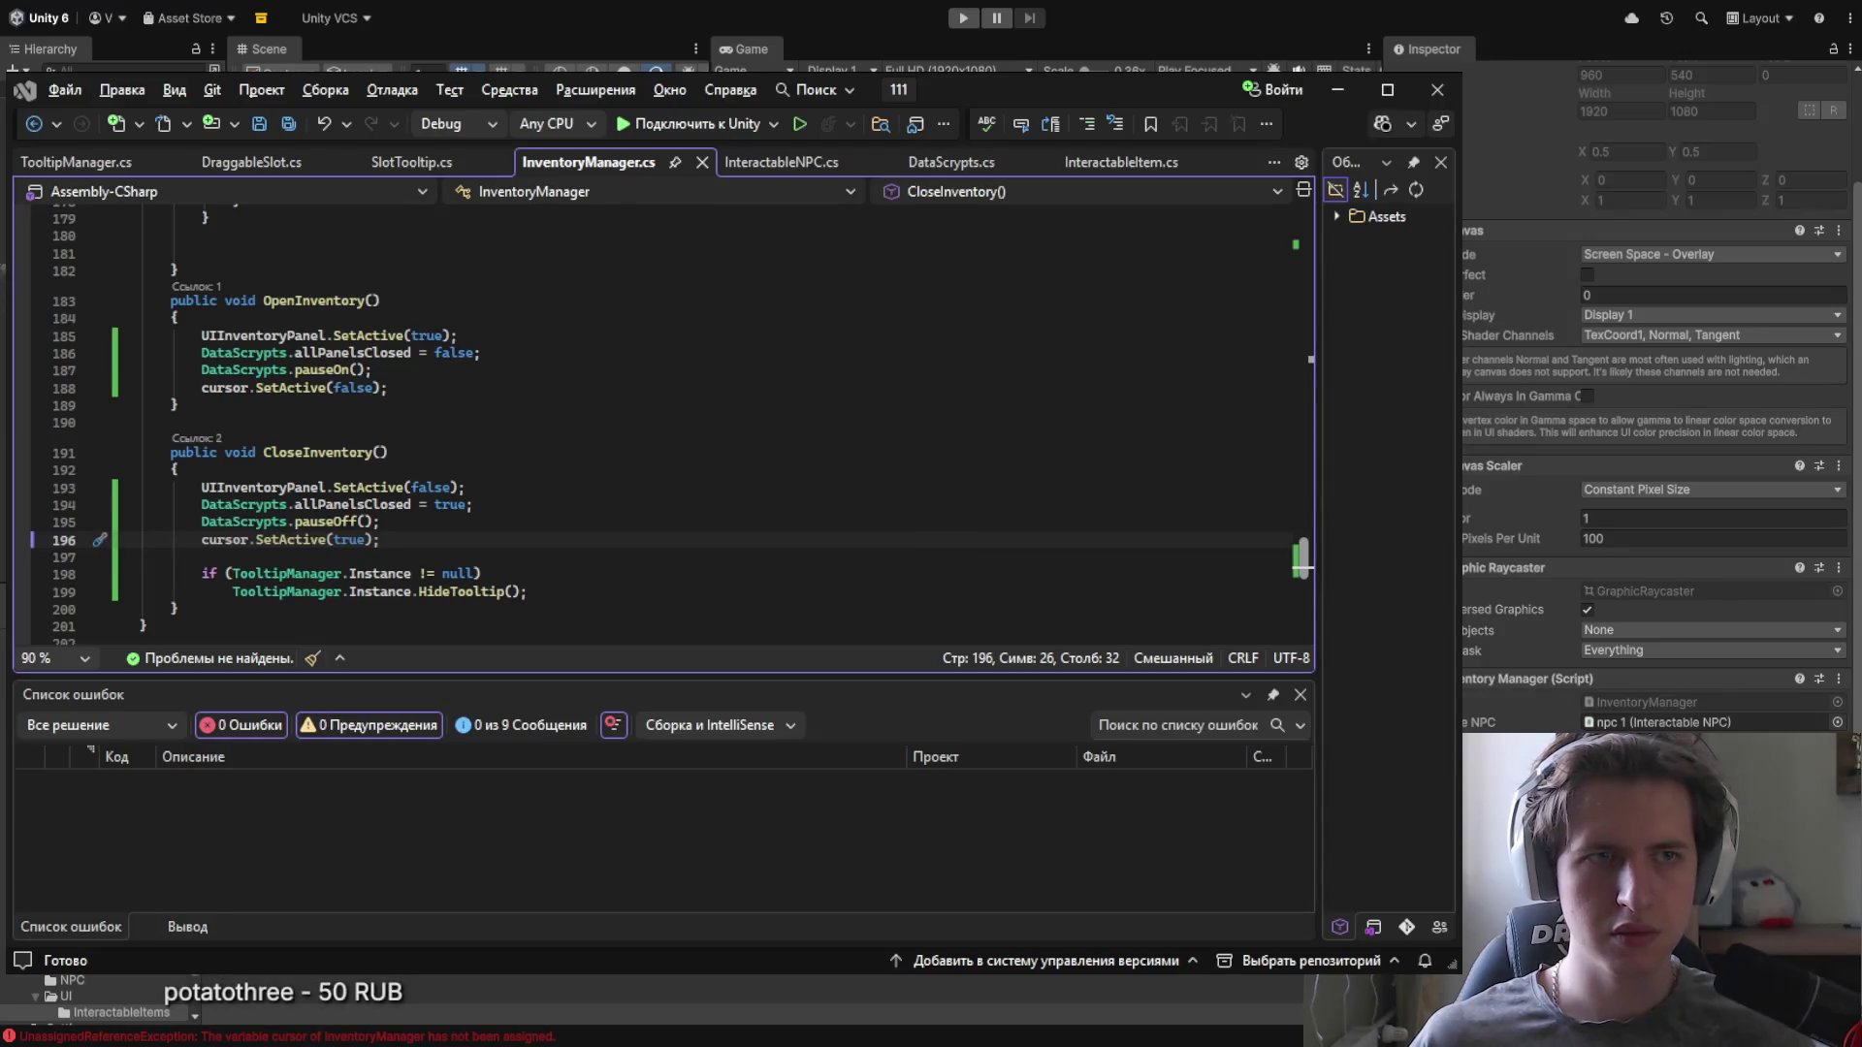
click(950, 17)
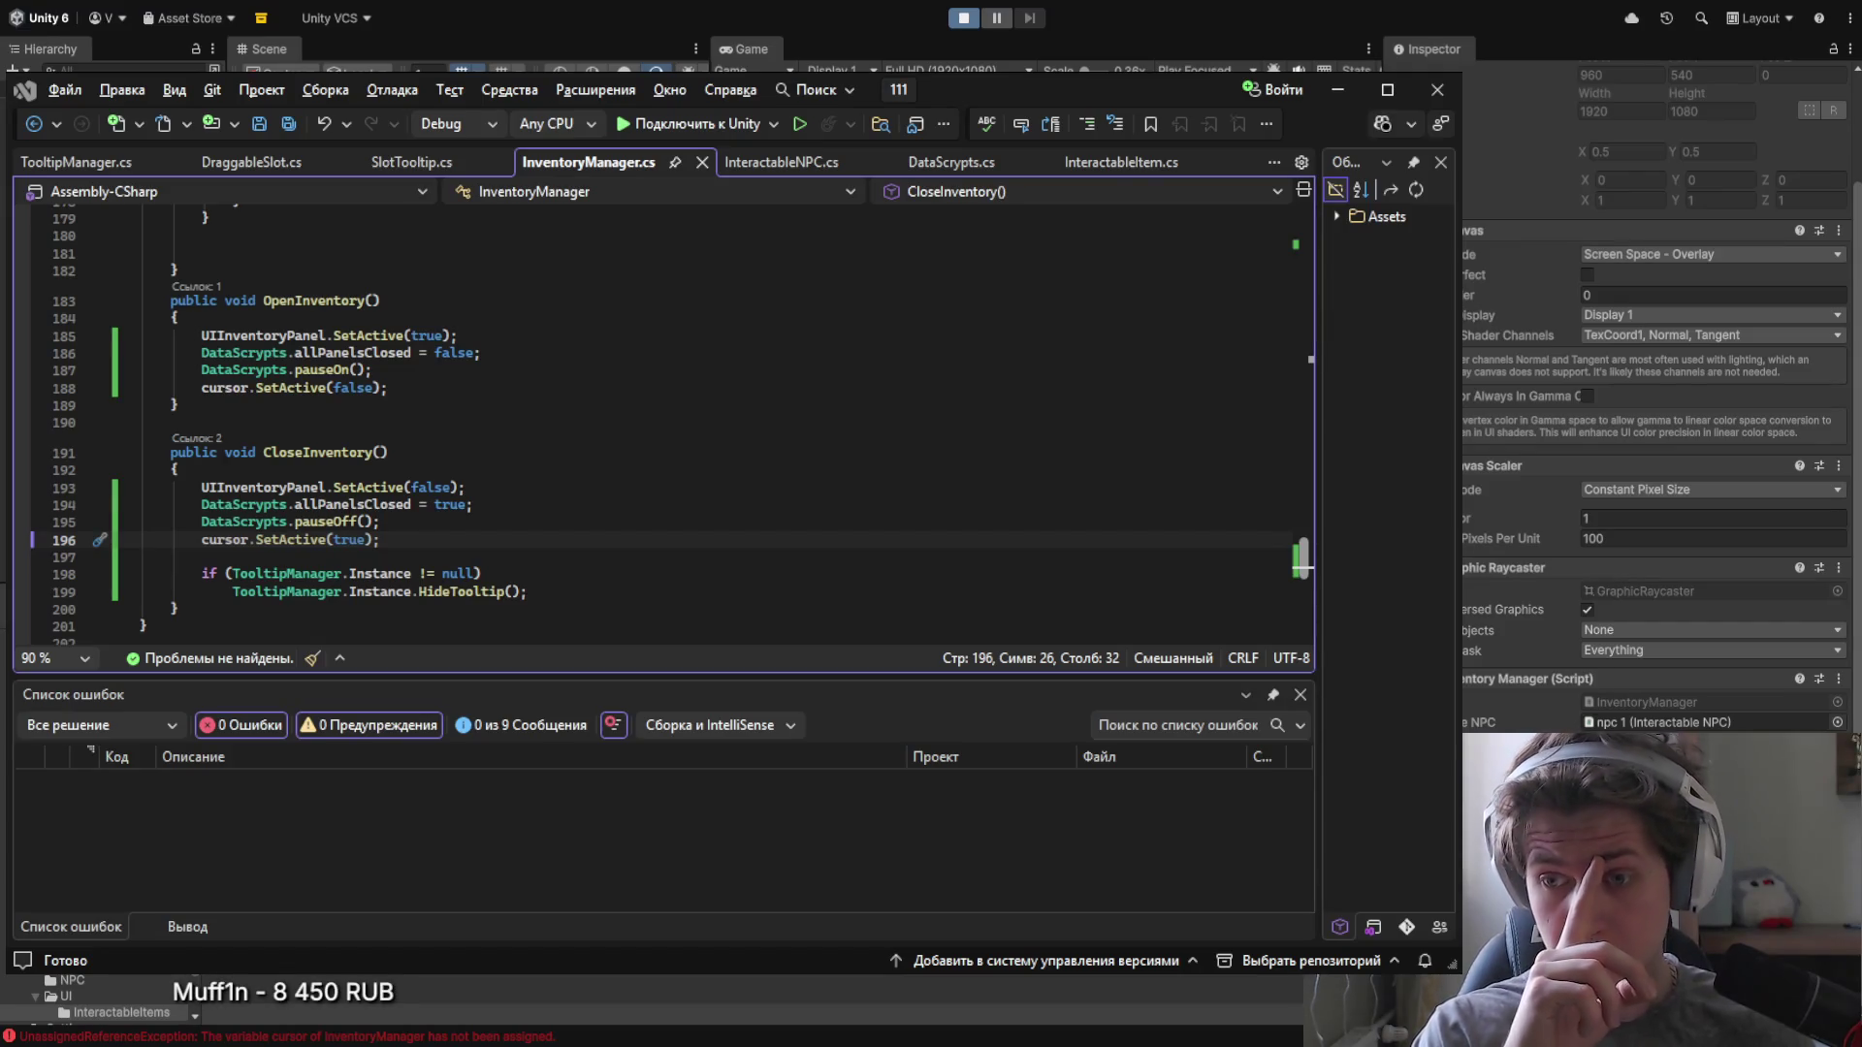
scroll(1587, 423, down, 3)
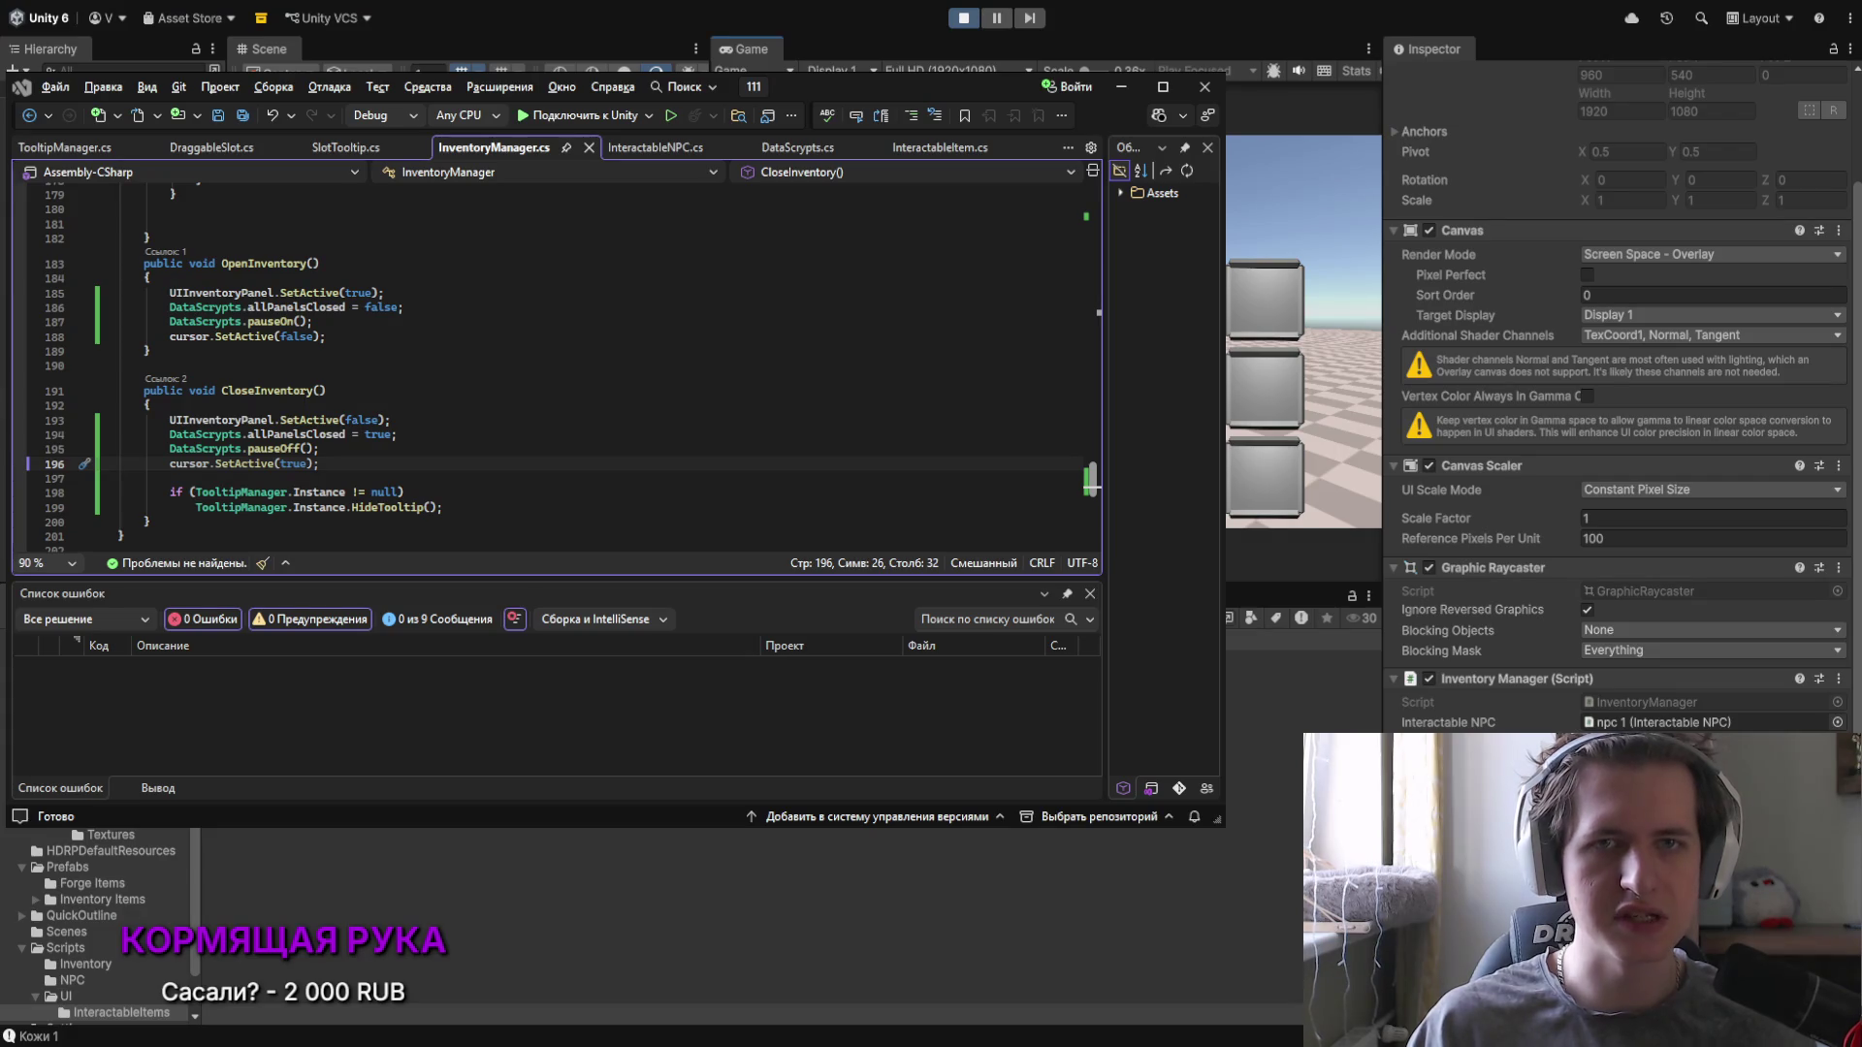
click(963, 18)
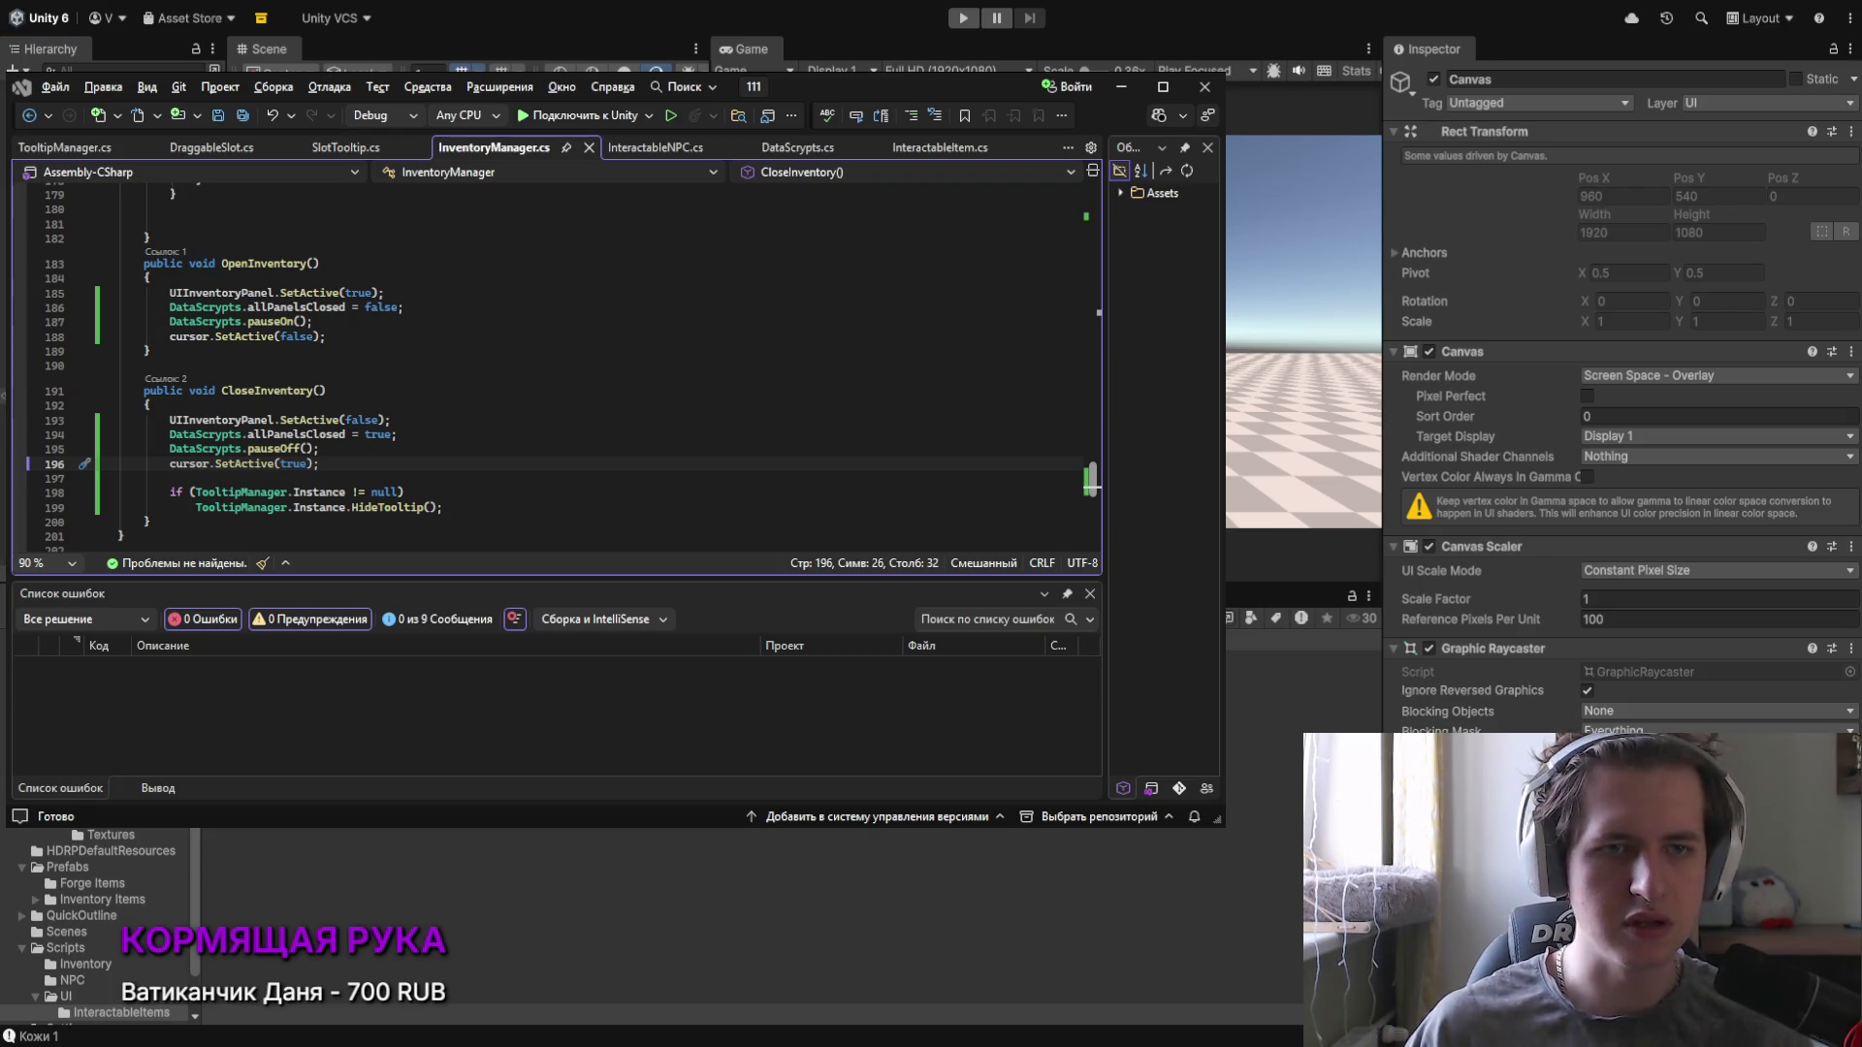
Step: Switch from InventoryManager.cs in Visual Studio back to the Unity editor
key(alt+Tab)
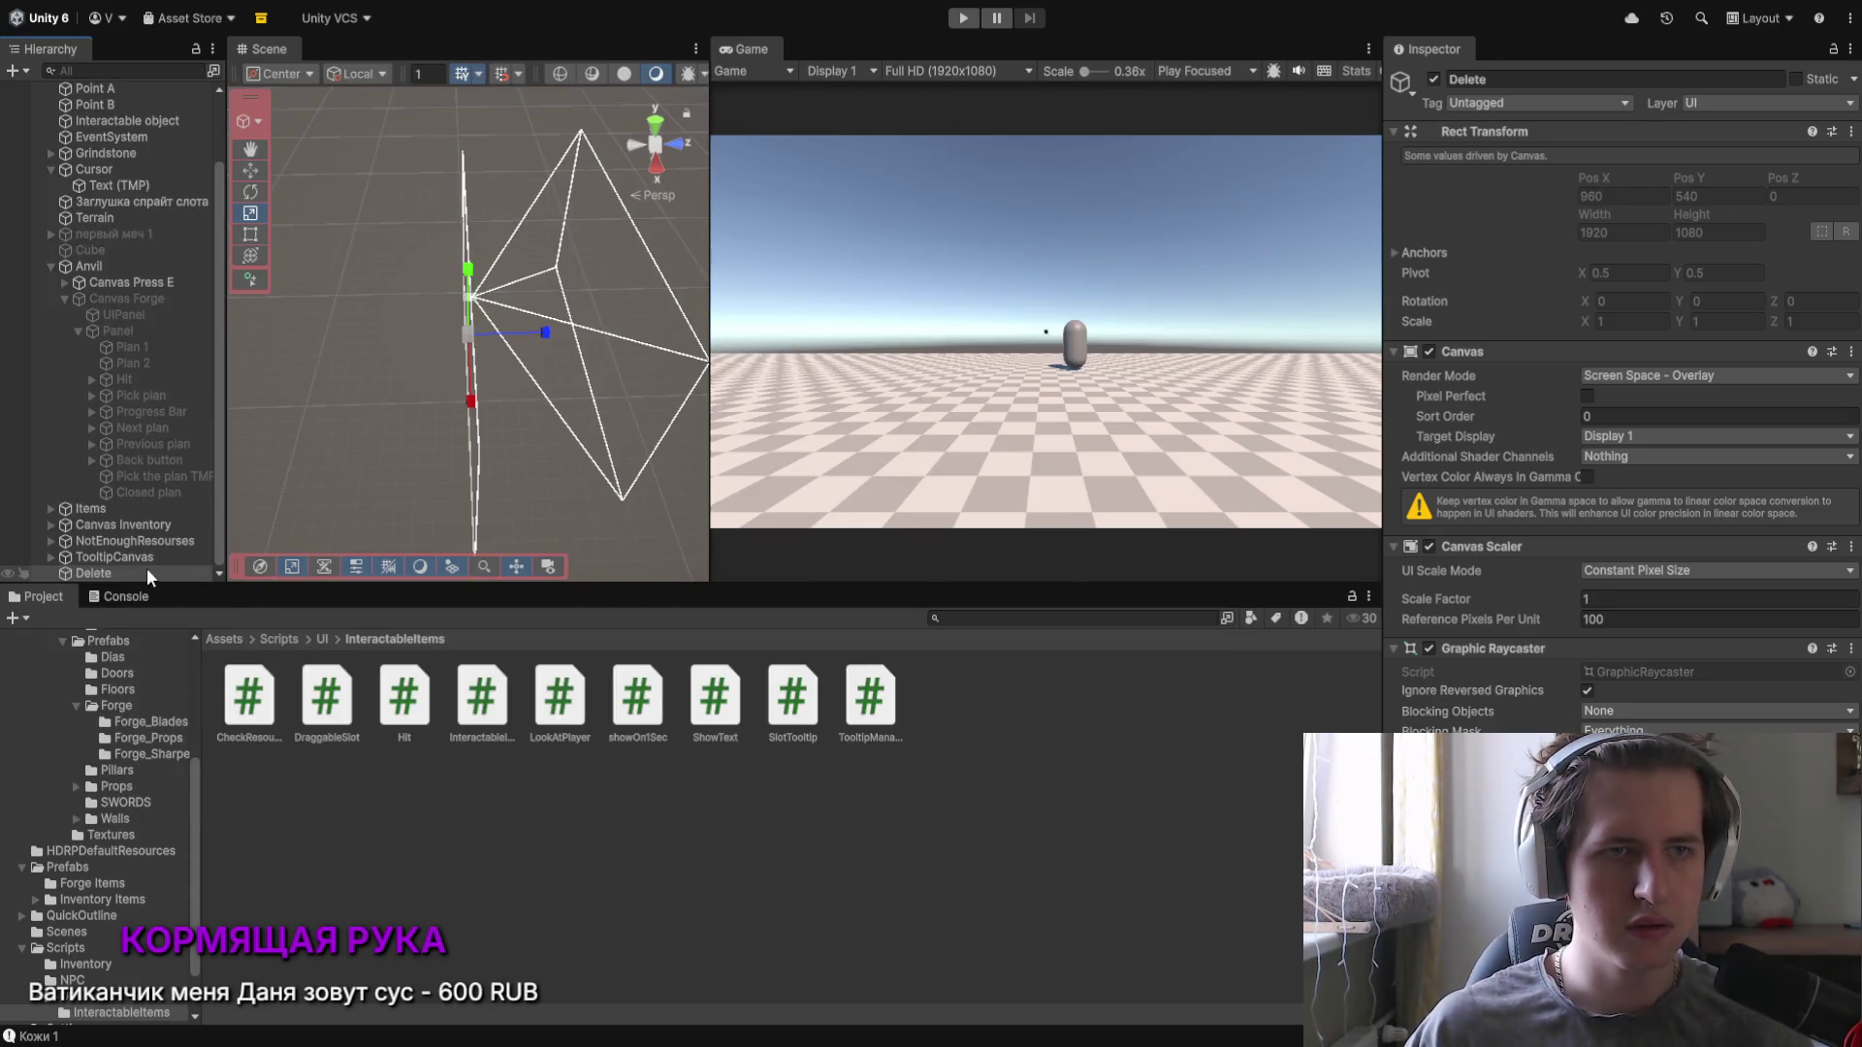
Step: Rename the Delete canvas to ConfirmDelete and select its child Panel
click(136, 572)
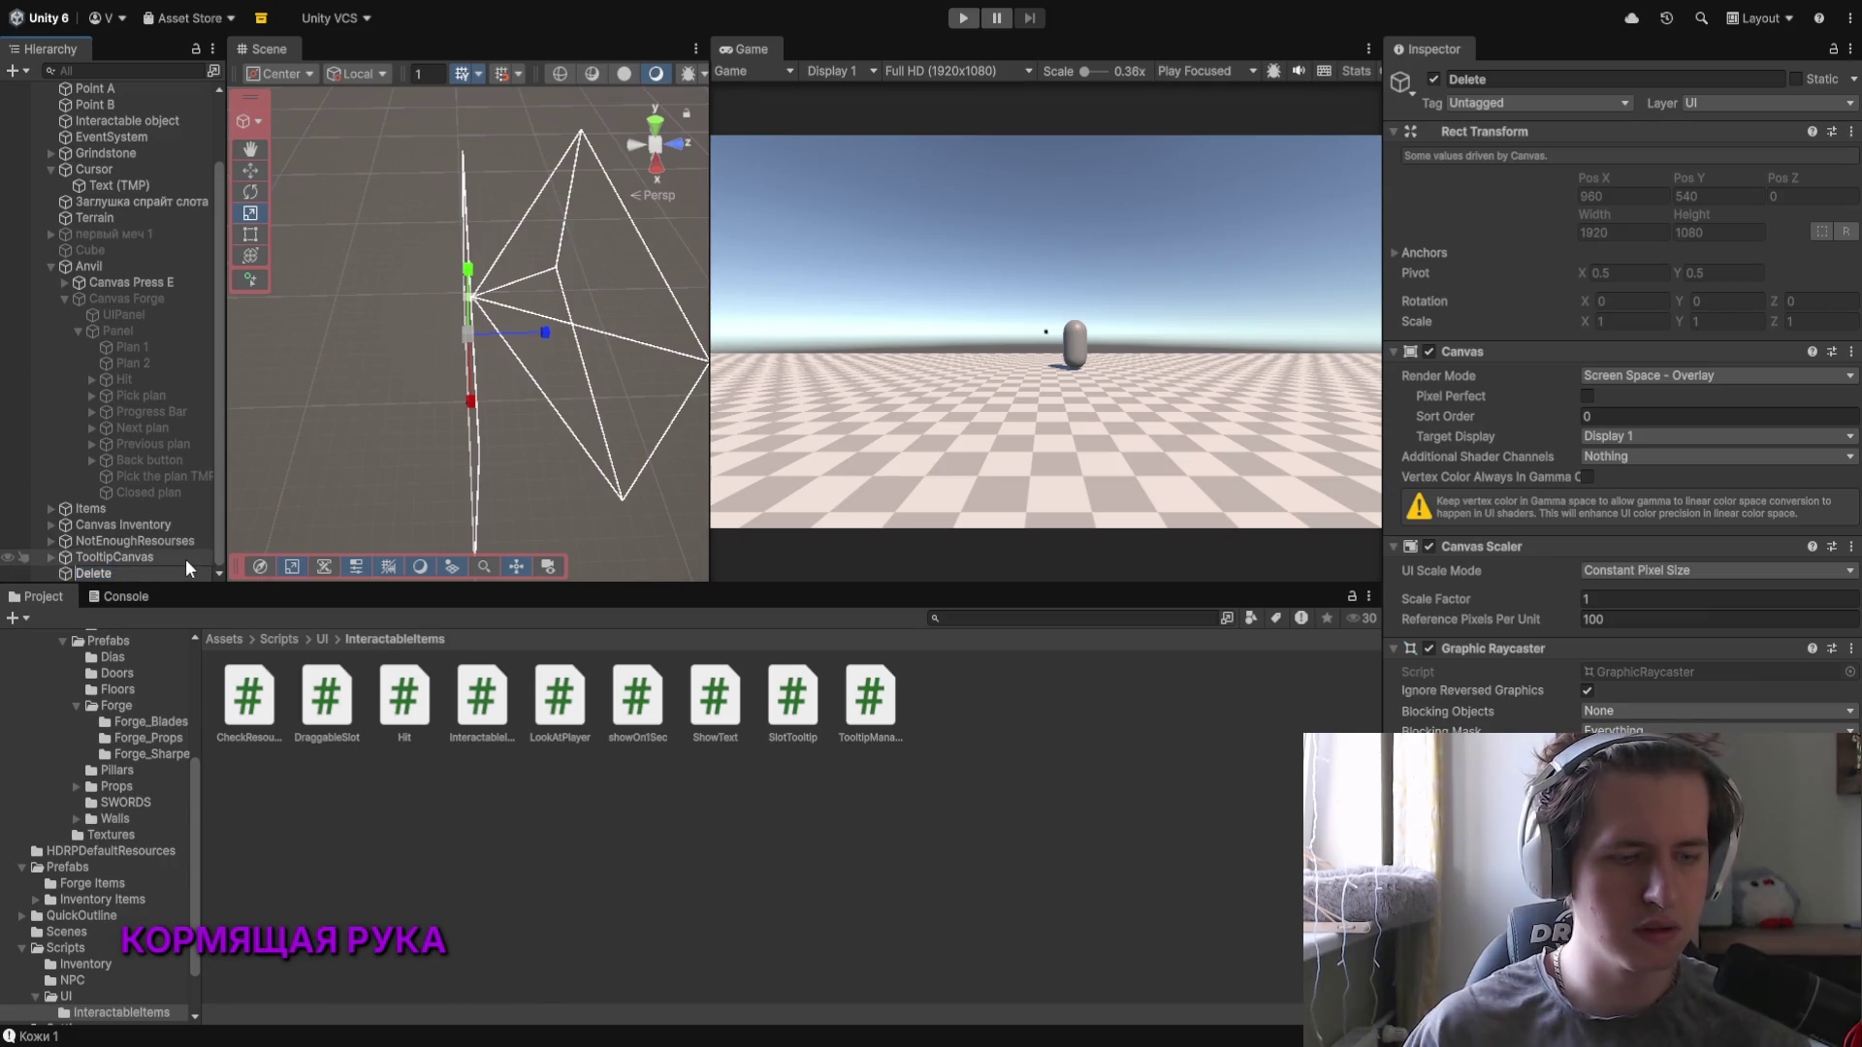
text(Confirm)
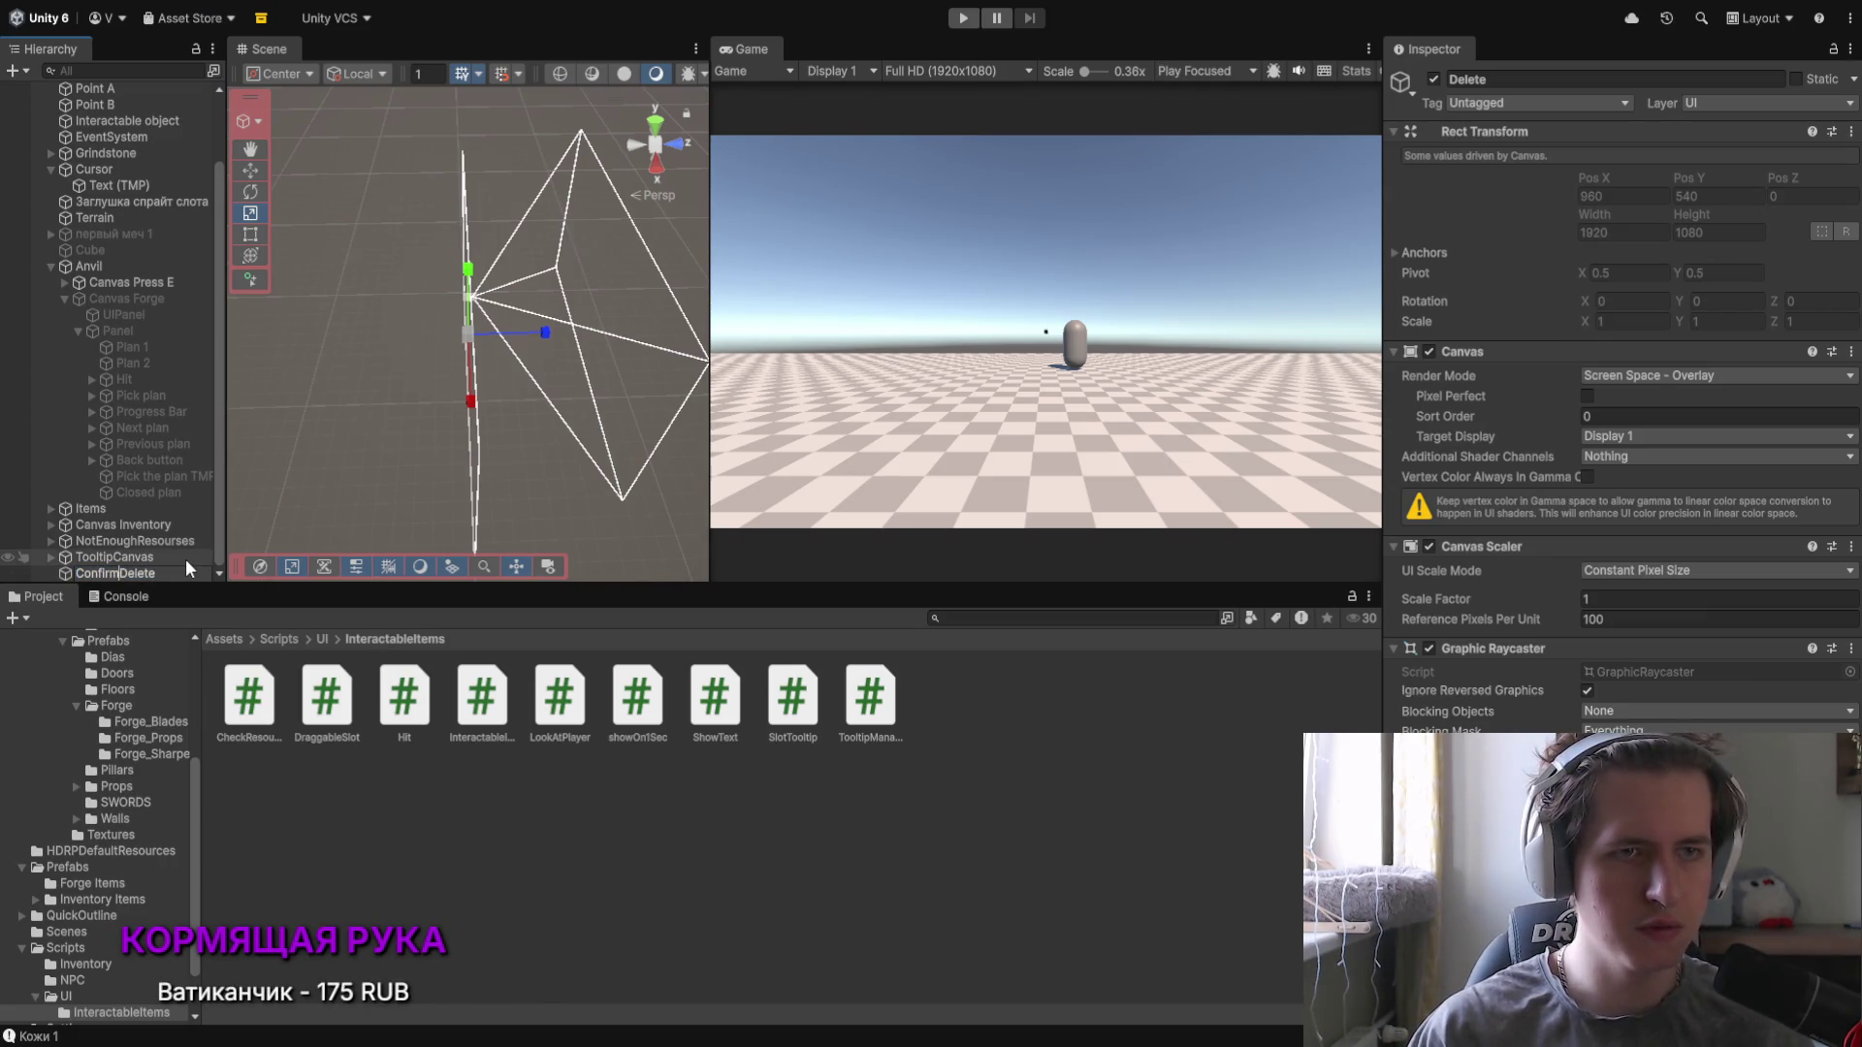
key(Return)
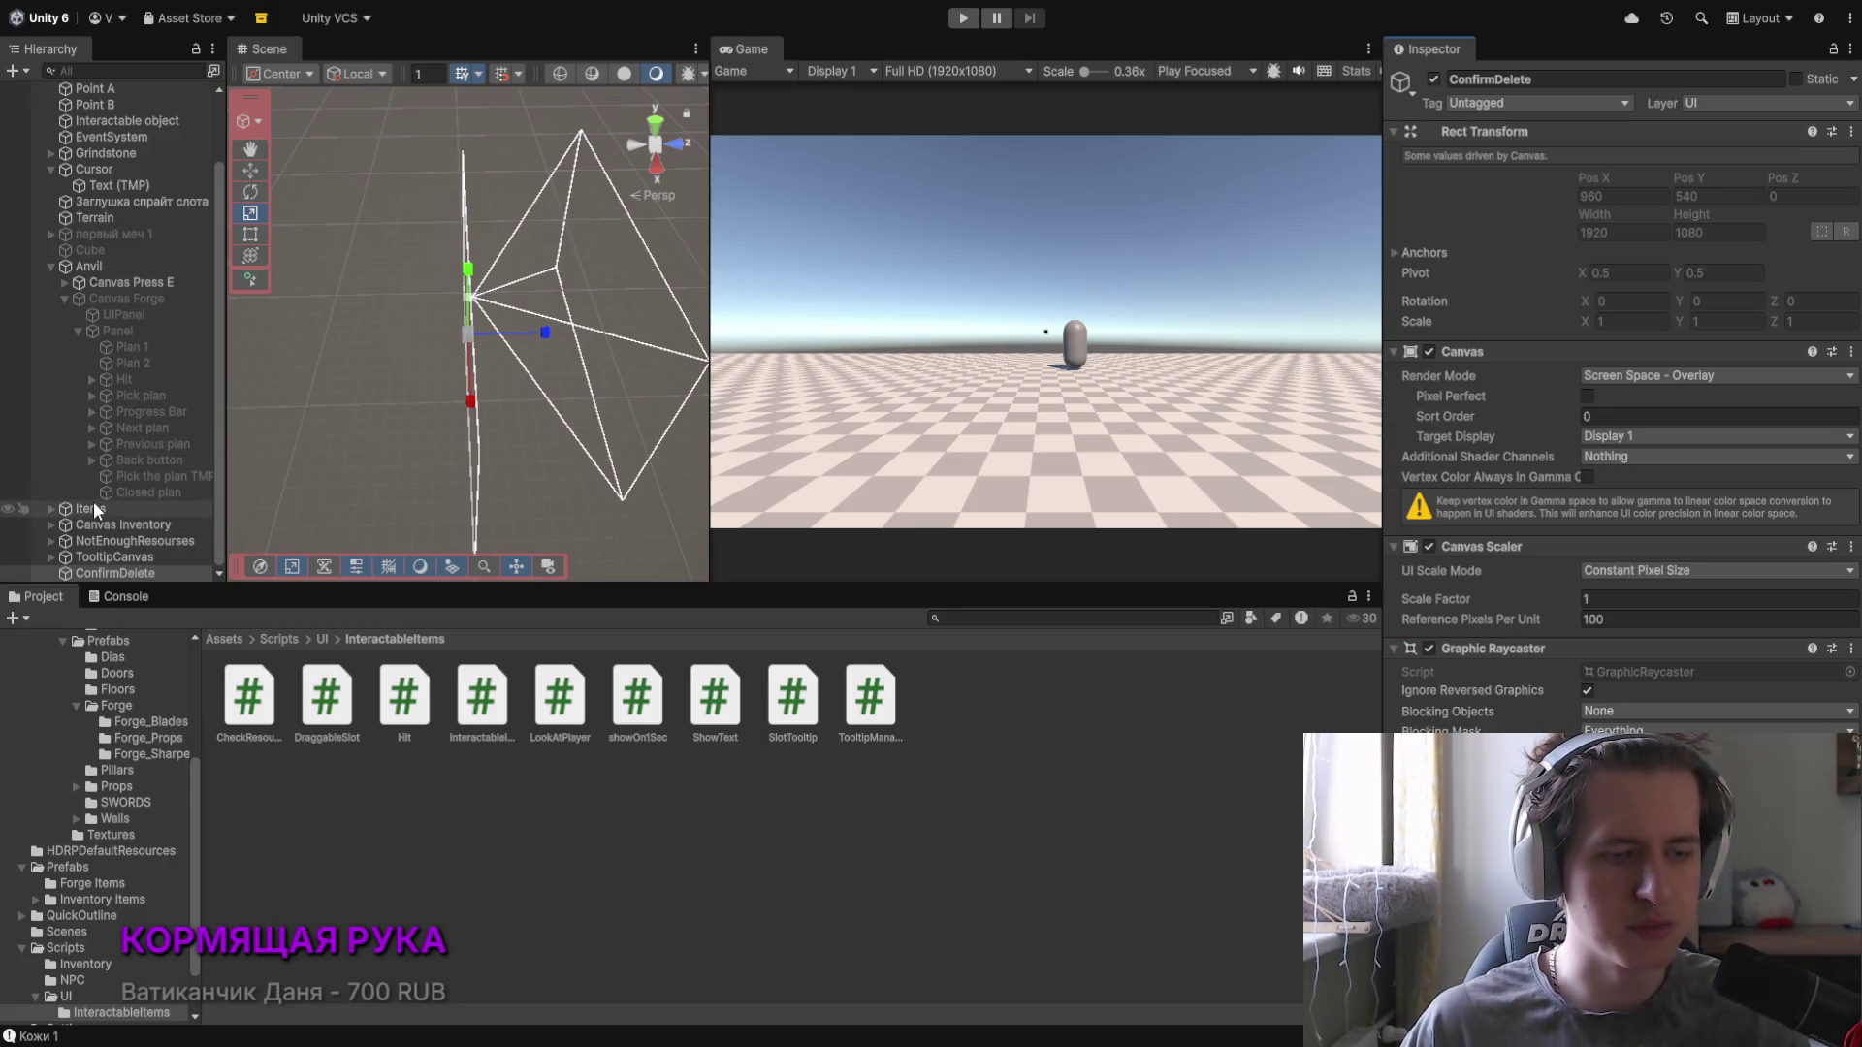
click(102, 575)
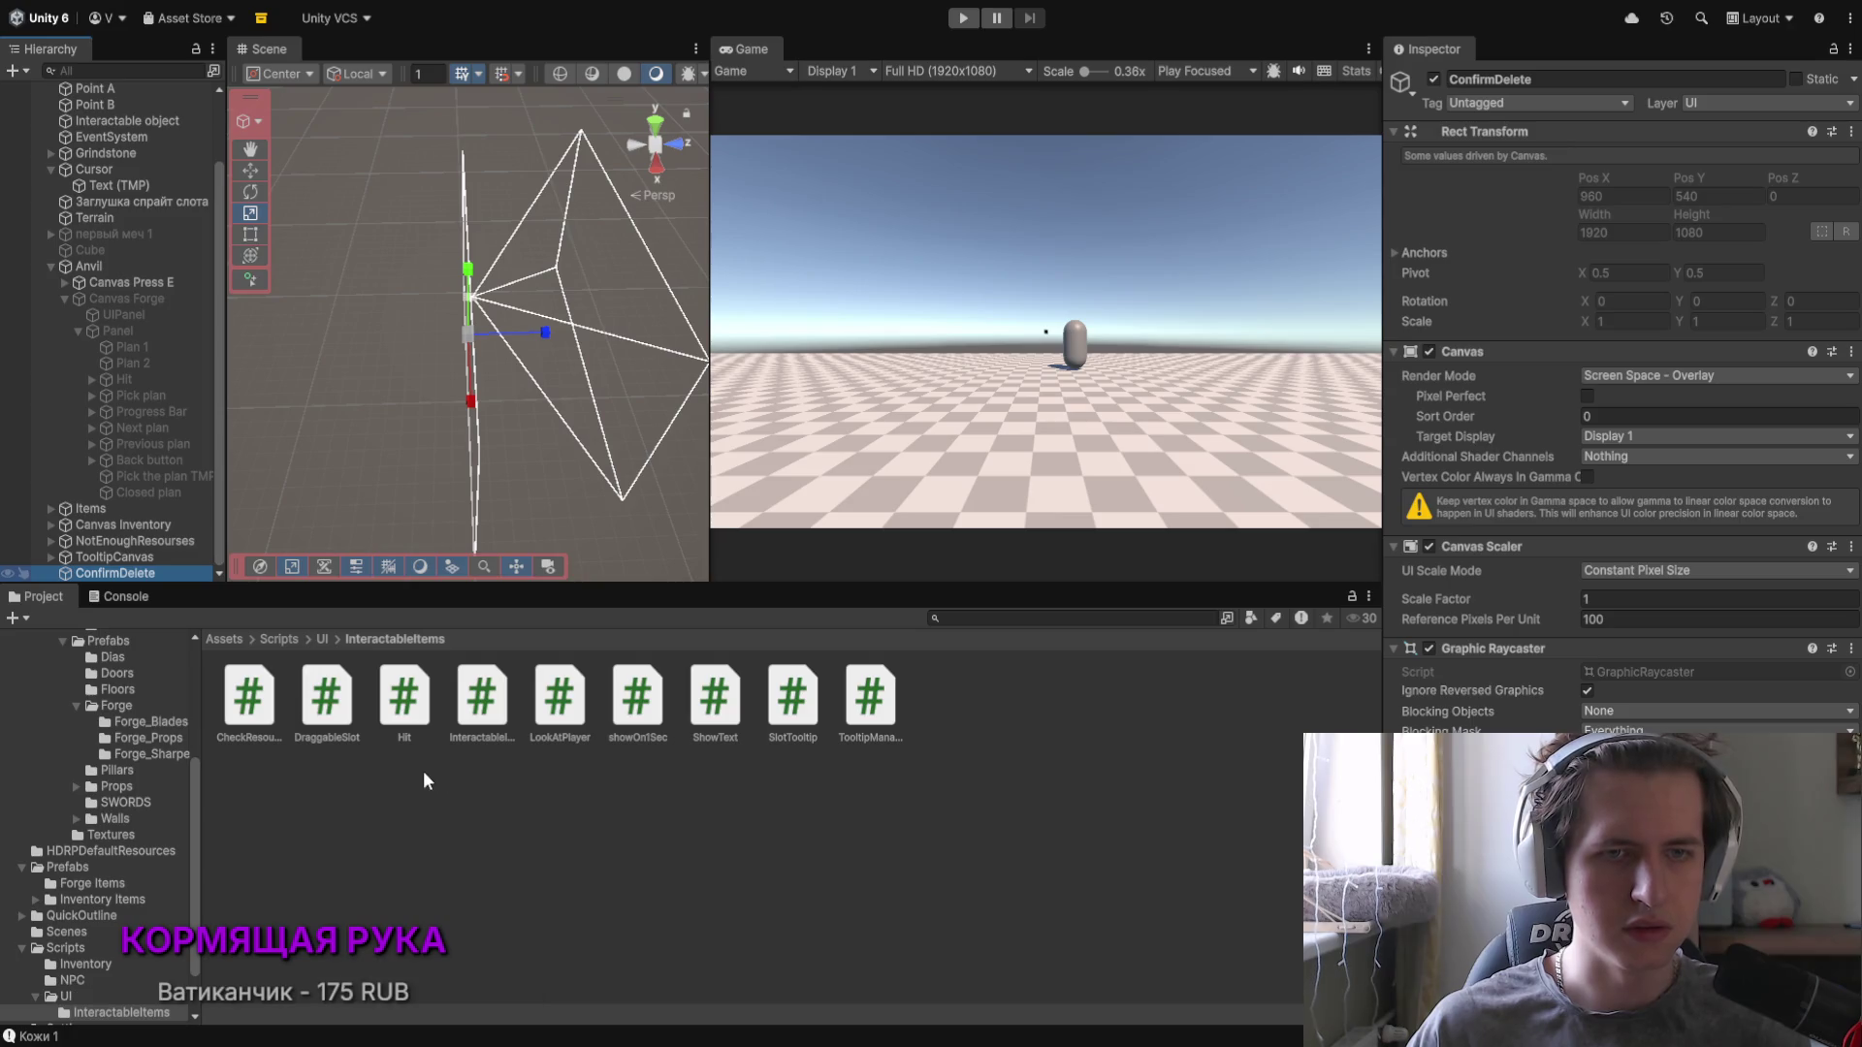
key(Right)
key(Down)
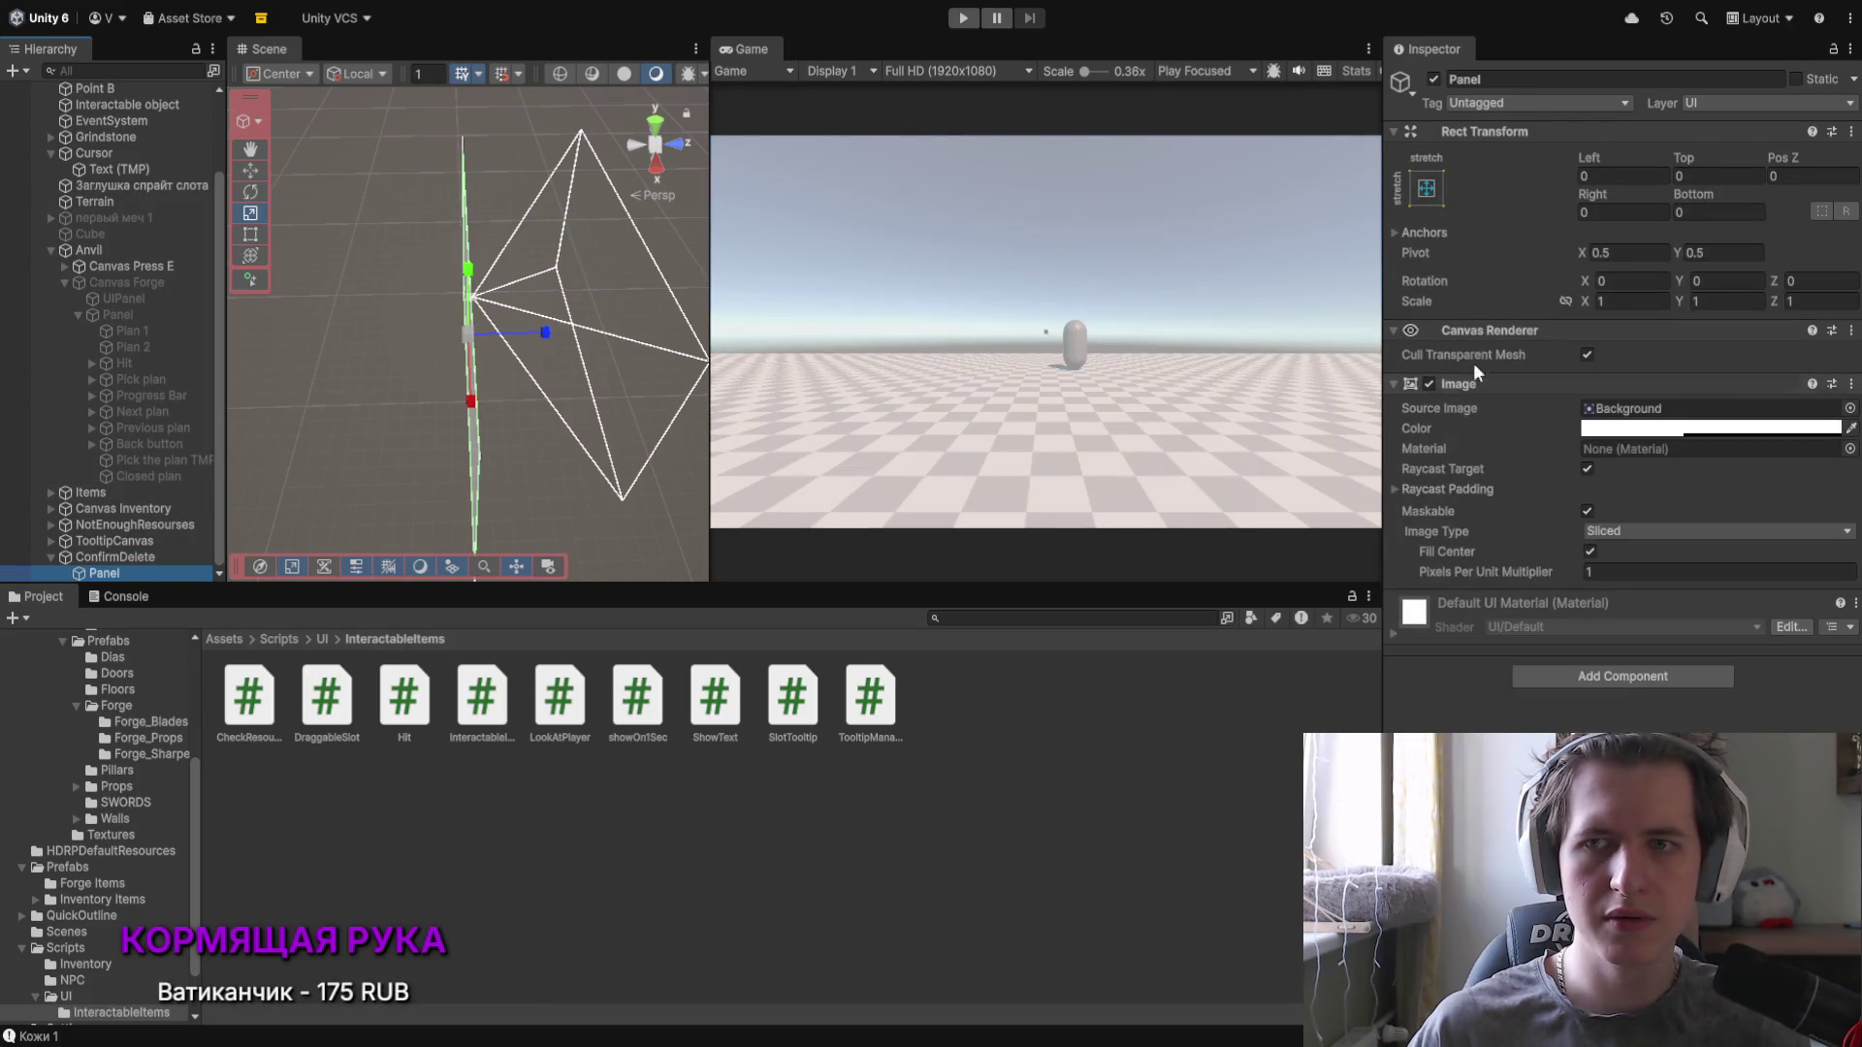
Step: Lock the Panel's scale axes and scale it uniformly to 0.7
drag(1581, 300, 1563, 300)
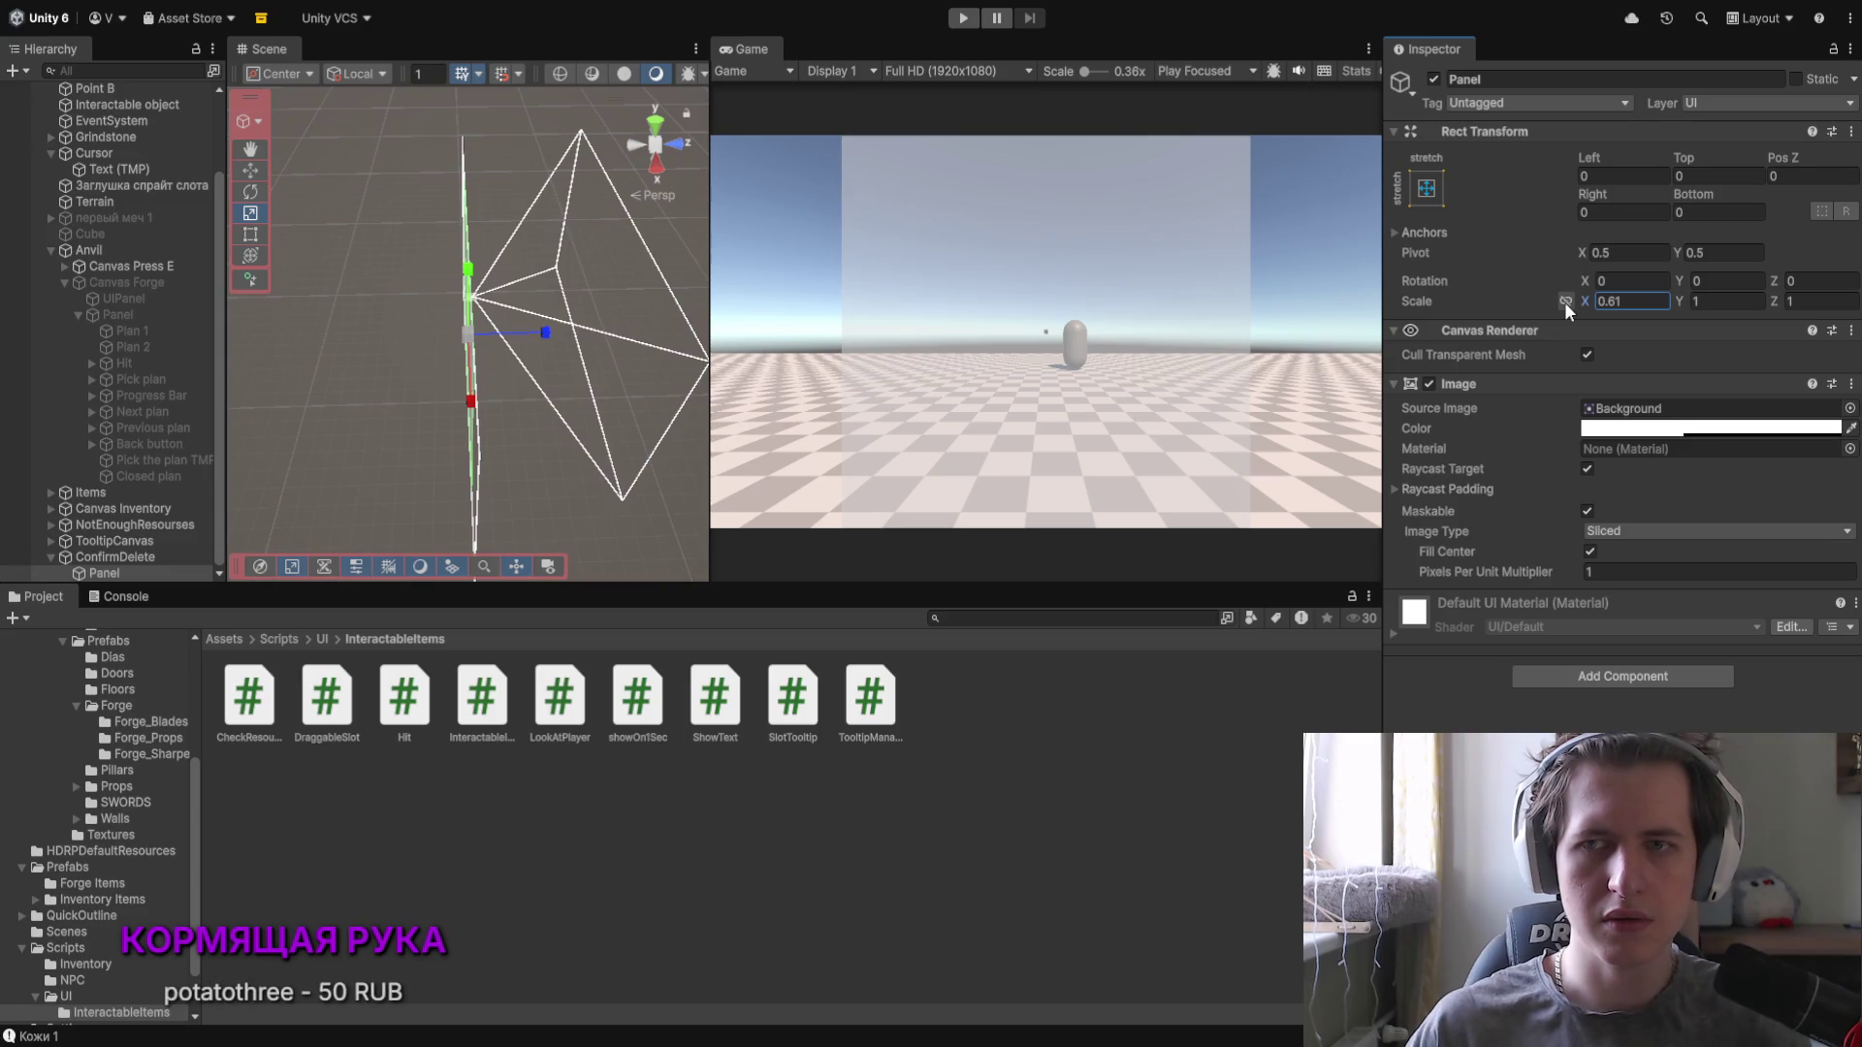
text(1)
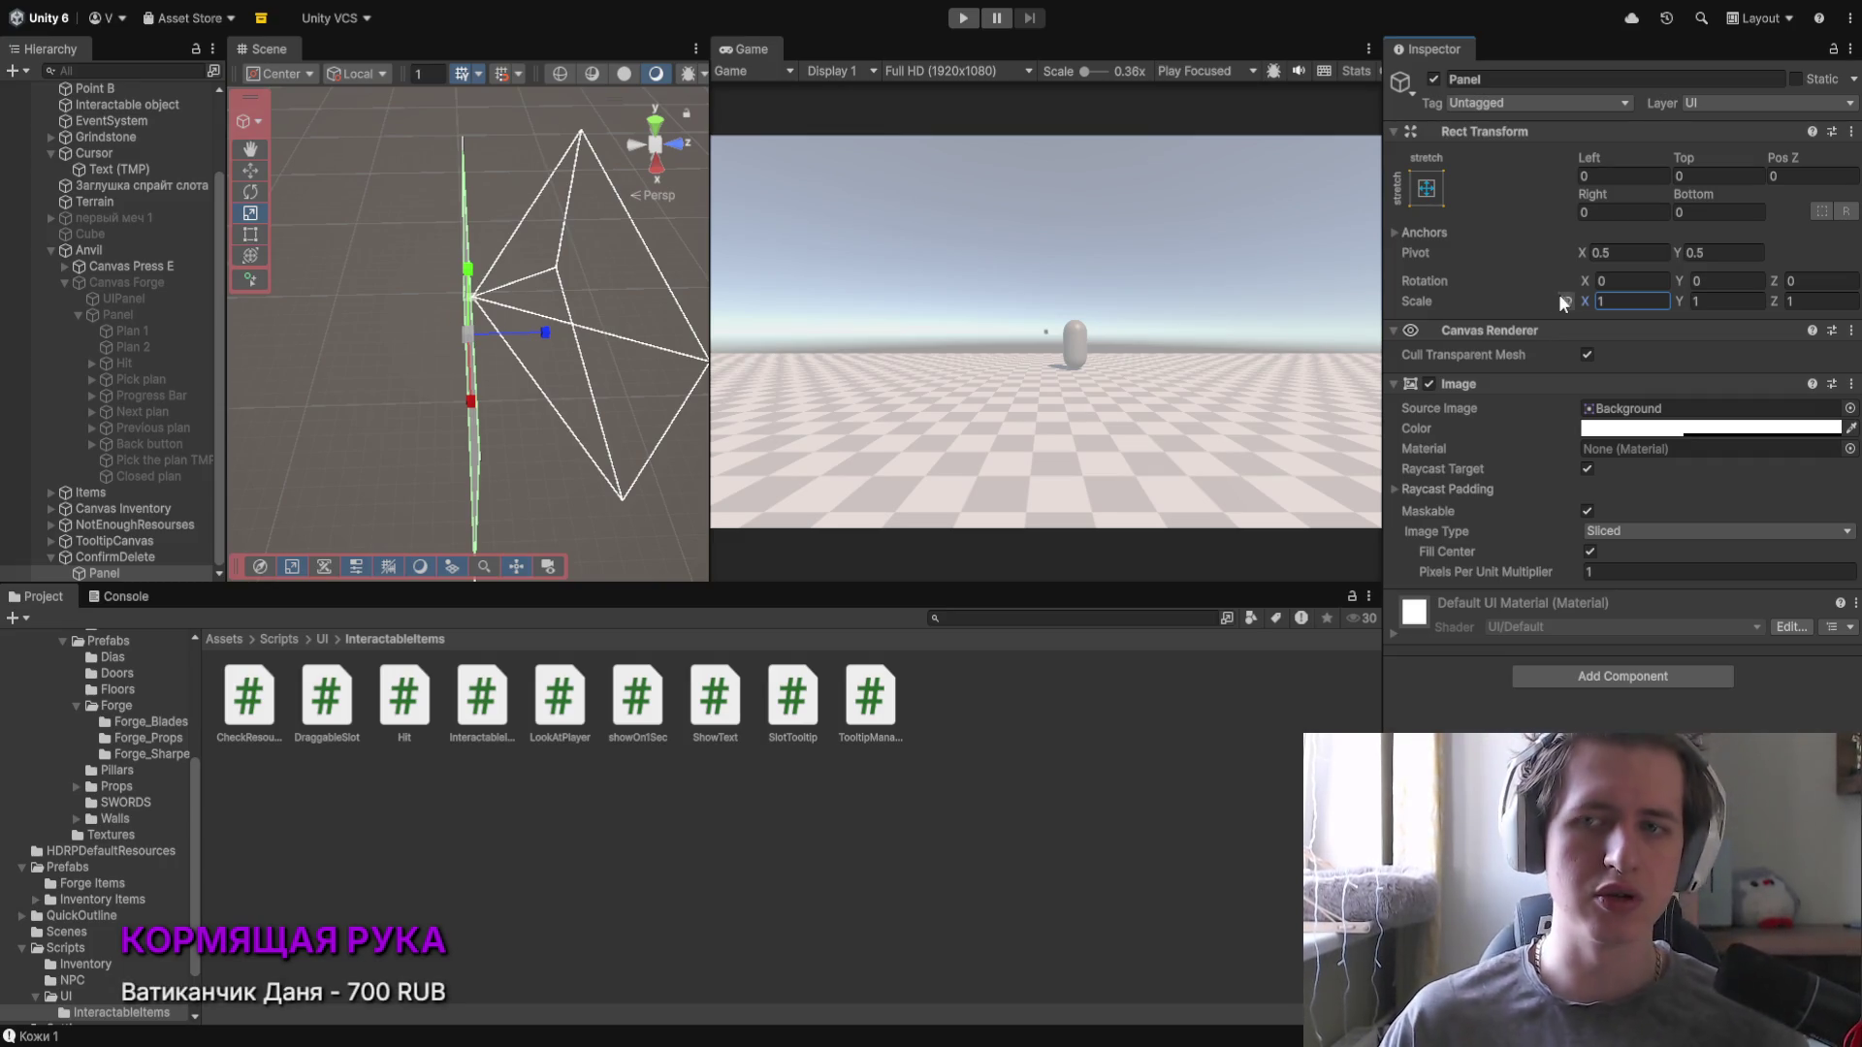
click(1563, 301)
drag(1579, 299, 1567, 299)
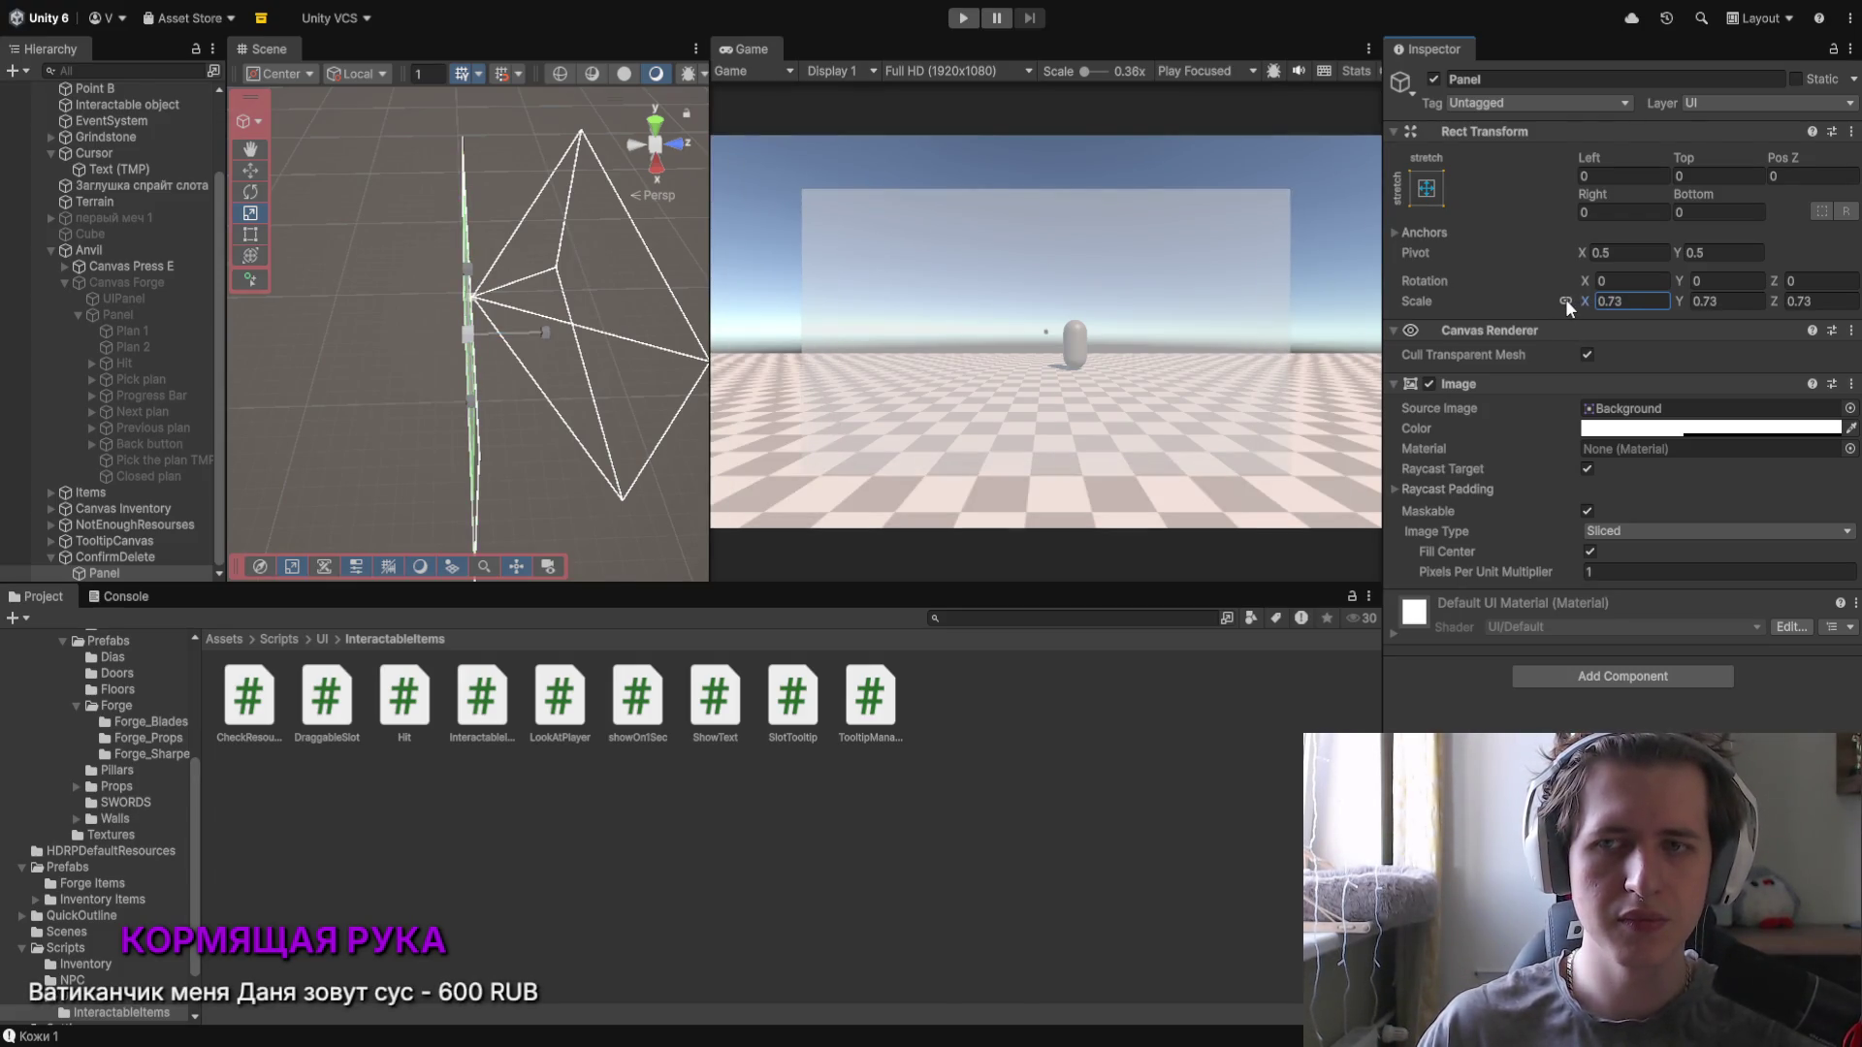
key(BackSpace)
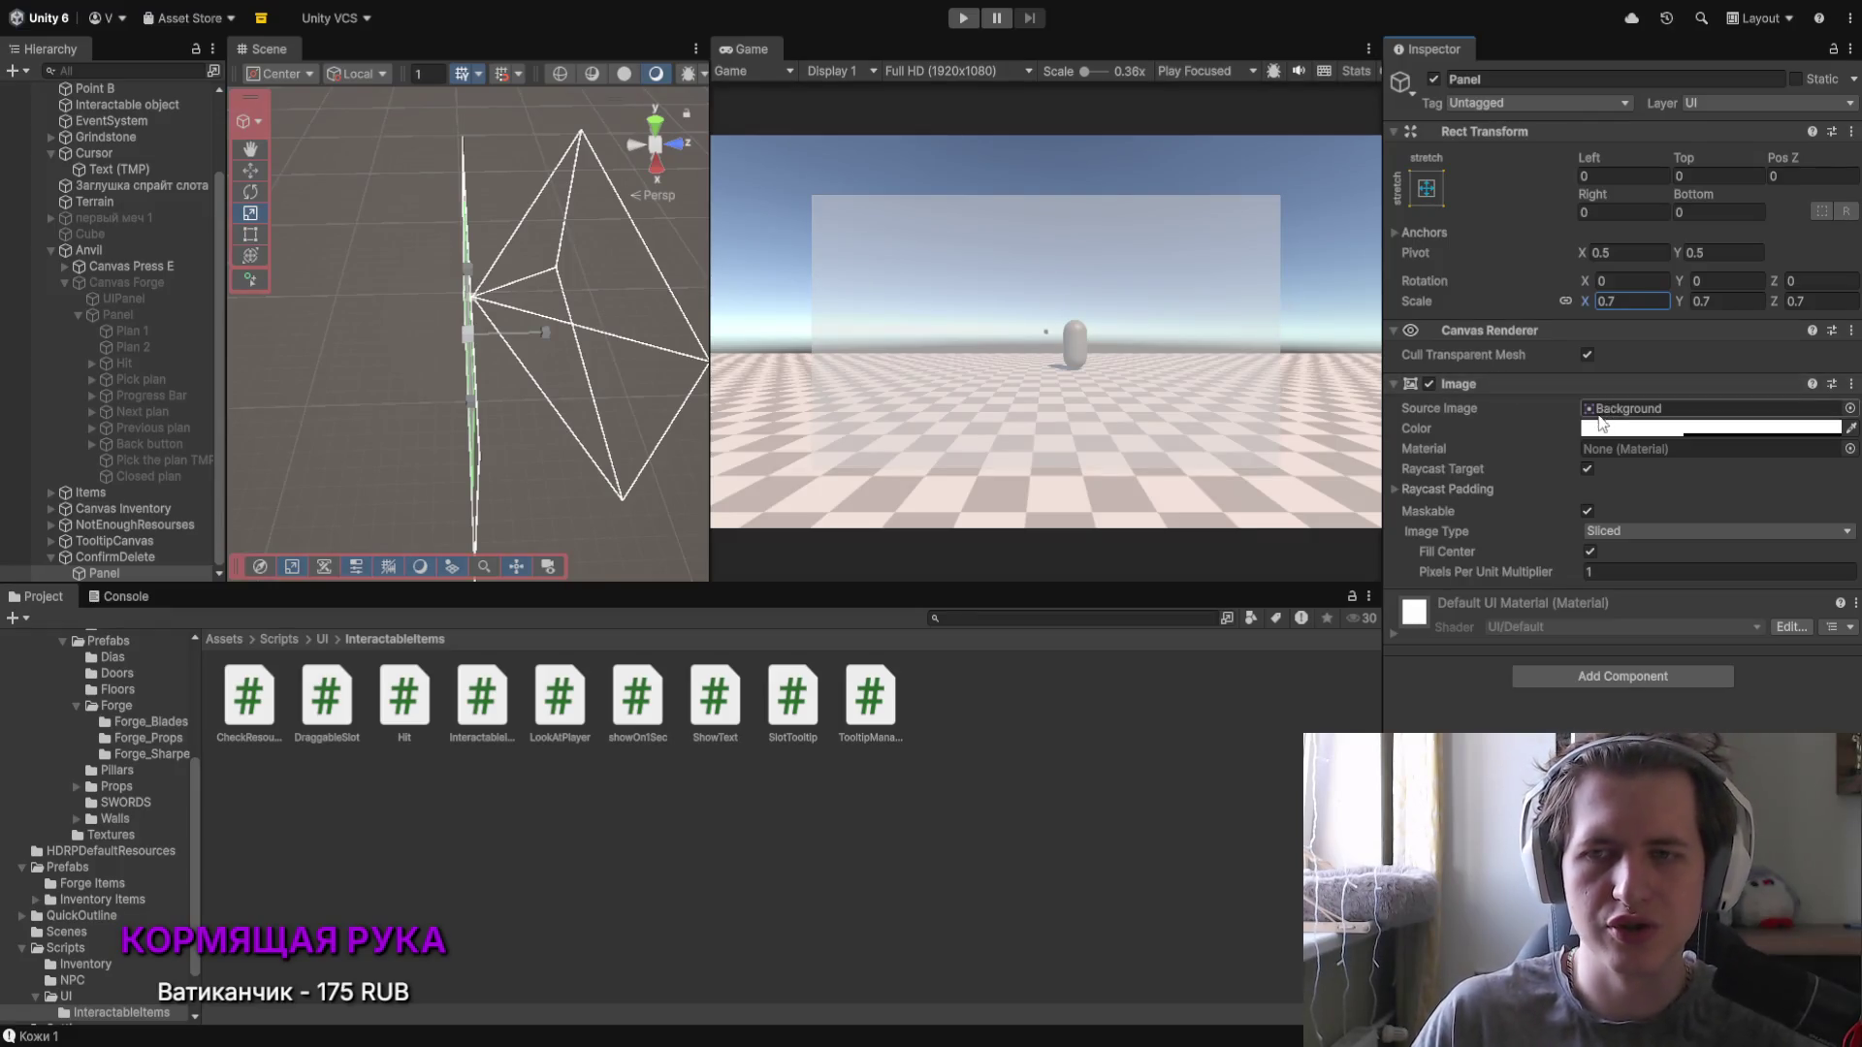
Step: Set the Panel Image's Pixels Per Unit Multiplier to 0.19 for softer corners
drag(1515, 571, 1470, 568)
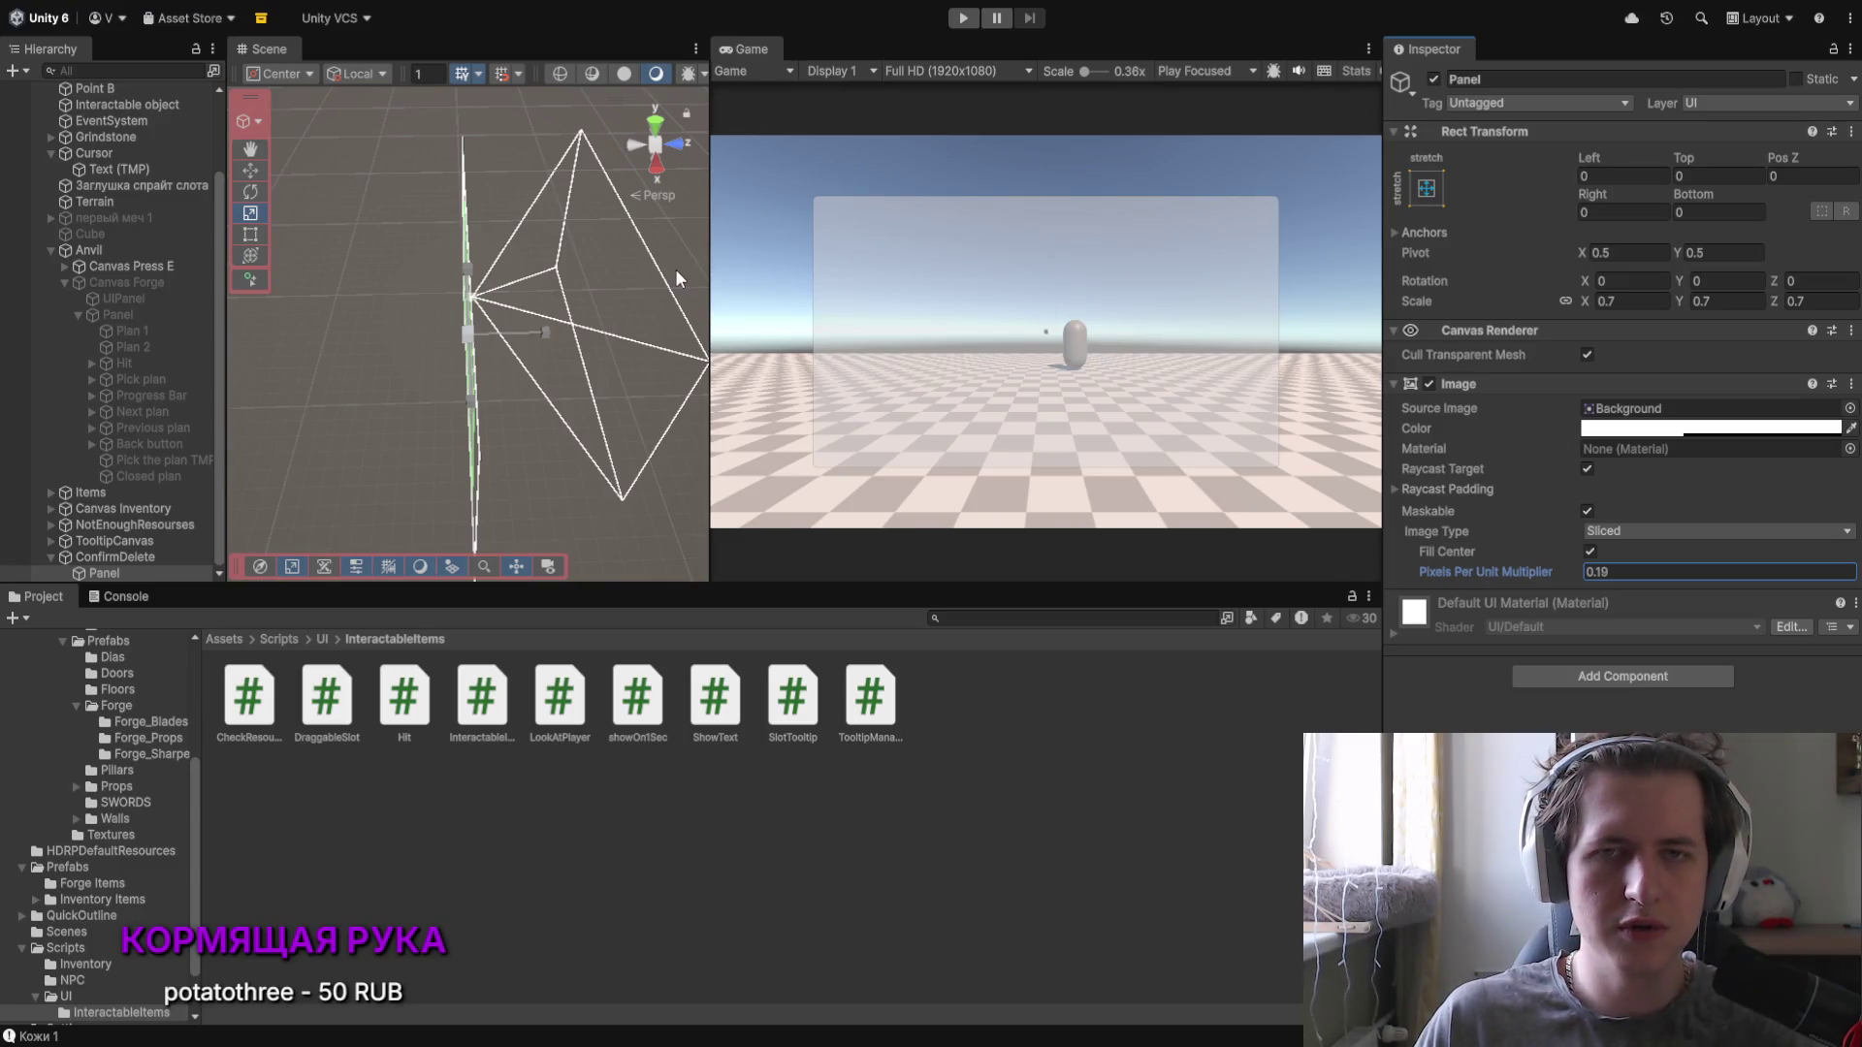
click(1618, 603)
click(109, 557)
click(105, 573)
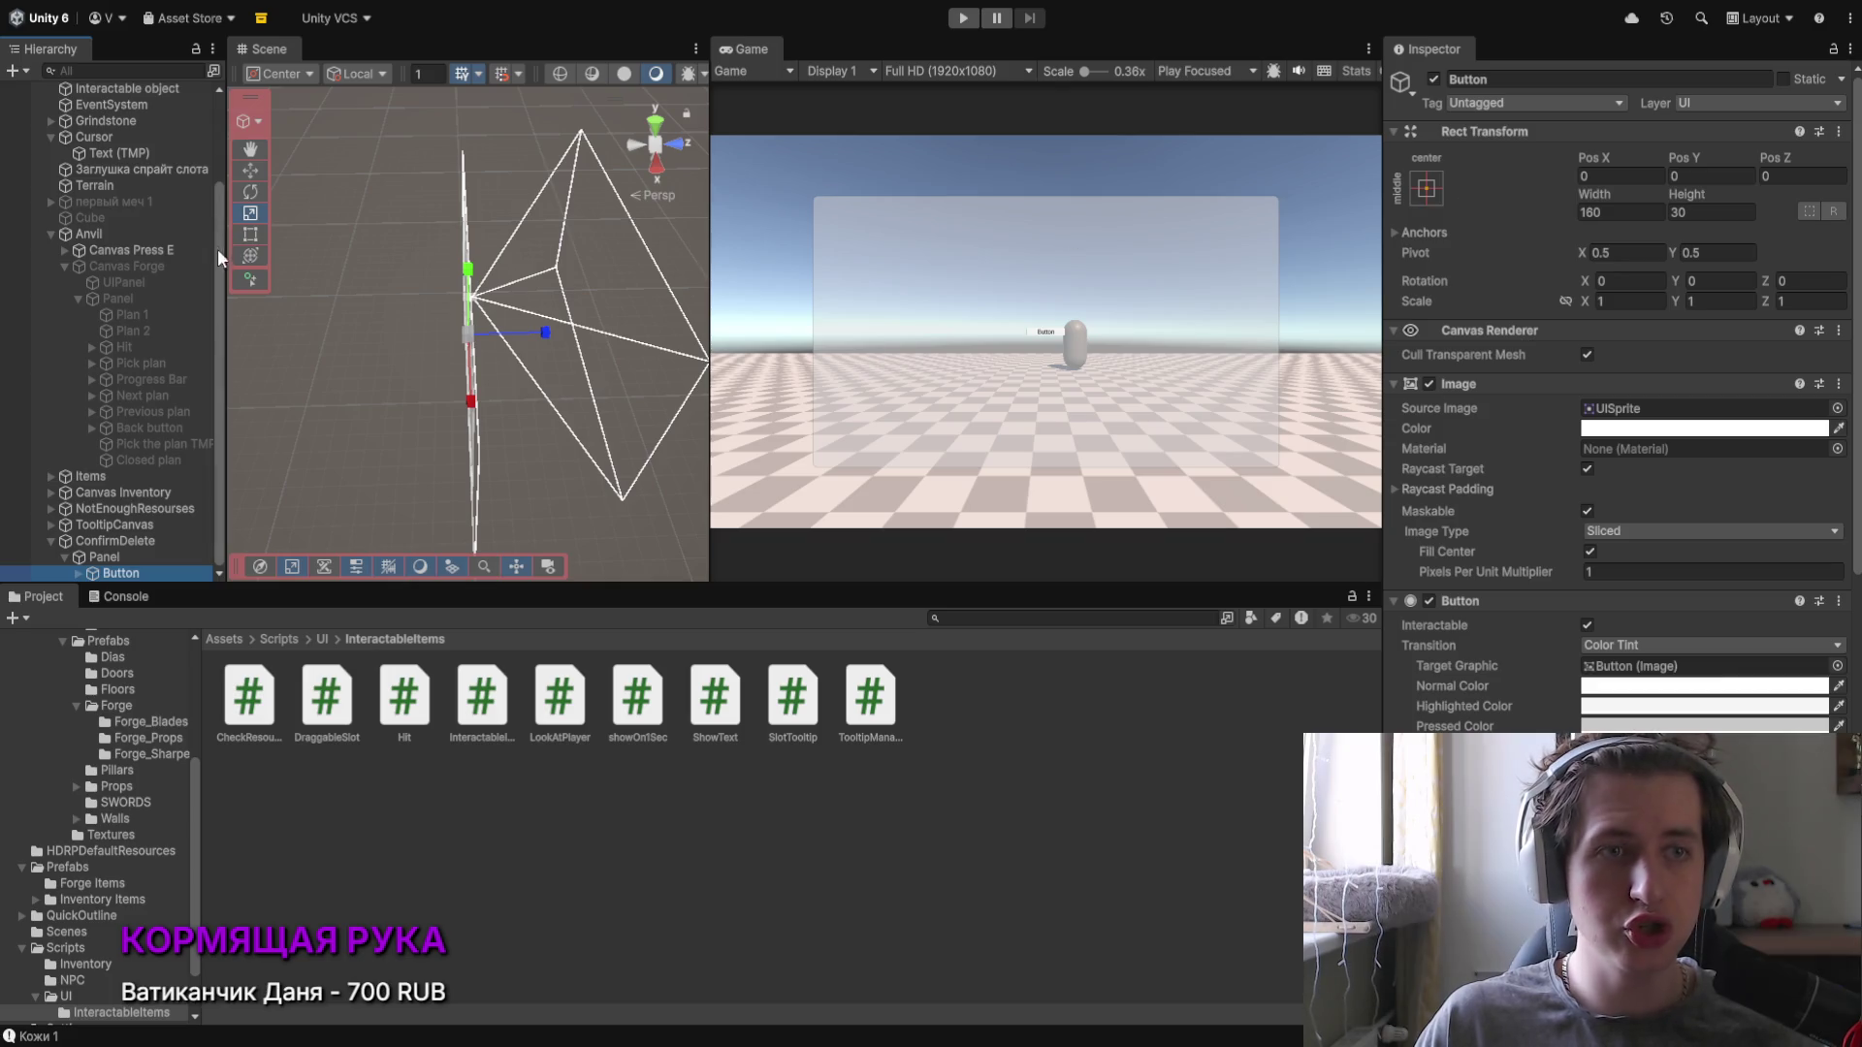
Step: Scale the button uniformly to 4.05 and move it to the panel's left side (X -484)
click(1566, 300)
drag(1582, 299, 1690, 309)
drag(1597, 161, 1049, 165)
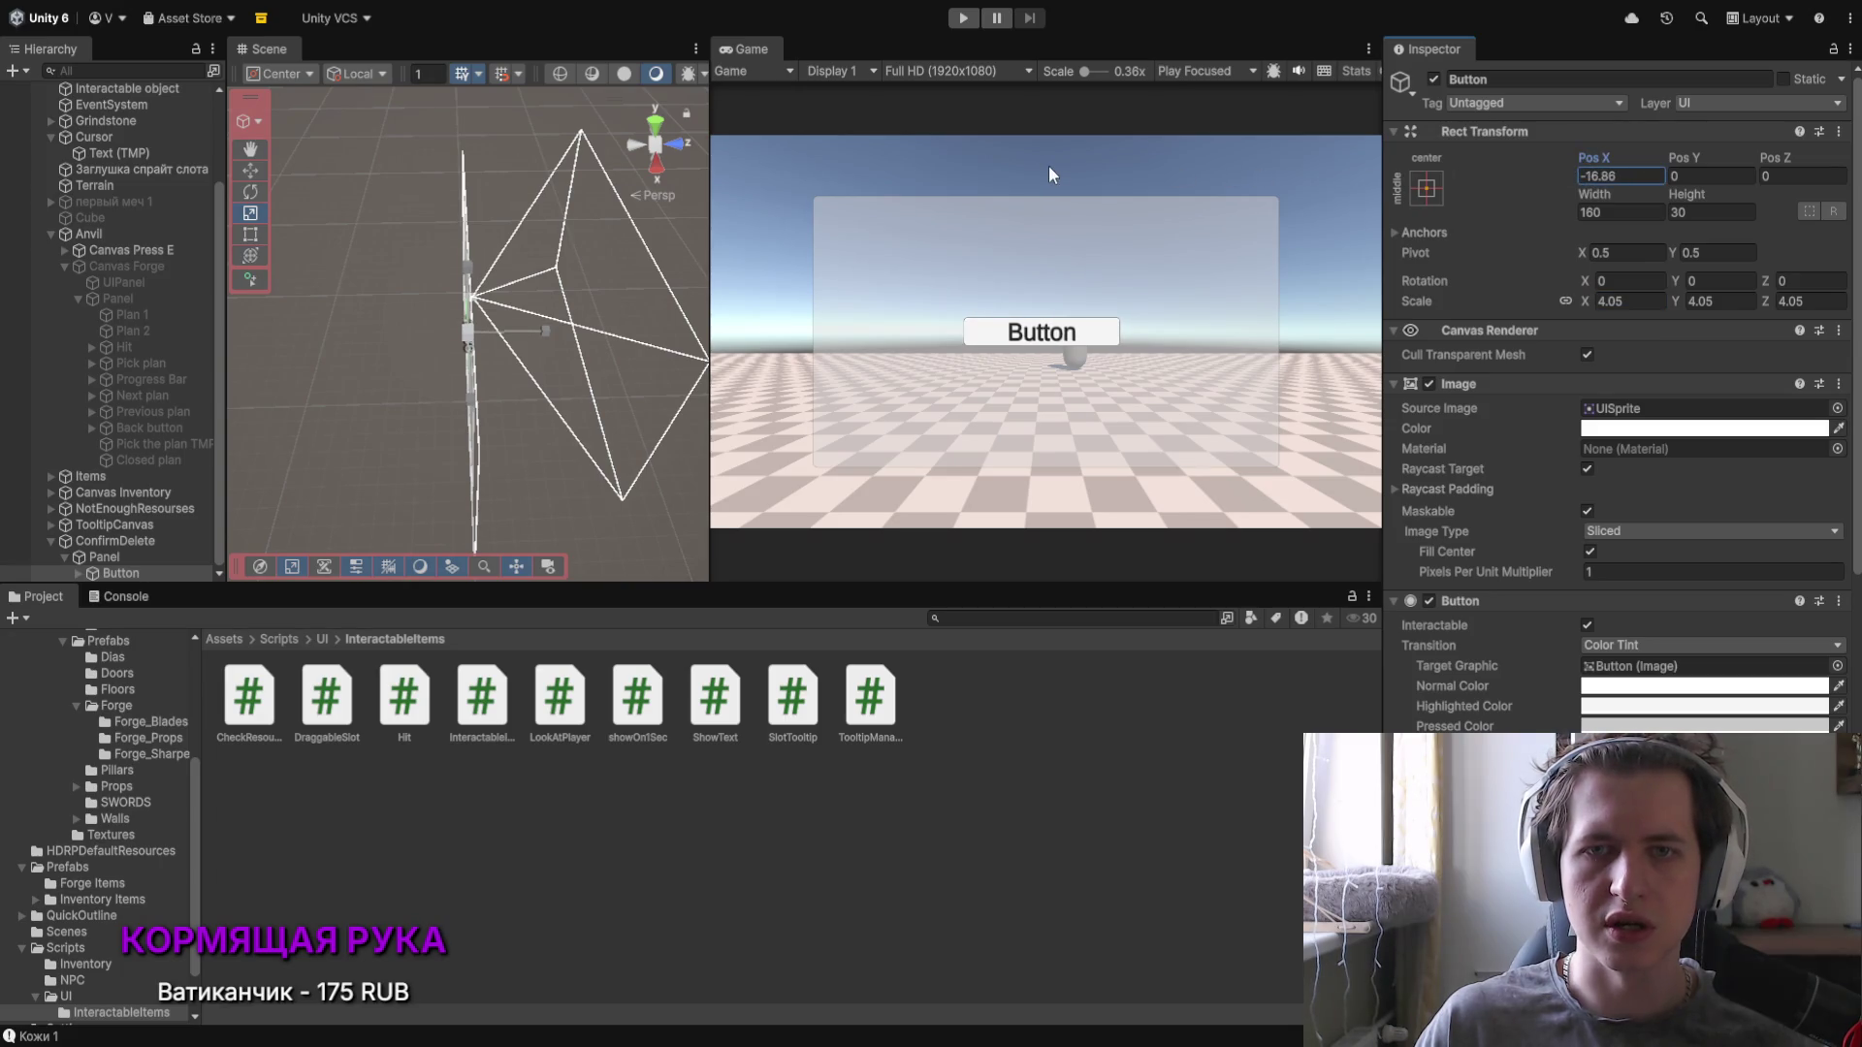
click(569, 261)
double_click(122, 570)
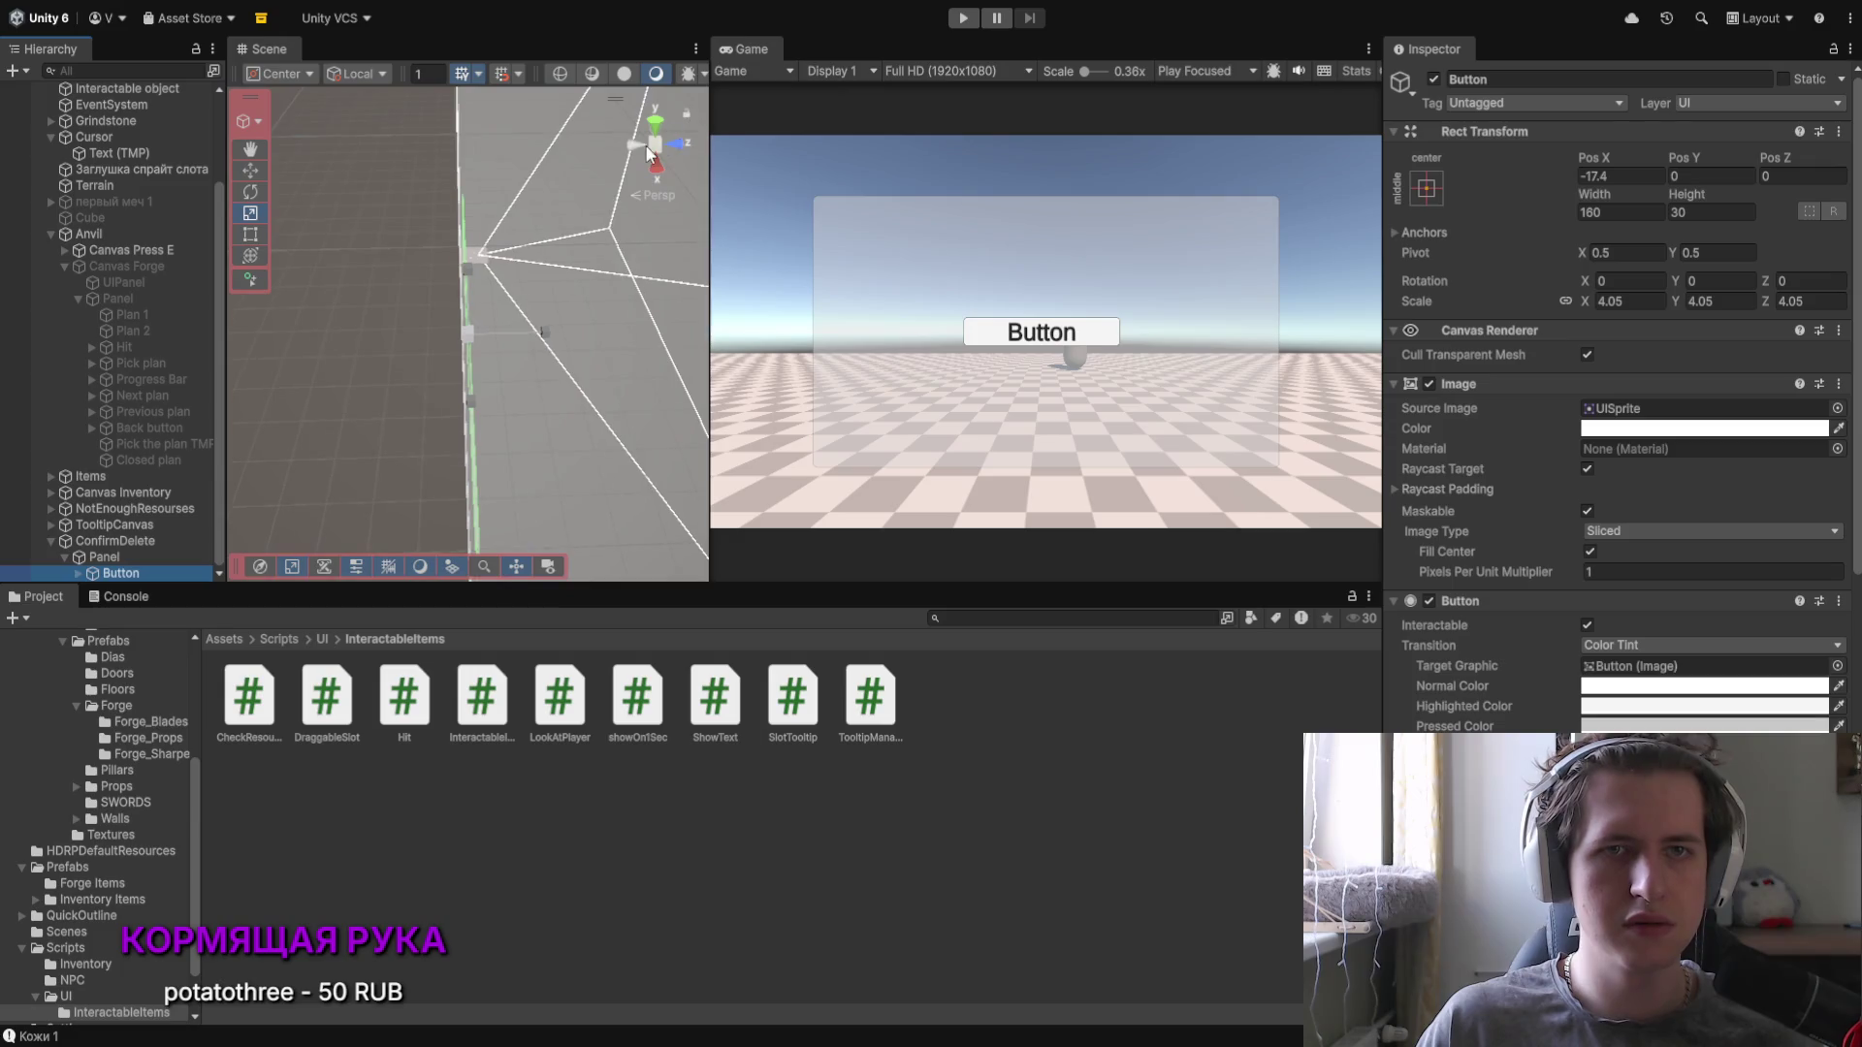
click(636, 145)
key(w)
drag(473, 335, 444, 358)
drag(403, 350, 387, 339)
click(156, 574)
Step: Duplicate the button, place the copy on the panel's right side (X 520), and select the left button's text
key(ctrl+d)
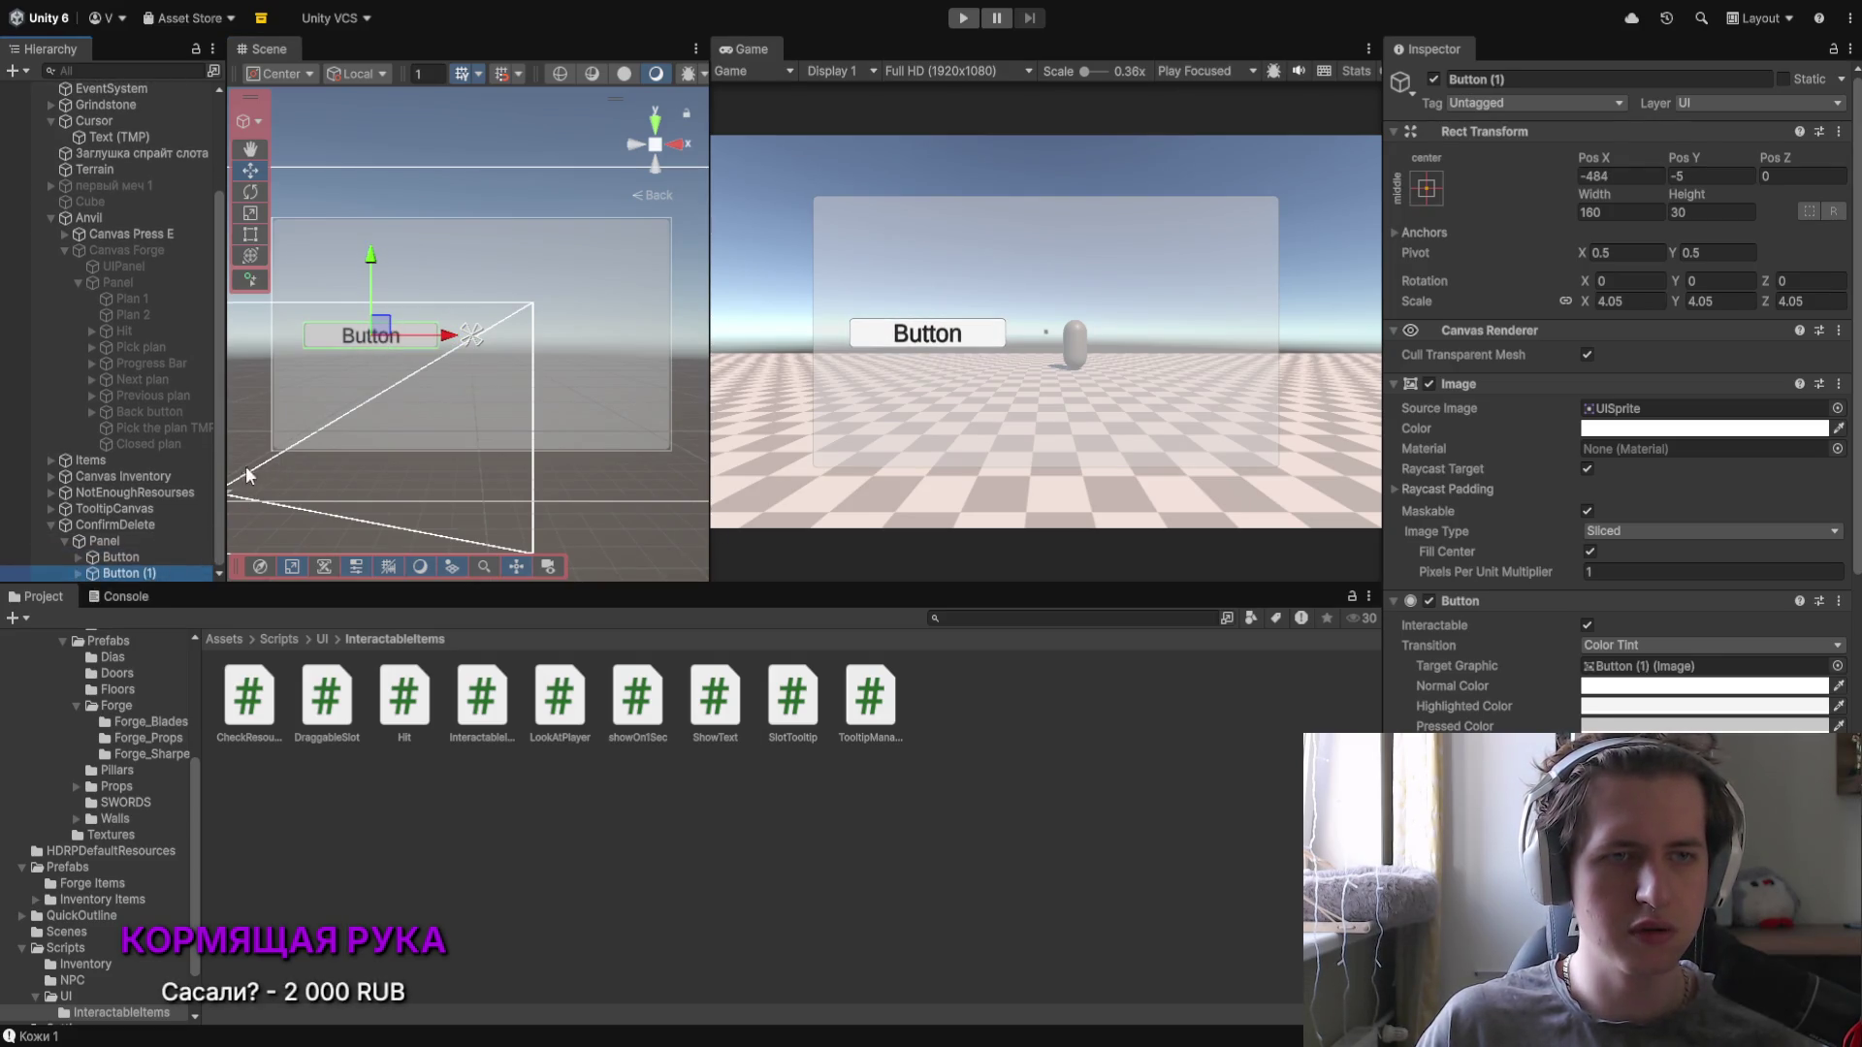
mouse_move(451, 336)
mouse_down()
mouse_move(667, 339)
mouse_move(652, 345)
mouse_up()
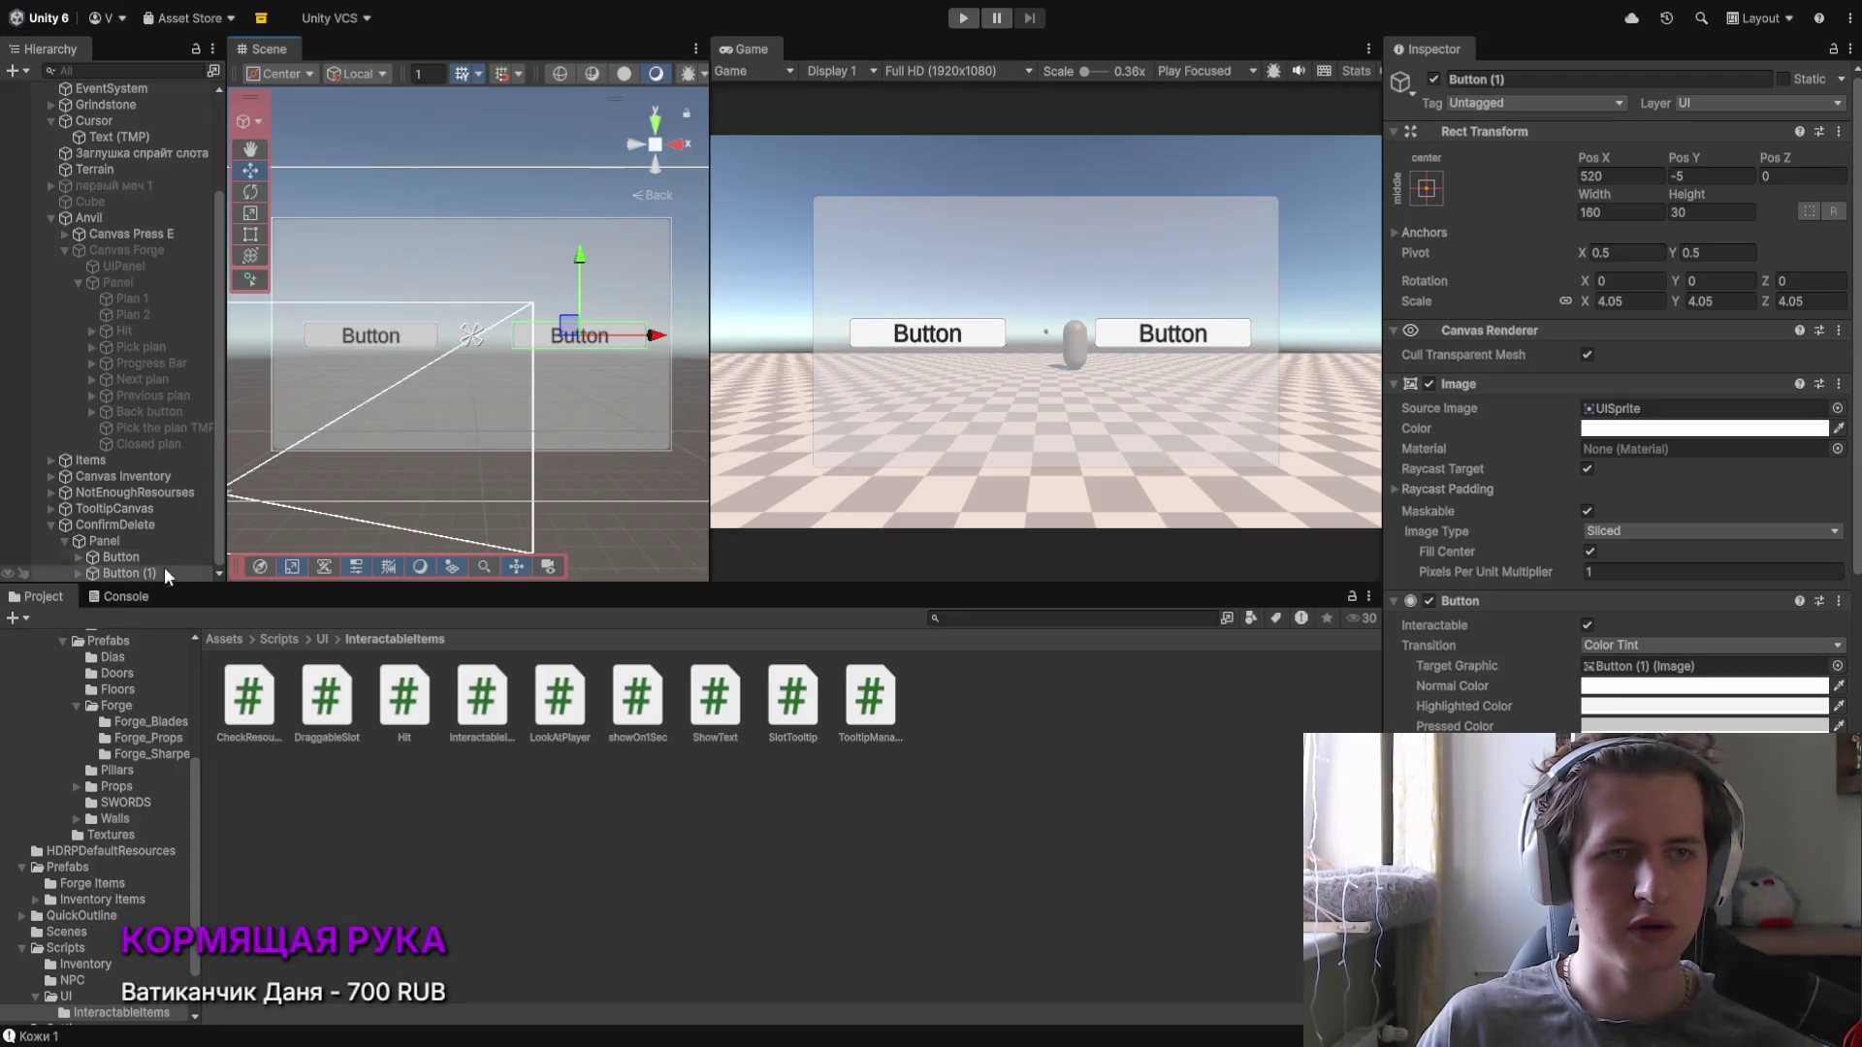
click(60, 557)
click(77, 559)
click(137, 572)
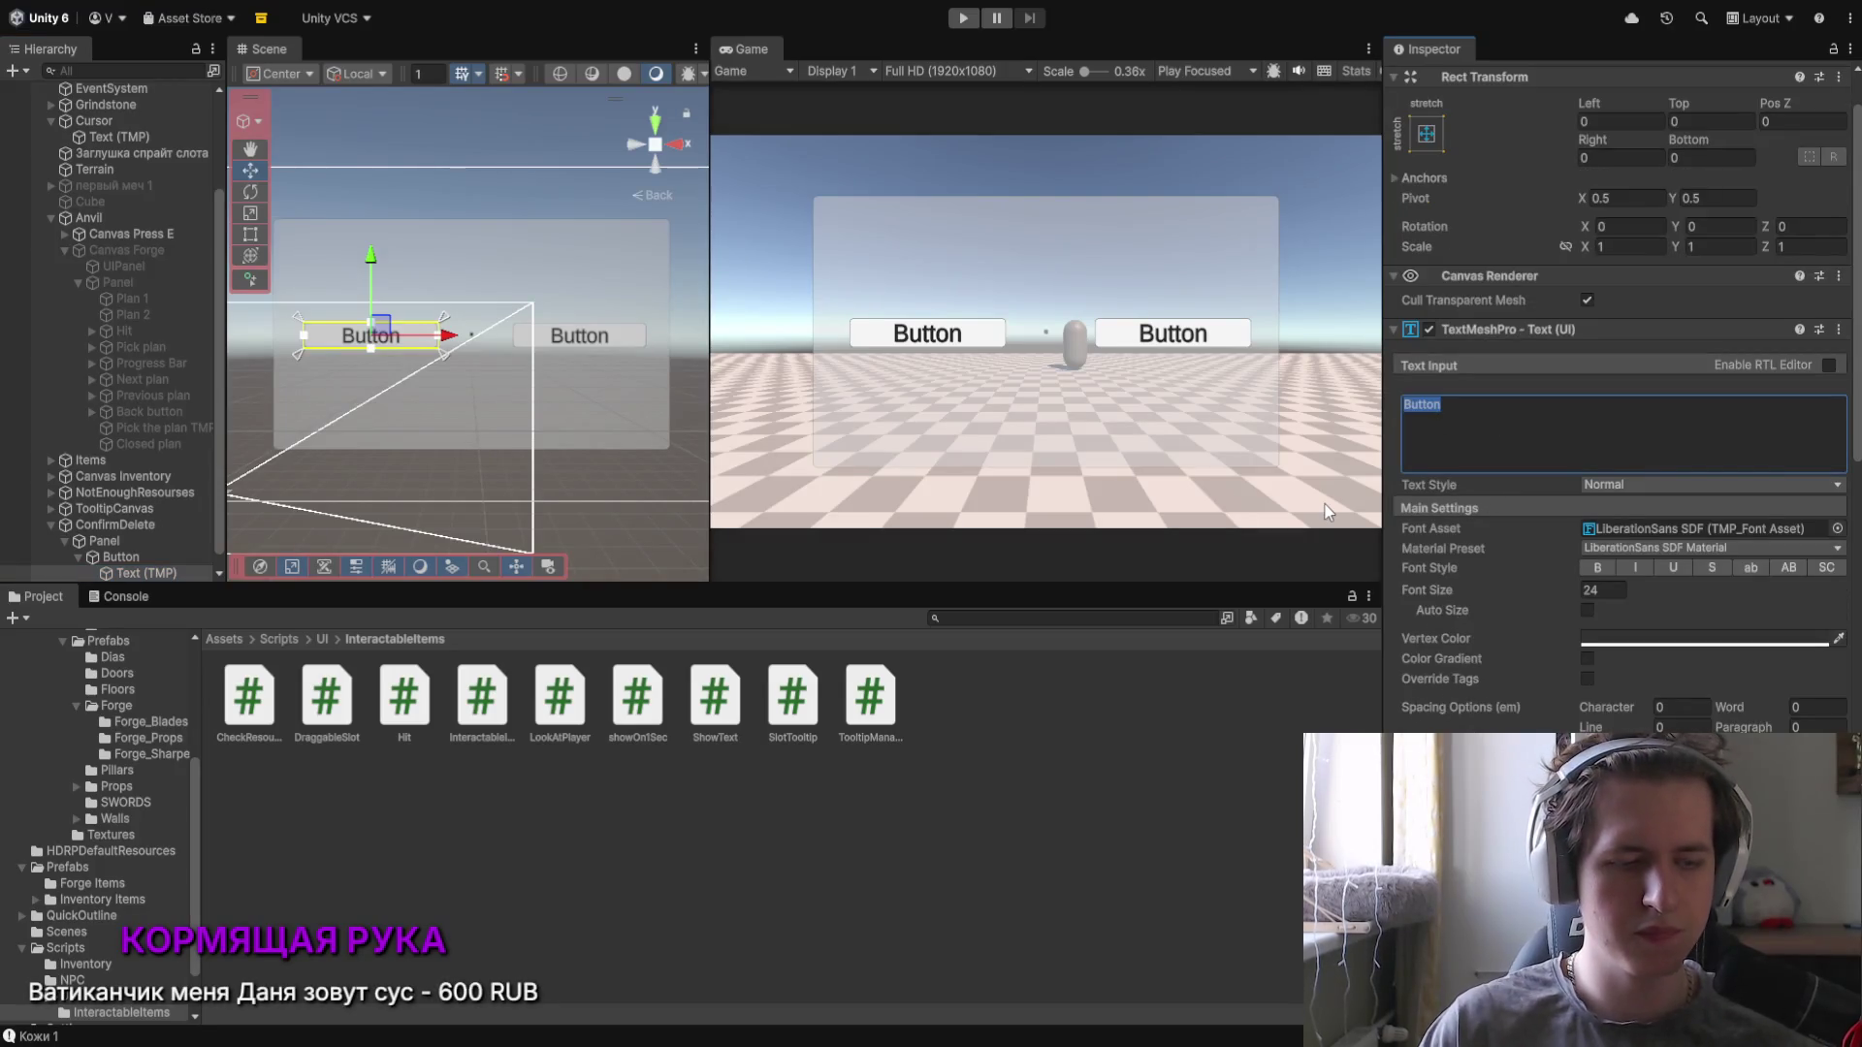
Step: Set the left button's text to Да and the right button's text to Нет
text(Lf)
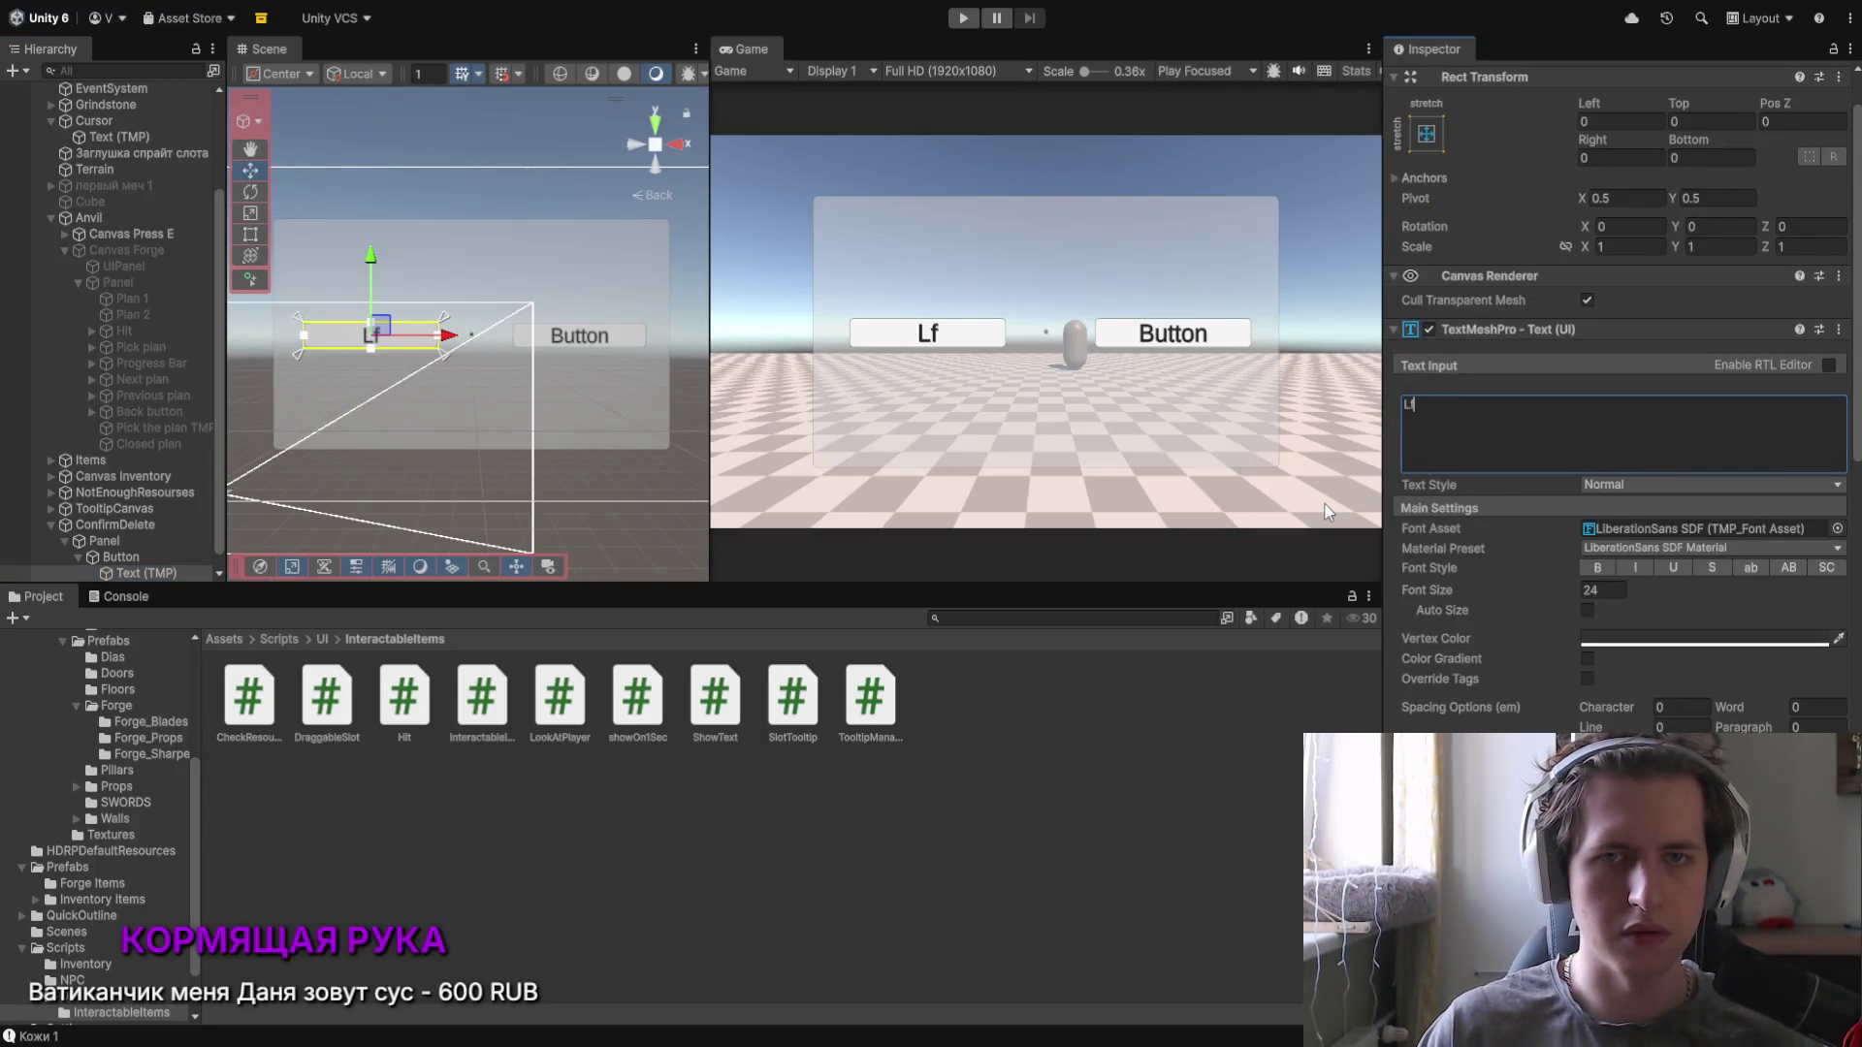
key(BackSpace)
key(BackSpace)
text(Да)
scroll(136, 567, down, 1)
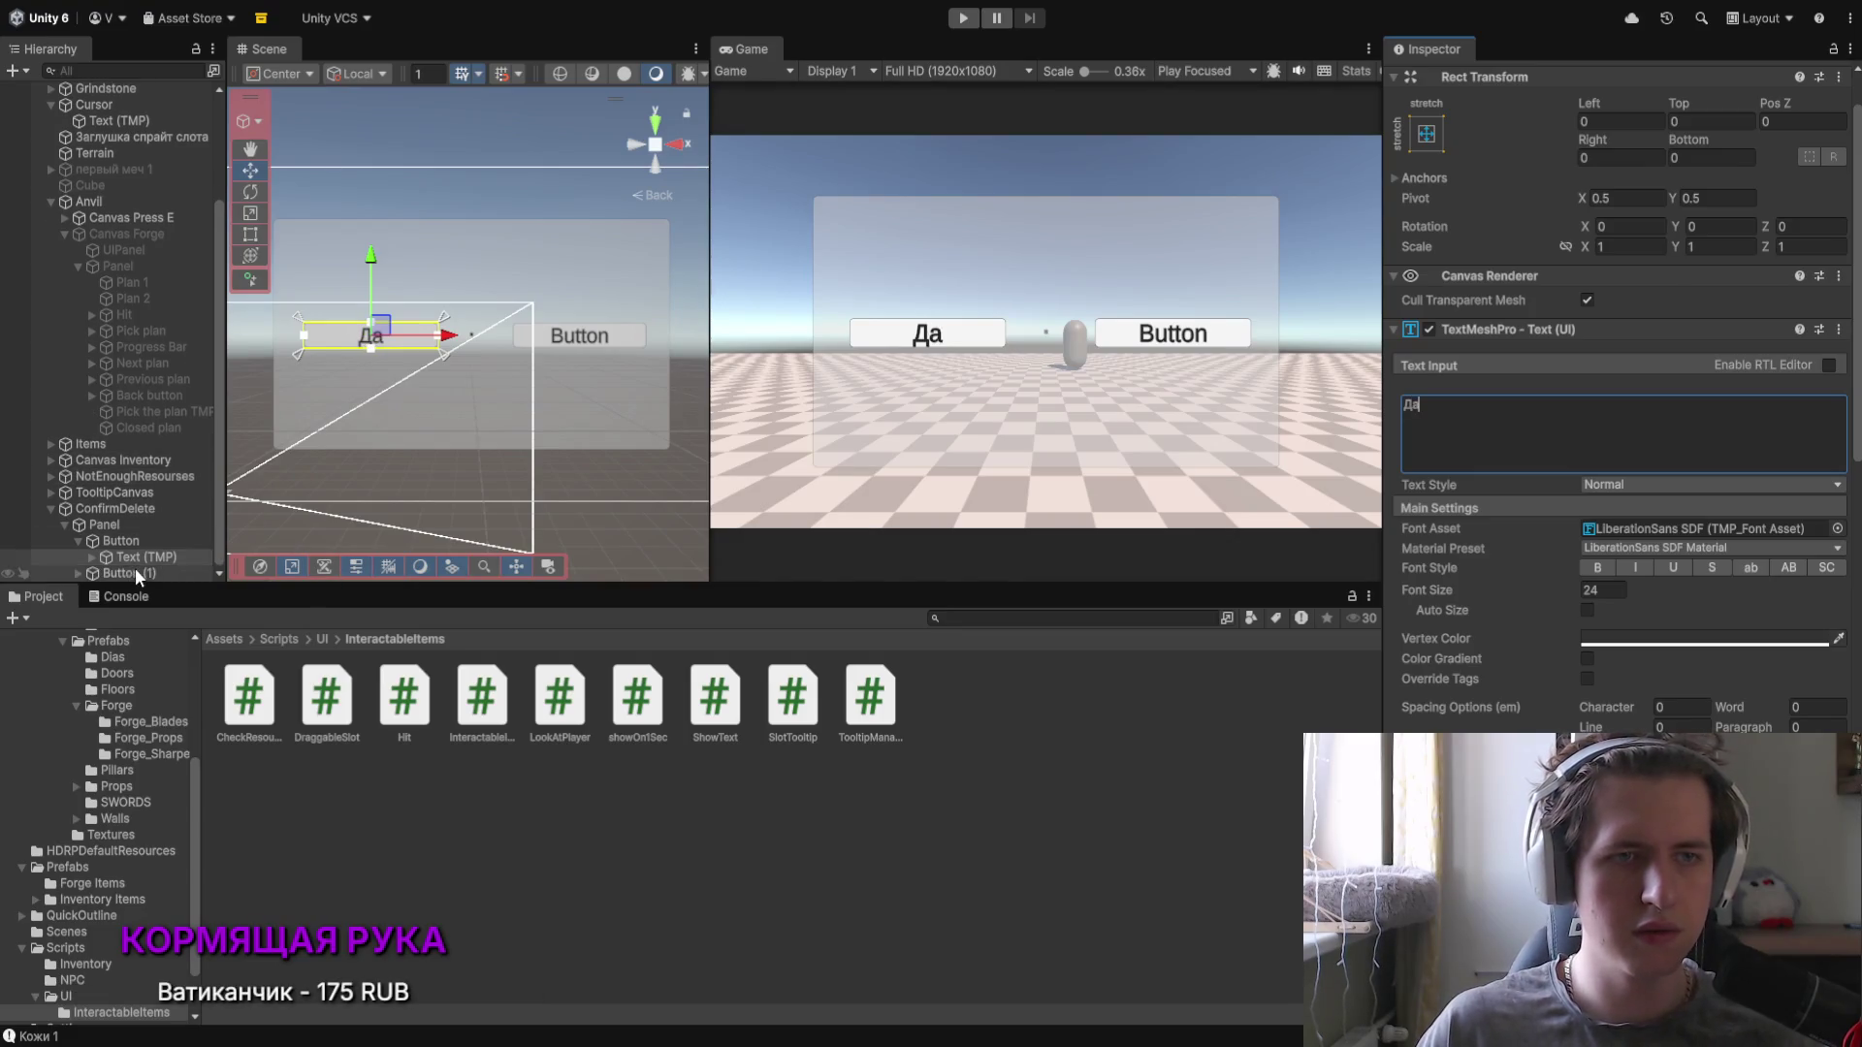
click(131, 571)
click(80, 572)
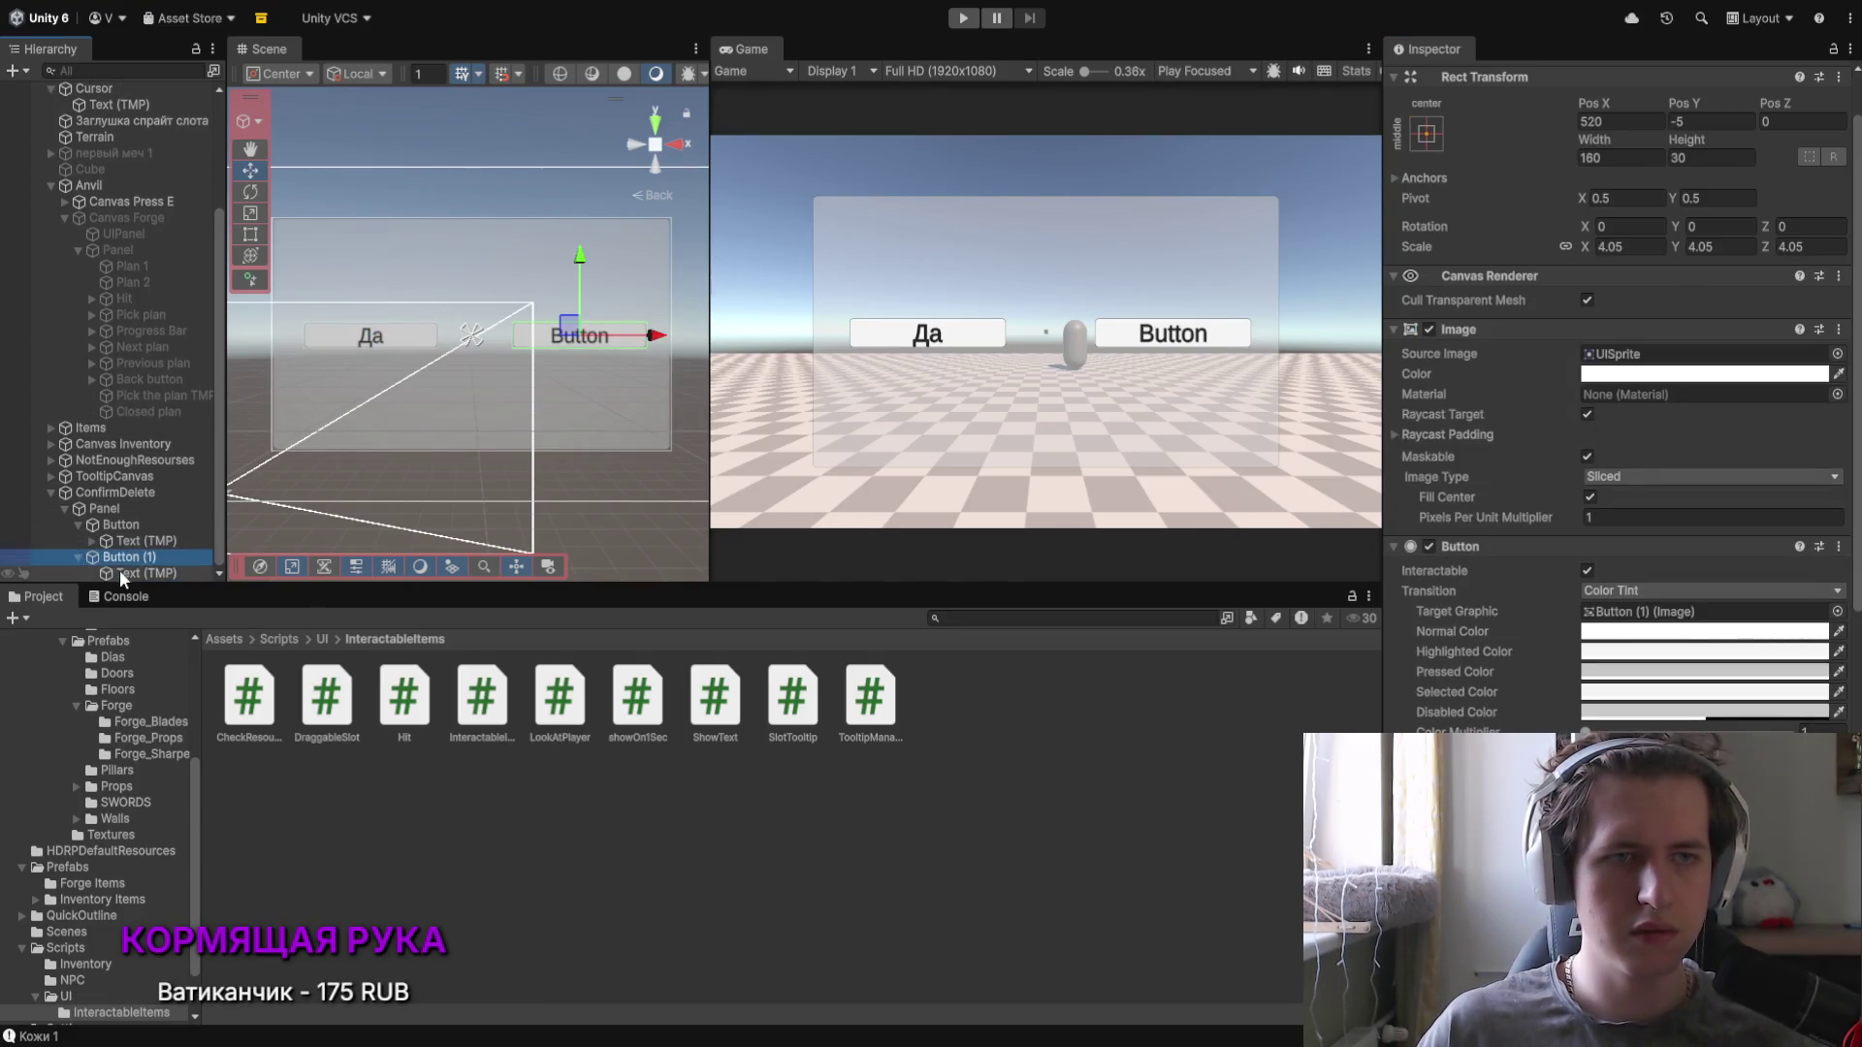
click(118, 572)
text(Нет)
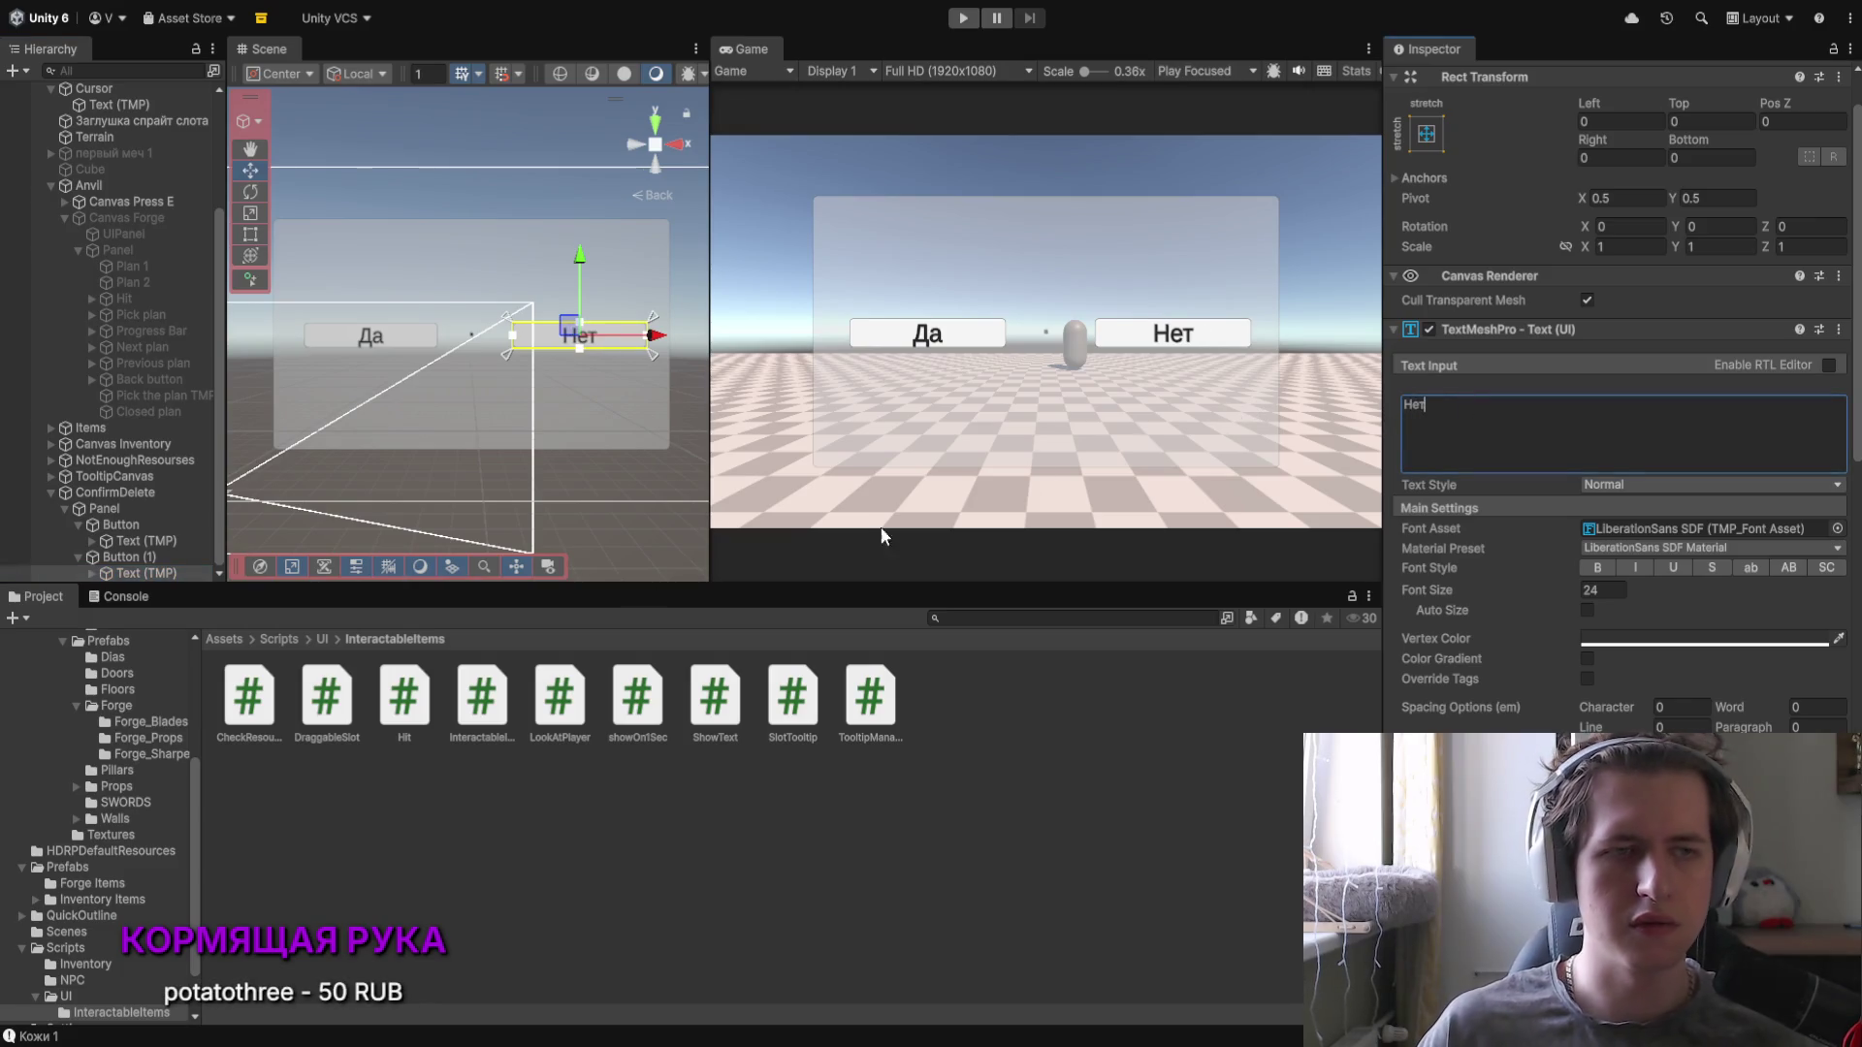
Step: Rename the left text object to Yes and the right one to No
click(108, 524)
click(143, 539)
click(154, 540)
key(BackSpace)
text(Yrs)
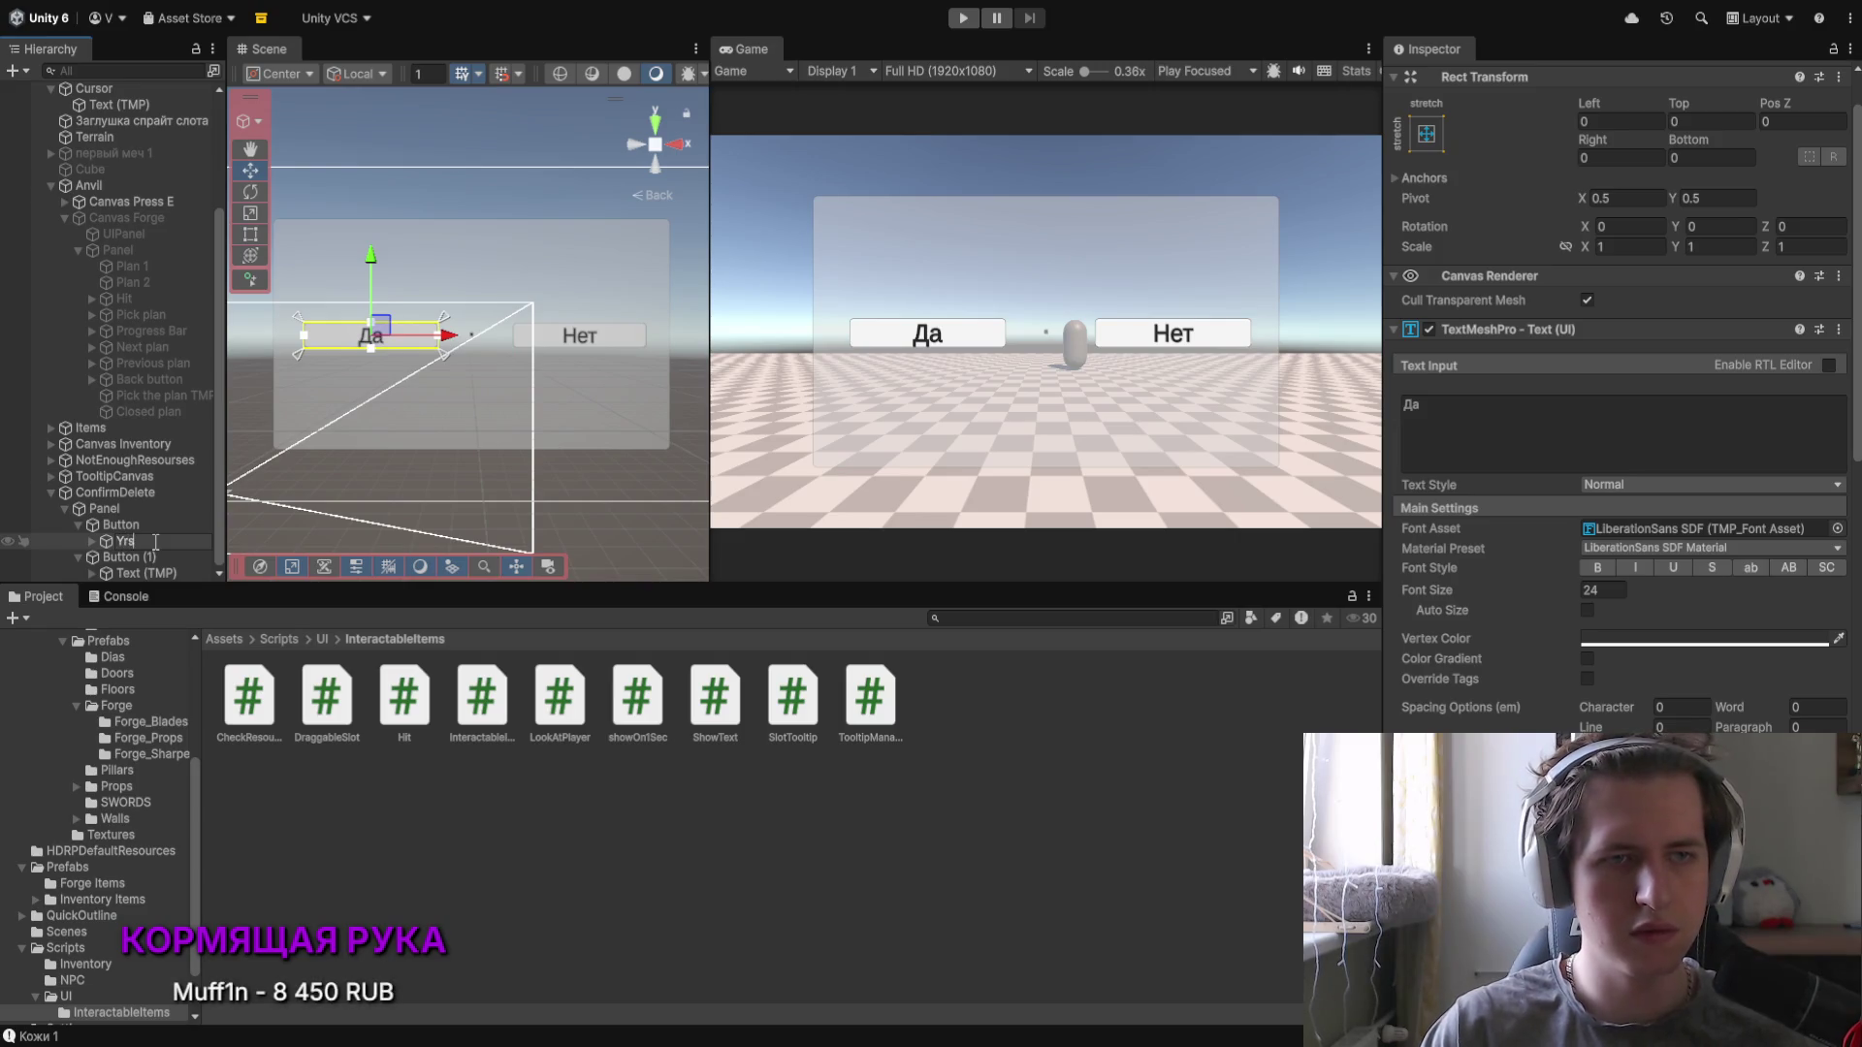
key(Return)
click(145, 573)
click(160, 573)
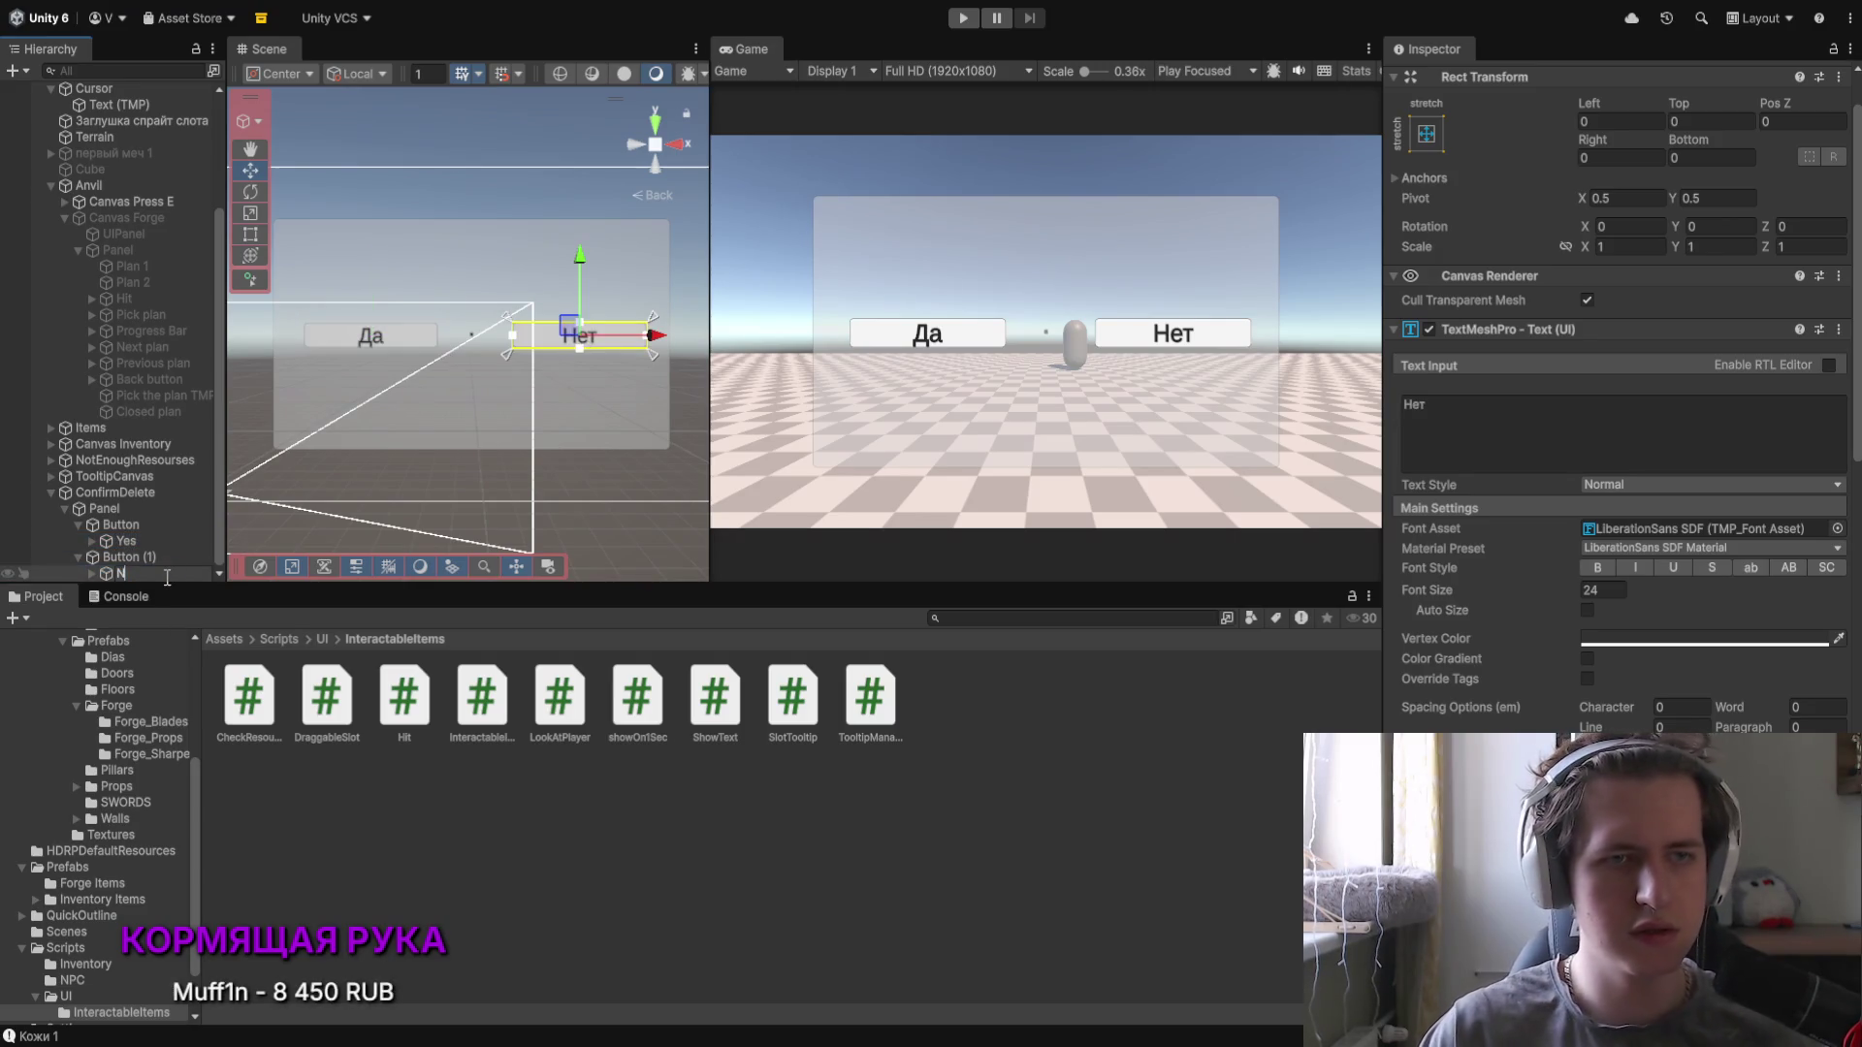
text(No)
key(Return)
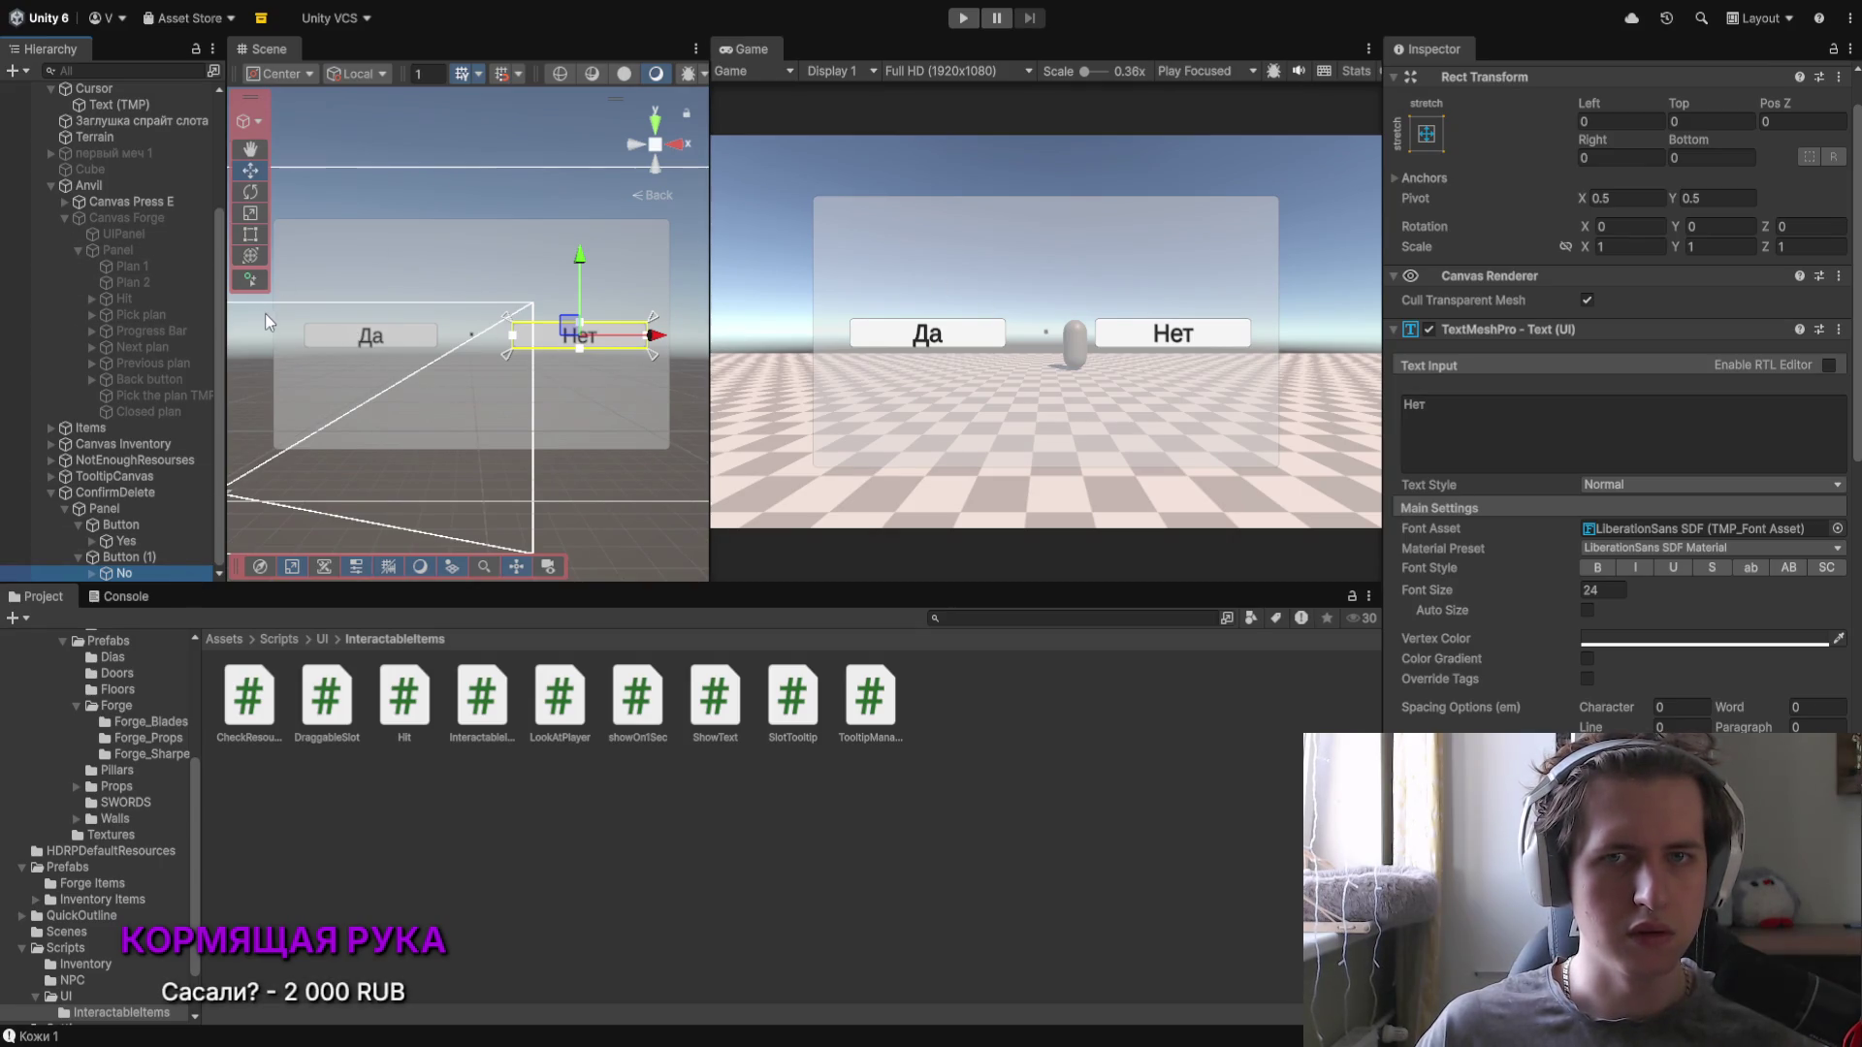
Step: Squash the Panel vertically to a Y scale of 0.24
click(125, 509)
click(1566, 301)
drag(1683, 308, 1662, 306)
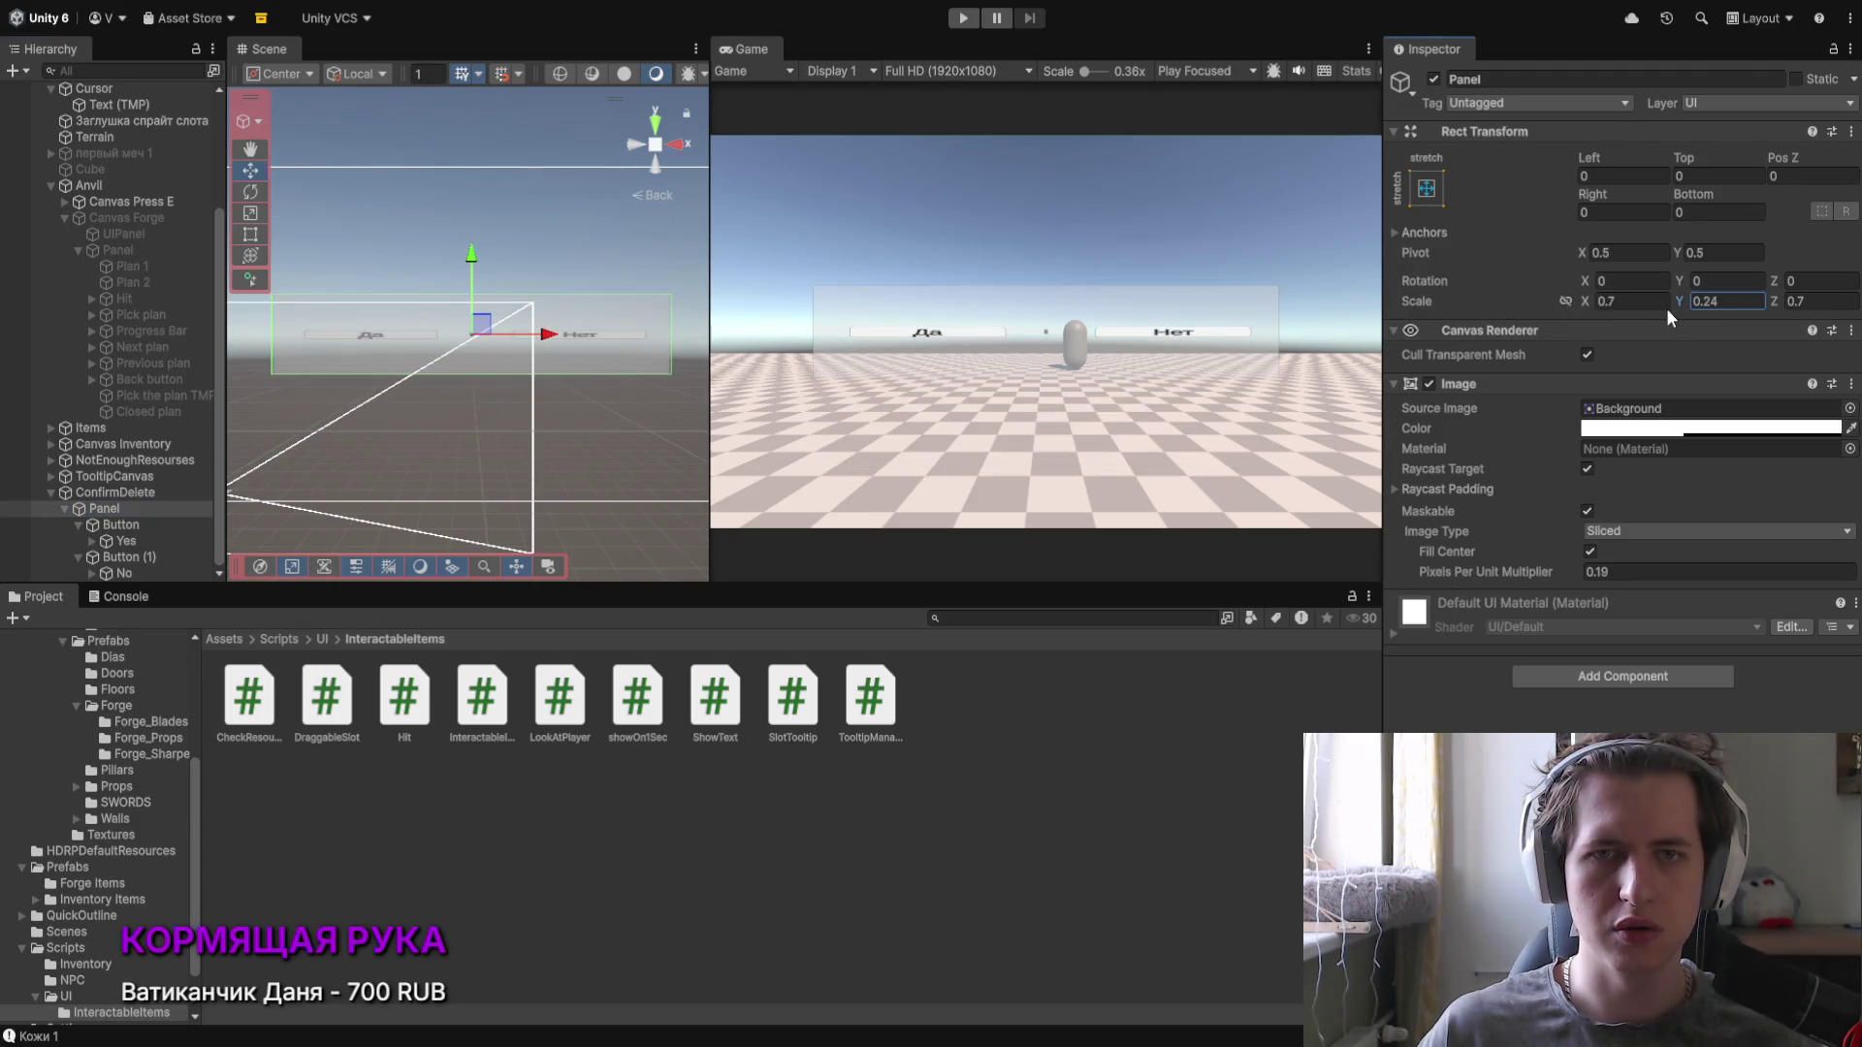
Step: Undo the Panel height change and select both buttons with their Yes and No labels
key(ctrl+z)
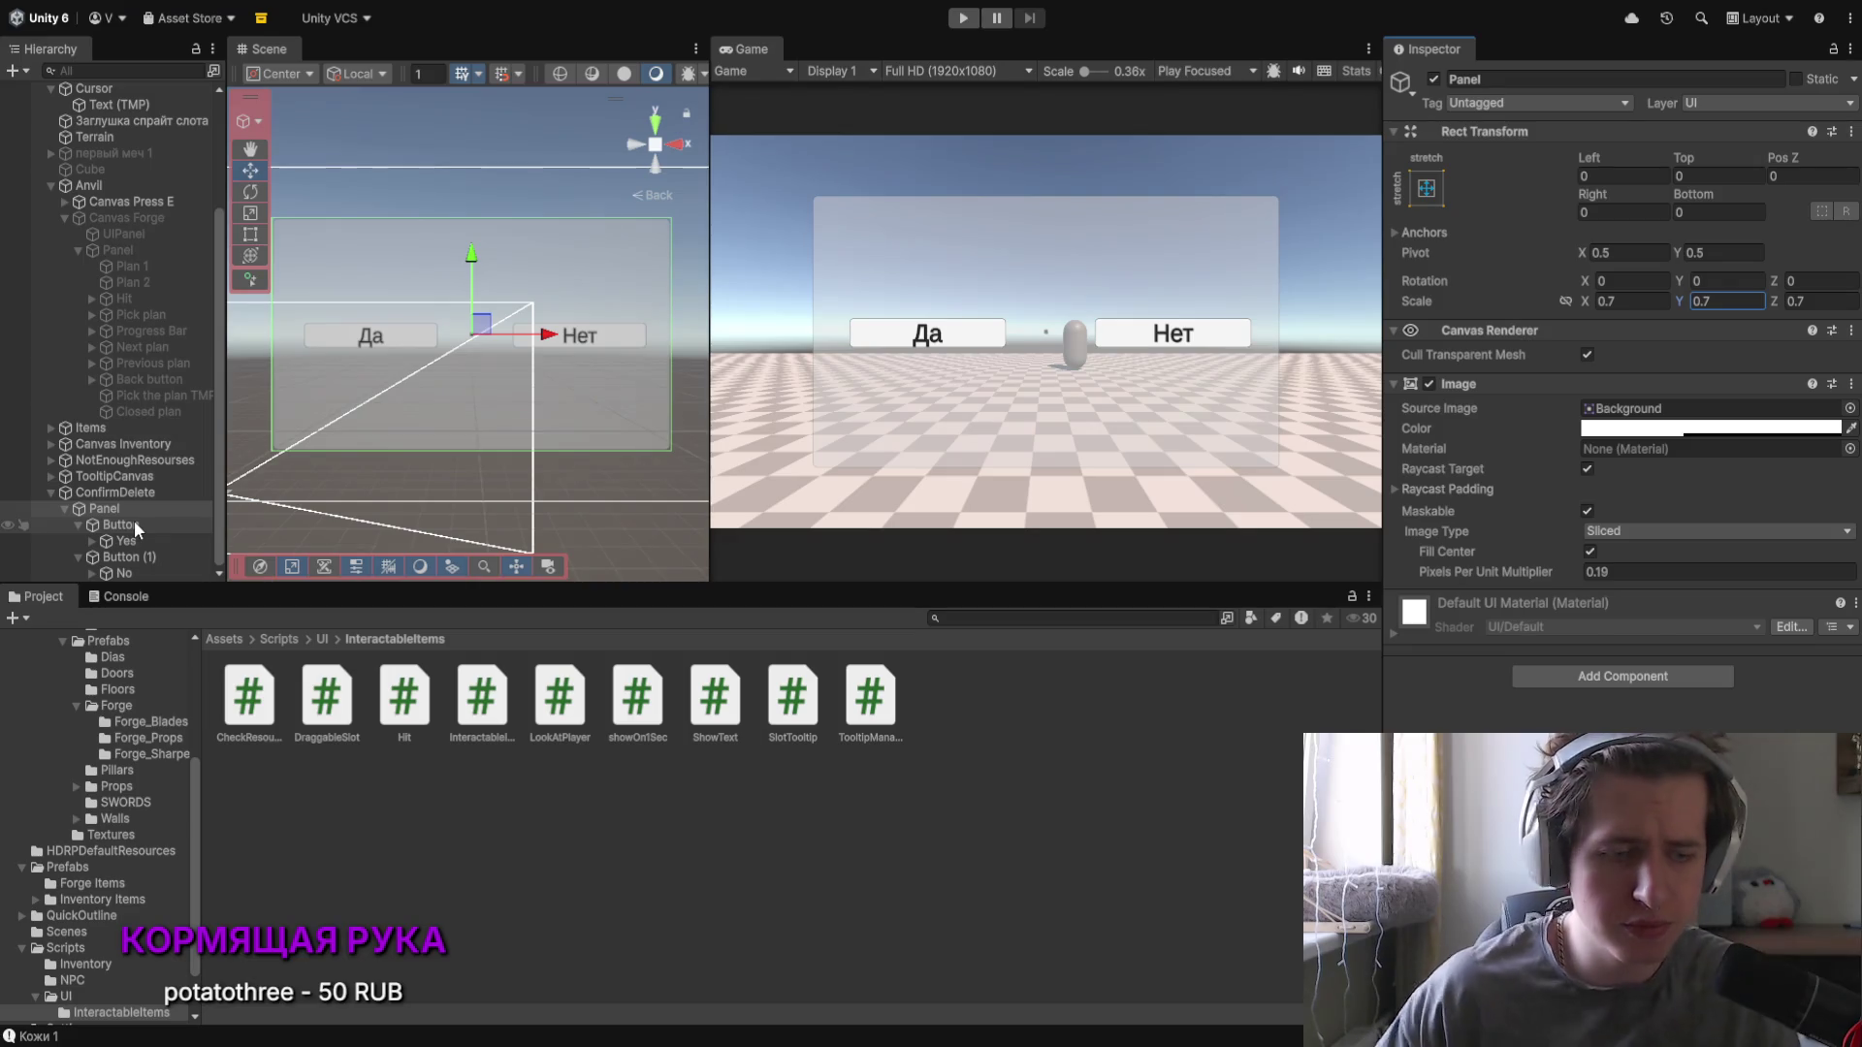
click(143, 525)
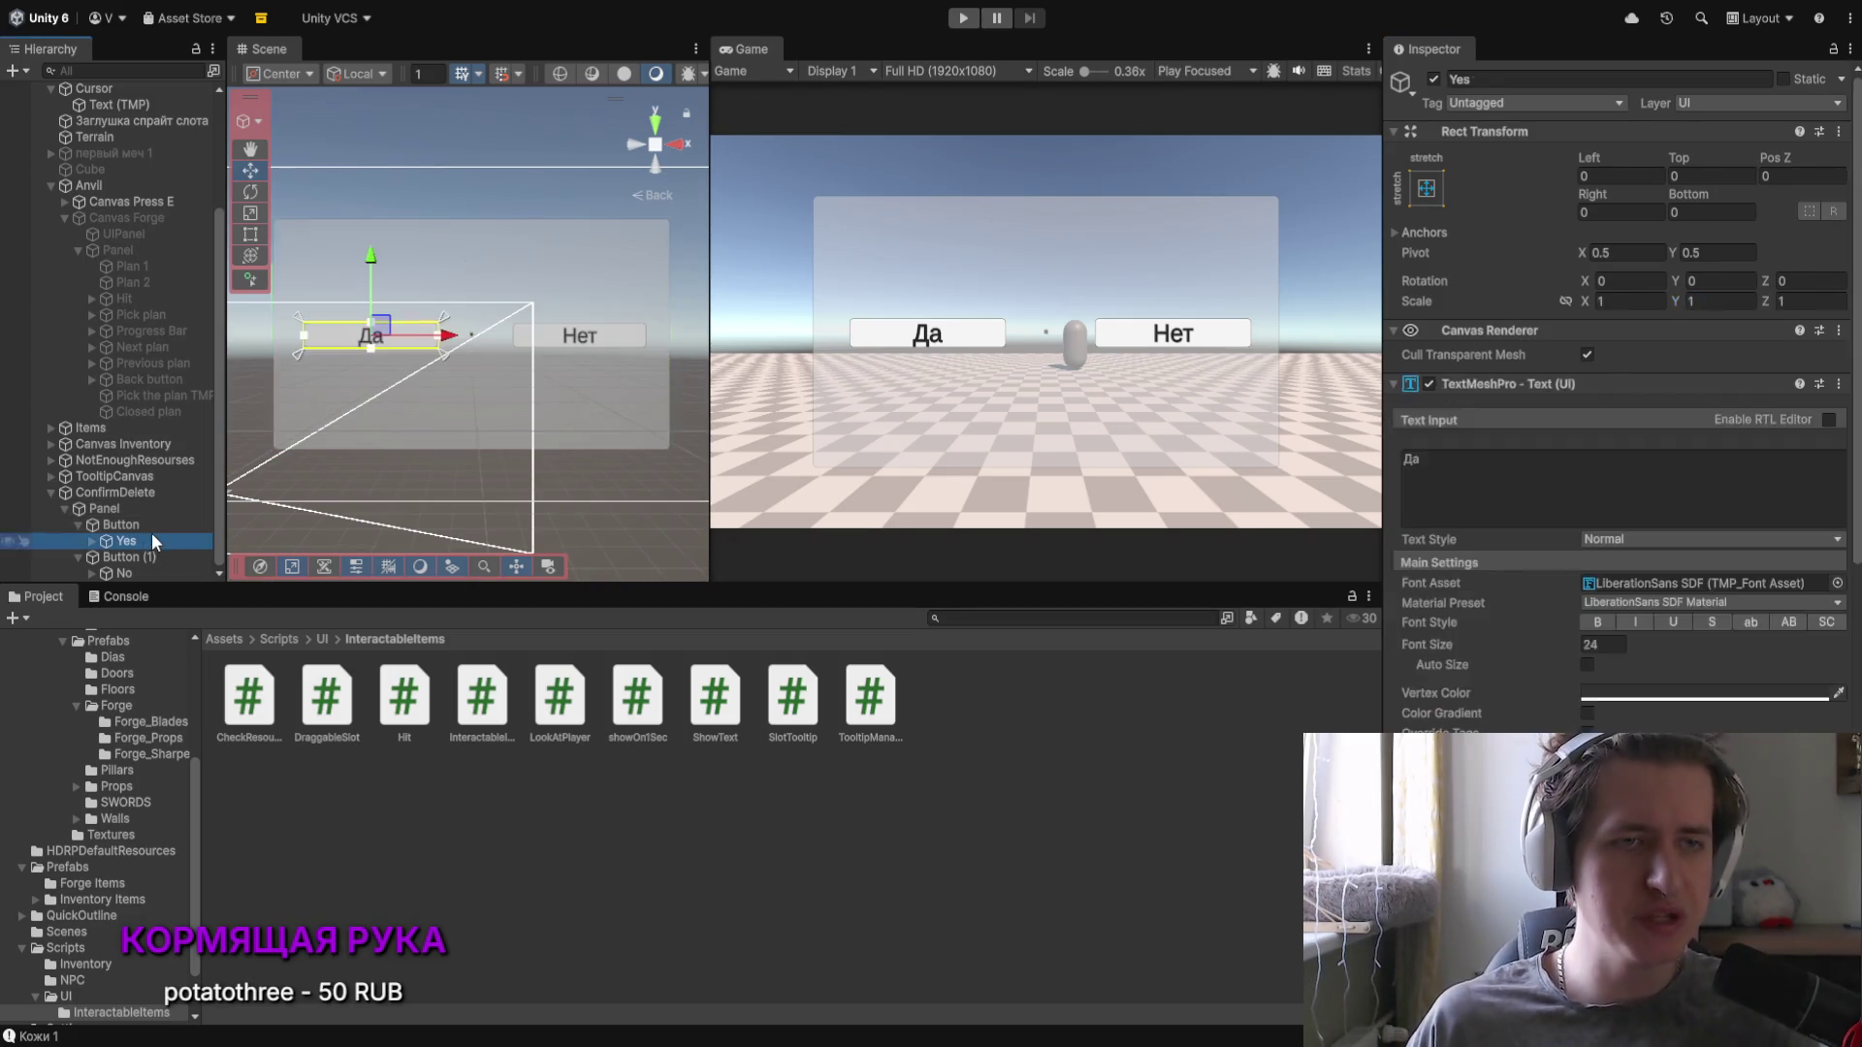
shift+click(132, 557)
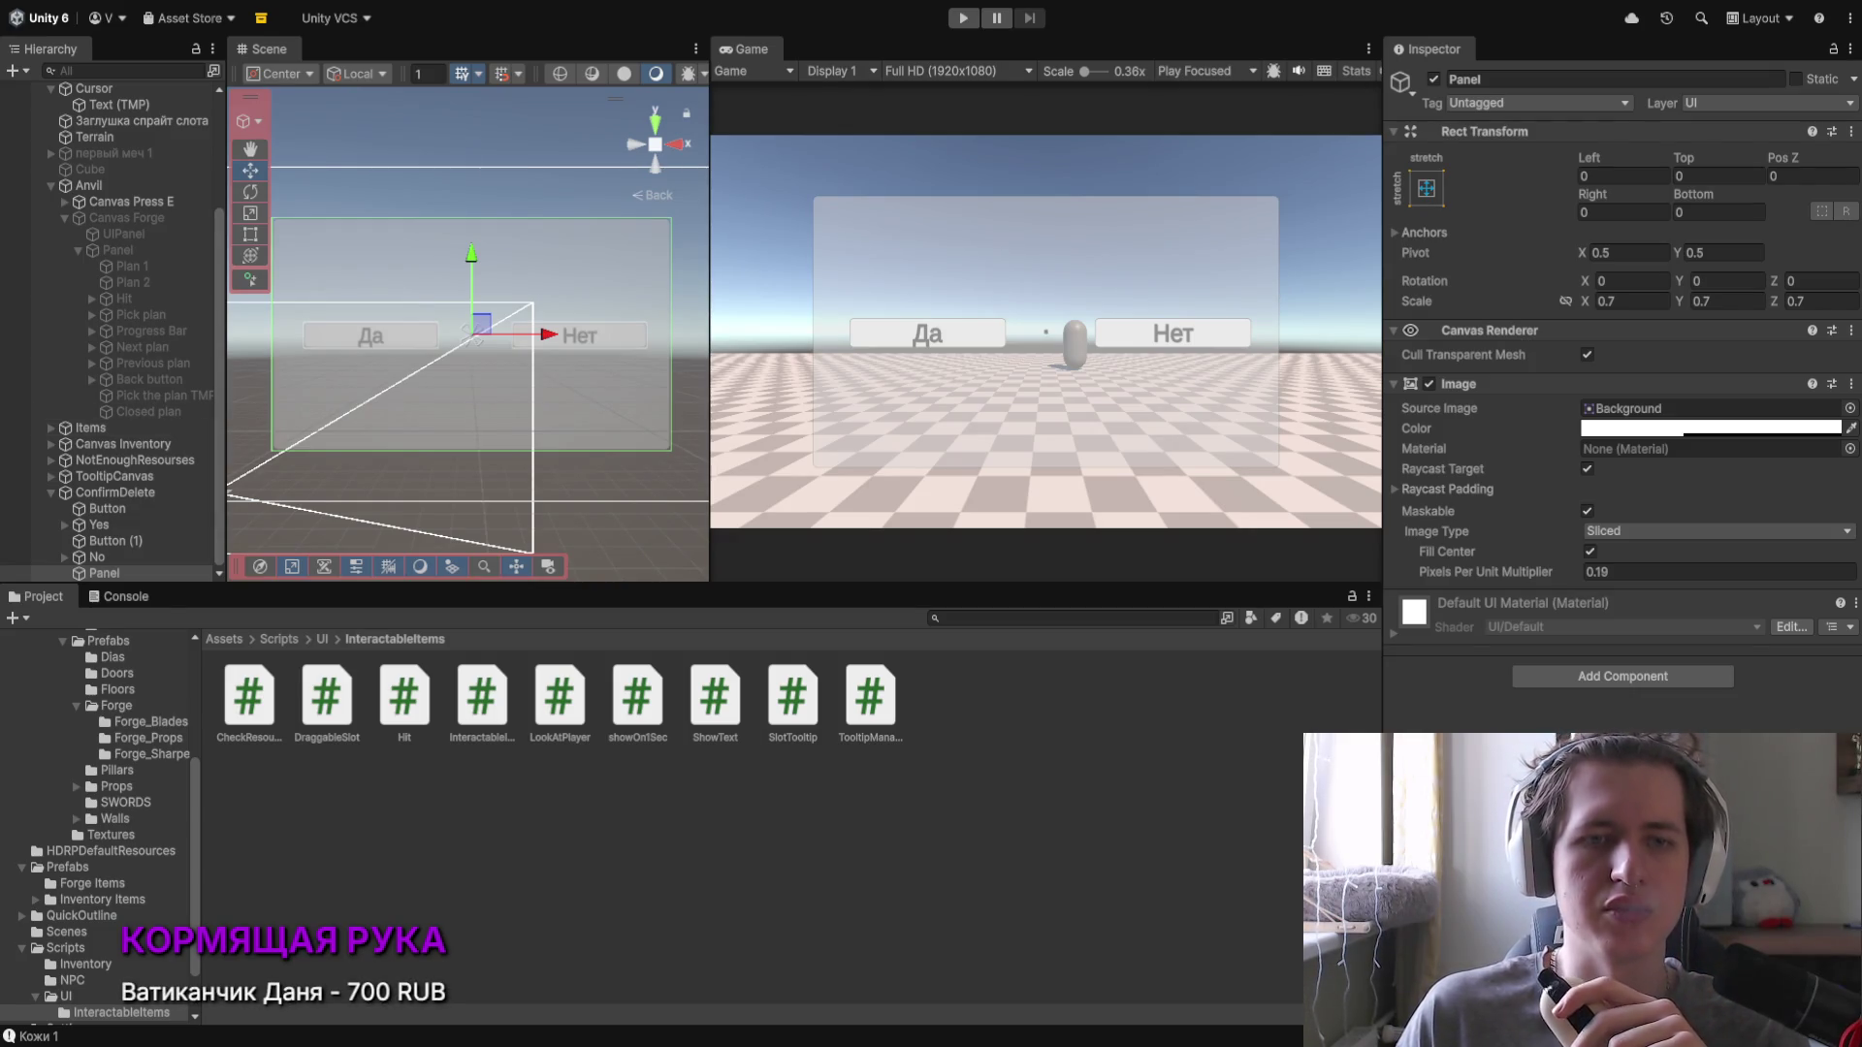
Step: Check the TooltipCanvas settings and drag the Yes label into the left button
click(115, 476)
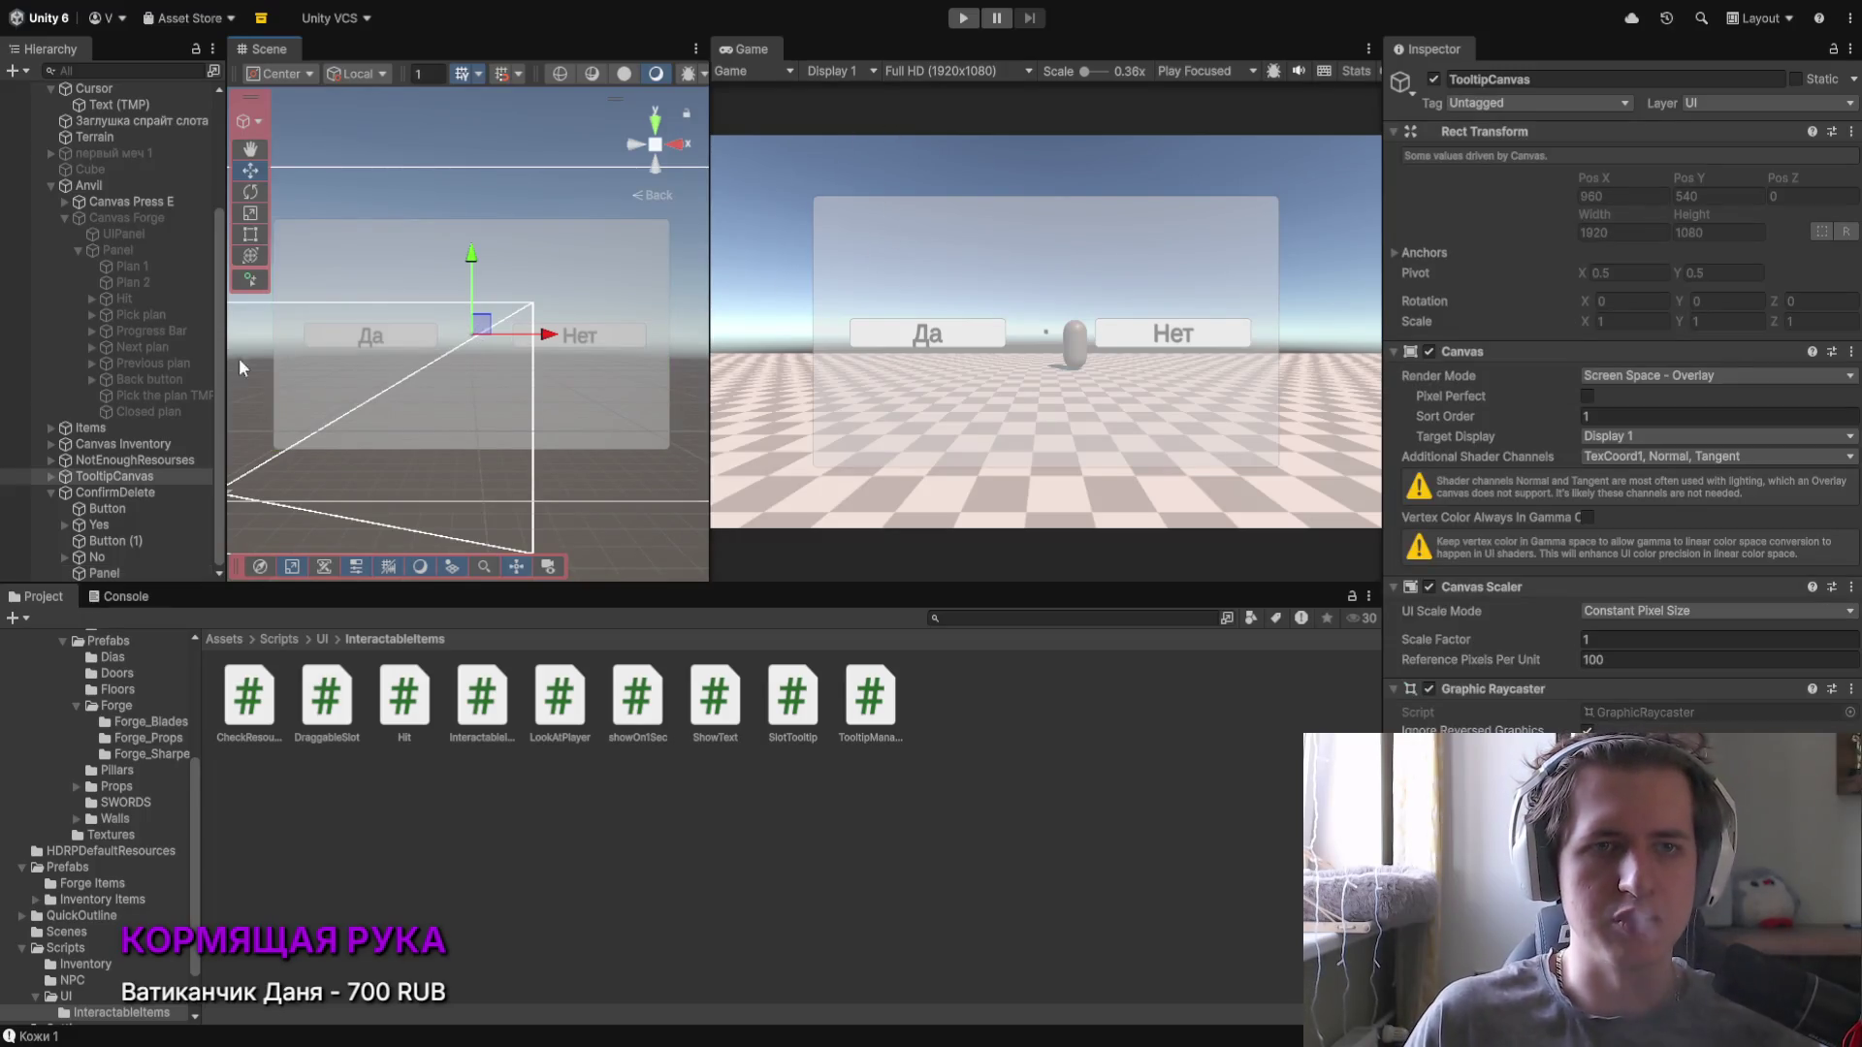
click(86, 509)
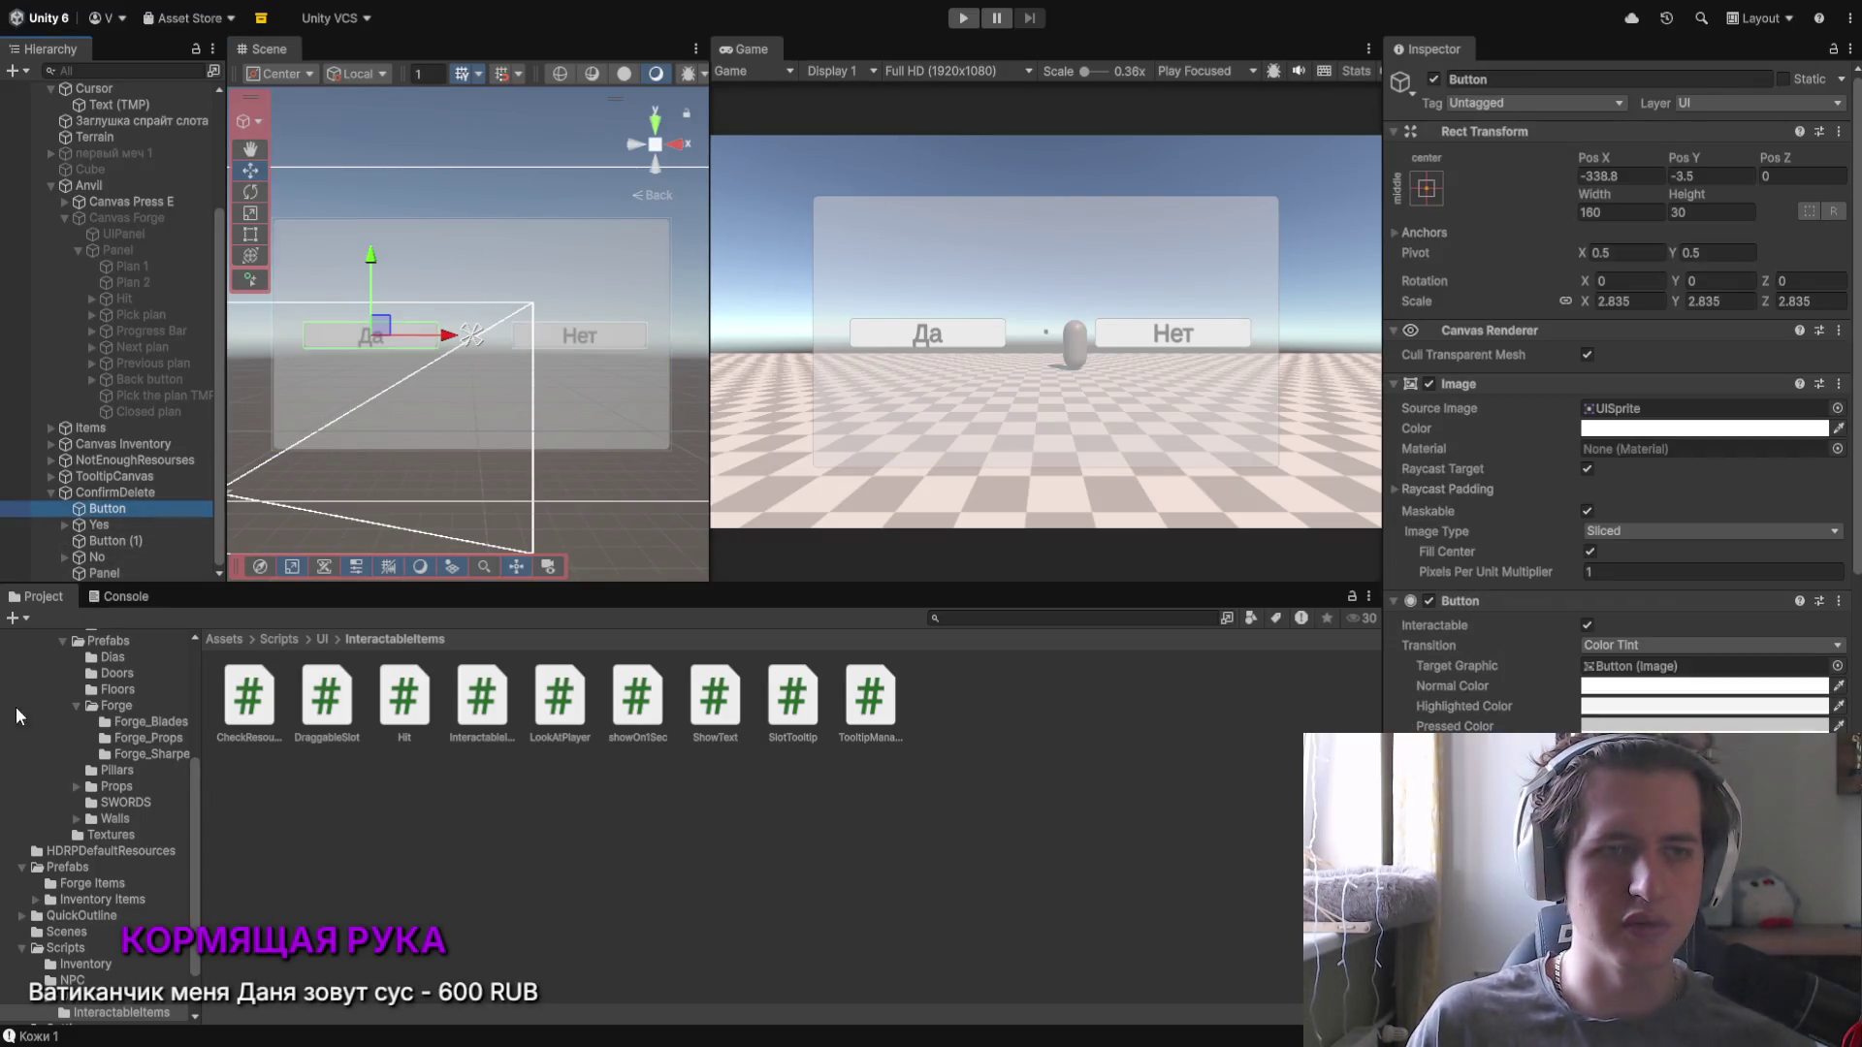
mouse_move(103, 527)
mouse_down()
mouse_move(104, 510)
mouse_move(119, 541)
mouse_up()
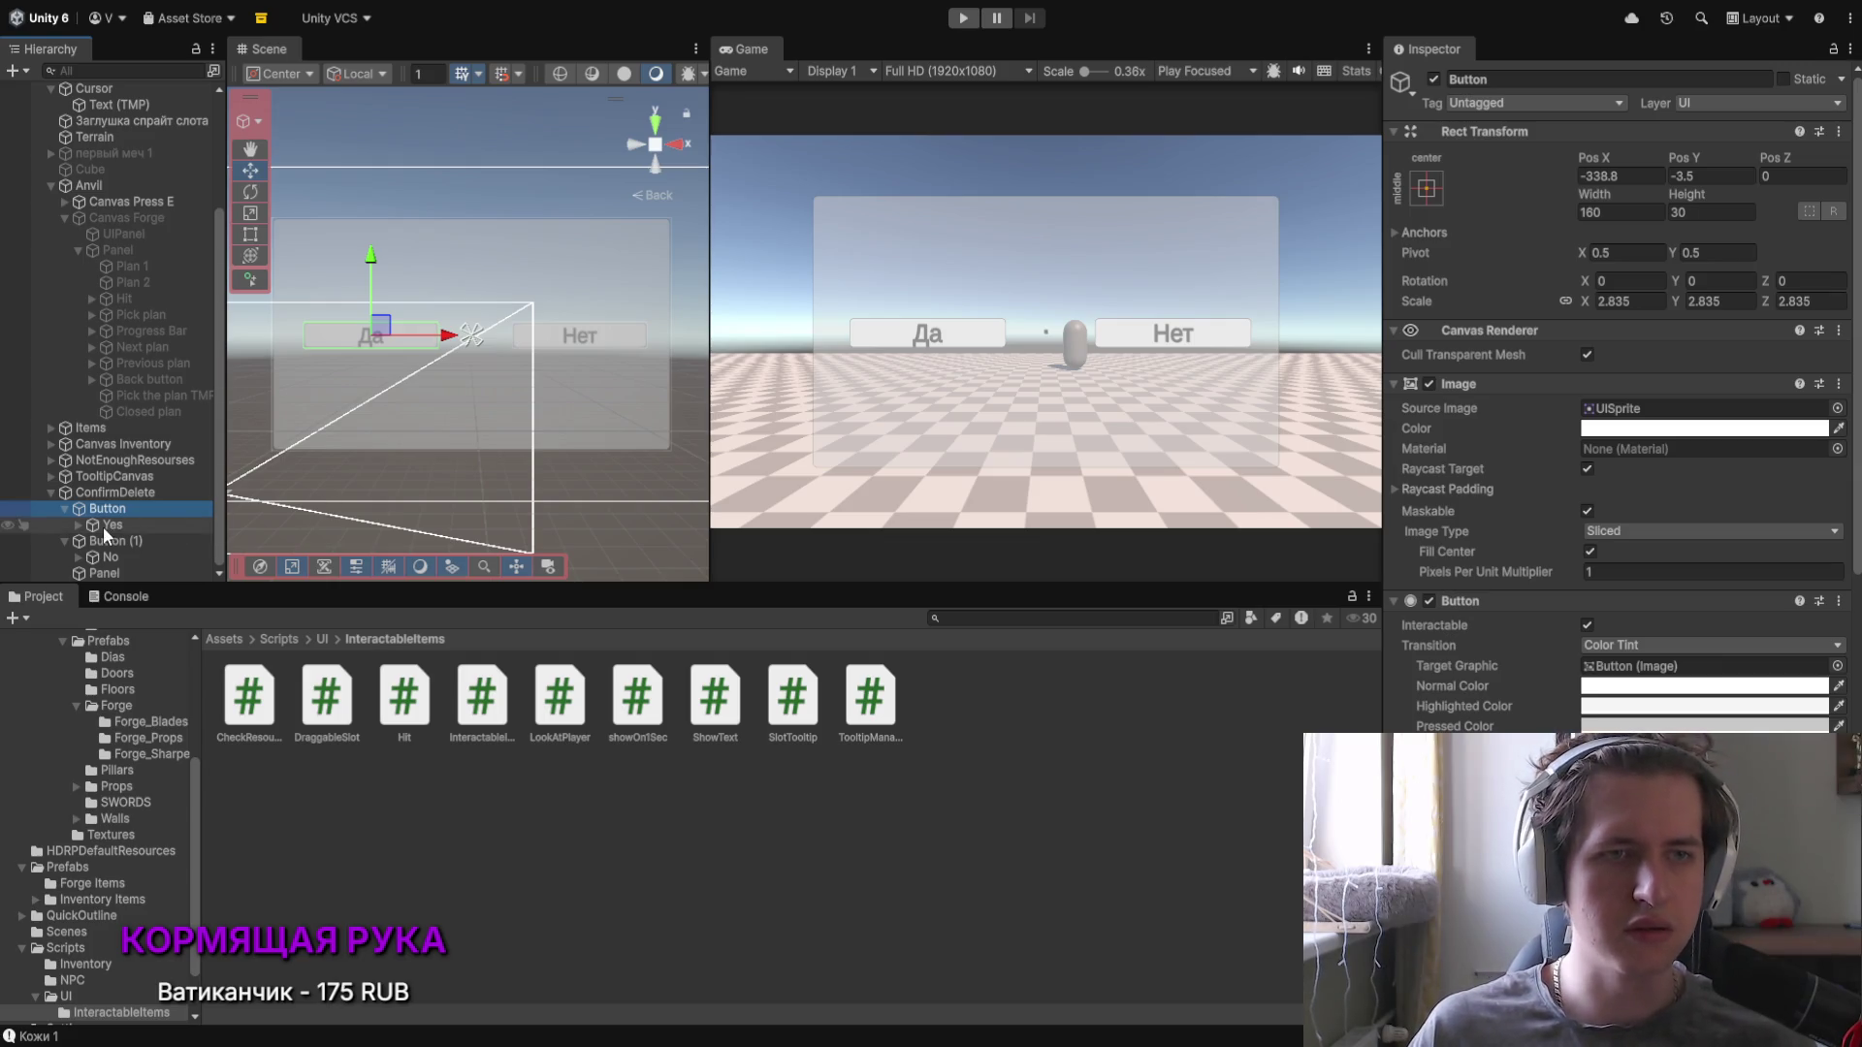
scroll(1528, 416, down, 3)
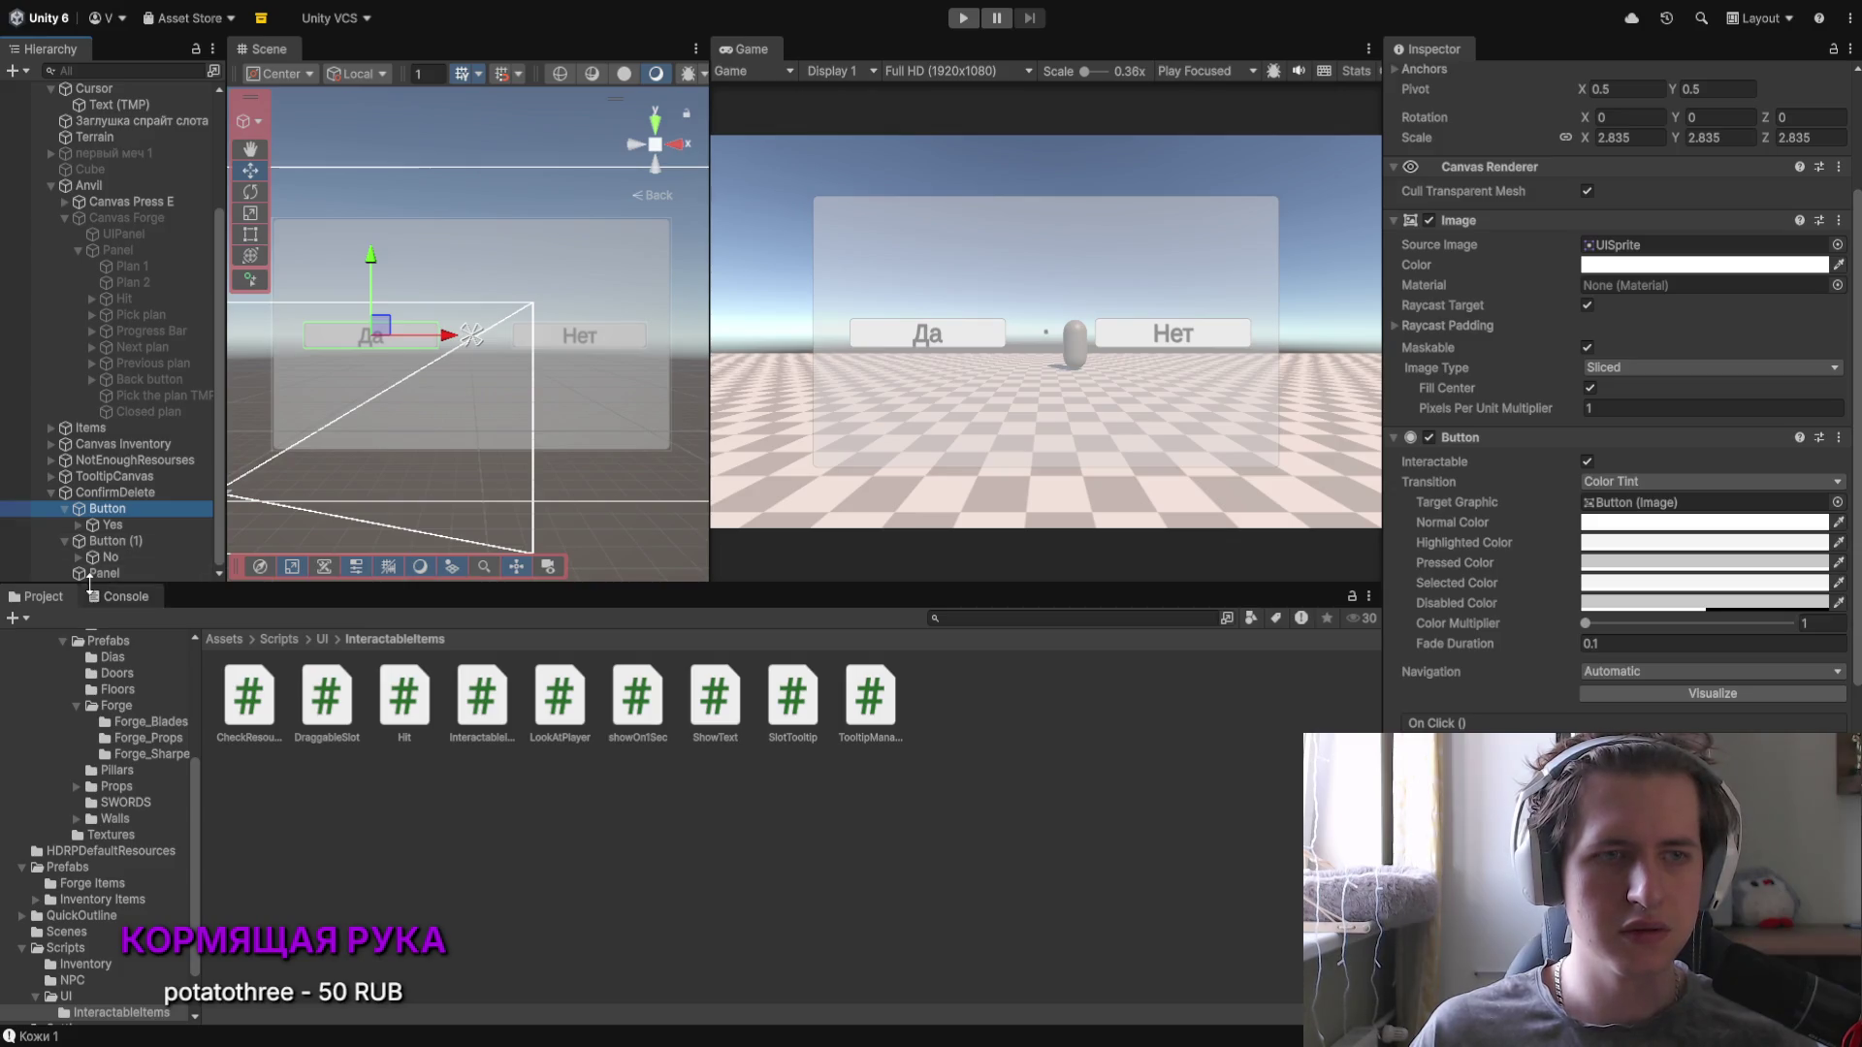
Step: Shrink the Panel to about 0.3 height and narrow it horizontally
click(128, 573)
drag(1681, 301, 1659, 305)
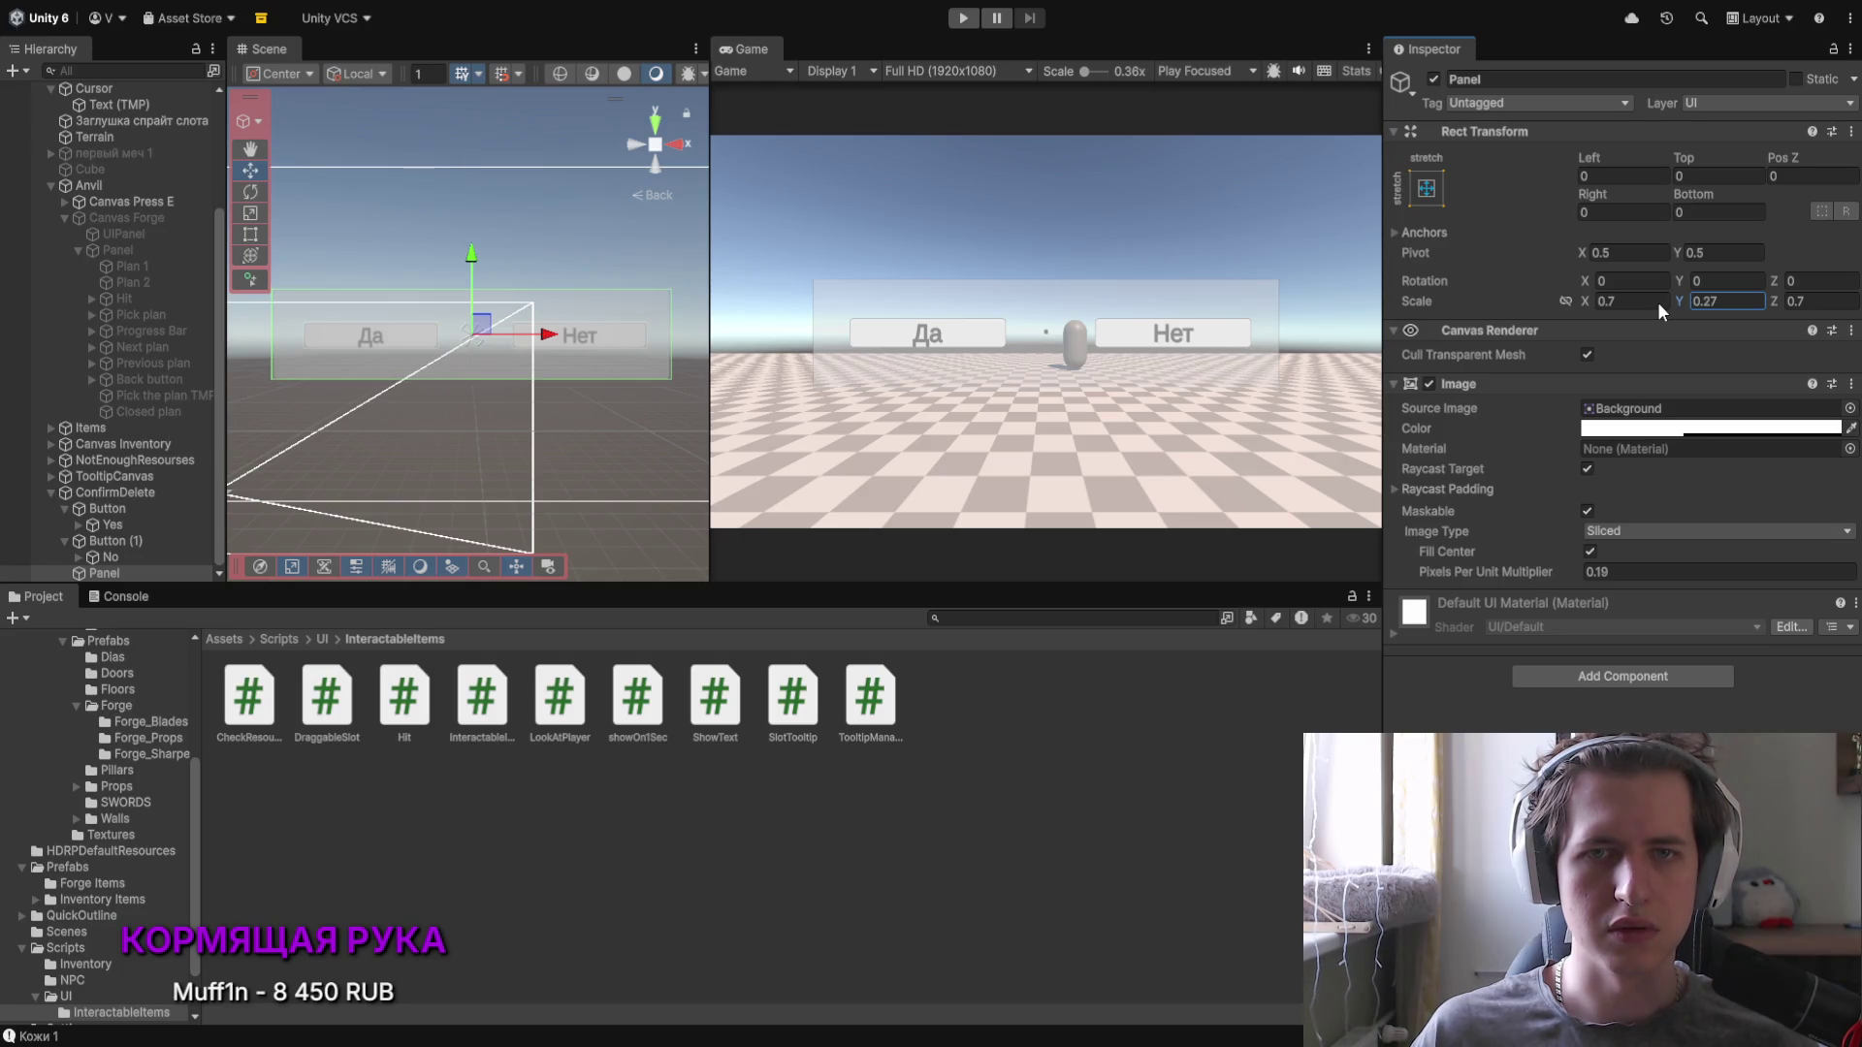
drag(1587, 300, 1577, 300)
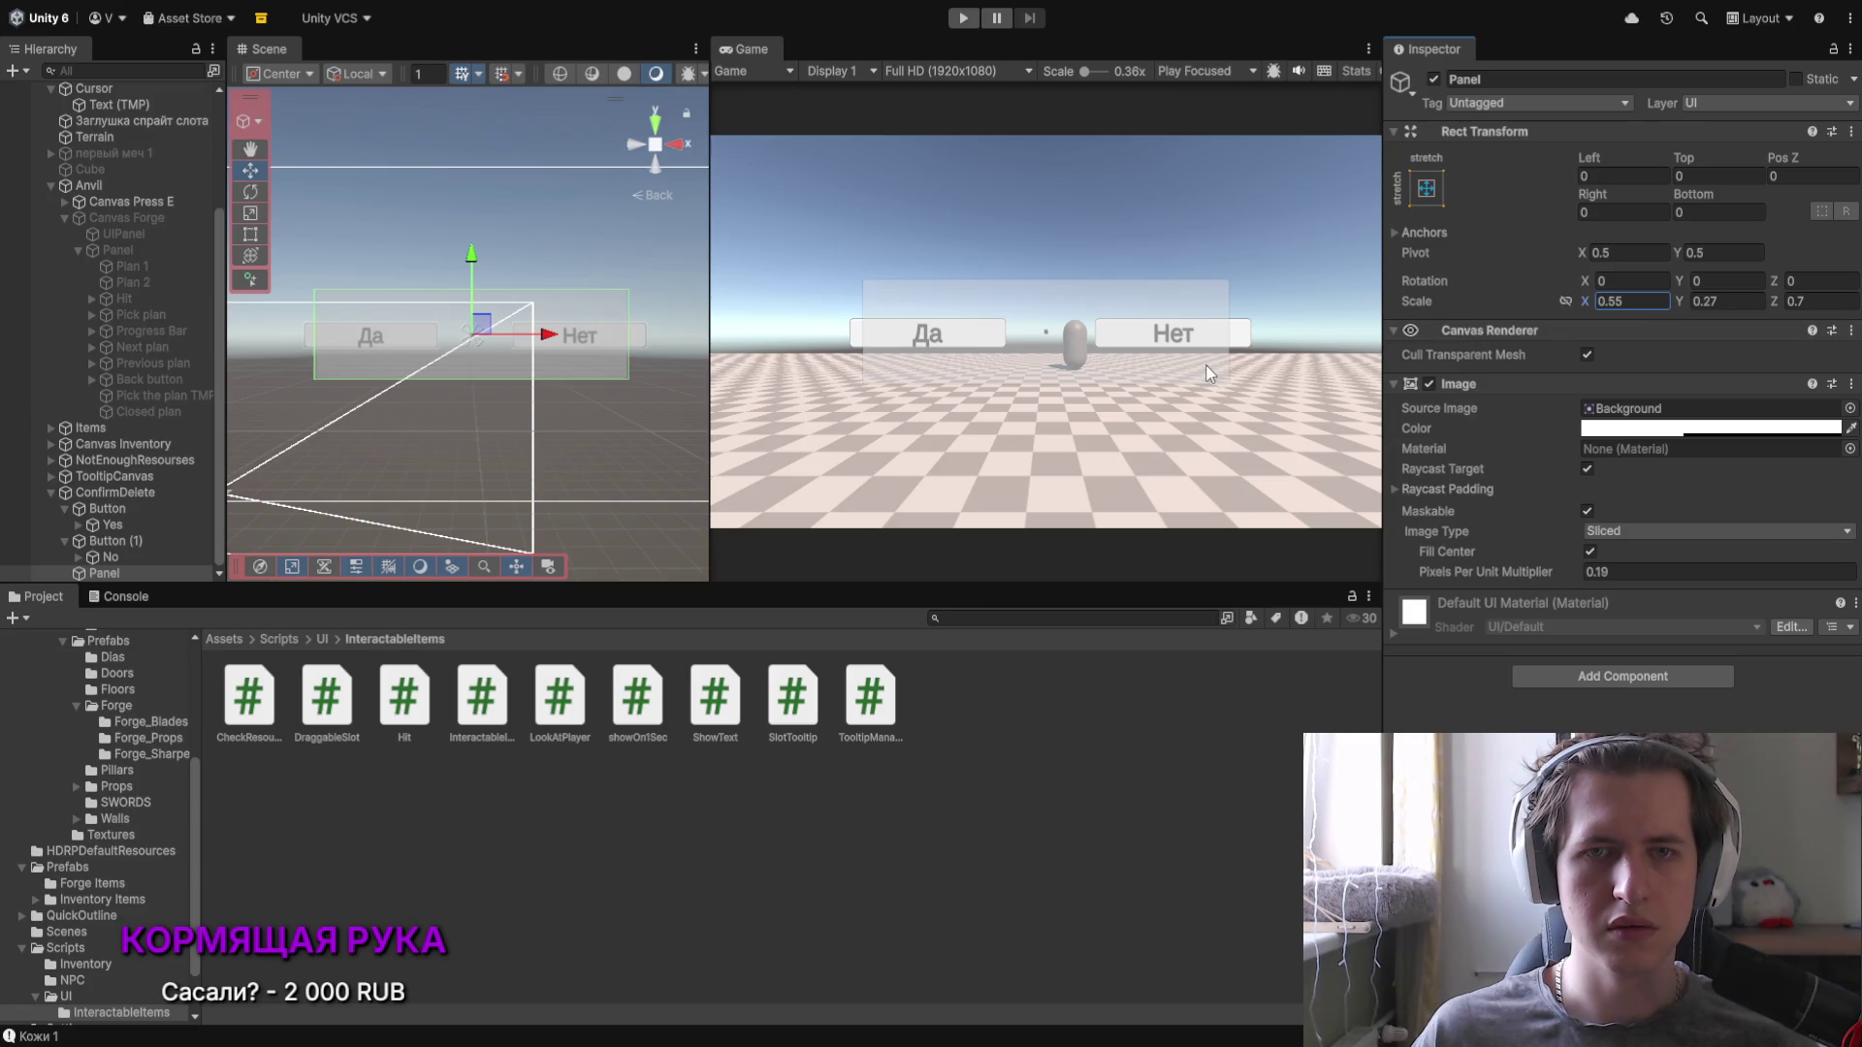
drag(708, 347, 549, 347)
drag(1586, 305, 1586, 305)
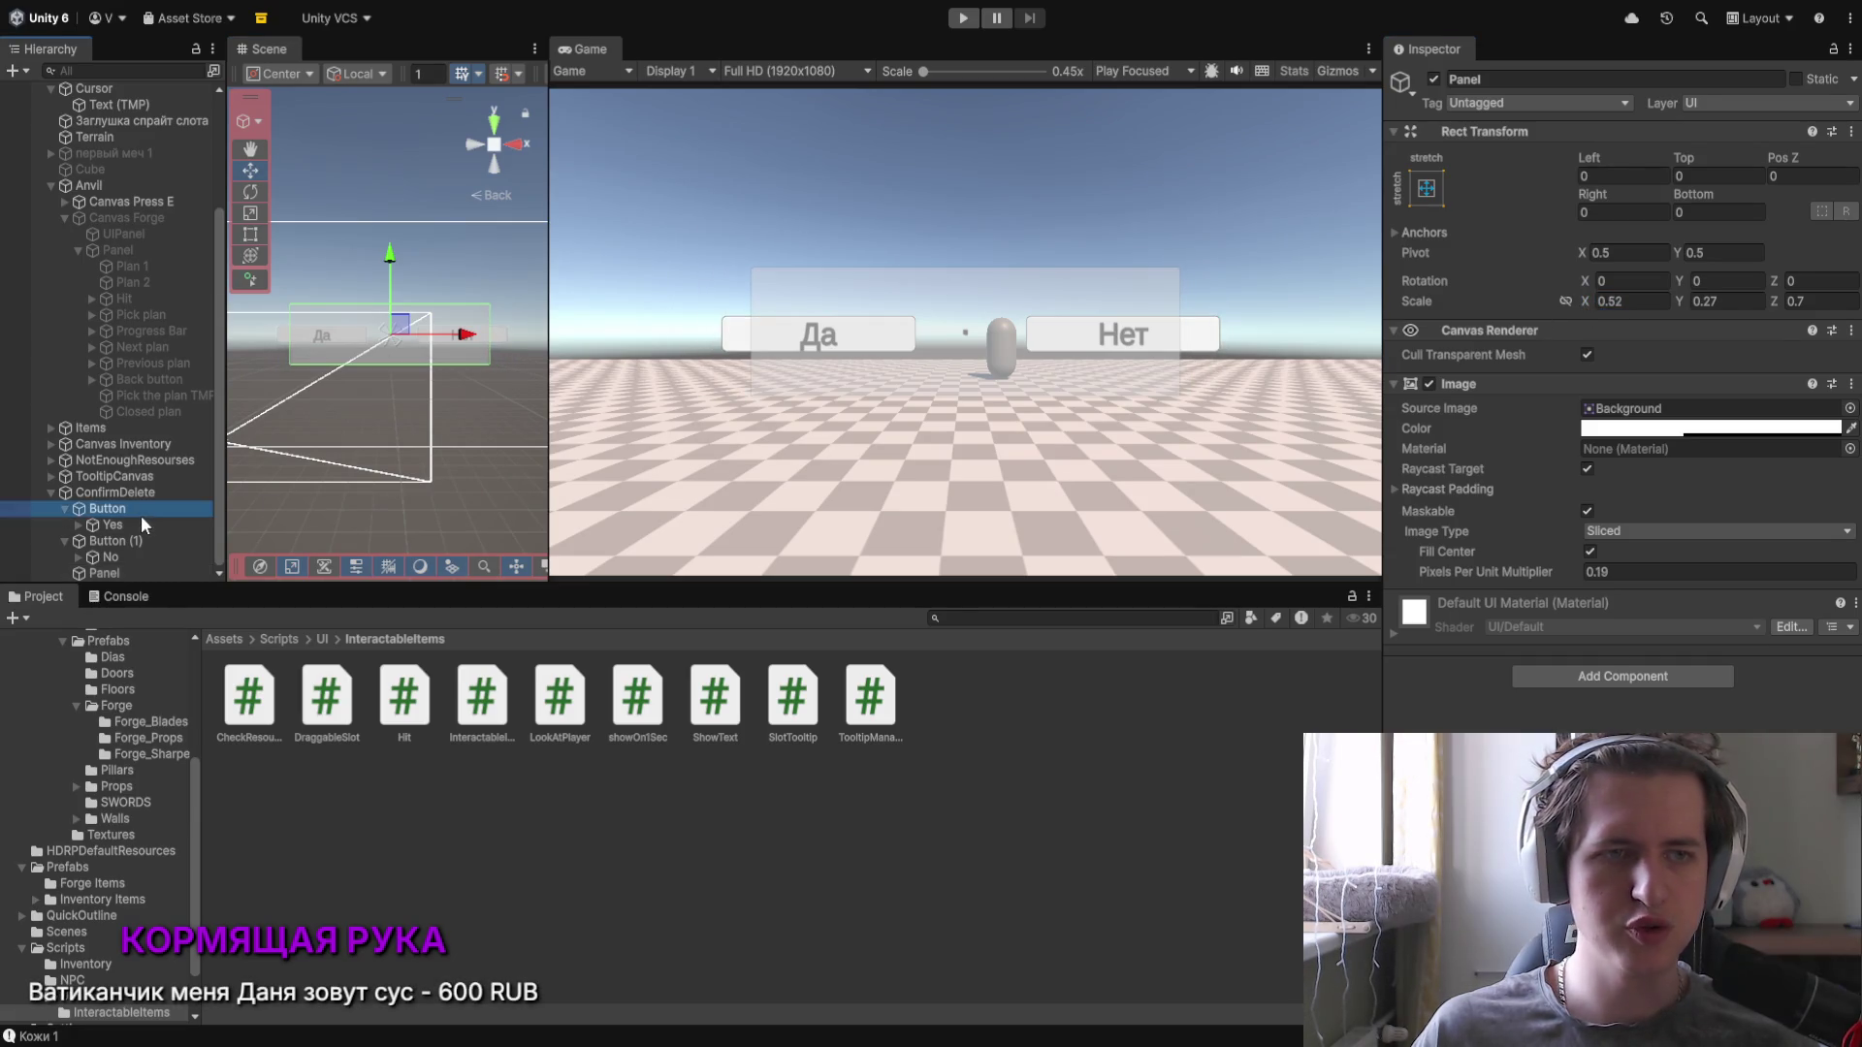
Step: Move Yes out of the left button and narrow the Да button's horizontal scale to 1.88
click(136, 509)
click(1587, 307)
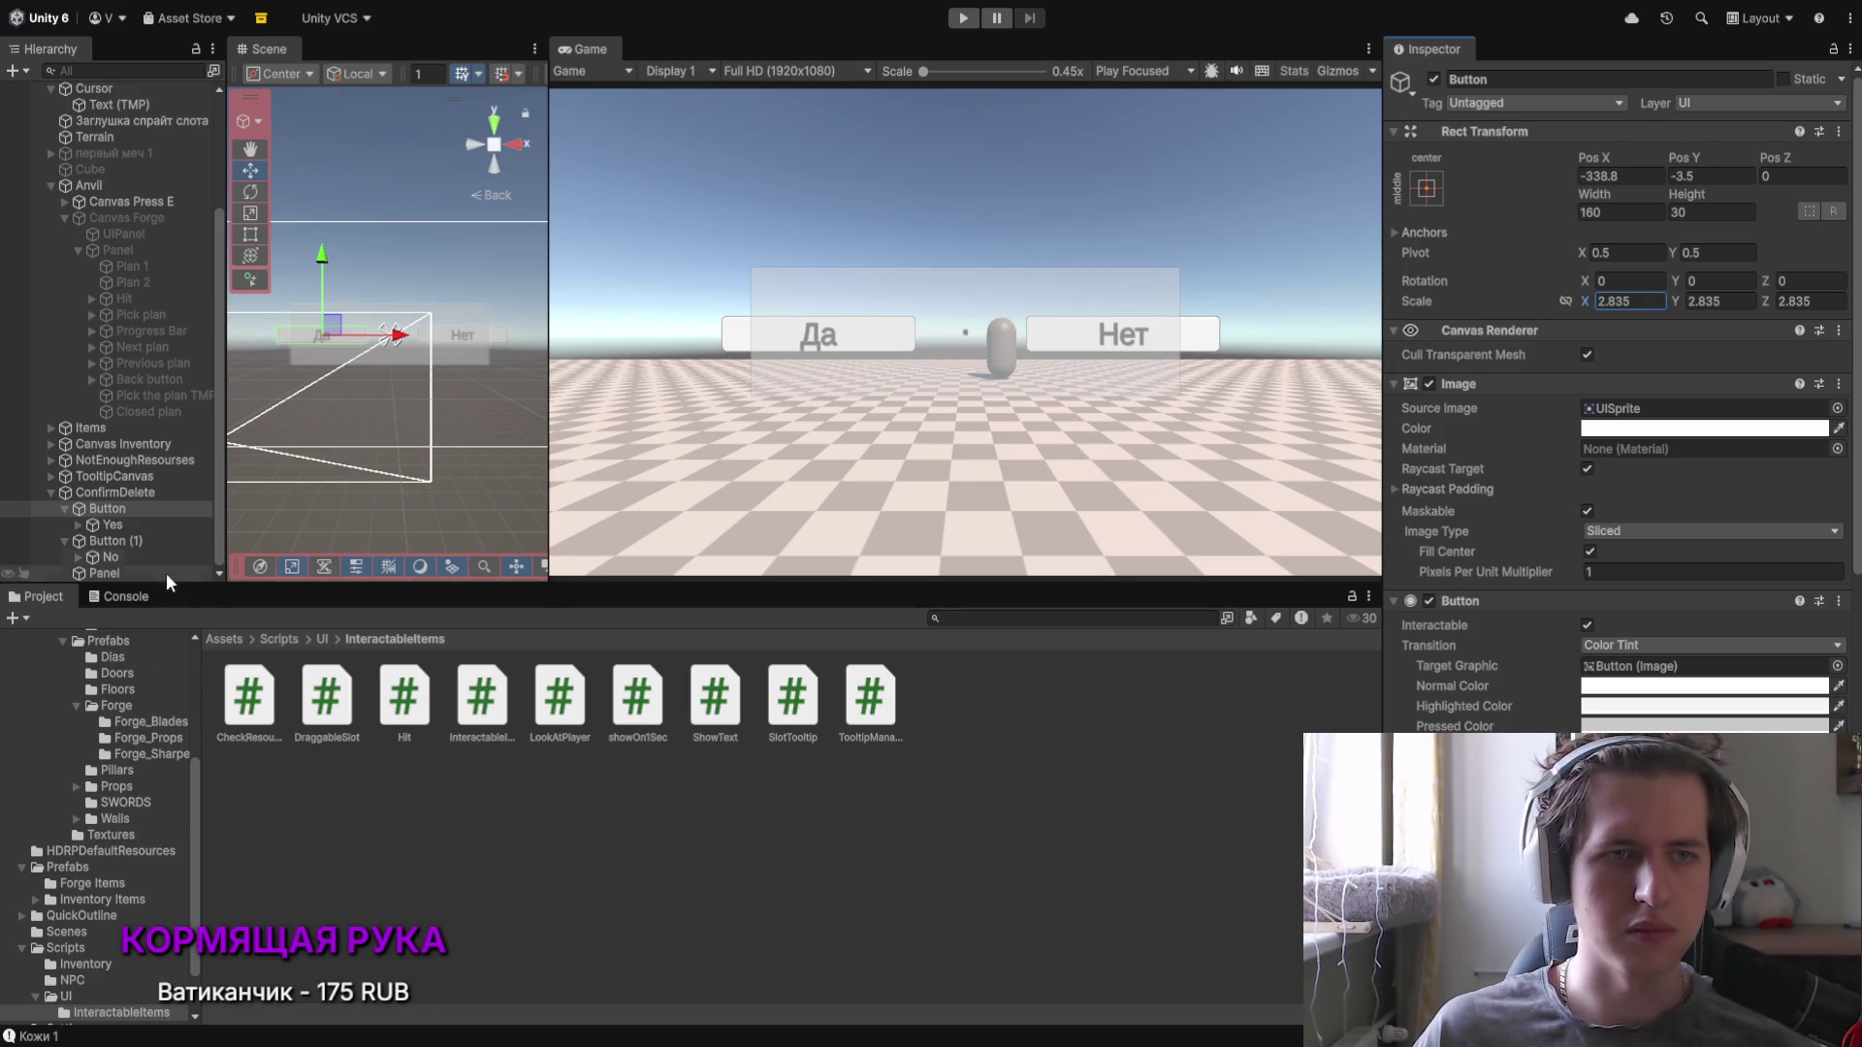
click(95, 529)
drag(61, 519, 60, 544)
click(74, 561)
click(109, 511)
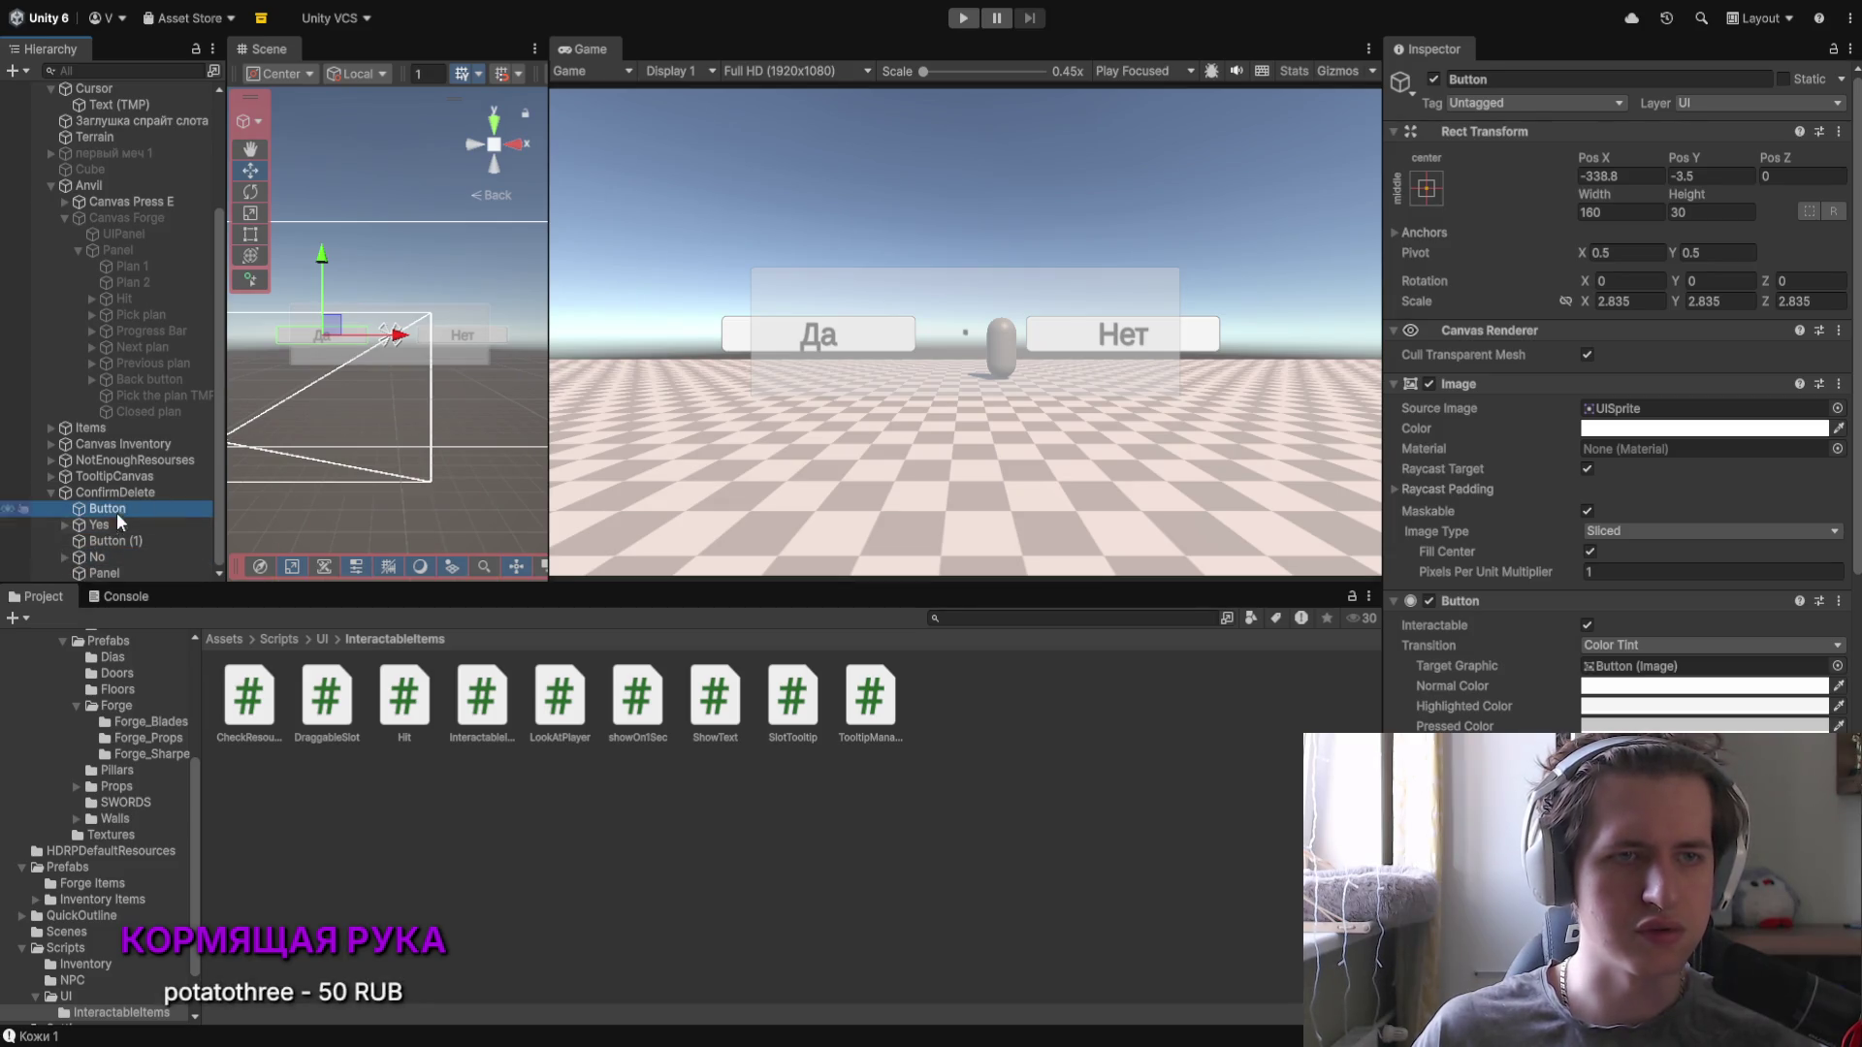
click(1573, 301)
drag(1582, 300, 1561, 302)
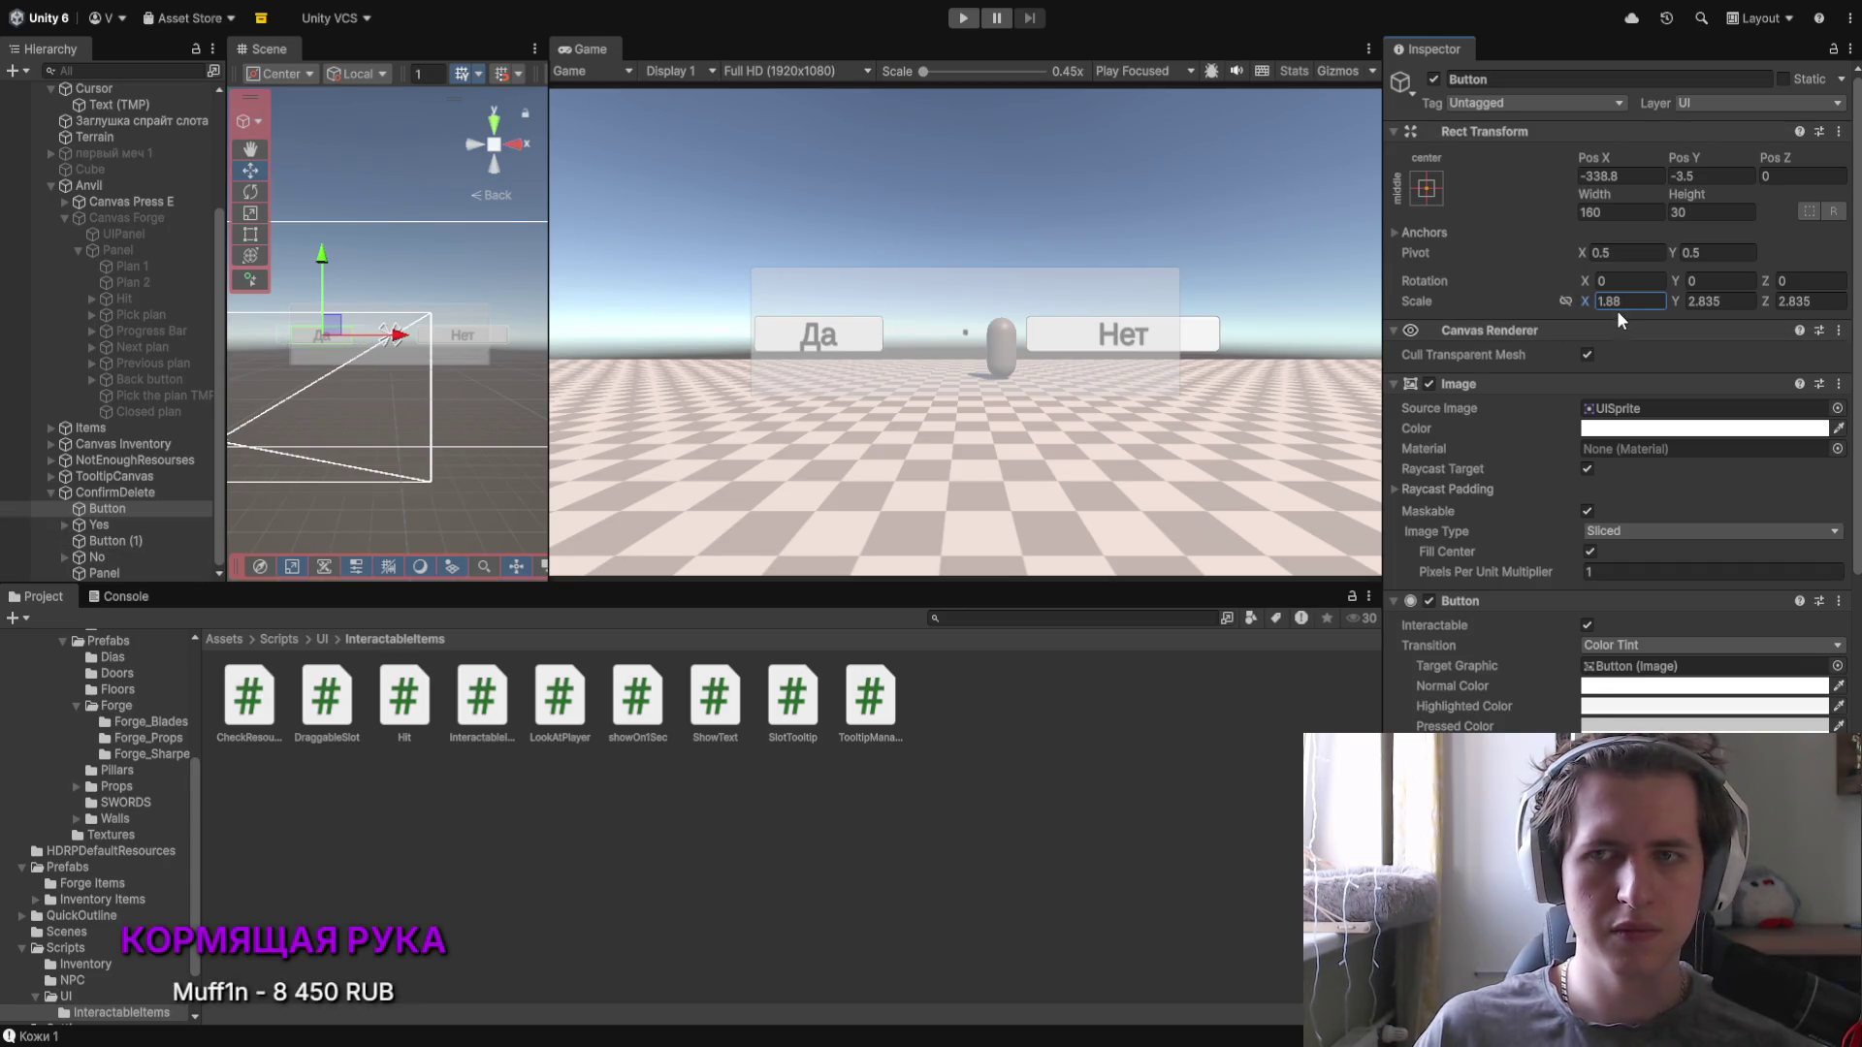
Step: Unlink the Нет button's scale proportions and set its X scale to 1.88
click(106, 540)
click(1619, 301)
text(1.88)
key(ctrl+z)
key(ctrl+z)
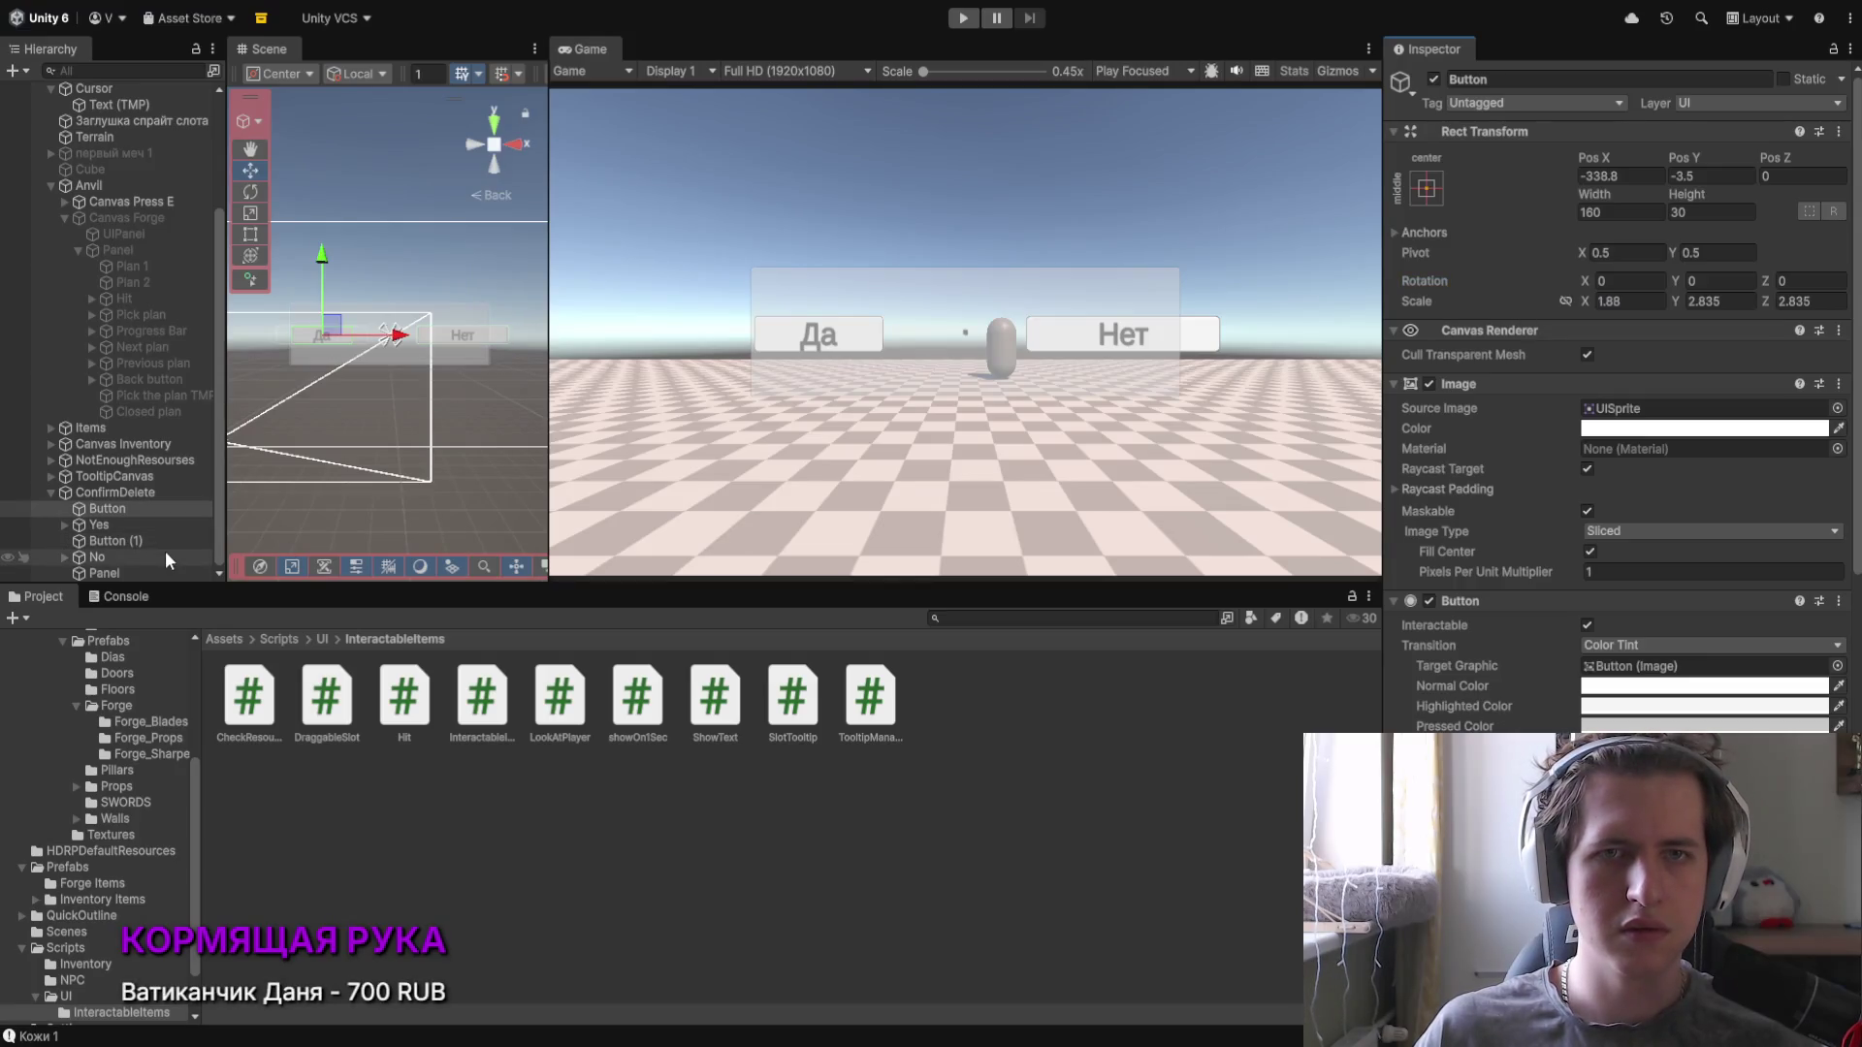
click(112, 541)
click(1565, 301)
click(1624, 300)
text(1.88)
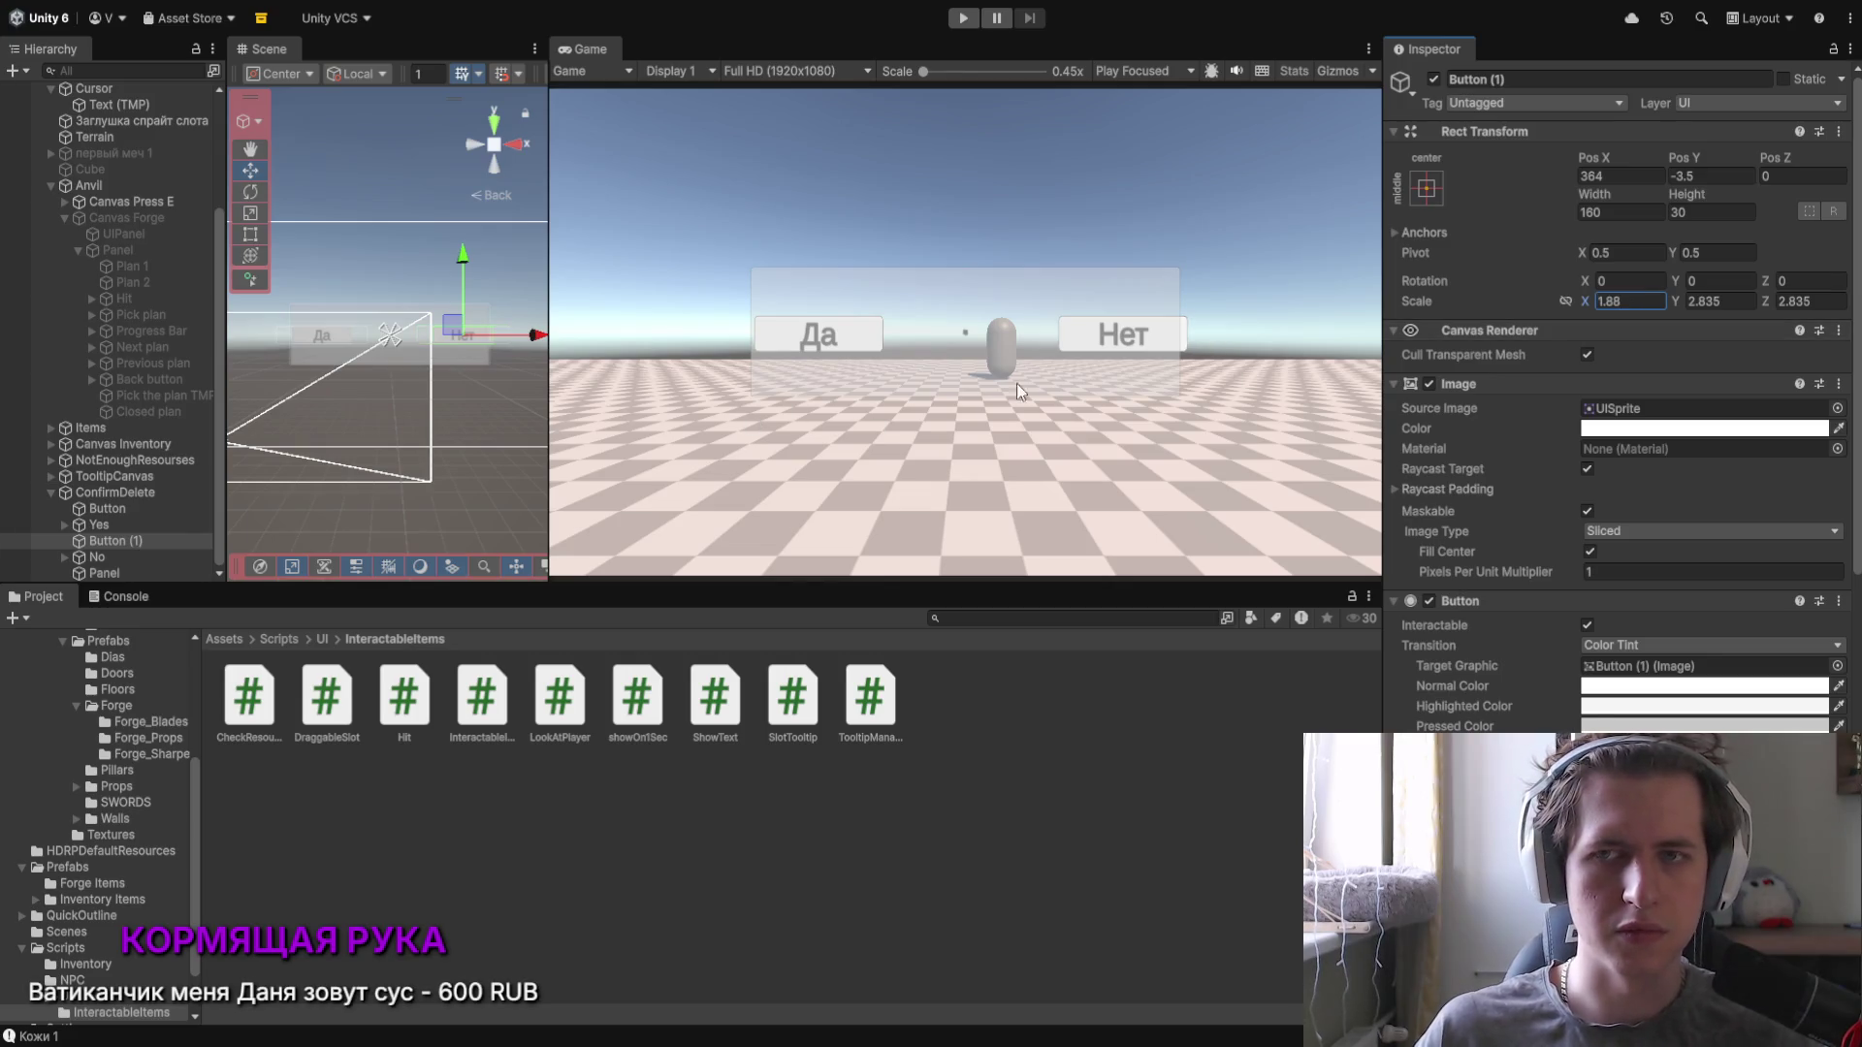
click(108, 522)
Step: Nest Yes under Button and No under Button (1), and move them under ConfirmDelete's Panel
drag(107, 514, 107, 573)
click(118, 514)
shift+click(108, 541)
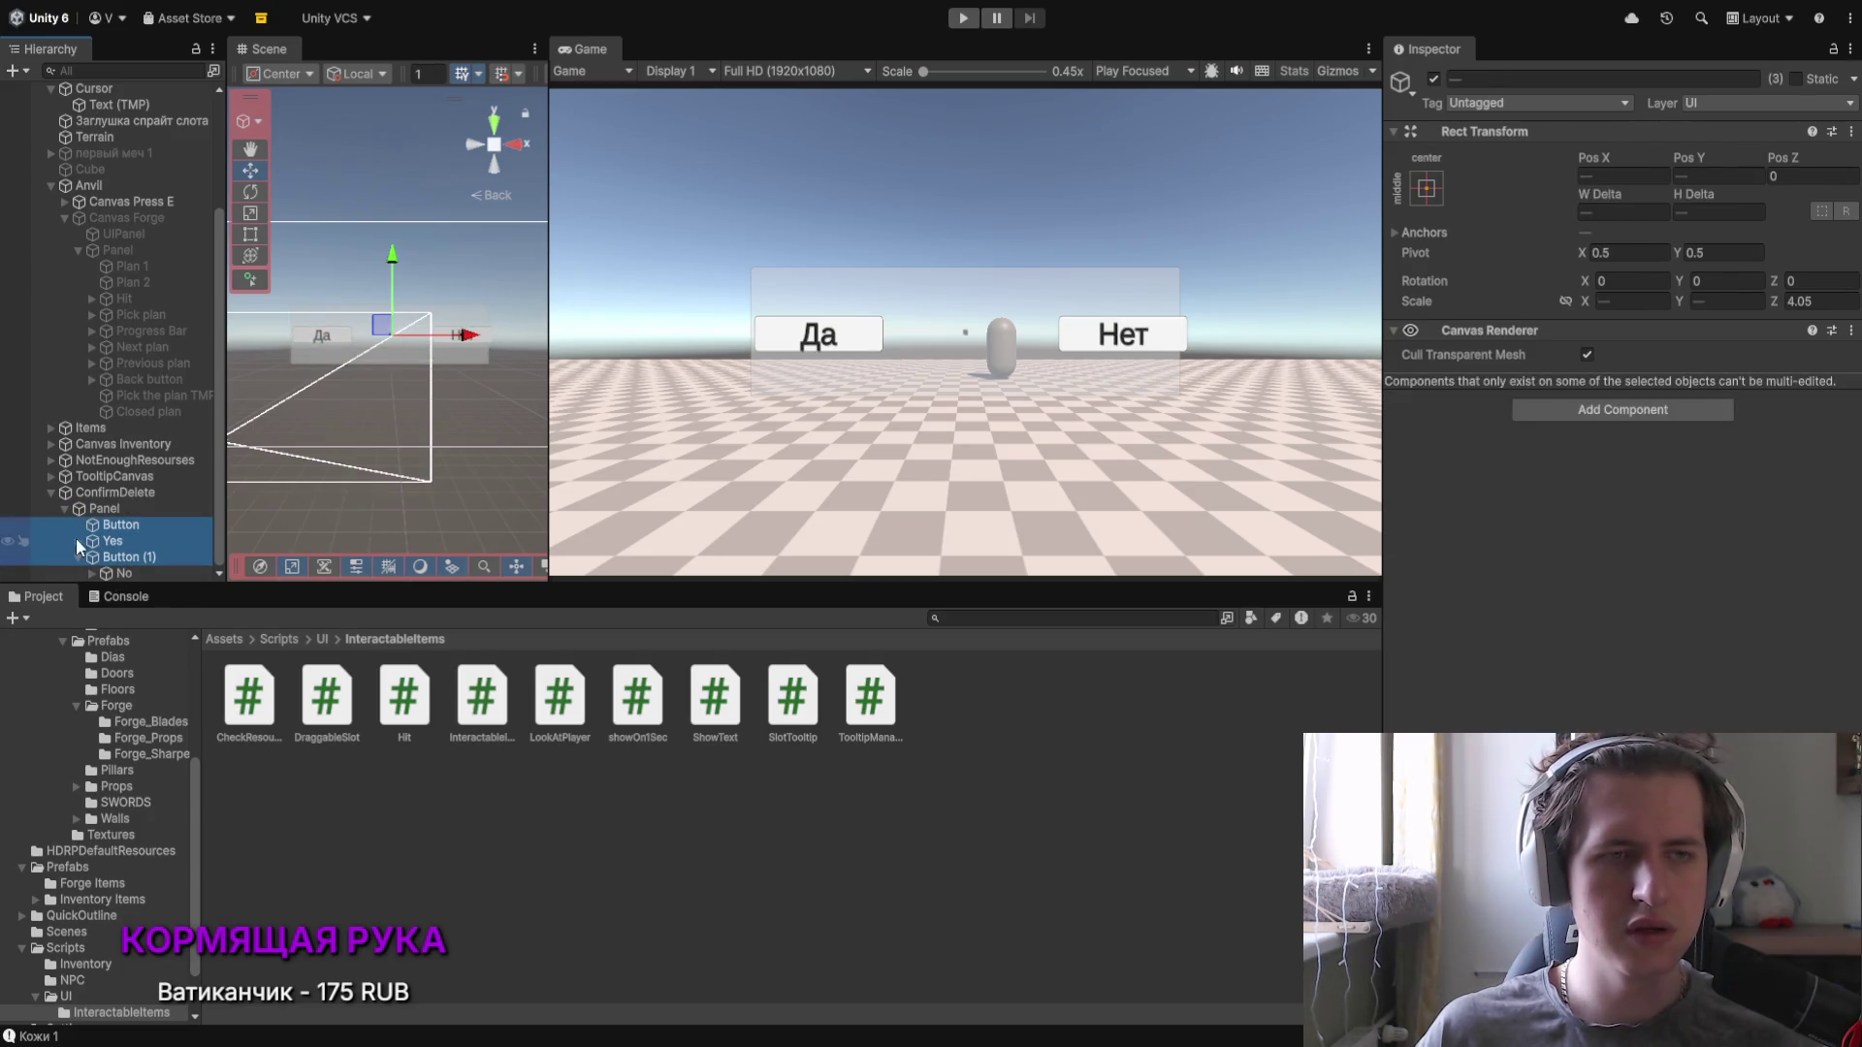
Step: Make Yes a child of Button and move the Да button lower and toward the centre
click(106, 526)
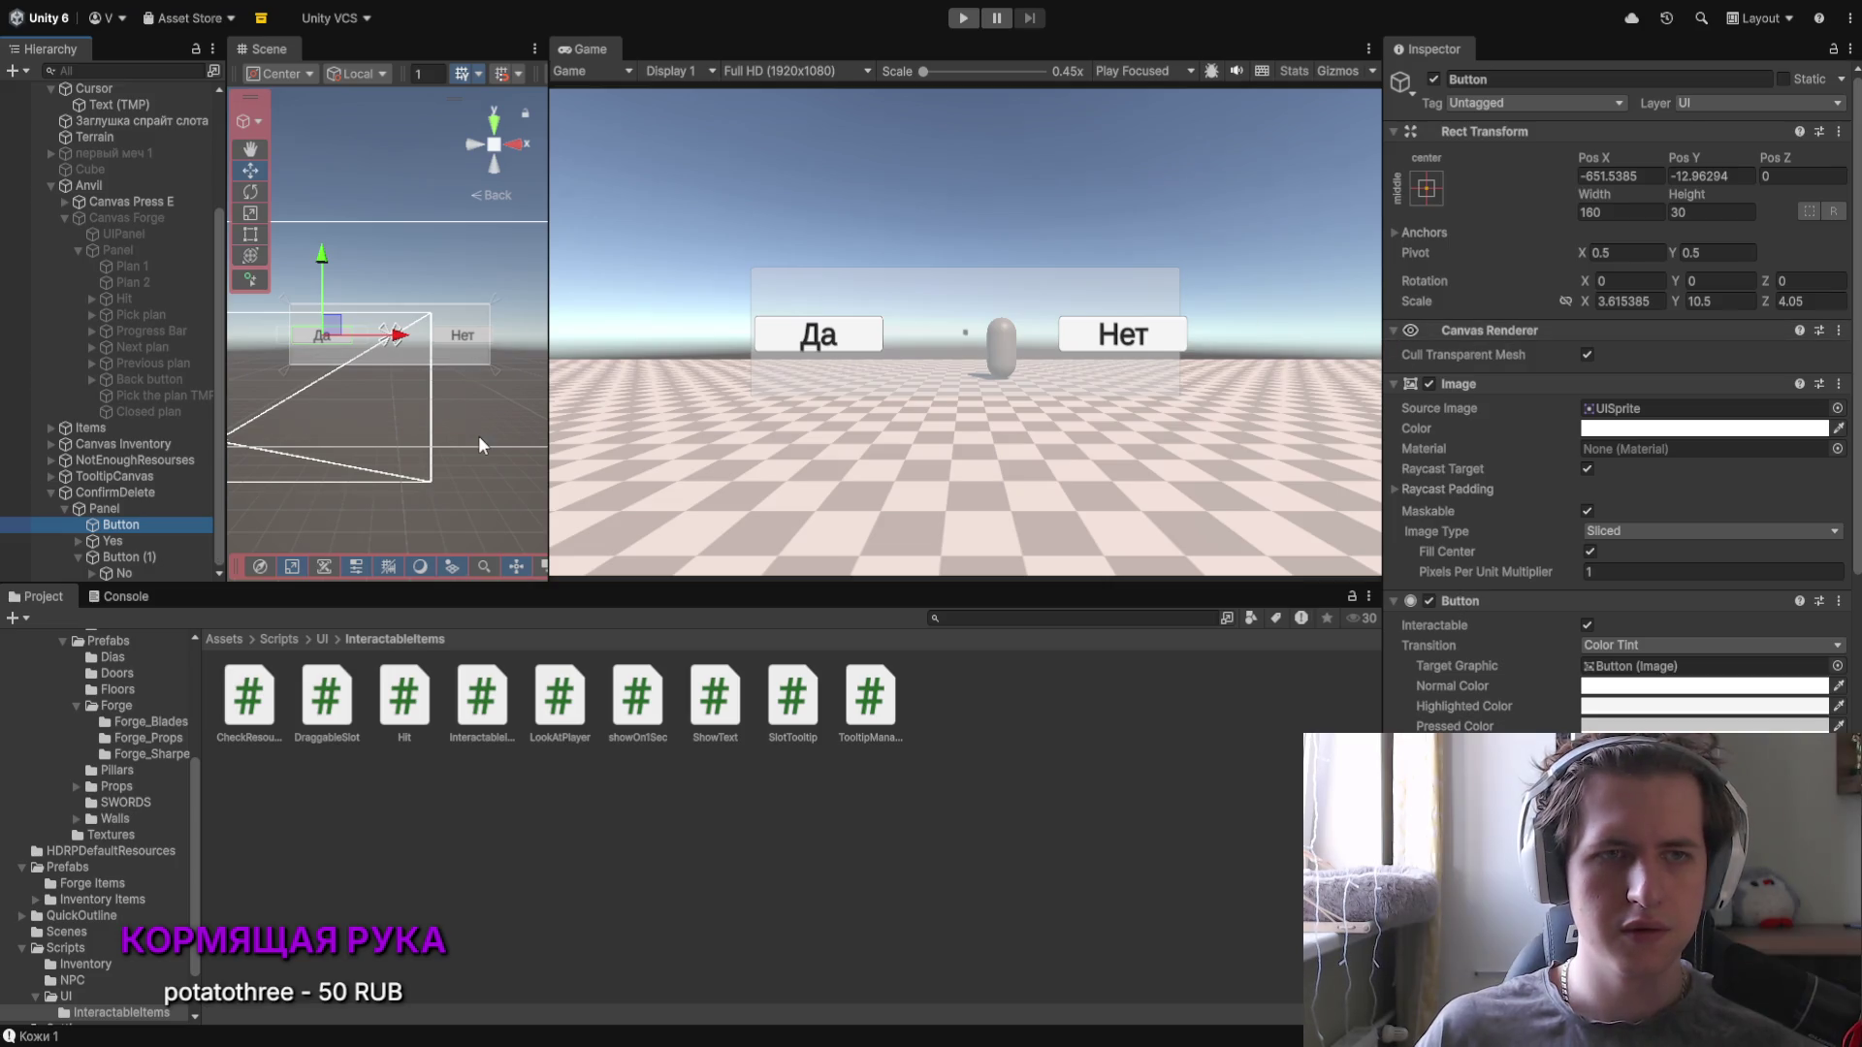
click(386, 337)
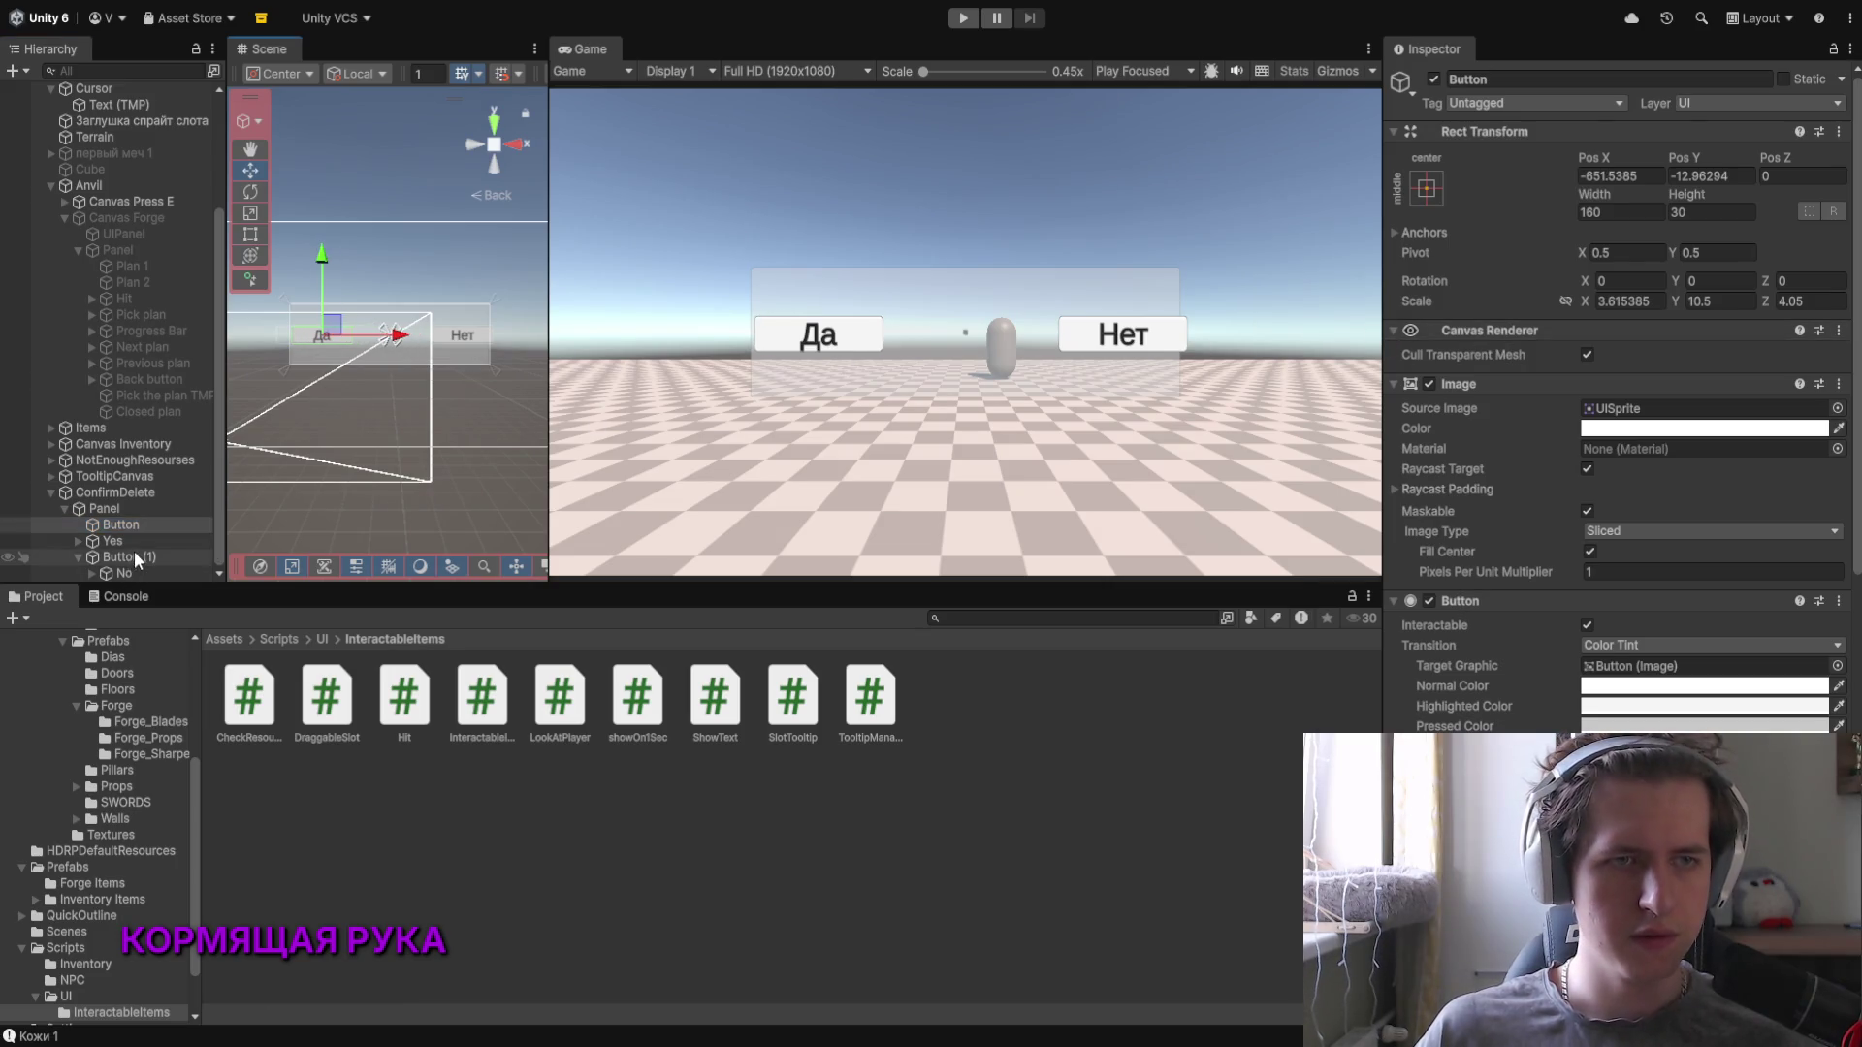
drag(125, 539, 125, 527)
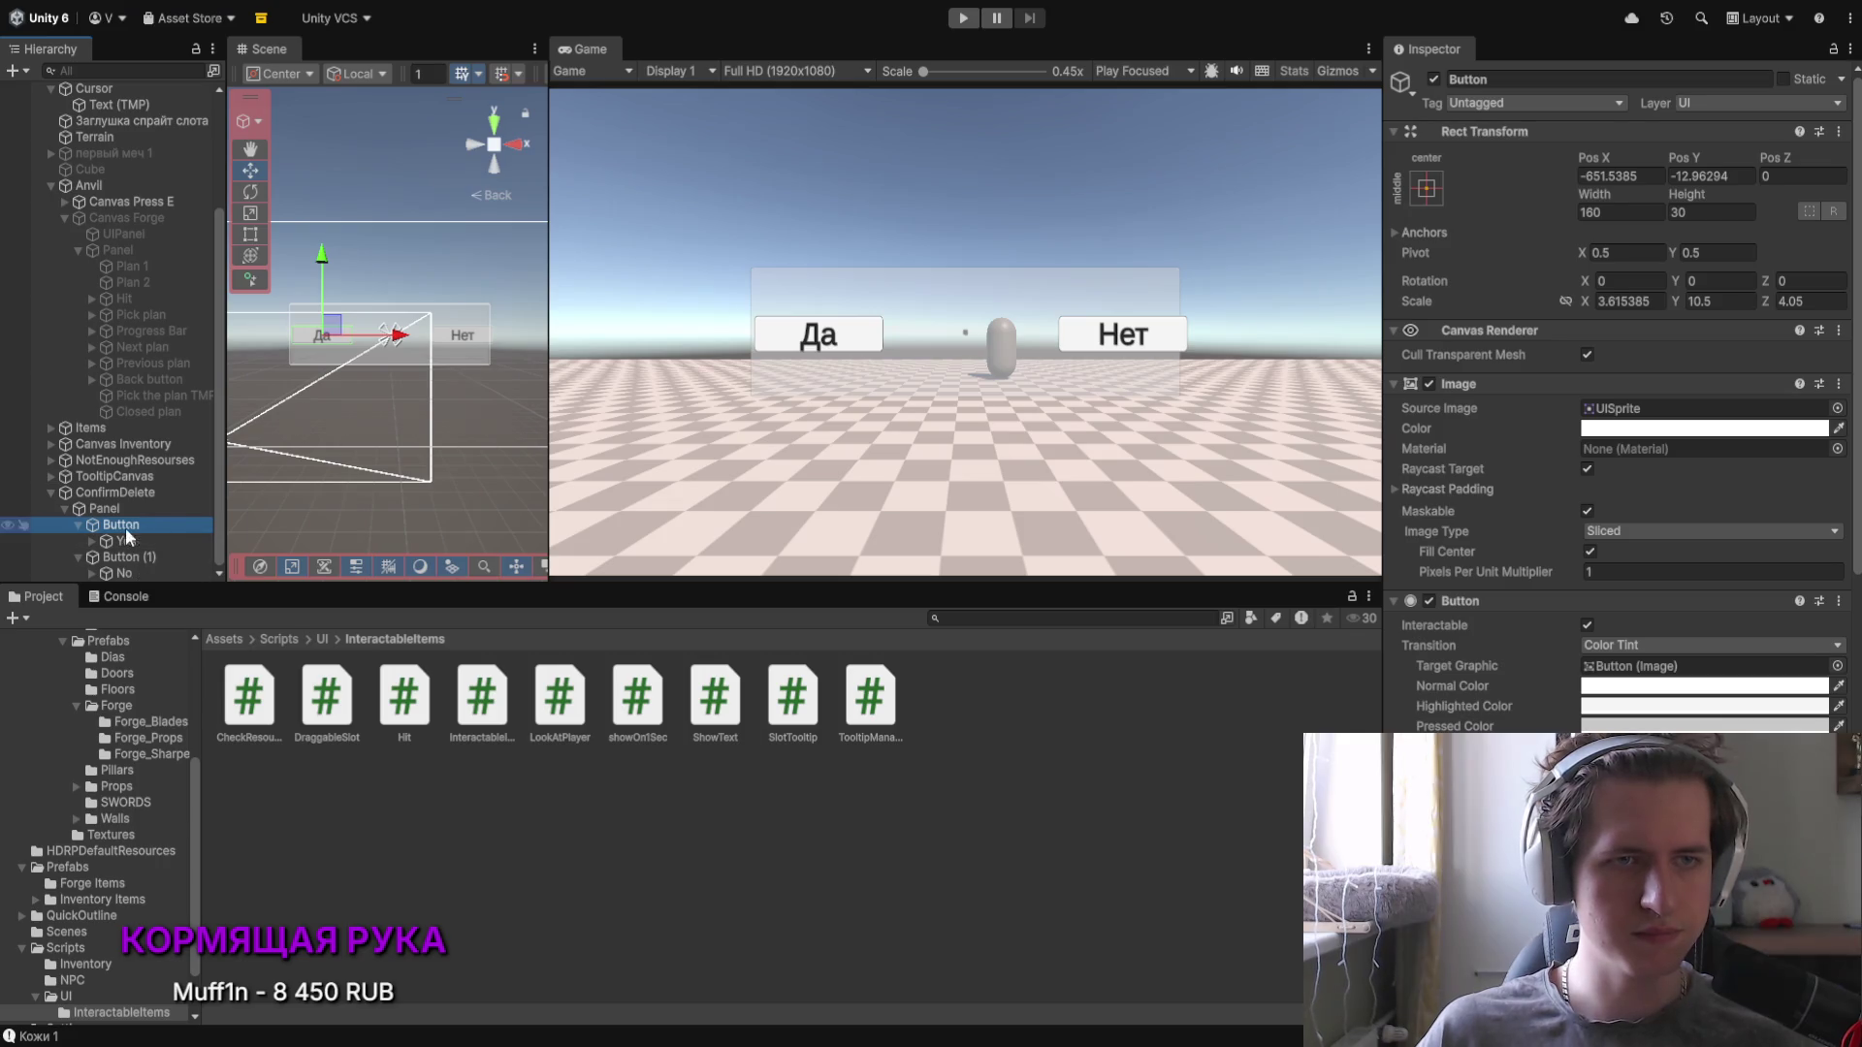
drag(332, 264, 345, 287)
drag(404, 349, 423, 352)
Step: Move the Нет button lower and toward the centre, then add a new text element to the Panel
click(151, 556)
drag(462, 279, 463, 293)
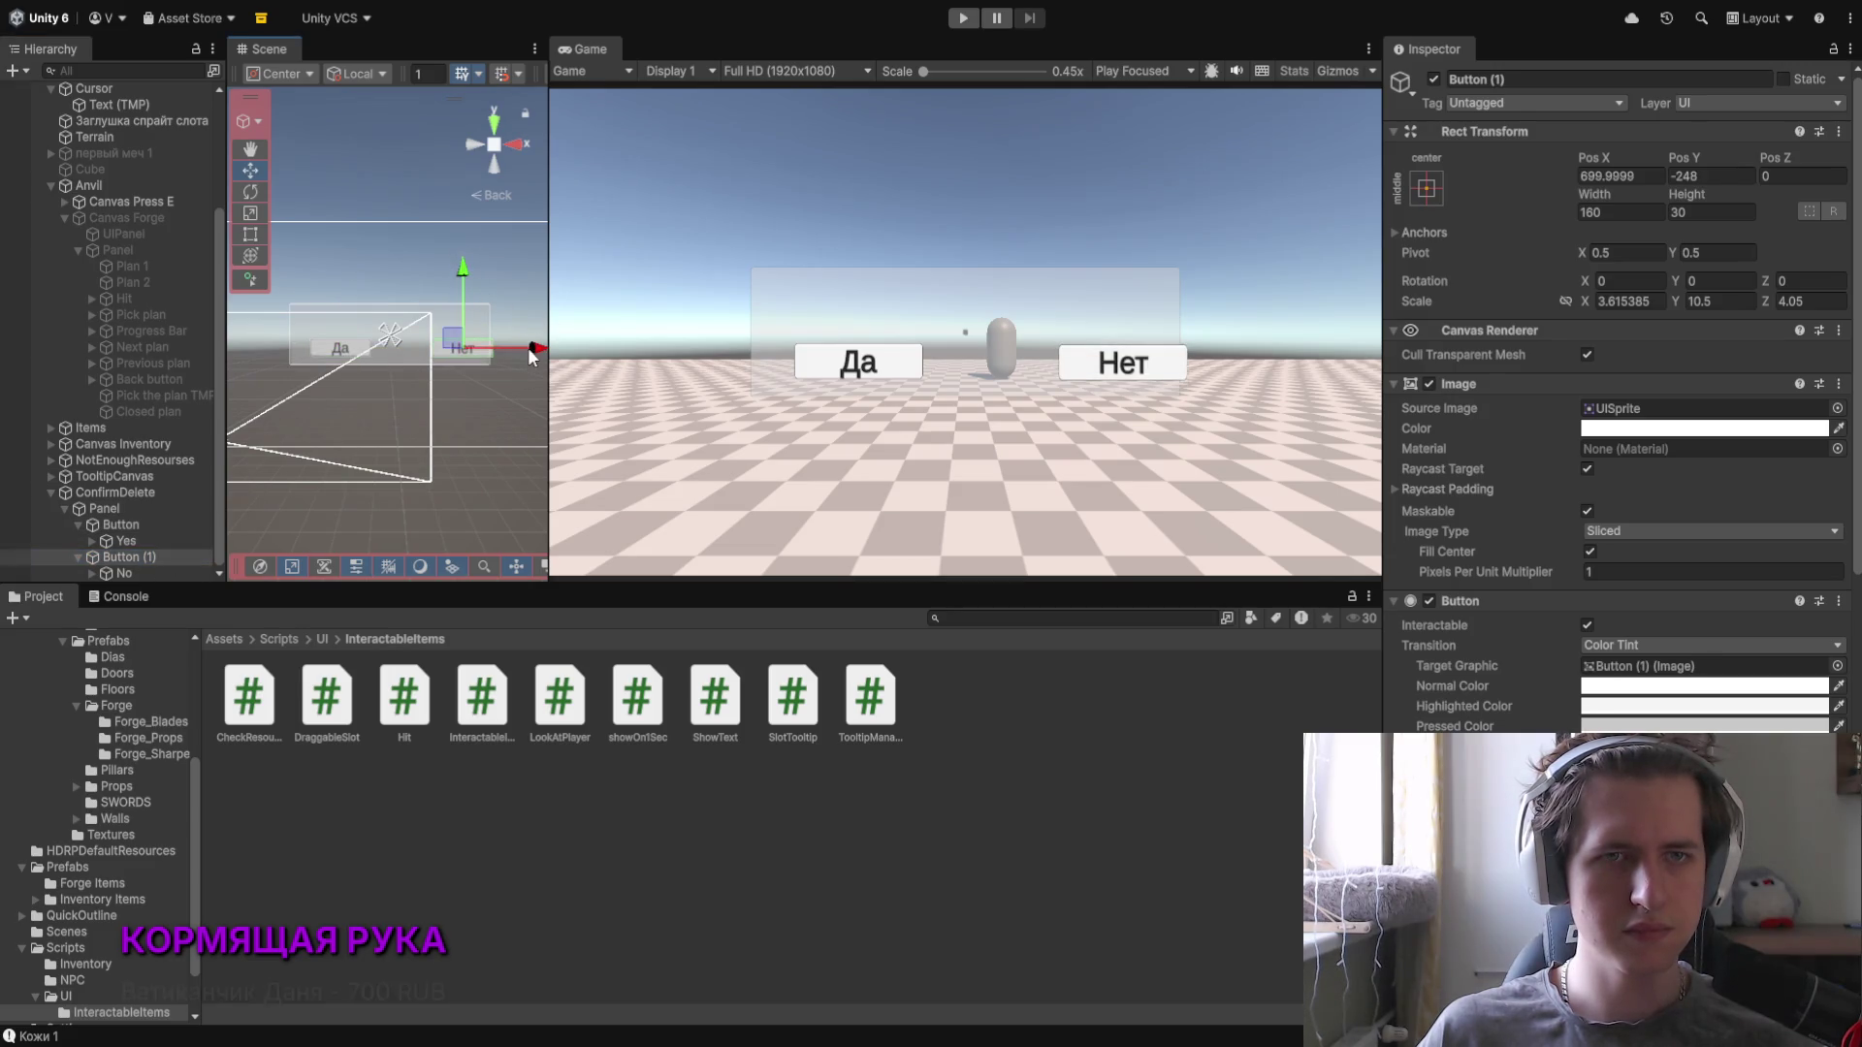
drag(528, 347, 506, 349)
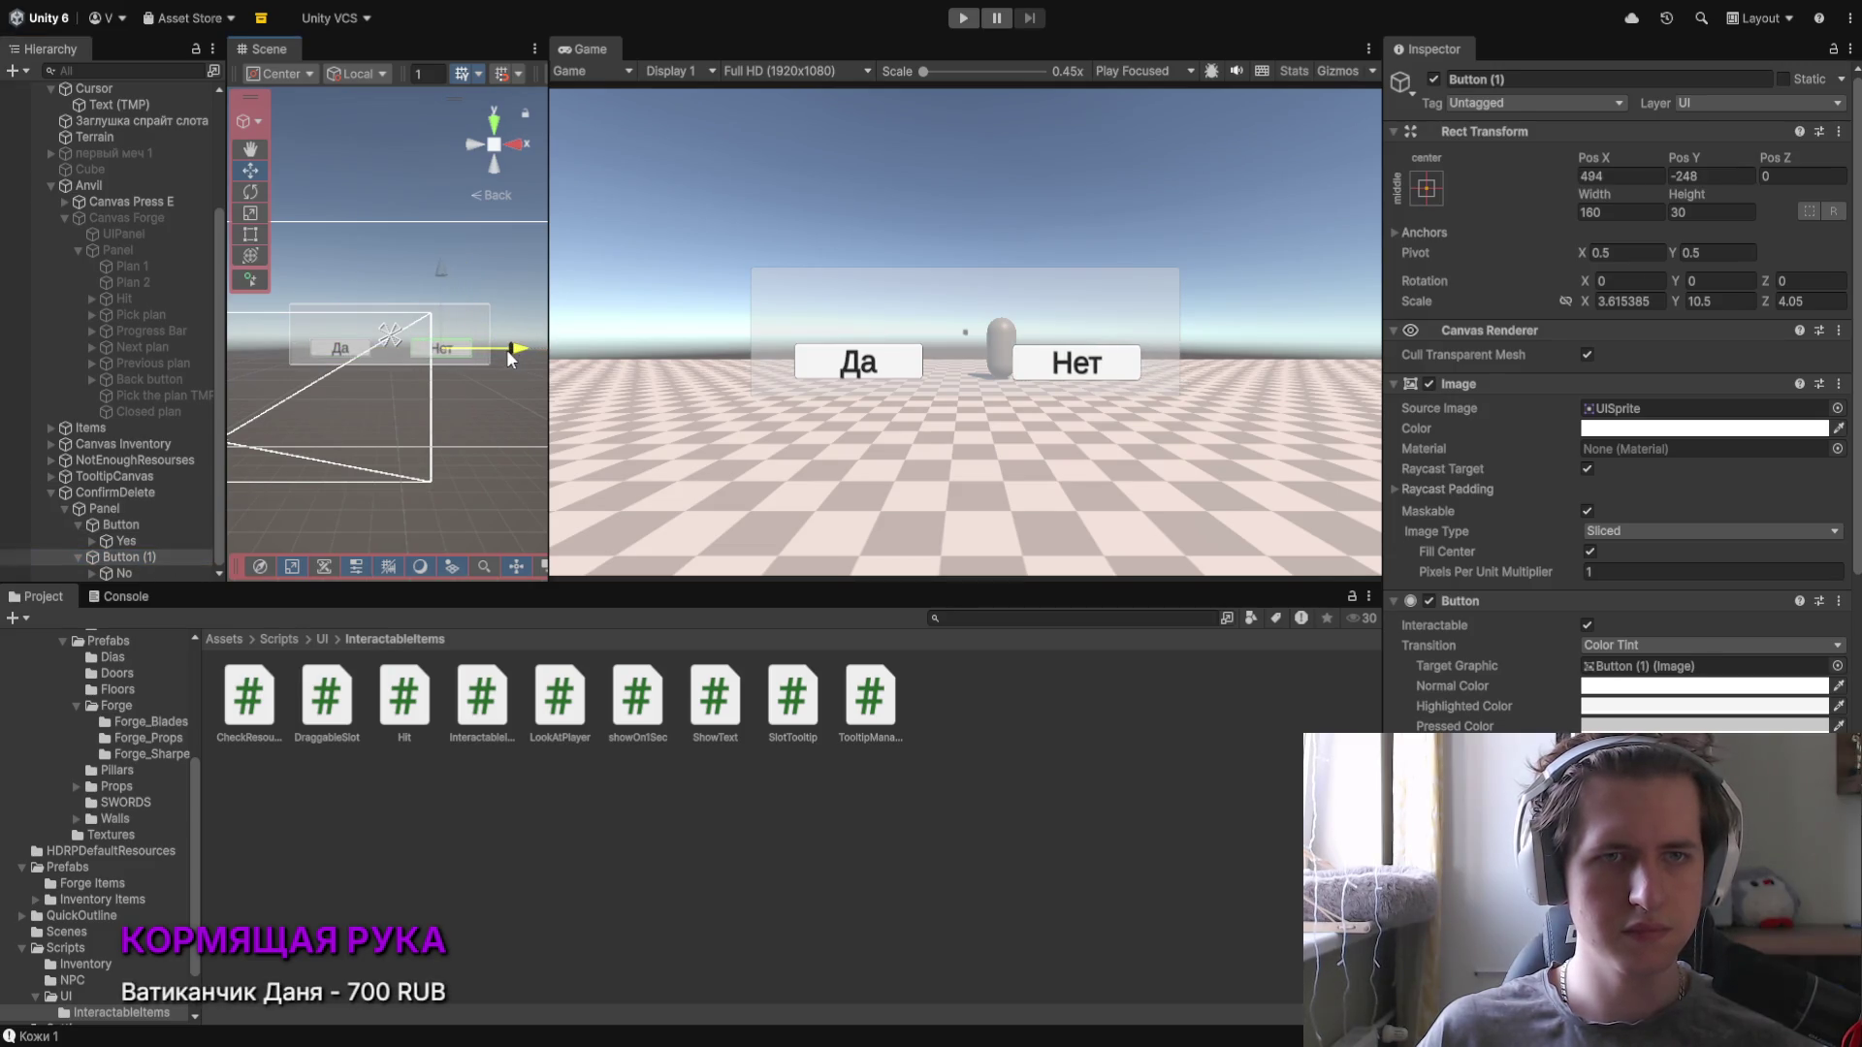
click(114, 511)
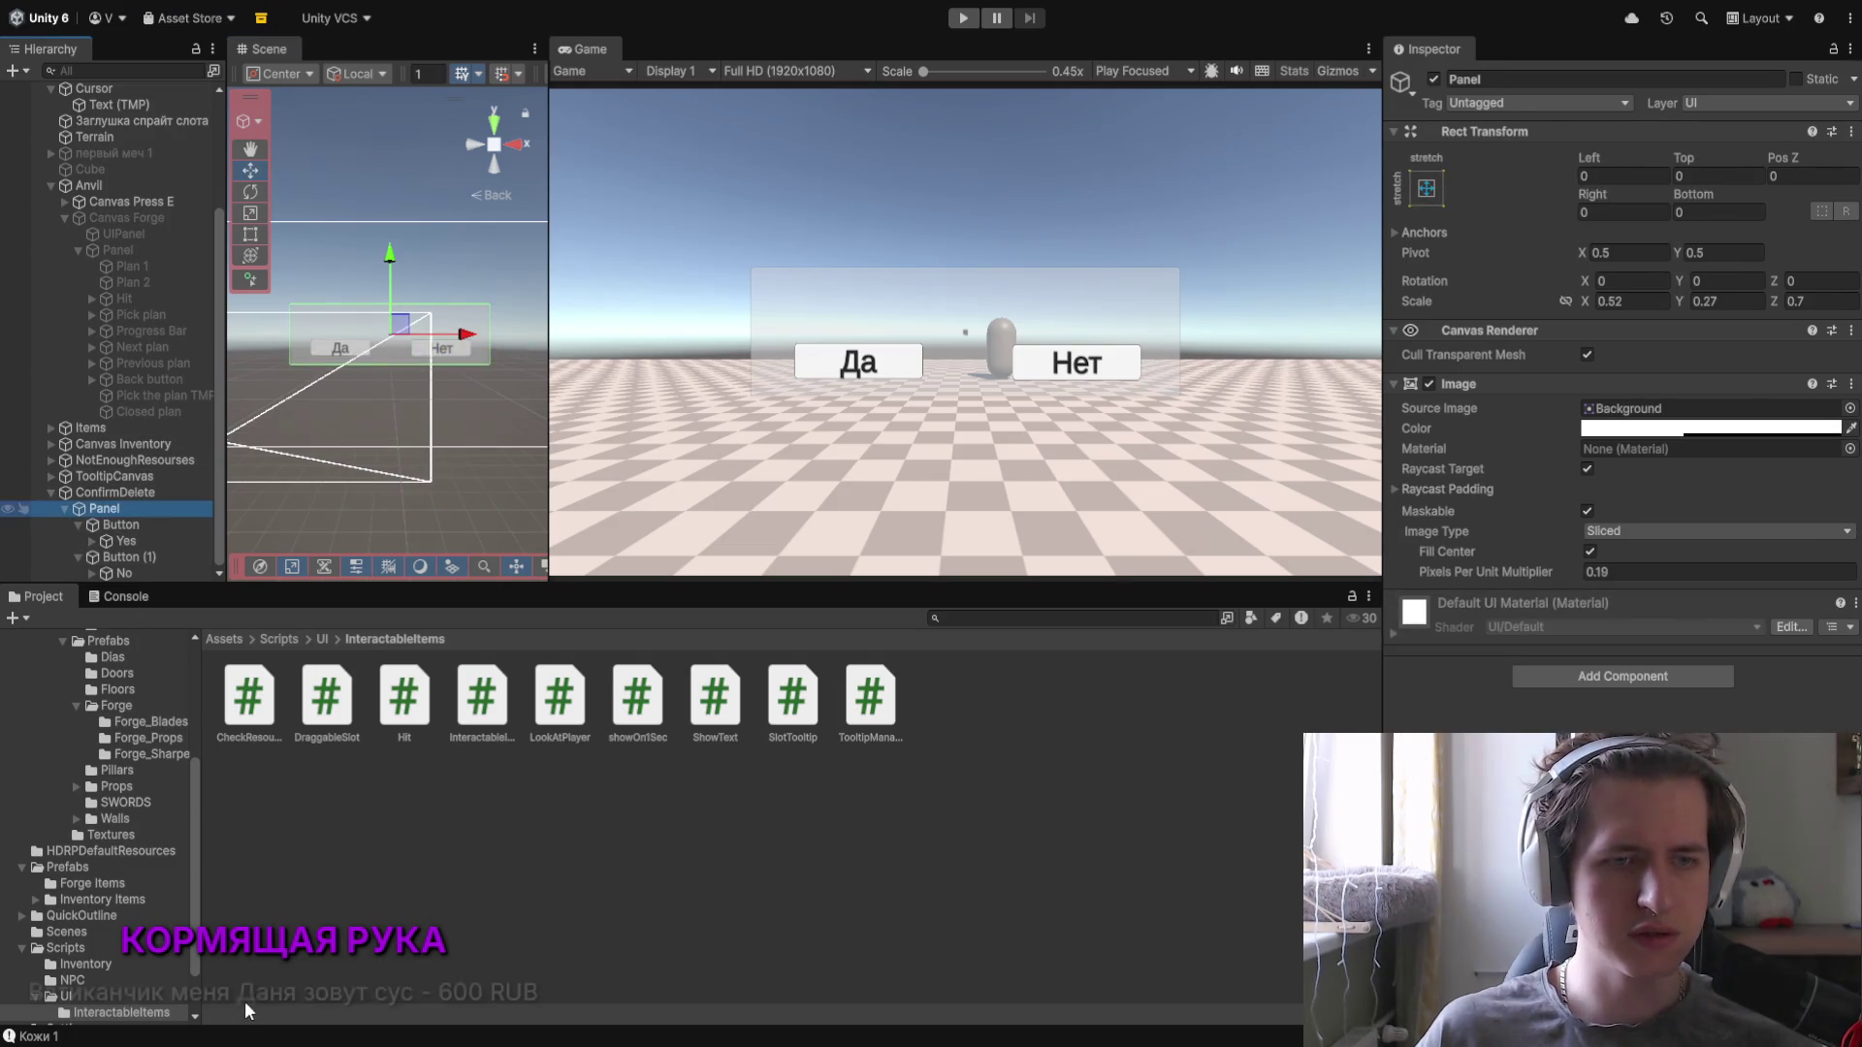
key(ctrl+v)
Step: Replace the New Text placeholder with 'Вы точно хотите удалить предмет безвозвратно?'
click(1669, 492)
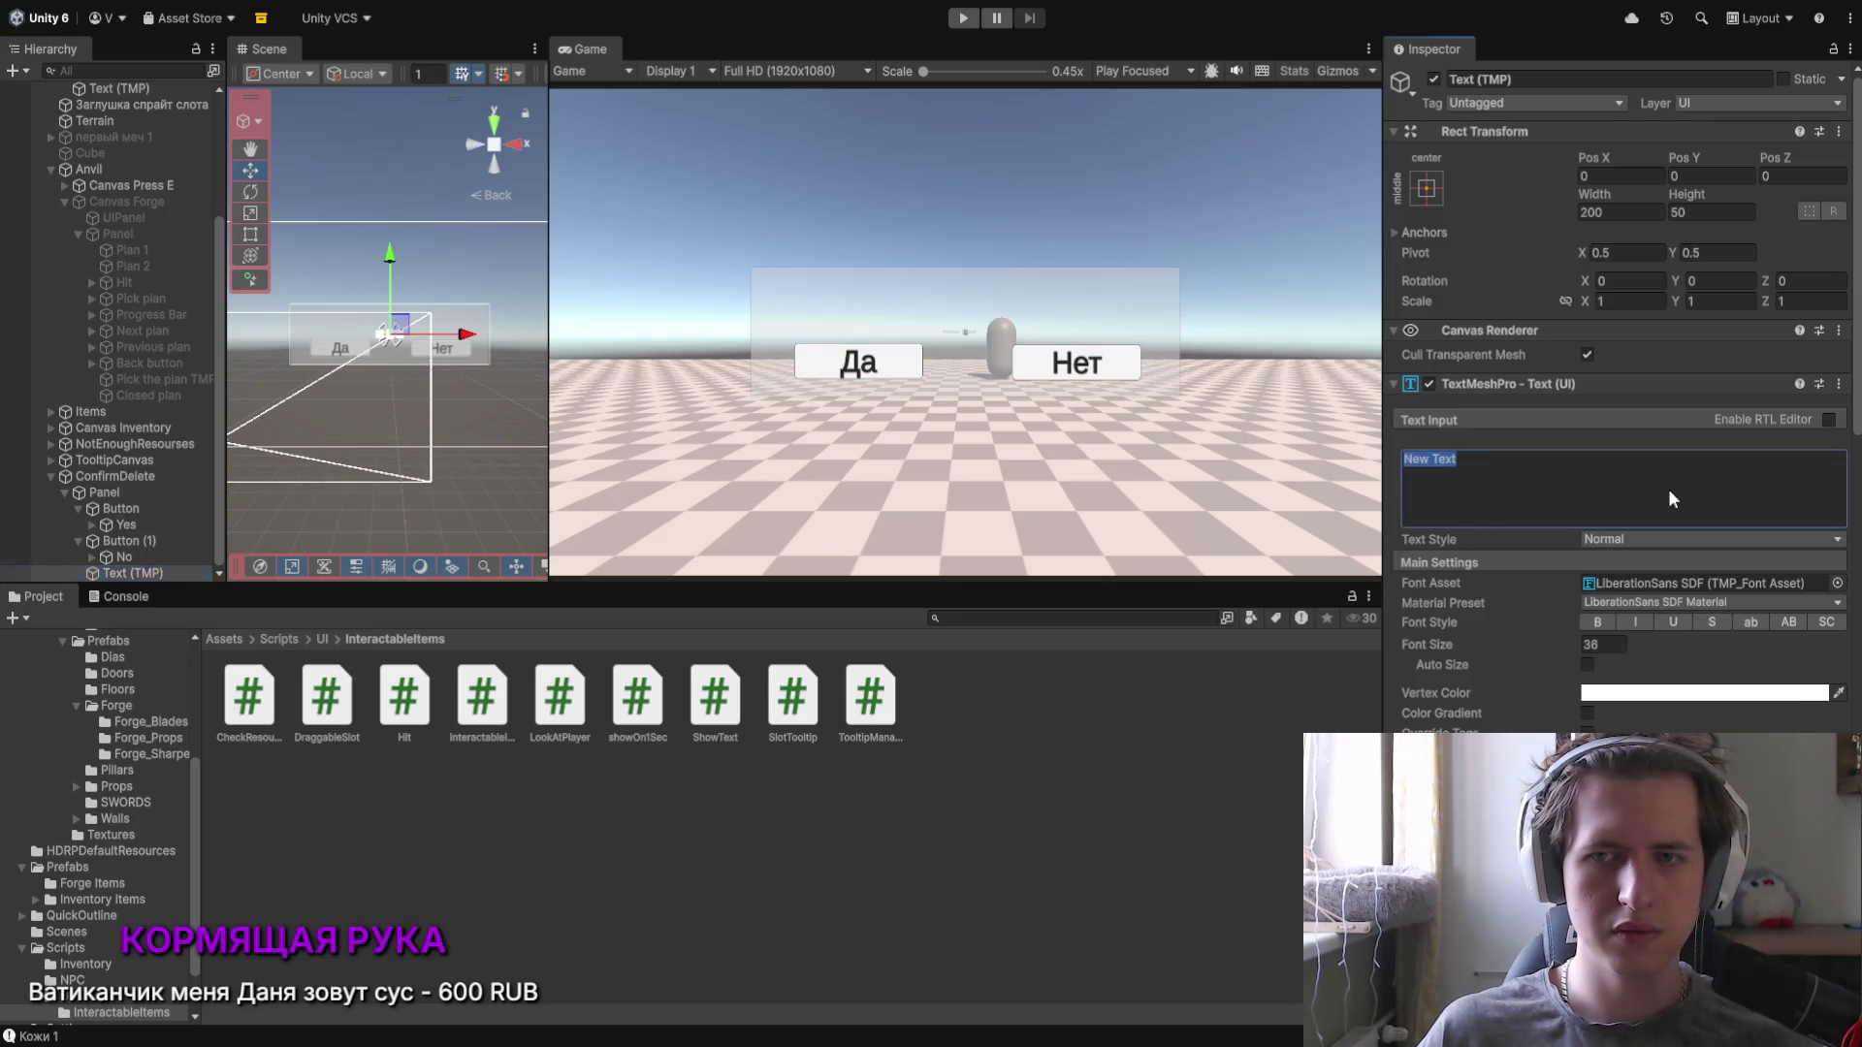
text(Ds)
key(BackSpace)
key(BackSpace)
text(Вы точно х)
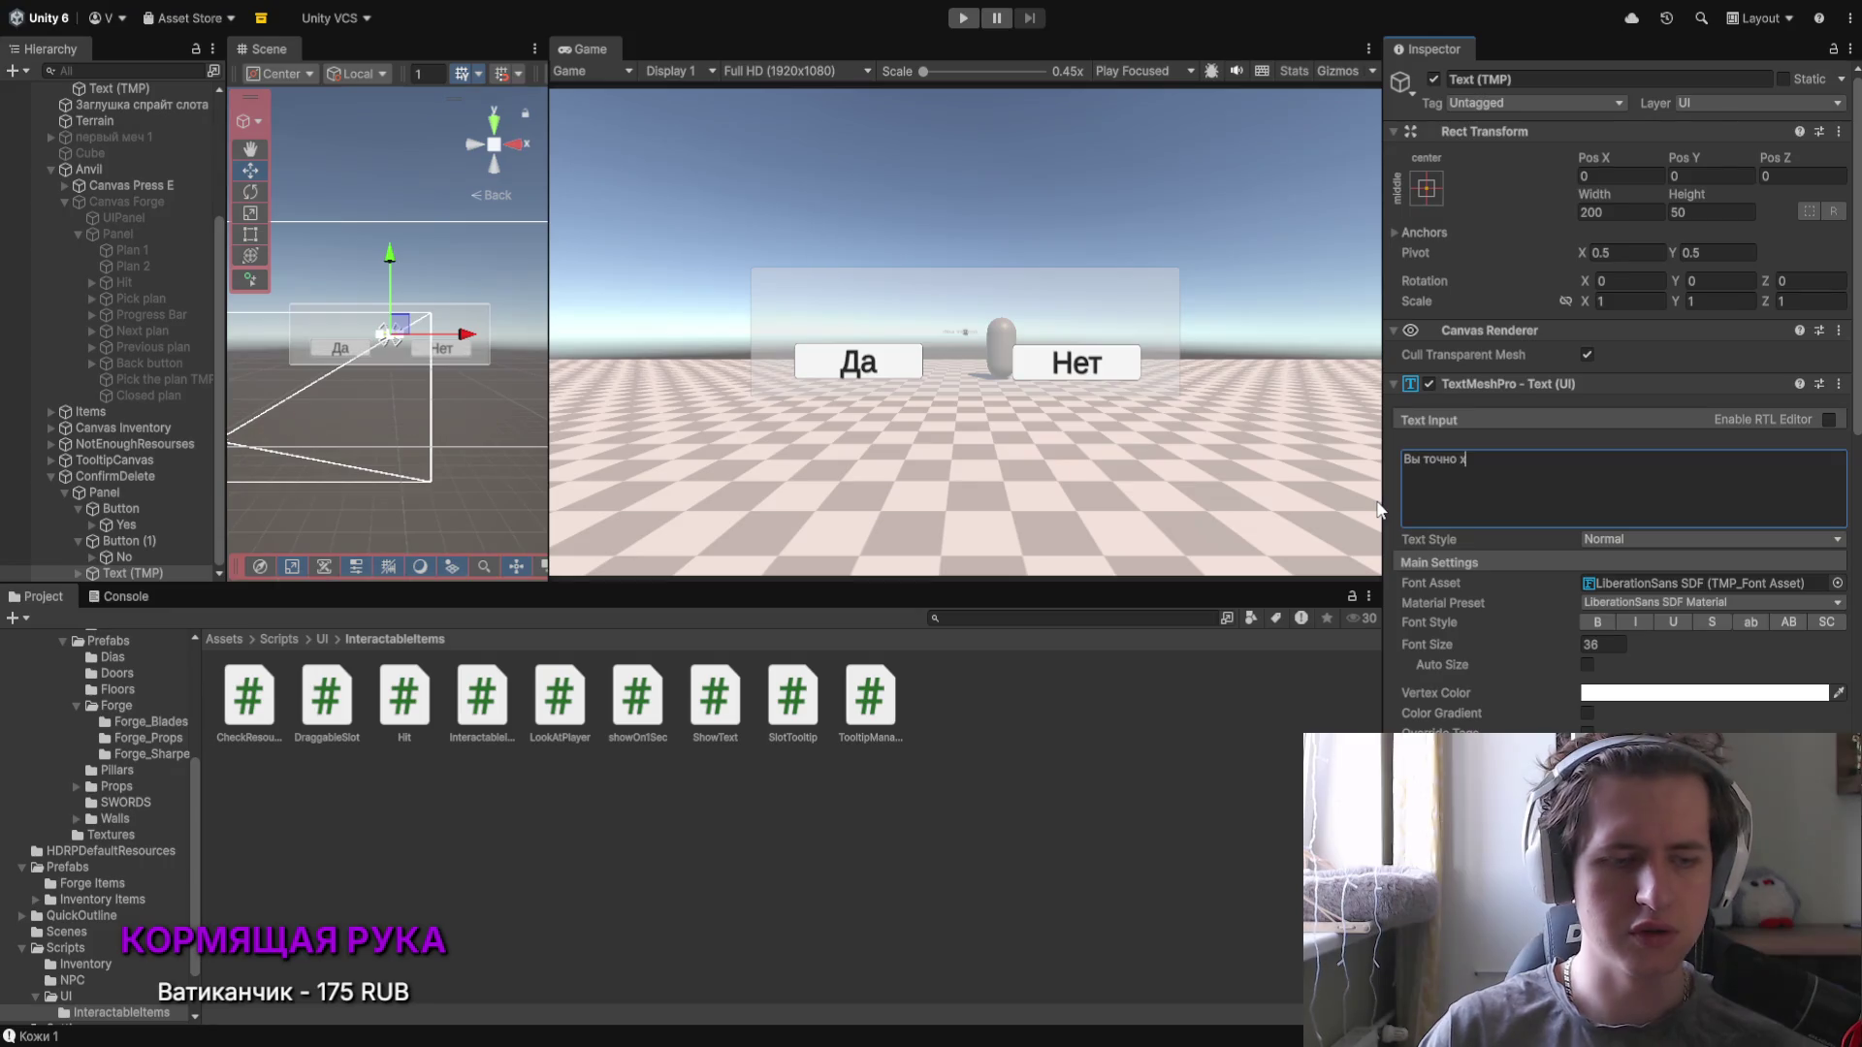
text(отите удалить)
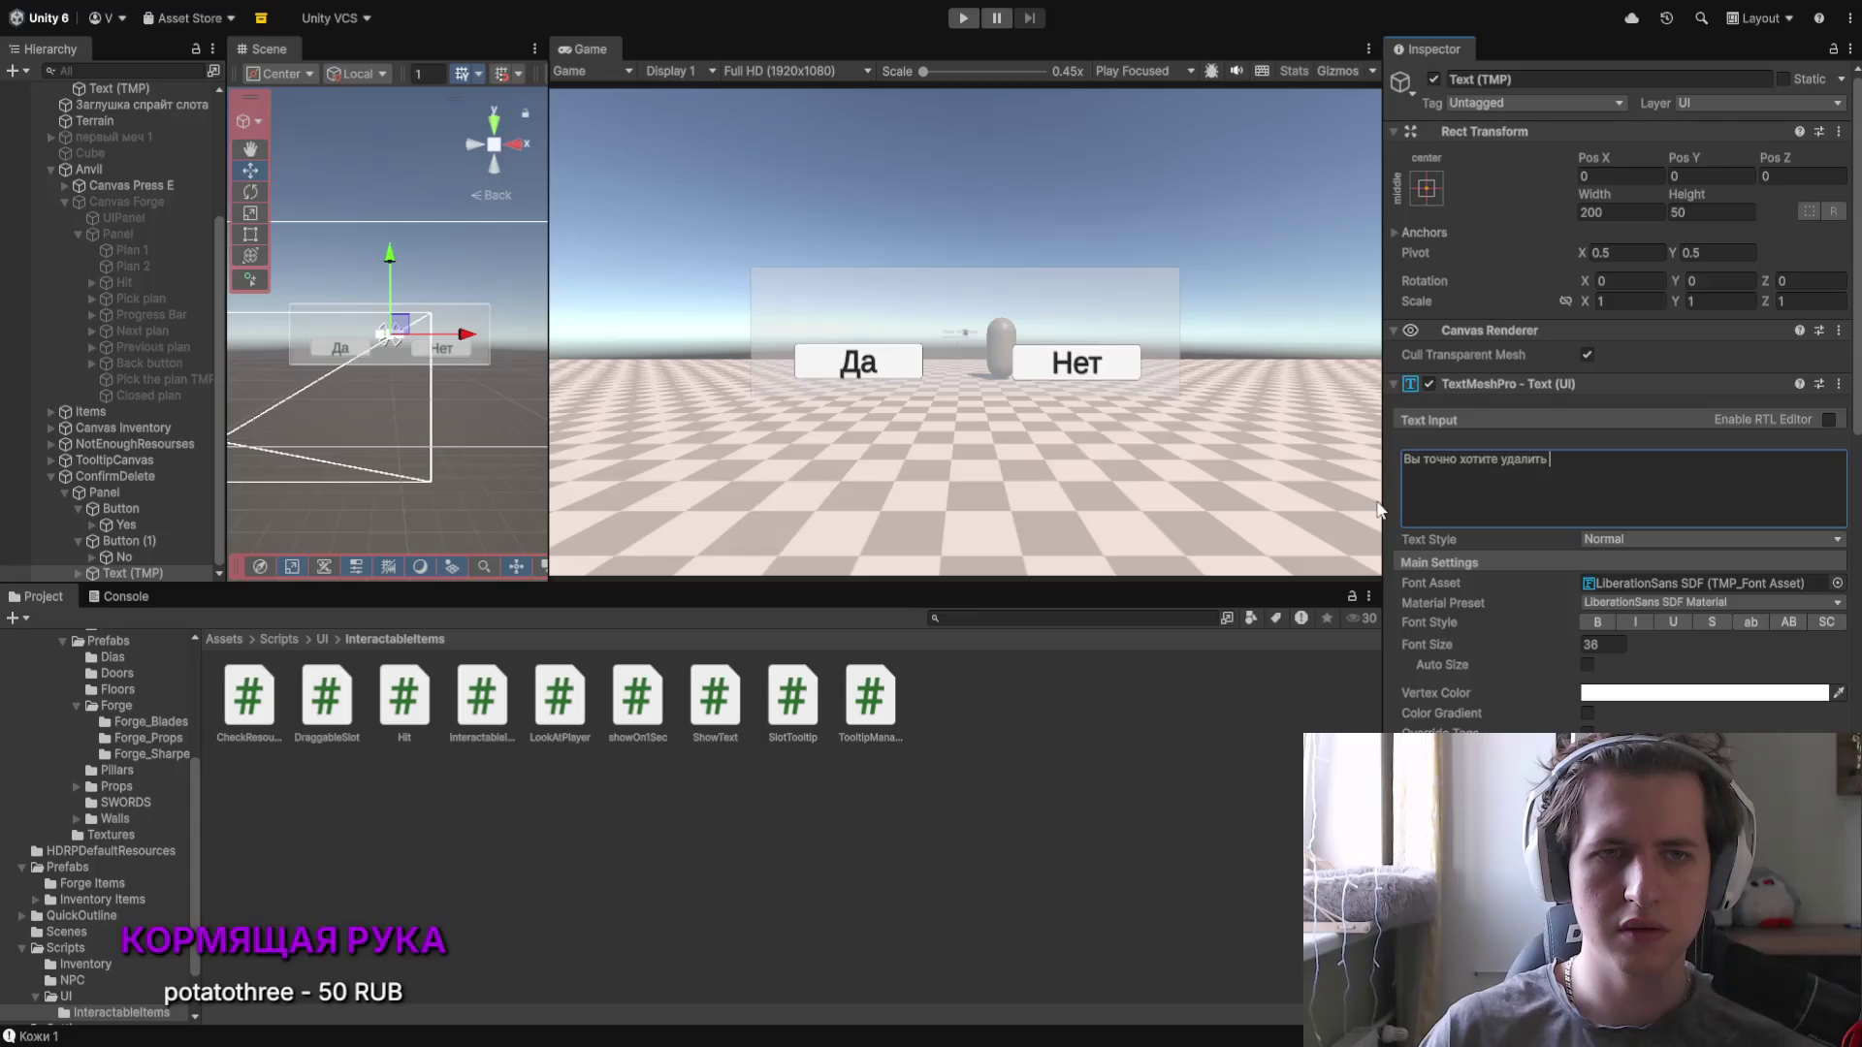
text(пре)
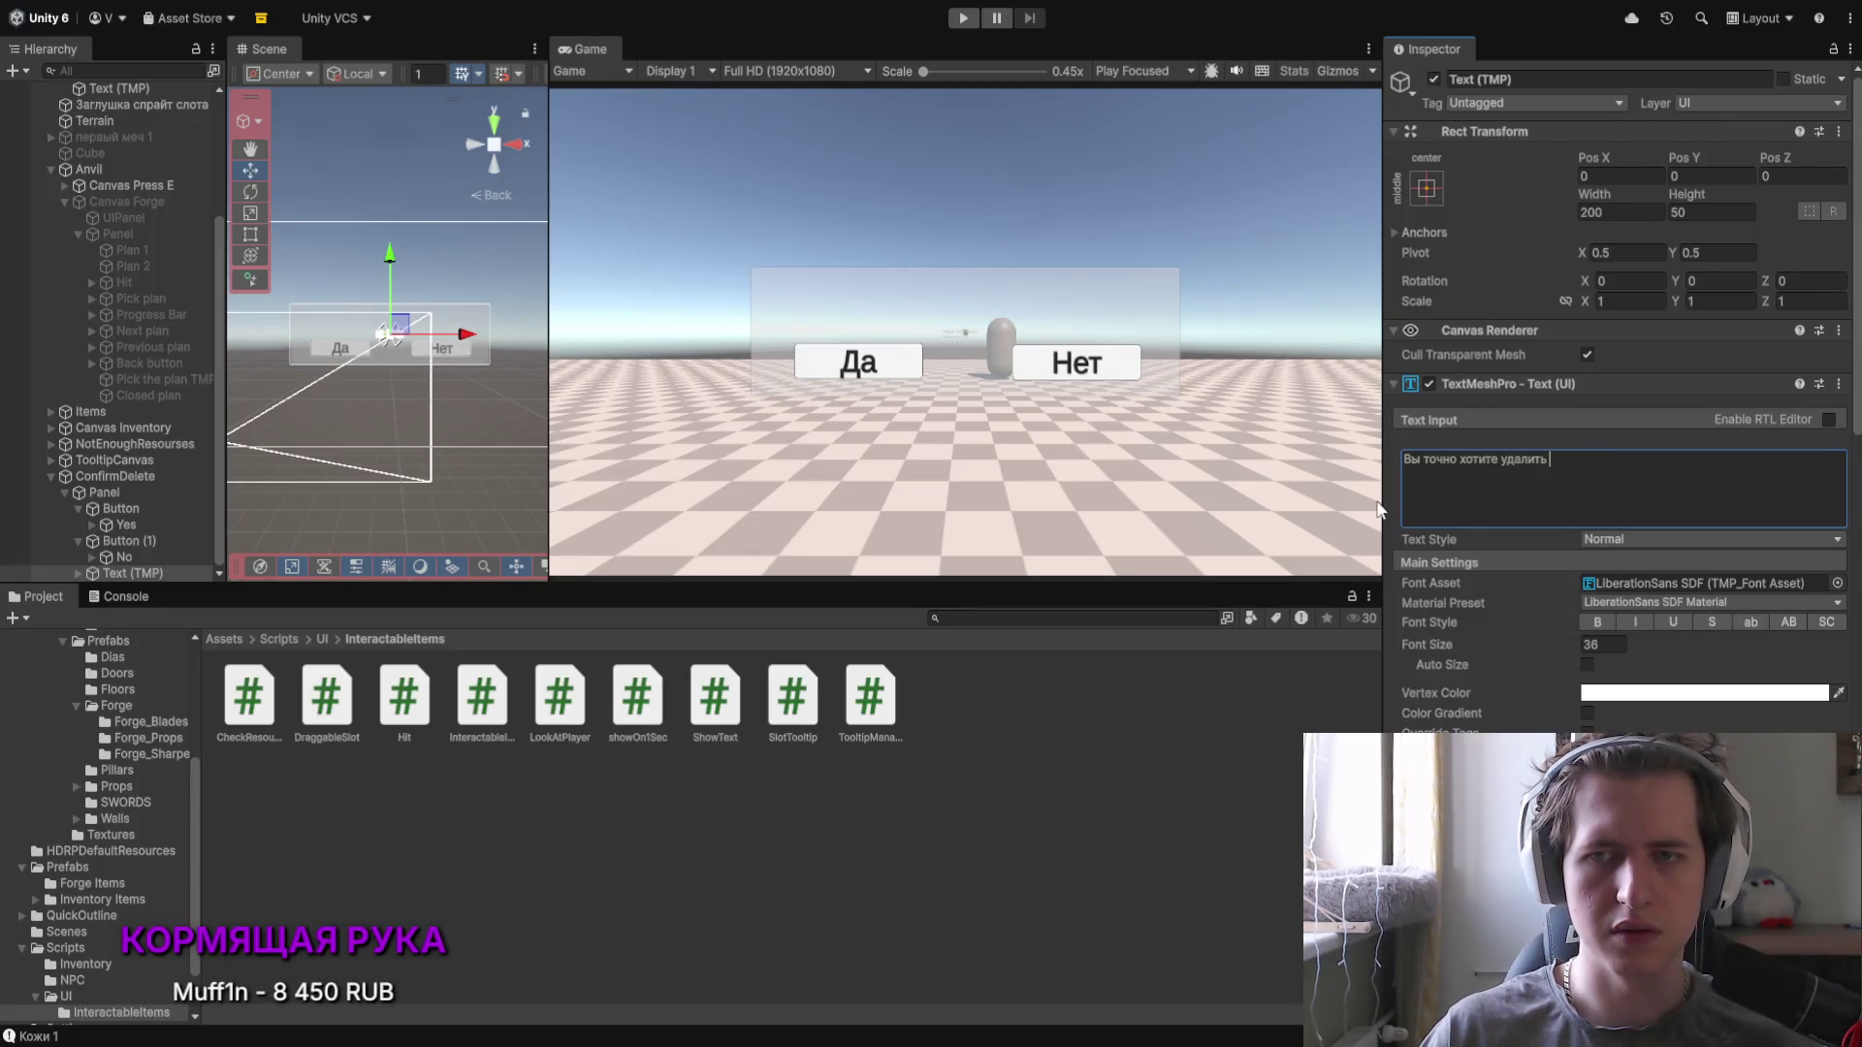
text(редм)
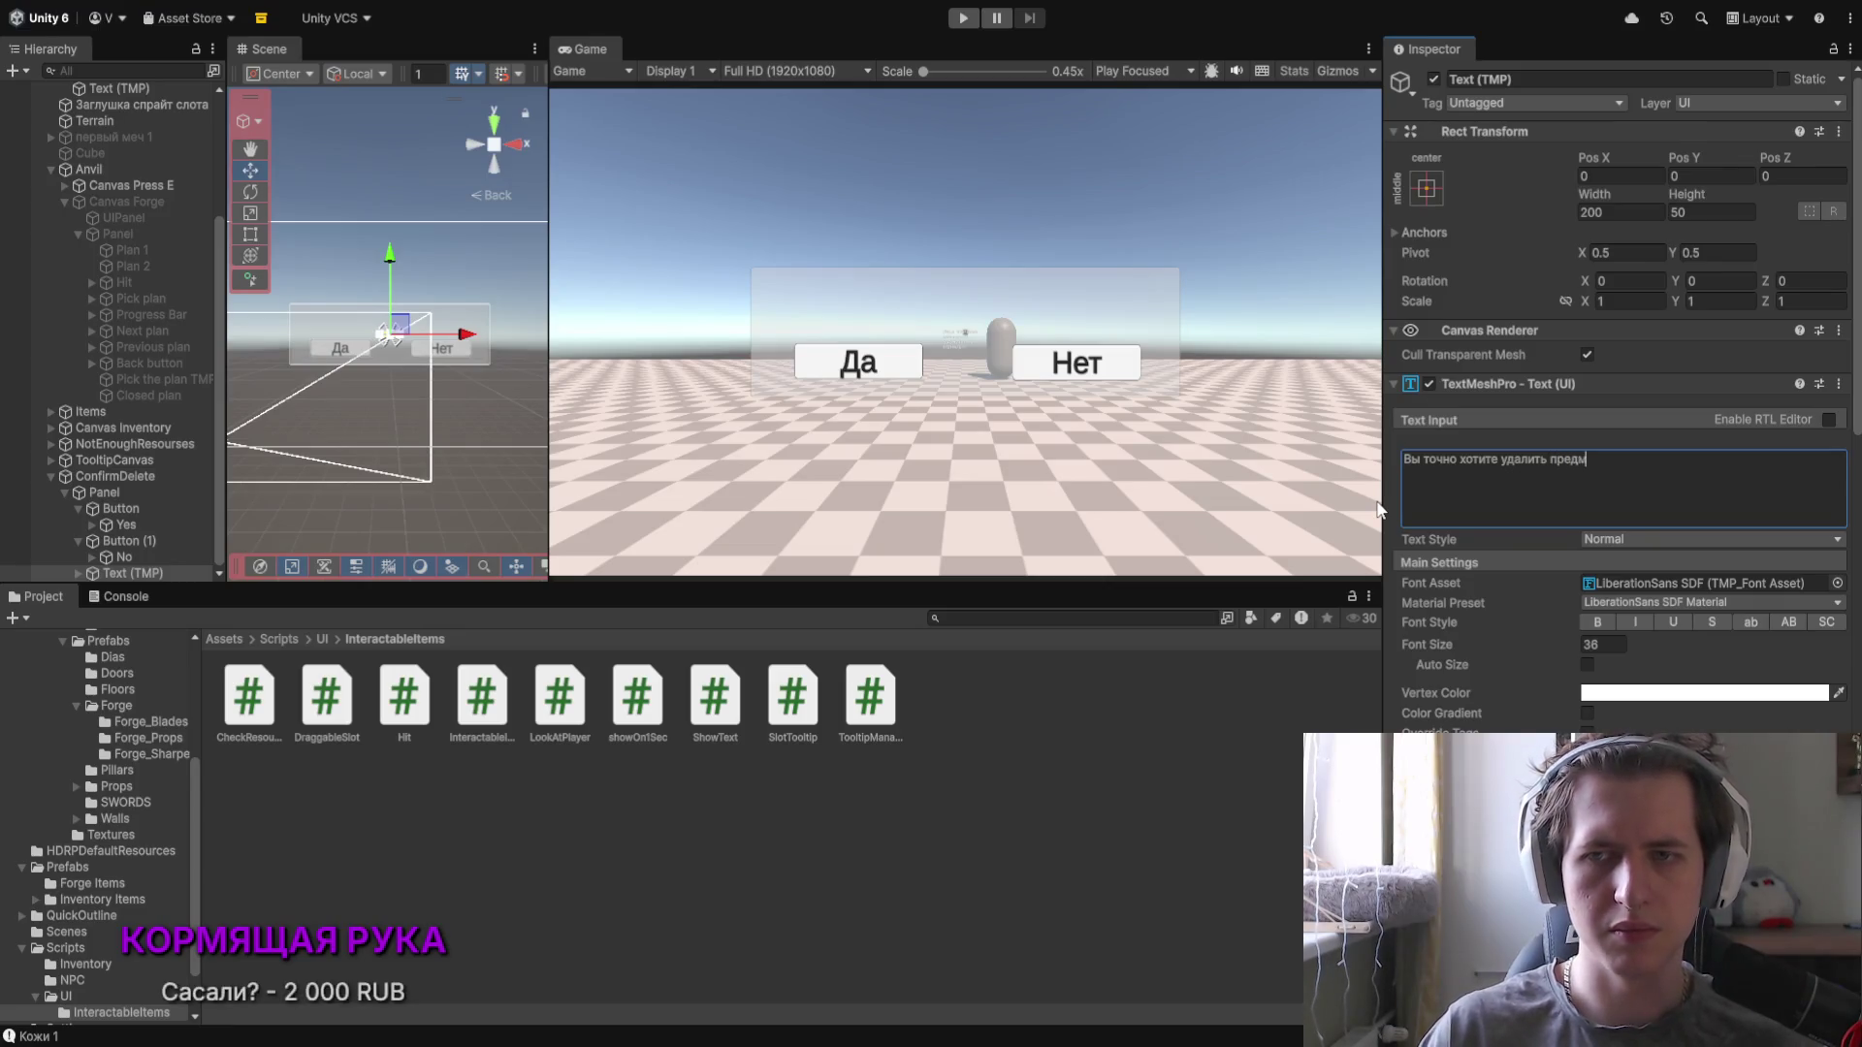
text(етзвозвратно?)
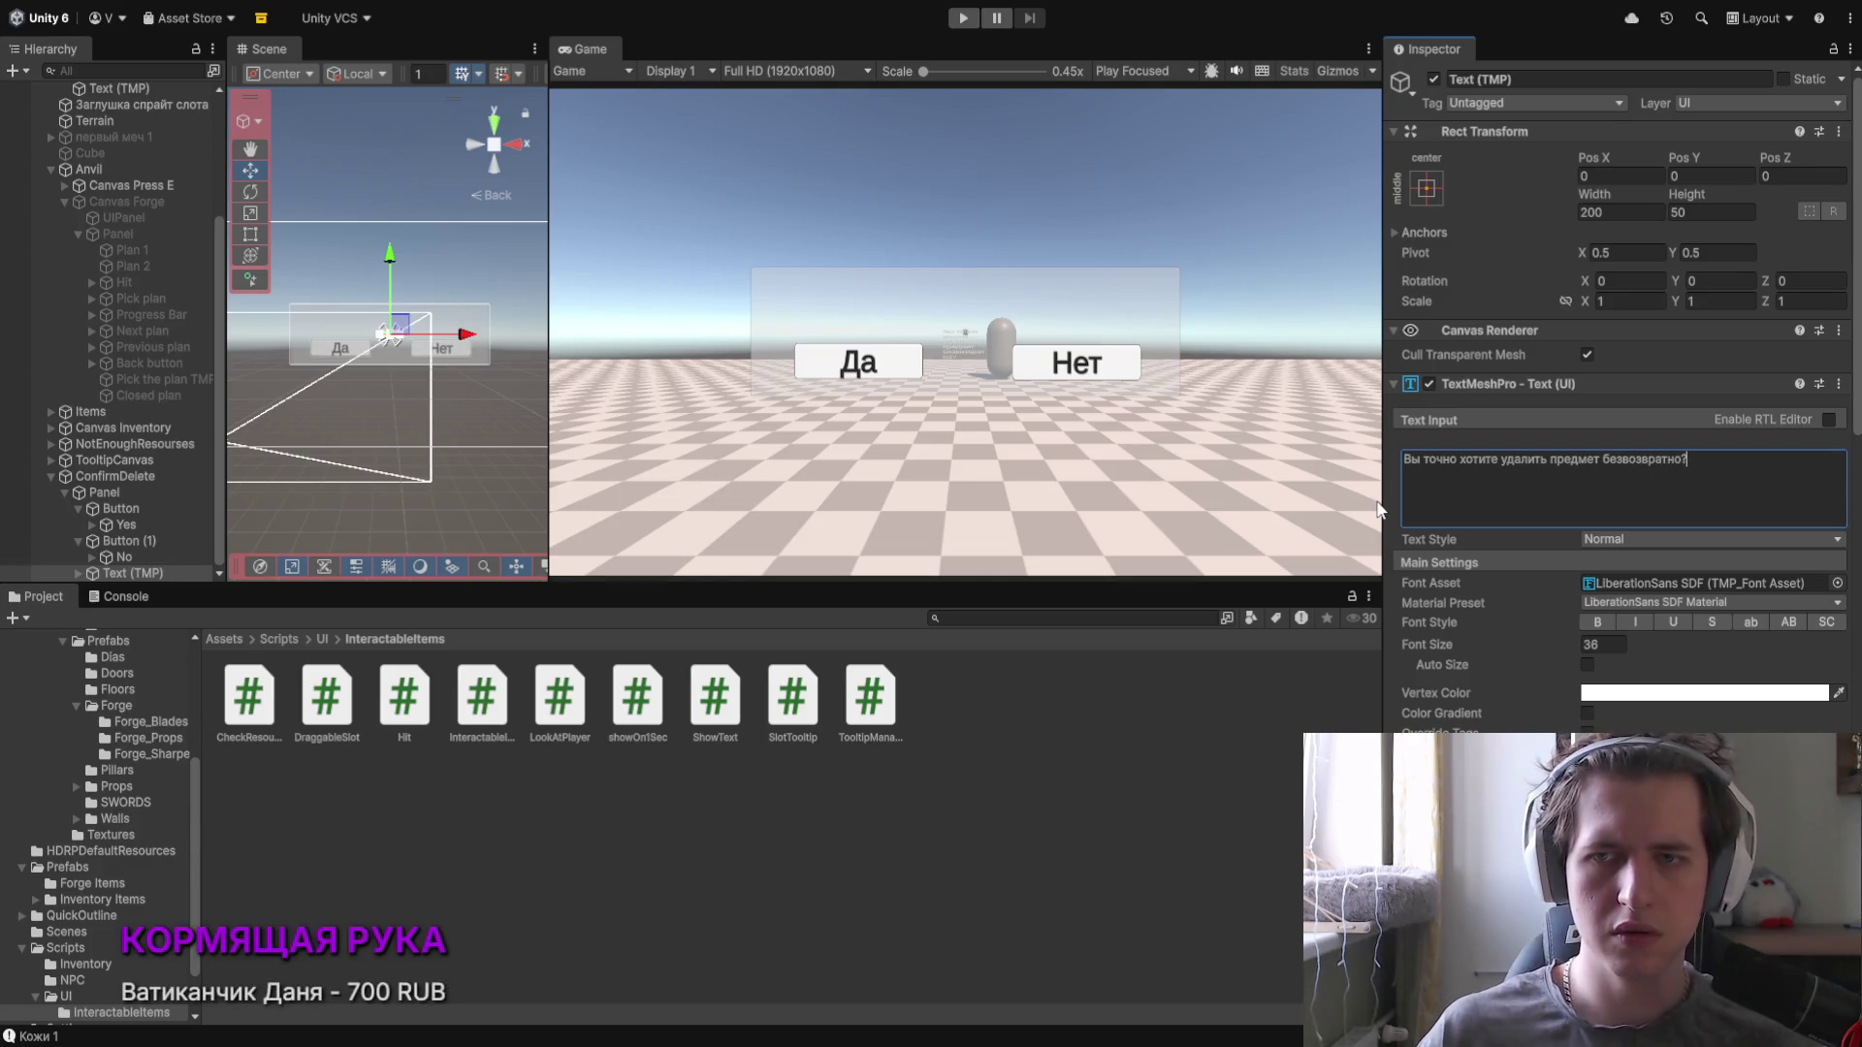
scroll(354, 339, up, 4)
scroll(357, 337, up, 5)
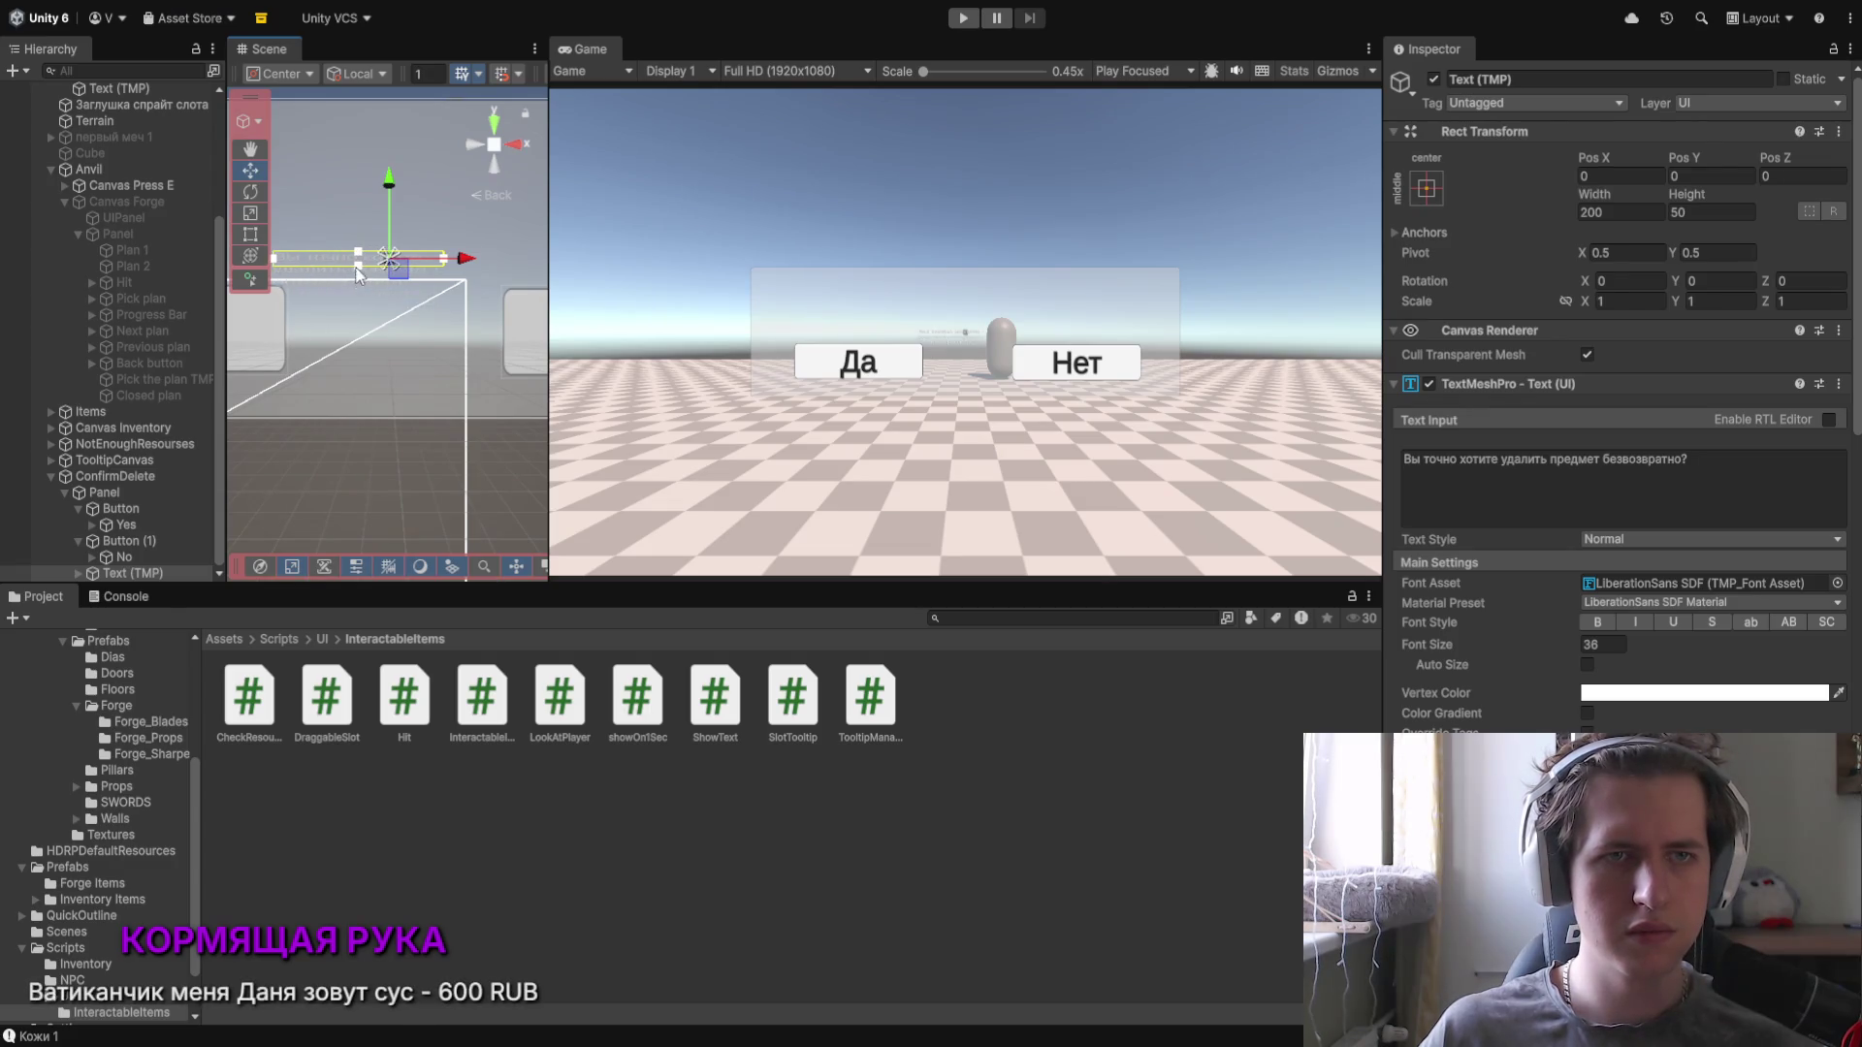
Step: Resize the question's text box, enable Auto Size, set Vertex Color black and Flush alignment
drag(285, 267, 274, 295)
drag(459, 279, 365, 233)
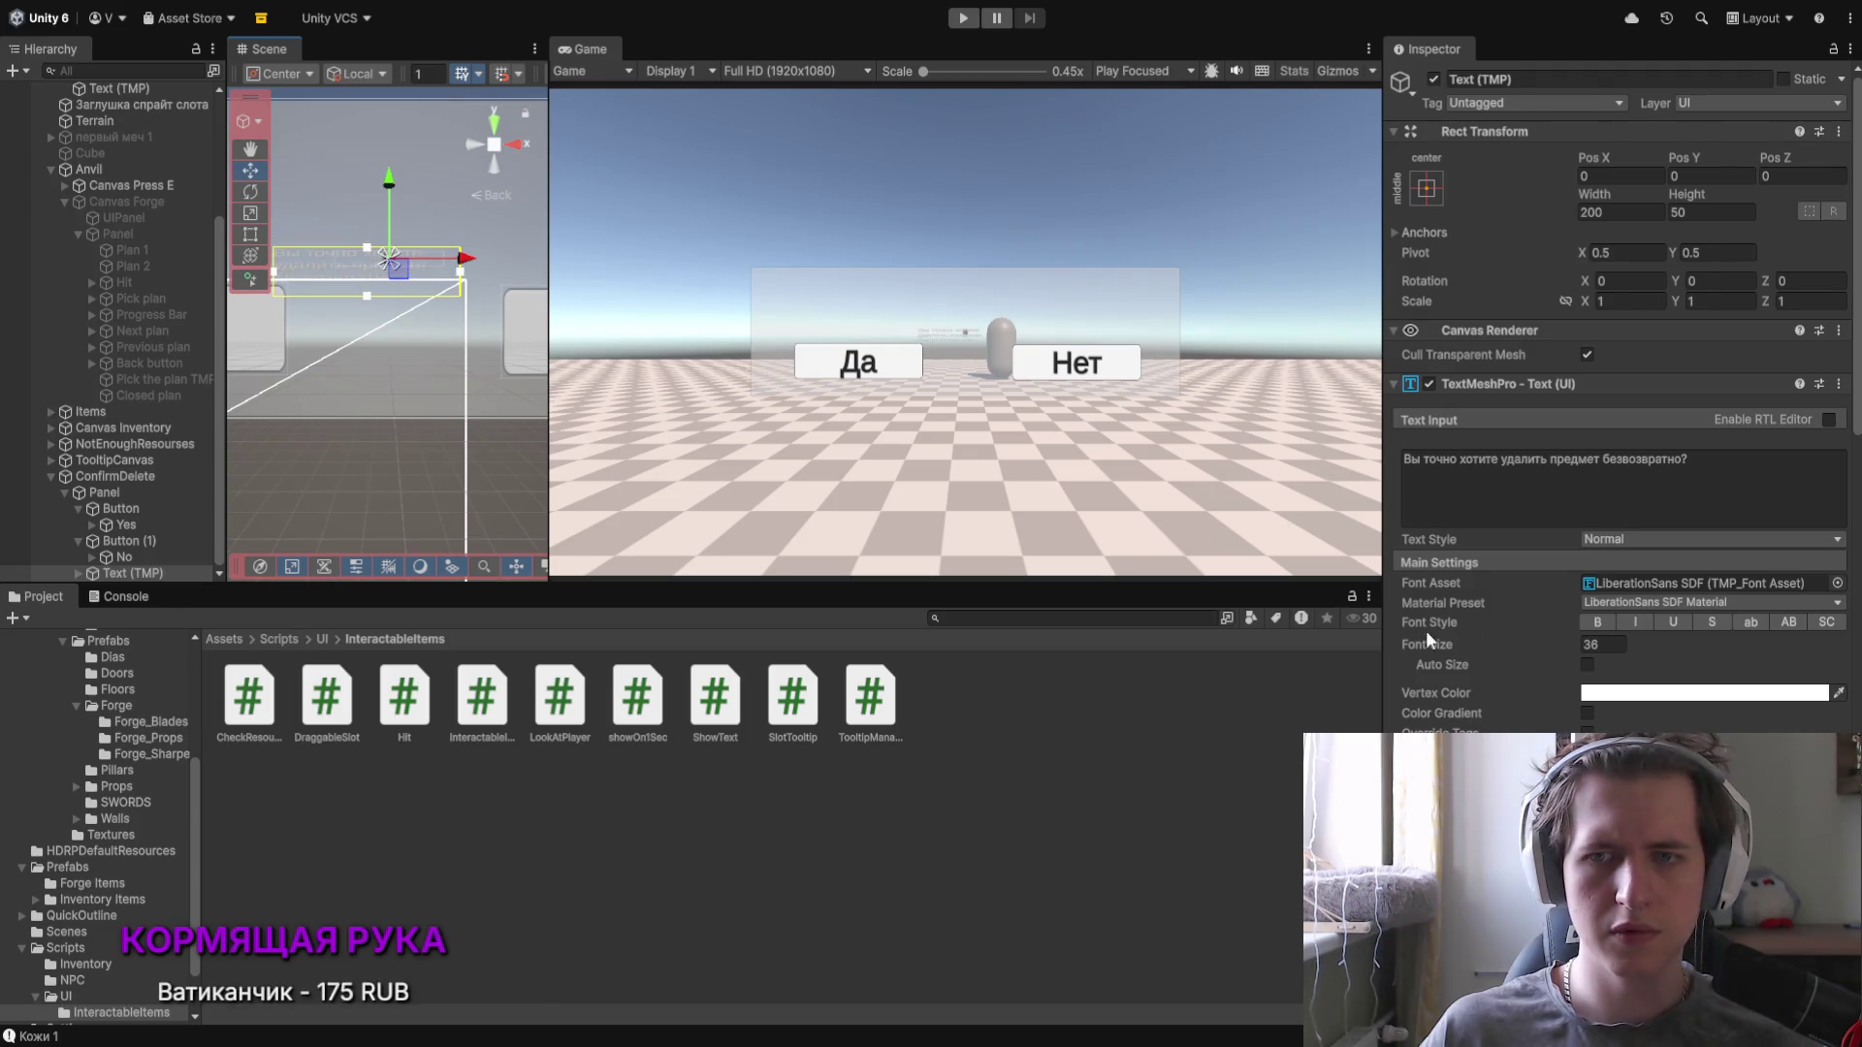
scroll(1533, 620, down, 1)
click(1530, 608)
scroll(1531, 608, down, 3)
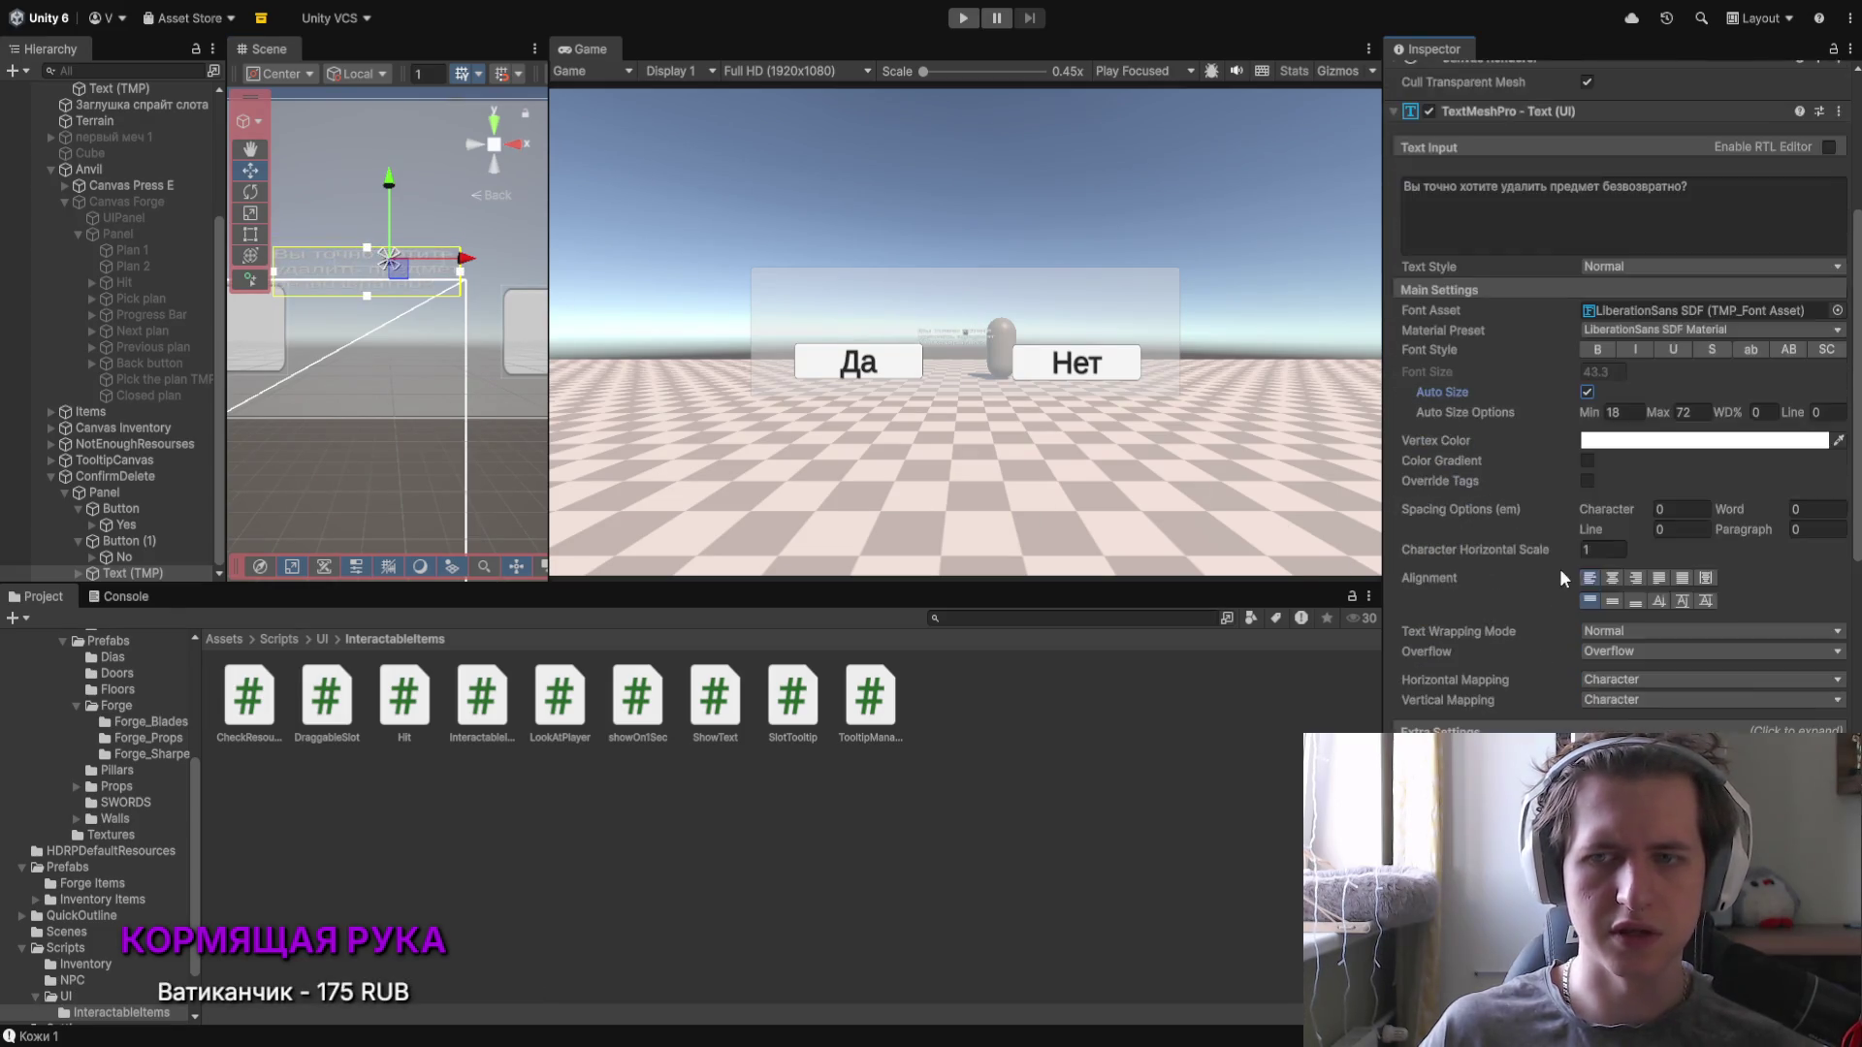
click(1837, 441)
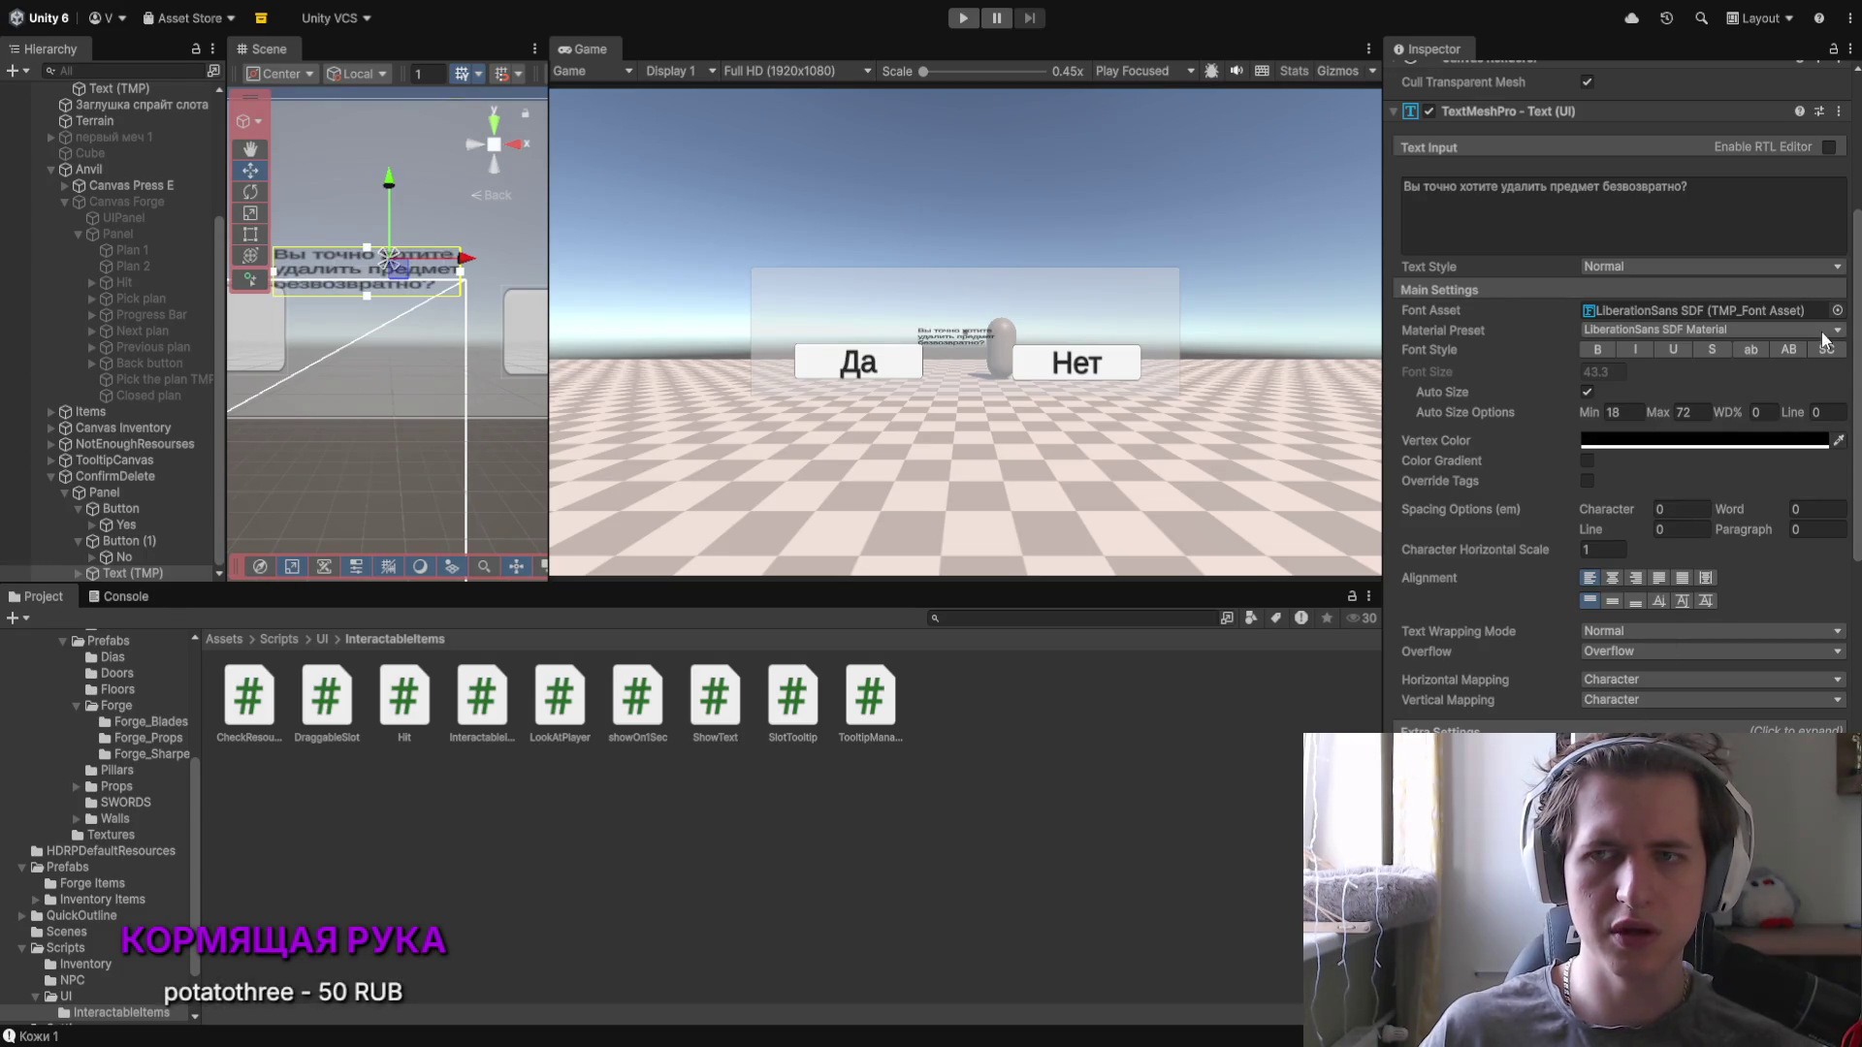
scroll(1533, 498, up, 3)
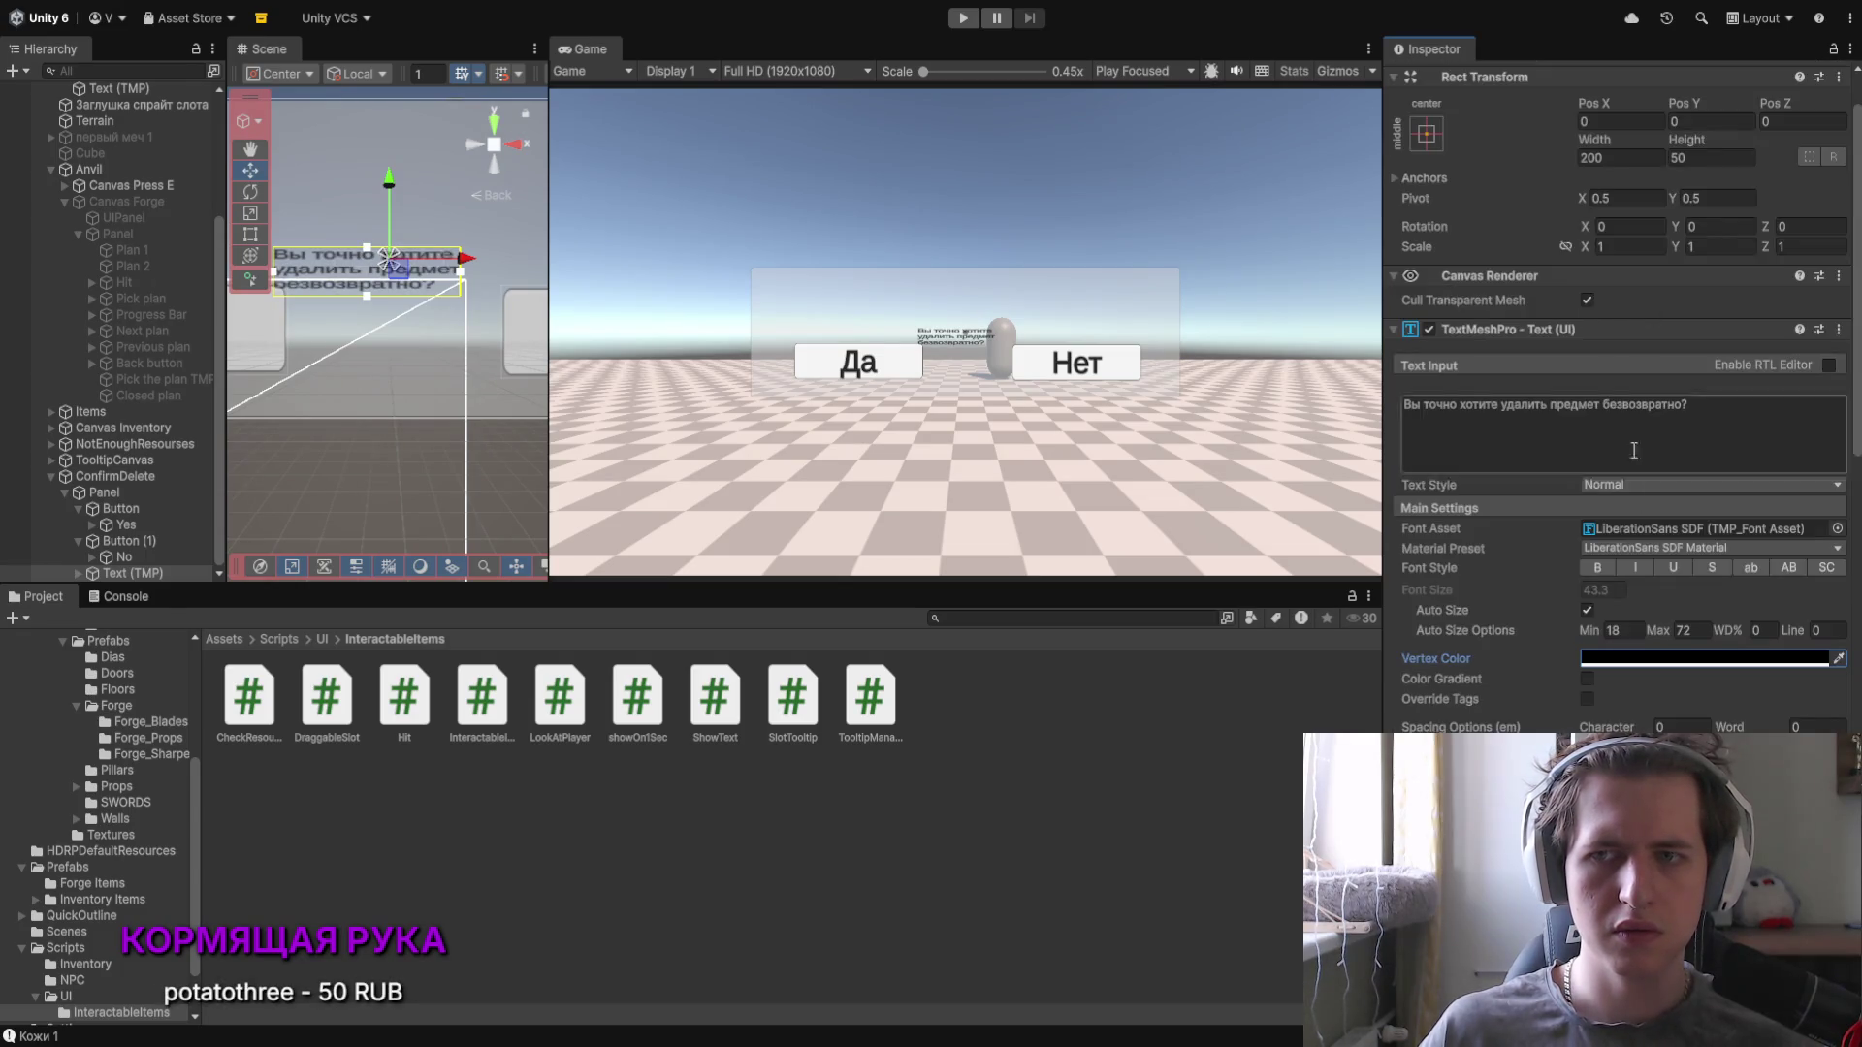
scroll(1540, 506, down, 2)
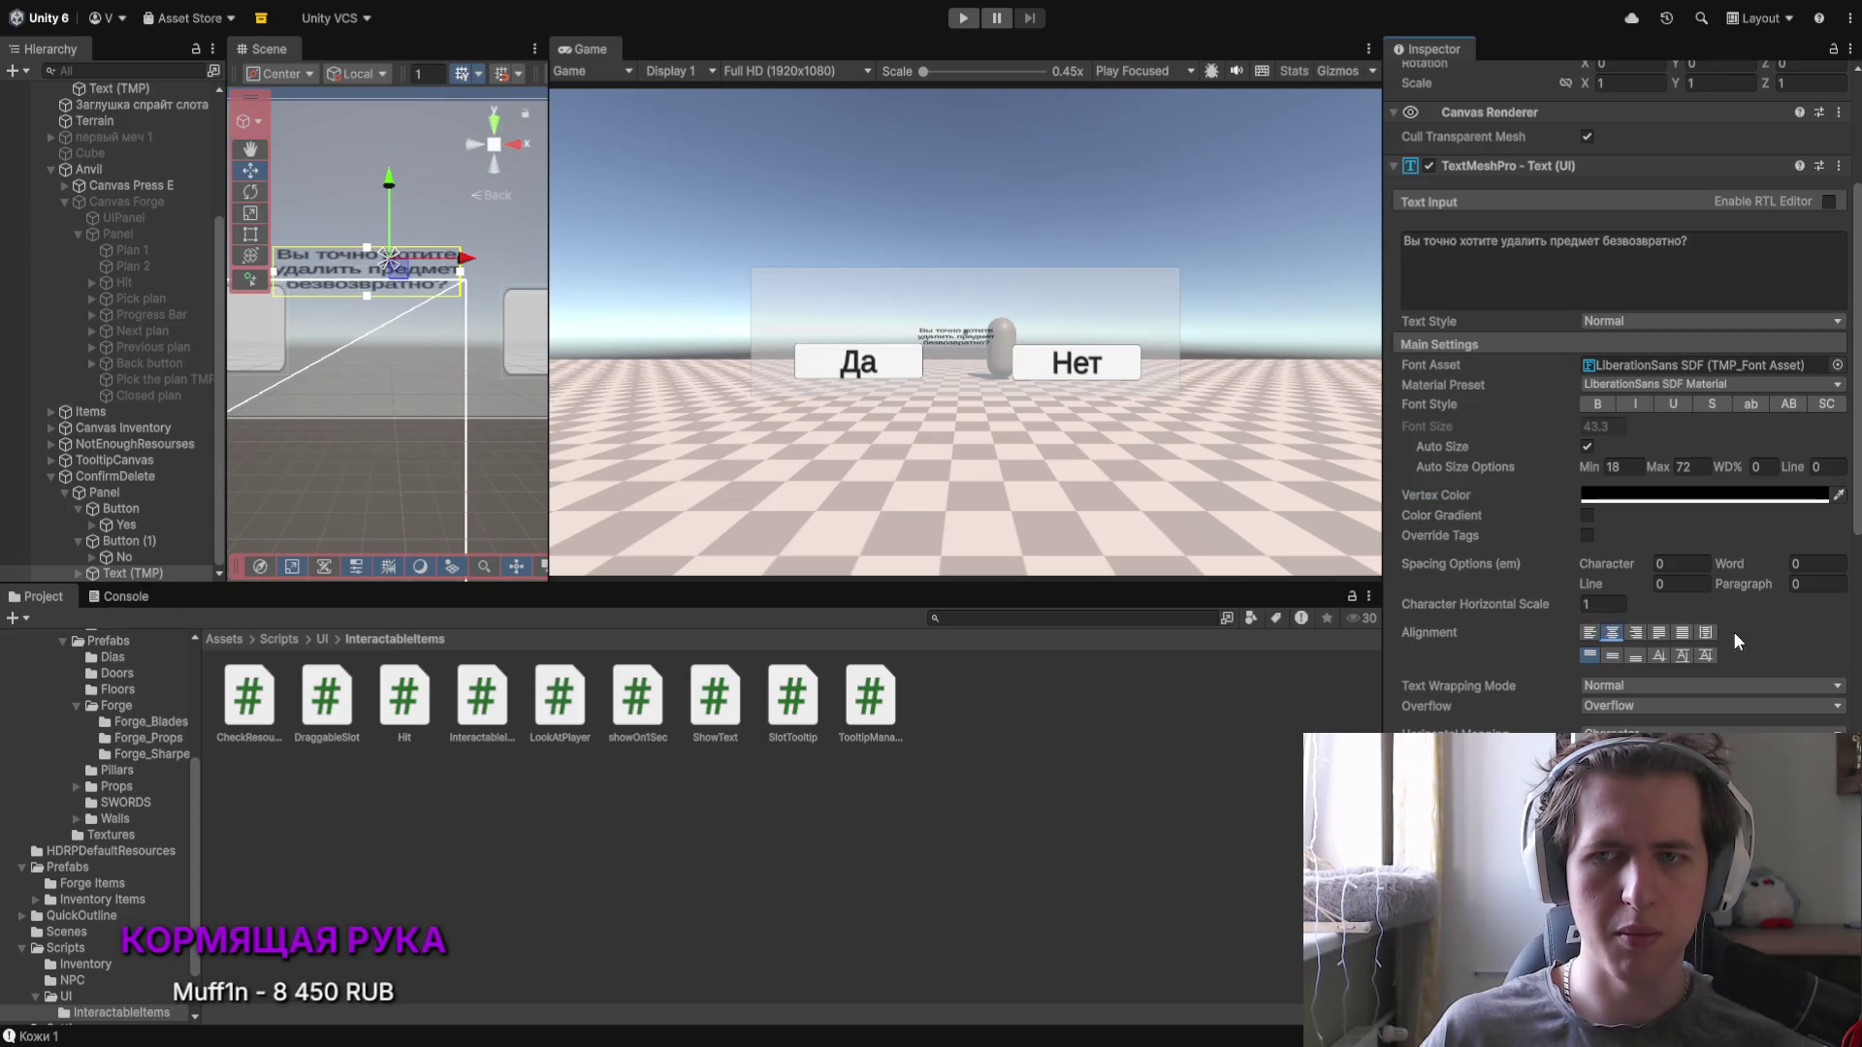
click(1682, 633)
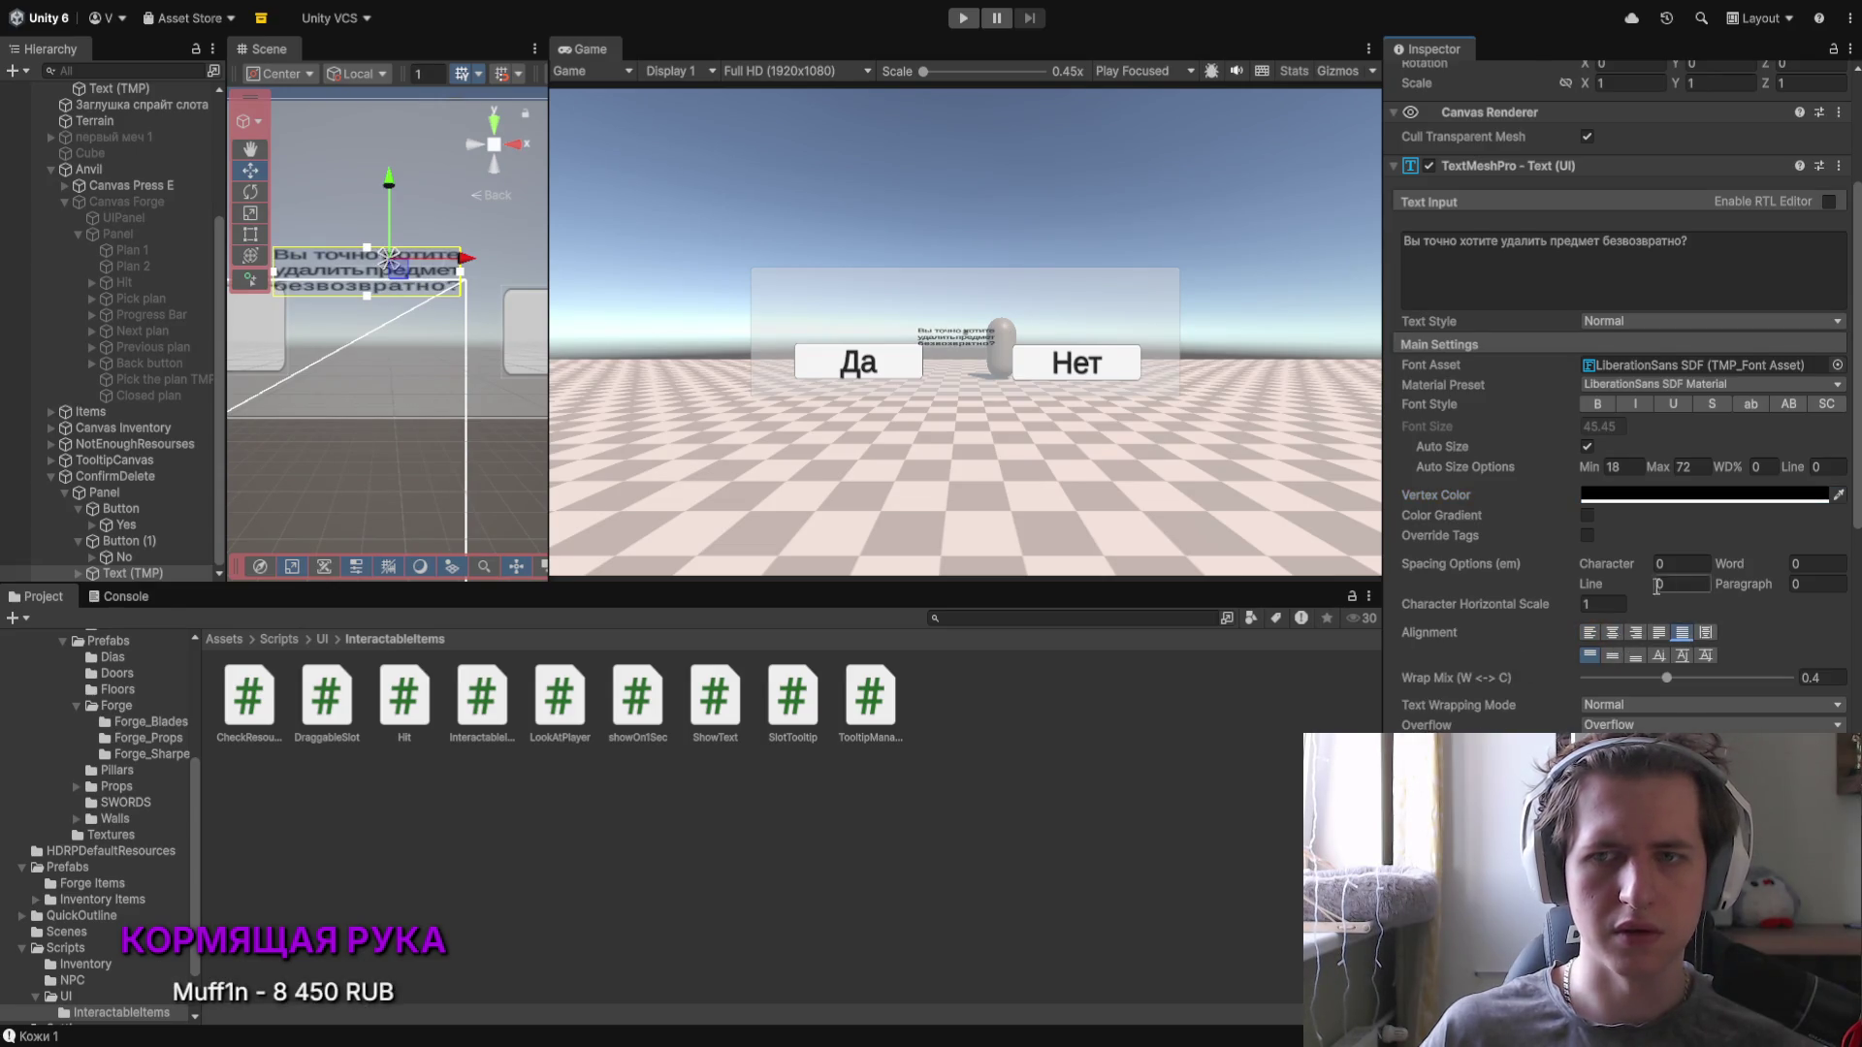
Step: Scale the text uniformly to 1.99 and fit it over two lines above Да and Нет
scroll(1605, 620, up, 4)
click(1566, 300)
drag(1585, 301, 1620, 304)
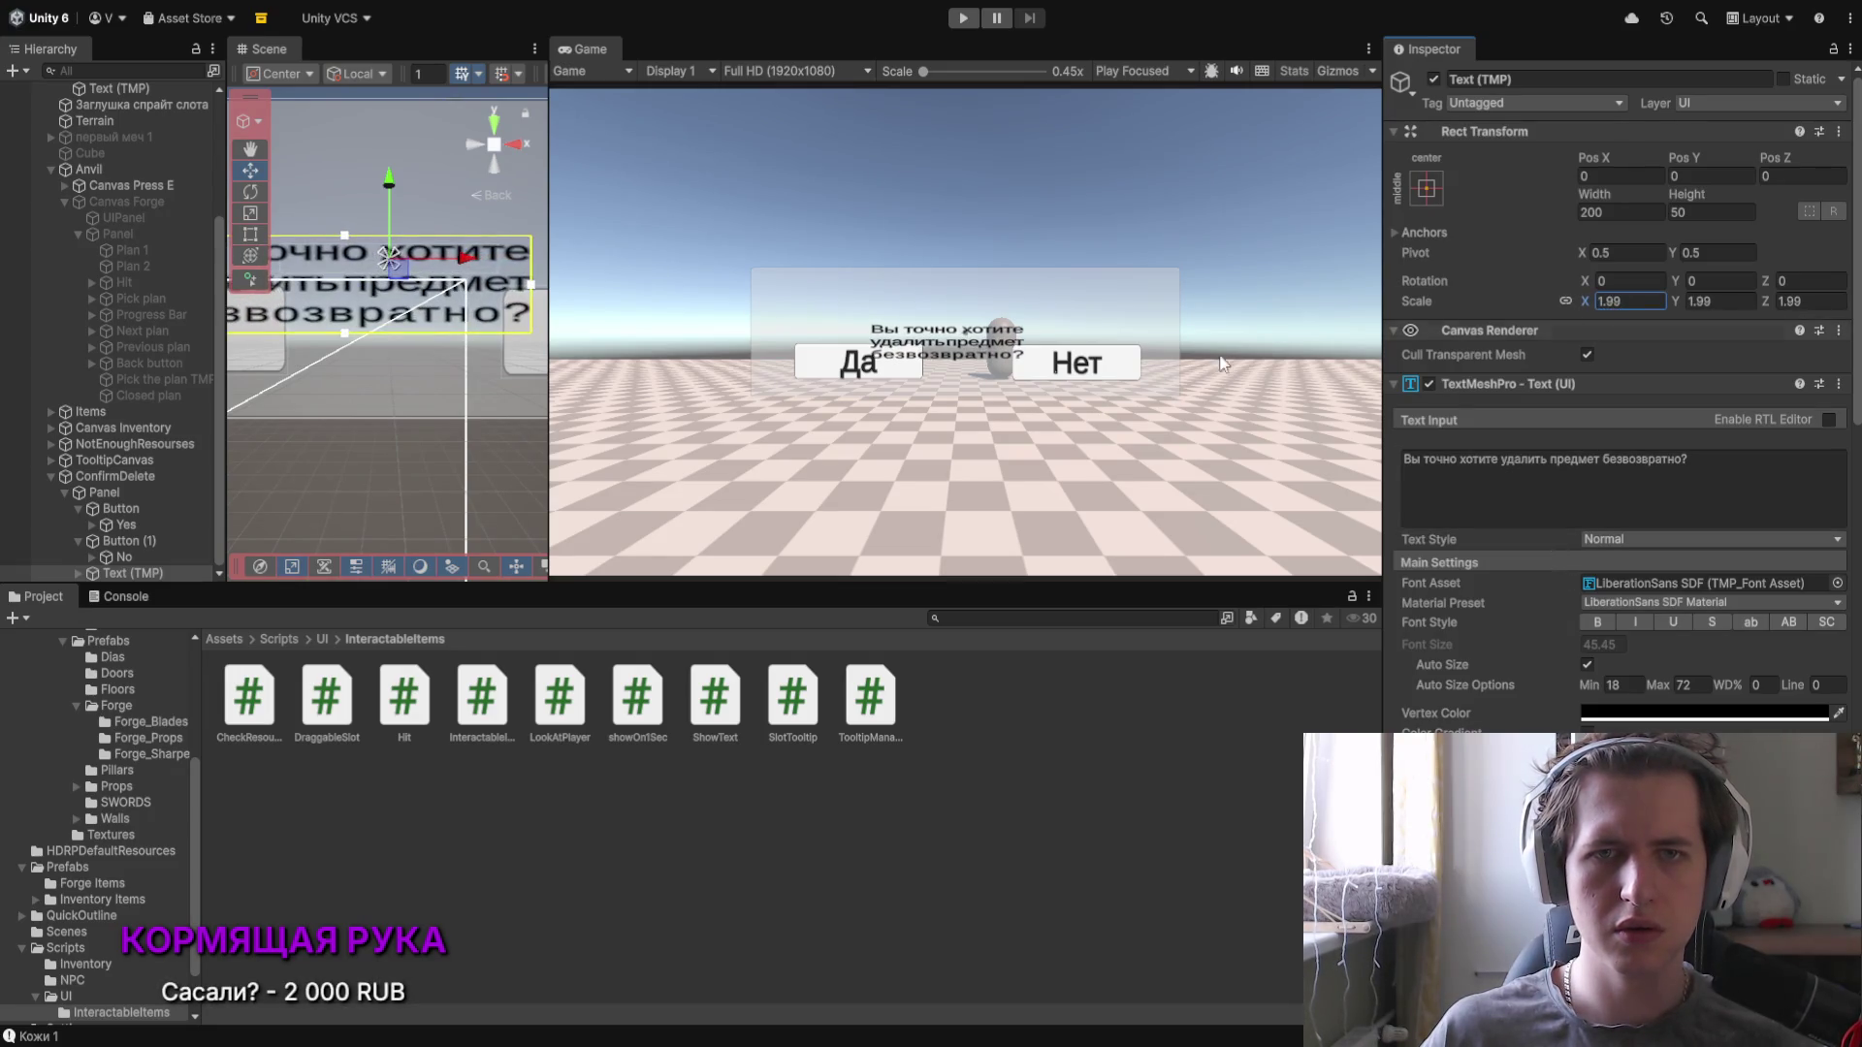
scroll(436, 364, down, 1)
drag(388, 209, 388, 147)
drag(468, 231, 486, 223)
scroll(471, 268, down, 1)
scroll(471, 272, down, 2)
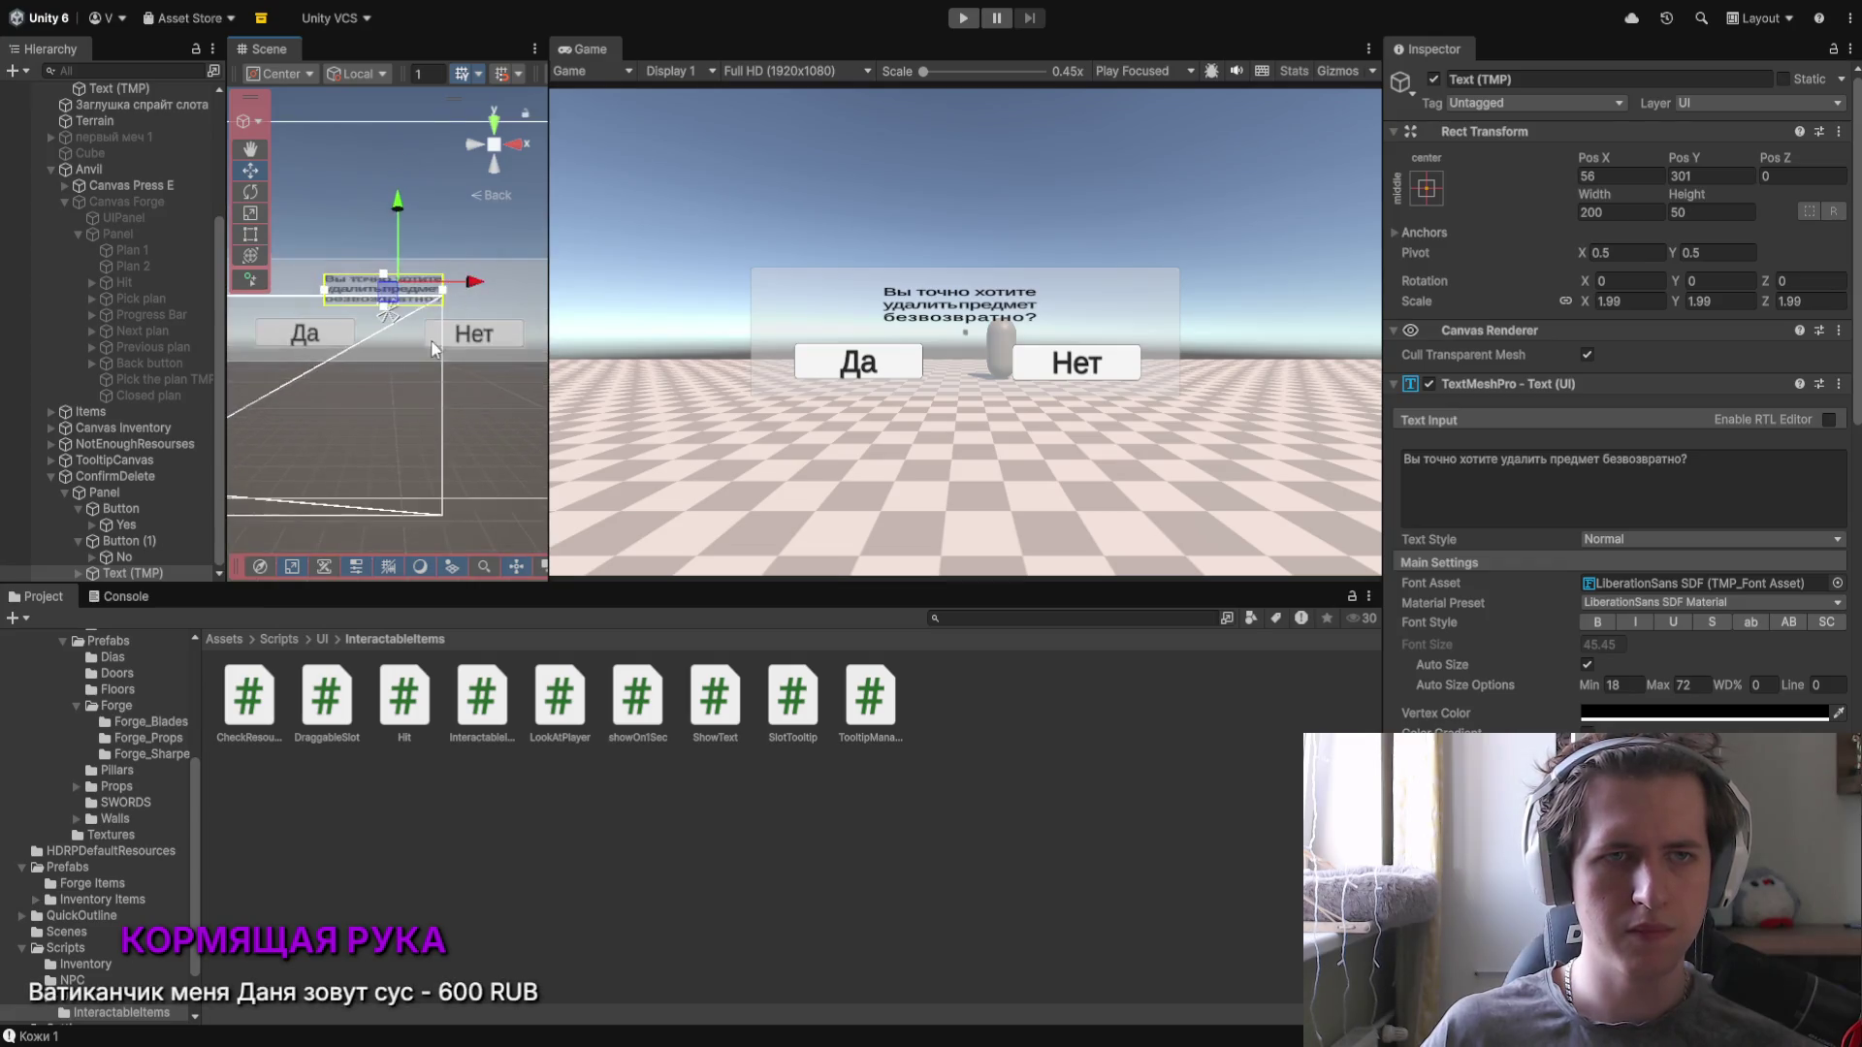
drag(337, 302, 277, 299)
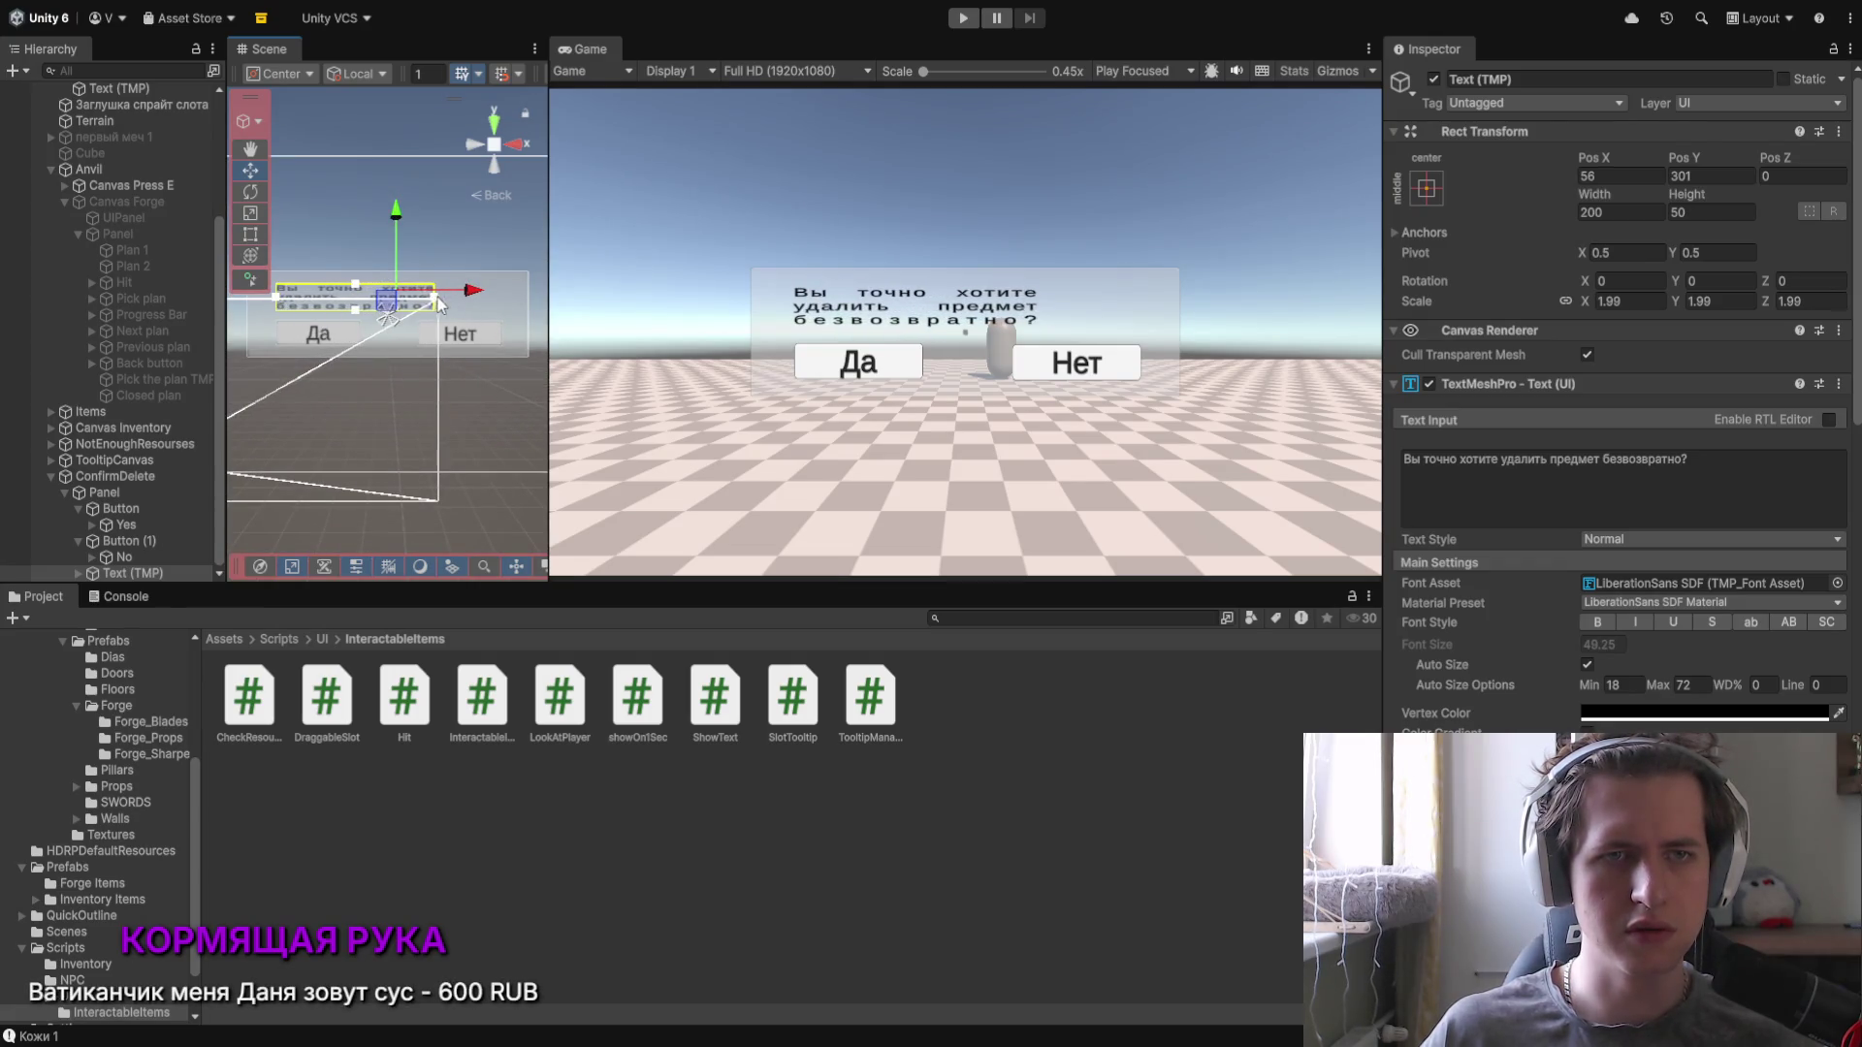
drag(435, 305, 506, 296)
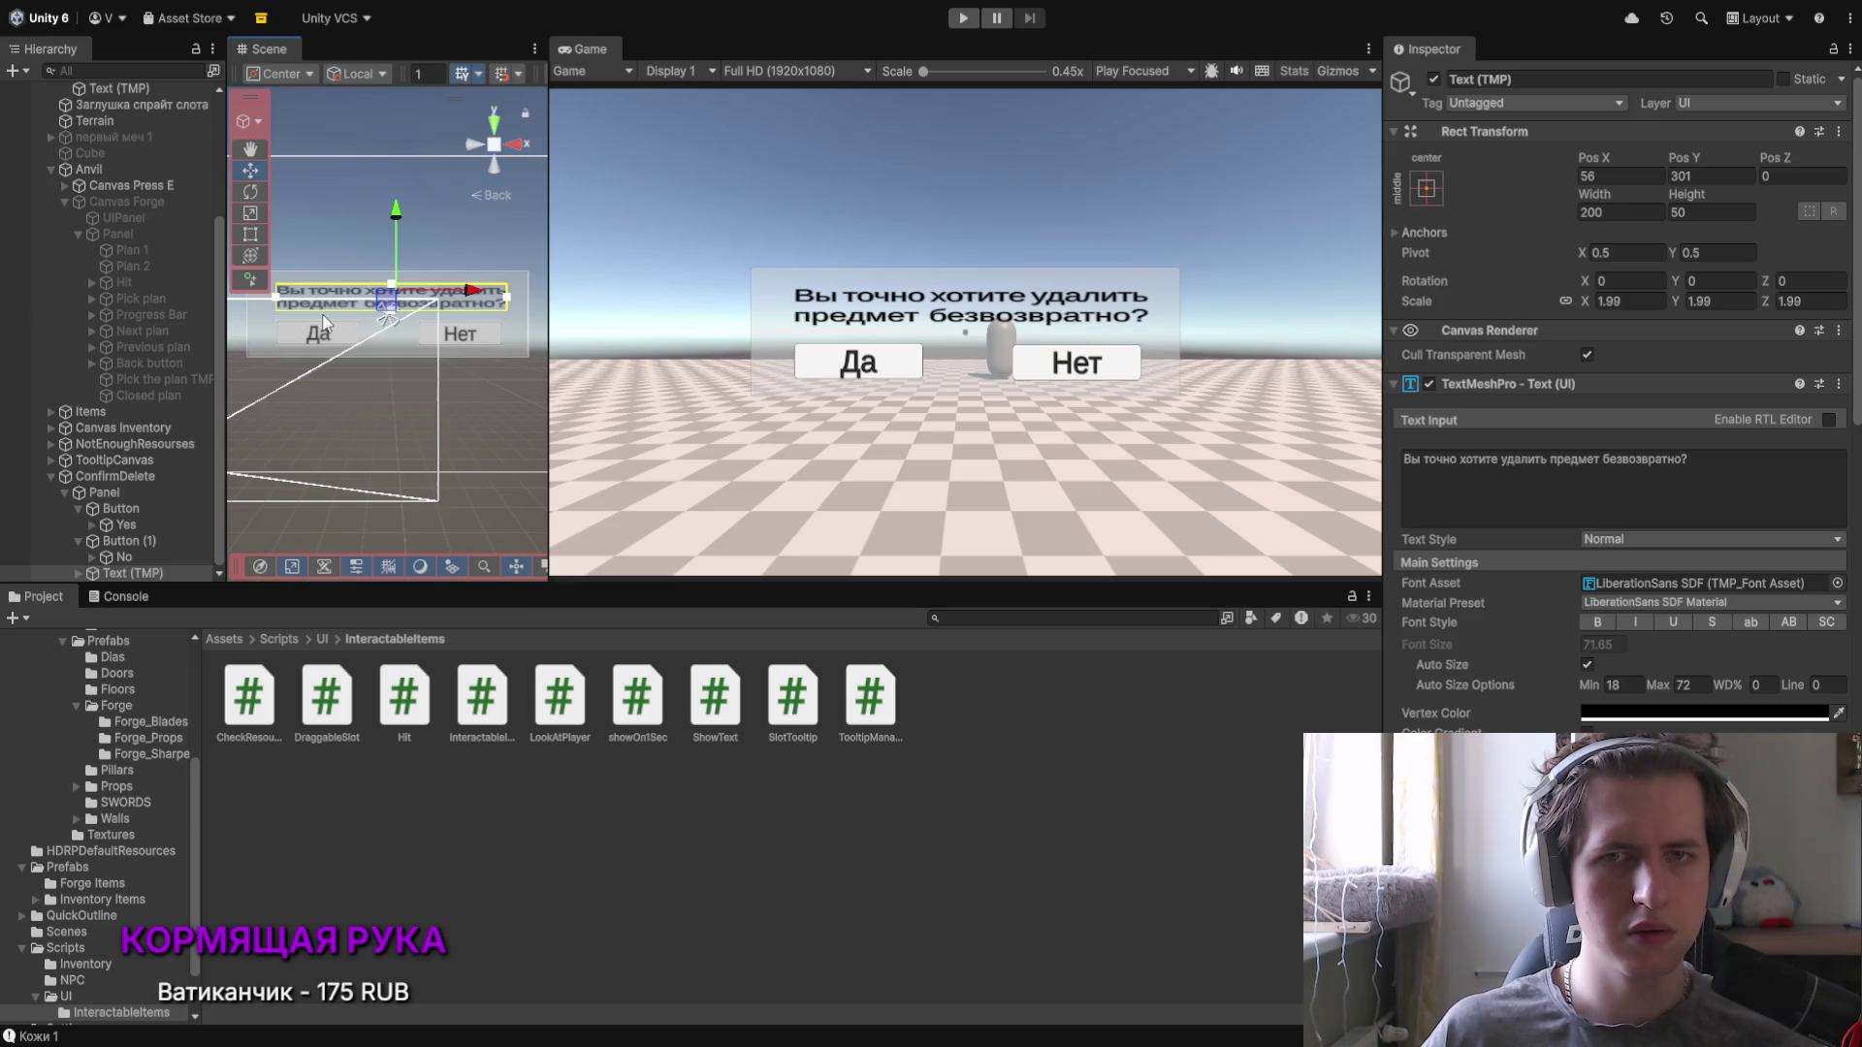
drag(277, 297, 266, 299)
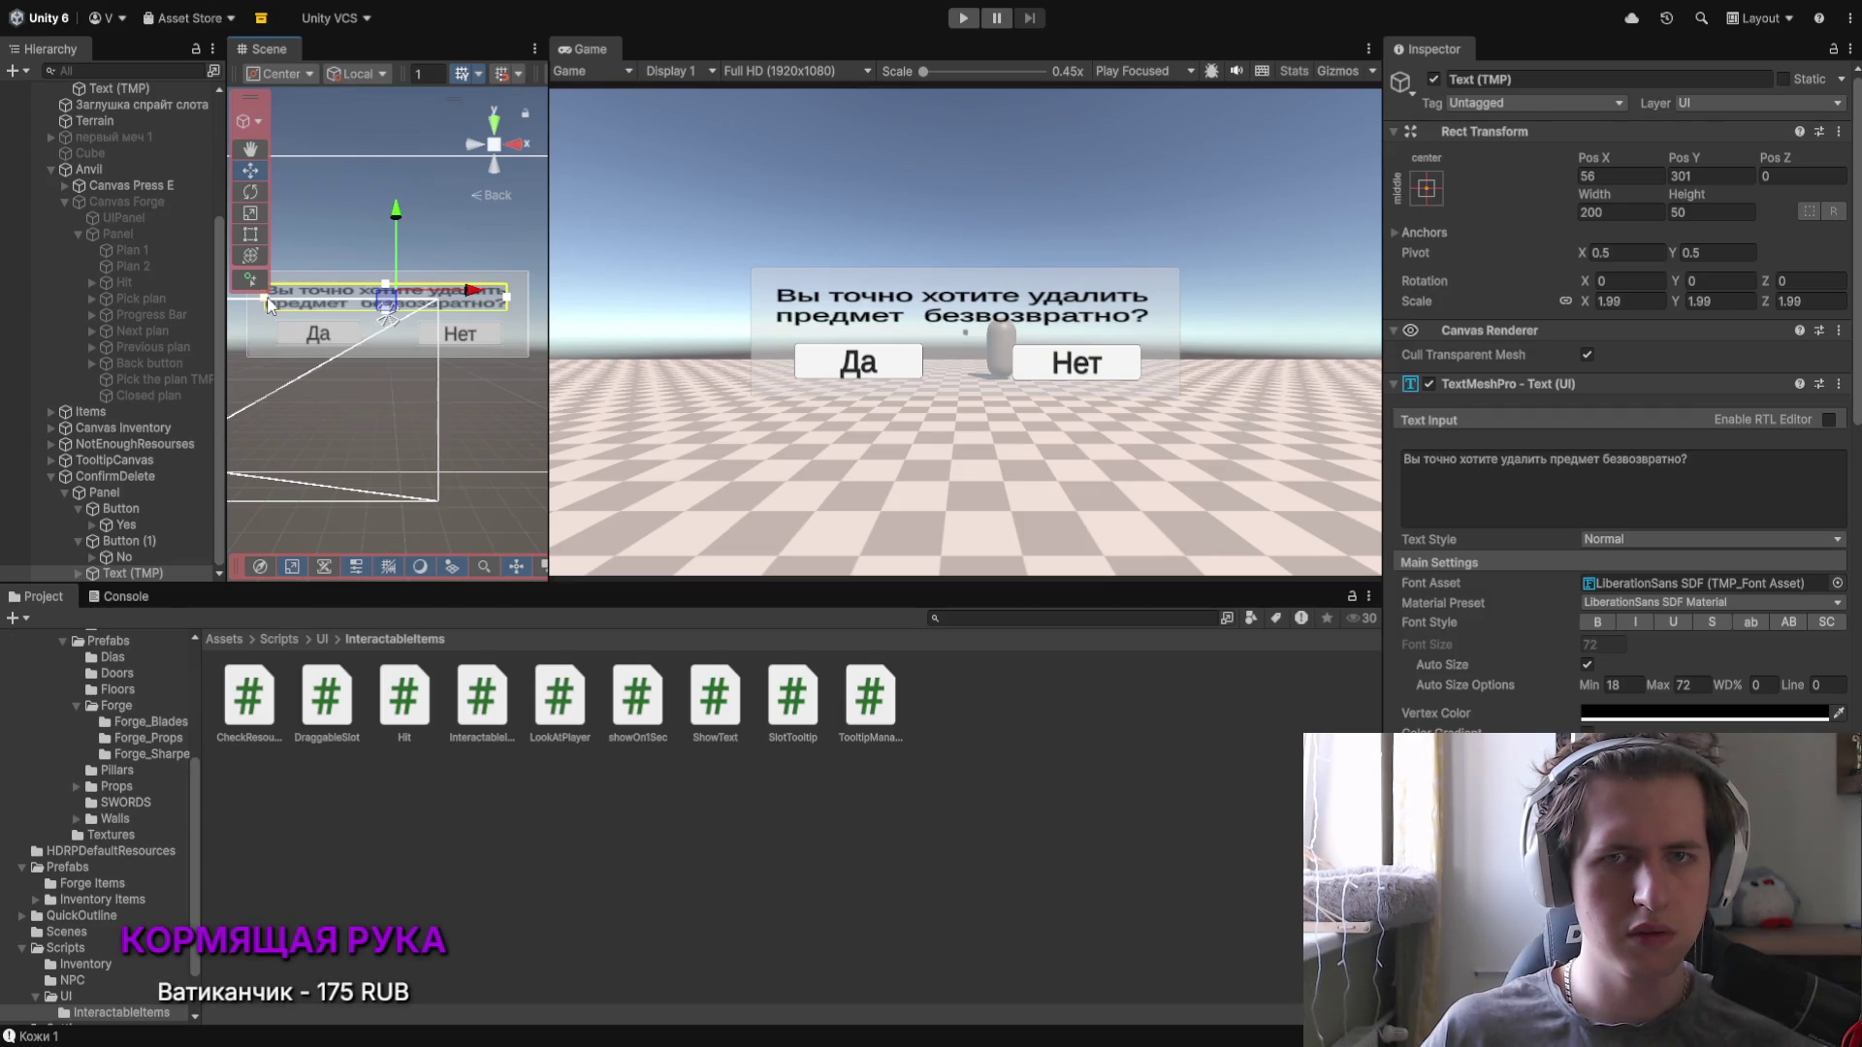
Step: Change the message to «Вы точно хотите безвозвратно удалить этот предмет?»
click(1464, 463)
click(1498, 459)
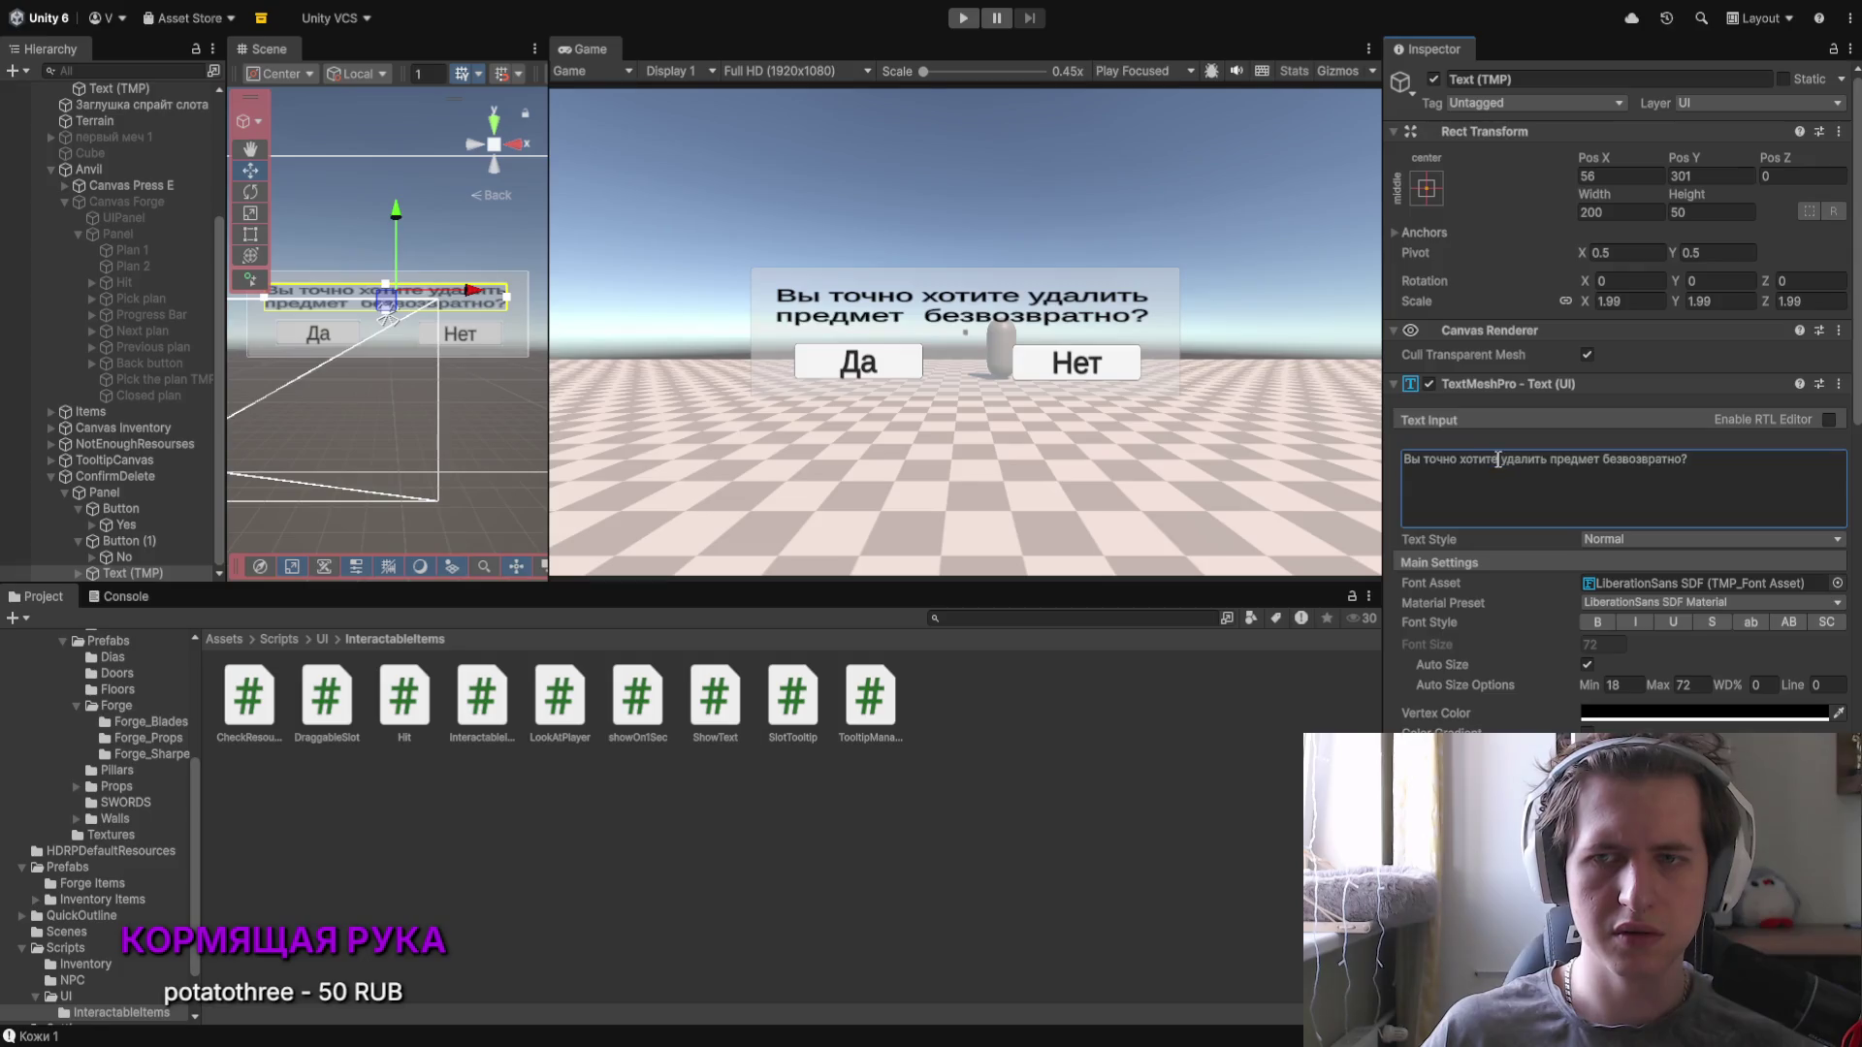
text(безвозвратно)
key(Right)
key(Right)
key(Right)
text(этот)
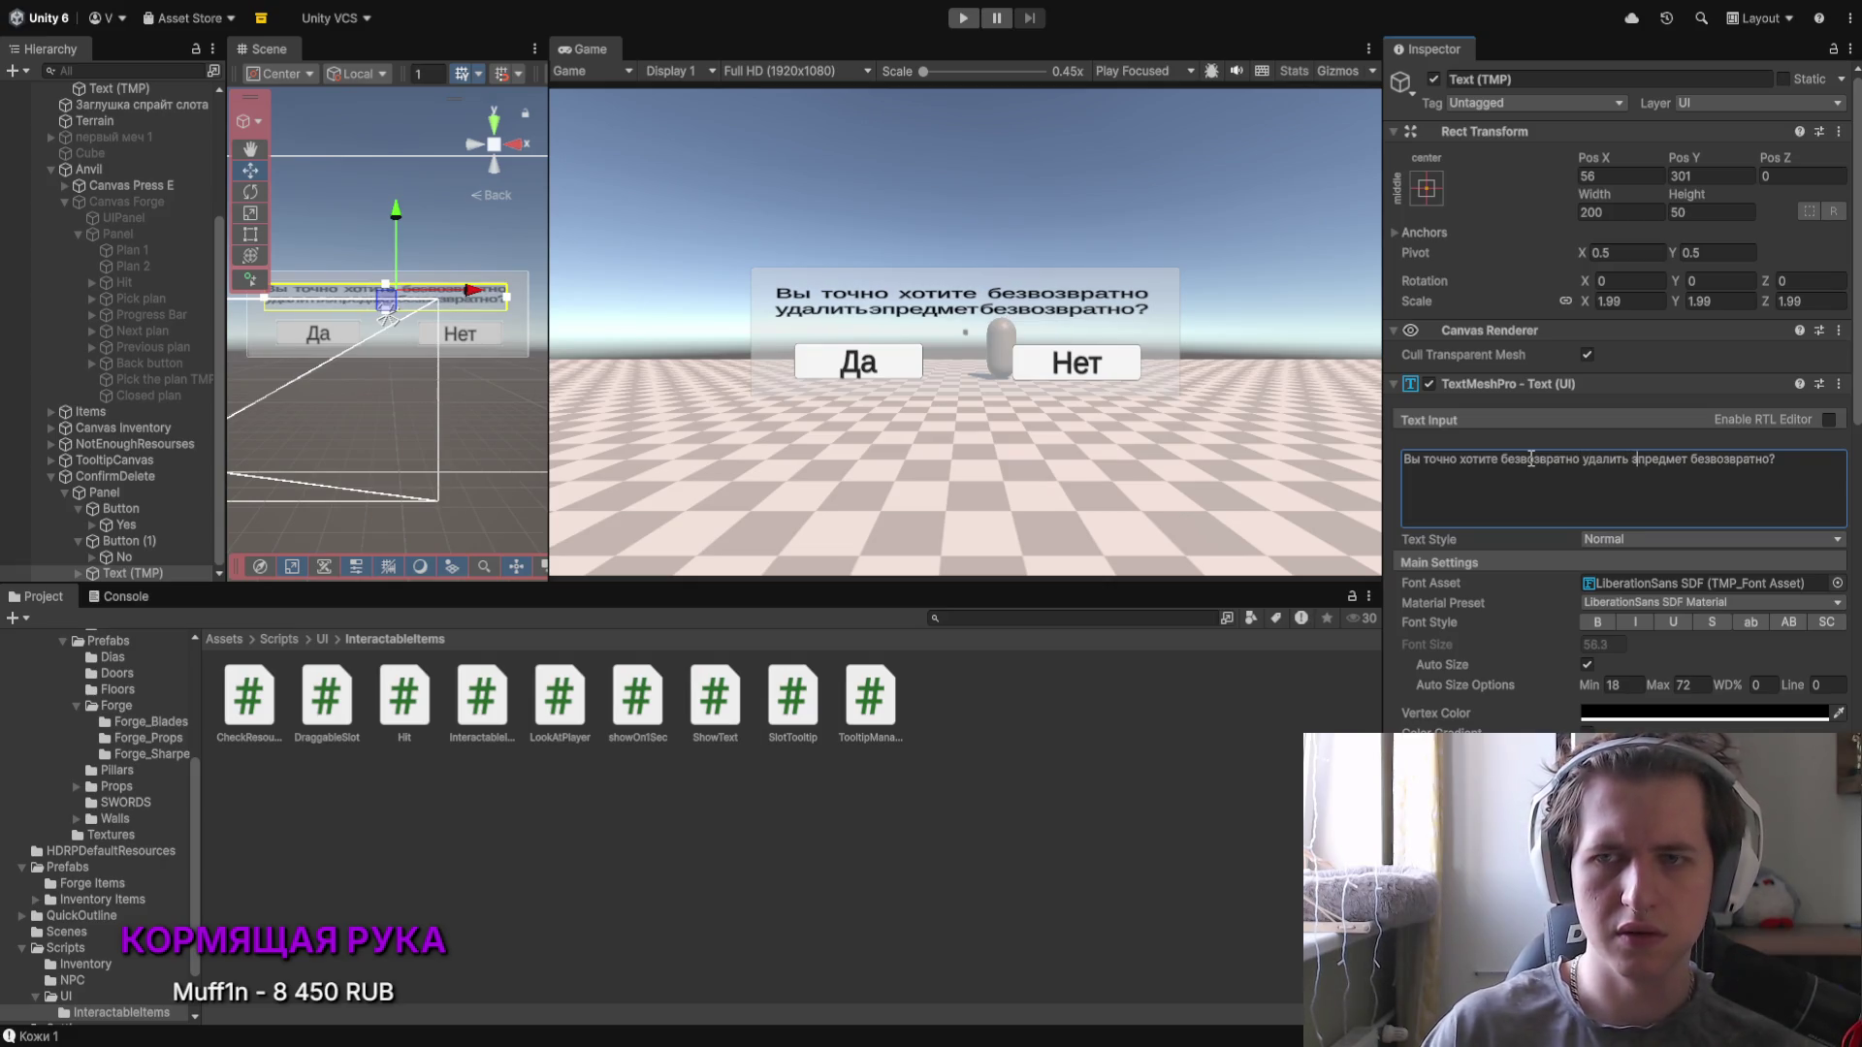
drag(1712, 462, 1771, 457)
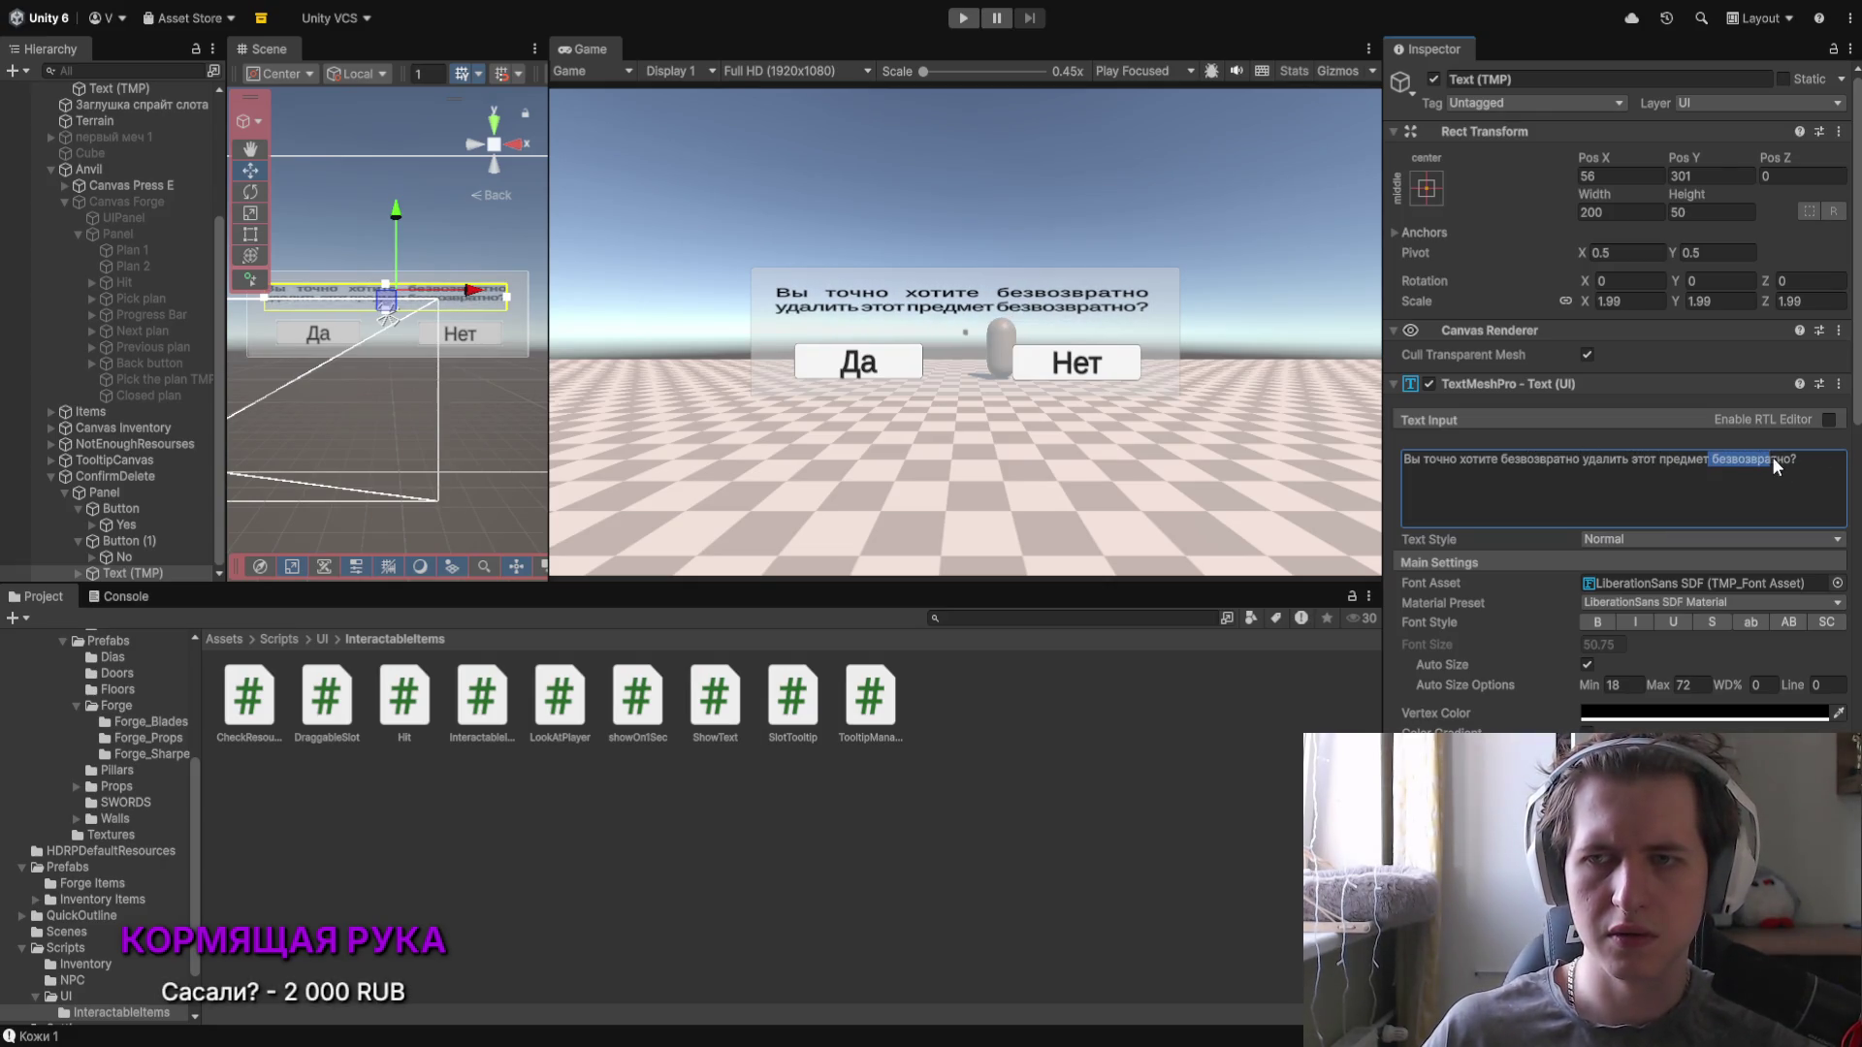
key(BackSpace)
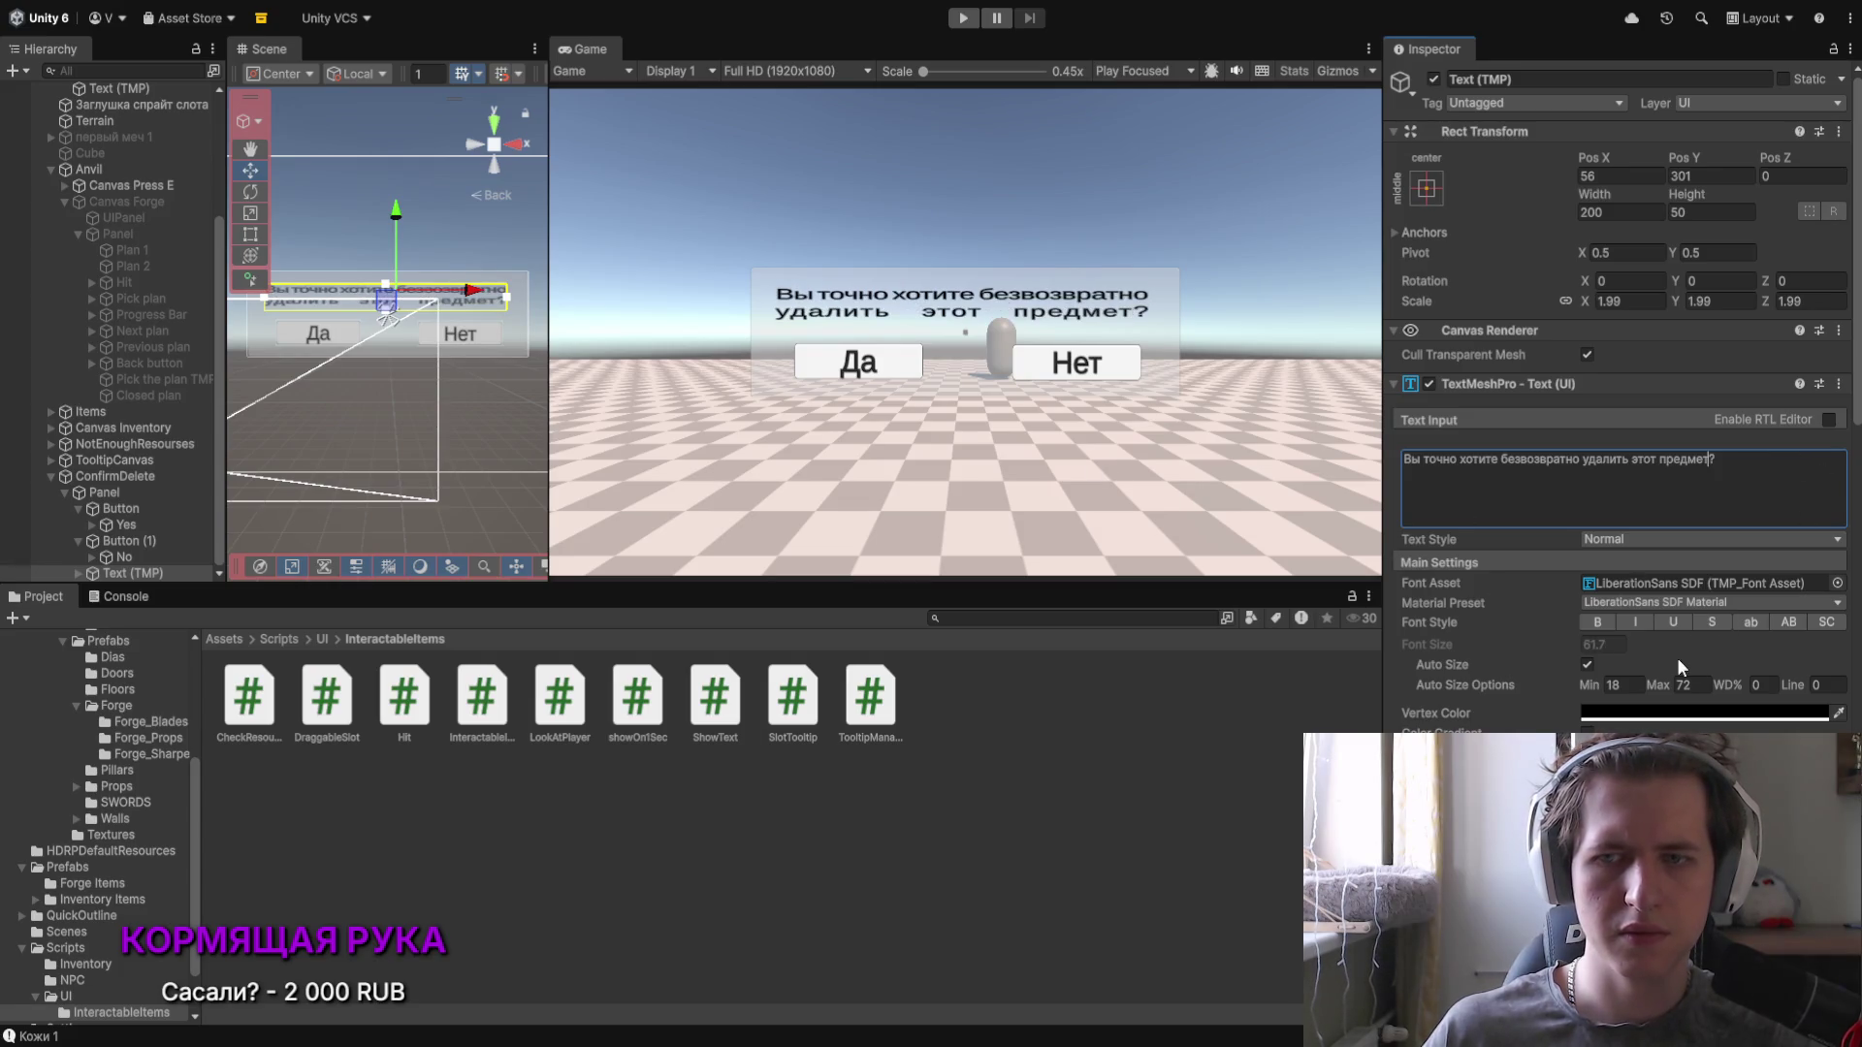
Step: Centre the message, unlink its scale, raise Scale Y to 2.92 and reposition it
scroll(1691, 656, down, 5)
click(1612, 578)
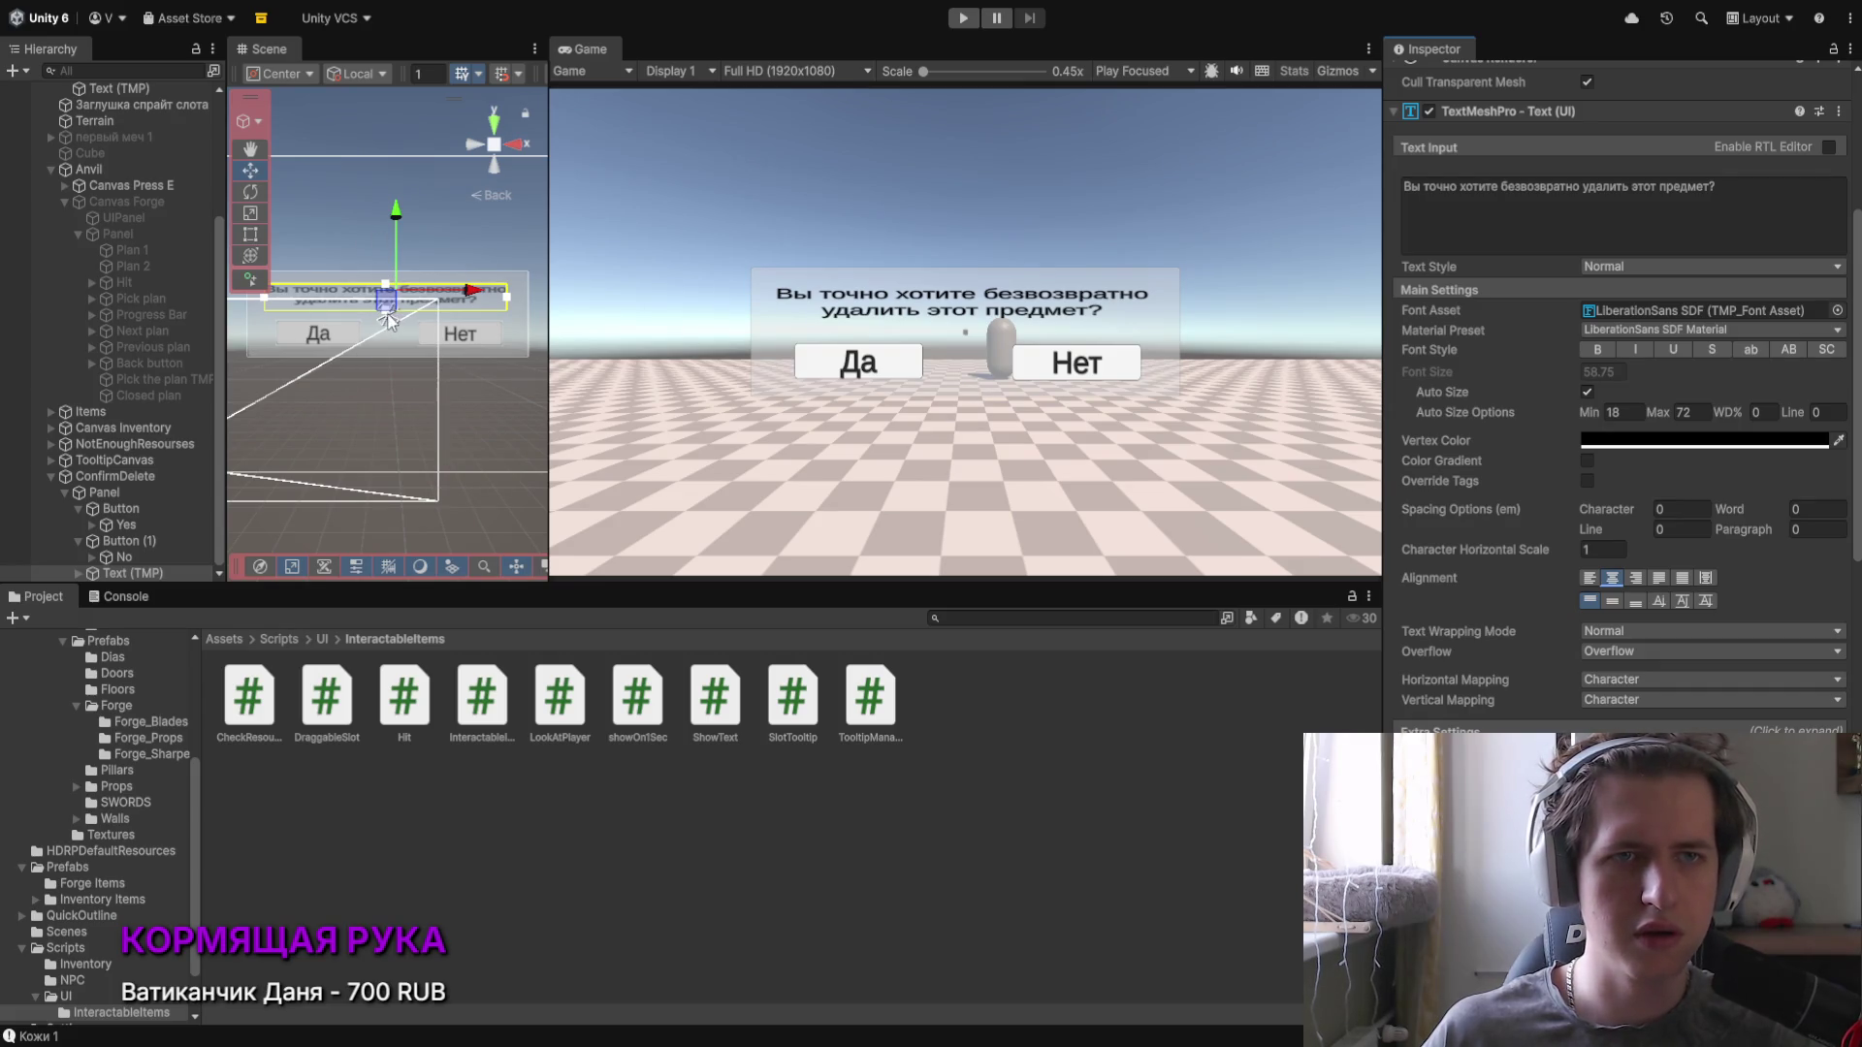
drag(394, 218, 395, 223)
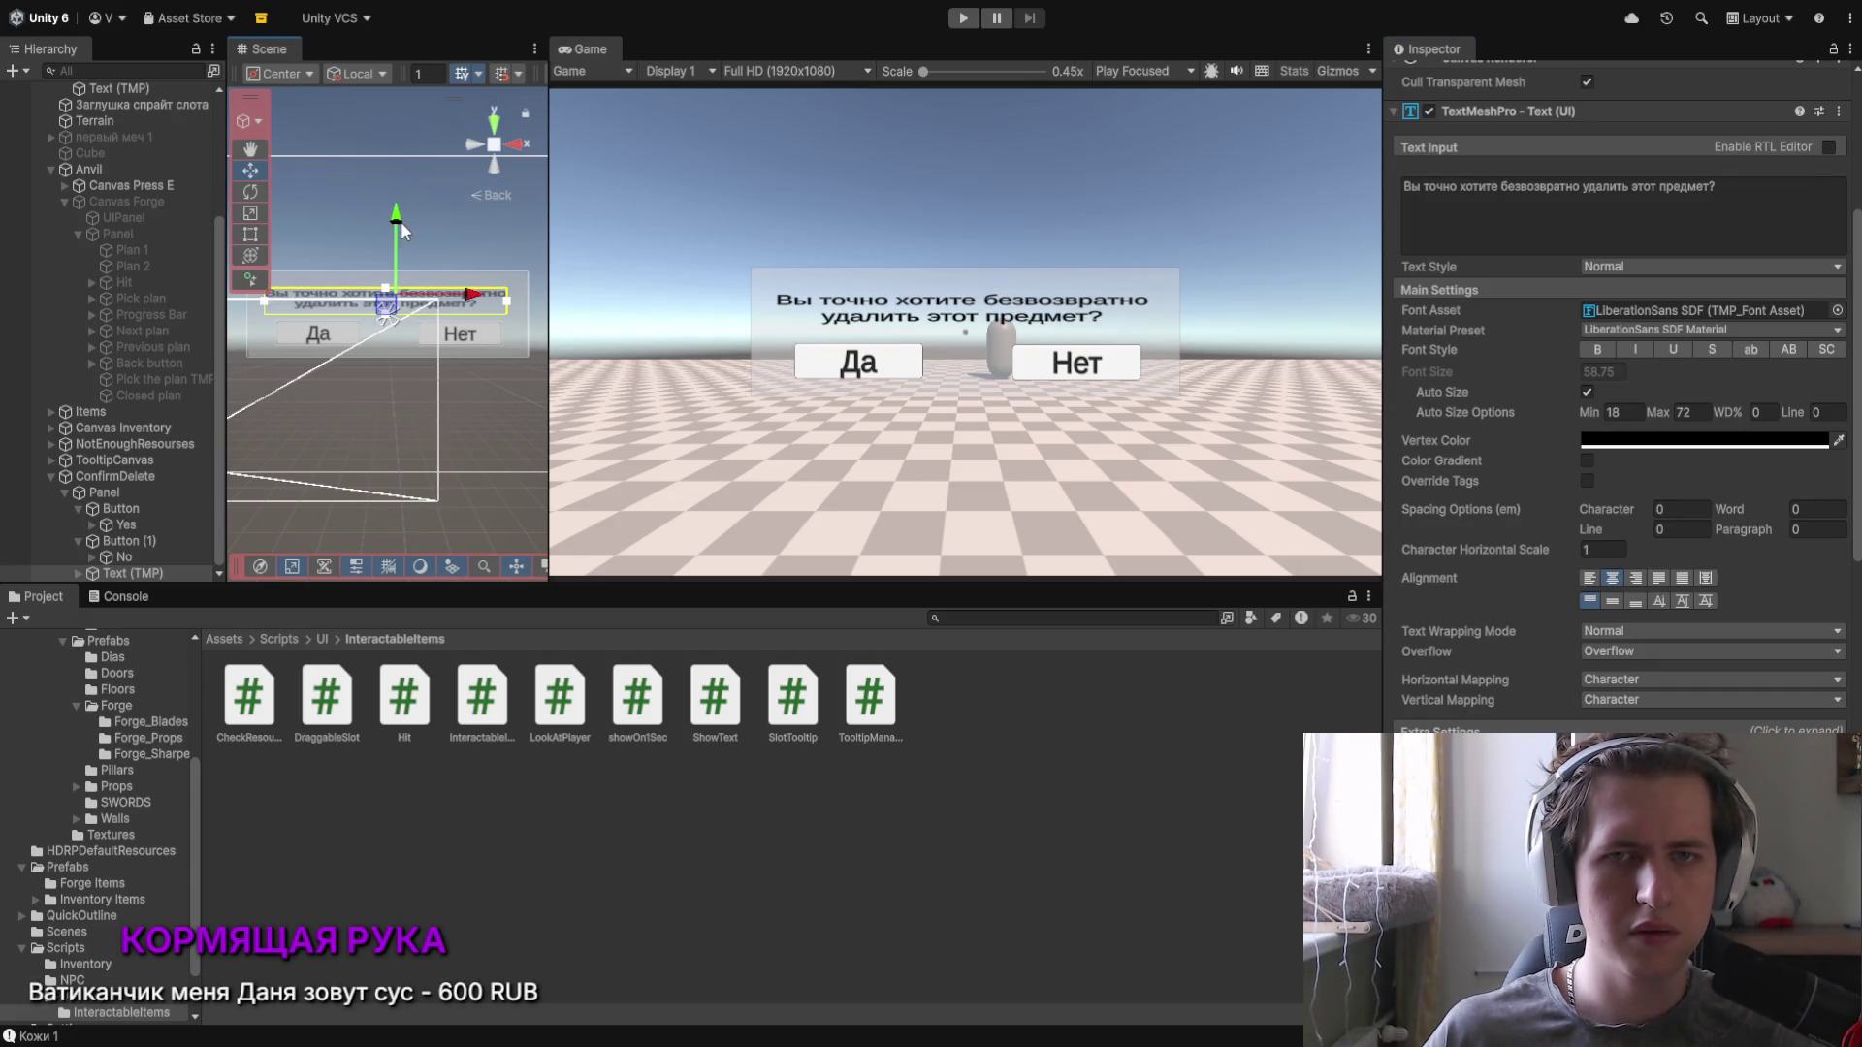
scroll(1679, 397, up, 5)
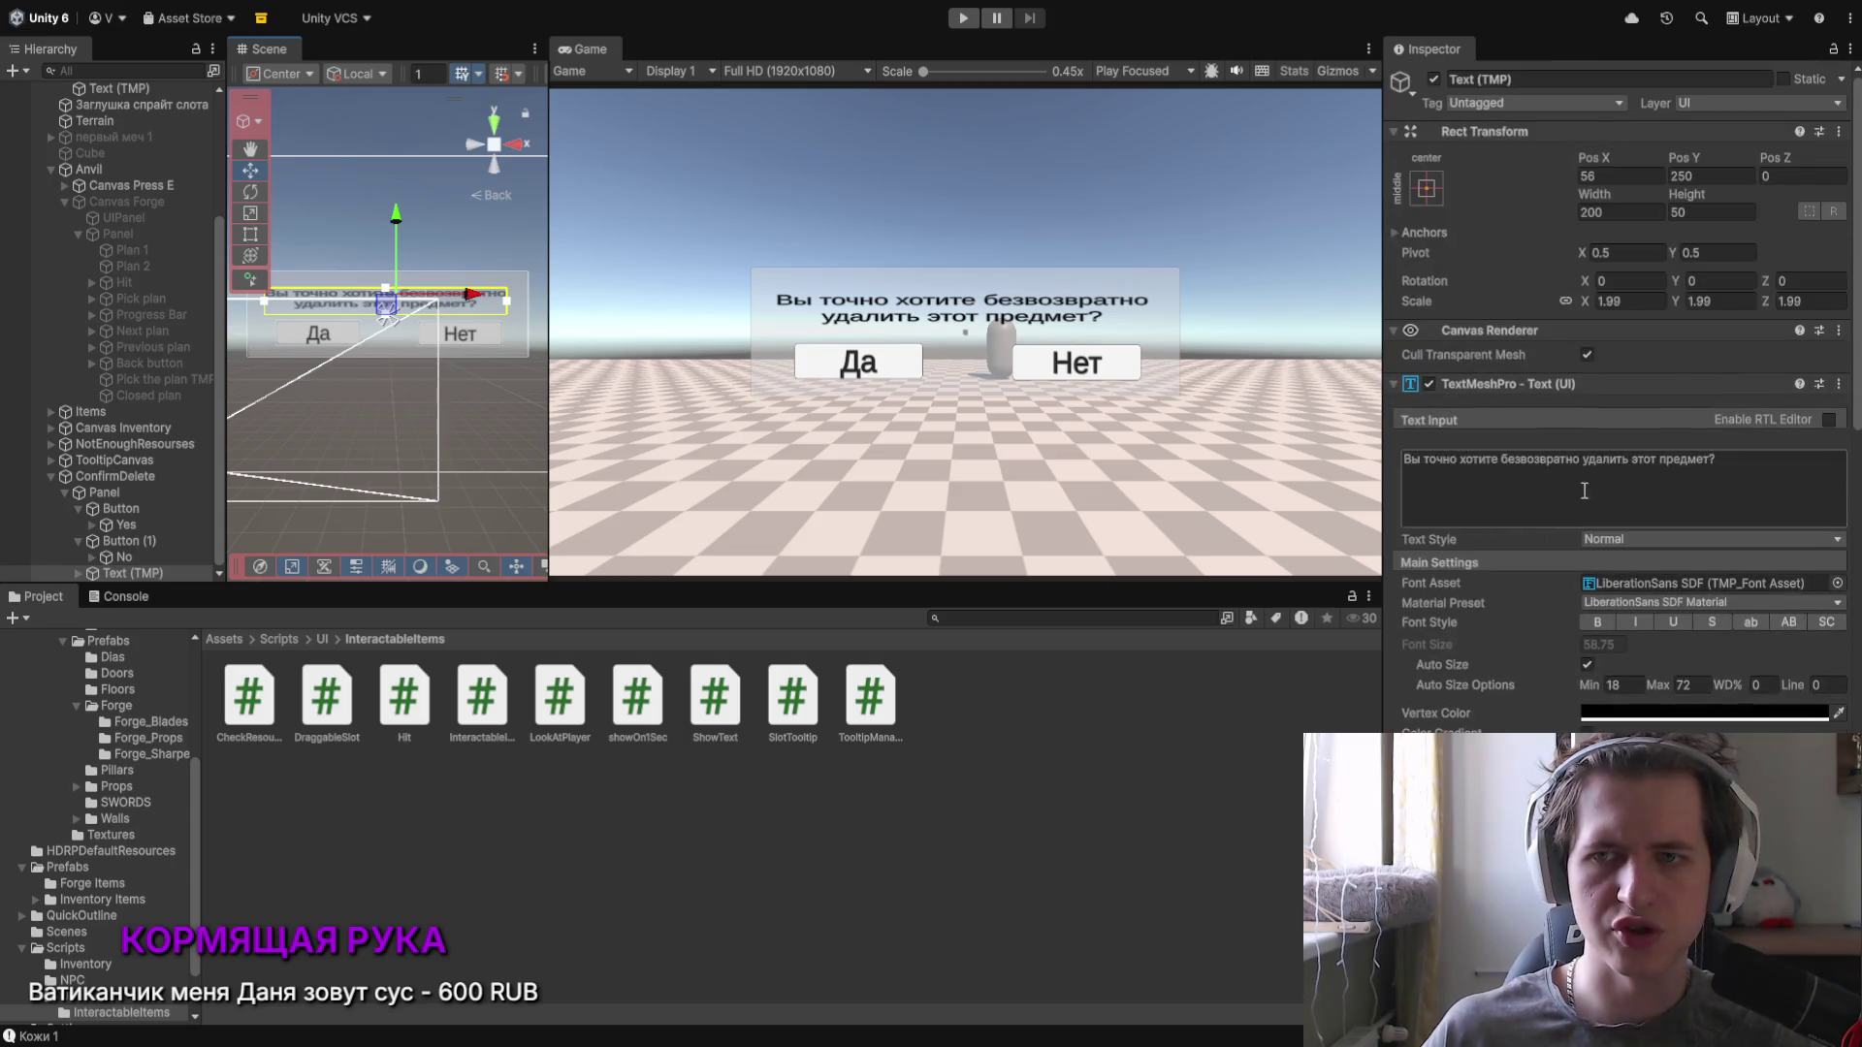
click(1566, 300)
click(1679, 302)
drag(1679, 303, 1708, 303)
drag(398, 217, 398, 214)
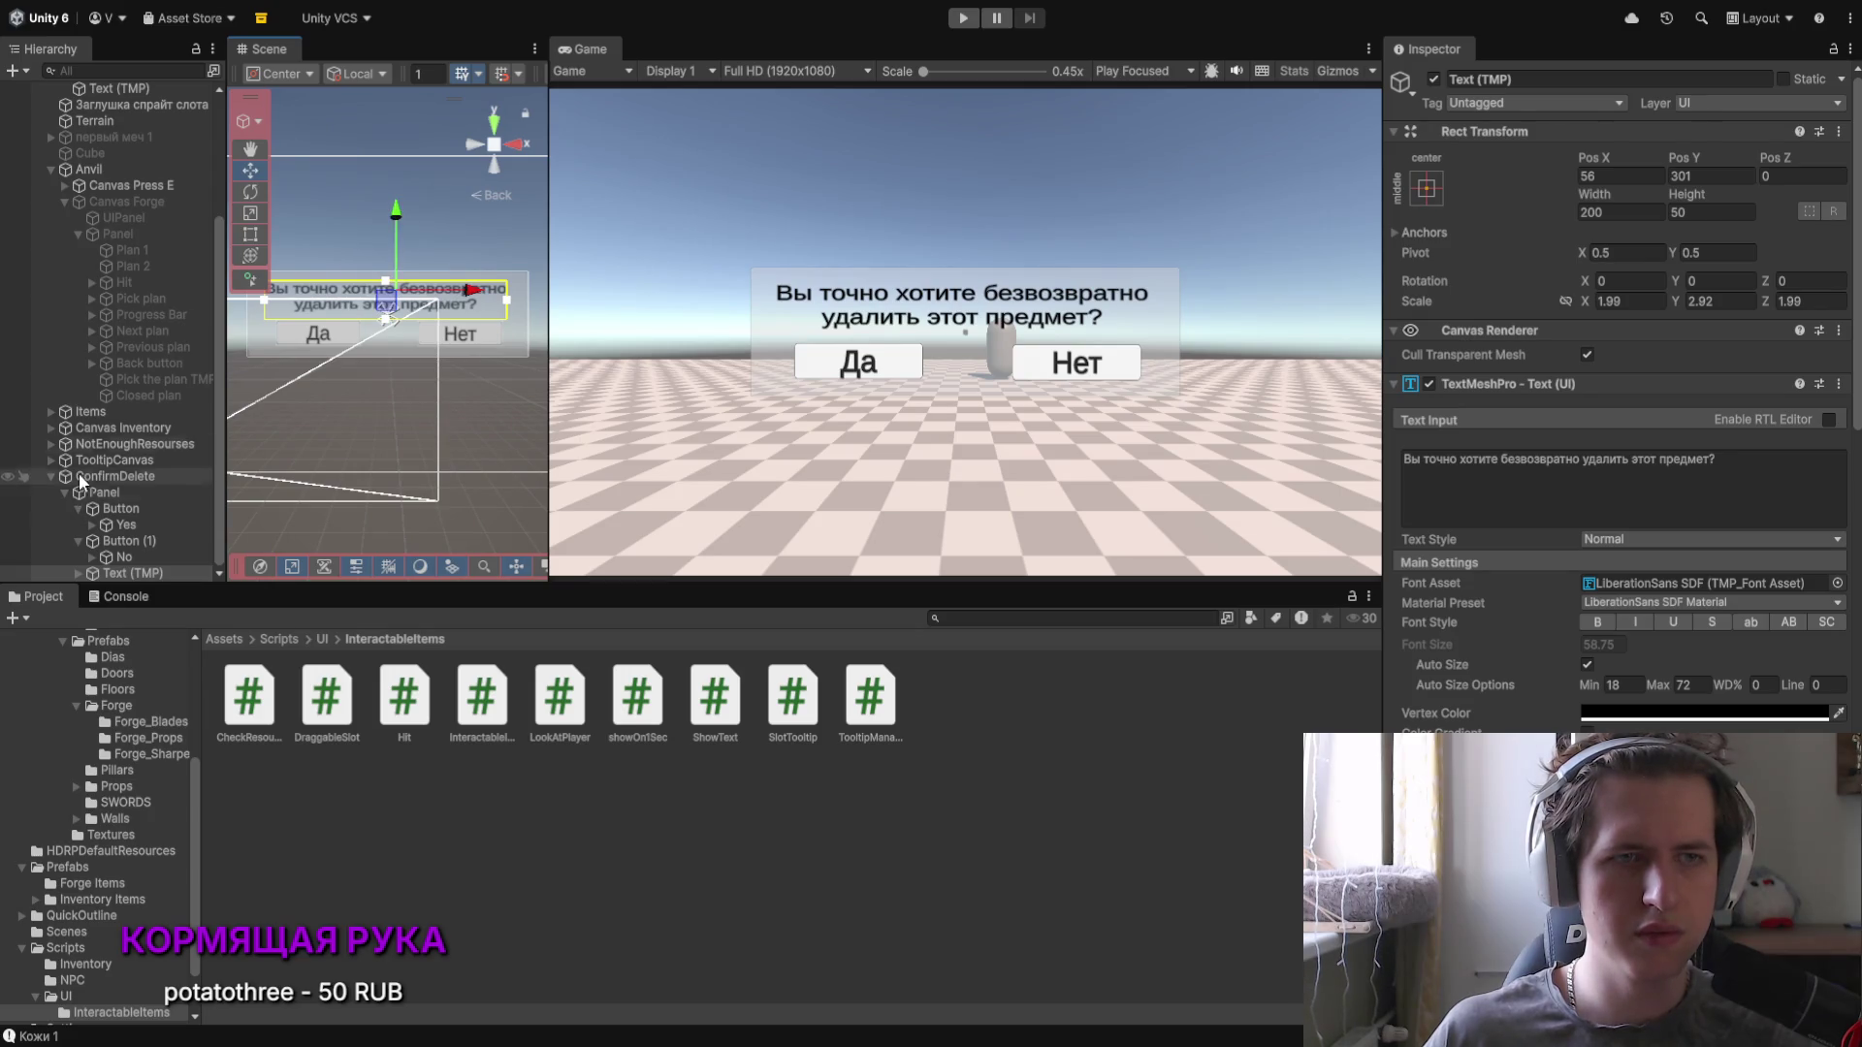
Step: Select the ConfirmDelete canvas and bring up the new ConfirmationDialog script in Visual Studio
click(107, 477)
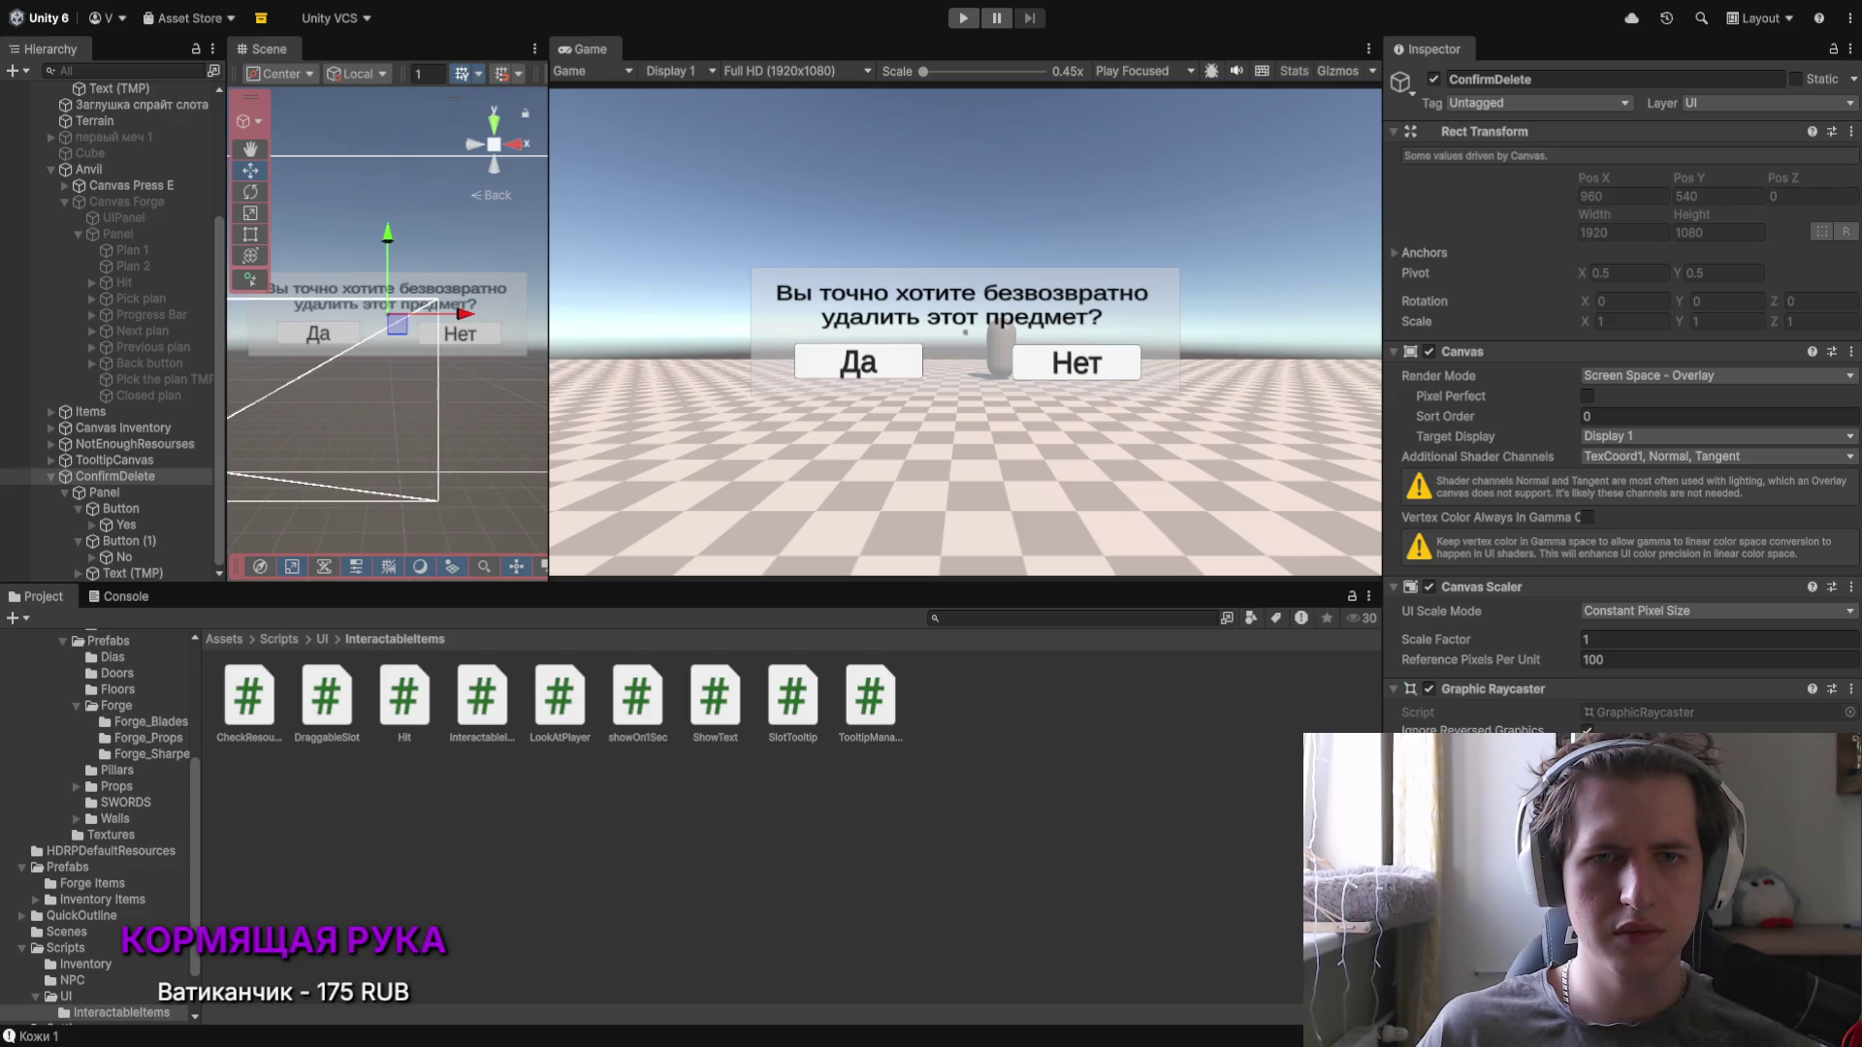
click(136, 477)
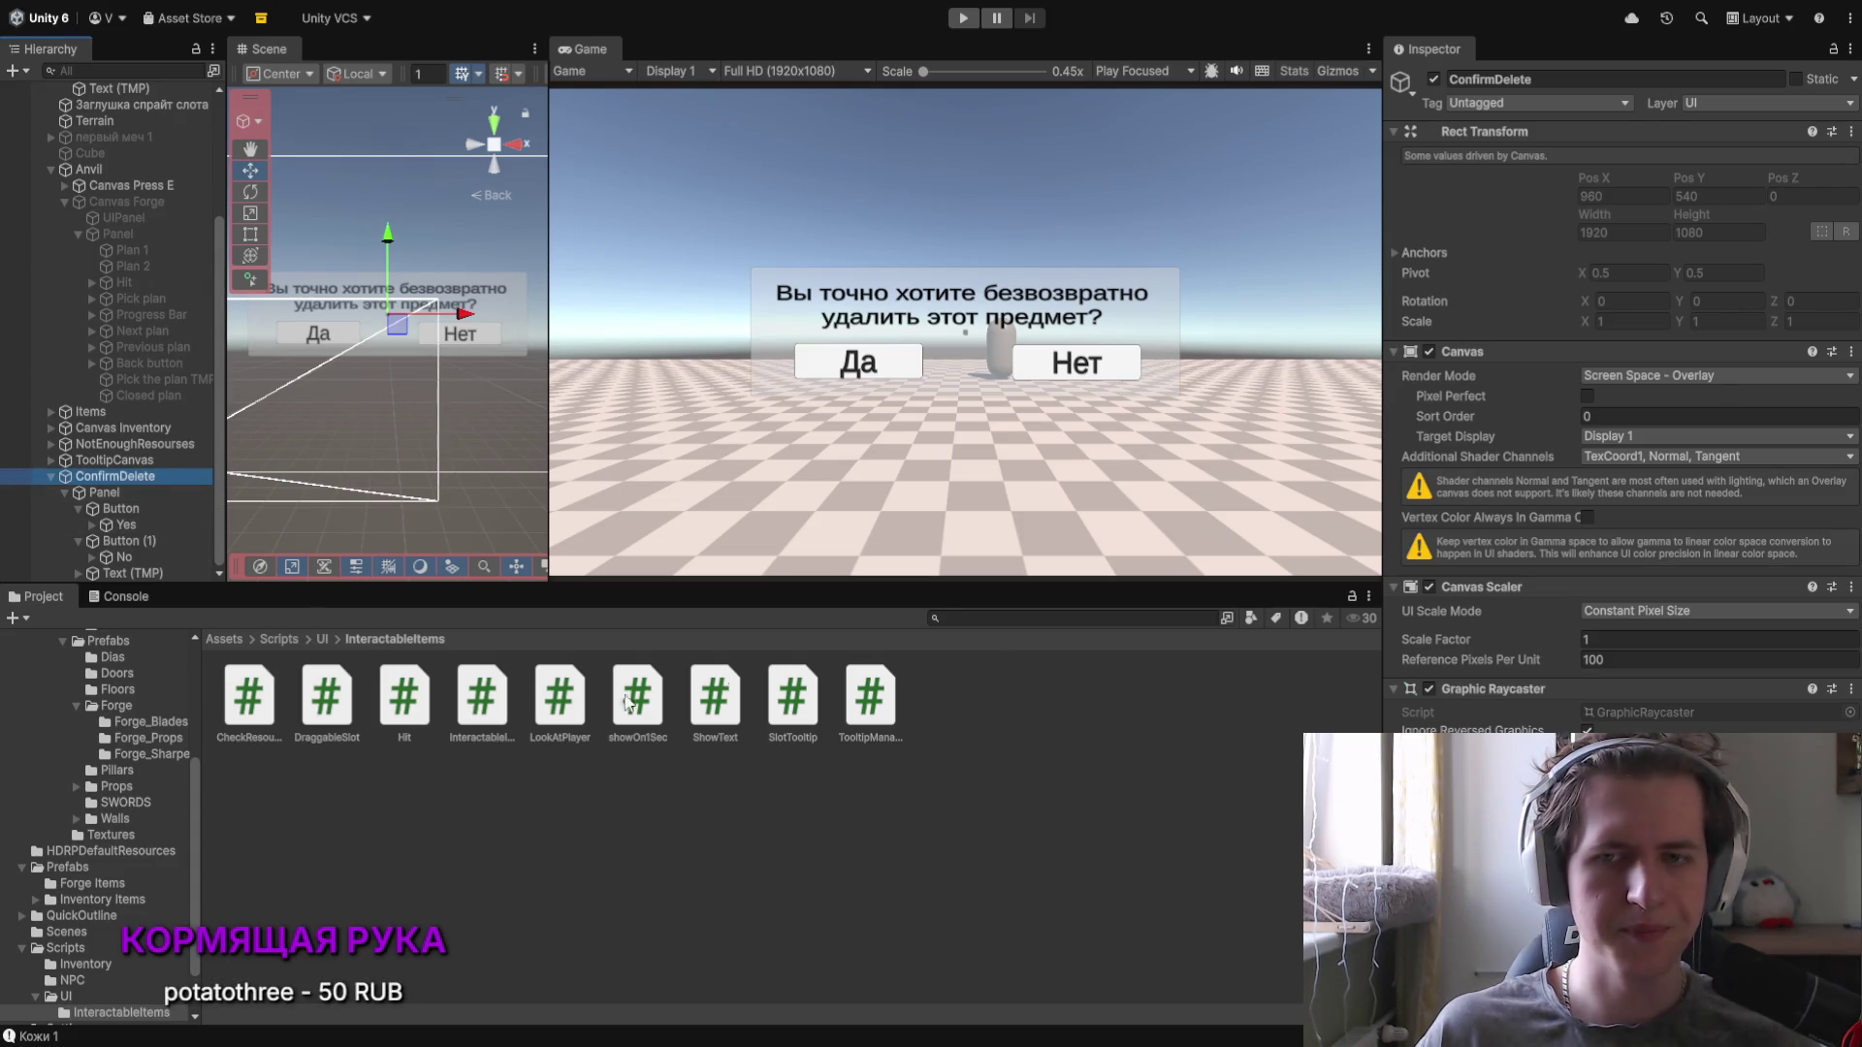
click(1161, 692)
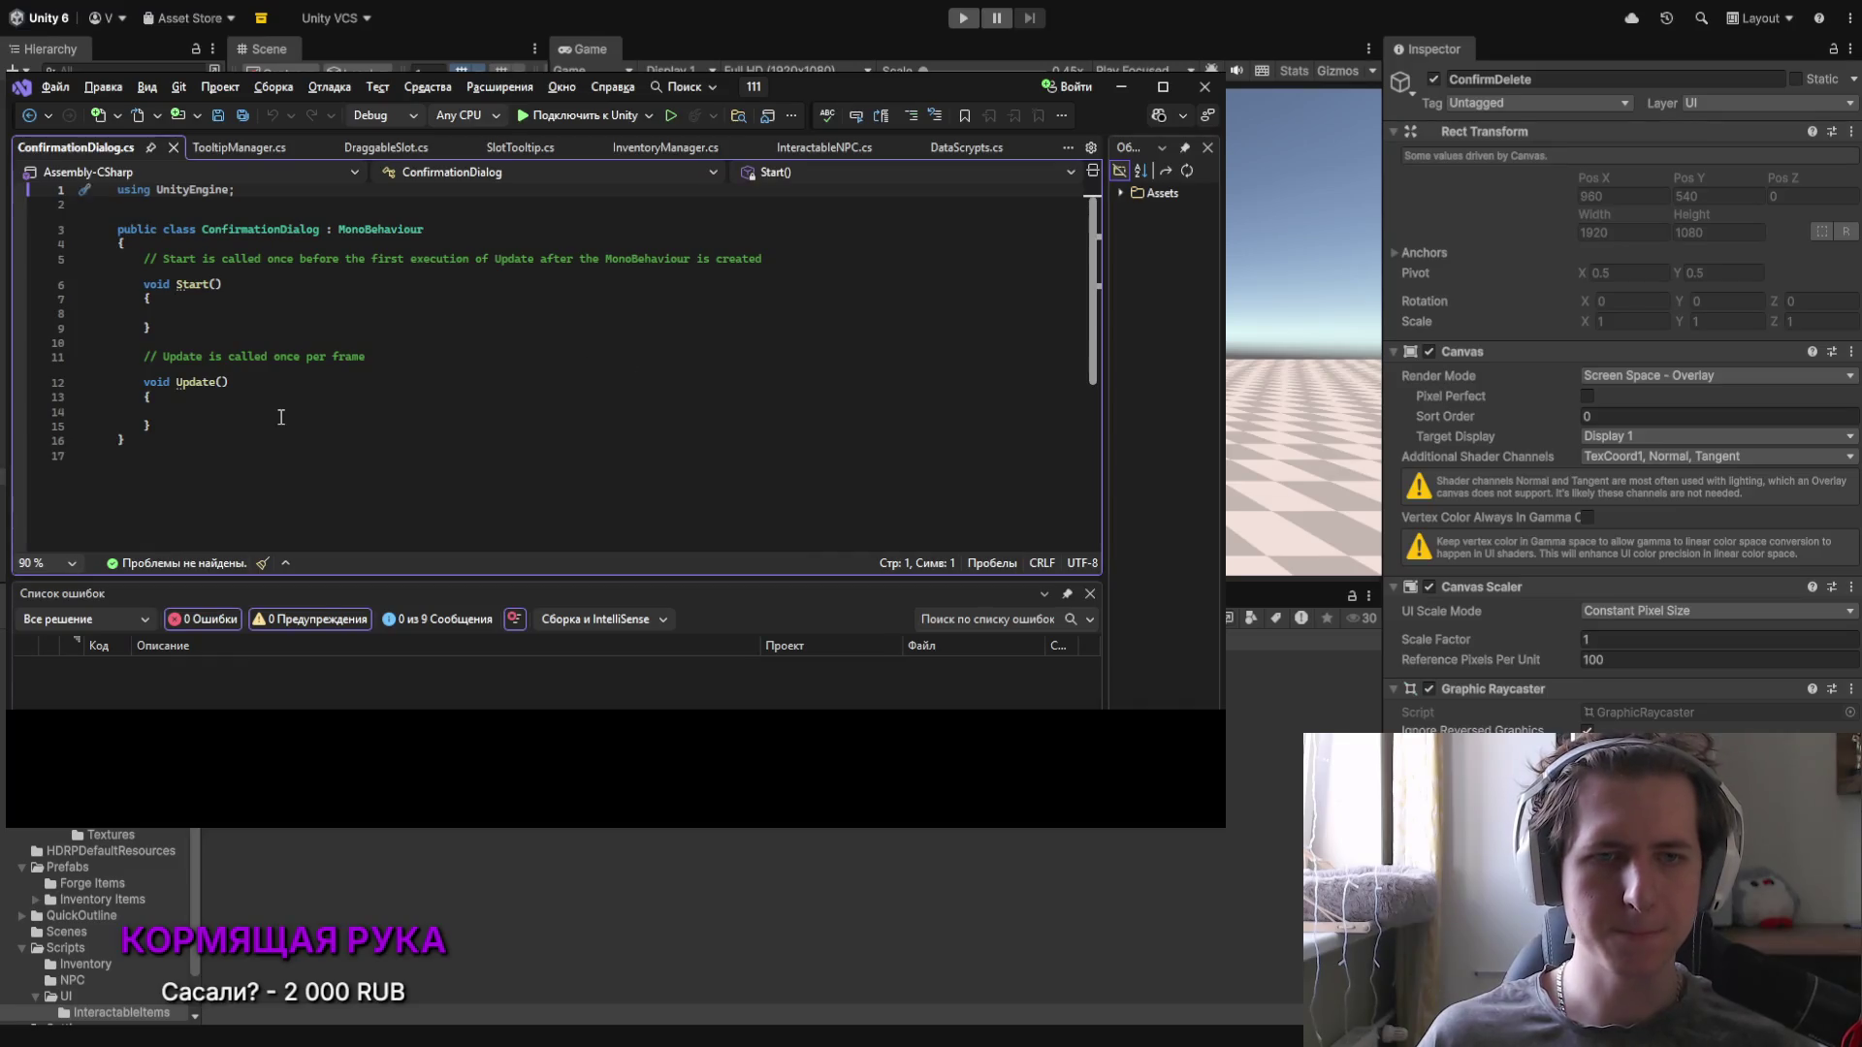
click(277, 415)
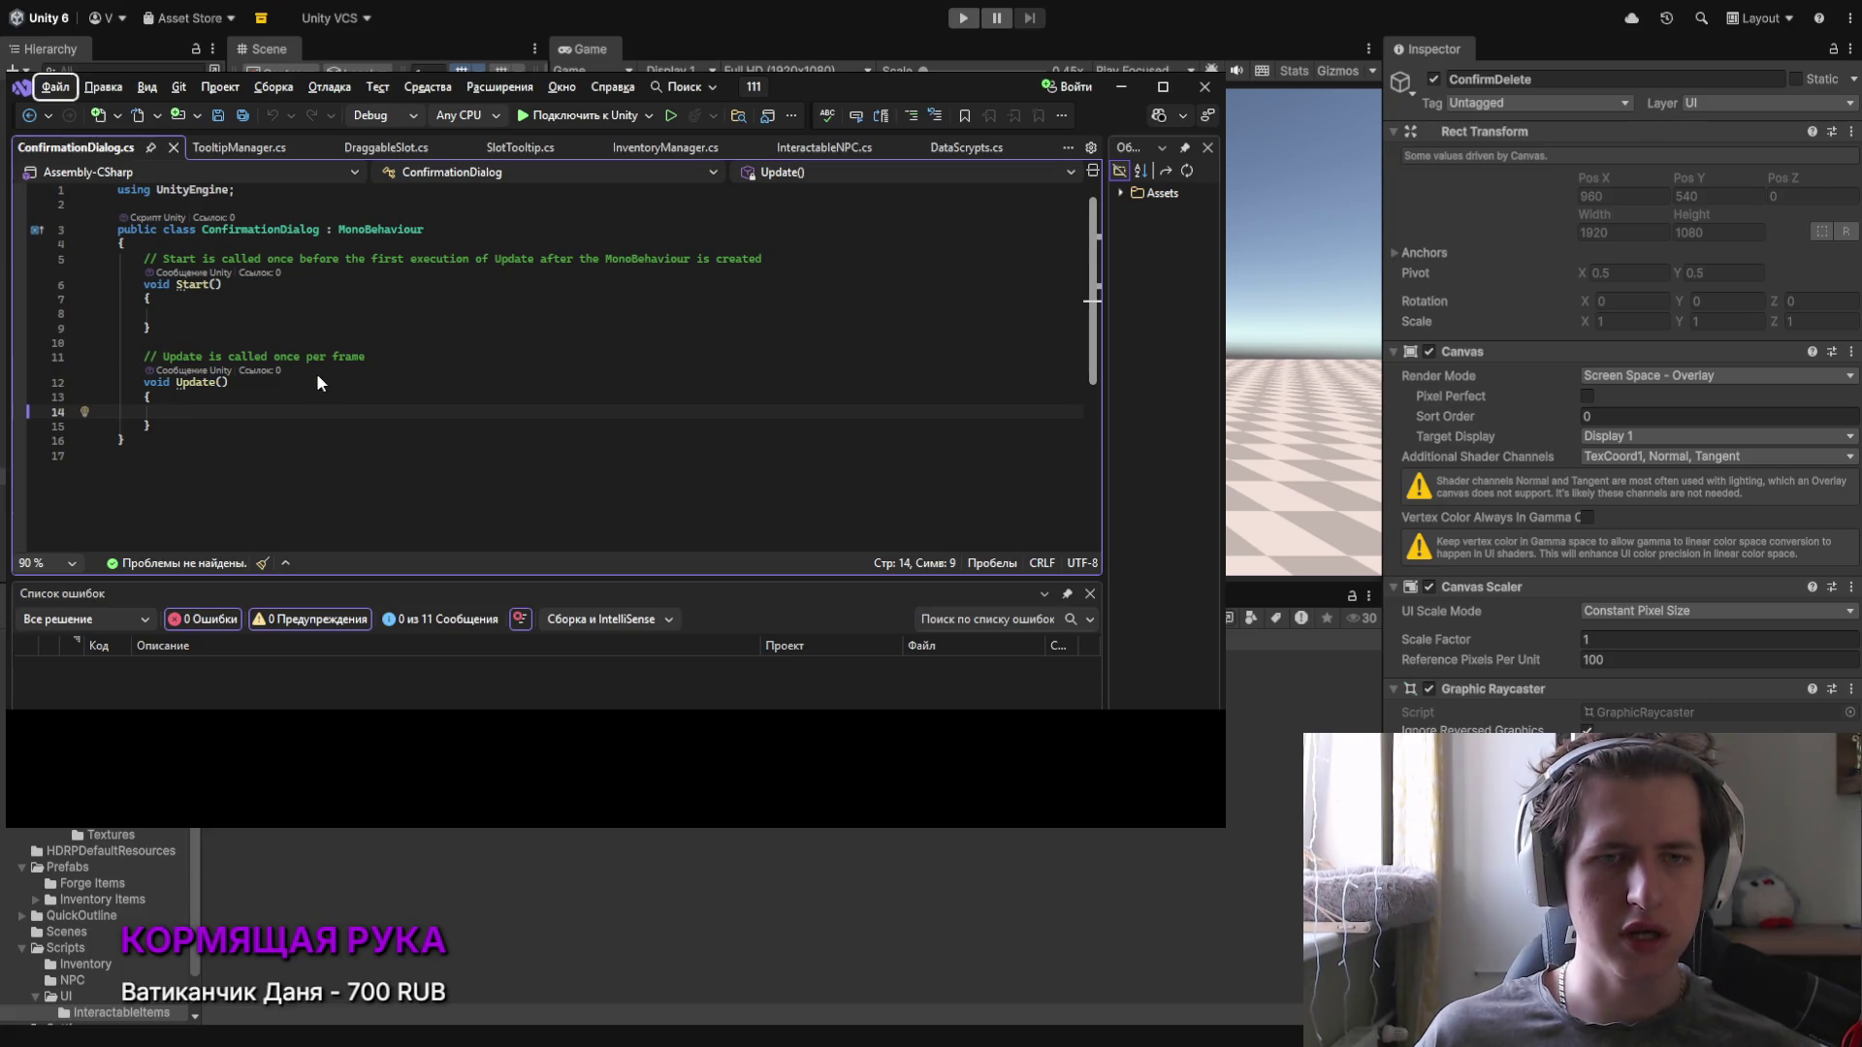
Step: Replace ConfirmationDialog.cs with the full dialog class: panel, message, confirm/cancel buttons and Show
key(ctrl+a)
key(ctrl+v)
scroll(306, 398, up, 8)
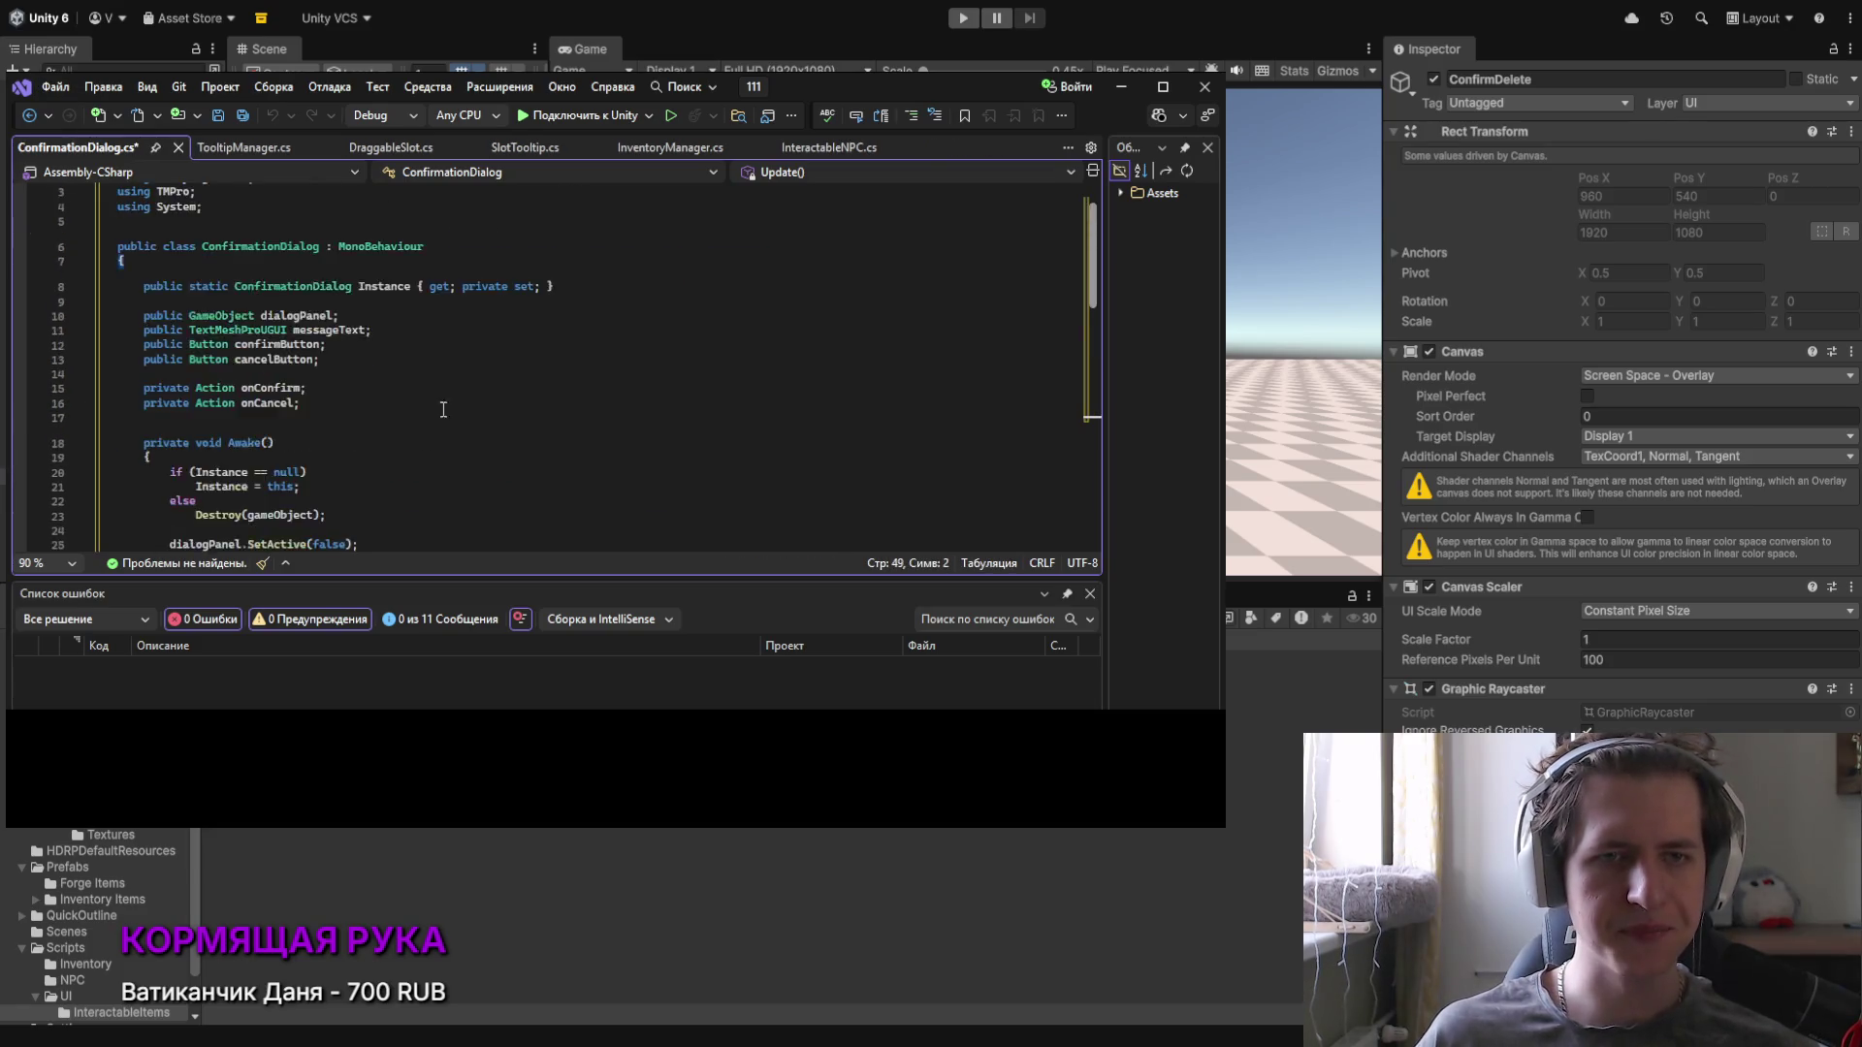
drag(563, 580, 560, 675)
scroll(621, 446, down, 4)
scroll(582, 404, up, 3)
scroll(514, 383, down, 2)
scroll(461, 361, up, 3)
scroll(454, 360, down, 10)
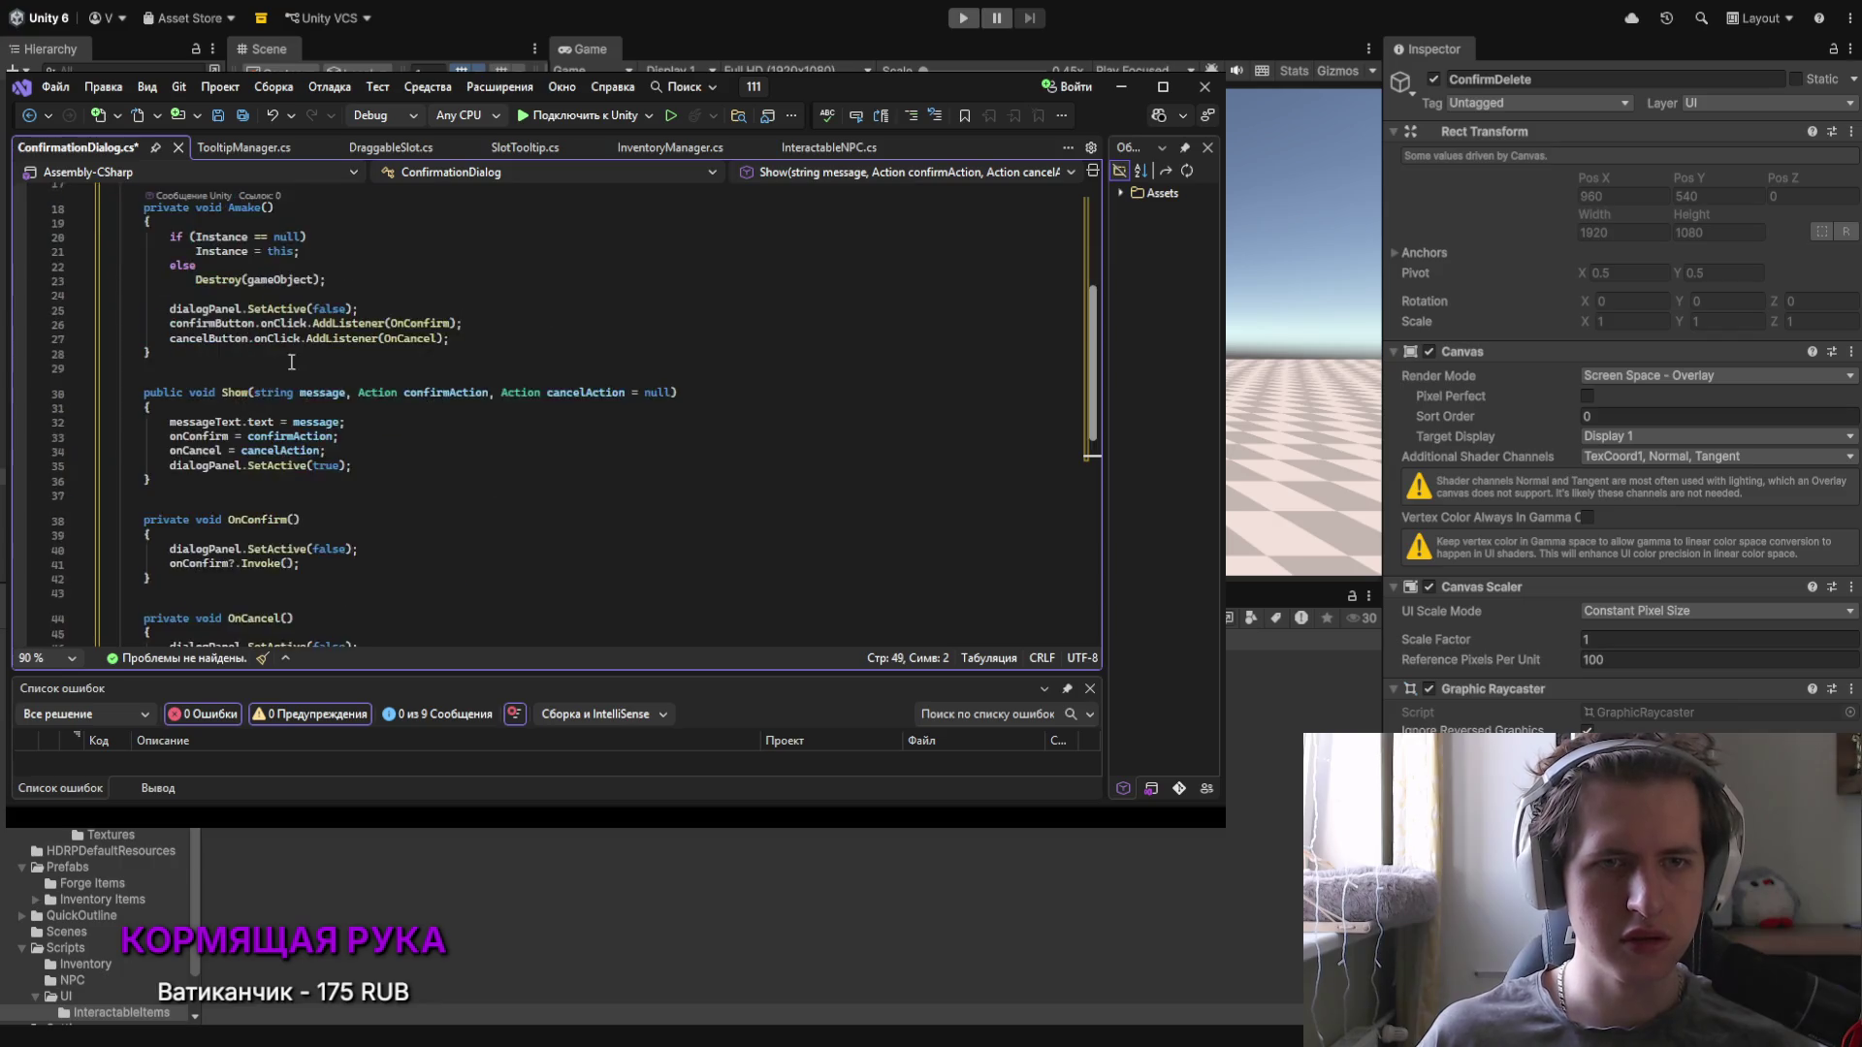
scroll(291, 365, up, 10)
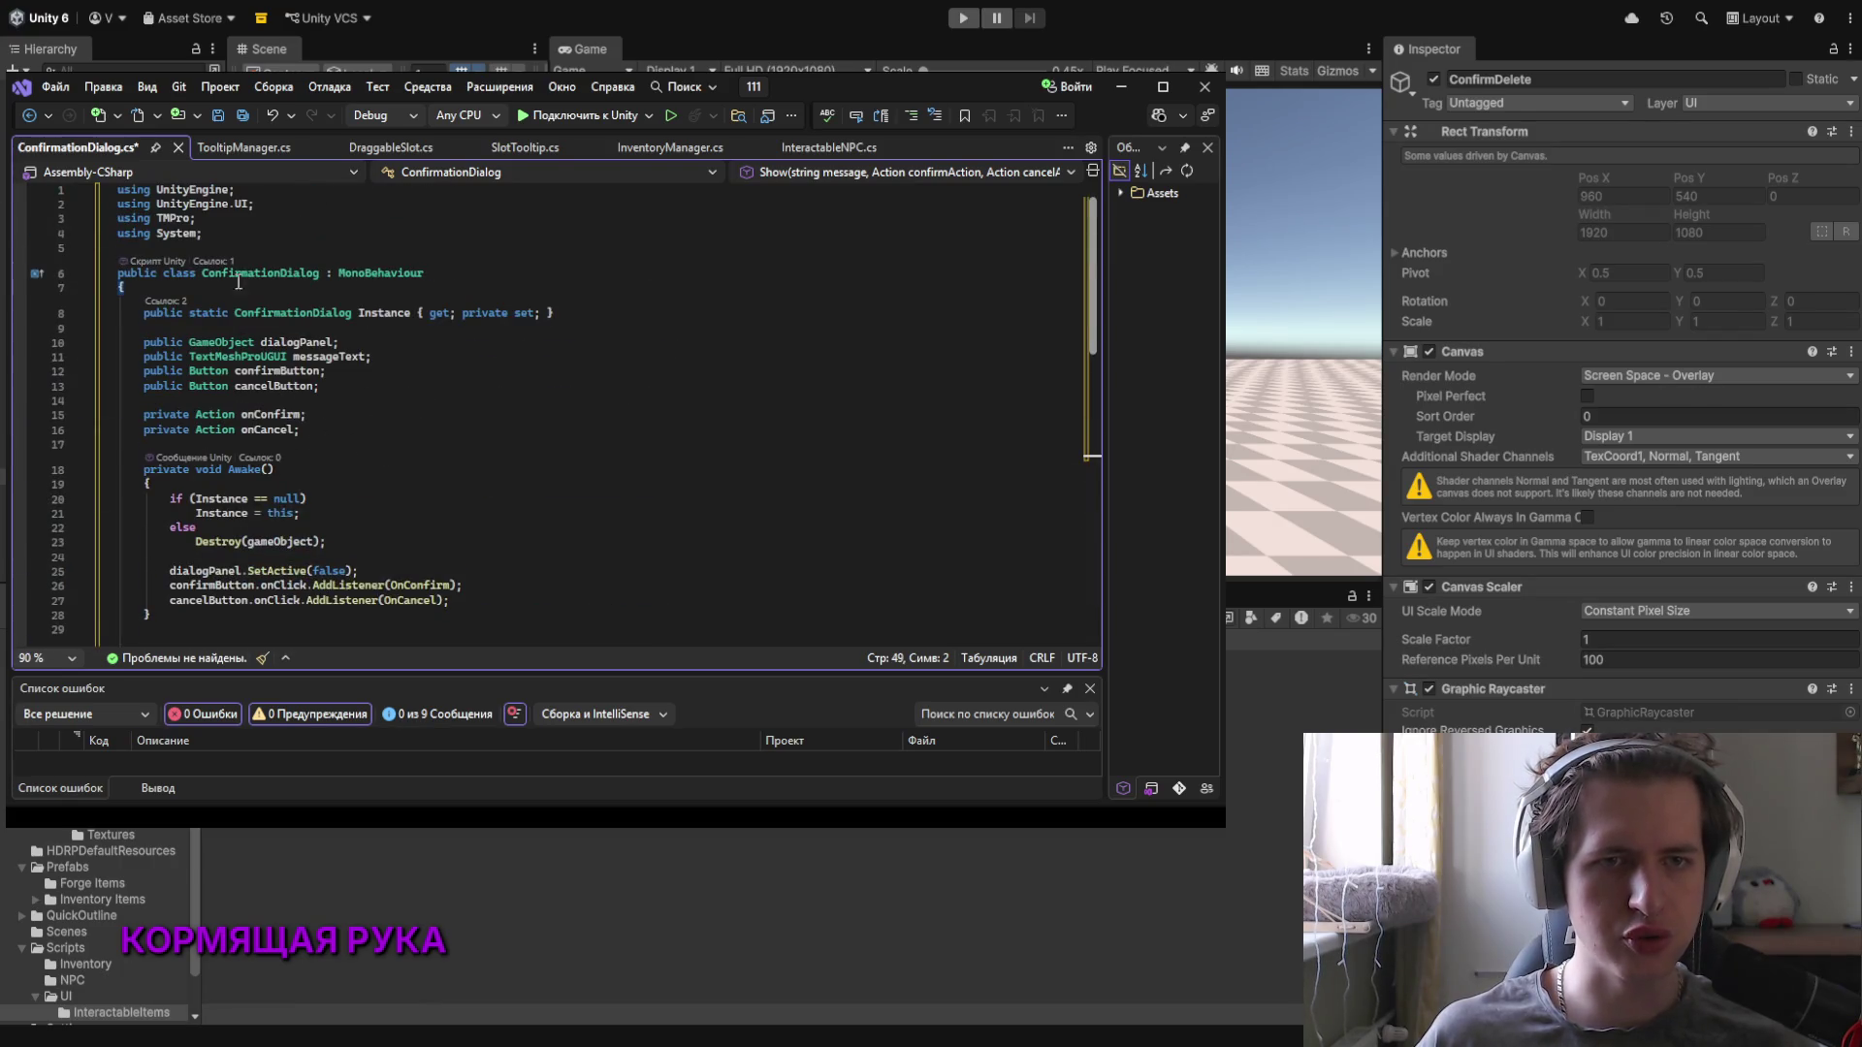
click(263, 445)
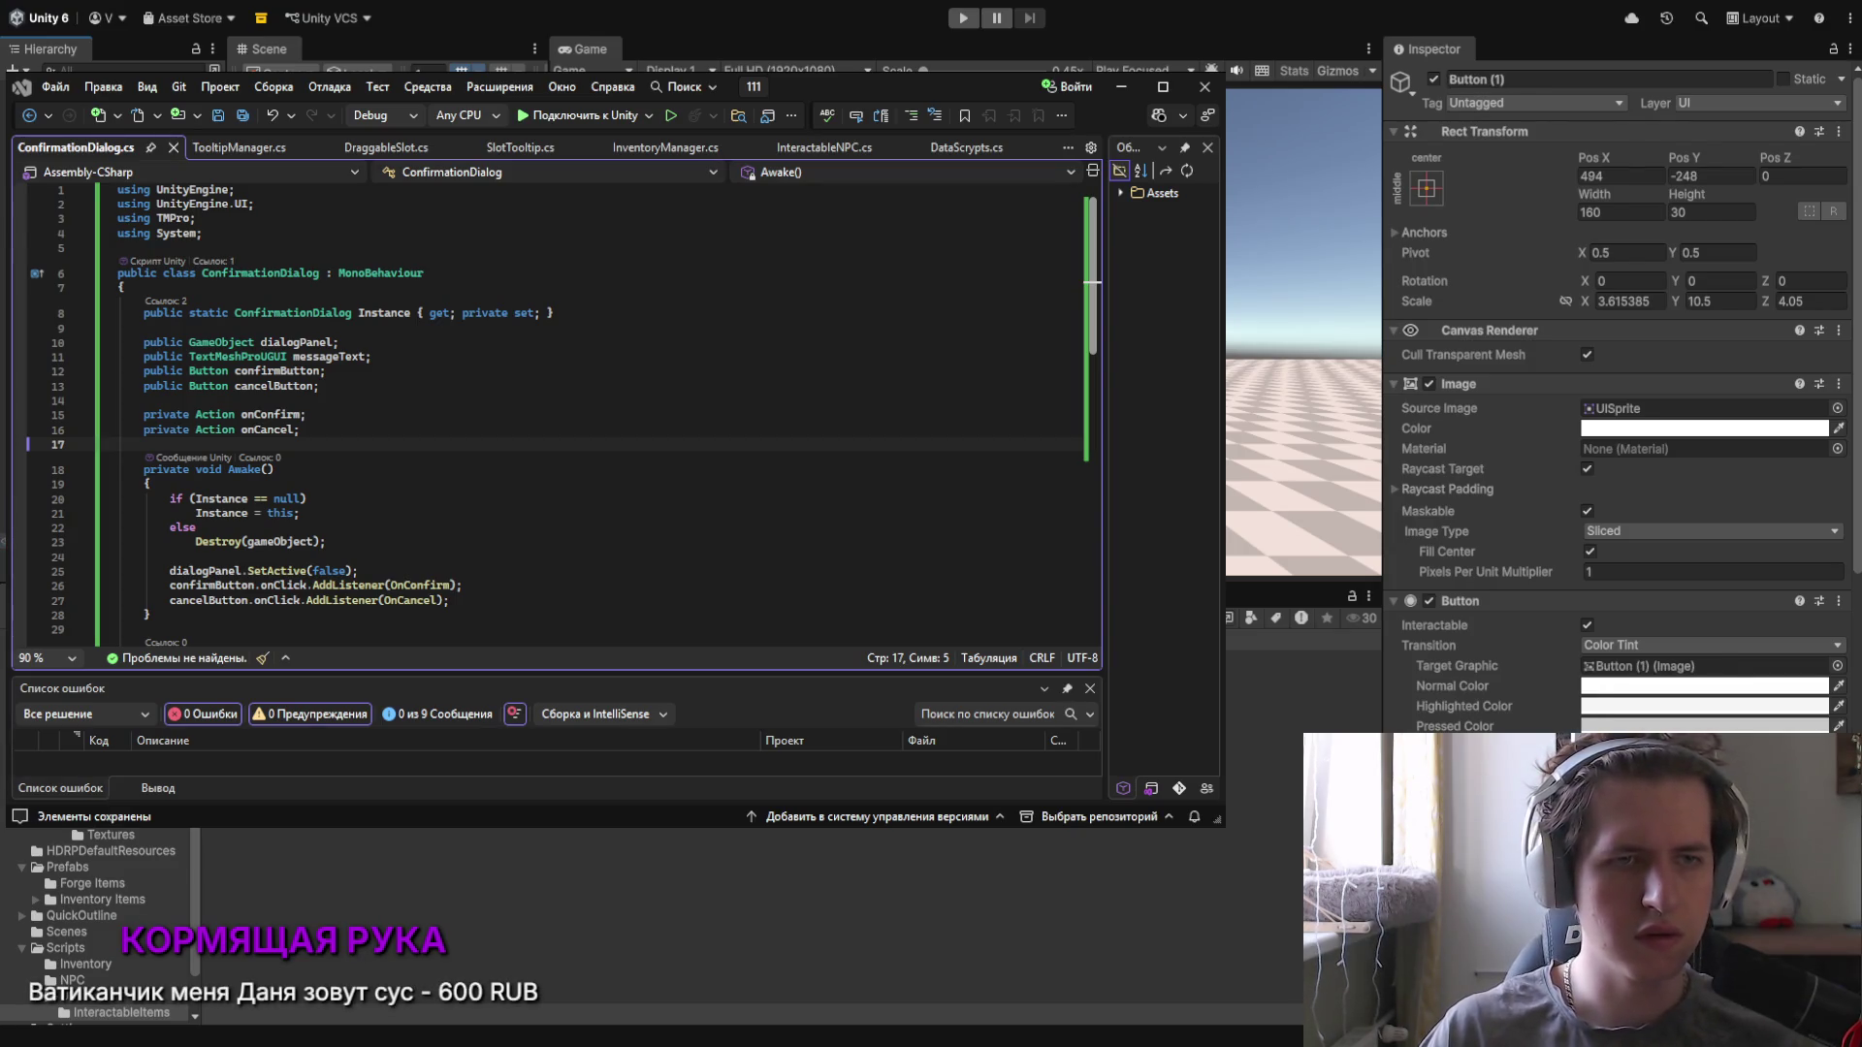
Step: Confirm Button (1)'s new name CancelButton and move through the dialog's Hierarchy objects
key(Return)
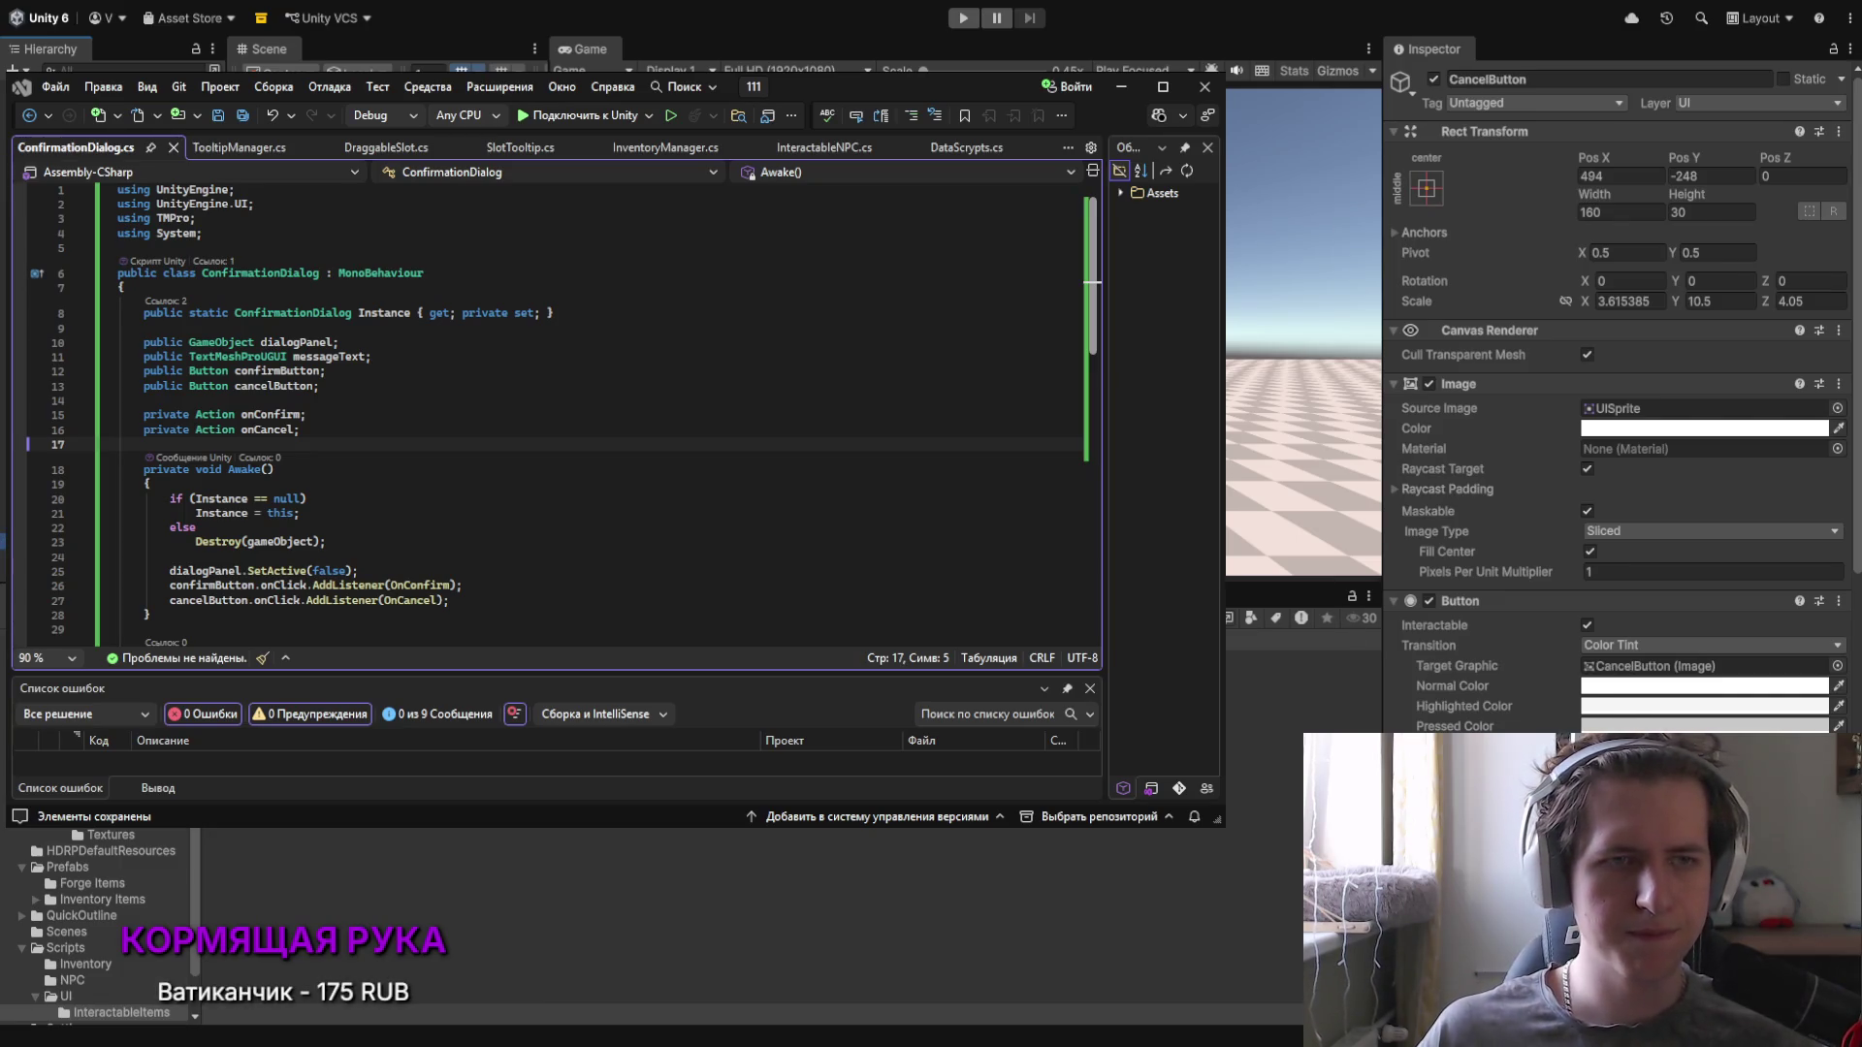
key(Down)
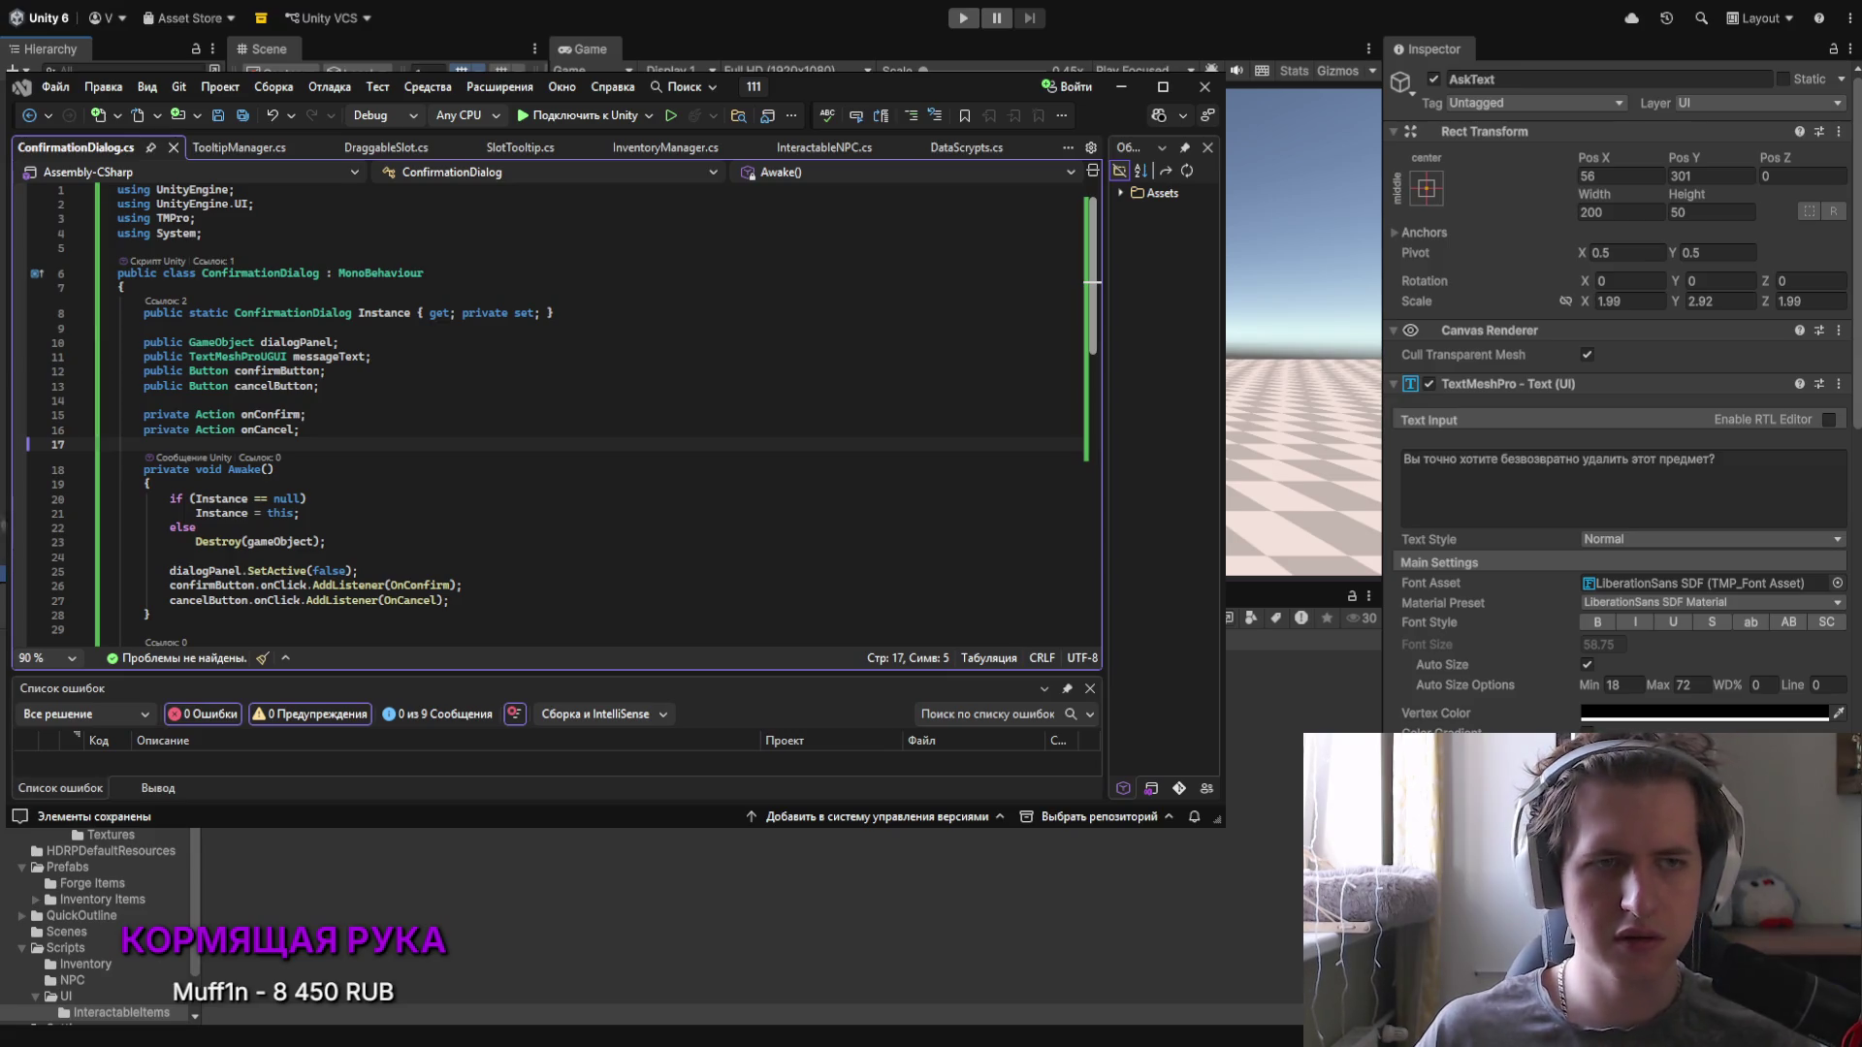
key(Up)
key(Up)
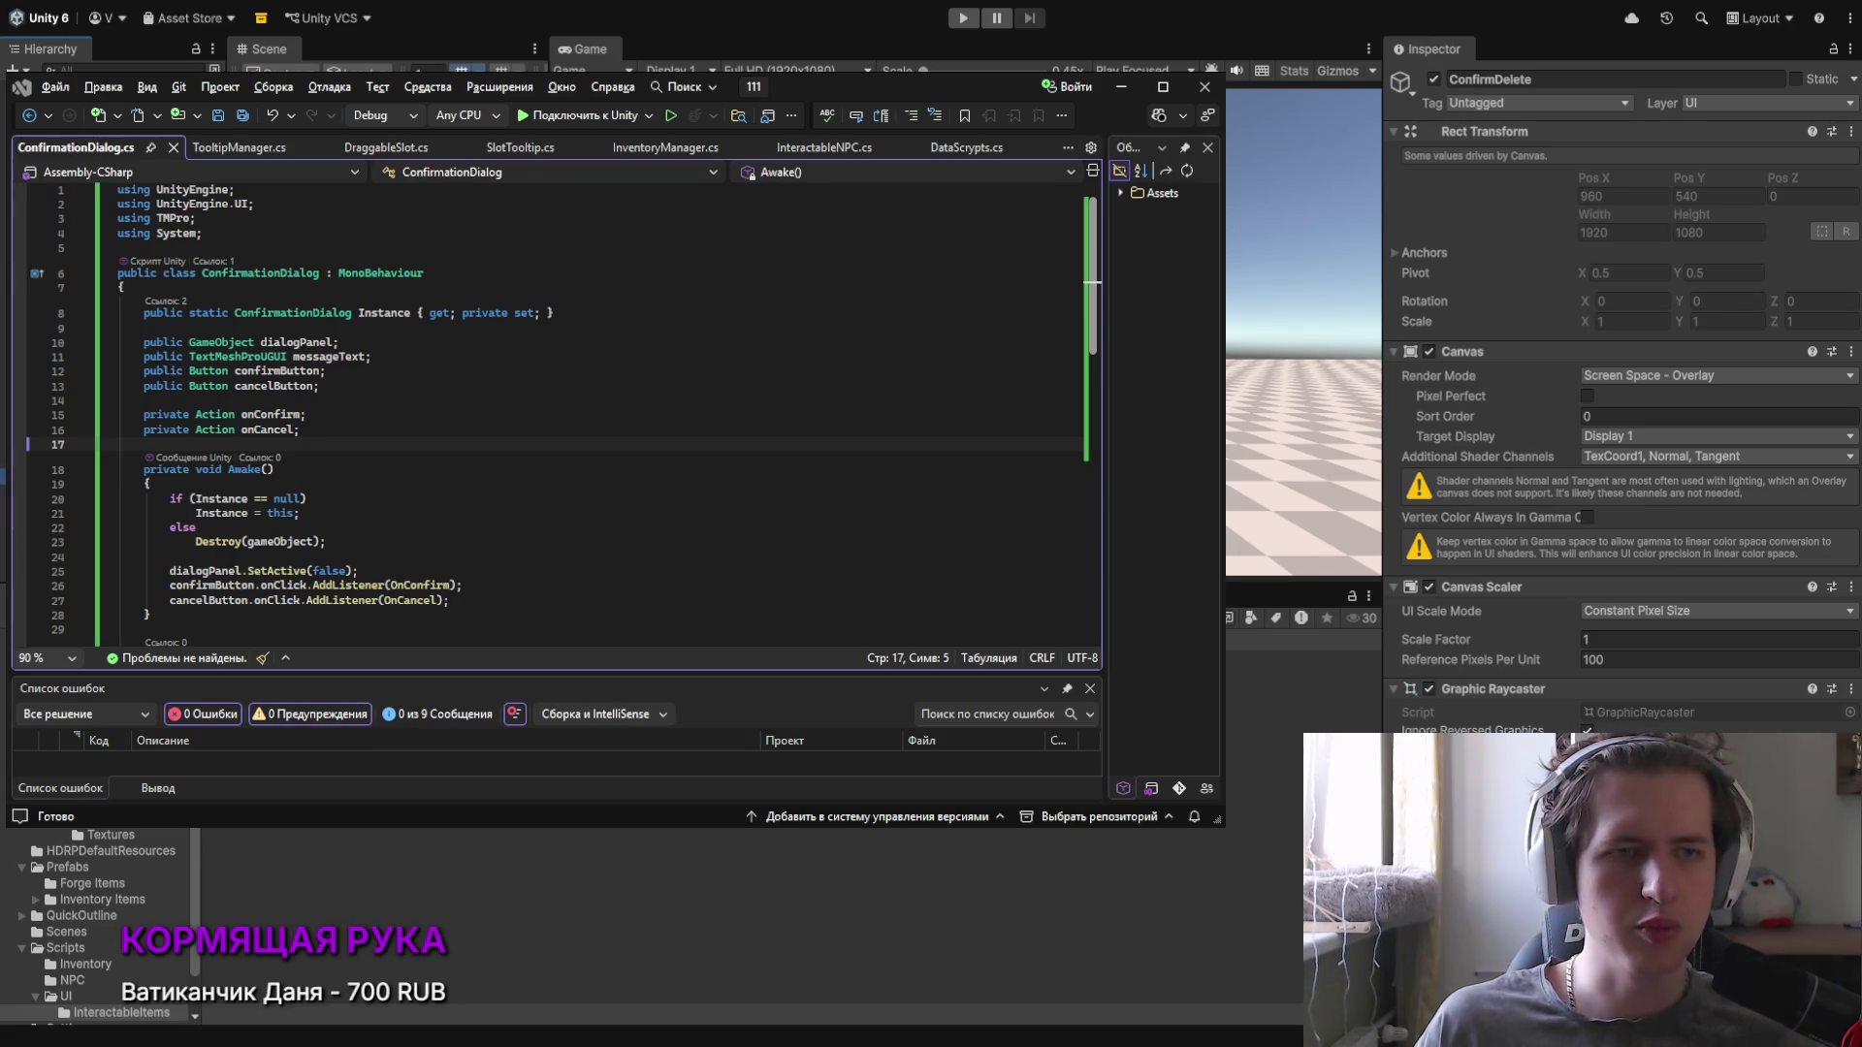
Step: Select the CancelButton object and scroll through its Inspector
key(Up)
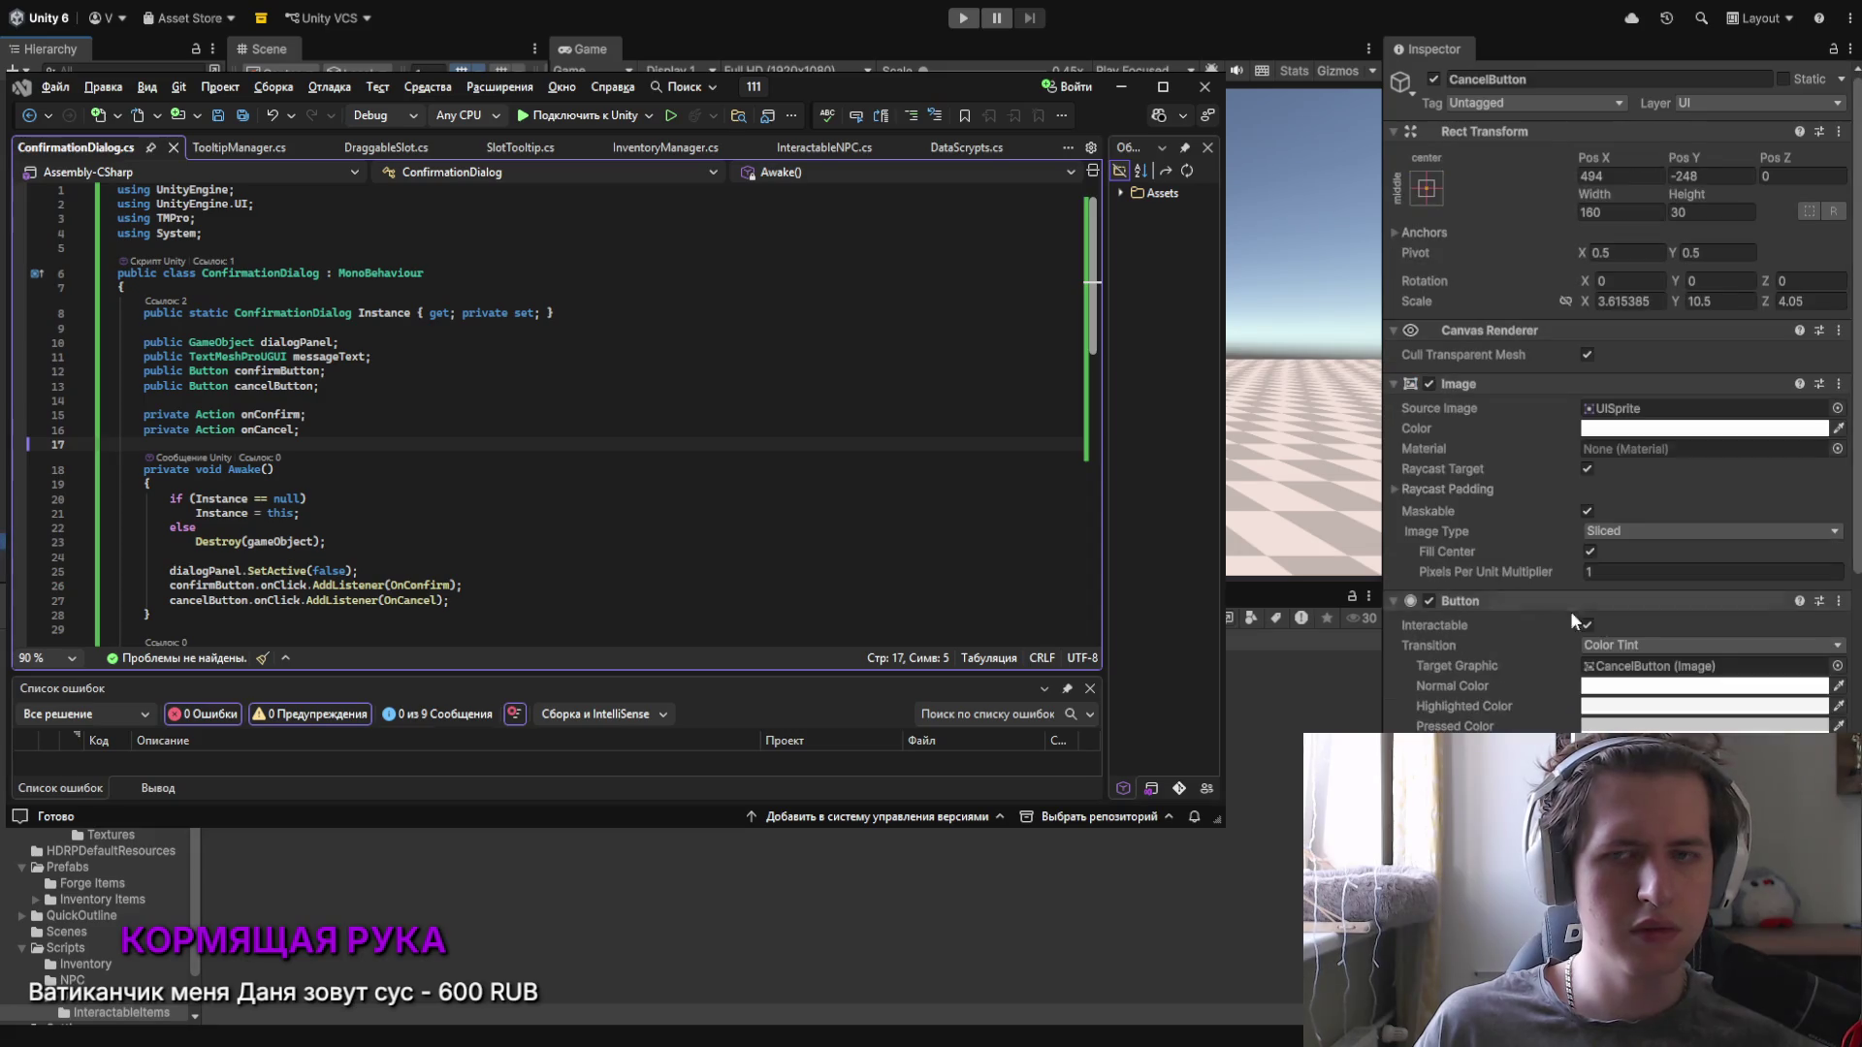
scroll(1519, 692, down, 5)
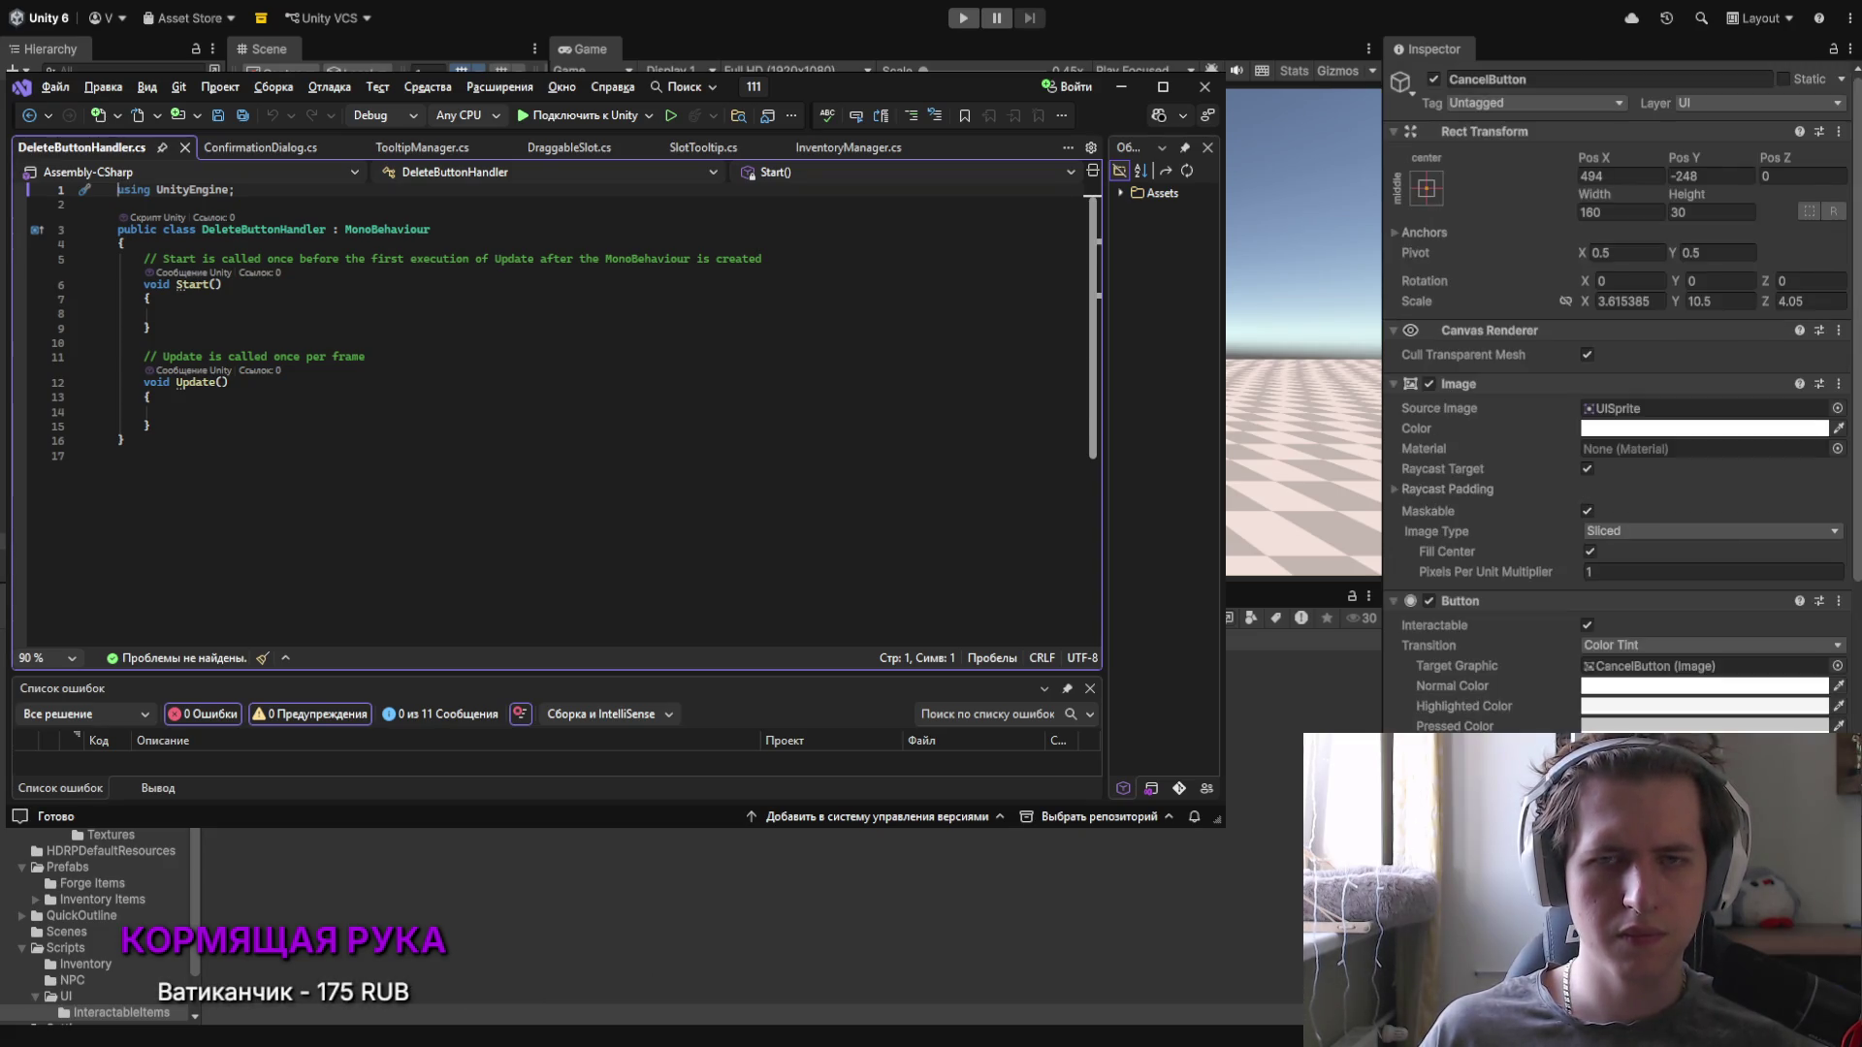
Step: Replace the DeleteButtonHandler template with the delete-button handler code
click(412, 345)
key(ctrl+a)
key(ctrl+v)
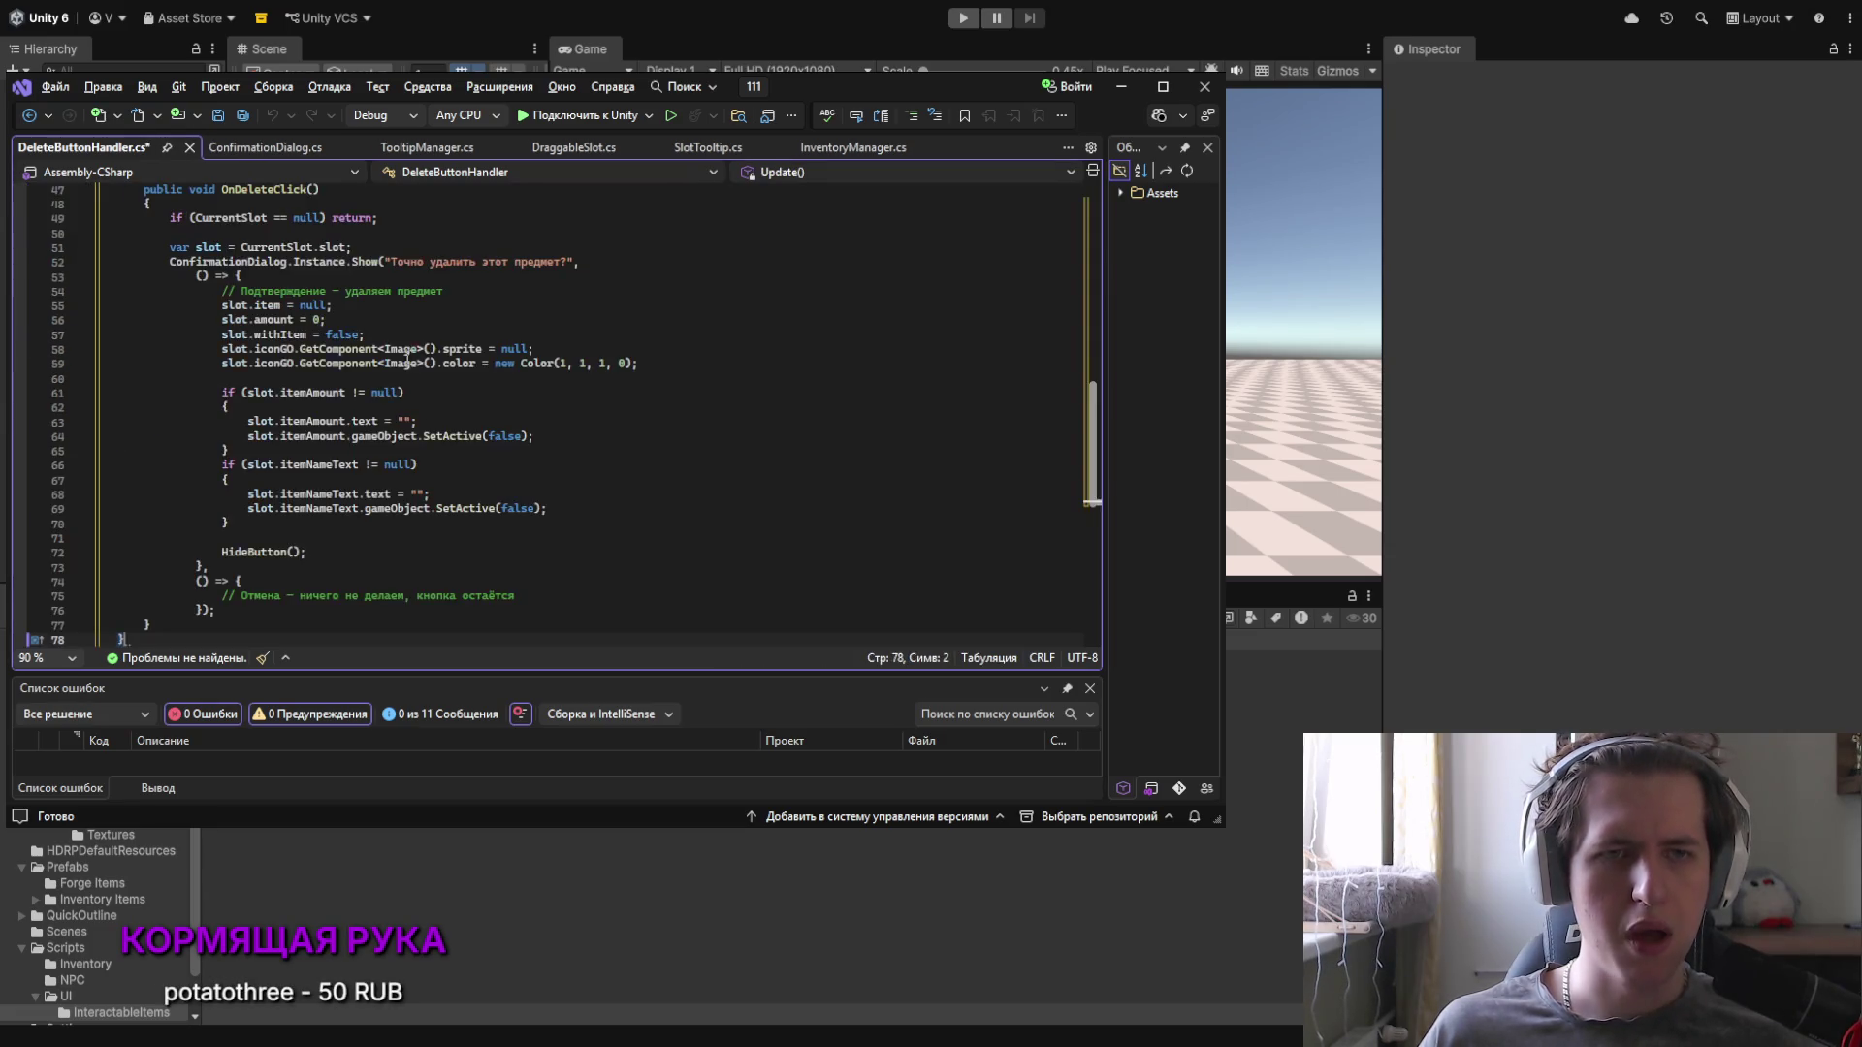
scroll(401, 467, up, 6)
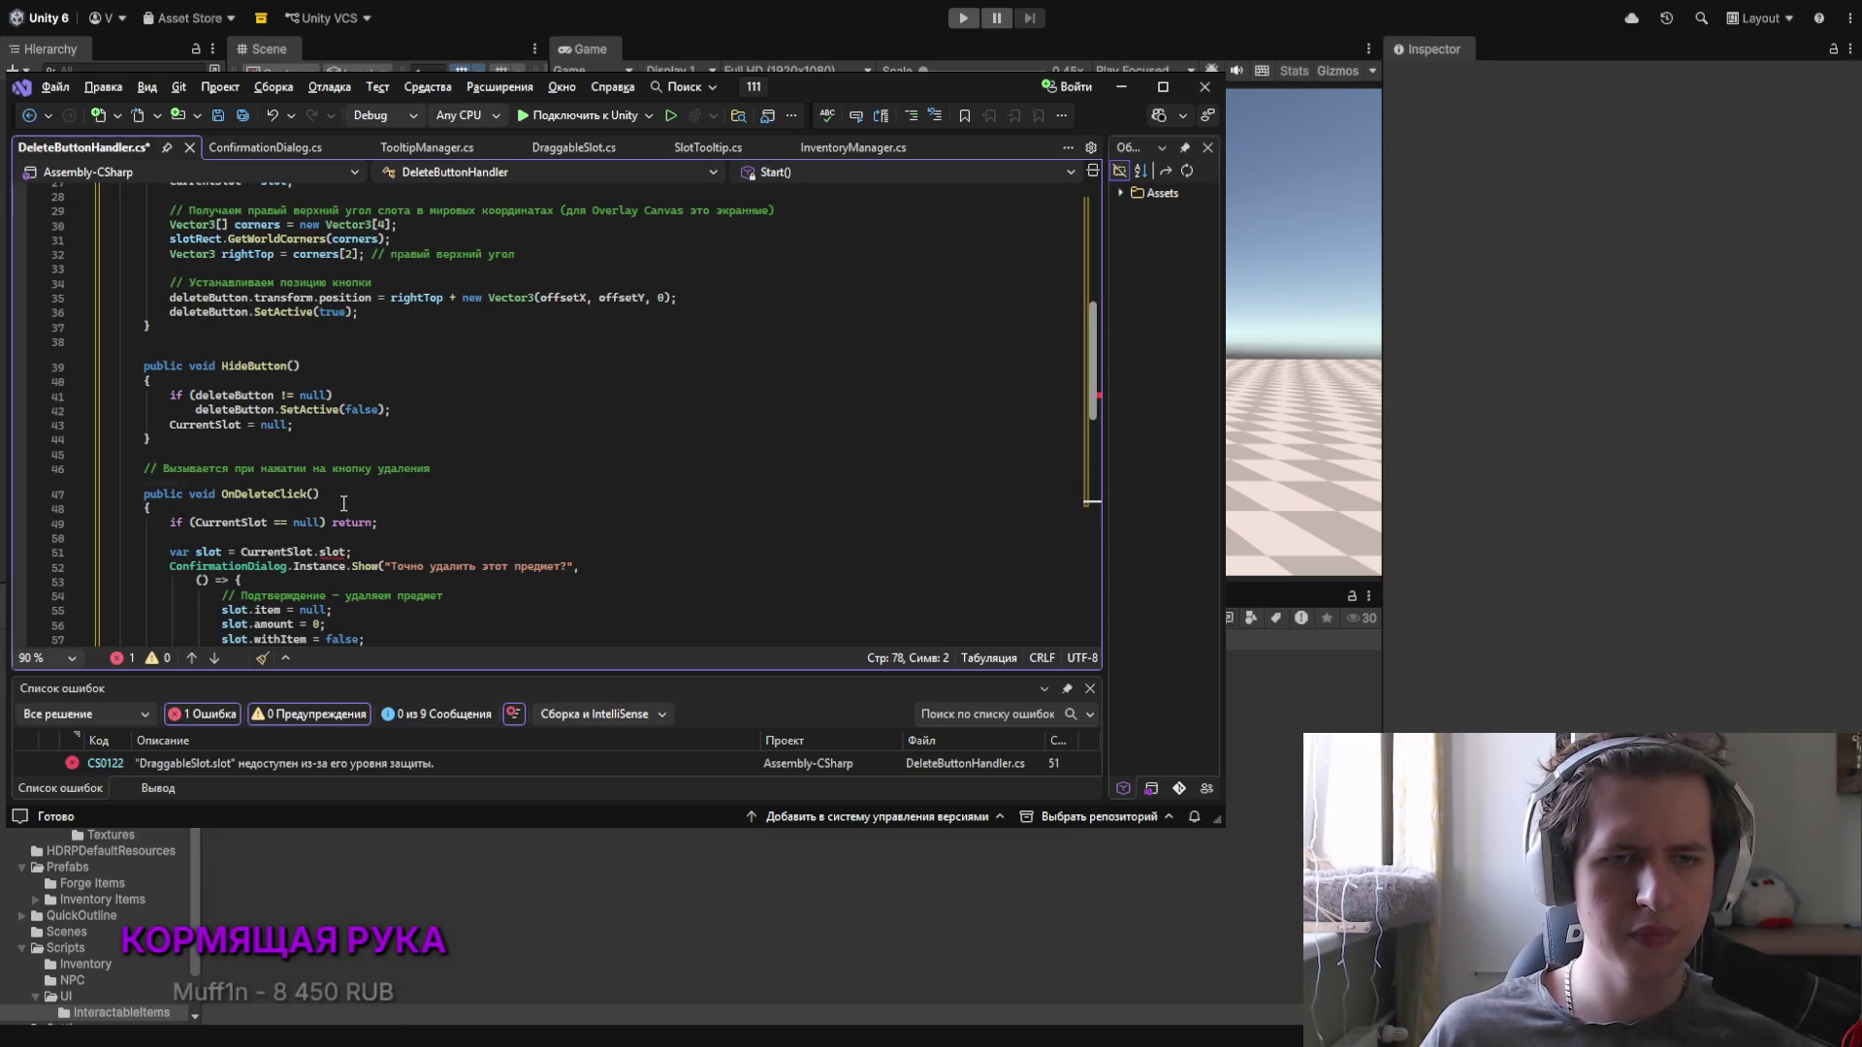
scroll(378, 489, up, 1)
scroll(366, 500, down, 2)
scroll(366, 500, down, 1)
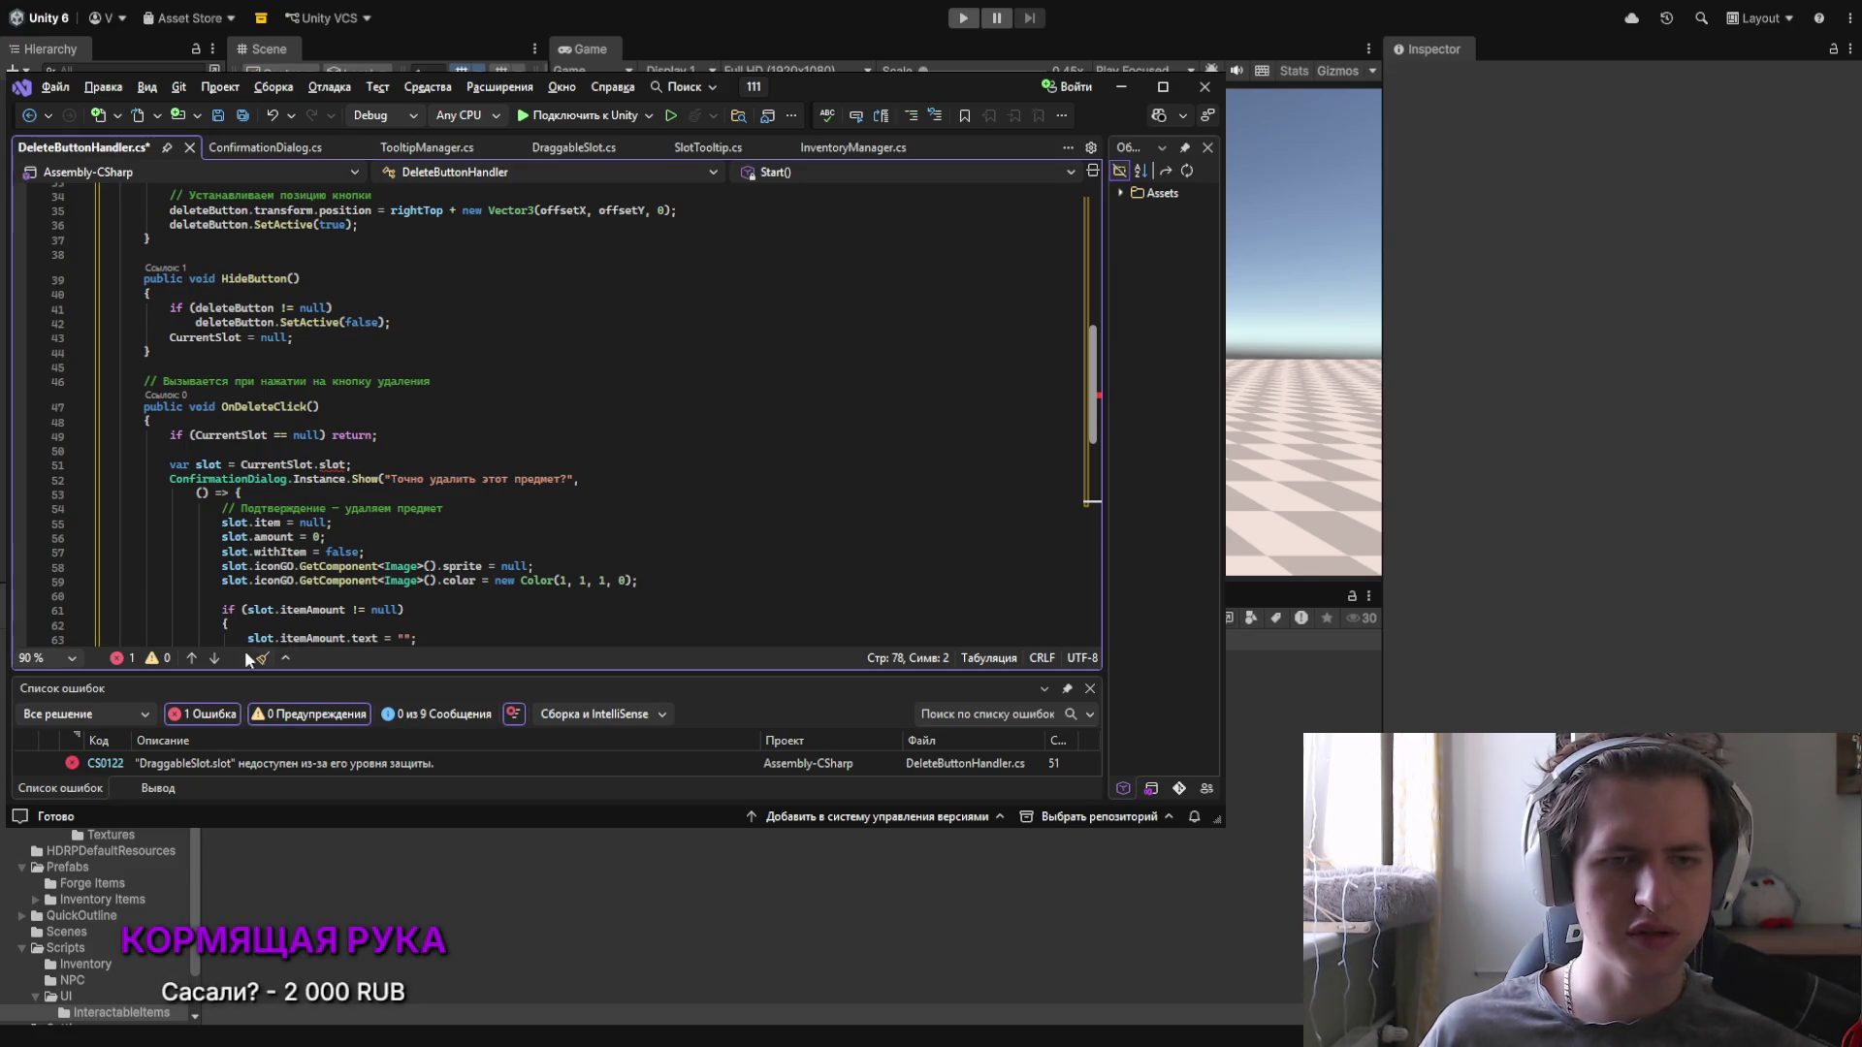
Step: Compare DraggableSlot's slot field with how DeleteButtonHandler uses it
click(581, 149)
scroll(344, 467, up, 15)
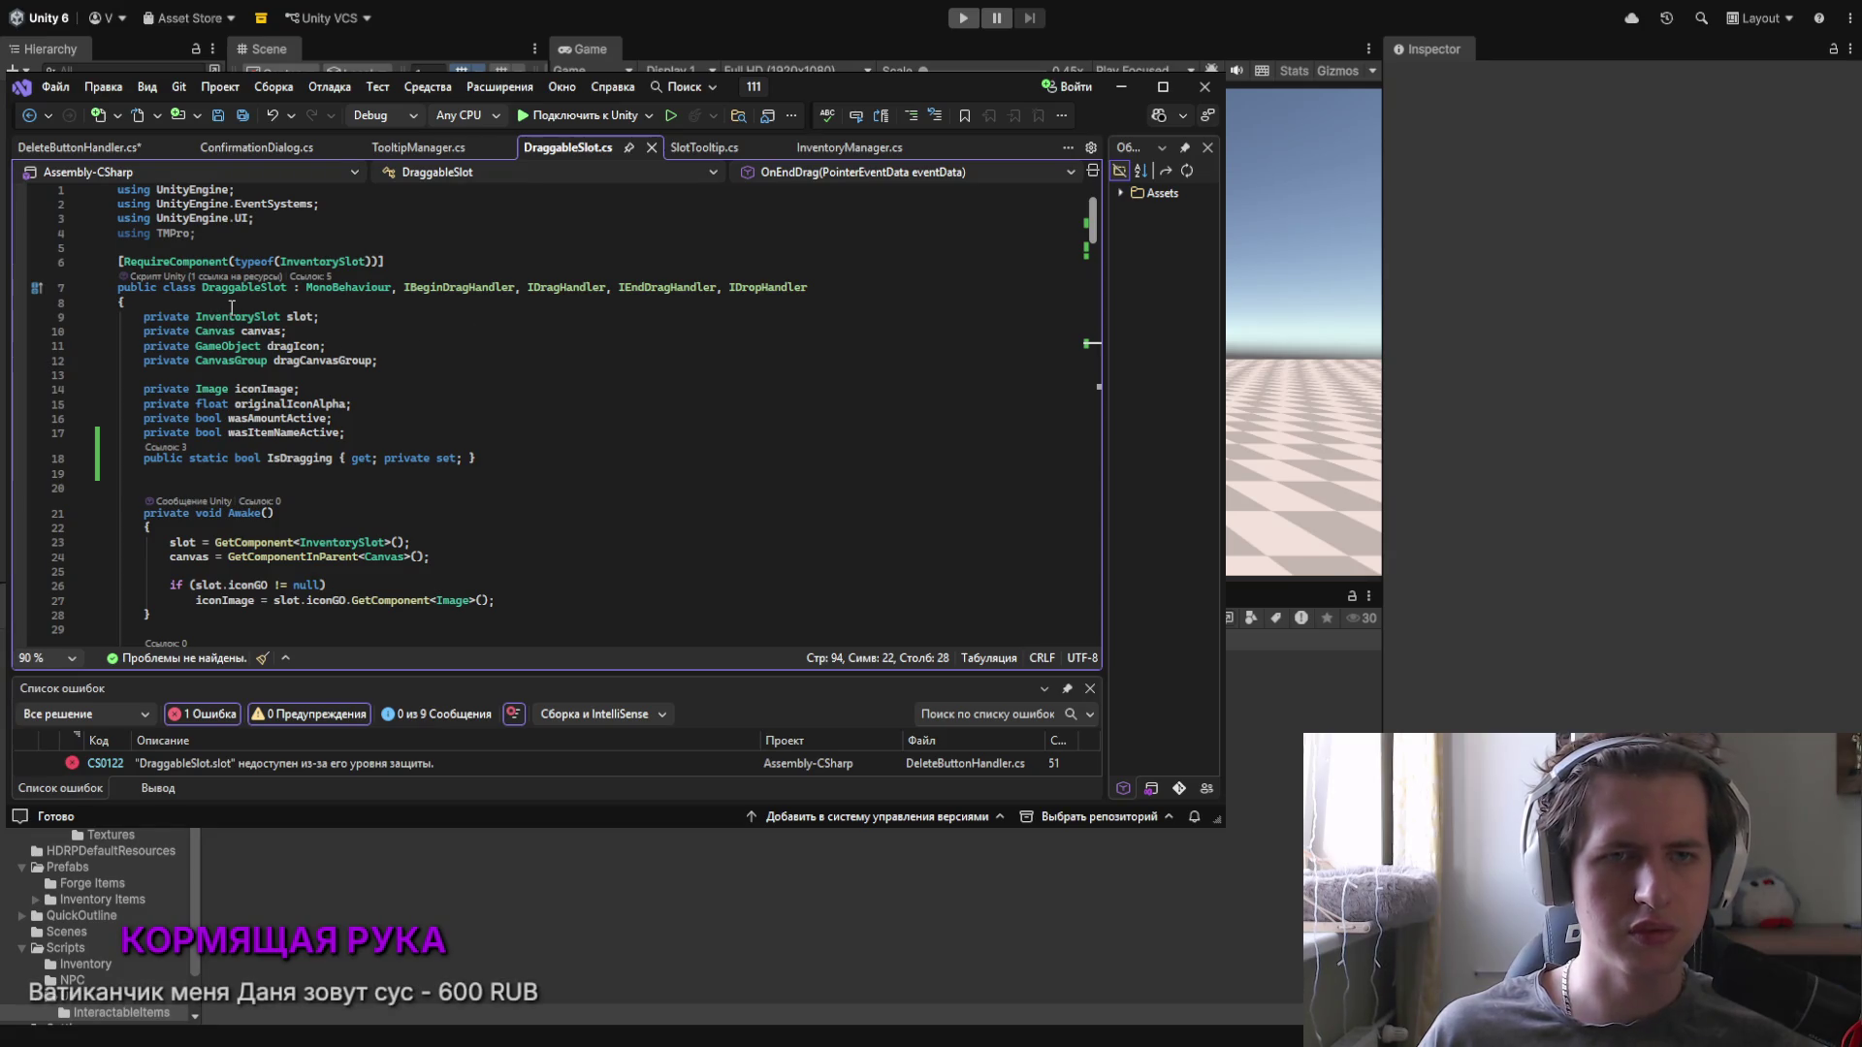
click(85, 151)
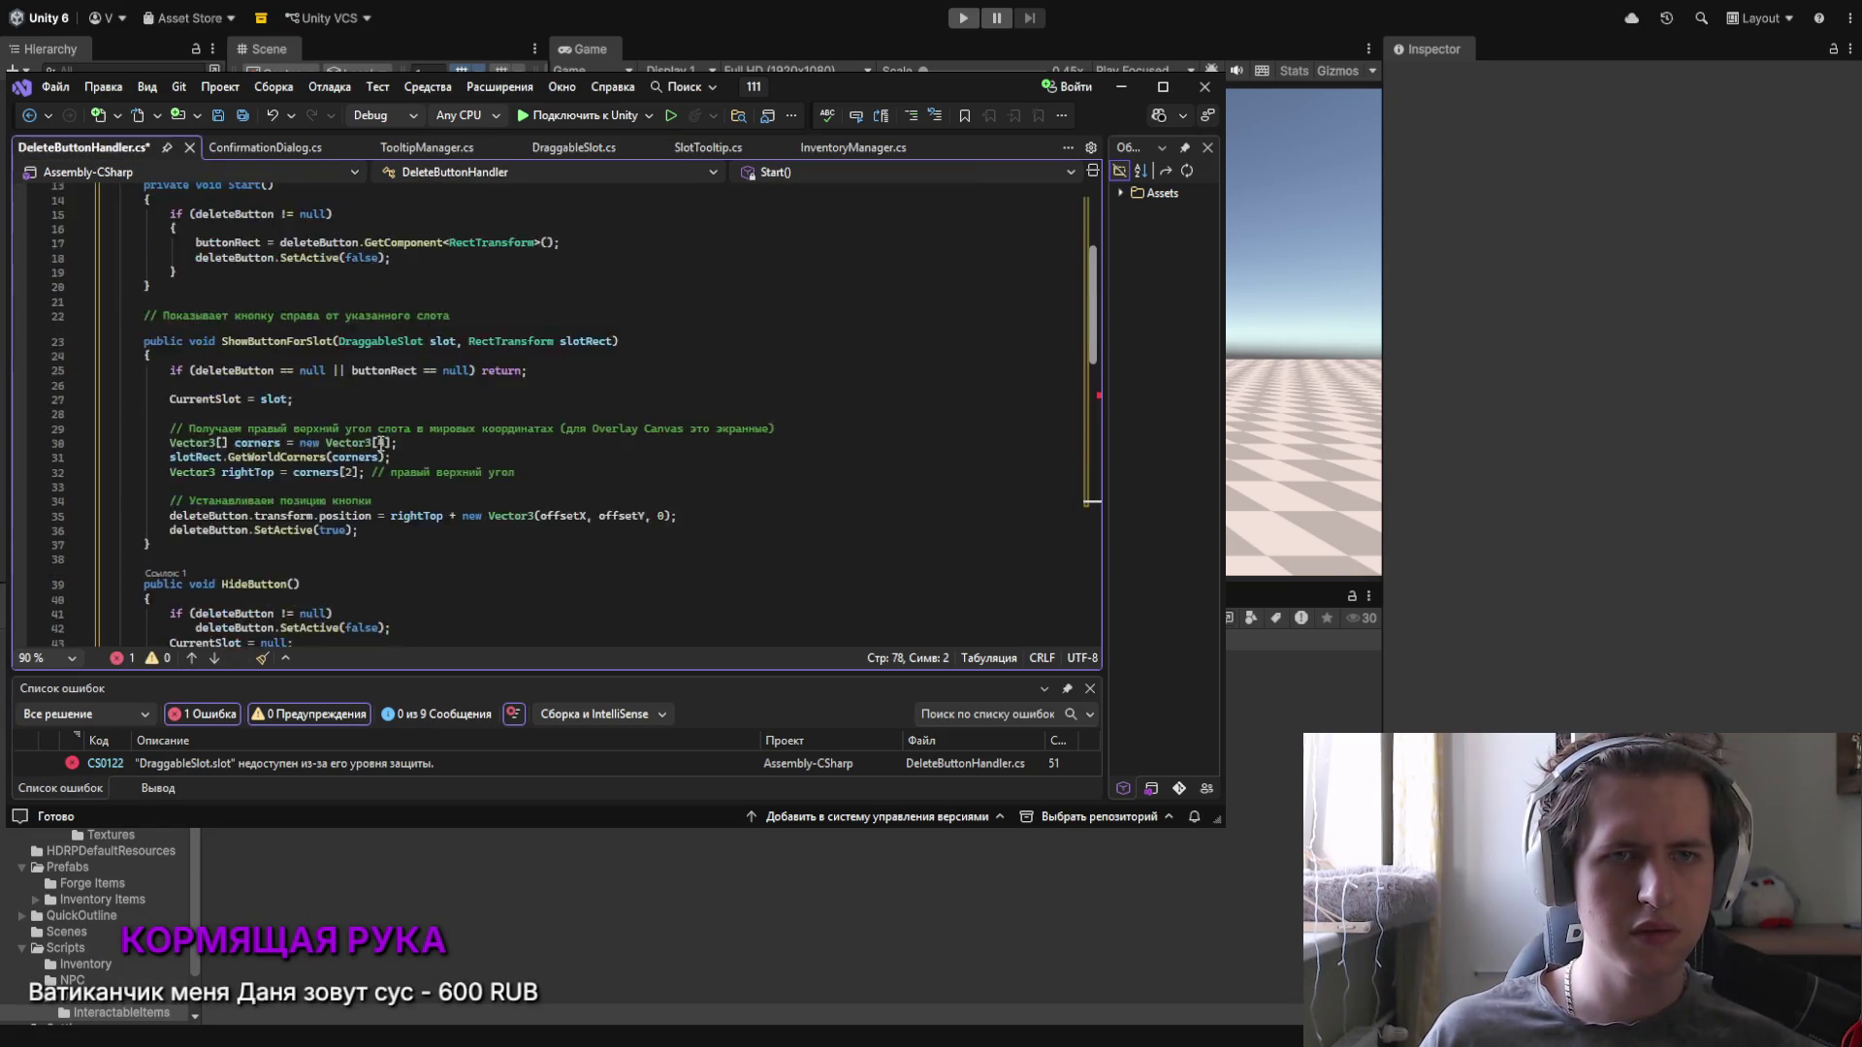
scroll(377, 444, up, 10)
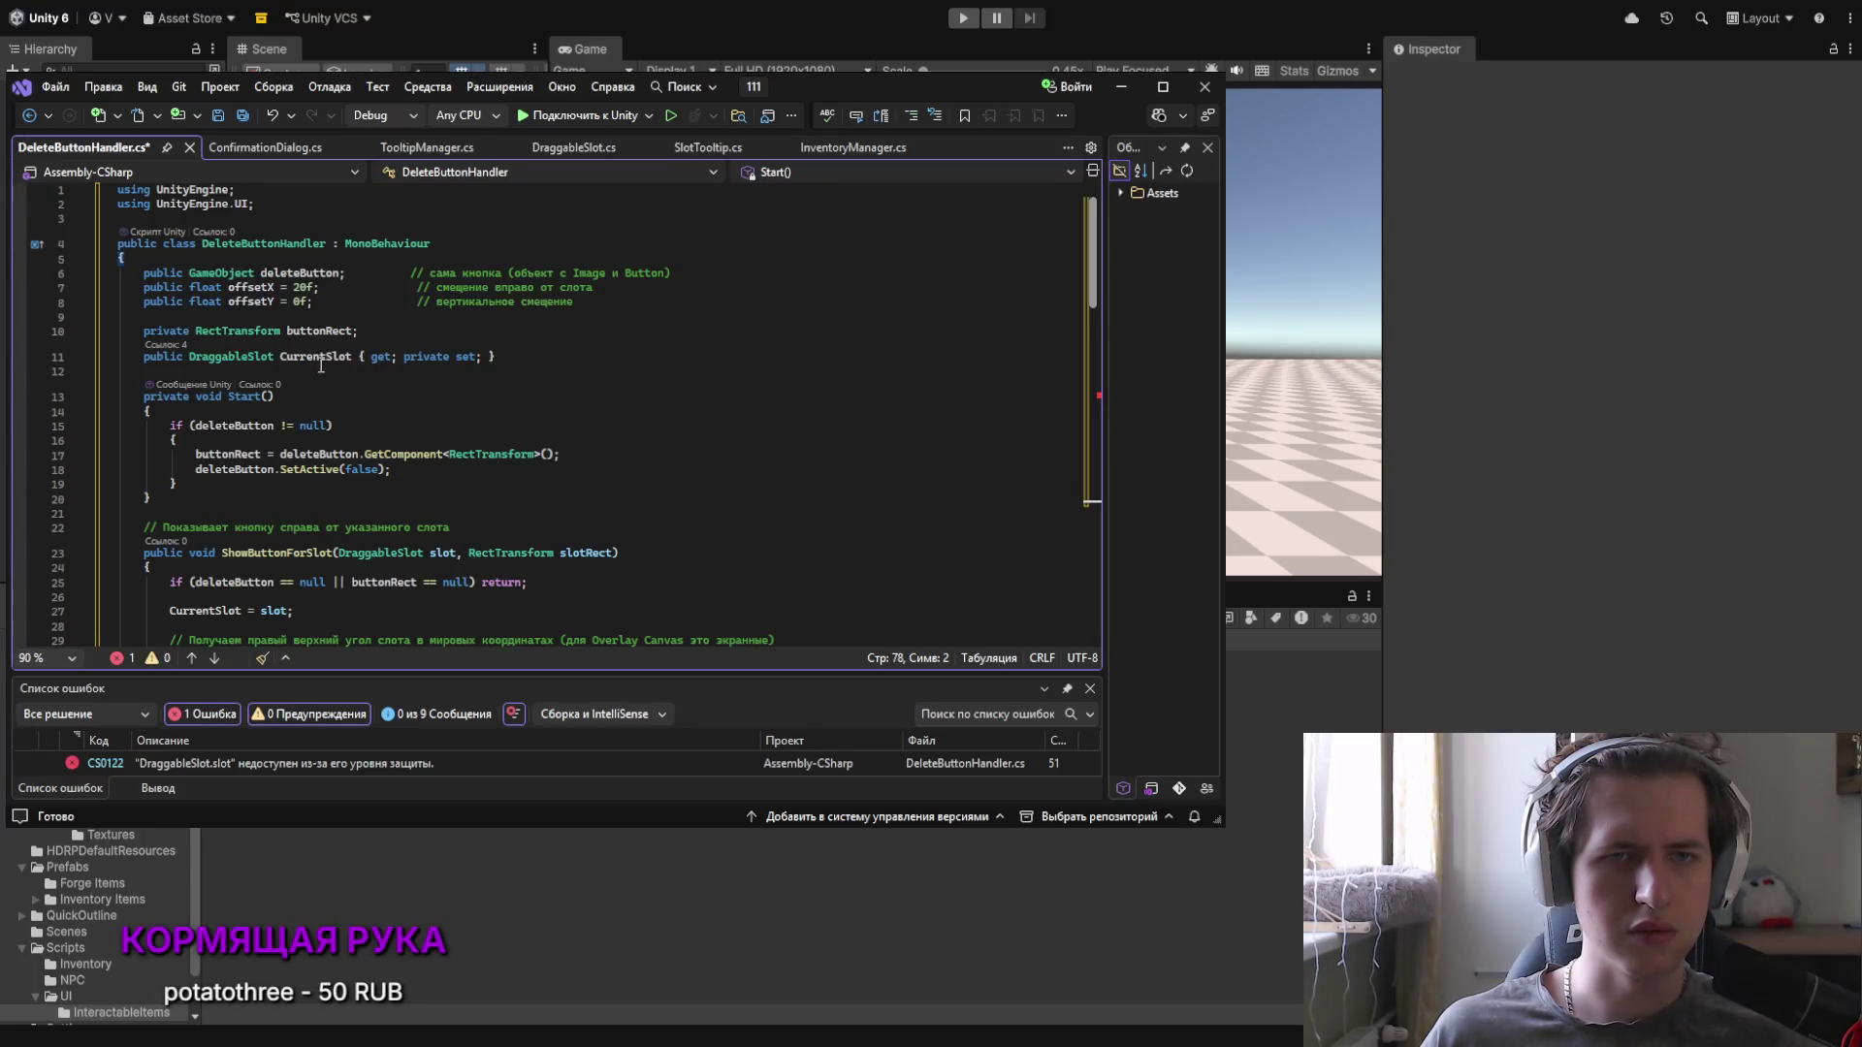
click(575, 147)
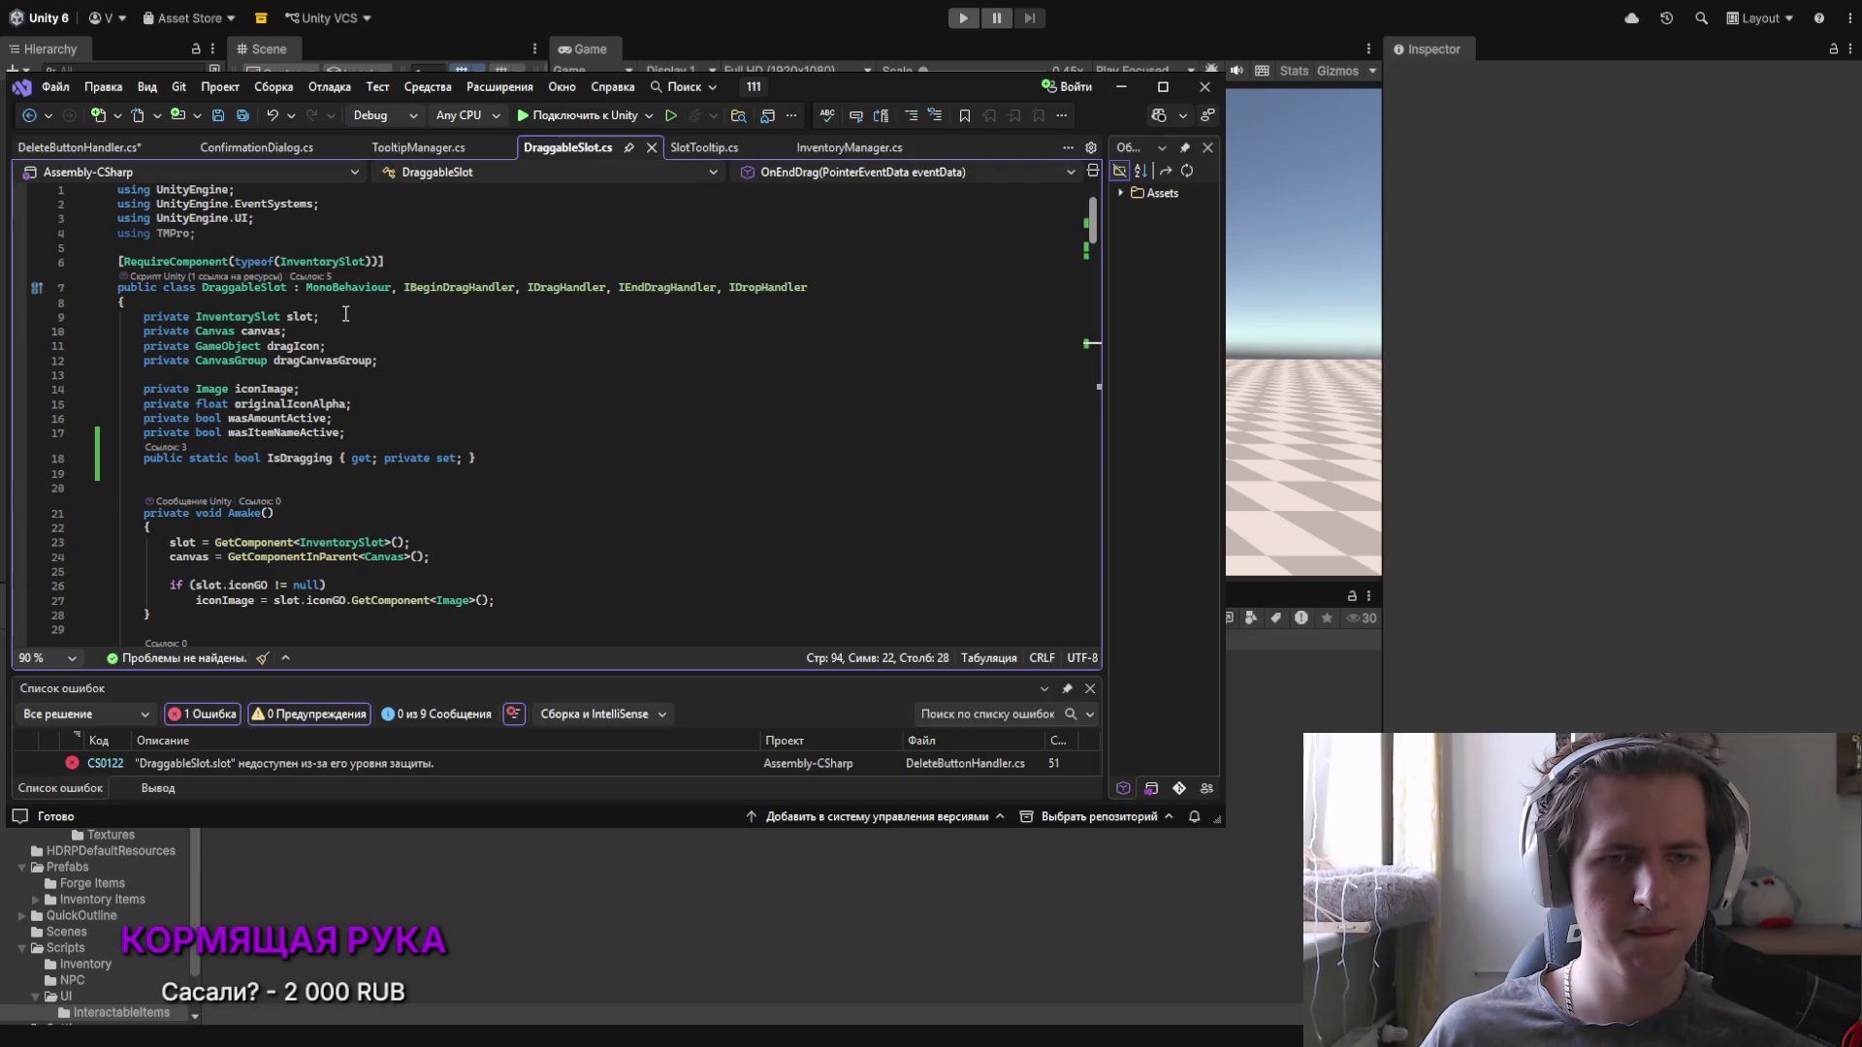
key(ctrl+Tab)
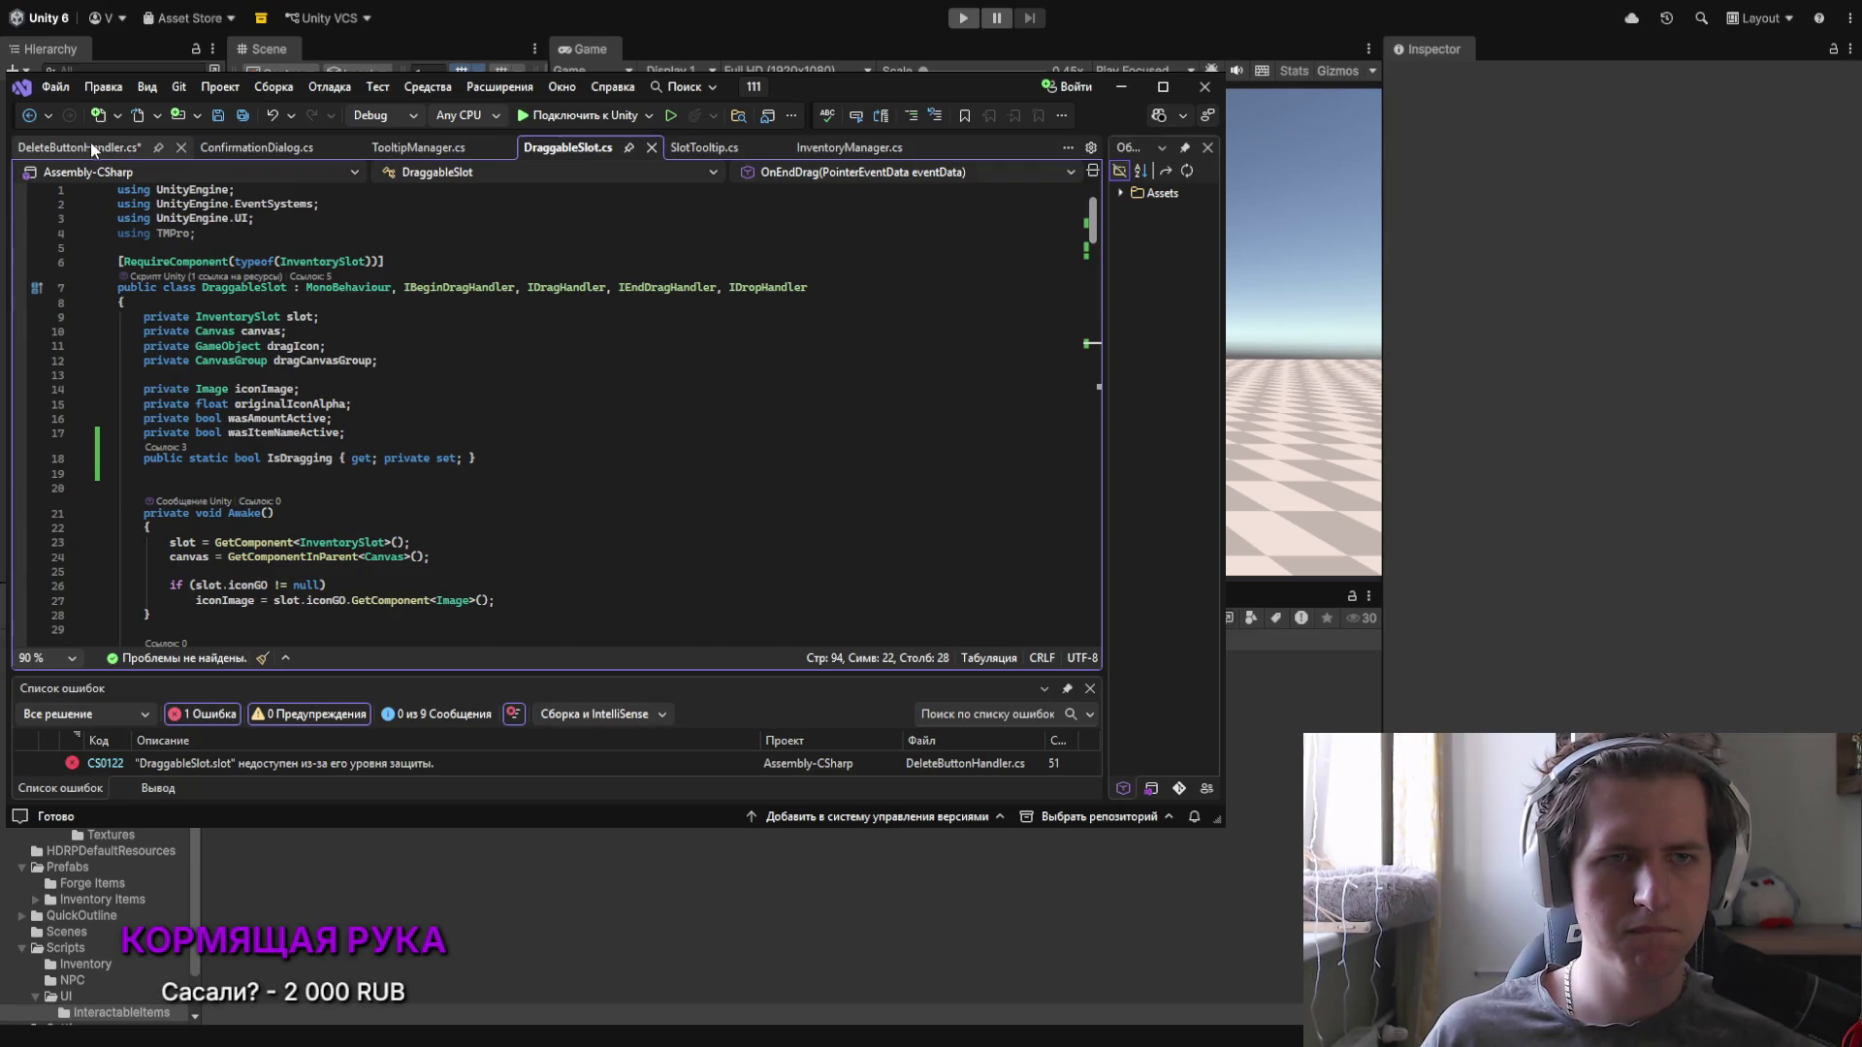
scroll(390, 454, down, 10)
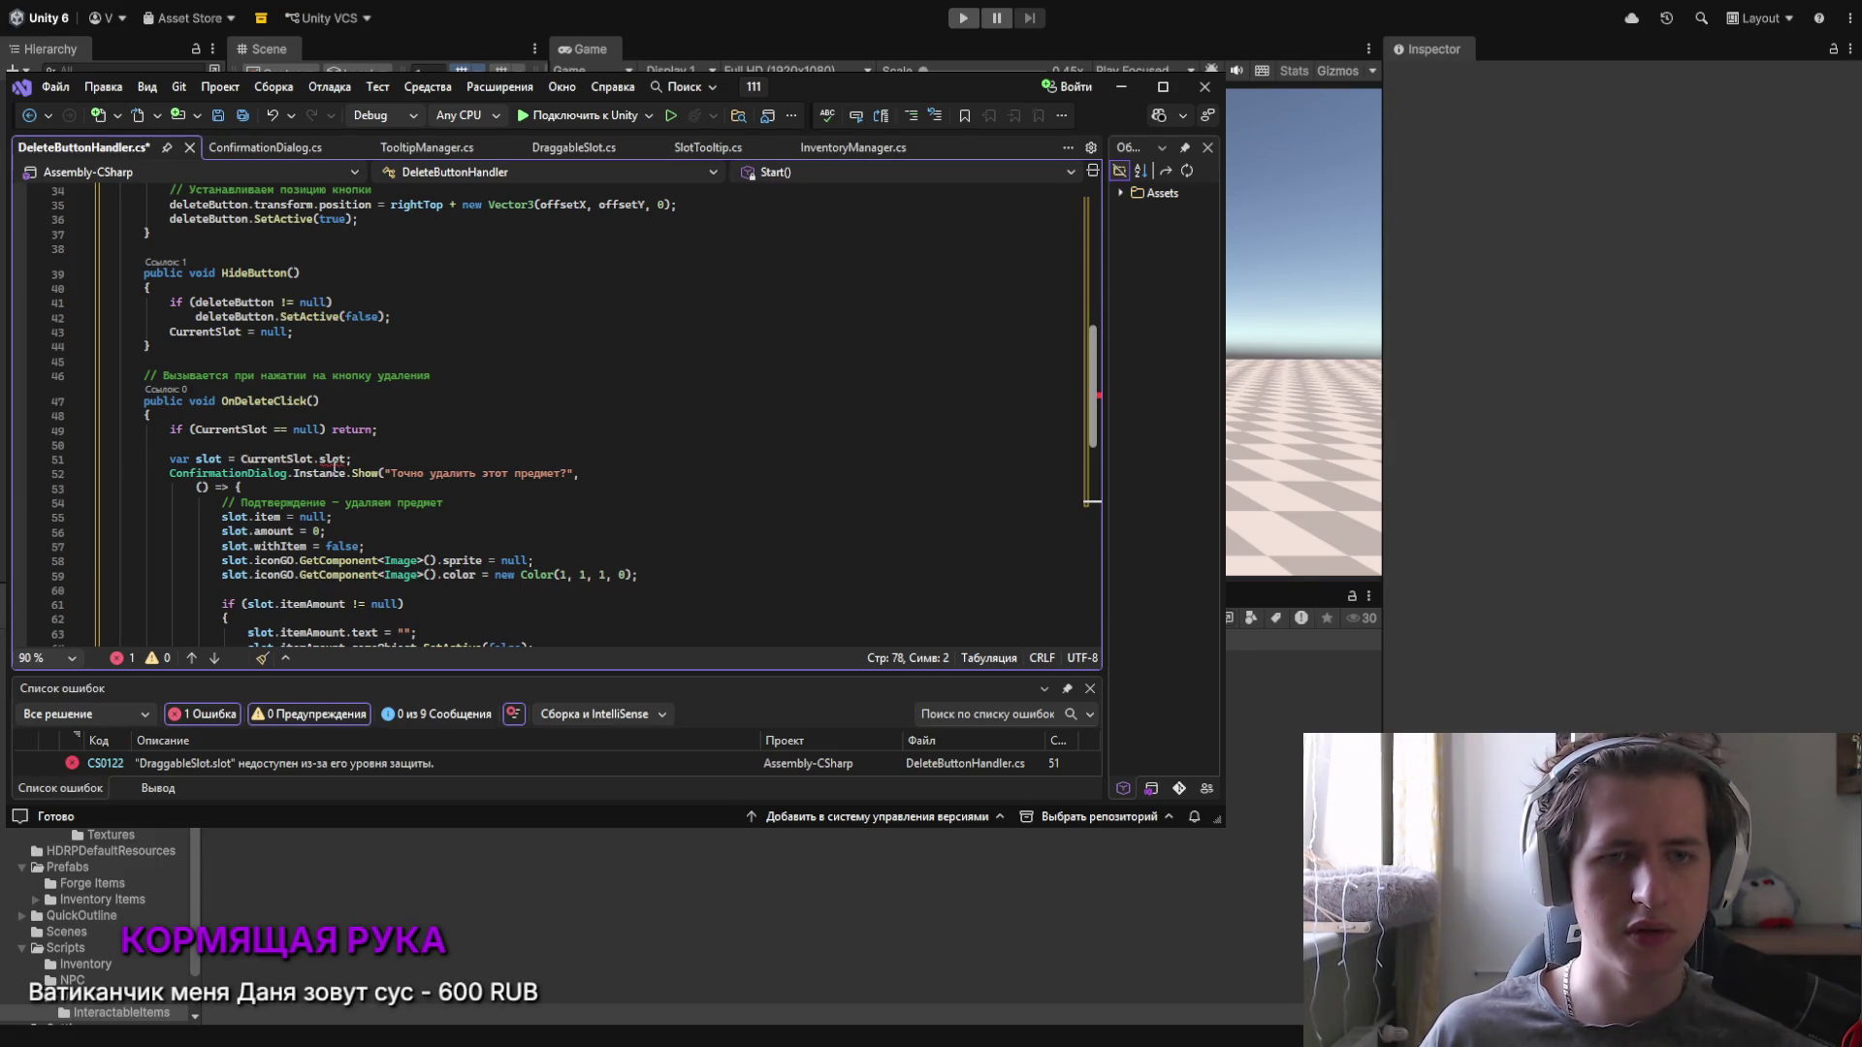
Step: Make DraggableSlot's slot field public, then save DraggableSlot.cs and DeleteButtonHandler.cs
click(574, 147)
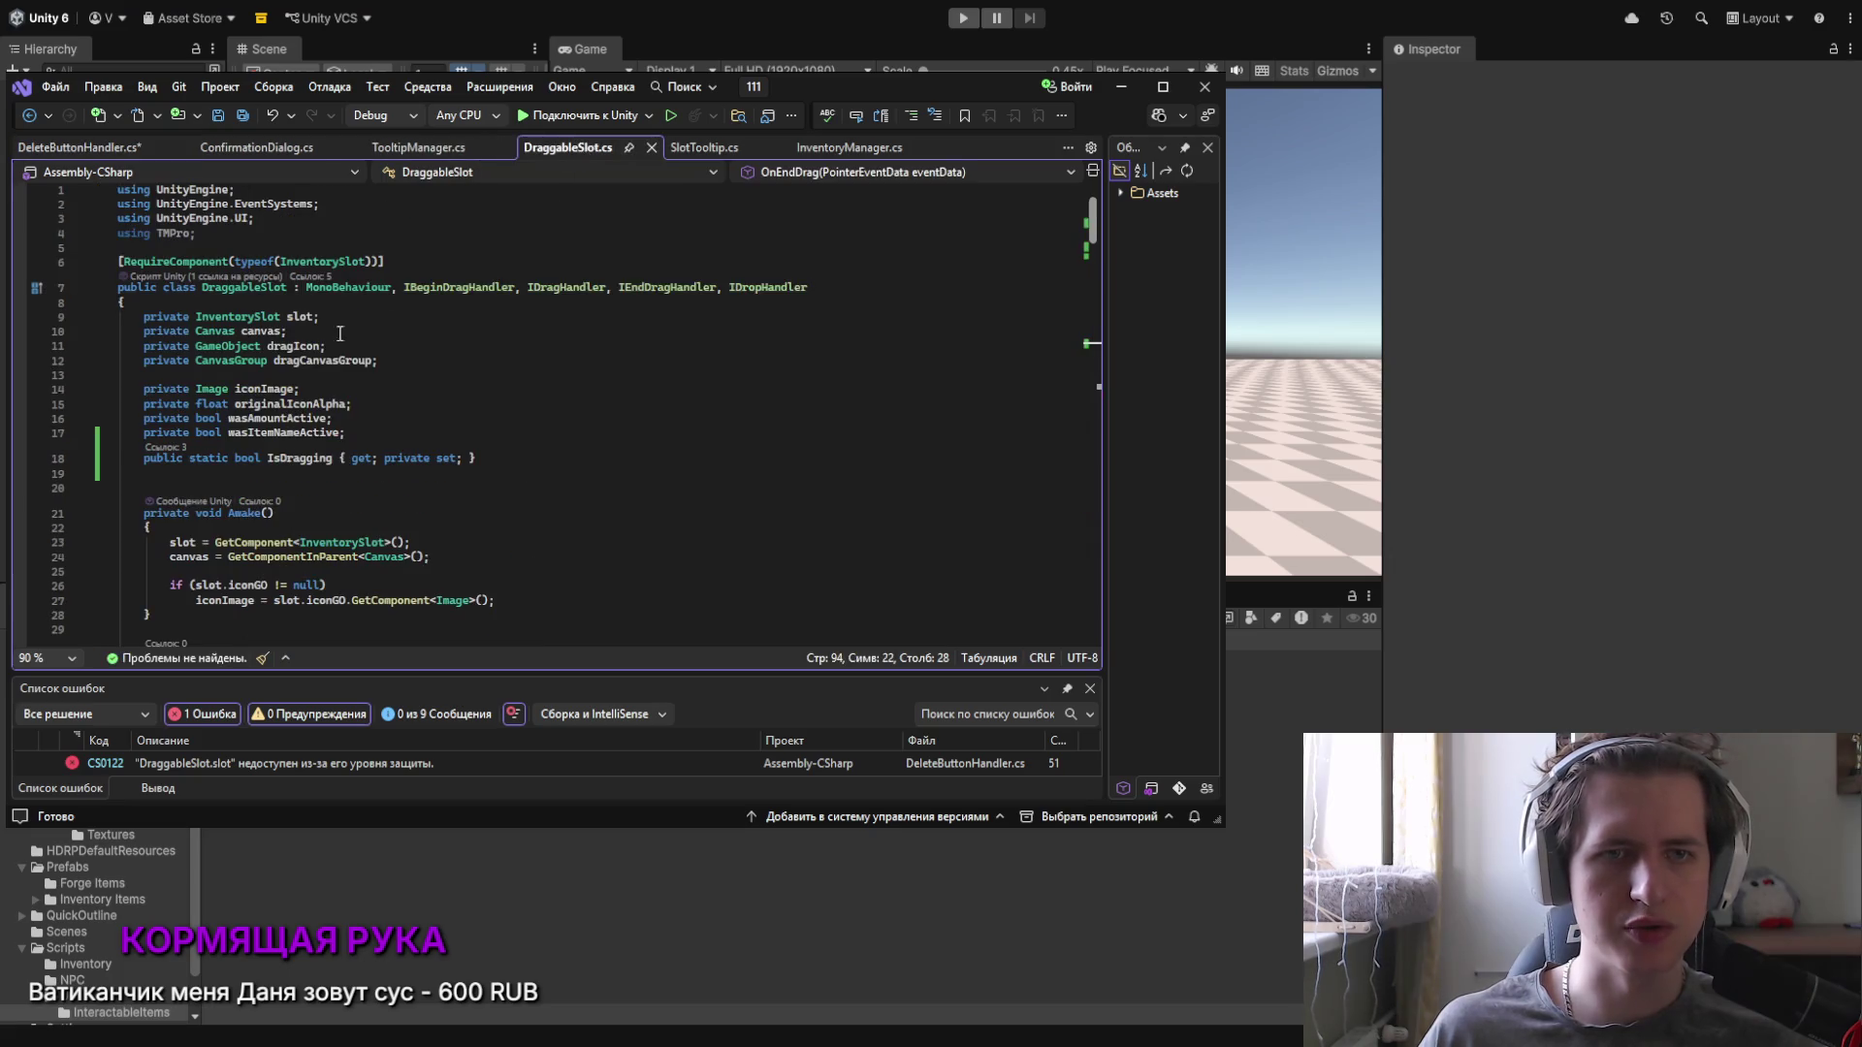
double_click(160, 317)
text(public)
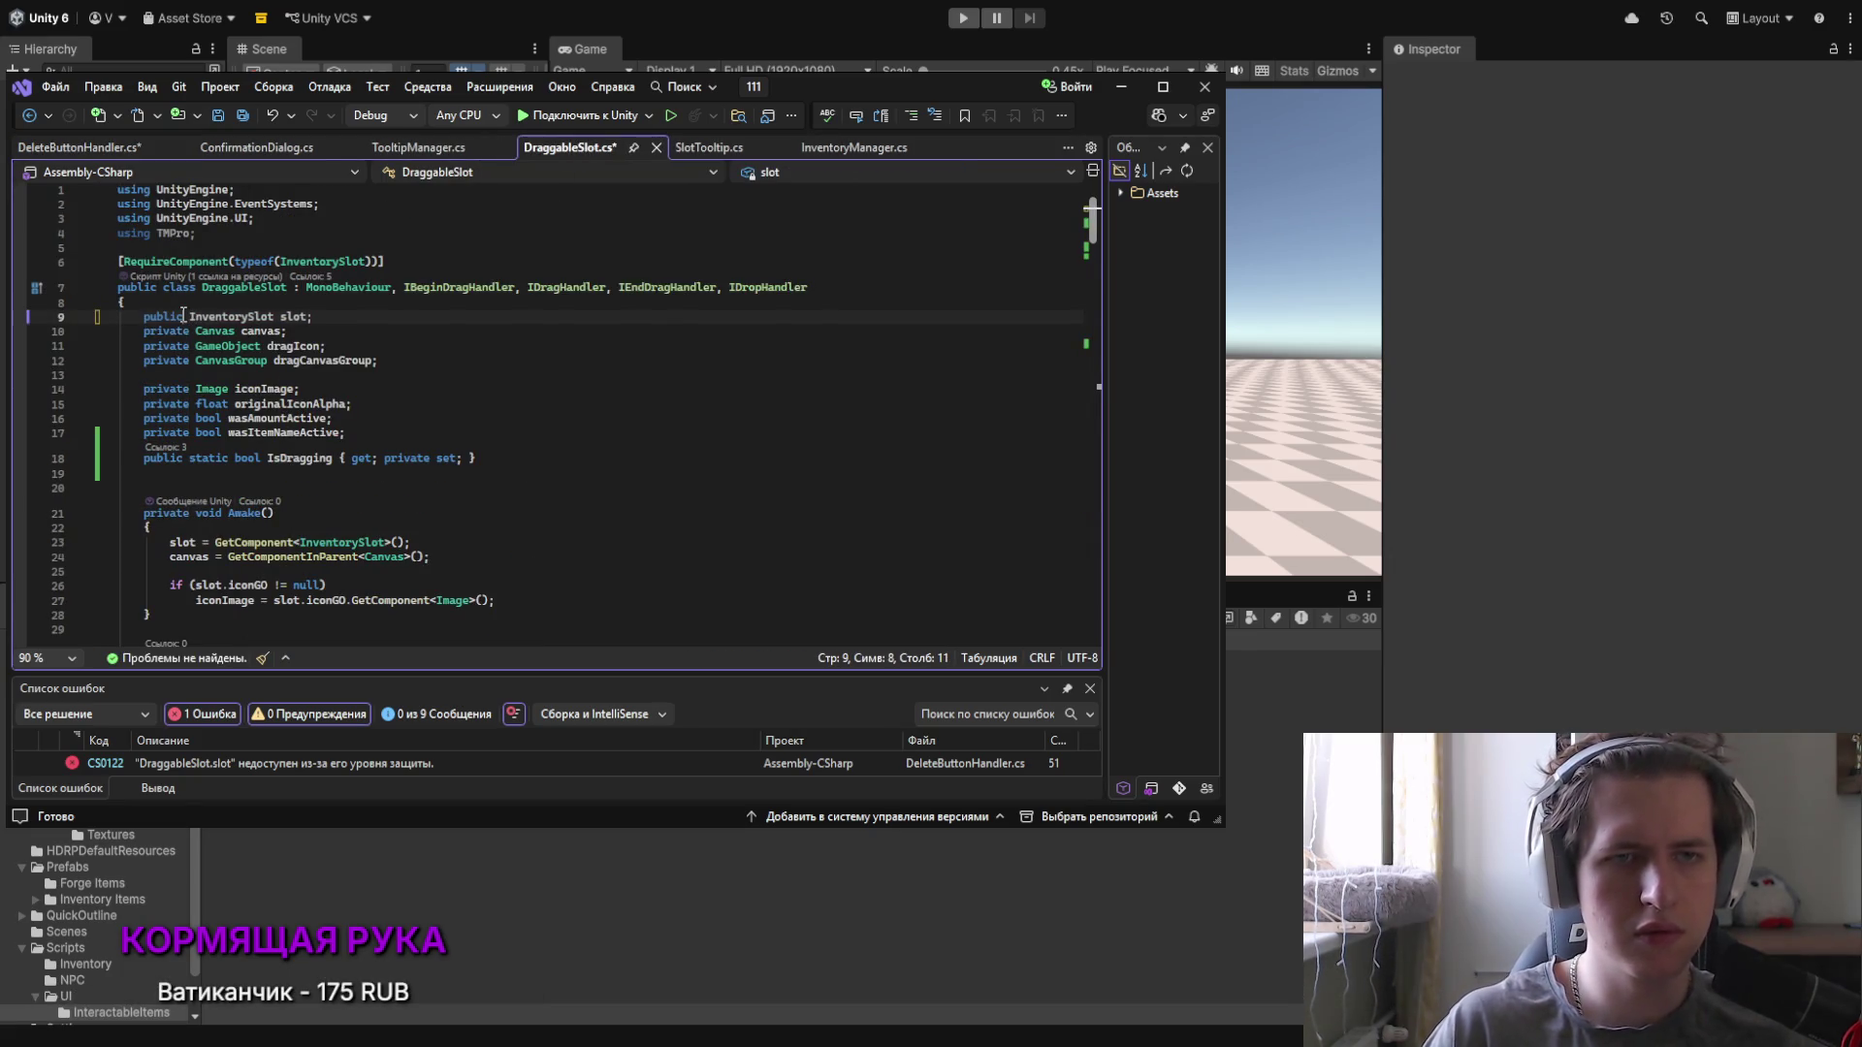
key(ctrl+s)
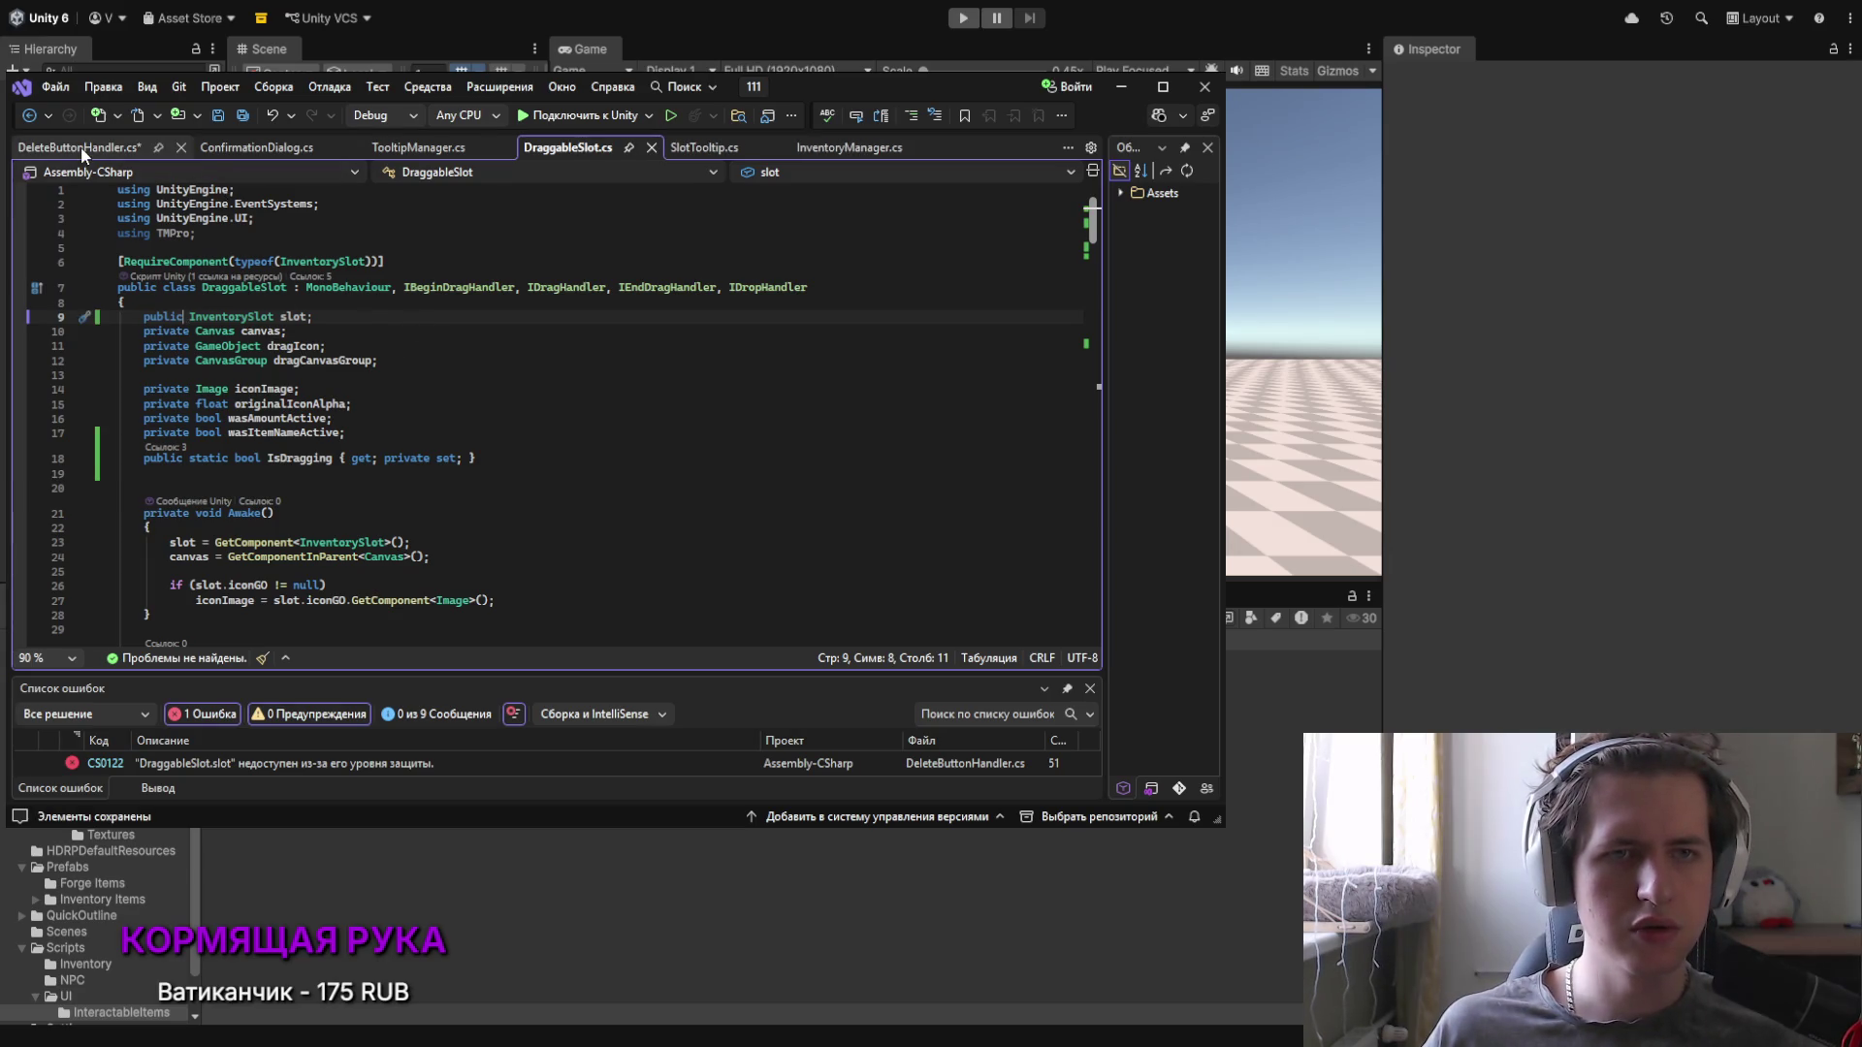
click(79, 147)
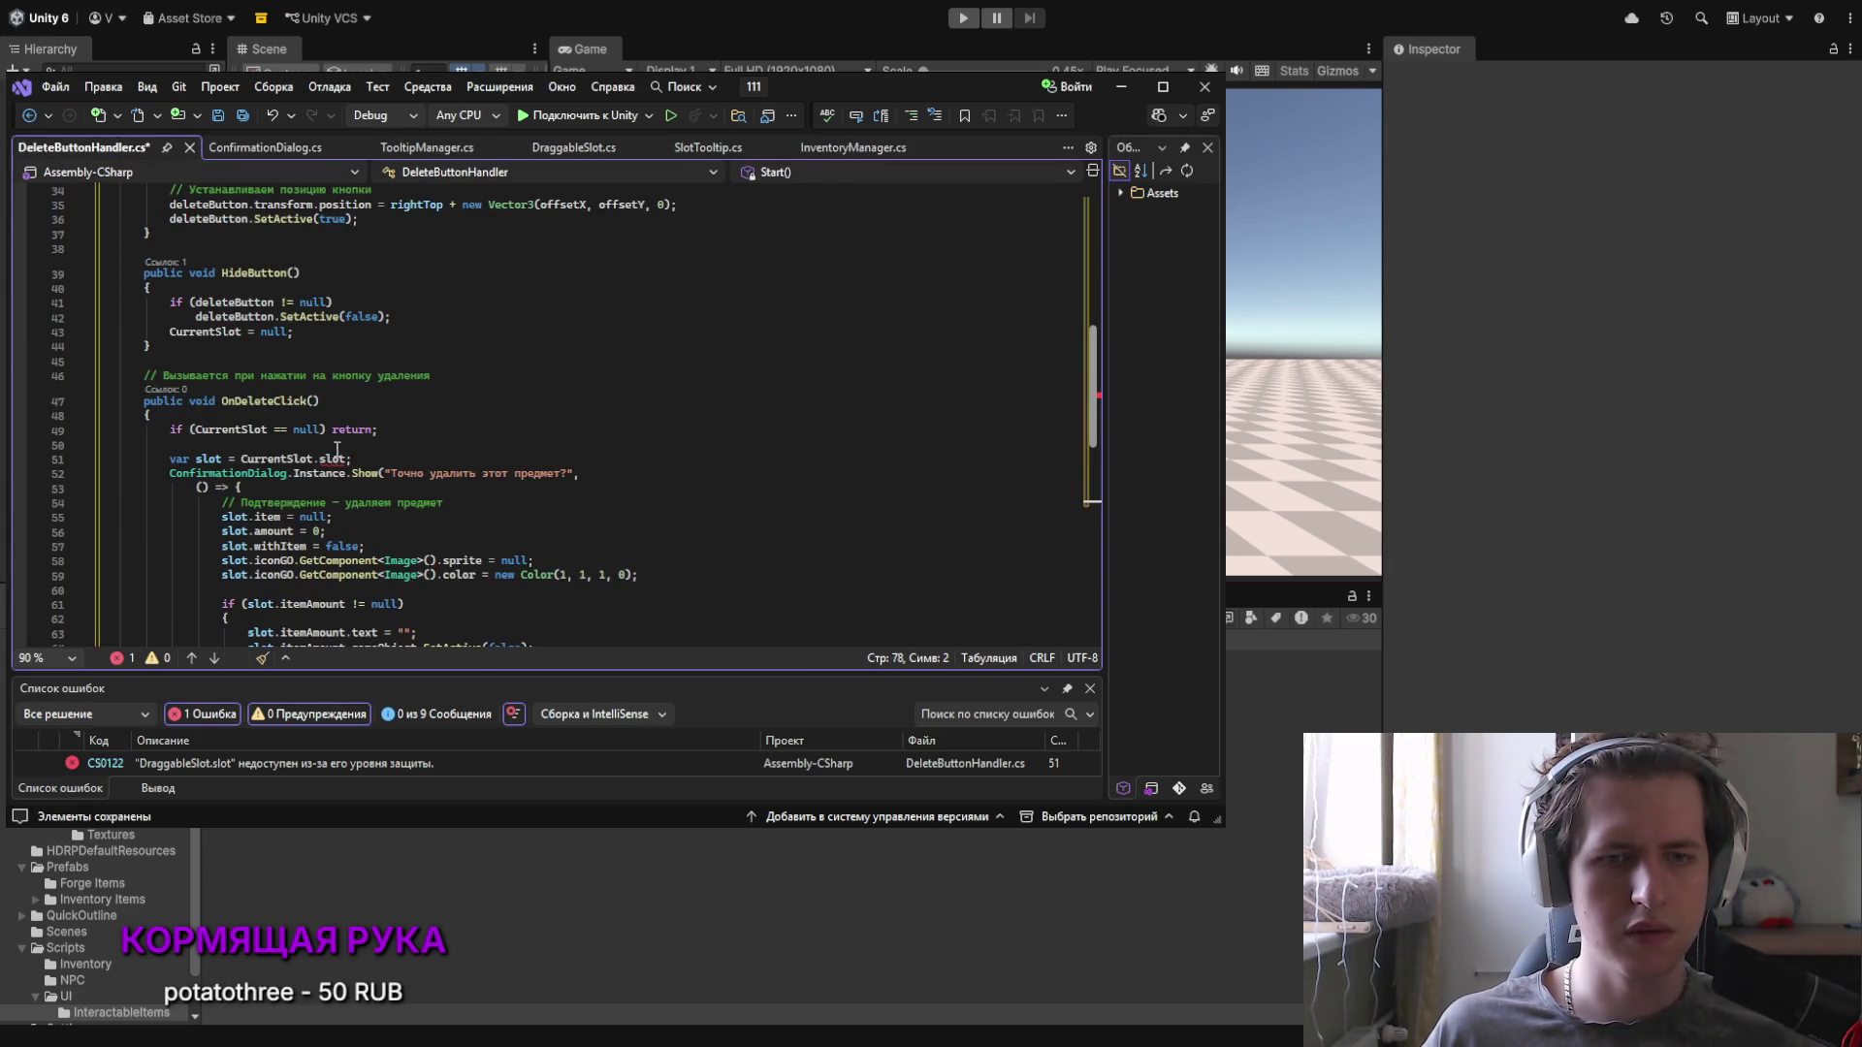
click(343, 446)
click(358, 460)
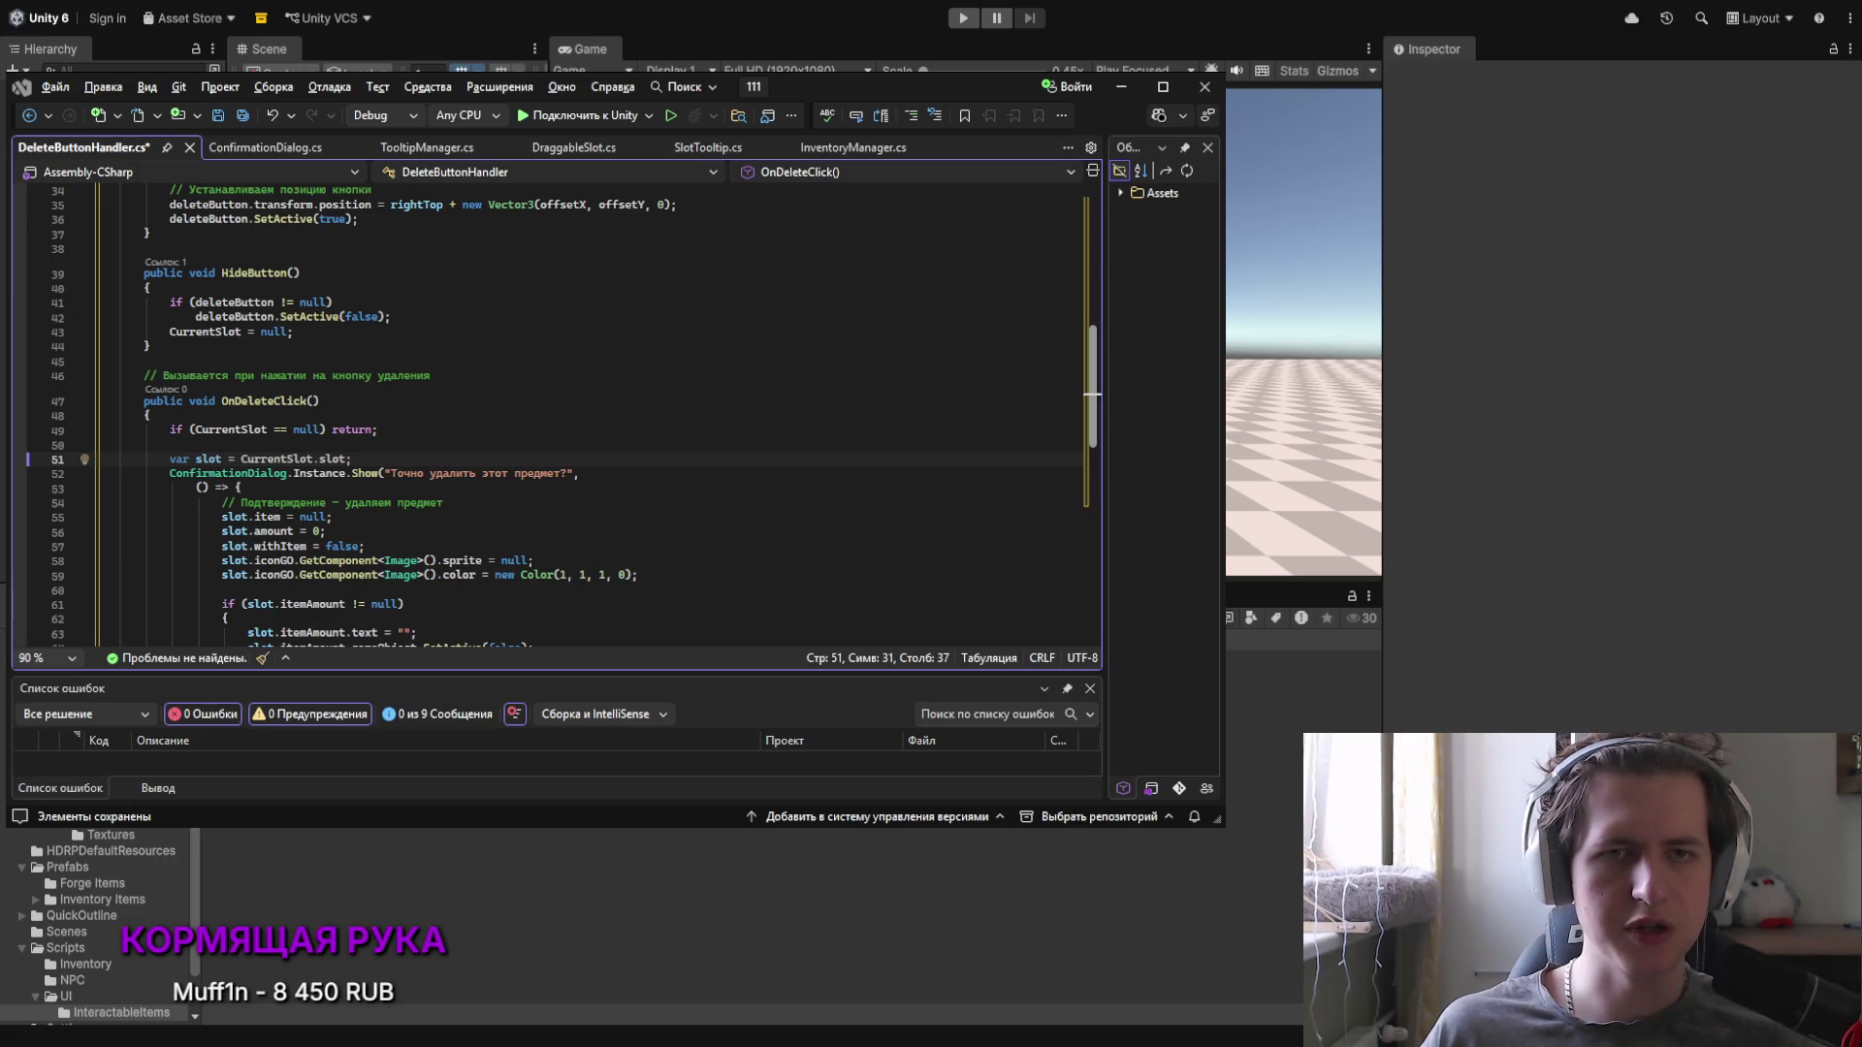
key(ctrl+s)
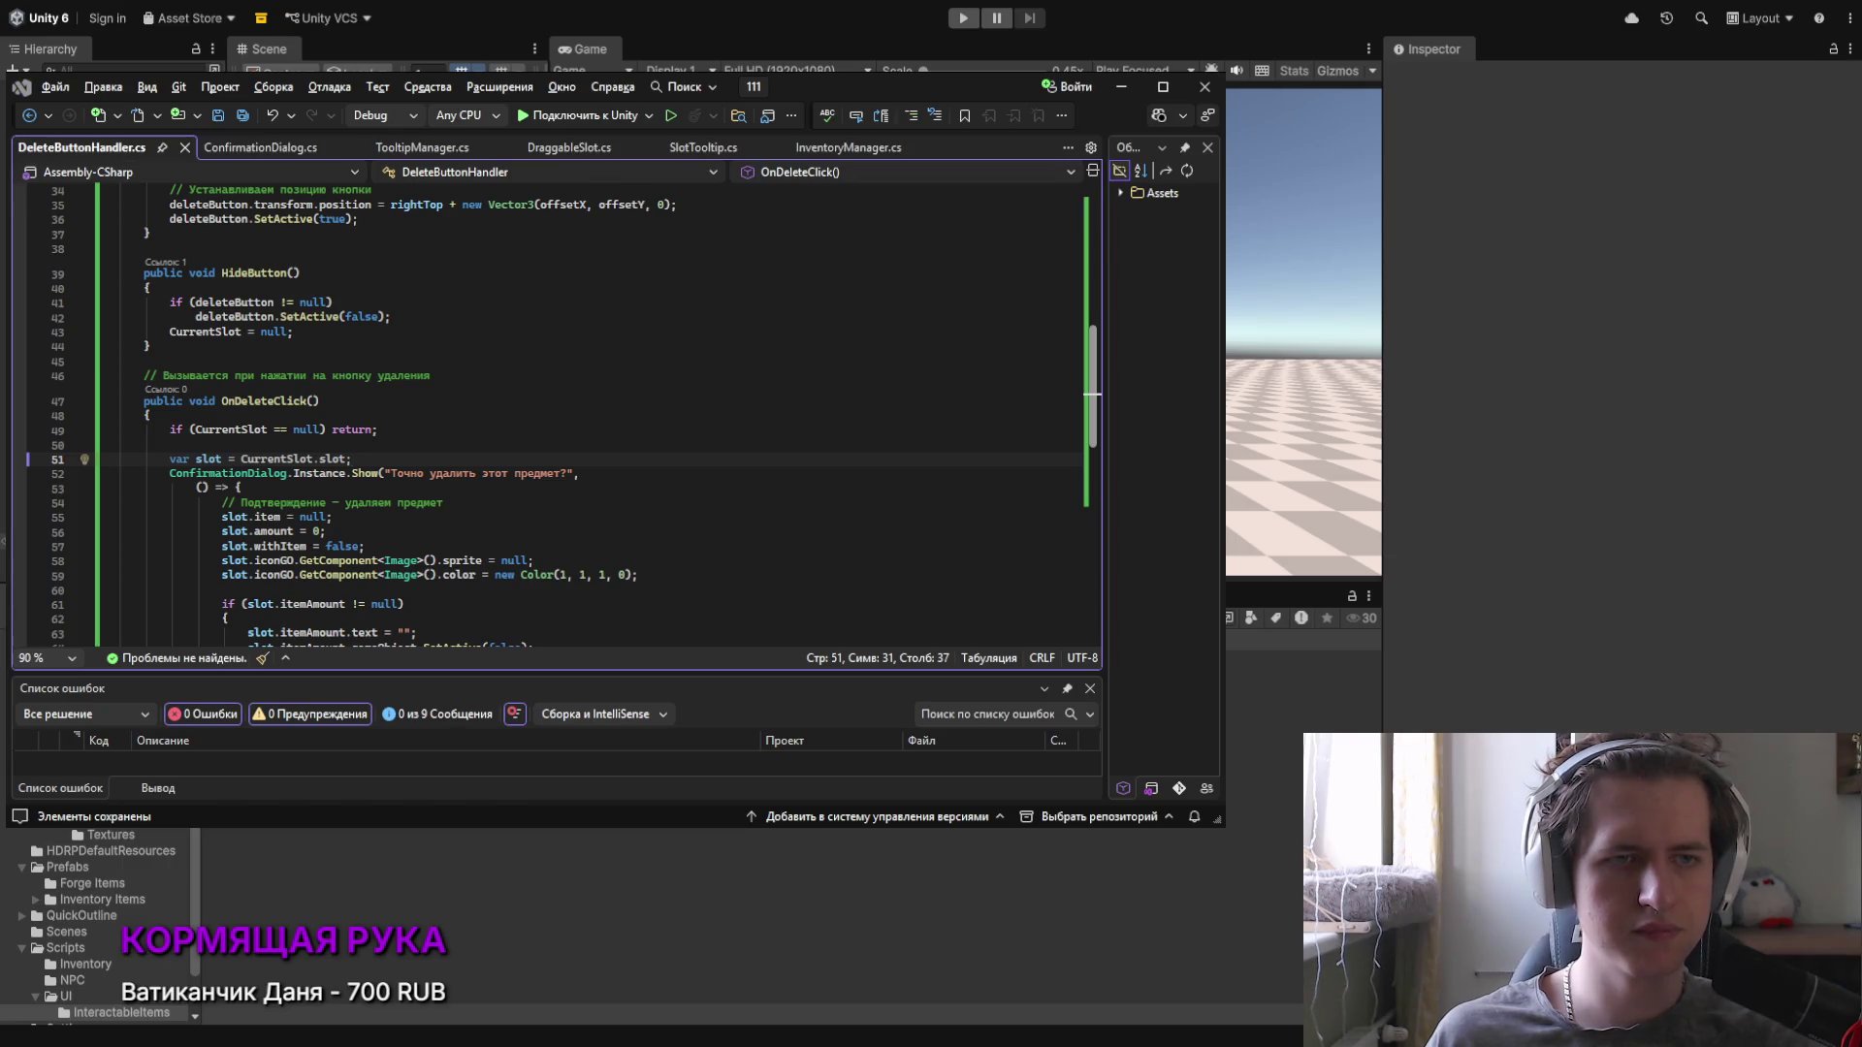
Step: Drag CancelButton into the Delete Button Handler's Delete Button field and review the component
scroll(1520, 665, down, 10)
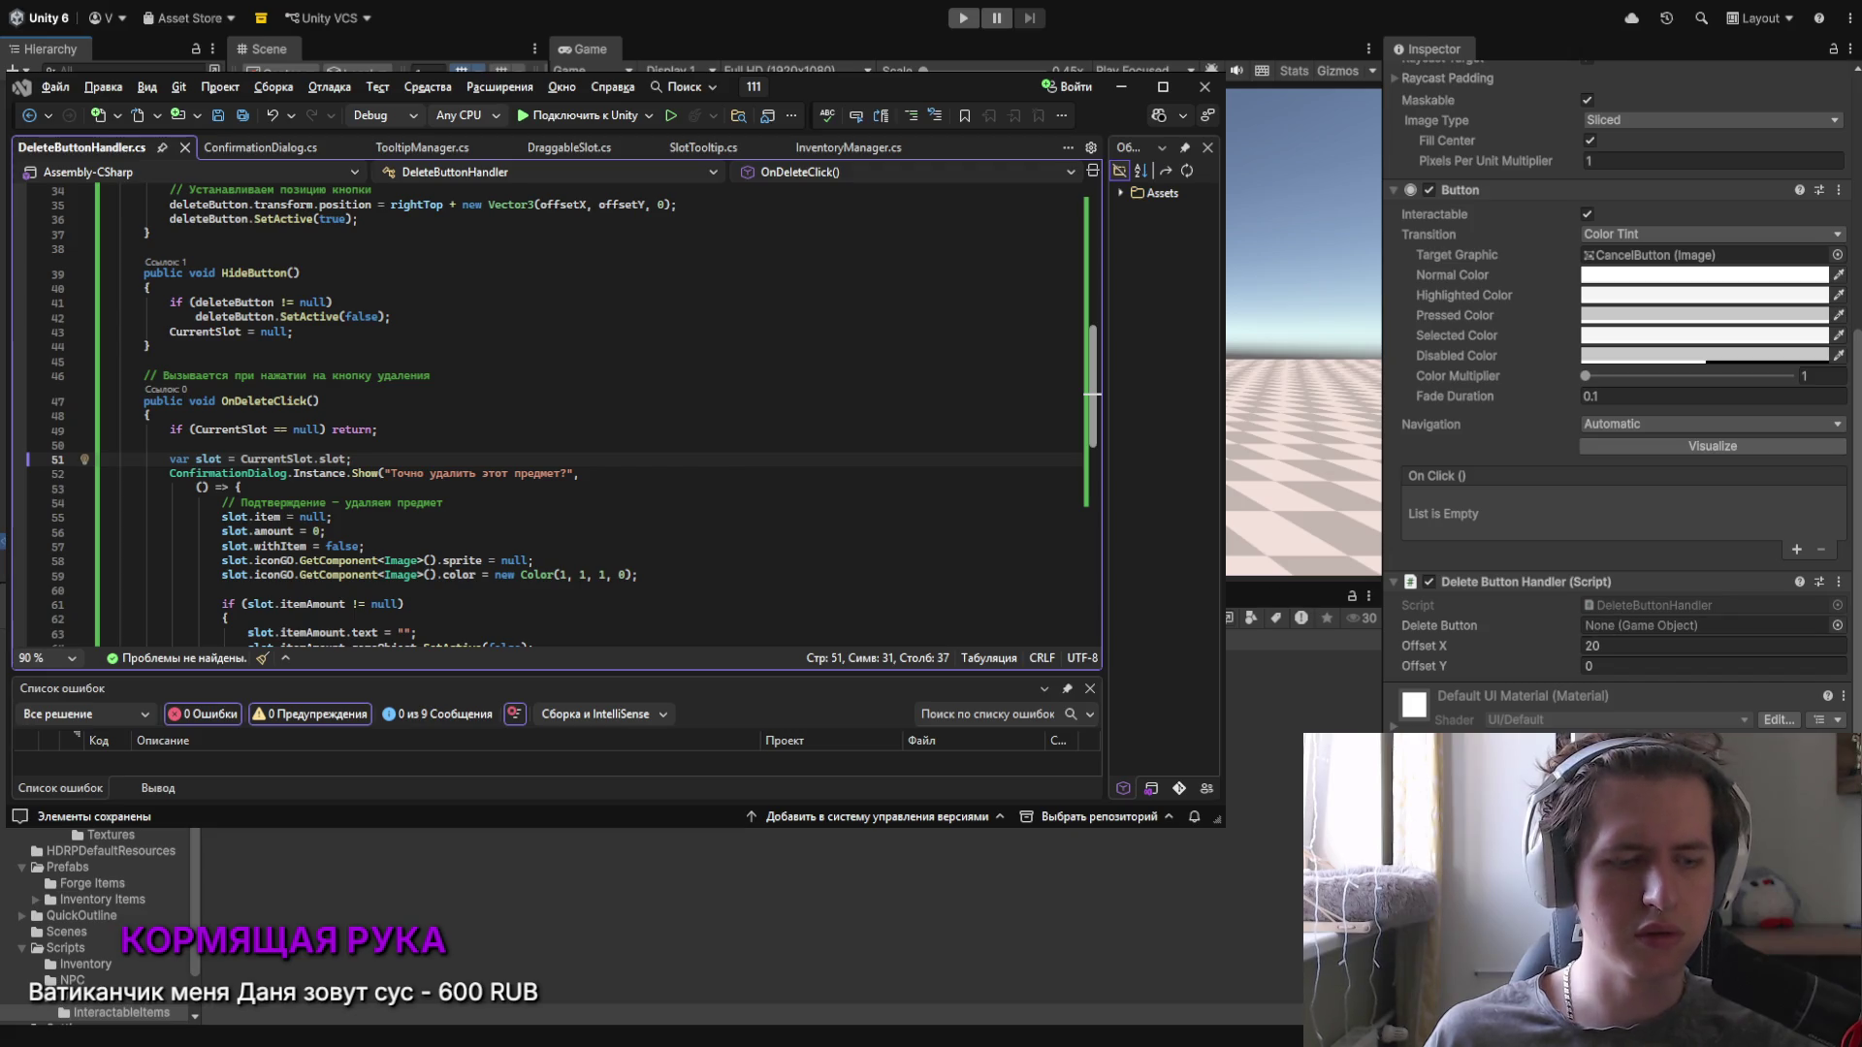
drag(1648, 766, 1659, 628)
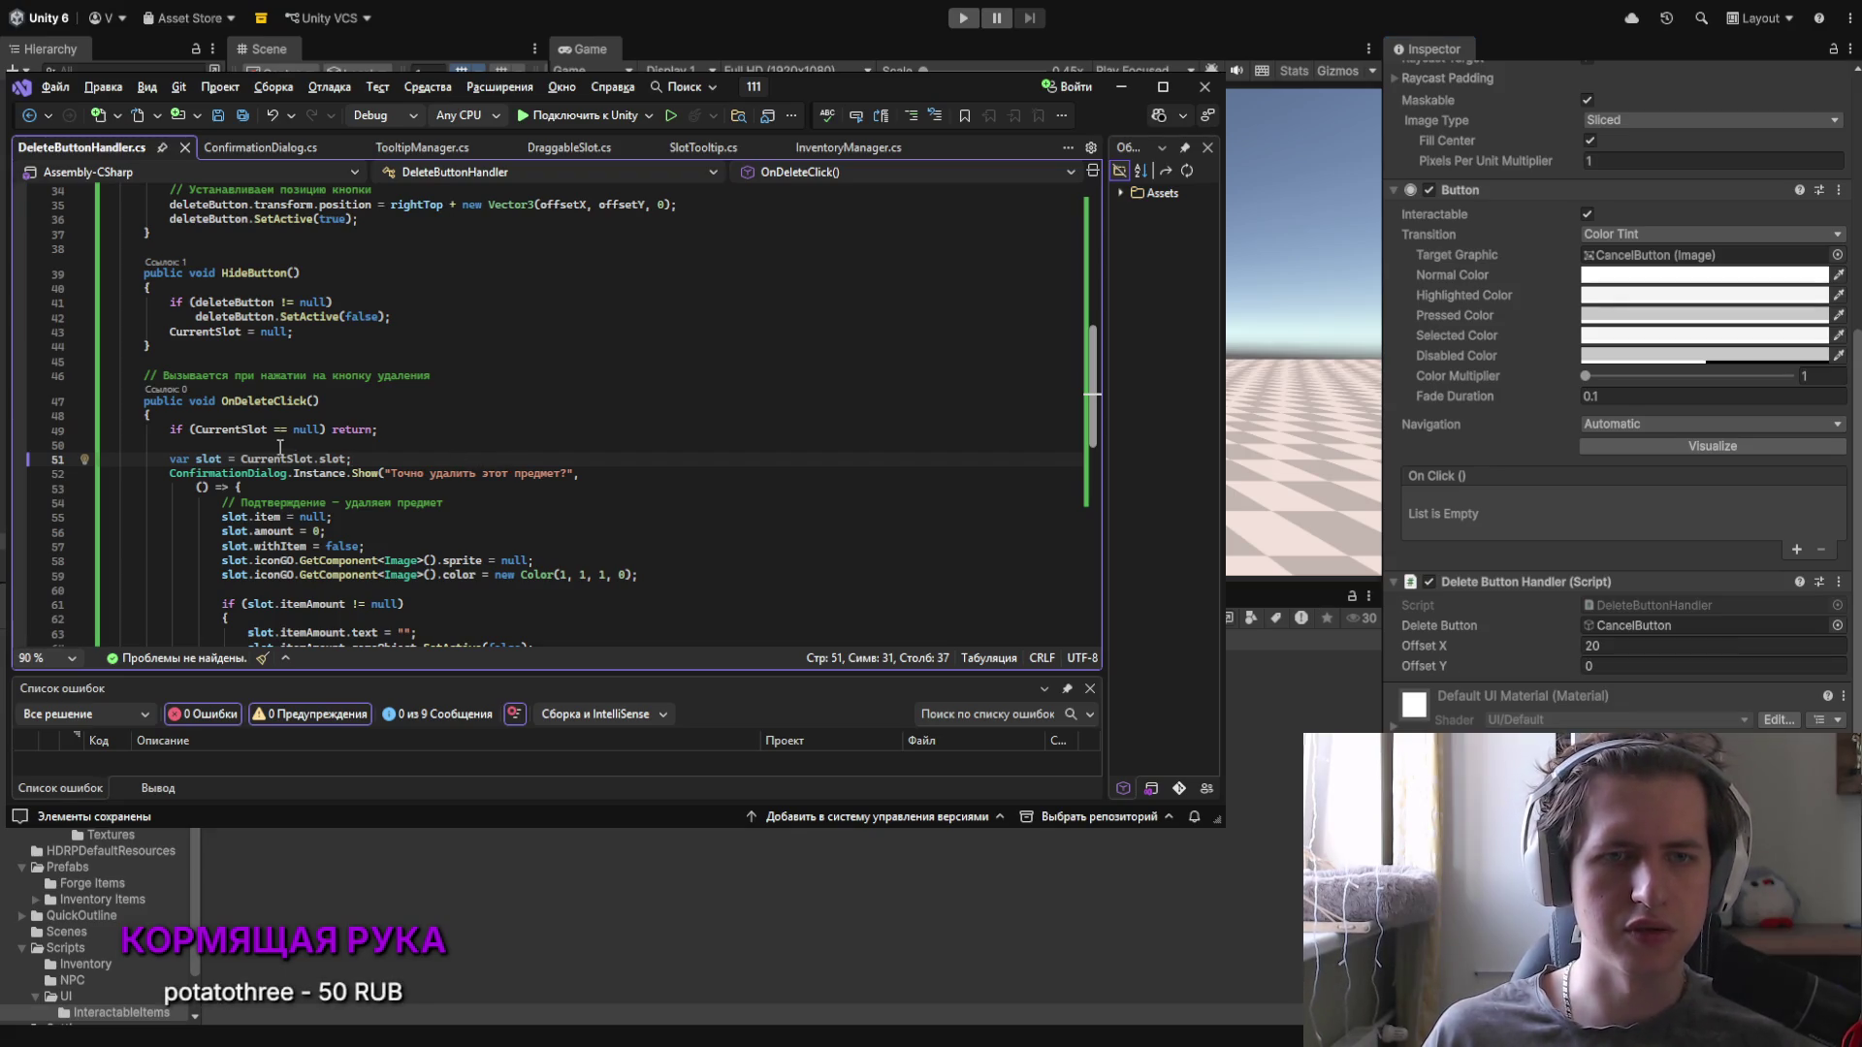
scroll(402, 472, up, 5)
scroll(402, 472, up, 4)
scroll(401, 472, up, 3)
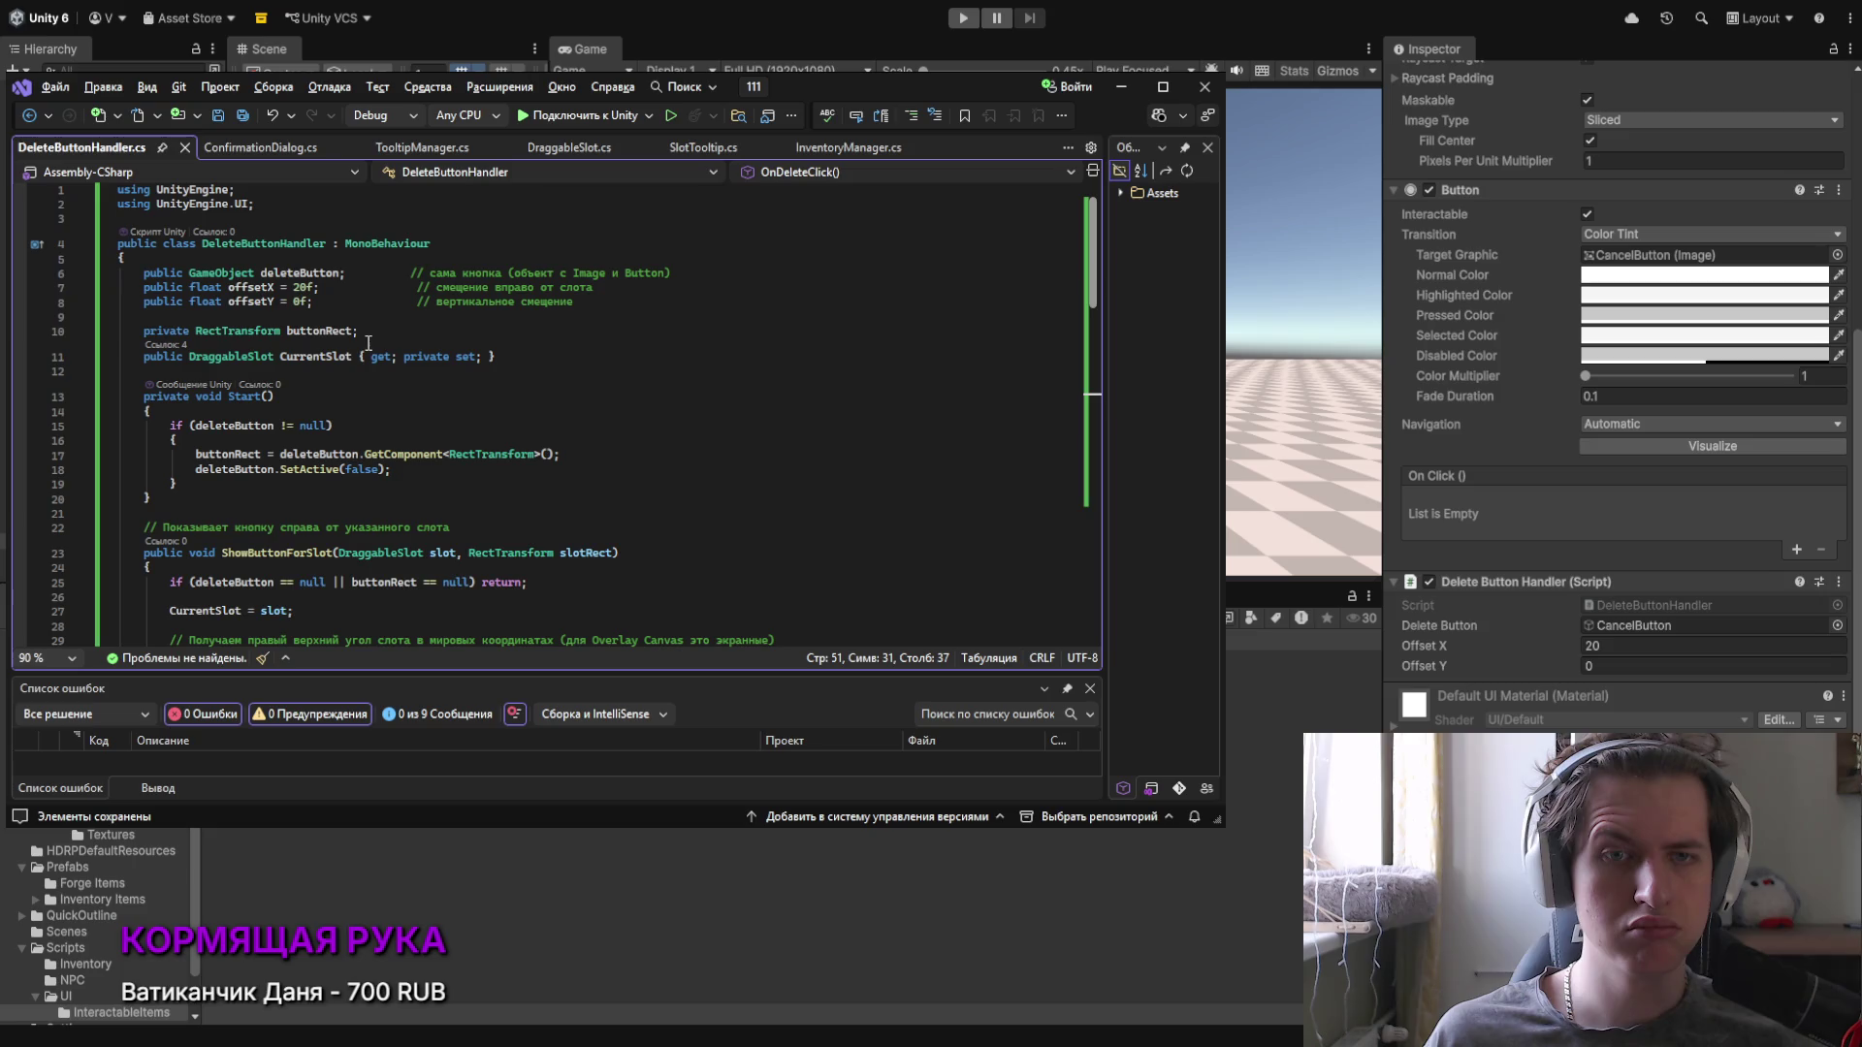
scroll(409, 338, down, 2)
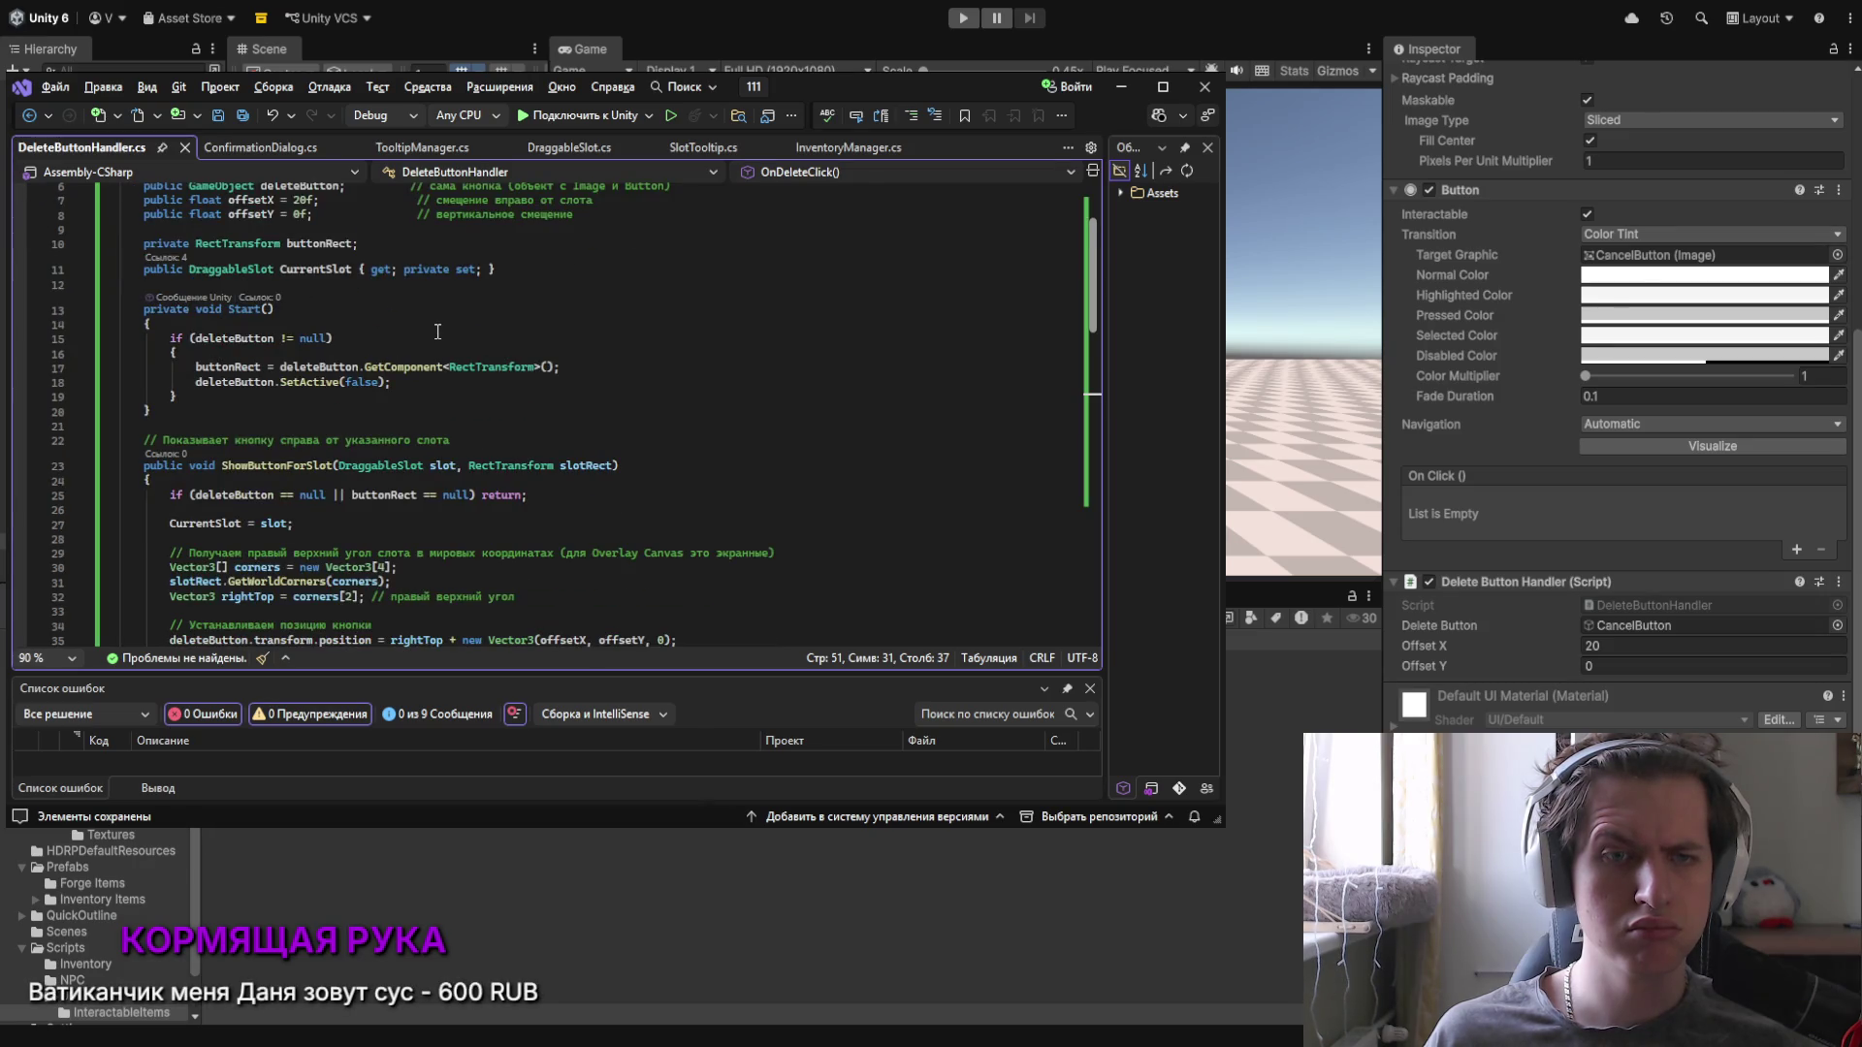
scroll(437, 332, down, 1)
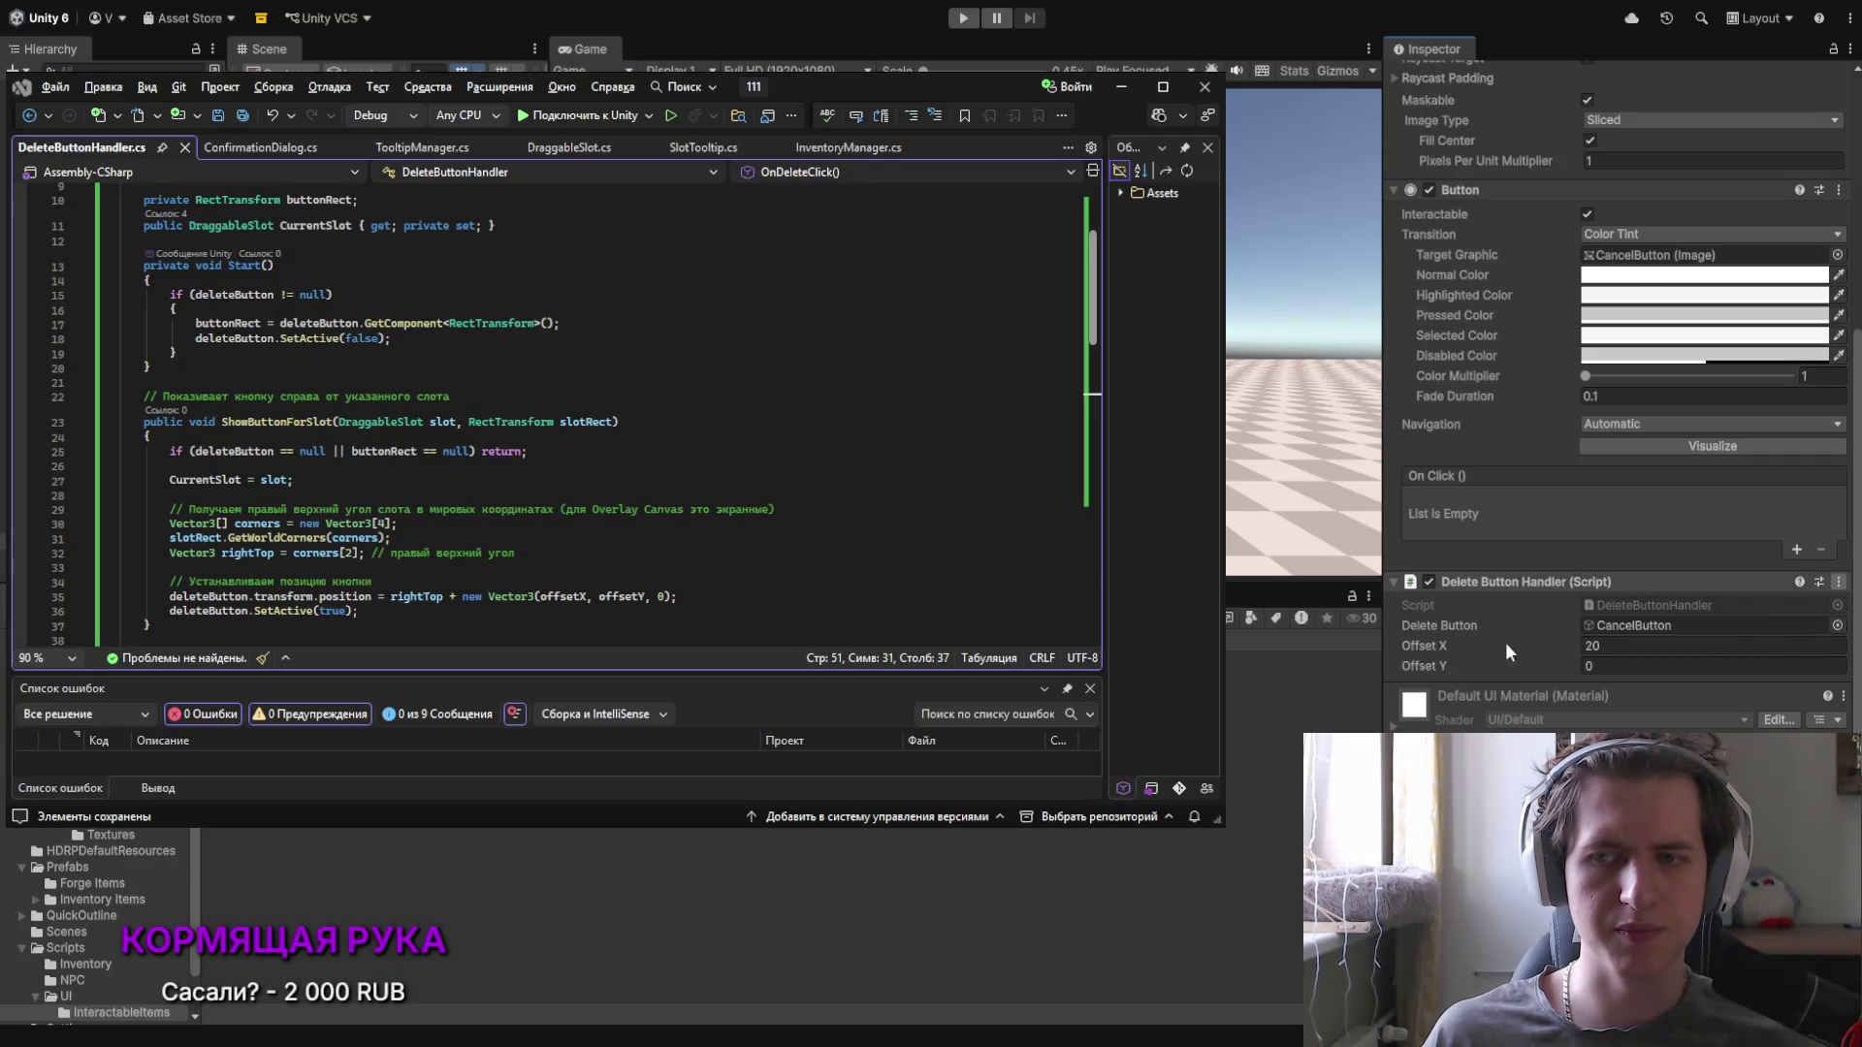
scroll(1733, 654, up, 3)
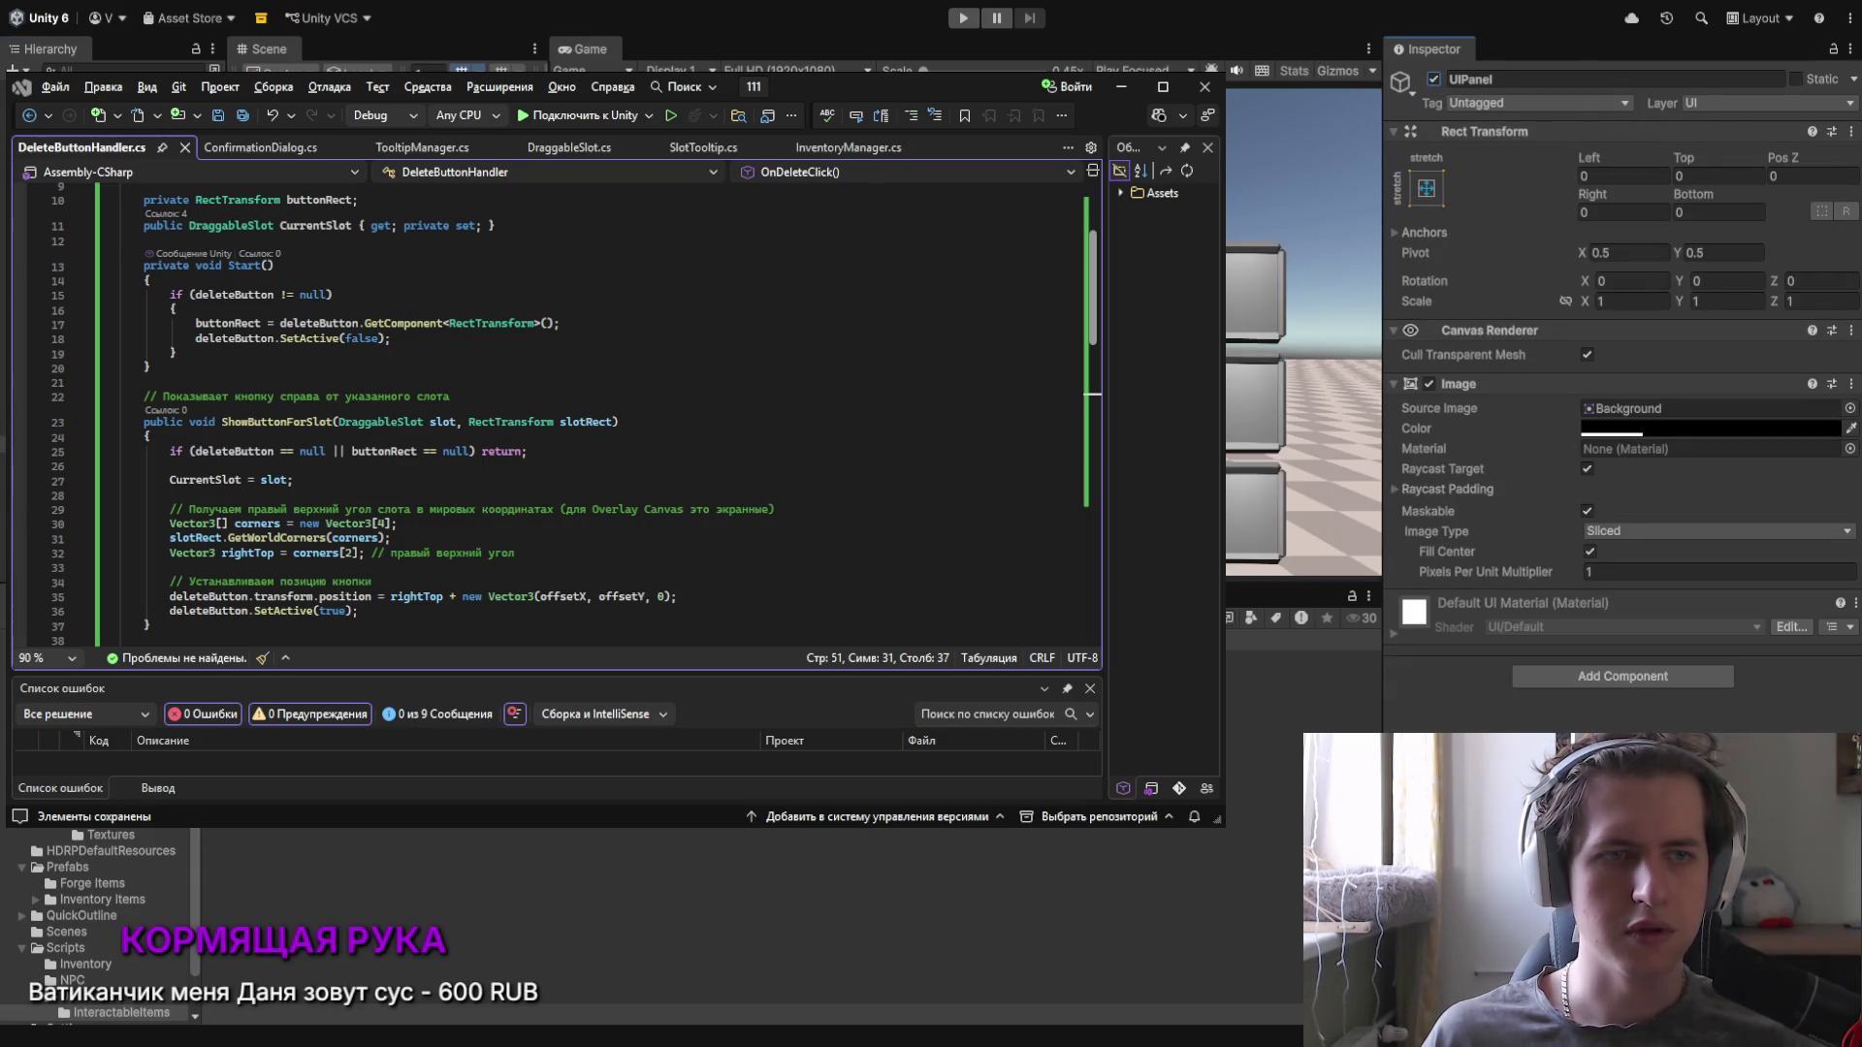
Step: Deactivate ConfirmDelete and enter Удалить as the button's label text
click(1434, 79)
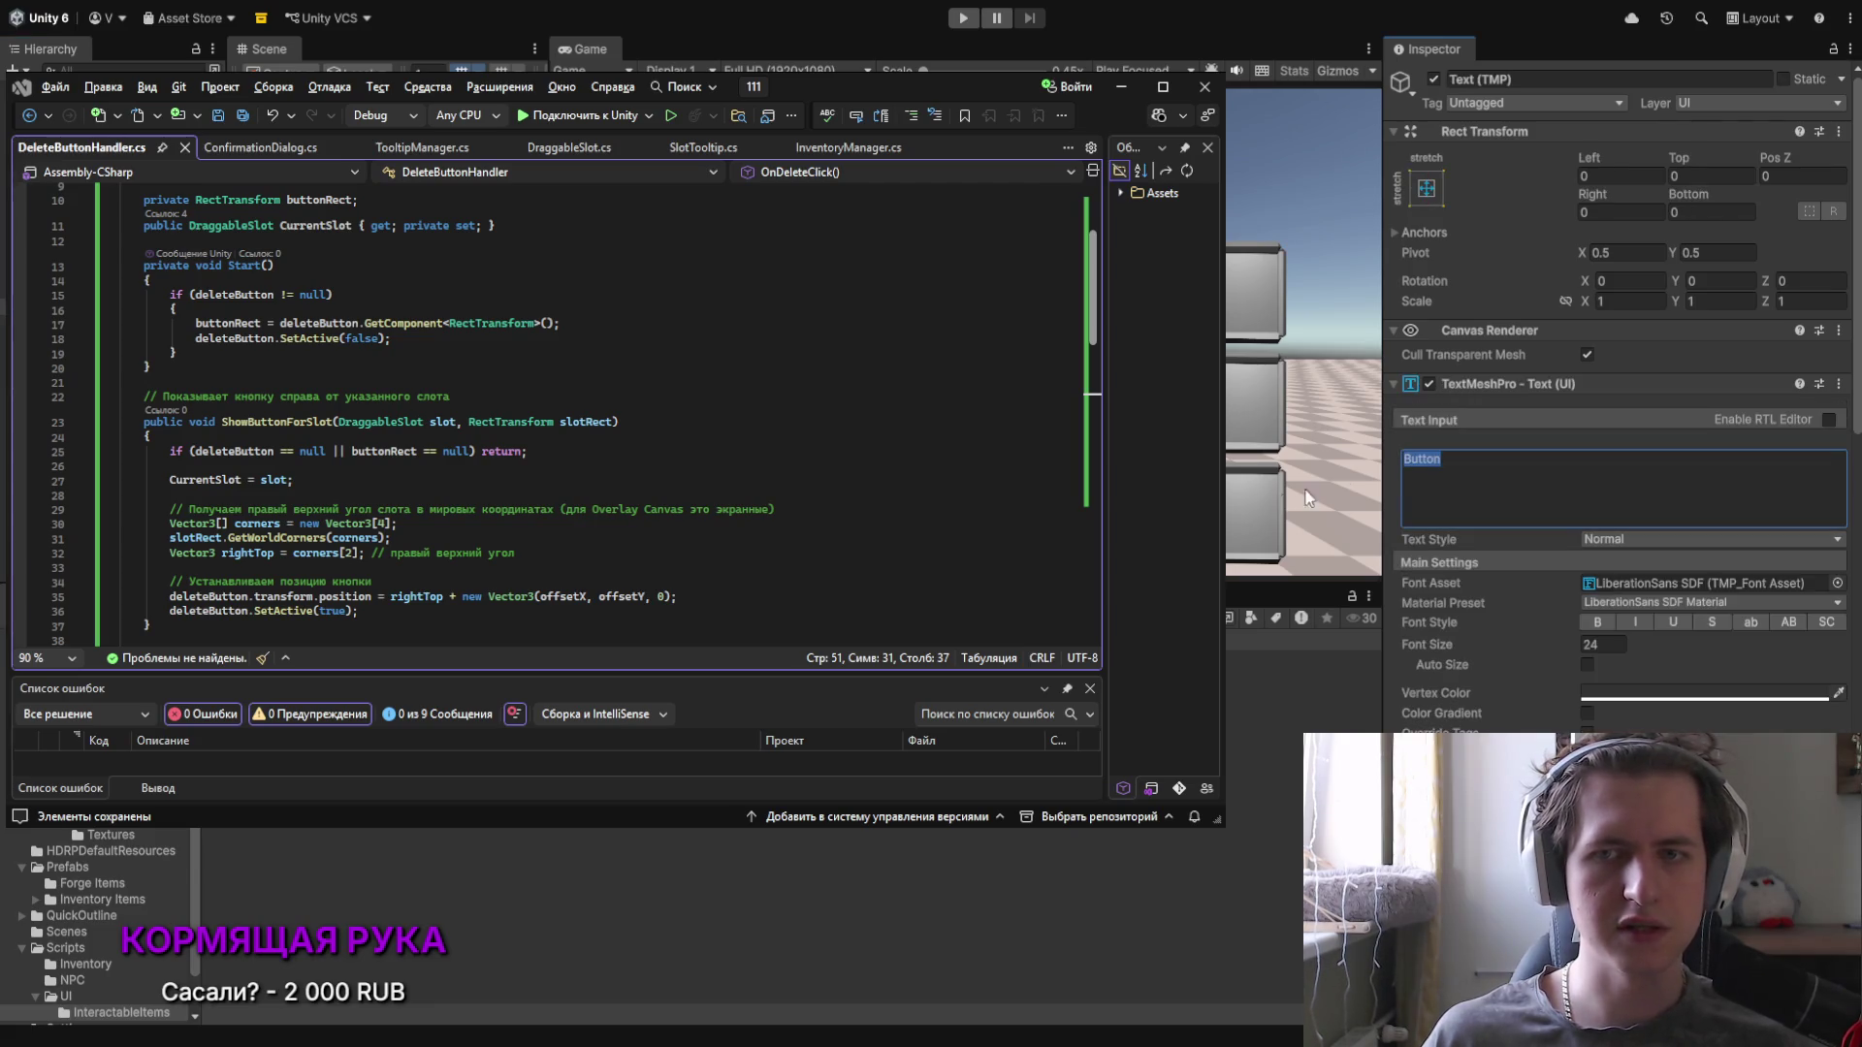
text(Удалить)
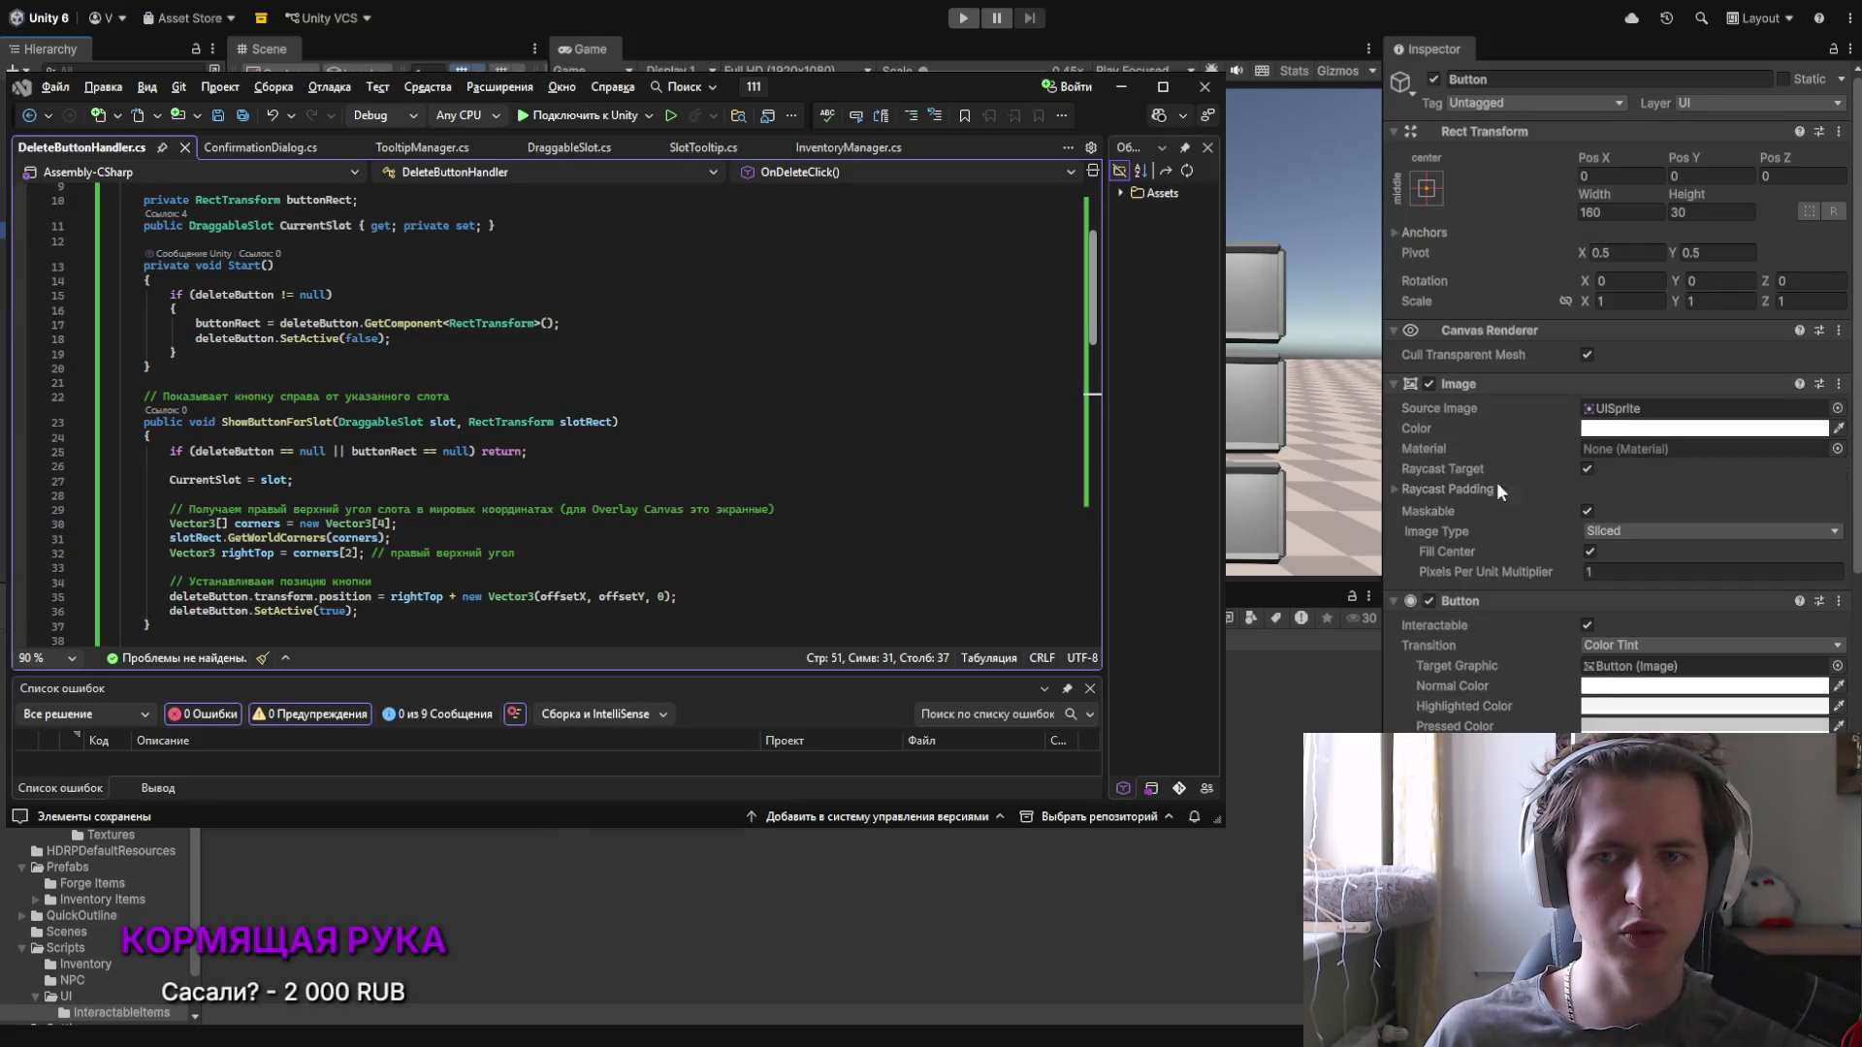
Step: Select the Button object and deactivate Canvas Inventory
scroll(1464, 415, down, 3)
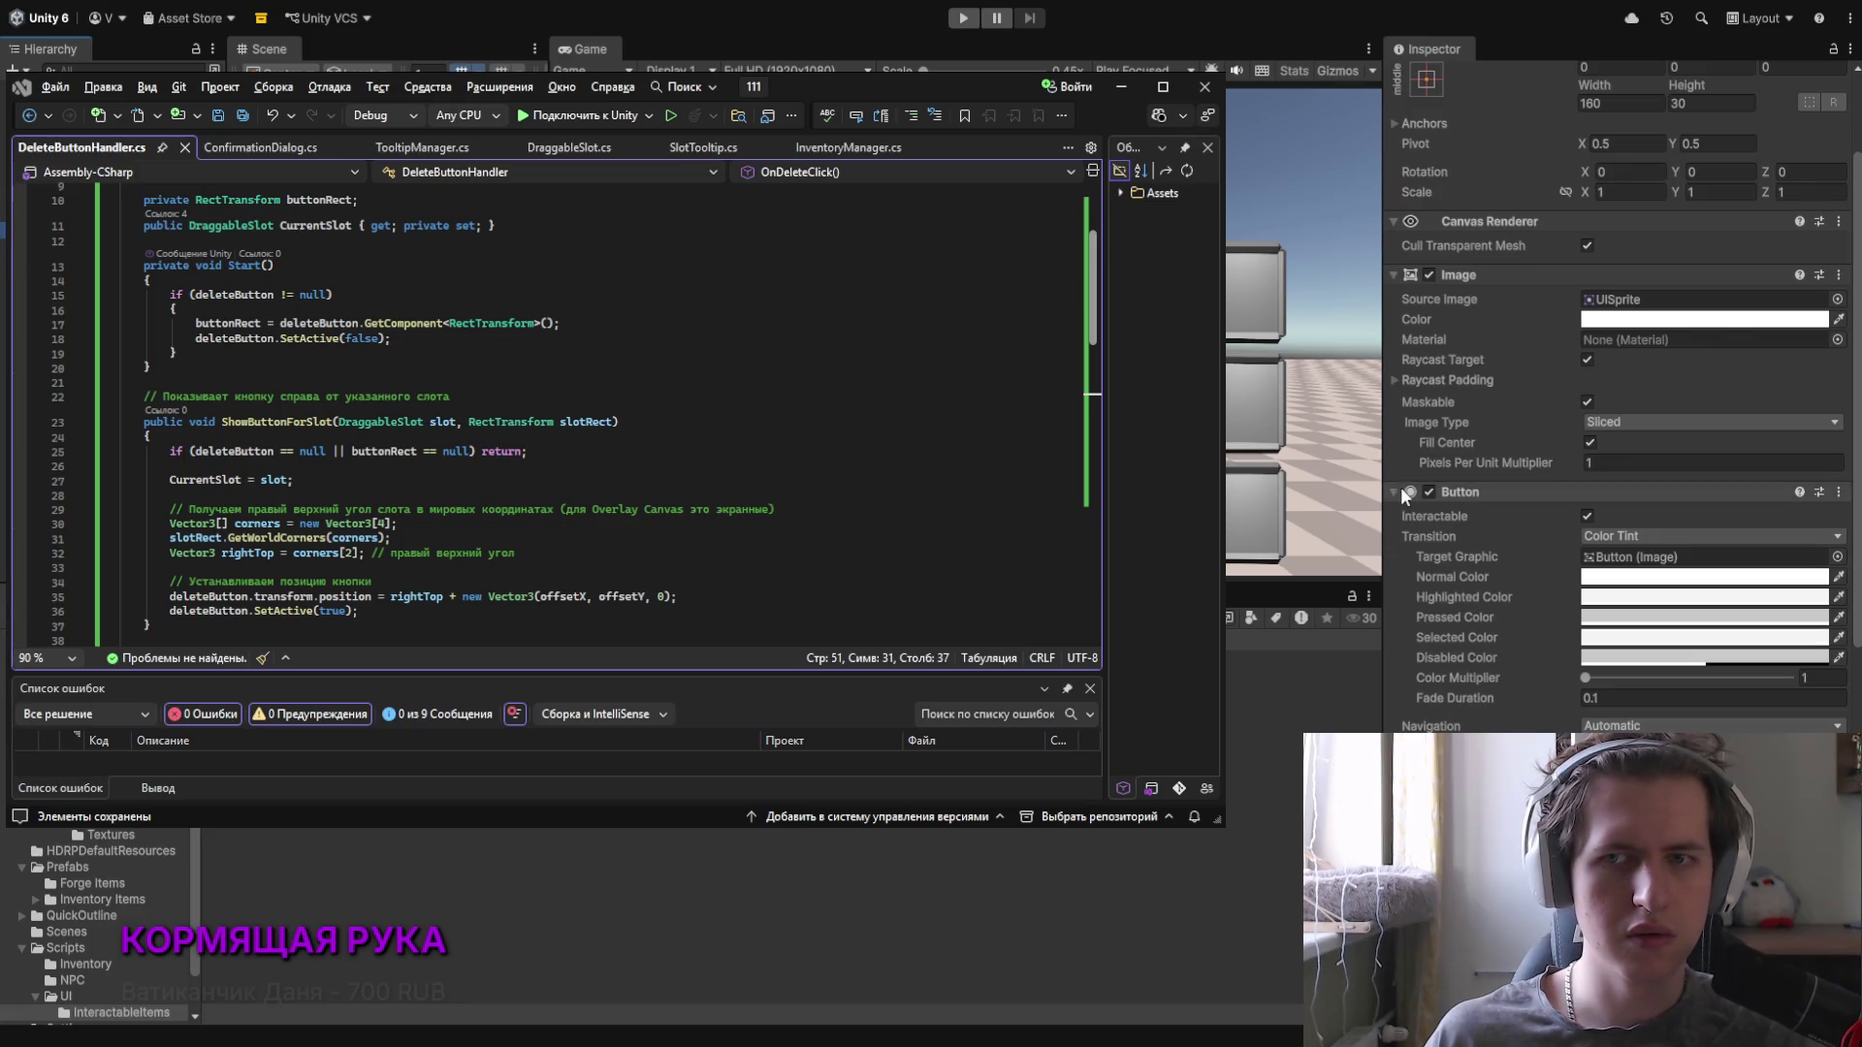
scroll(1452, 452, down, 5)
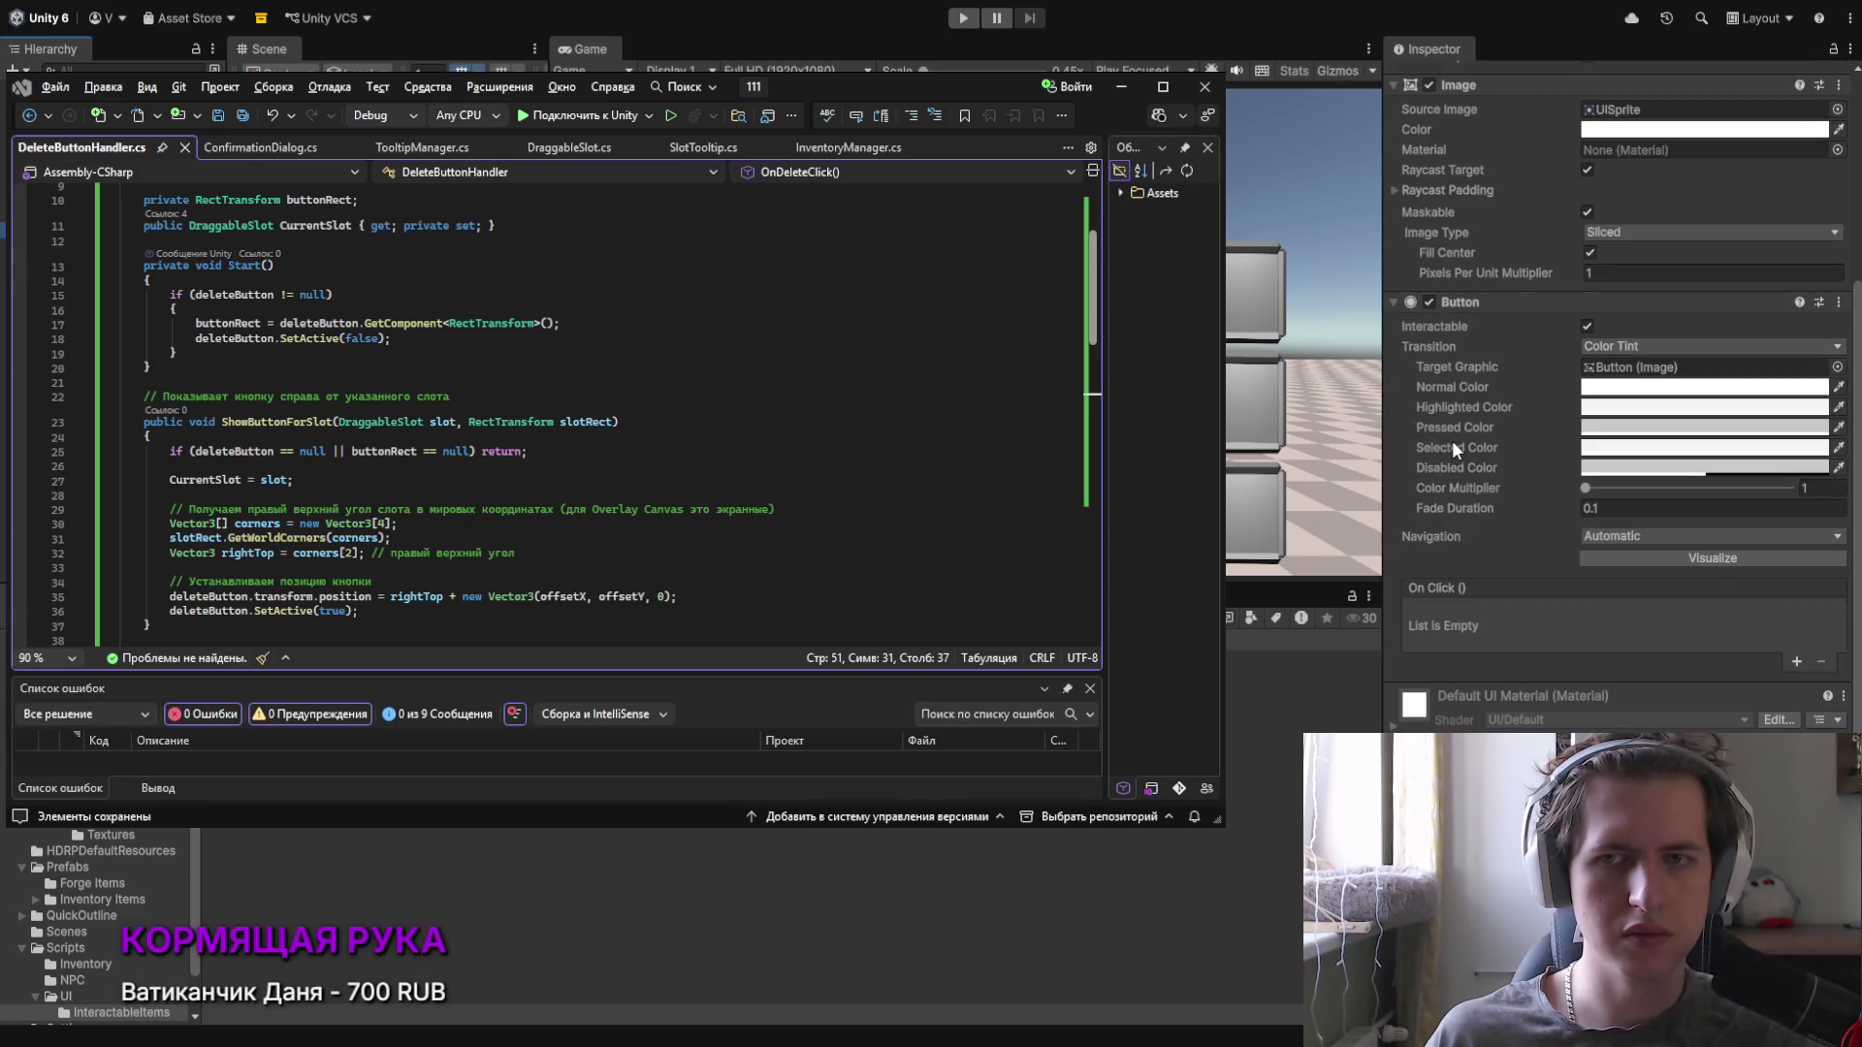
scroll(1452, 440, up, 6)
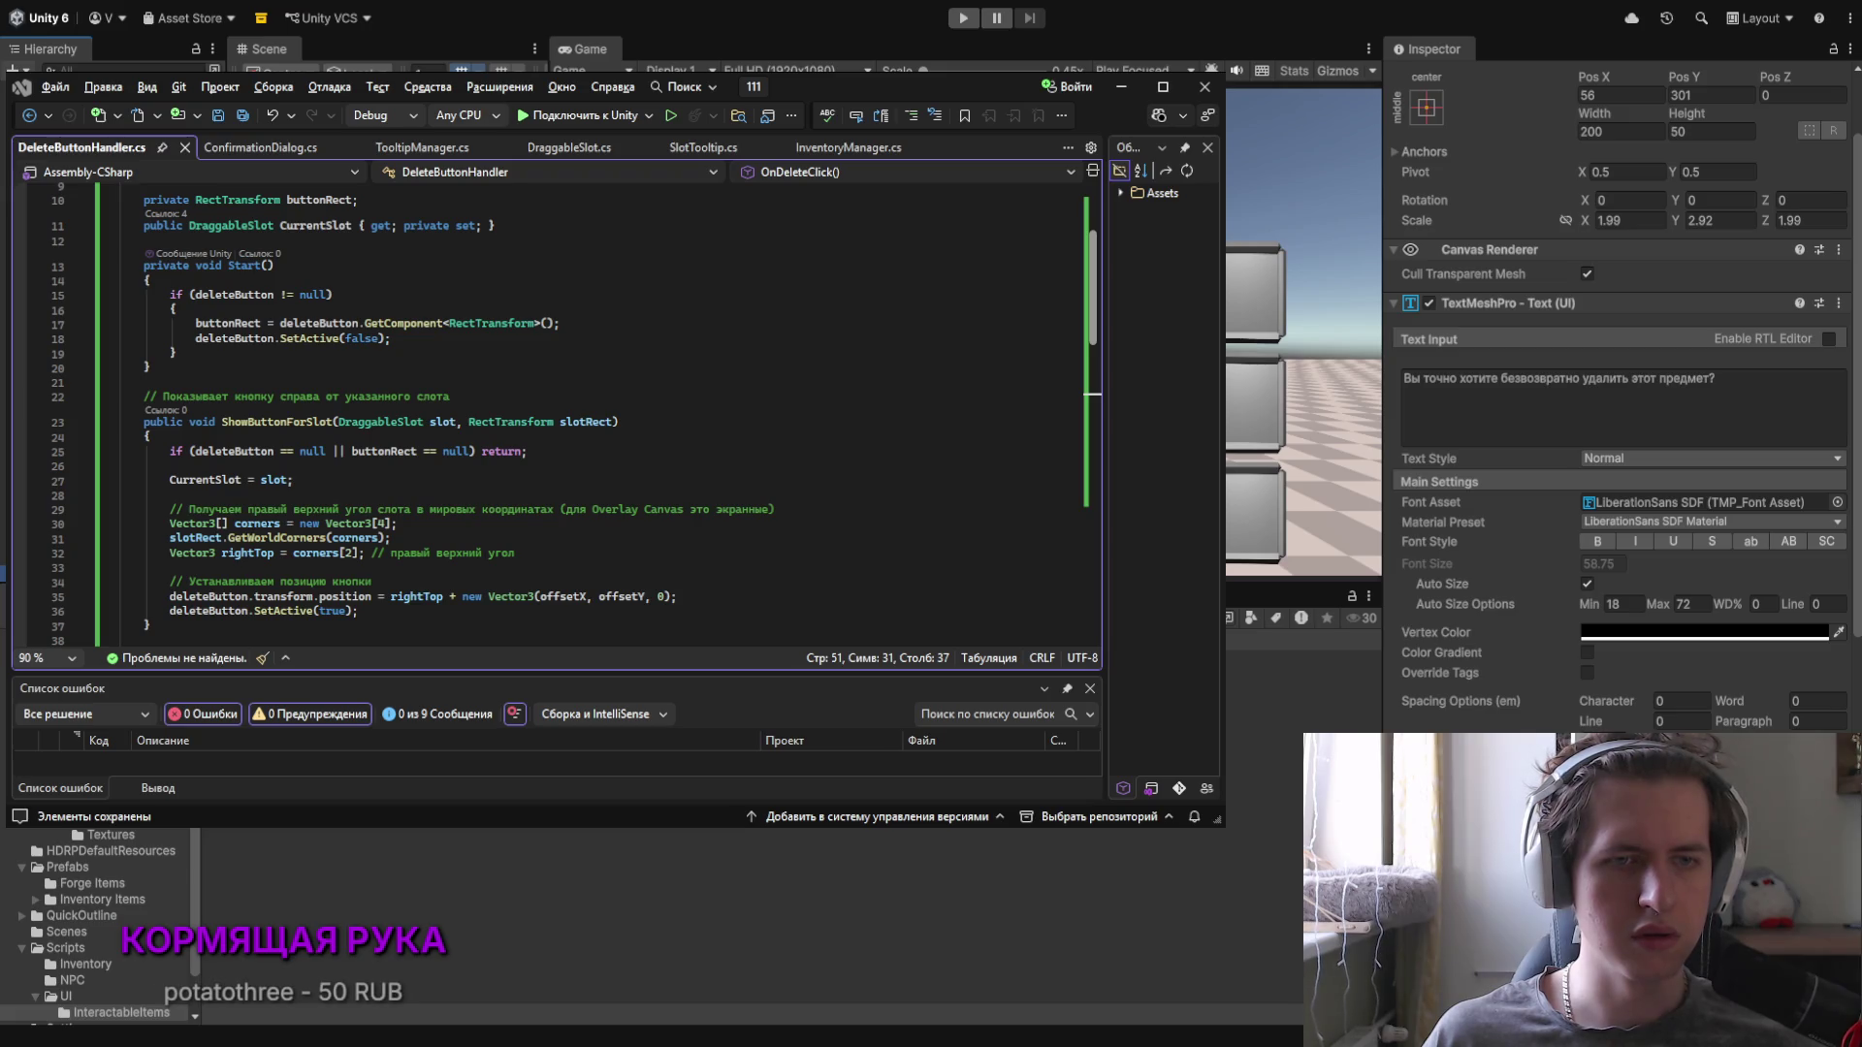
key(Down)
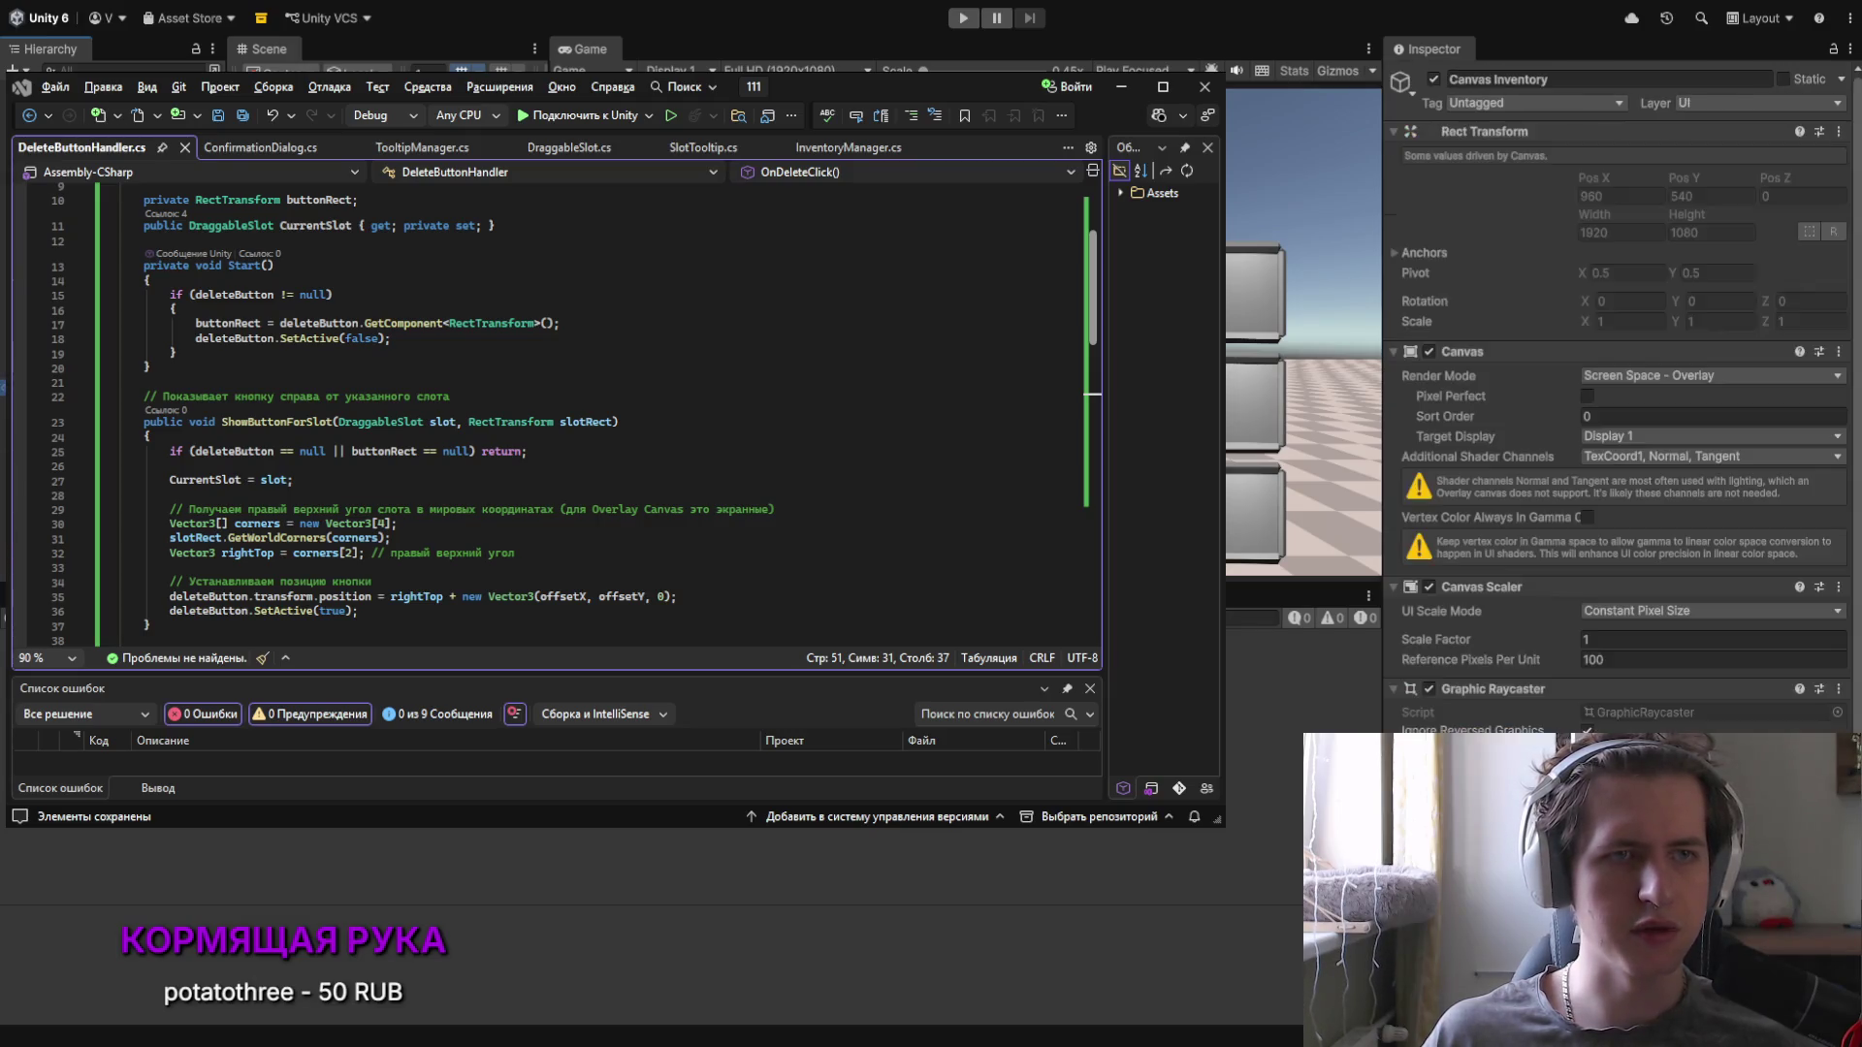
key(i)
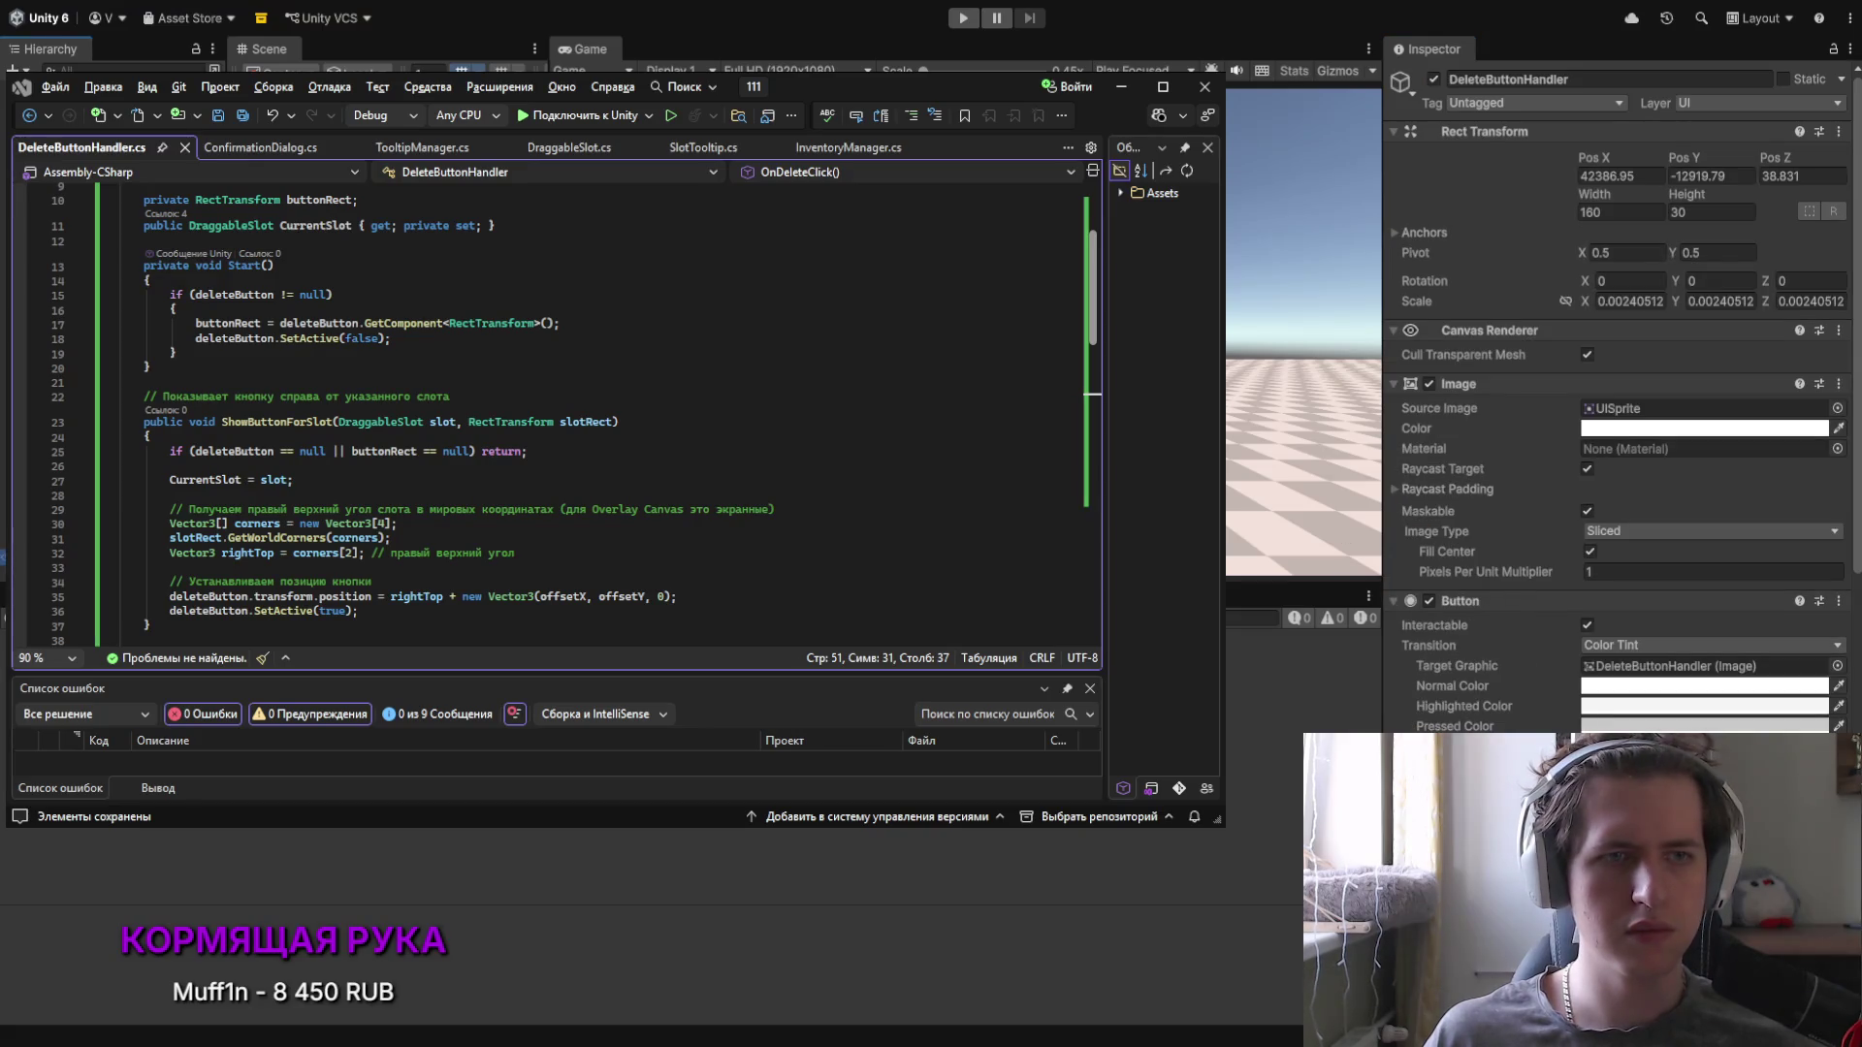
Step: Replace the DeleteButtonHandler label text with E and select the Canvas object
click(1446, 462)
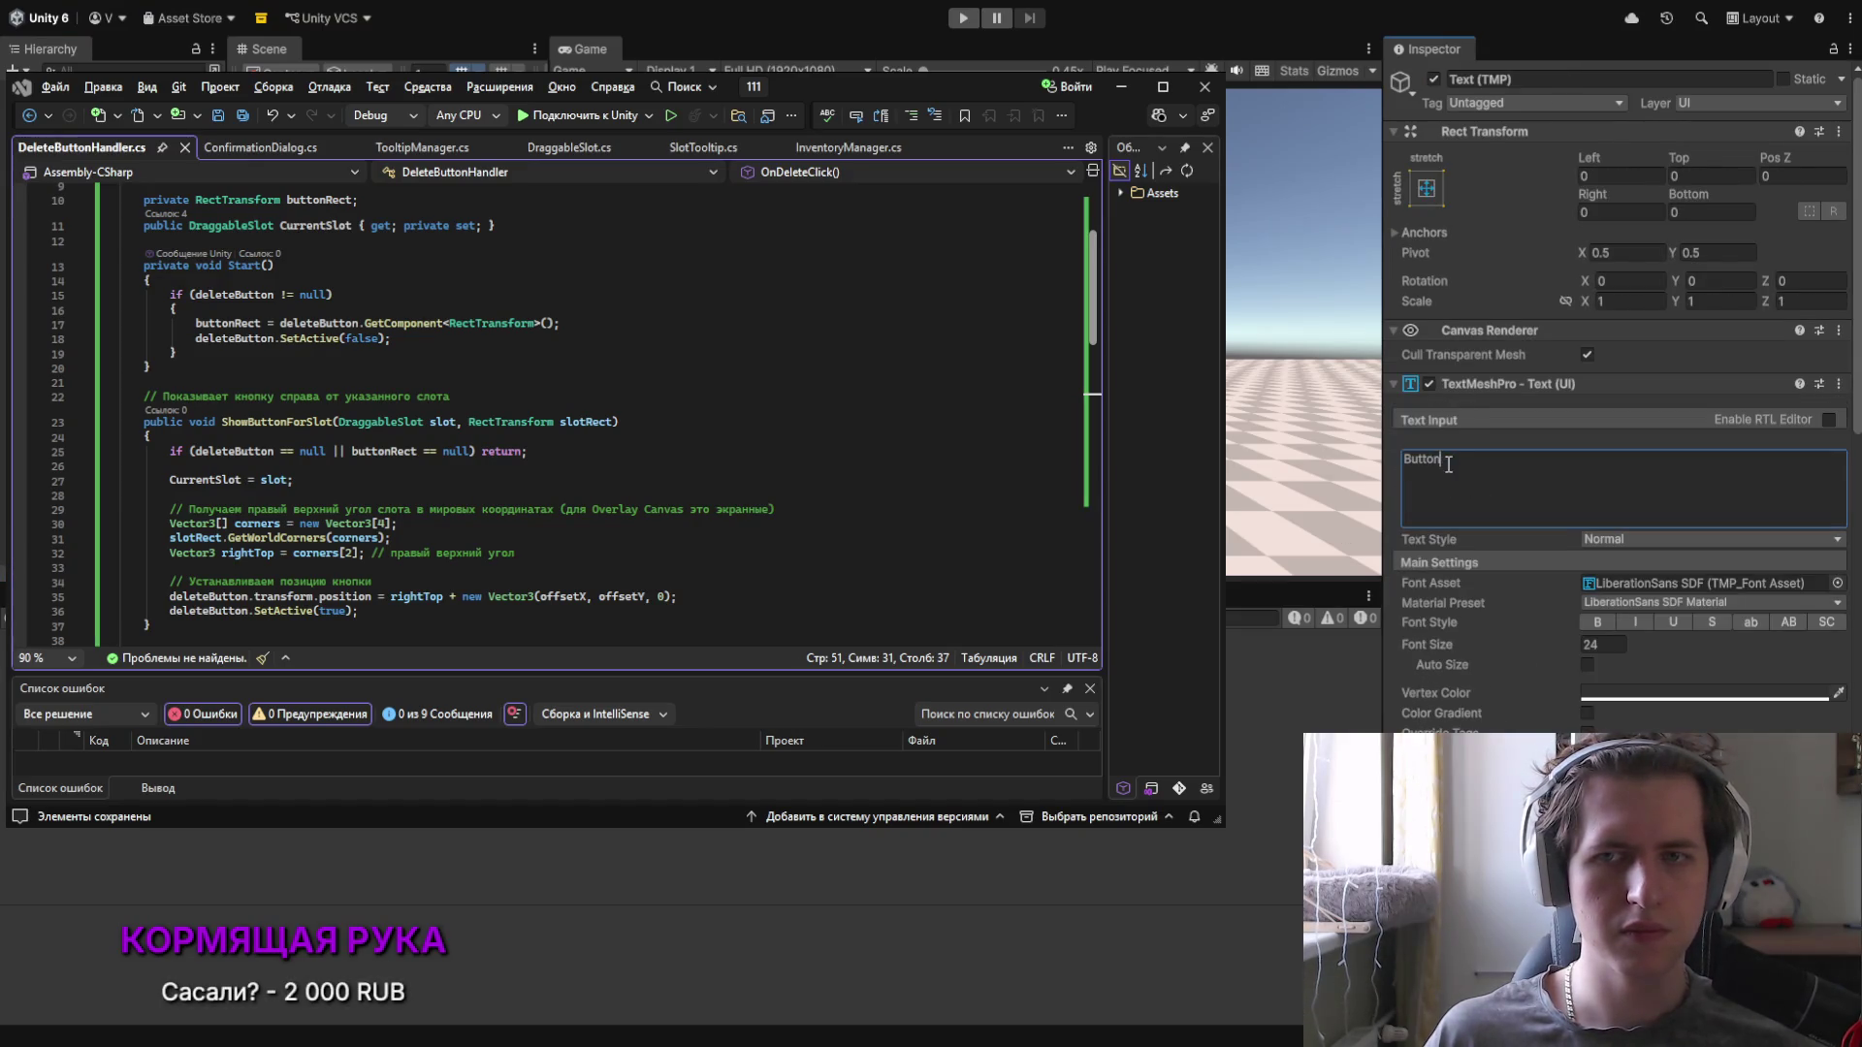
key(ctrl+a)
text(E)
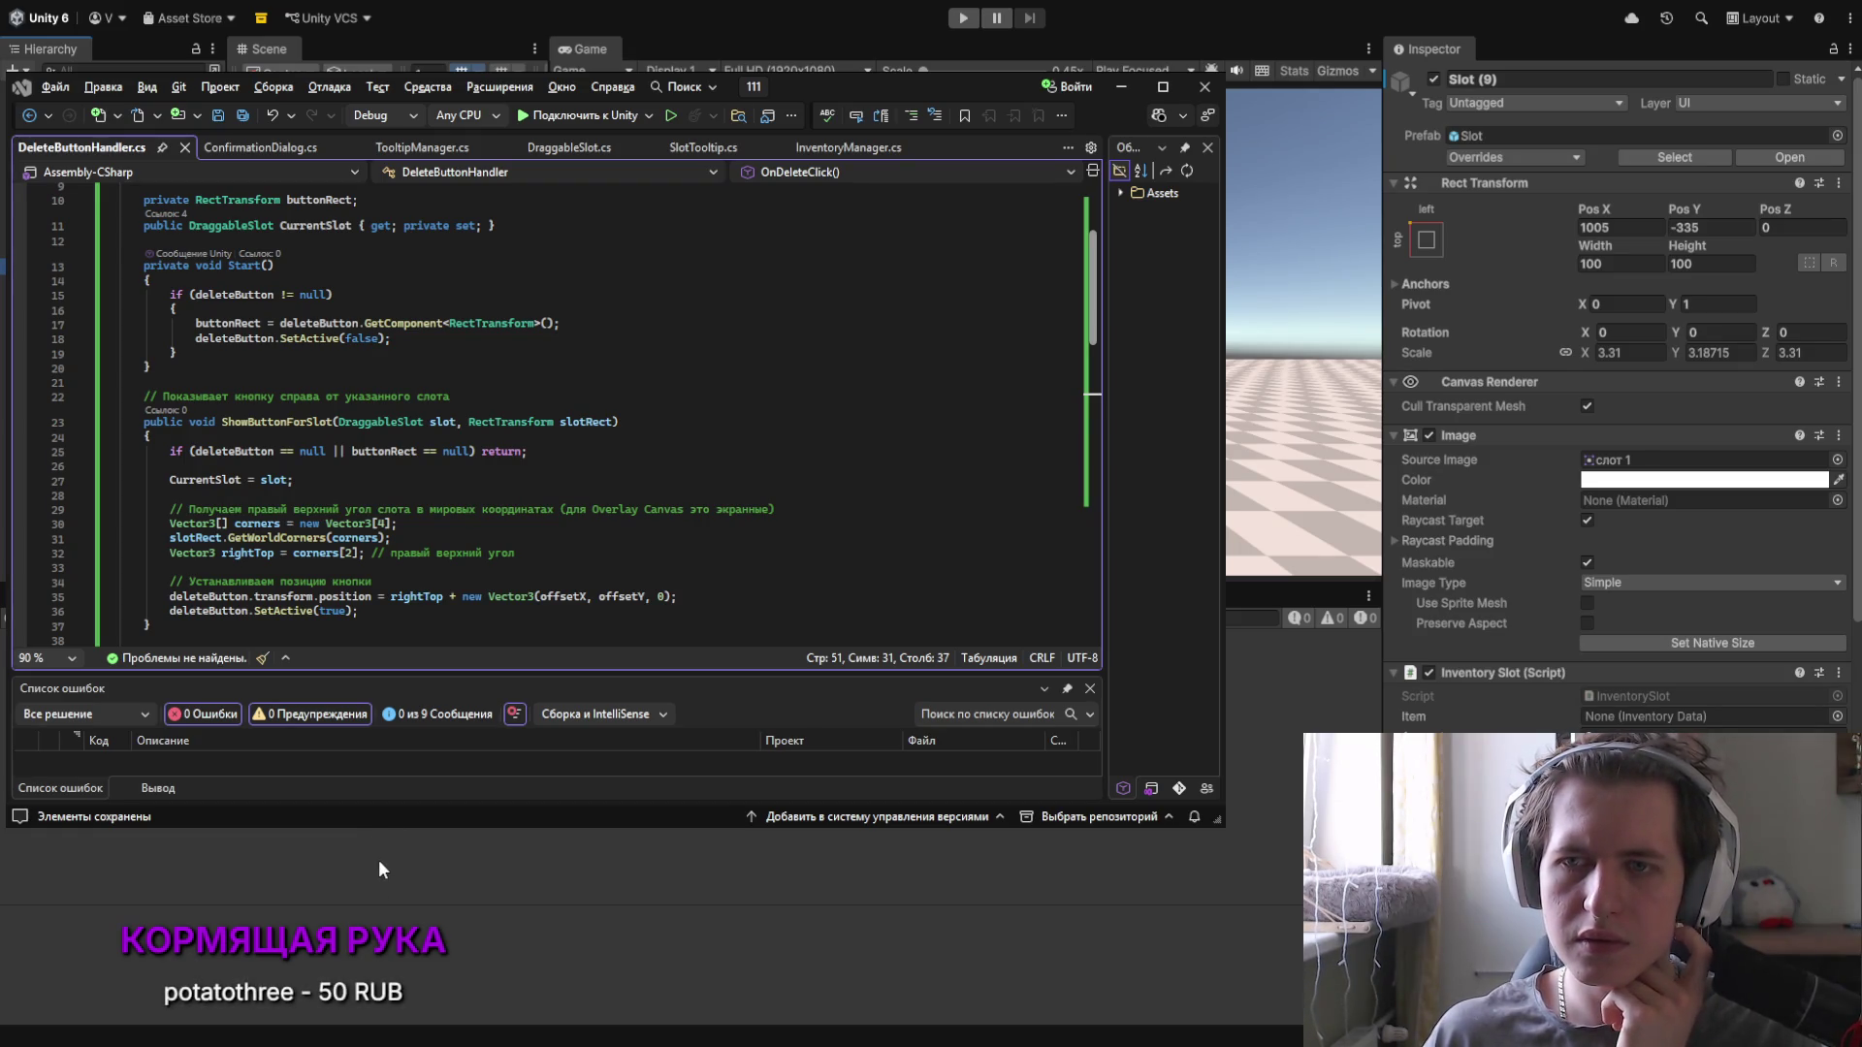
click(374, 948)
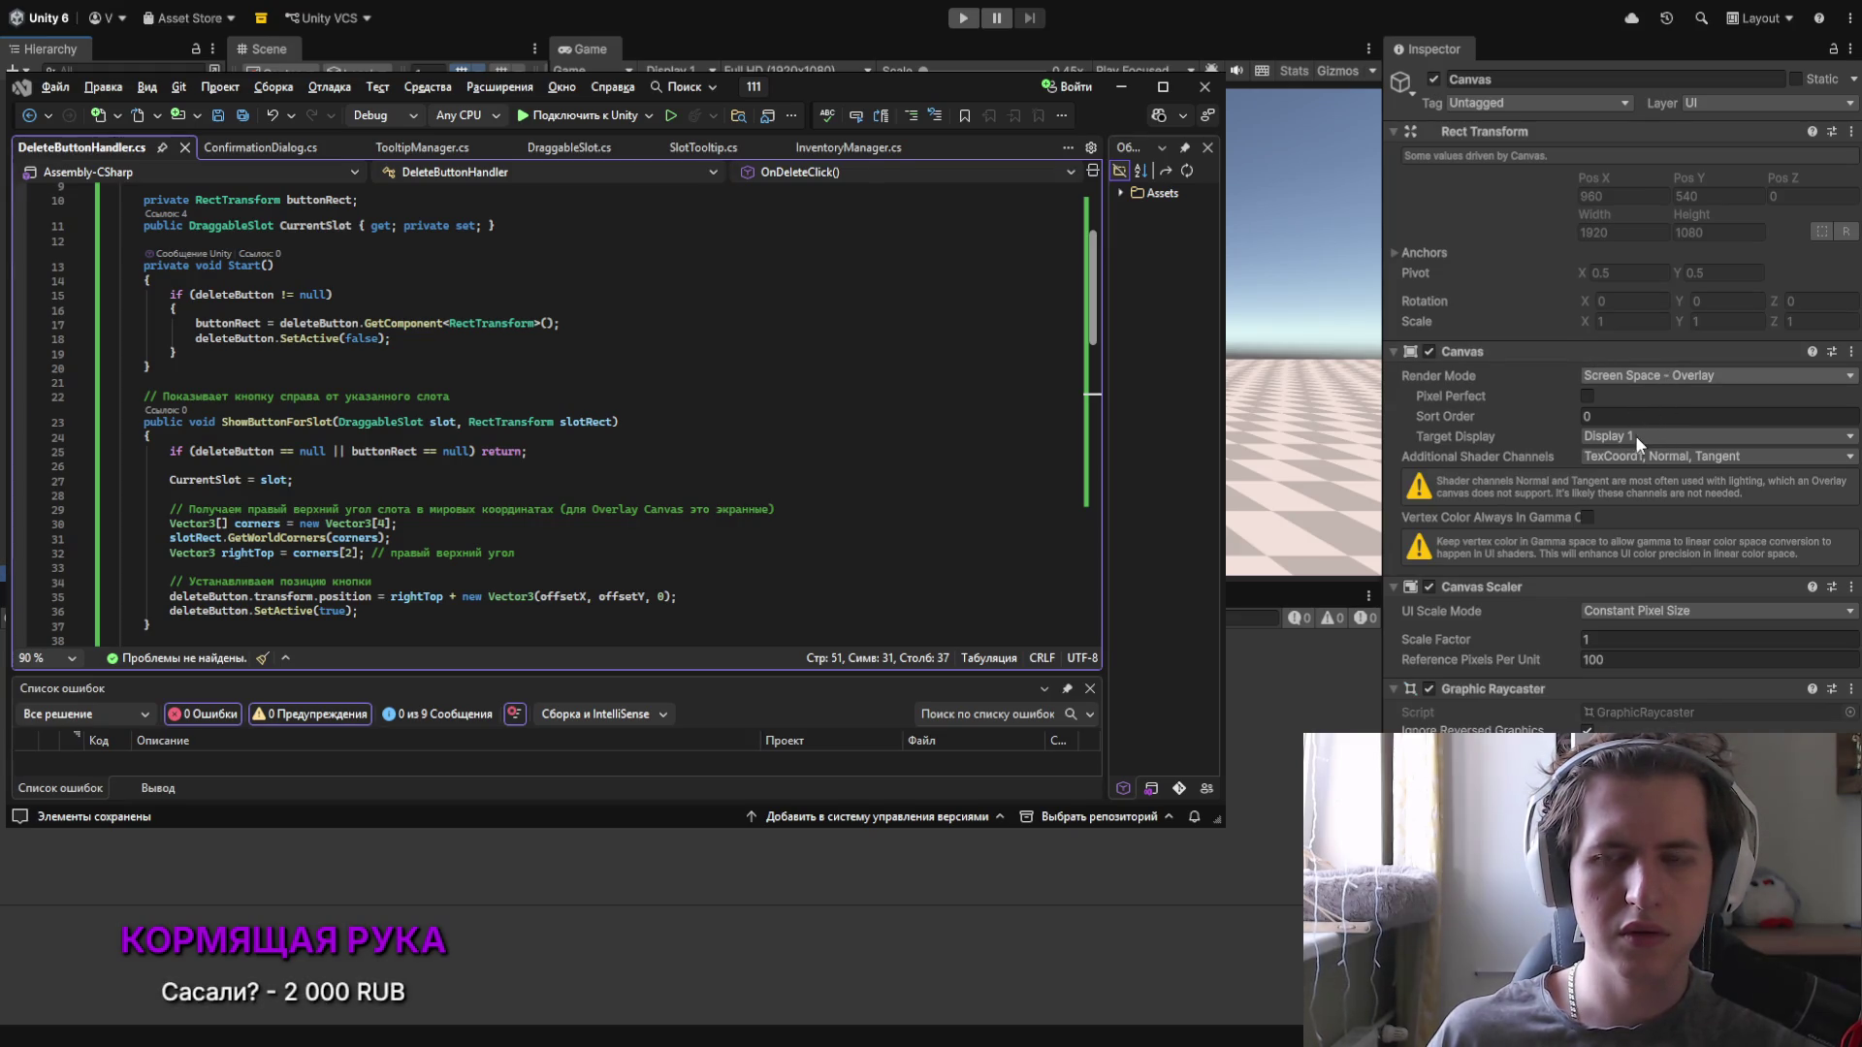
Step: Set the Canvas Sort Order to 2 and minimize Visual Studio
click(1649, 377)
click(1596, 417)
key(Return)
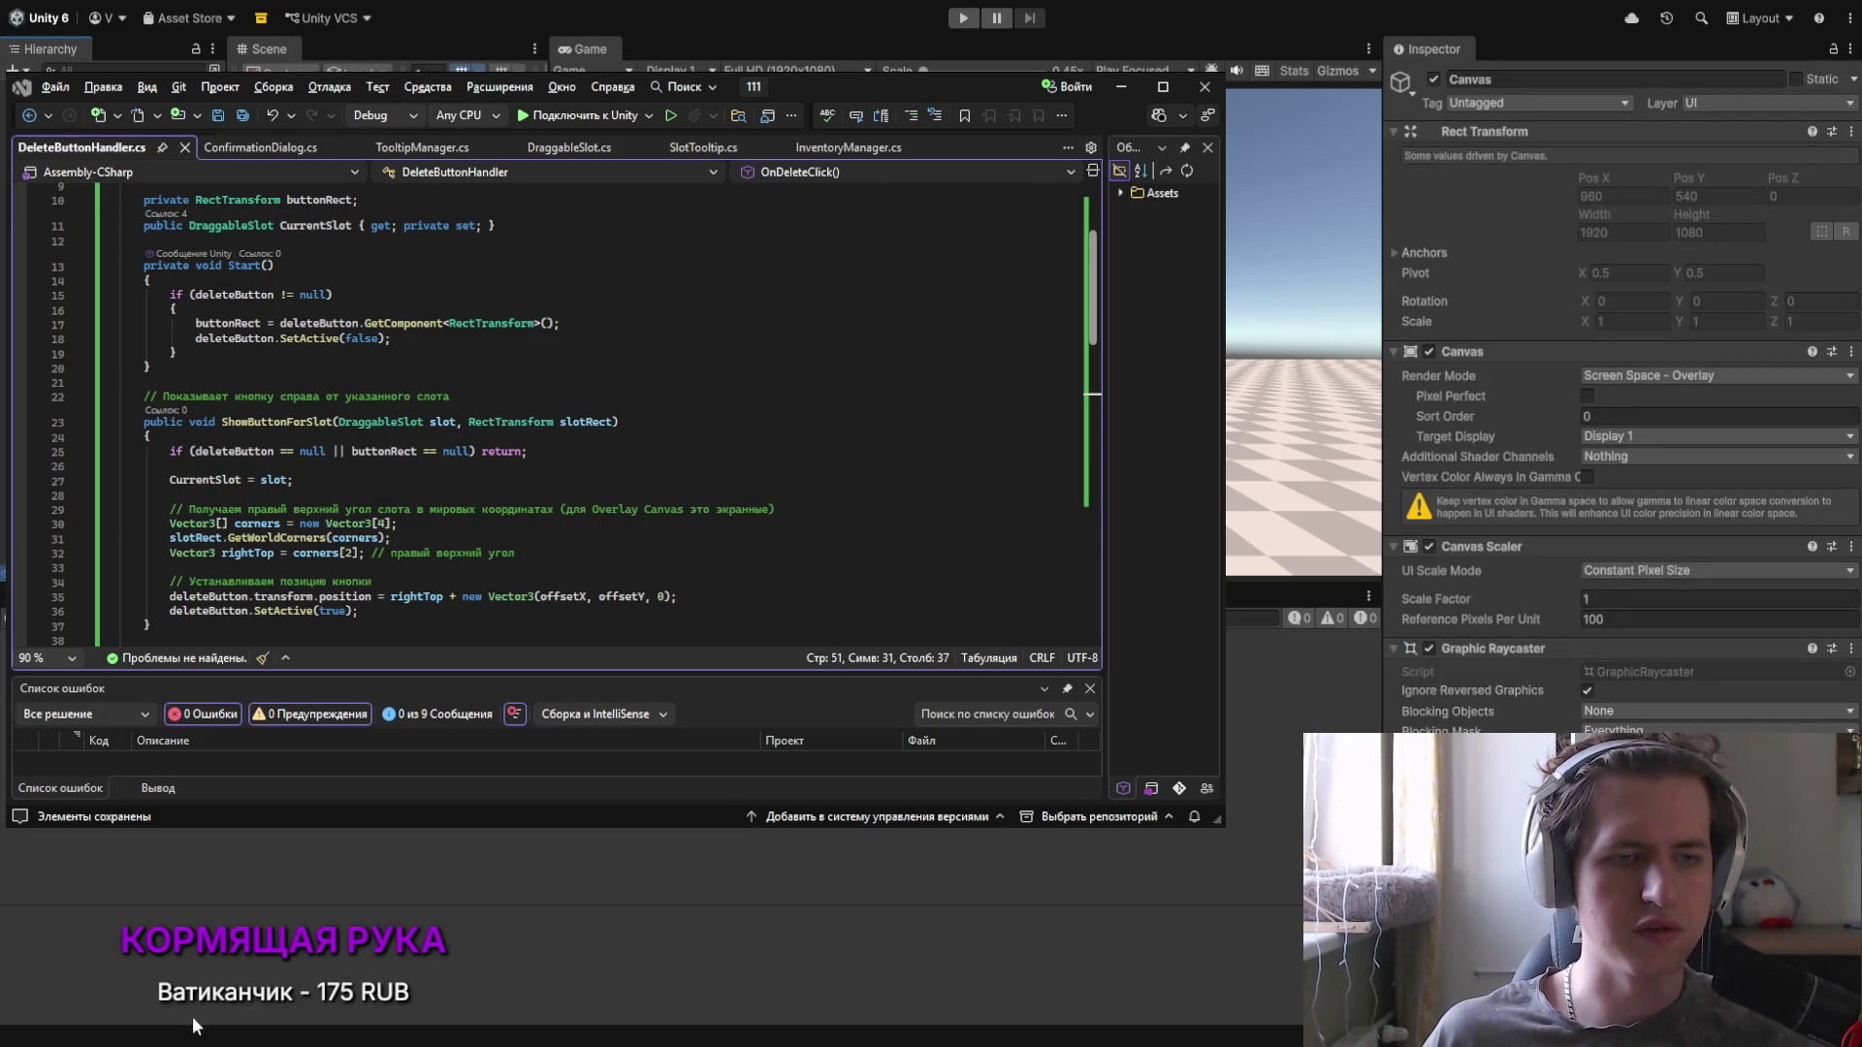
click(1663, 419)
text(2)
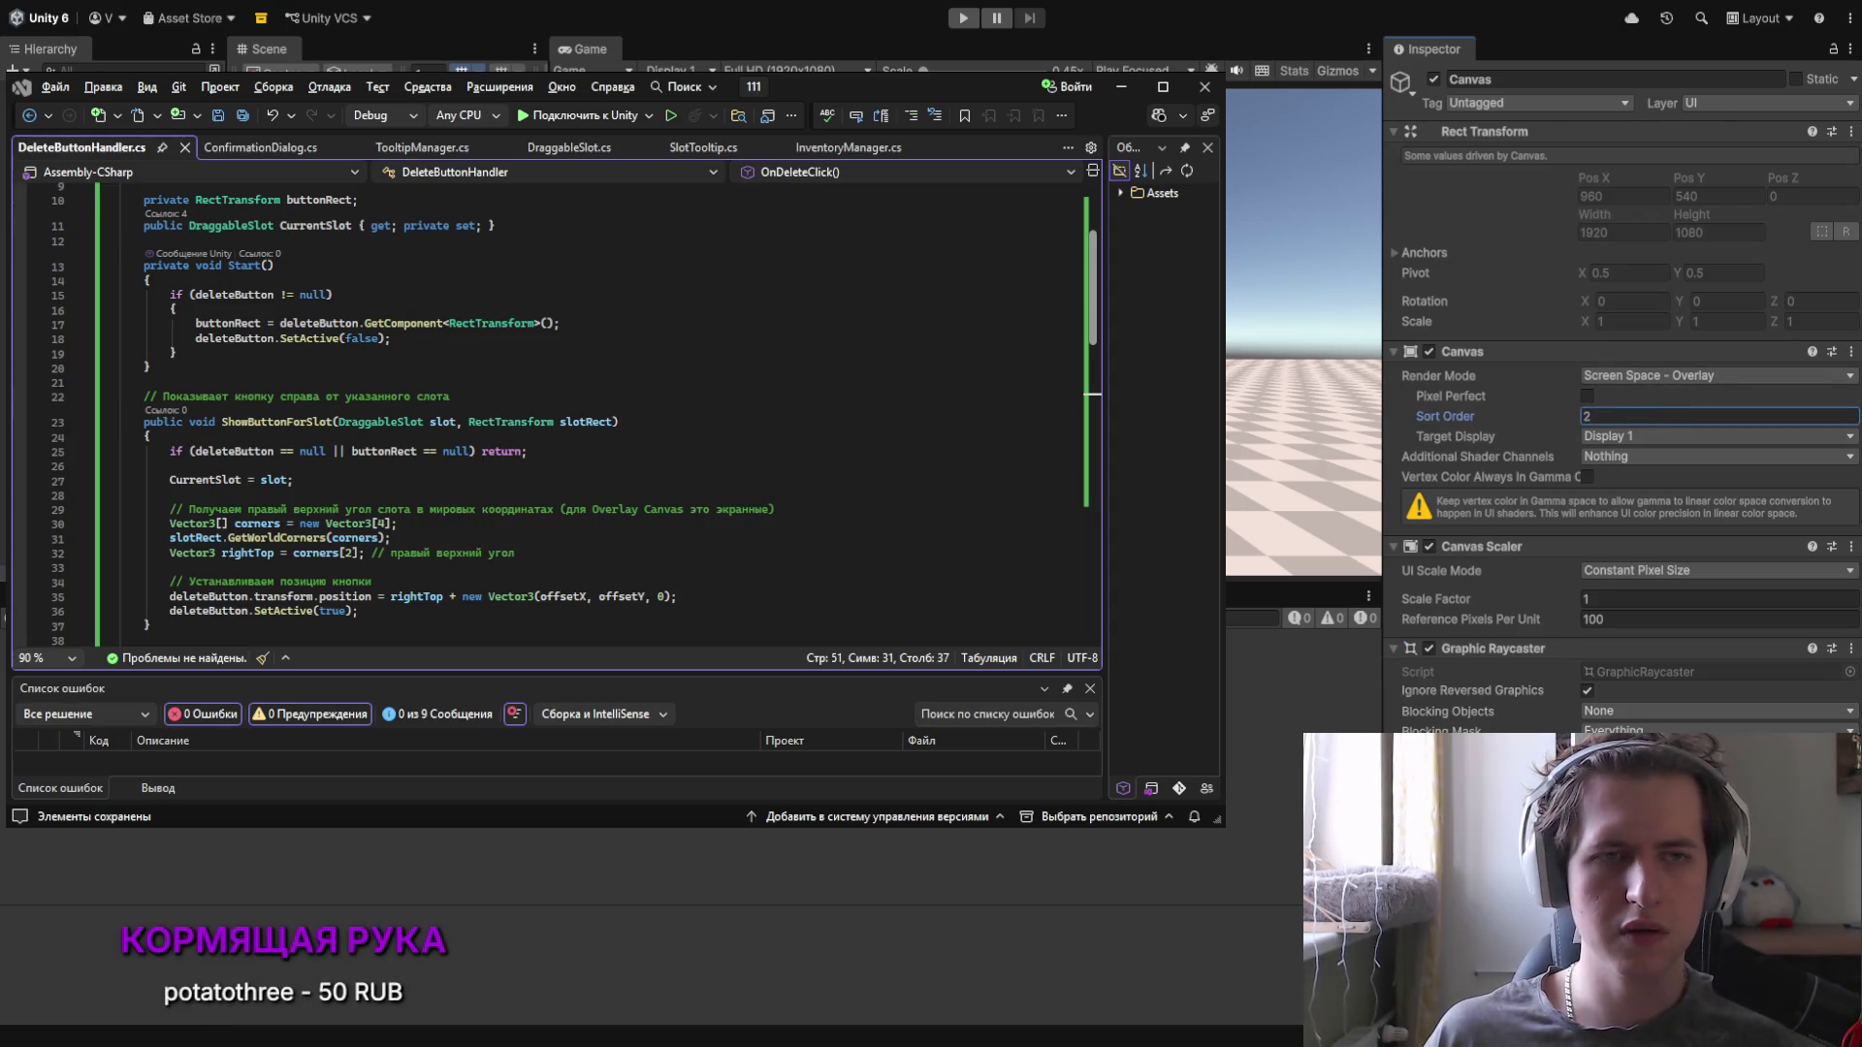
key(Return)
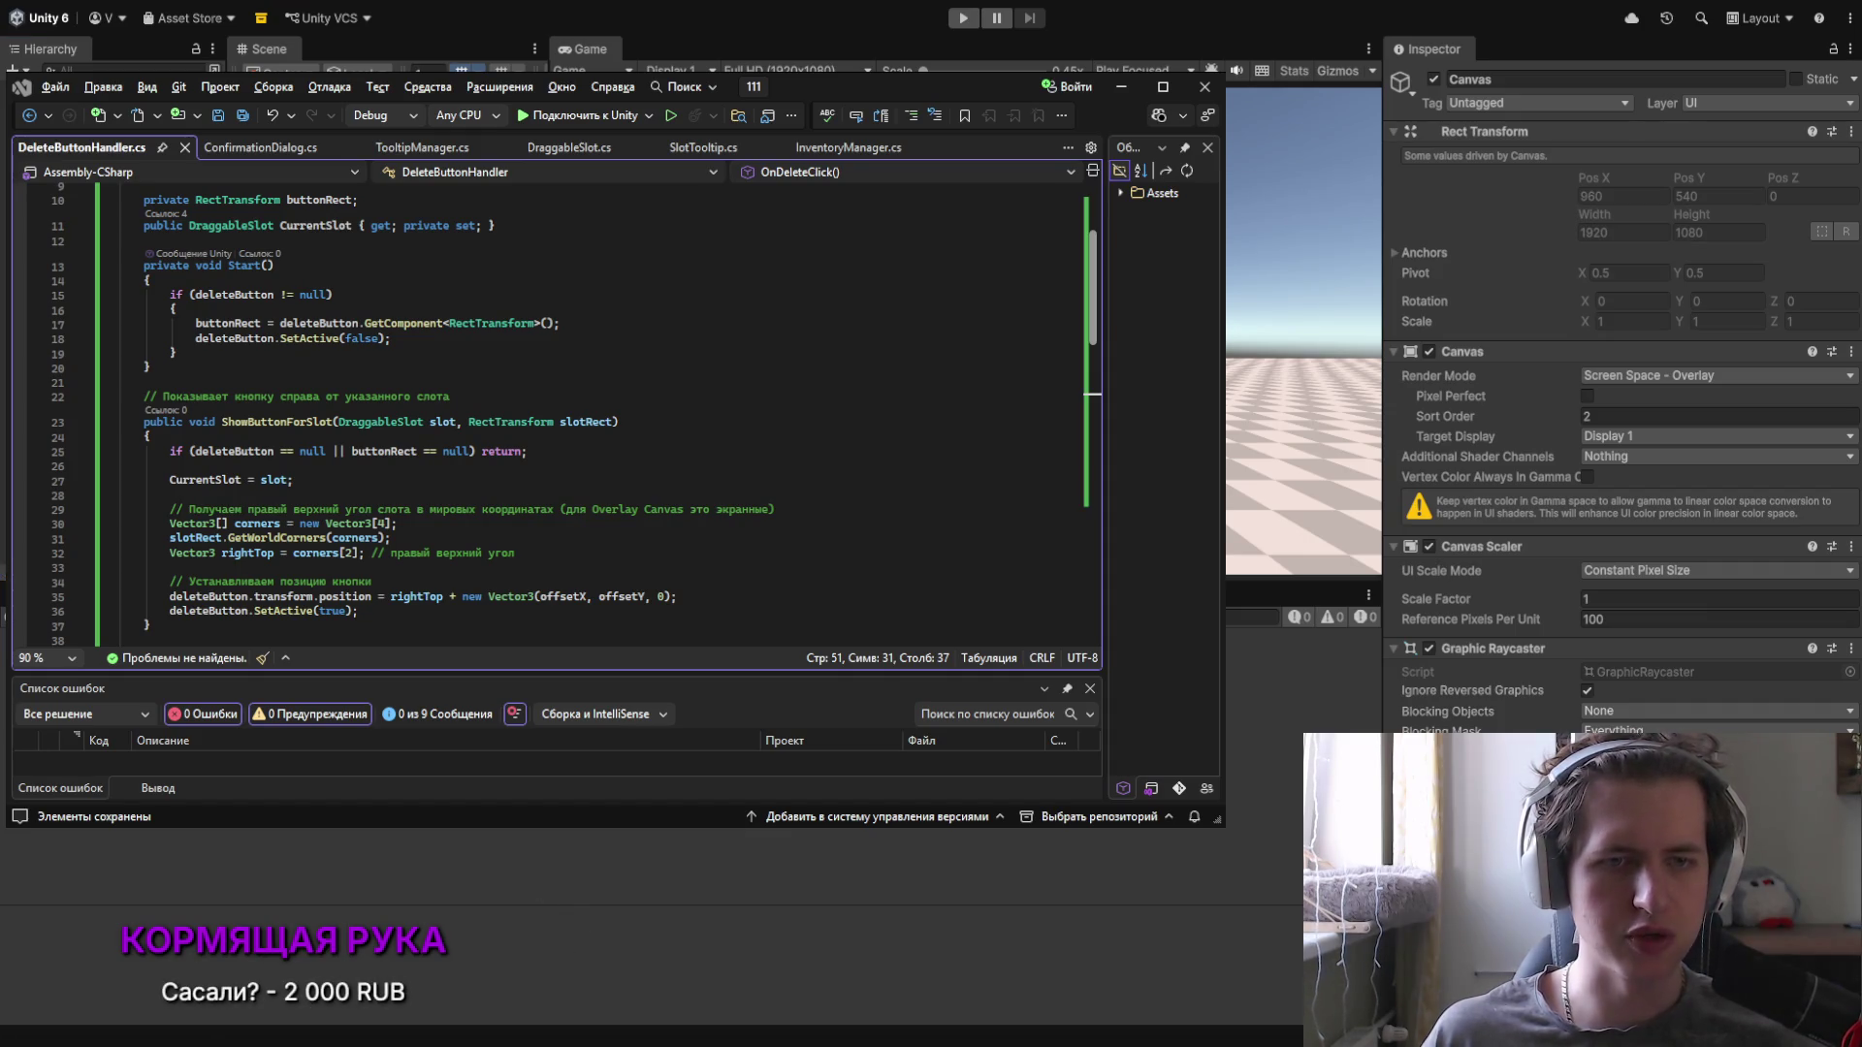
key(alt+Tab)
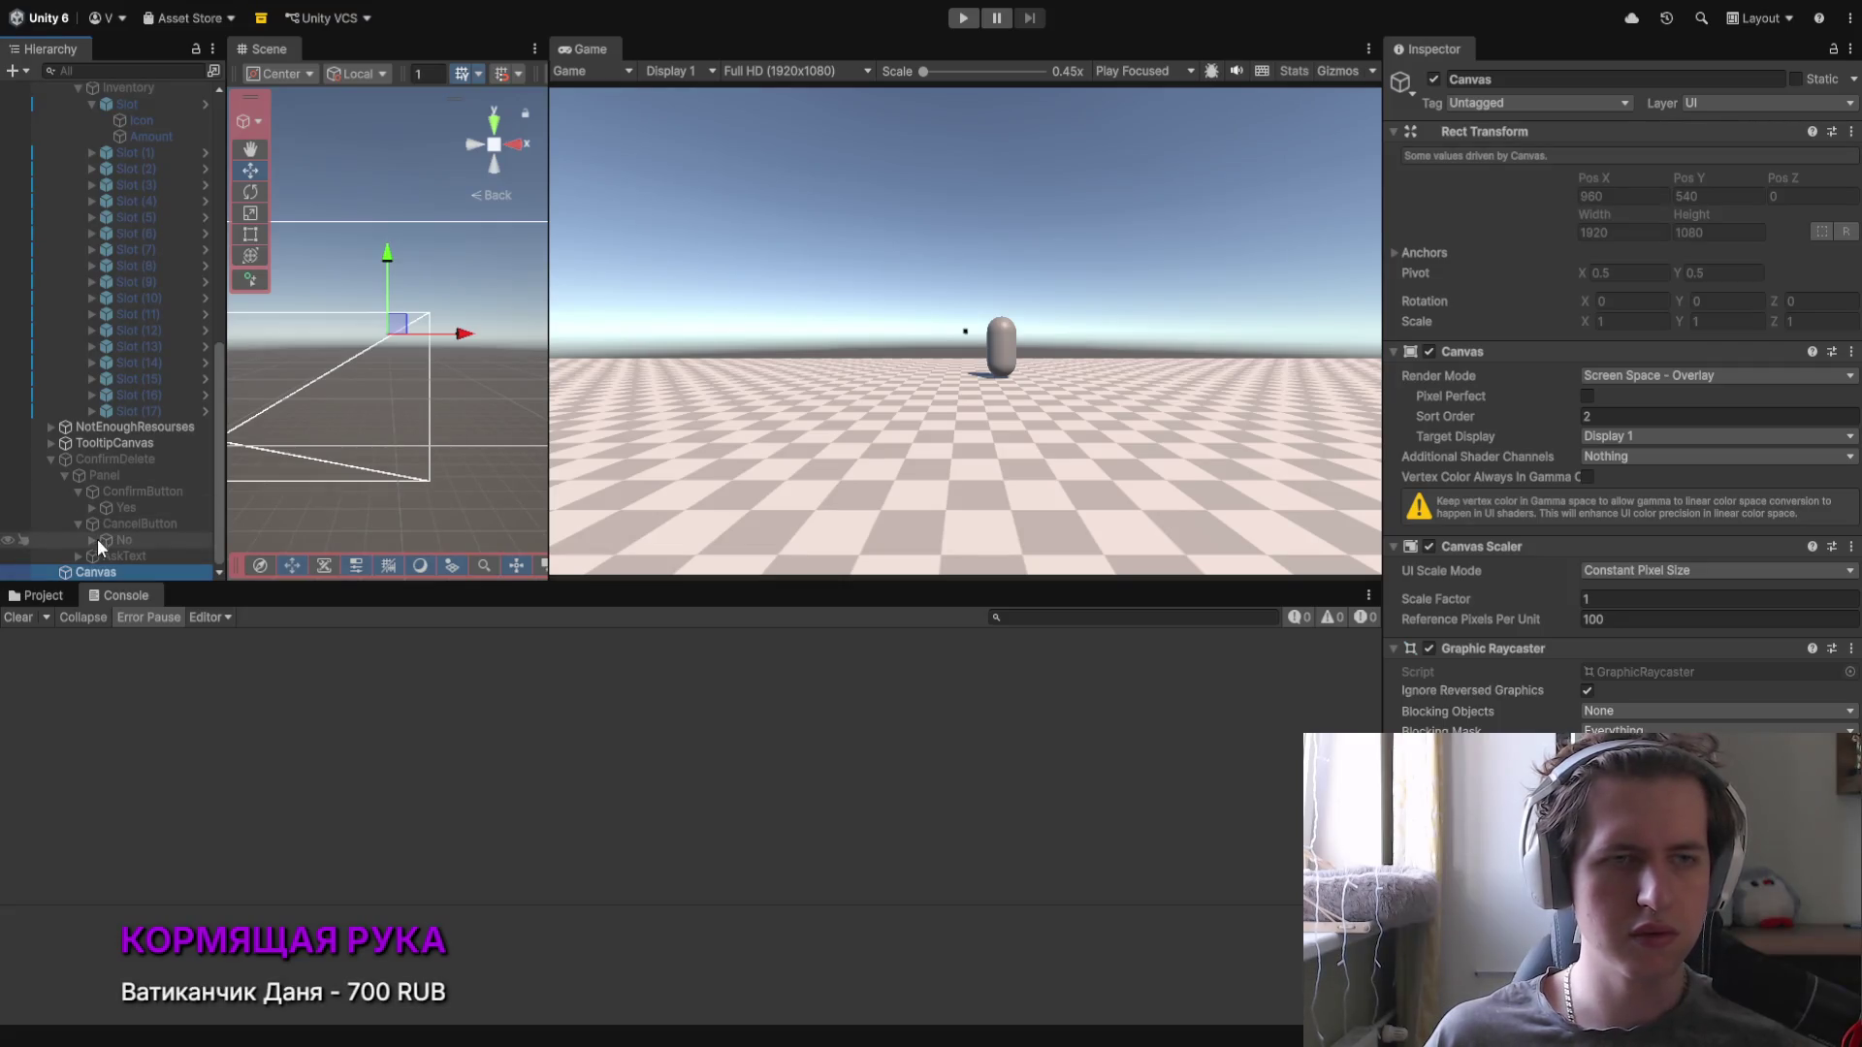
Step: Add a new Button to the separate Canvas
click(80, 559)
click(77, 572)
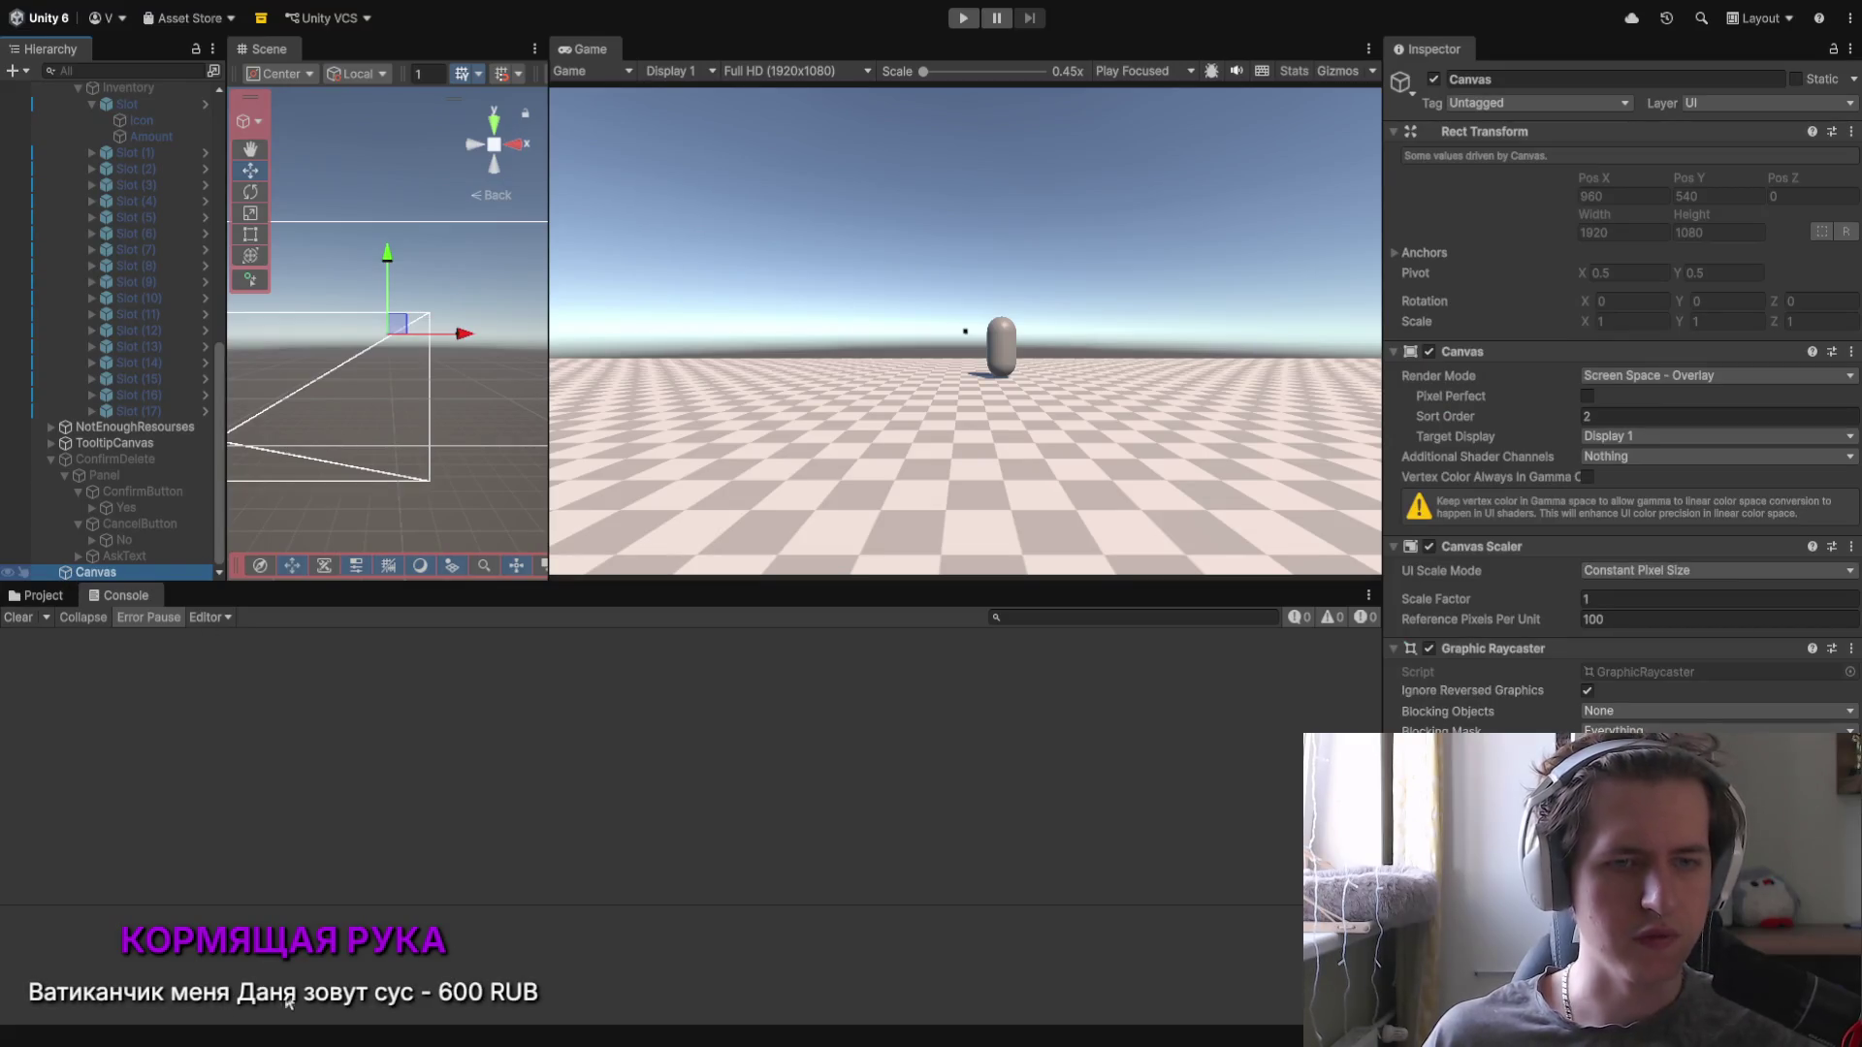
key(ctrl+z)
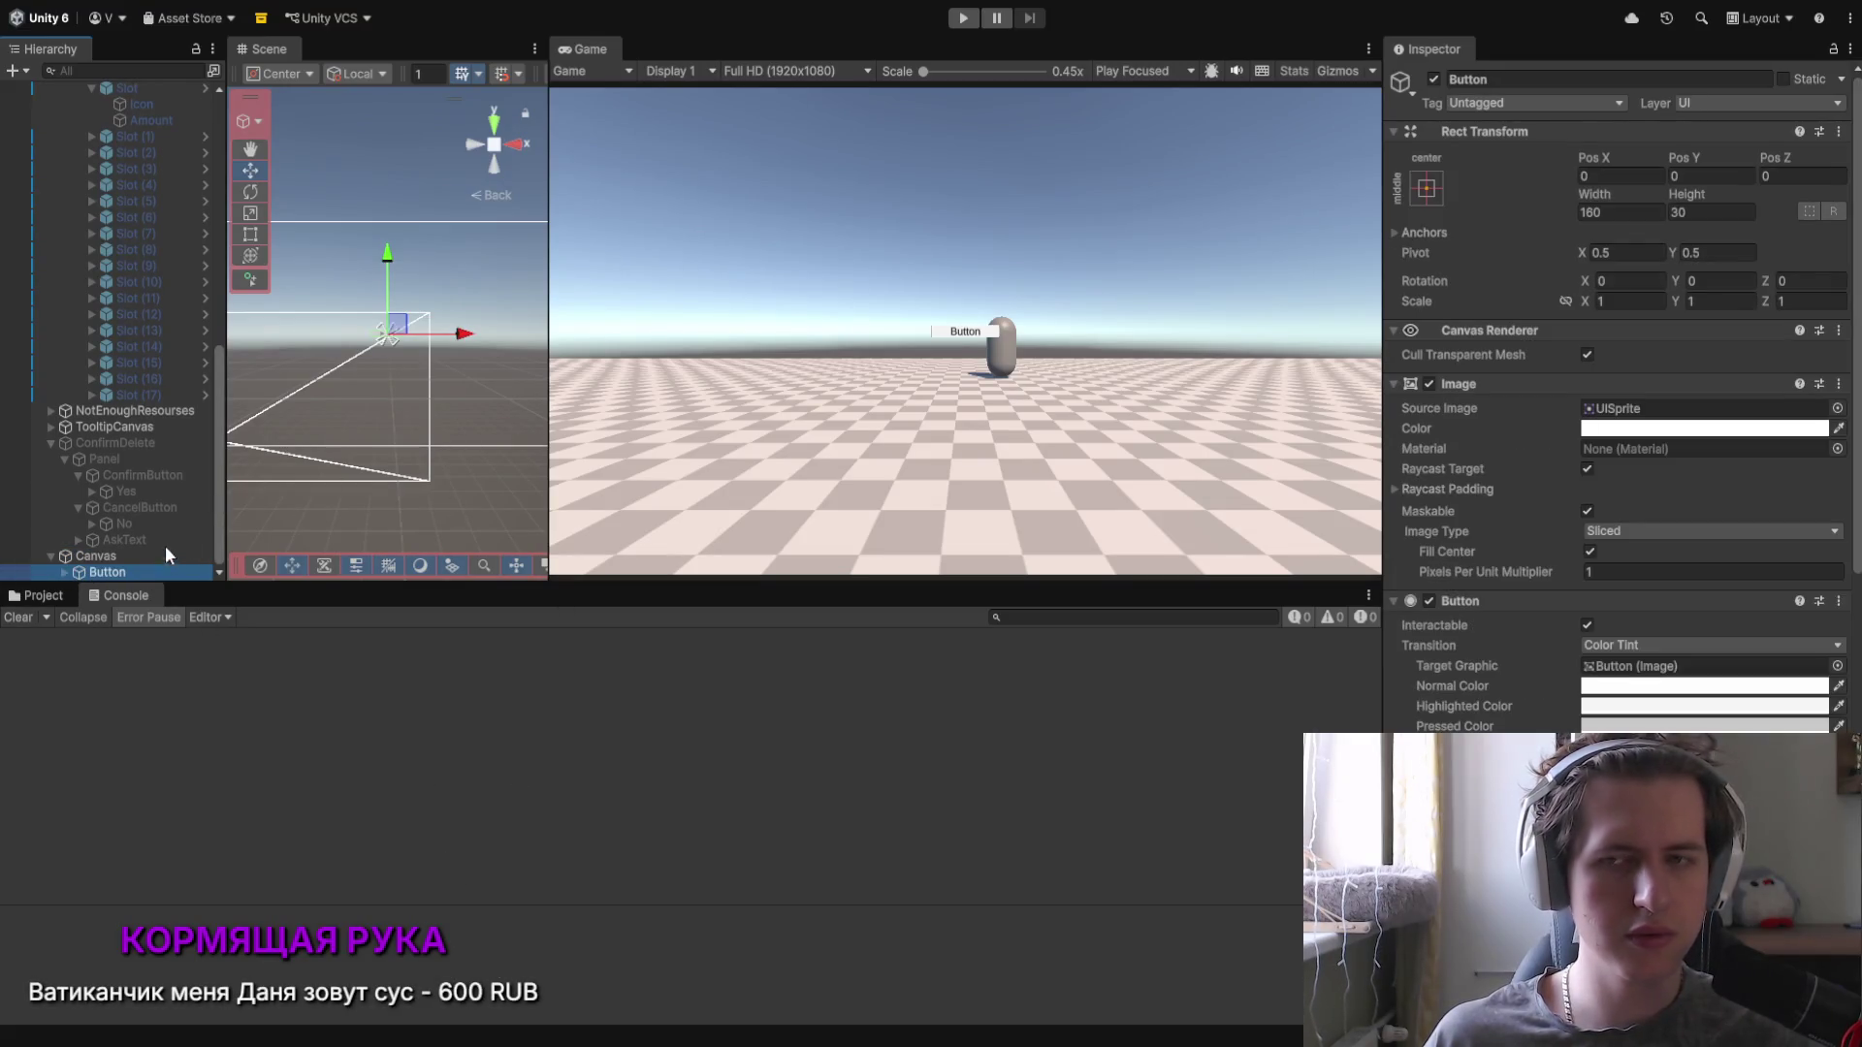
scroll(1522, 581, down, 5)
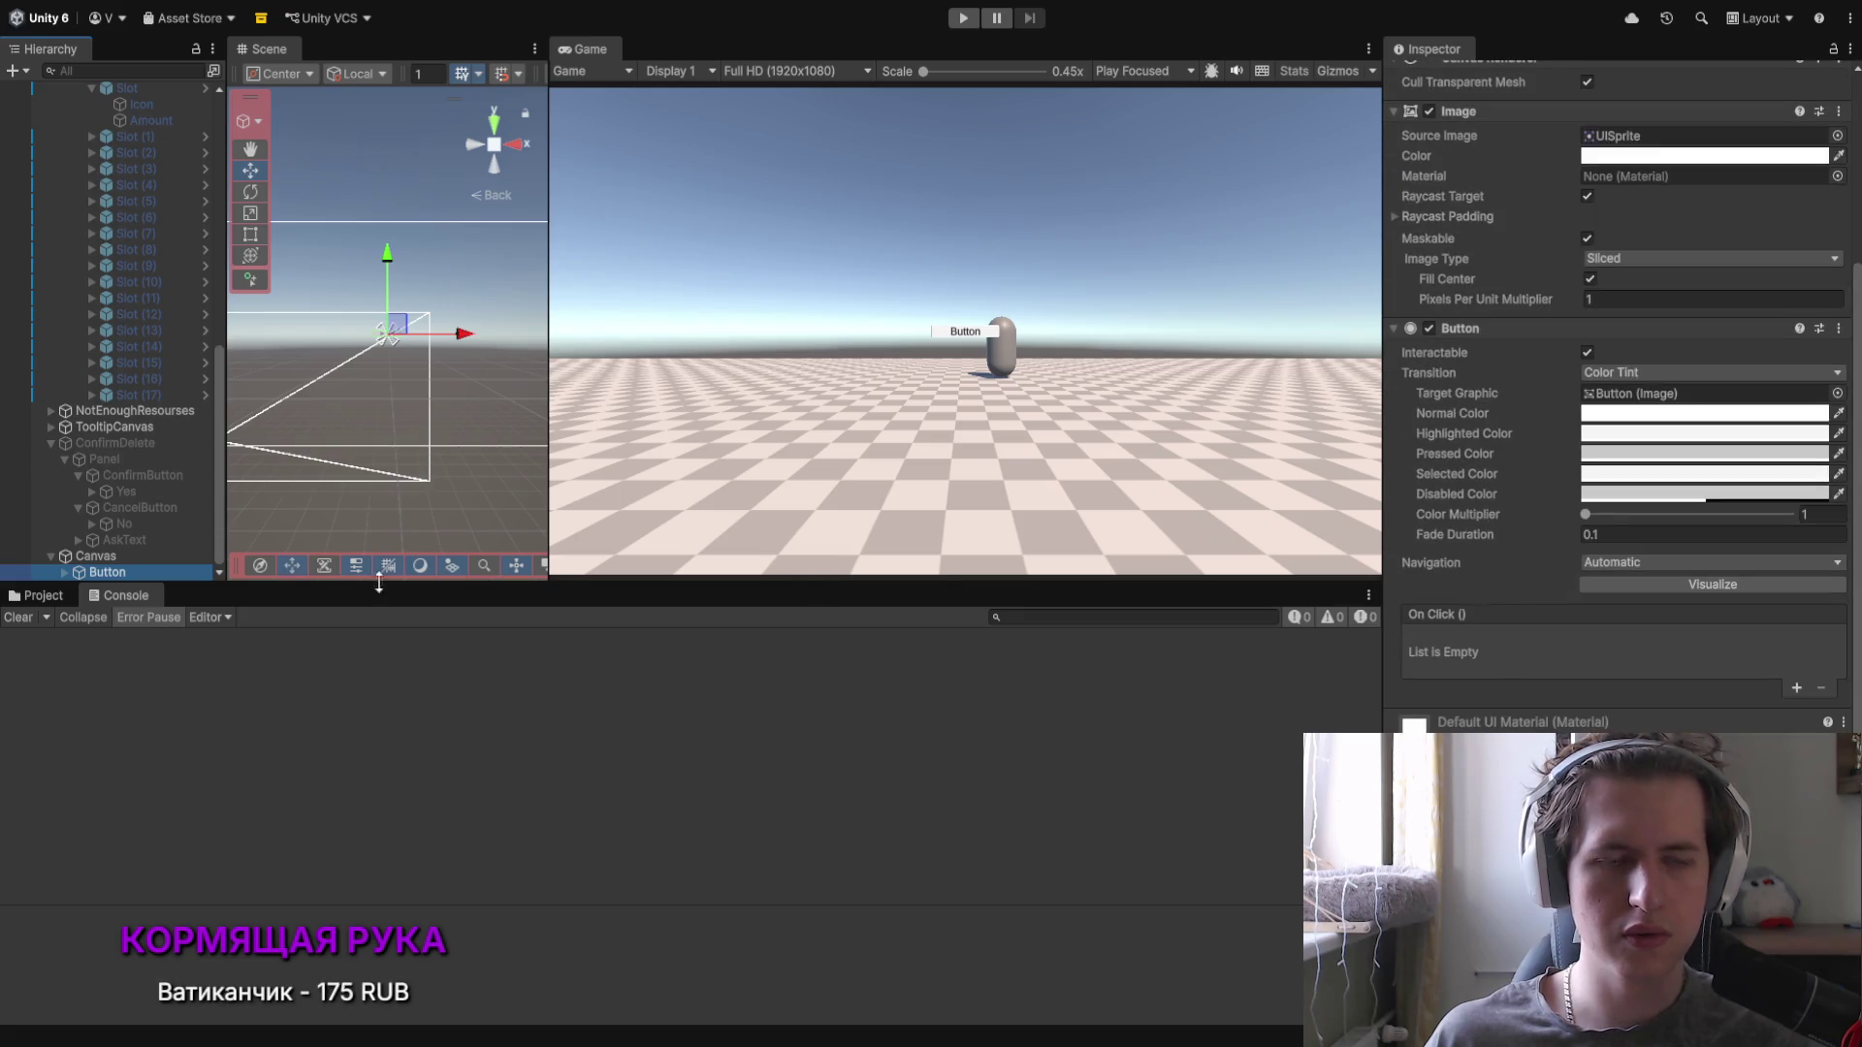
Step: Change the button's Text (TMP) label to 'Удалить'
click(75, 573)
click(122, 572)
click(1535, 215)
text(Удалить)
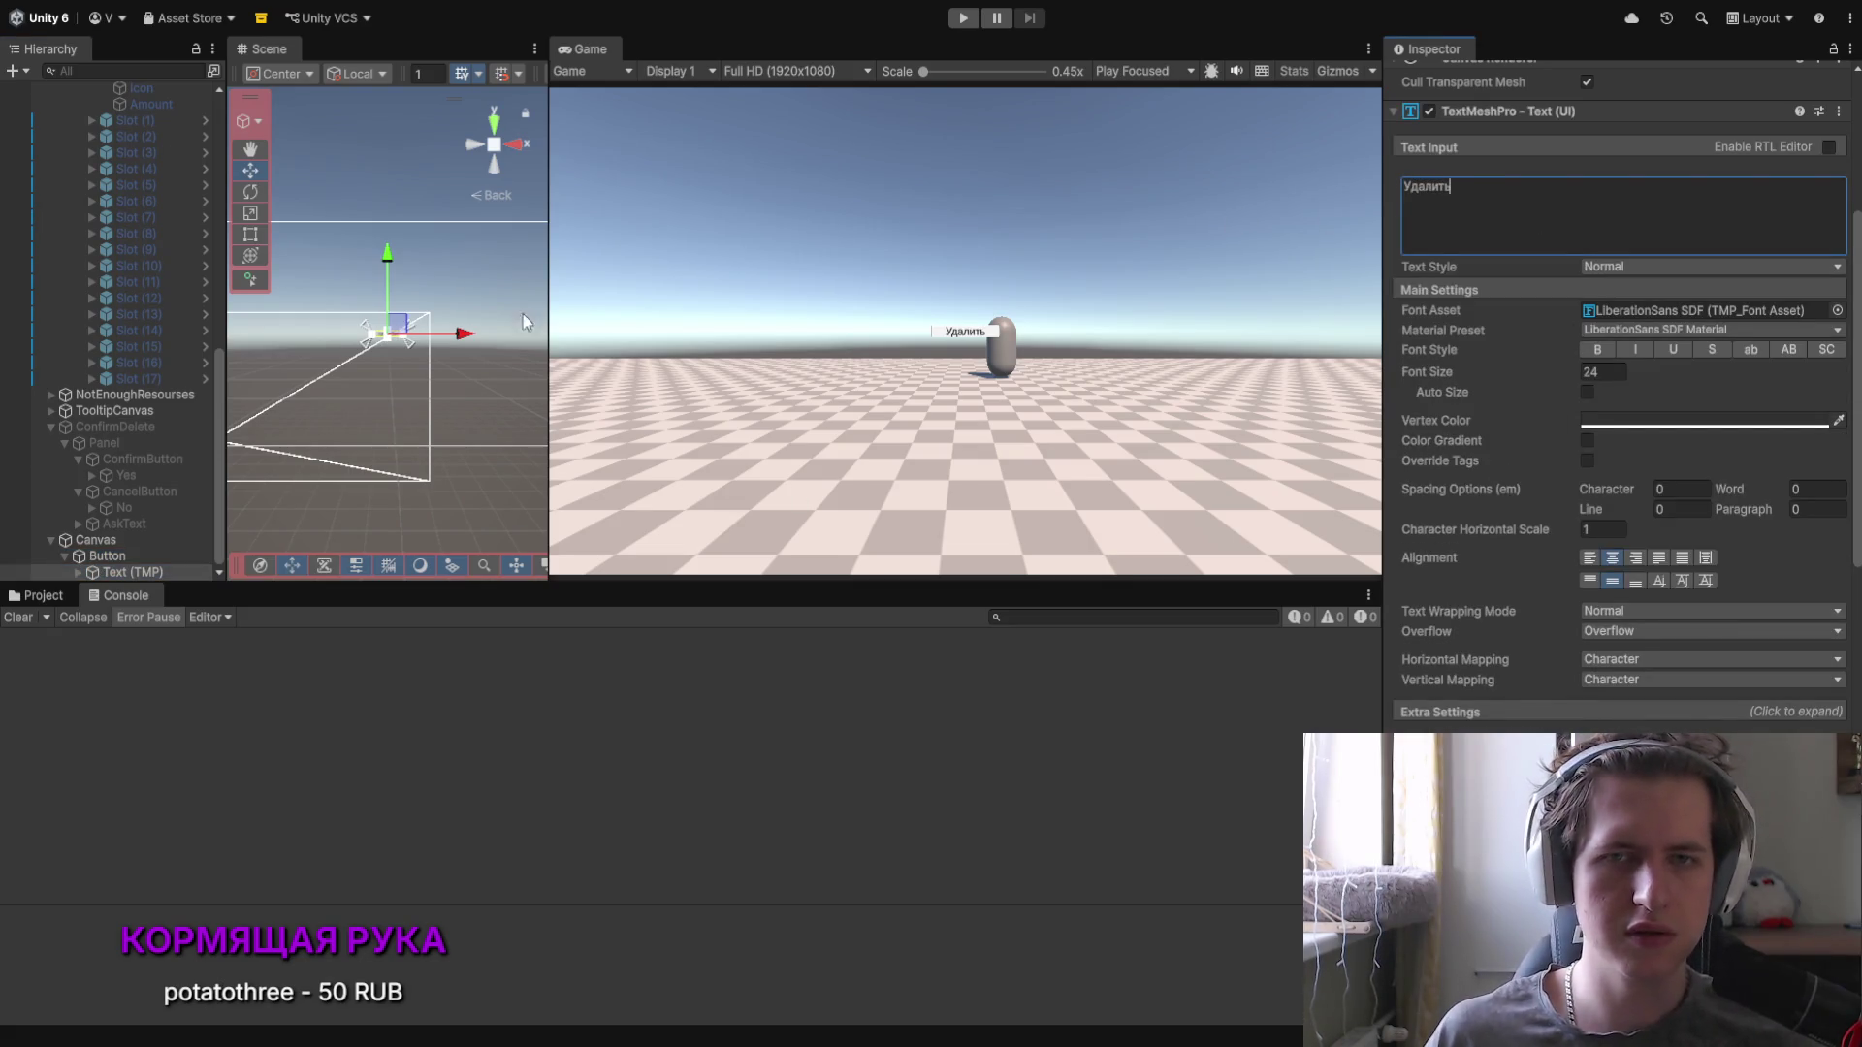
click(114, 572)
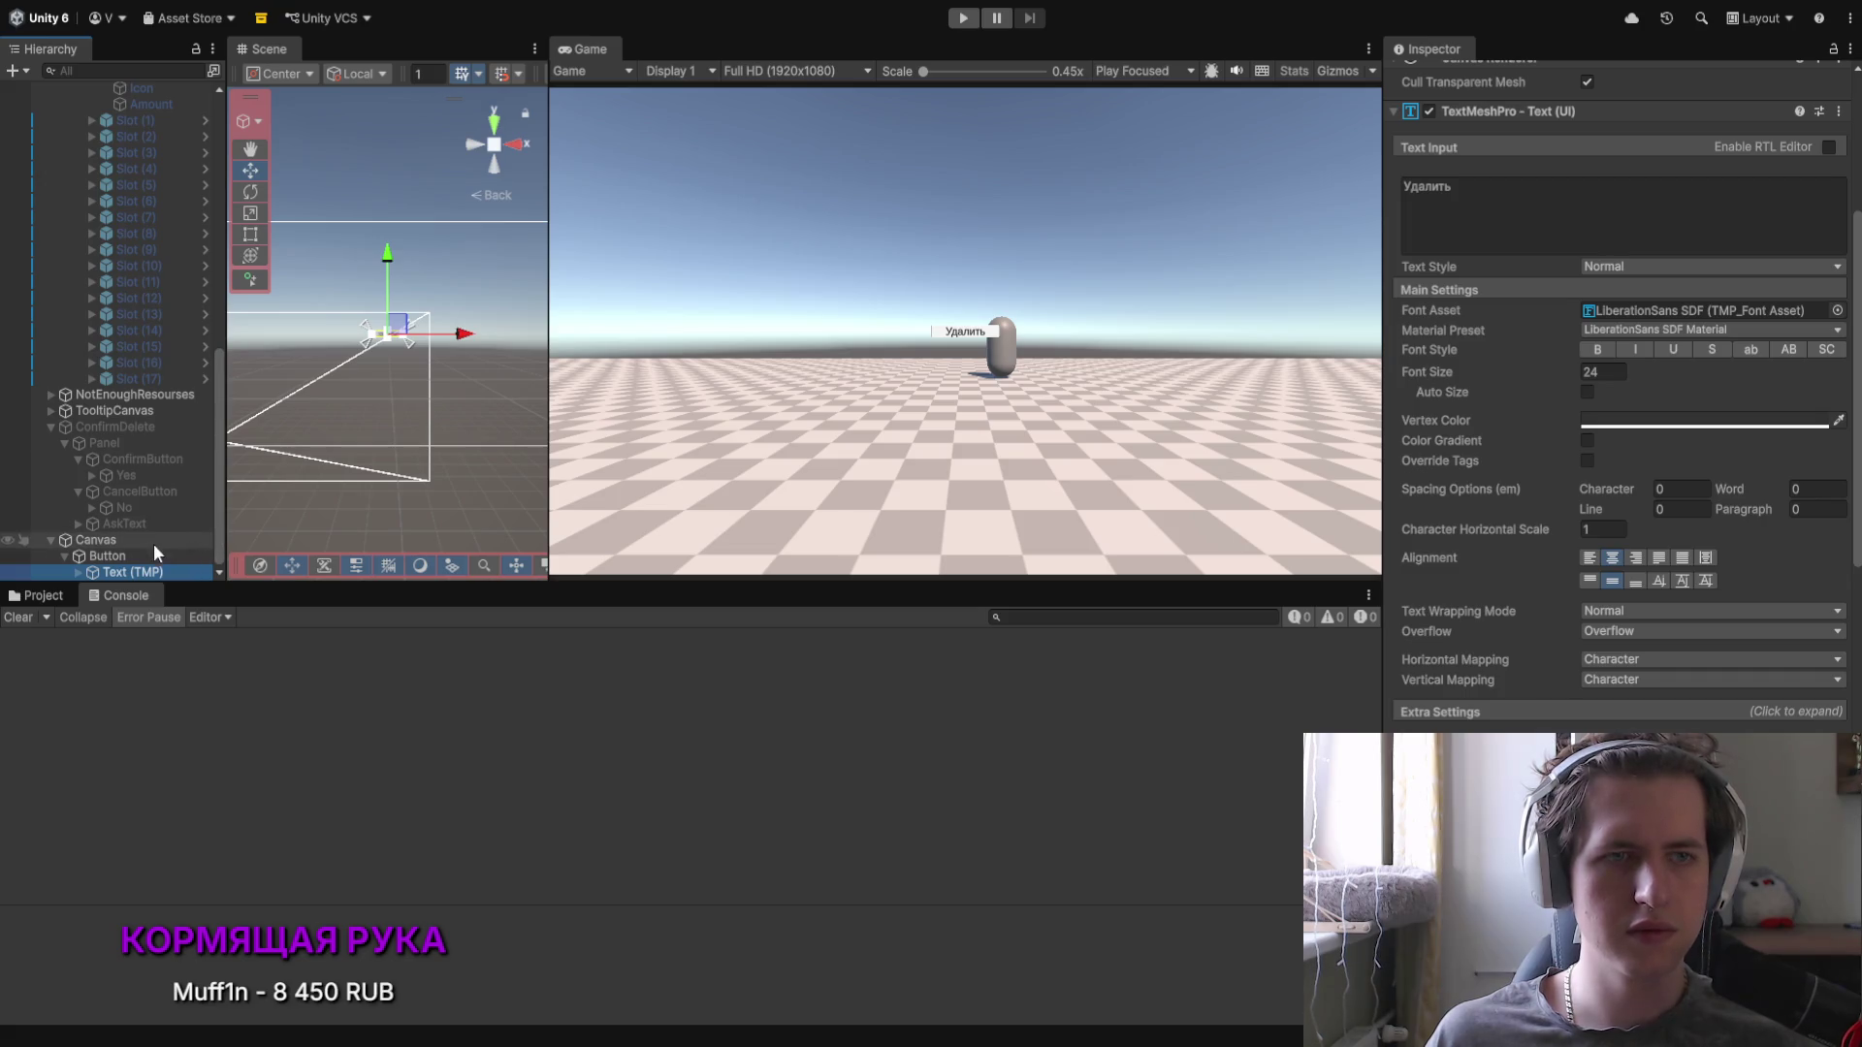
Step: Scale the Удалить button up uniformly to 1.88 with proportional axes
click(145, 555)
scroll(1526, 375, up, 5)
click(1563, 302)
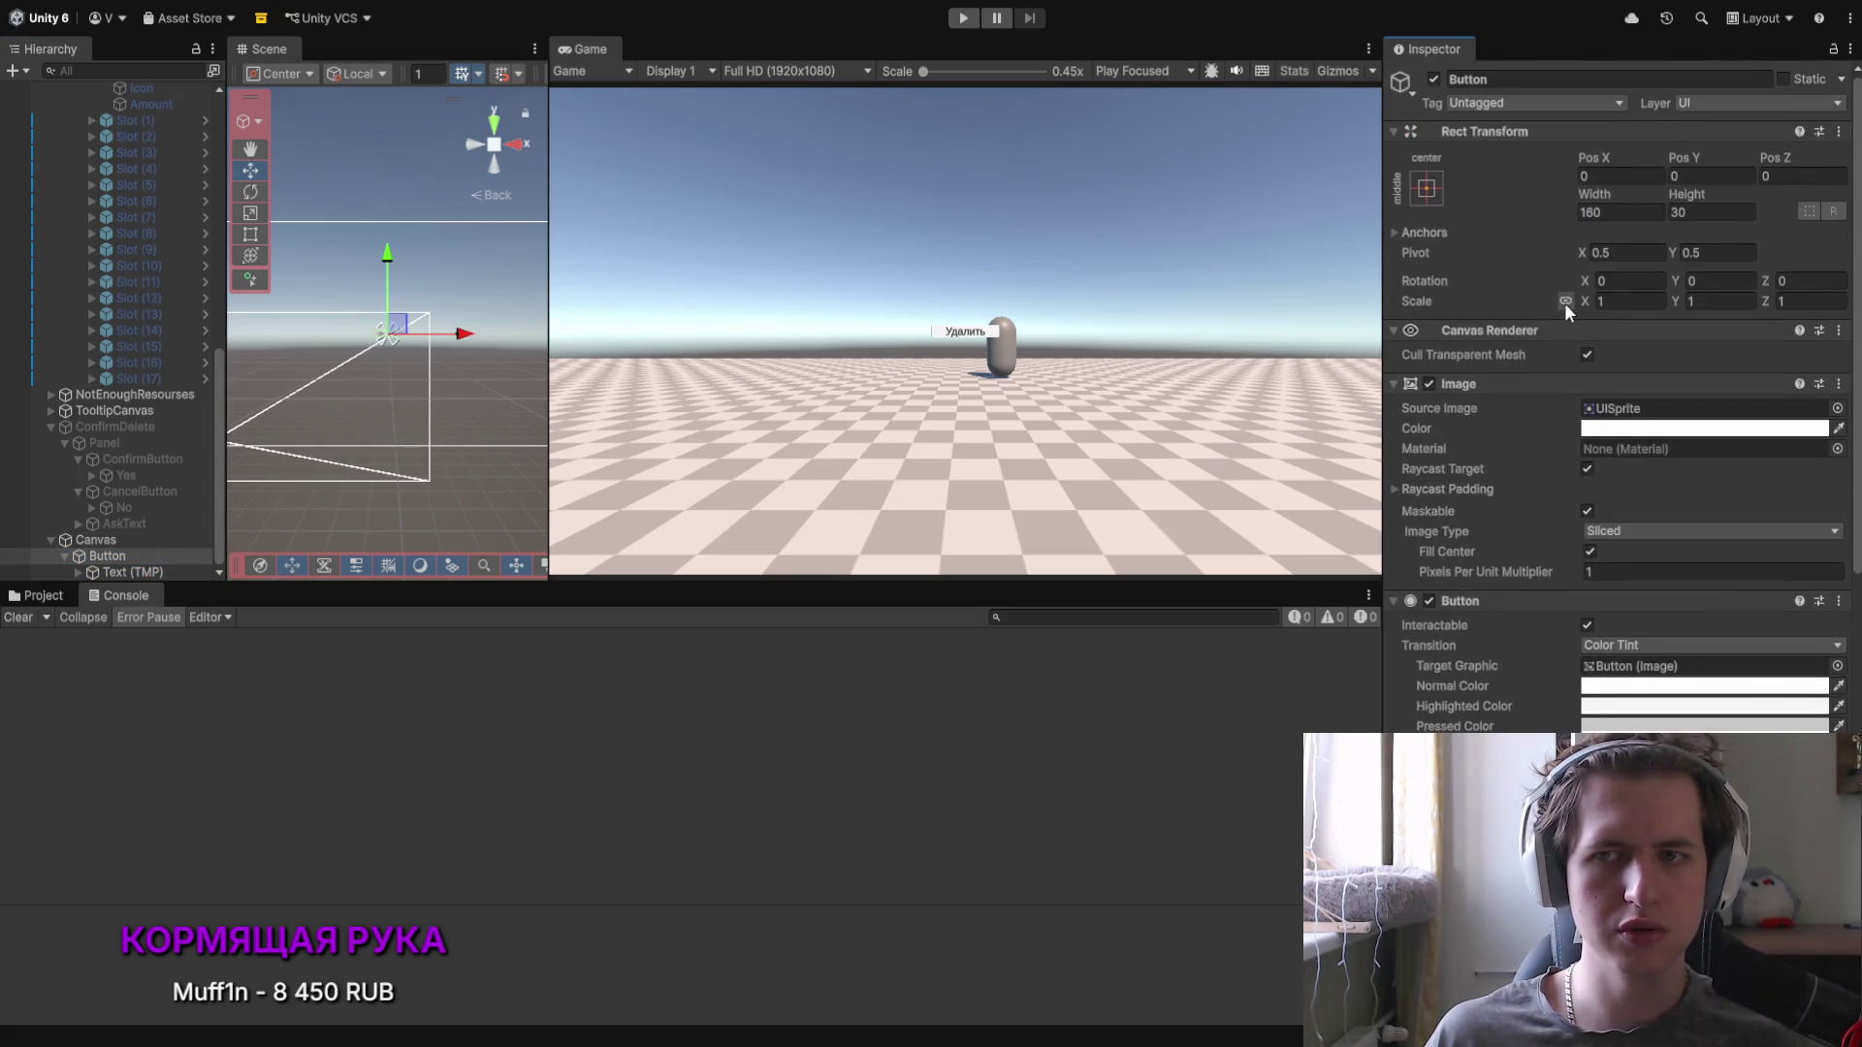
mouse_move(1591, 300)
mouse_down()
mouse_move(1637, 306)
mouse_move(1610, 307)
mouse_up()
scroll(112, 242, up, 4)
click(112, 186)
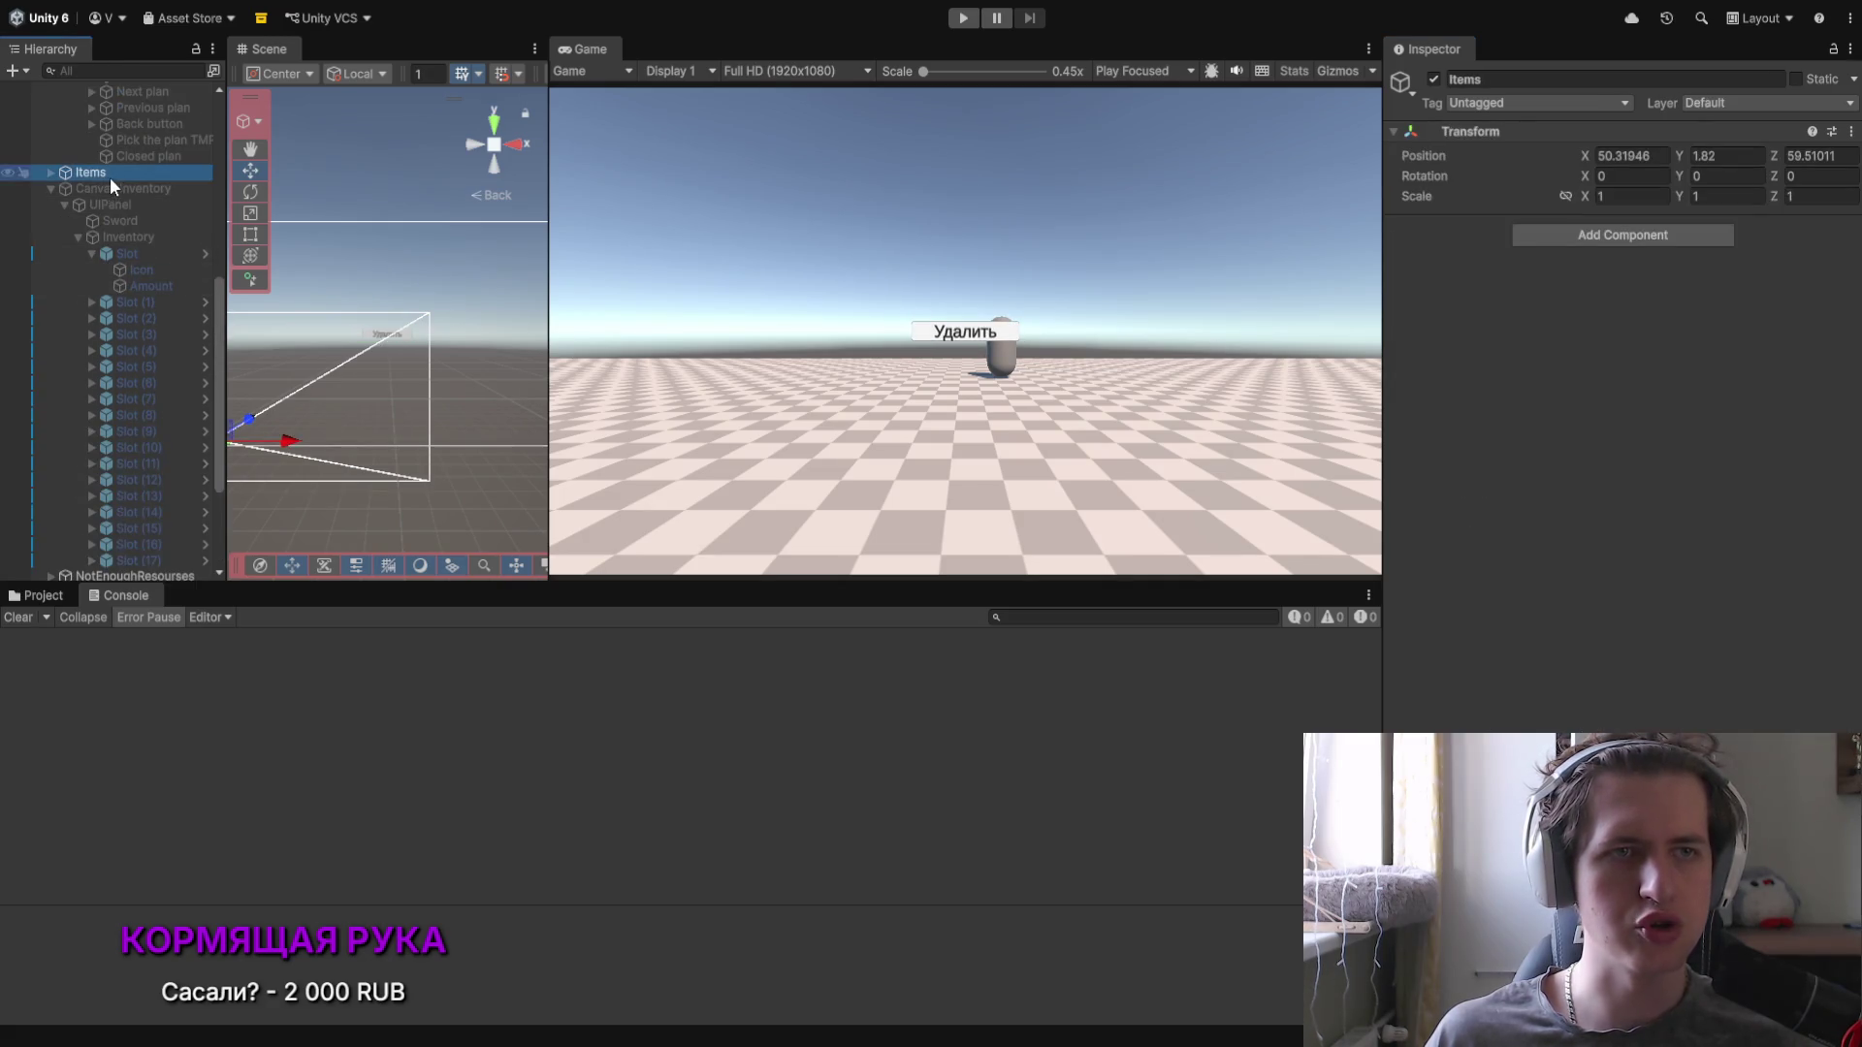
Step: Enable Canvas Inventory so the grid shows, and check its sort order against the button's Canvas
click(113, 188)
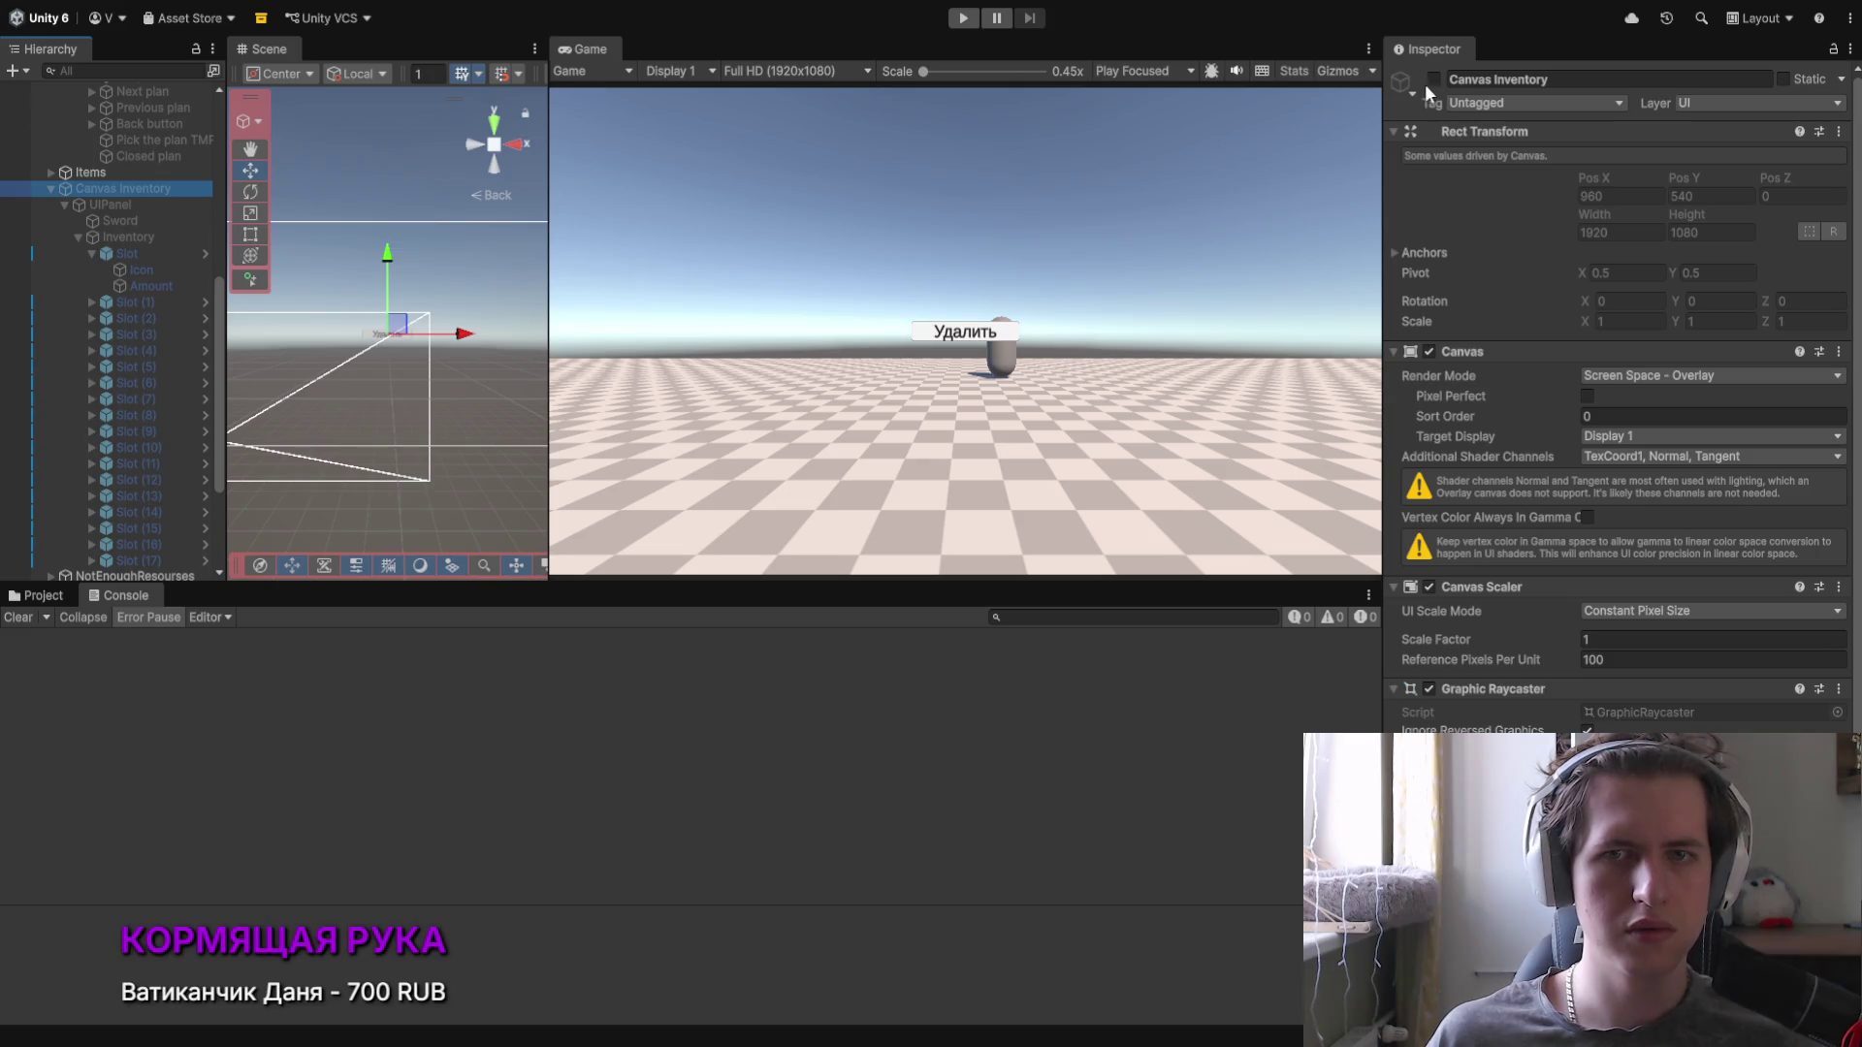
click(1432, 80)
scroll(78, 538, down, 5)
click(97, 539)
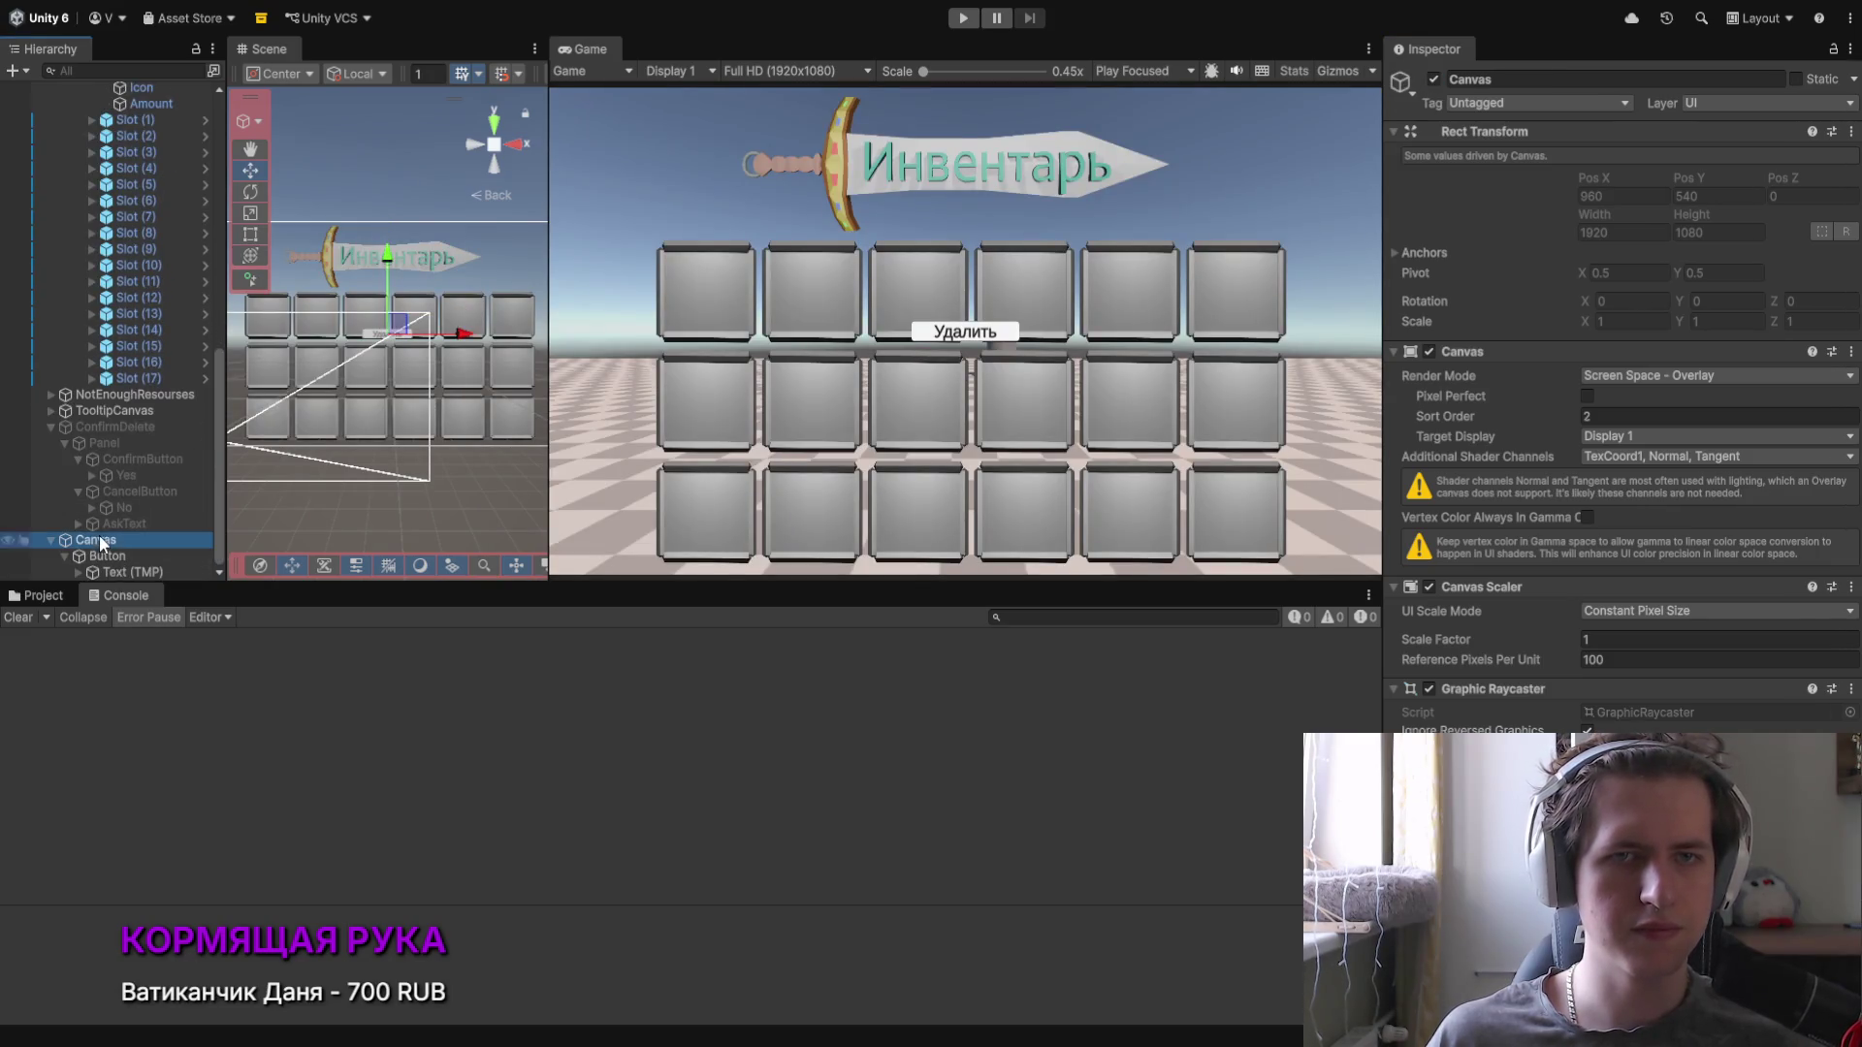
click(396, 328)
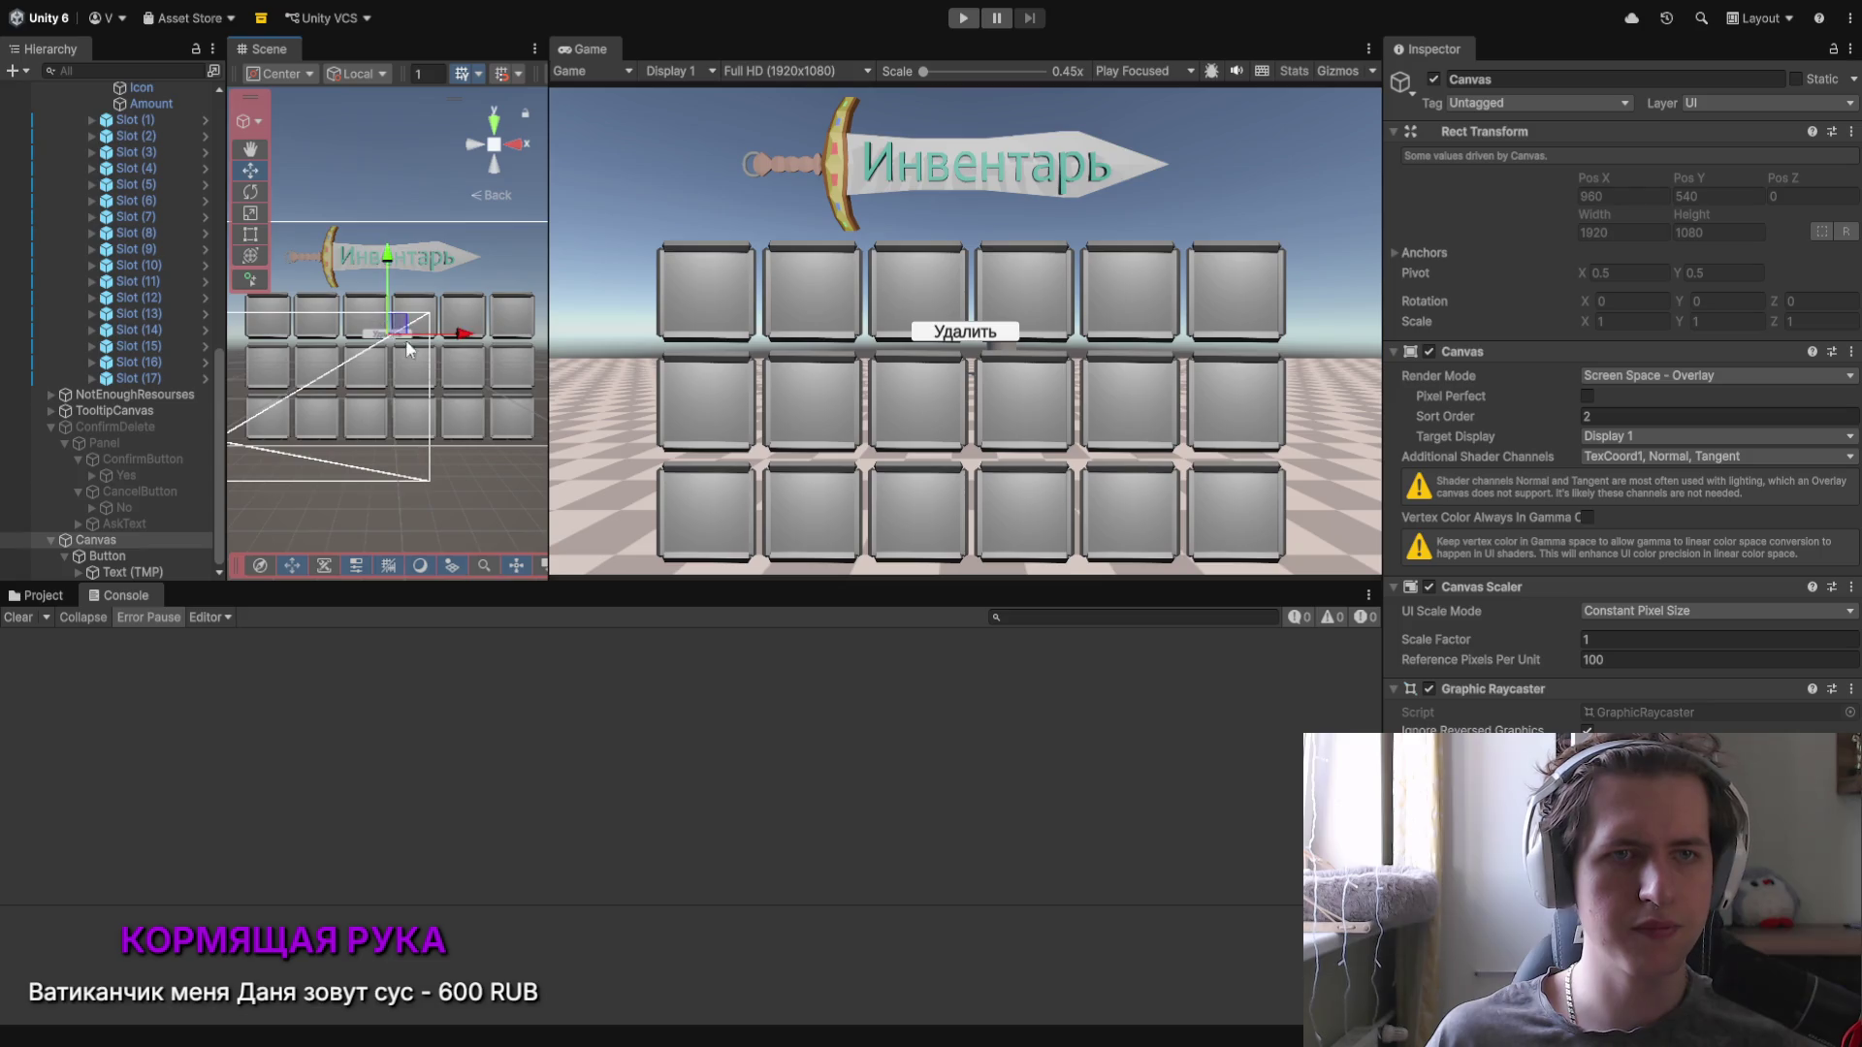
click(386, 264)
scroll(128, 504, down, 5)
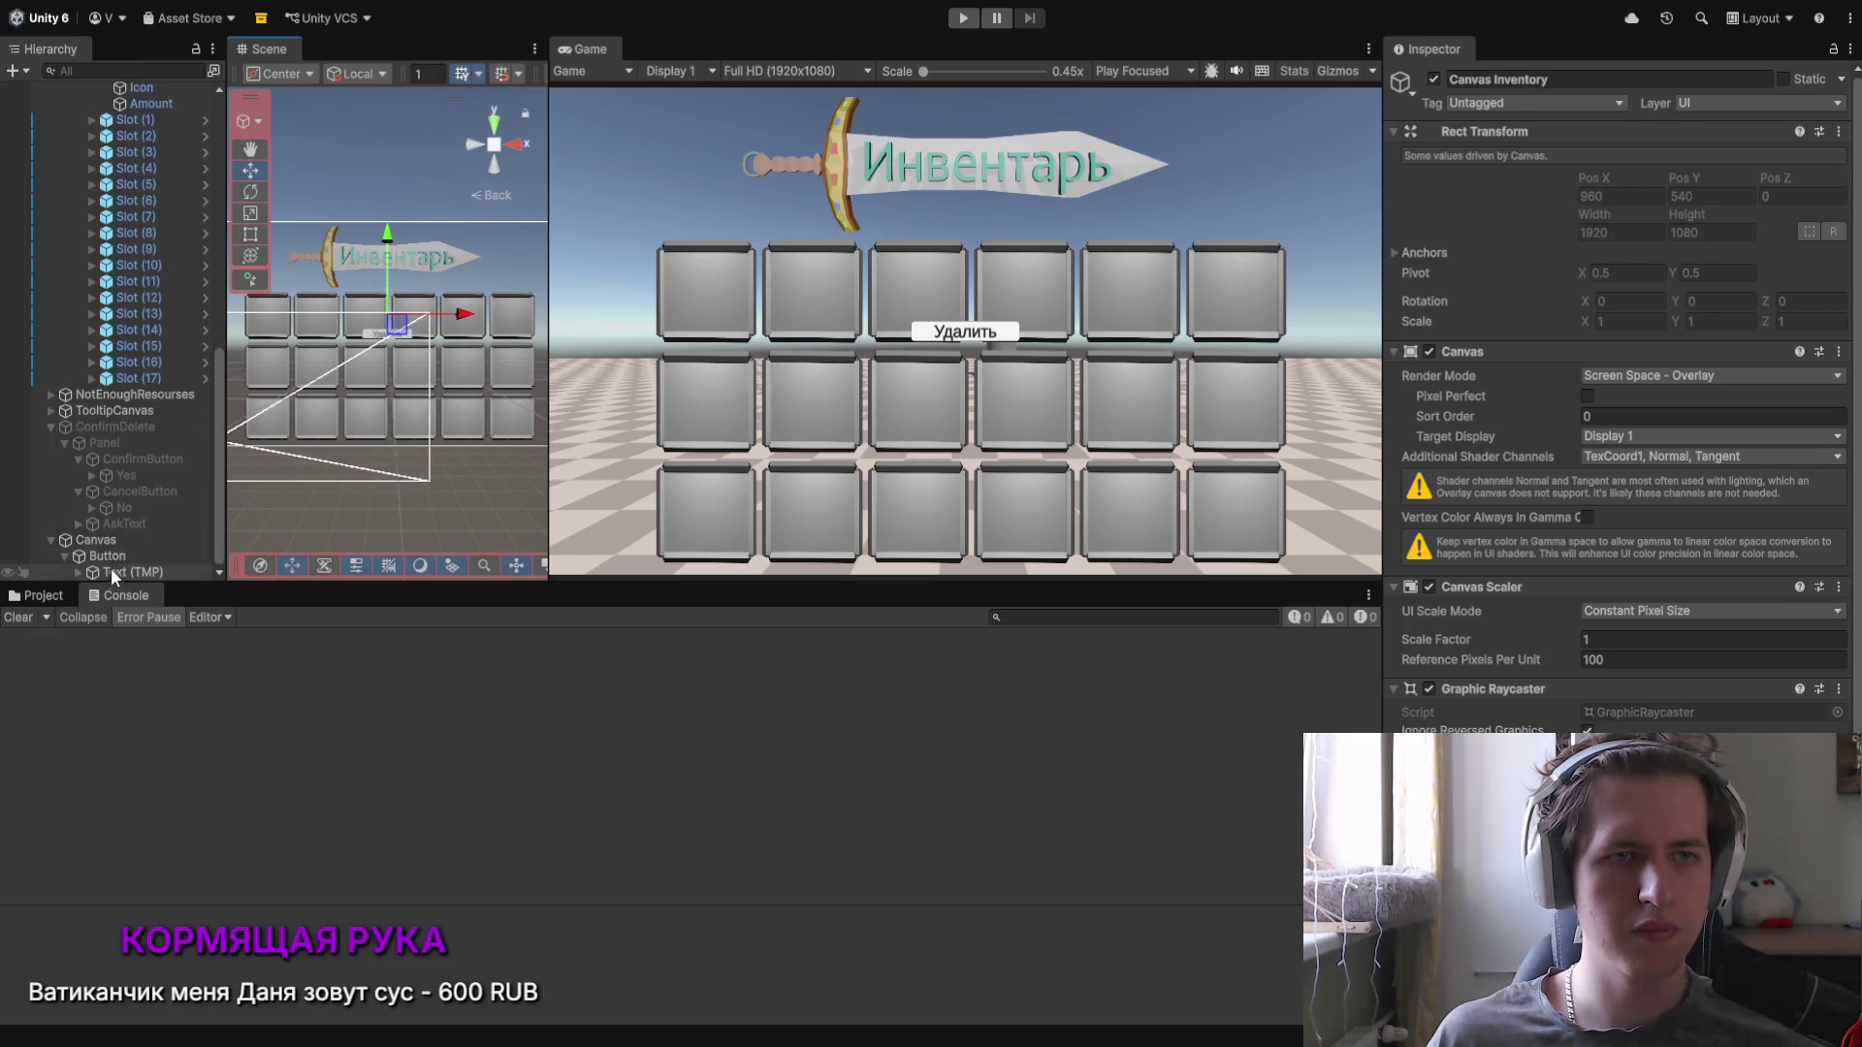
Step: Move the Удалить button to Pos X -418, Pos Y 97 over the first top-row slot
click(107, 556)
drag(392, 266, 380, 243)
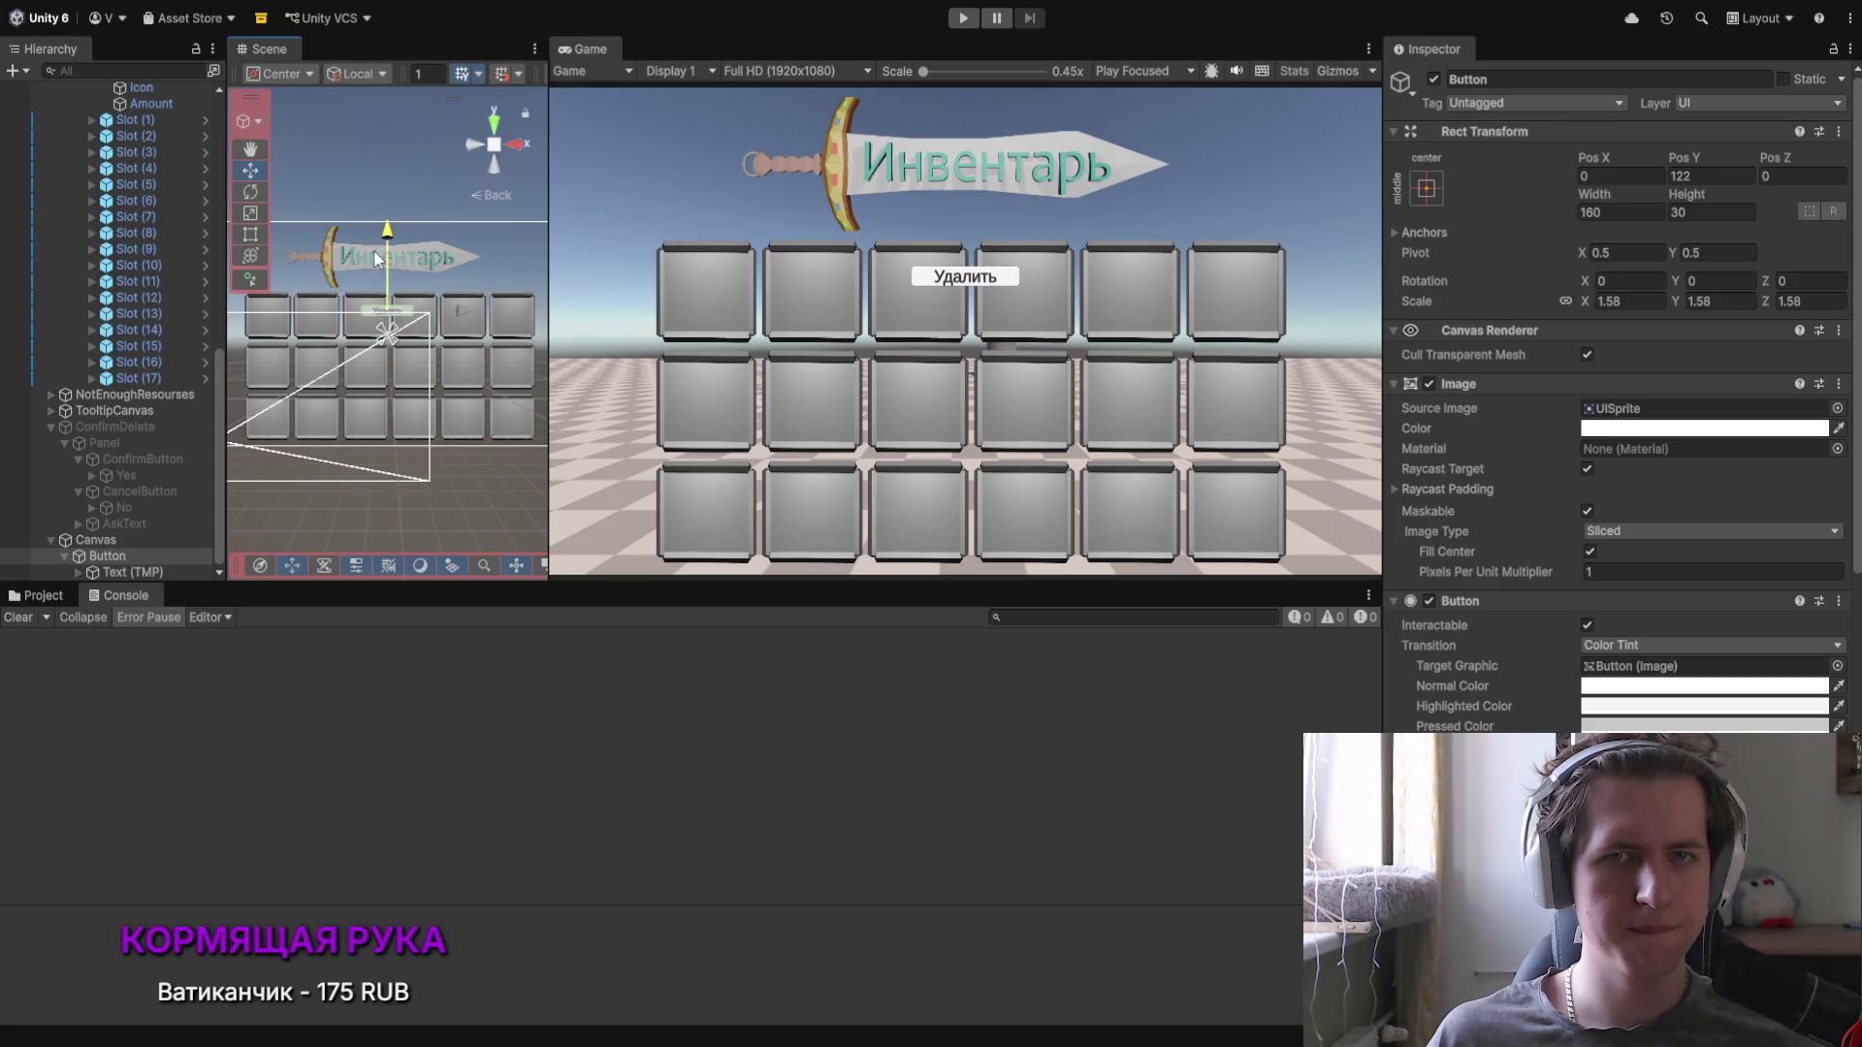
key(ctrl+z)
click(153, 555)
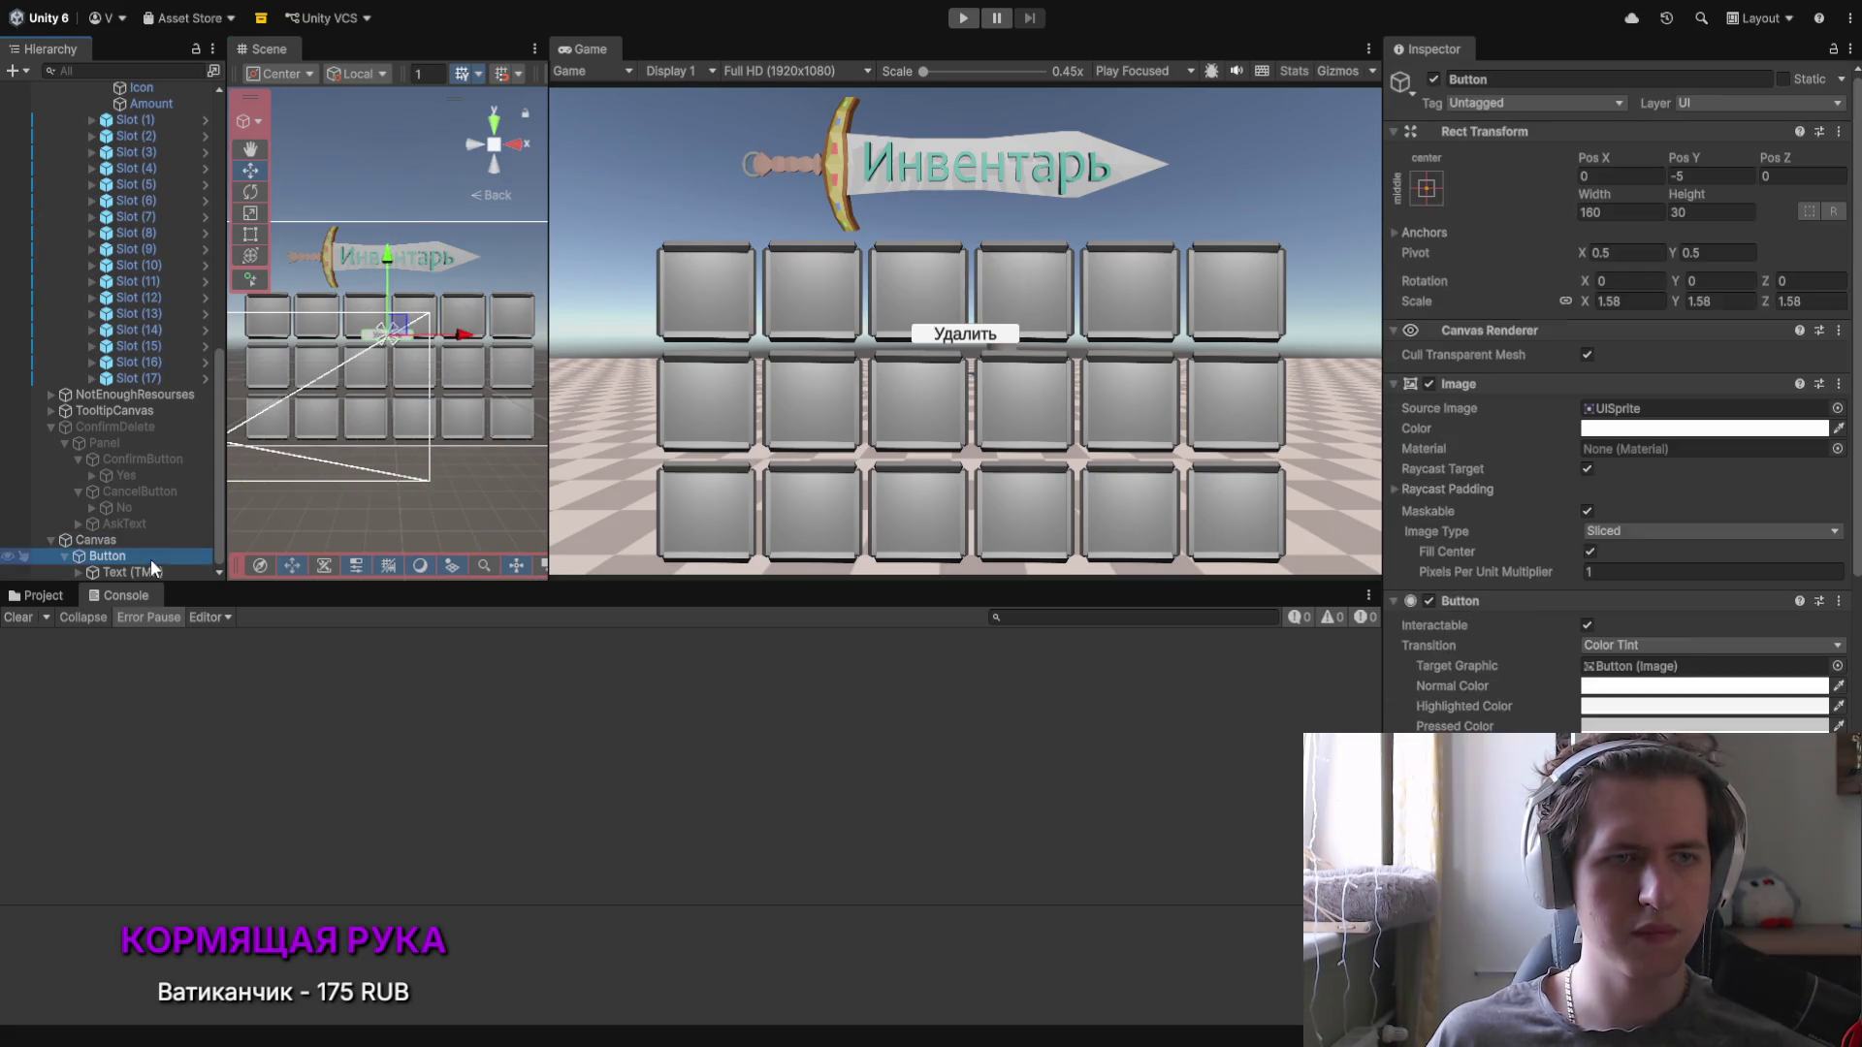
mouse_move(398, 328)
mouse_down()
mouse_move(400, 309)
mouse_move(351, 320)
mouse_move(381, 318)
mouse_up()
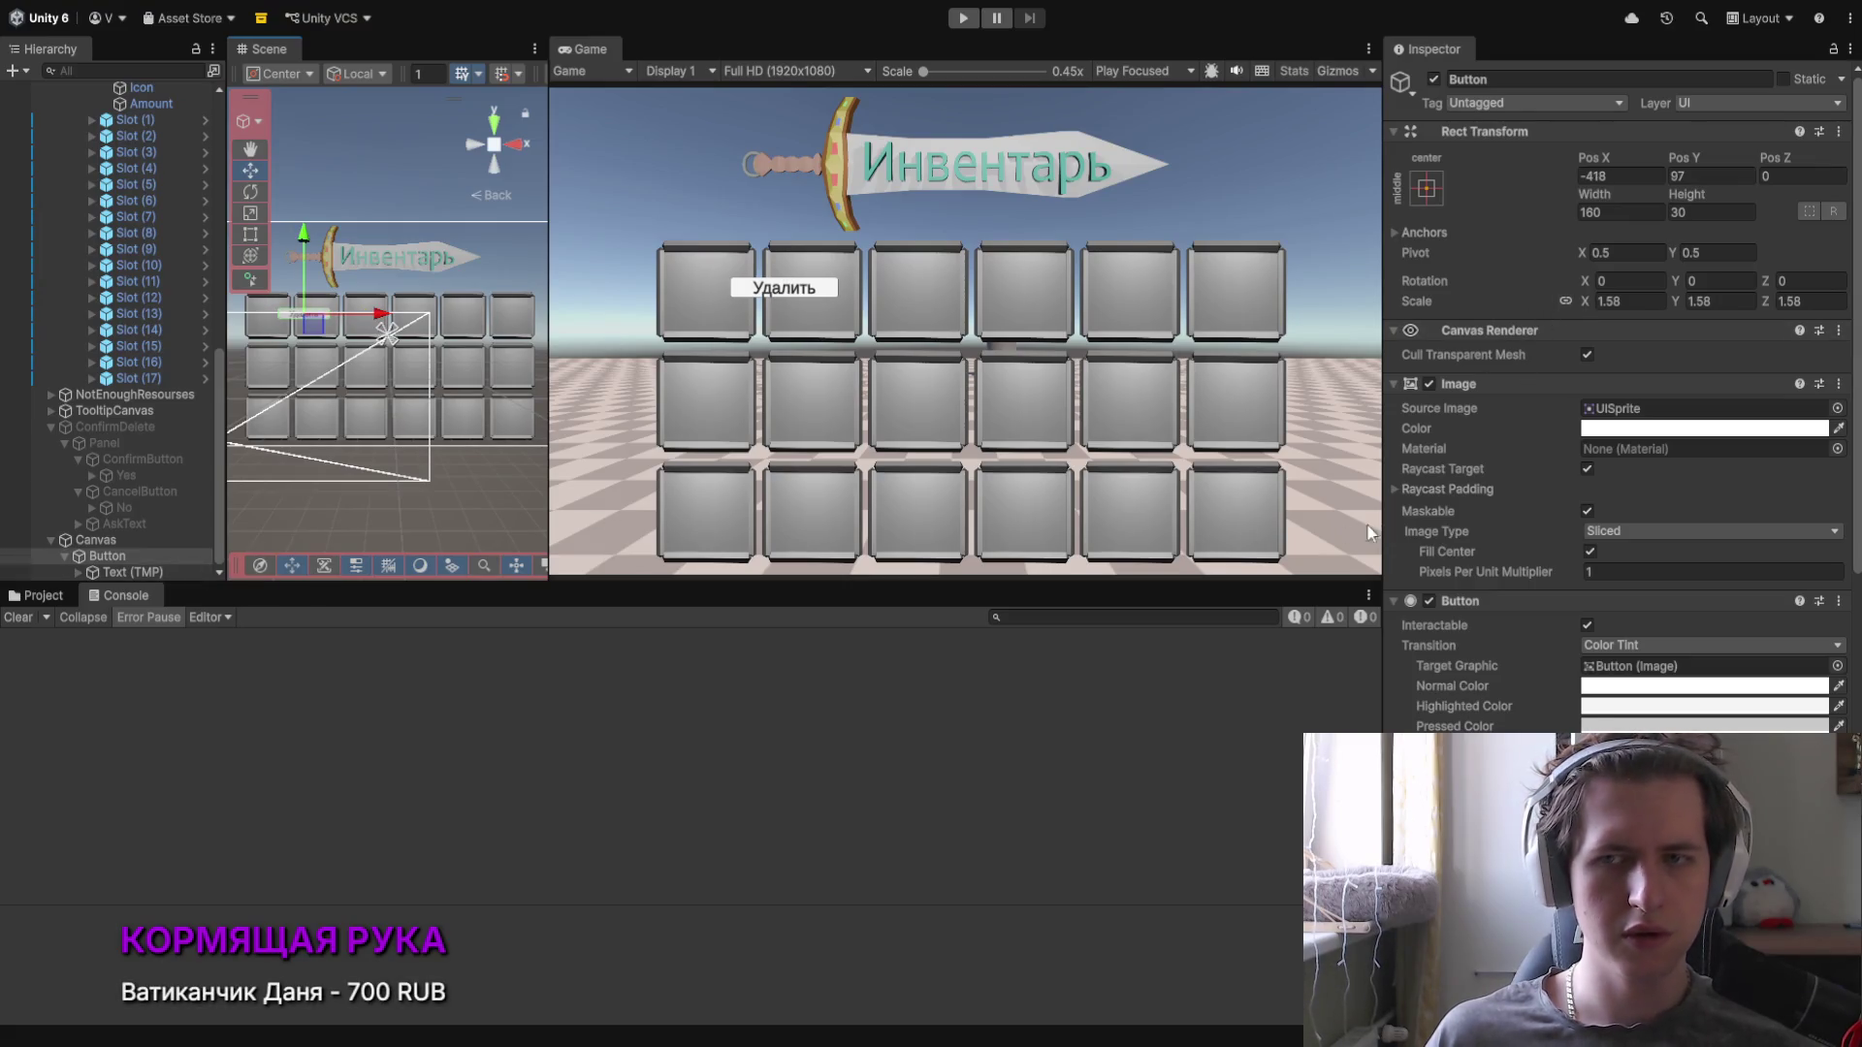
Step: Detach the Удалить label and narrow the button to X scale 1.14
click(107, 572)
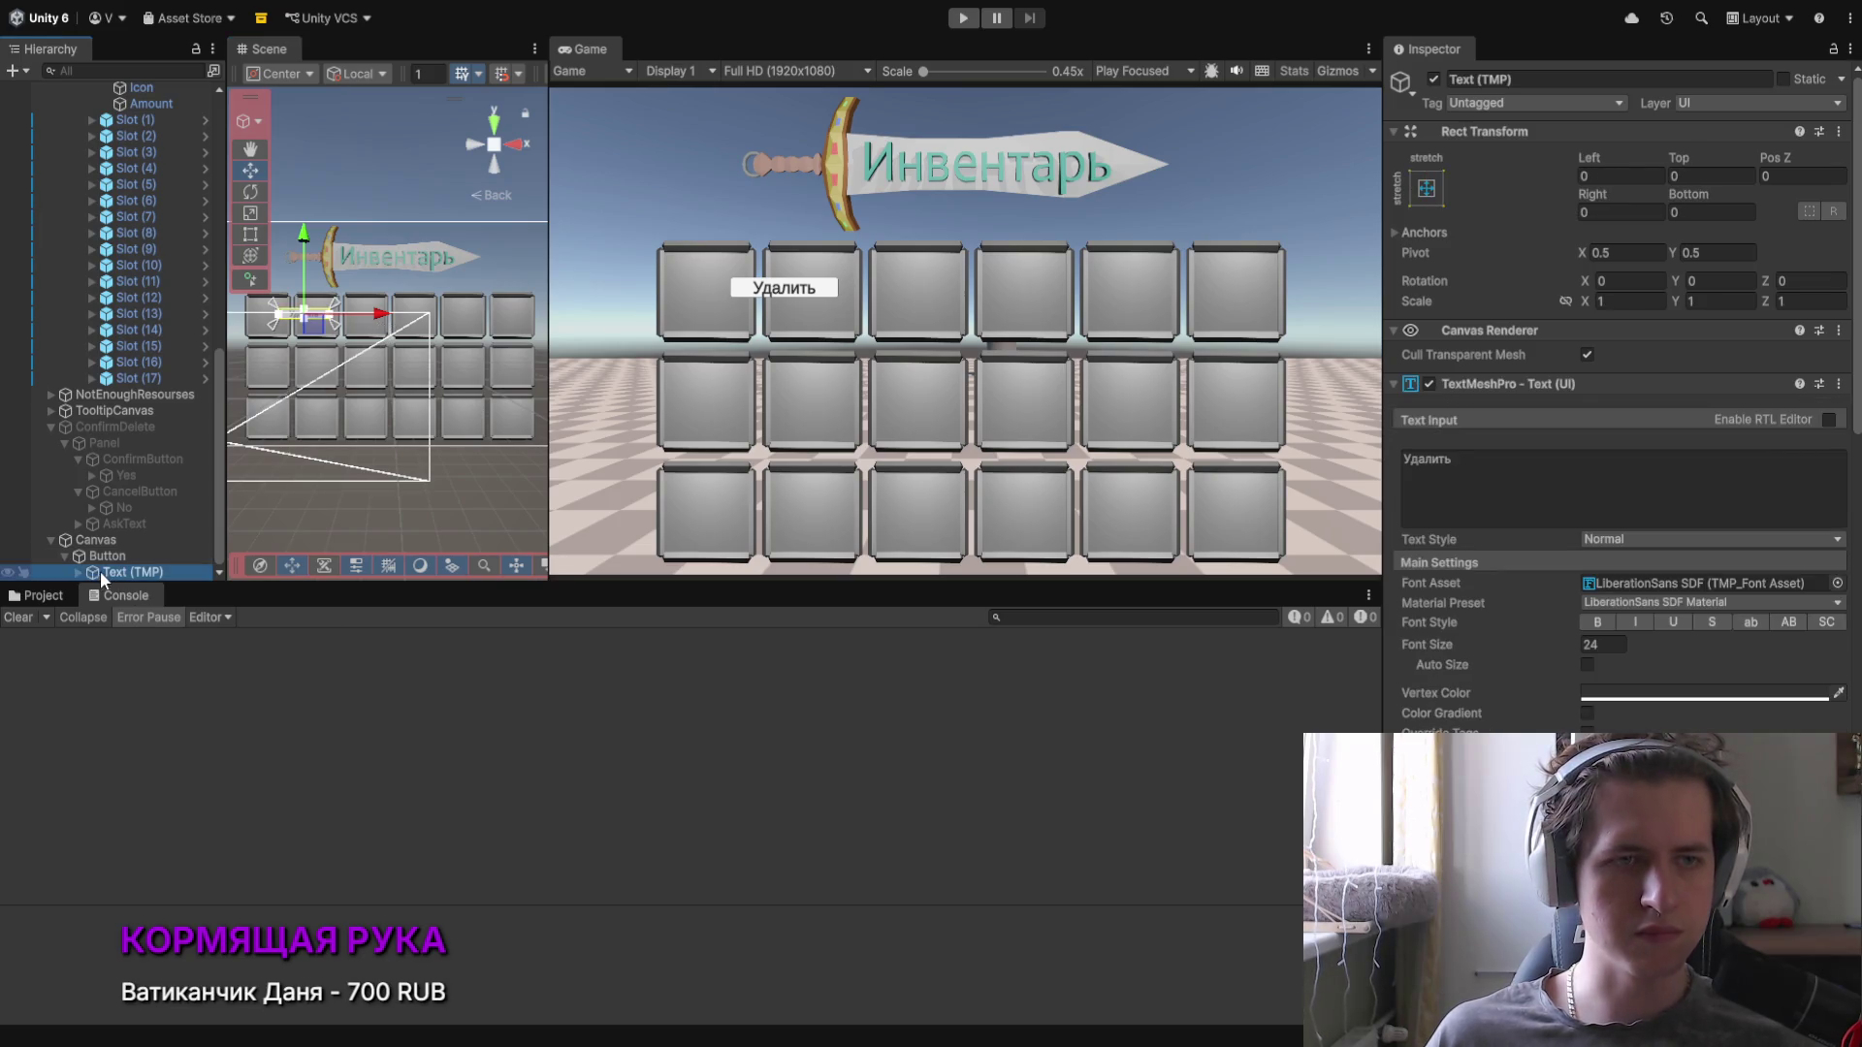
drag(101, 574, 99, 562)
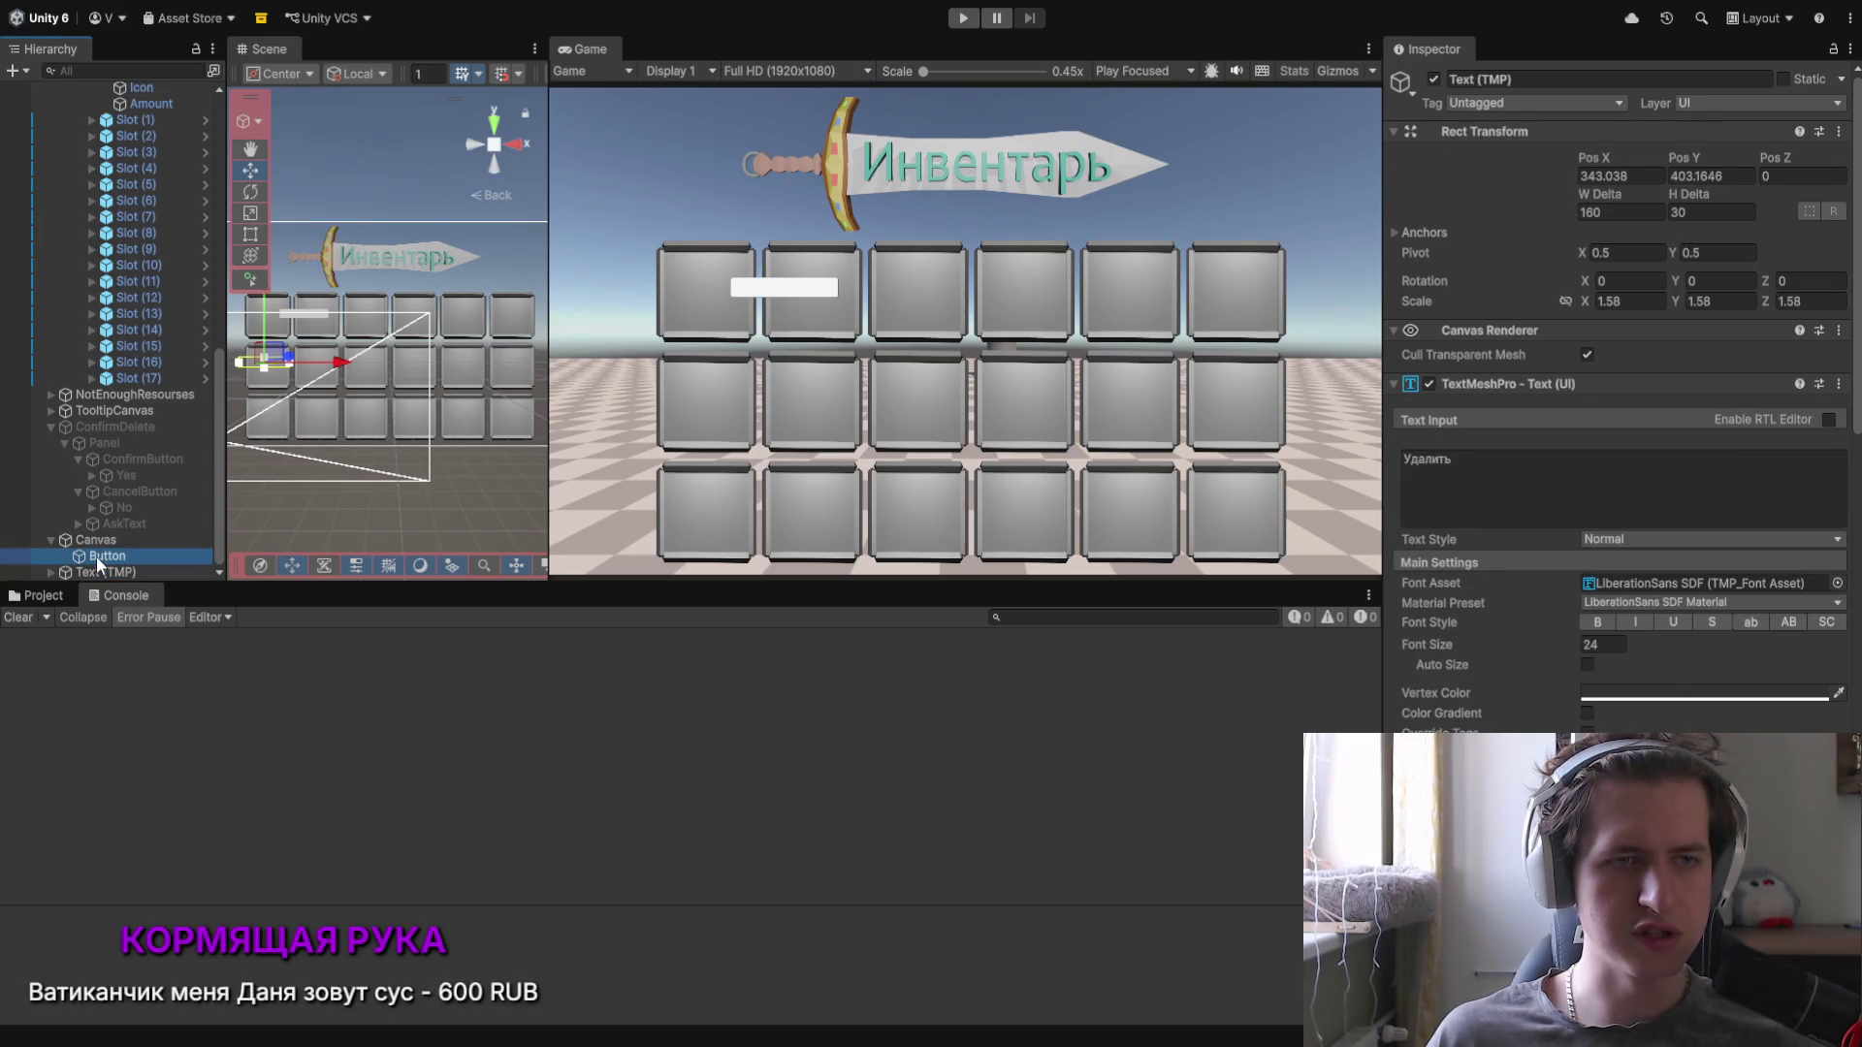
click(97, 558)
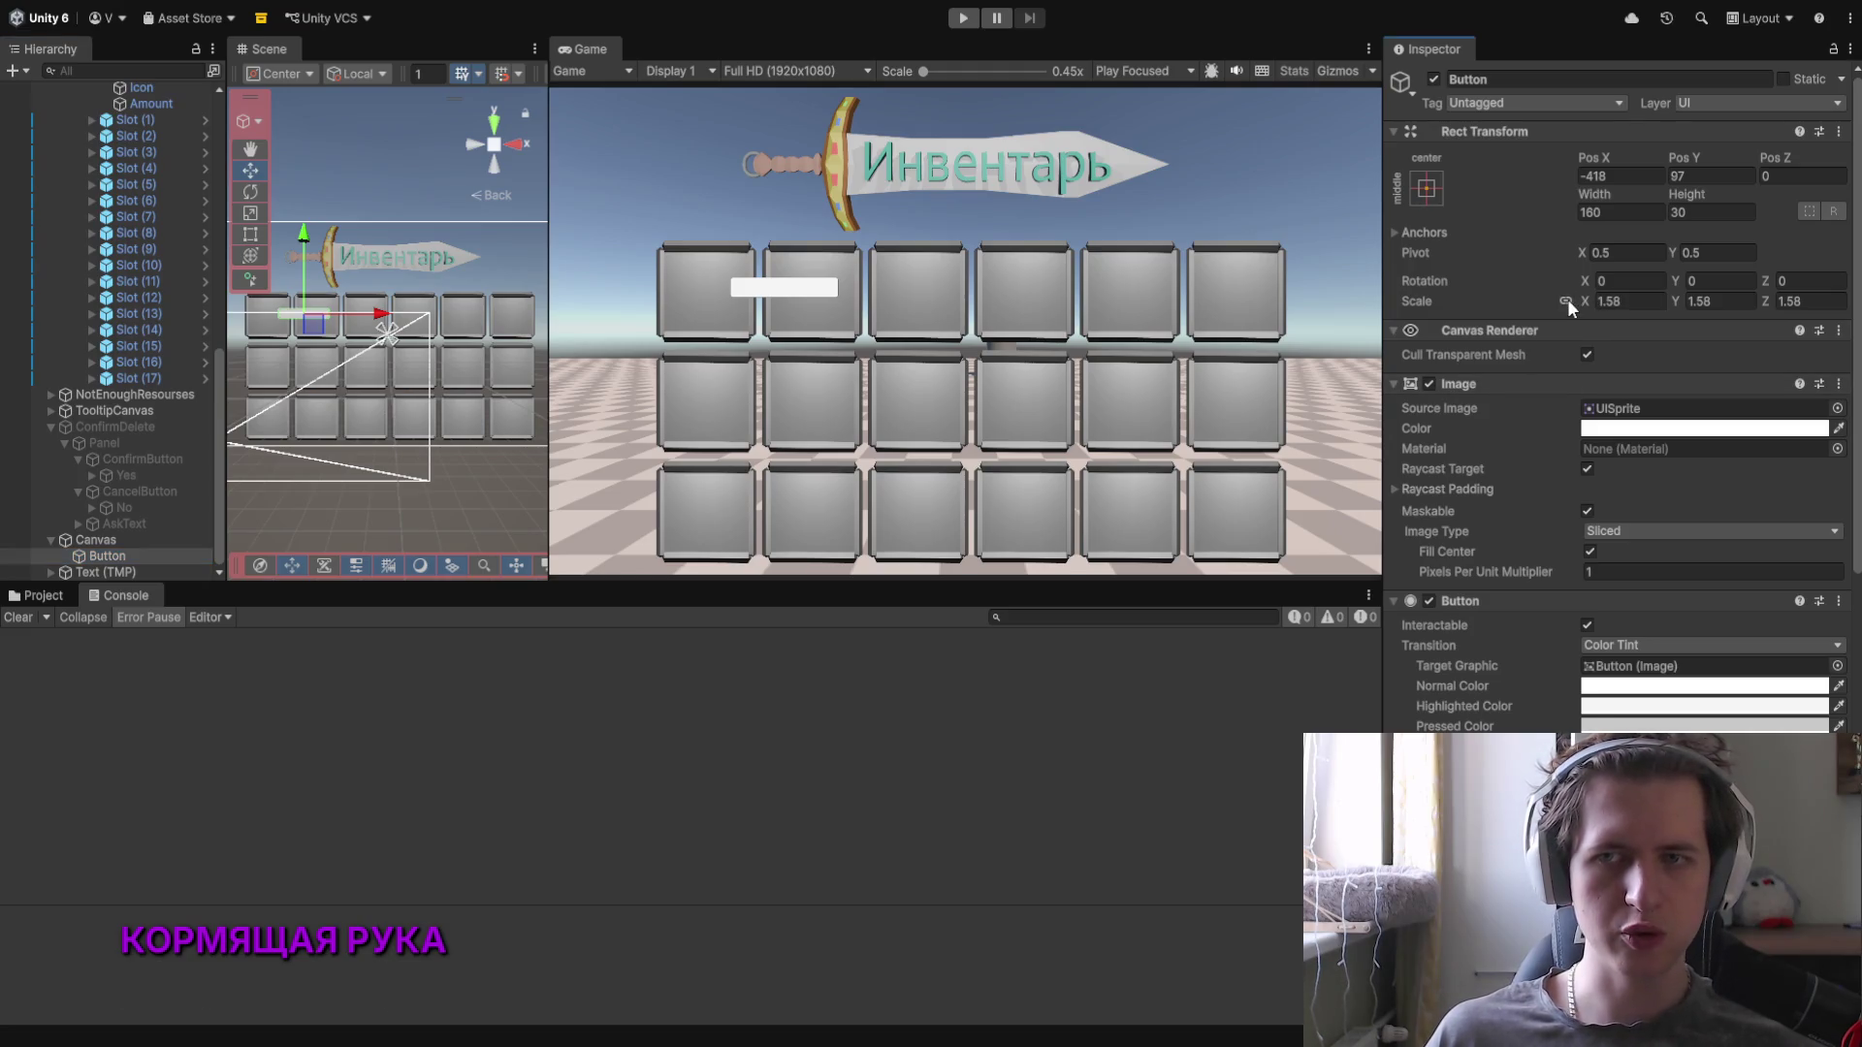
drag(1588, 303, 1569, 304)
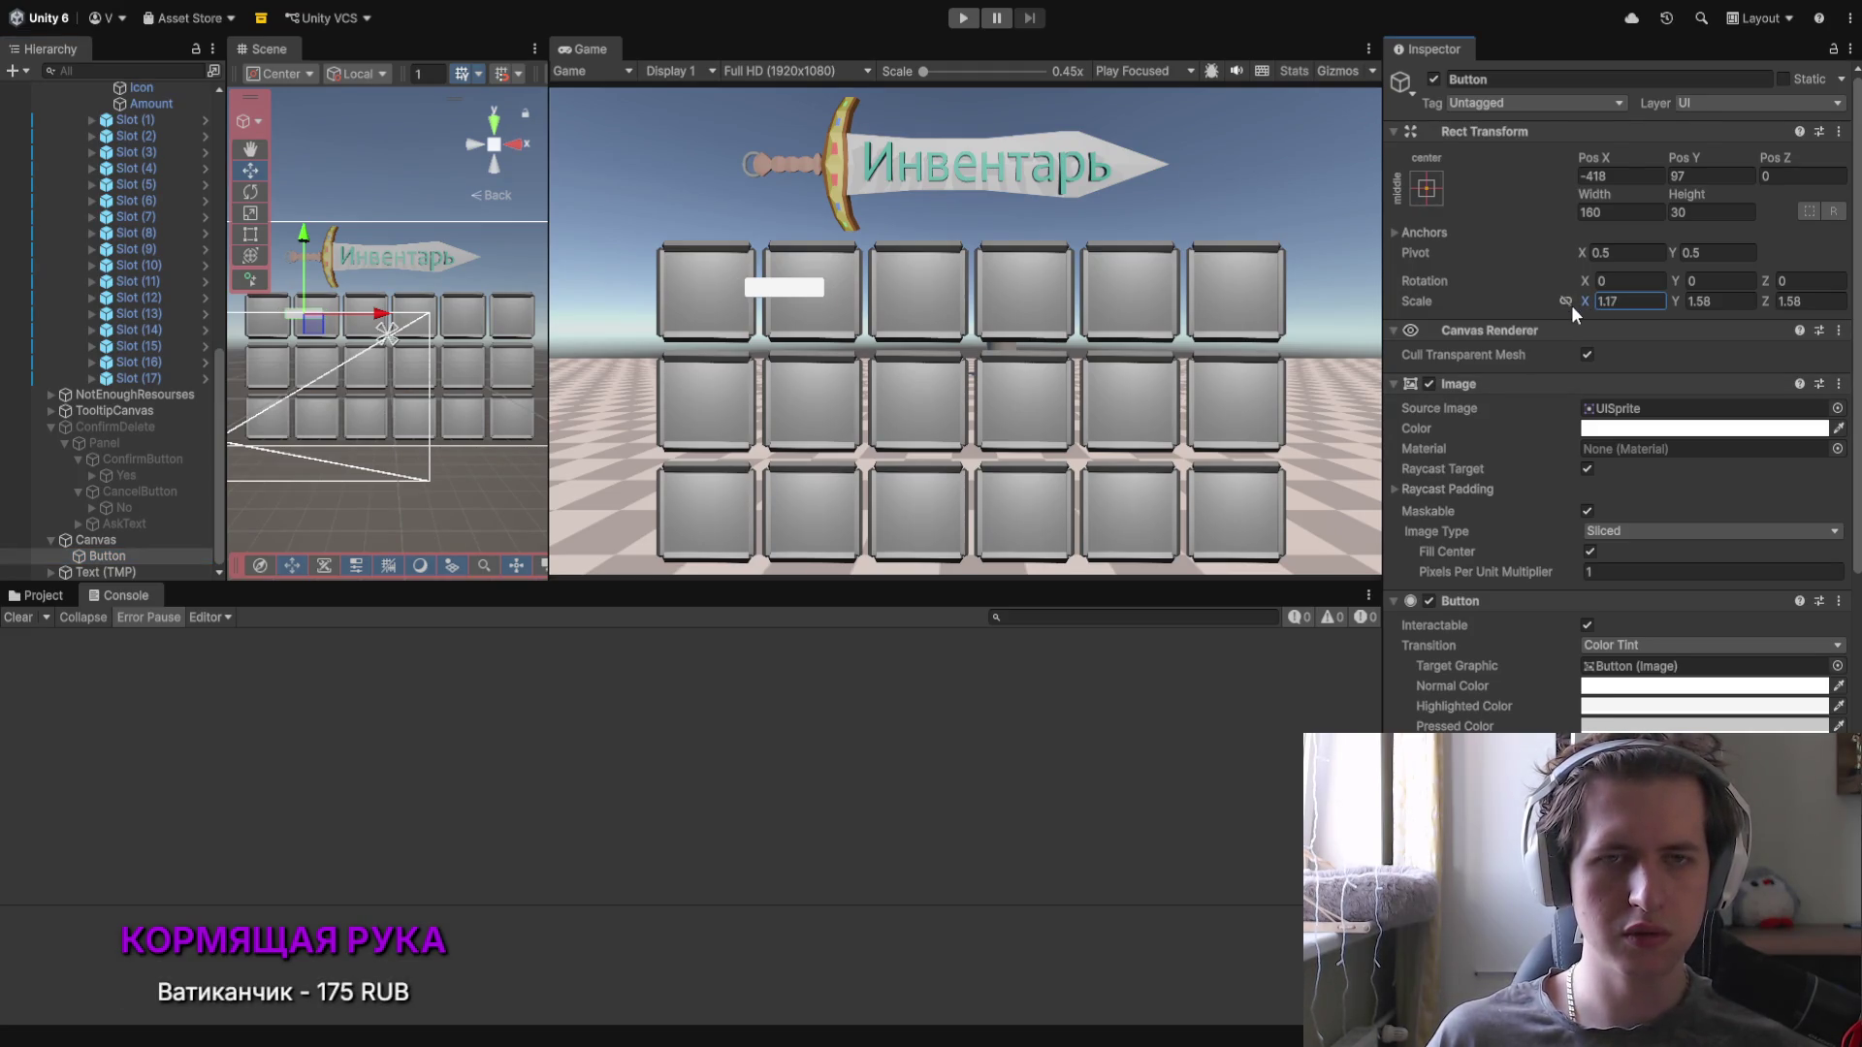
Step: Re-parent the Удалить text, reset its rect, and stretch it wider to fit the button
drag(97, 572, 105, 561)
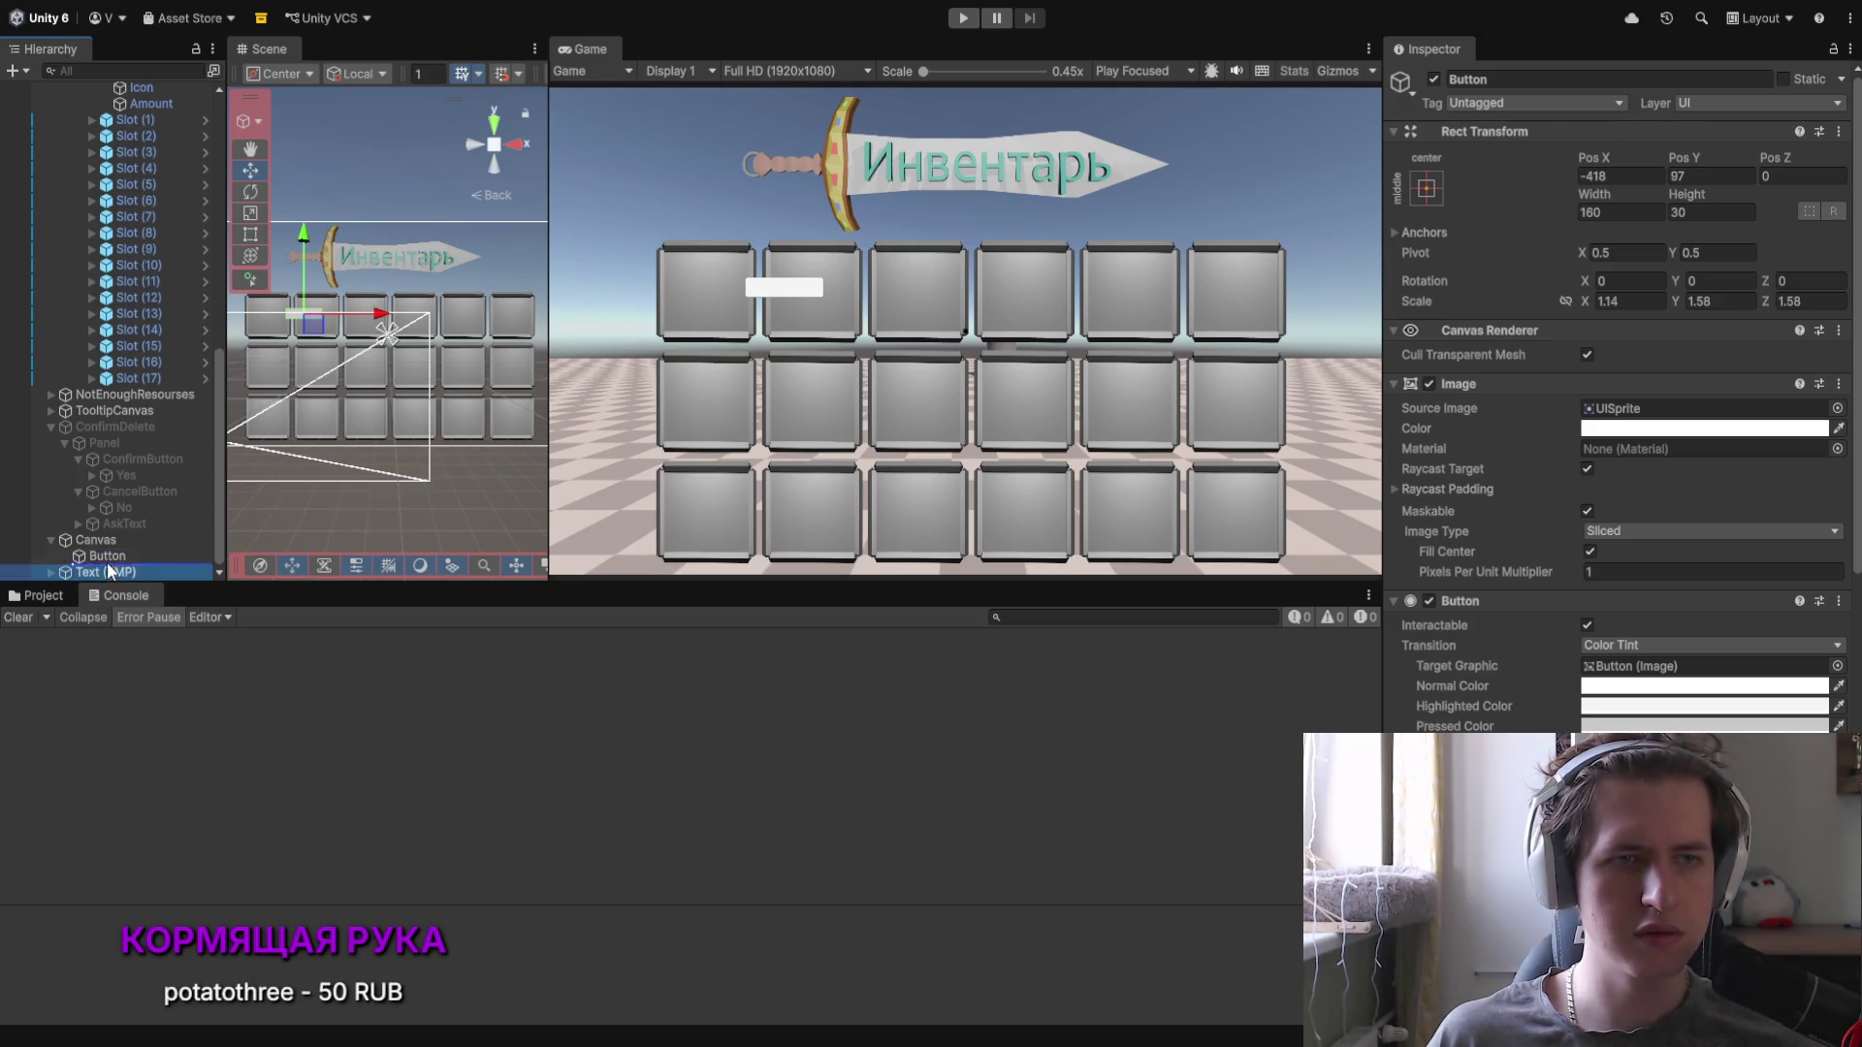
click(1838, 131)
click(1794, 147)
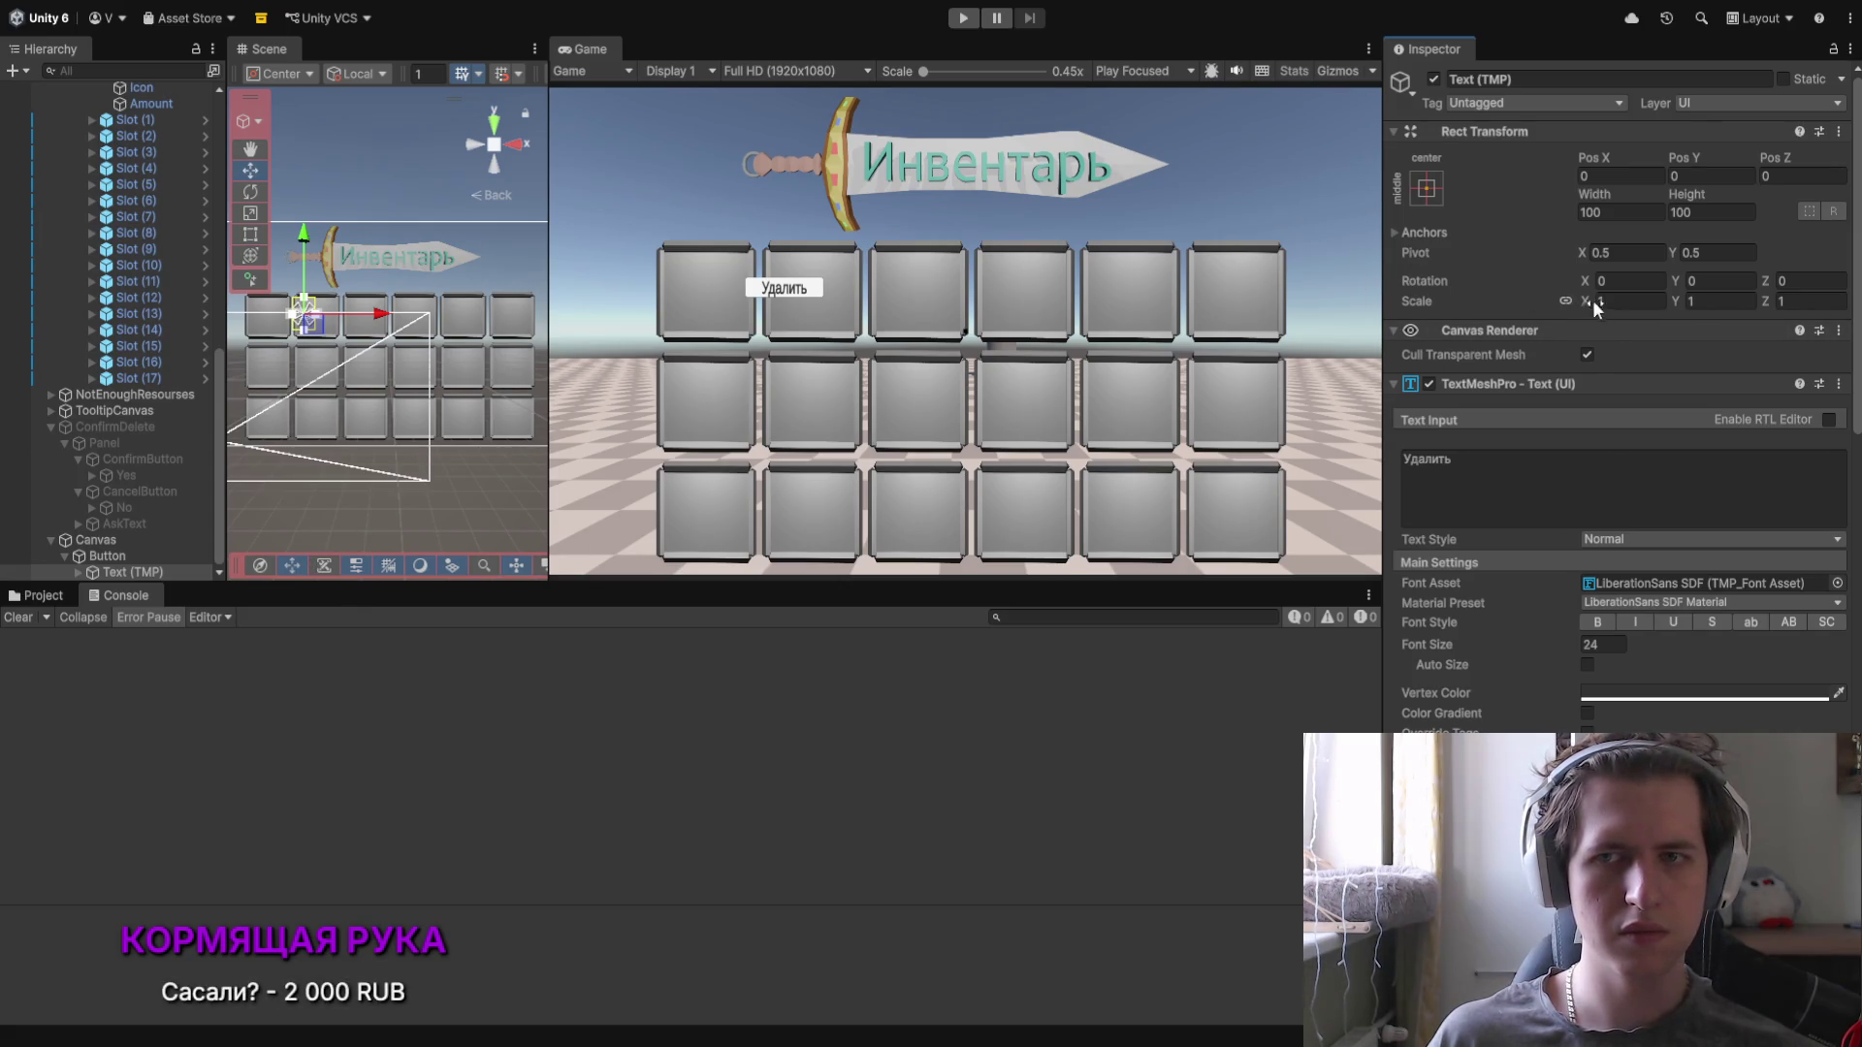
click(1689, 303)
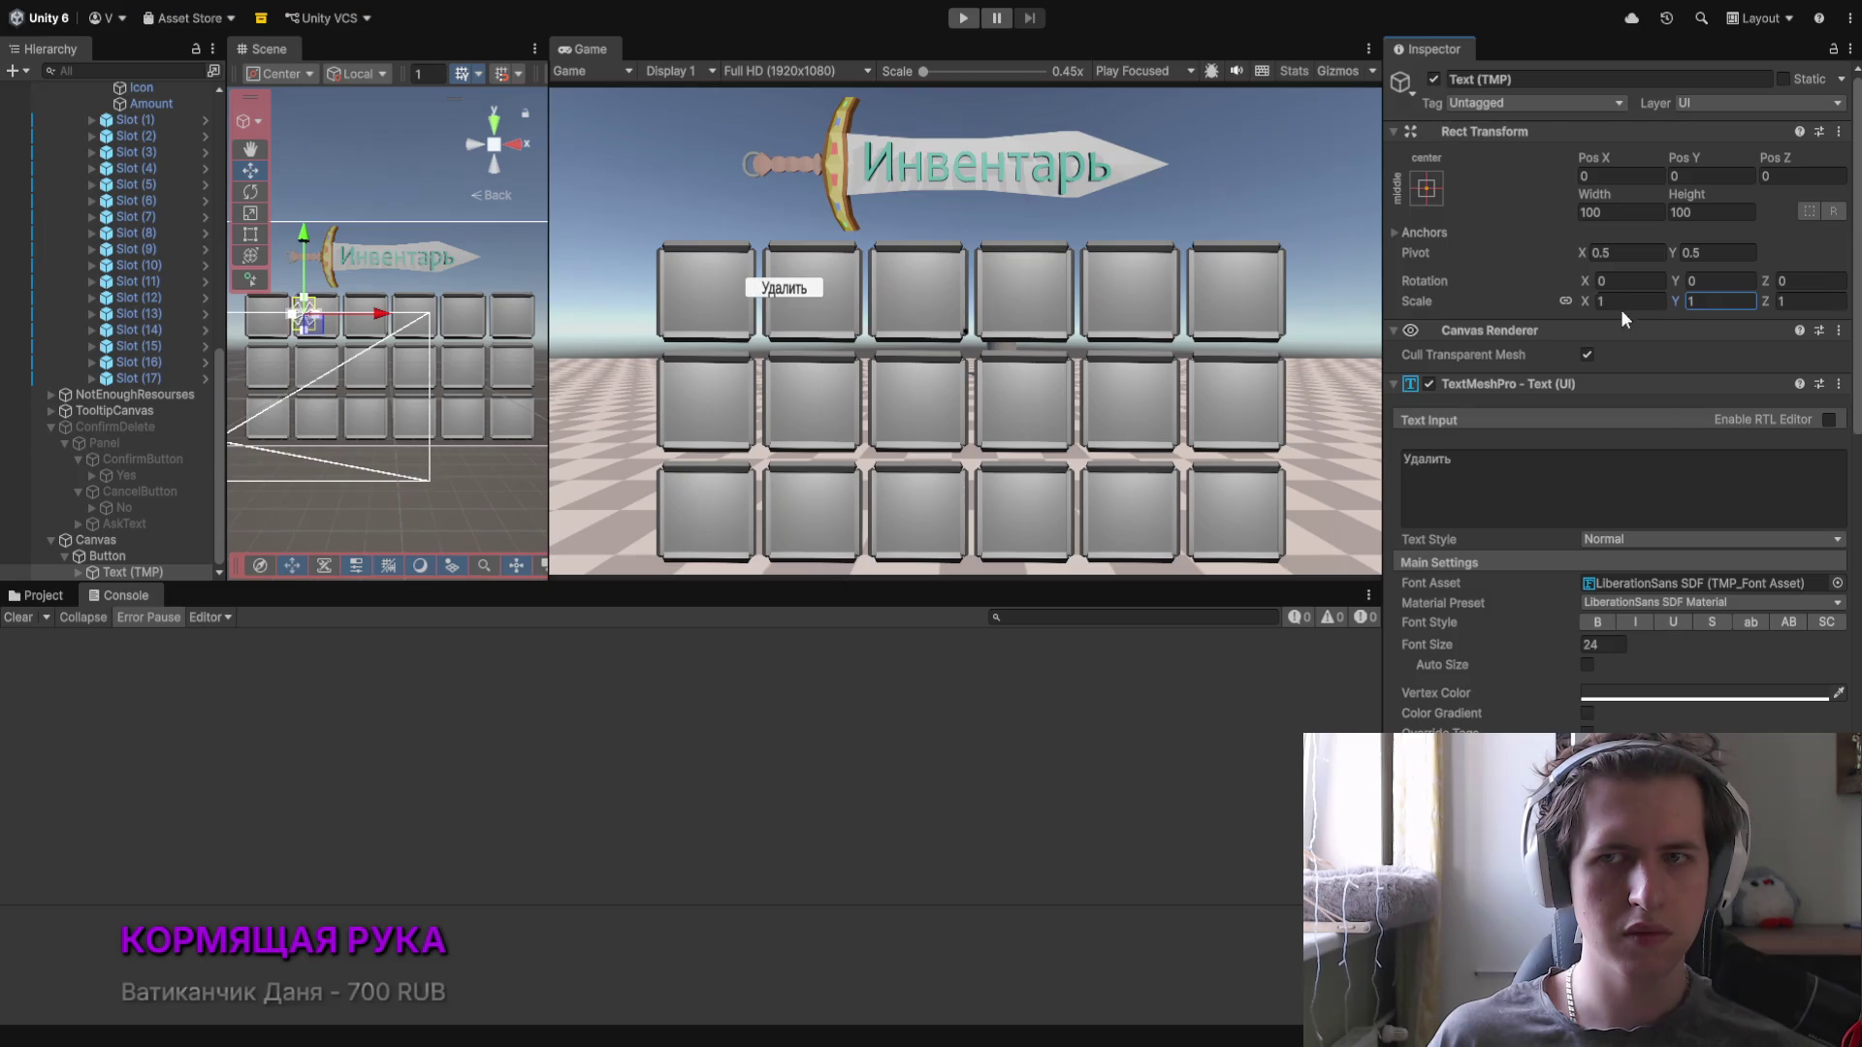
click(1565, 301)
drag(1591, 298, 1608, 301)
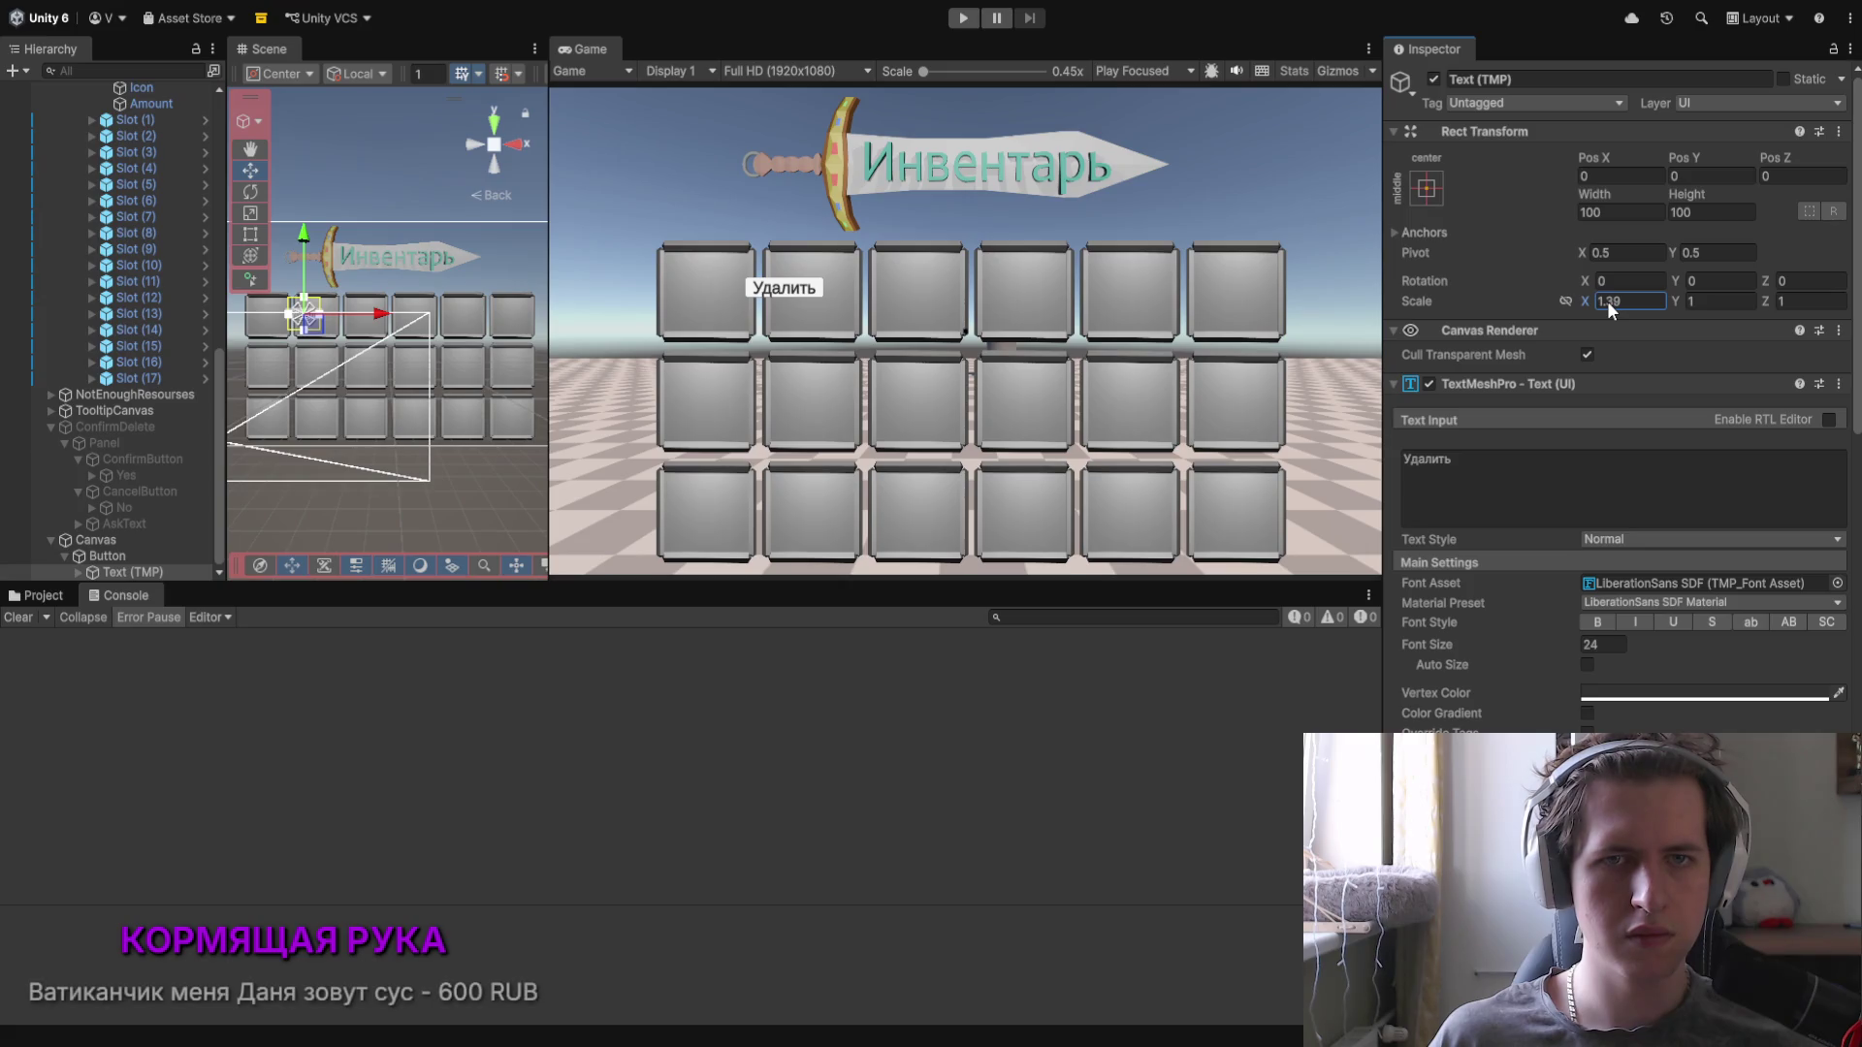
mouse_move(1680, 168)
mouse_down()
mouse_move(1641, 166)
mouse_move(1710, 177)
mouse_up()
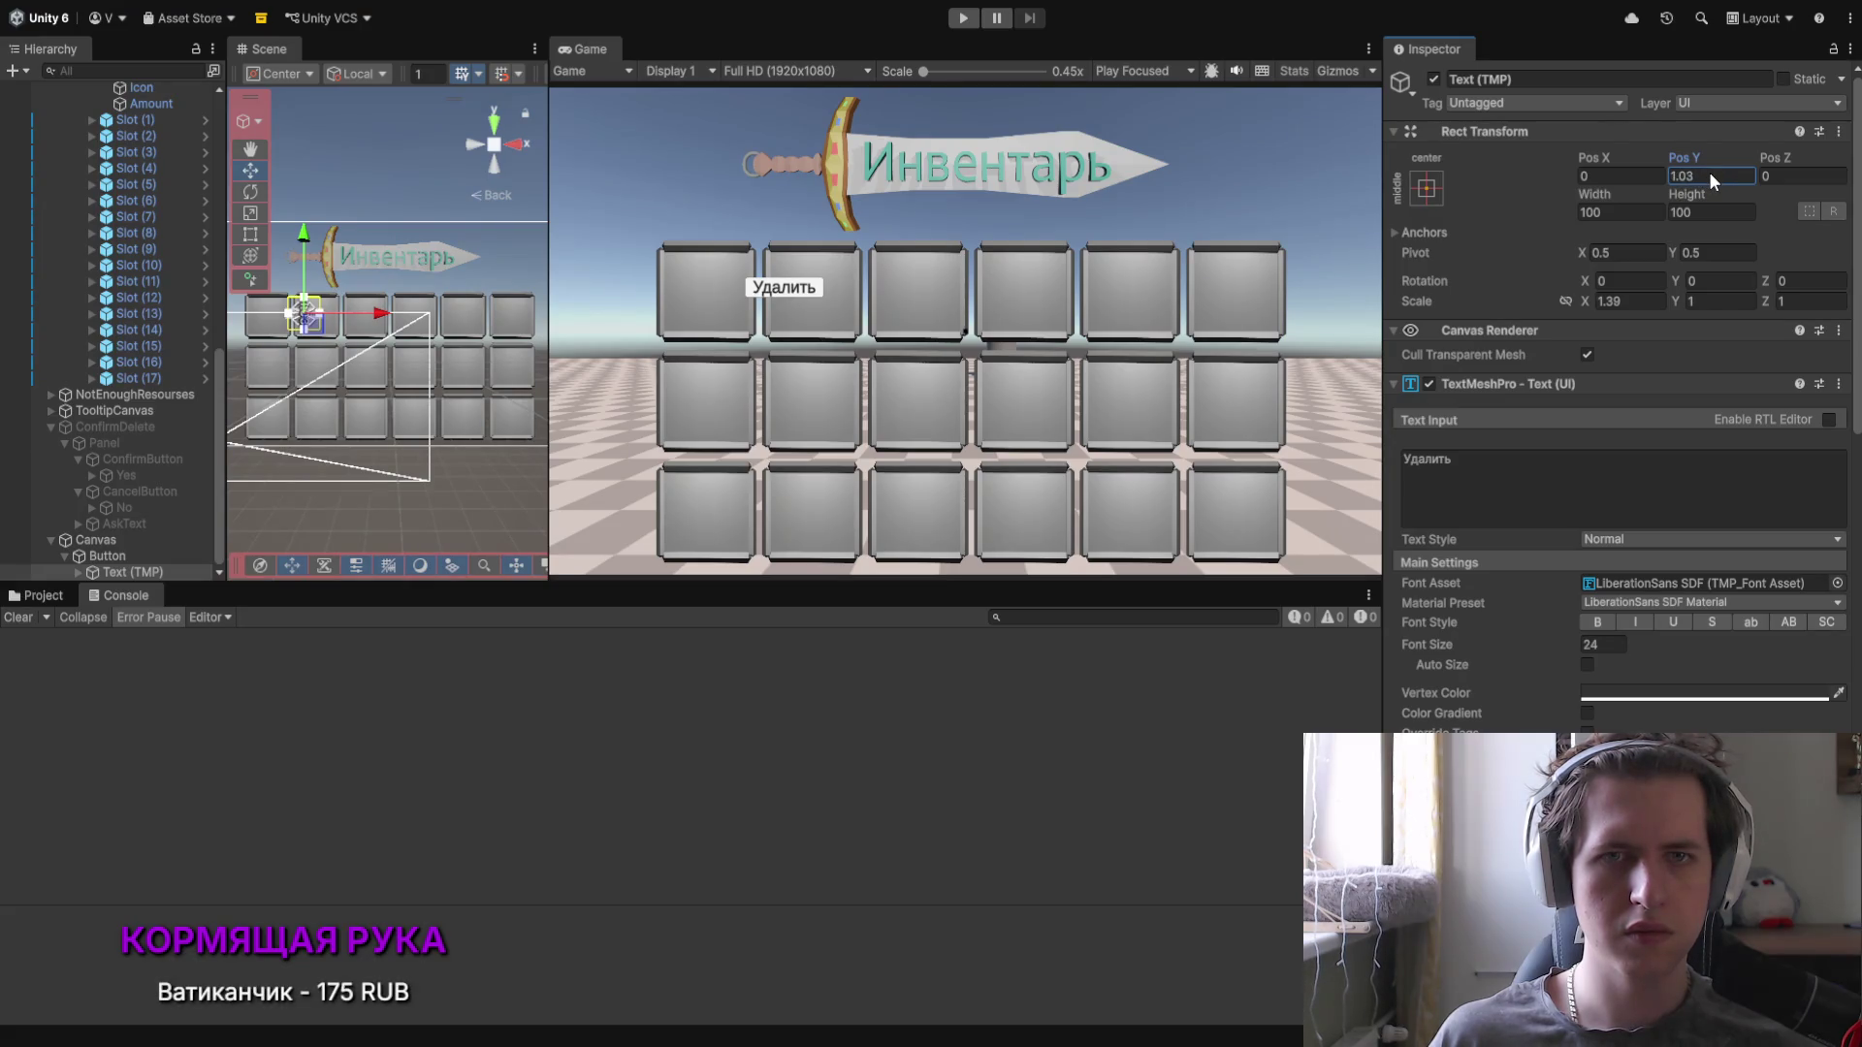
Step: Add DeleteButtonHandler to Button and set Button as its Delete Button
click(111, 558)
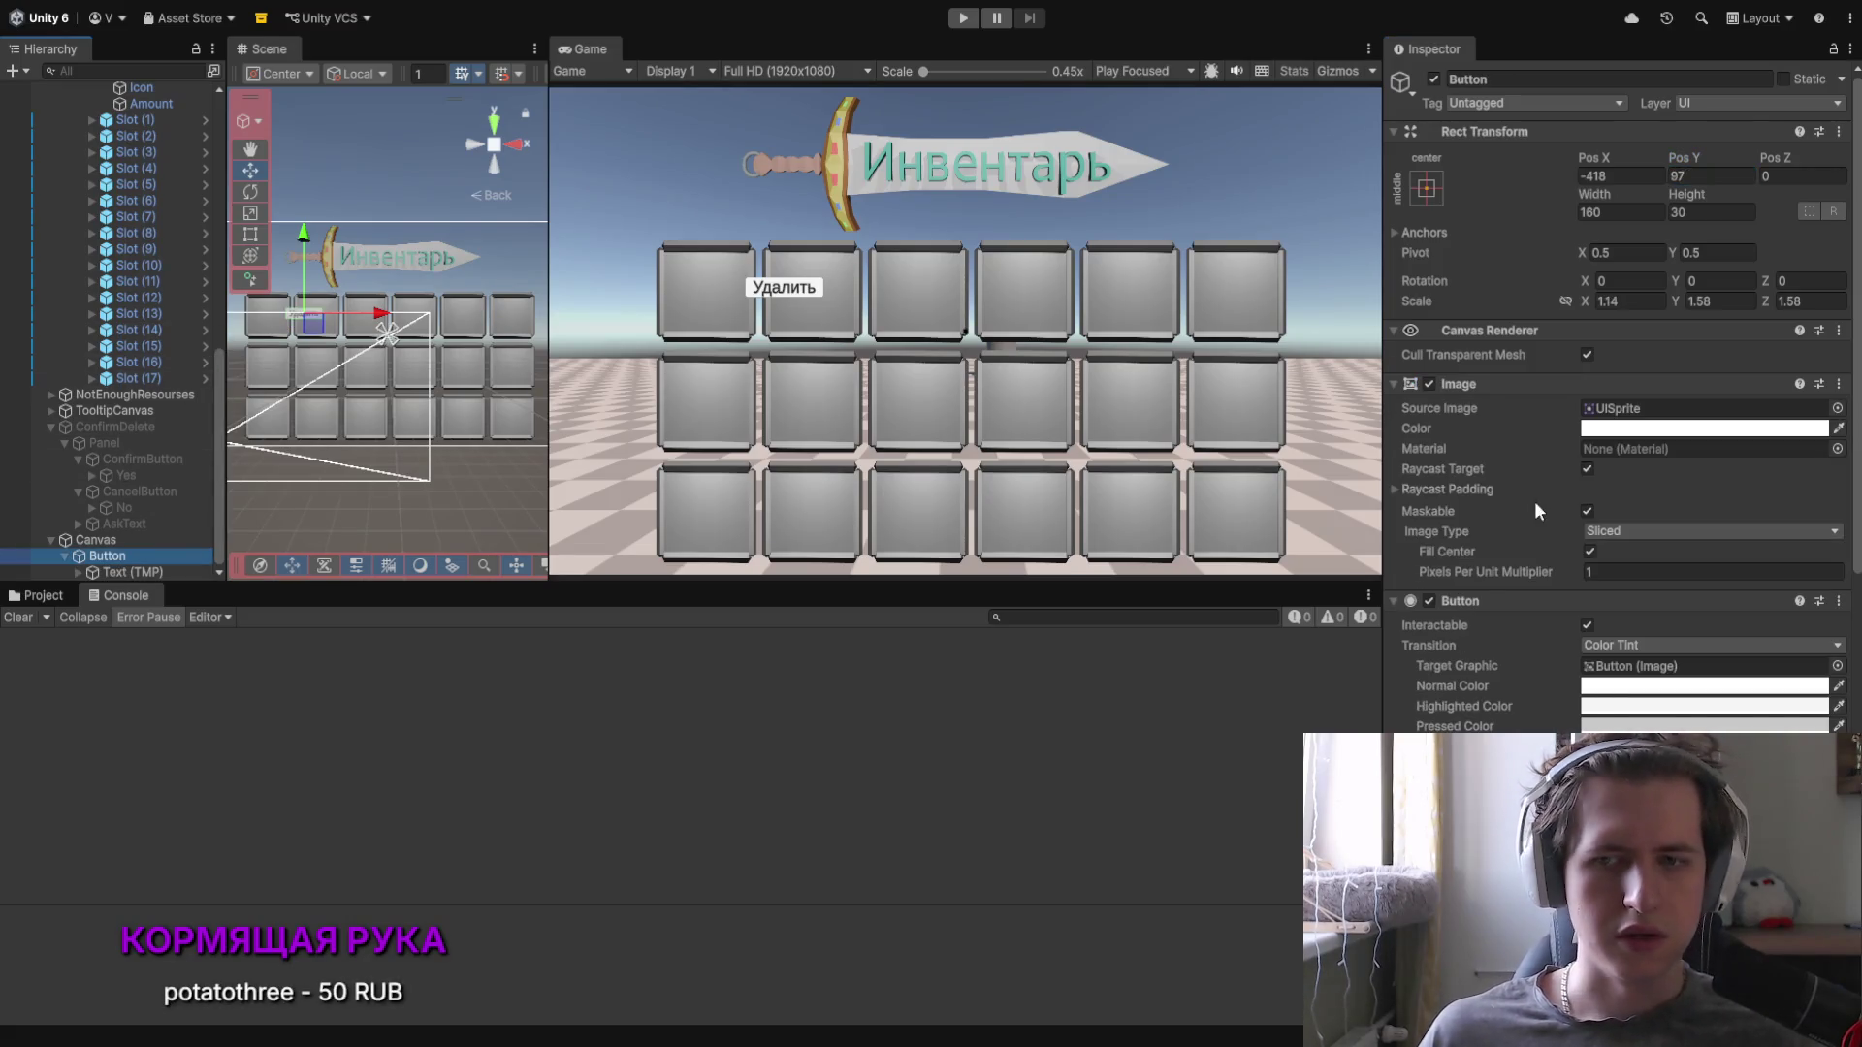
scroll(1518, 523, down, 5)
click(1508, 574)
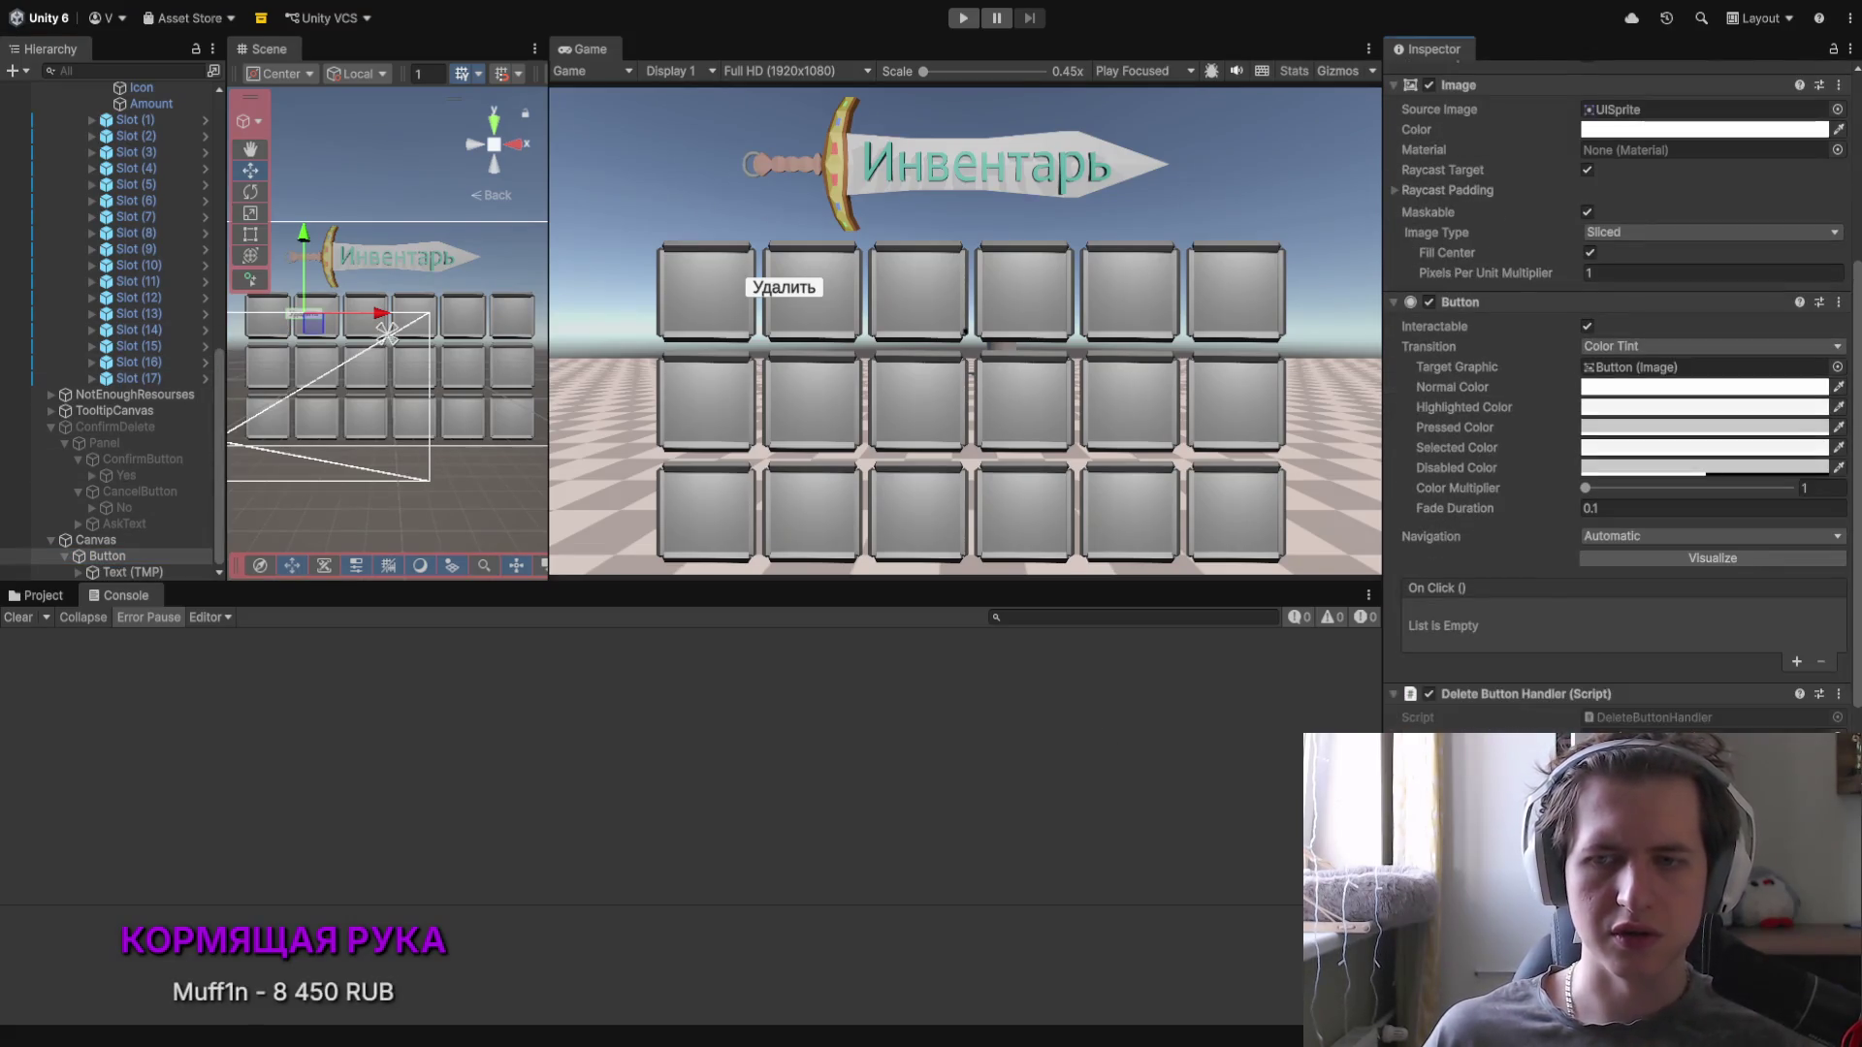
drag(108, 560, 1648, 626)
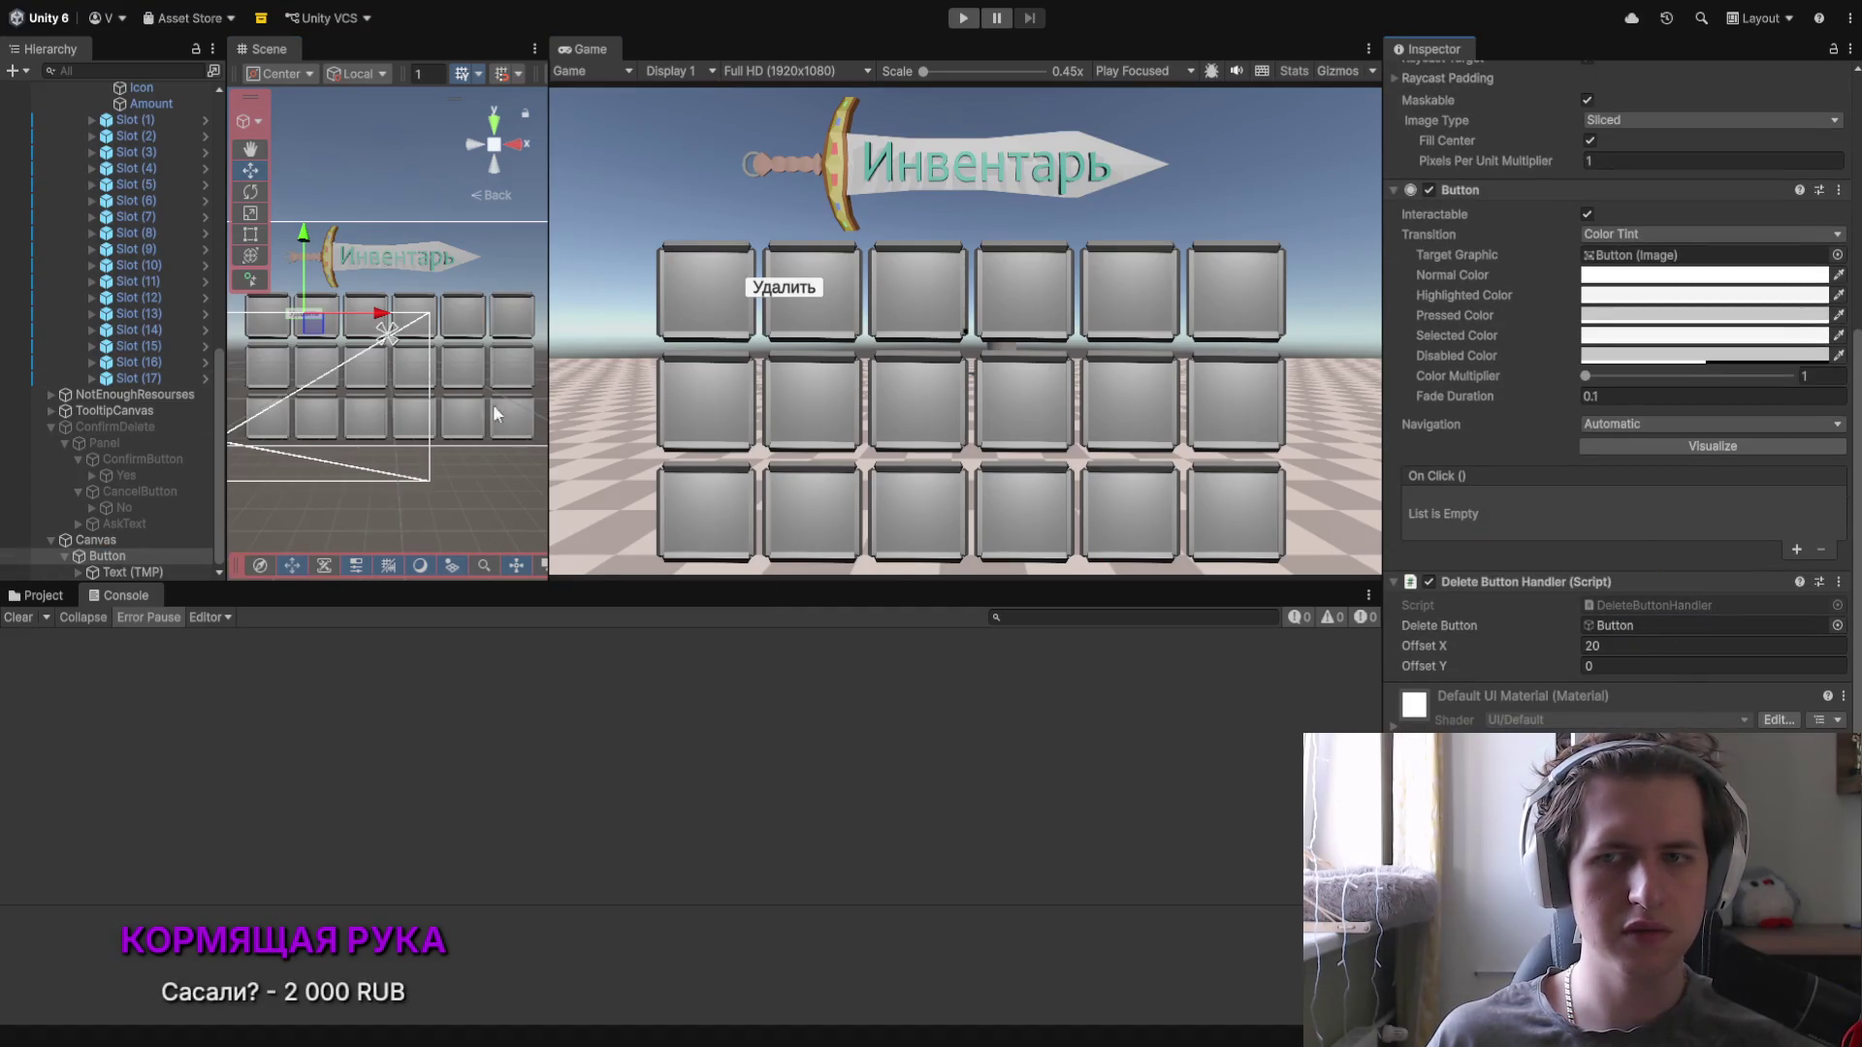
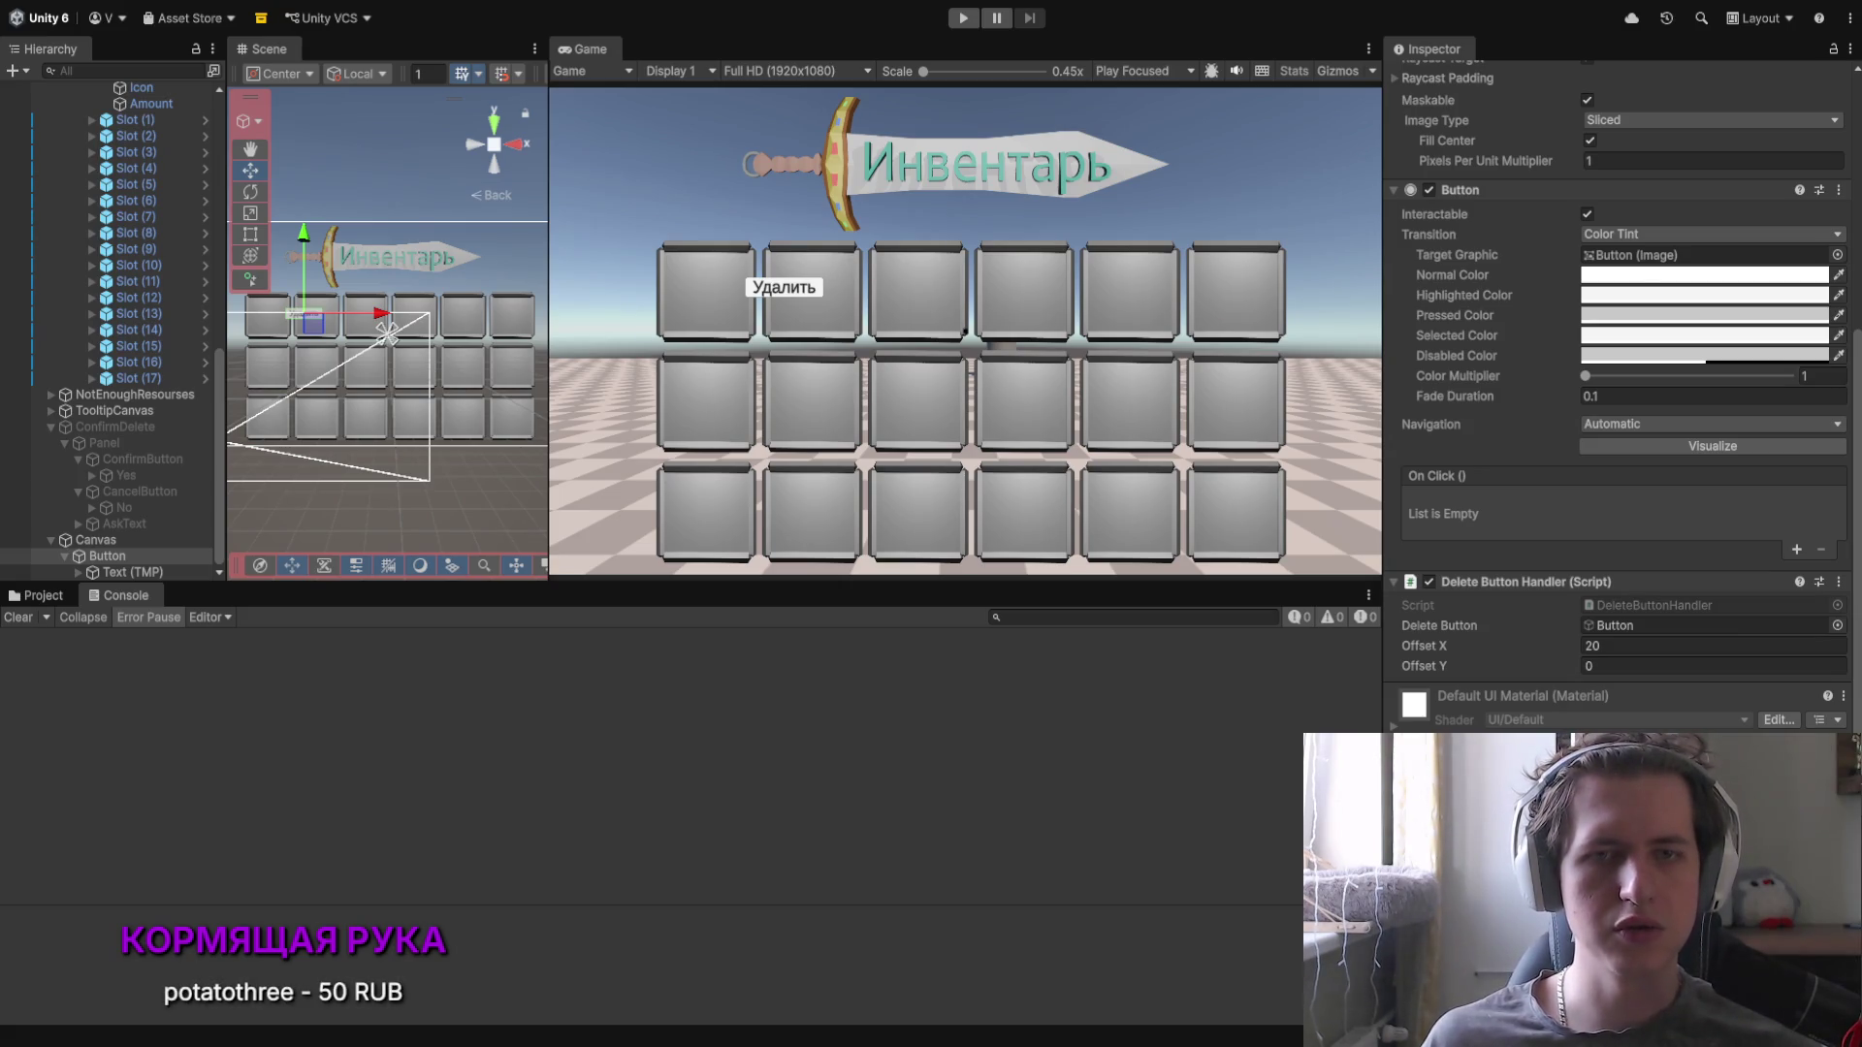
Step: Replace all of DraggableSlot.cs with the new code and jump to the FindObjectOfType warning
key(alt+Tab)
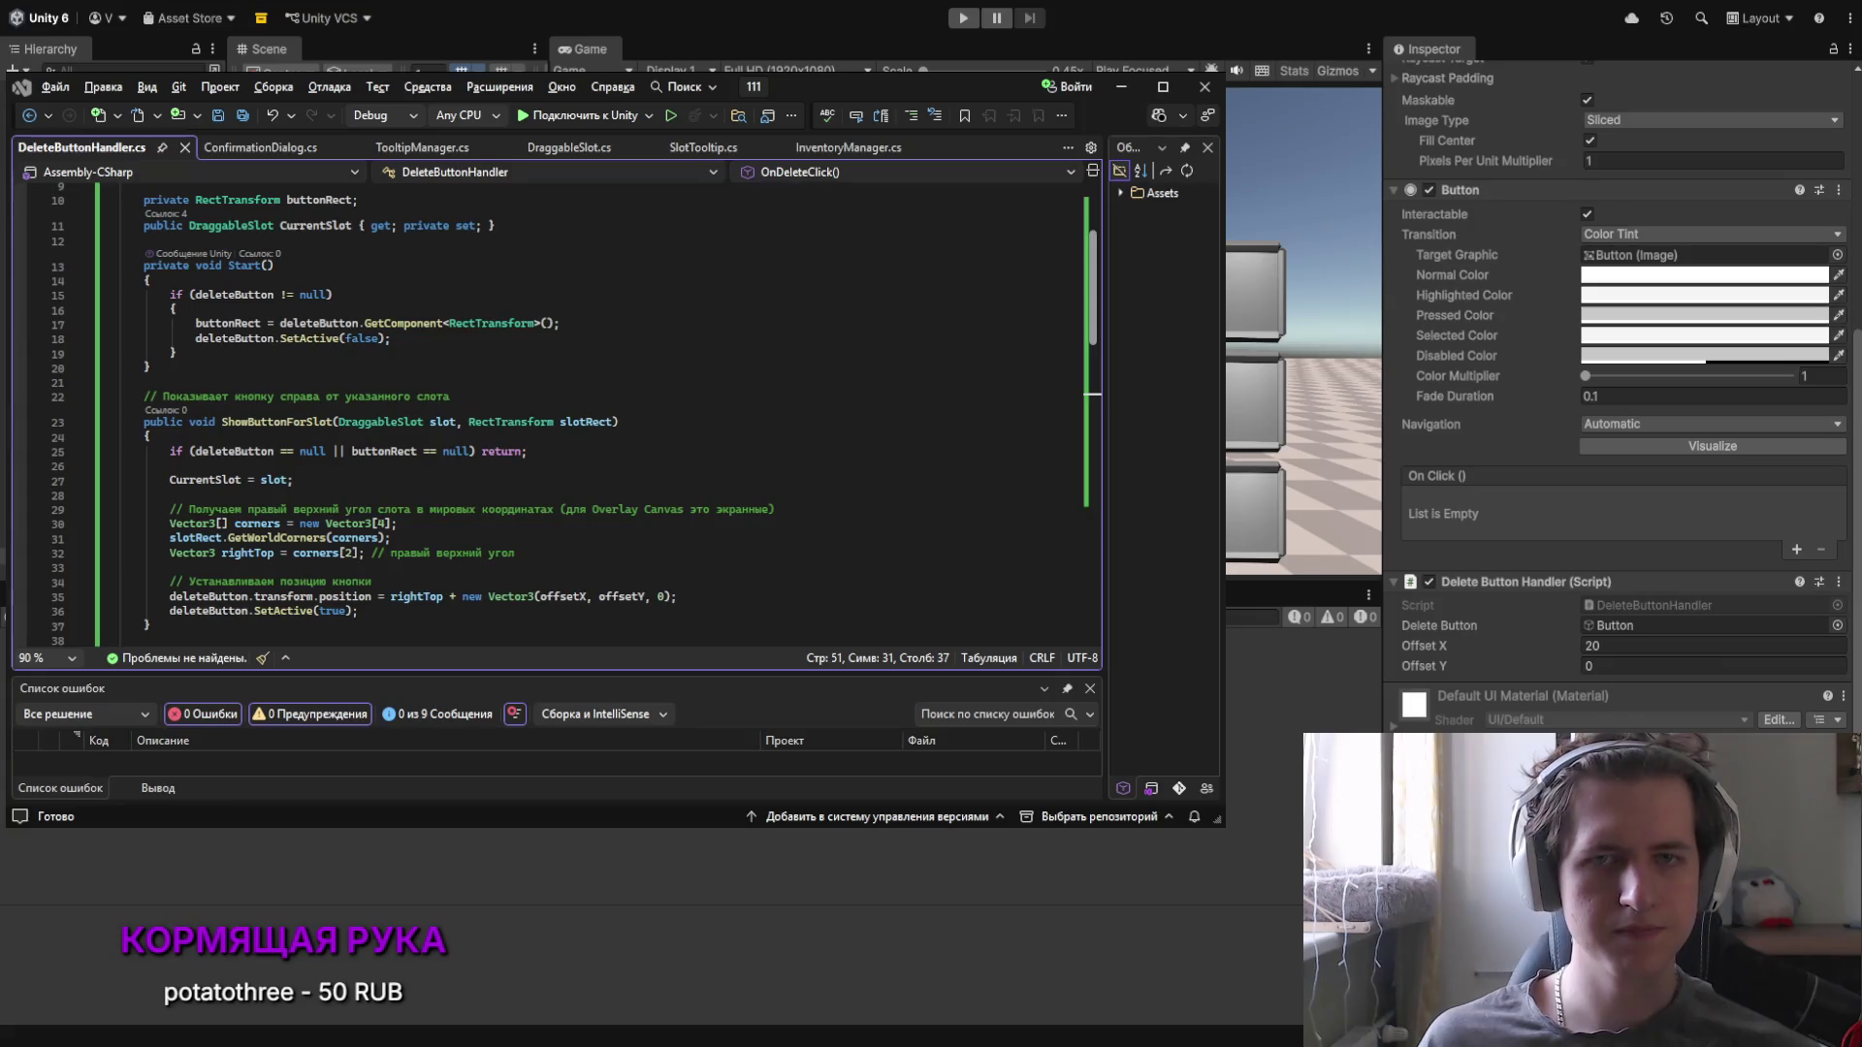
click(572, 152)
key(ctrl+a)
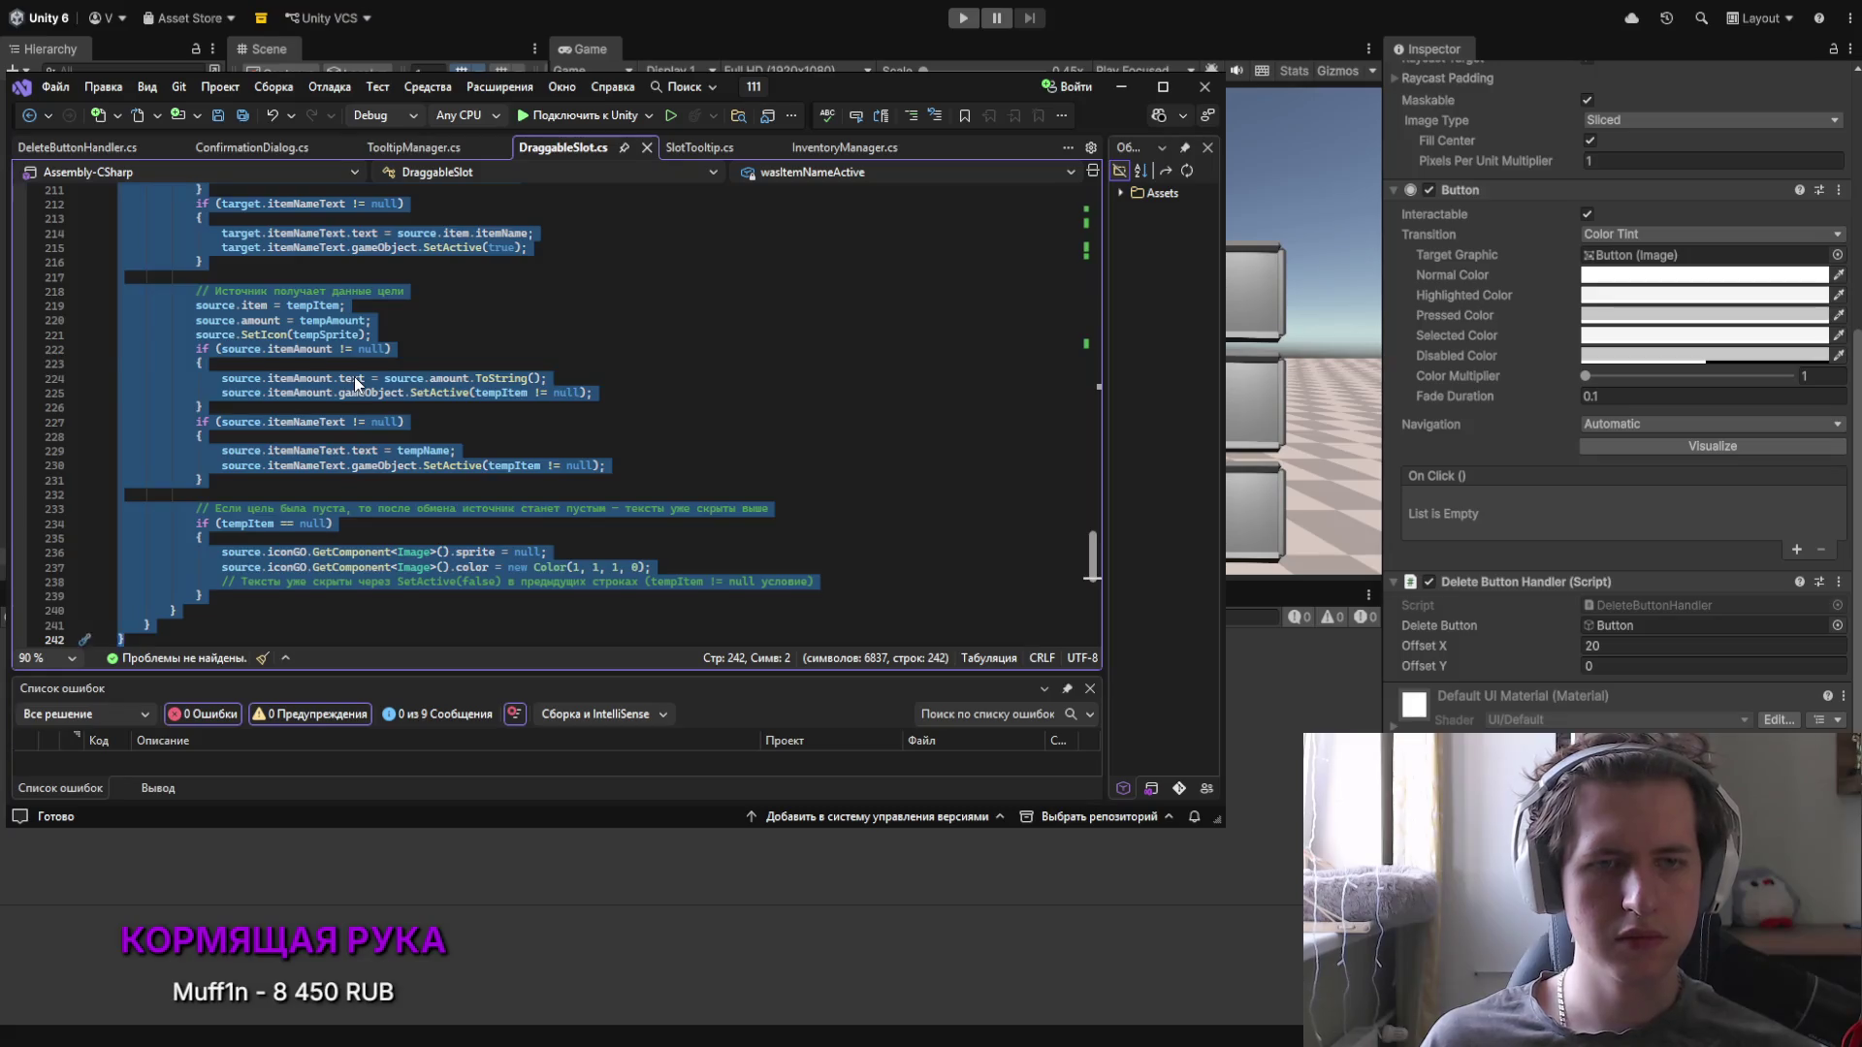
key(ctrl+v)
scroll(357, 377, down, 2)
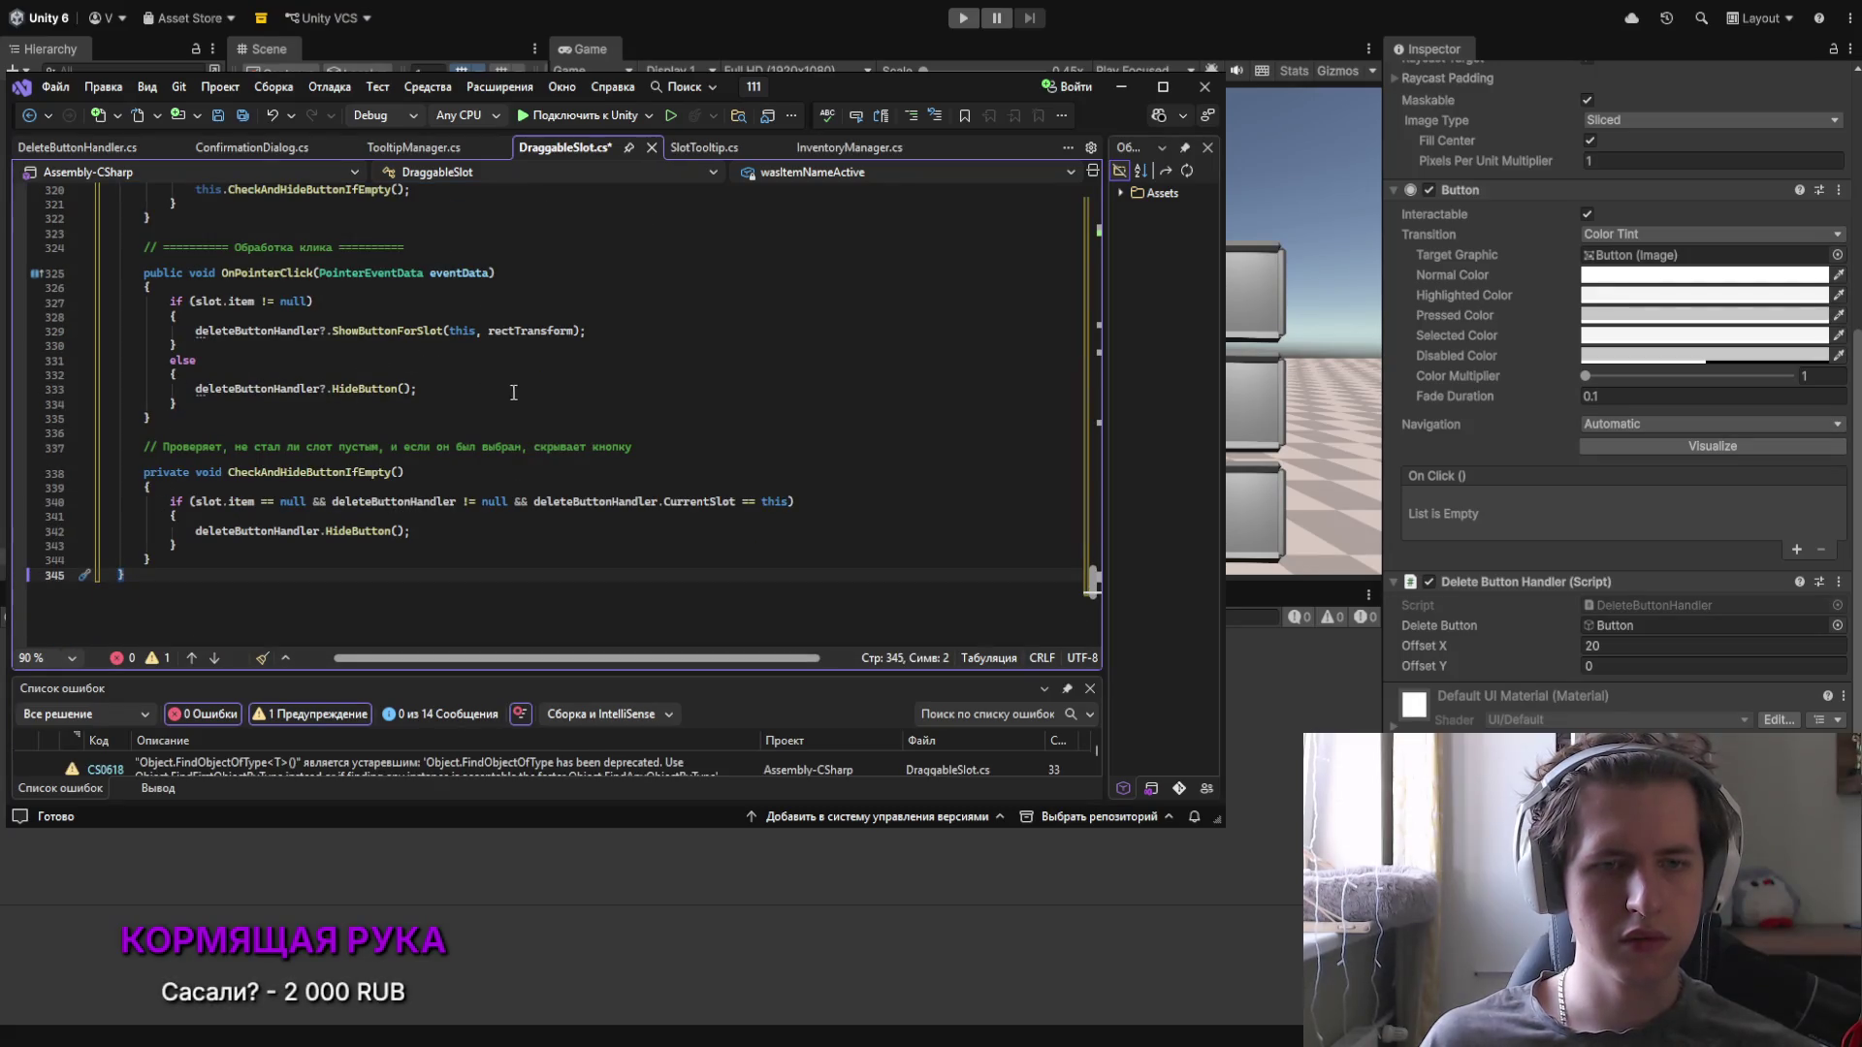
drag(540, 673, 521, 572)
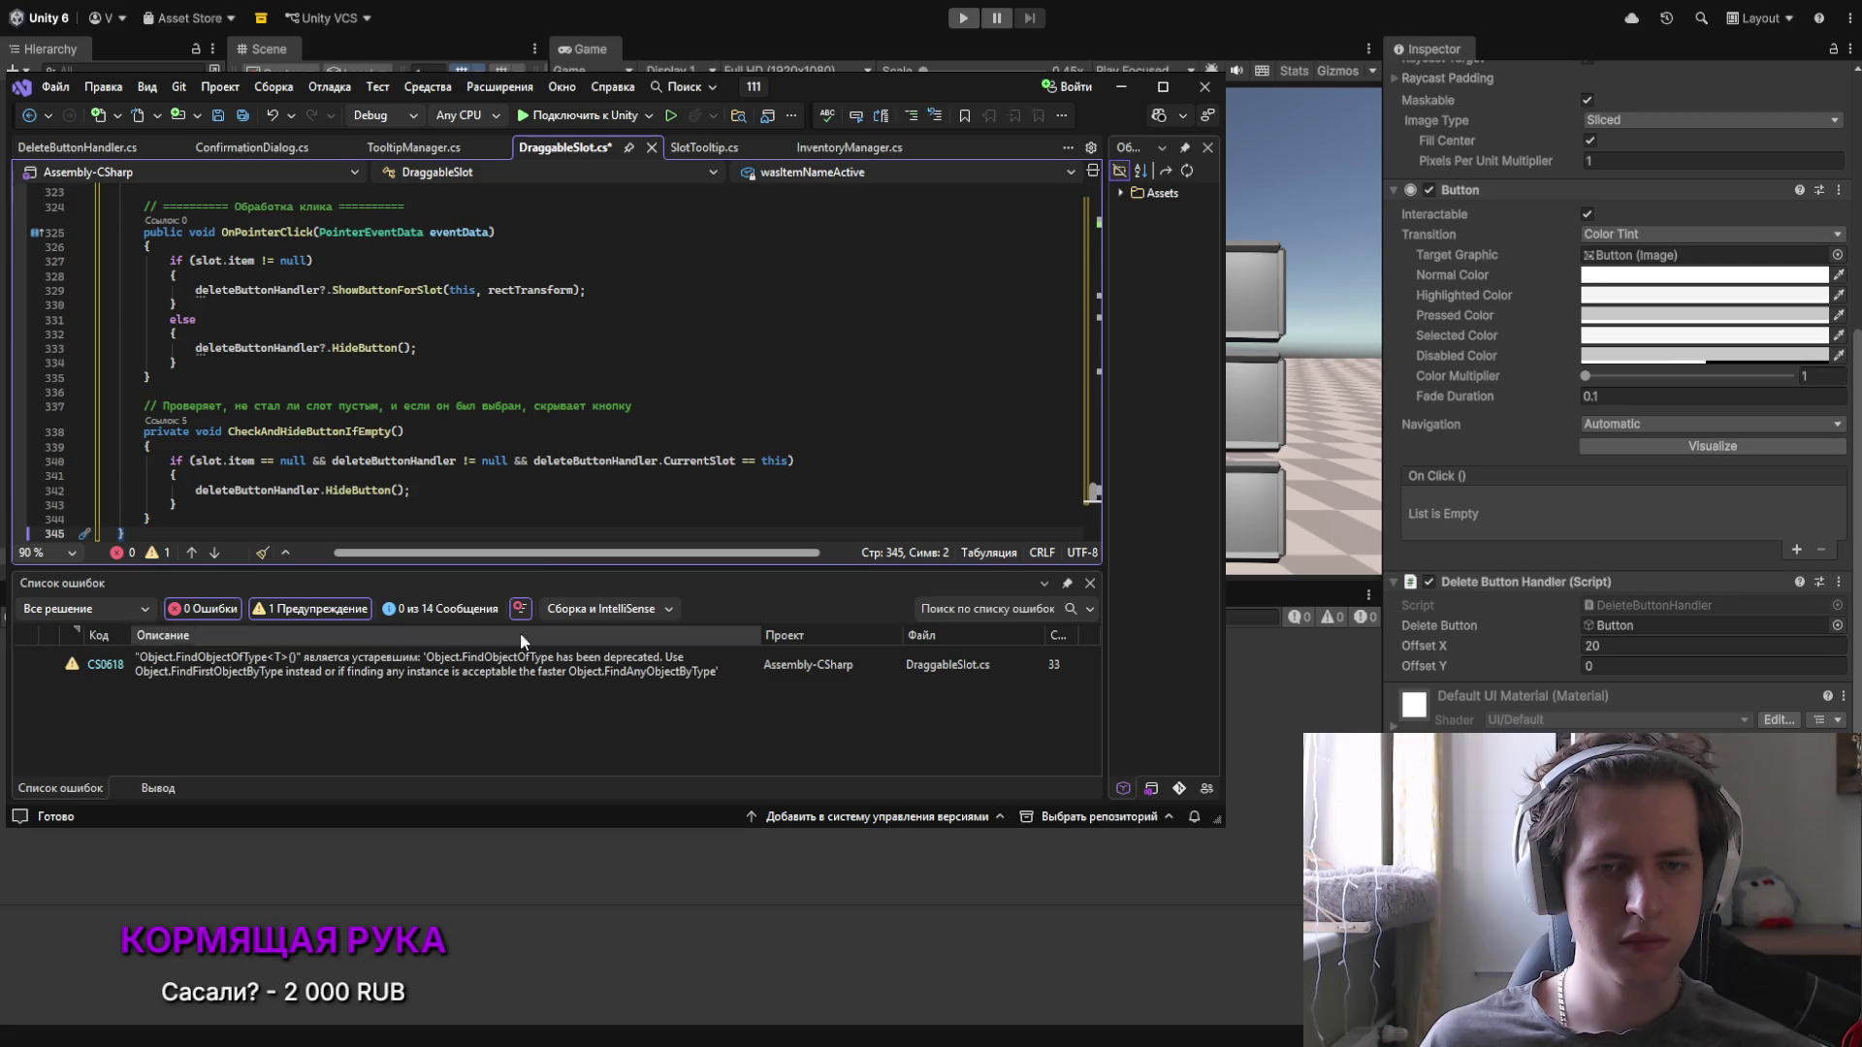
double_click(400, 682)
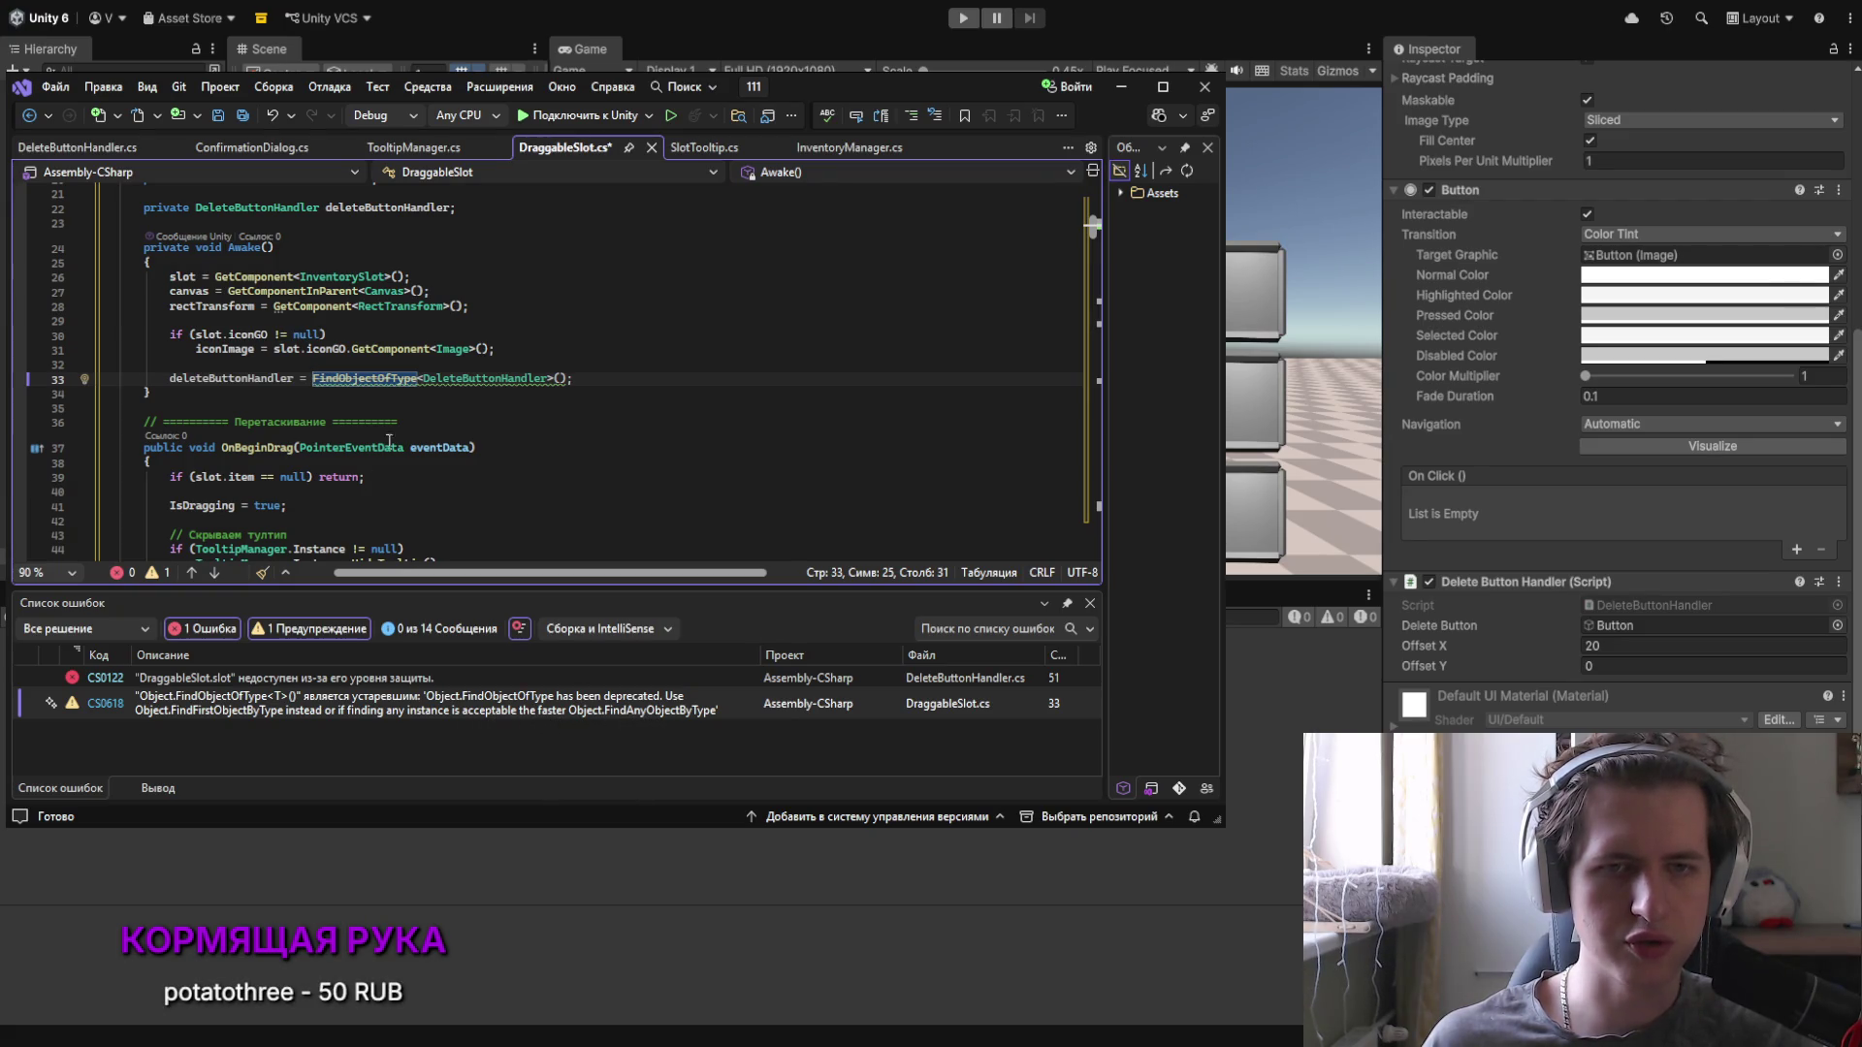
Step: Change FindObjectOfType to FindAnyObjectByType on line 33 of DraggableSlot.cs
key(Right)
key(Right)
key(Right)
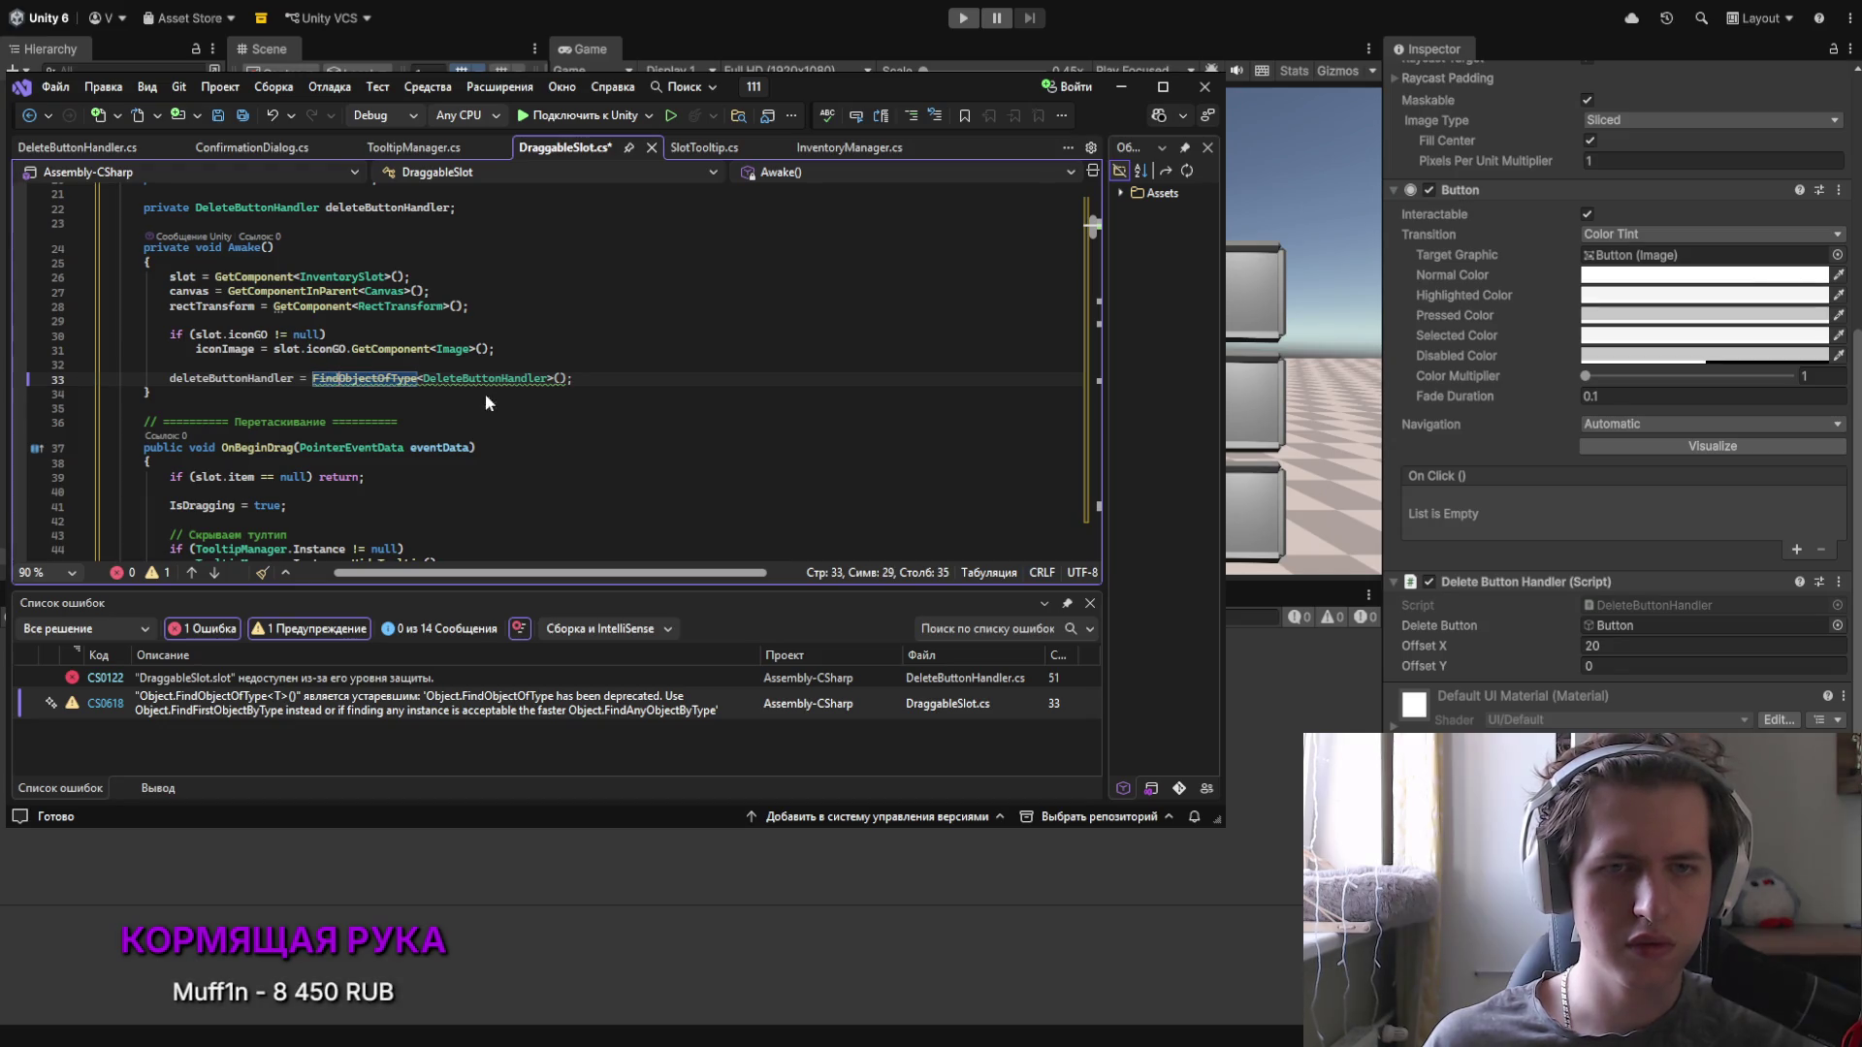
key(alt)
text(Any)
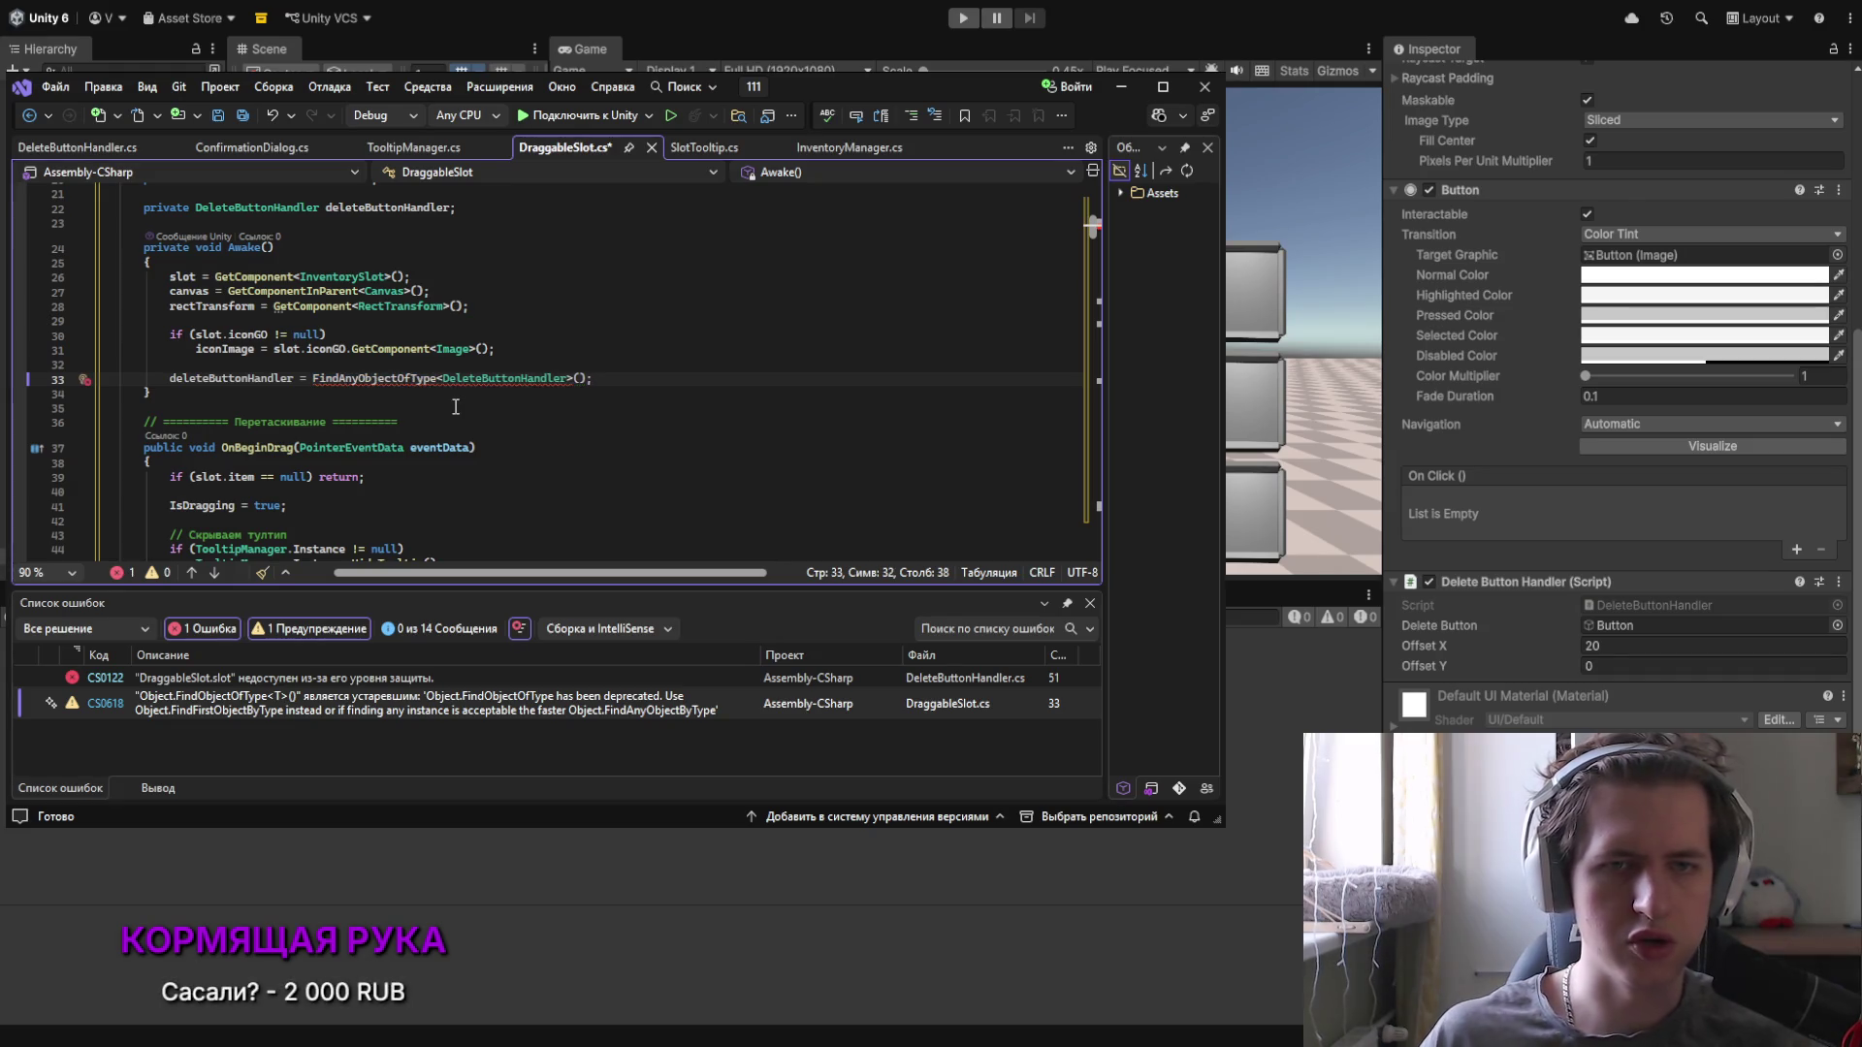
key(Right)
key(Right)
key(Right)
key(Delete)
key(Delete)
text(By)
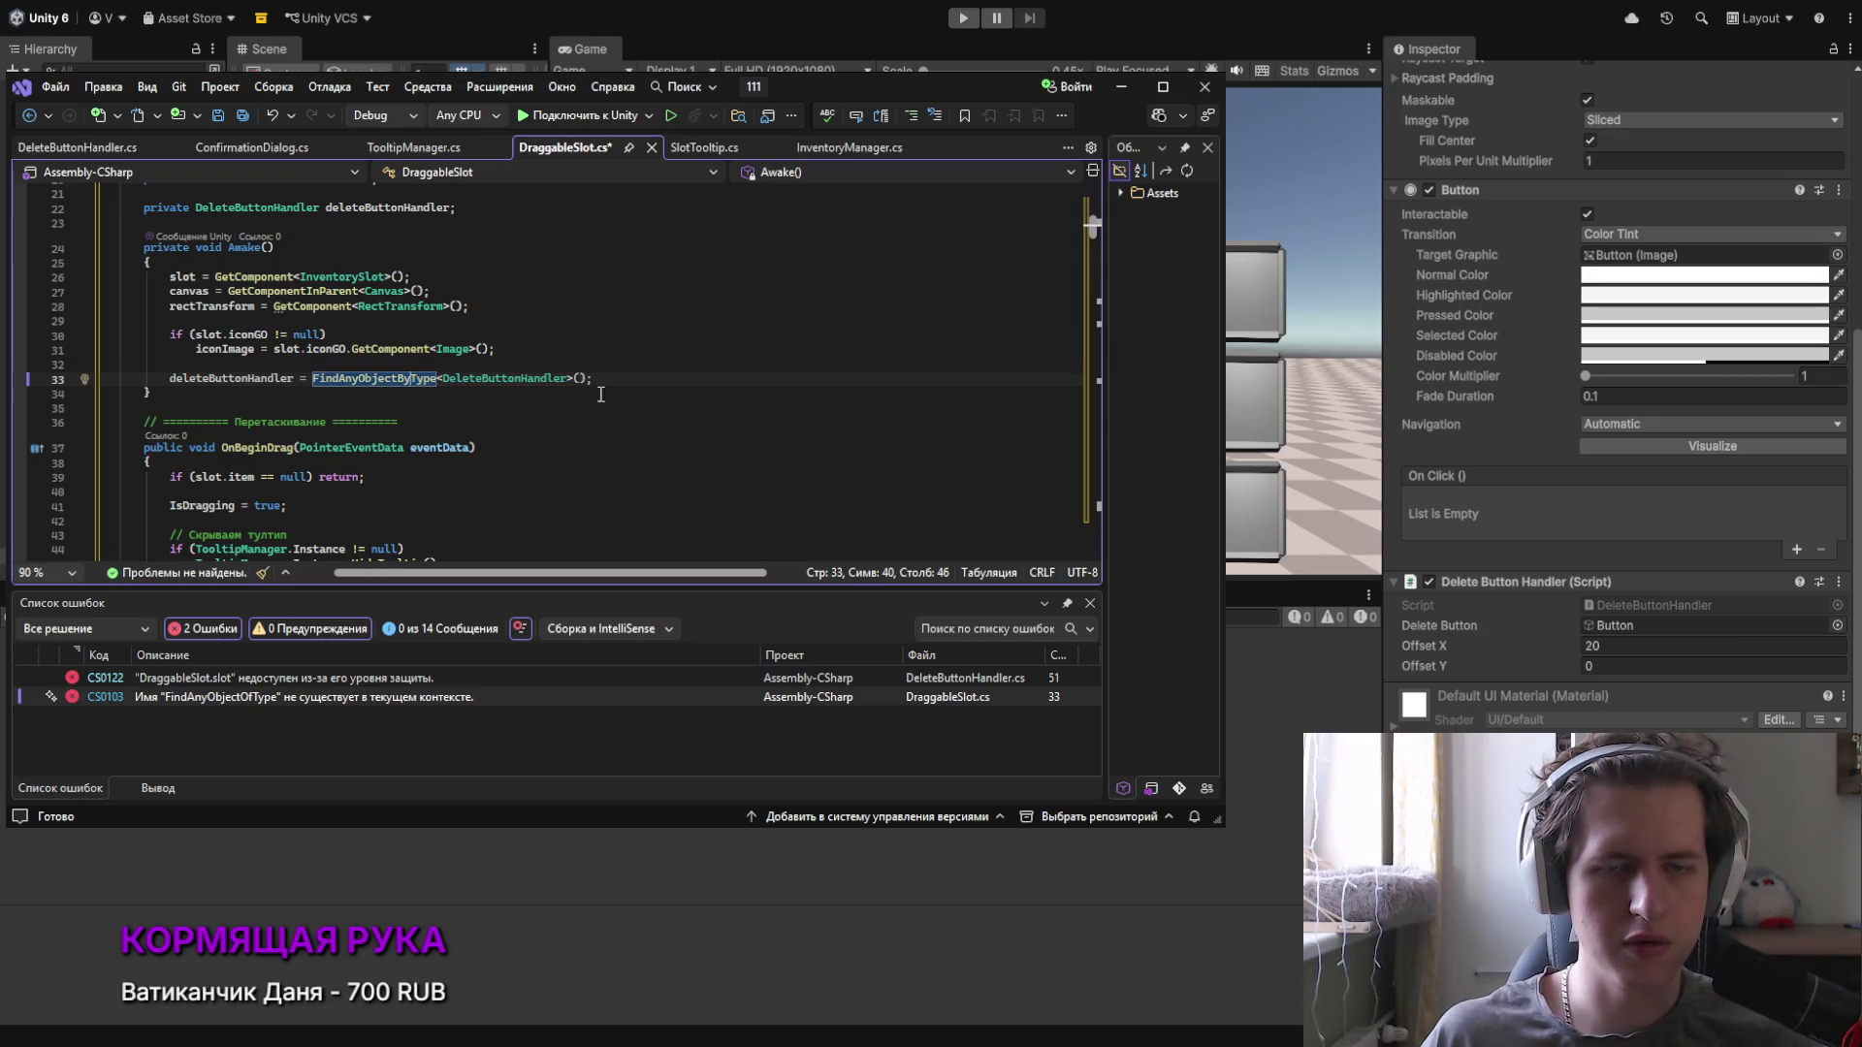
key(End)
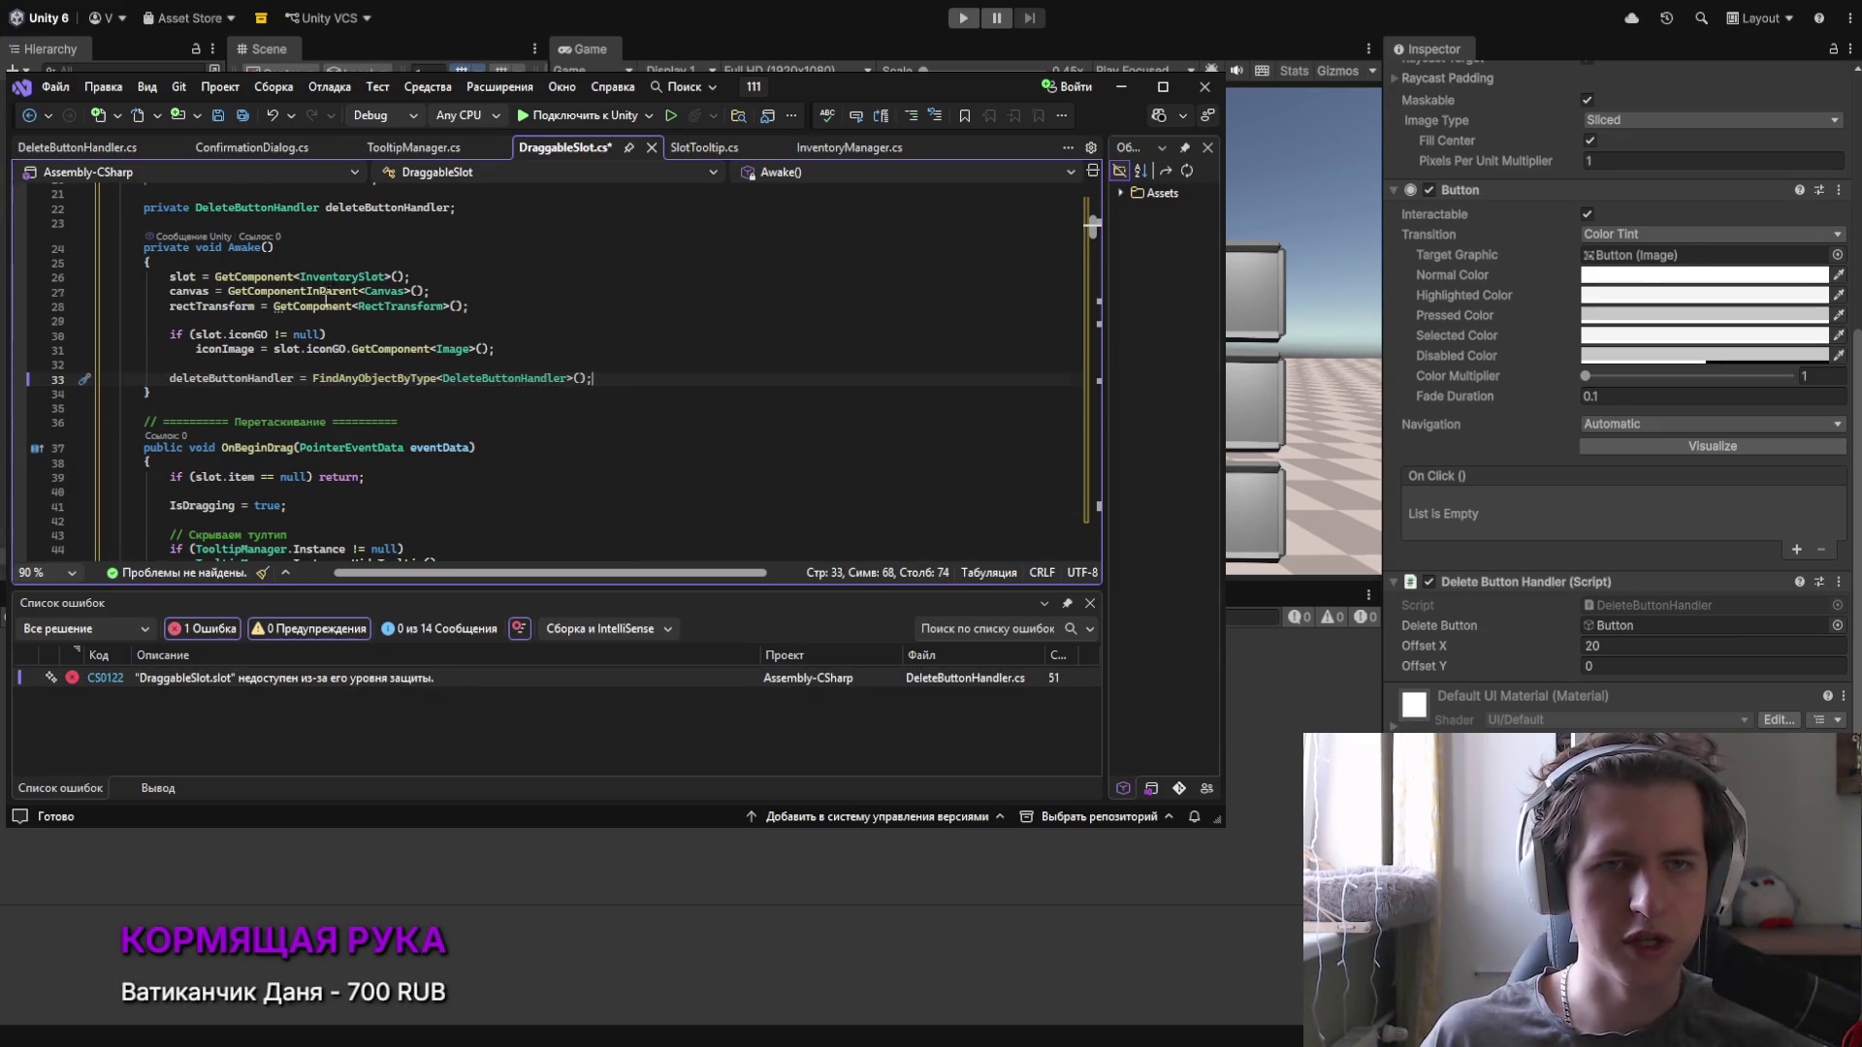
Step: Change the slot field from private to public, save DraggableSlot.cs, and open TooltipManager.cs
scroll(317, 552, up, 7)
double_click(157, 371)
text(public)
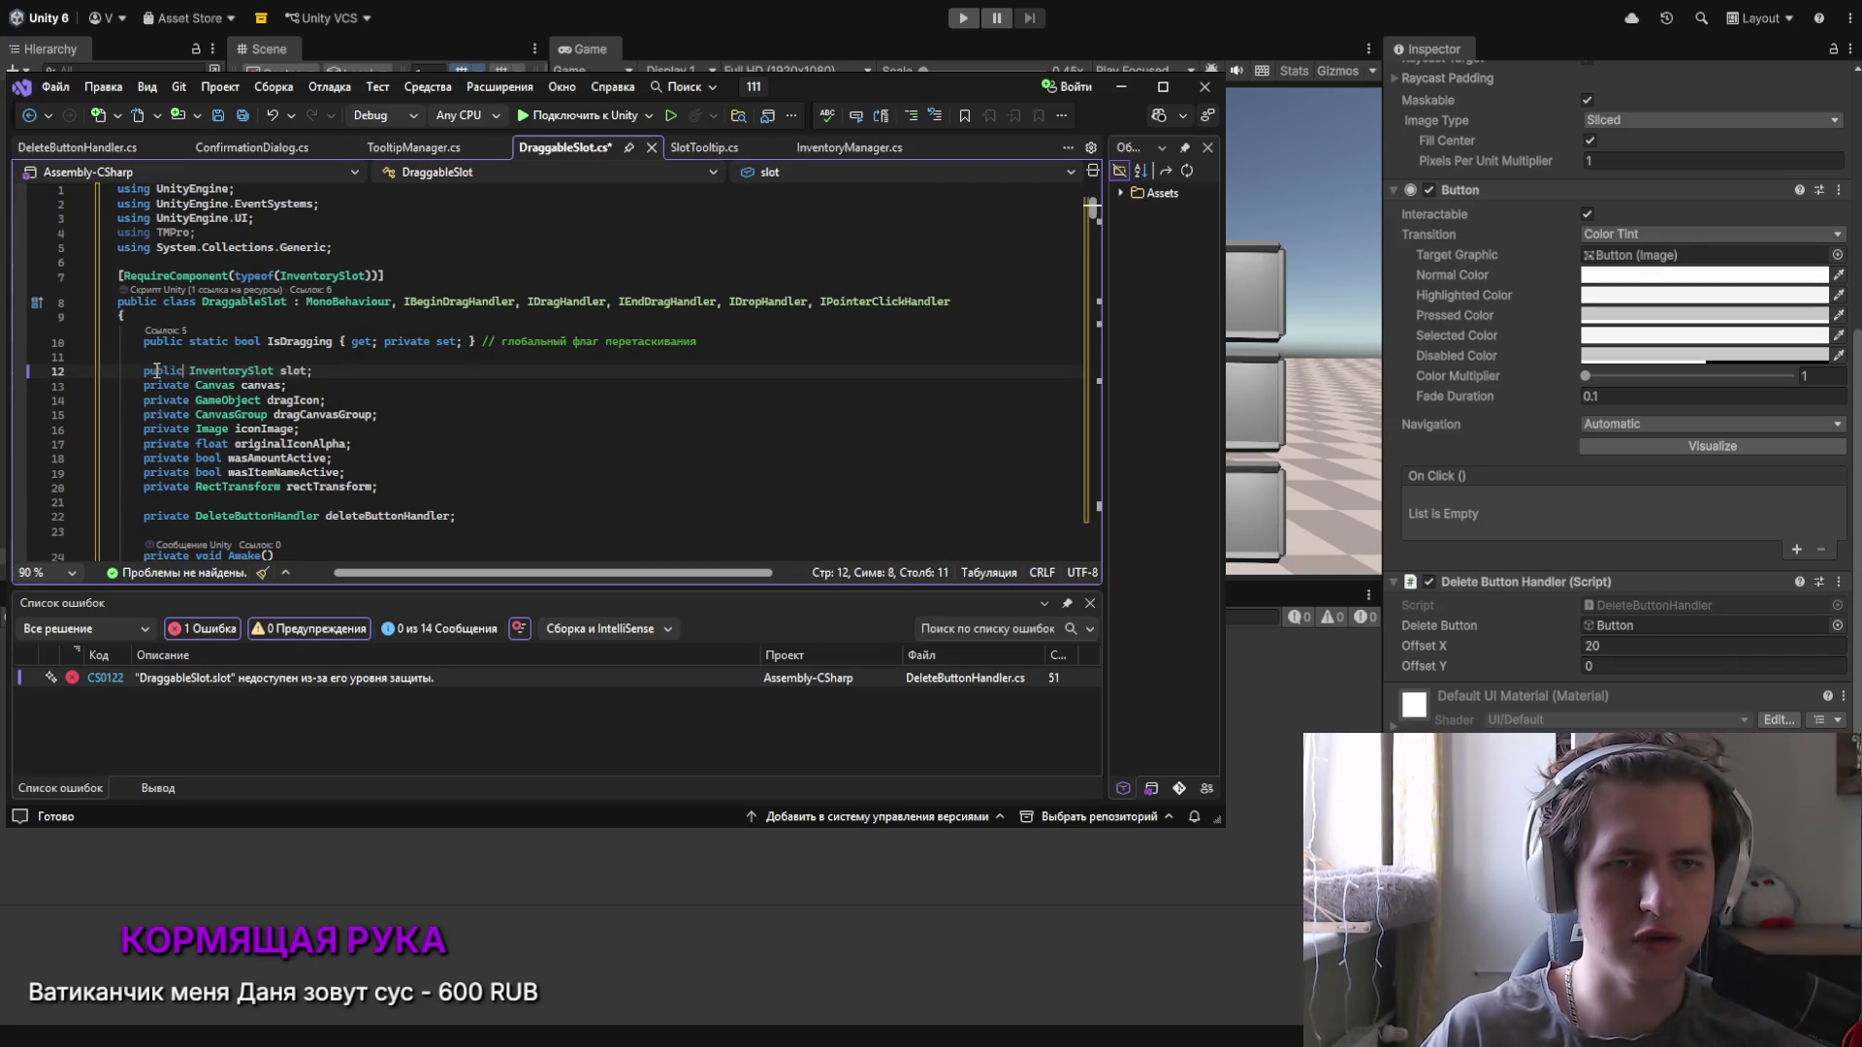
key(Up)
scroll(428, 499, down, 1)
scroll(428, 498, down, 2)
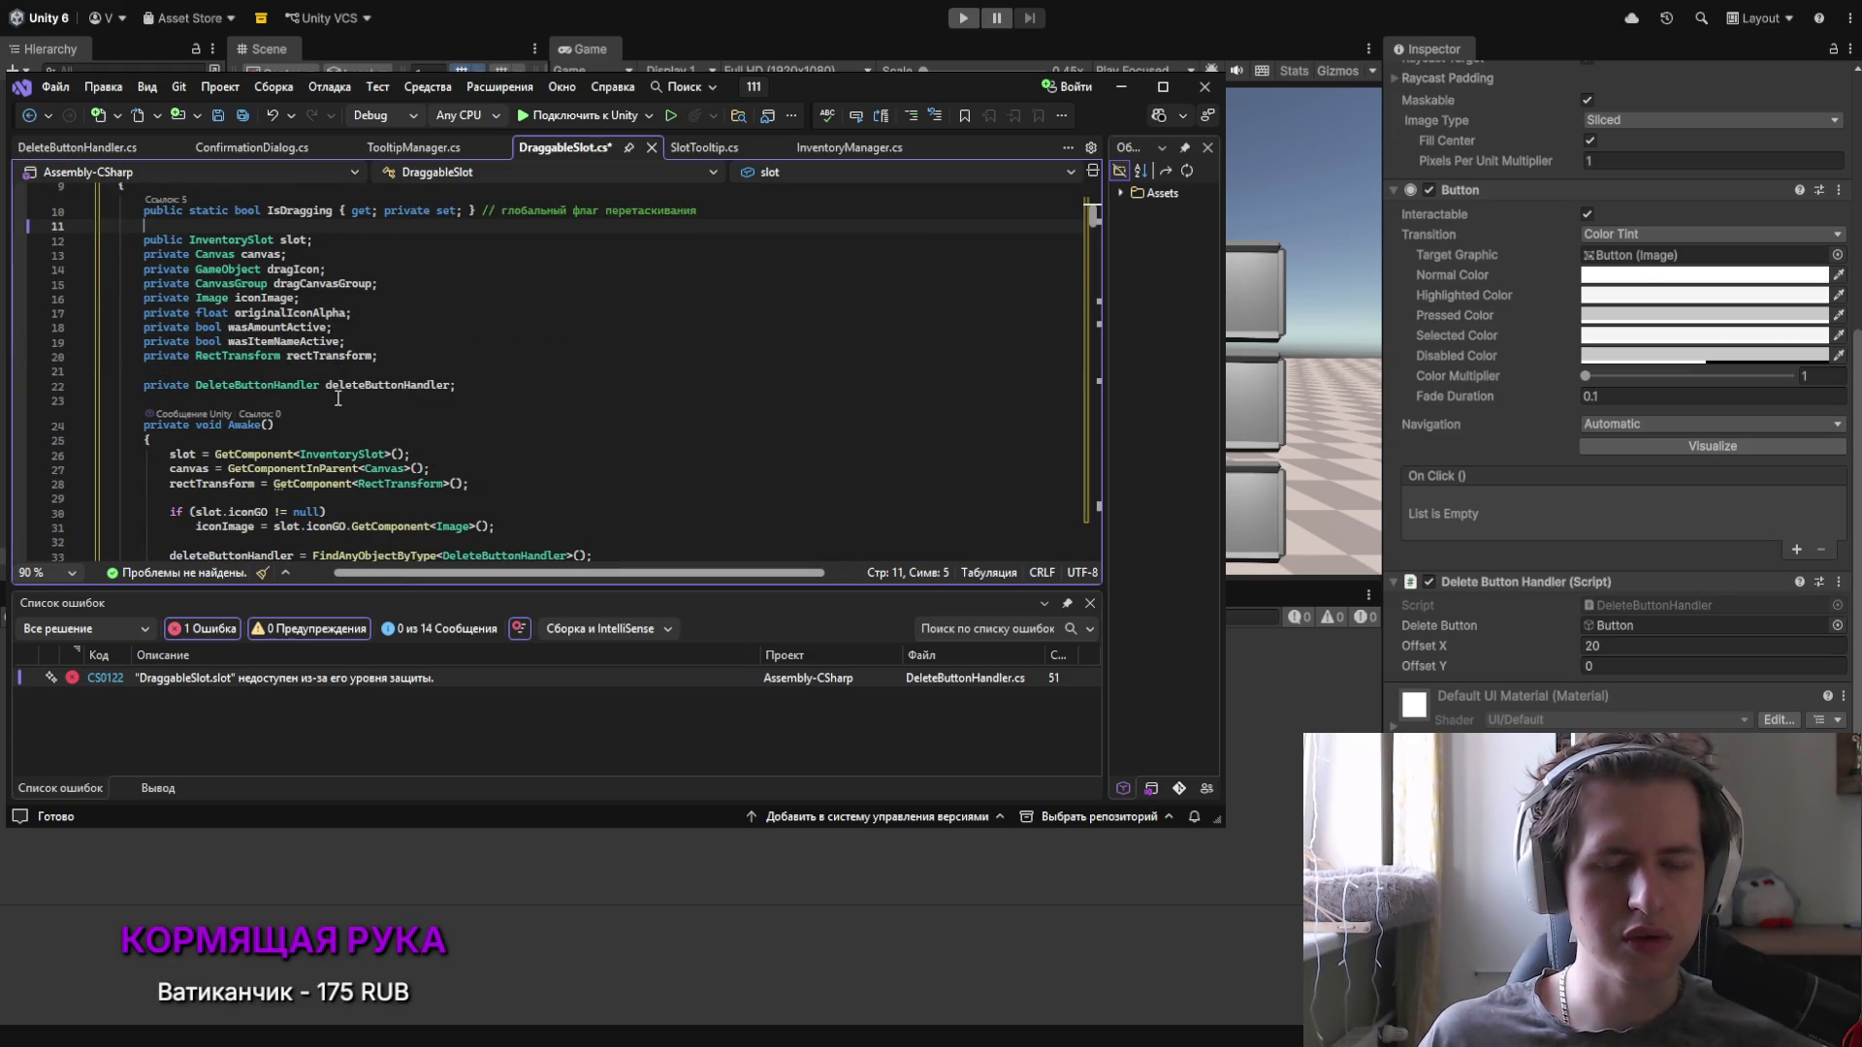
click(327, 356)
key(ctrl+s)
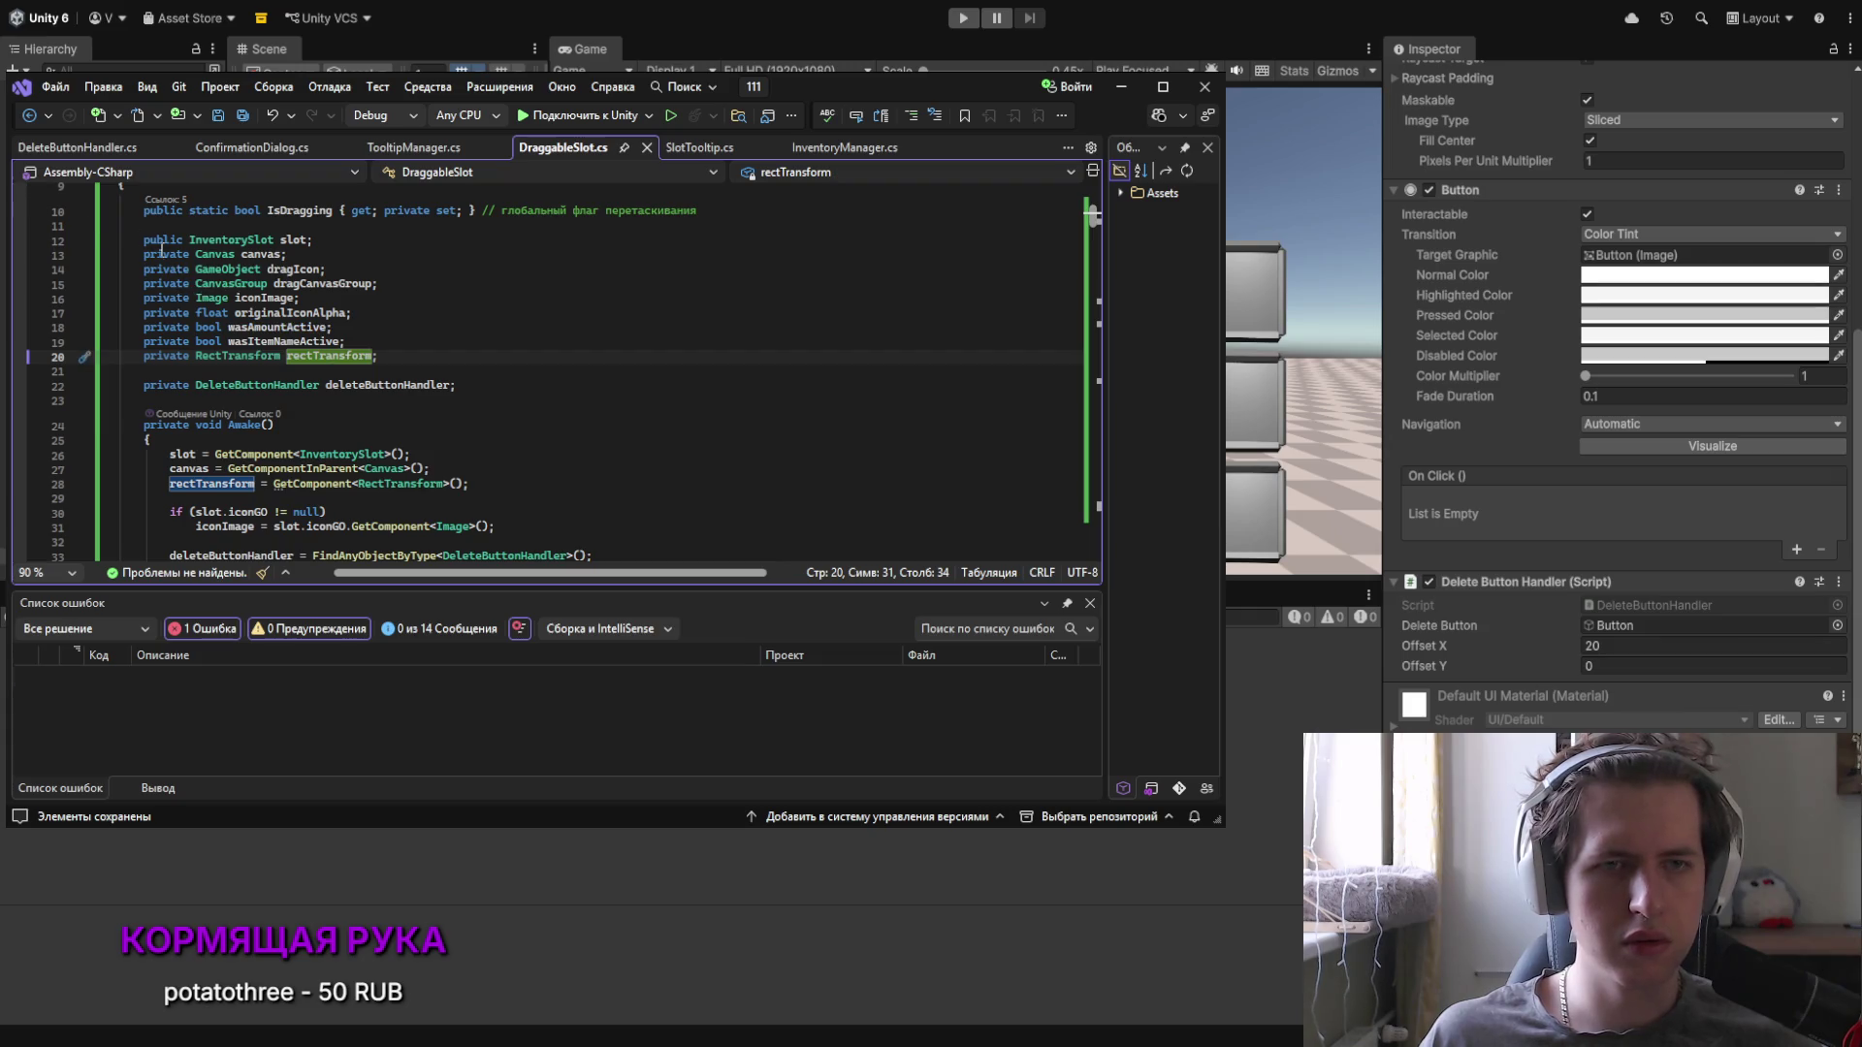
scroll(811, 346, down, 8)
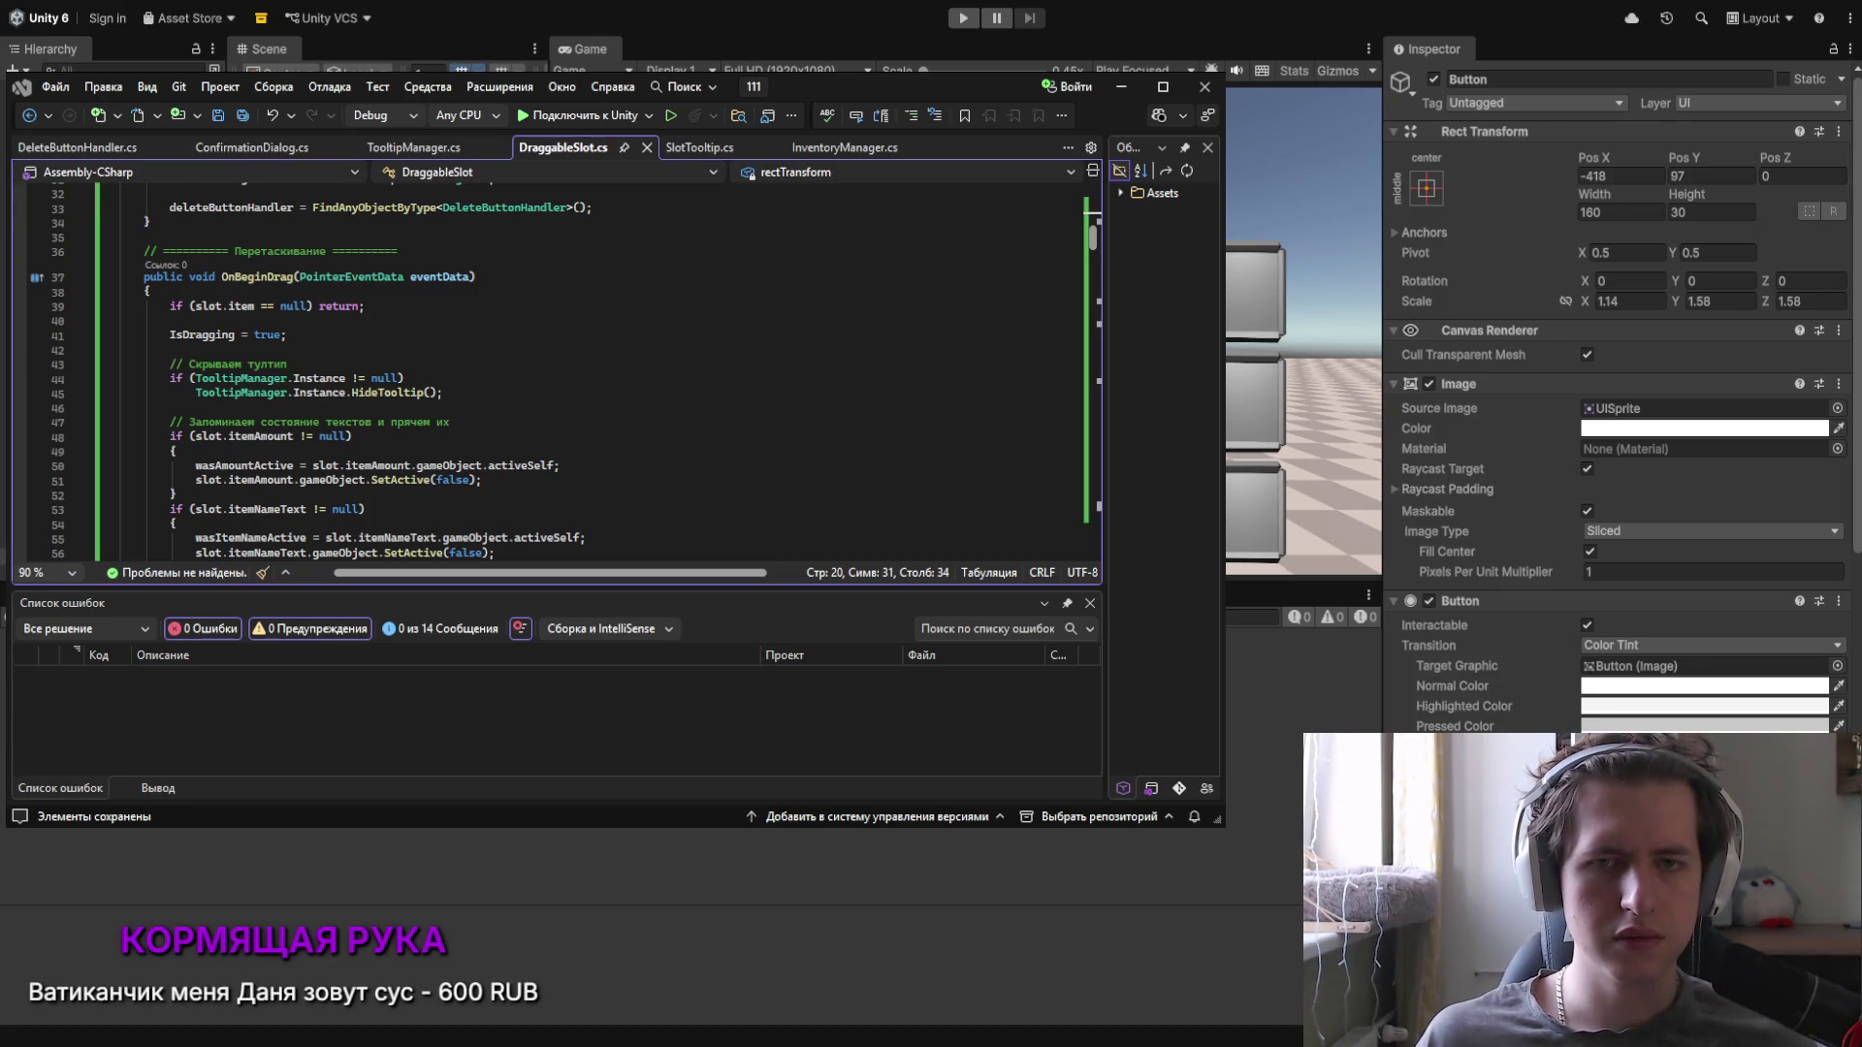
click(413, 147)
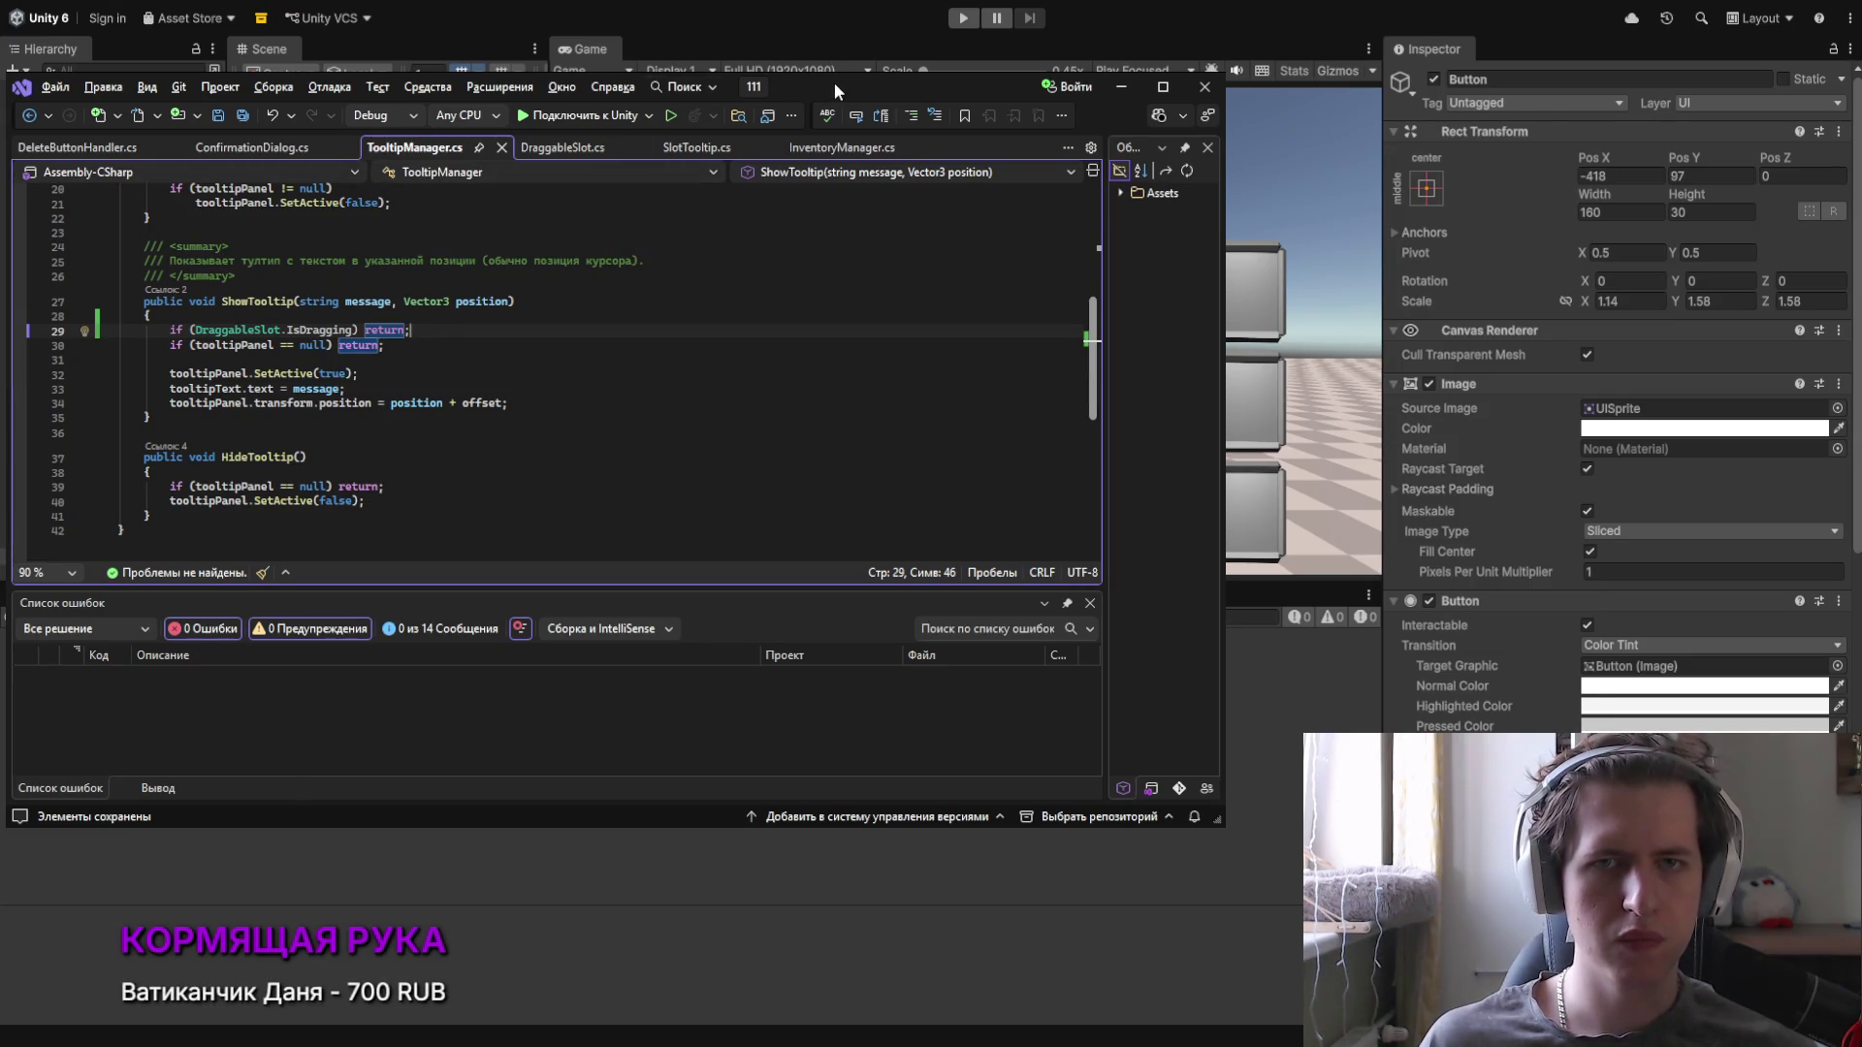
Step: In InventoryManager.cs, add the delete-button lookup and HideButton call after the tooltip code in CloseInventory
click(840, 147)
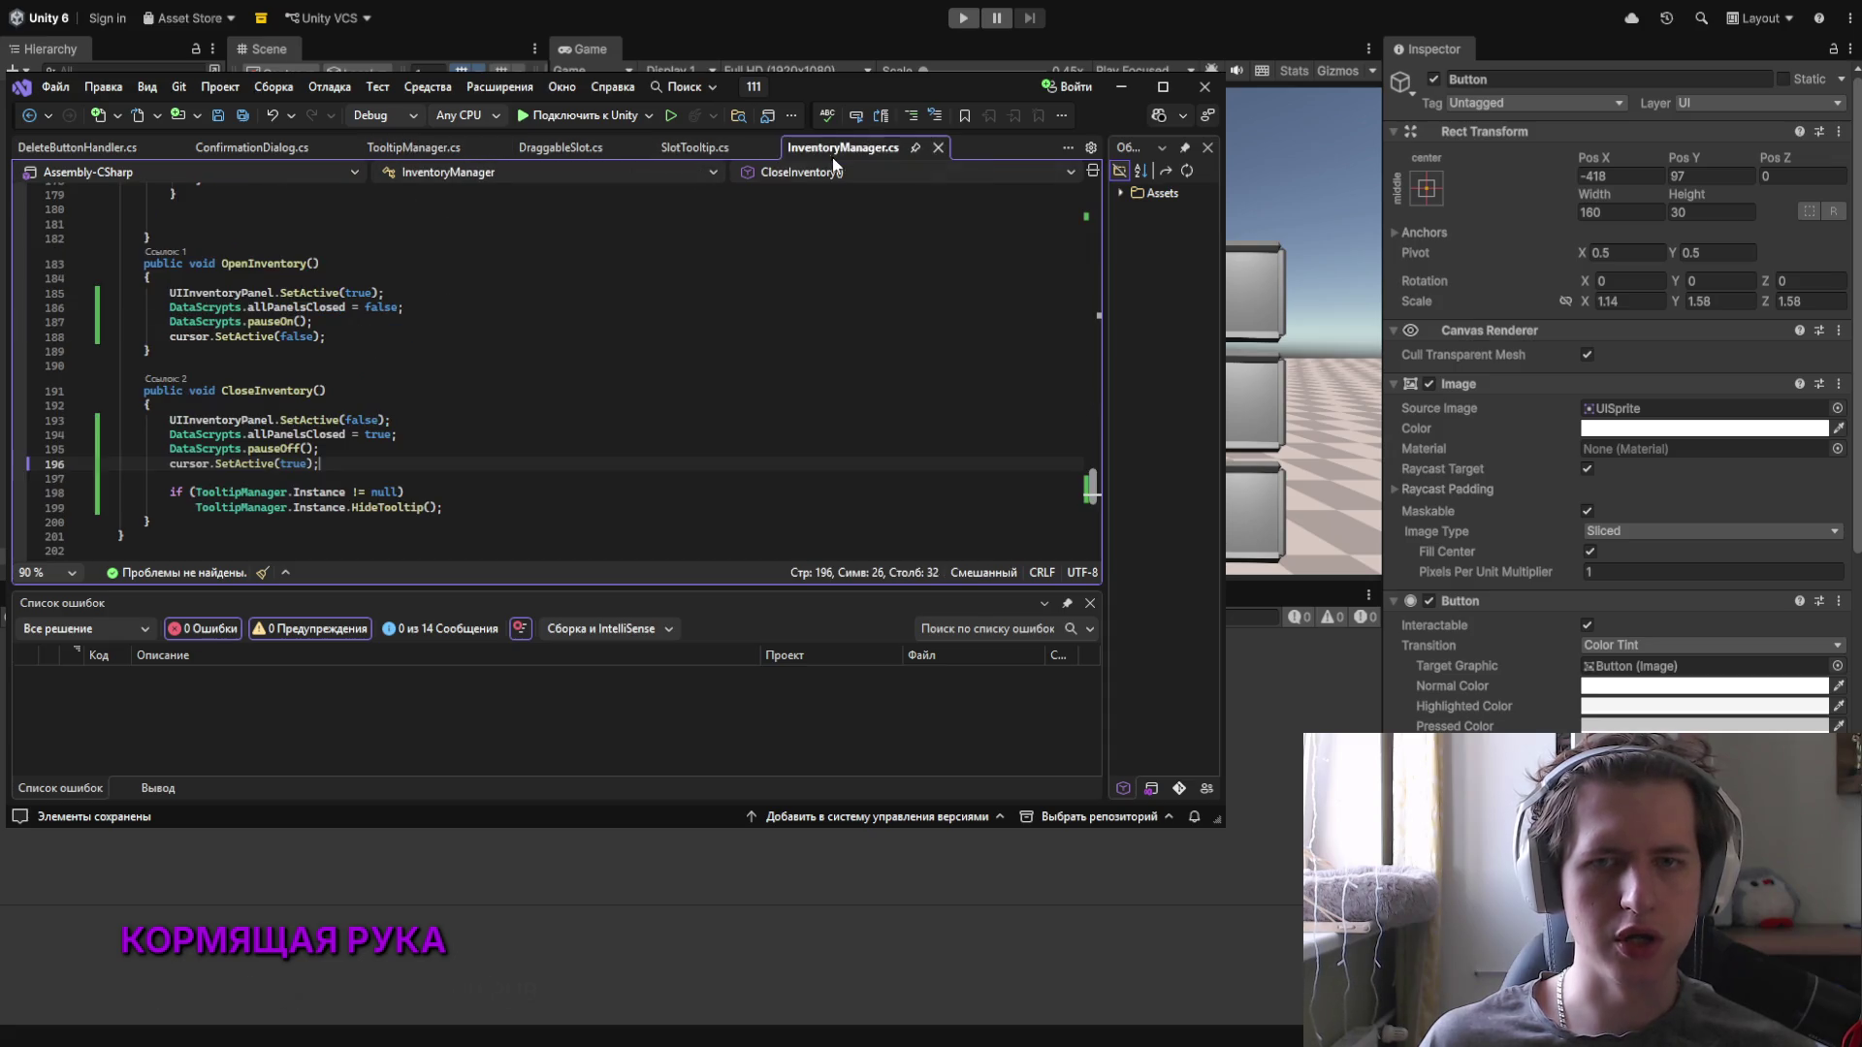
scroll(448, 326, down, 2)
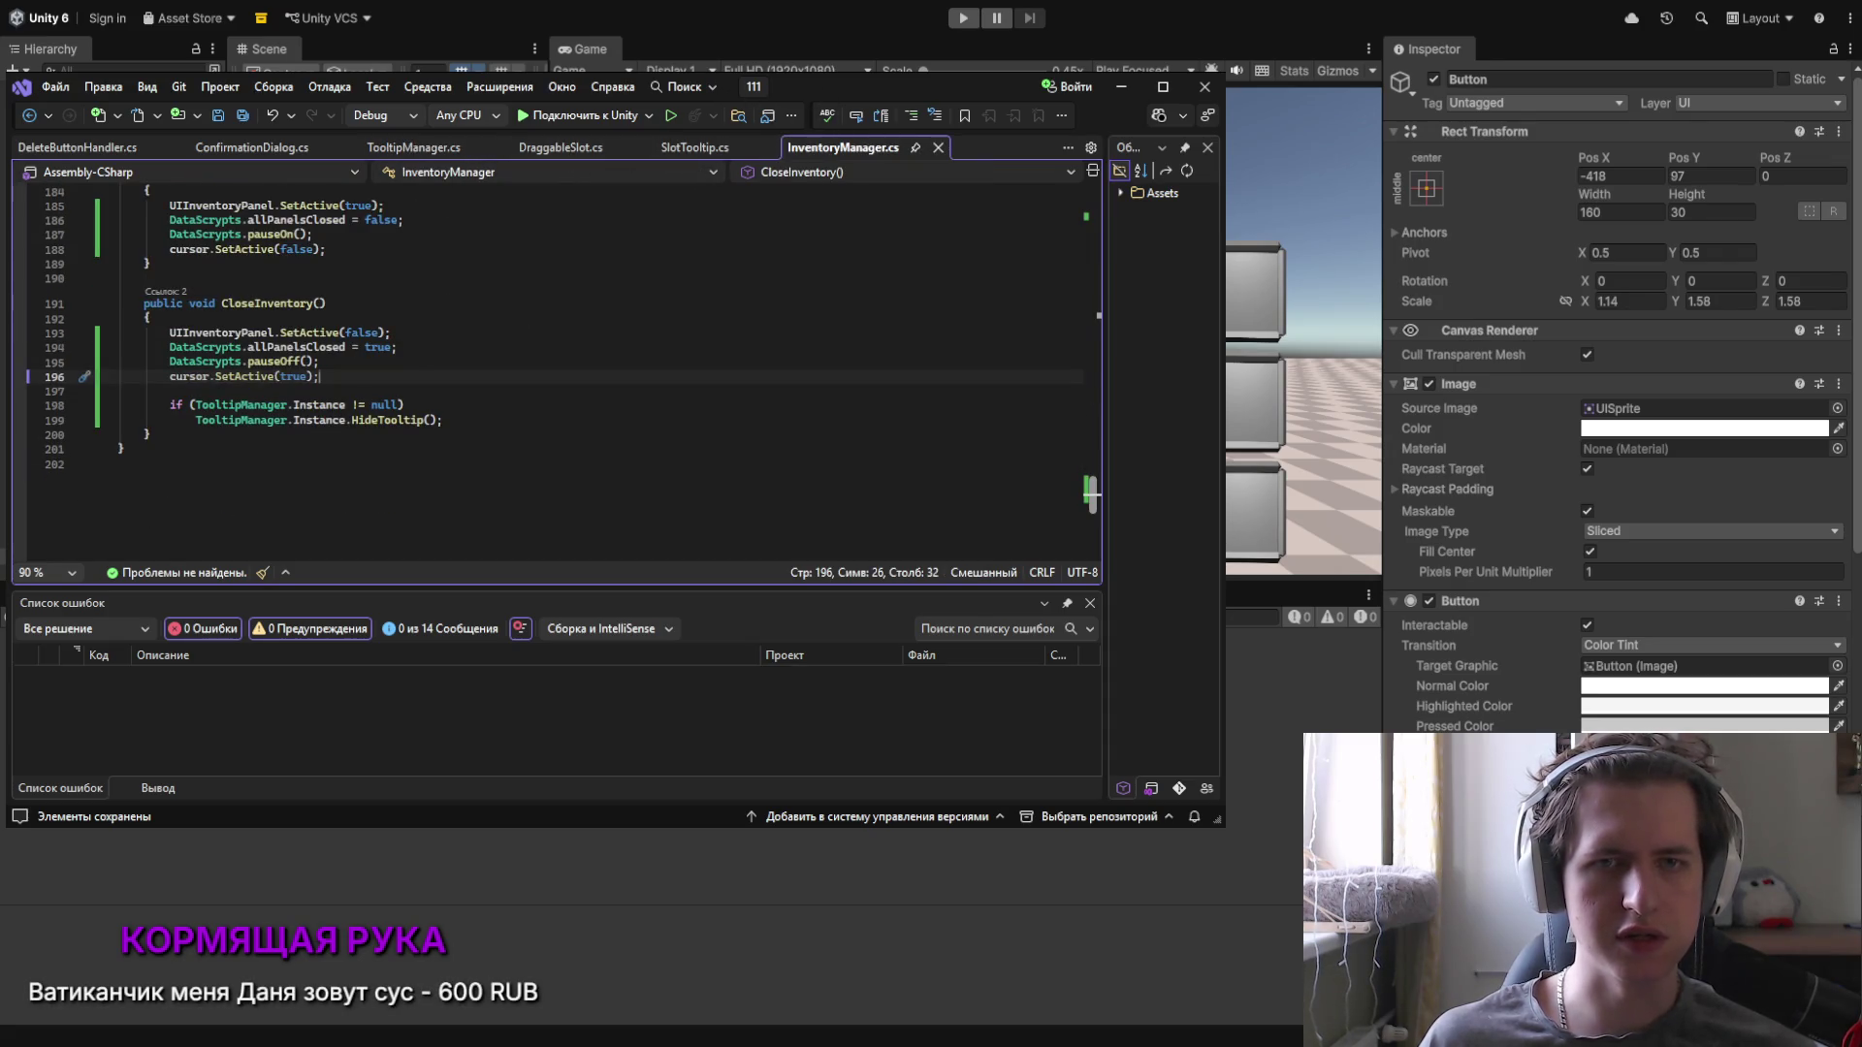
click(483, 424)
key(Return)
key(Tab)
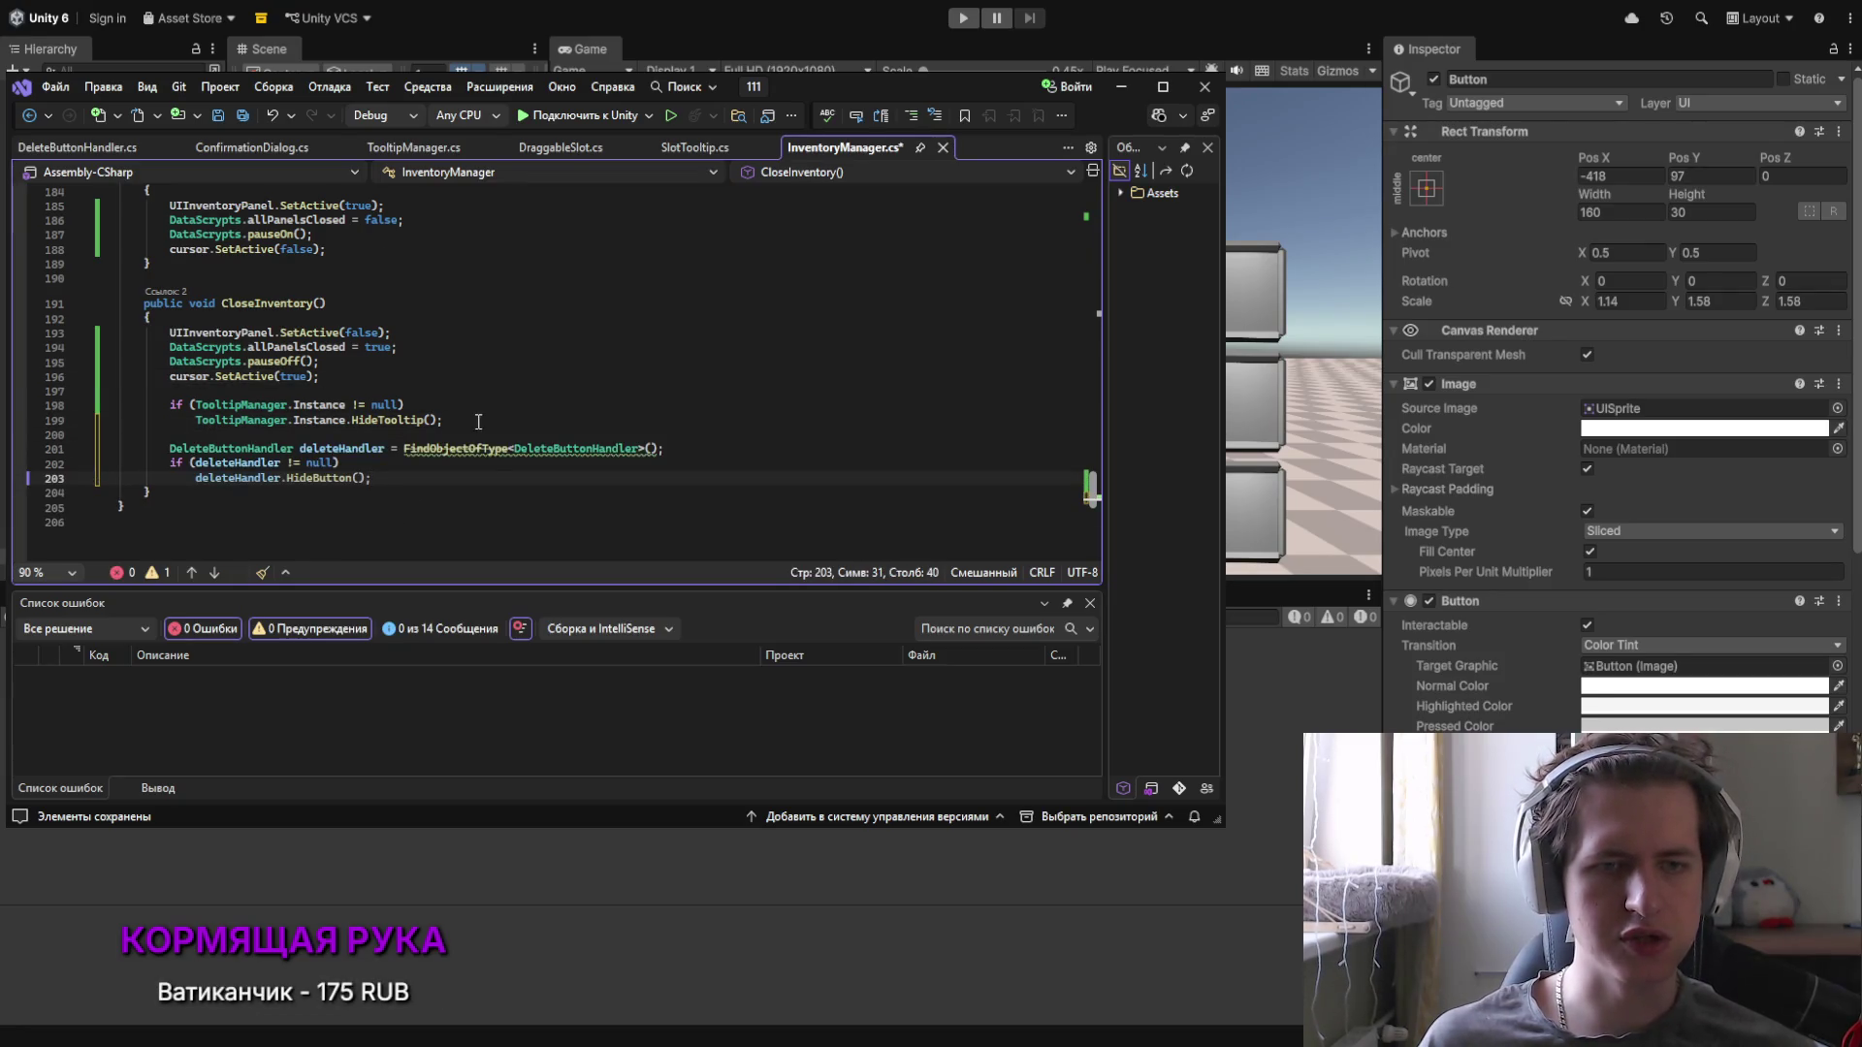
Step: Change the lookup on line 201 to FindAnyObjectByType, save InventoryManager.cs, and return to Unity
click(433, 449)
text(Any)
click(488, 449)
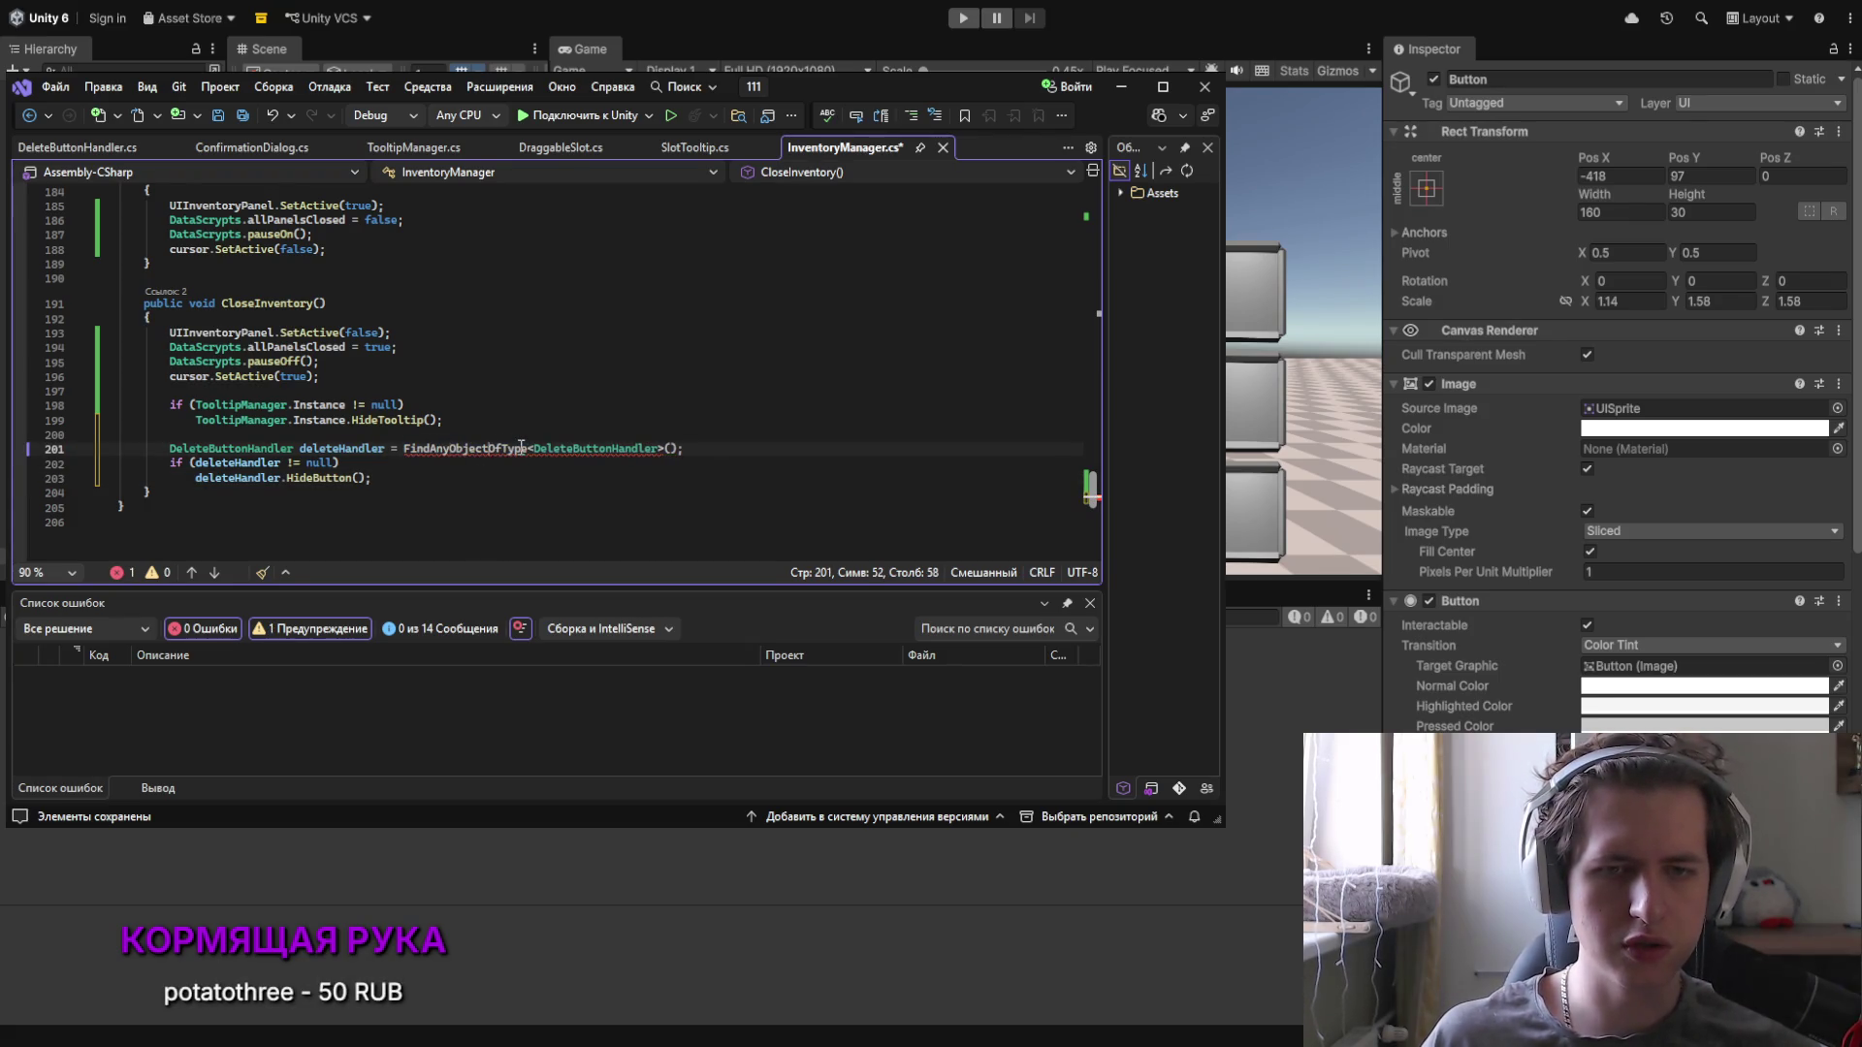
key(Delete)
key(Delete)
text(By)
click(717, 449)
key(ctrl+s)
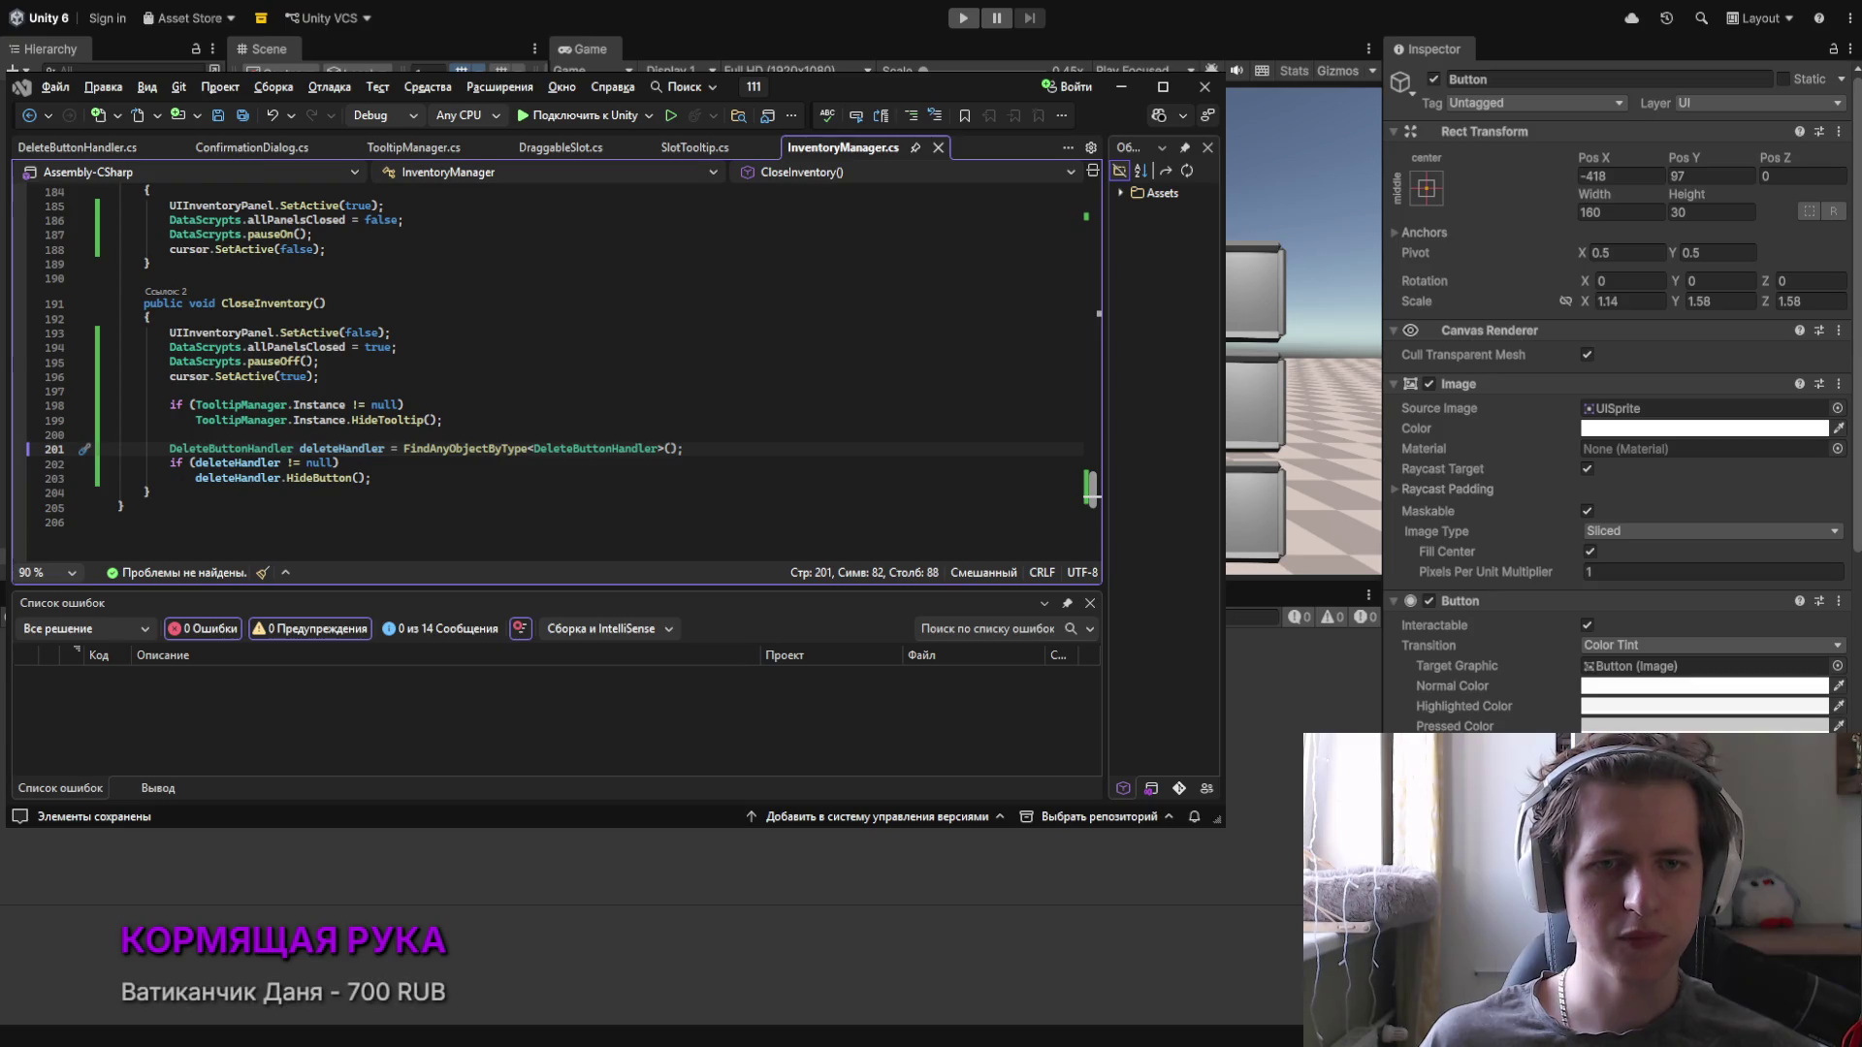
key(alt+Tab)
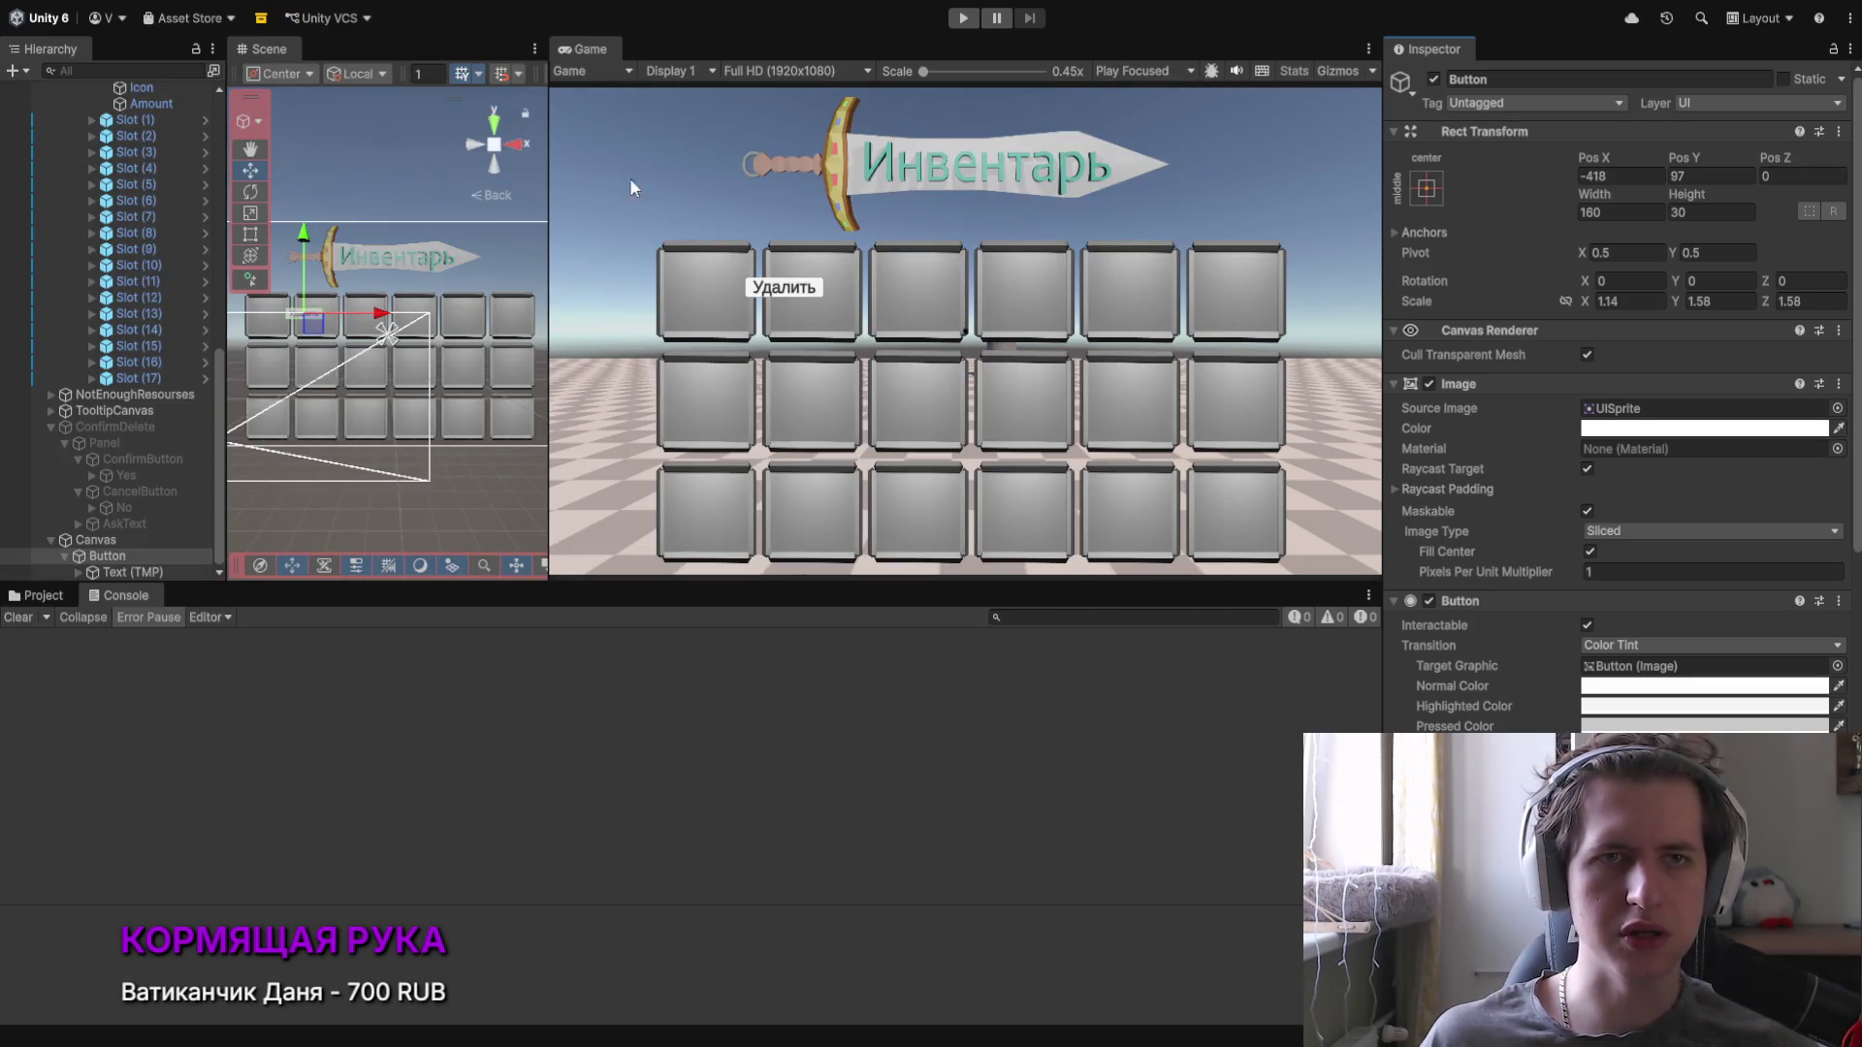
Step: Deactivate Canvas Inventory and the Canvas holding the delete button, checking its Button and Text (TMP)
scroll(142, 336, up, 3)
scroll(142, 335, up, 3)
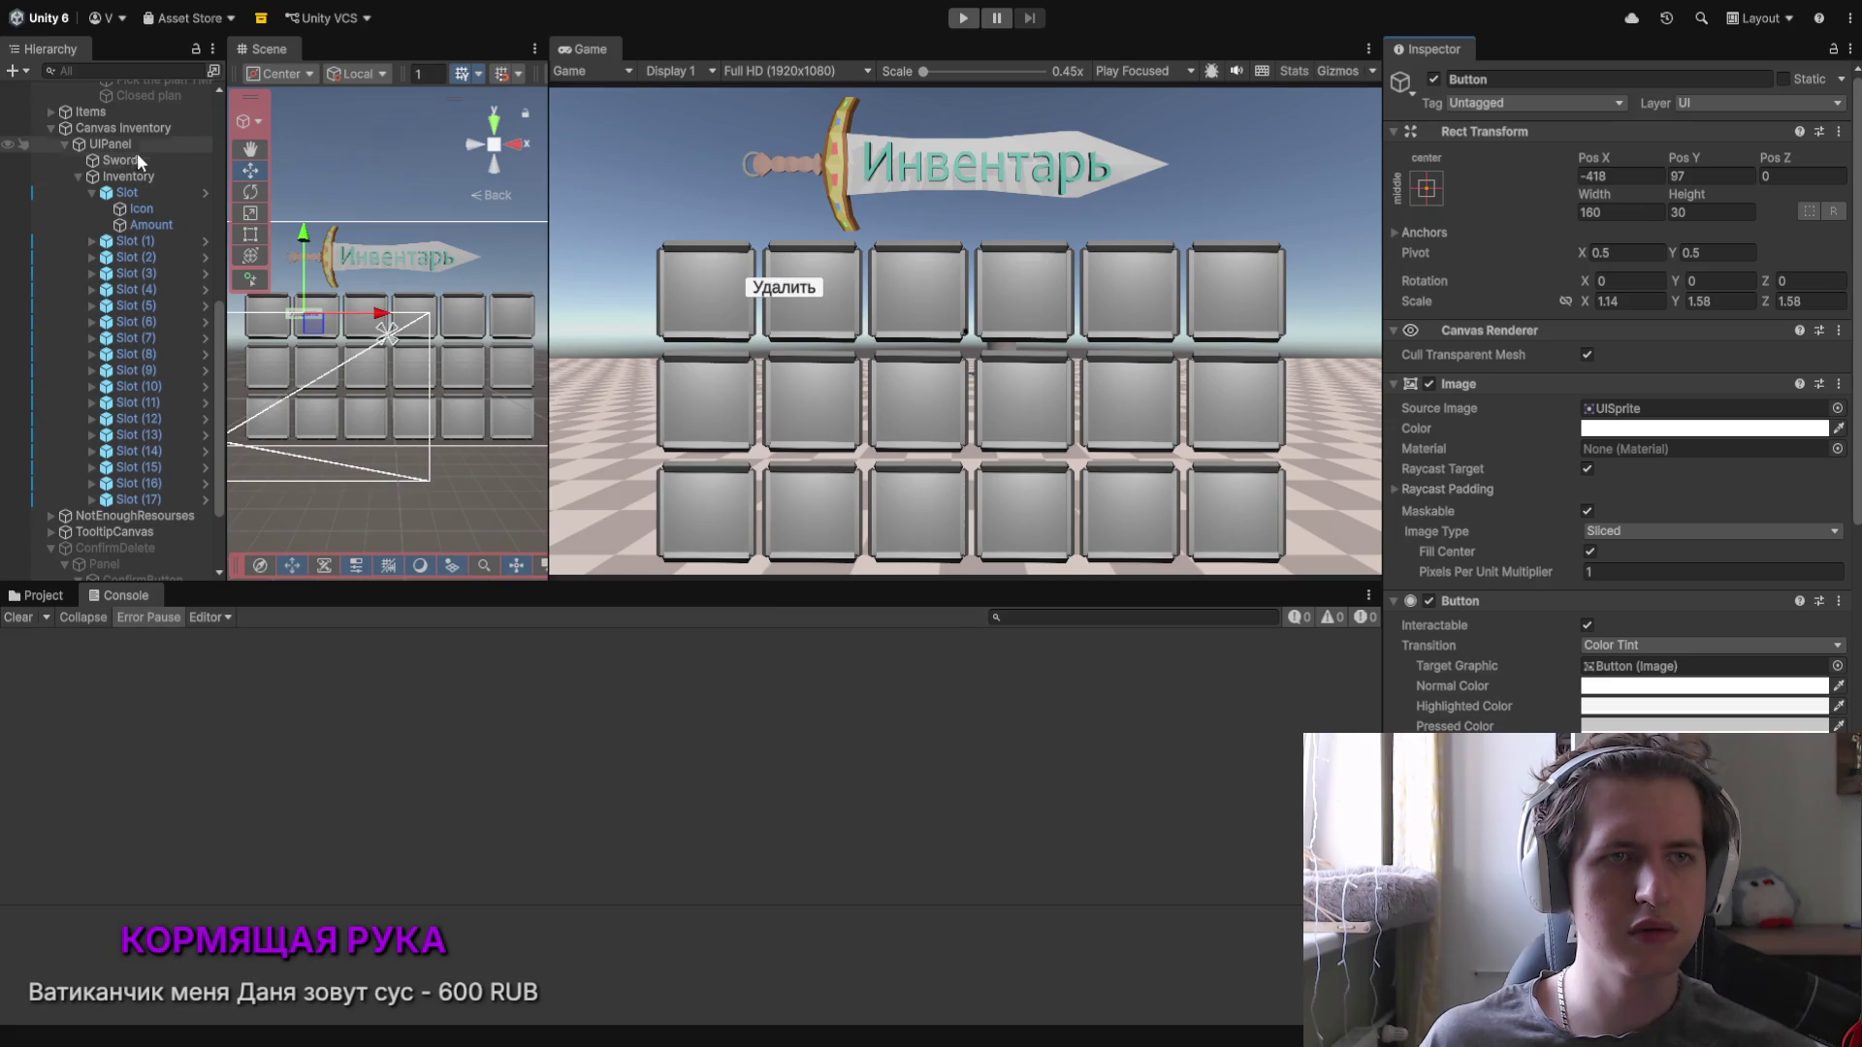
click(120, 128)
click(1434, 79)
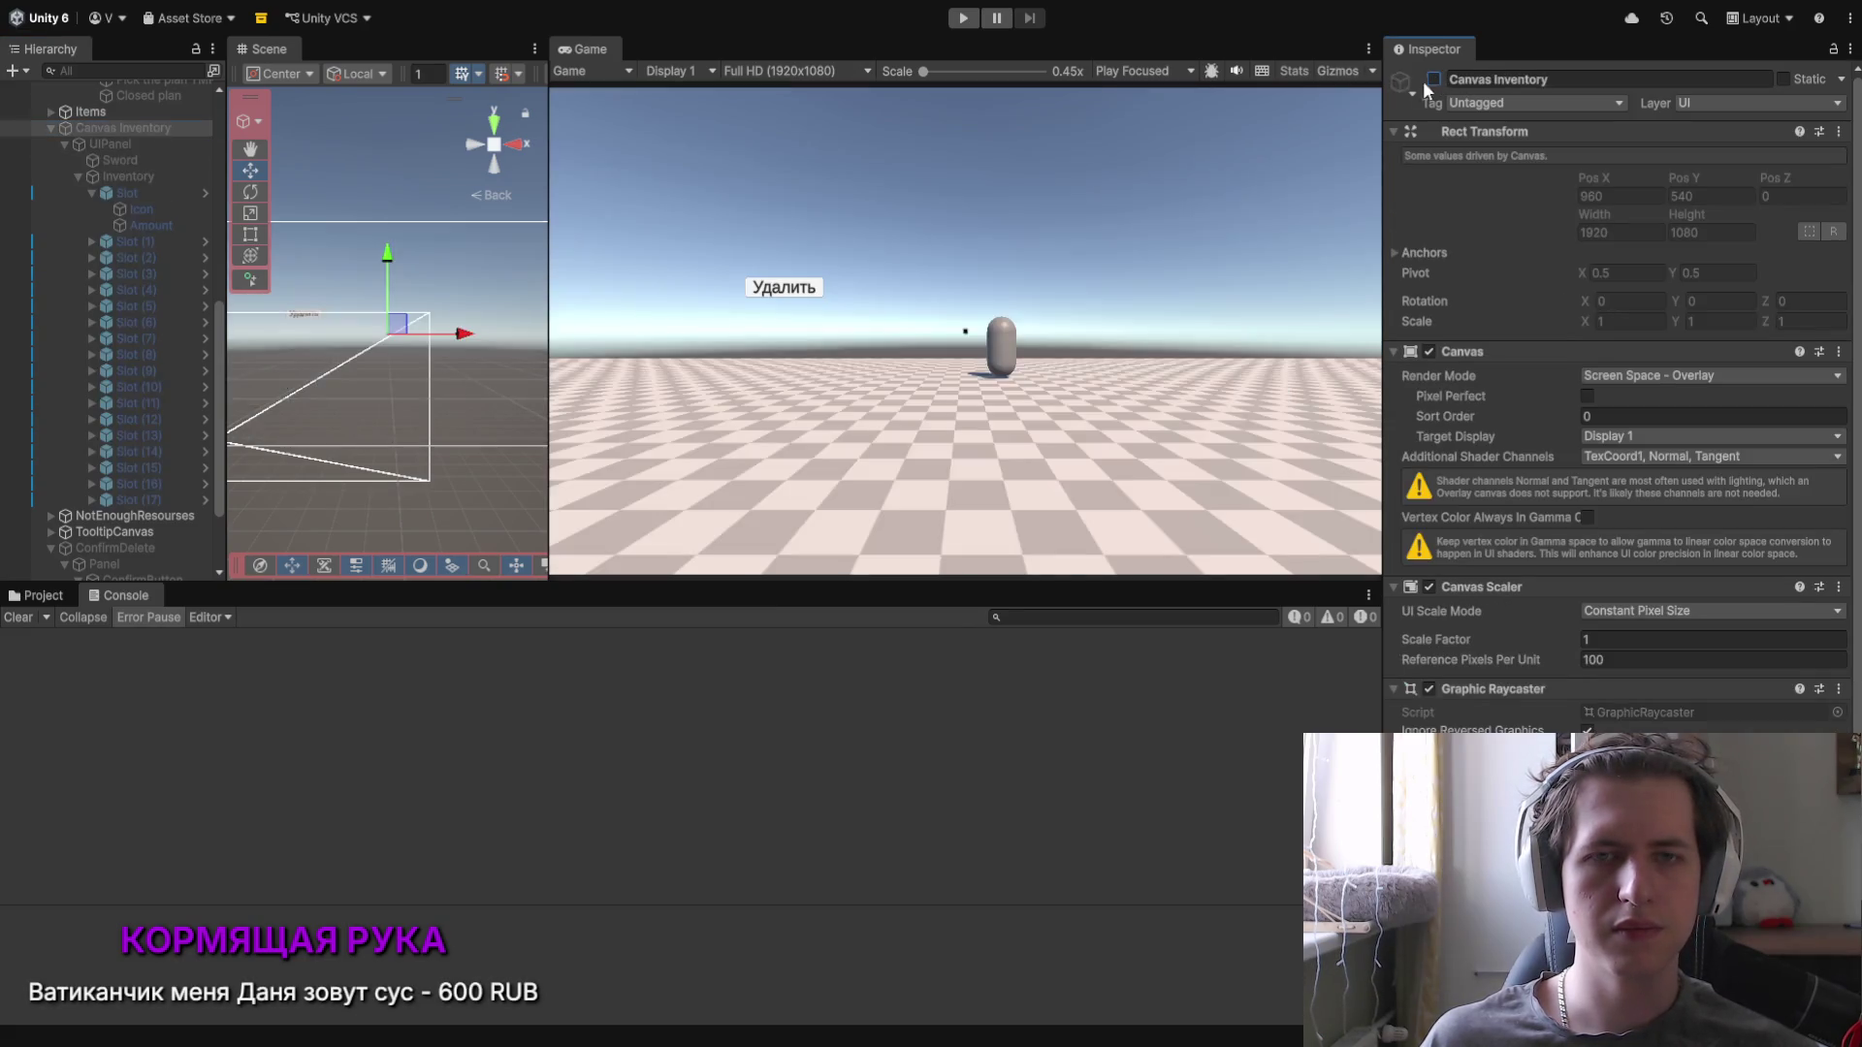
scroll(124, 553, down, 6)
click(96, 540)
click(1434, 80)
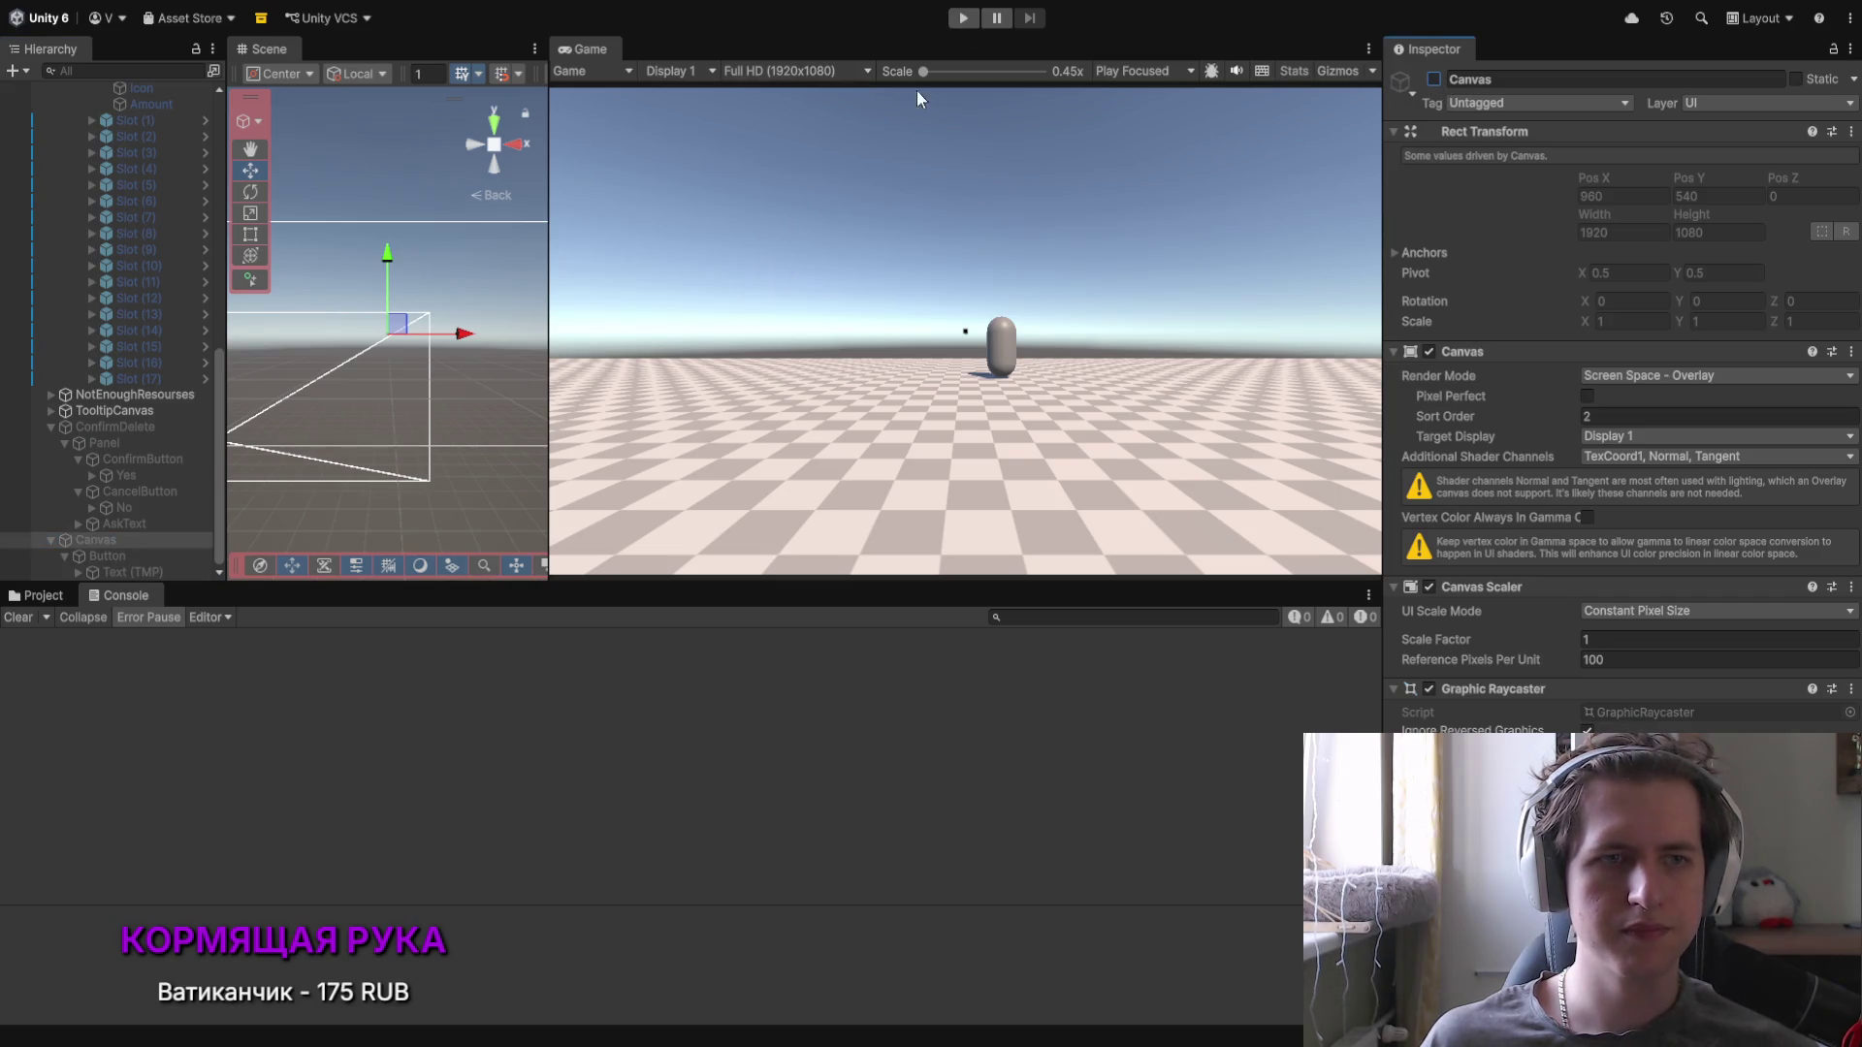
click(196, 554)
click(194, 567)
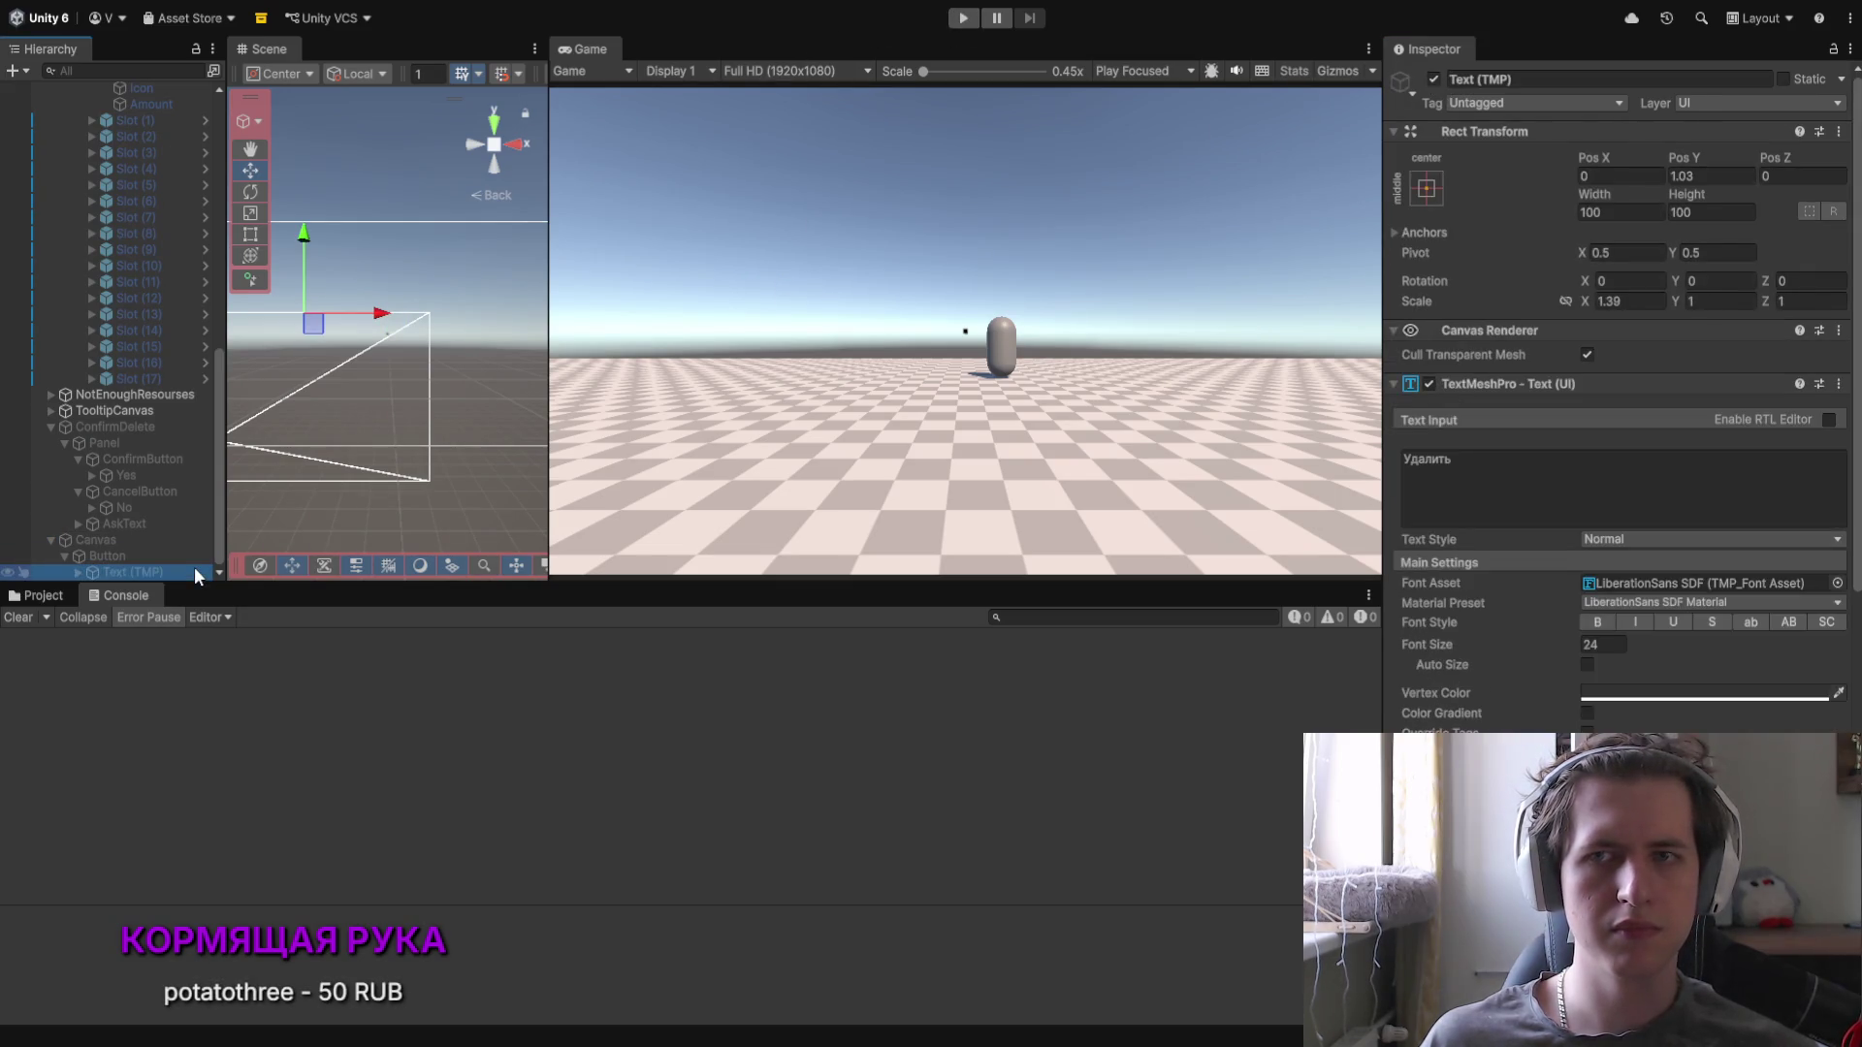
click(184, 543)
Step: Play-test walking to the capsule NPC, talking with E, accepting the sword request, then stop
click(973, 16)
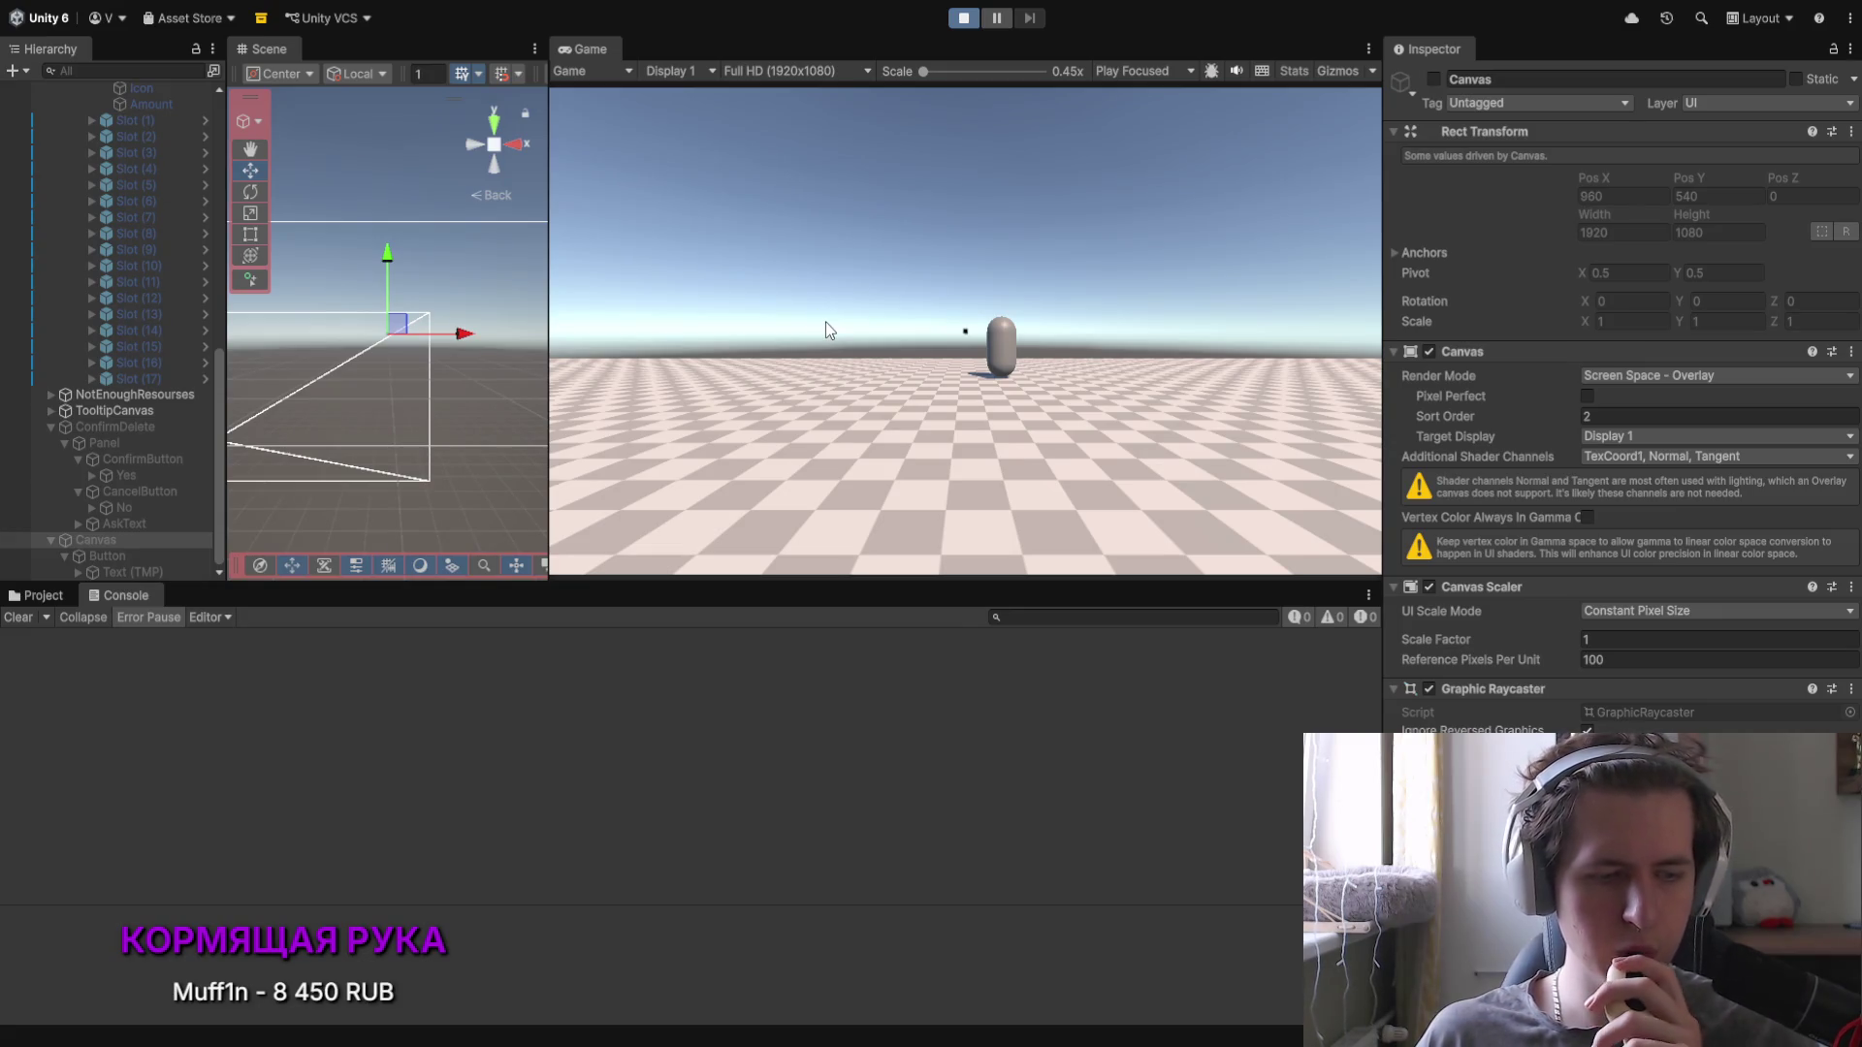
key(w)
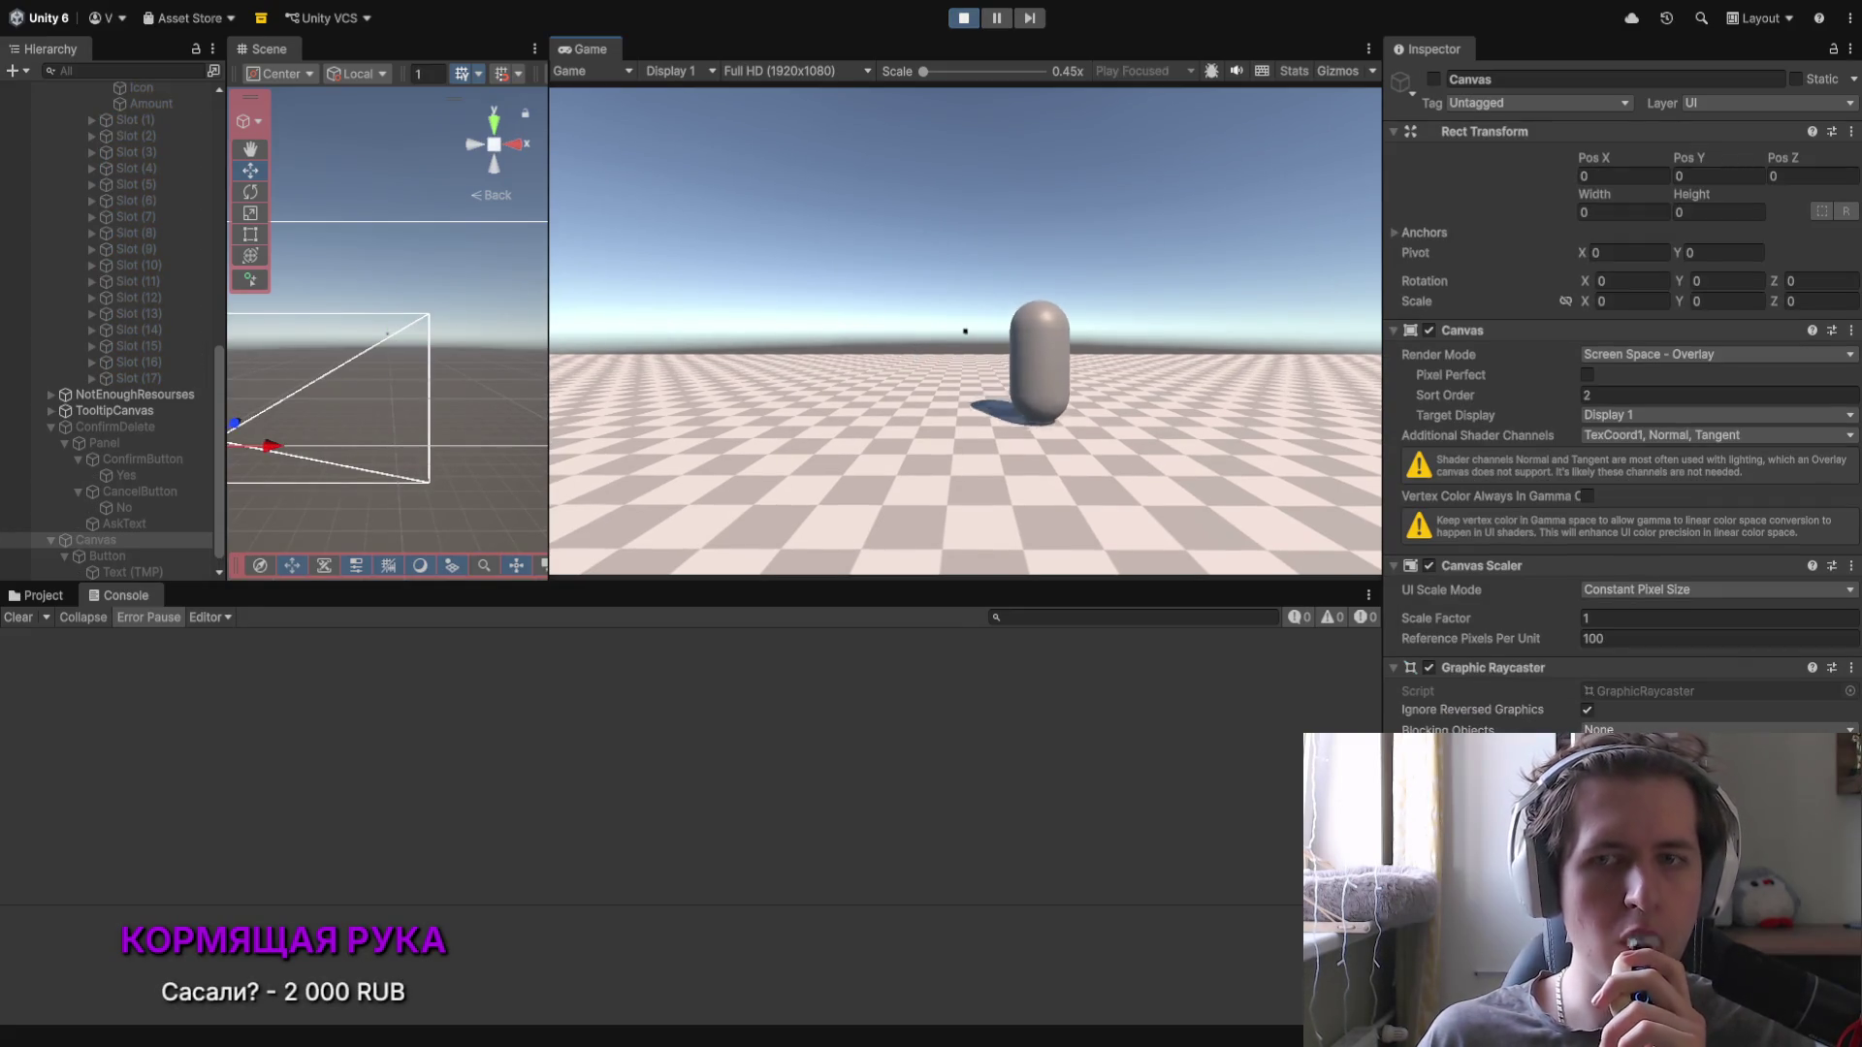
key(e)
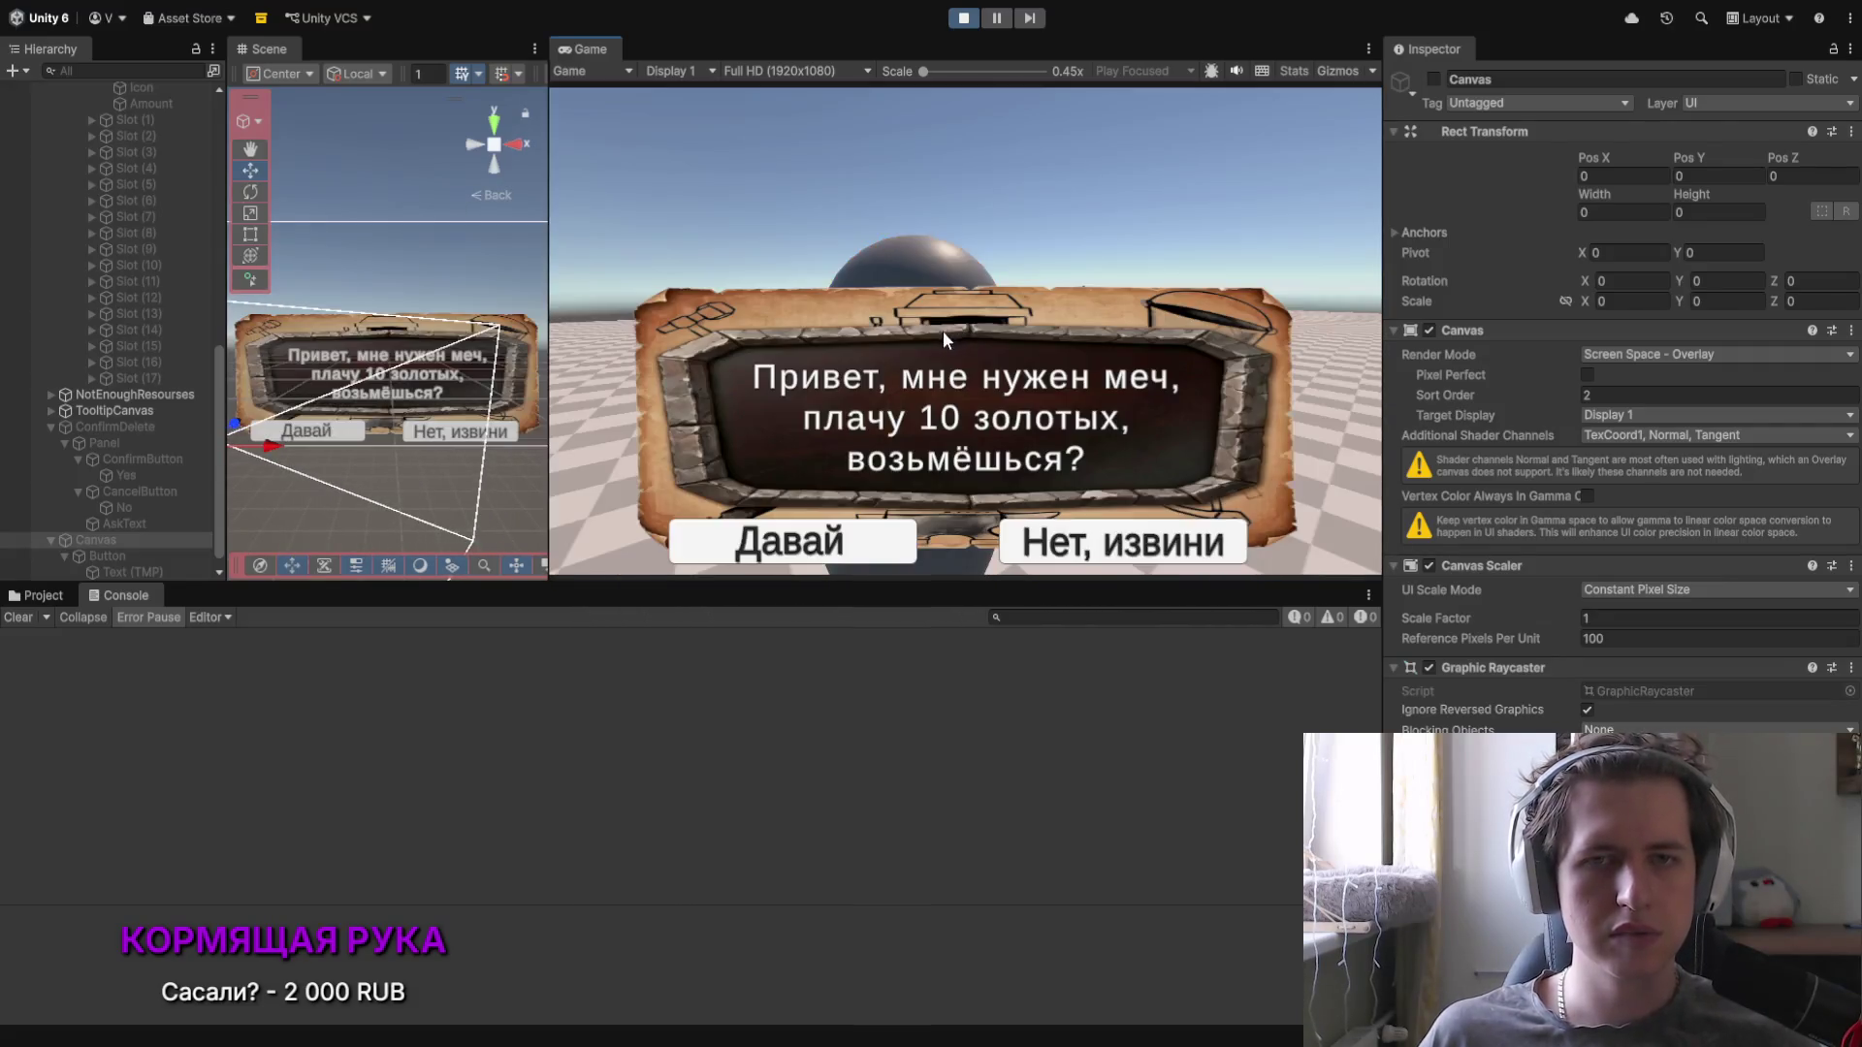
click(825, 528)
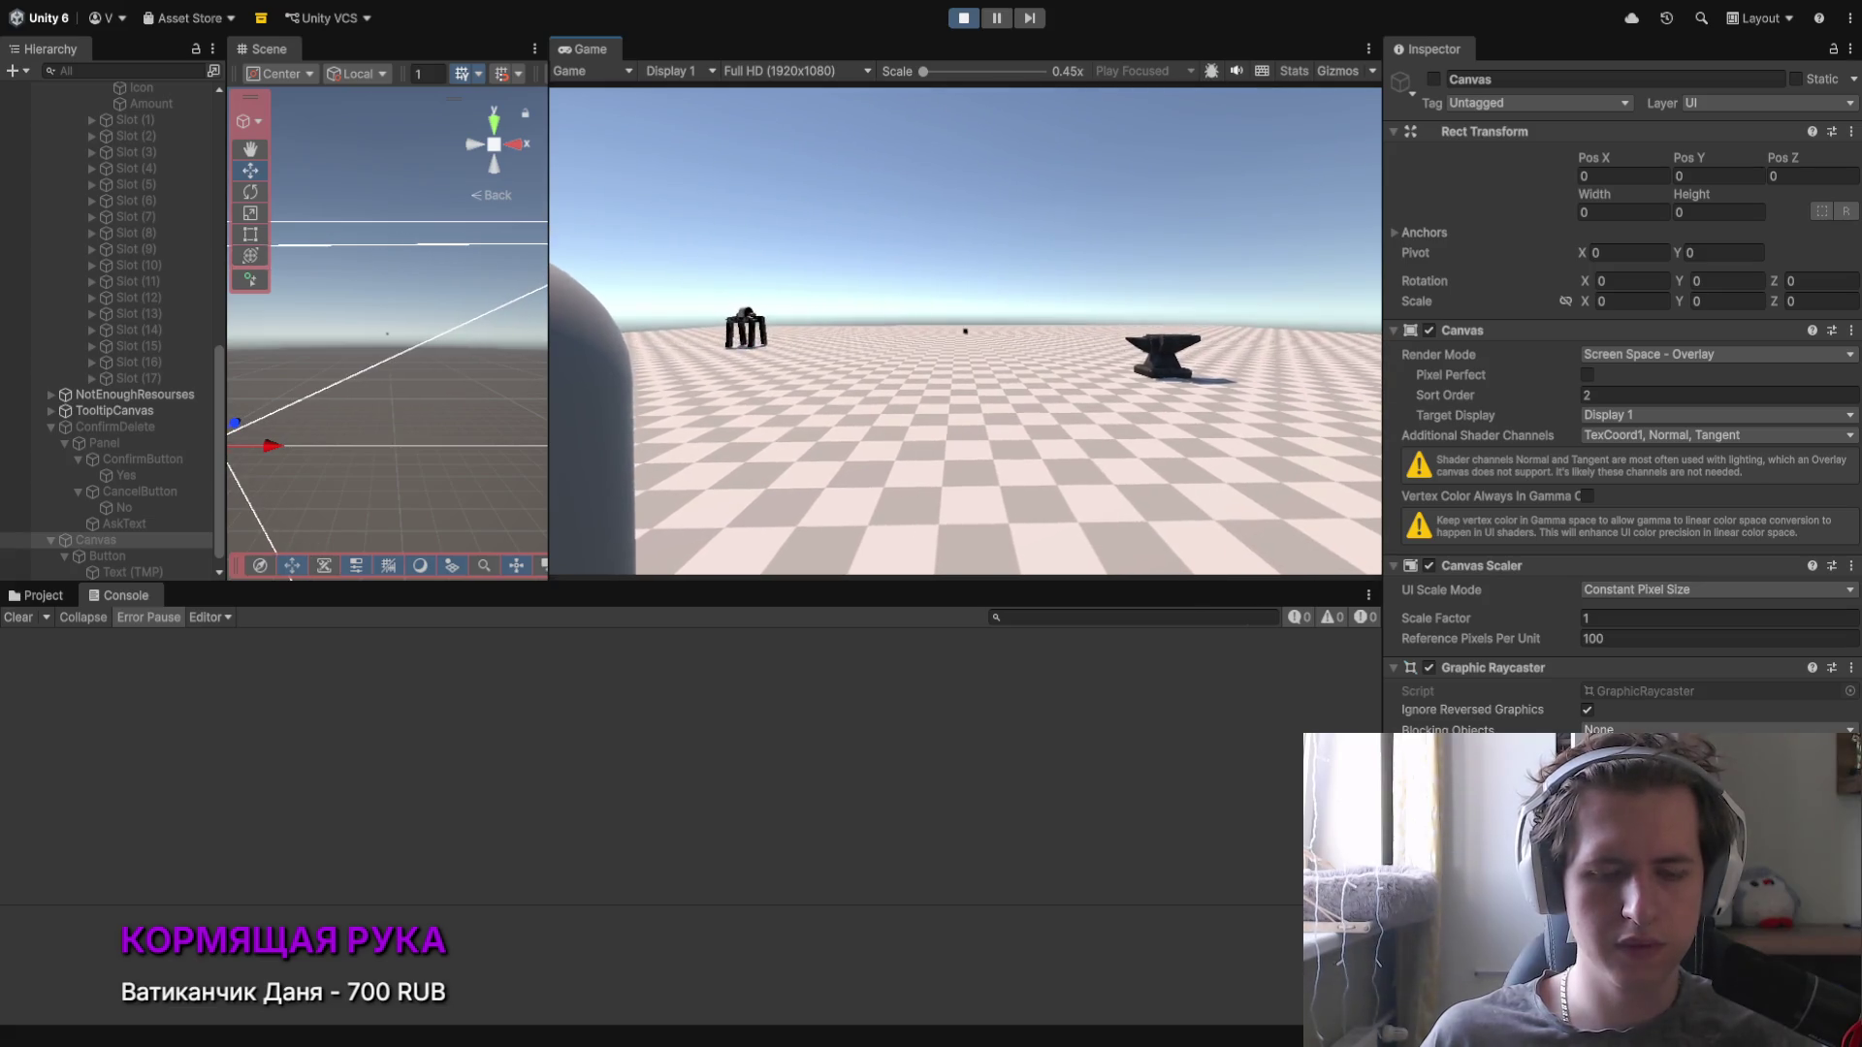
click(962, 18)
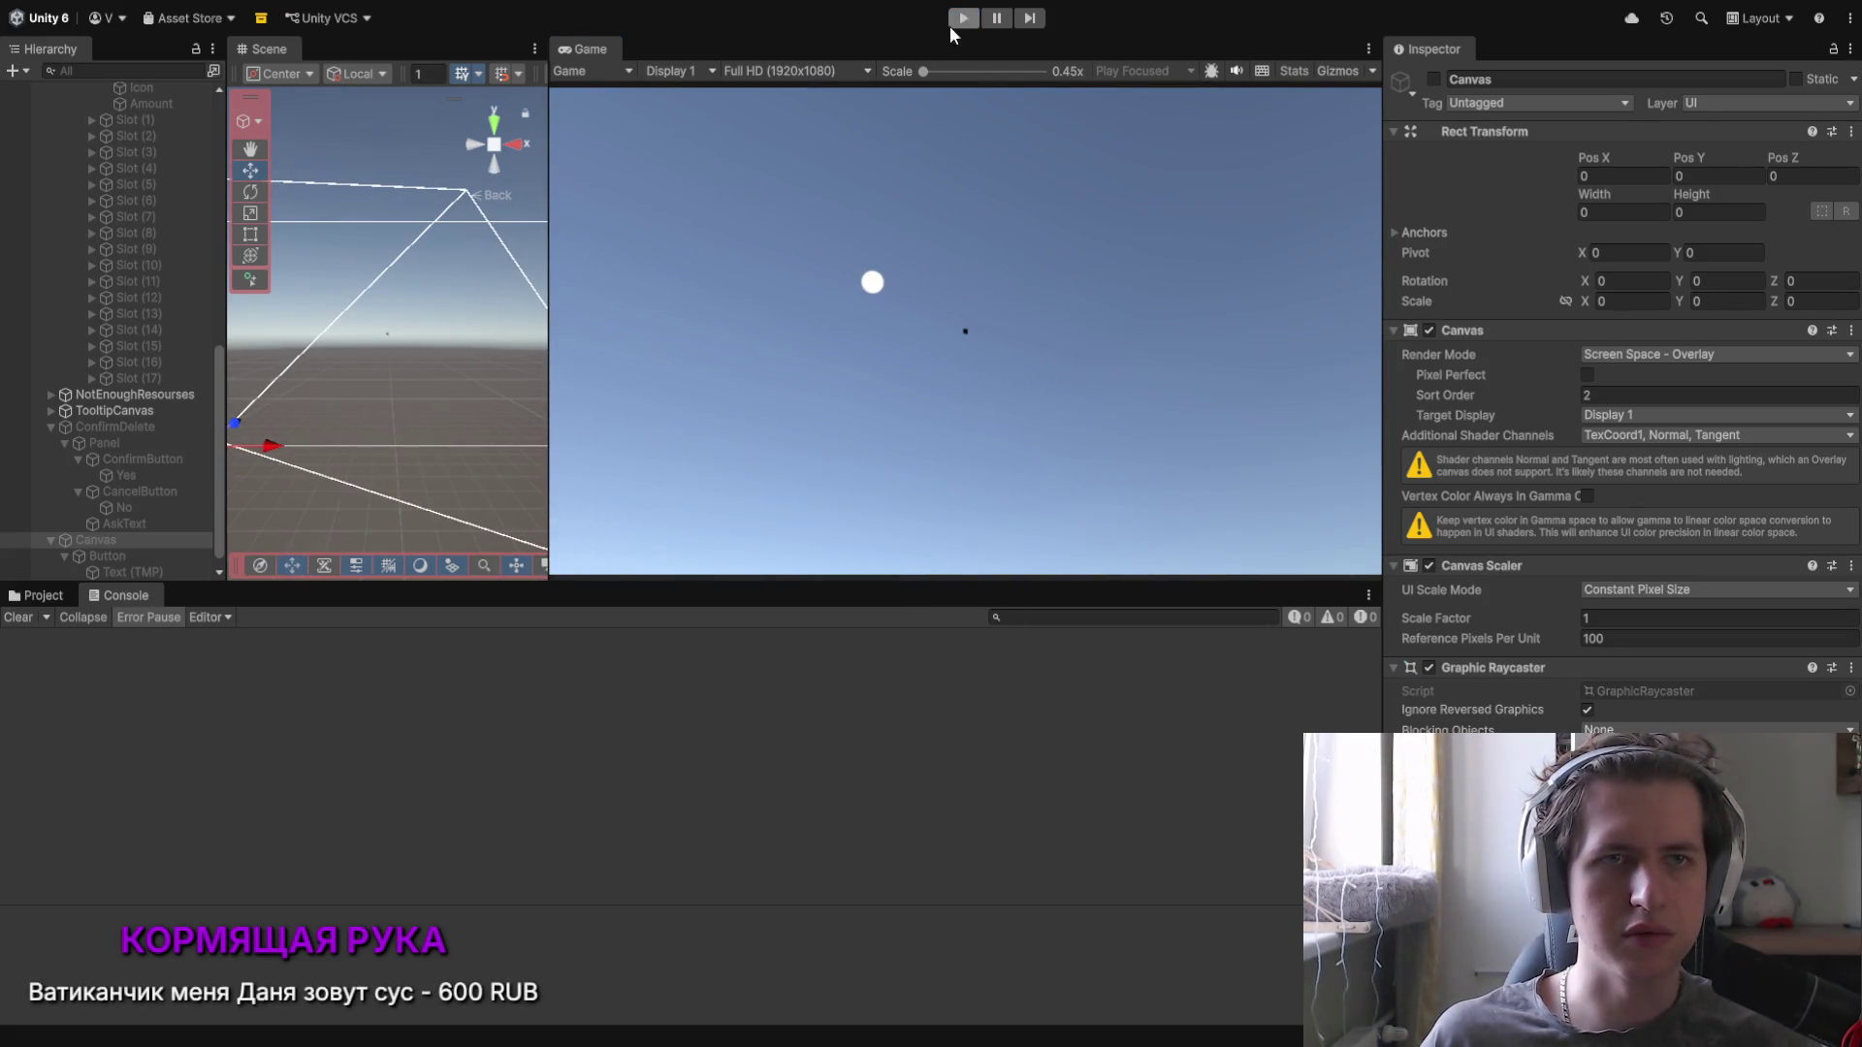
Step: Enable Canvas Inventory and keep the UIPanel object hidden
click(116, 249)
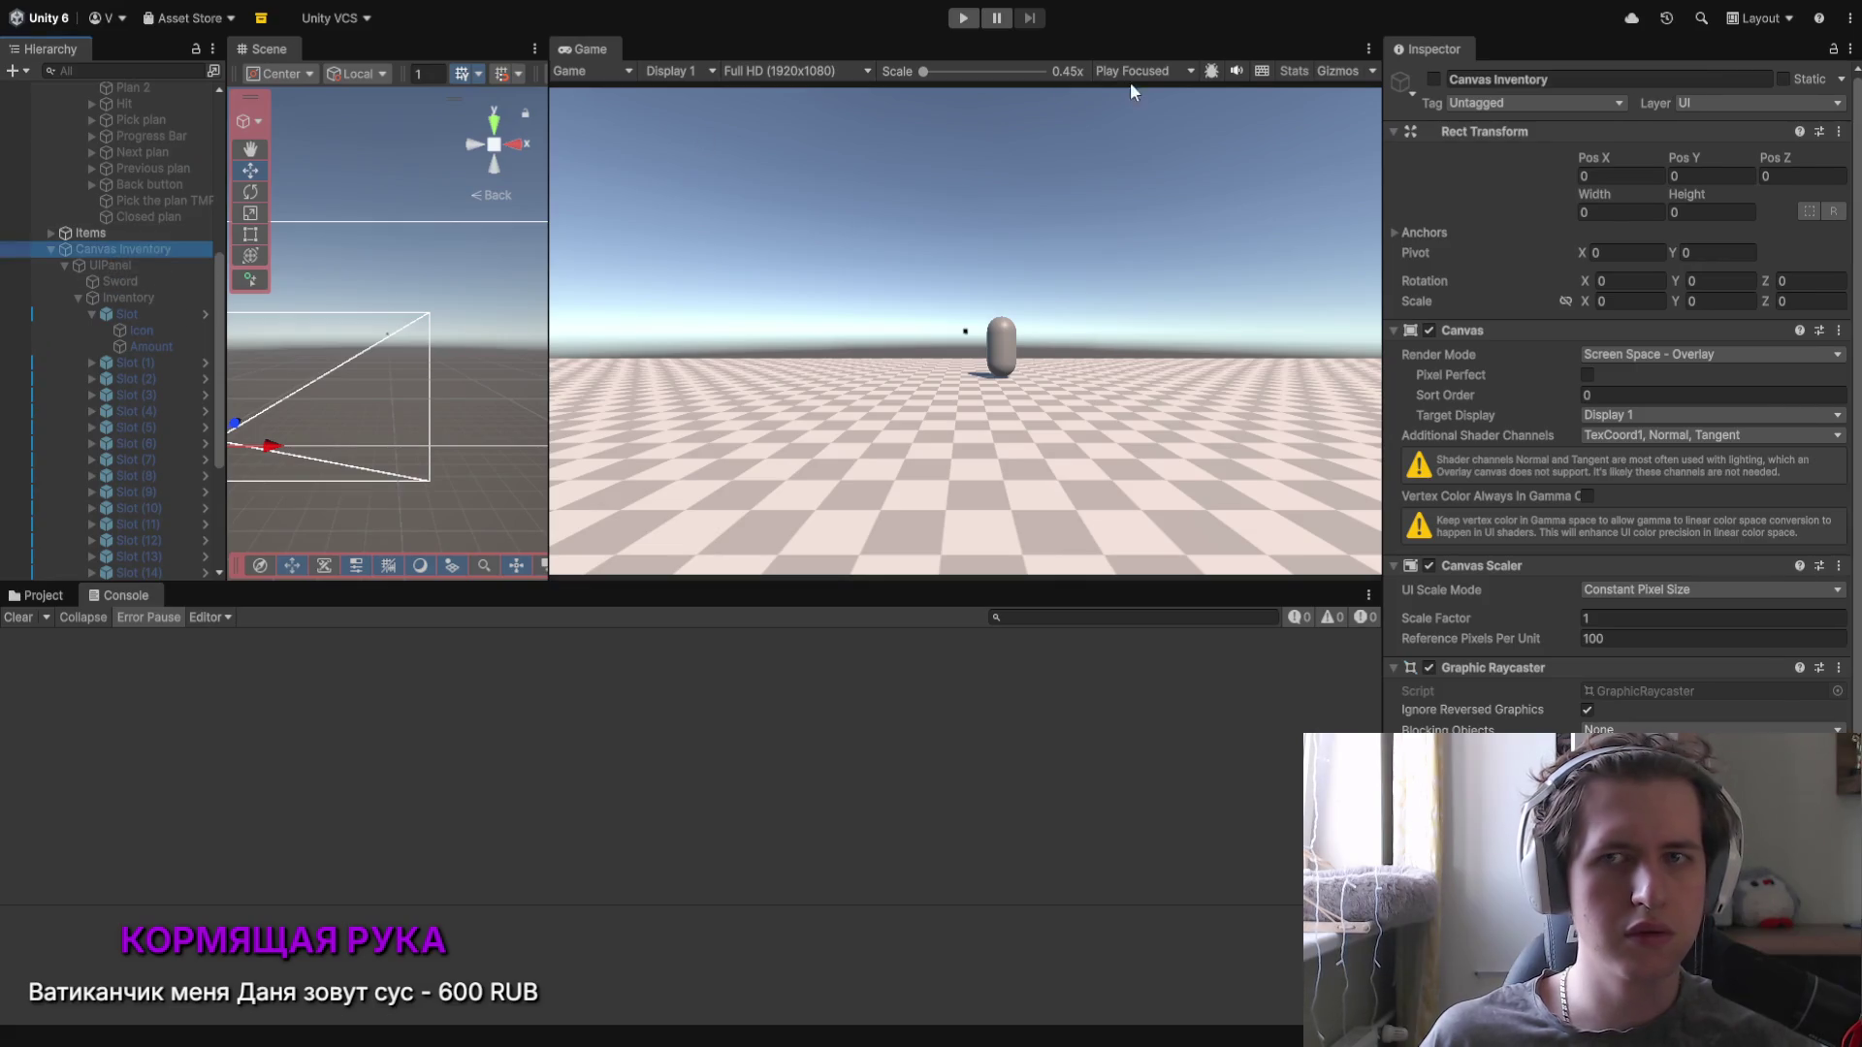
click(1433, 79)
click(109, 265)
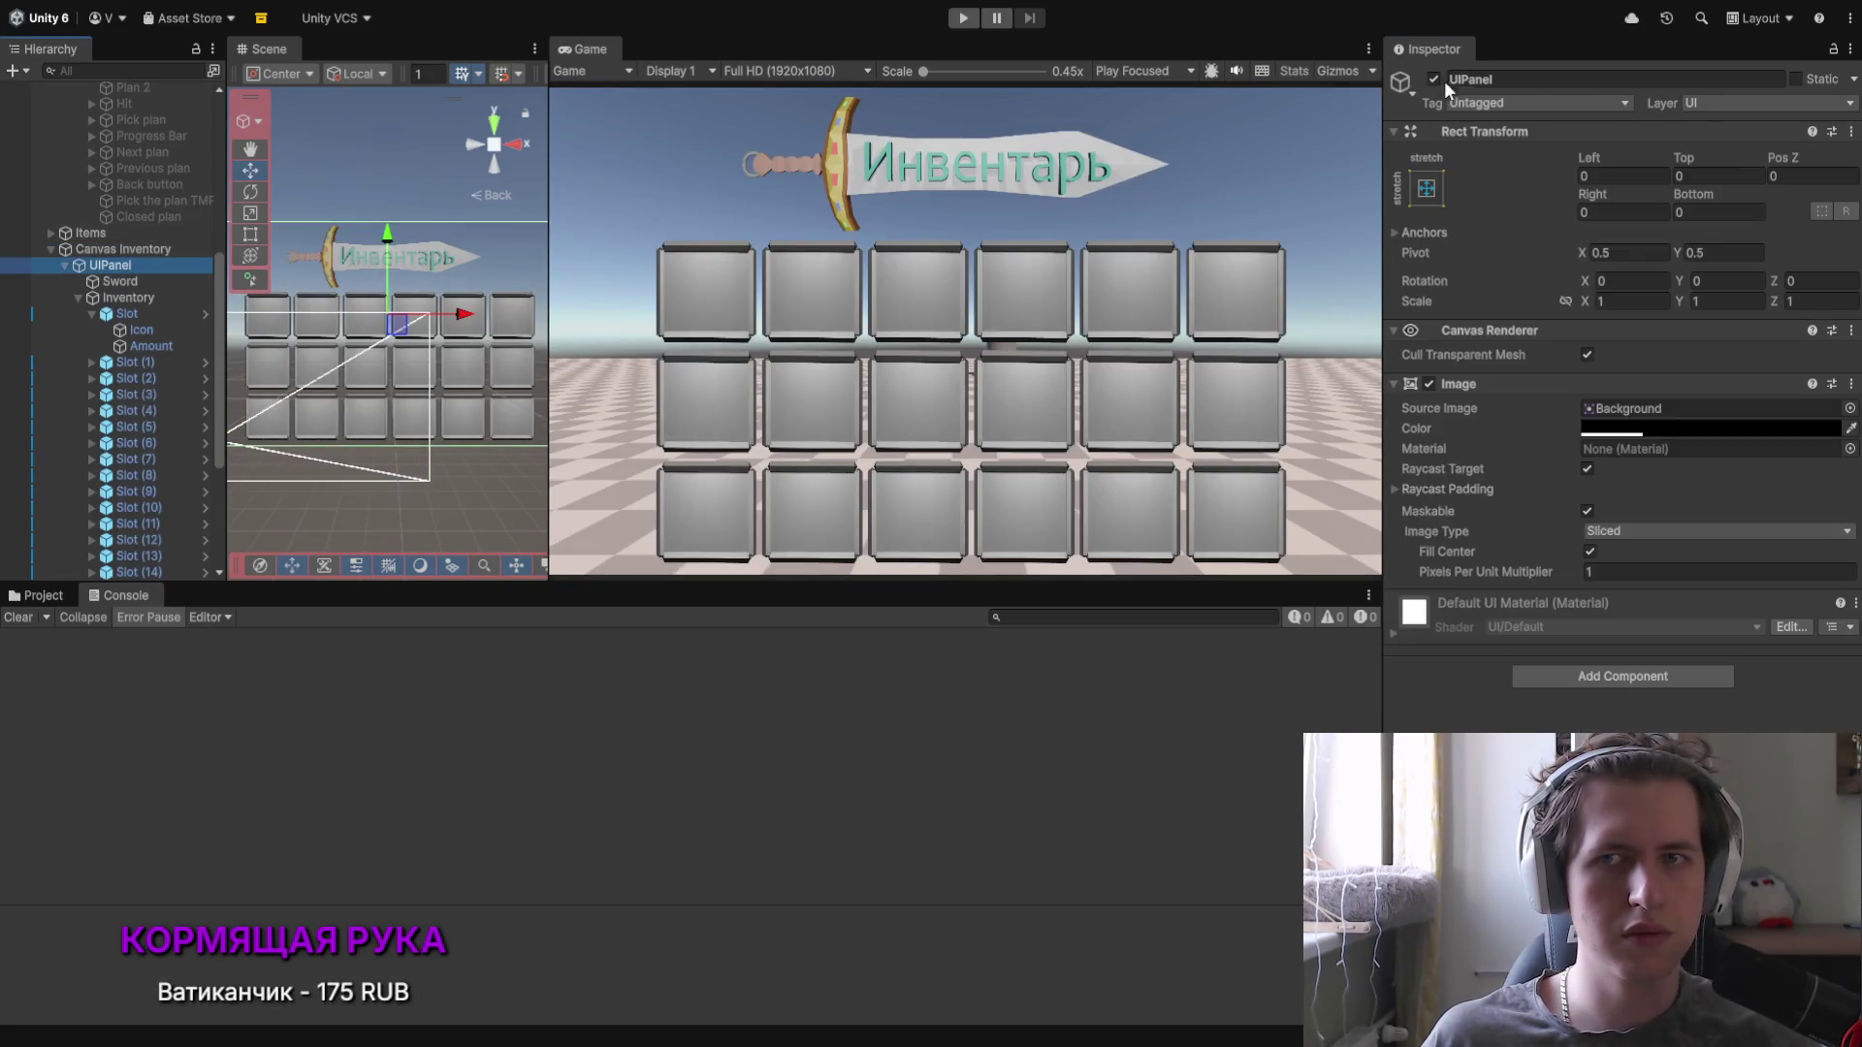
click(1434, 79)
Step: Play-test accepting the NPC's materials, drag Кожа out of its slot, and view the NullReferenceException
click(962, 19)
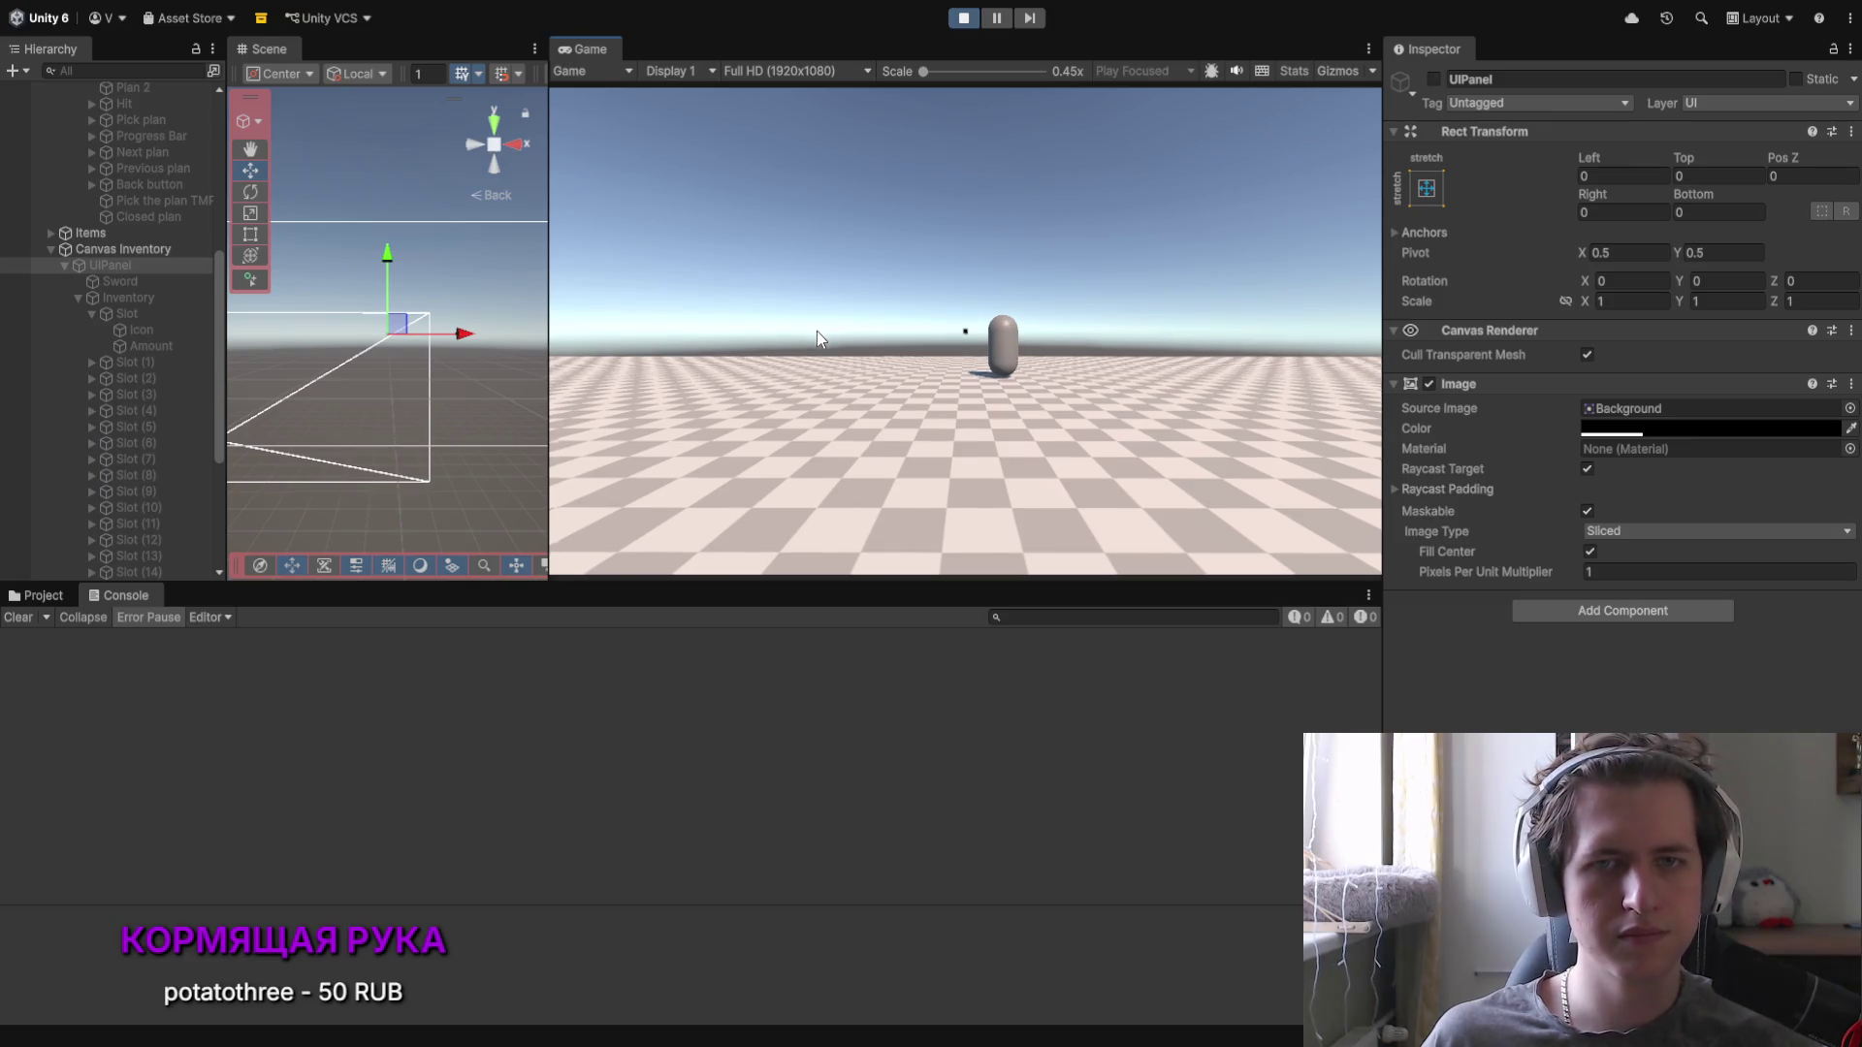
key(i)
key(i)
key(w)
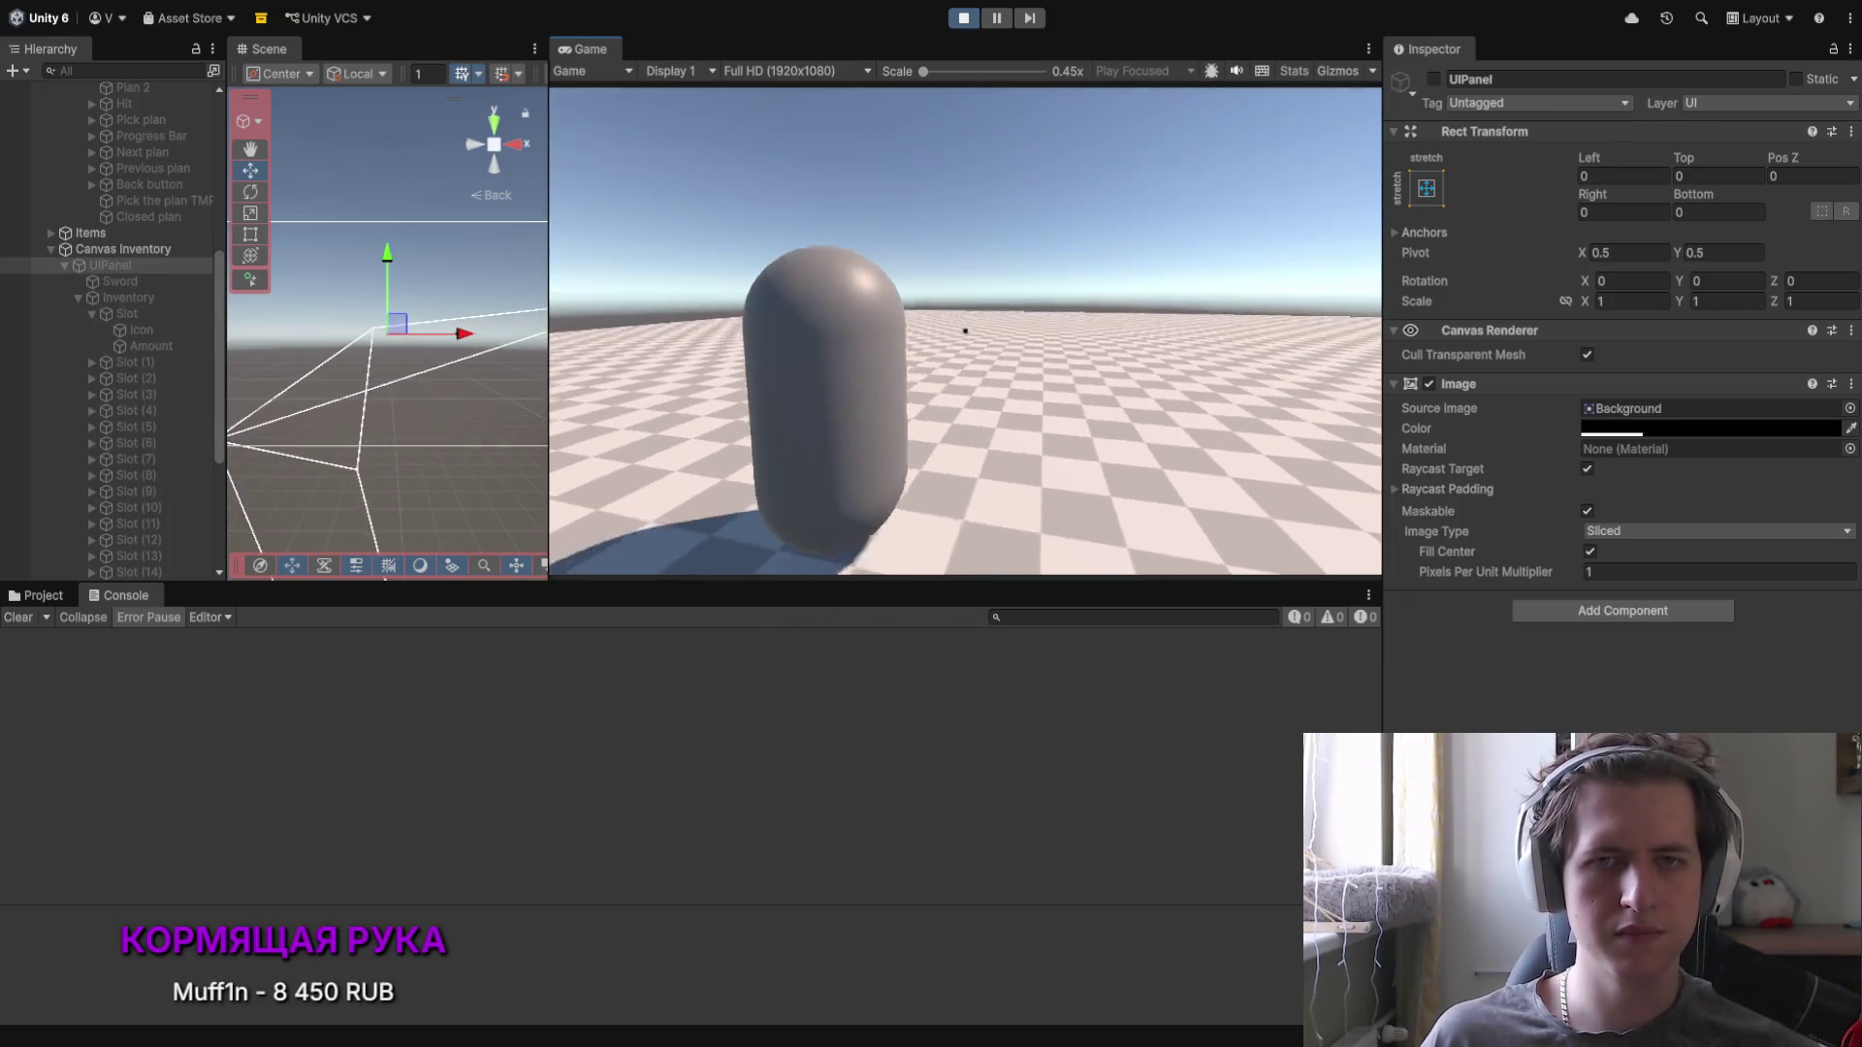
click(834, 545)
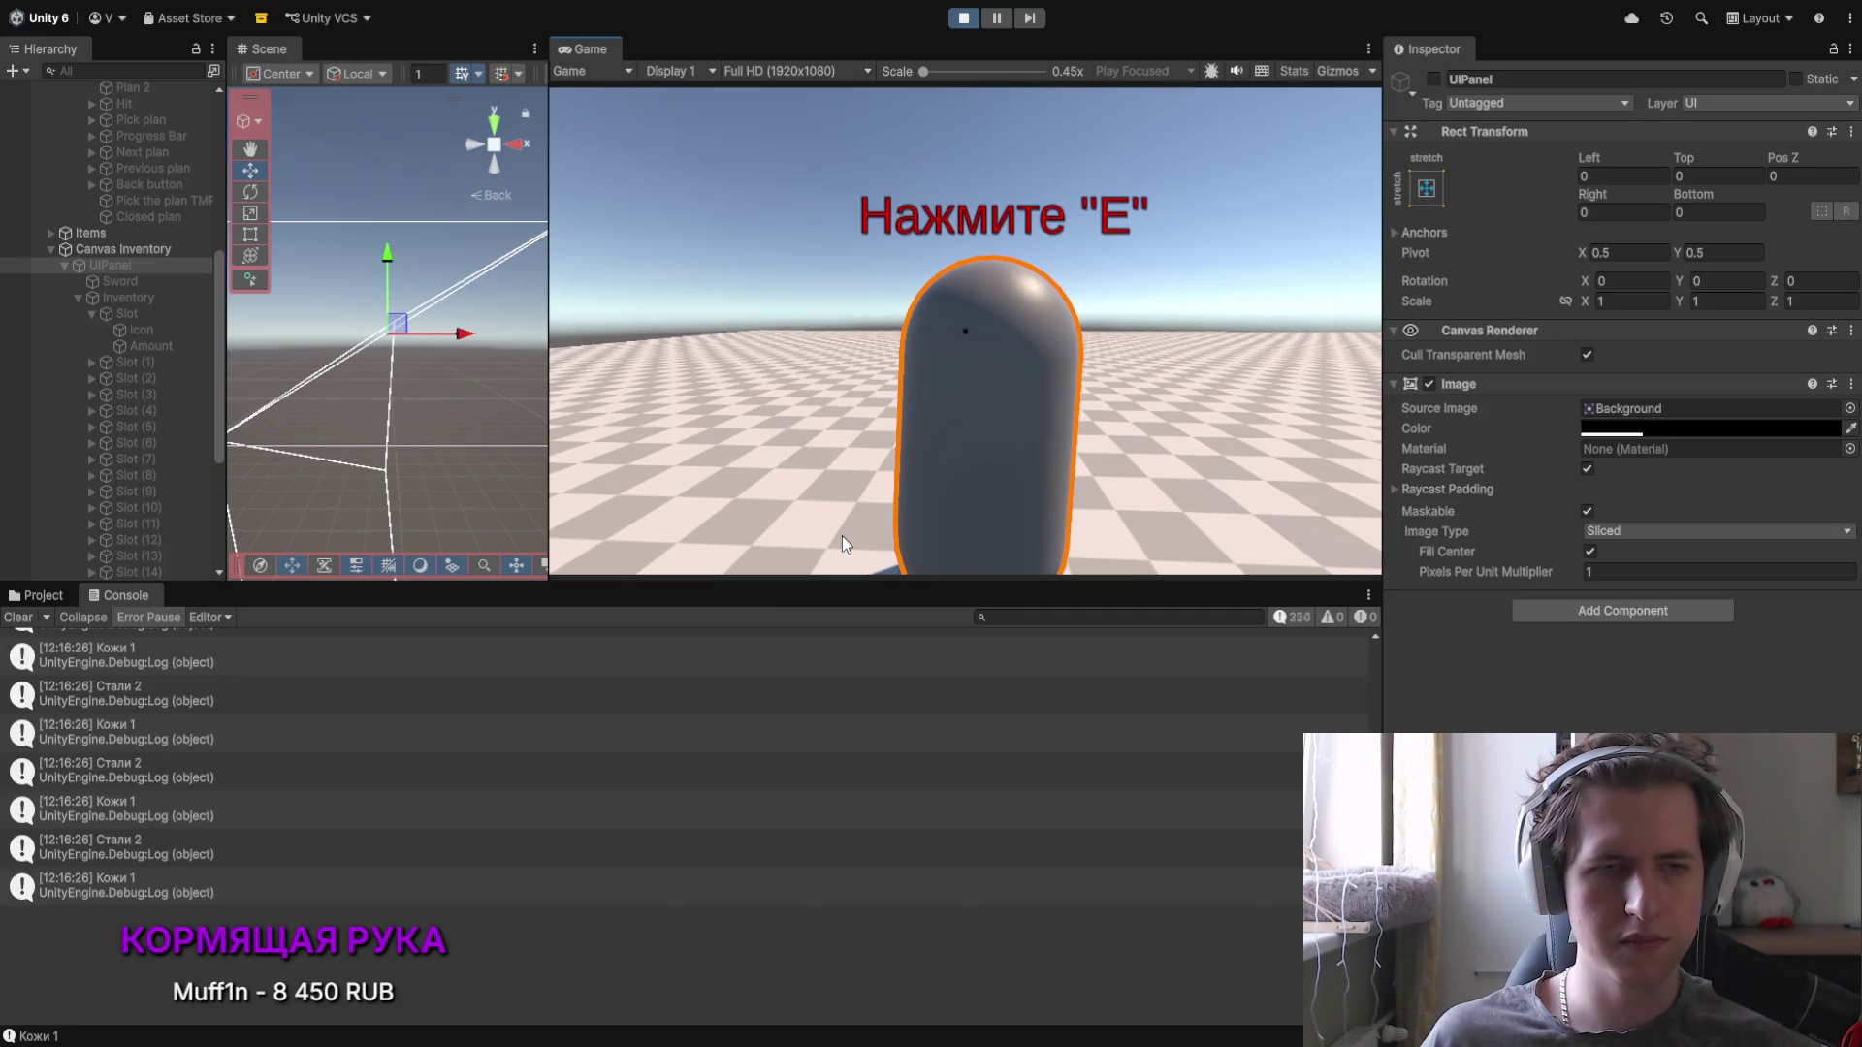
key(i)
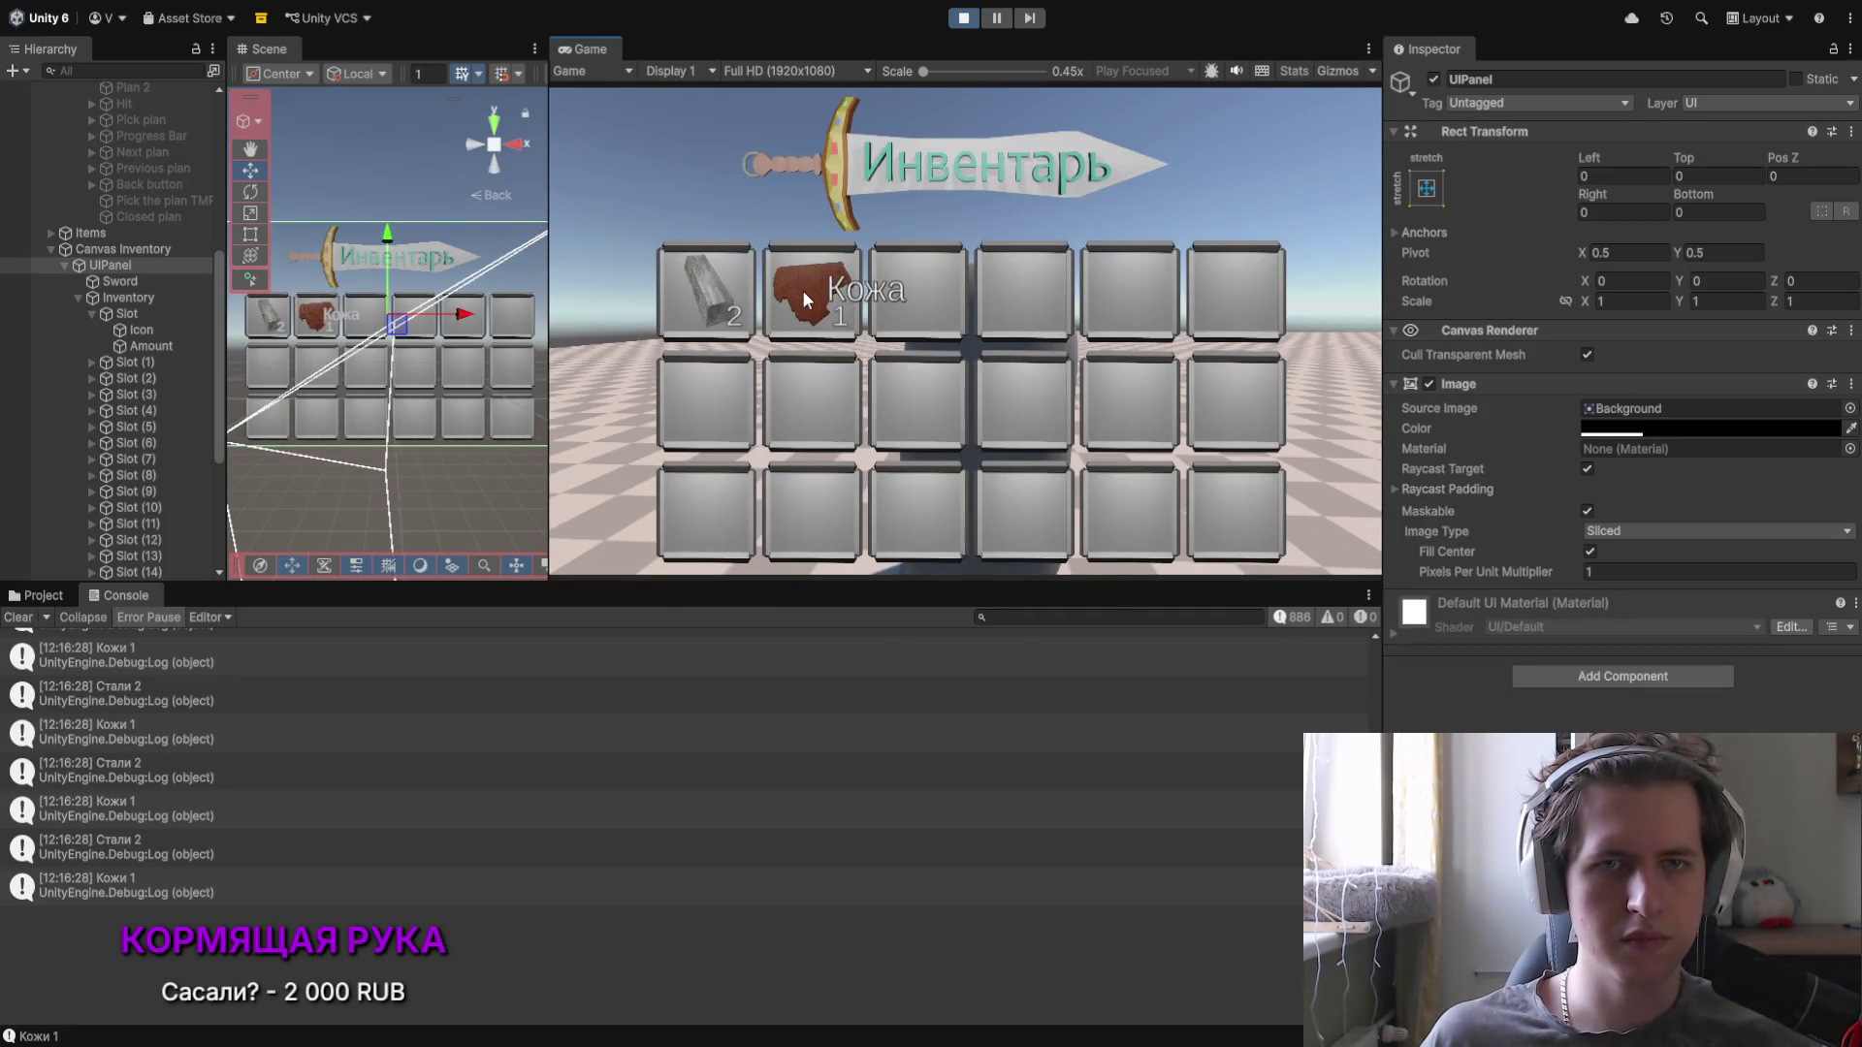
mouse_move(812, 346)
mouse_down()
mouse_move(694, 202)
mouse_move(766, 278)
mouse_up()
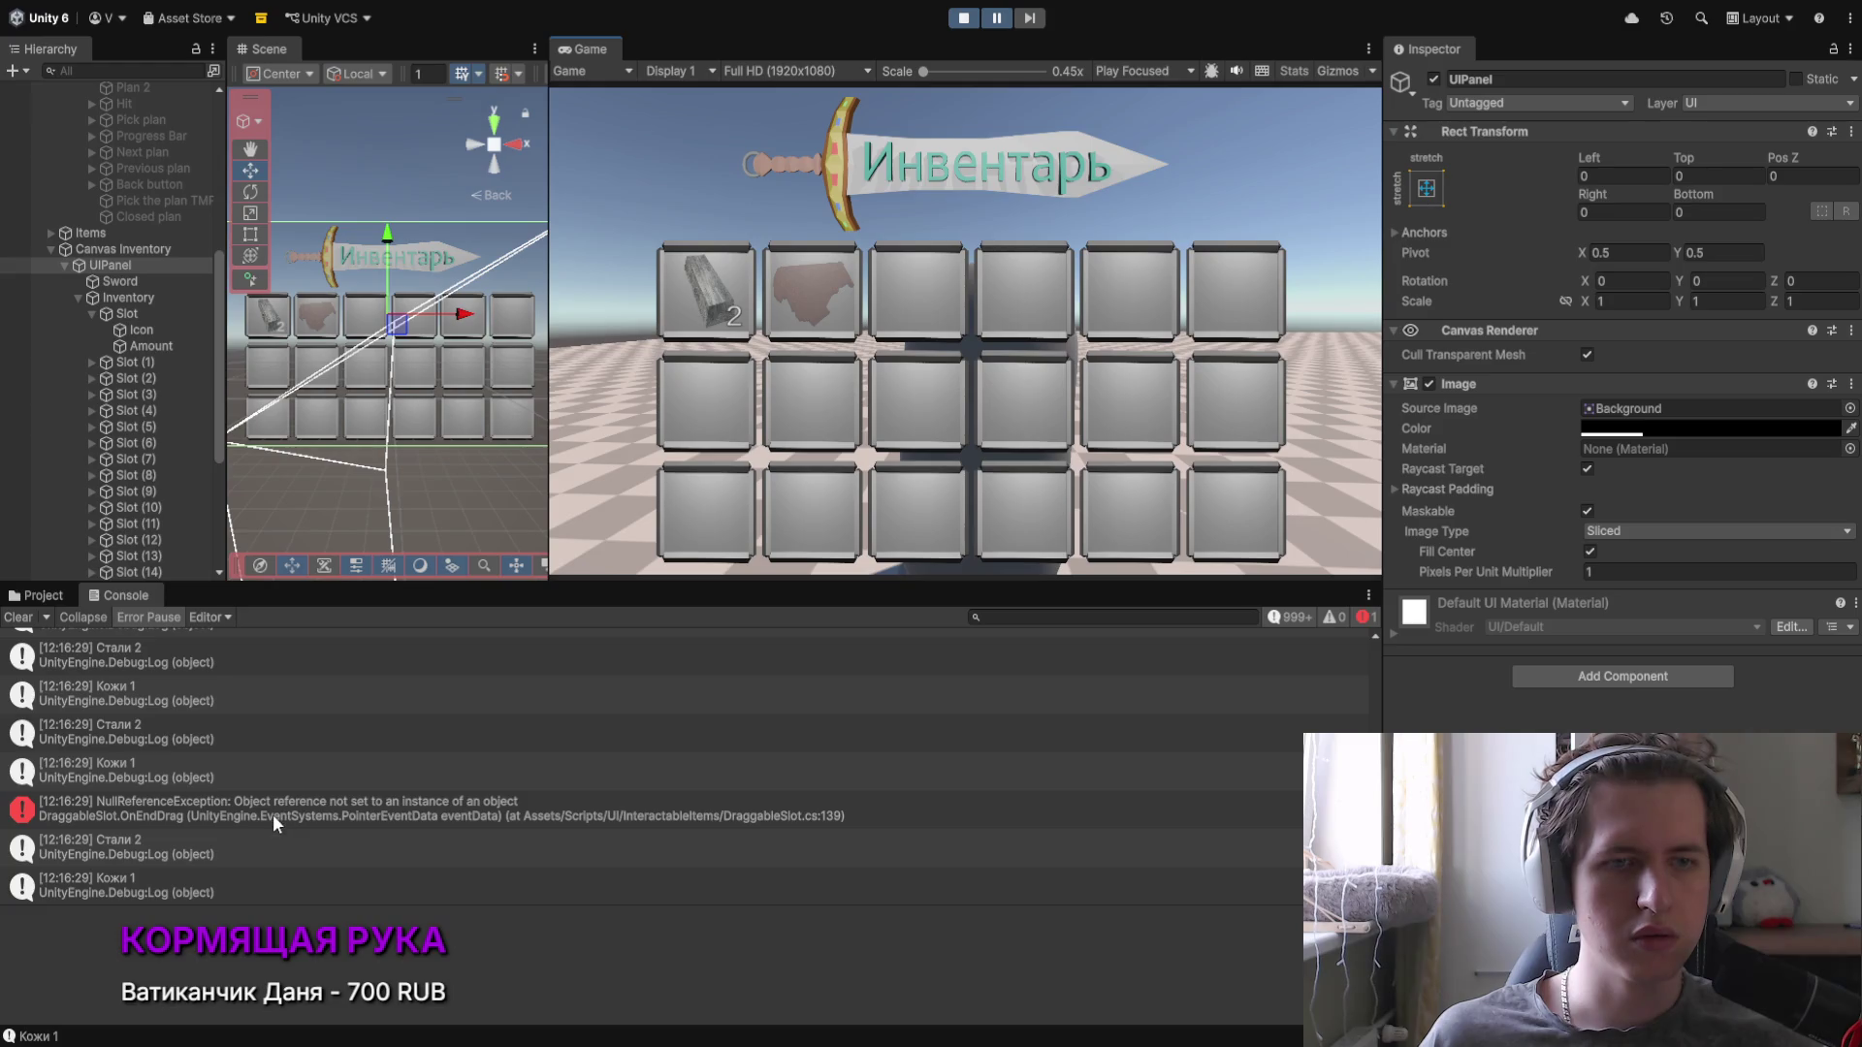
click(388, 808)
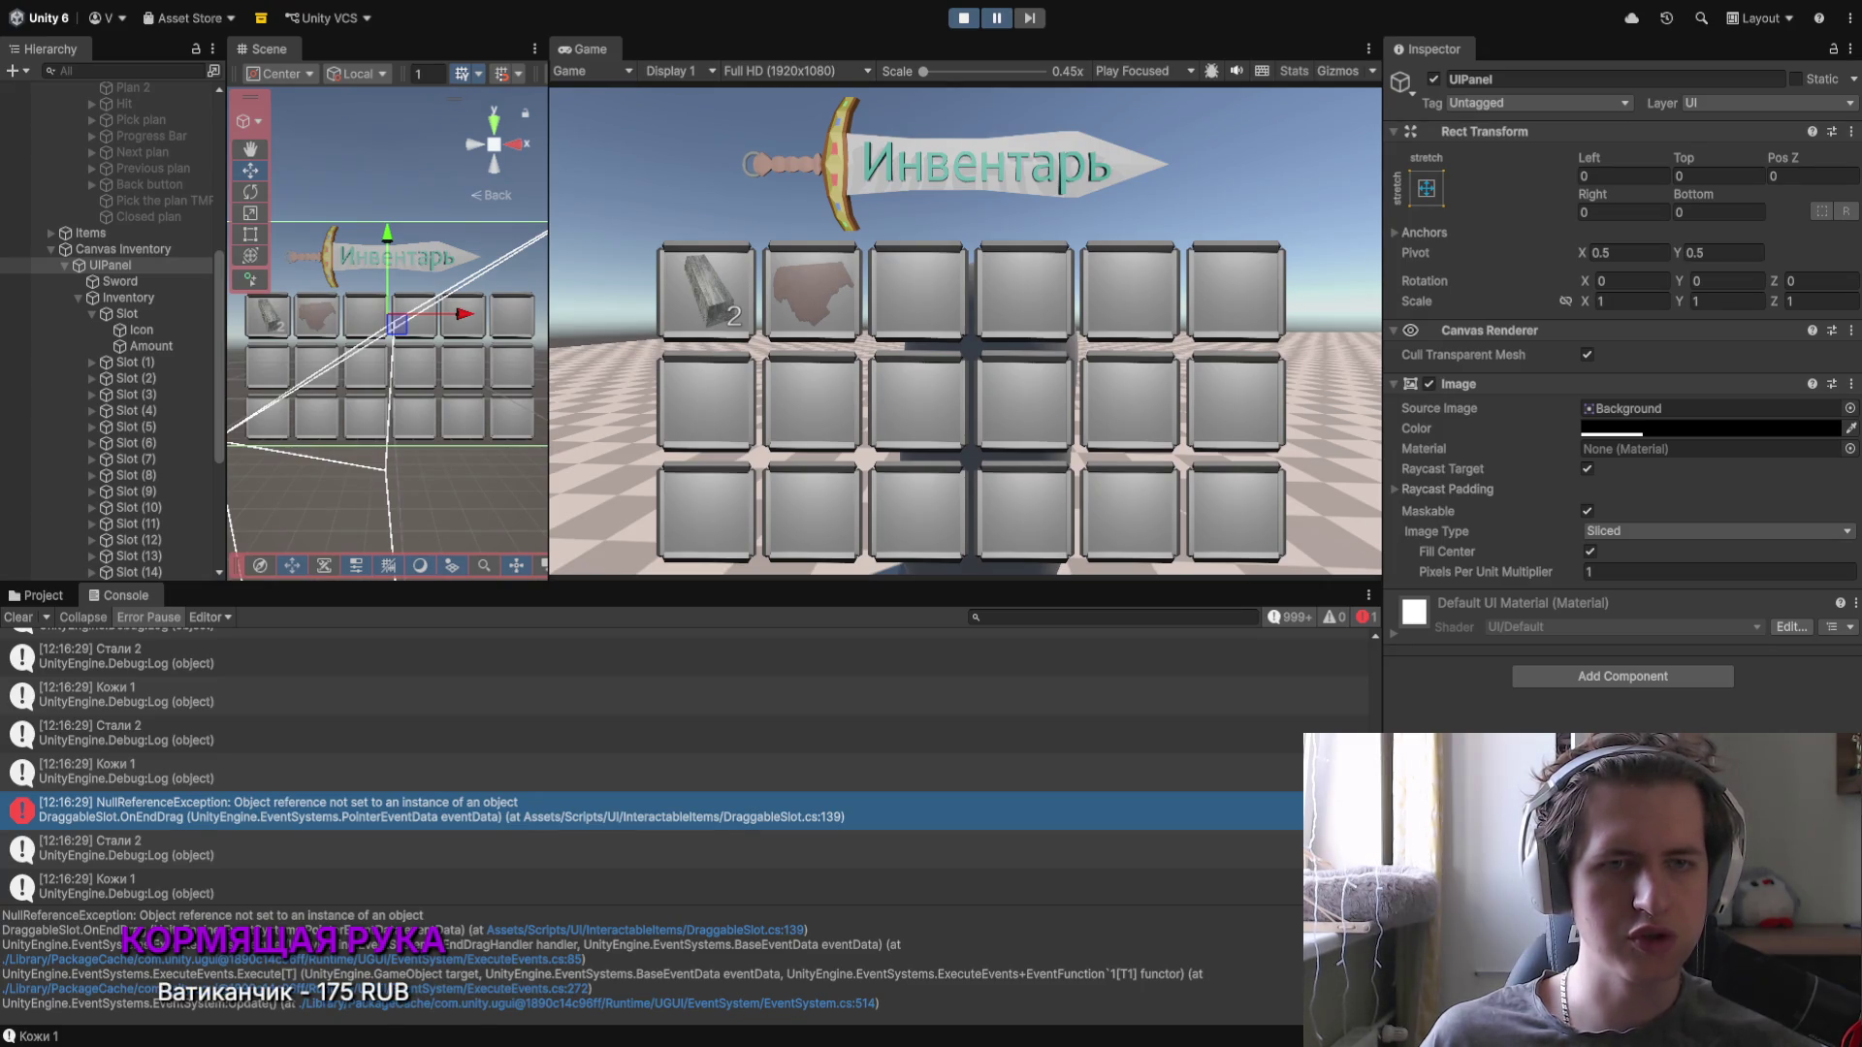
Step: Stop Play mode and review the delete Button under Canvas in the Inspector
key(ctrl+p)
click(136, 557)
scroll(1491, 712, down, 10)
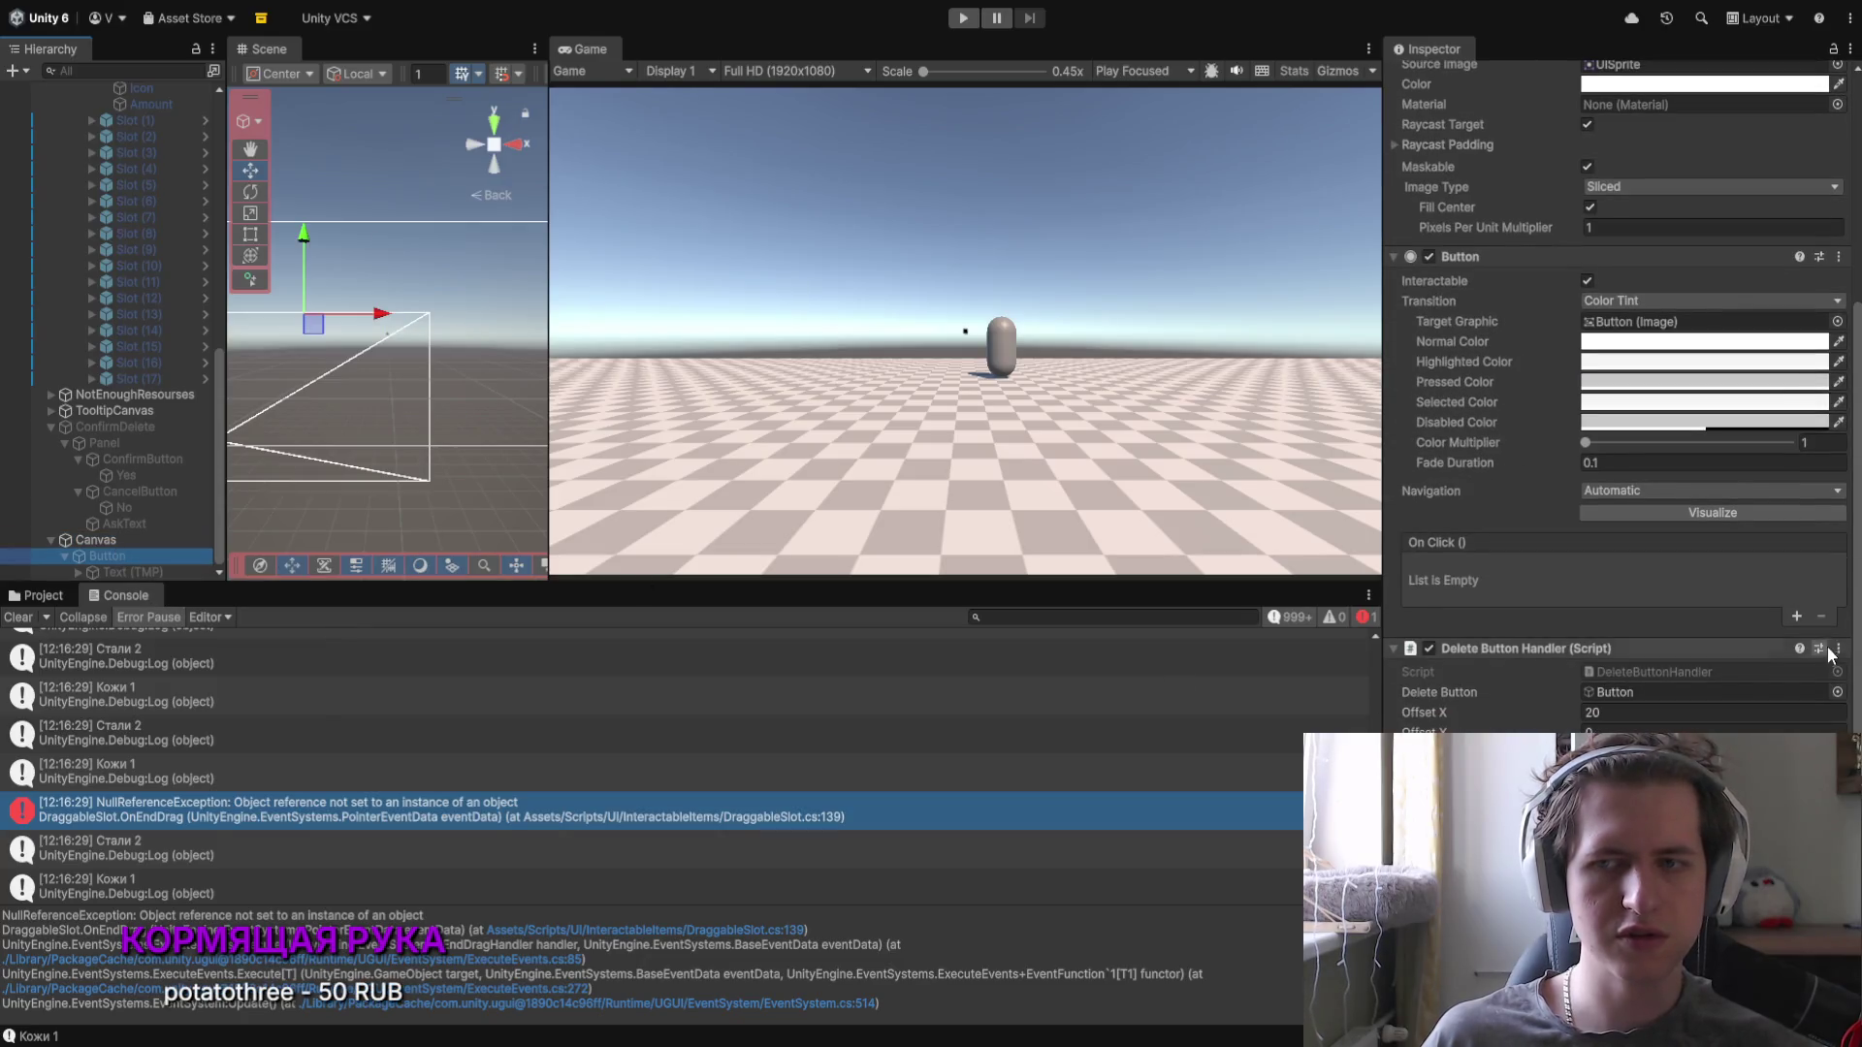
Step: Select the main Canvas object and look over its Inspector settings
scroll(1760, 681, up, 2)
click(120, 539)
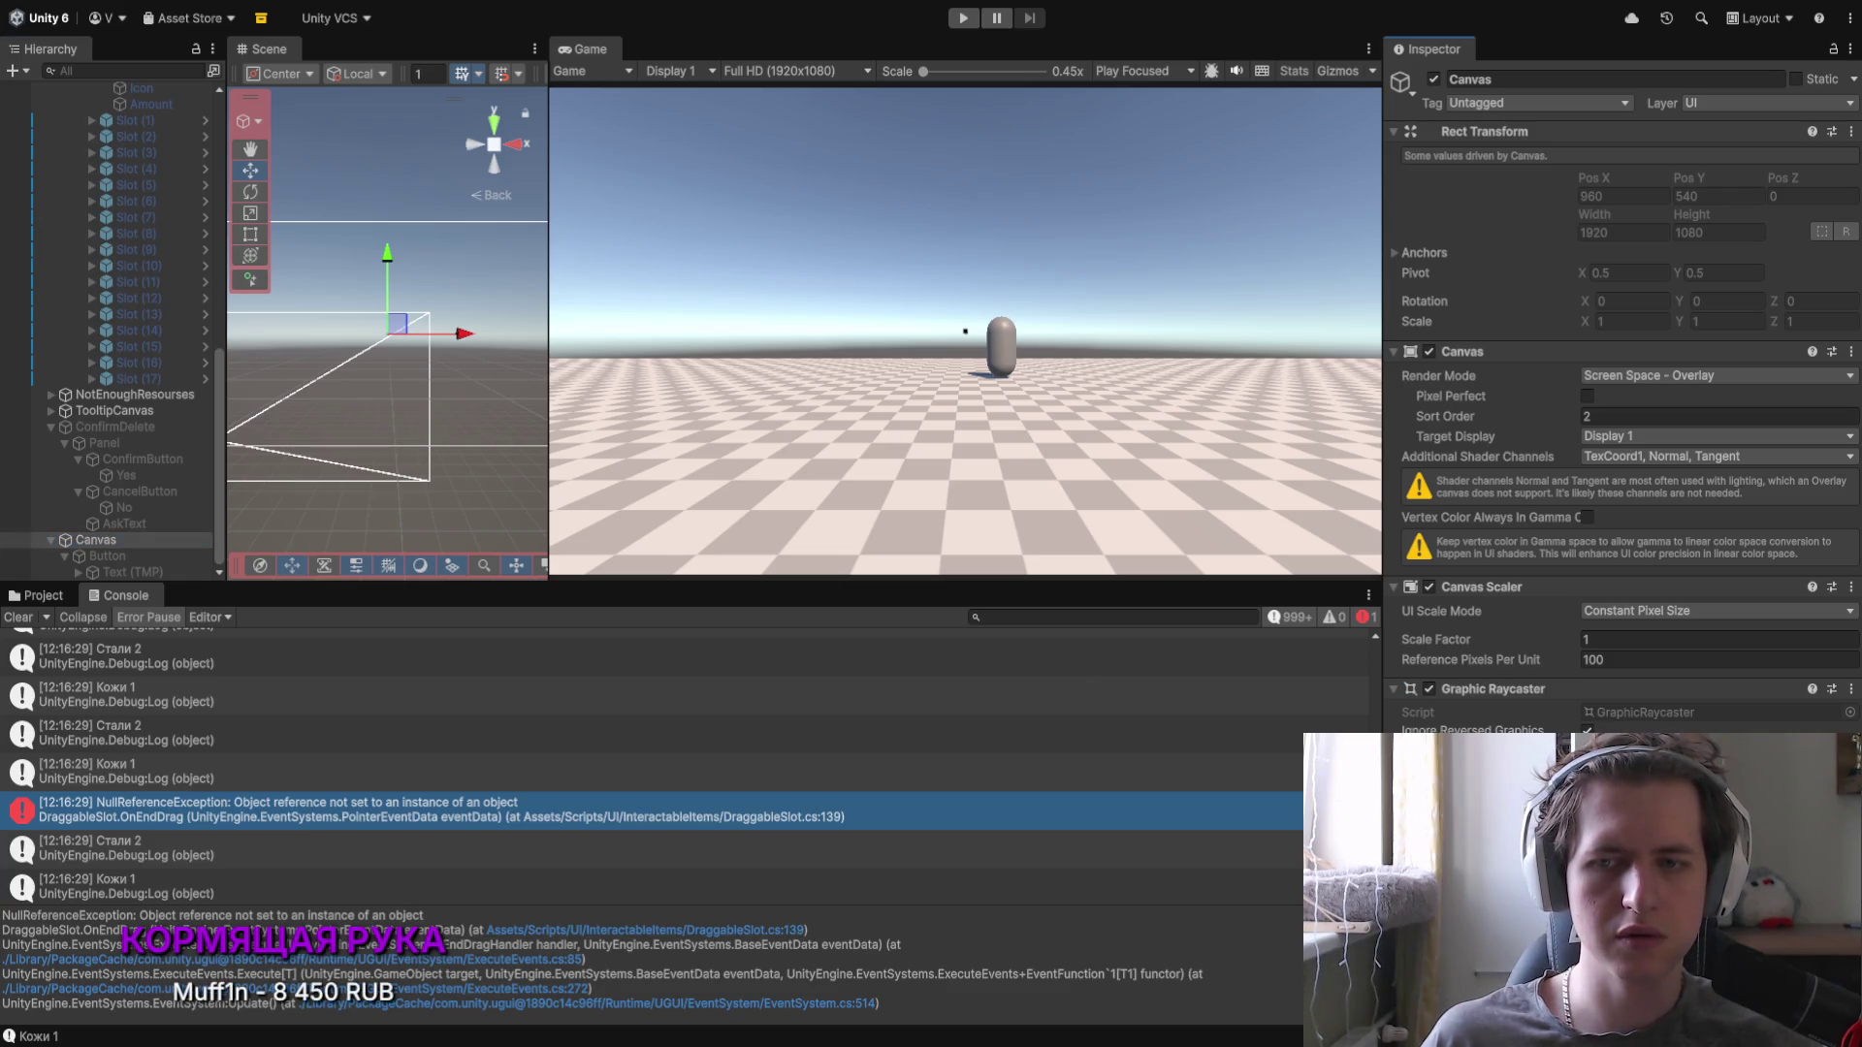
scroll(1355, 674, up, 2)
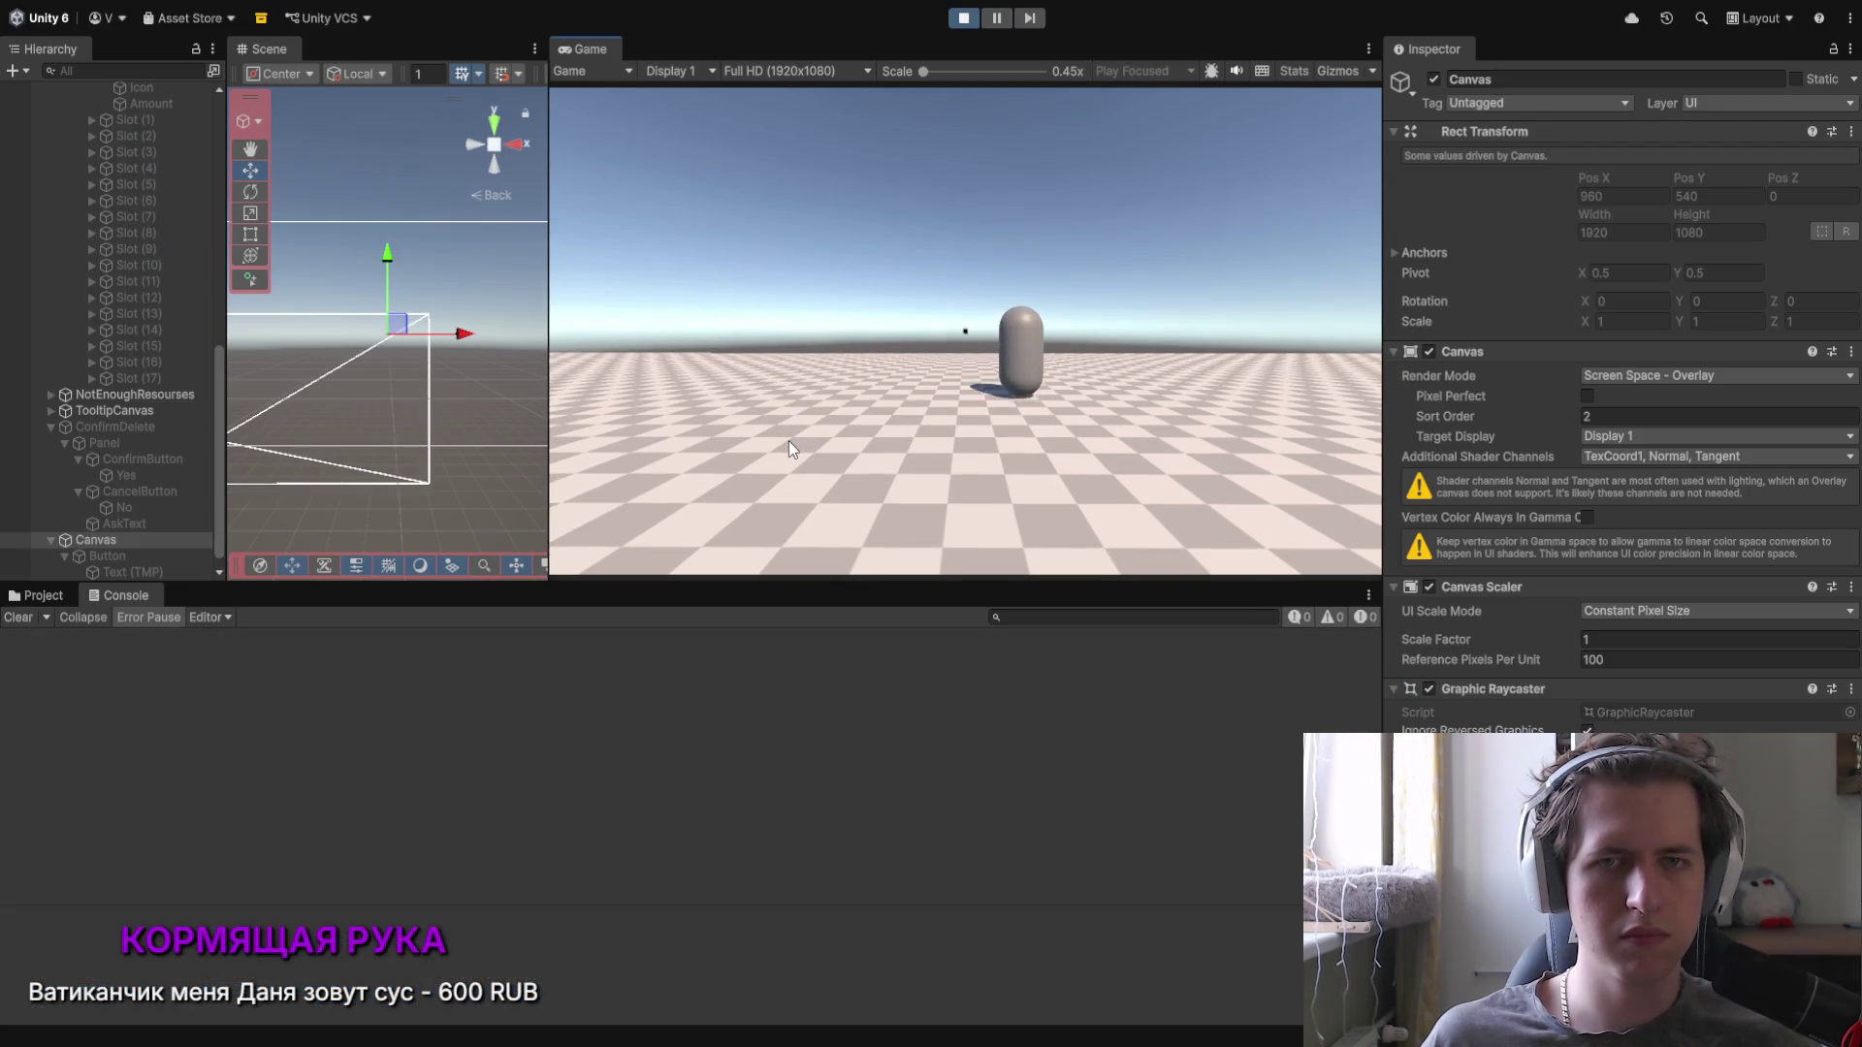
Step: Accept the NPC's materials, open the inventory, and drag Сталь out of the first slot
click(849, 524)
key(i)
mouse_move(746, 310)
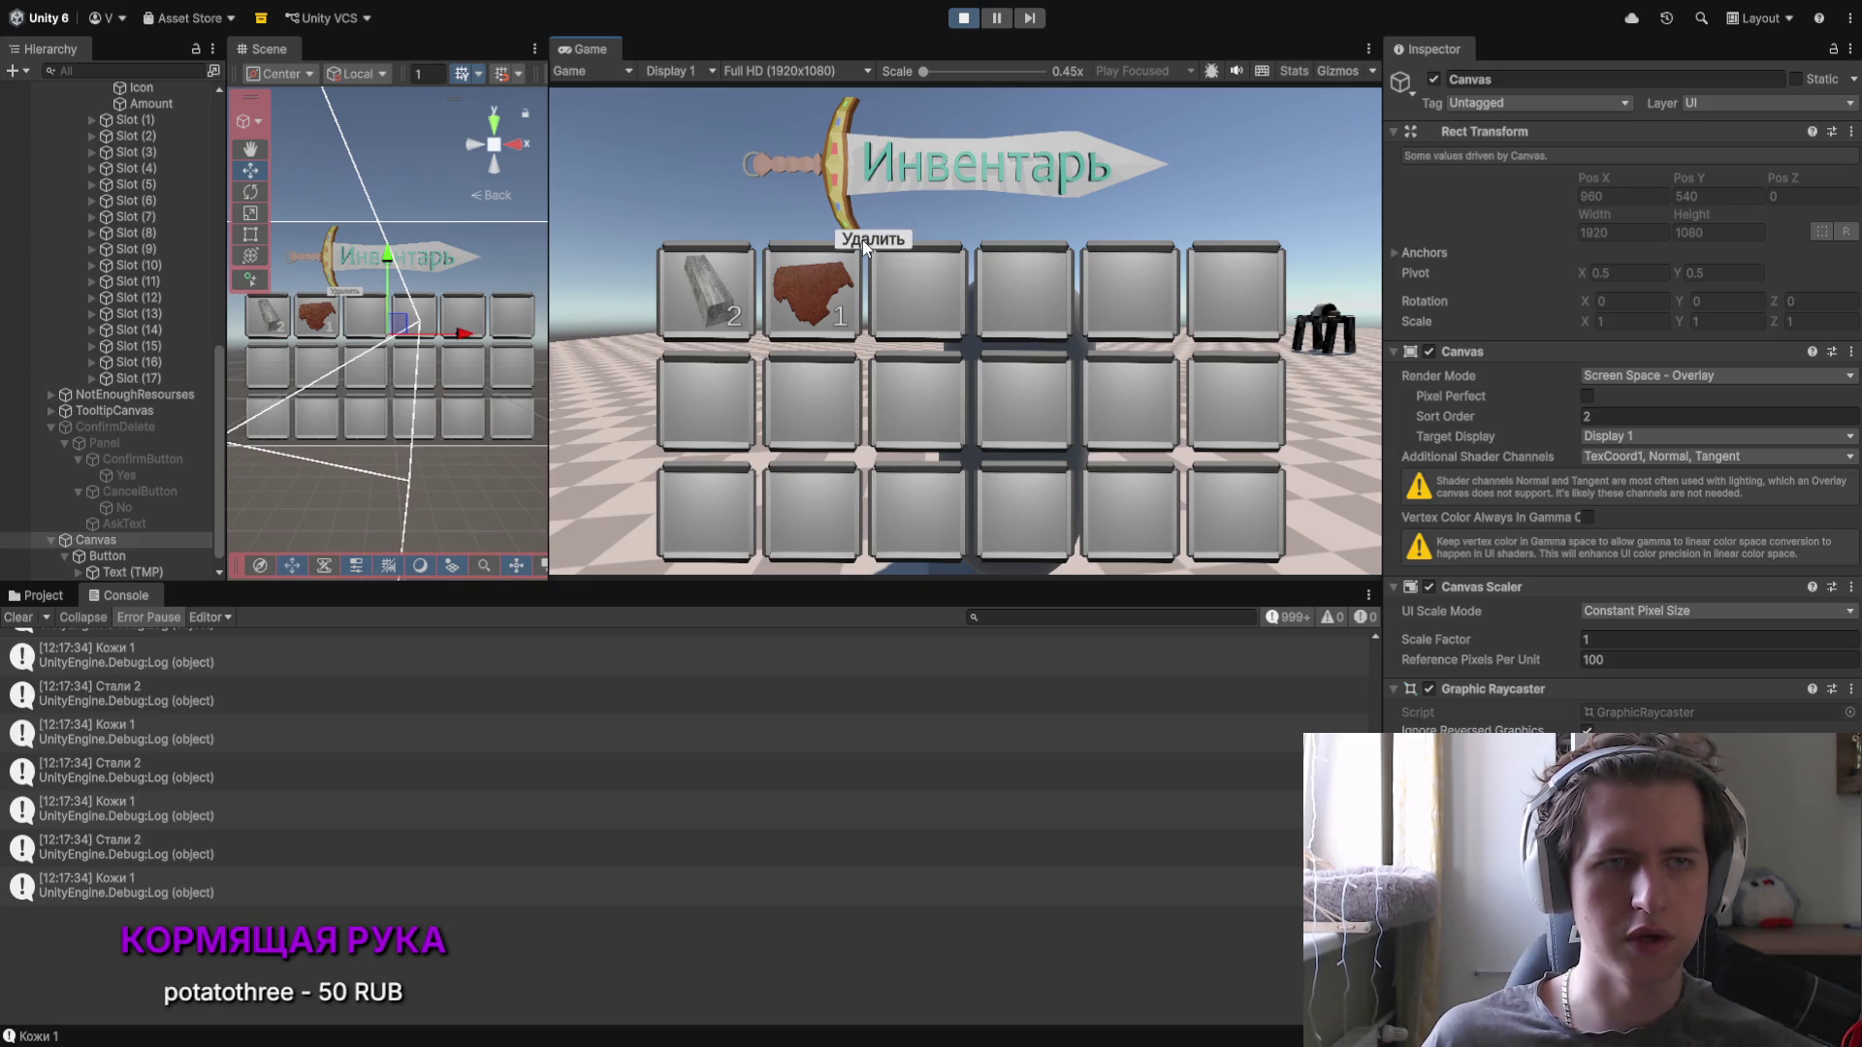
drag(753, 245, 599, 308)
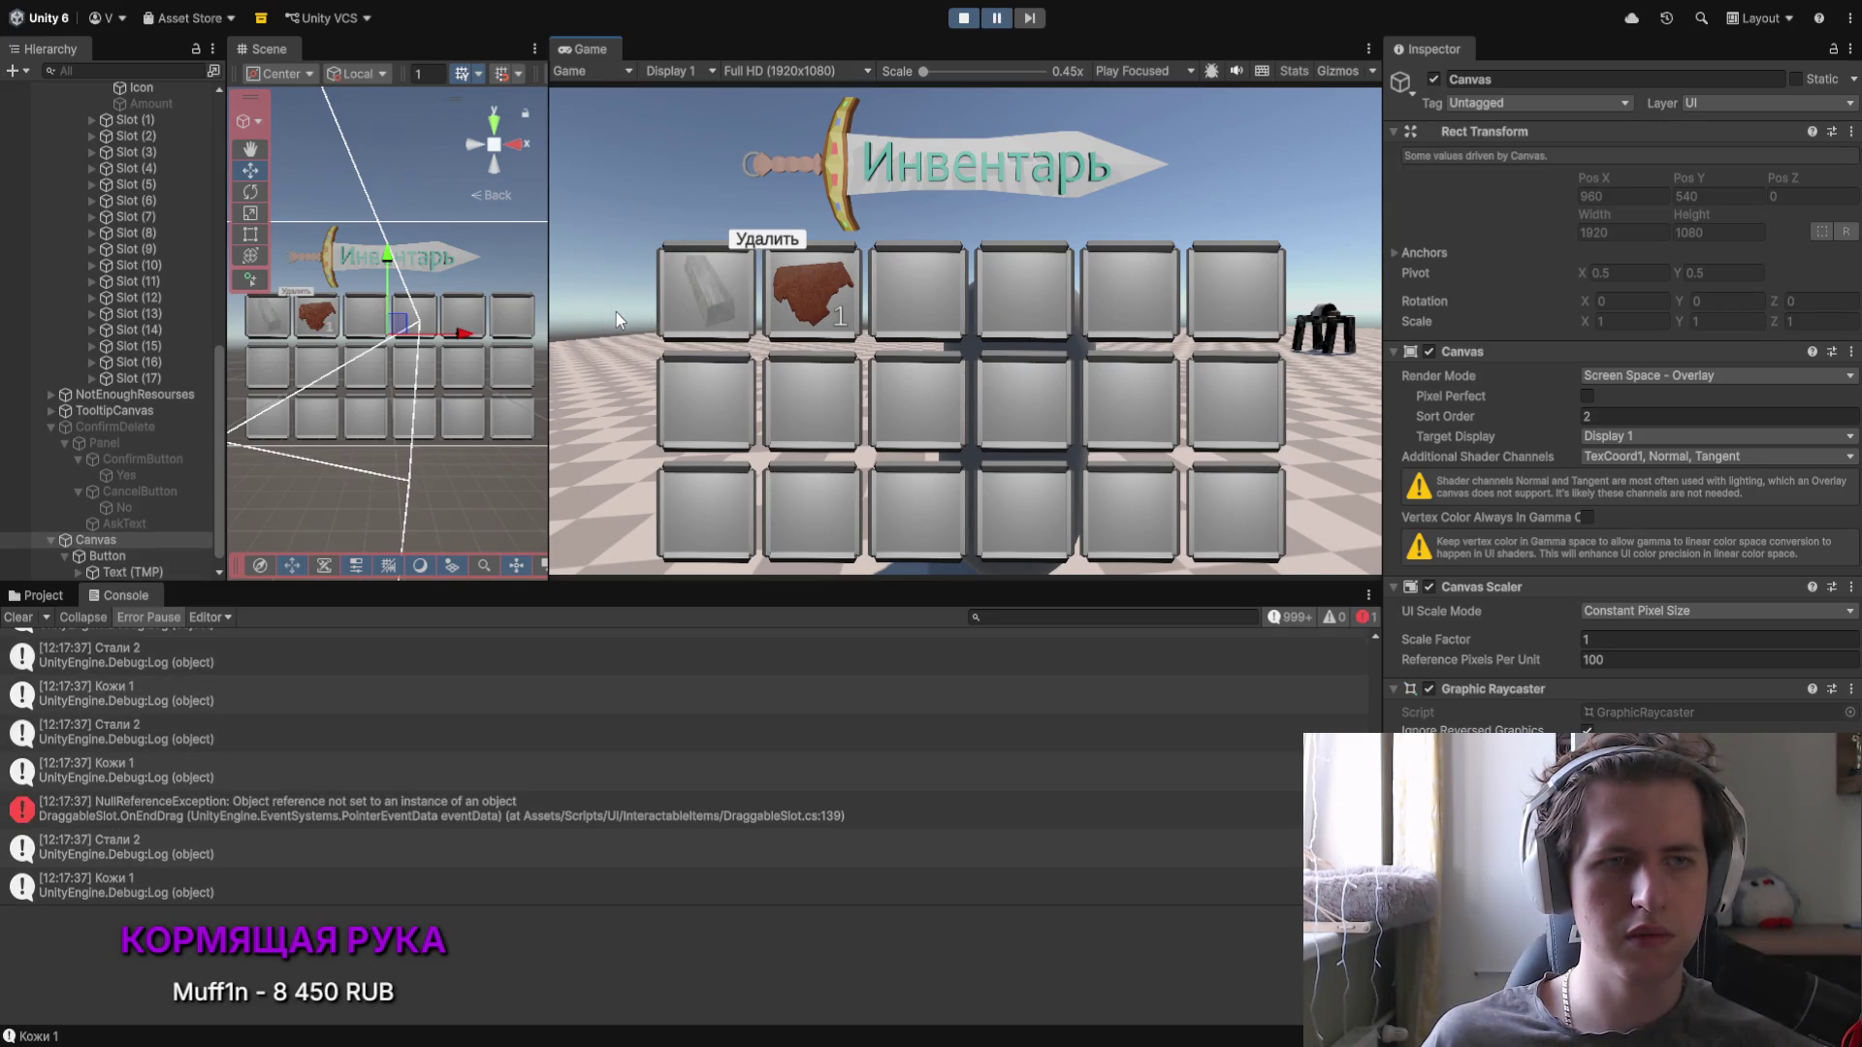
Step: View the OnEndDrag NullReferenceException trace, stop Play mode, and select ConfirmDelete's Panel
click(369, 820)
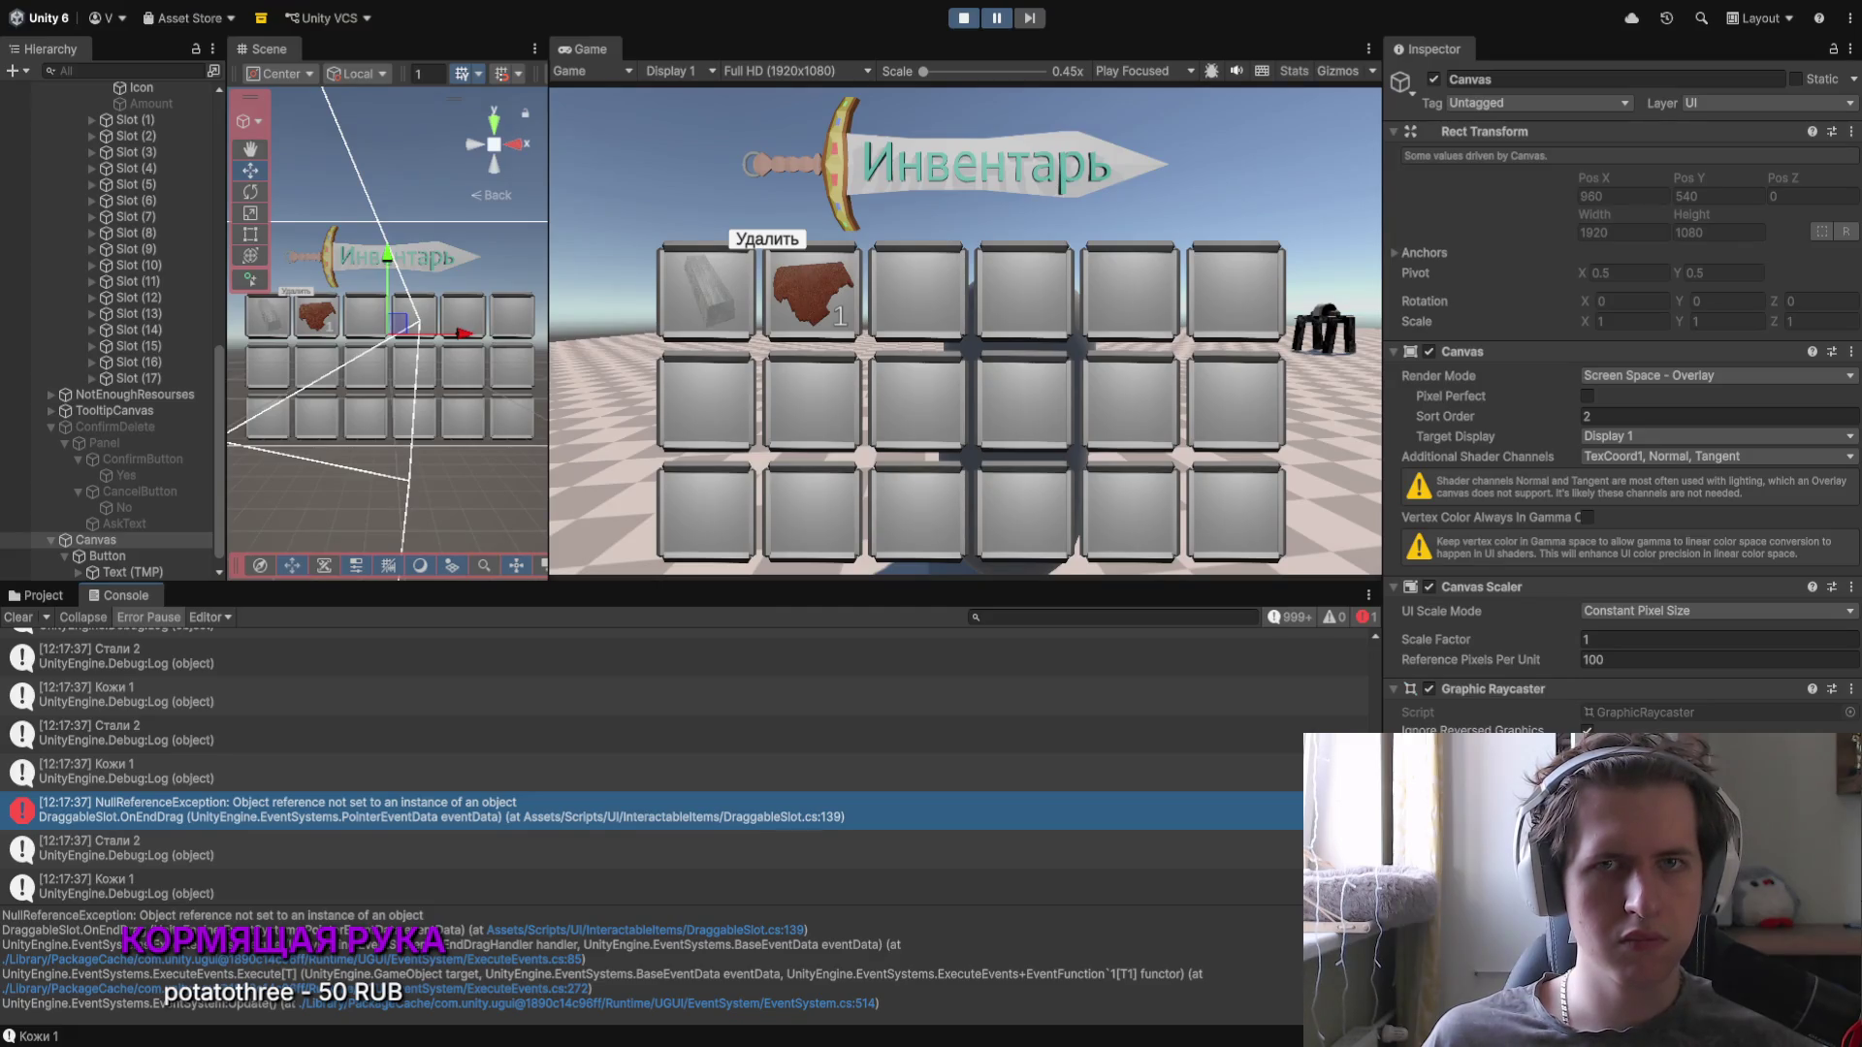
click(963, 17)
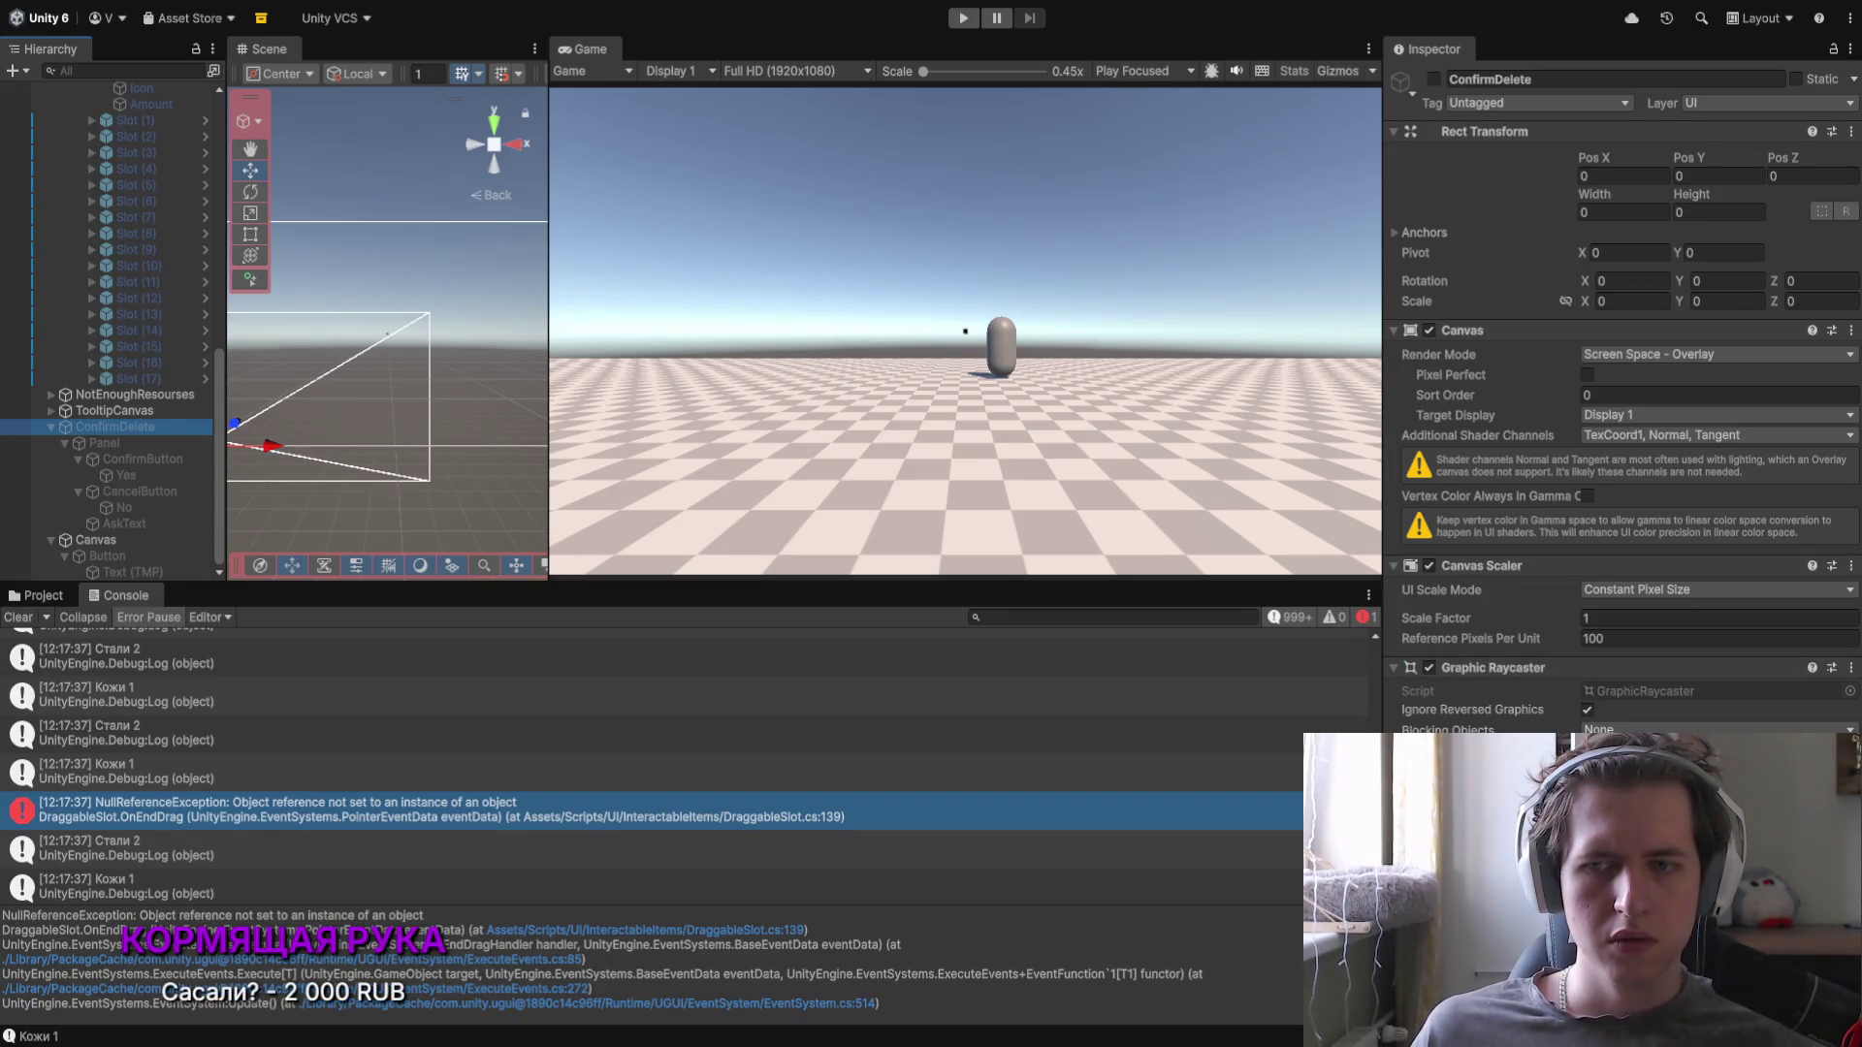
click(168, 444)
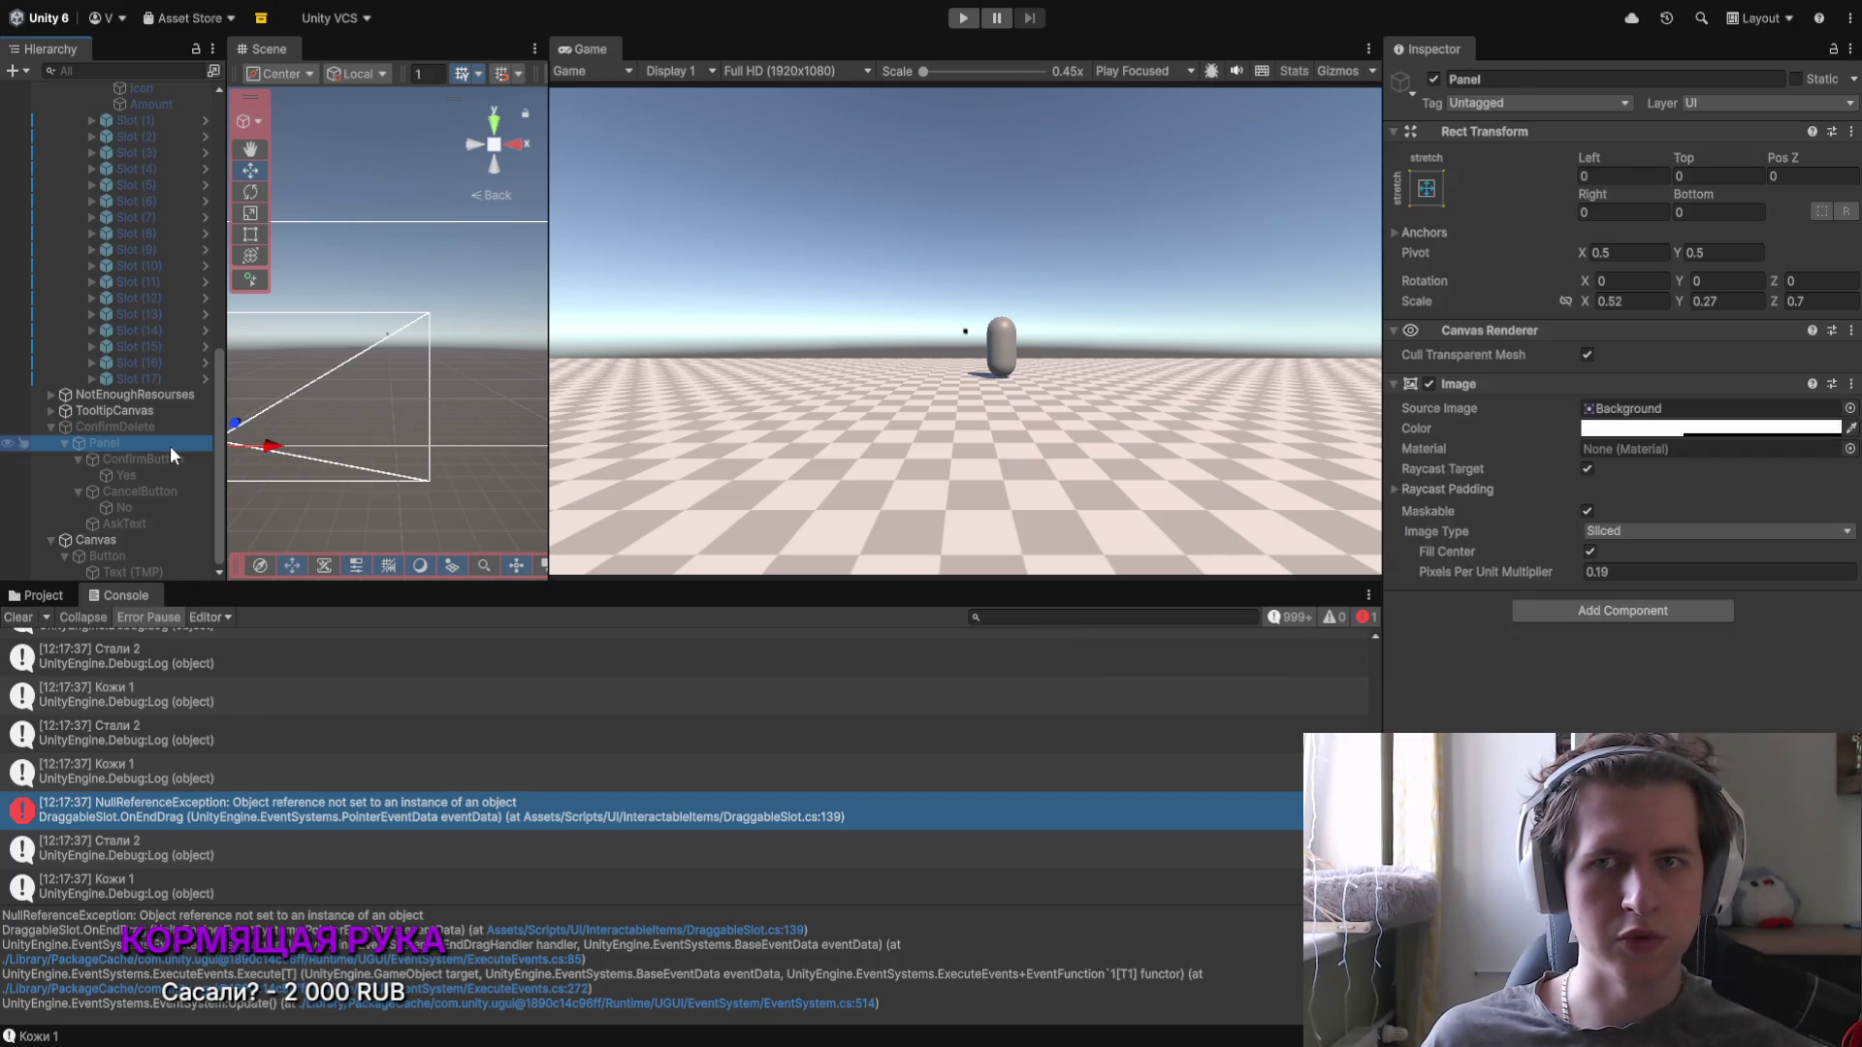
Step: Activate the ConfirmDelete canvas, deactivate its Panel, and start Play mode
click(201, 428)
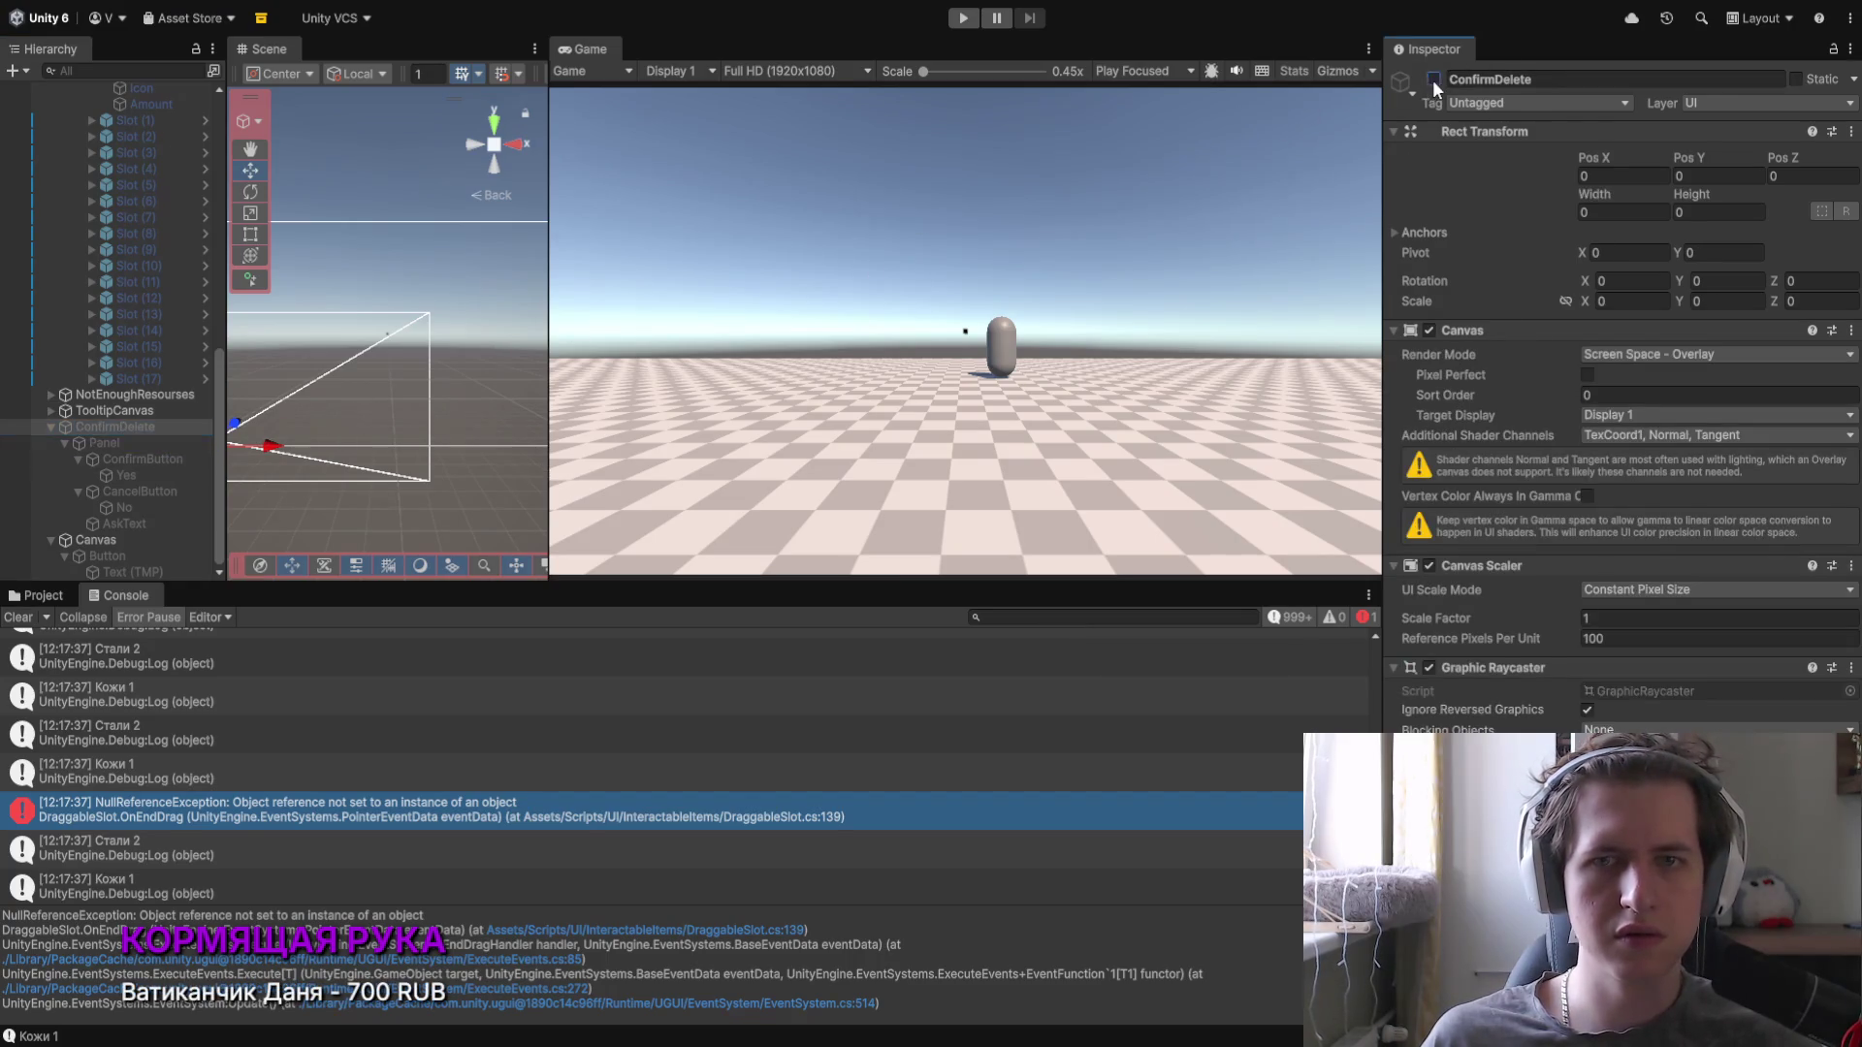
key(alt+shift+a)
click(104, 444)
click(1434, 79)
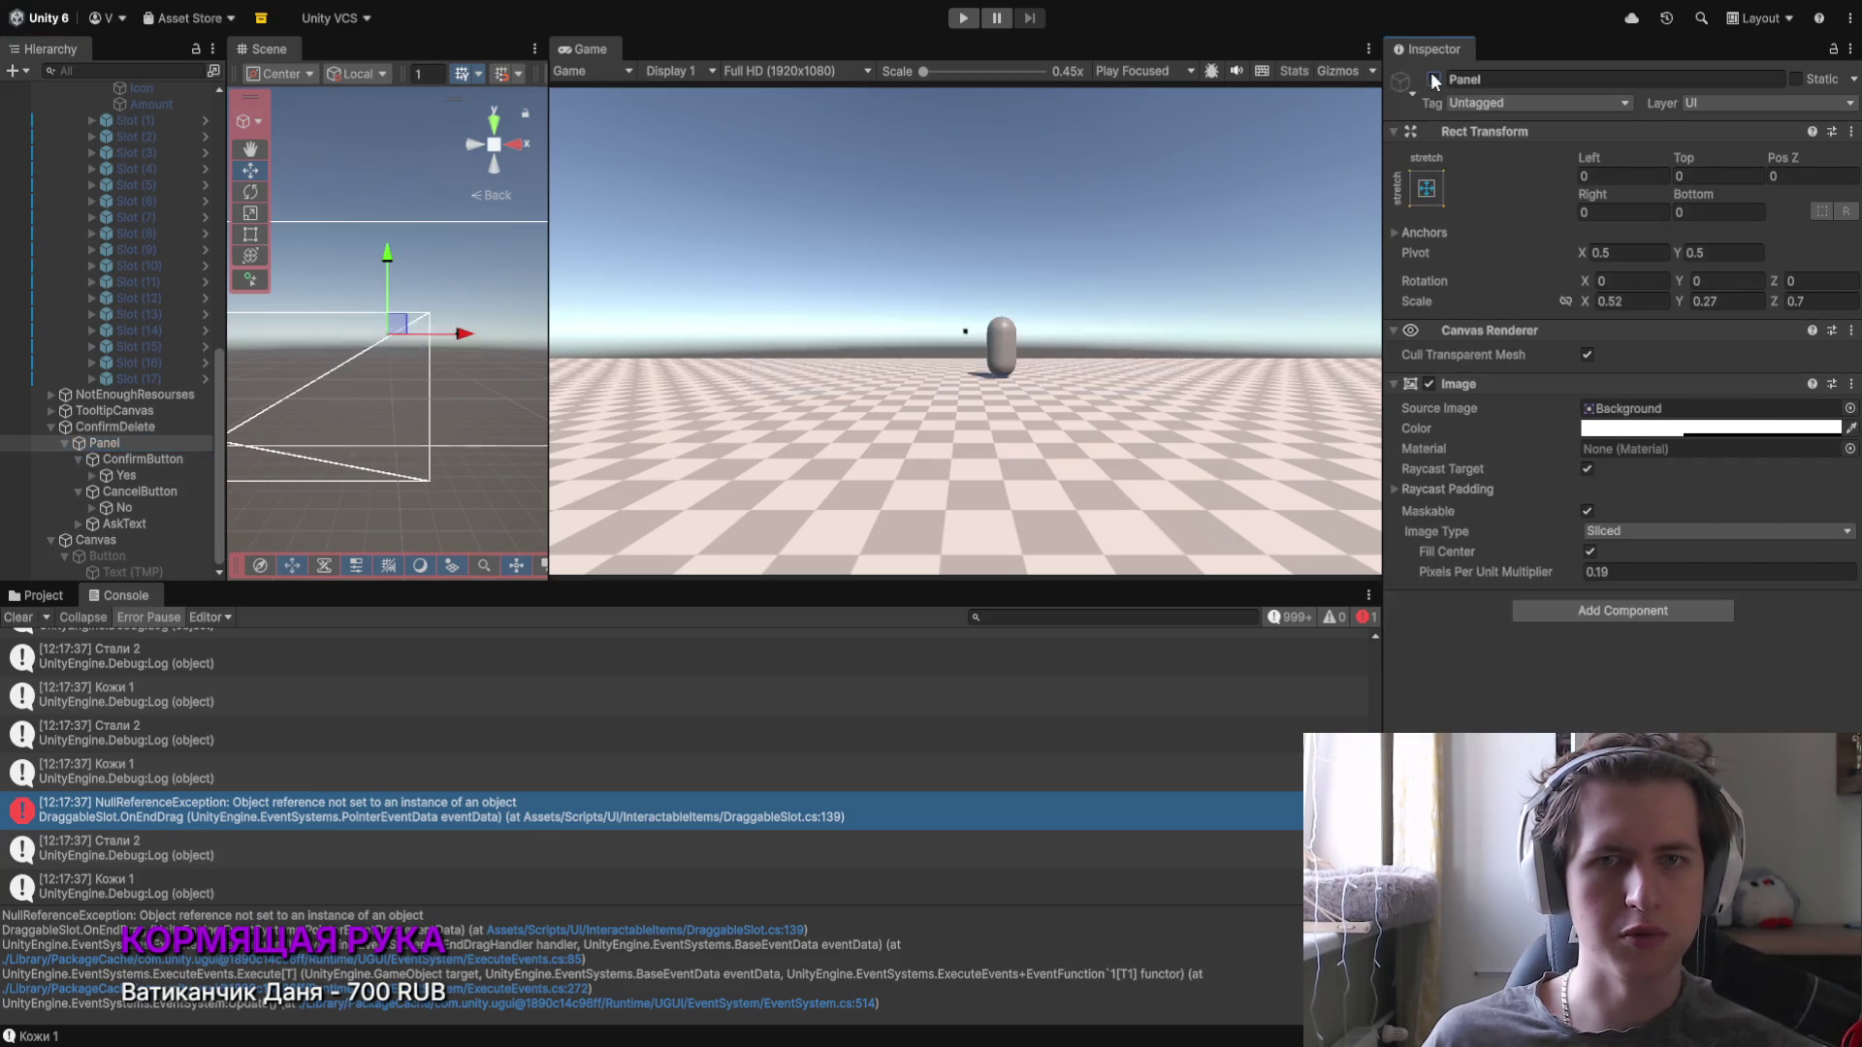
click(122, 427)
click(961, 17)
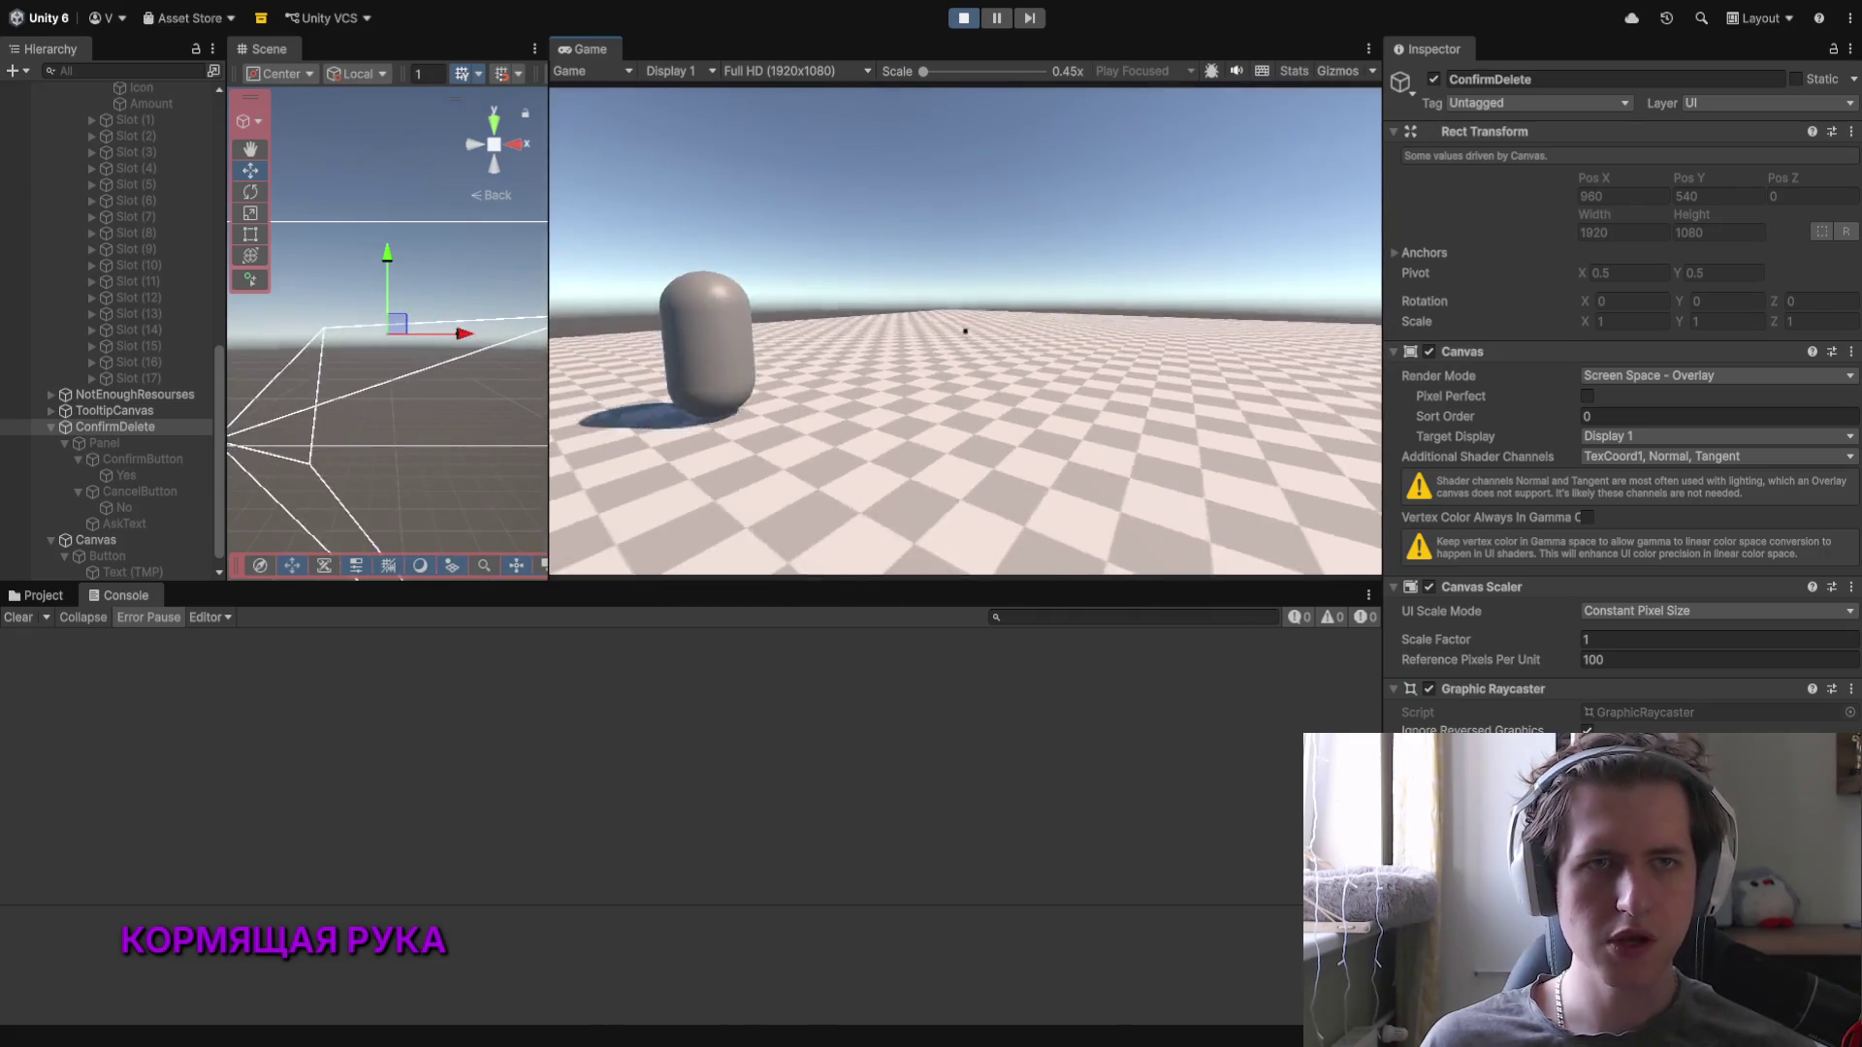
Step: Walk to the NPC, accept its materials, drag Сталь out of the inventory, then stop Play
key(w)
key(e)
click(835, 545)
key(i)
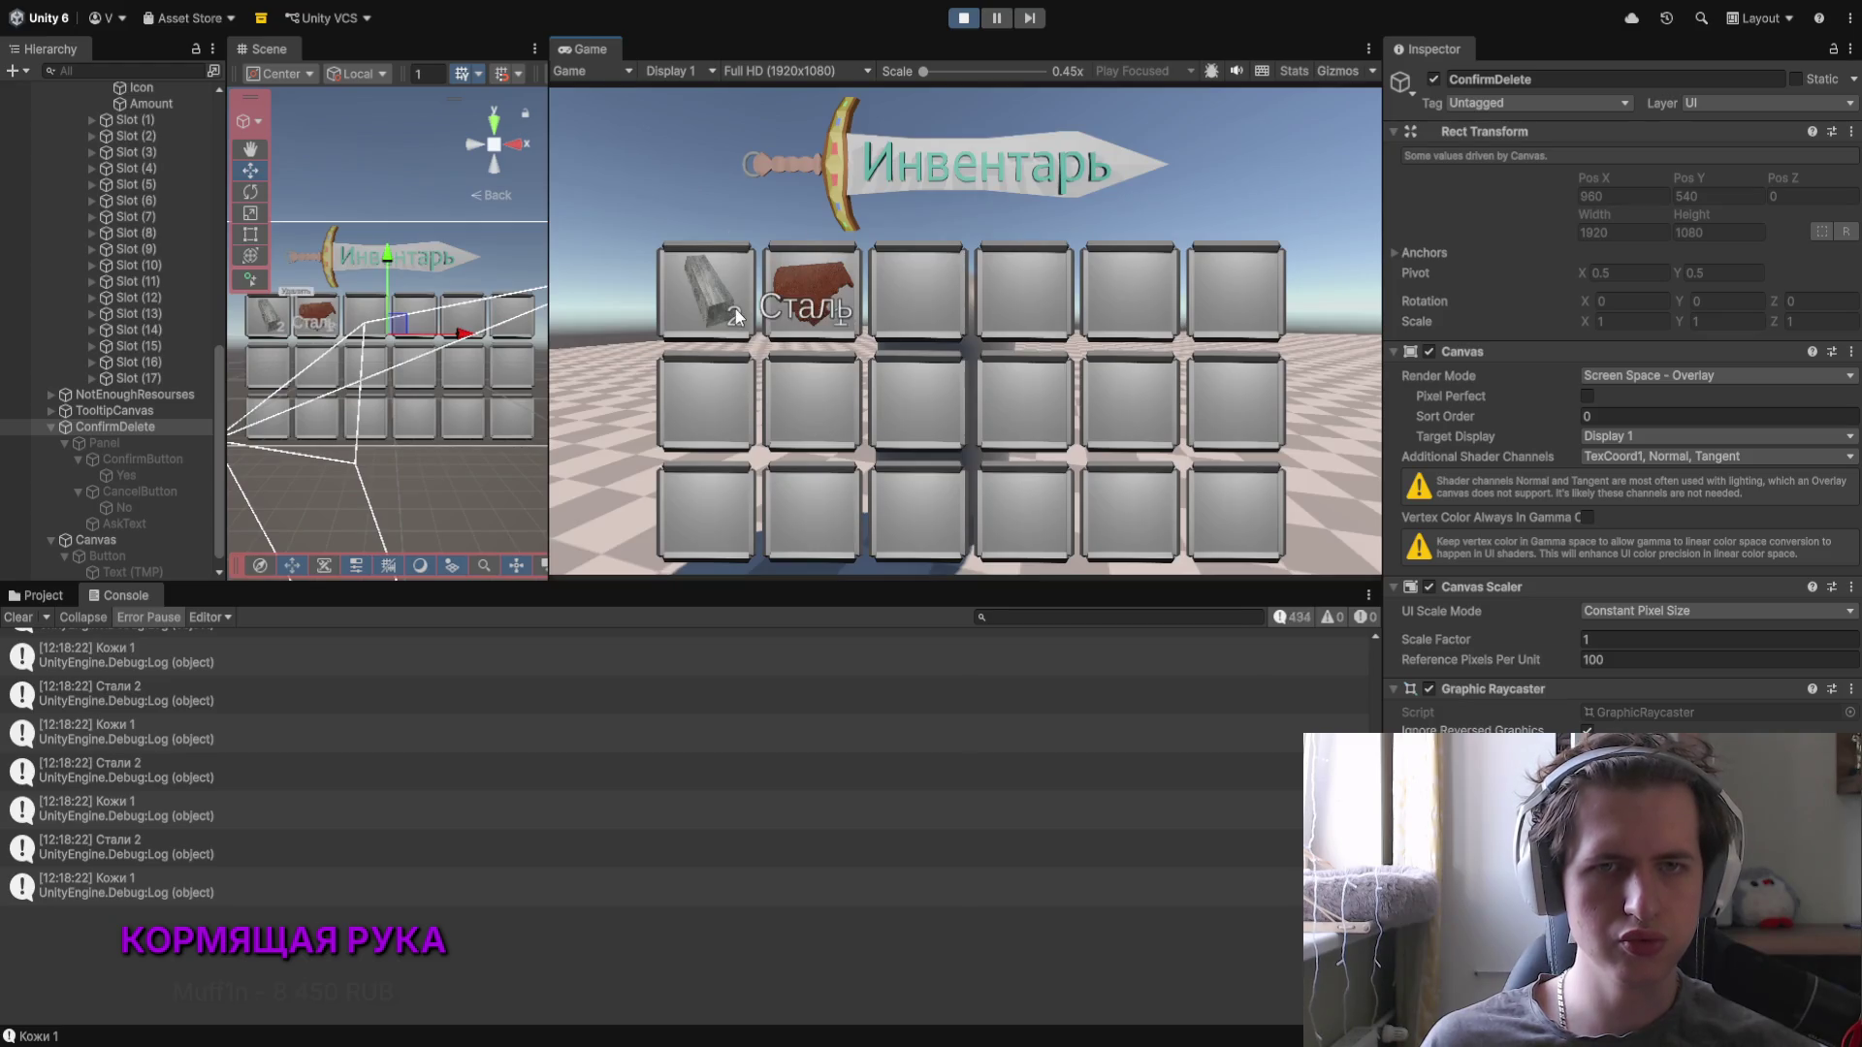
mouse_move(735, 312)
mouse_down()
mouse_move(603, 315)
mouse_move(636, 344)
mouse_up()
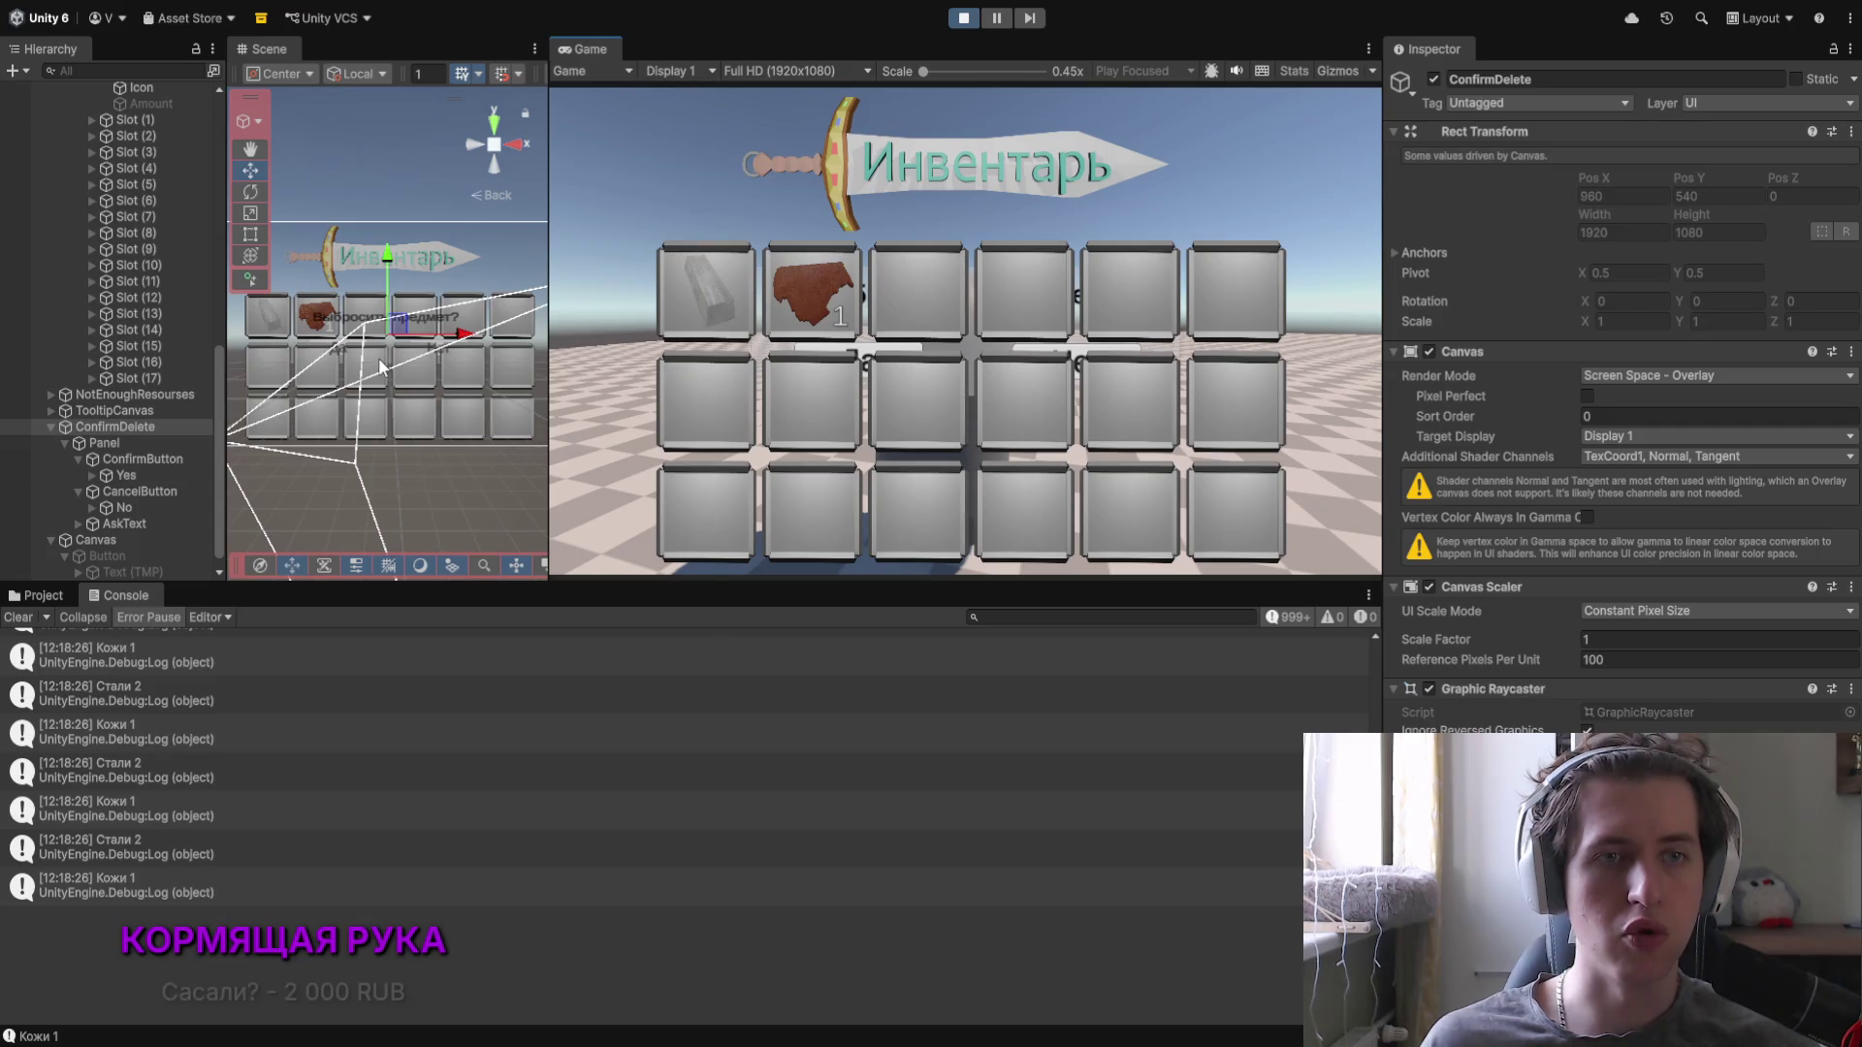
click(960, 26)
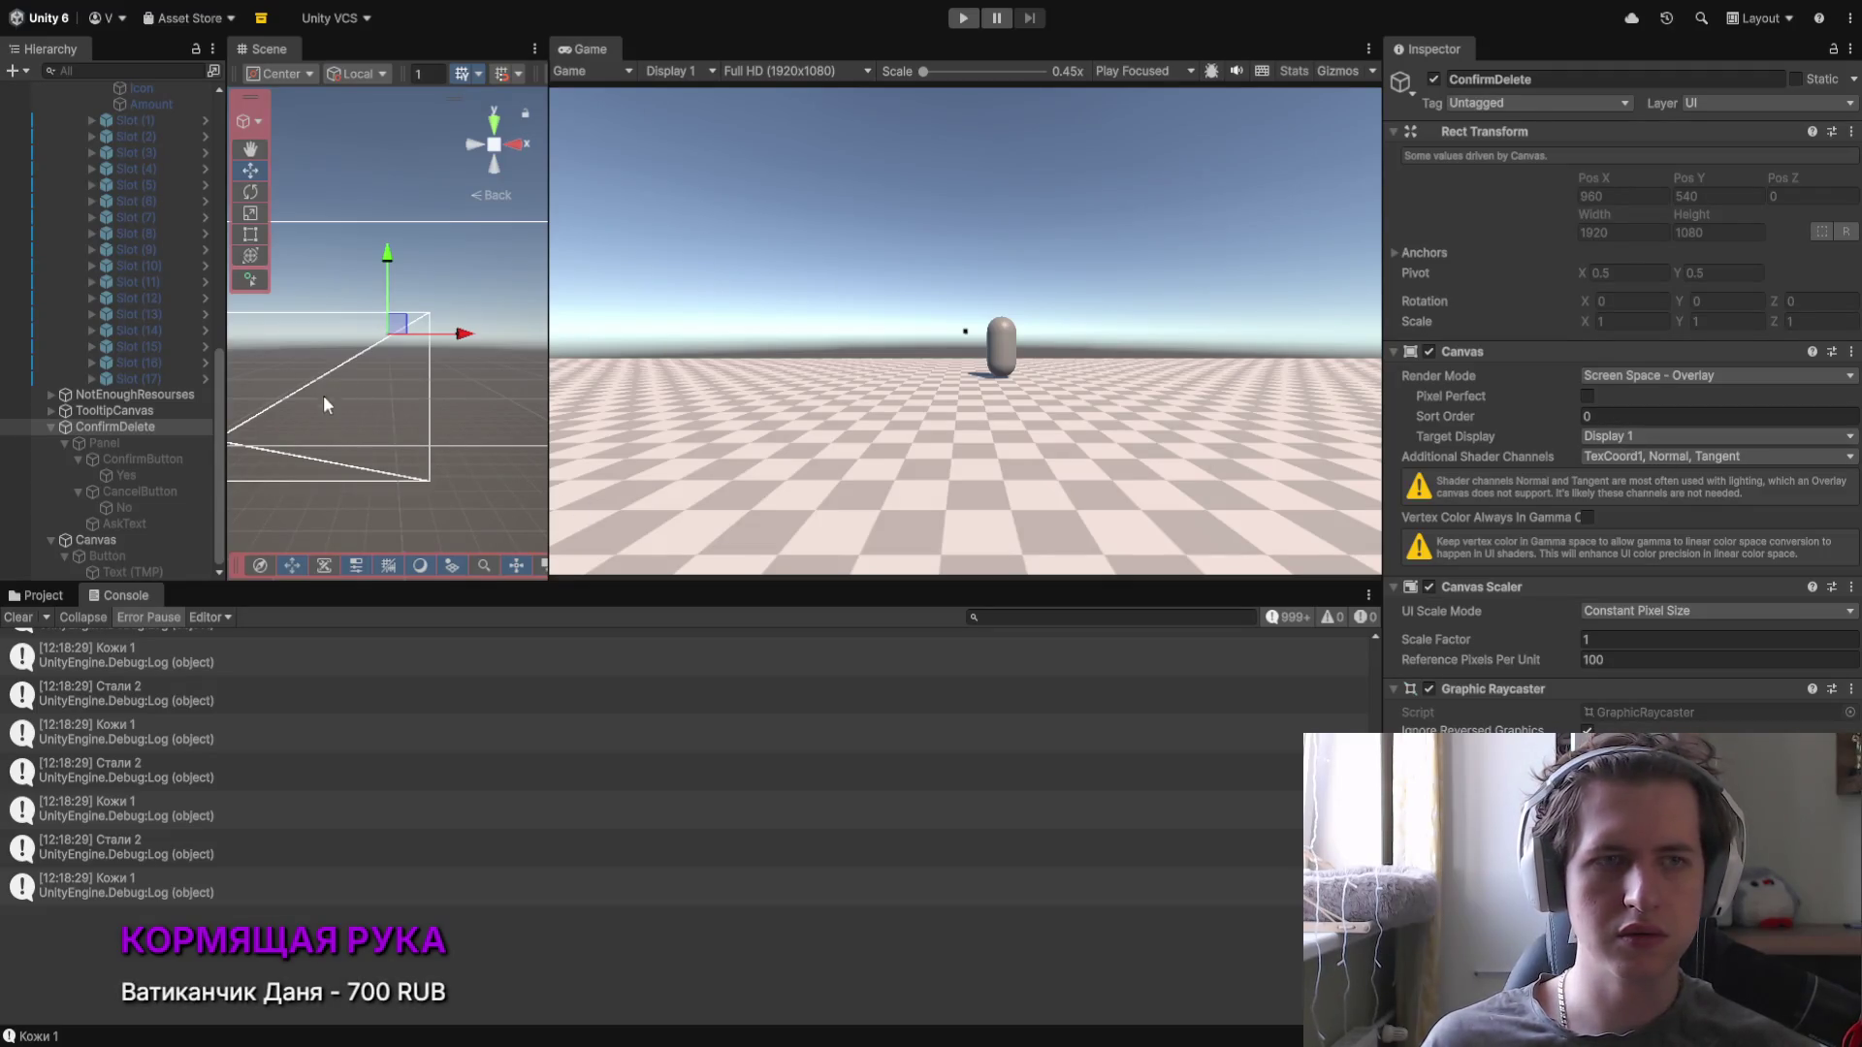
Step: Select the ConfirmDelete canvas and set its Canvas Sort Order to 2
click(136, 443)
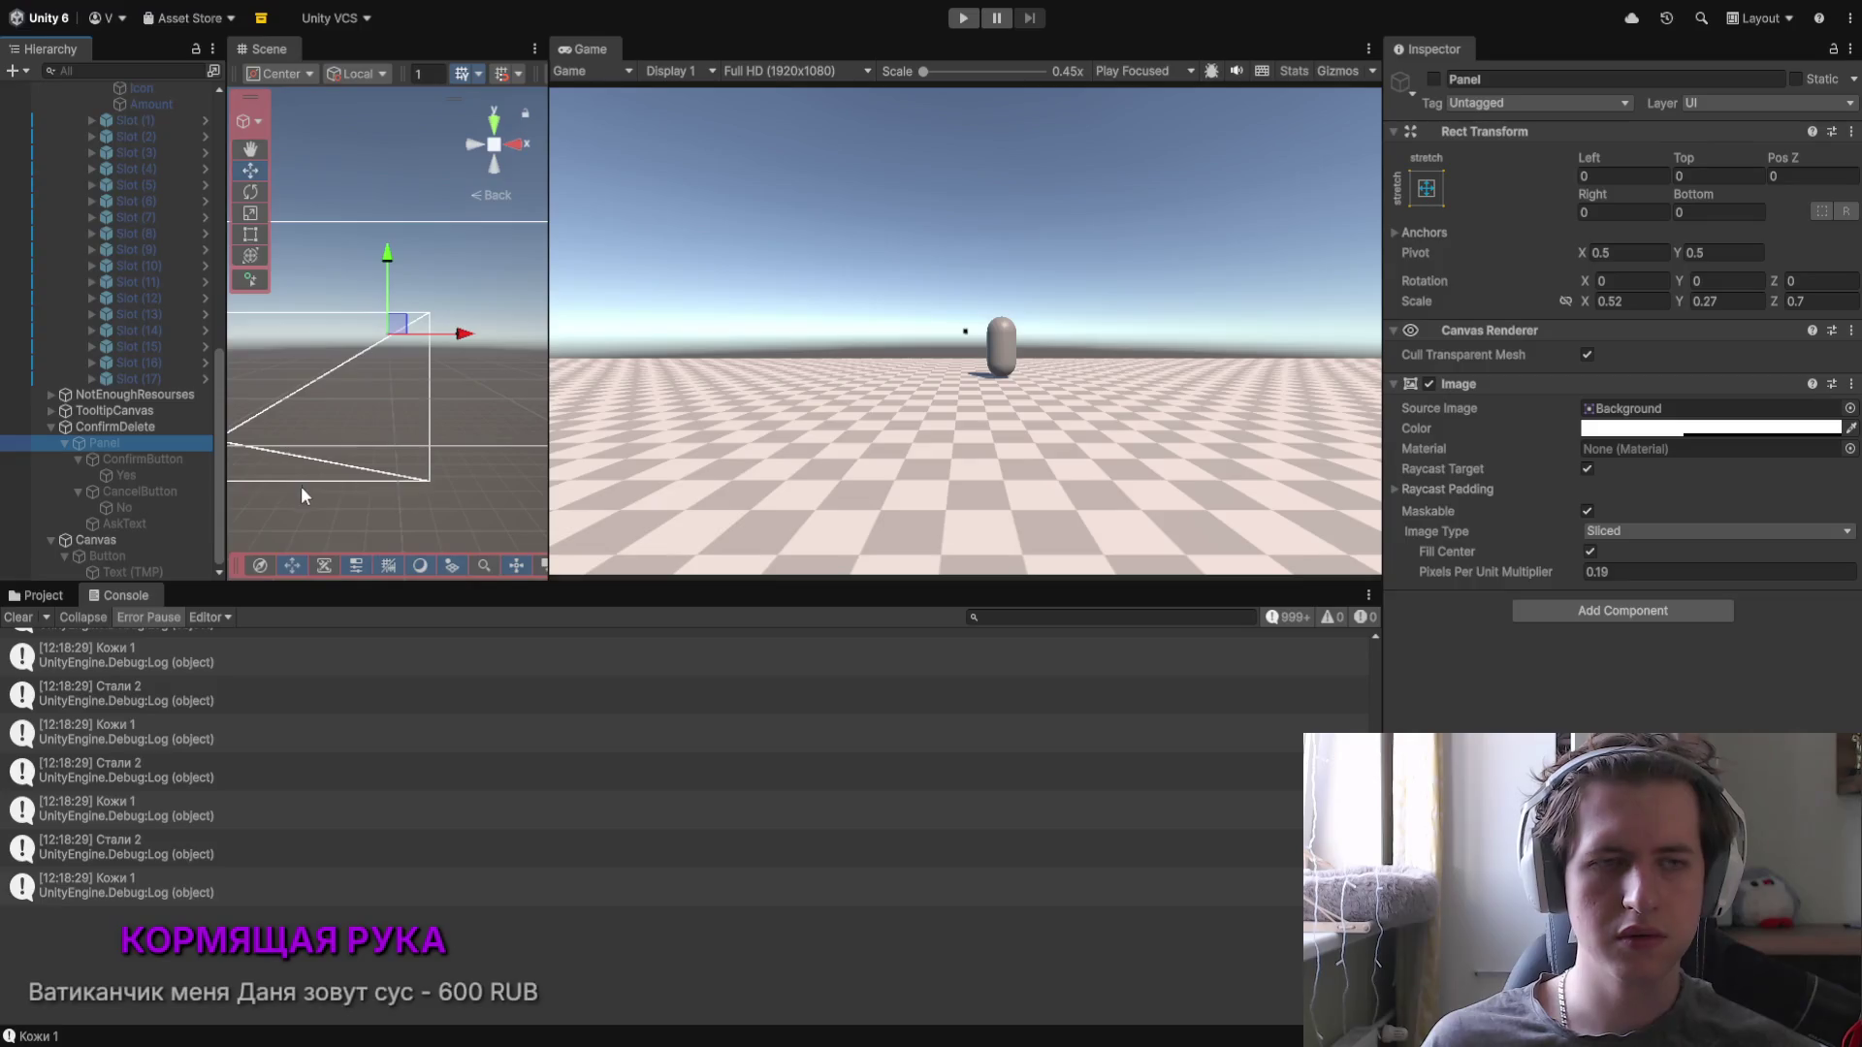
click(102, 542)
click(111, 442)
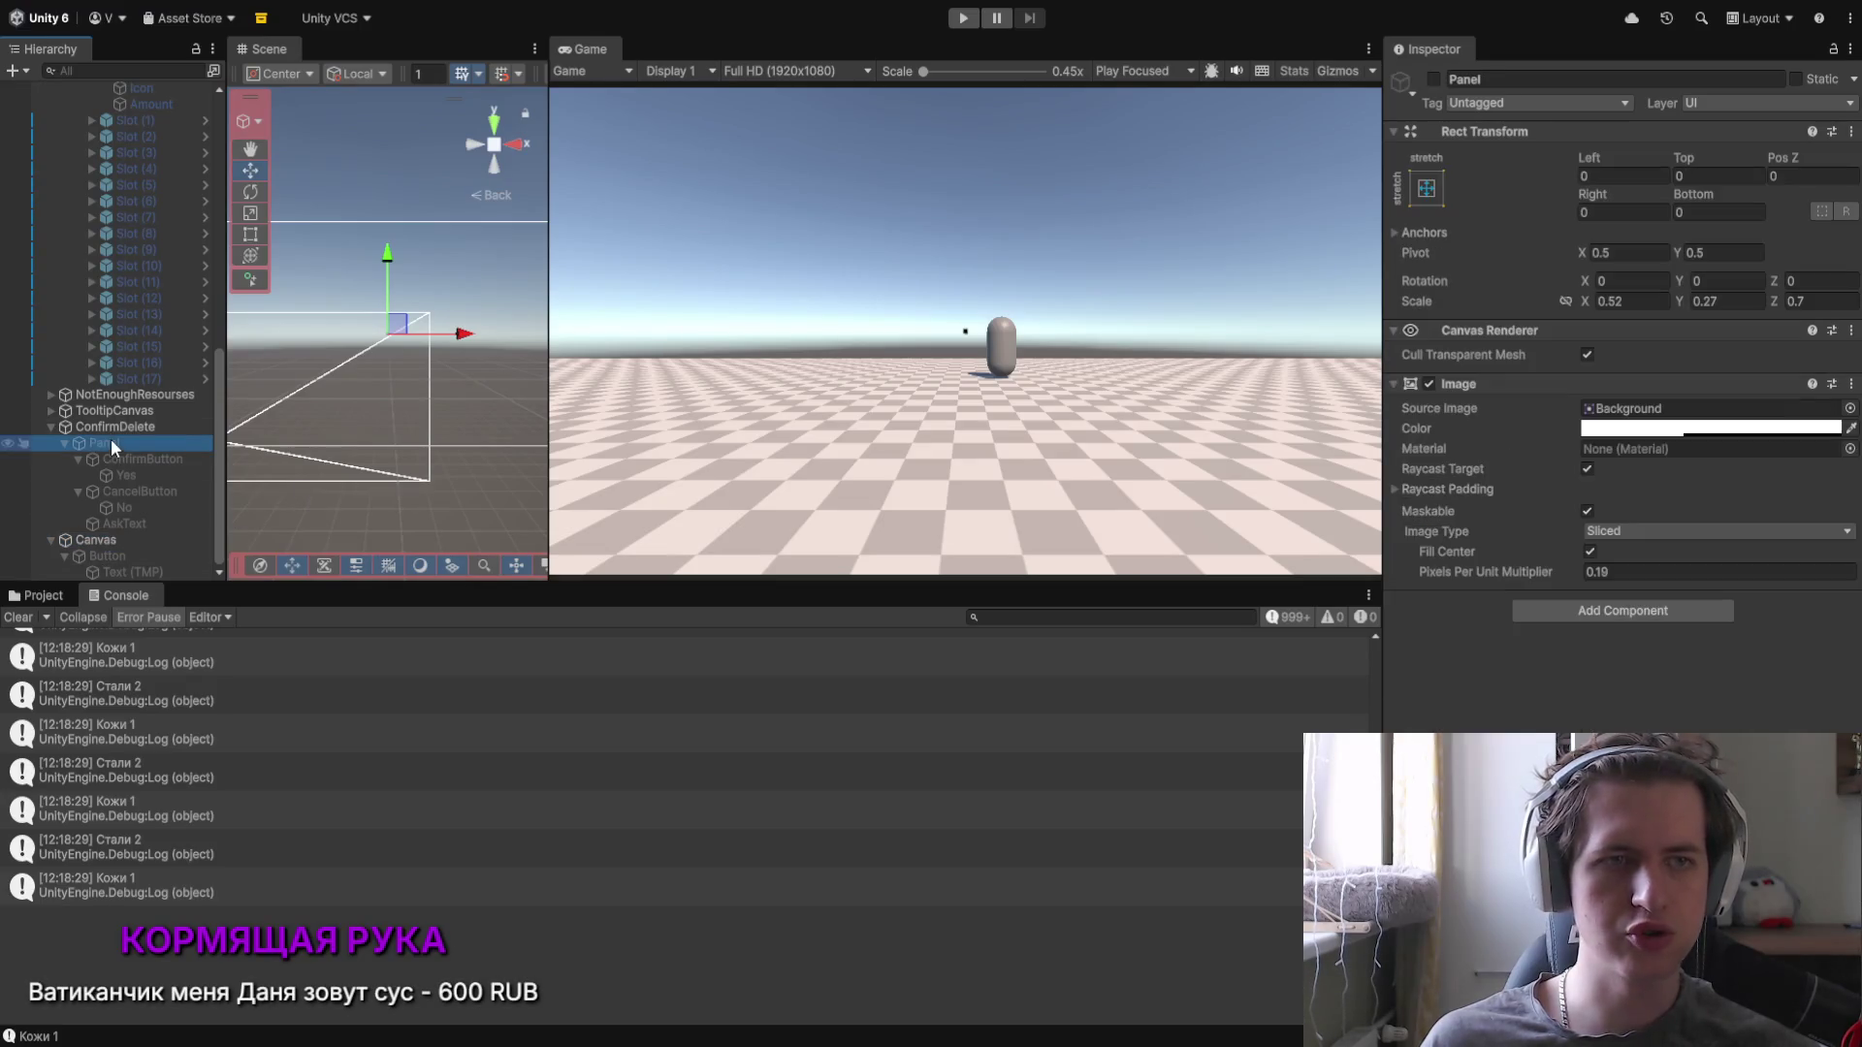
click(108, 428)
click(1588, 417)
click(1132, 222)
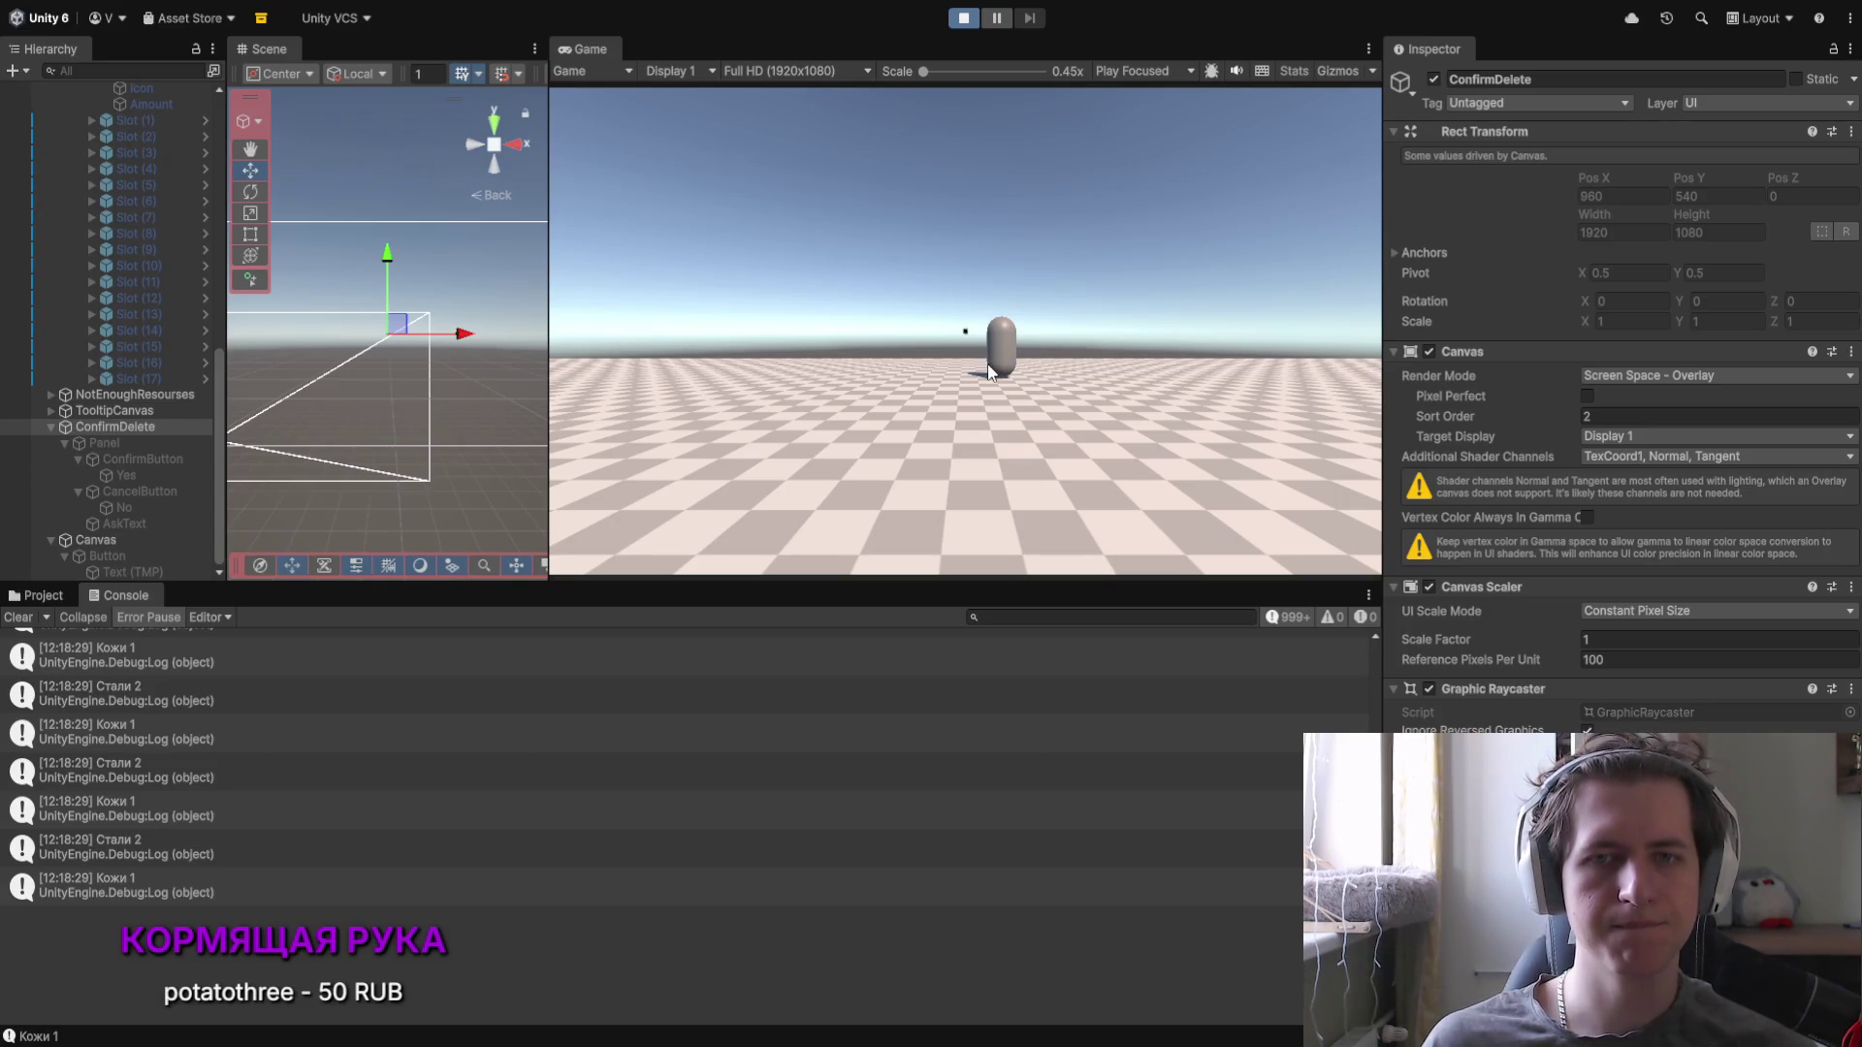
Step: Walk to the NPC, accept its materials offer and open the inventory
key(w)
key(e)
click(853, 555)
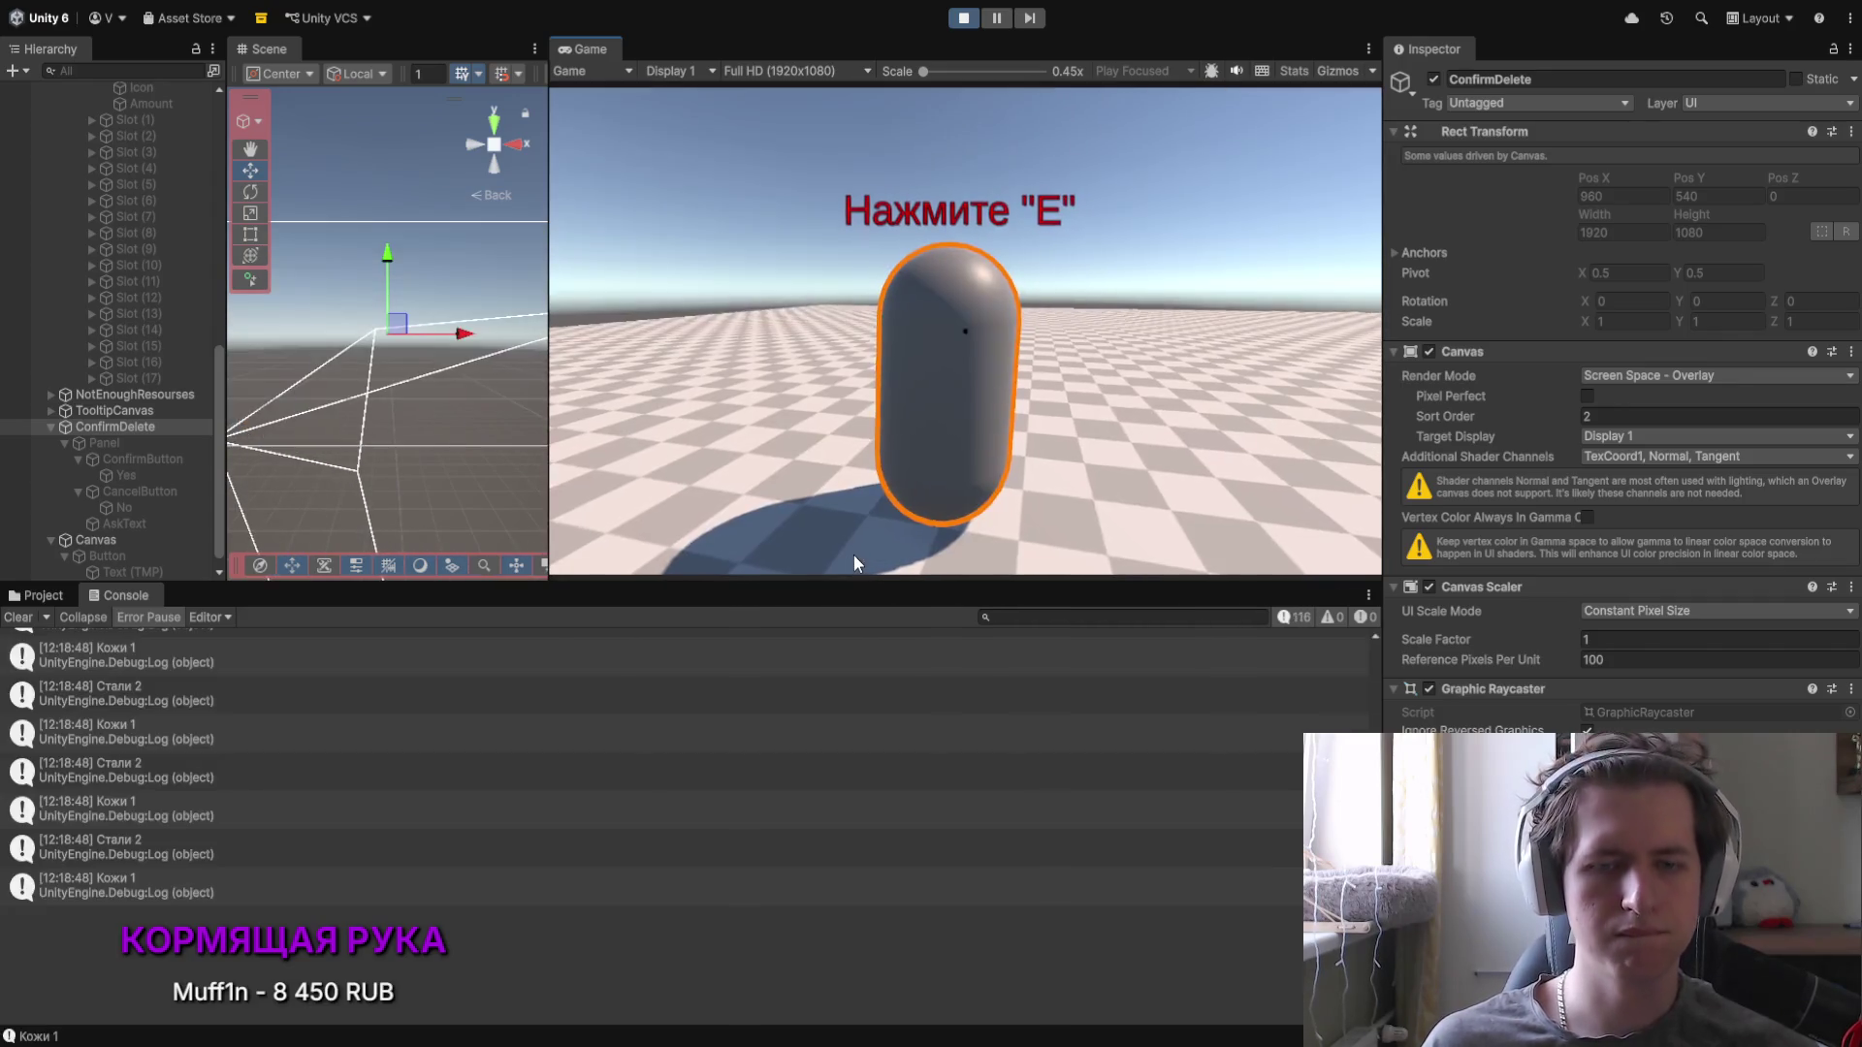
key(i)
Step: Delete Сталь and Кожа, confirming each with Да, then stop play mode
mouse_move(710, 272)
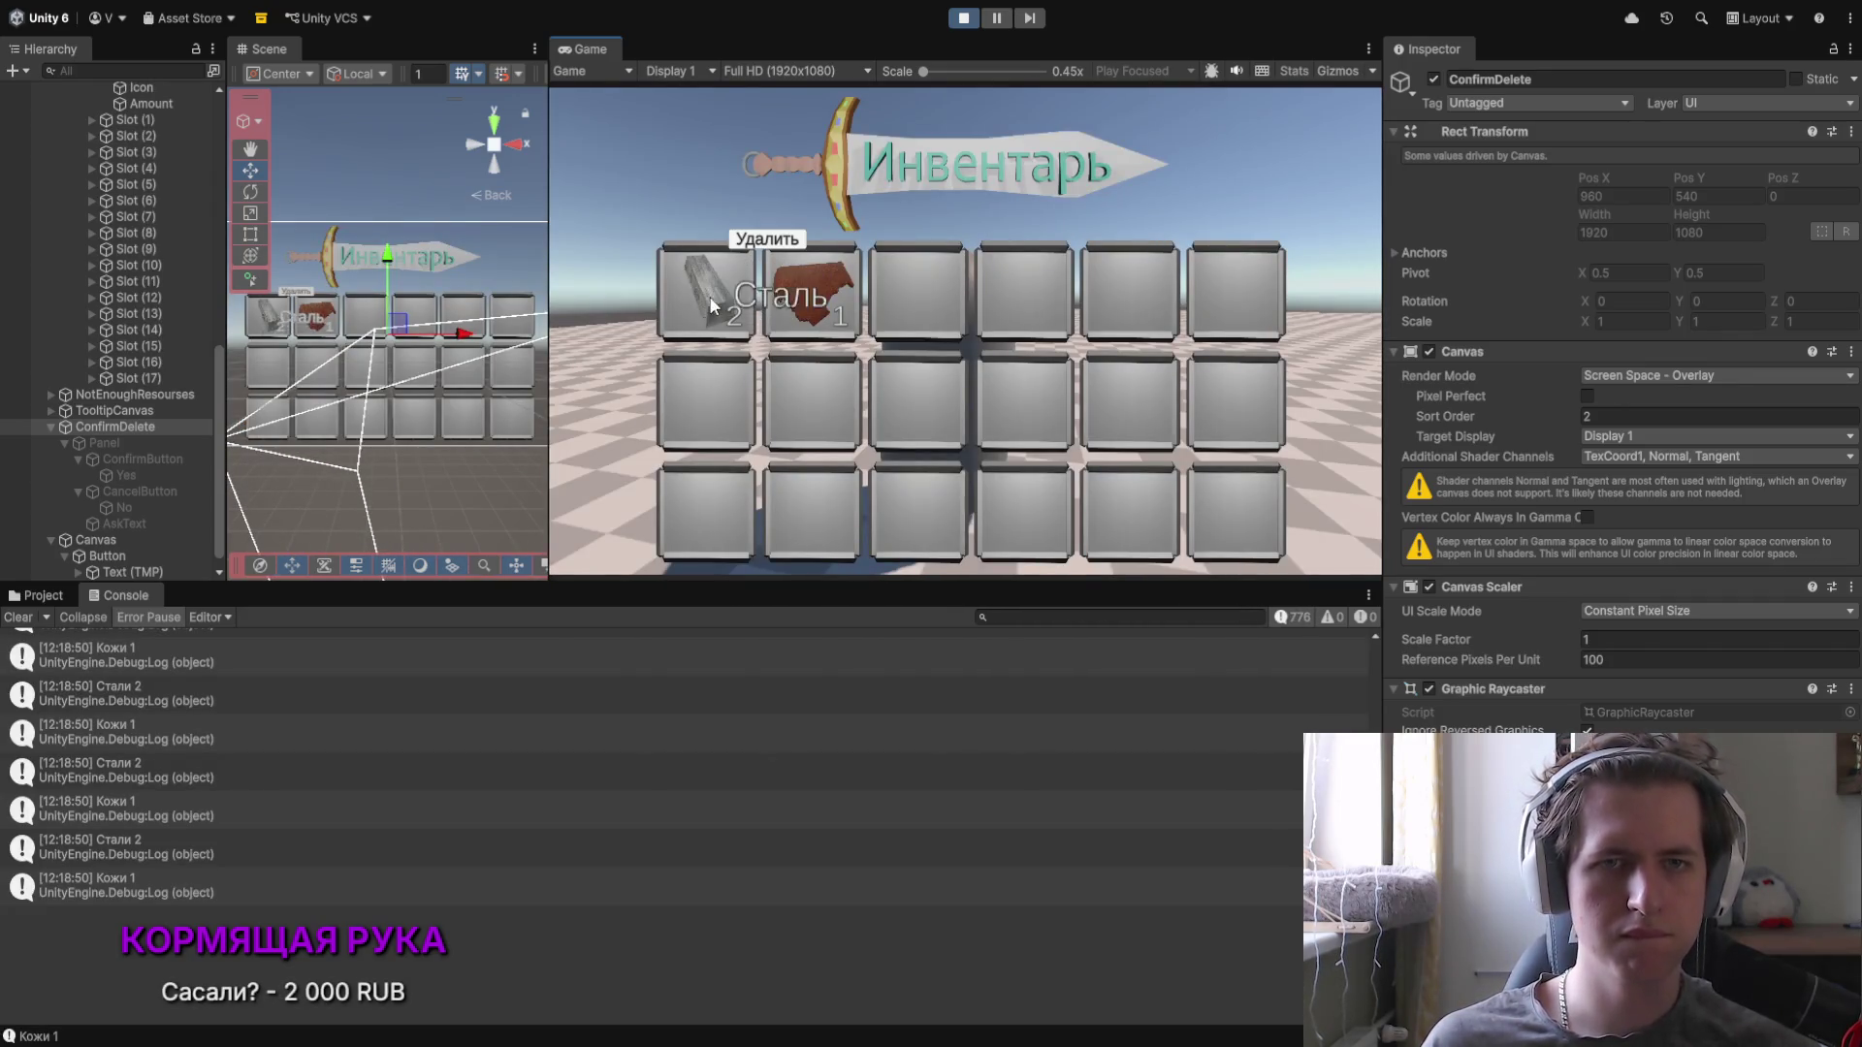
click(766, 238)
click(859, 364)
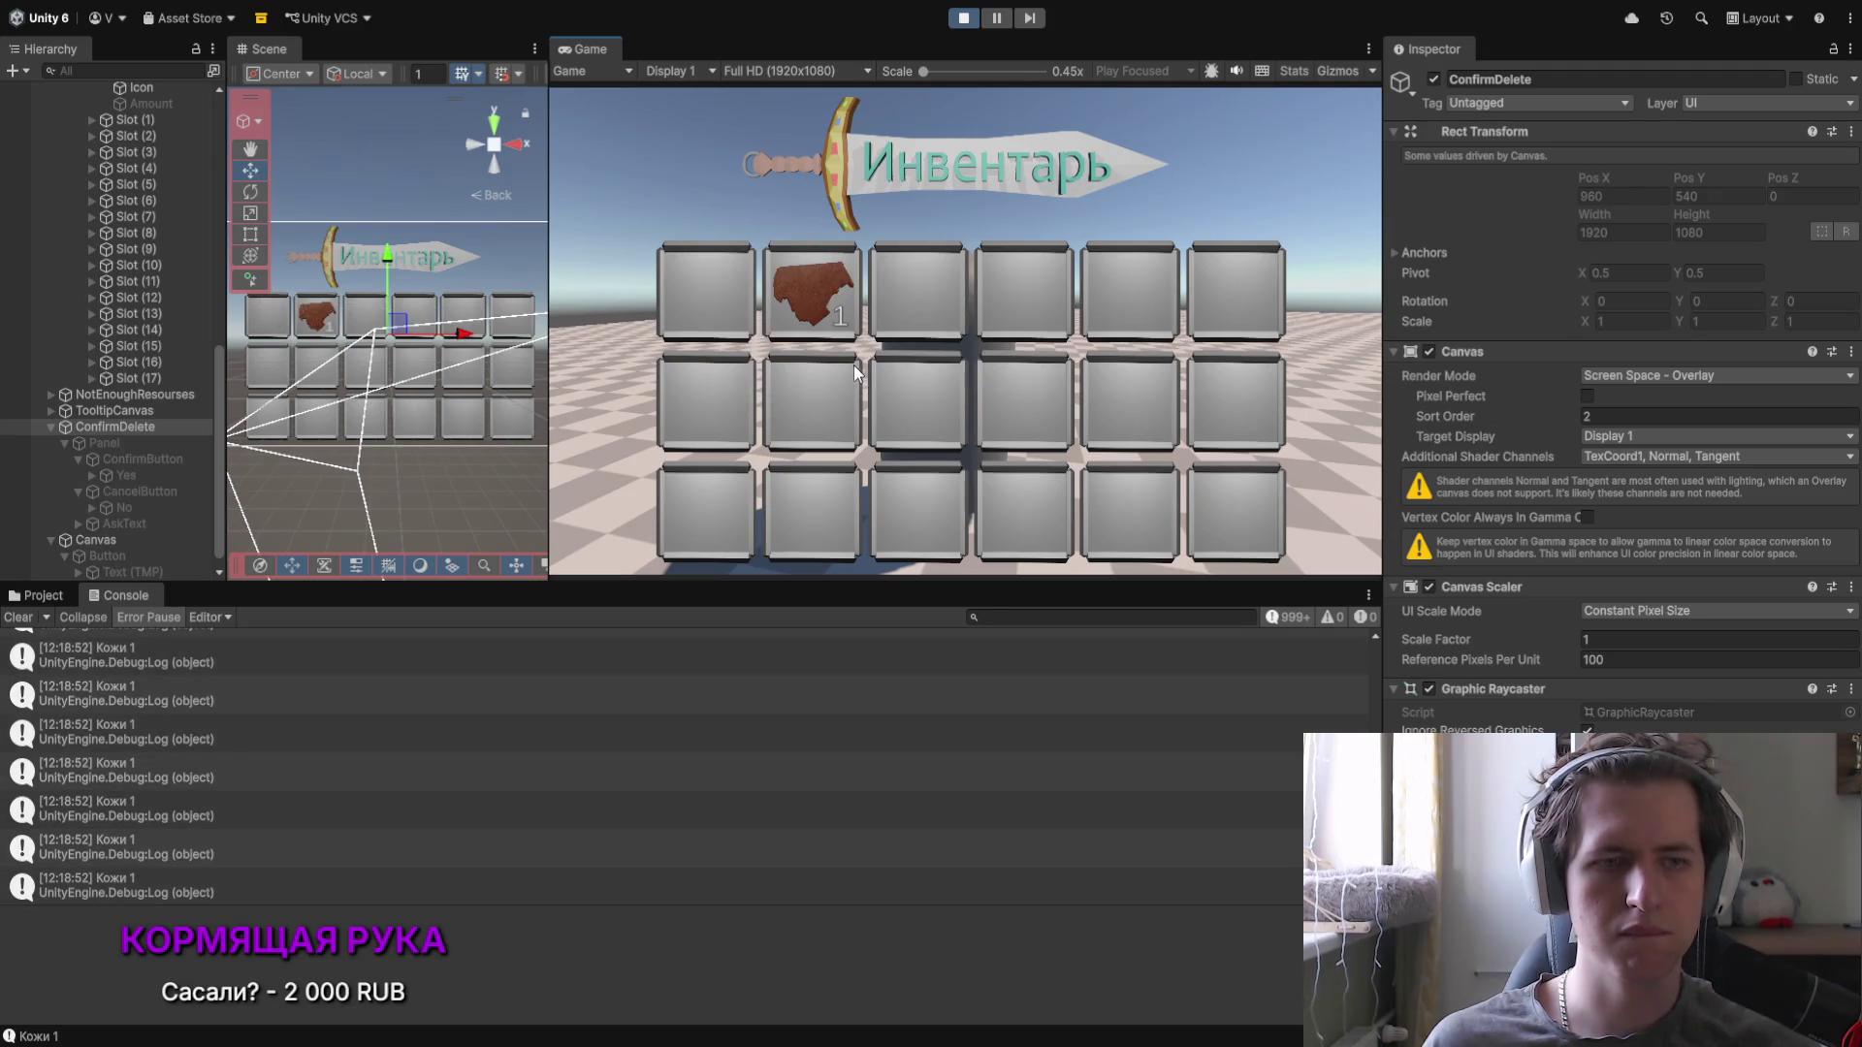
mouse_move(828, 306)
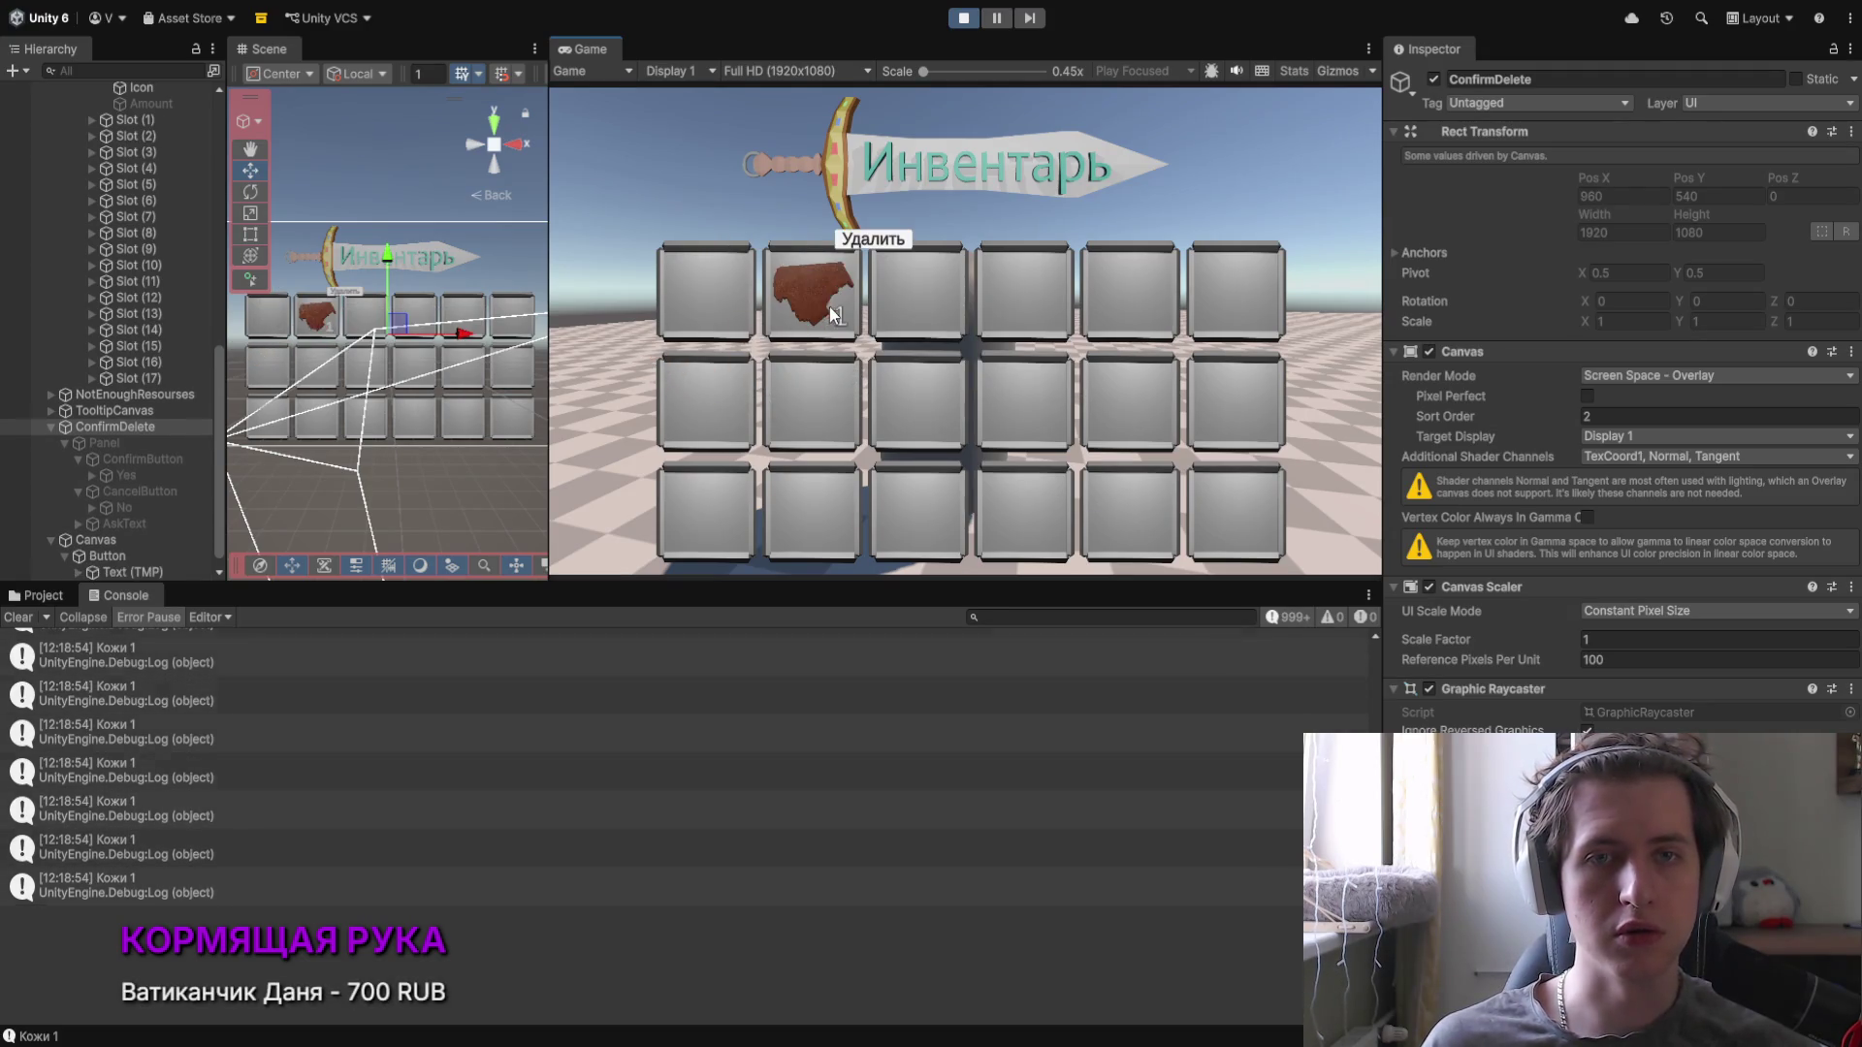
click(858, 242)
click(882, 376)
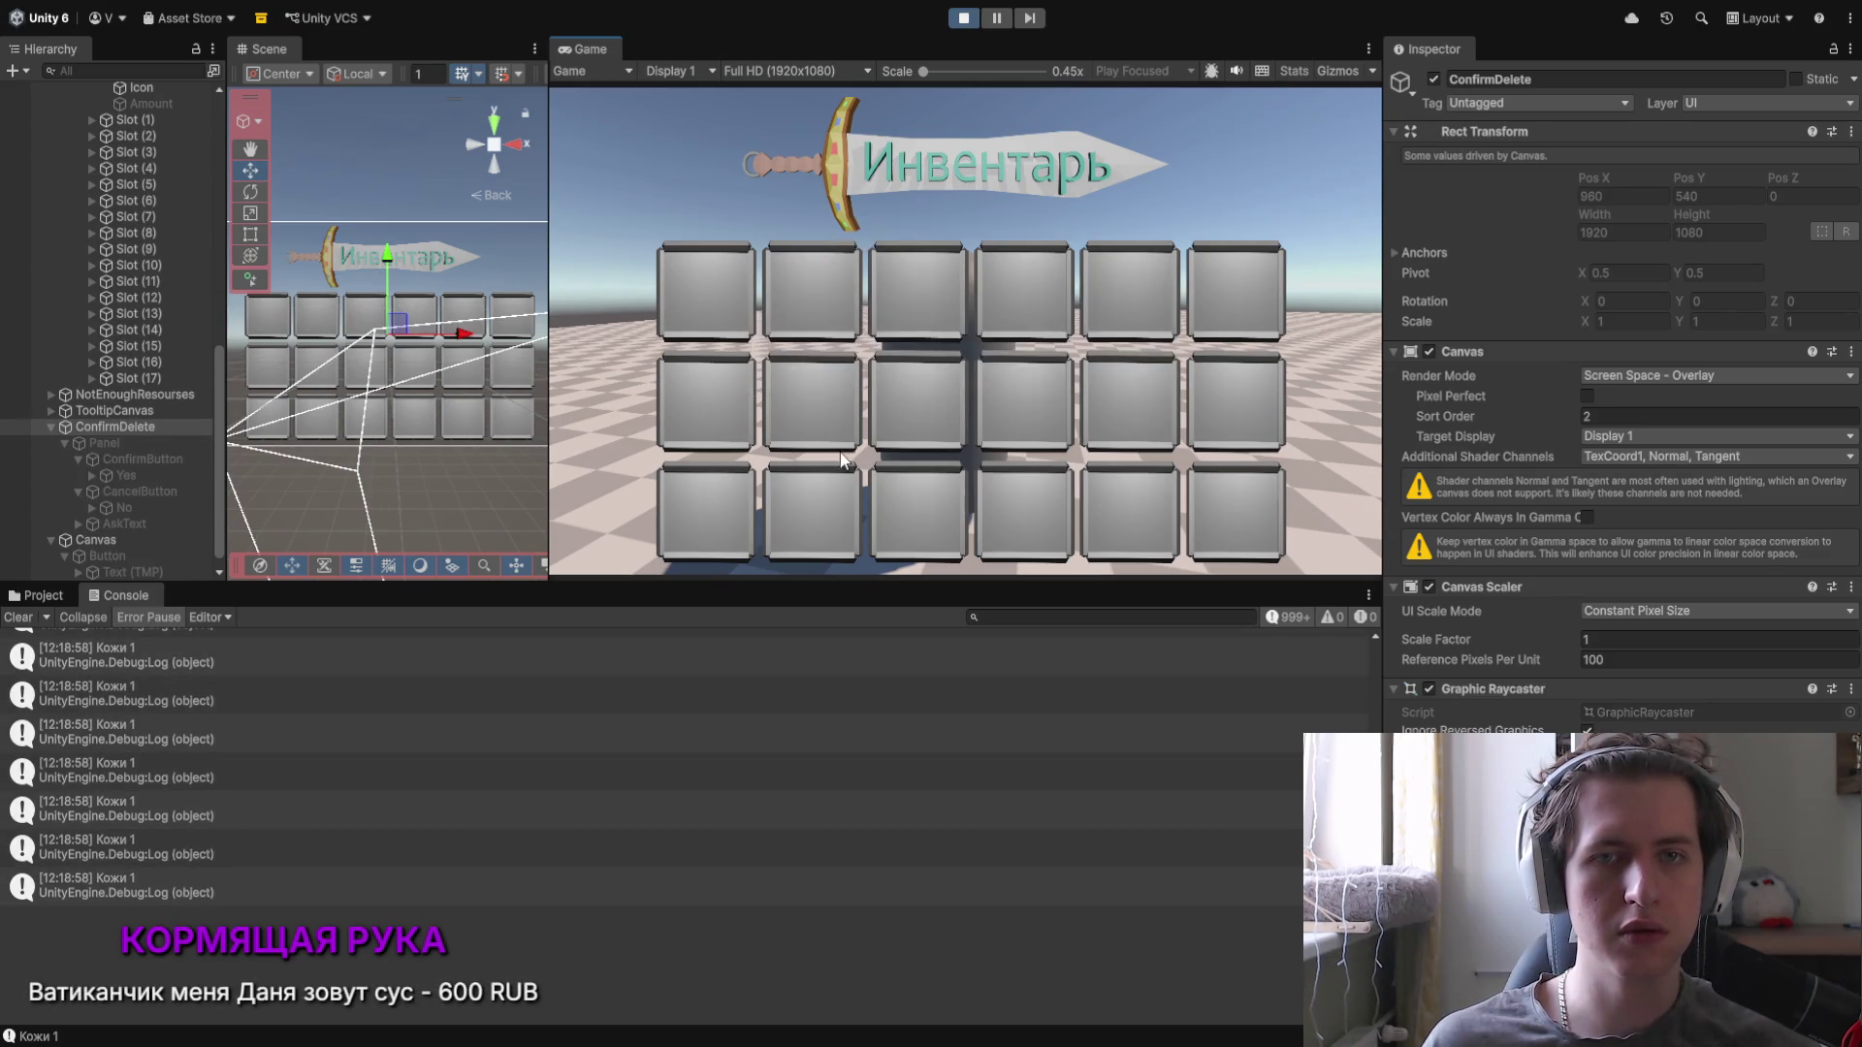
click(963, 19)
key(Down)
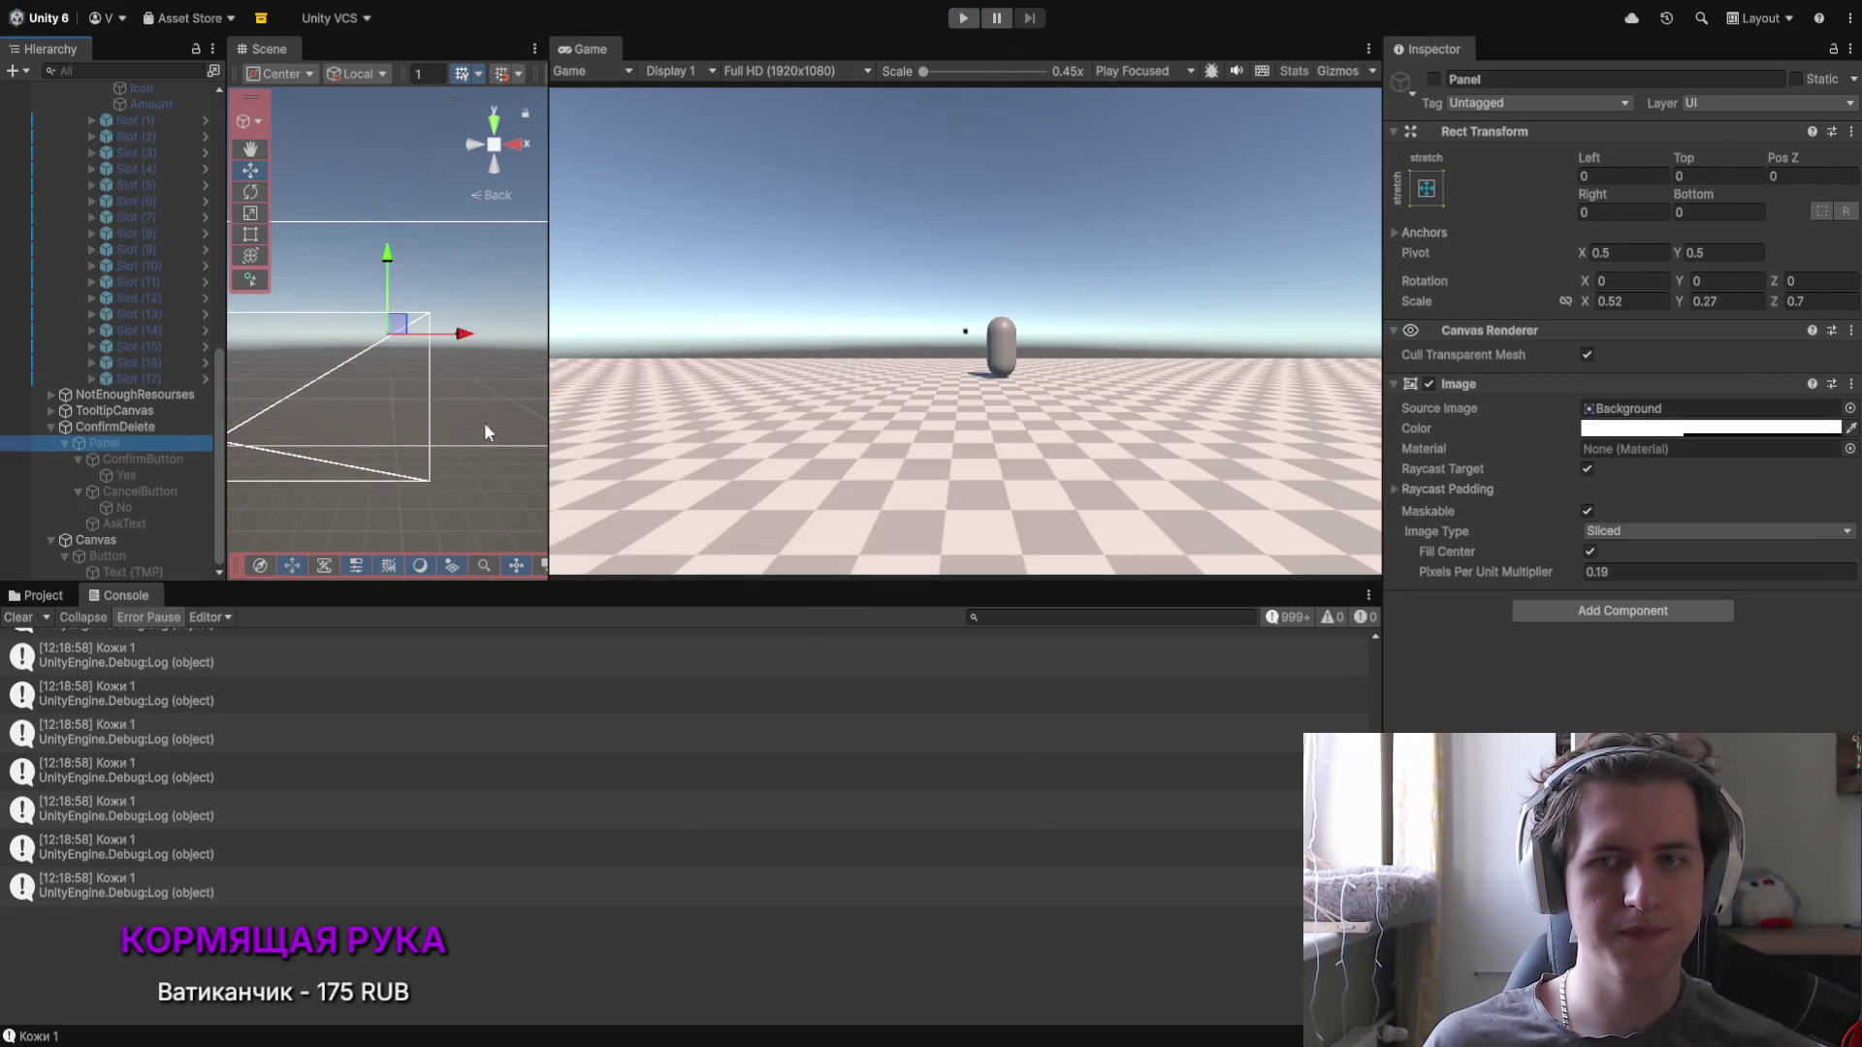
Step: Inspect the ConfirmDelete dialog, its Panel and ConfirmButton in the Inspector
click(135, 423)
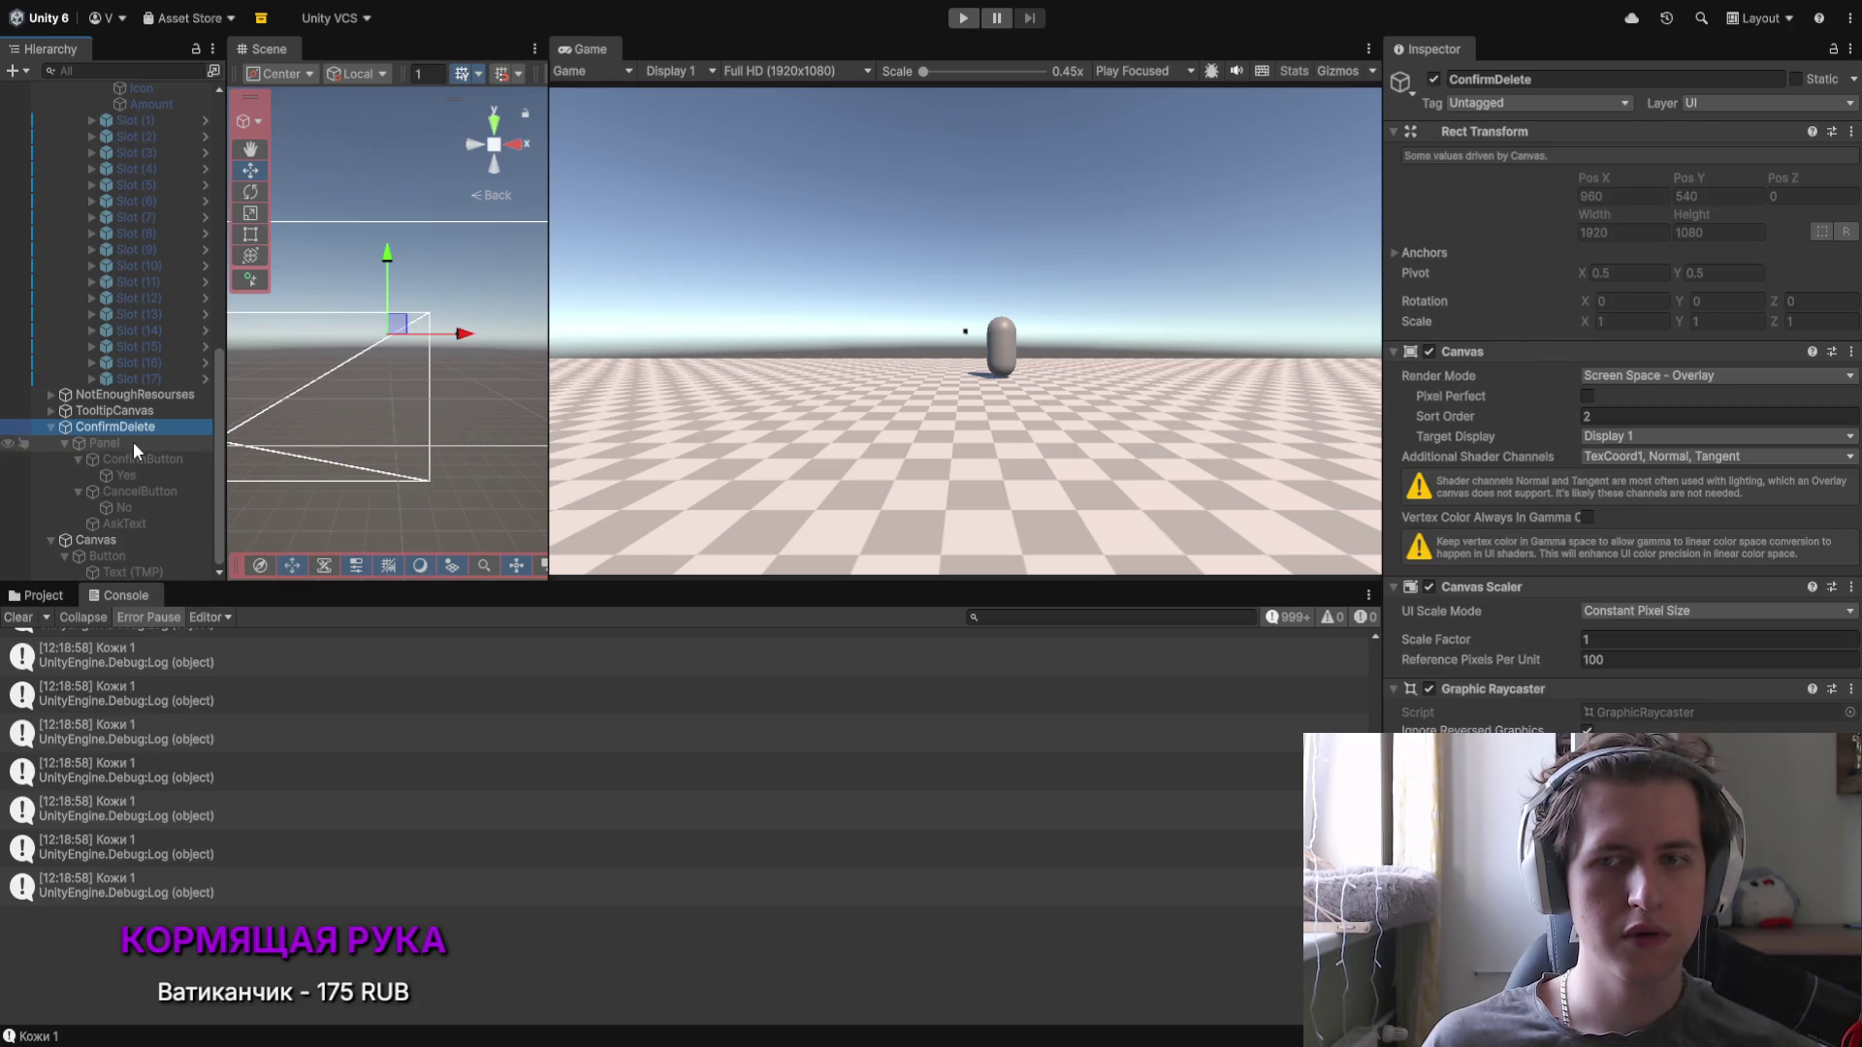
click(132, 442)
click(137, 461)
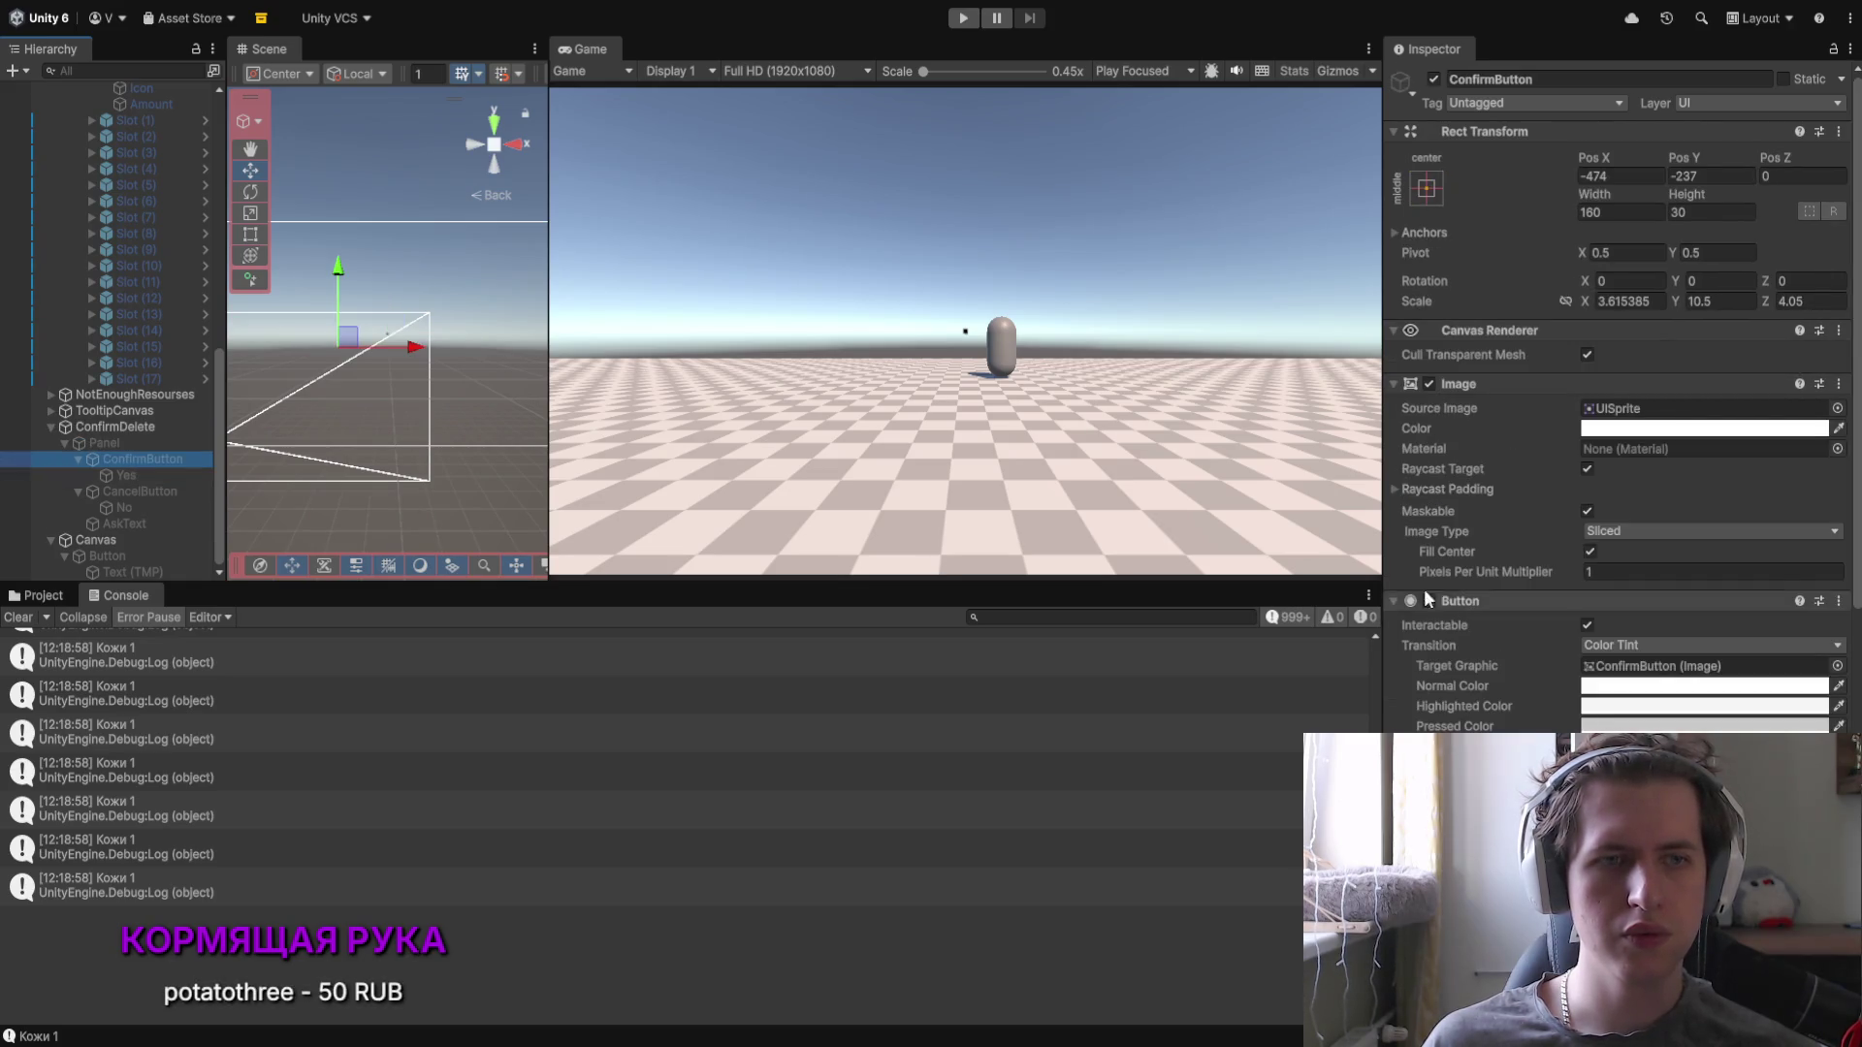
scroll(1532, 589, down, 3)
Step: Check AskText's question sentence, then select Canvas and enter Play mode
click(214, 523)
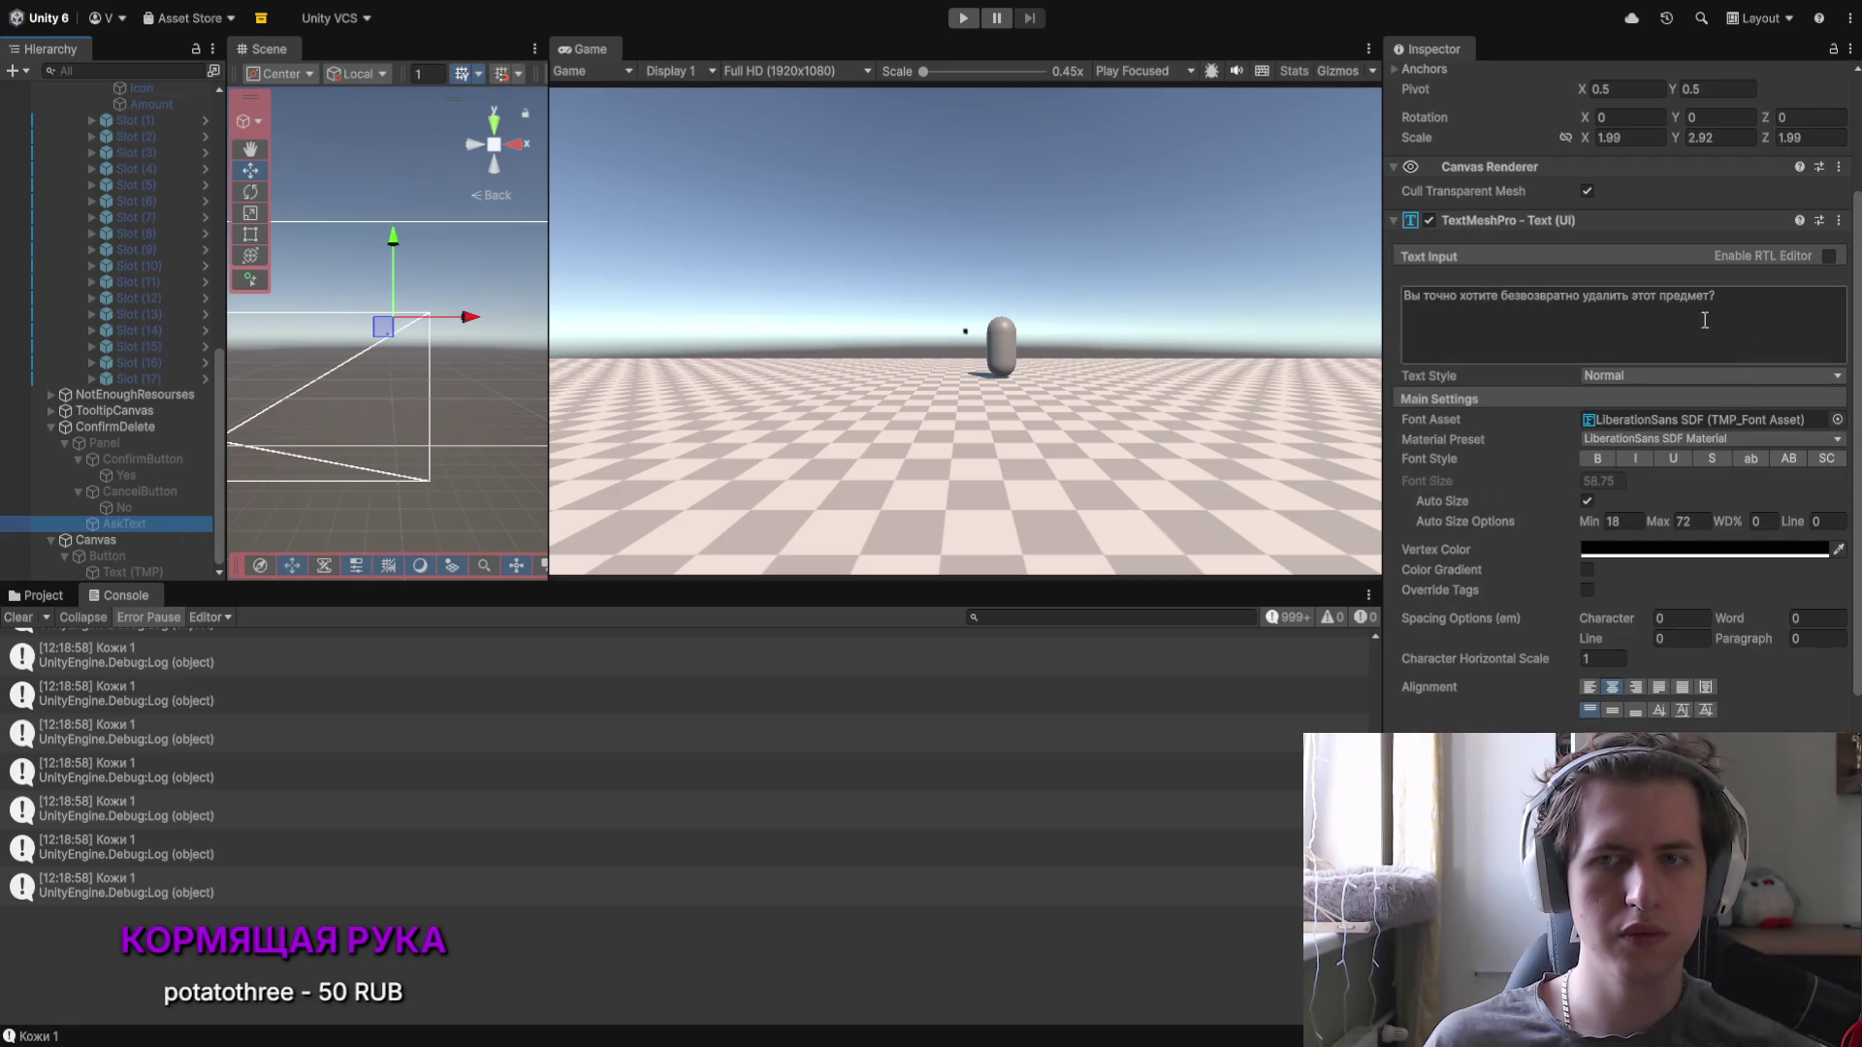
click(1588, 291)
key(ctrl+a)
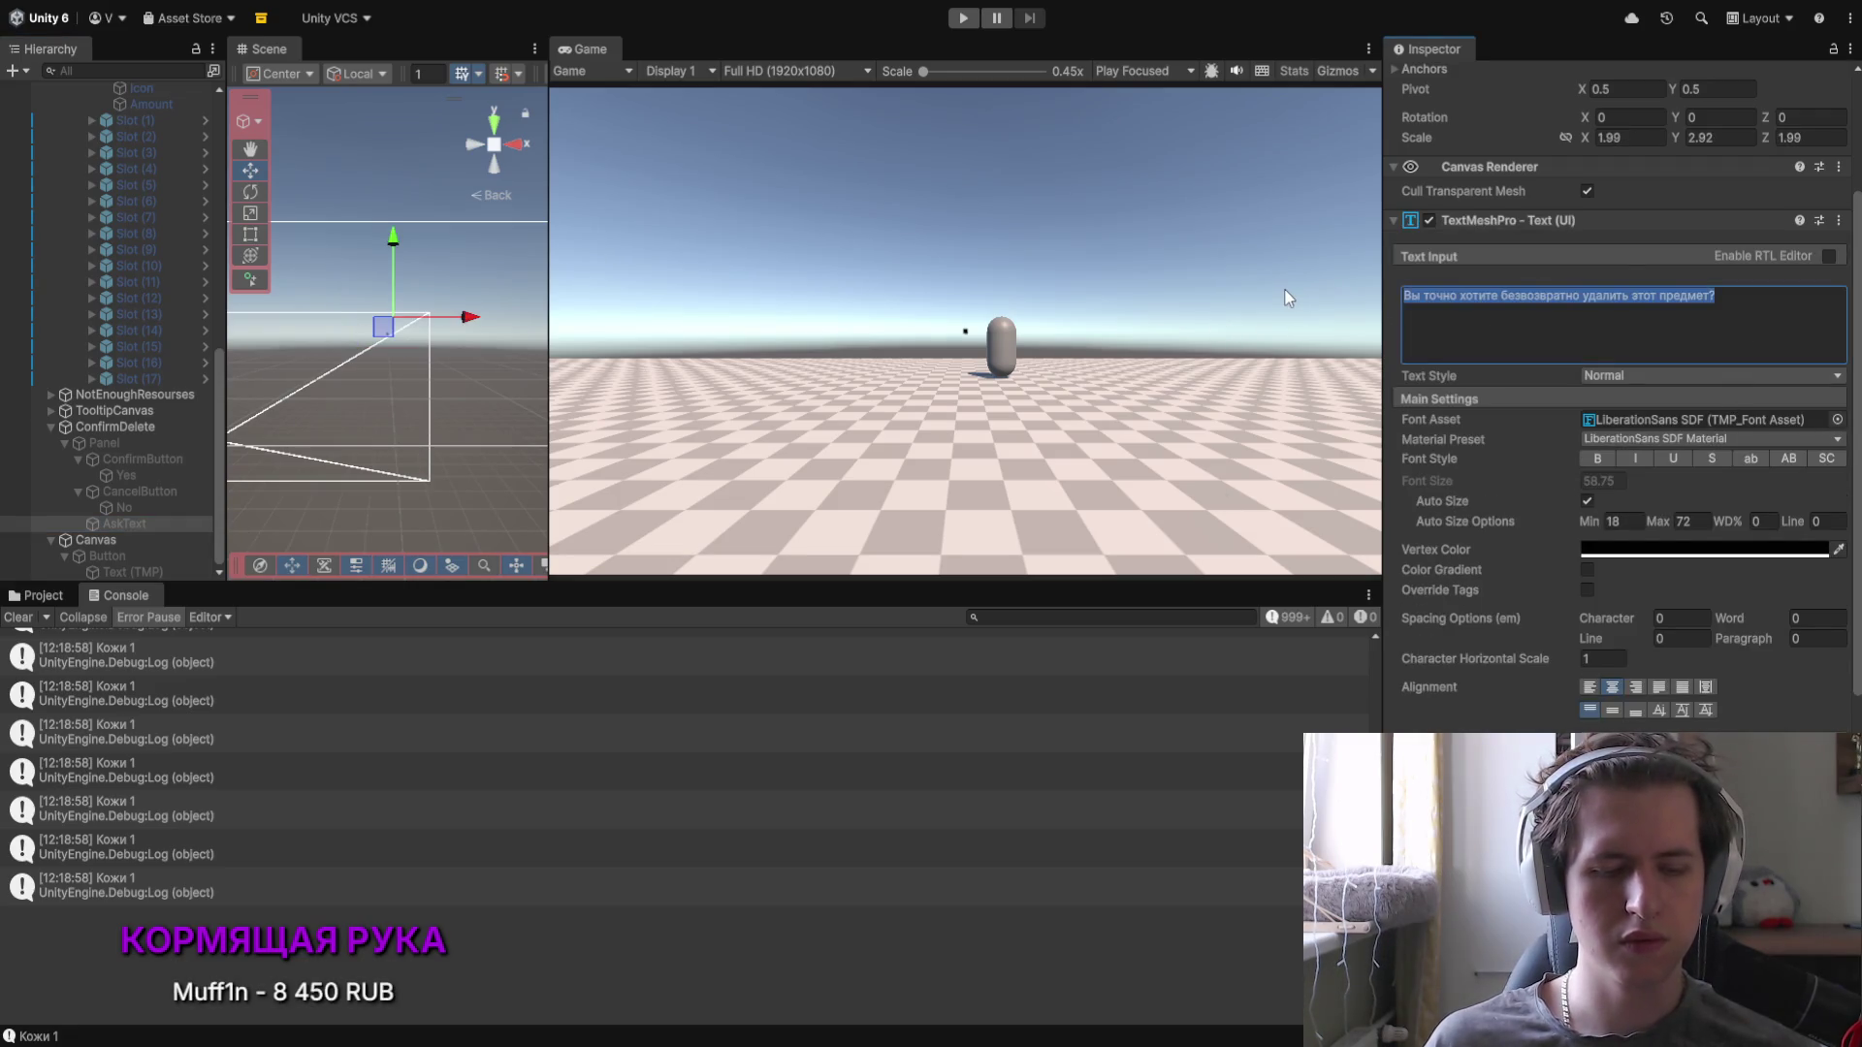
click(1274, 291)
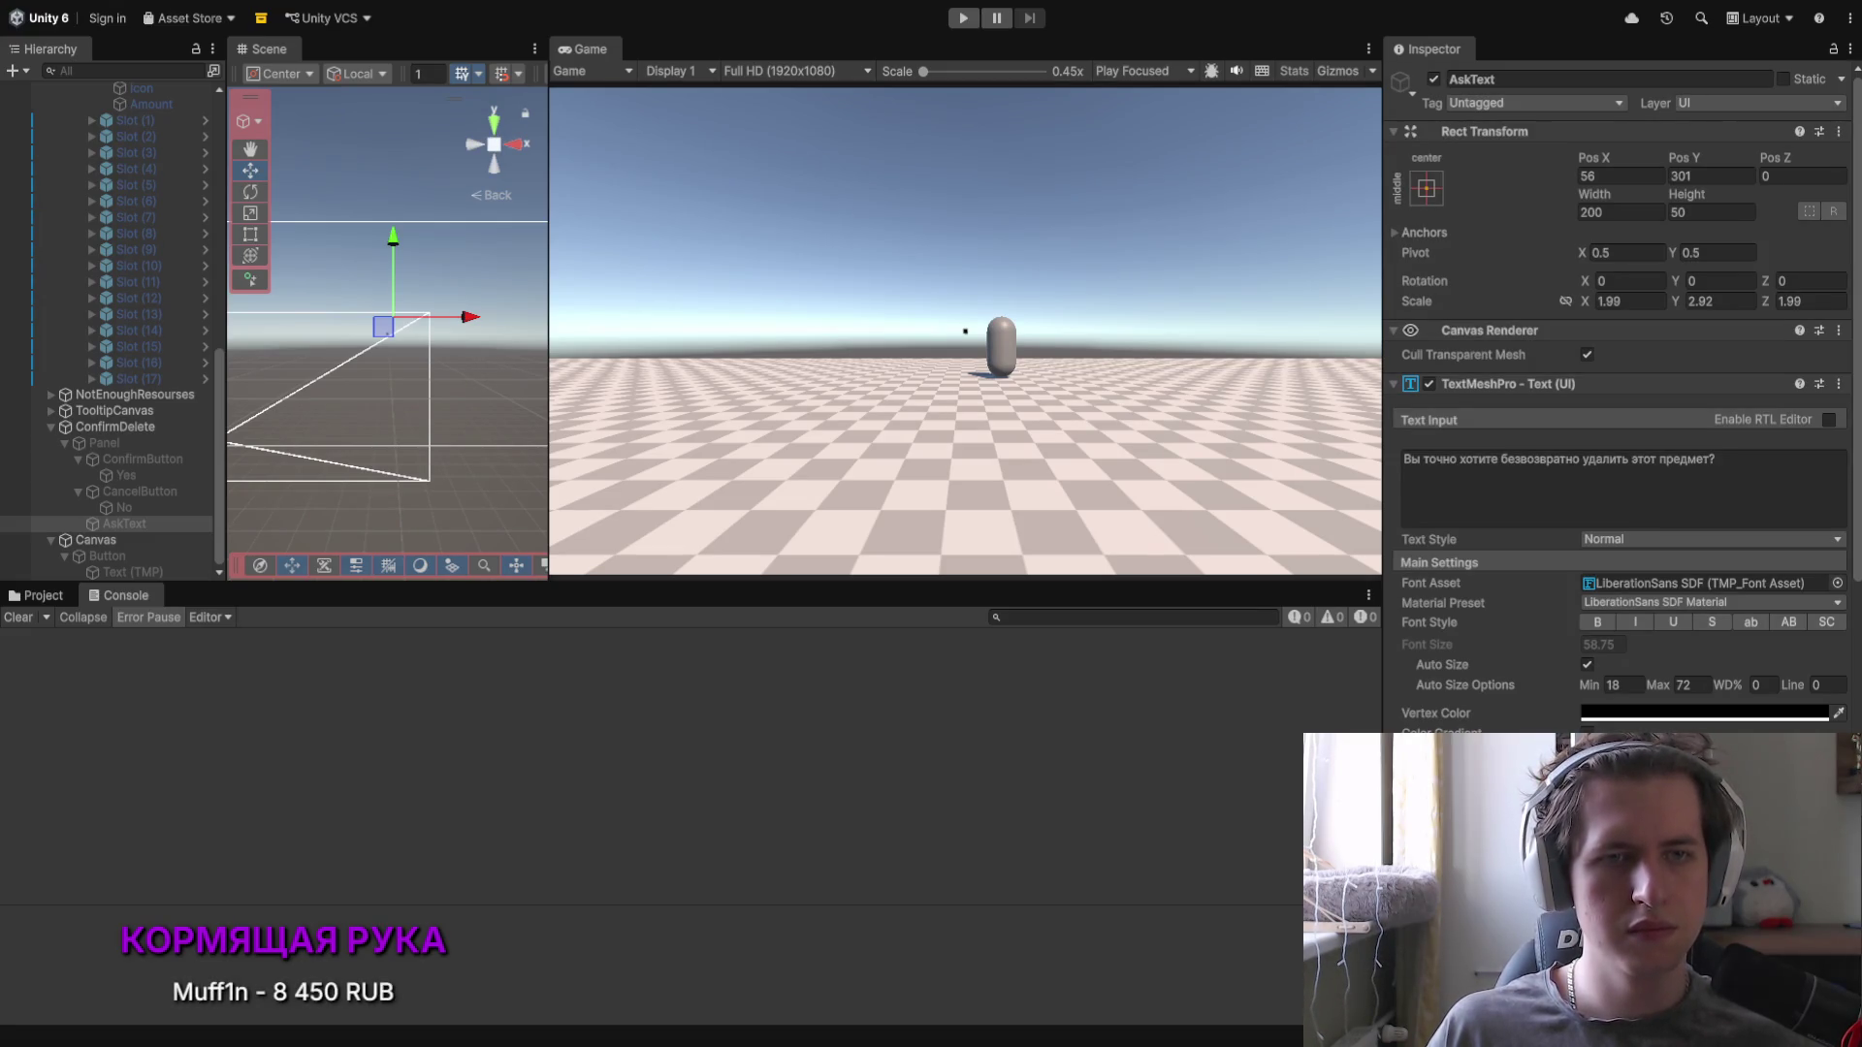
click(97, 540)
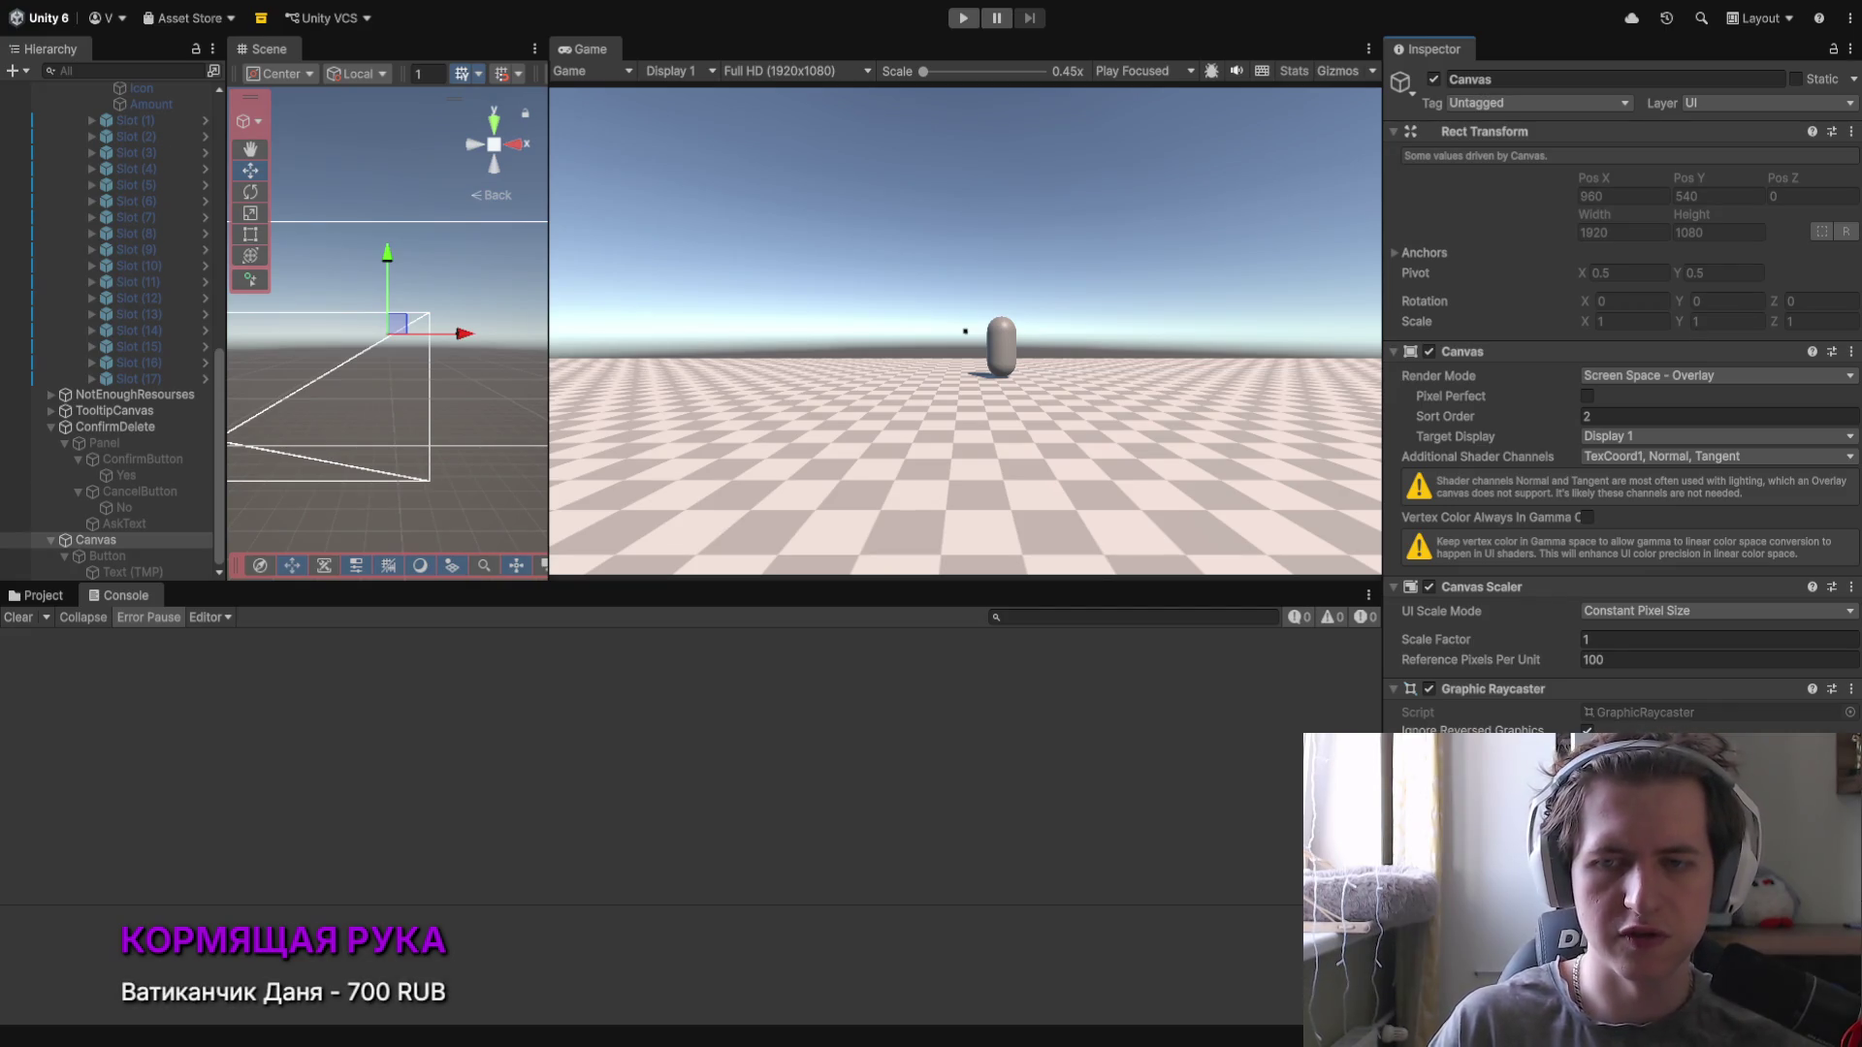
click(962, 18)
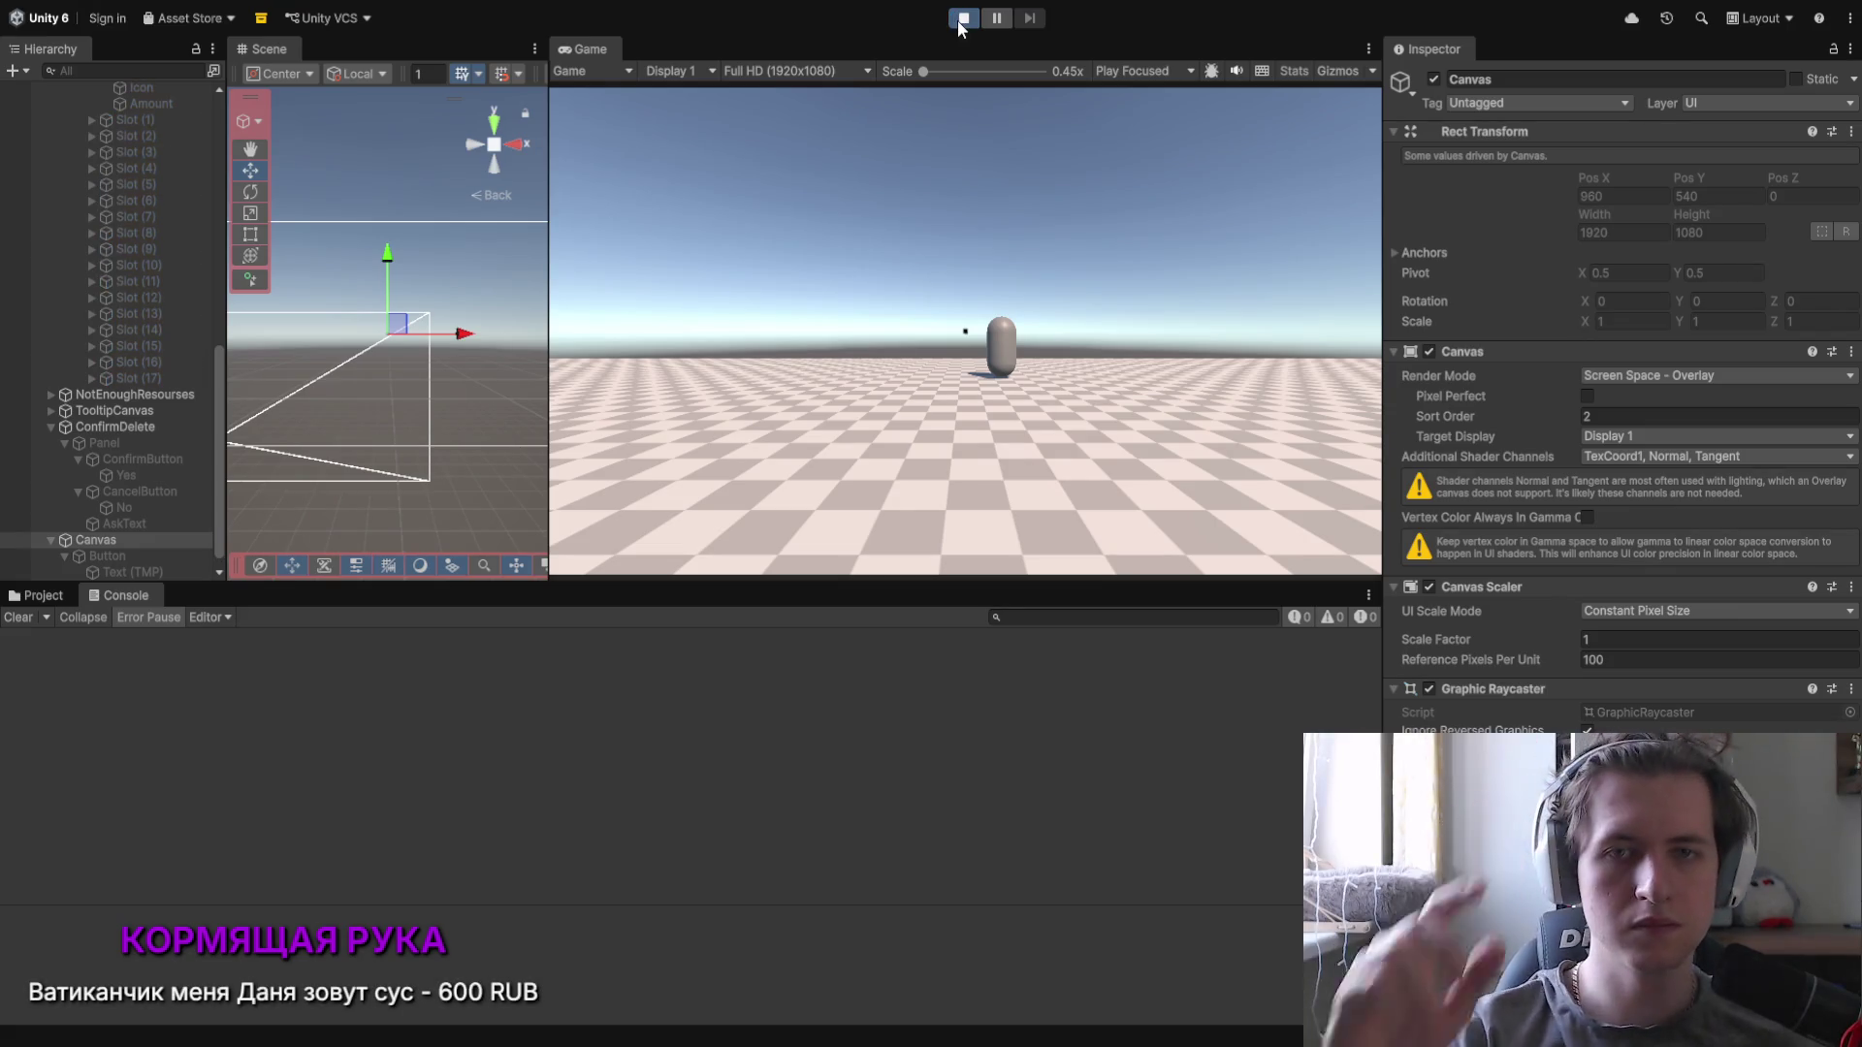
Step: Walk to the capsule NPC, accept its dialogue and open the inventory
key(w)
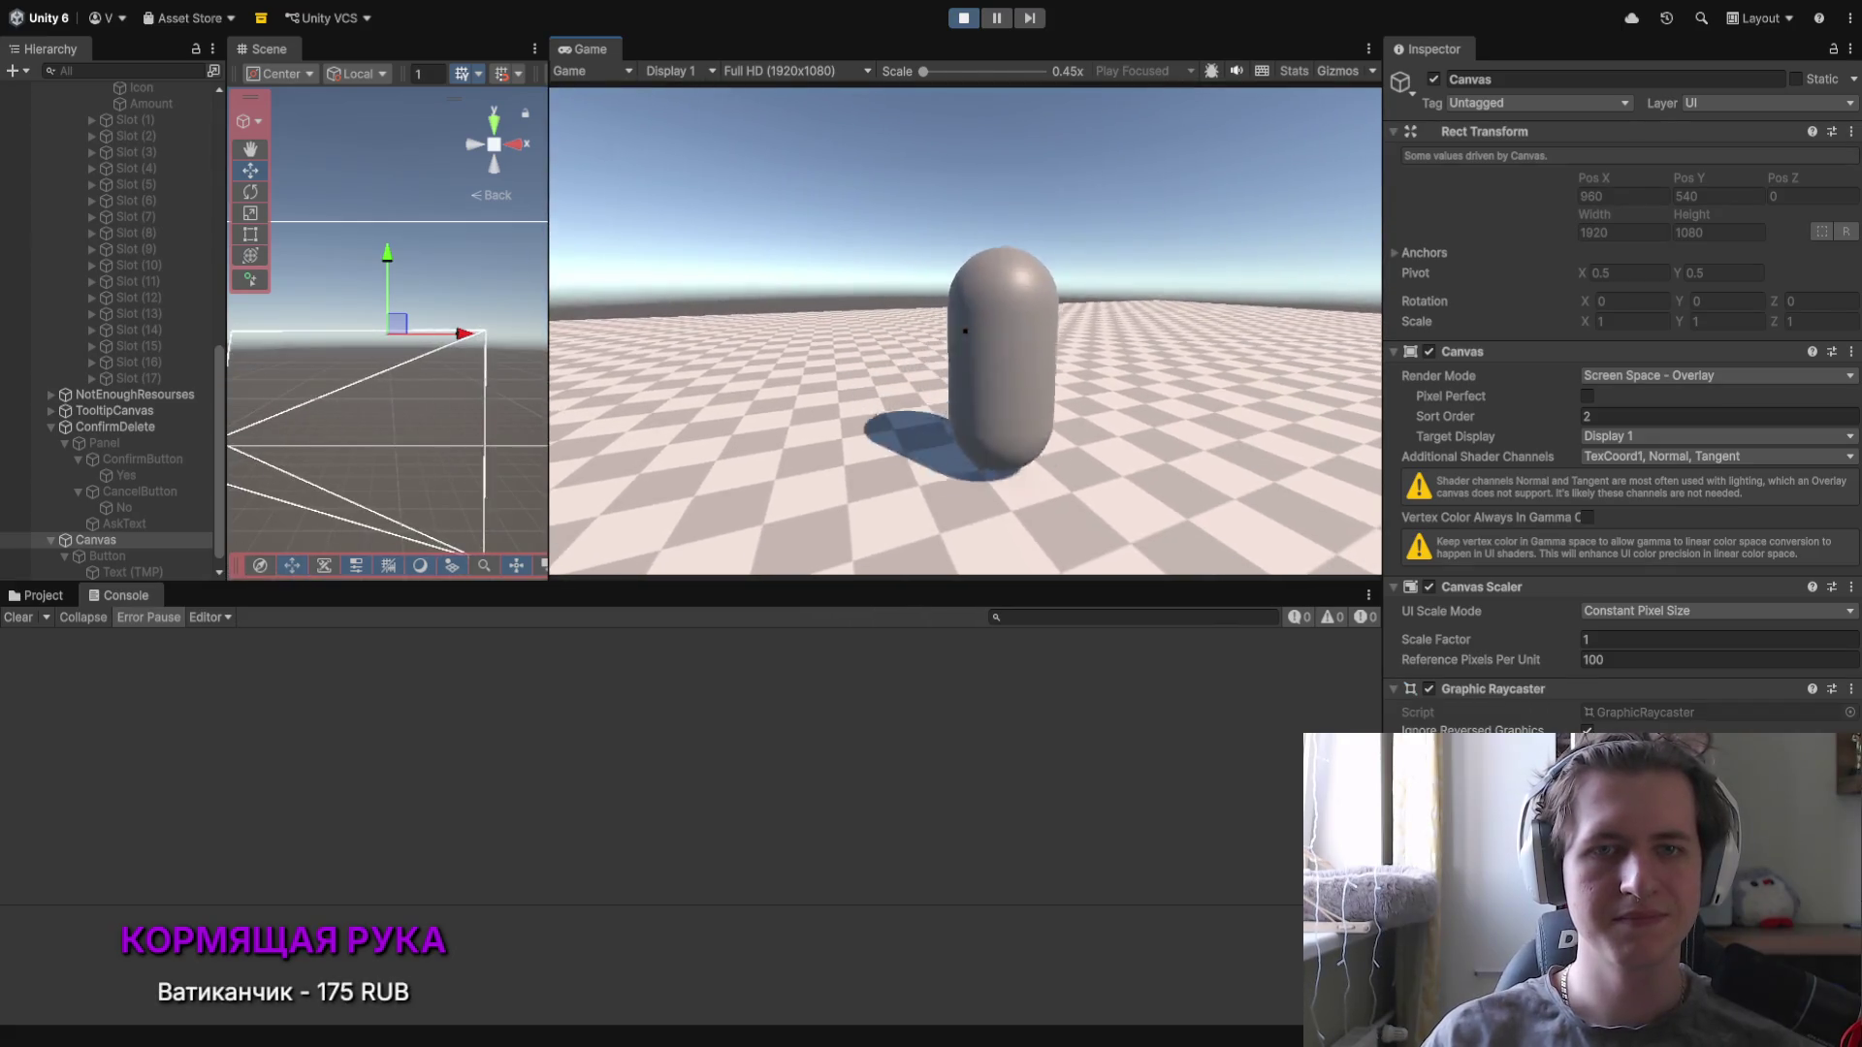
key(e)
click(800, 549)
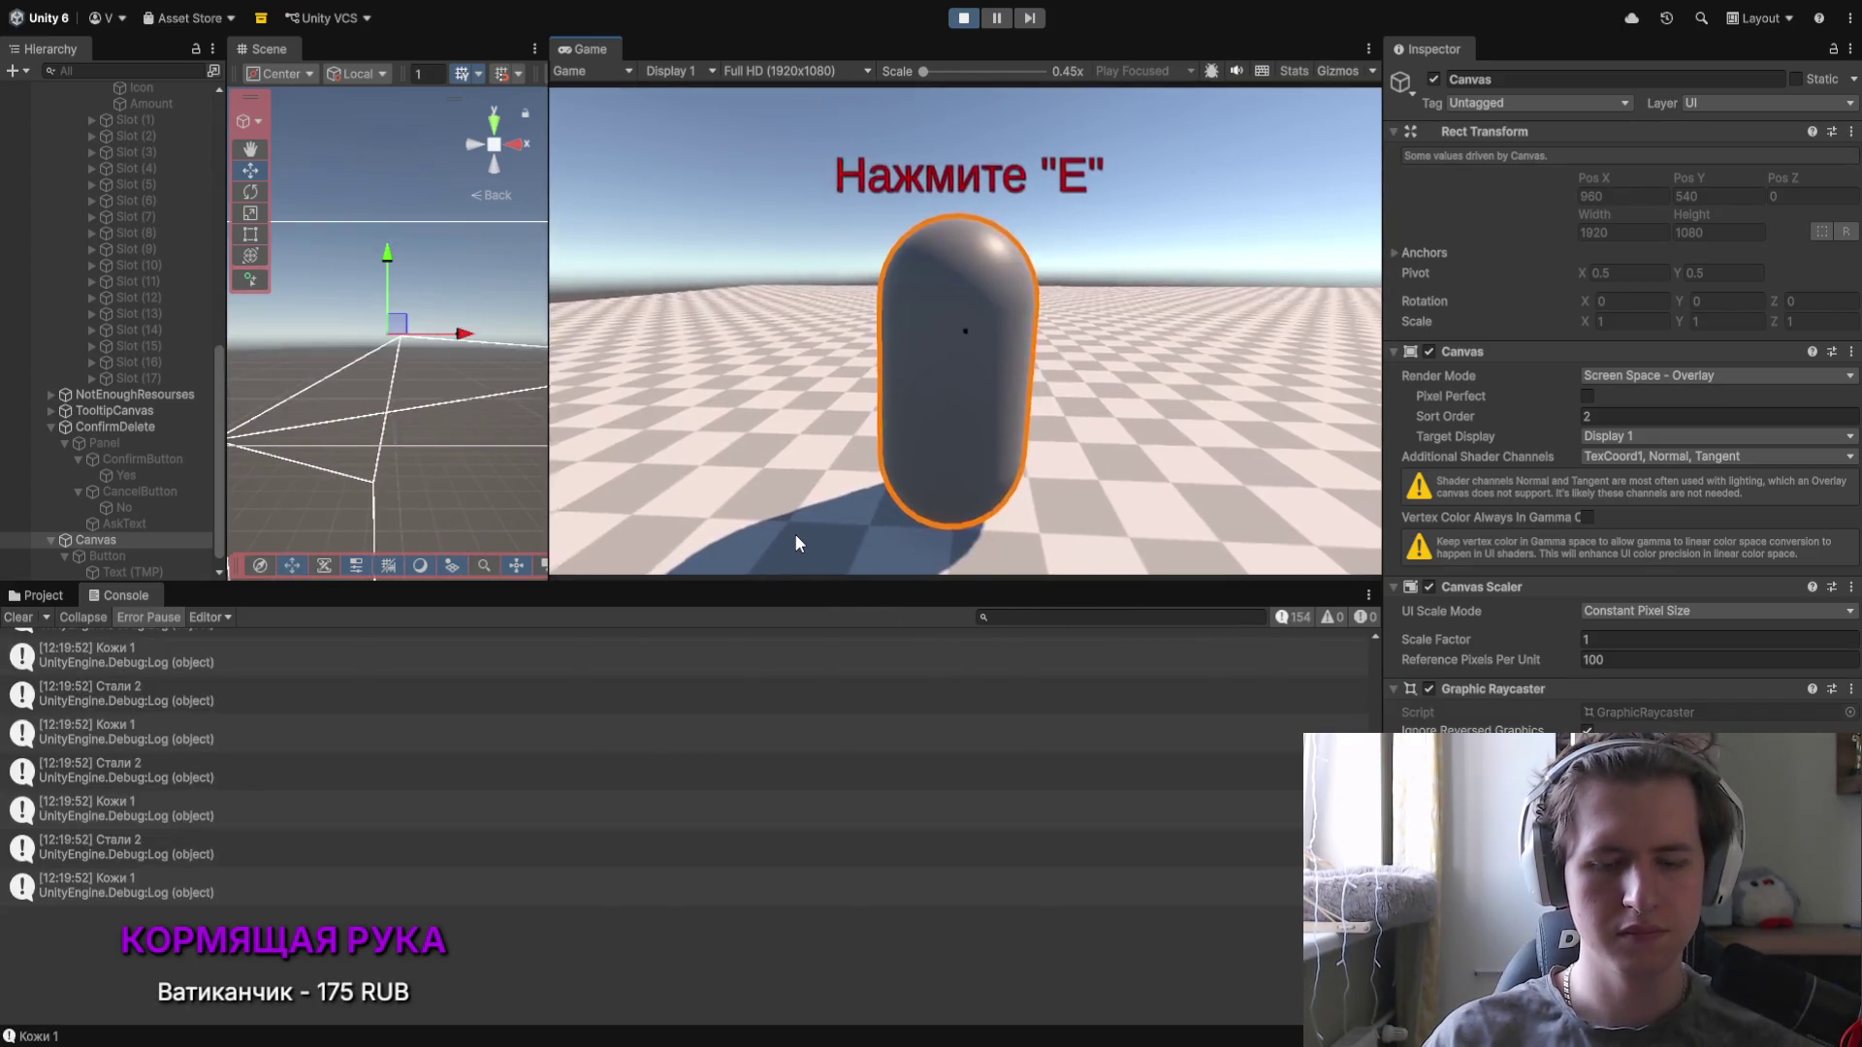
key(i)
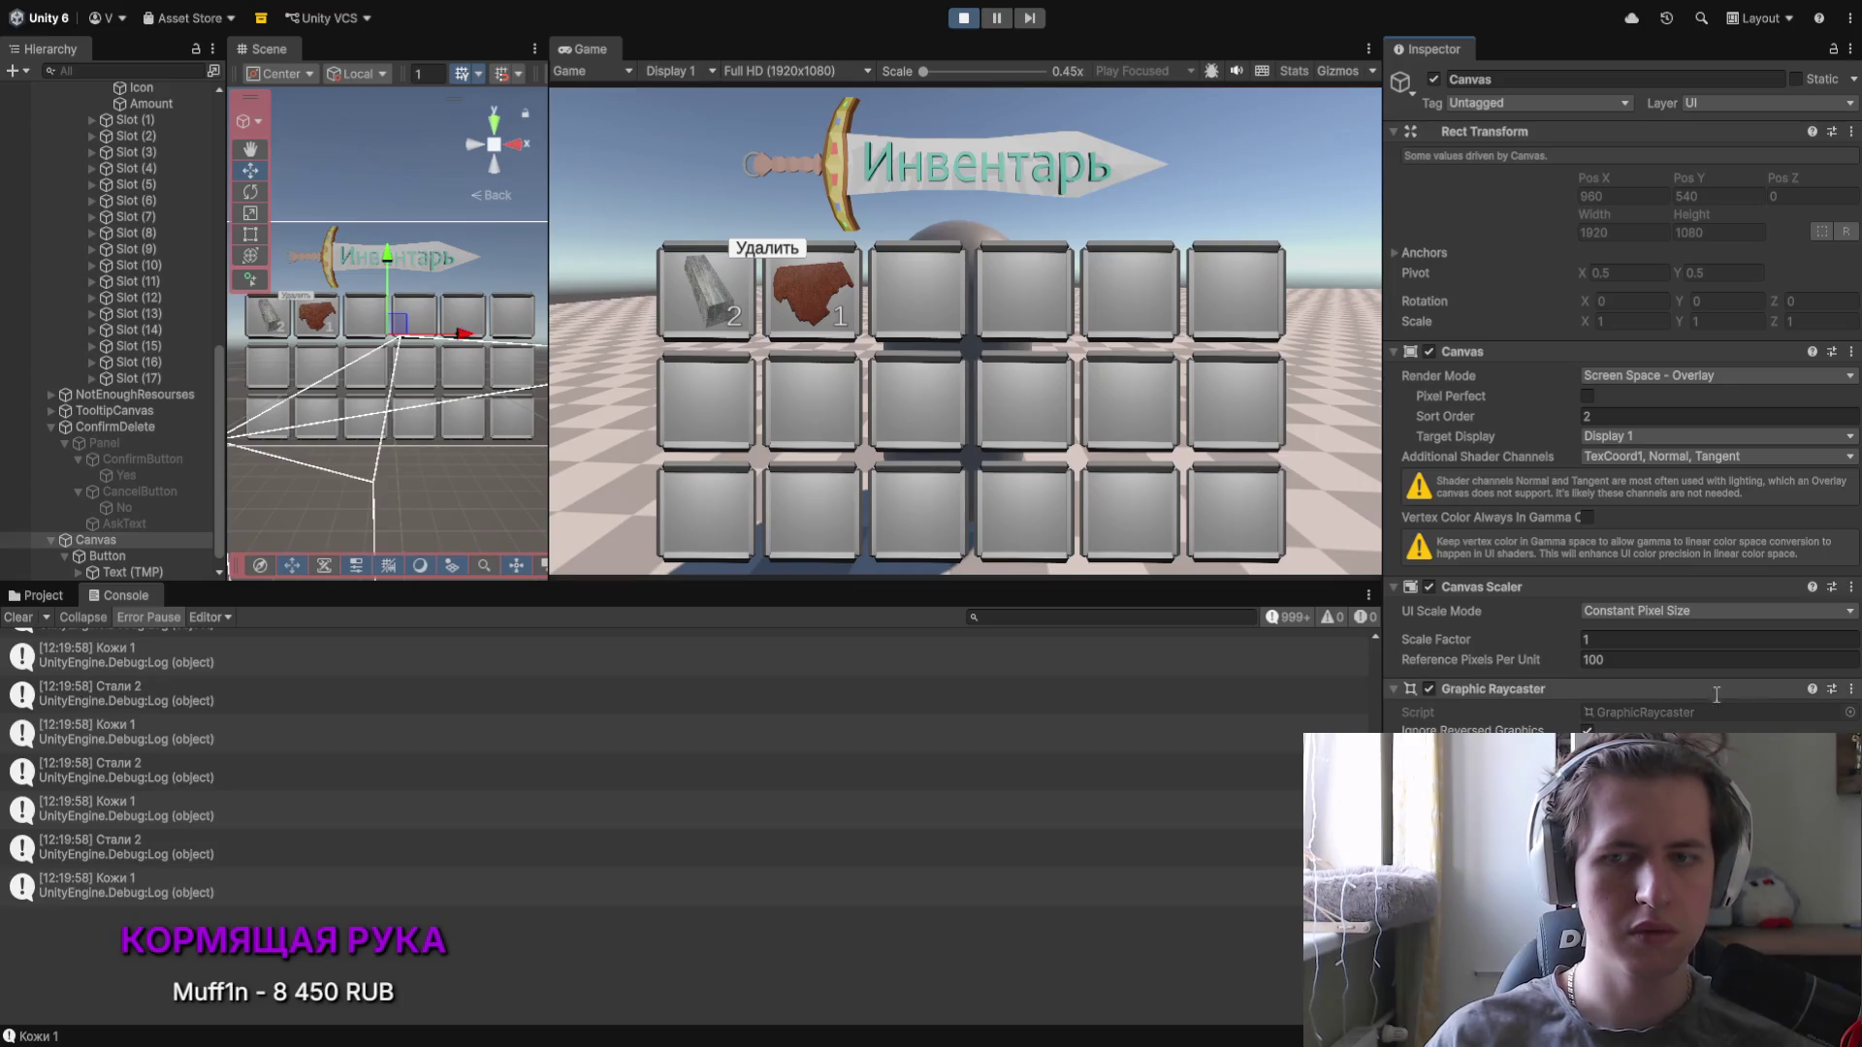
Step: Delete the first two inventory items via Удалить and Да, then stop the game
click(766, 247)
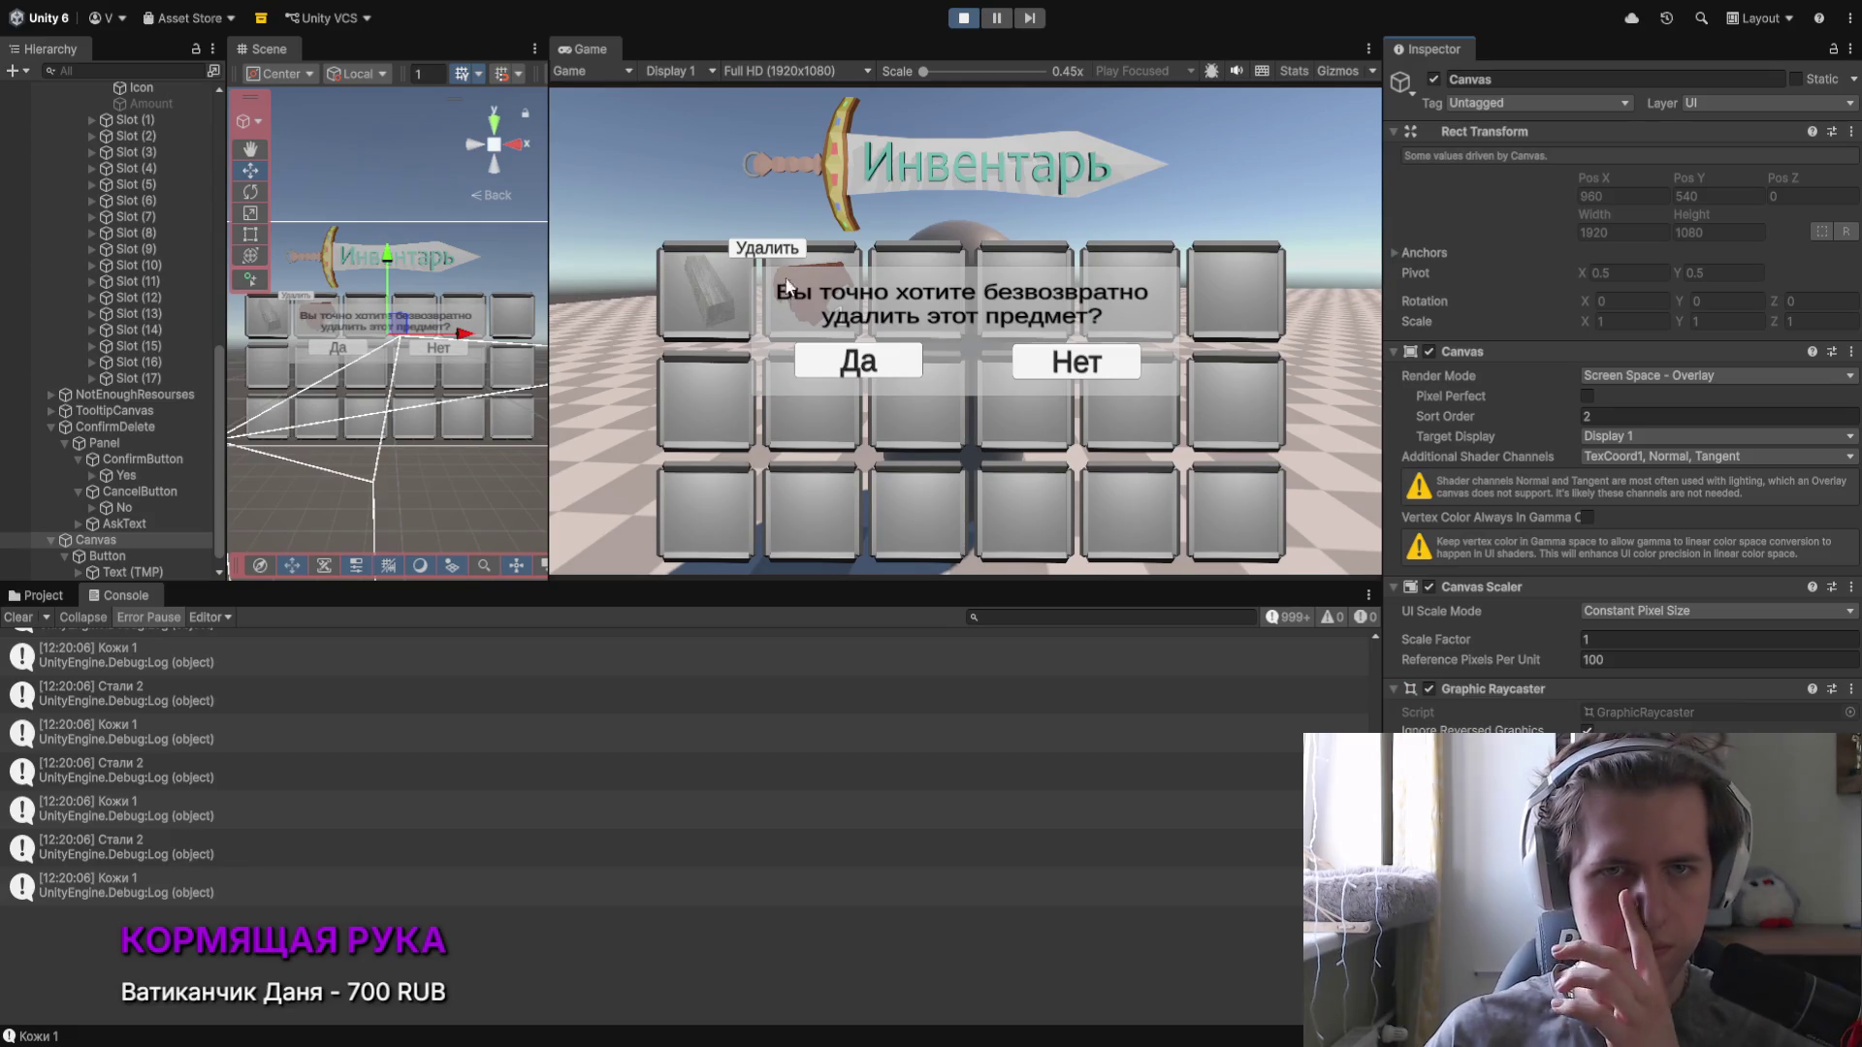
click(853, 360)
click(801, 300)
click(898, 367)
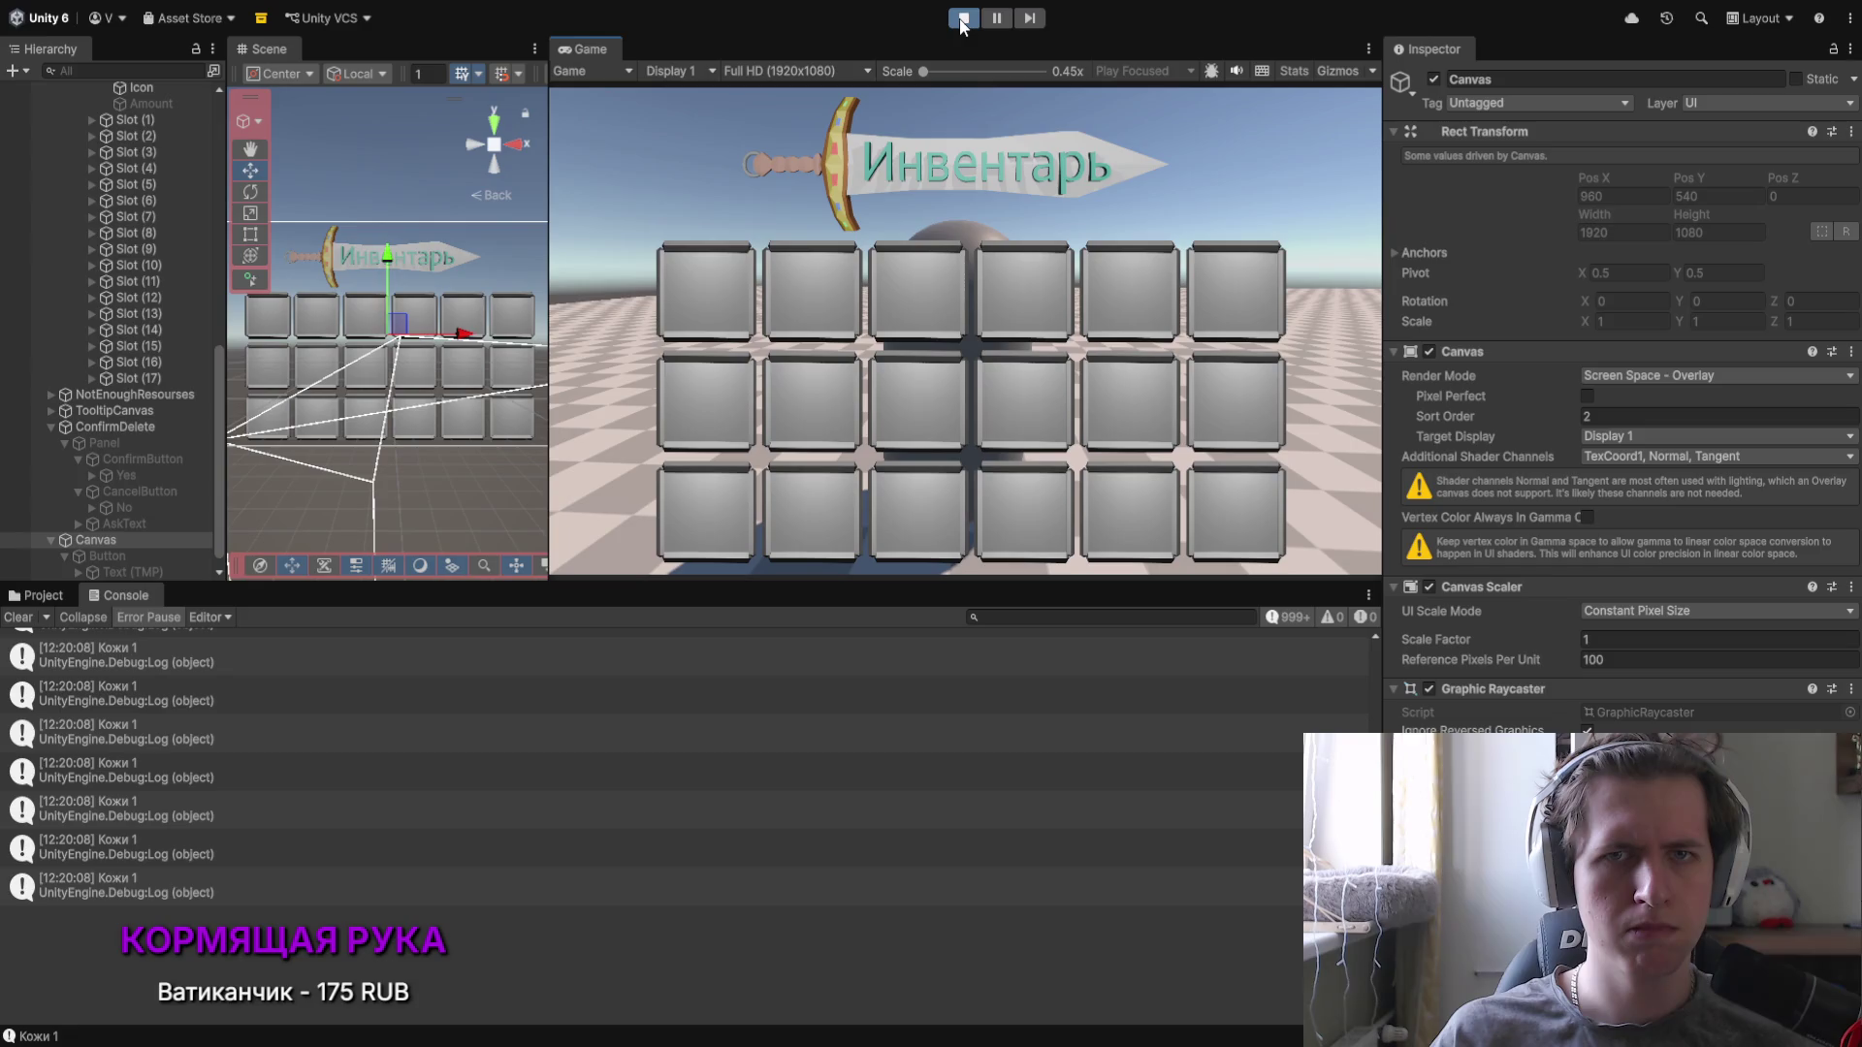
key(ctrl+p)
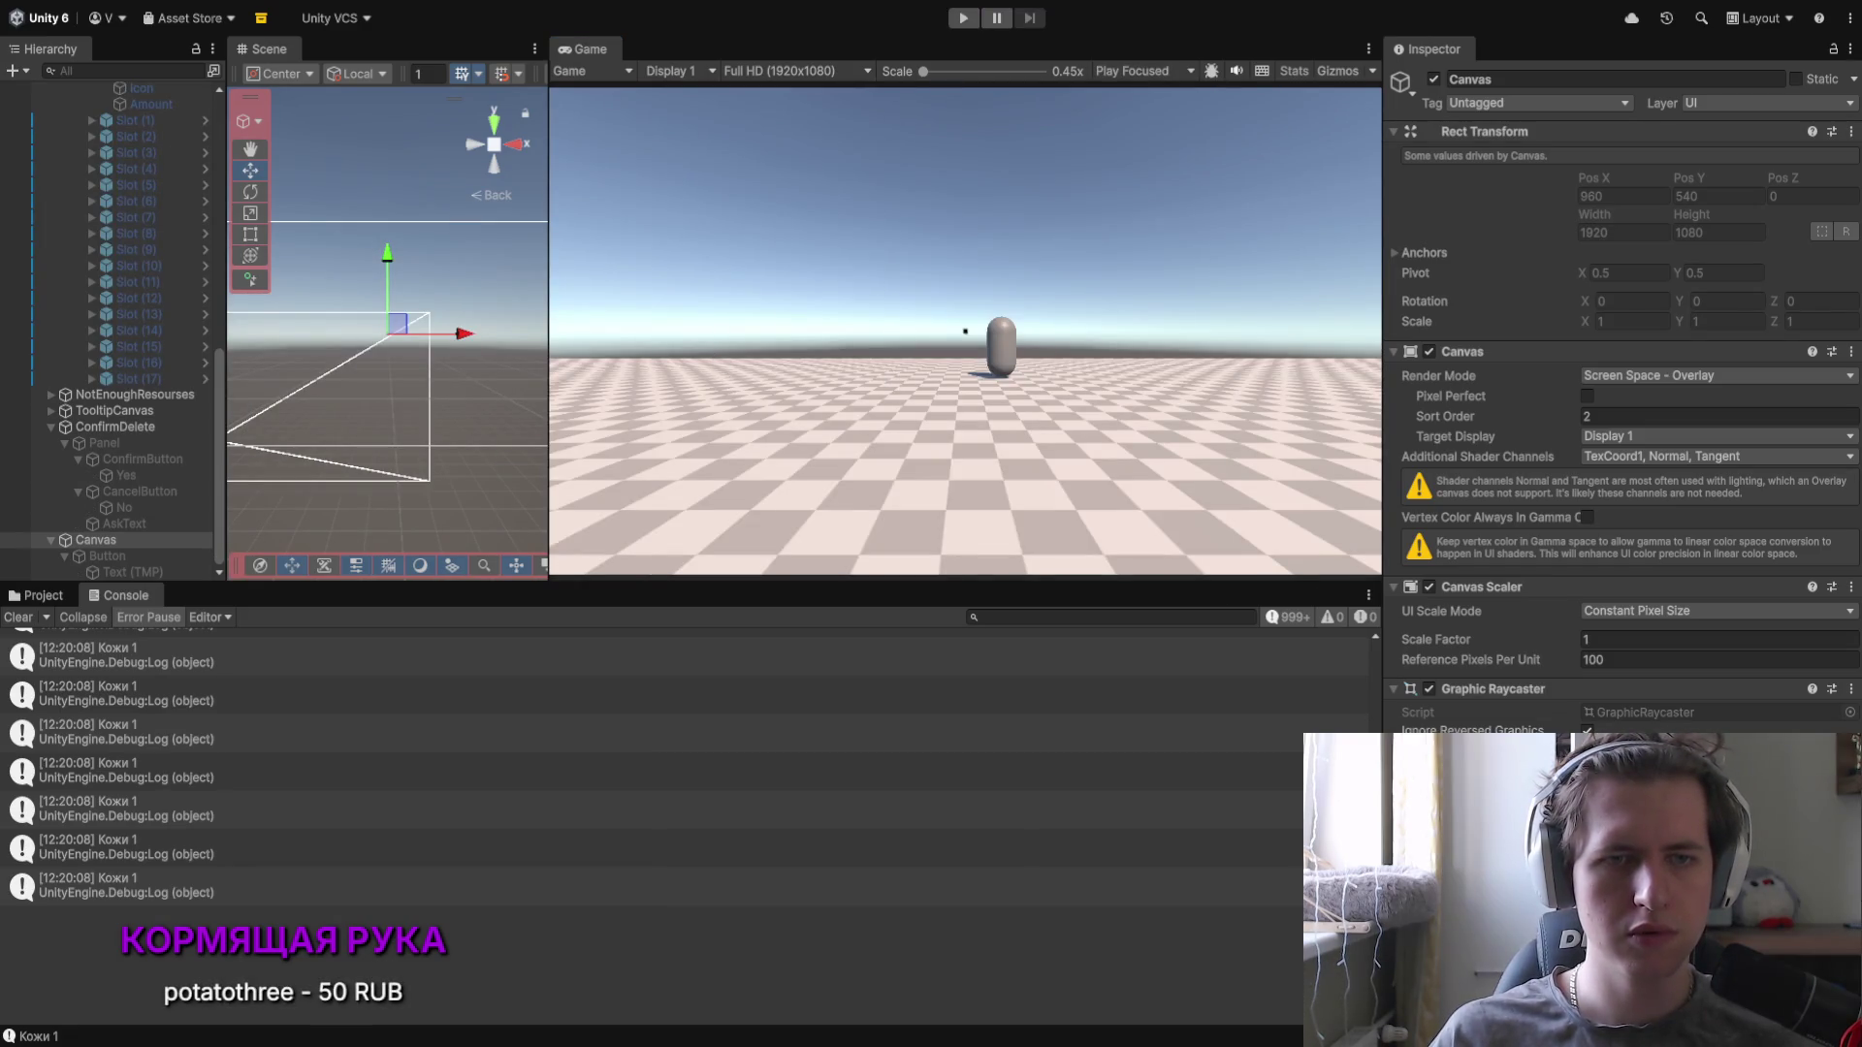
key(alt+Tab)
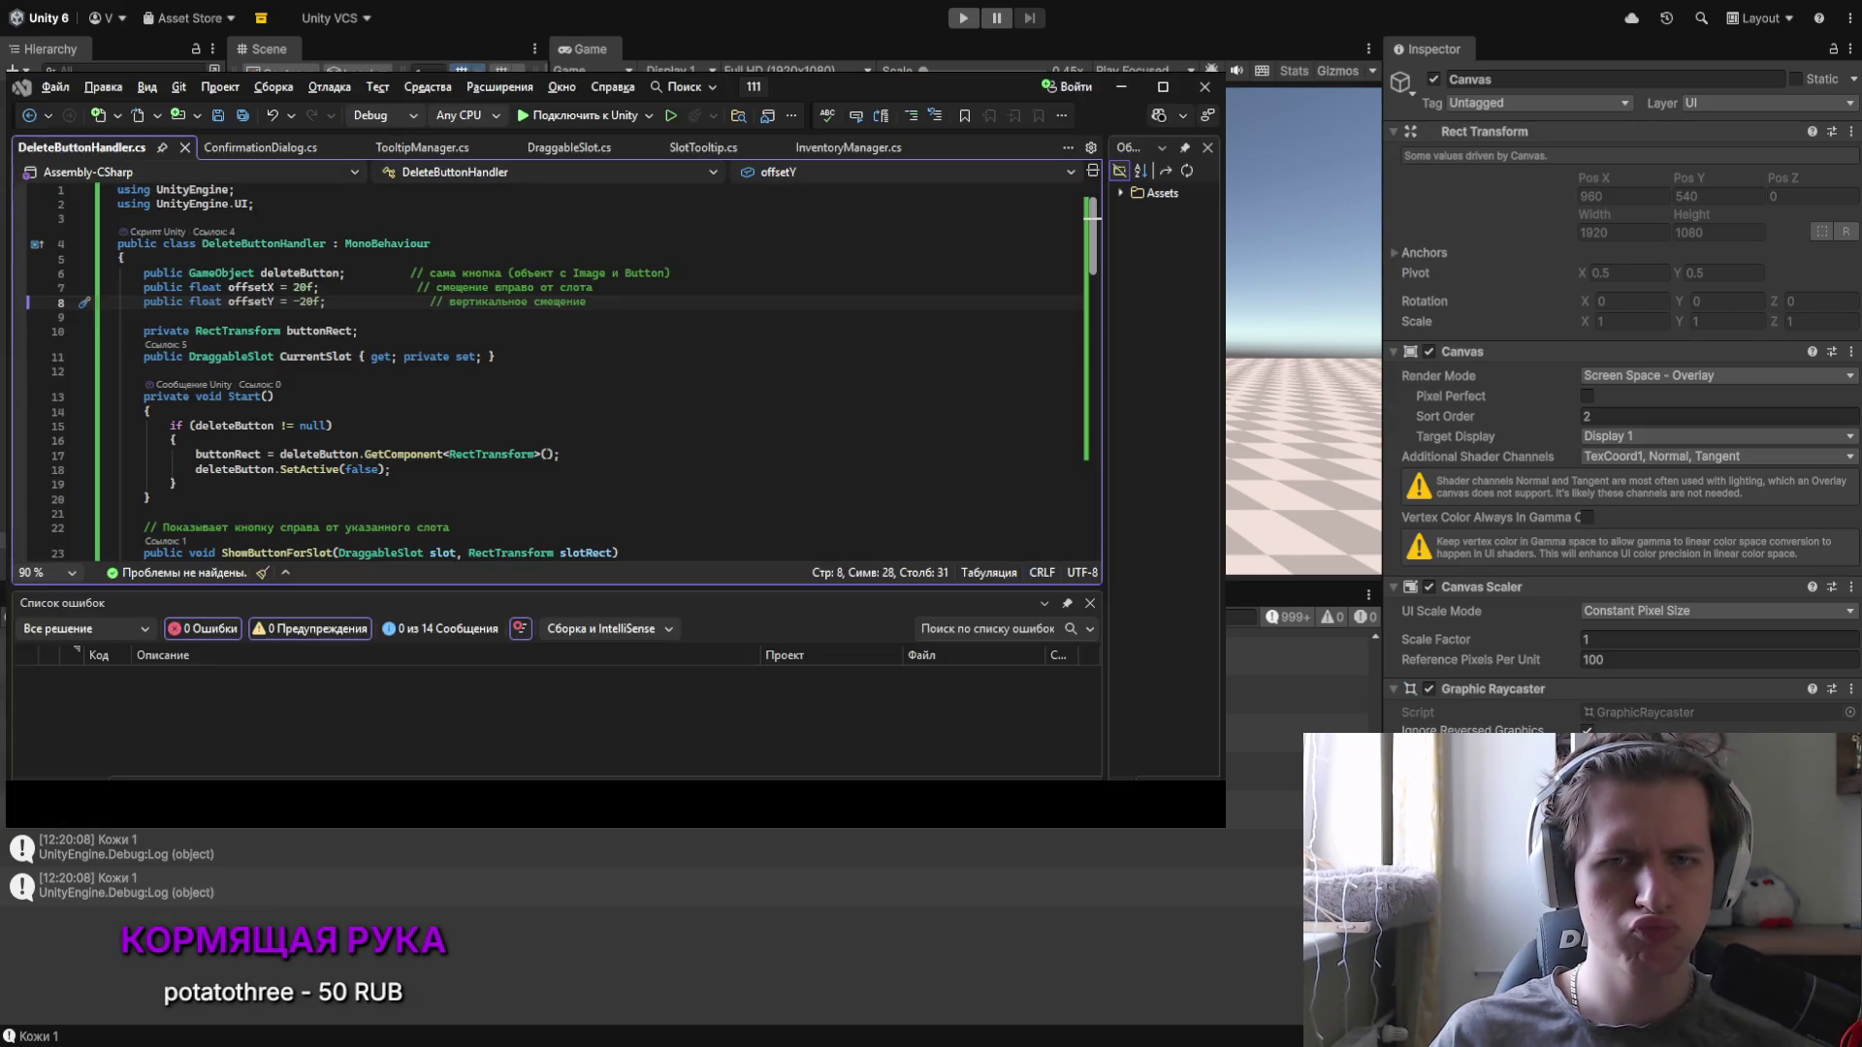
Step: Delete the foreach loop logging Сталь and Кожа amounts from InventoryManager.cs Update()
key(alt)
key(Left)
click(700, 148)
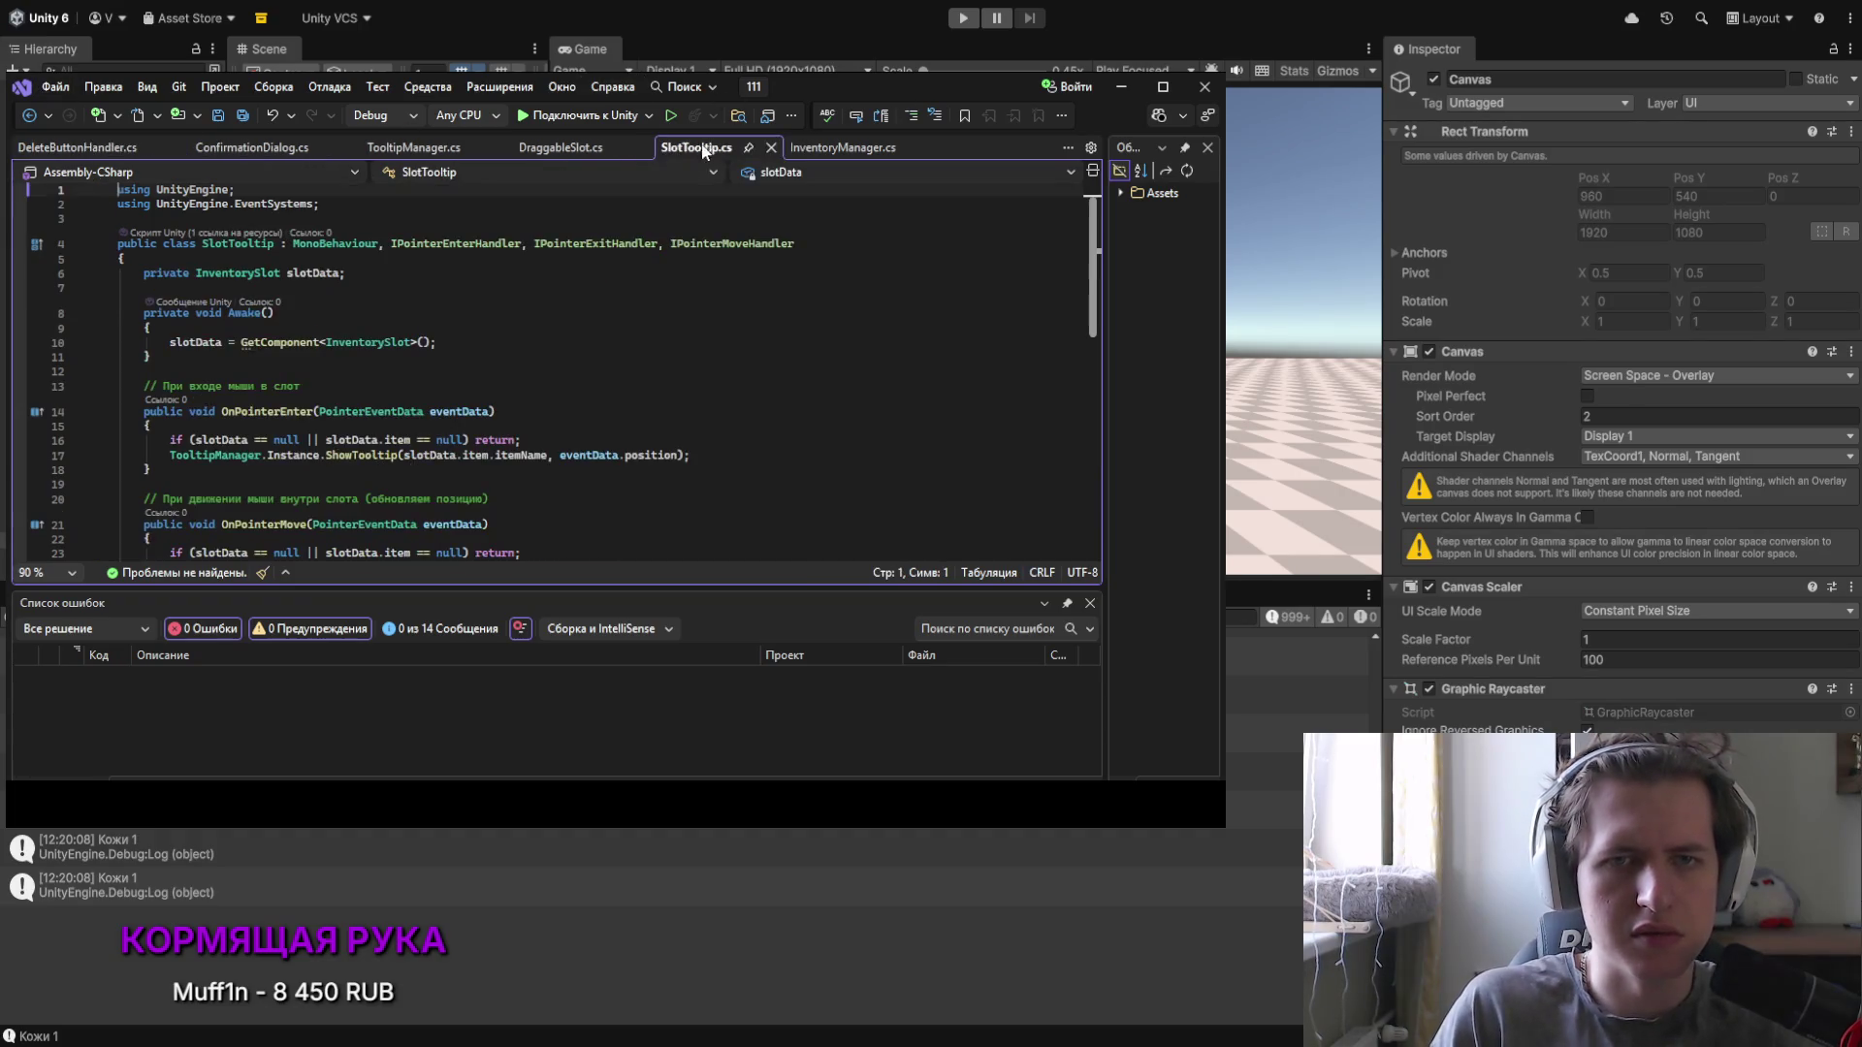
click(843, 147)
scroll(356, 374, up, 20)
scroll(357, 374, up, 15)
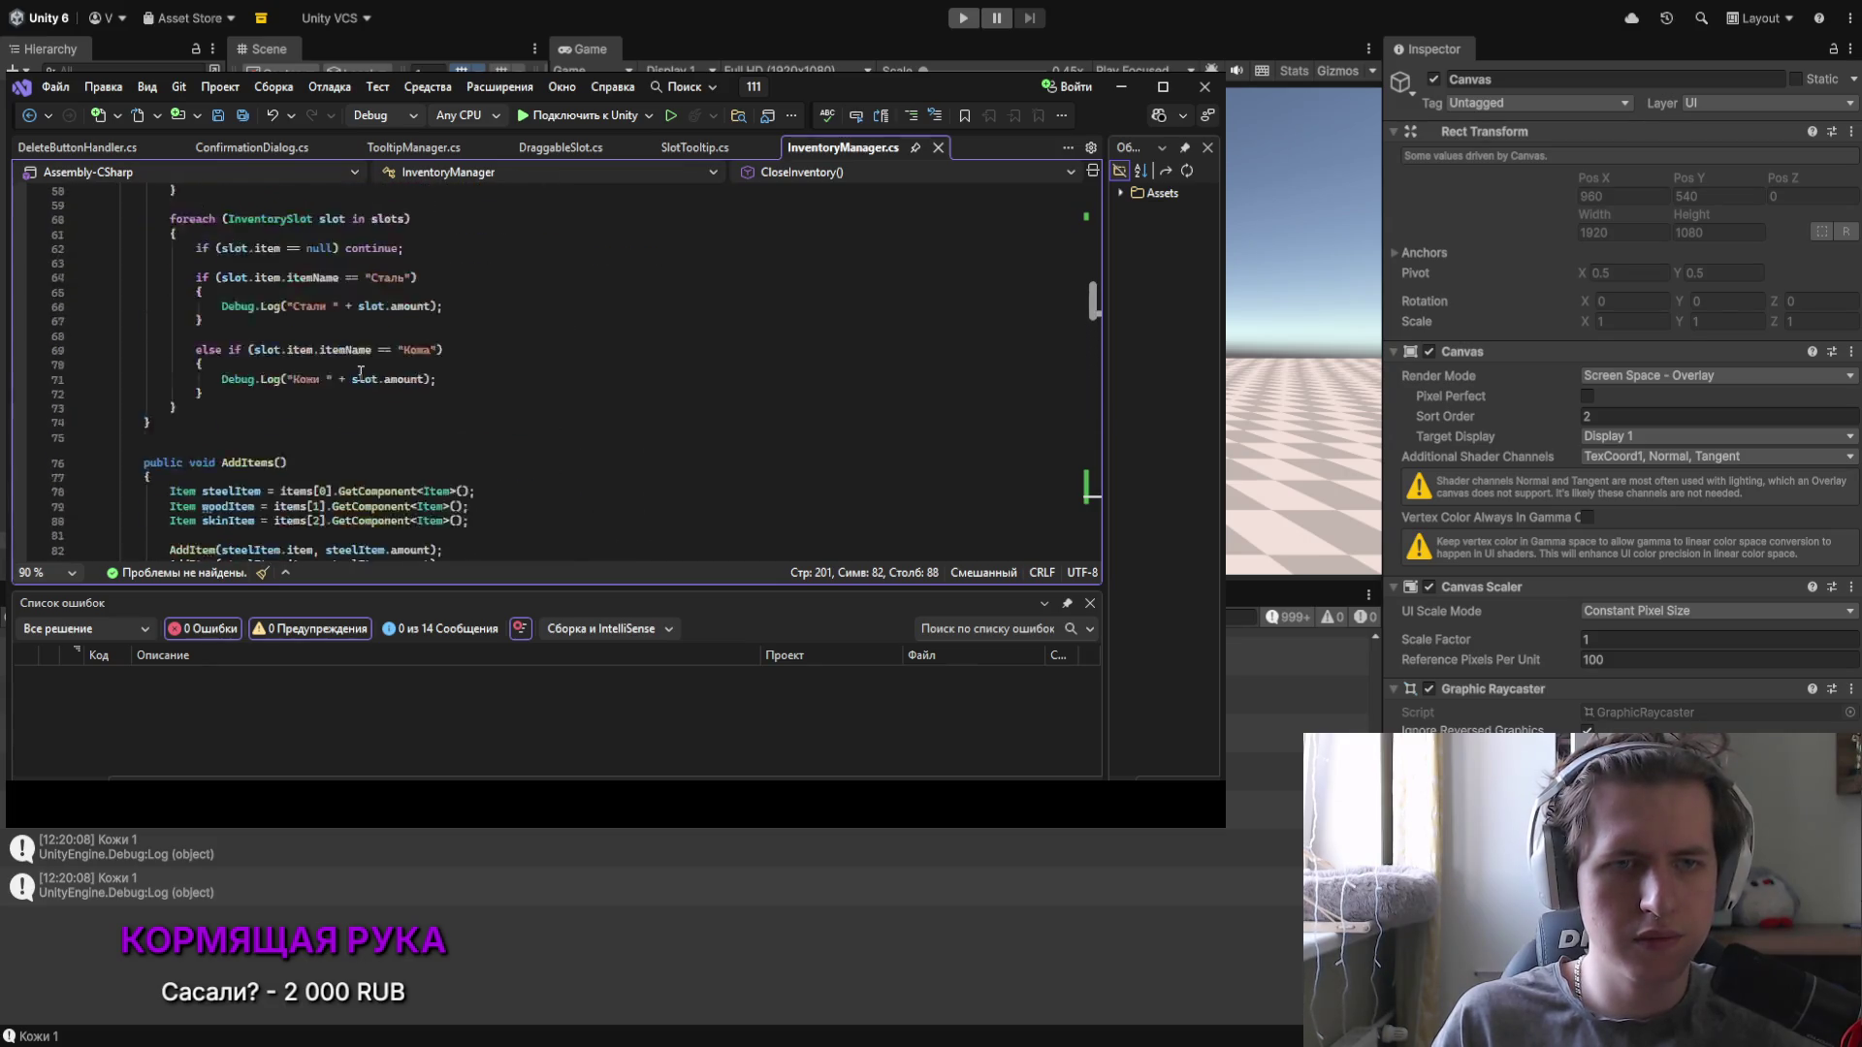
drag(213, 528, 147, 399)
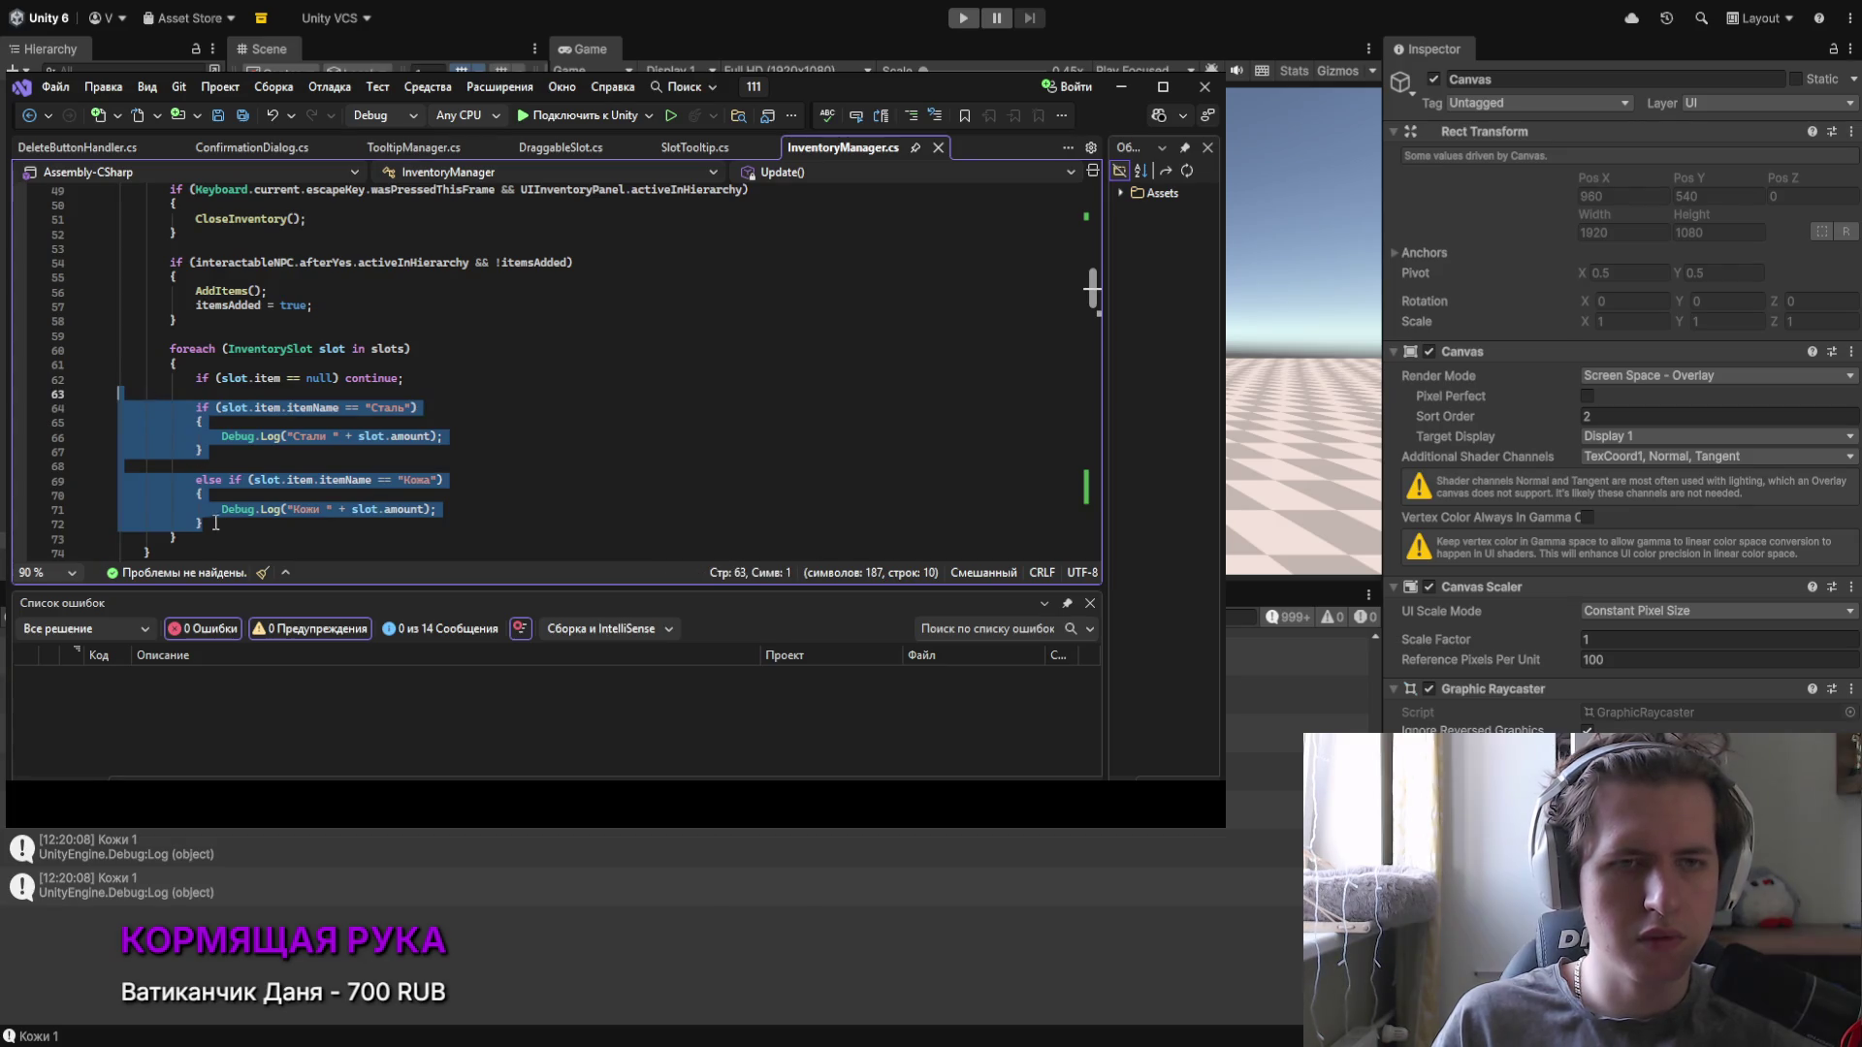
drag(177, 539, 132, 346)
key(Delete)
click(316, 324)
key(Delete)
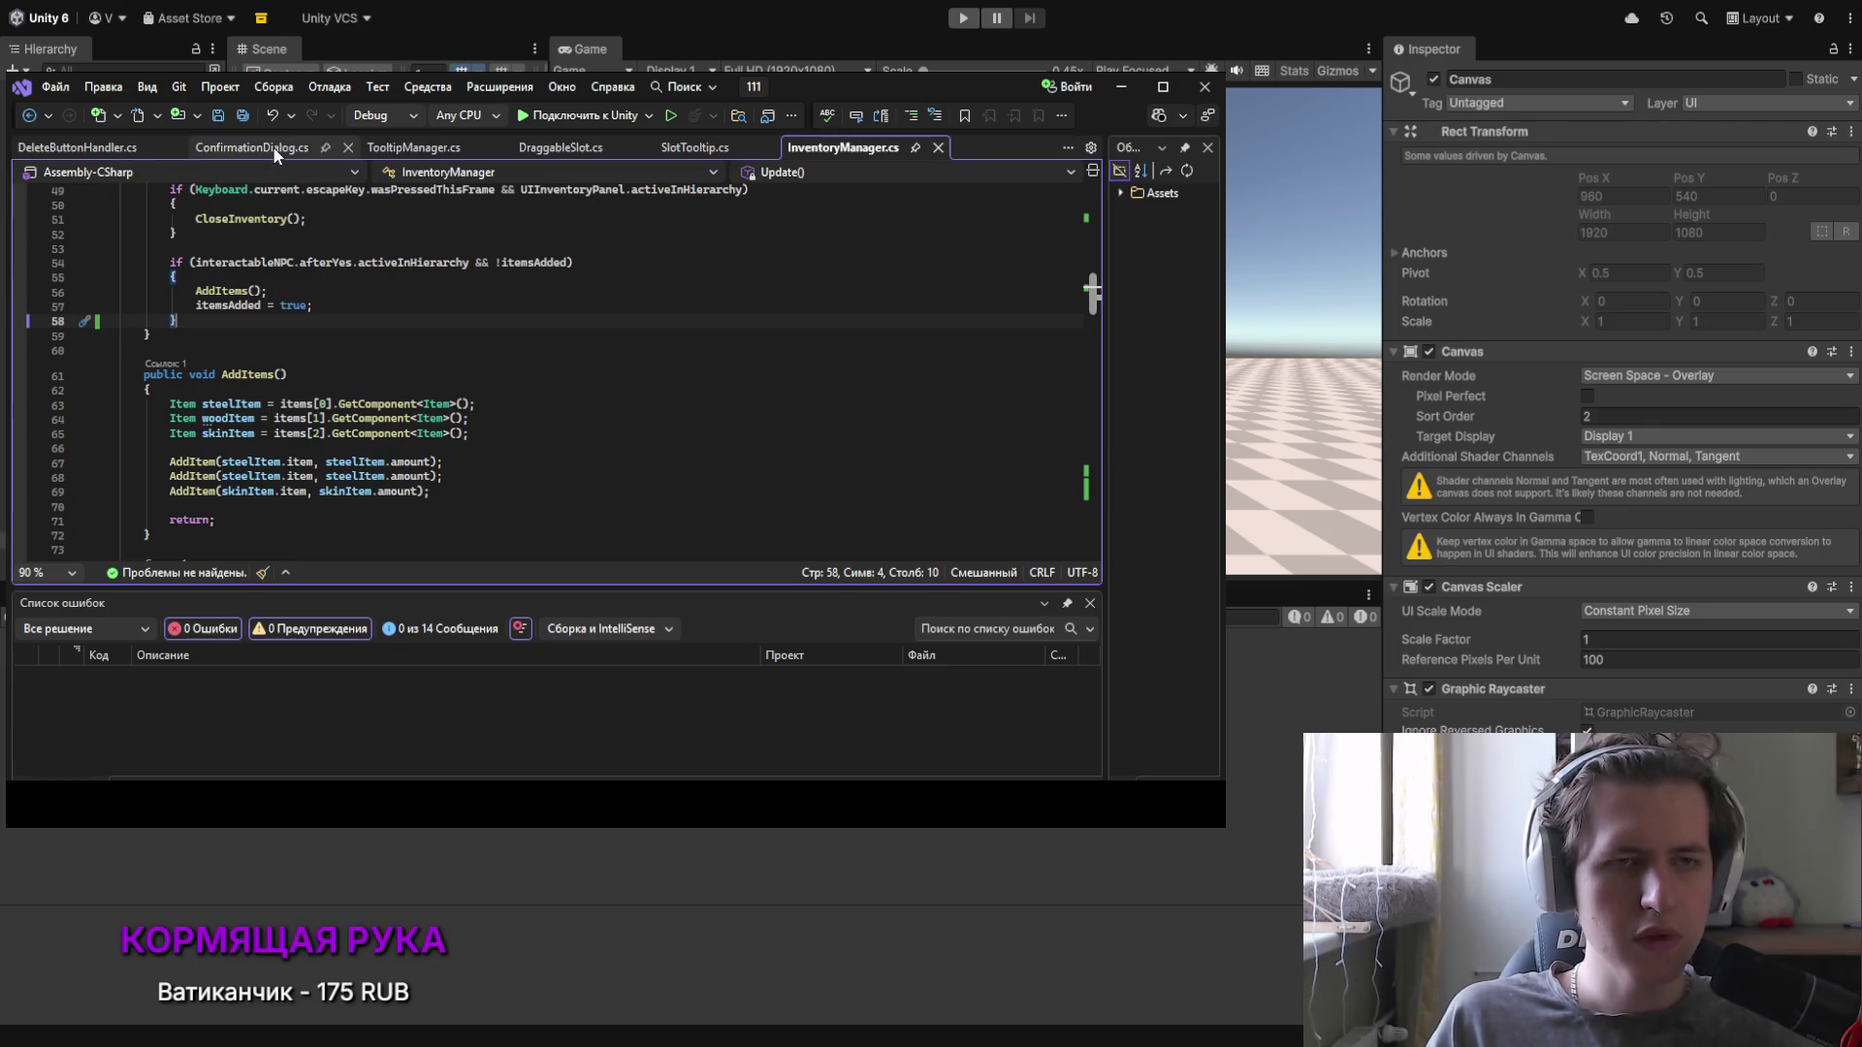
click(86, 145)
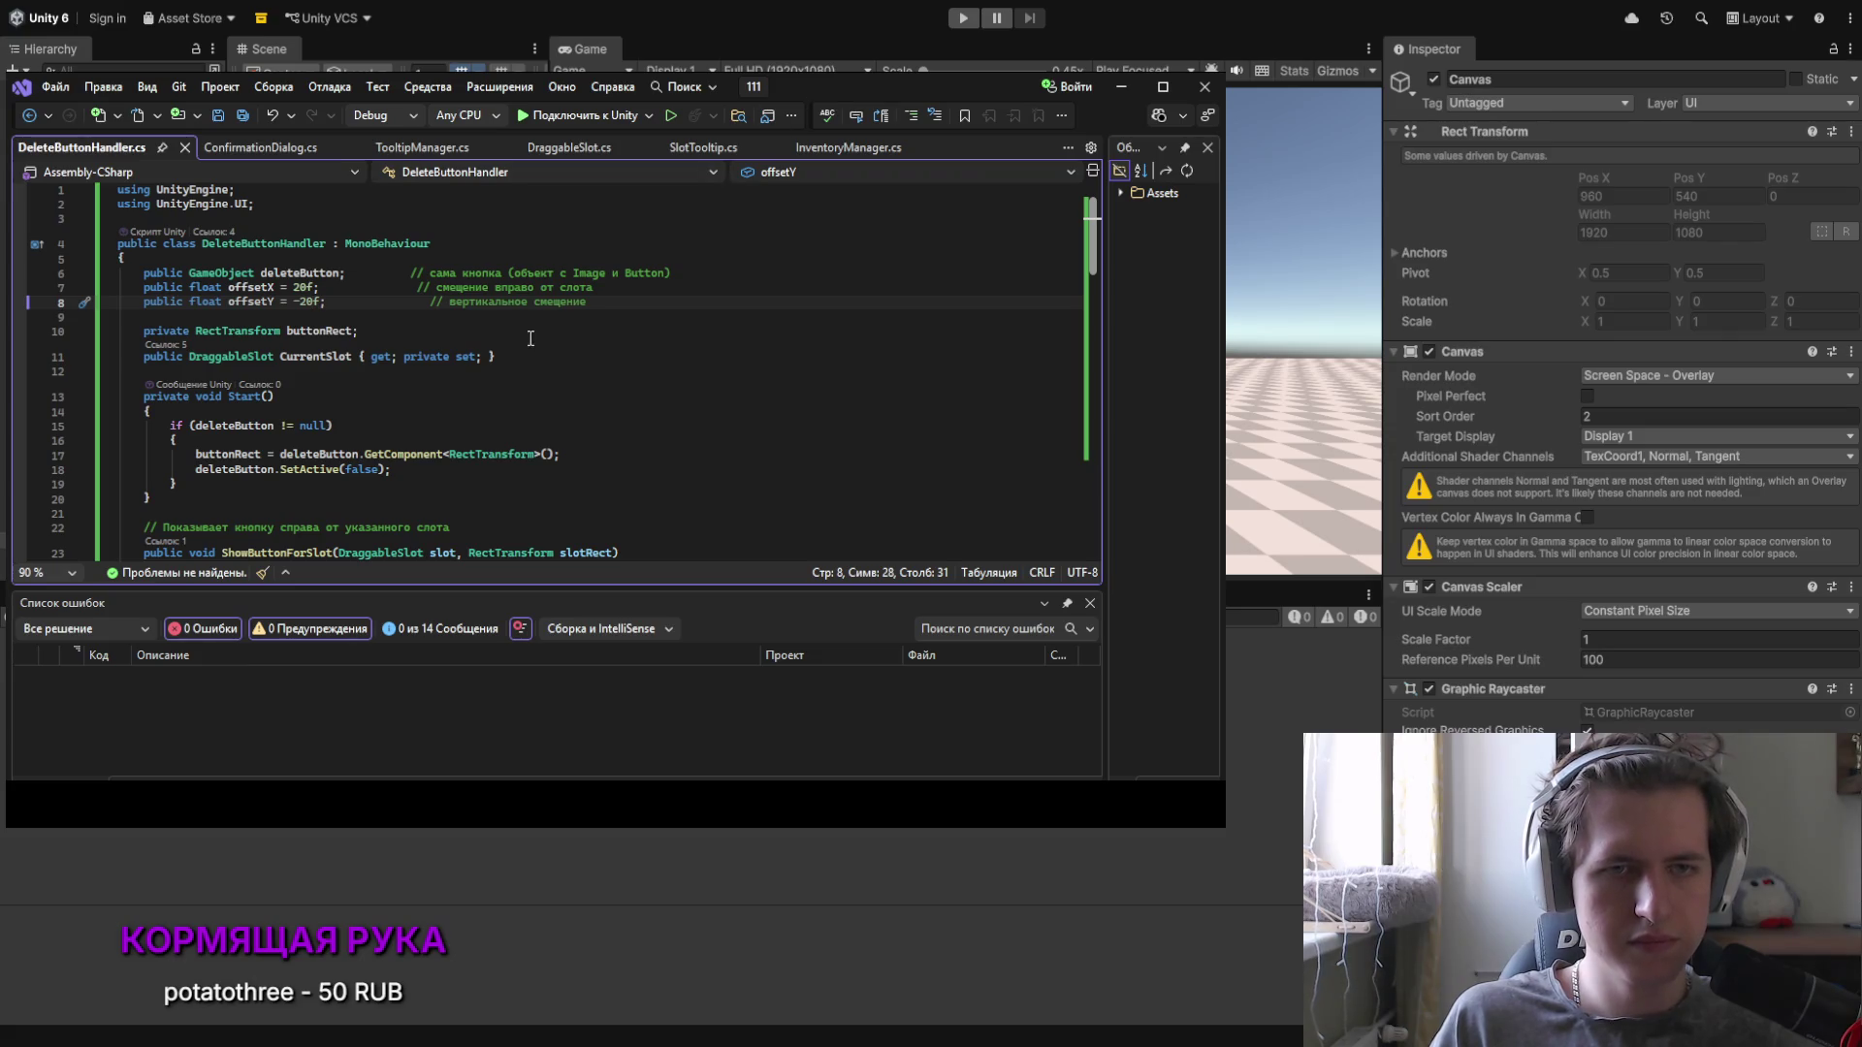
Step: Highlight offsetY's uses in ShowButtonForSlot, then restart the game in Unity's Play mode
double_click(258, 301)
scroll(397, 259, down, 7)
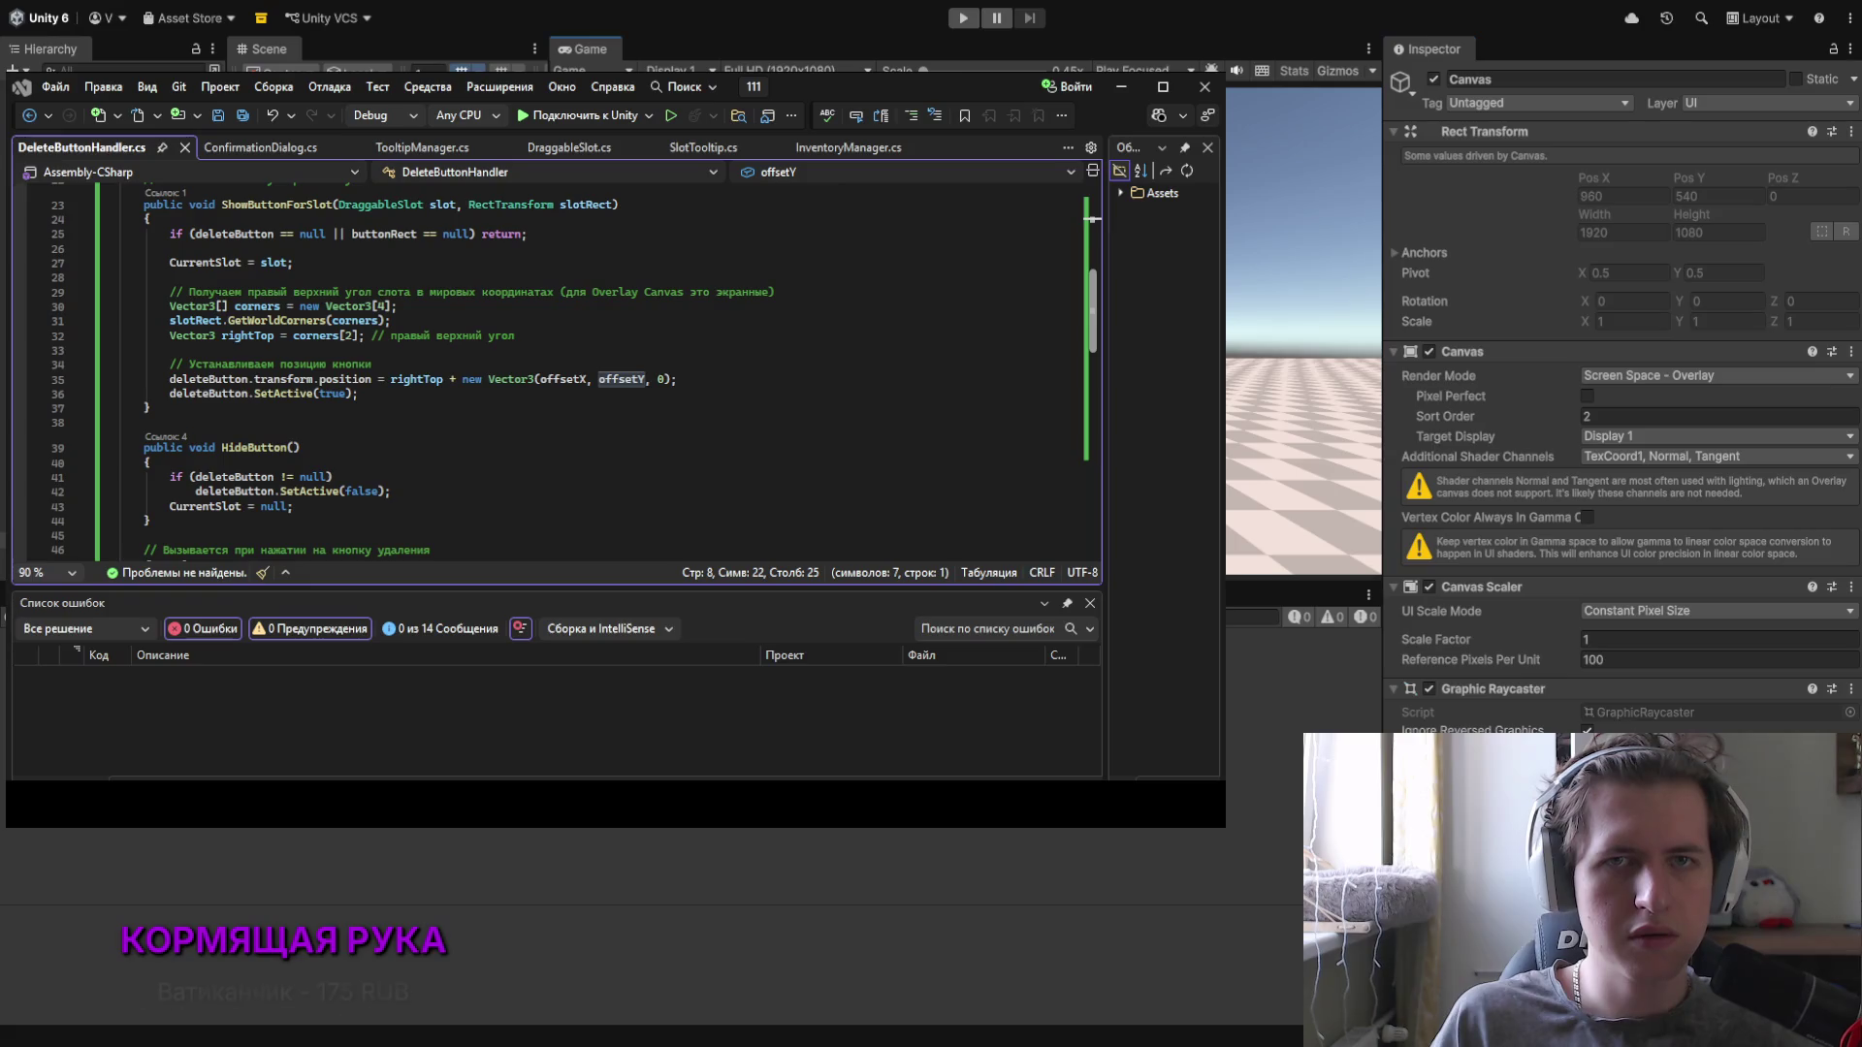
click(962, 21)
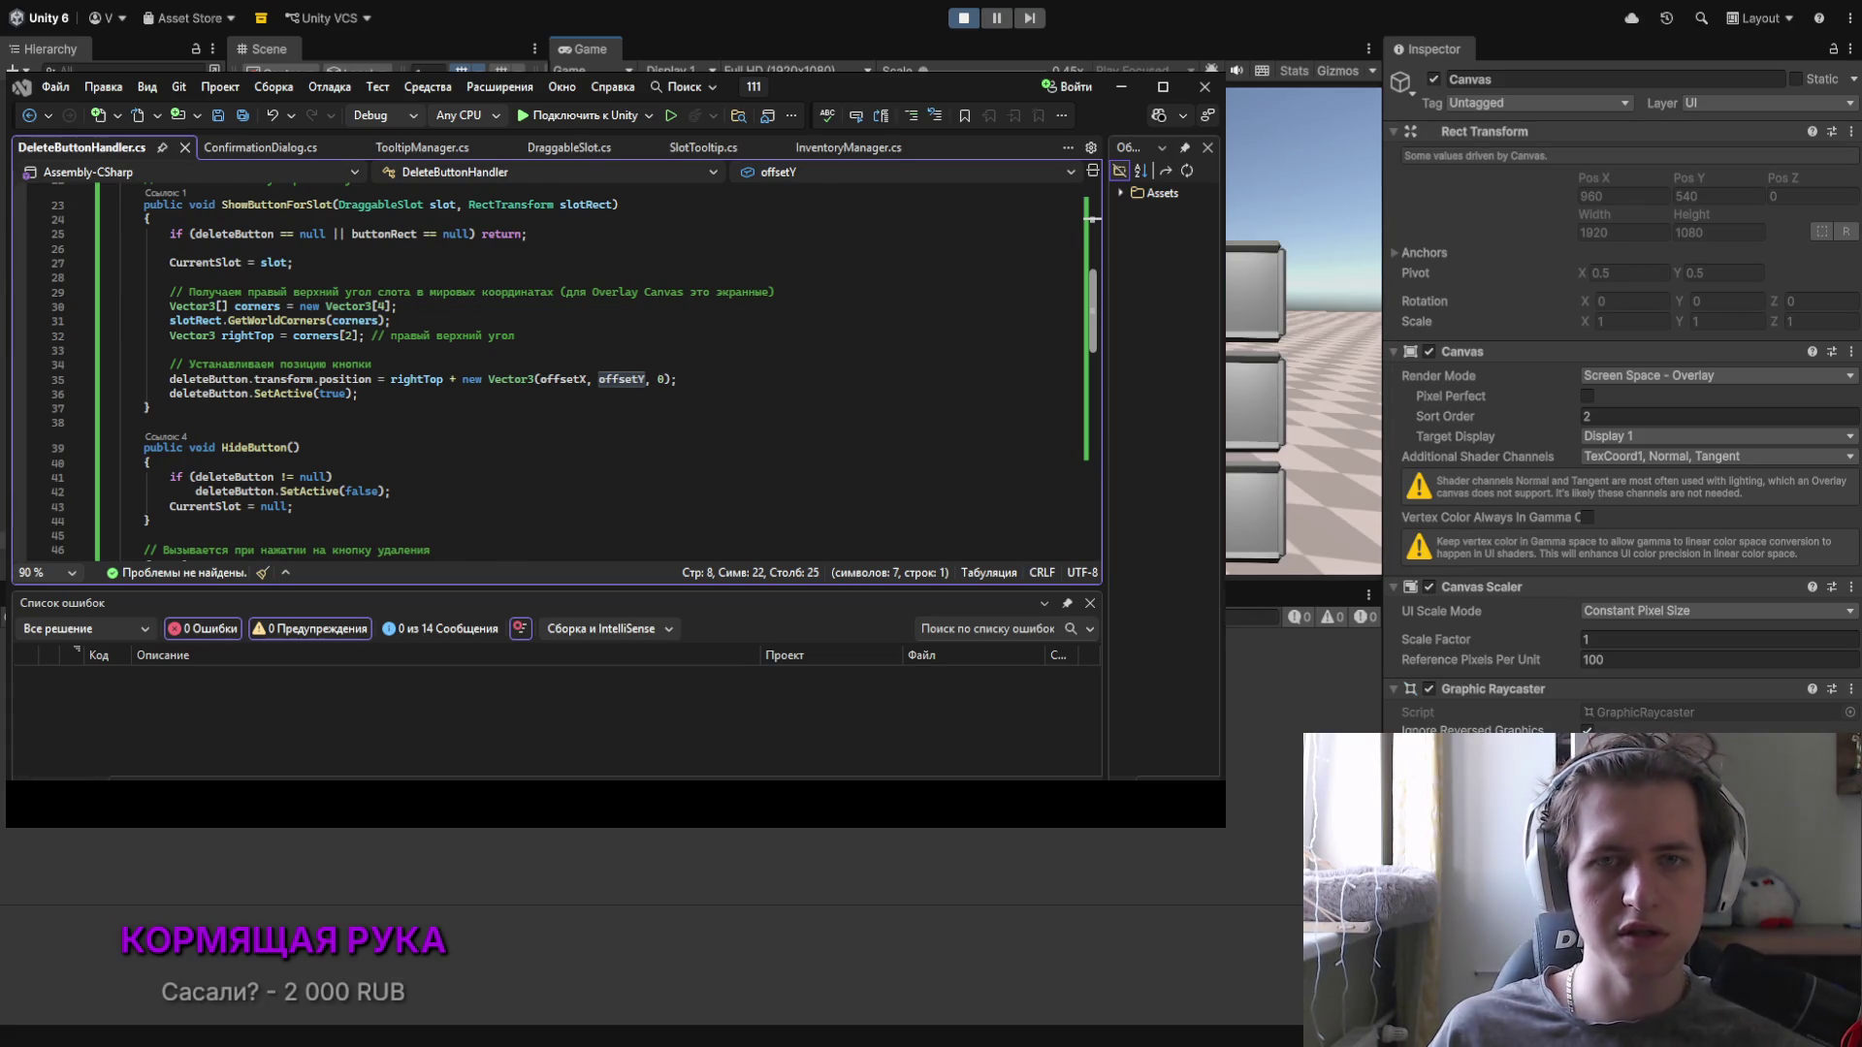
click(974, 25)
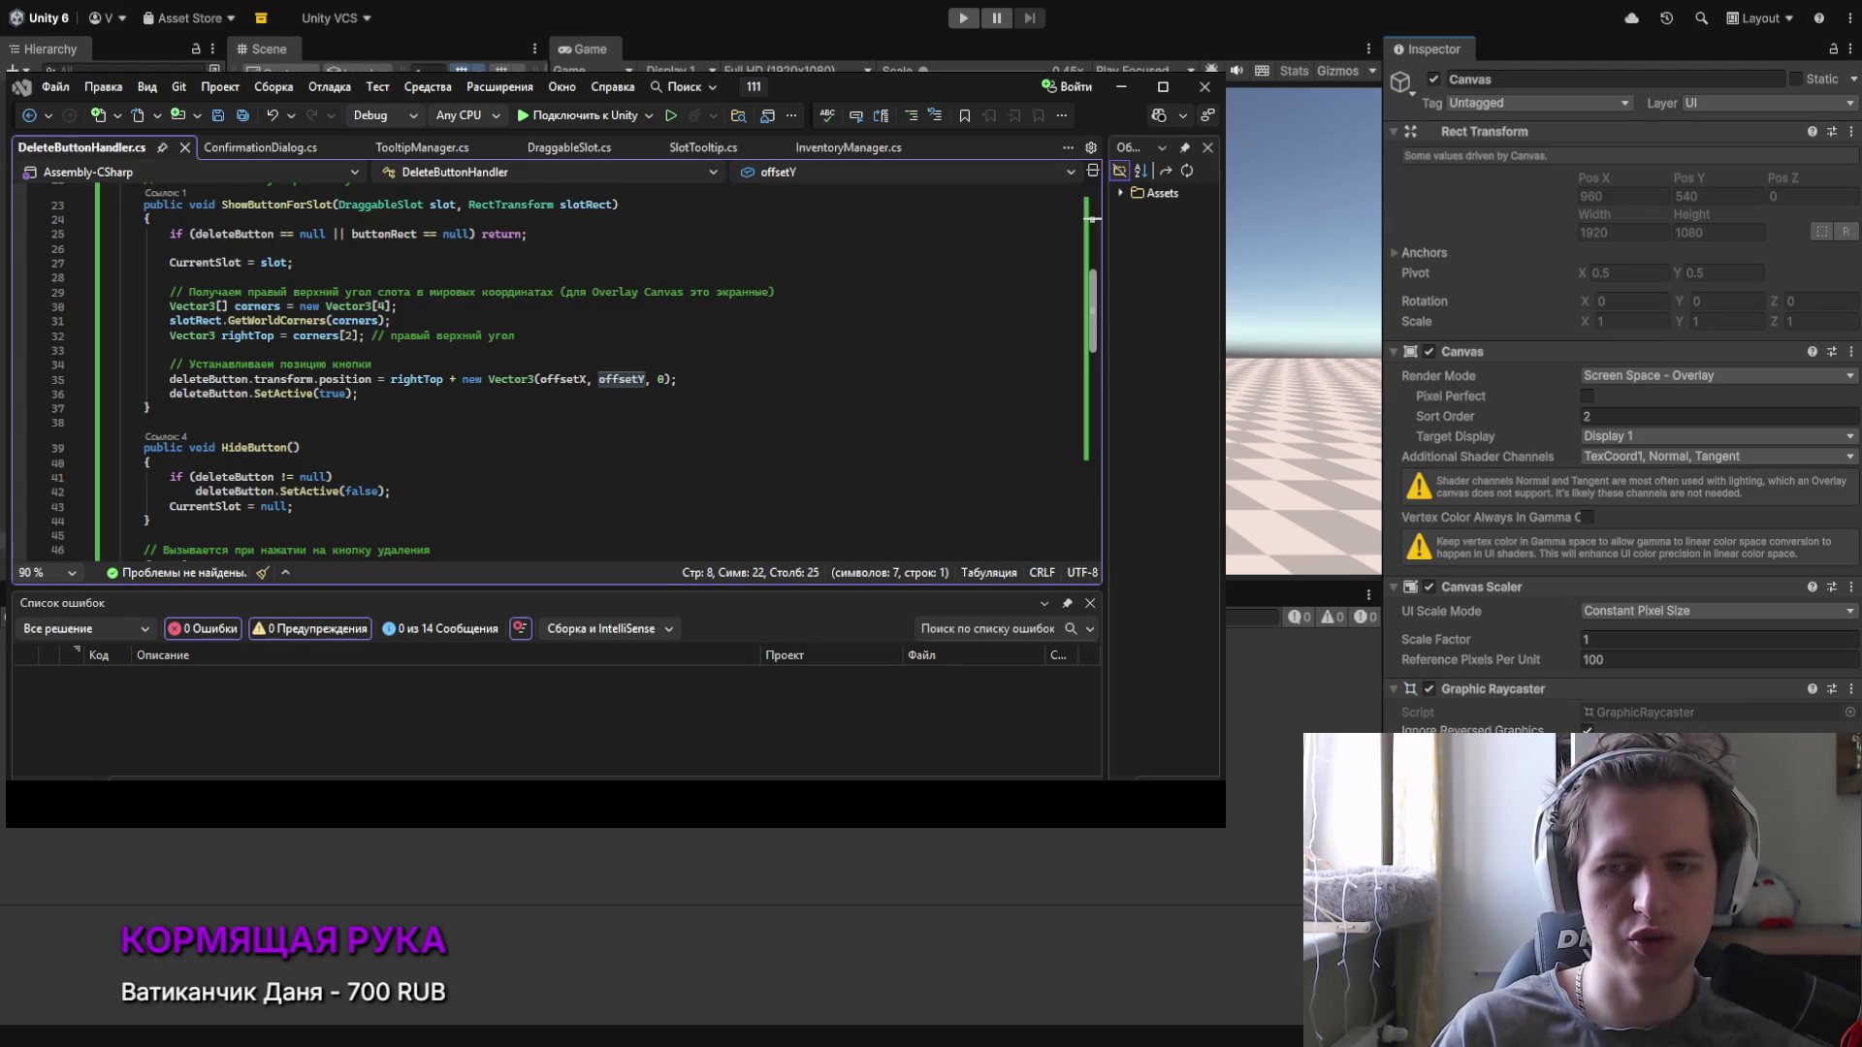
click(963, 19)
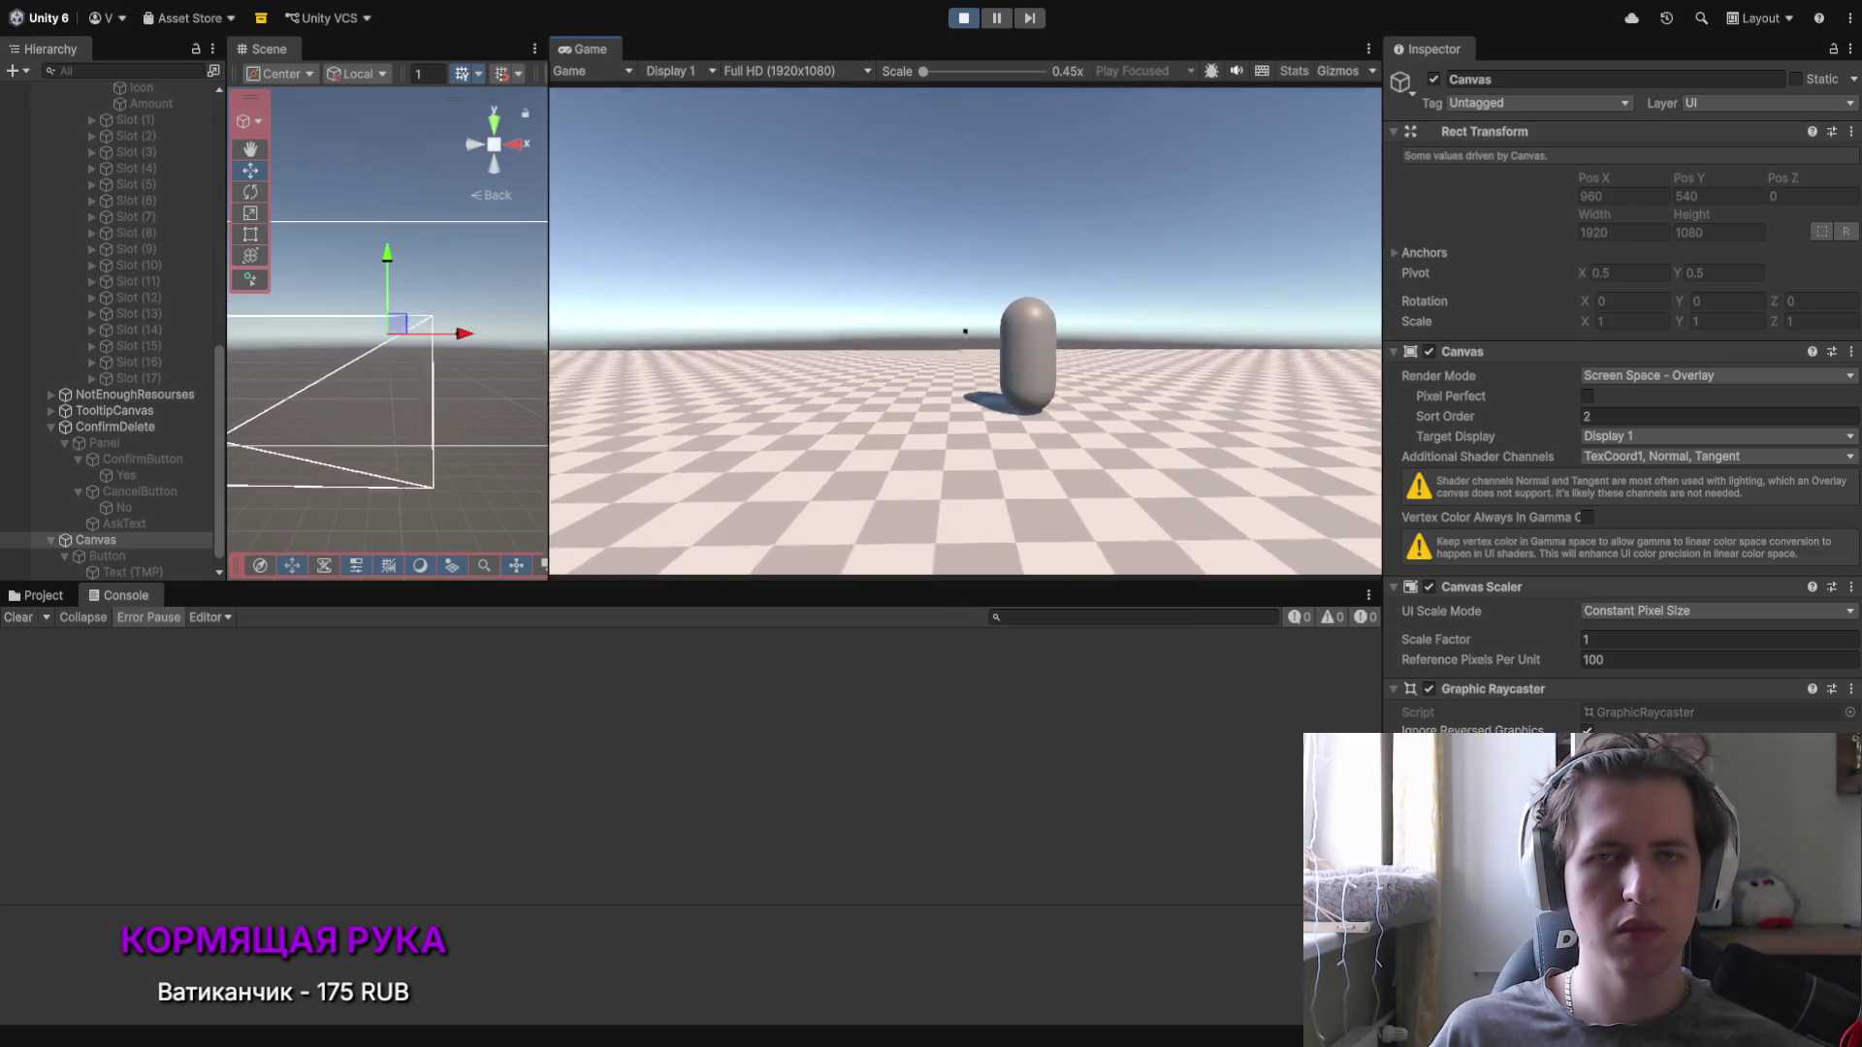
Step: Accept the NPC dialogue, see Удалить beside the Сталь slot, stop, and select Canvas > Button
click(836, 545)
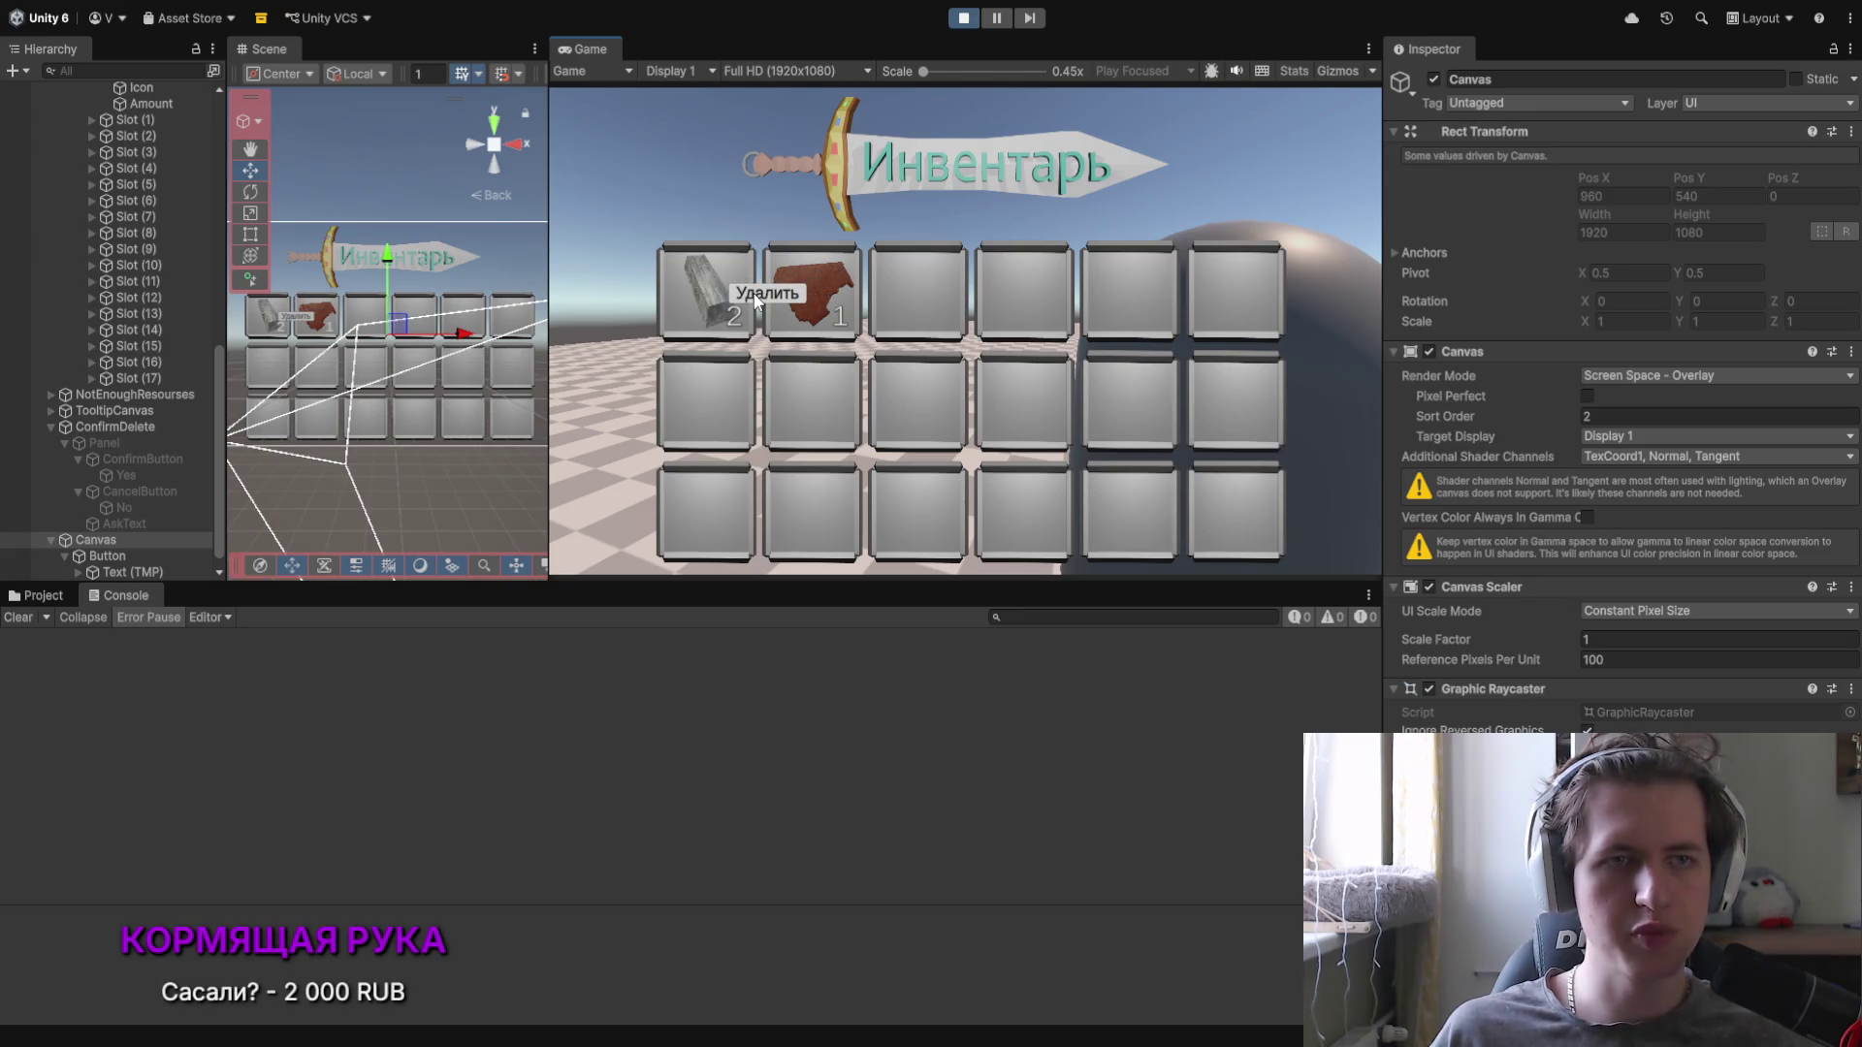
click(965, 18)
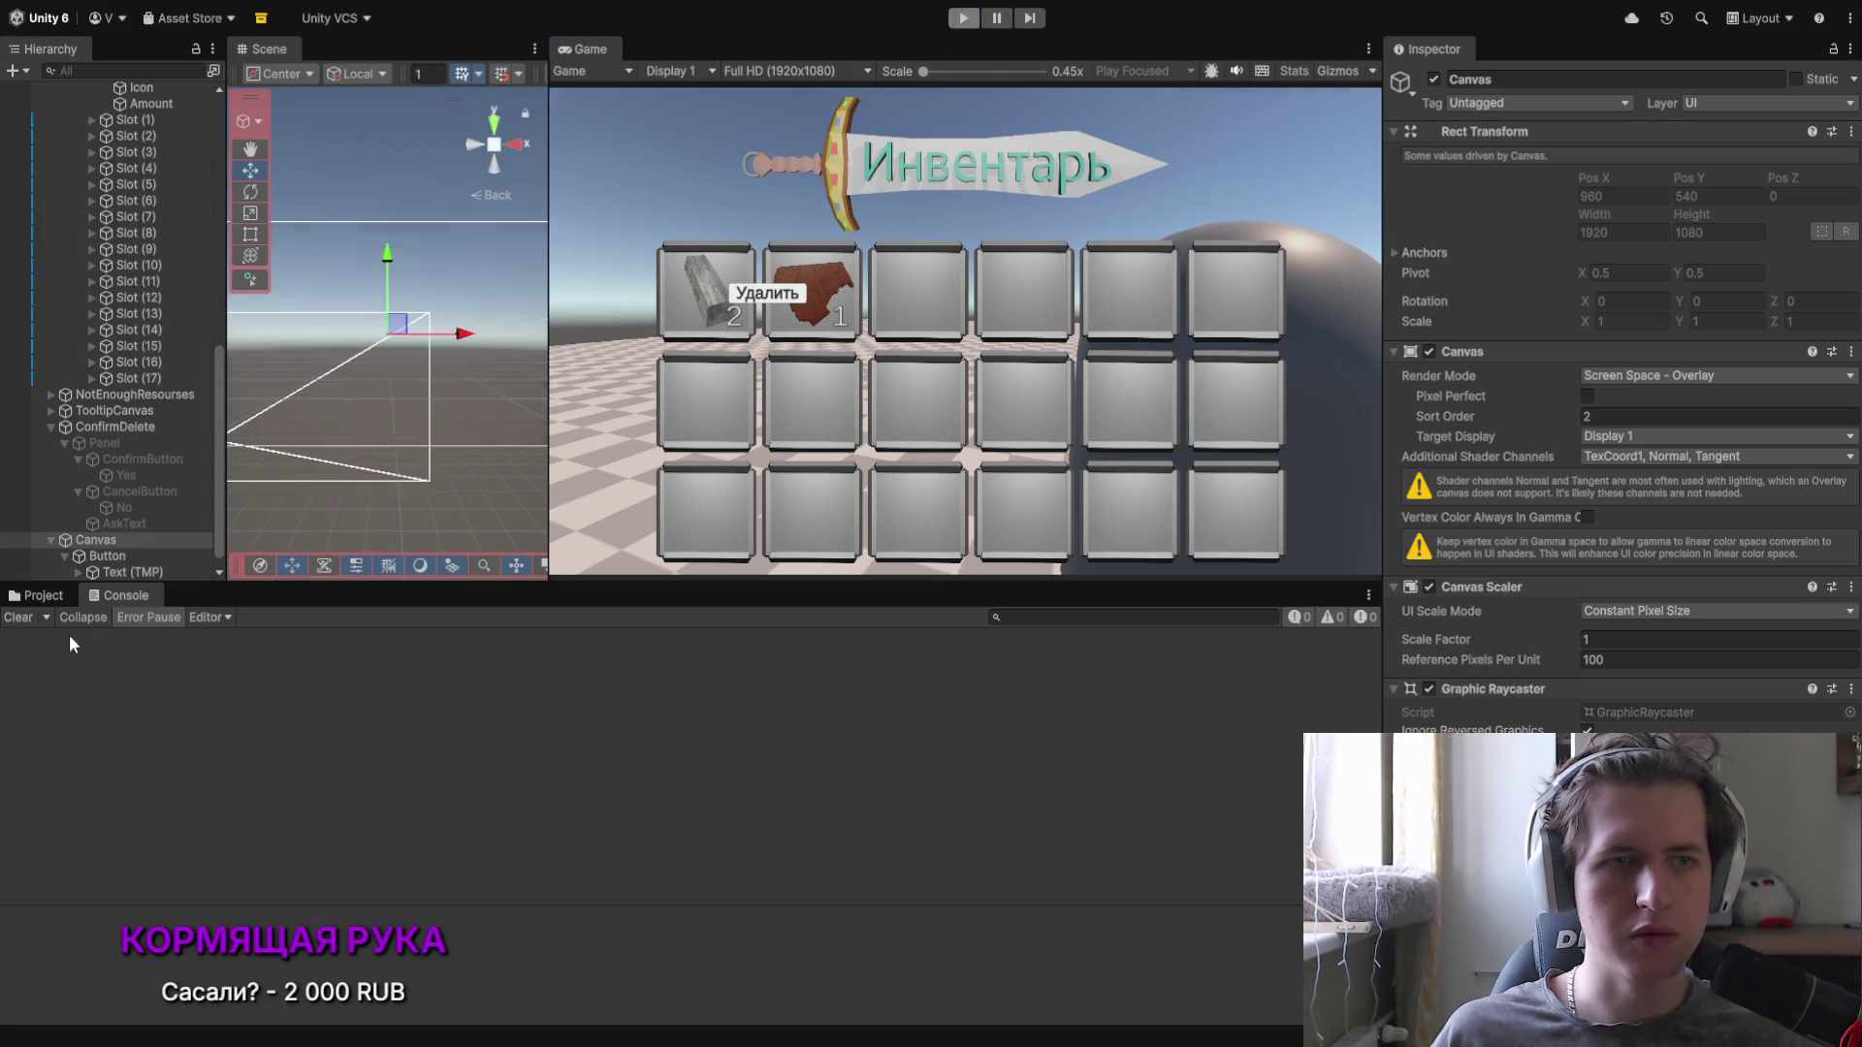
click(97, 556)
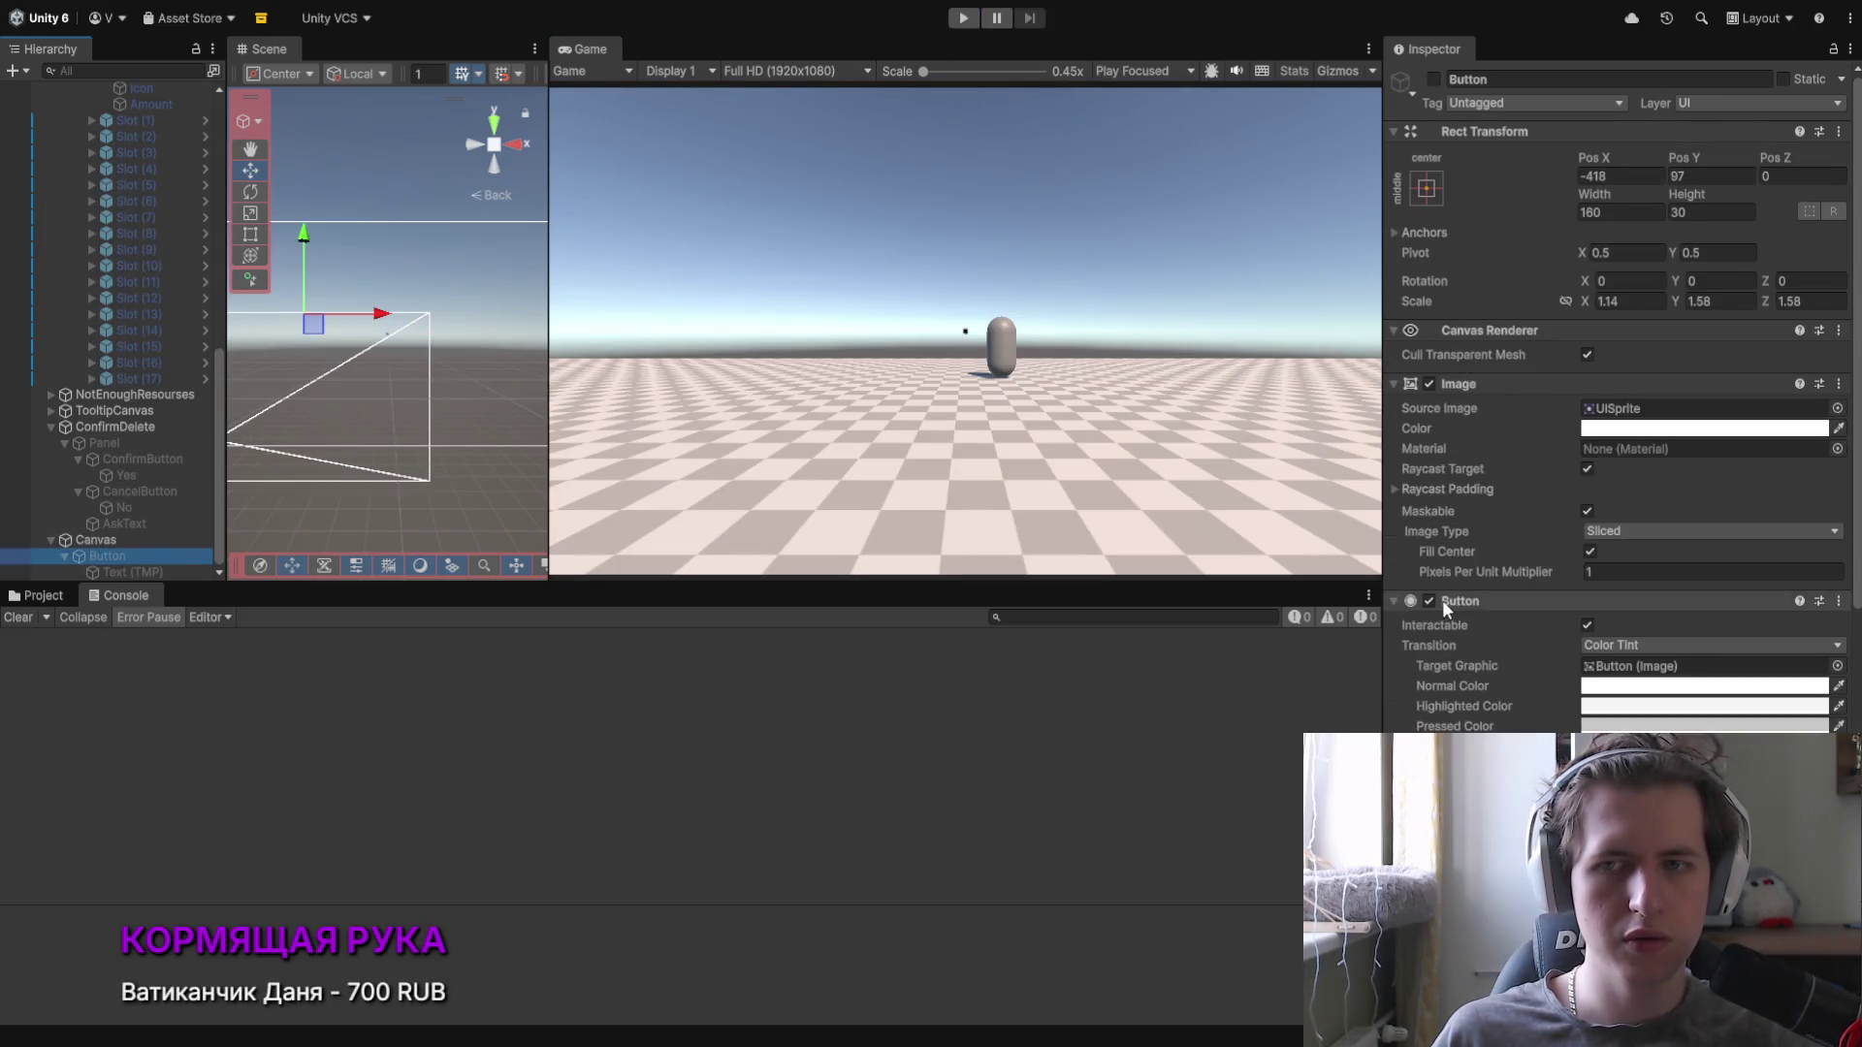
Step: Add a Button On Click entry calling GameObject.SetActive (checked) on Panel
scroll(1442, 594, down, 5)
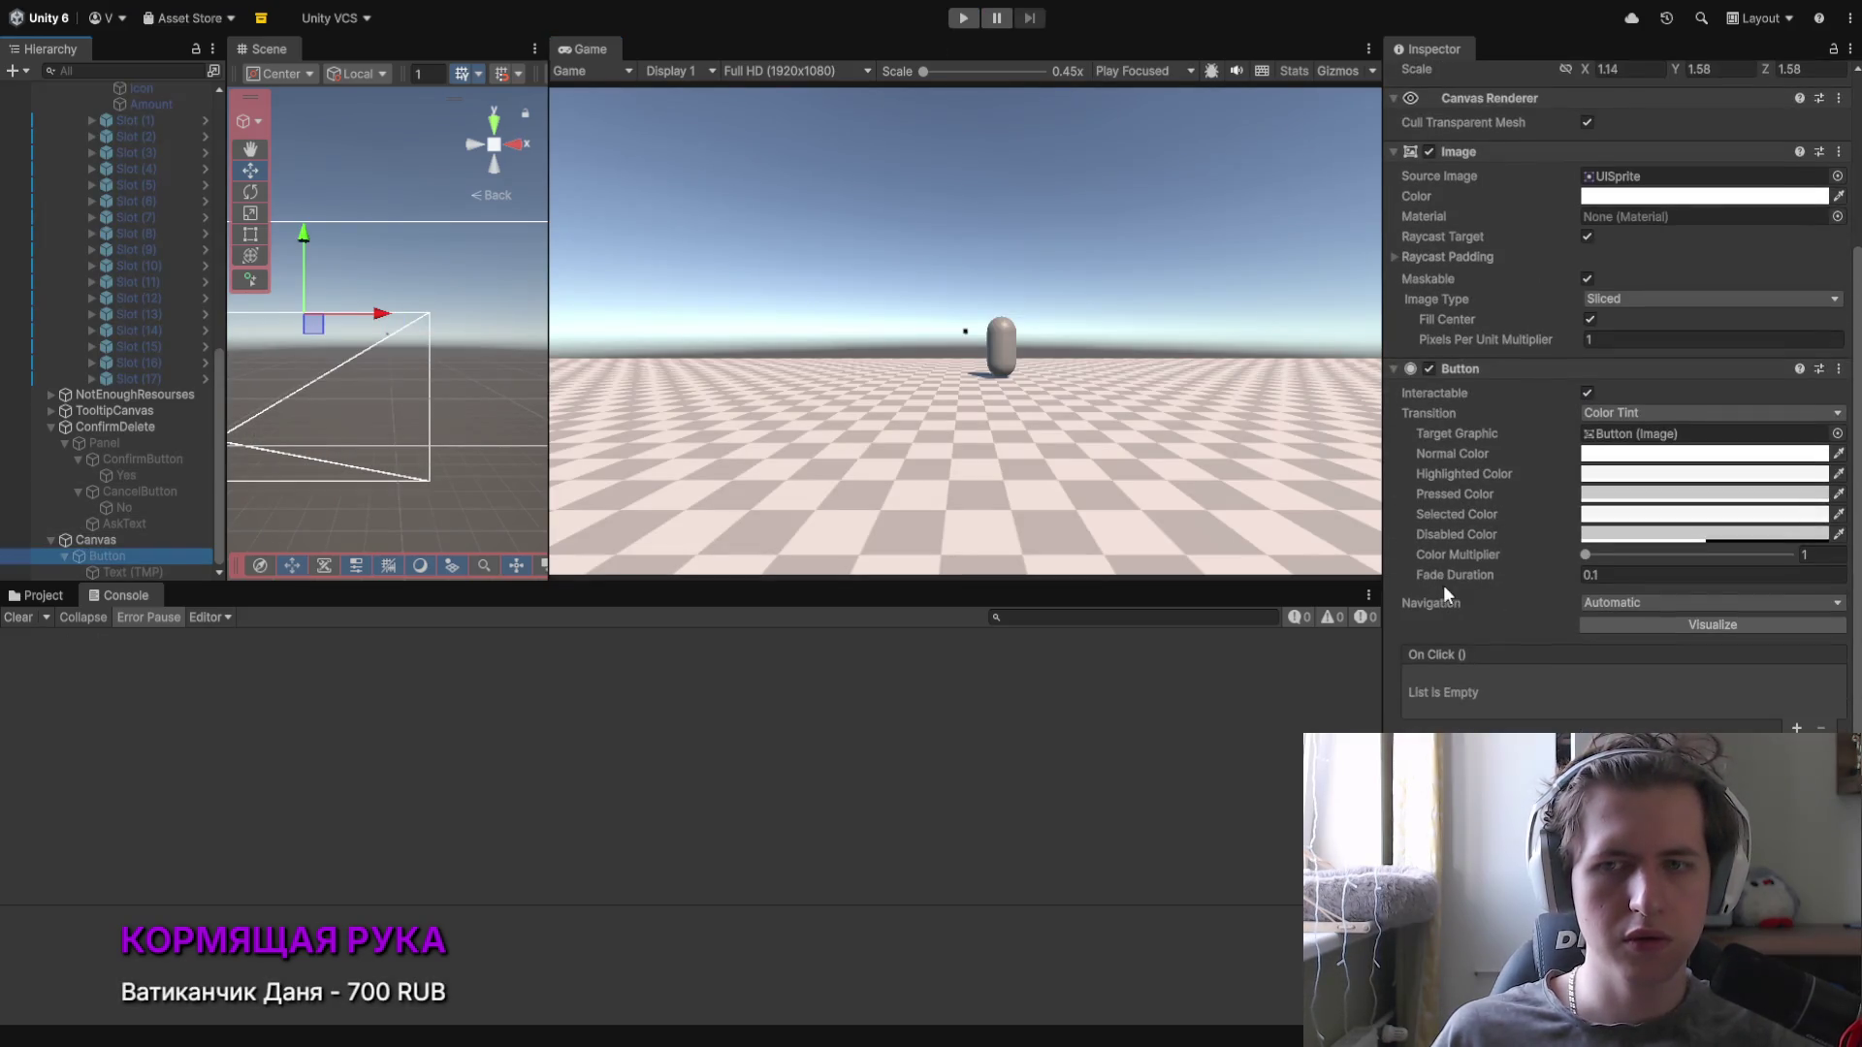
click(102, 540)
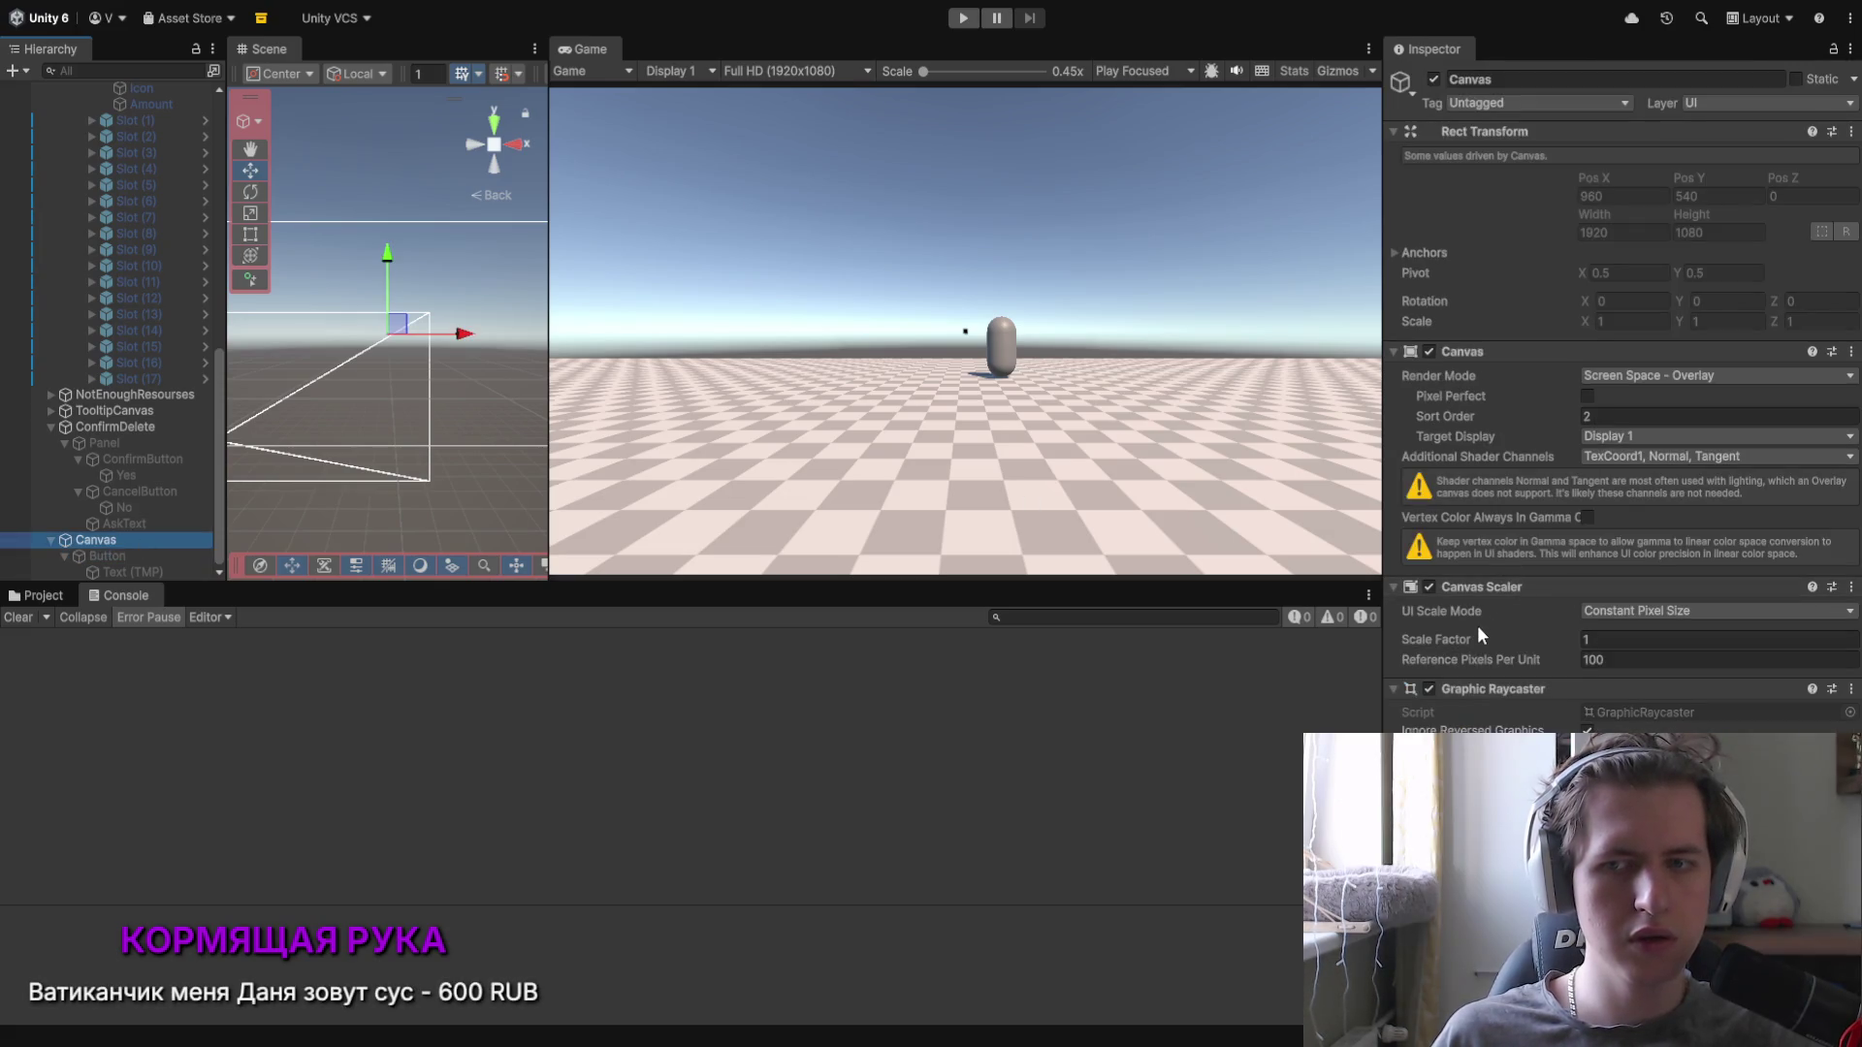
click(146, 557)
scroll(1452, 471, down, 5)
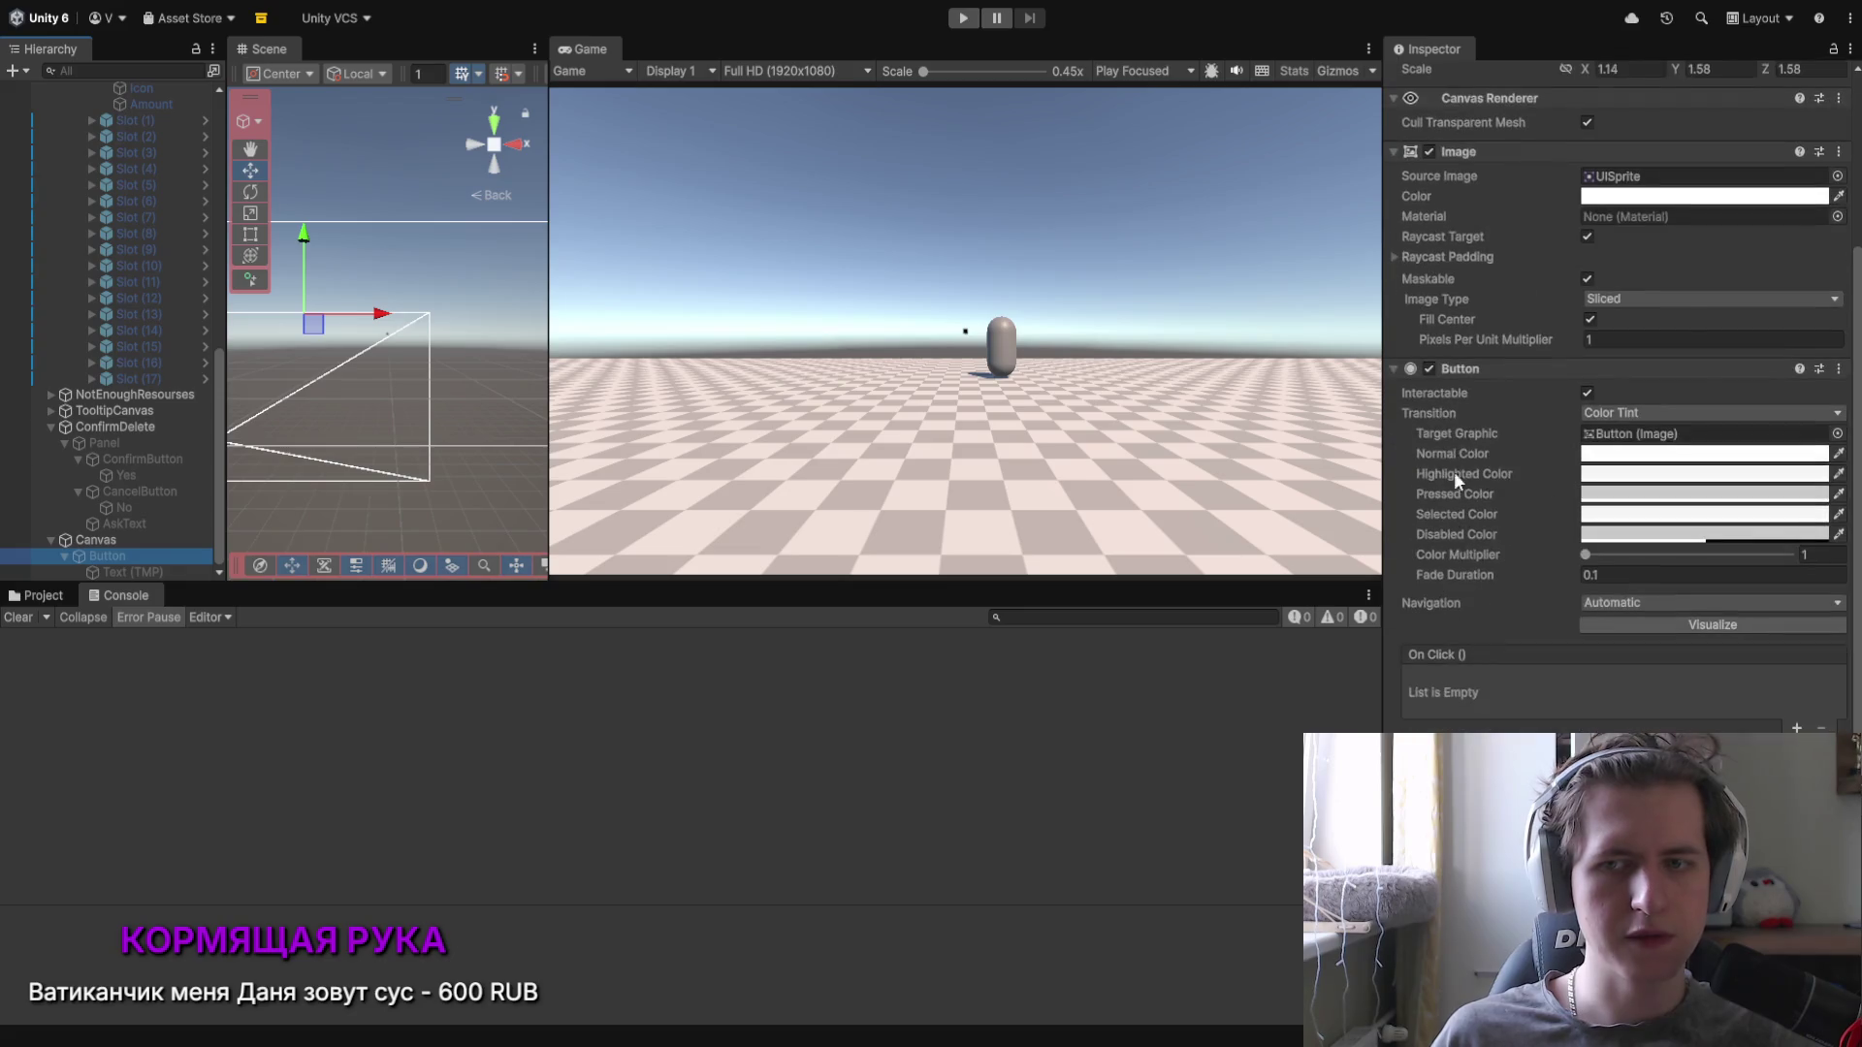
click(1797, 728)
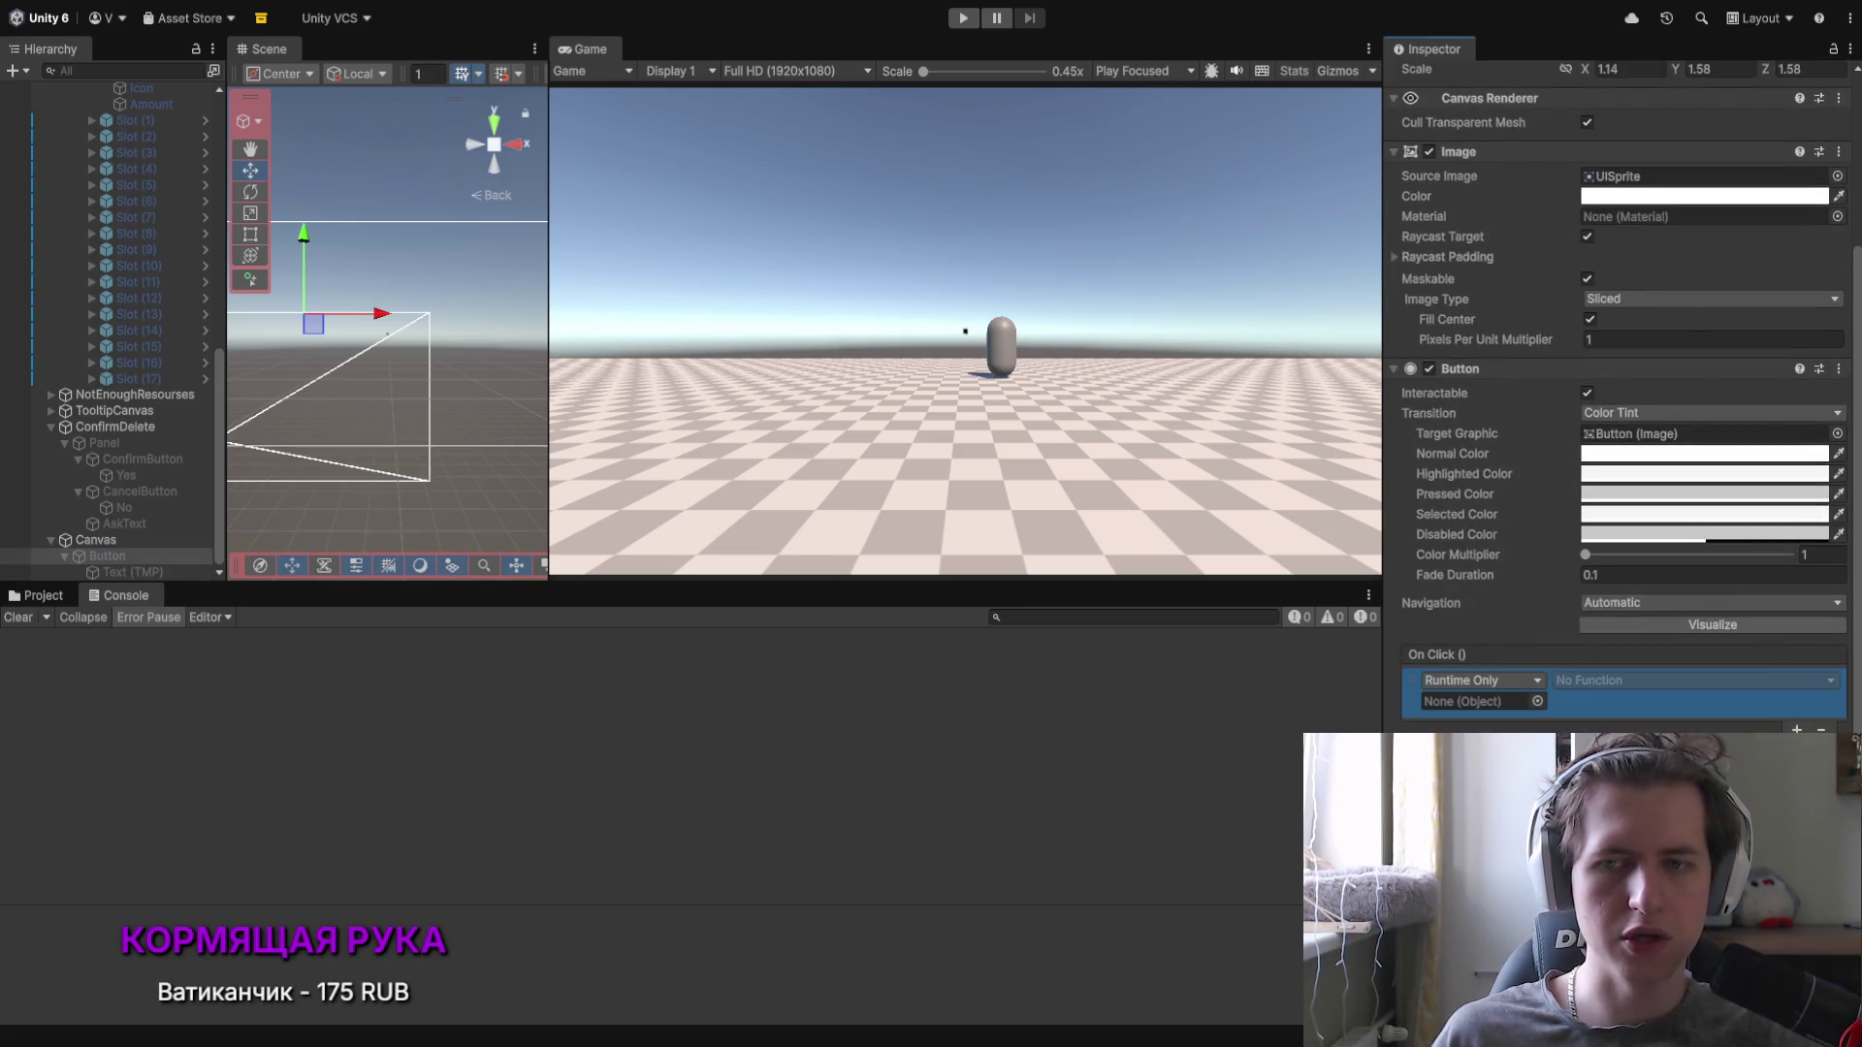
mouse_move(114, 428)
mouse_down()
mouse_move(1561, 762)
mouse_move(1513, 701)
mouse_up()
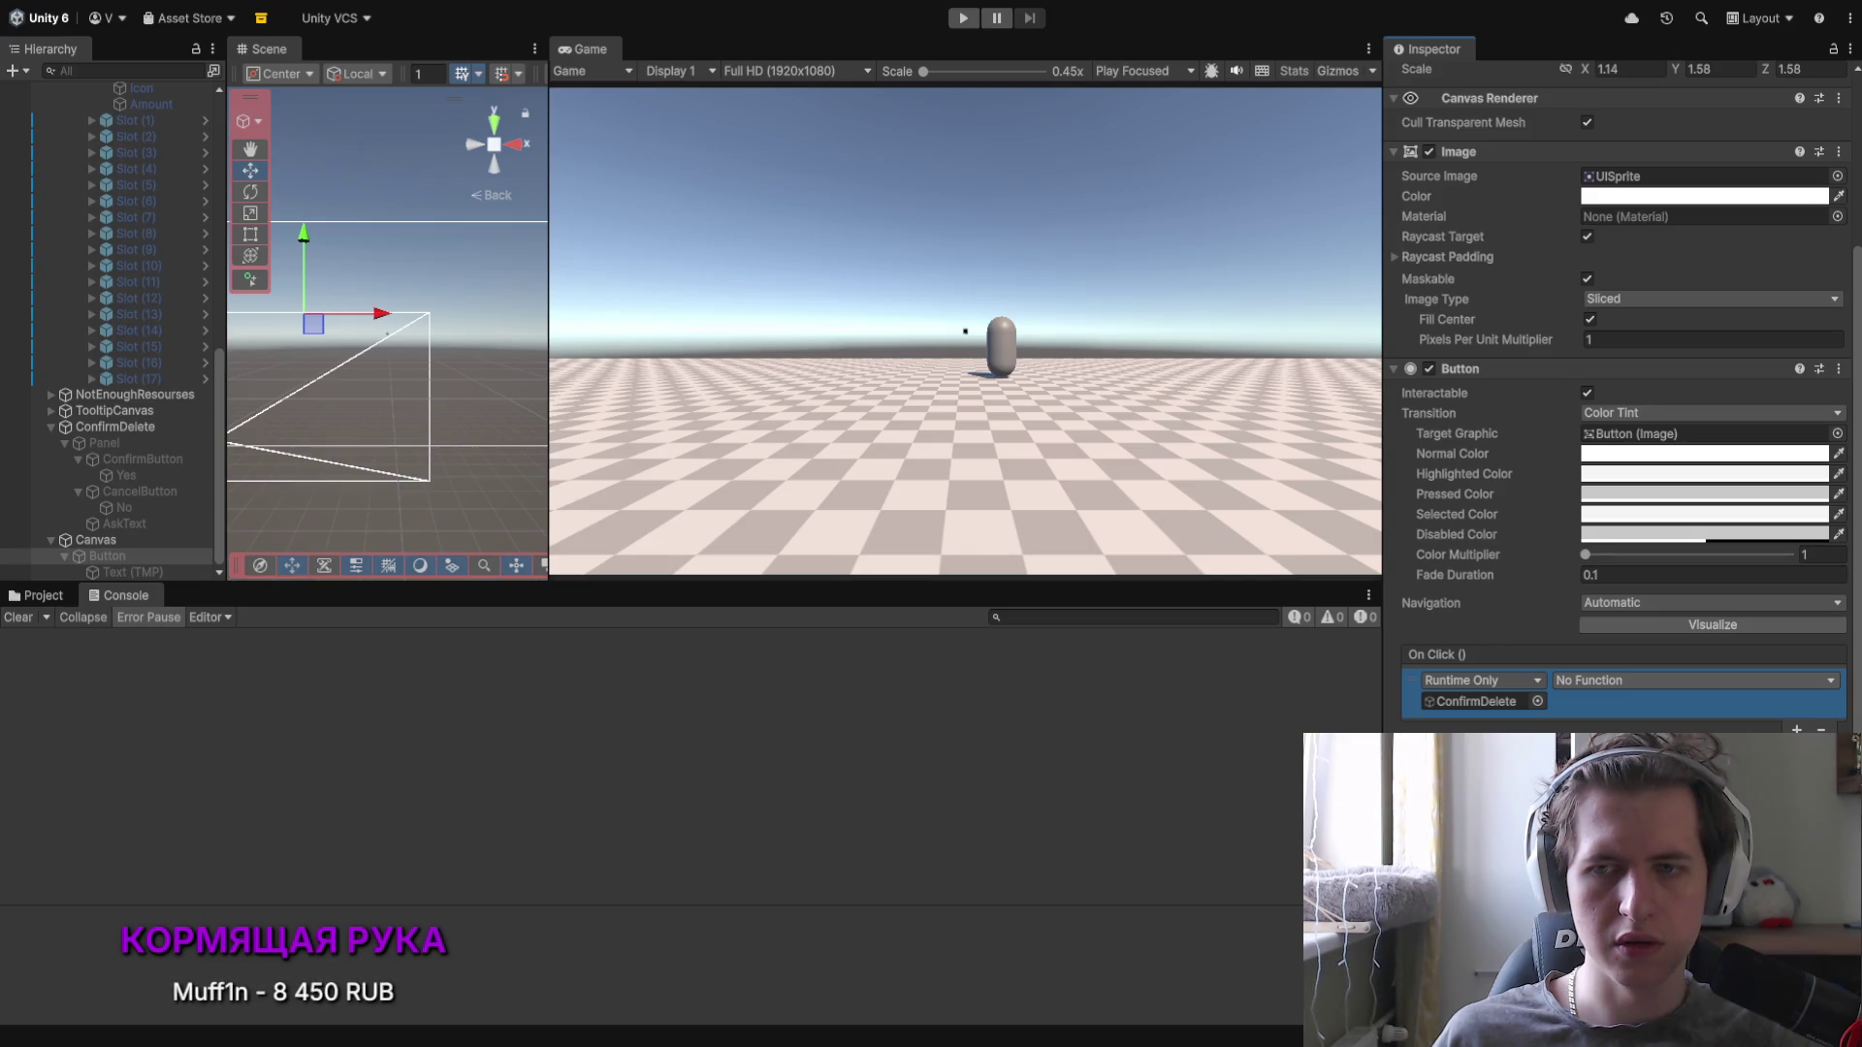
click(1473, 702)
drag(104, 443, 1475, 702)
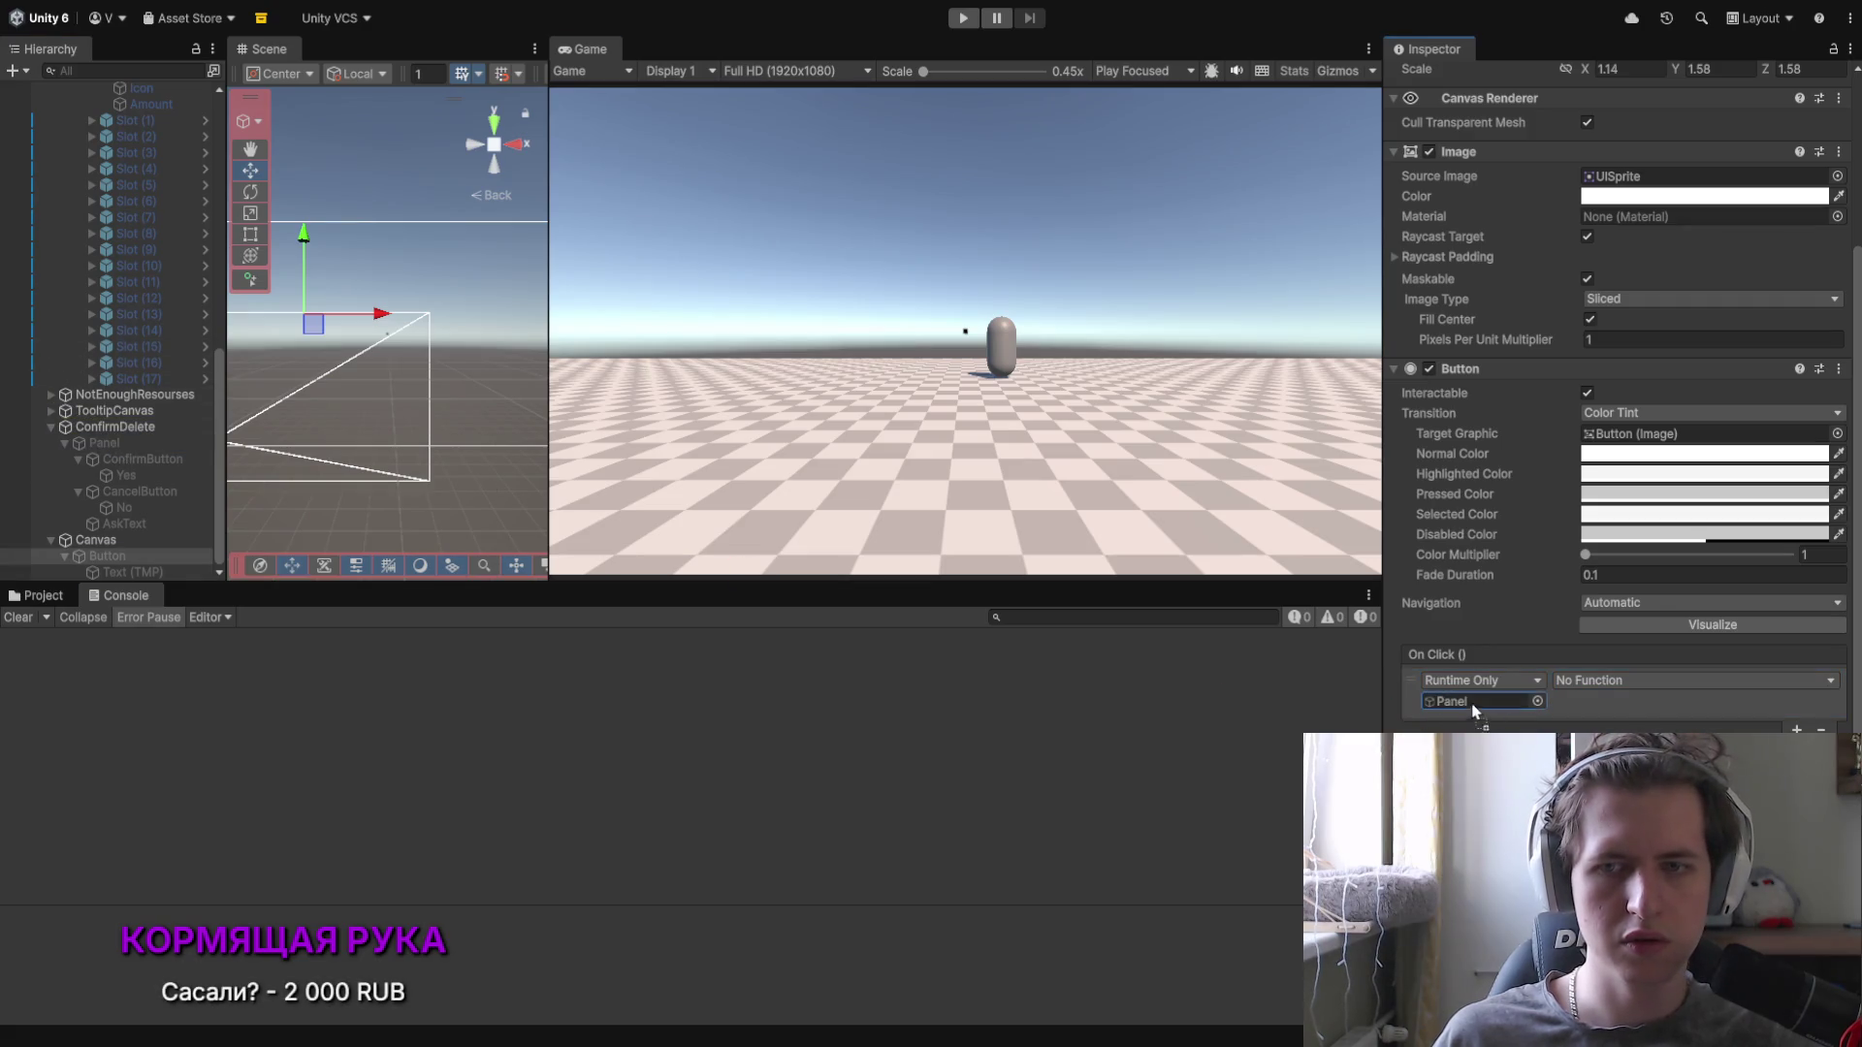
click(1609, 680)
click(1581, 805)
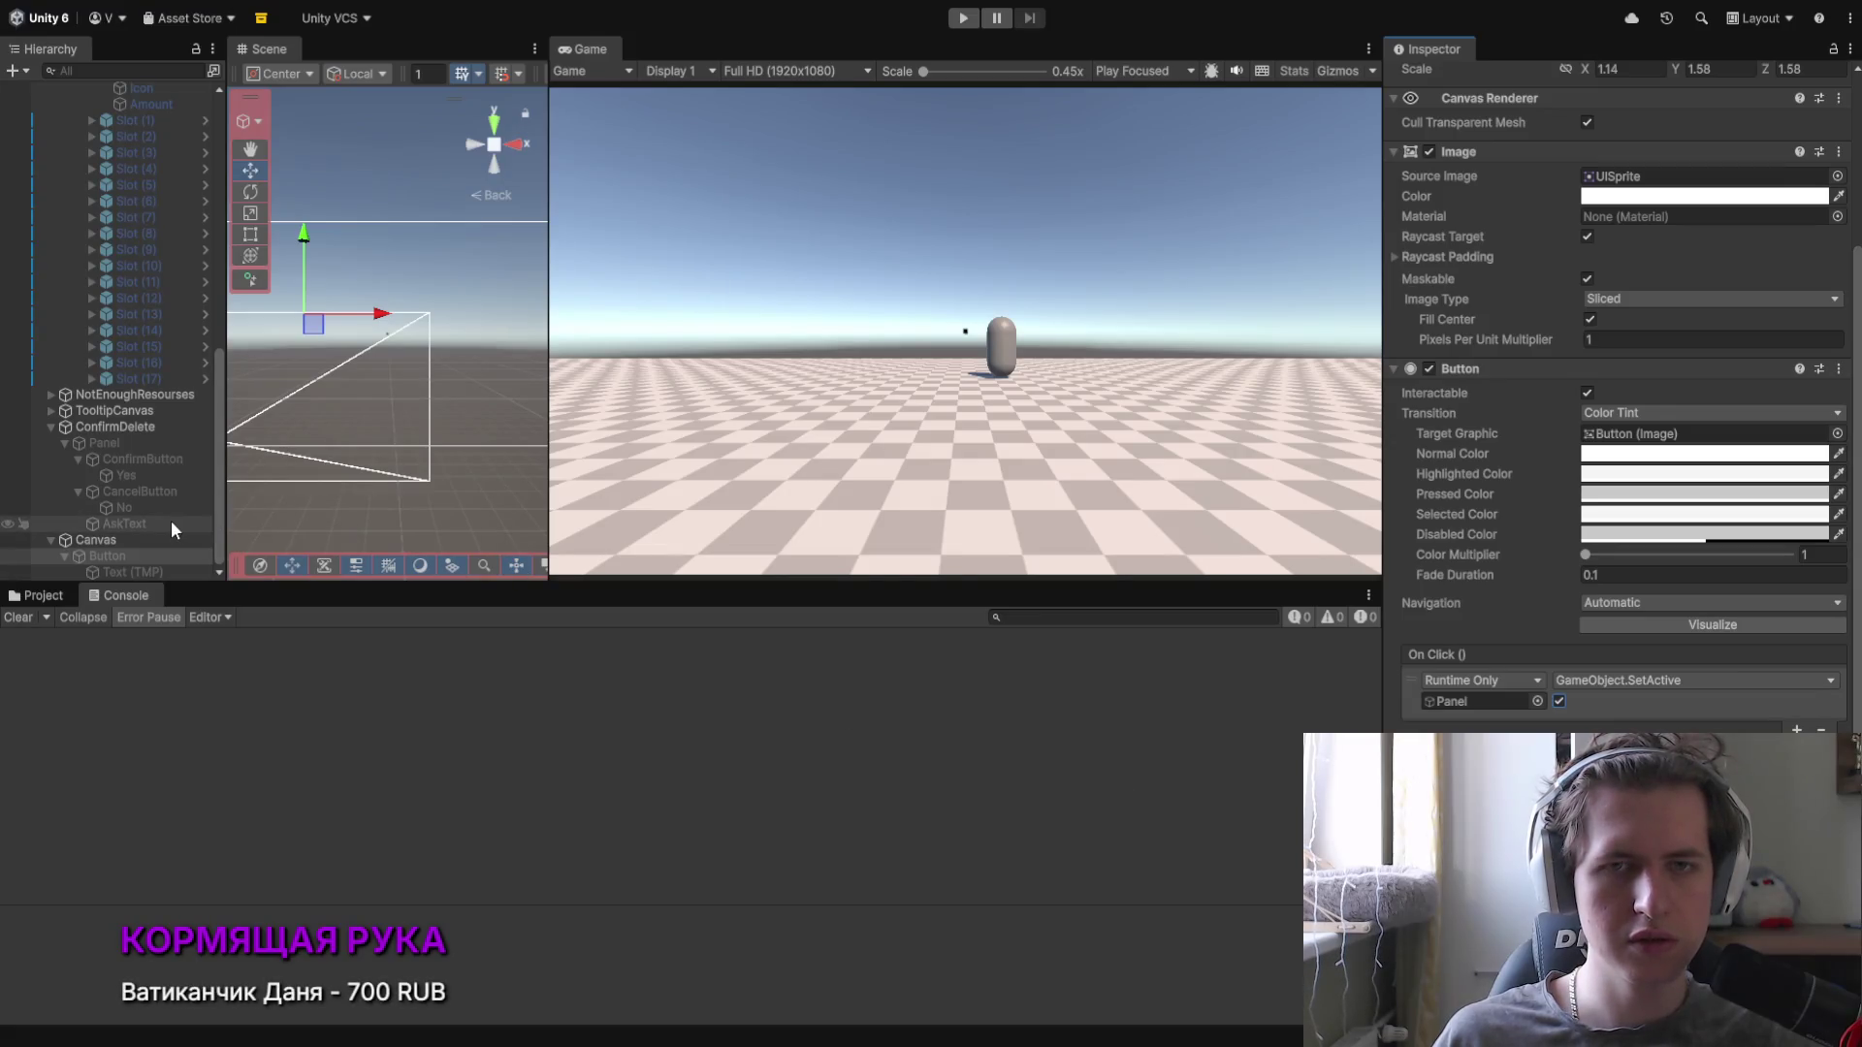
Step: Add a second On Click entry calling SetActive (unchecked) on the Button itself
click(1797, 729)
mouse_move(107, 556)
mouse_down()
mouse_move(320, 607)
mouse_move(1520, 702)
mouse_up()
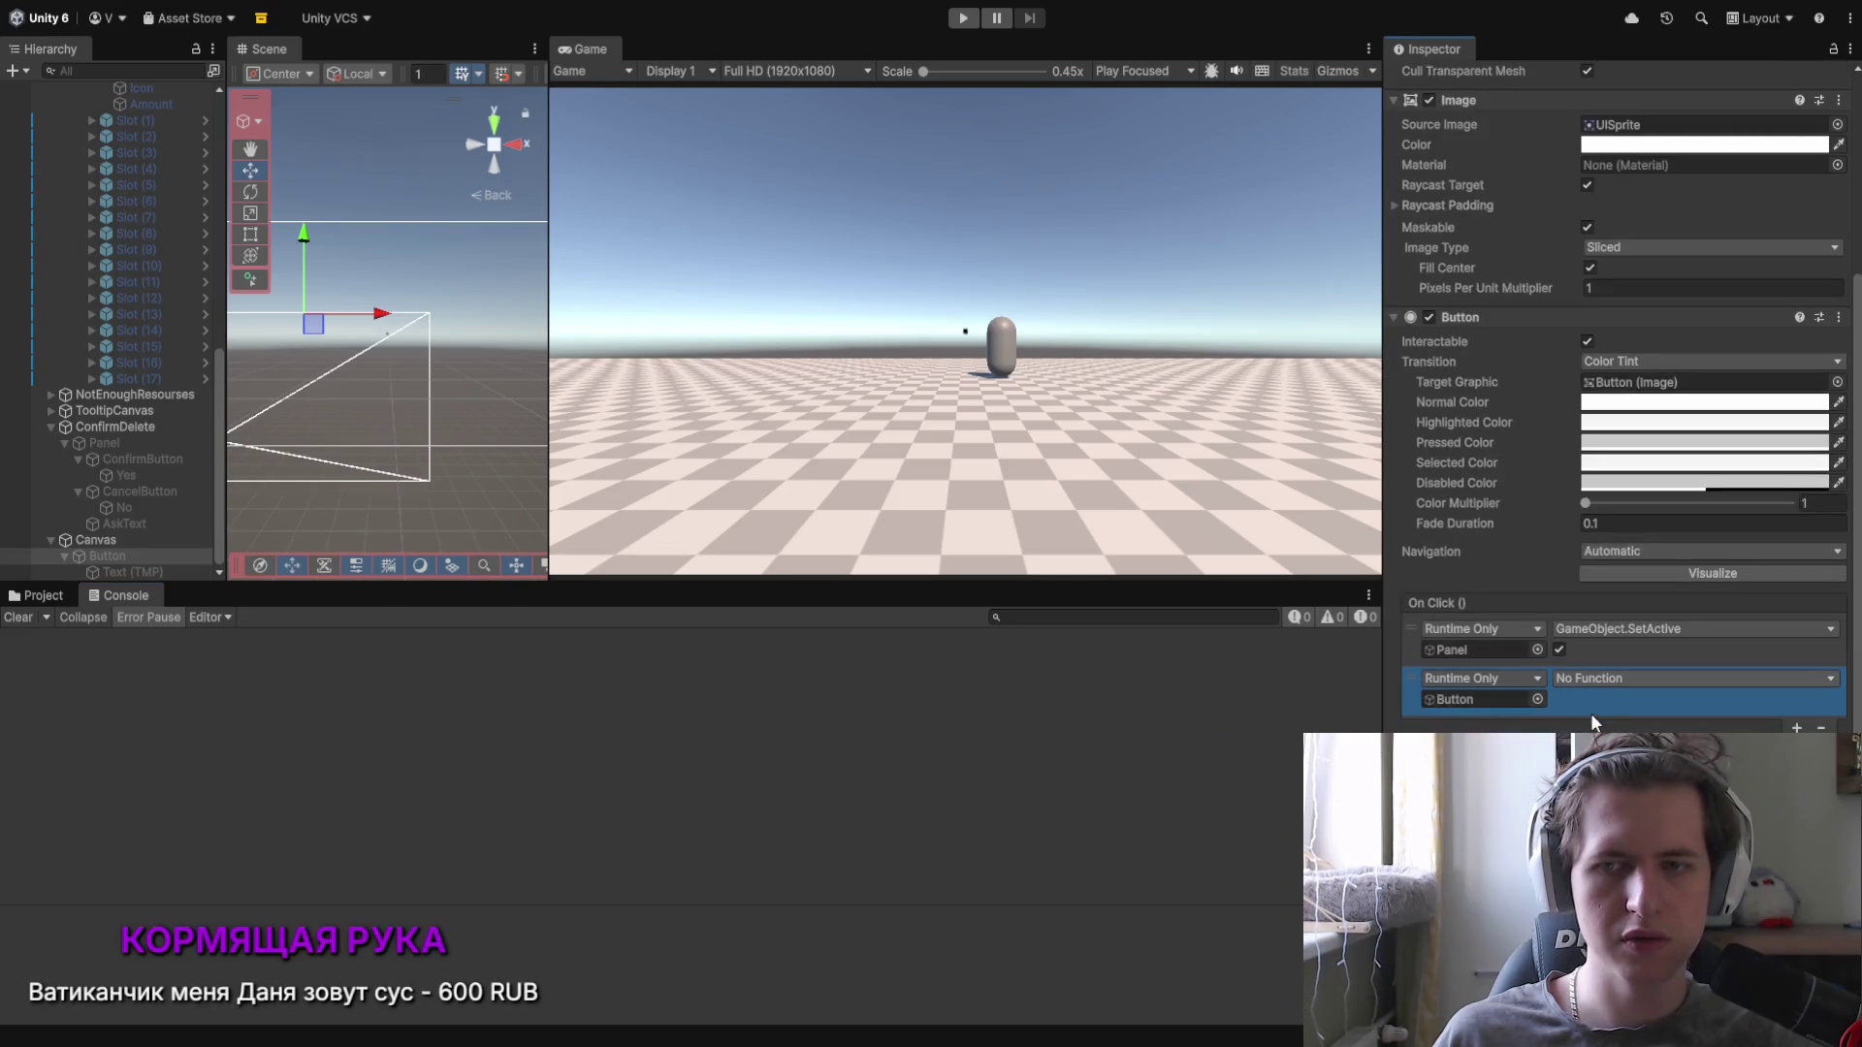
click(1558, 699)
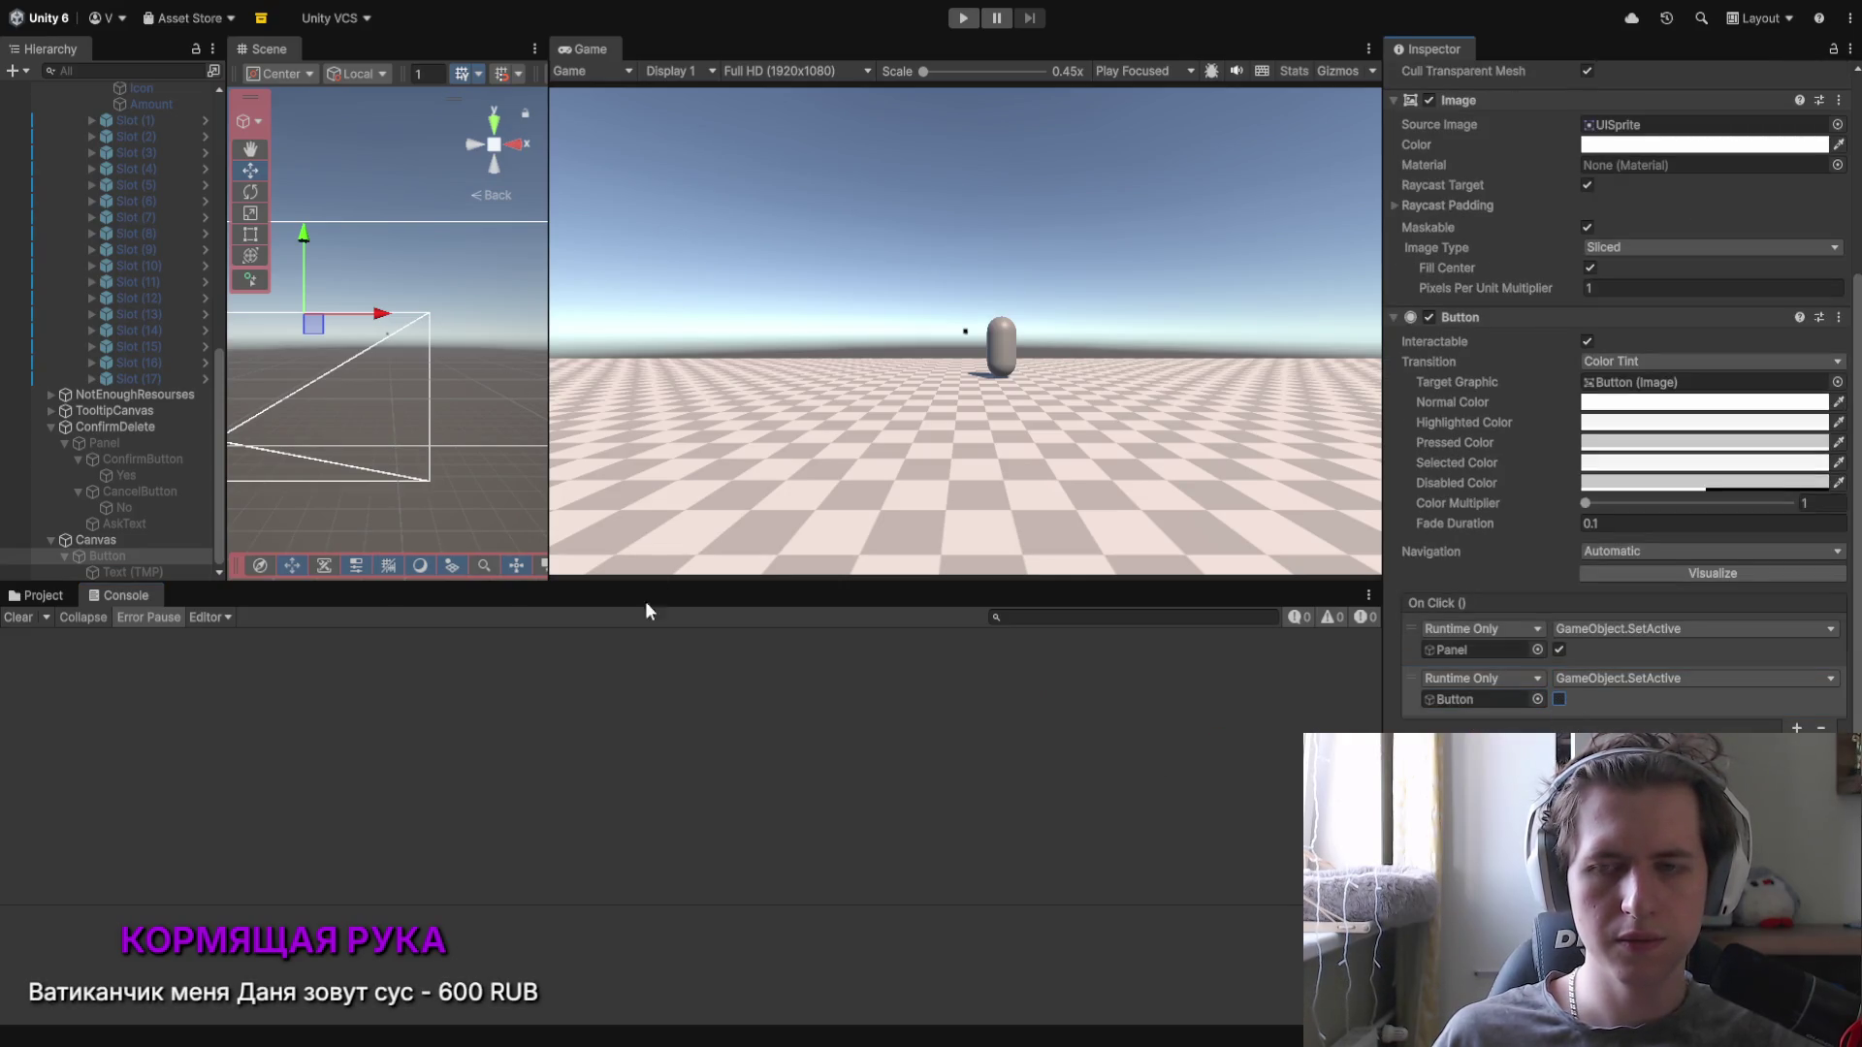
click(964, 21)
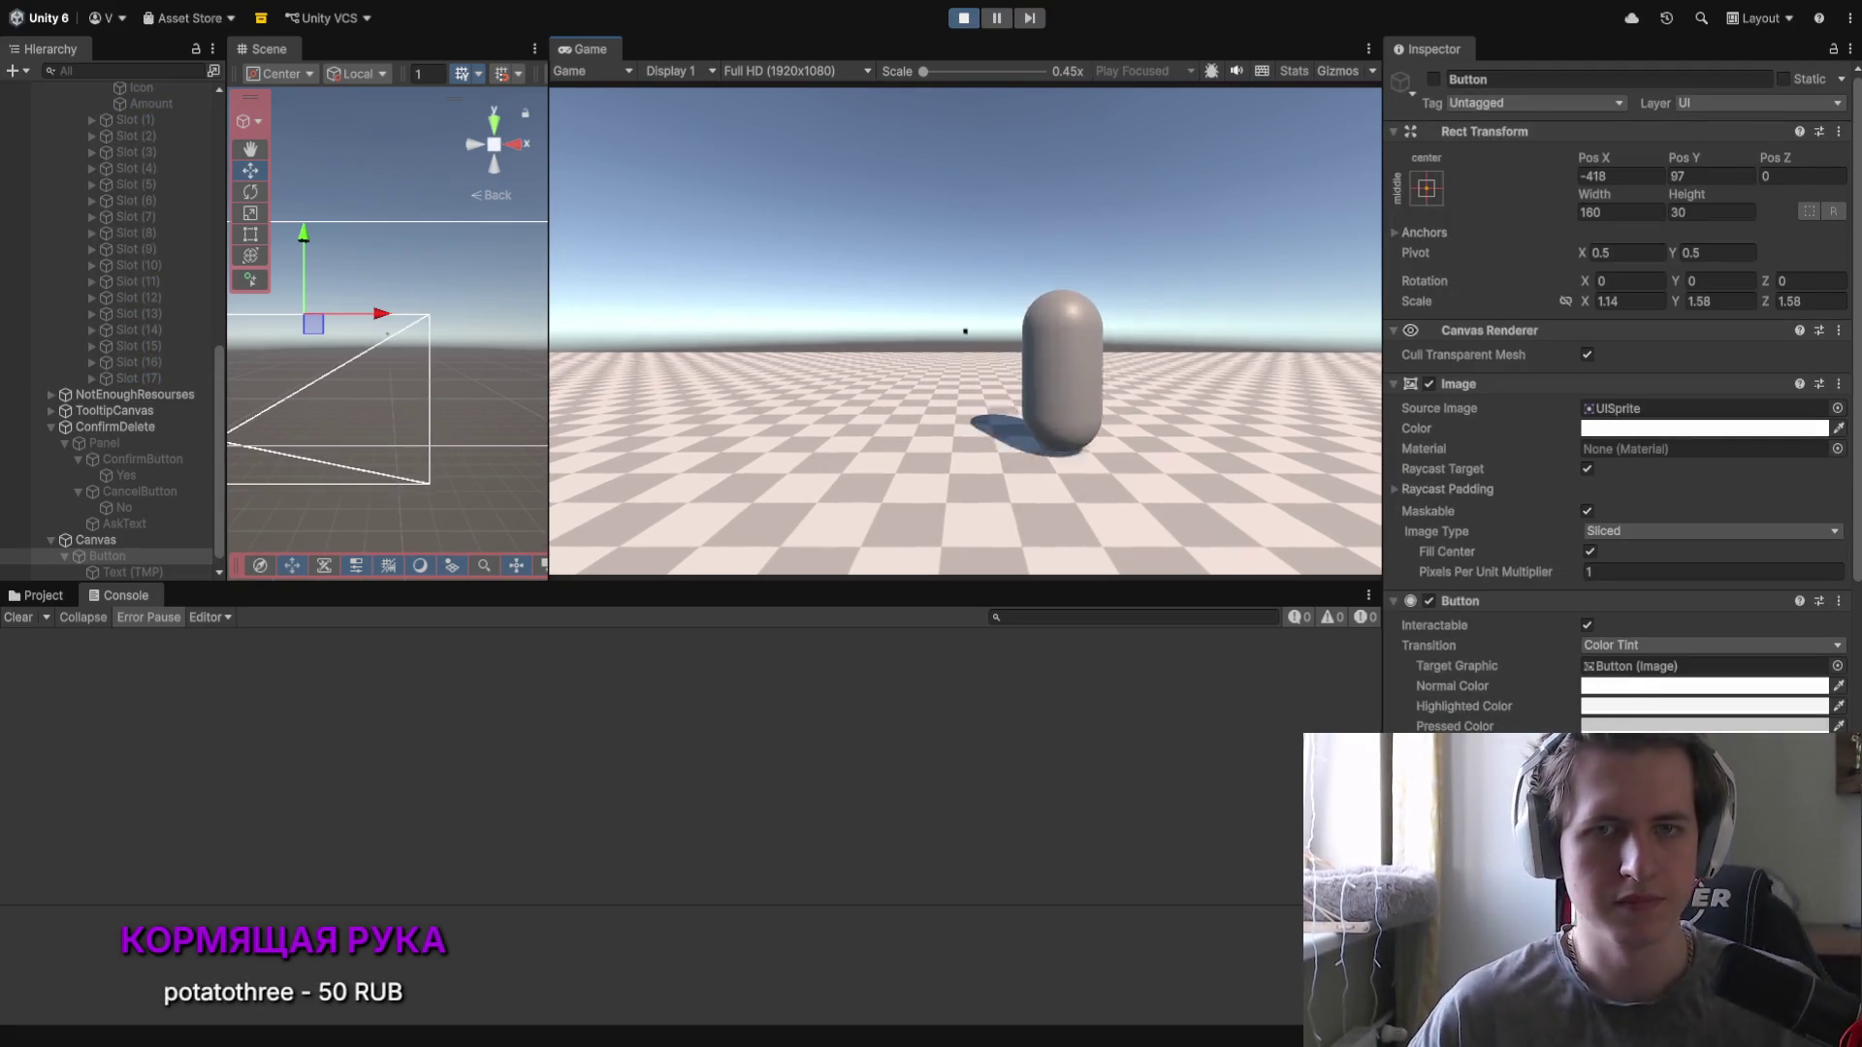
Step: Collect the materials, open the inventory and delete an item, confirming with Да
click(803, 556)
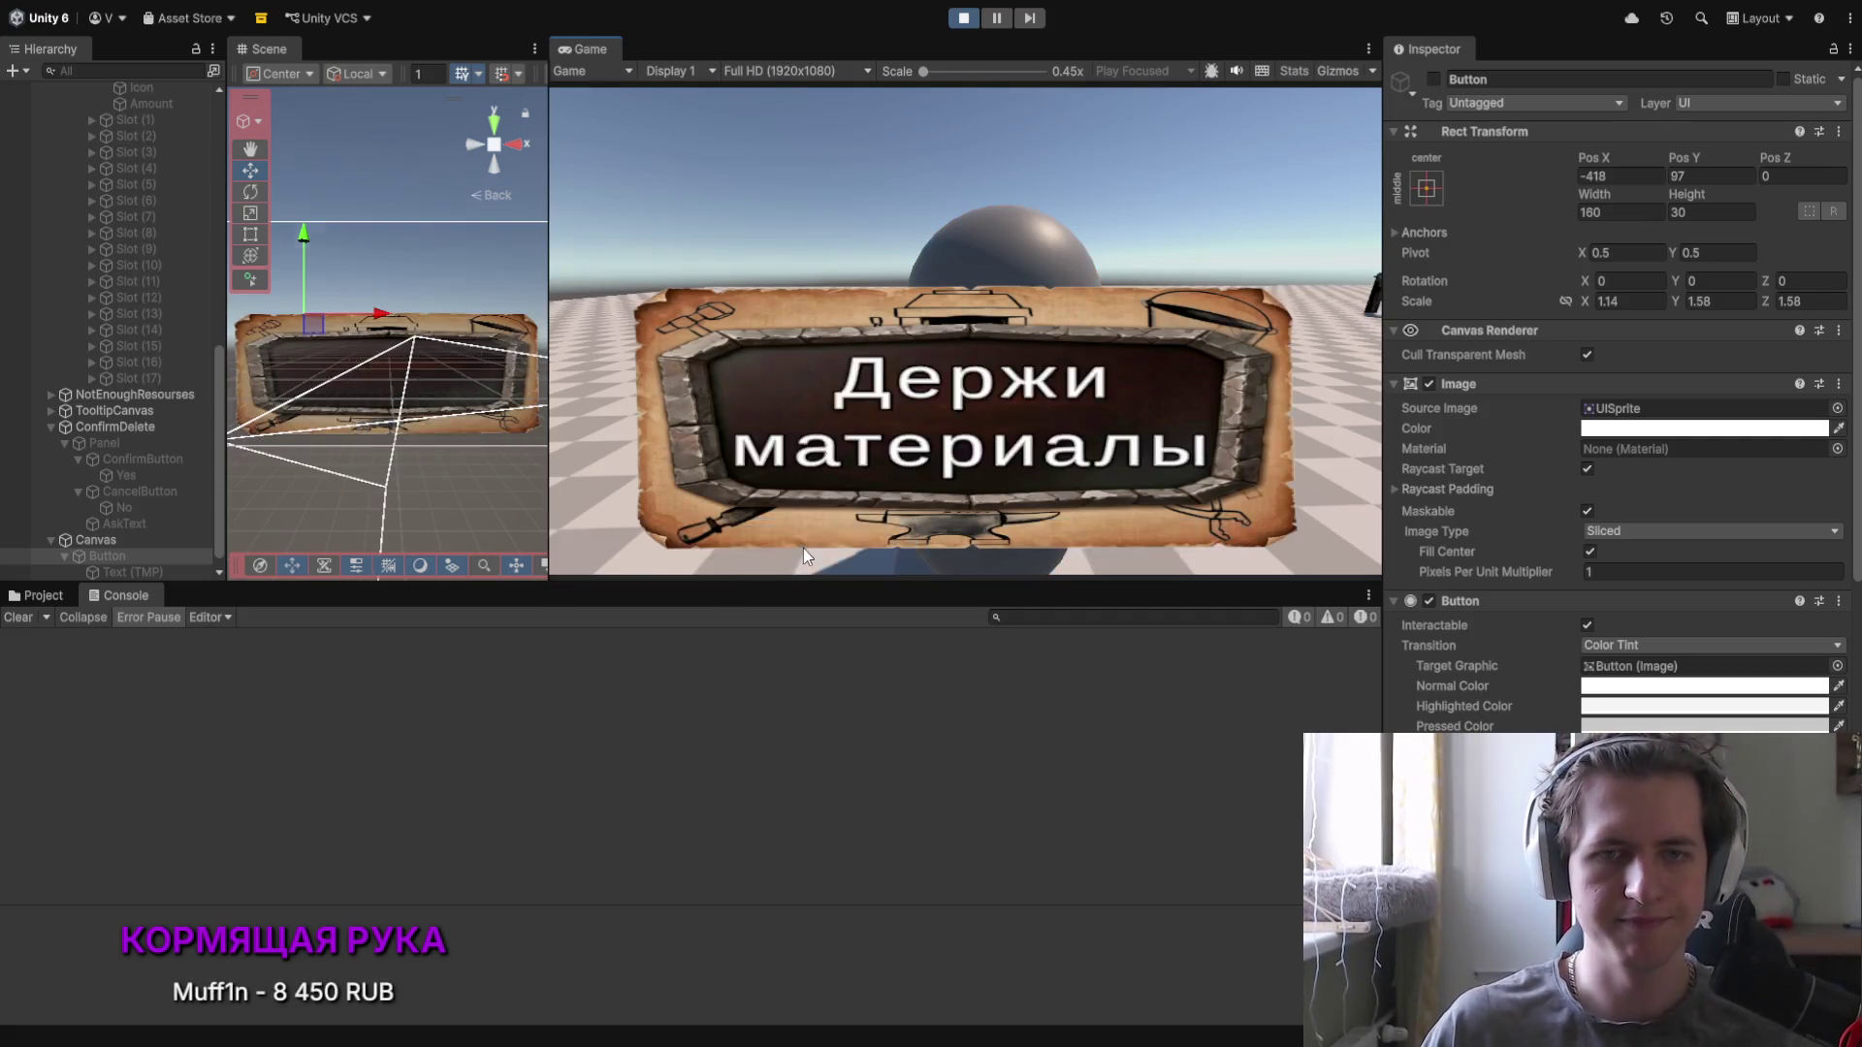
key(i)
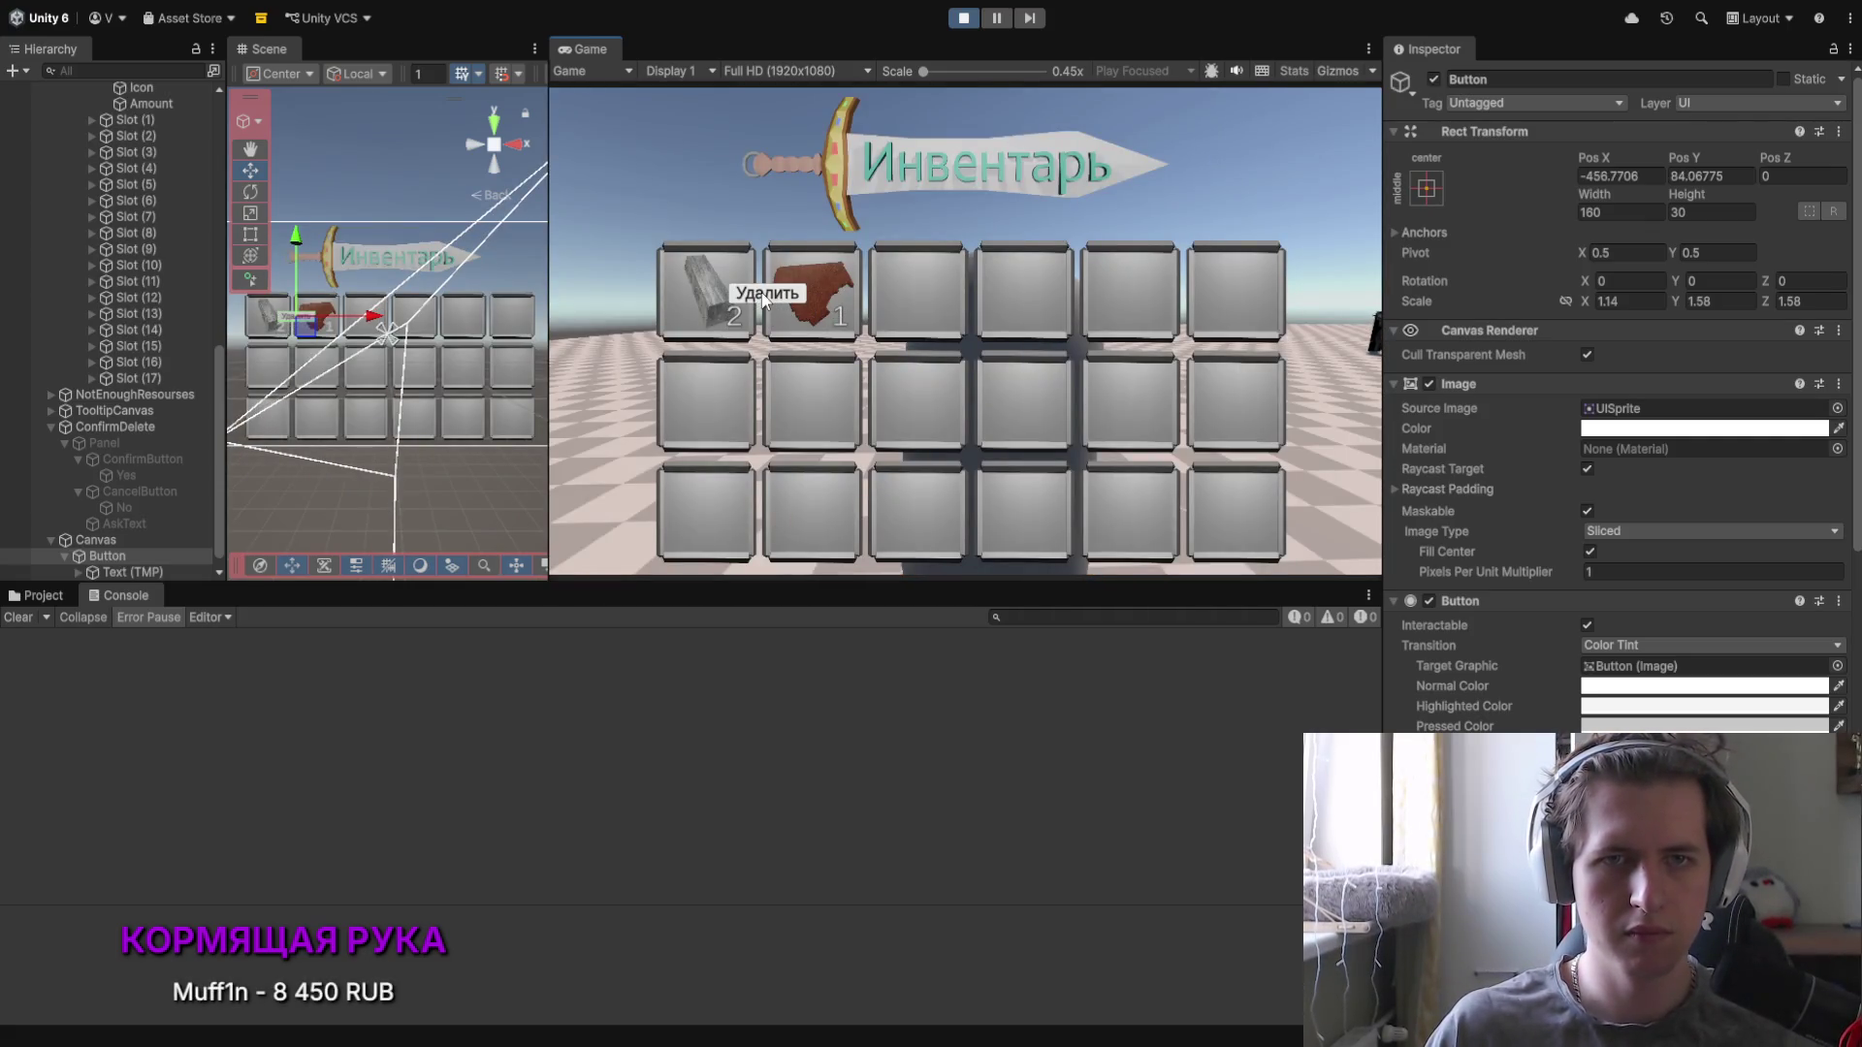
click(764, 294)
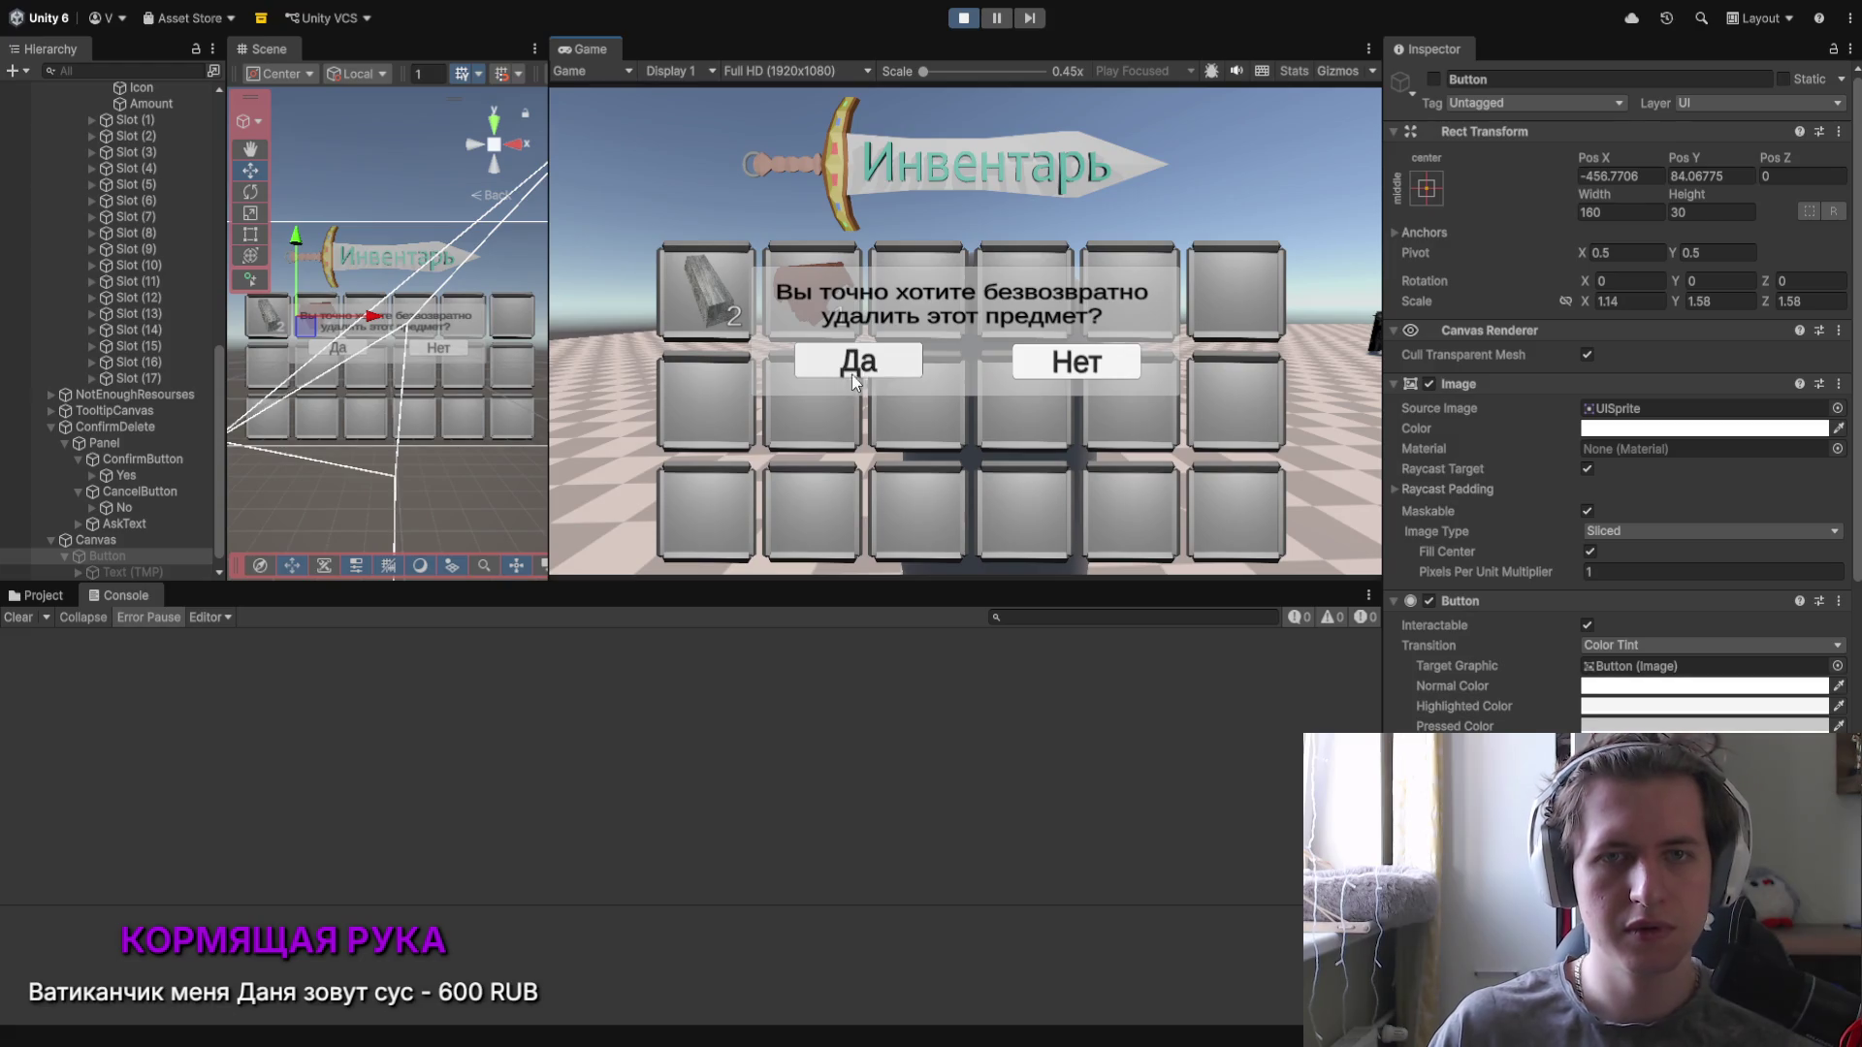
click(875, 363)
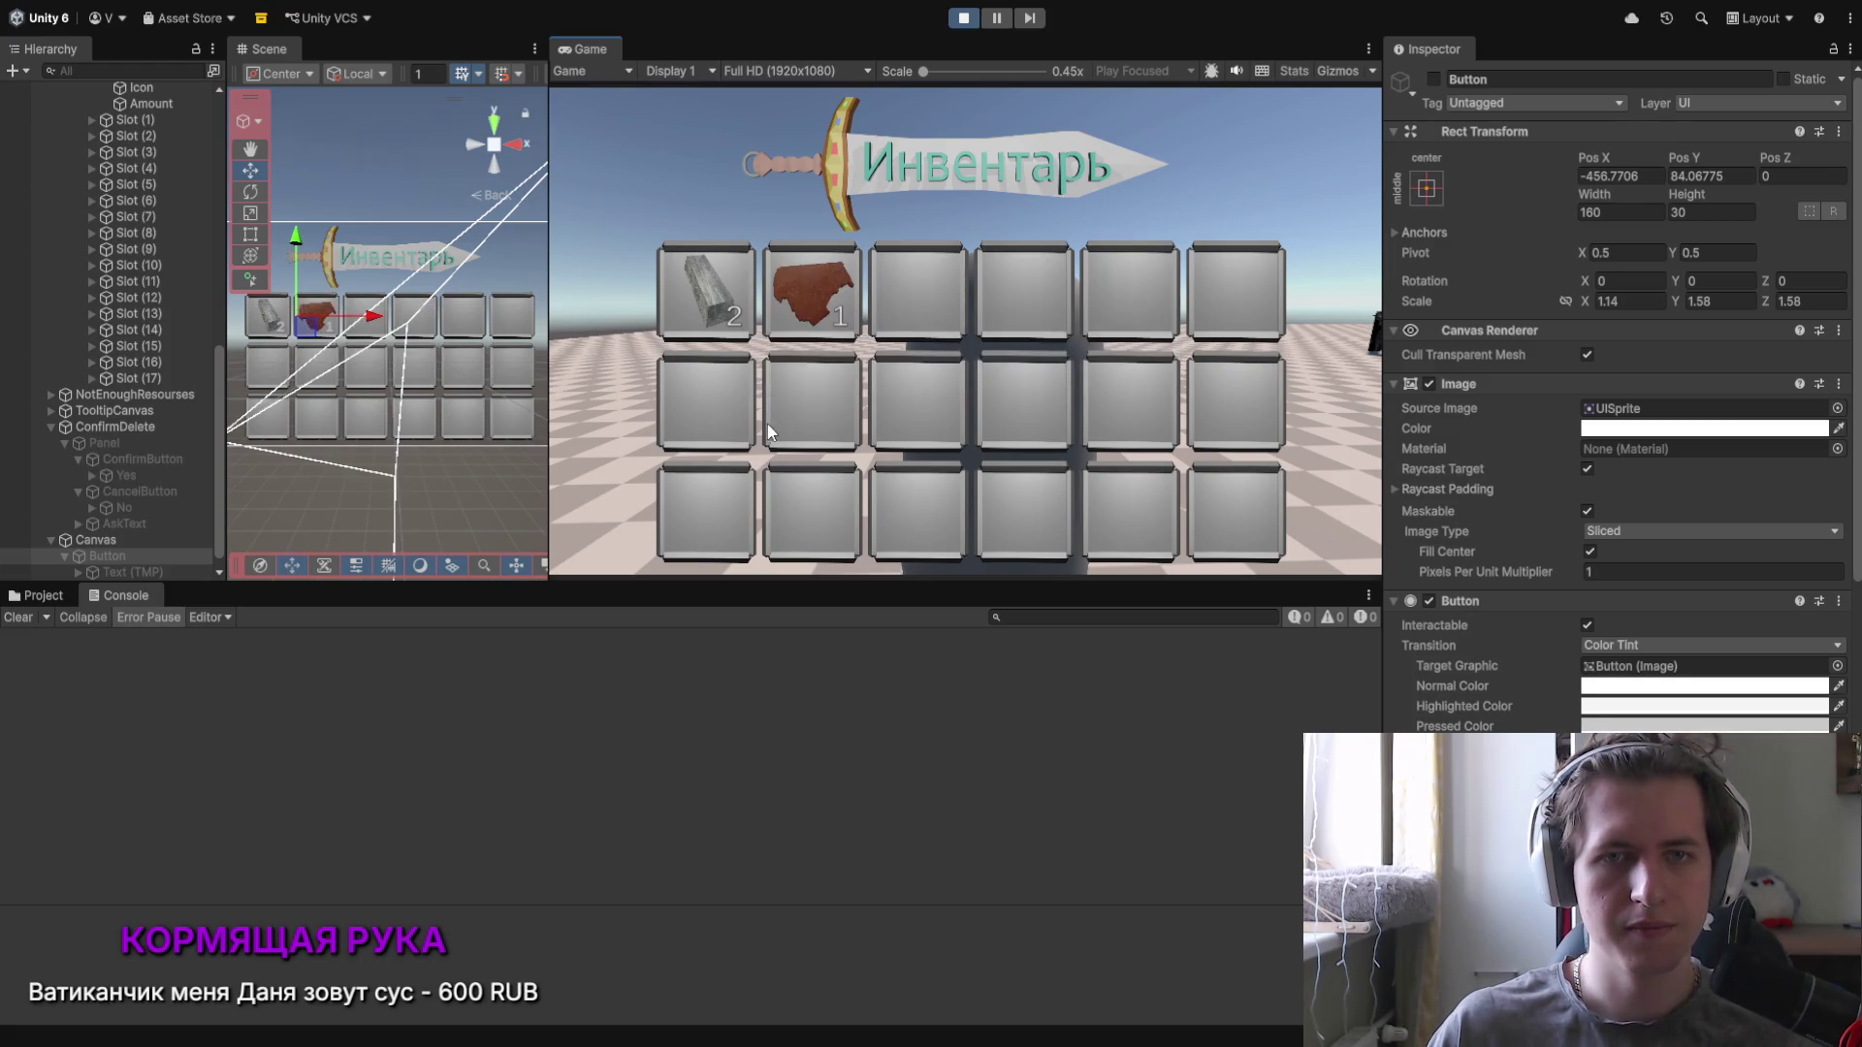
Step: Reopen the delete confirmation on the Сталь item and cancel it with Нет
right_click(714, 305)
click(856, 364)
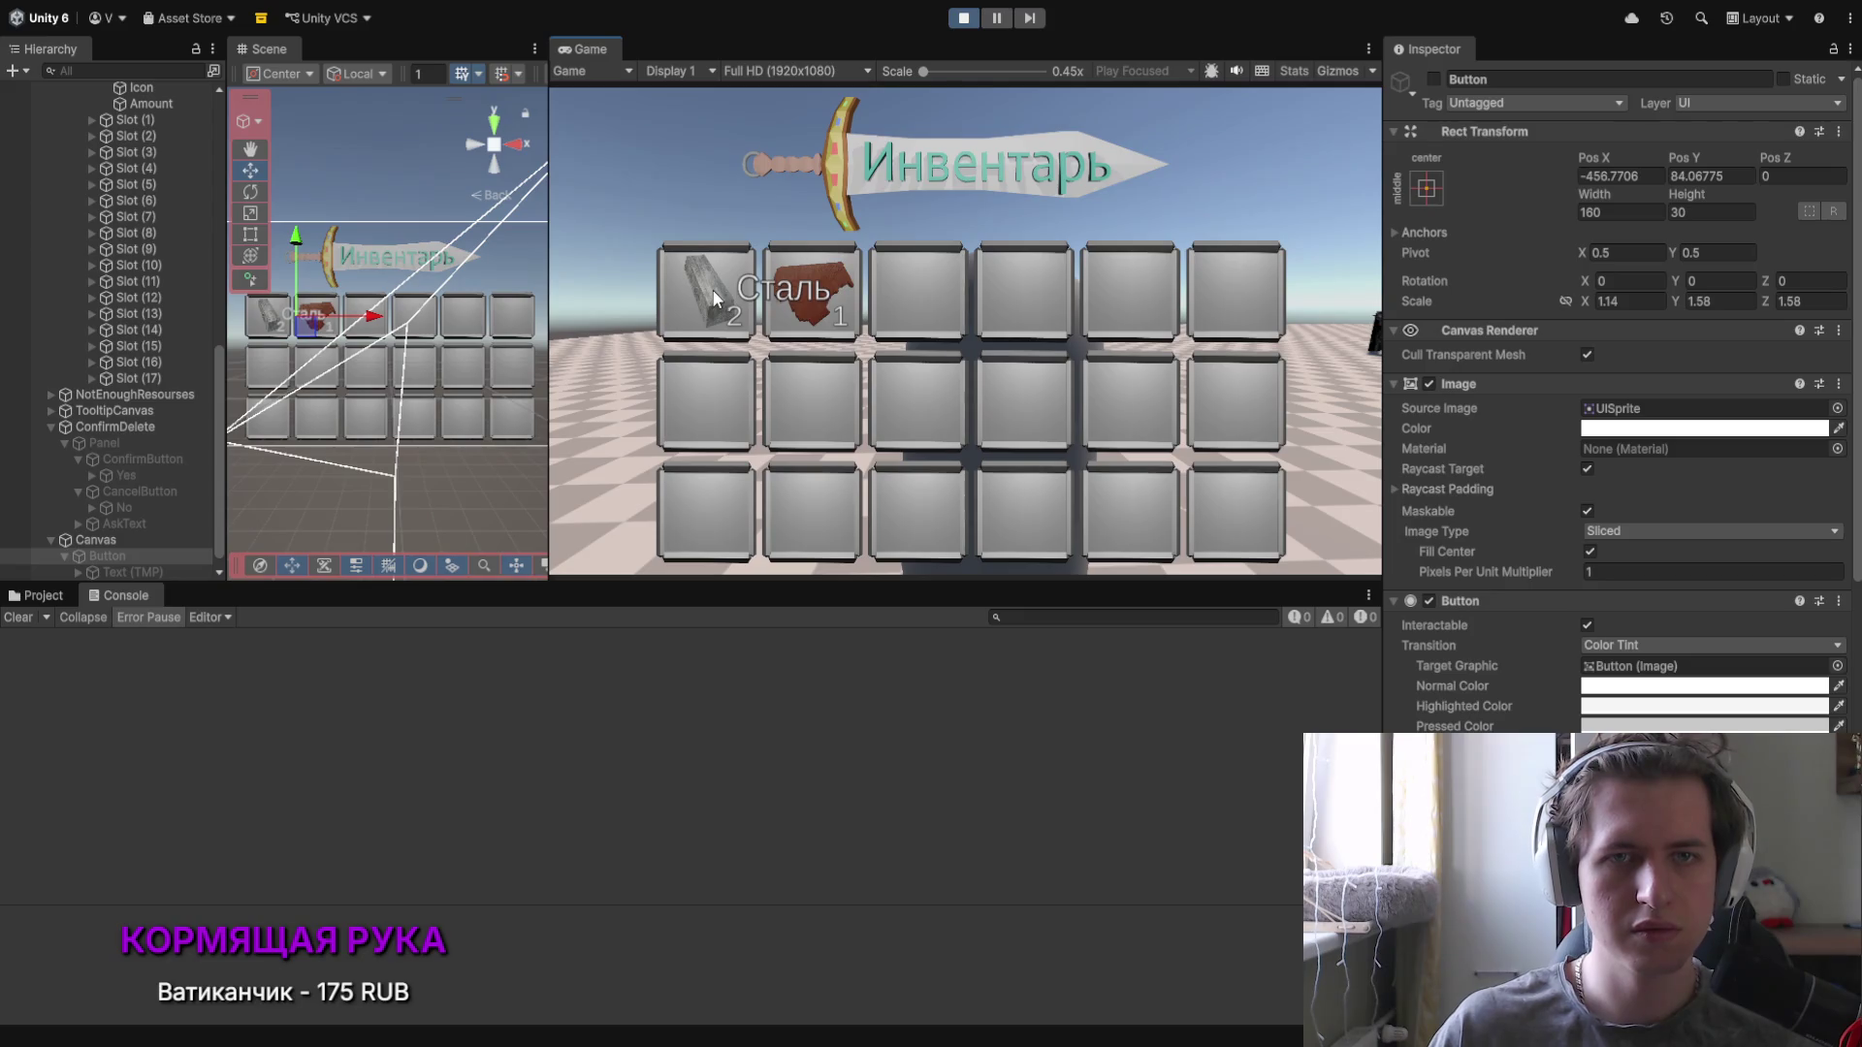
right_click(809, 296)
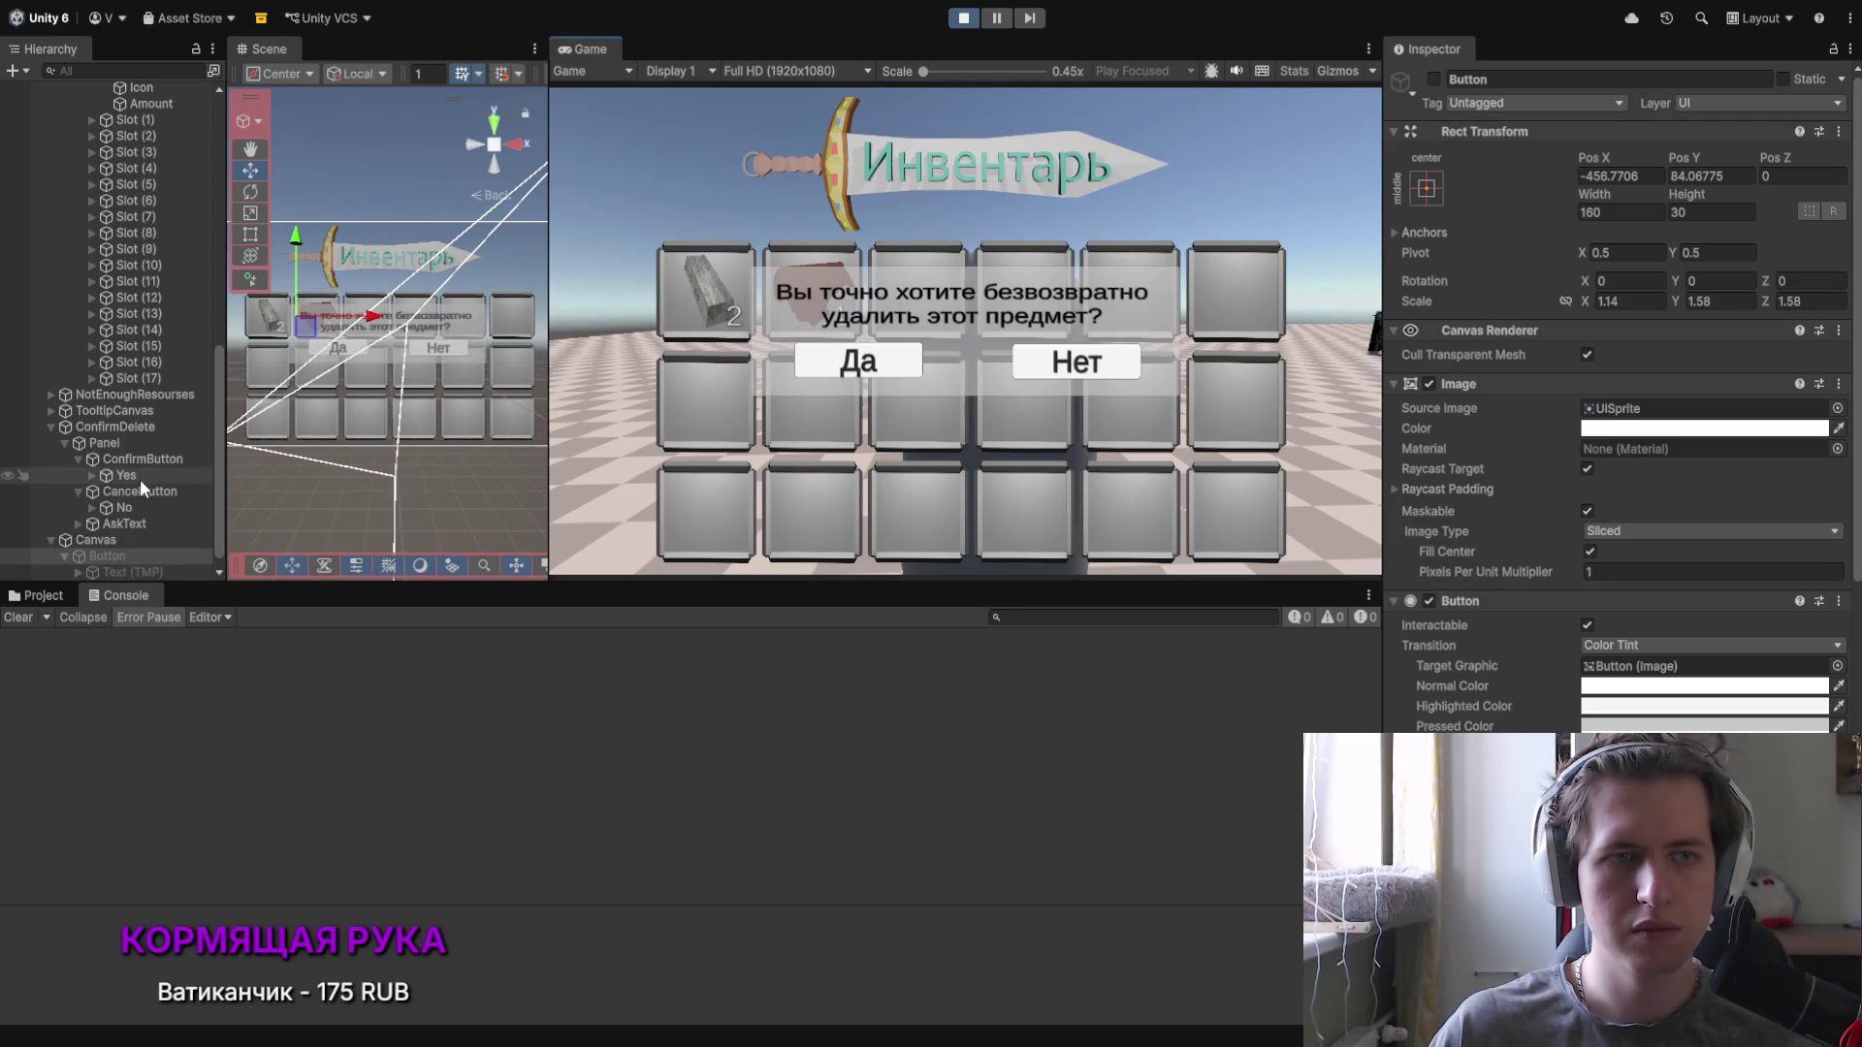
click(894, 359)
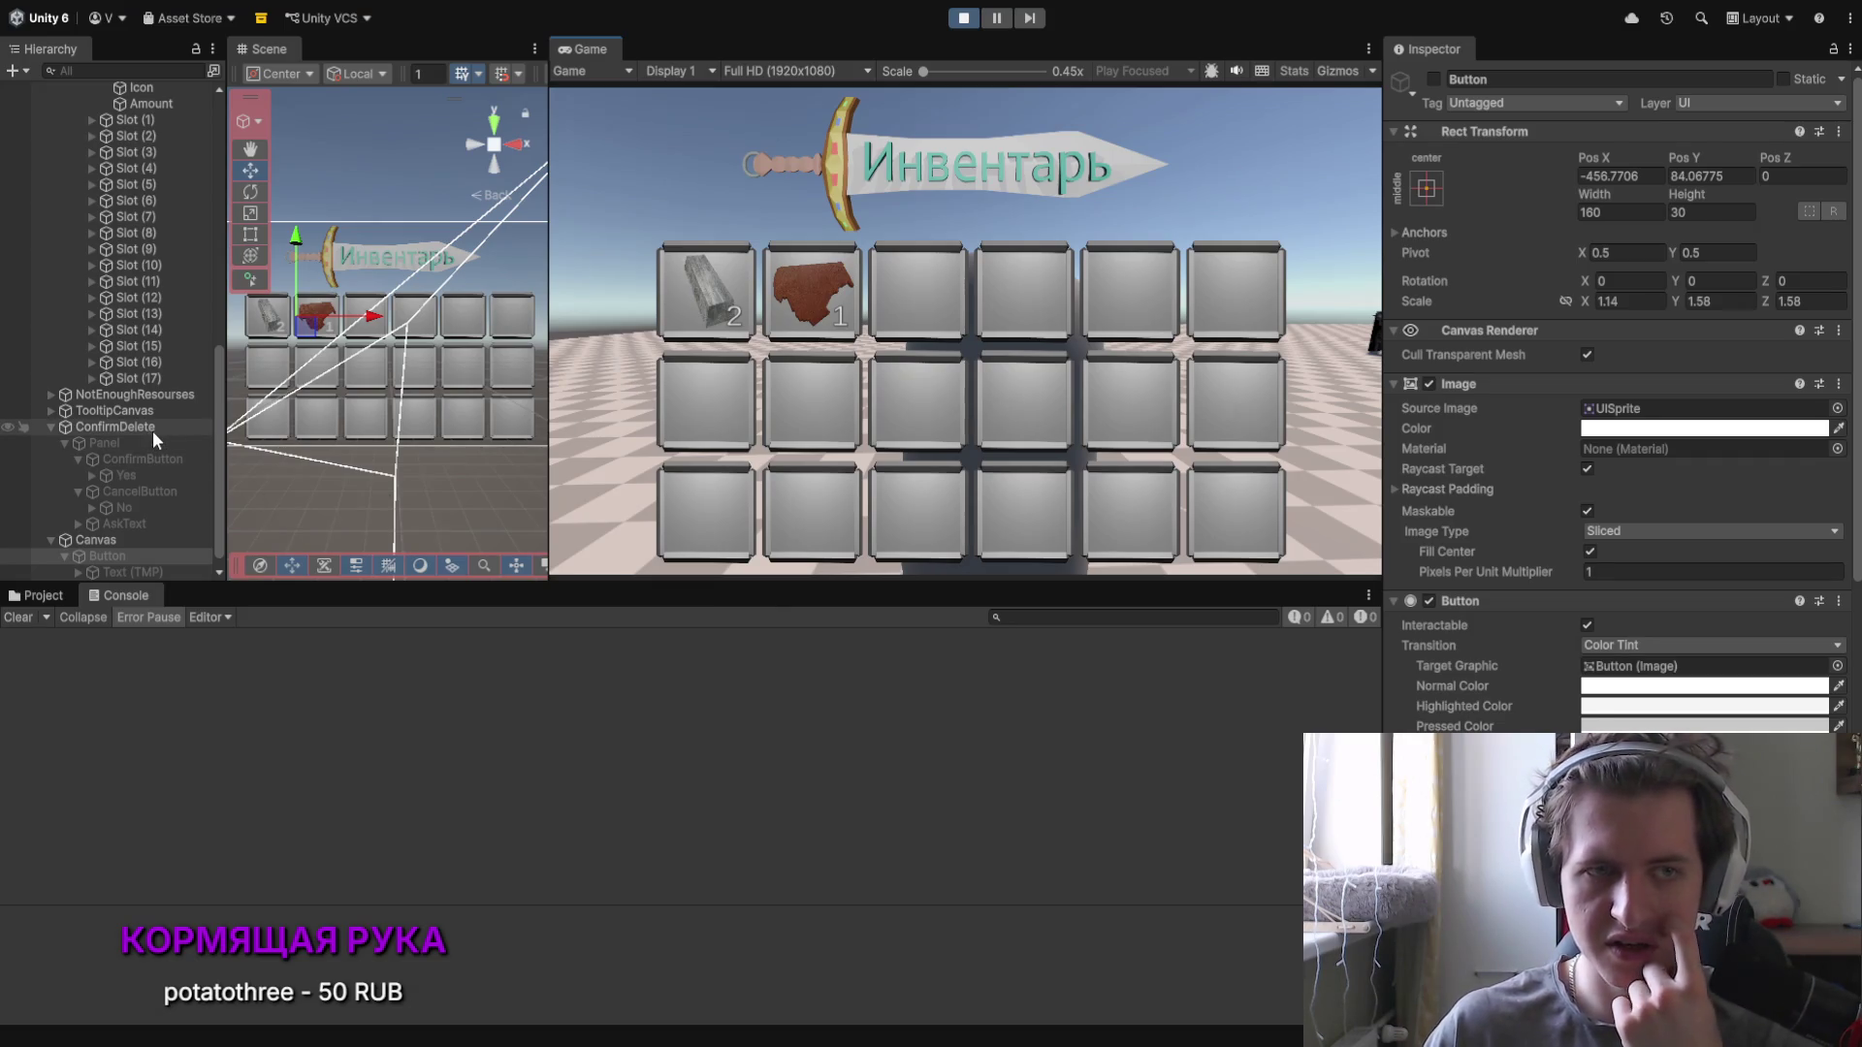
click(153, 459)
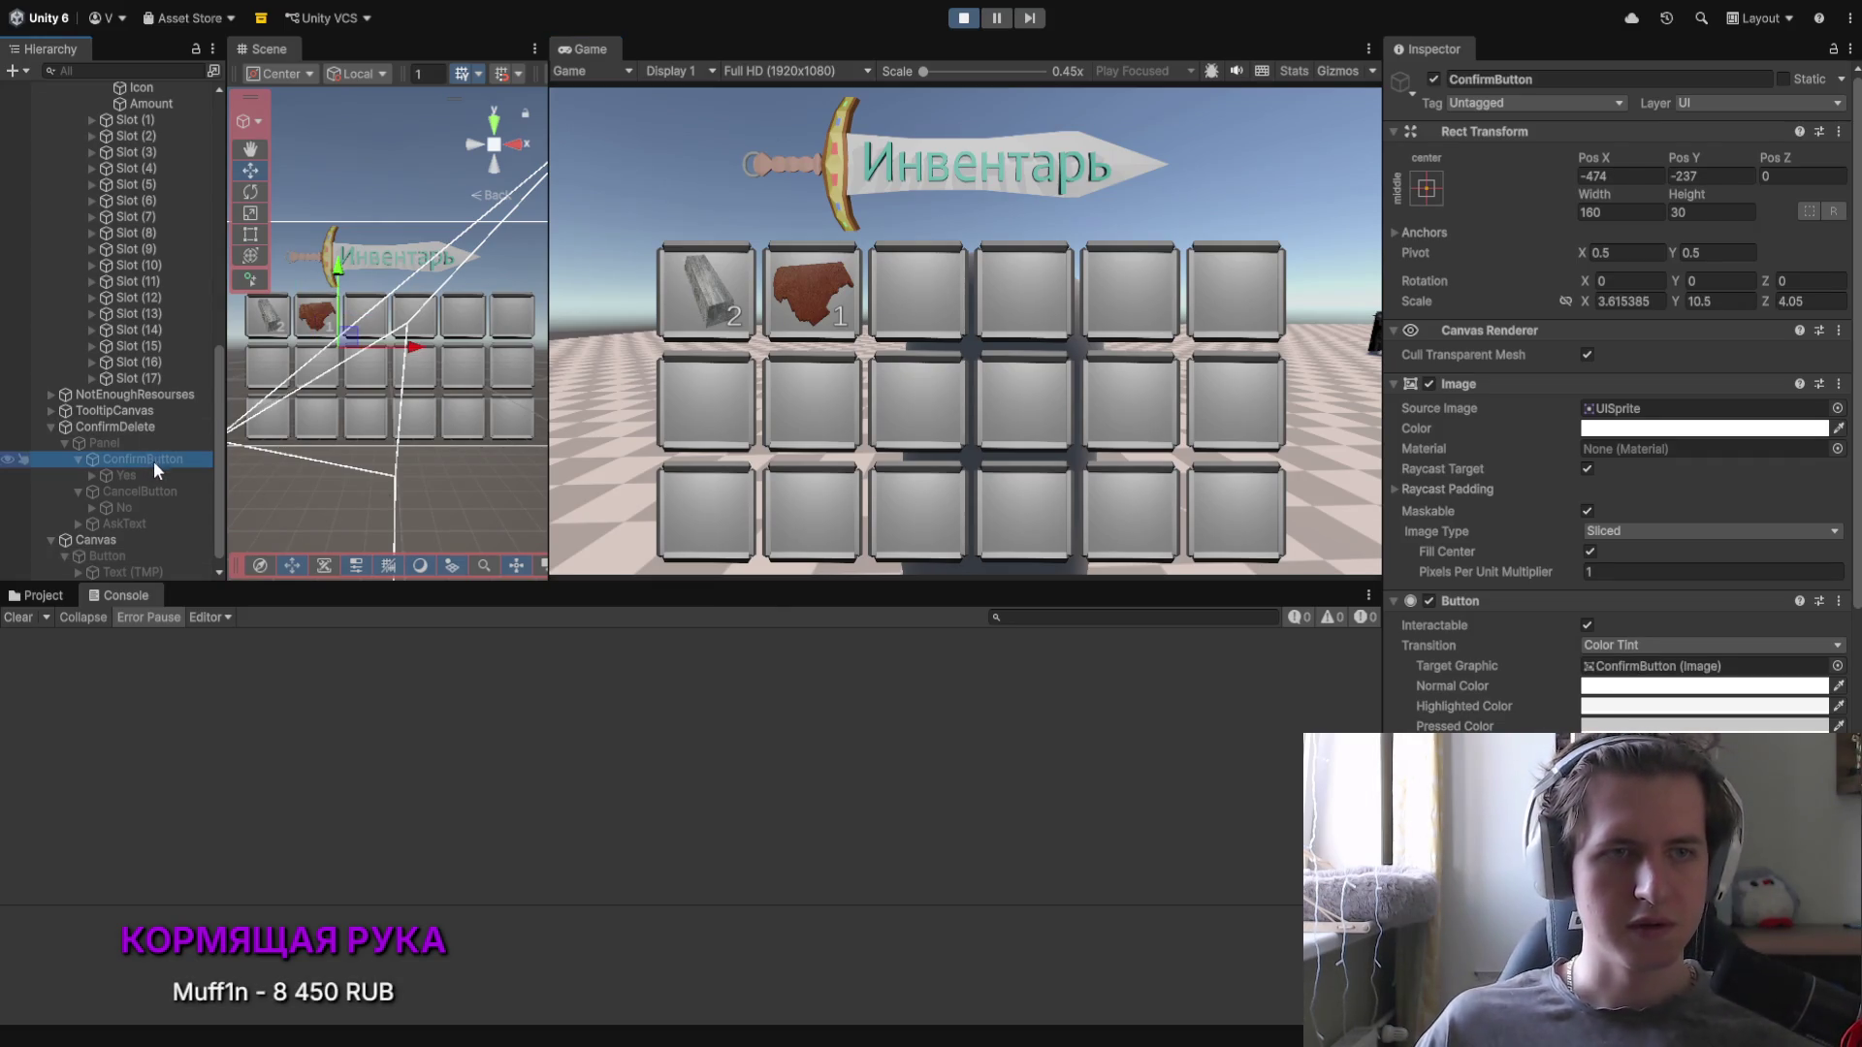
Step: Stop play mode and drag ConfirmDelete into ConfirmButton's On Click object field
click(957, 22)
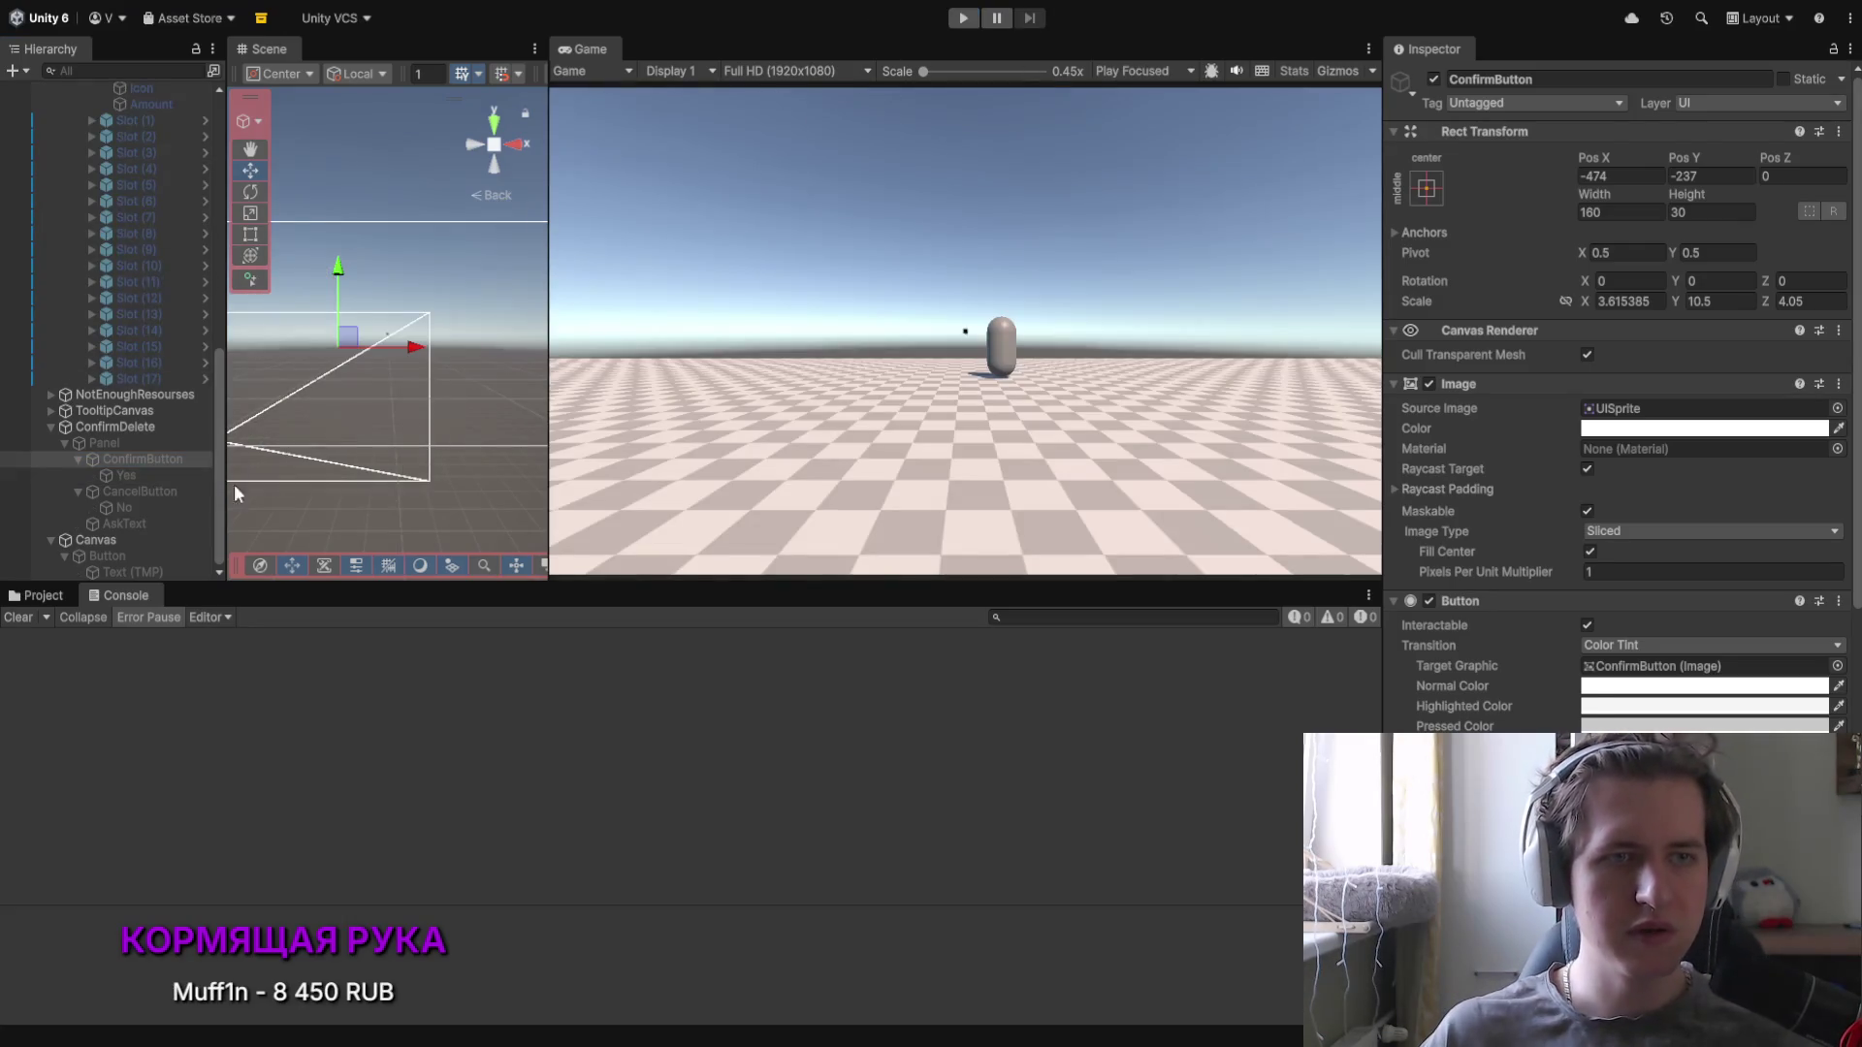
scroll(1520, 587, down, 4)
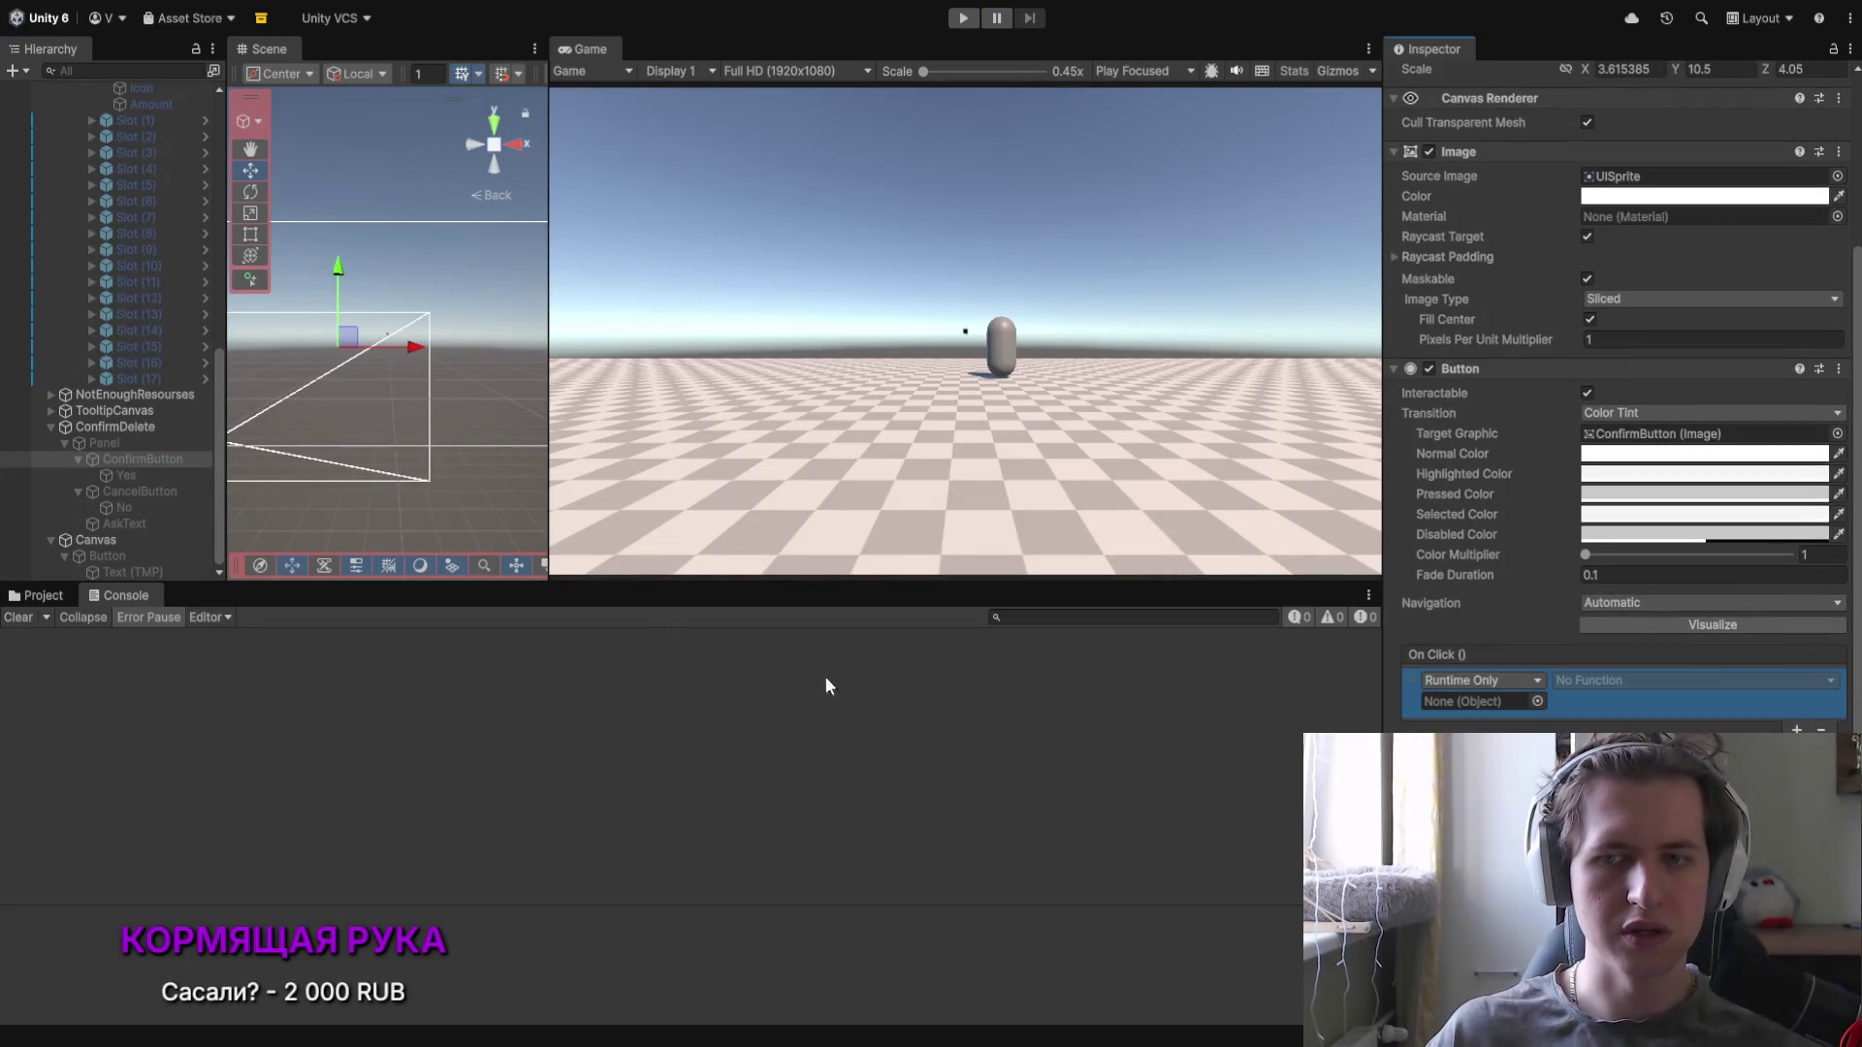
click(155, 492)
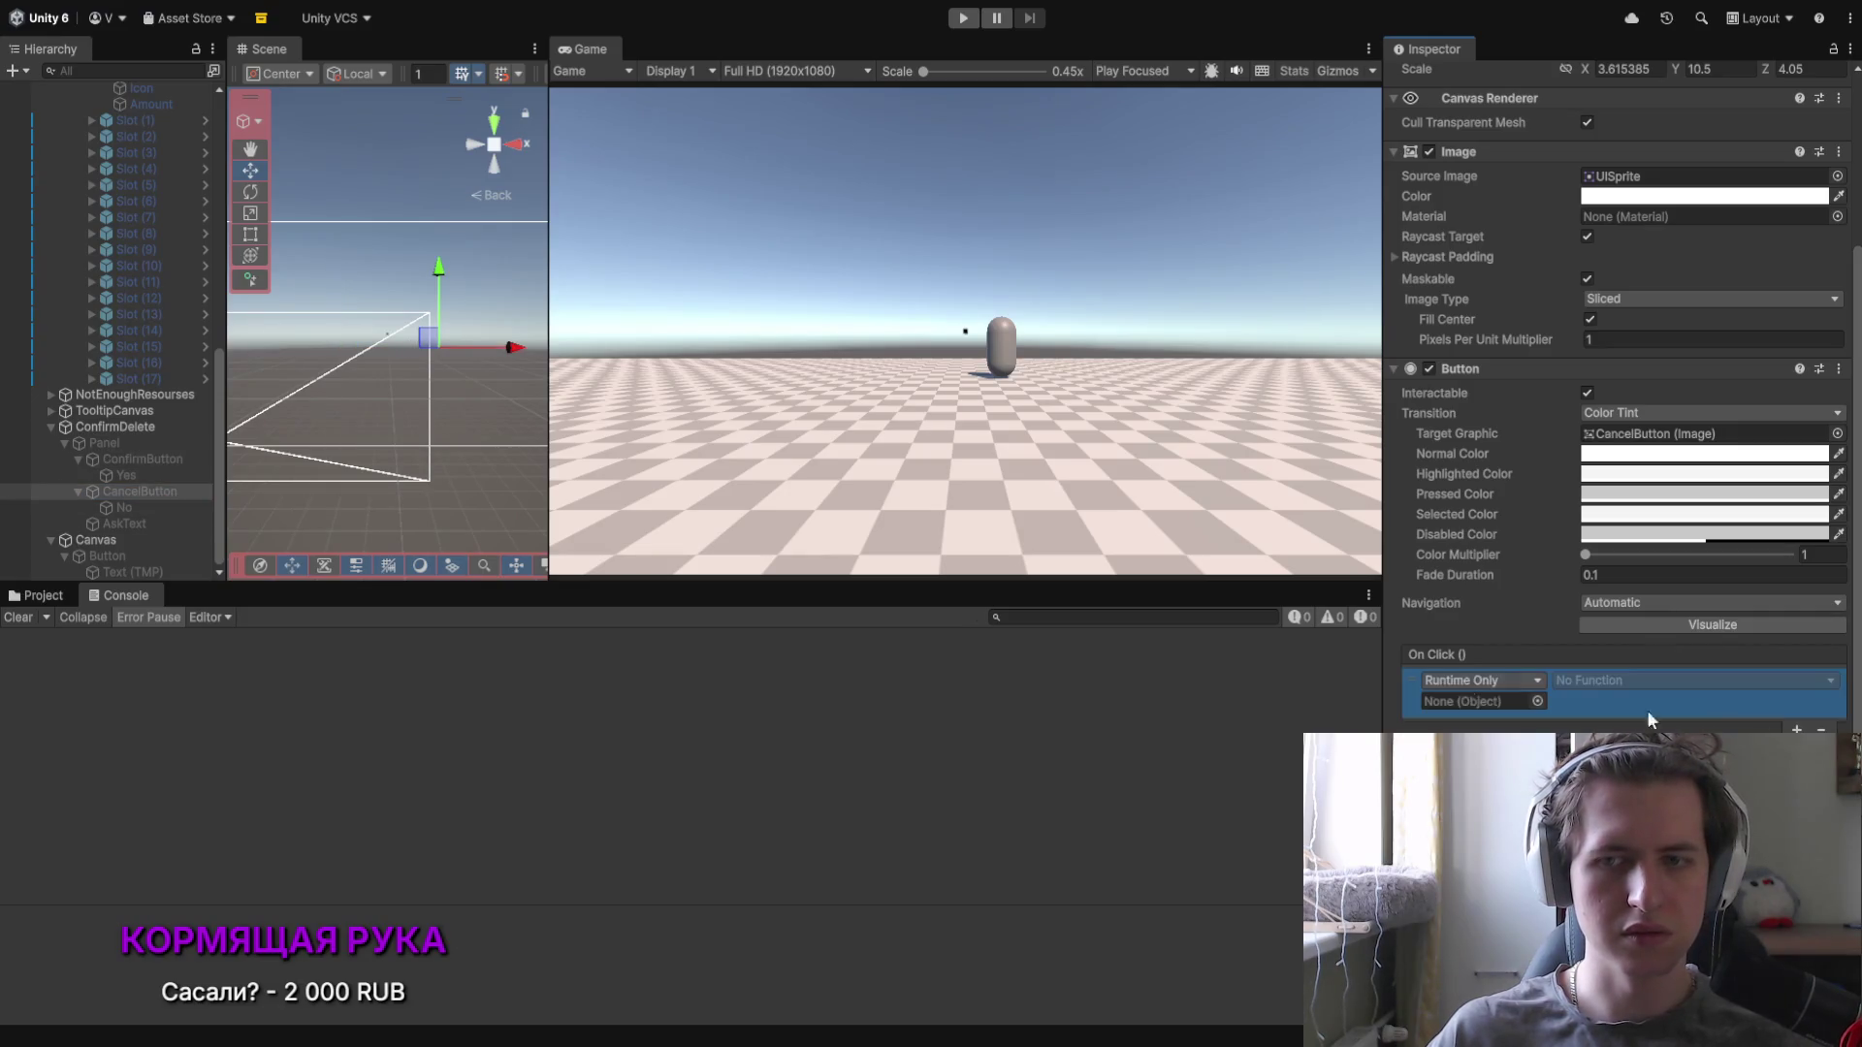
click(146, 459)
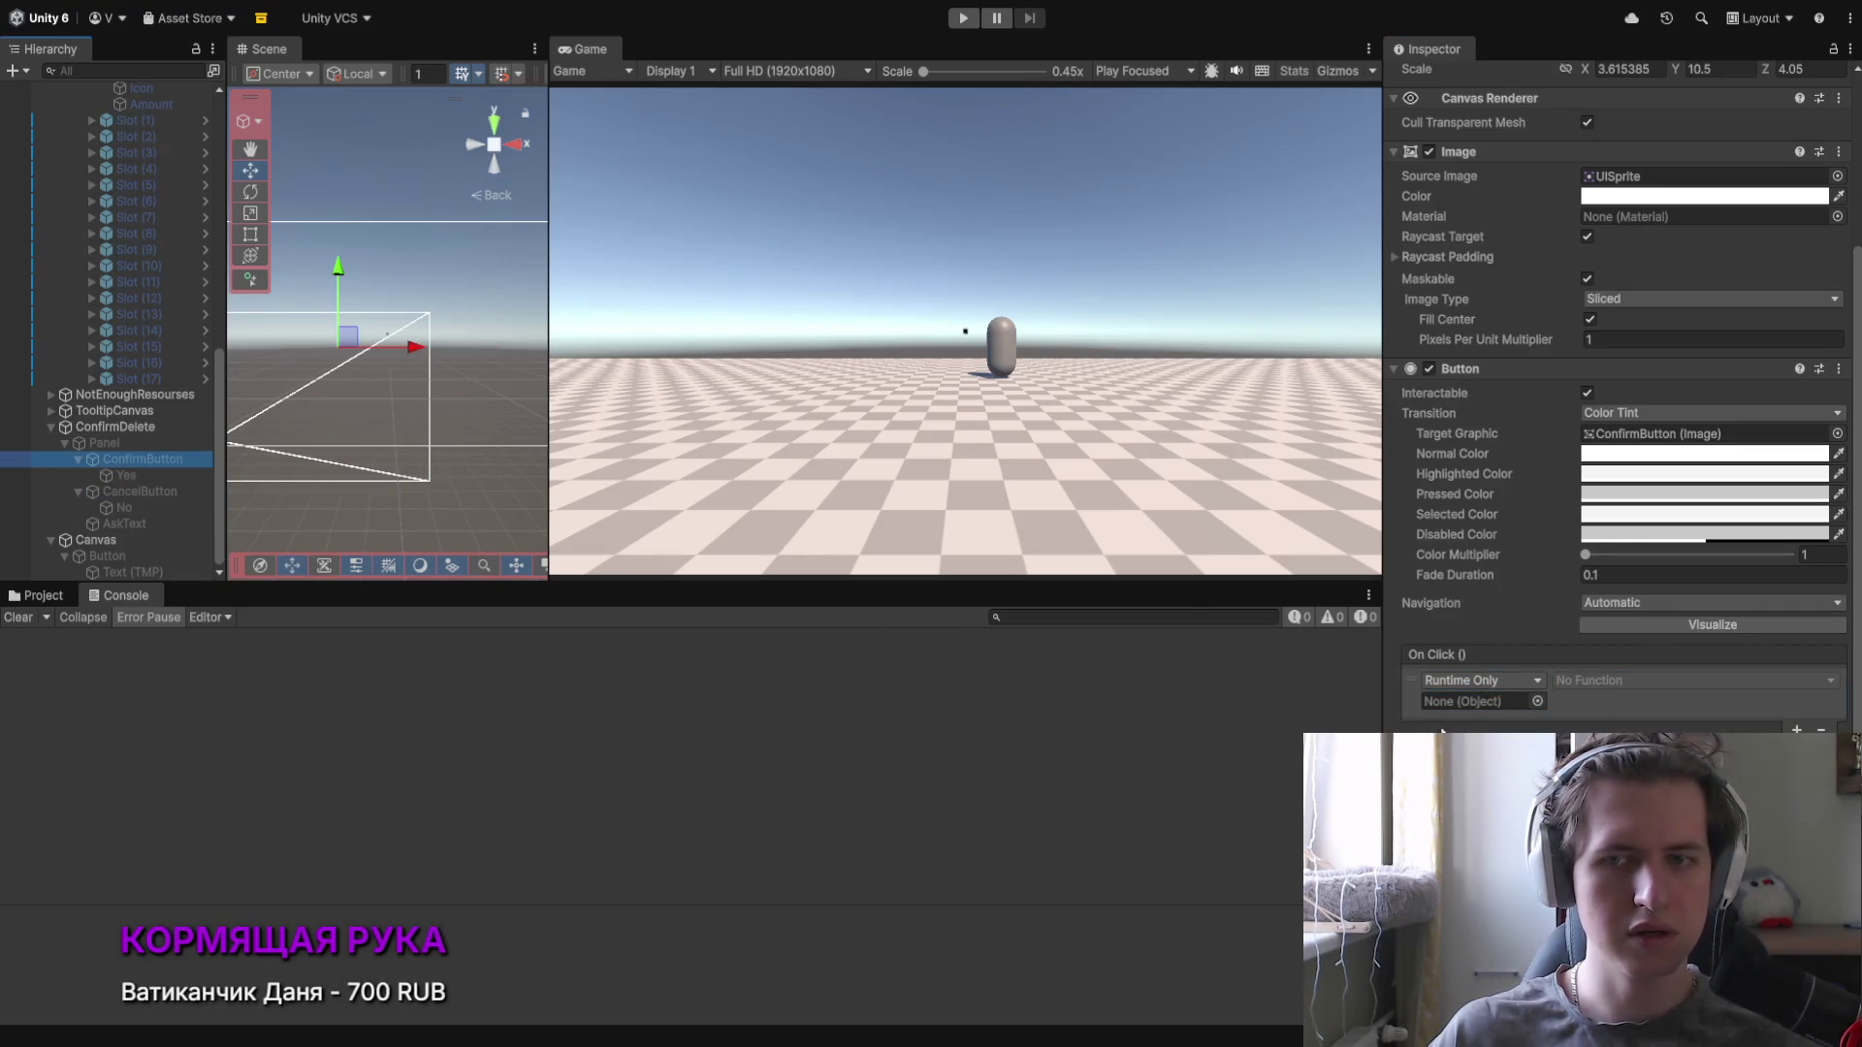
click(117, 428)
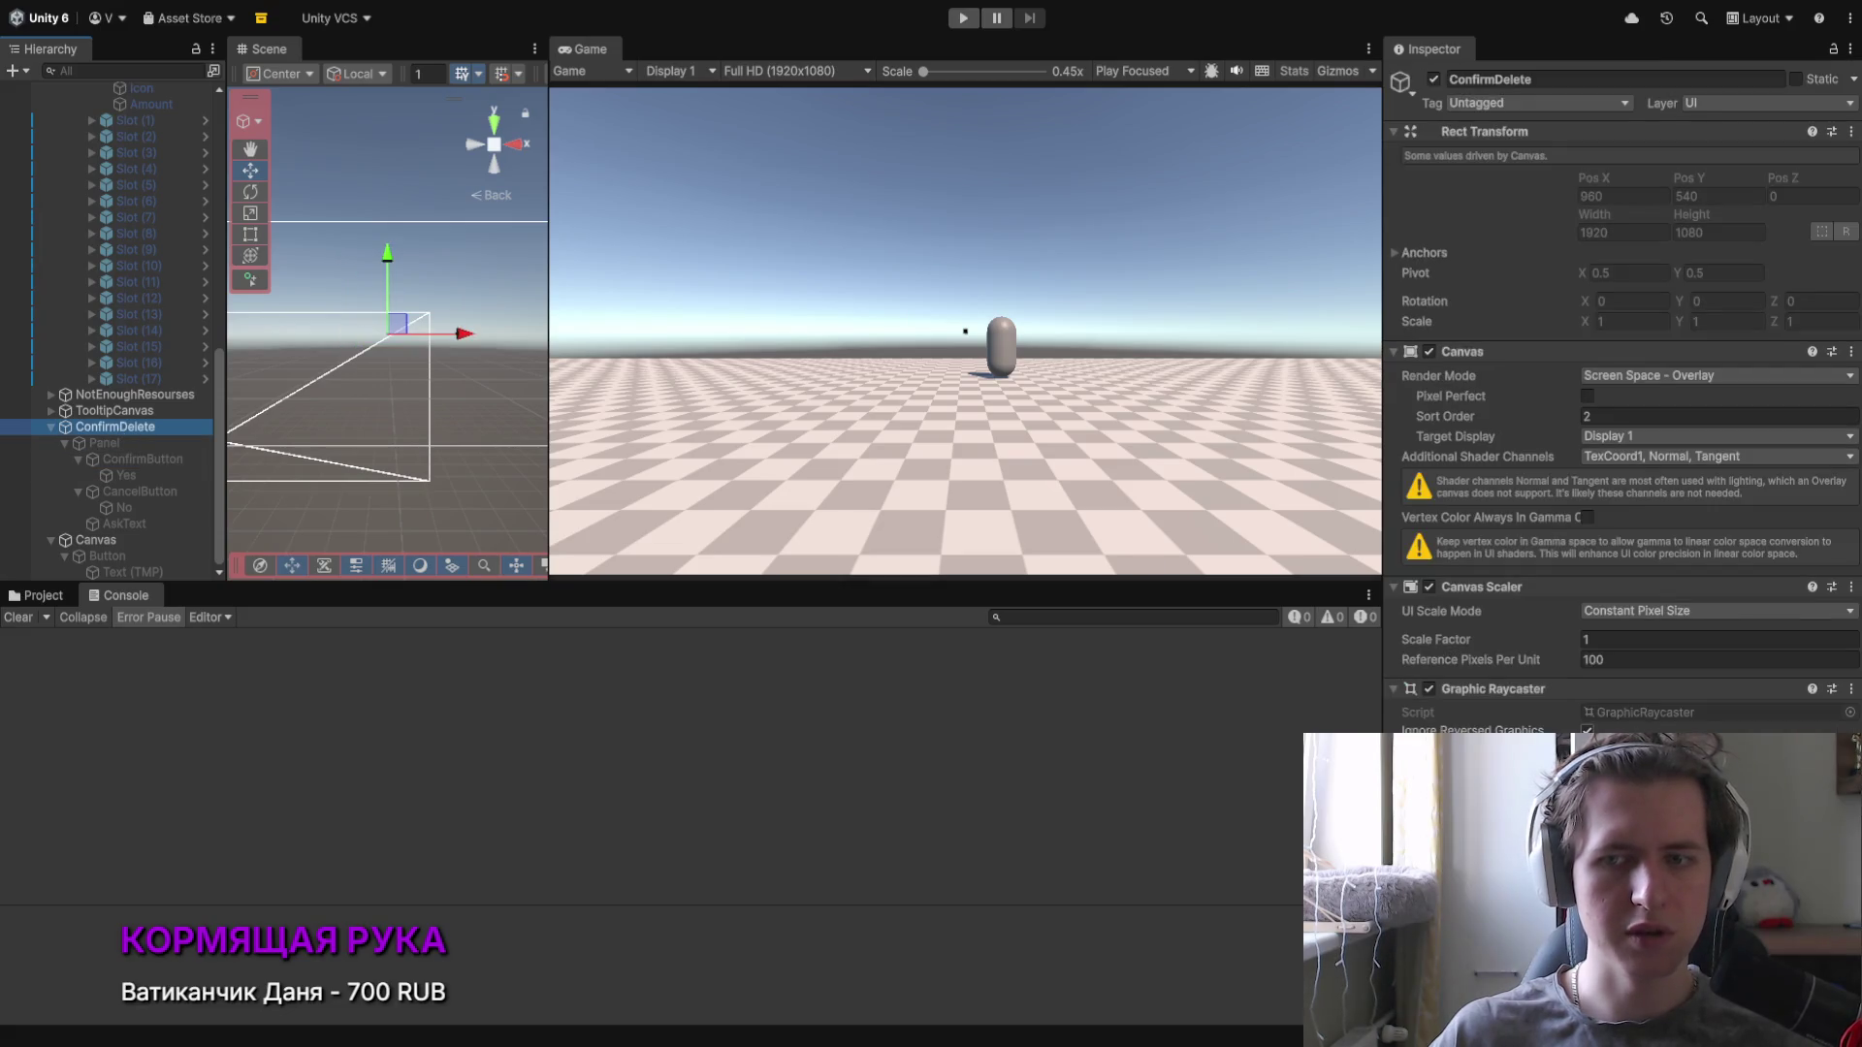
mouse_move(143, 458)
mouse_down()
mouse_move(97, 436)
mouse_move(1445, 638)
mouse_up()
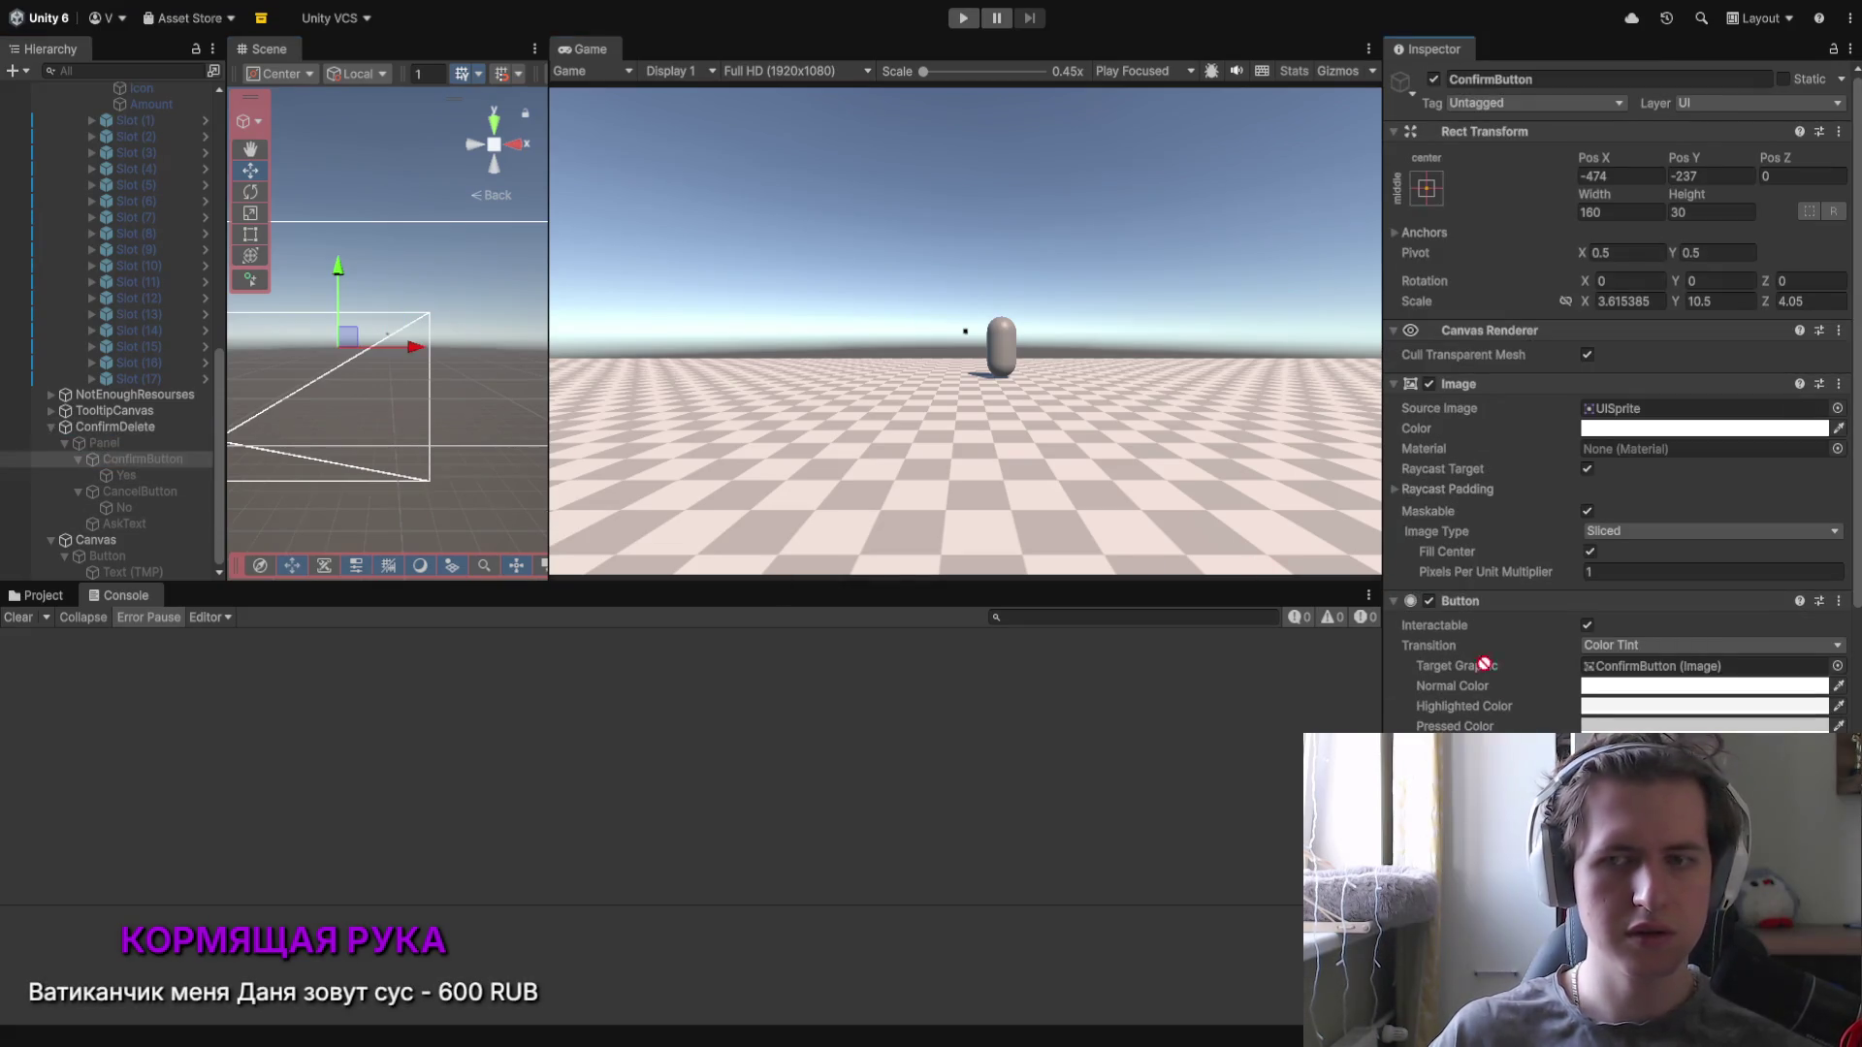
mouse_move(1504, 696)
mouse_down()
mouse_move(1474, 660)
mouse_move(1577, 702)
mouse_move(1483, 699)
mouse_up()
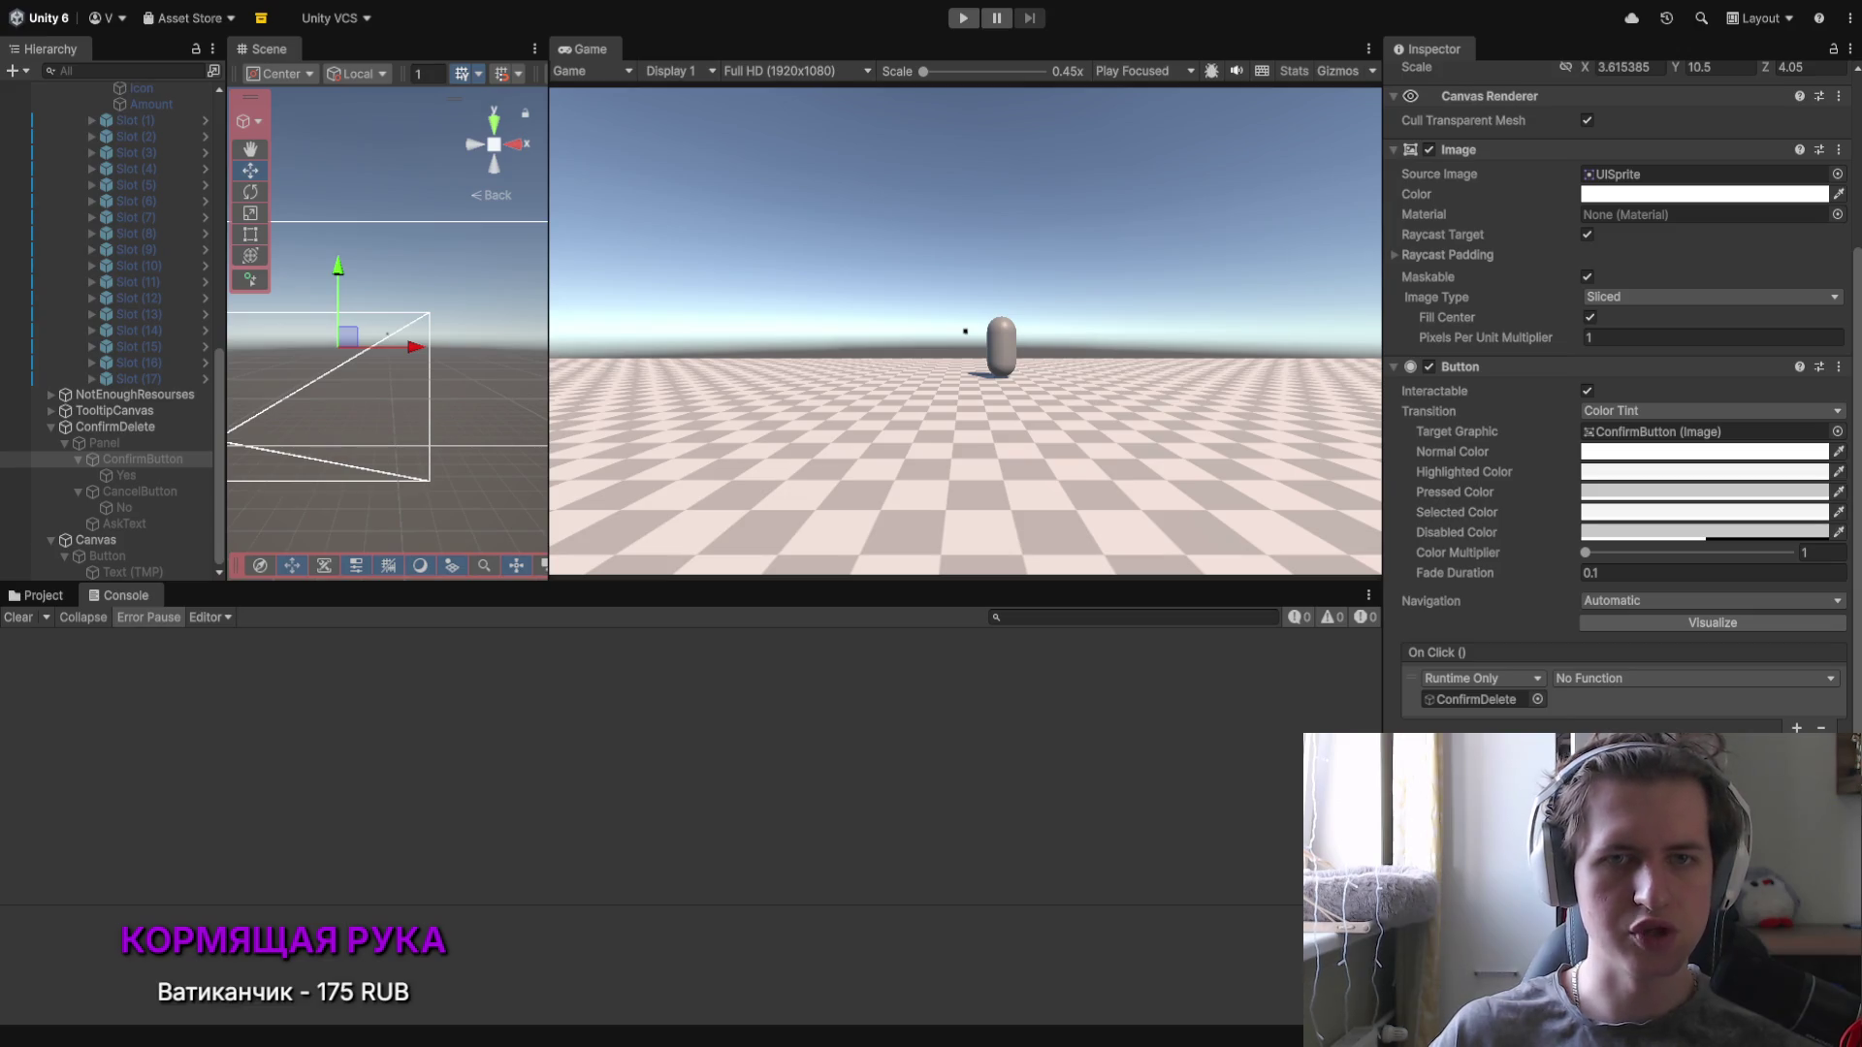
key(alt+Tab)
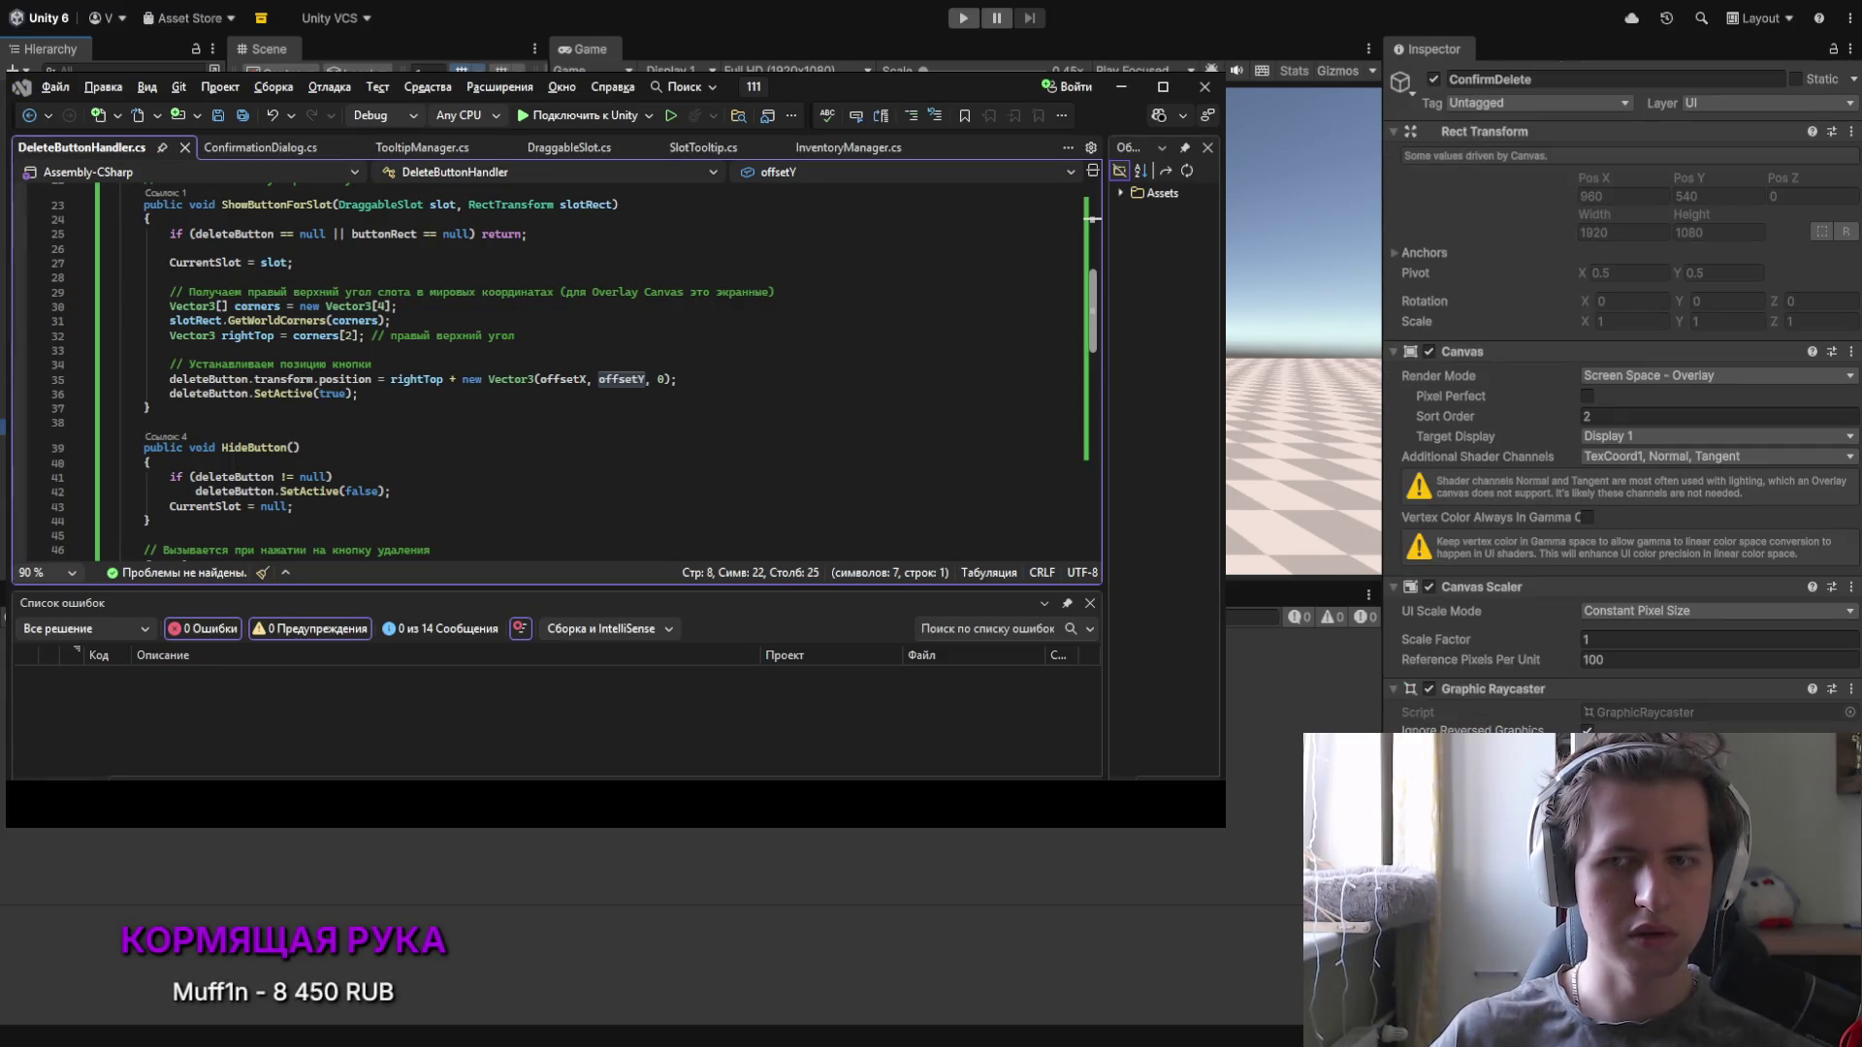
Step: Read through the ConfirmationDialog.cs script
click(262, 147)
scroll(362, 366, down, 2)
scroll(362, 366, down, 8)
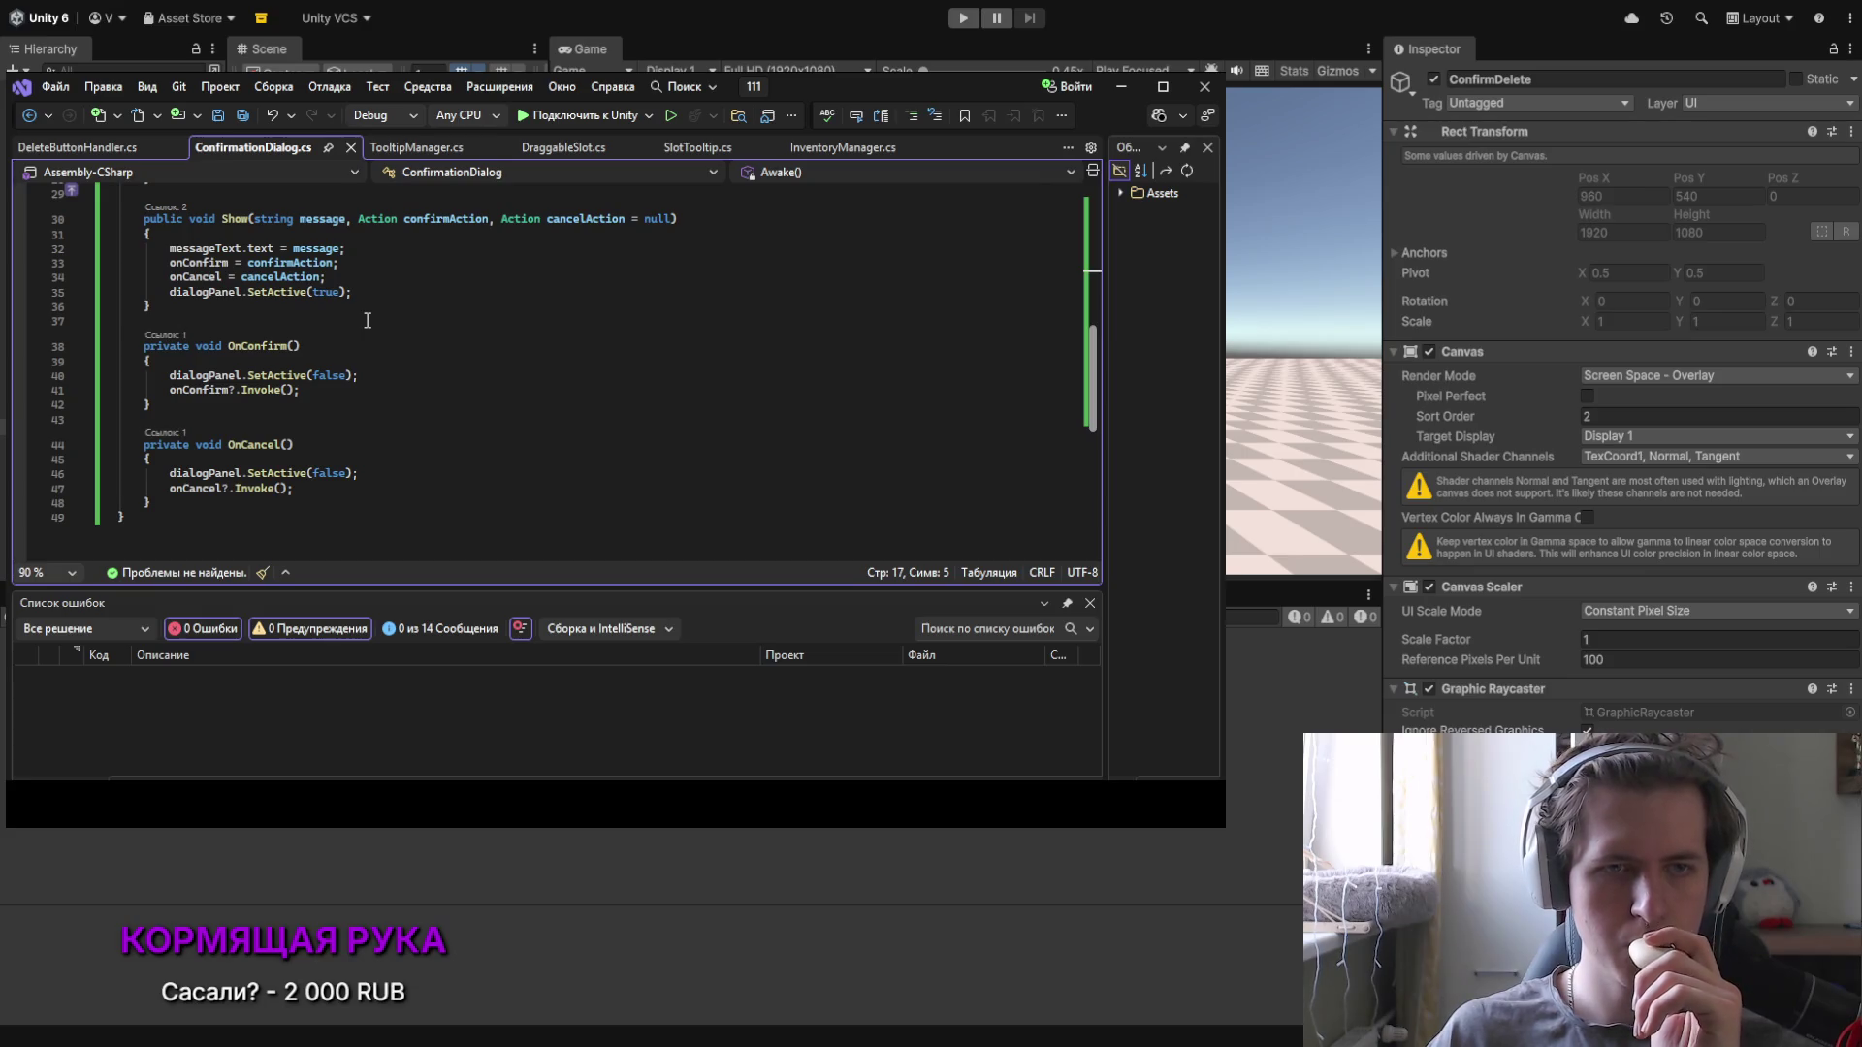
scroll(367, 320, up, 5)
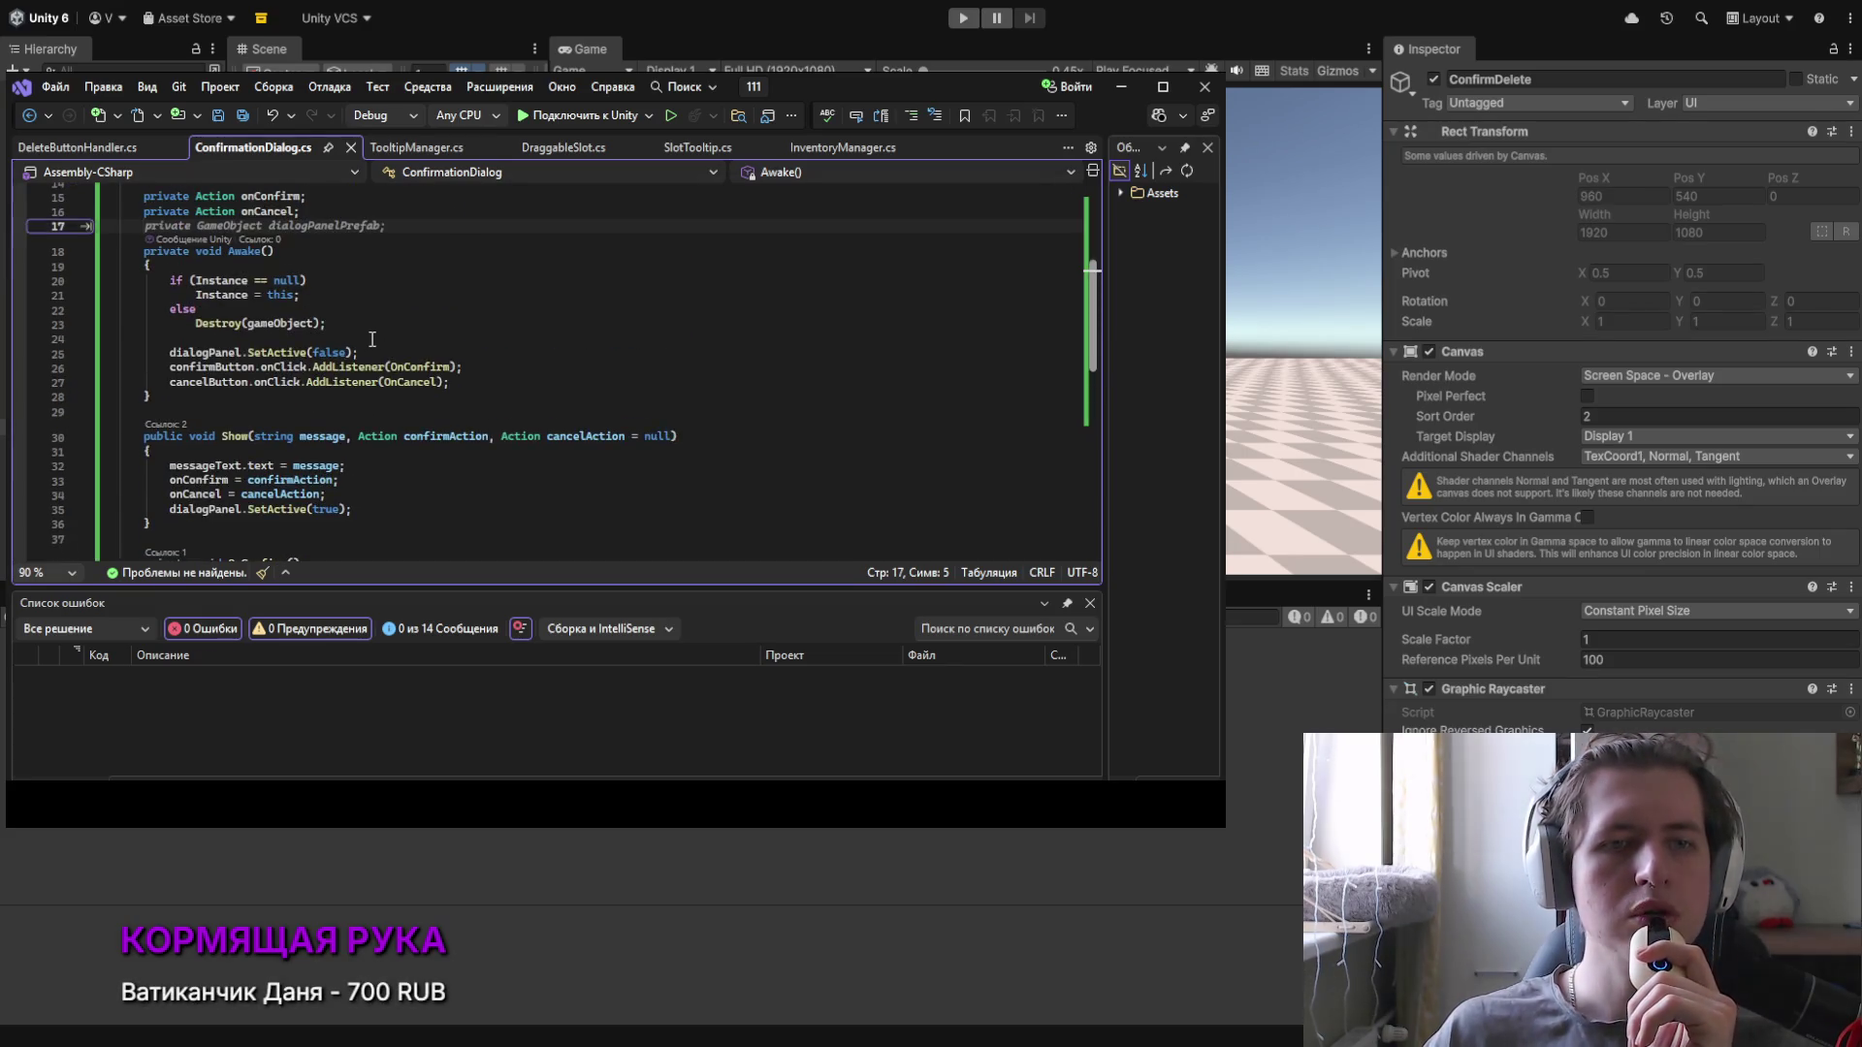
scroll(372, 338, up, 2)
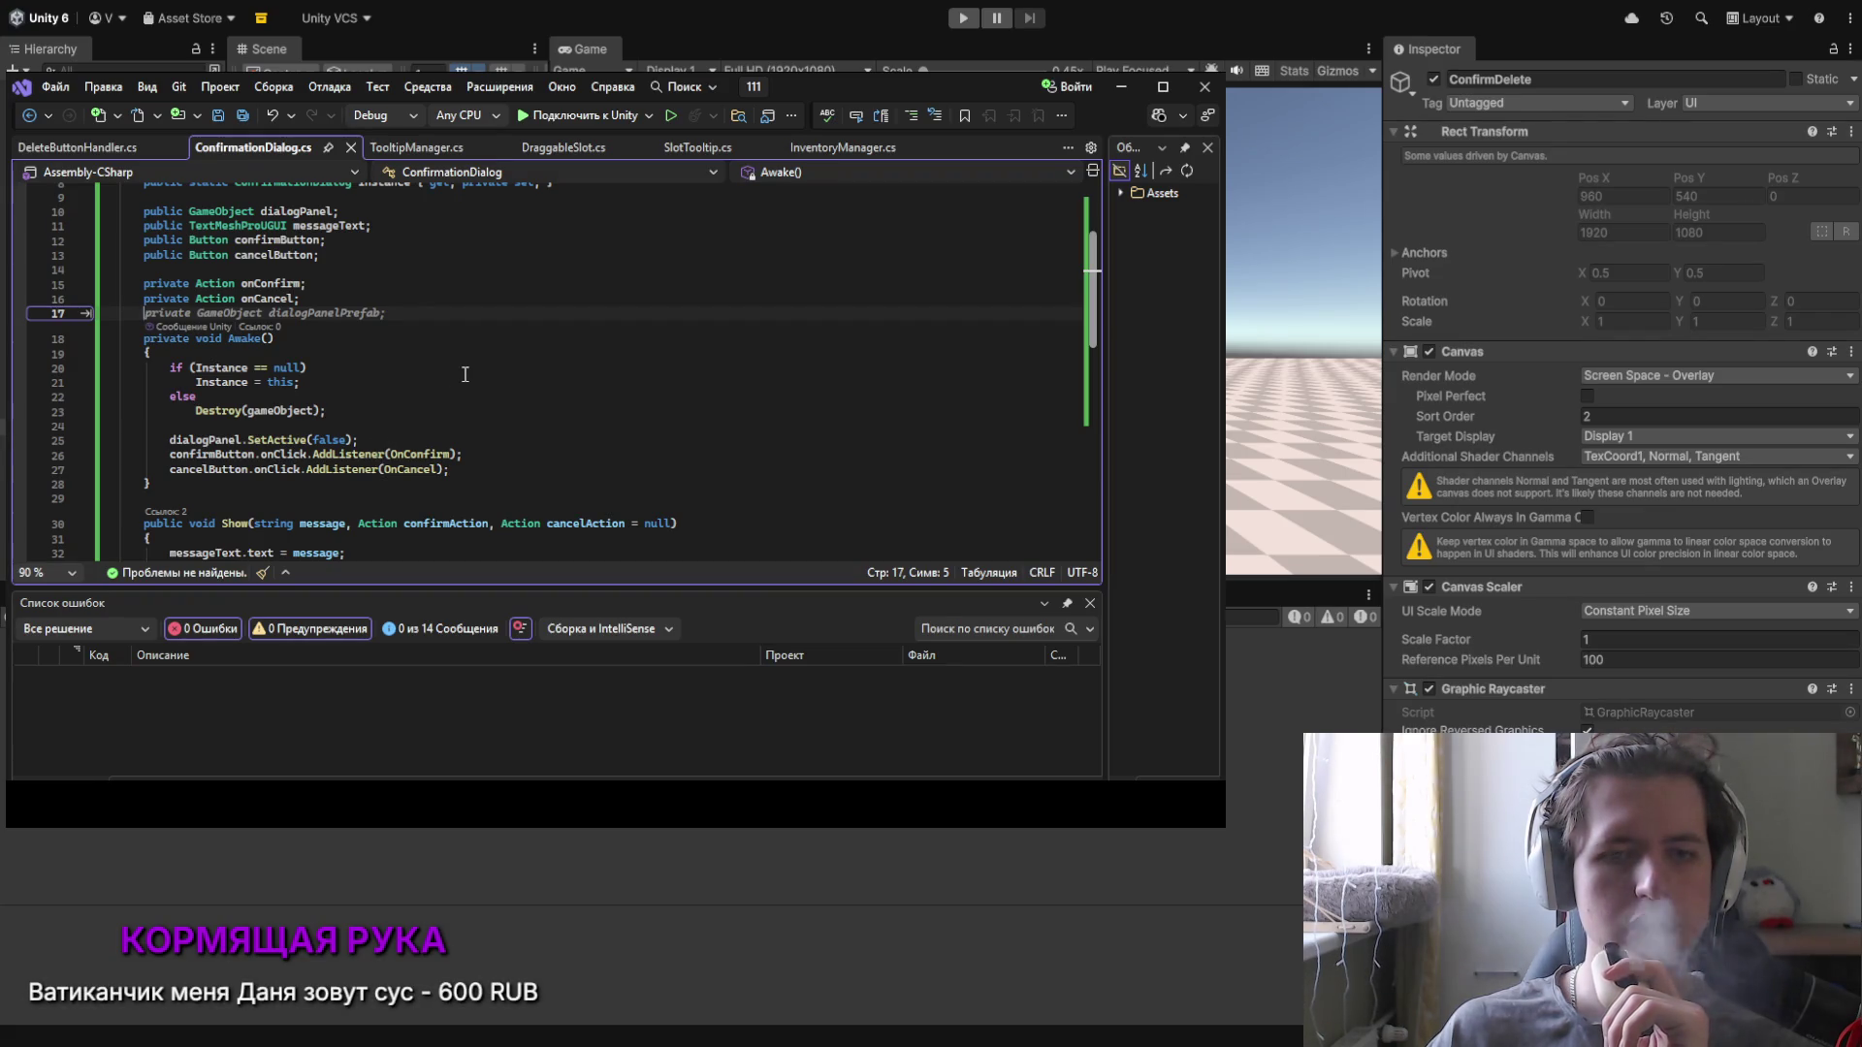
scroll(470, 376, down, 2)
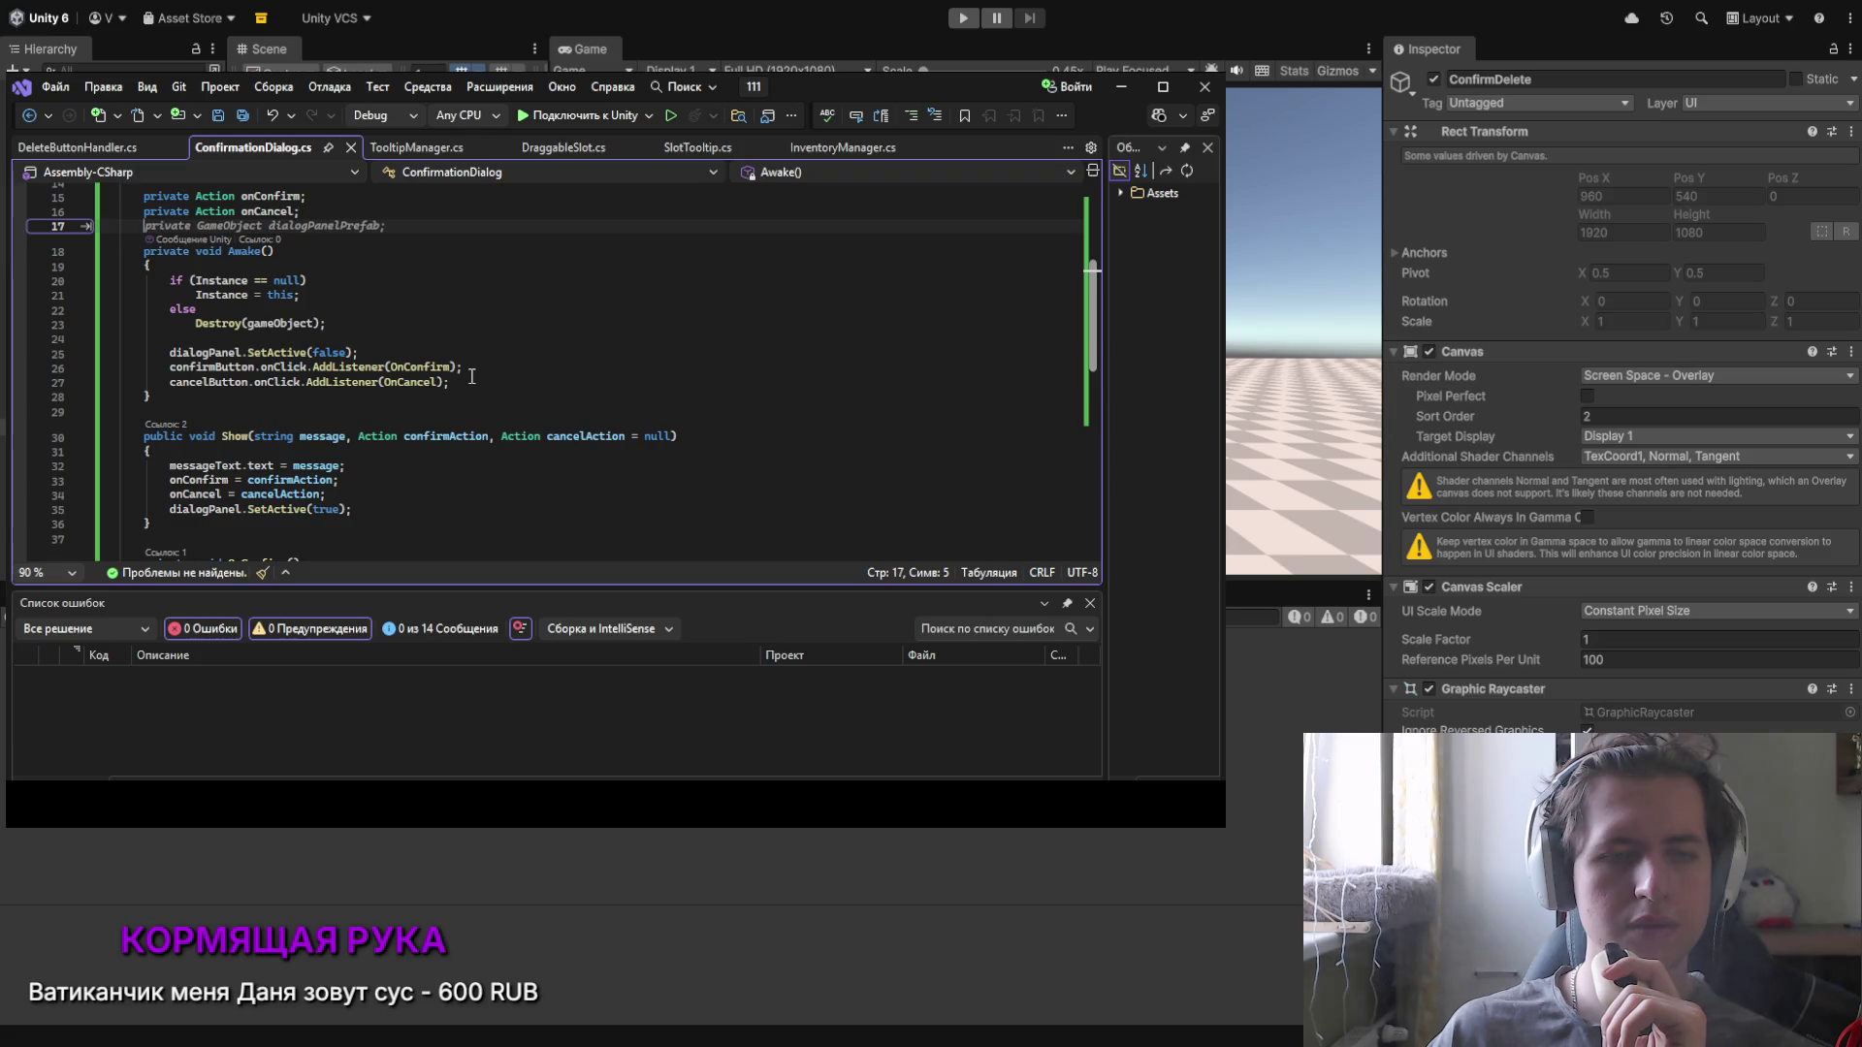
scroll(471, 376, down, 2)
Step: Review OnDeleteClick in DeleteButtonHandler.cs and make Canvas ConfirmButton's On Click target
key(ctrl+Tab)
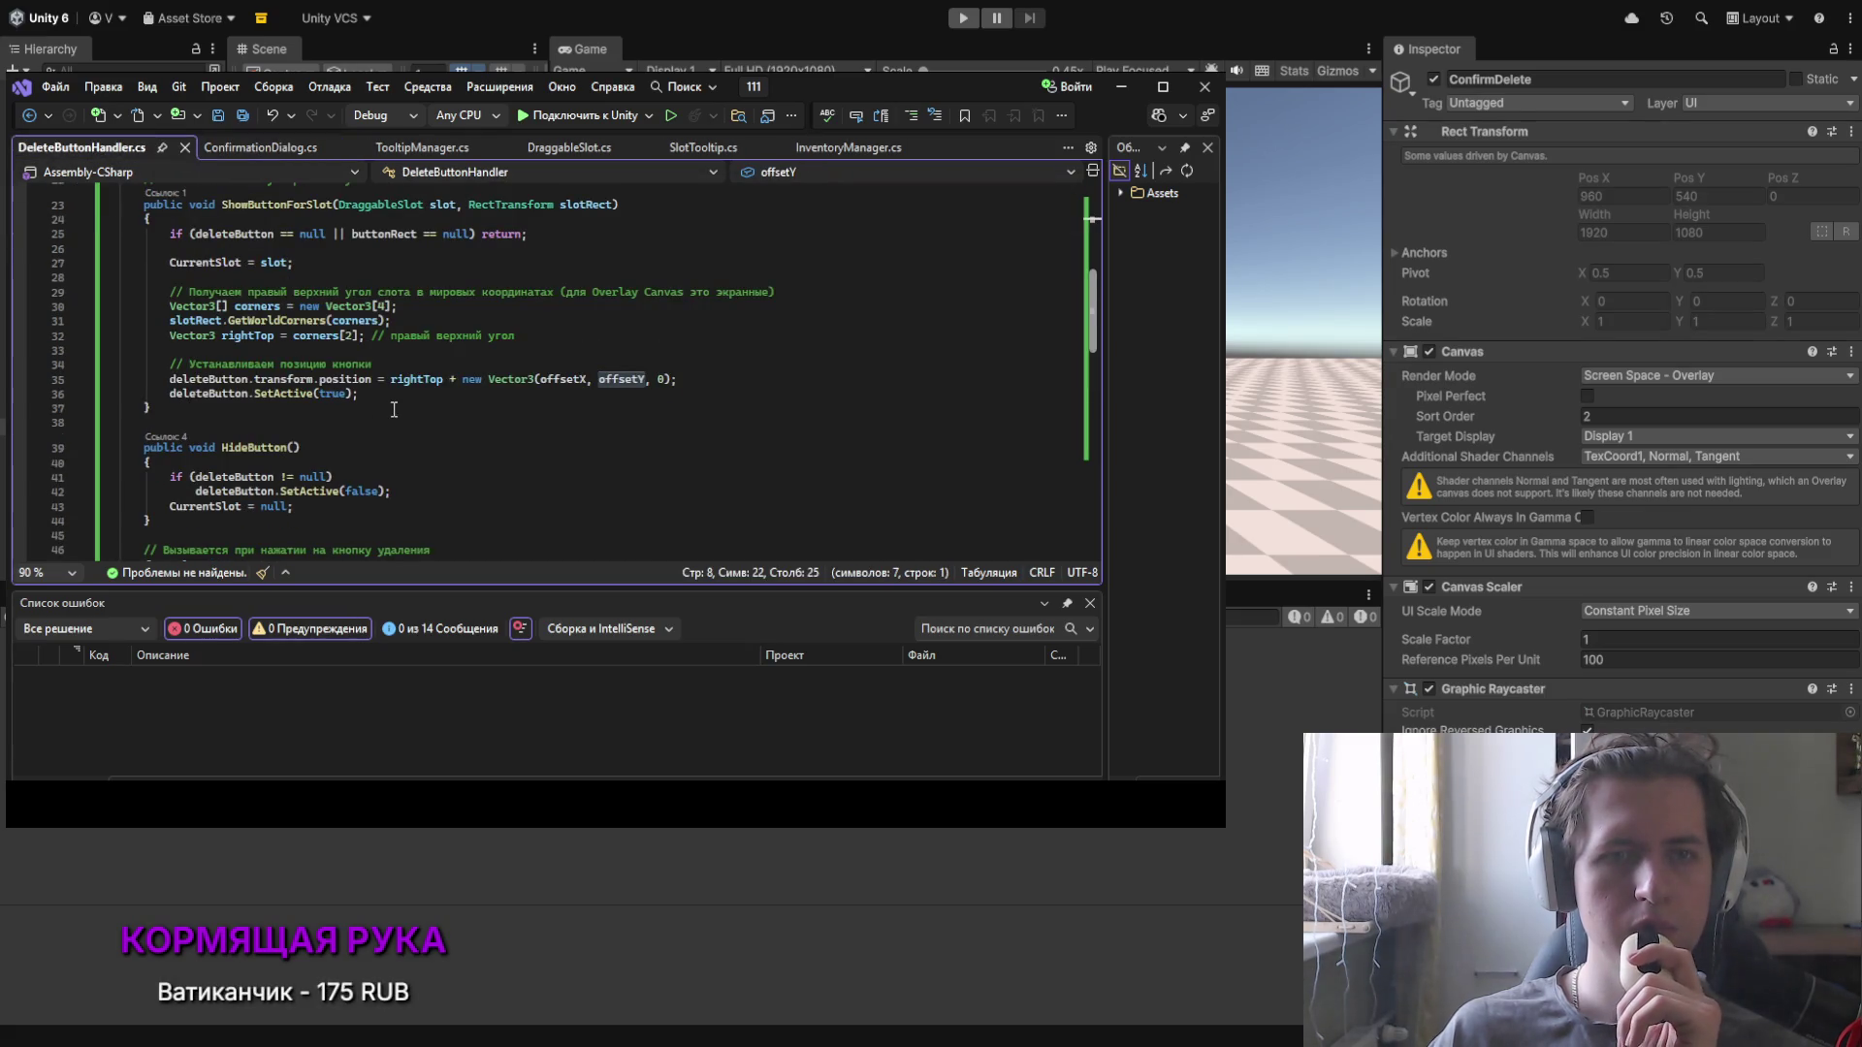
scroll(389, 410, up, 3)
scroll(387, 410, down, 7)
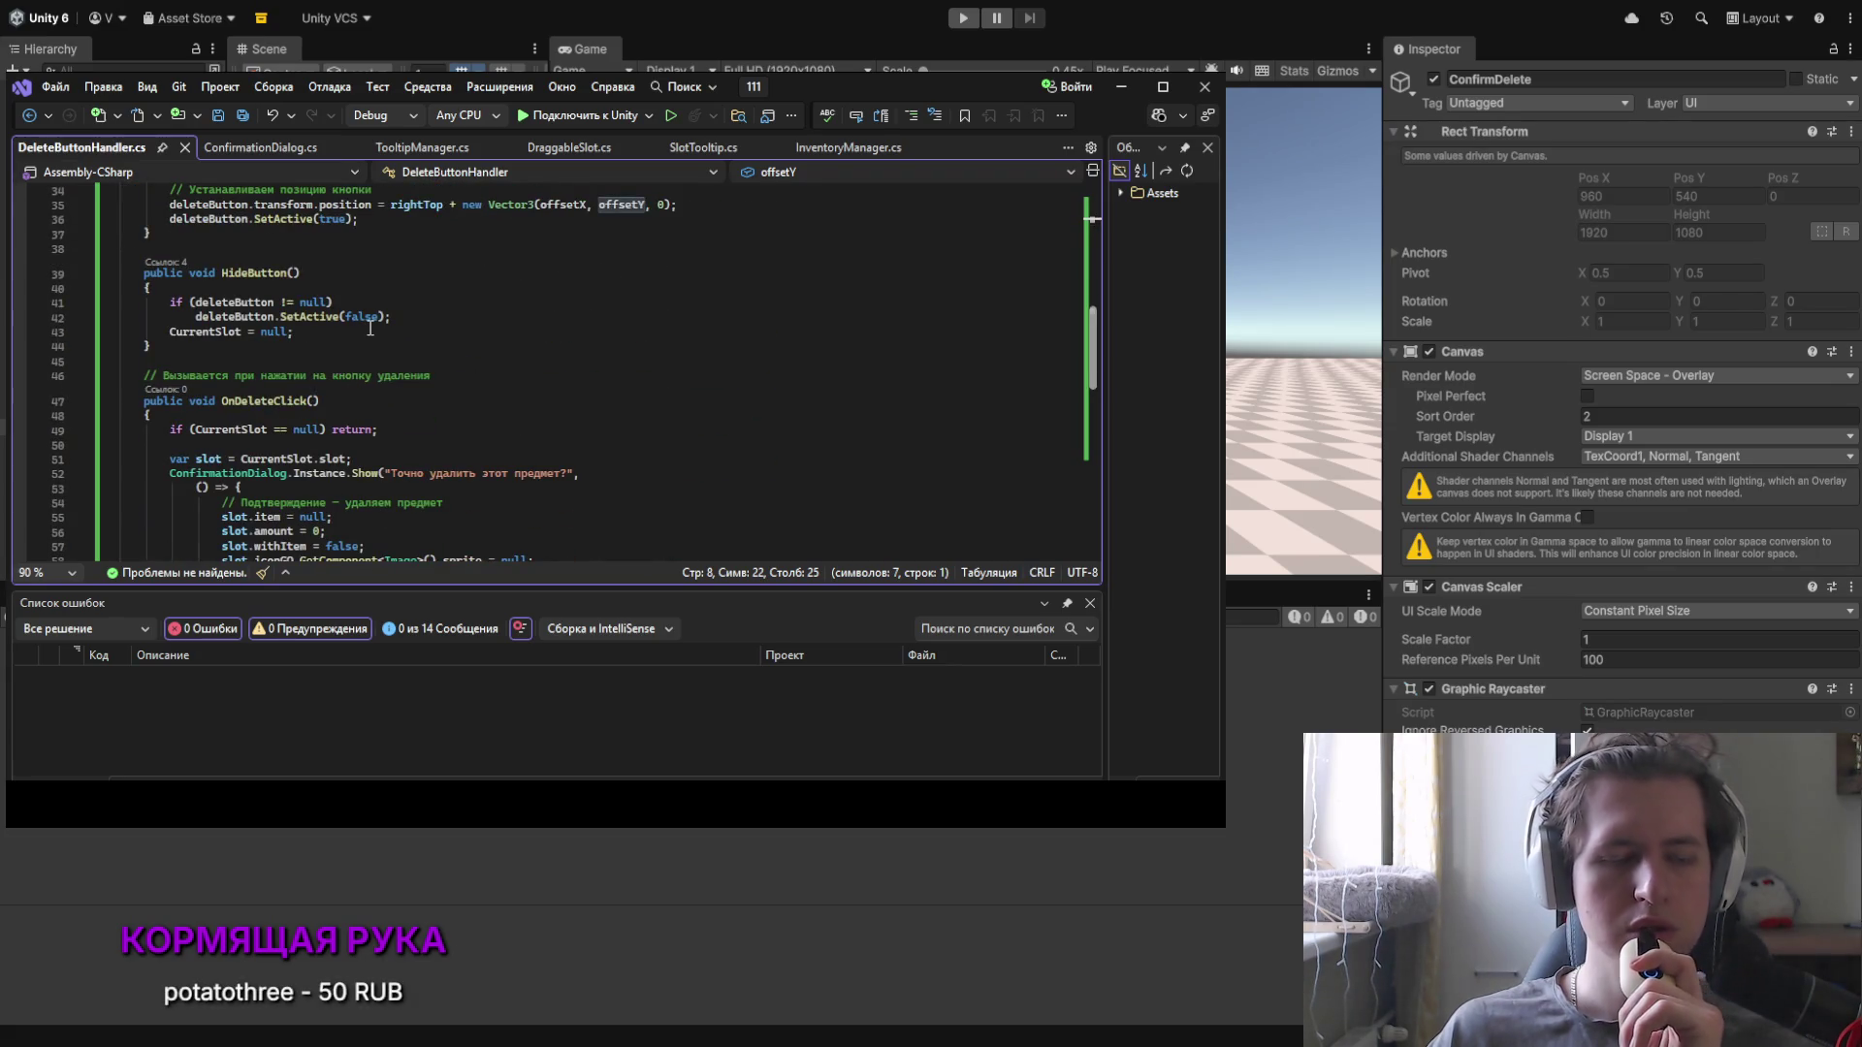
scroll(370, 328, down, 3)
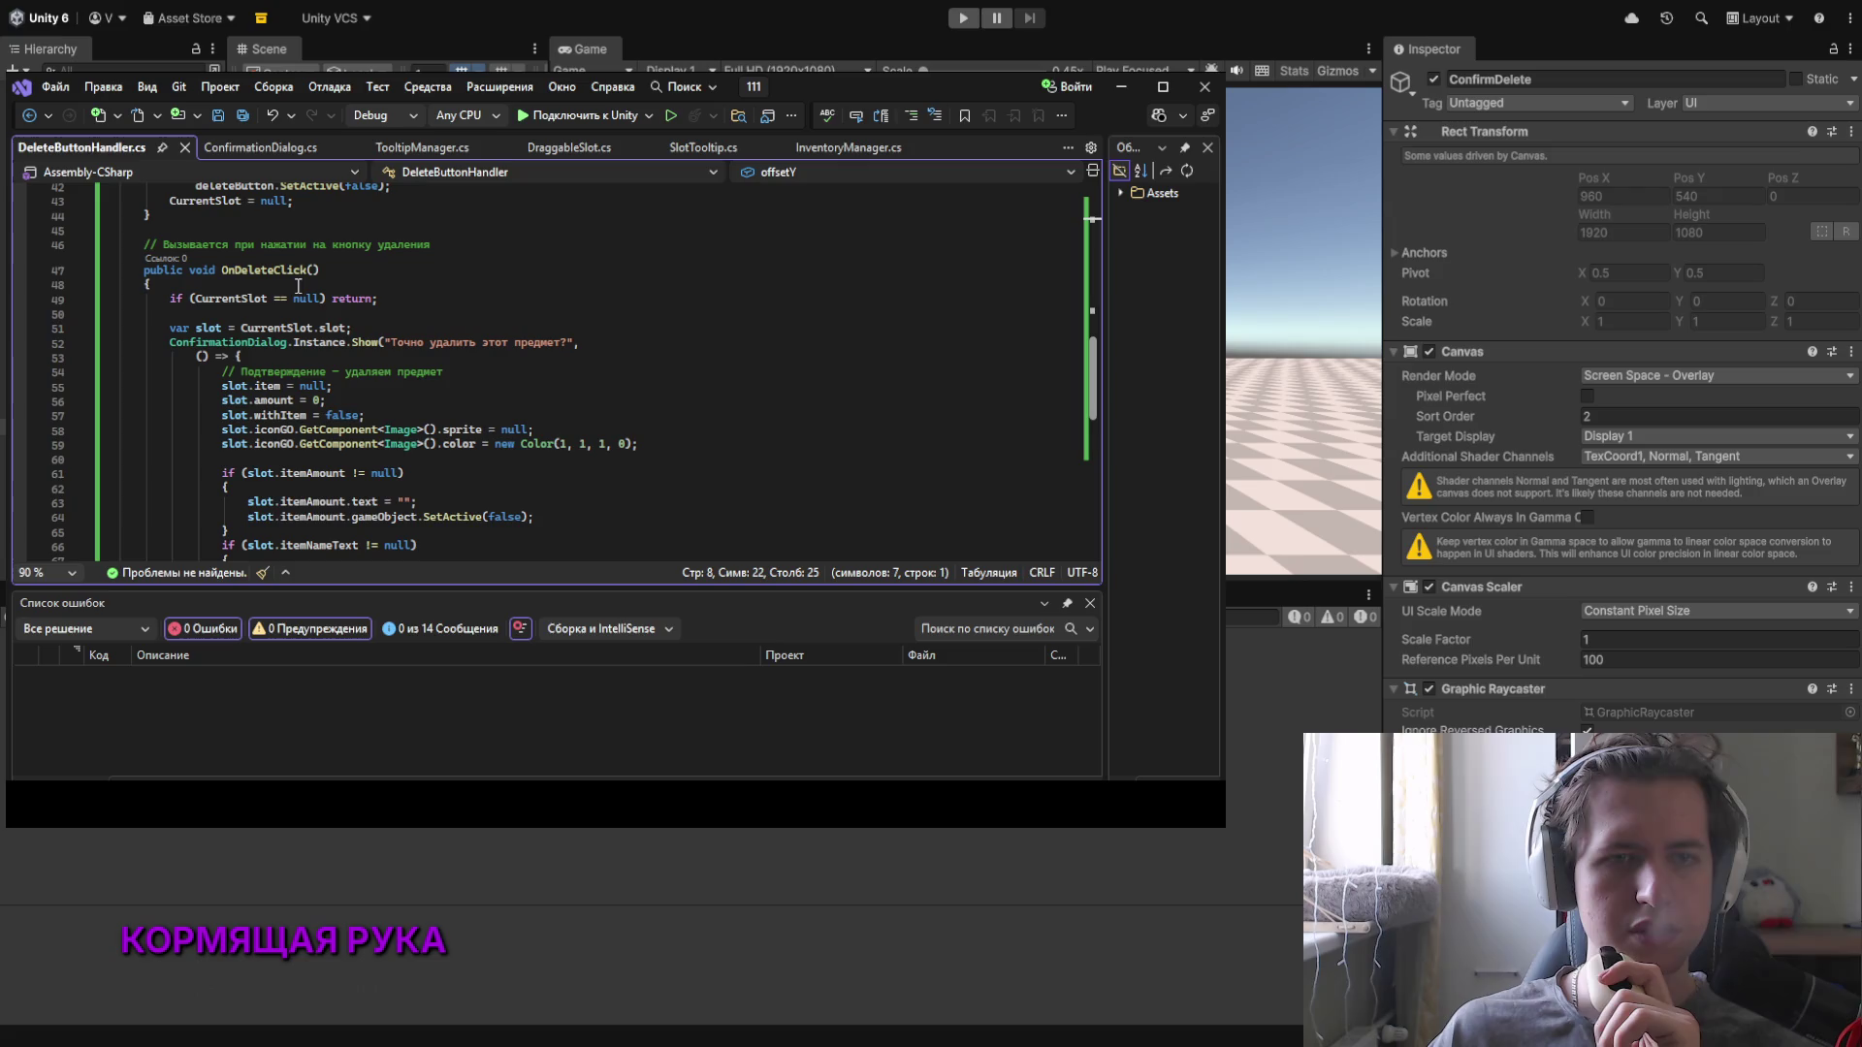
scroll(313, 297, down, 2)
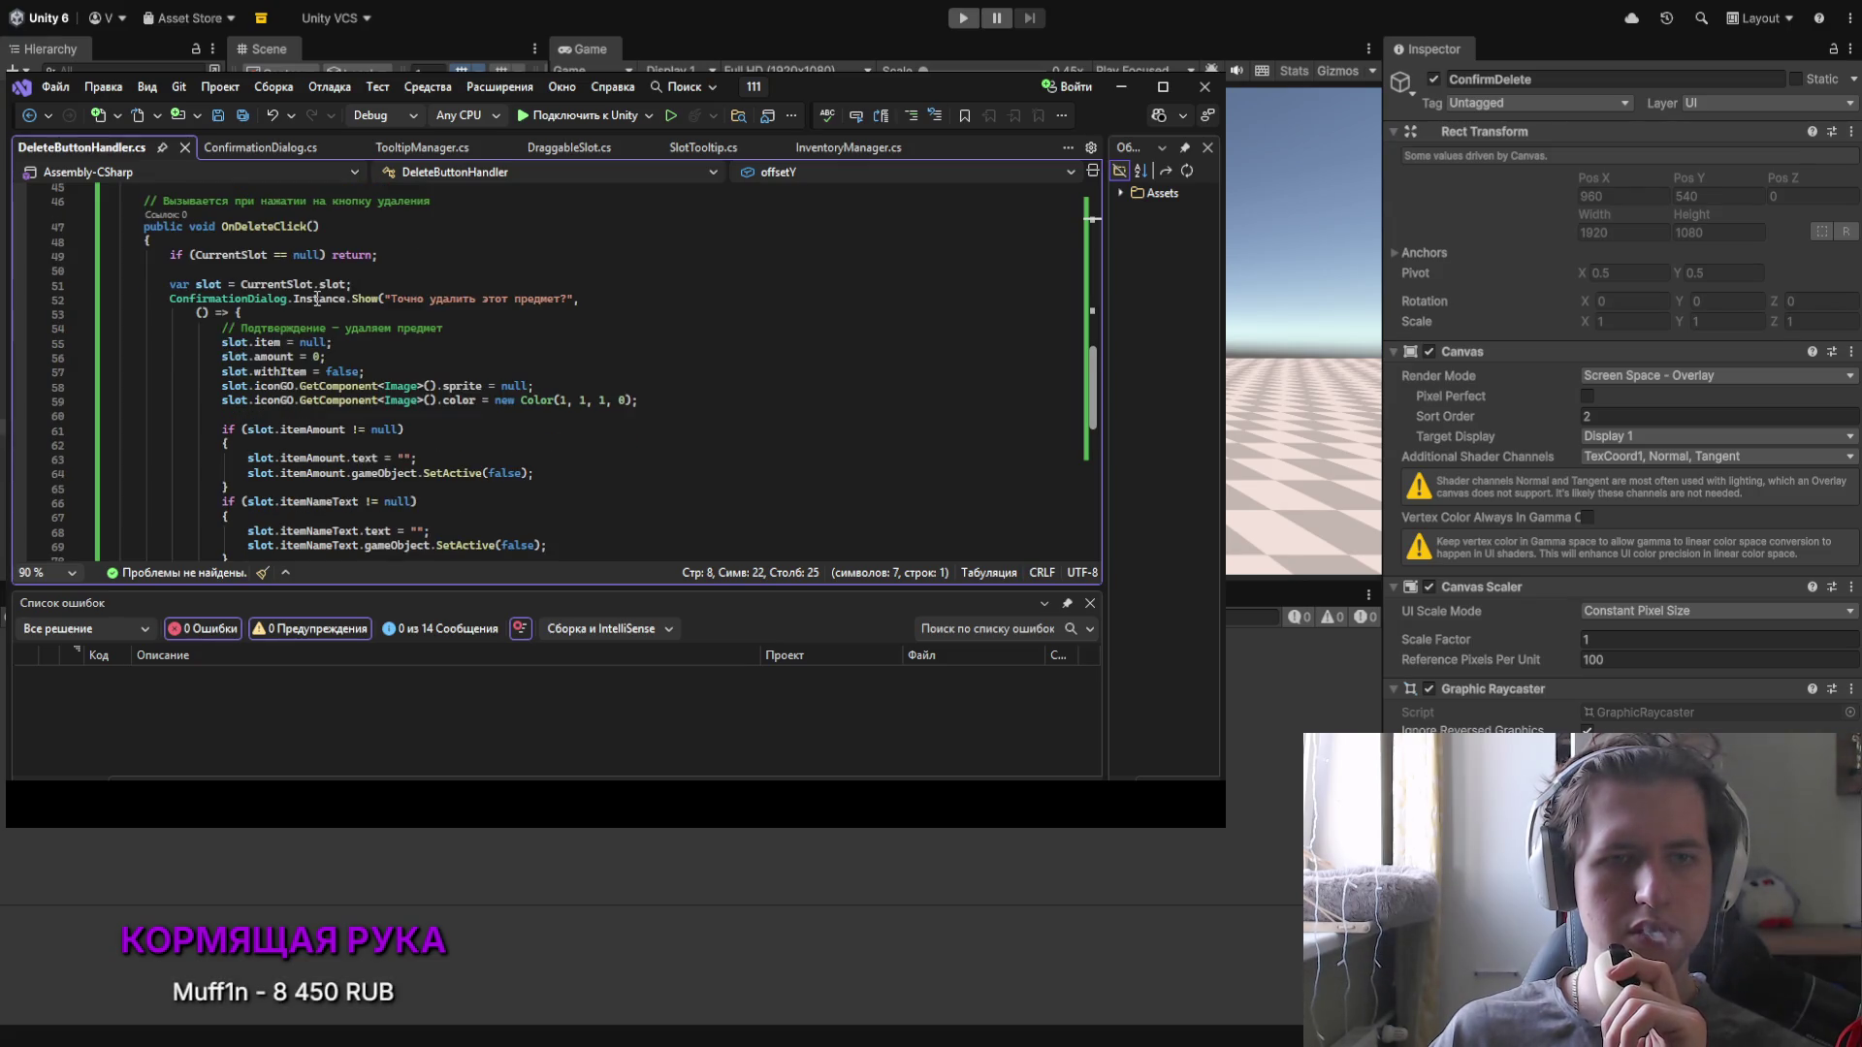
scroll(321, 298, up, 2)
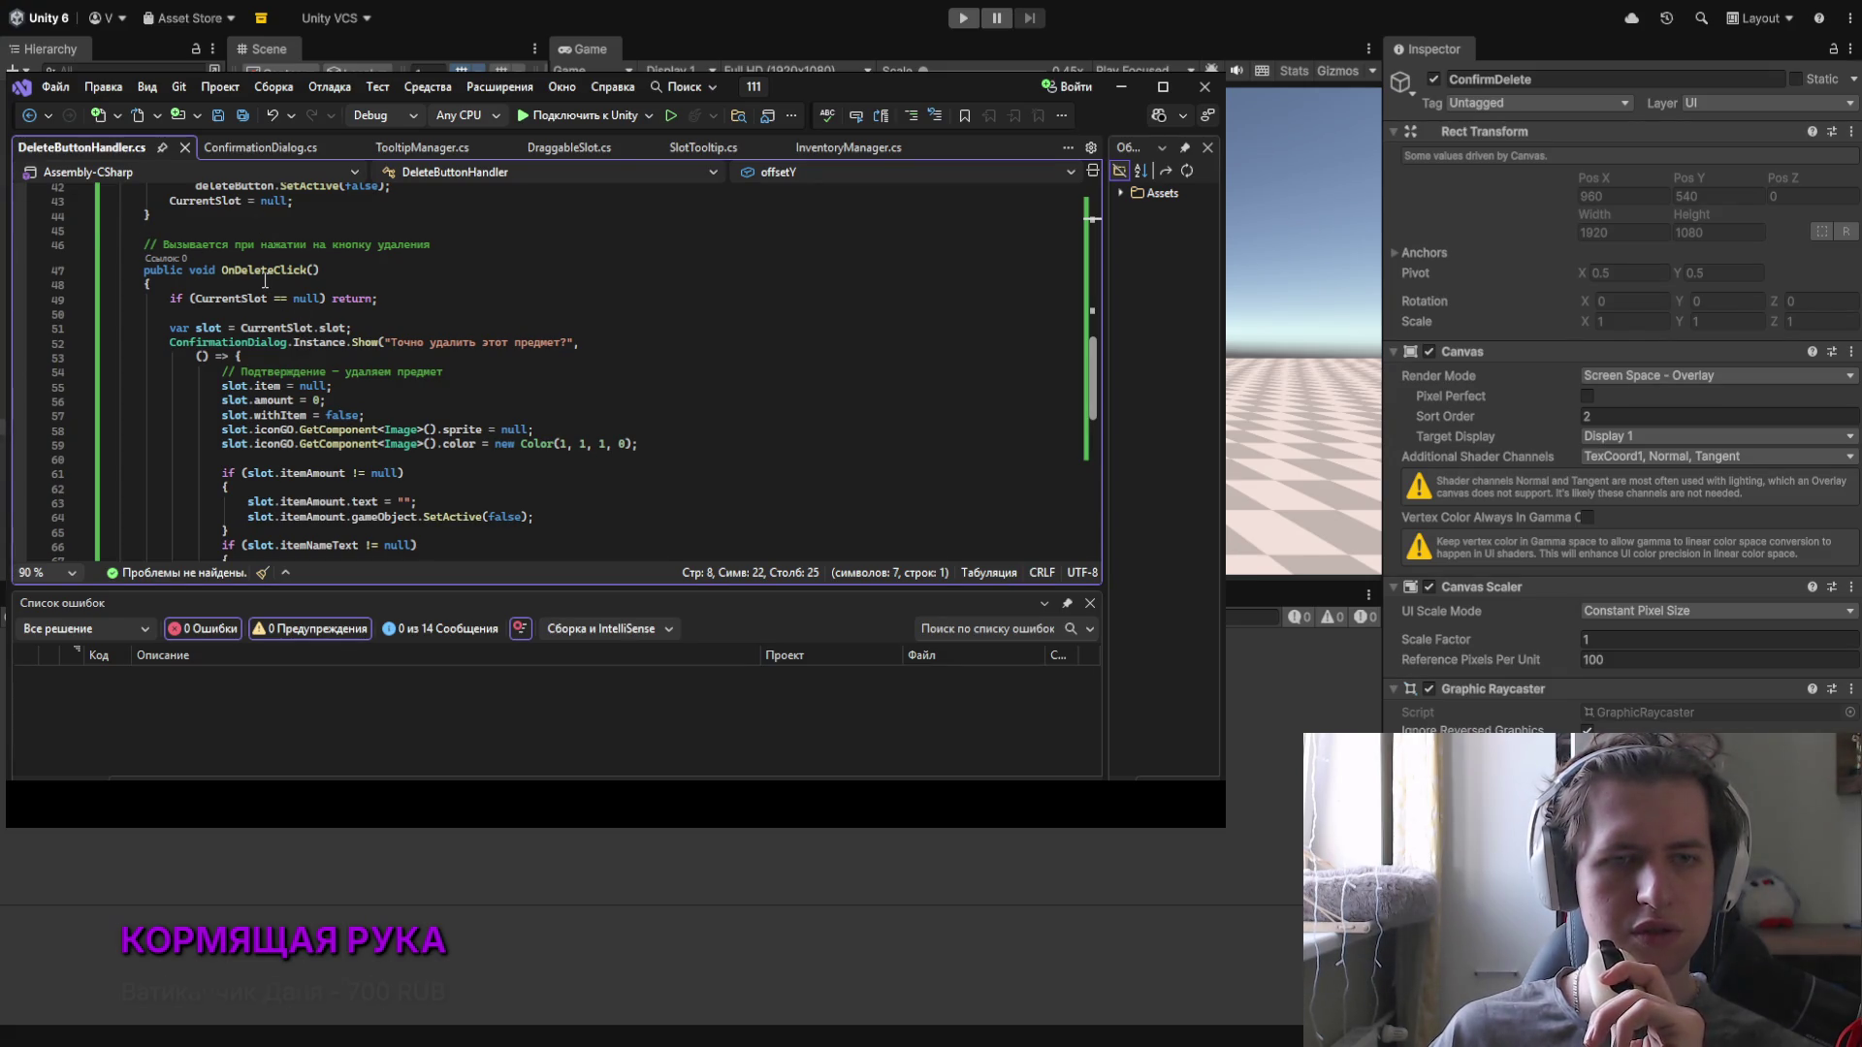
scroll(265, 281, down, 1)
scroll(1622, 398, down, 10)
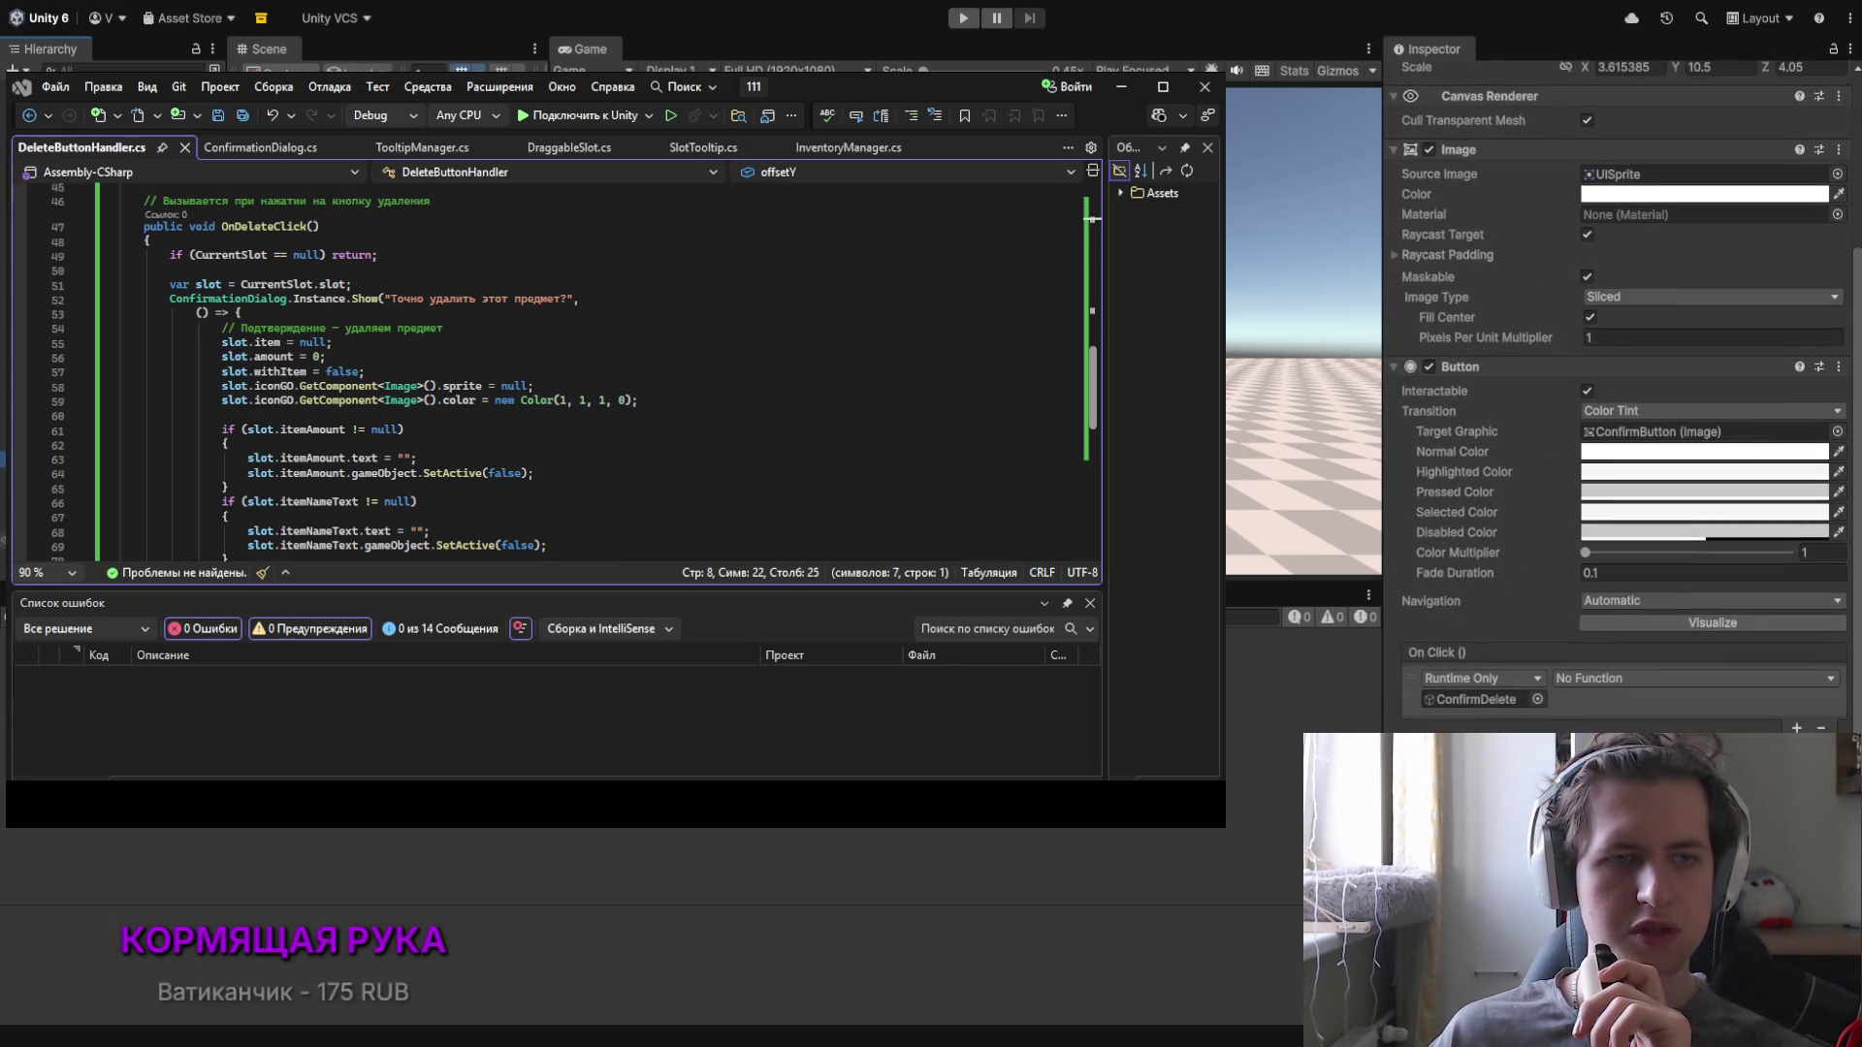
drag(1260, 679, 1474, 699)
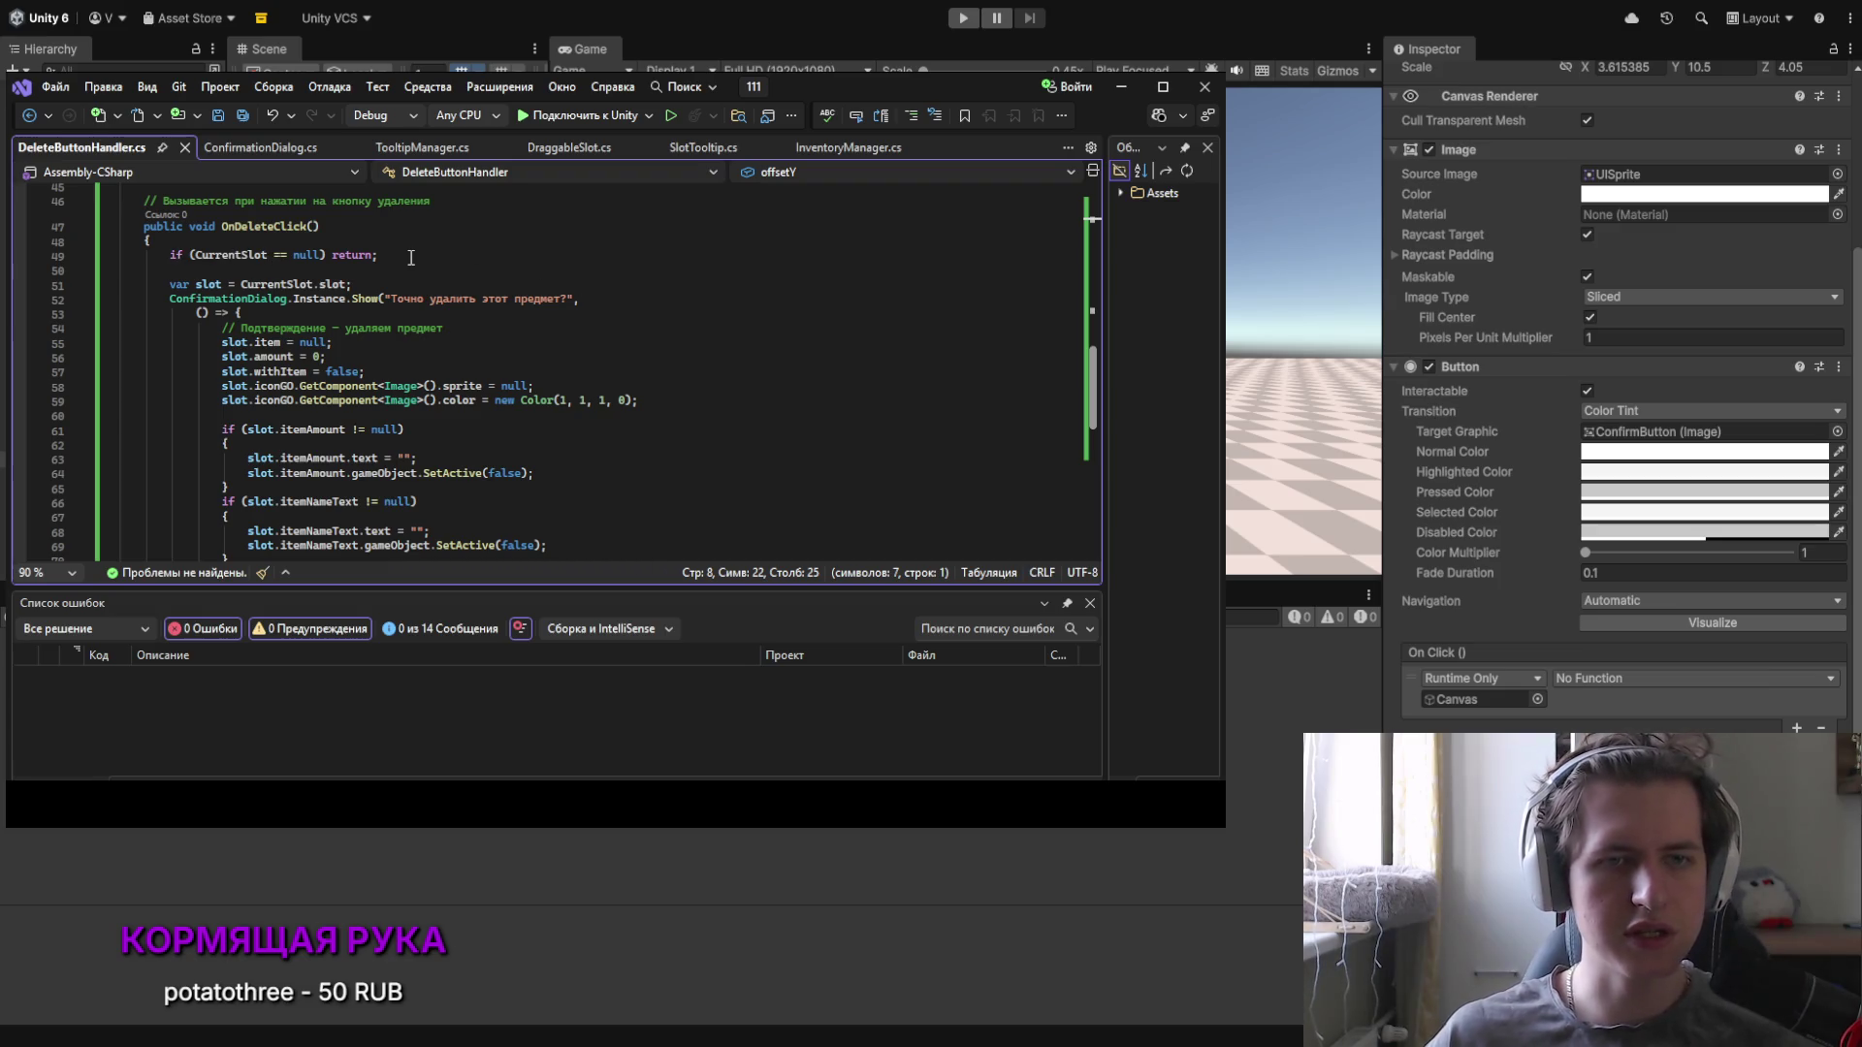
key(alt+Tab)
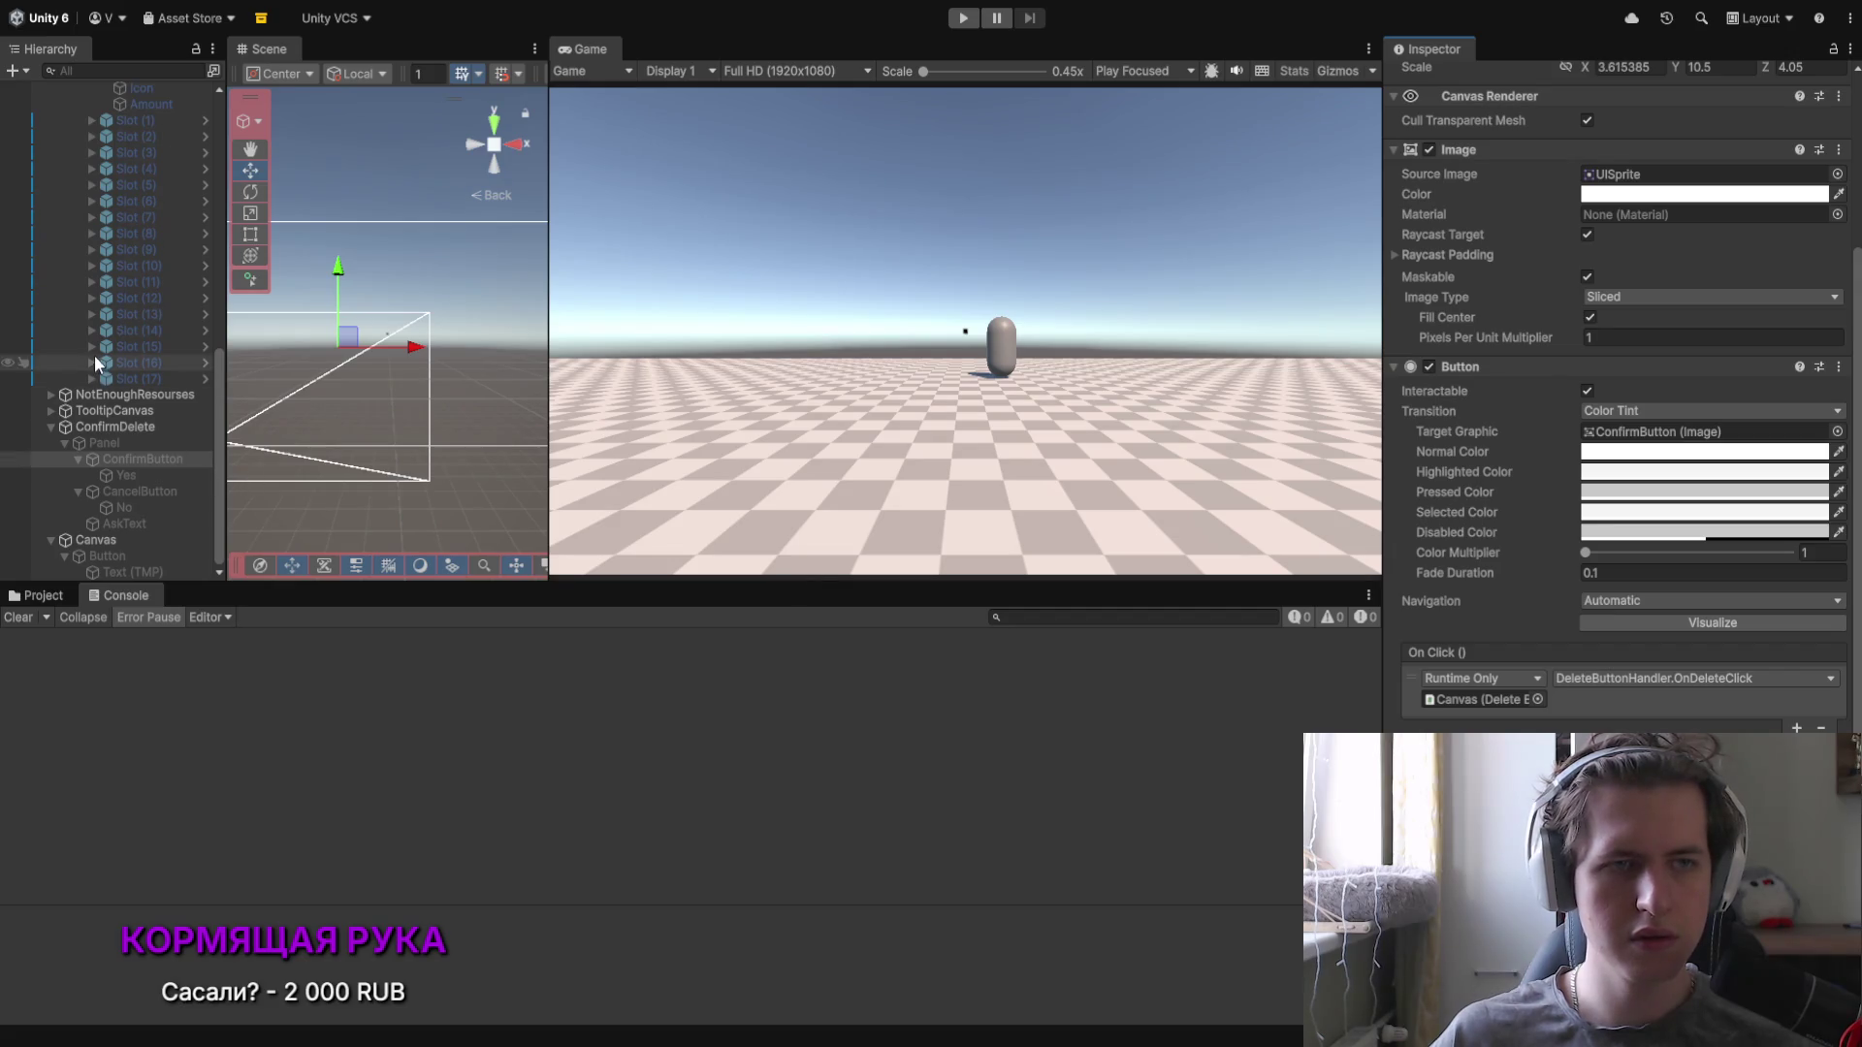
Step: Make the Canvas the target of CancelButton's On Click, then start Play mode
click(140, 490)
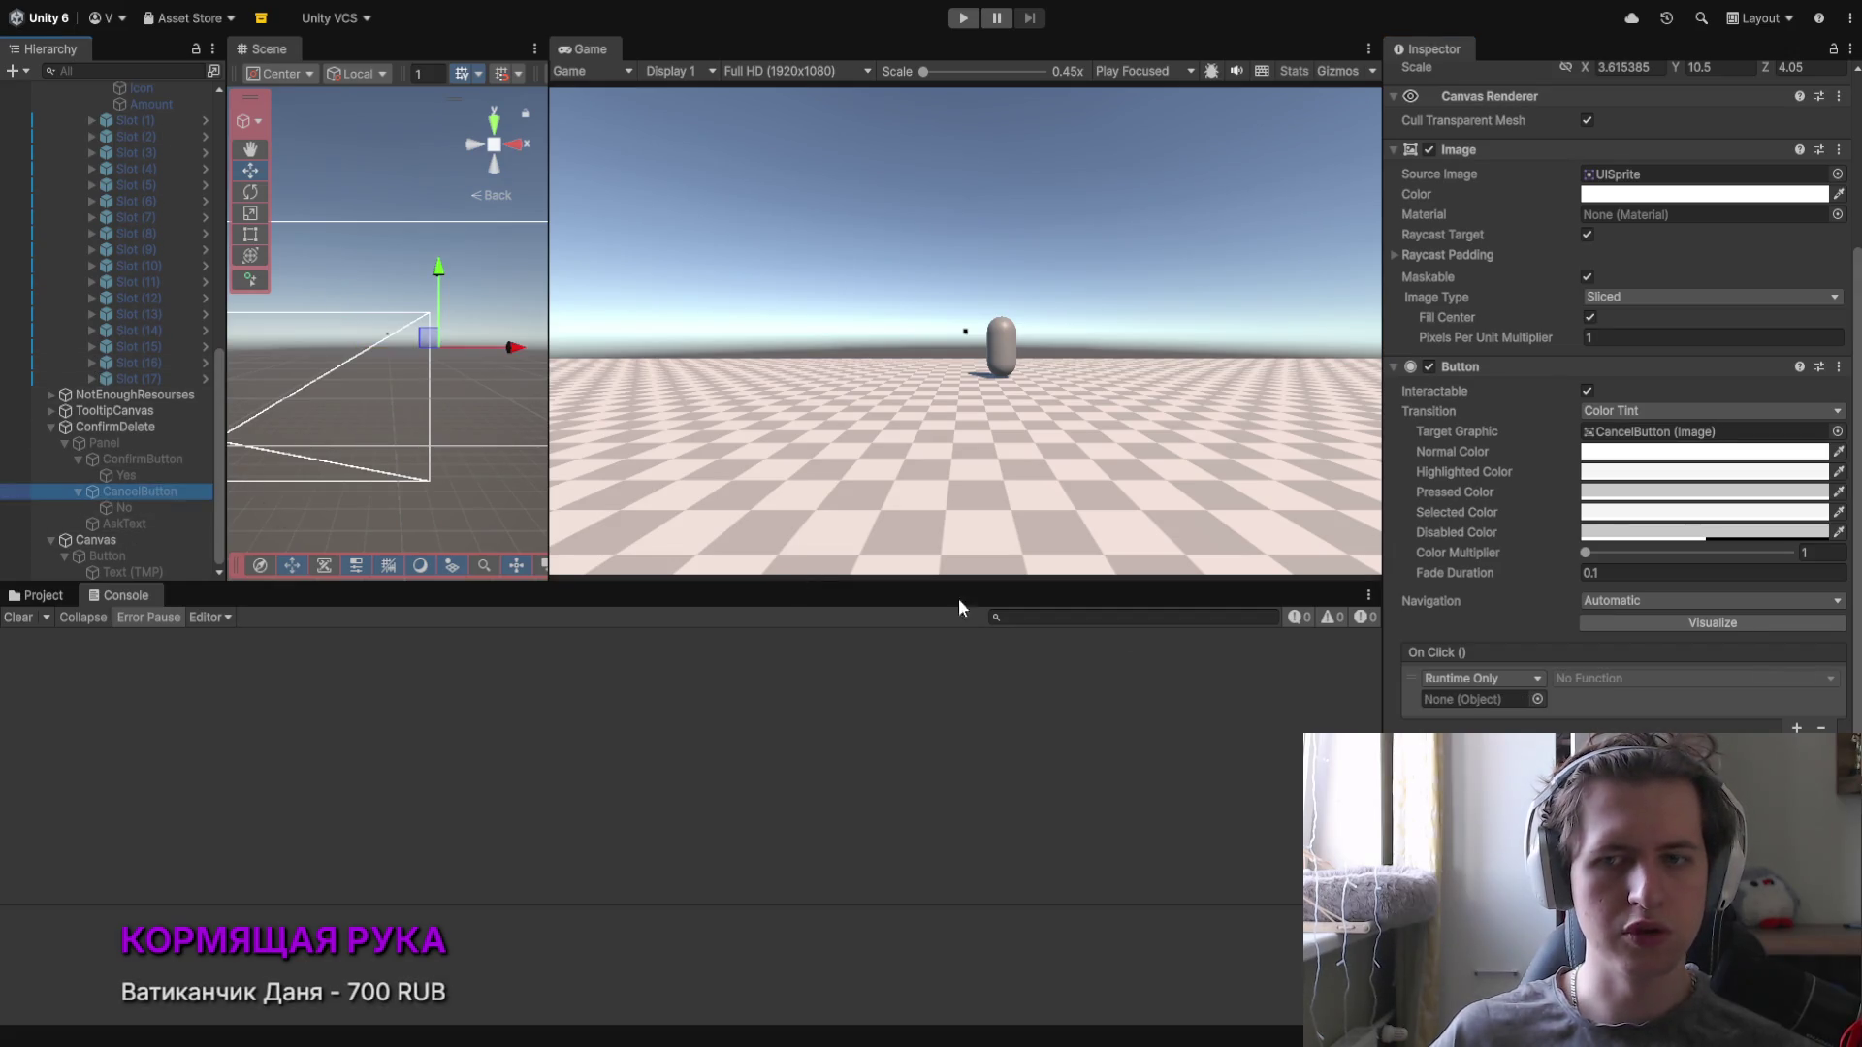
drag(103, 548, 1472, 706)
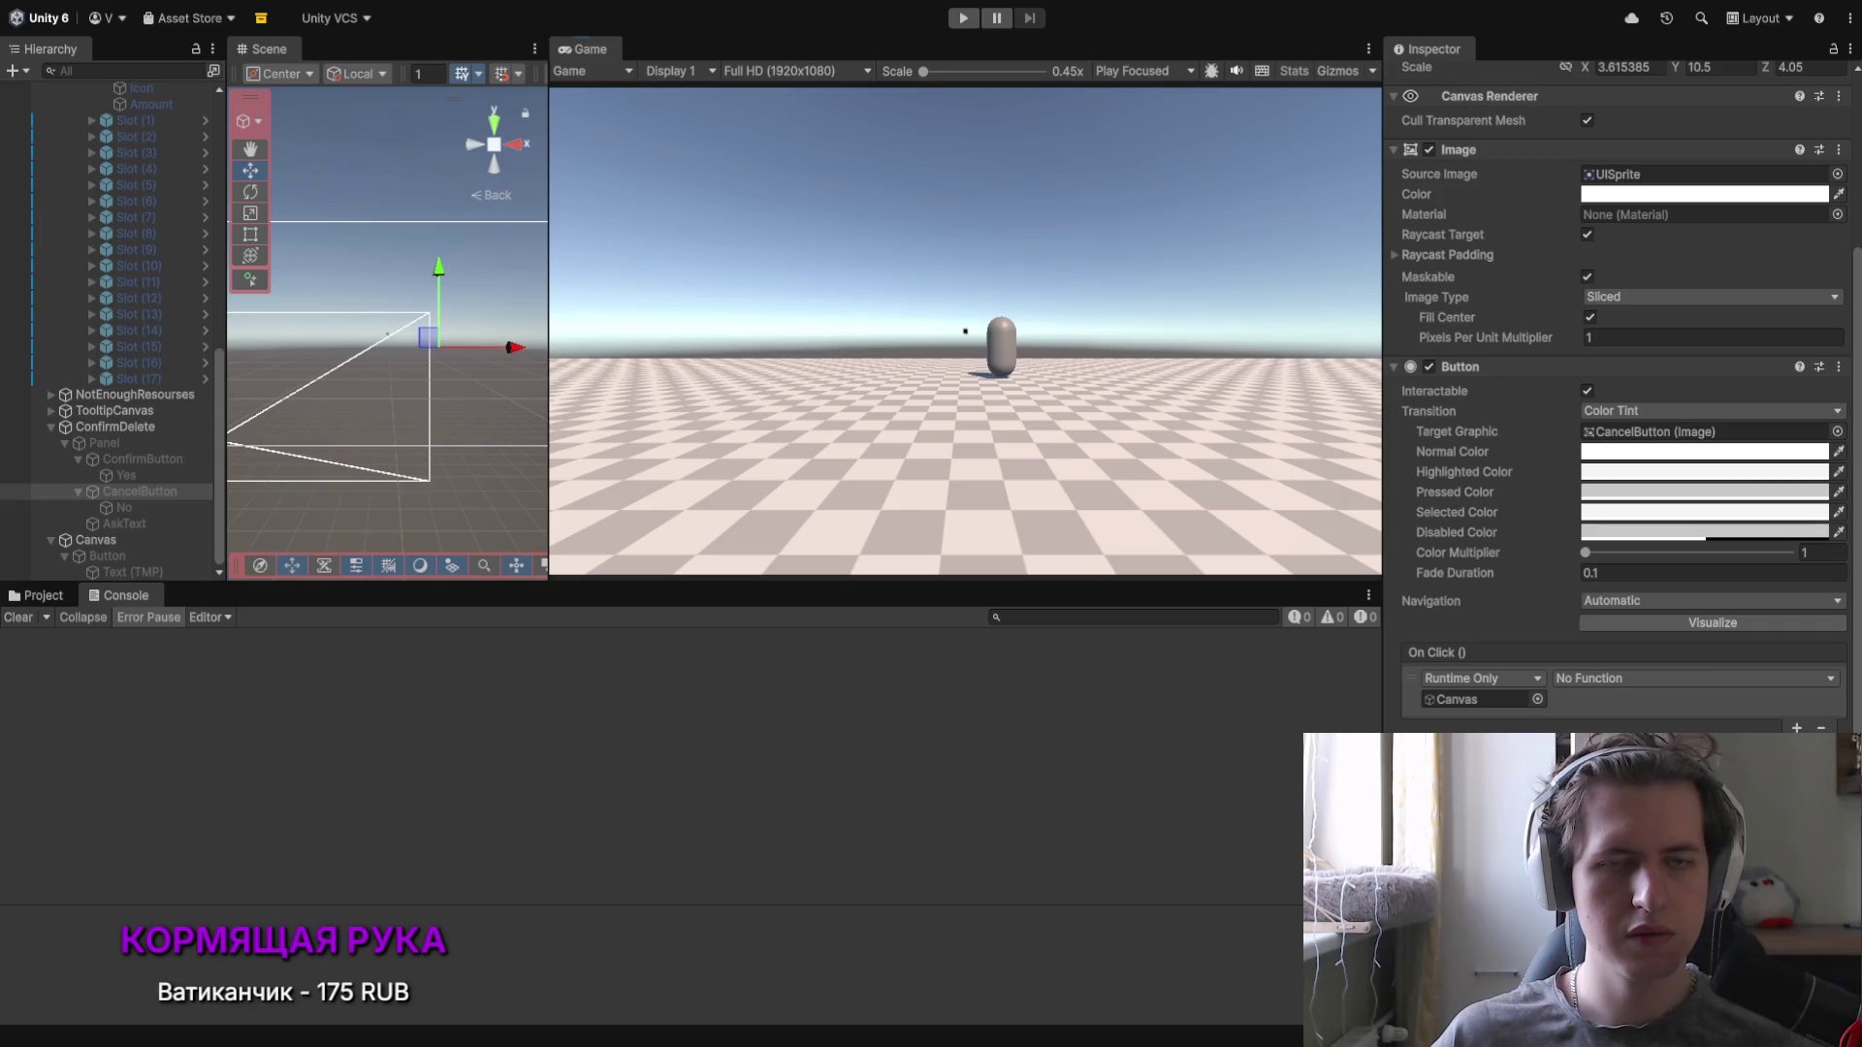
click(963, 17)
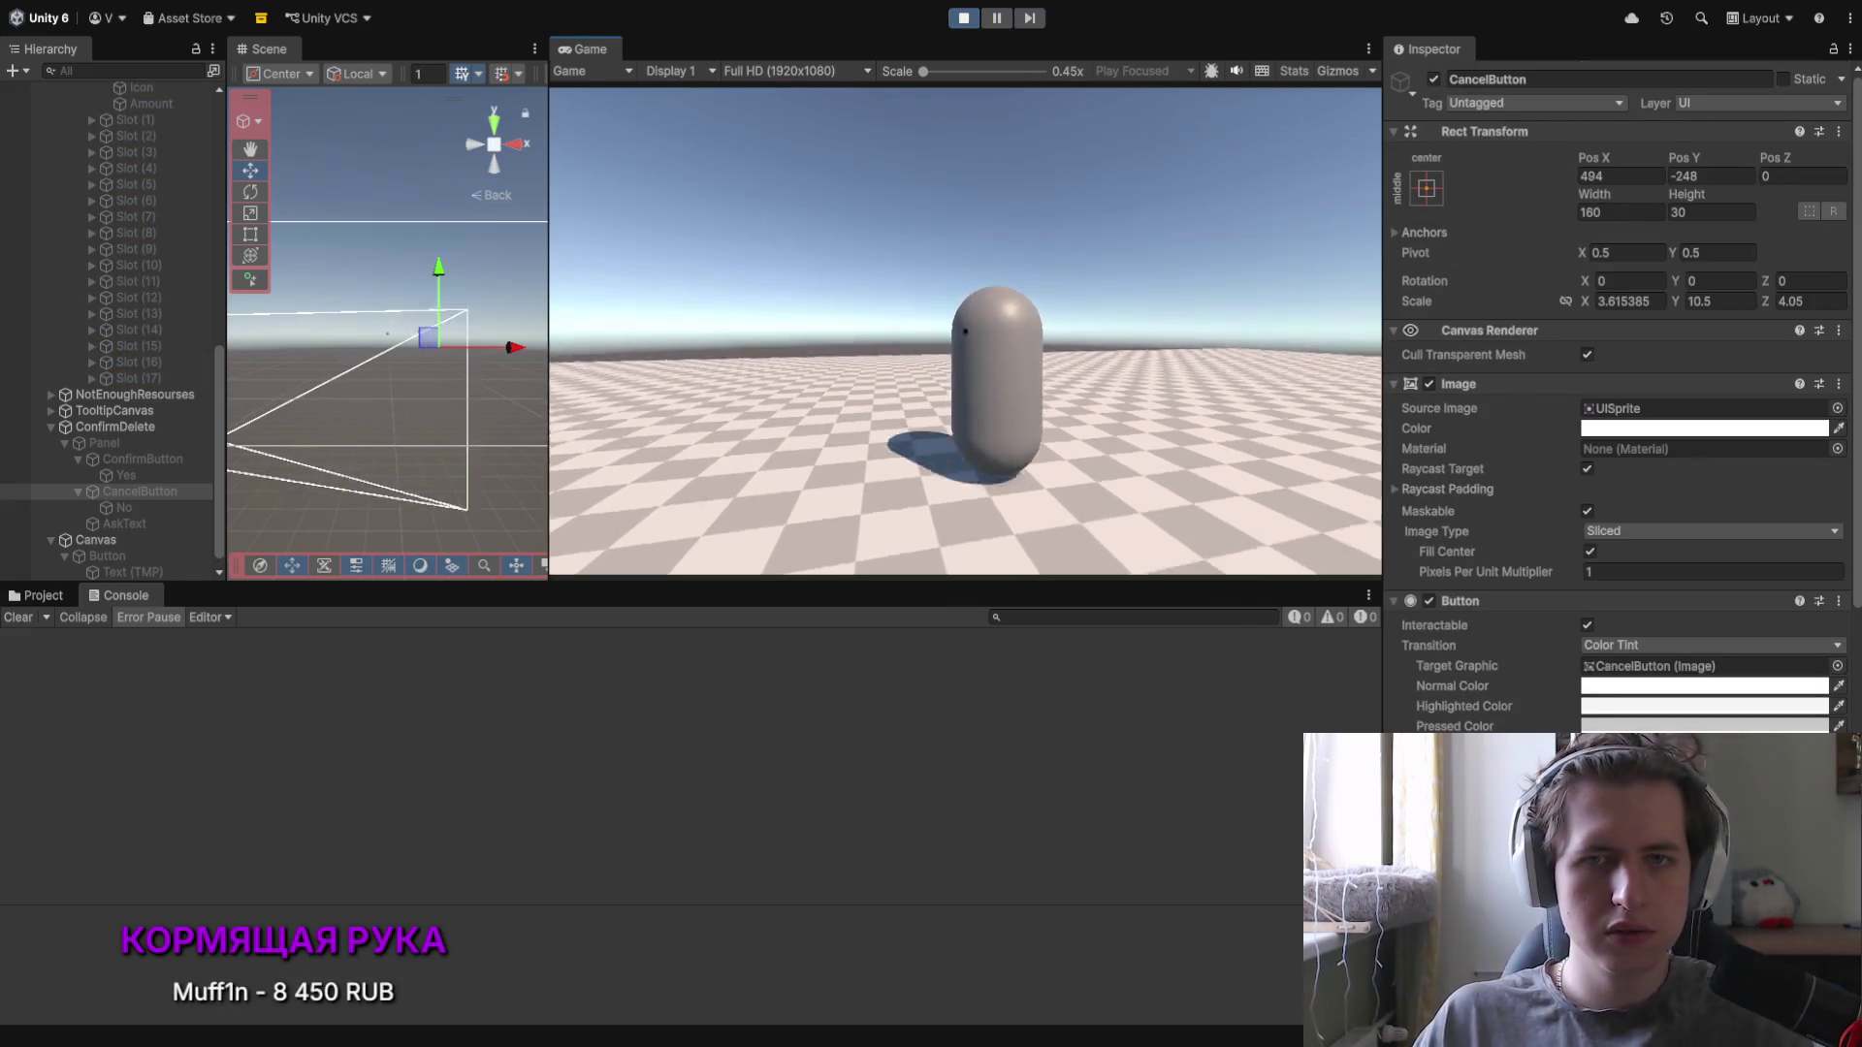
Step: Collect the NPC's materials and delete two inventory items by confirming with Да, then stop the game
click(830, 527)
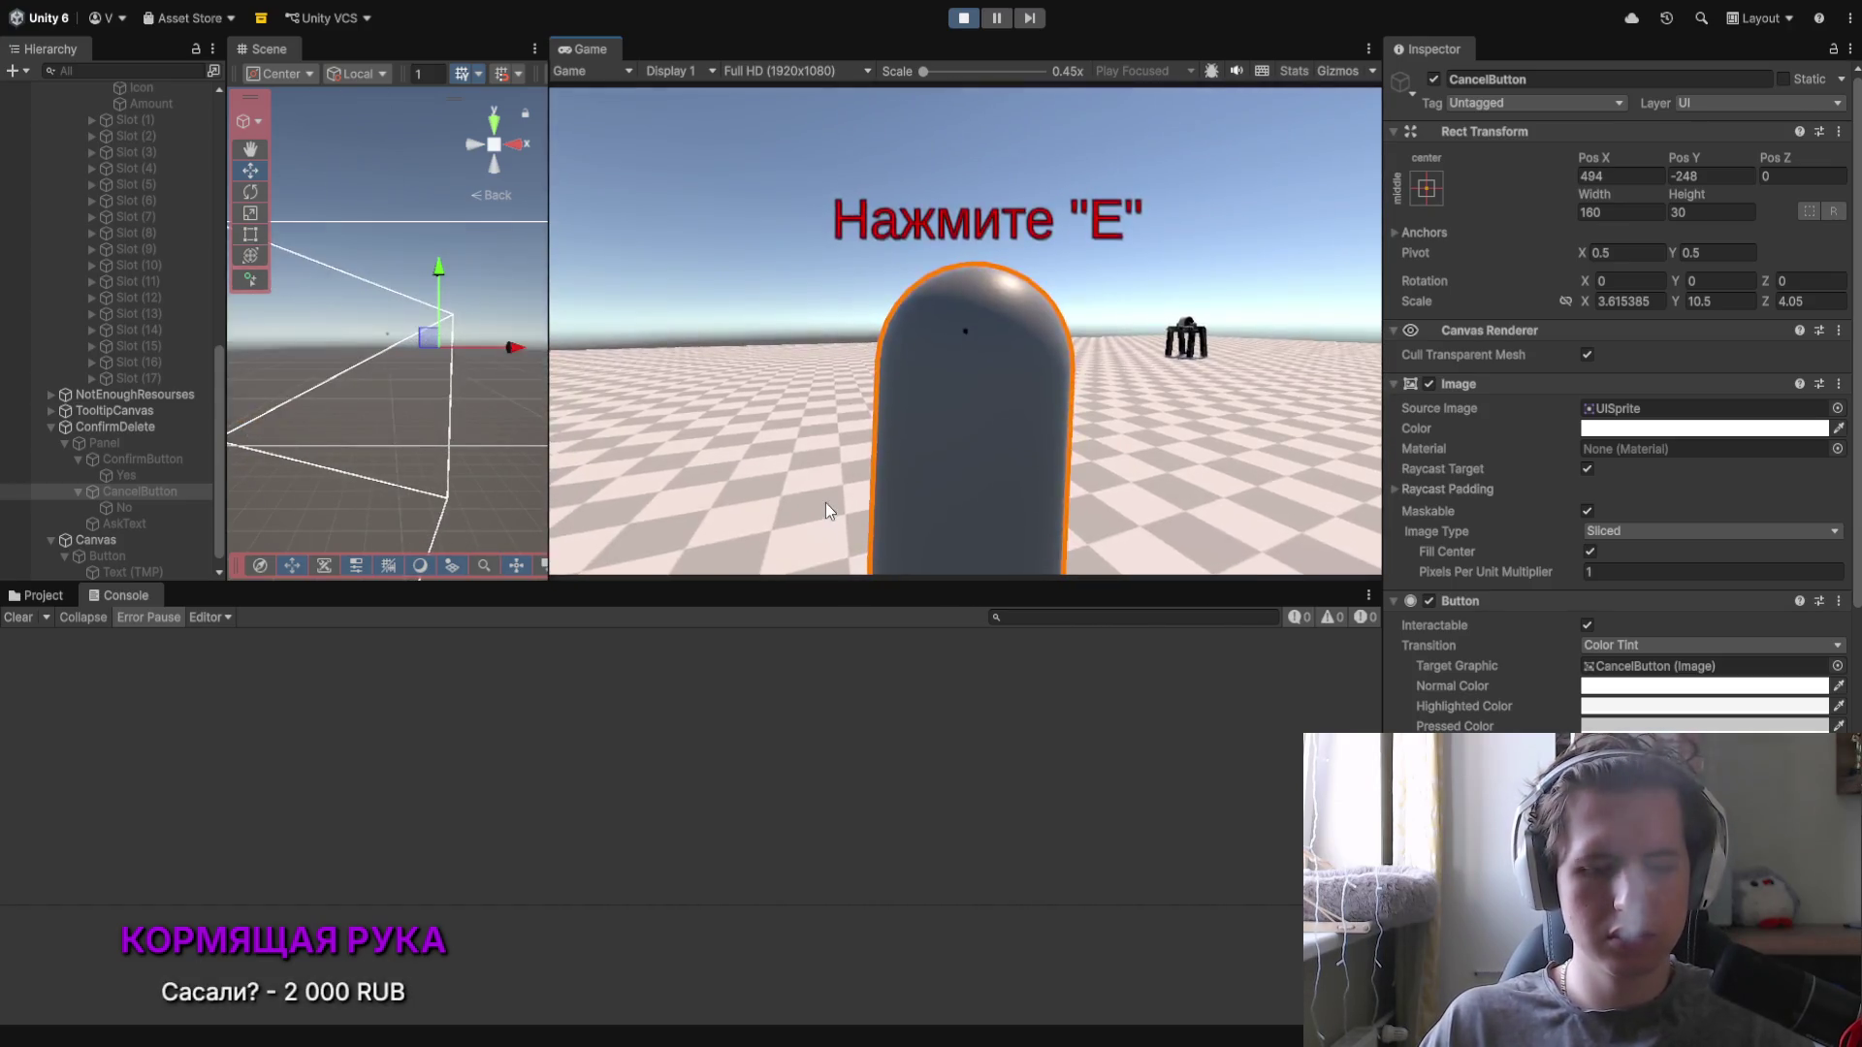
key(e)
click(744, 294)
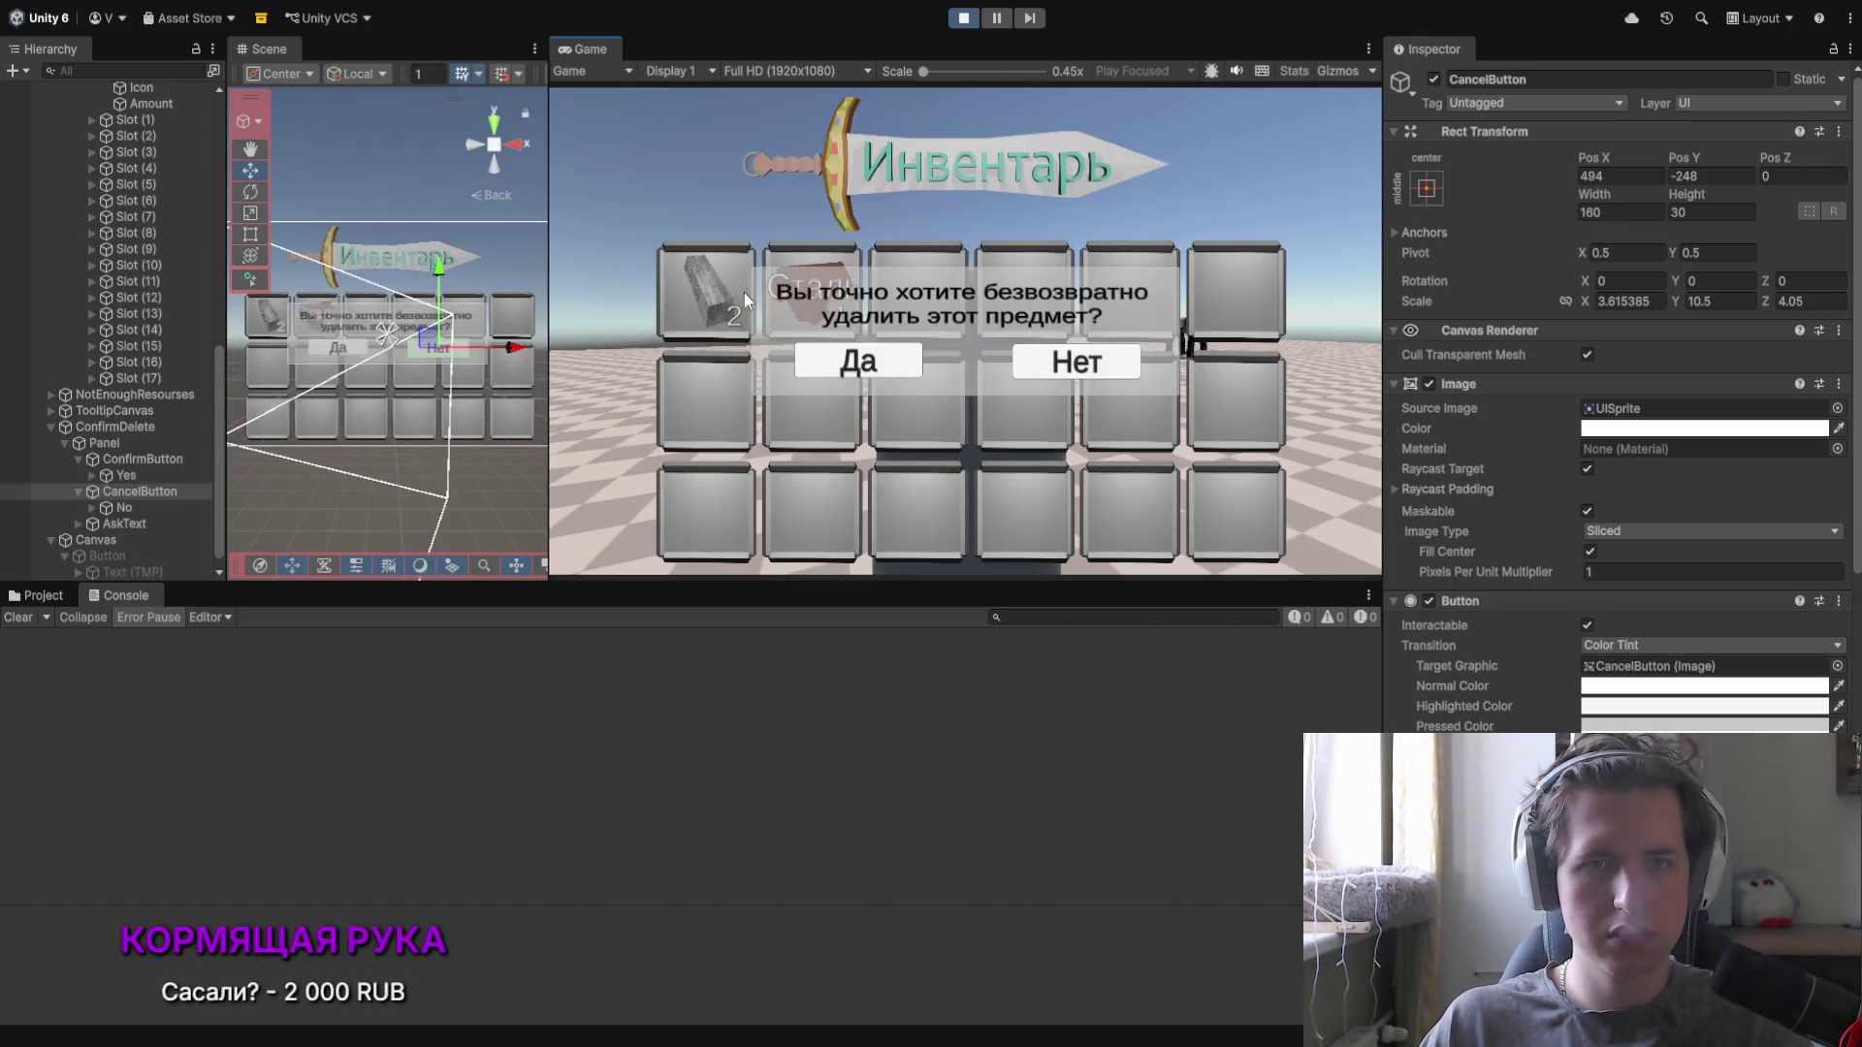
click(859, 369)
click(832, 307)
click(888, 299)
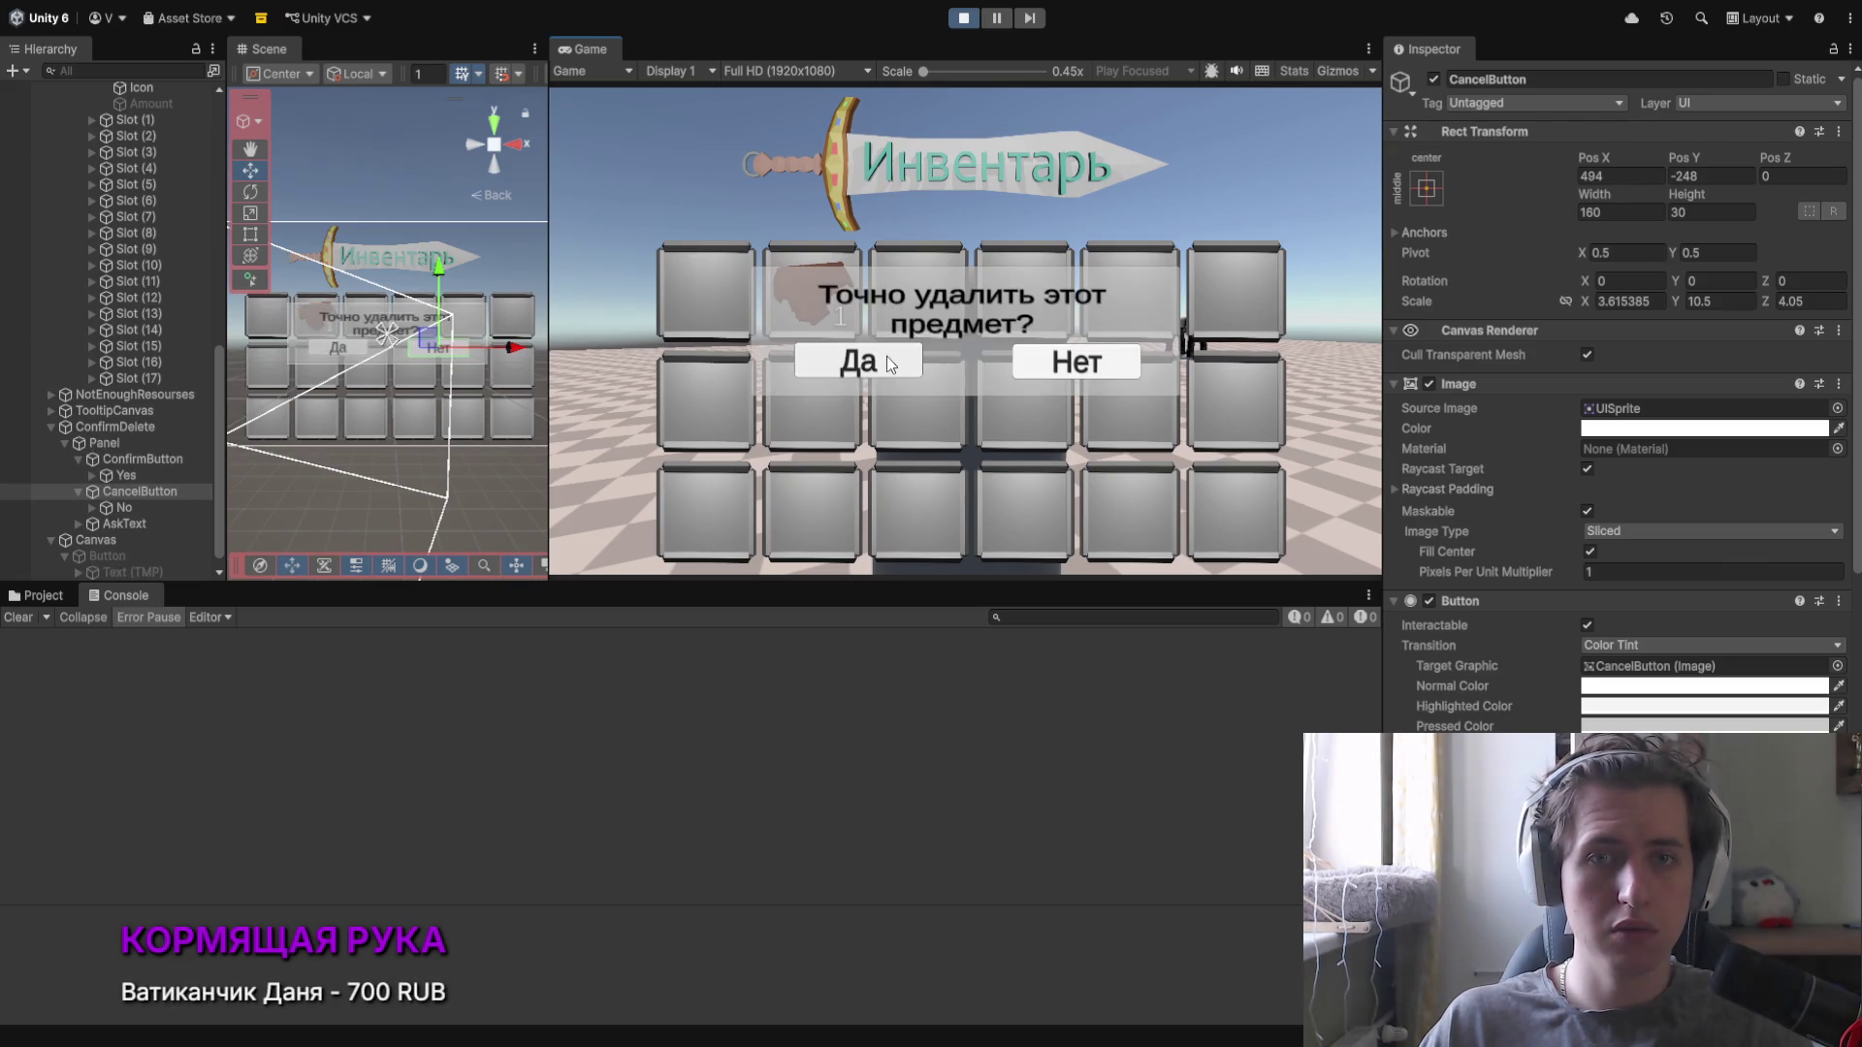
click(868, 364)
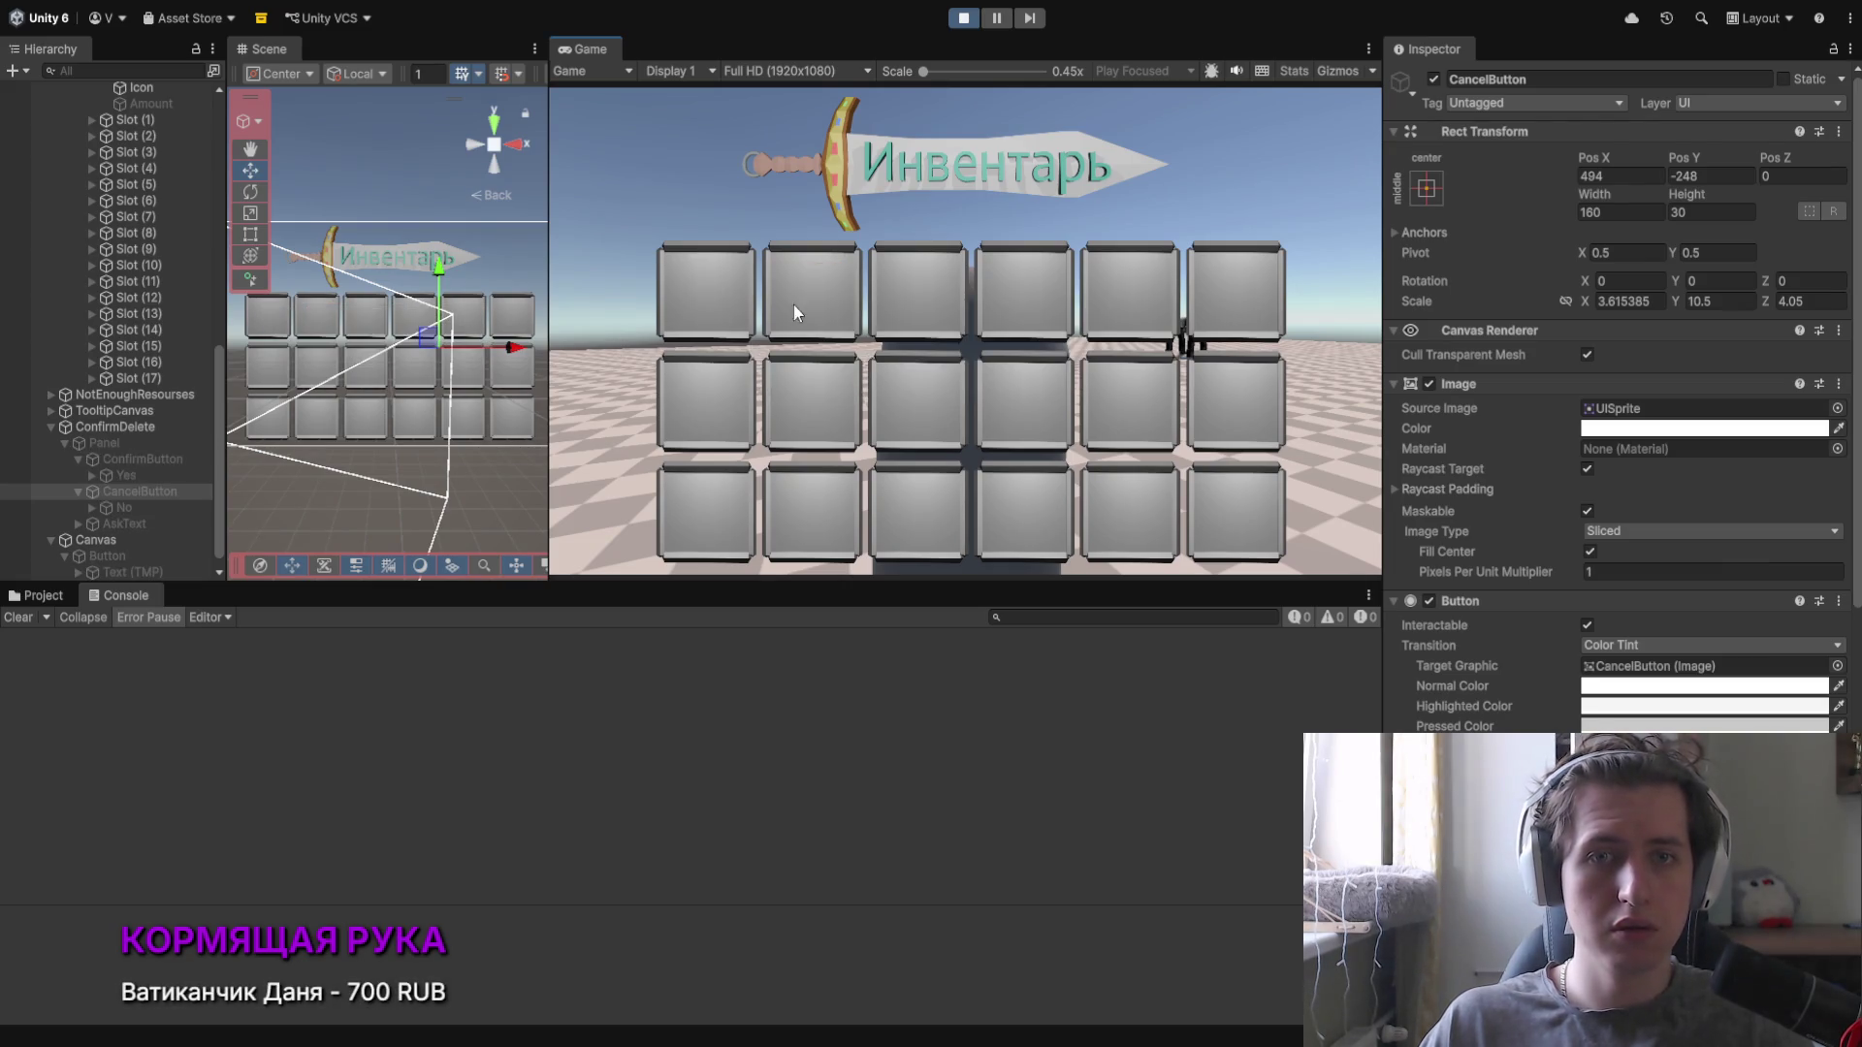
click(958, 25)
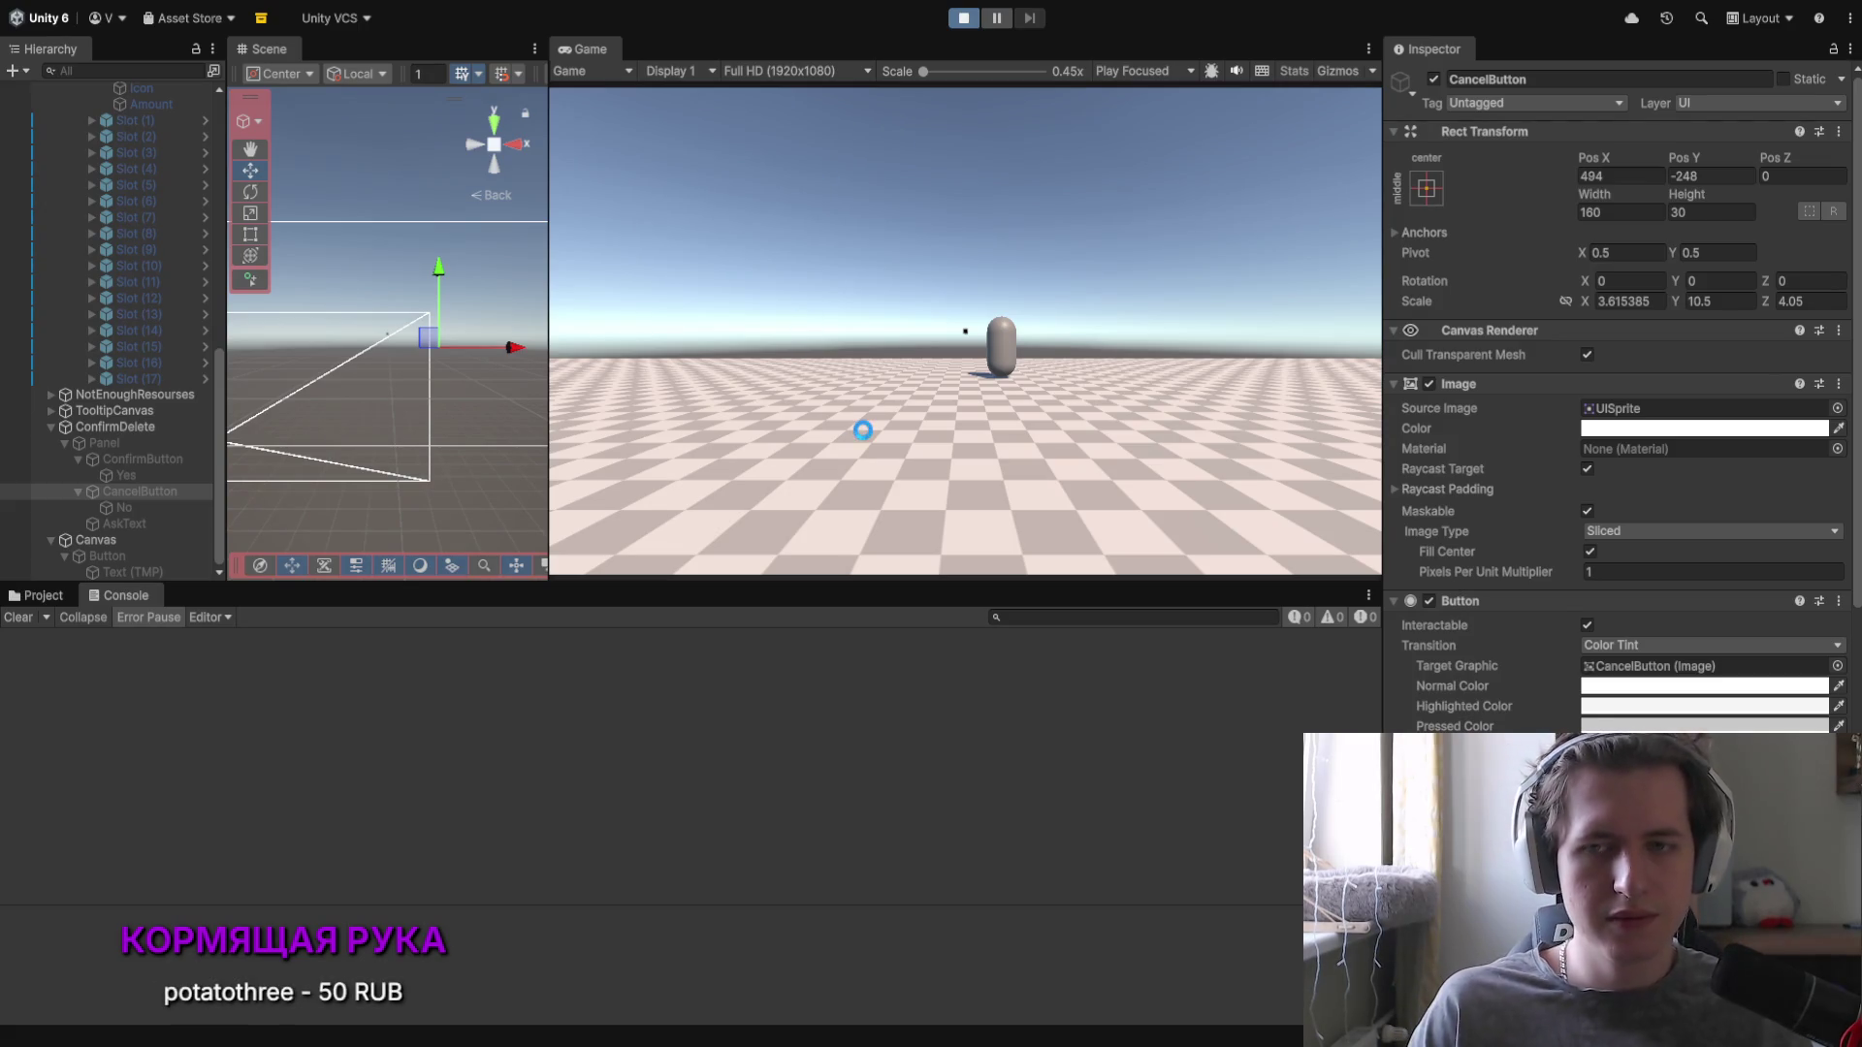
Step: Collect materials again, cancel one deletion with Нет, and delete both items with Да
click(844, 322)
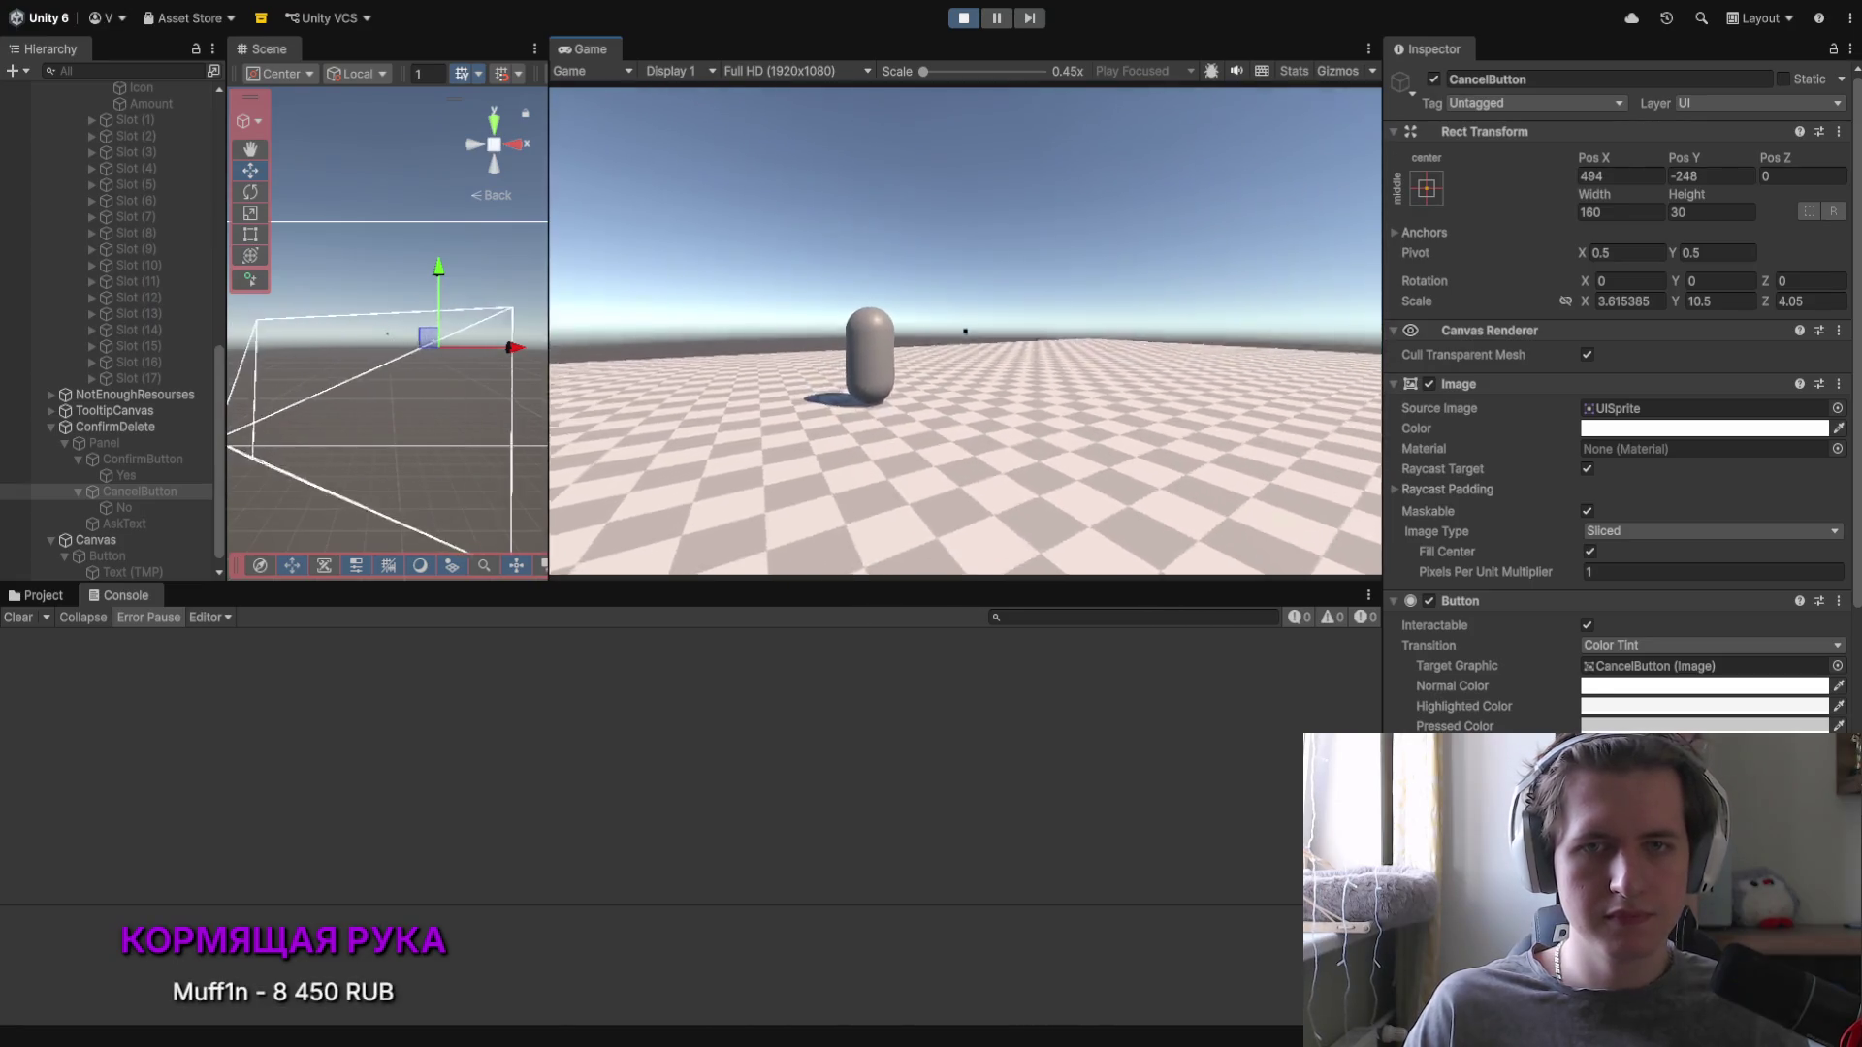
key(w)
click(801, 539)
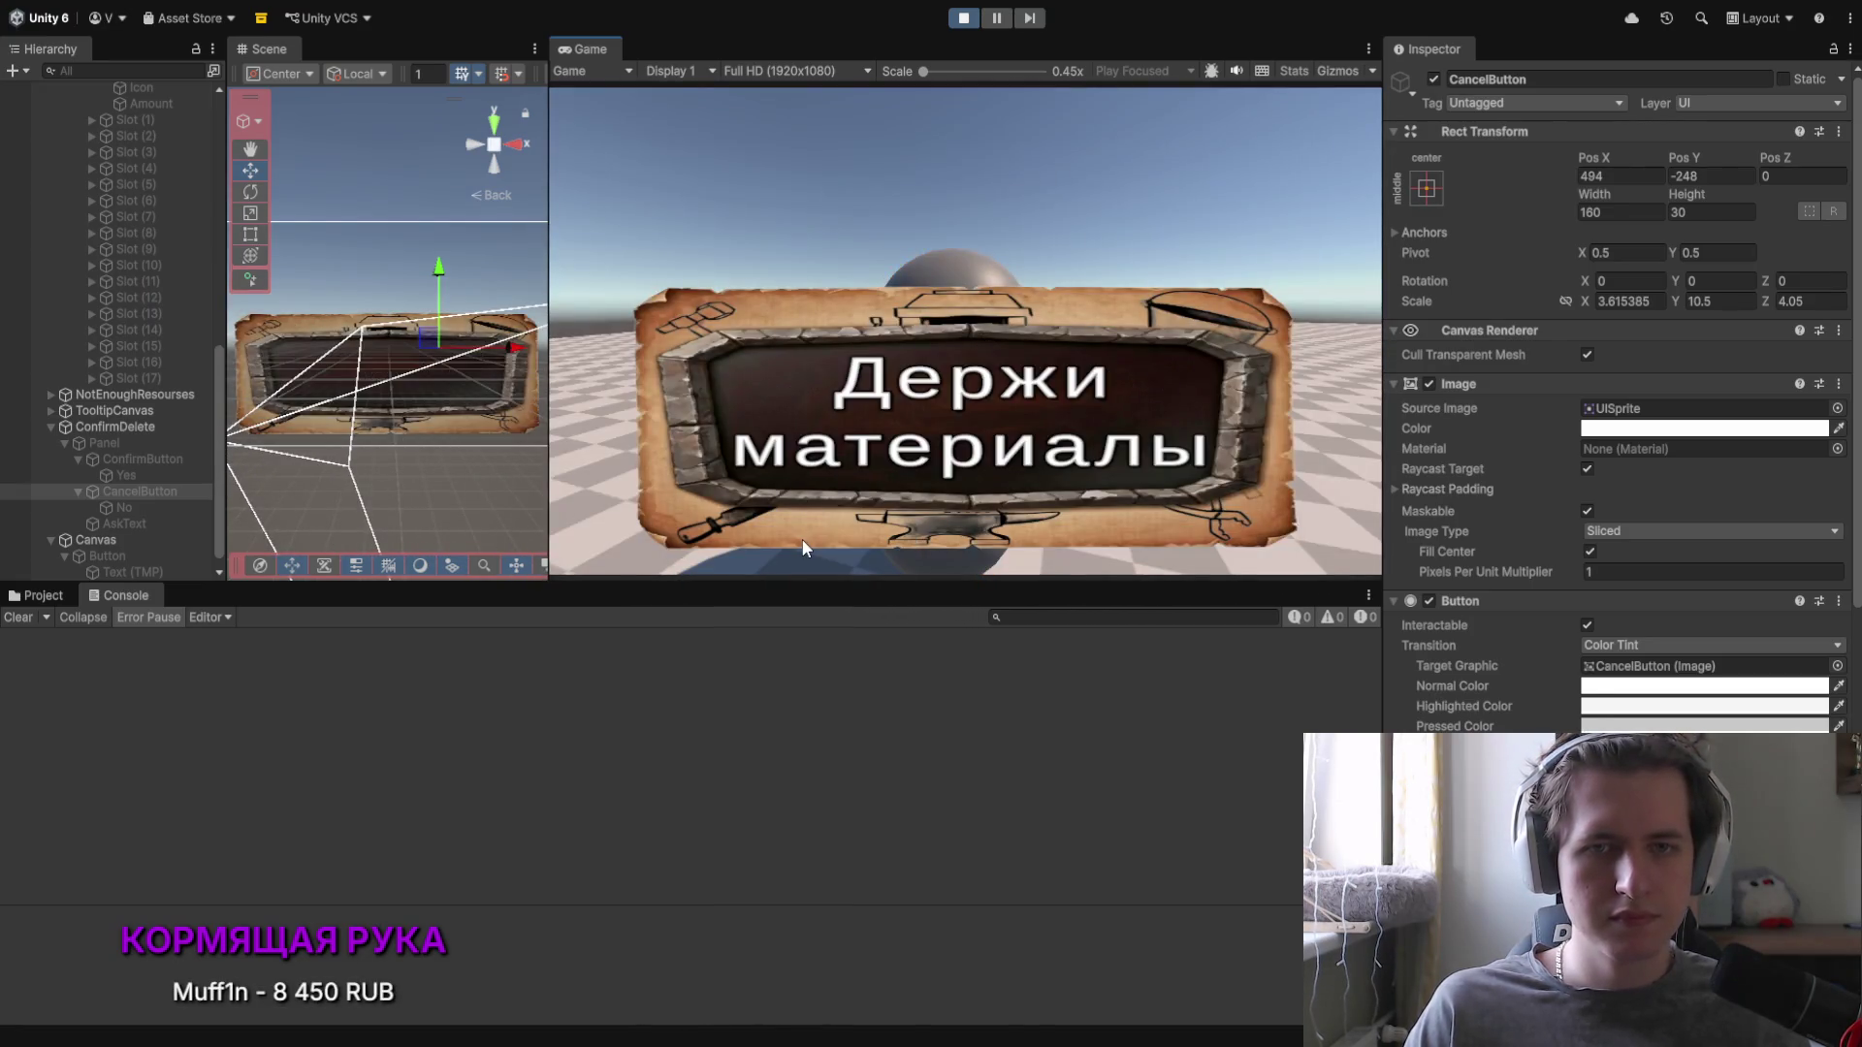
key(i)
mouse_move(813, 290)
mouse_down()
mouse_move(575, 370)
mouse_move(585, 293)
mouse_up()
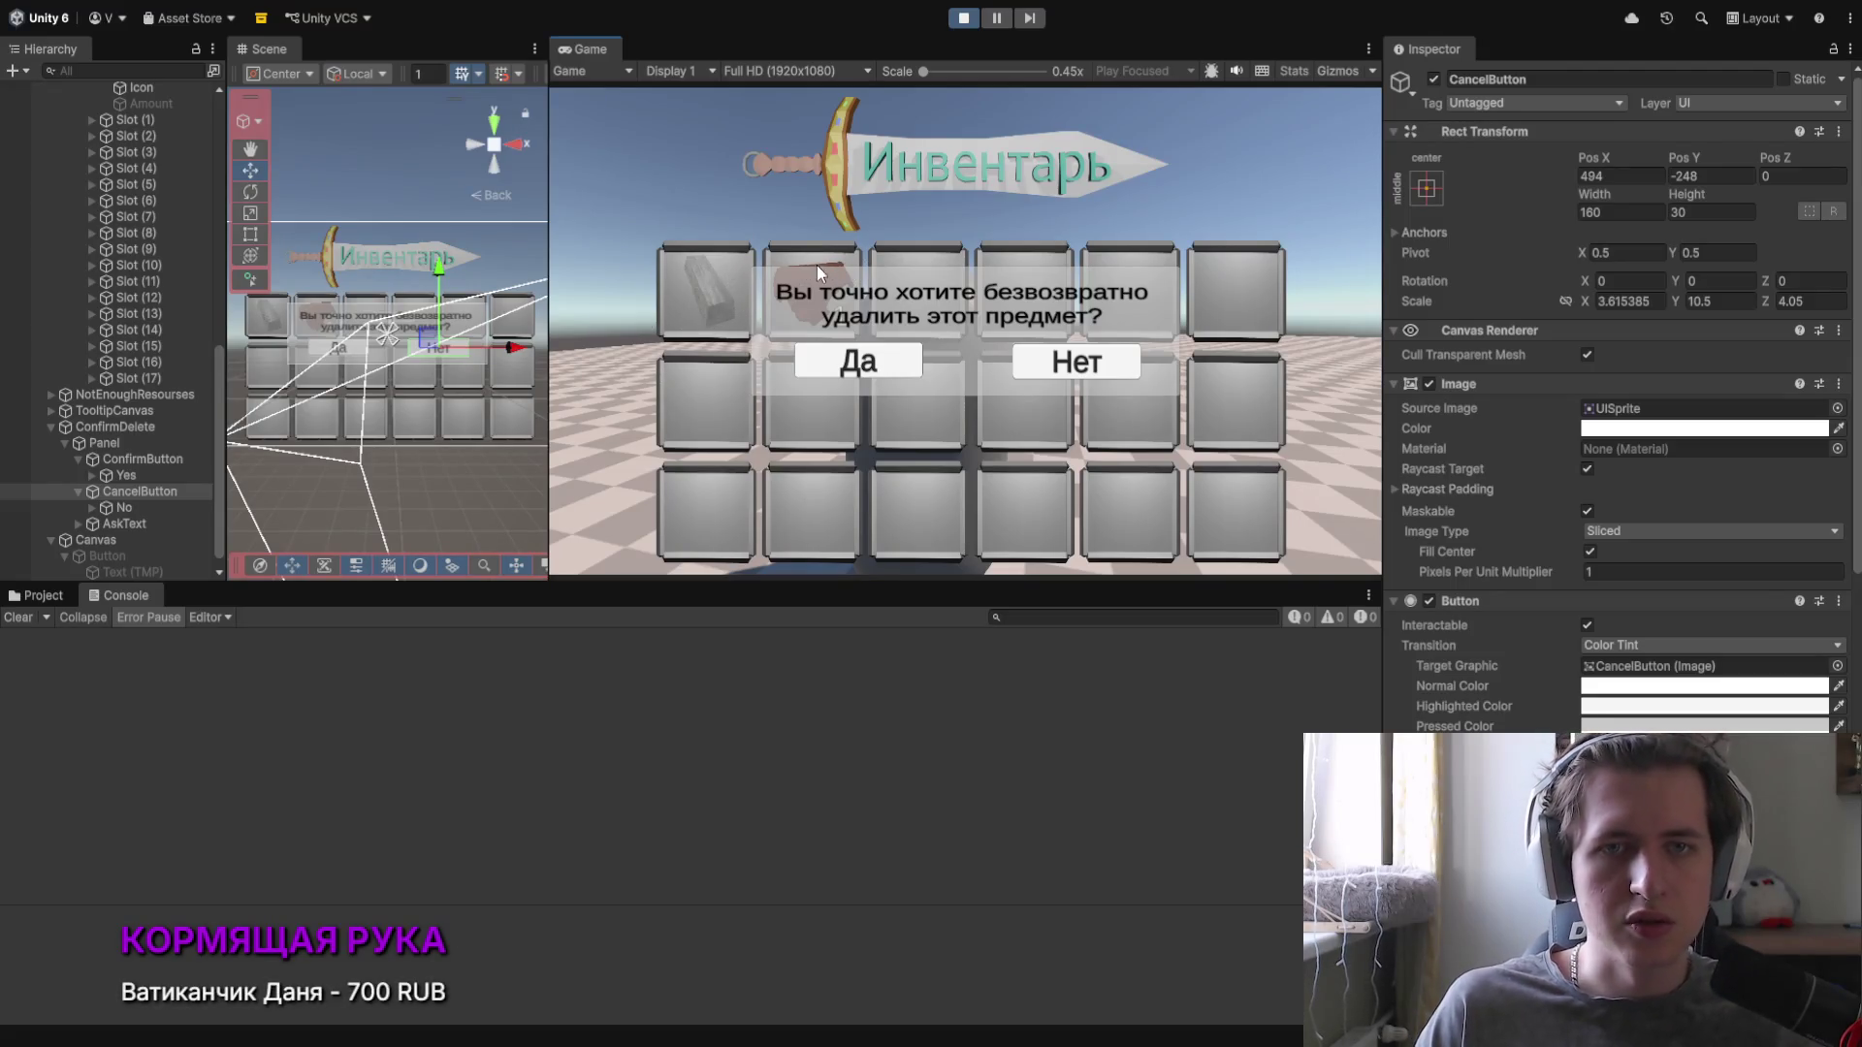
click(853, 361)
right_click(886, 314)
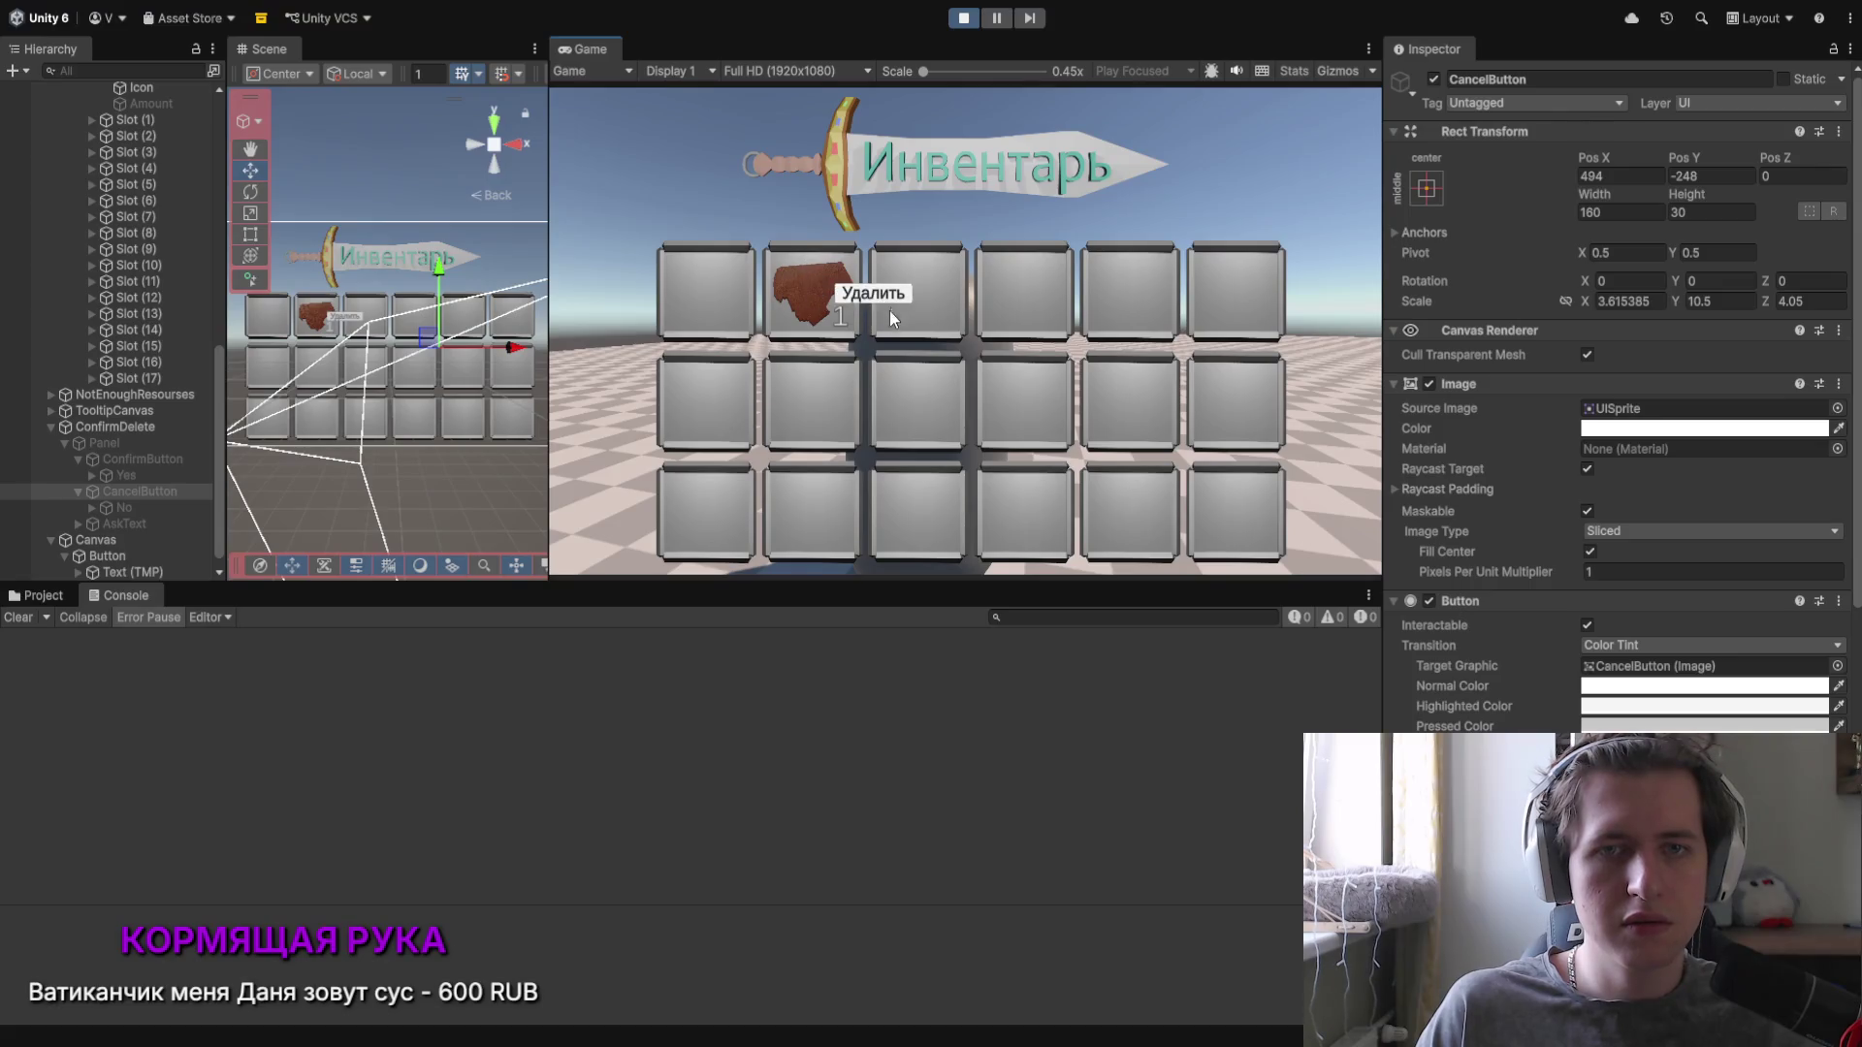
click(887, 320)
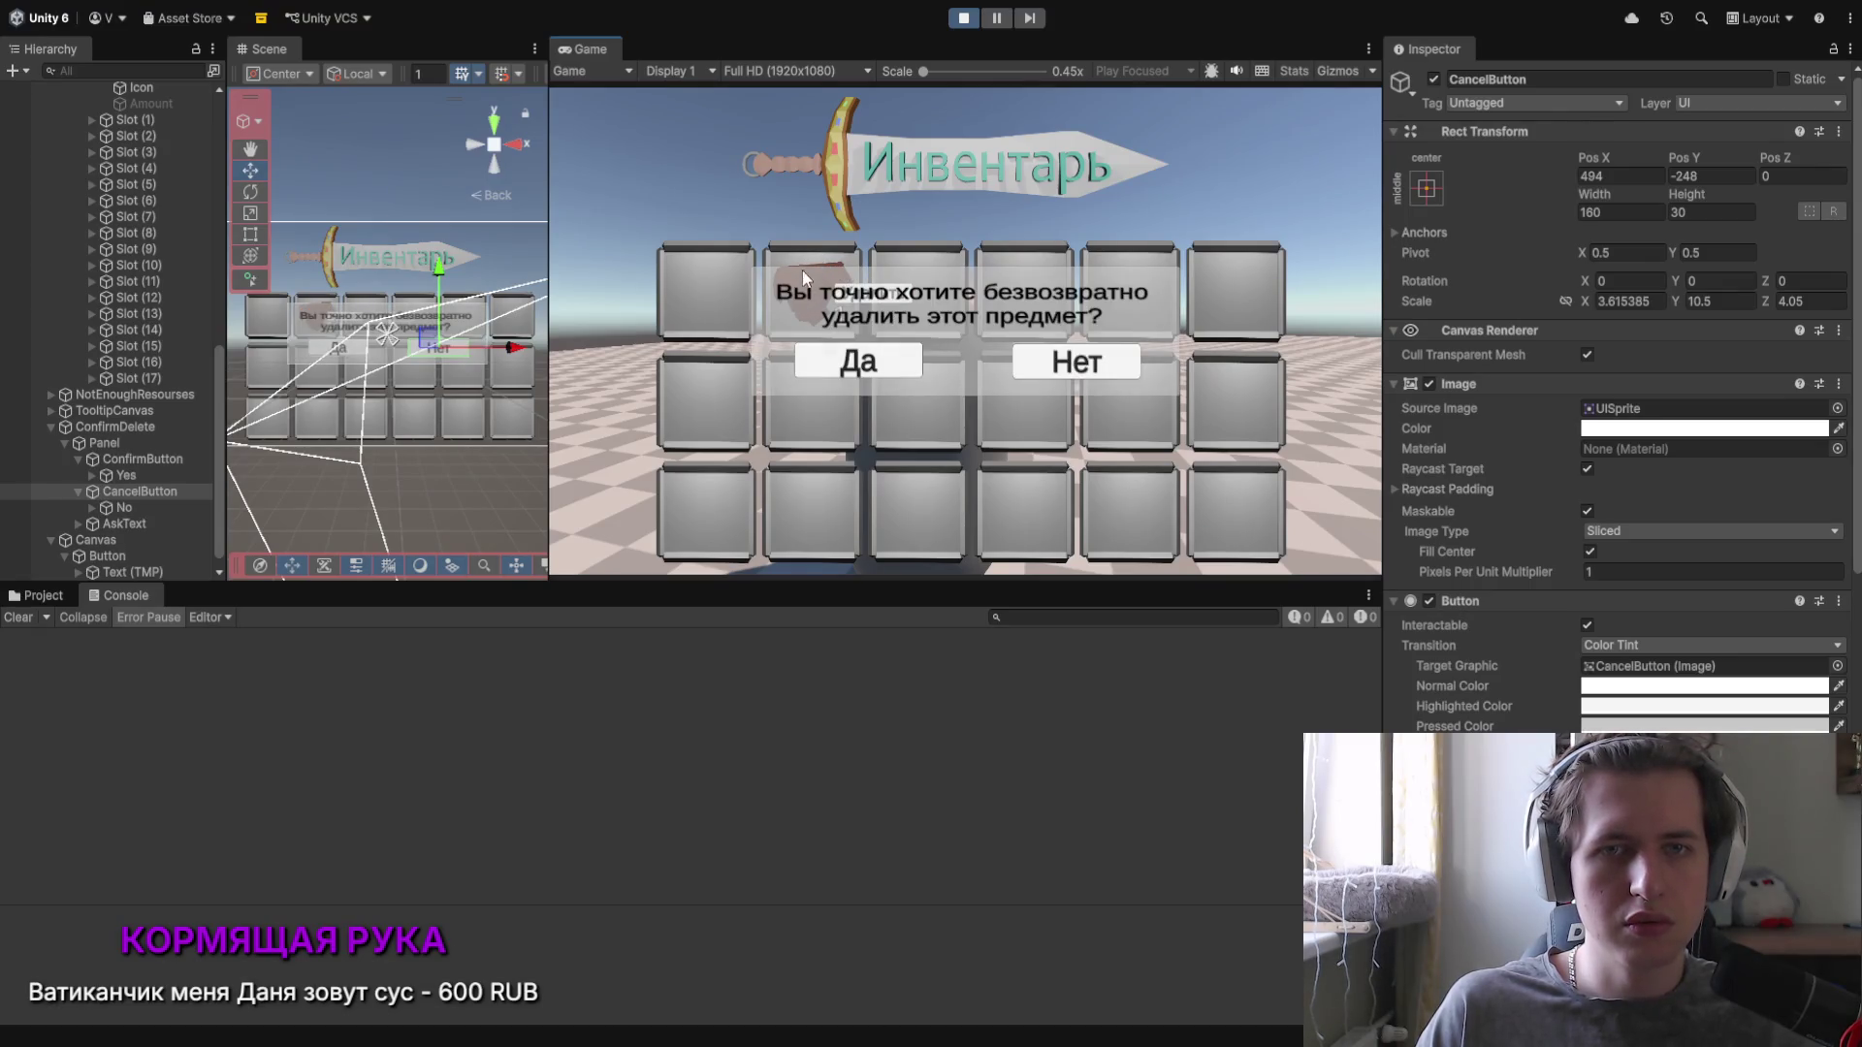
right_click(781, 256)
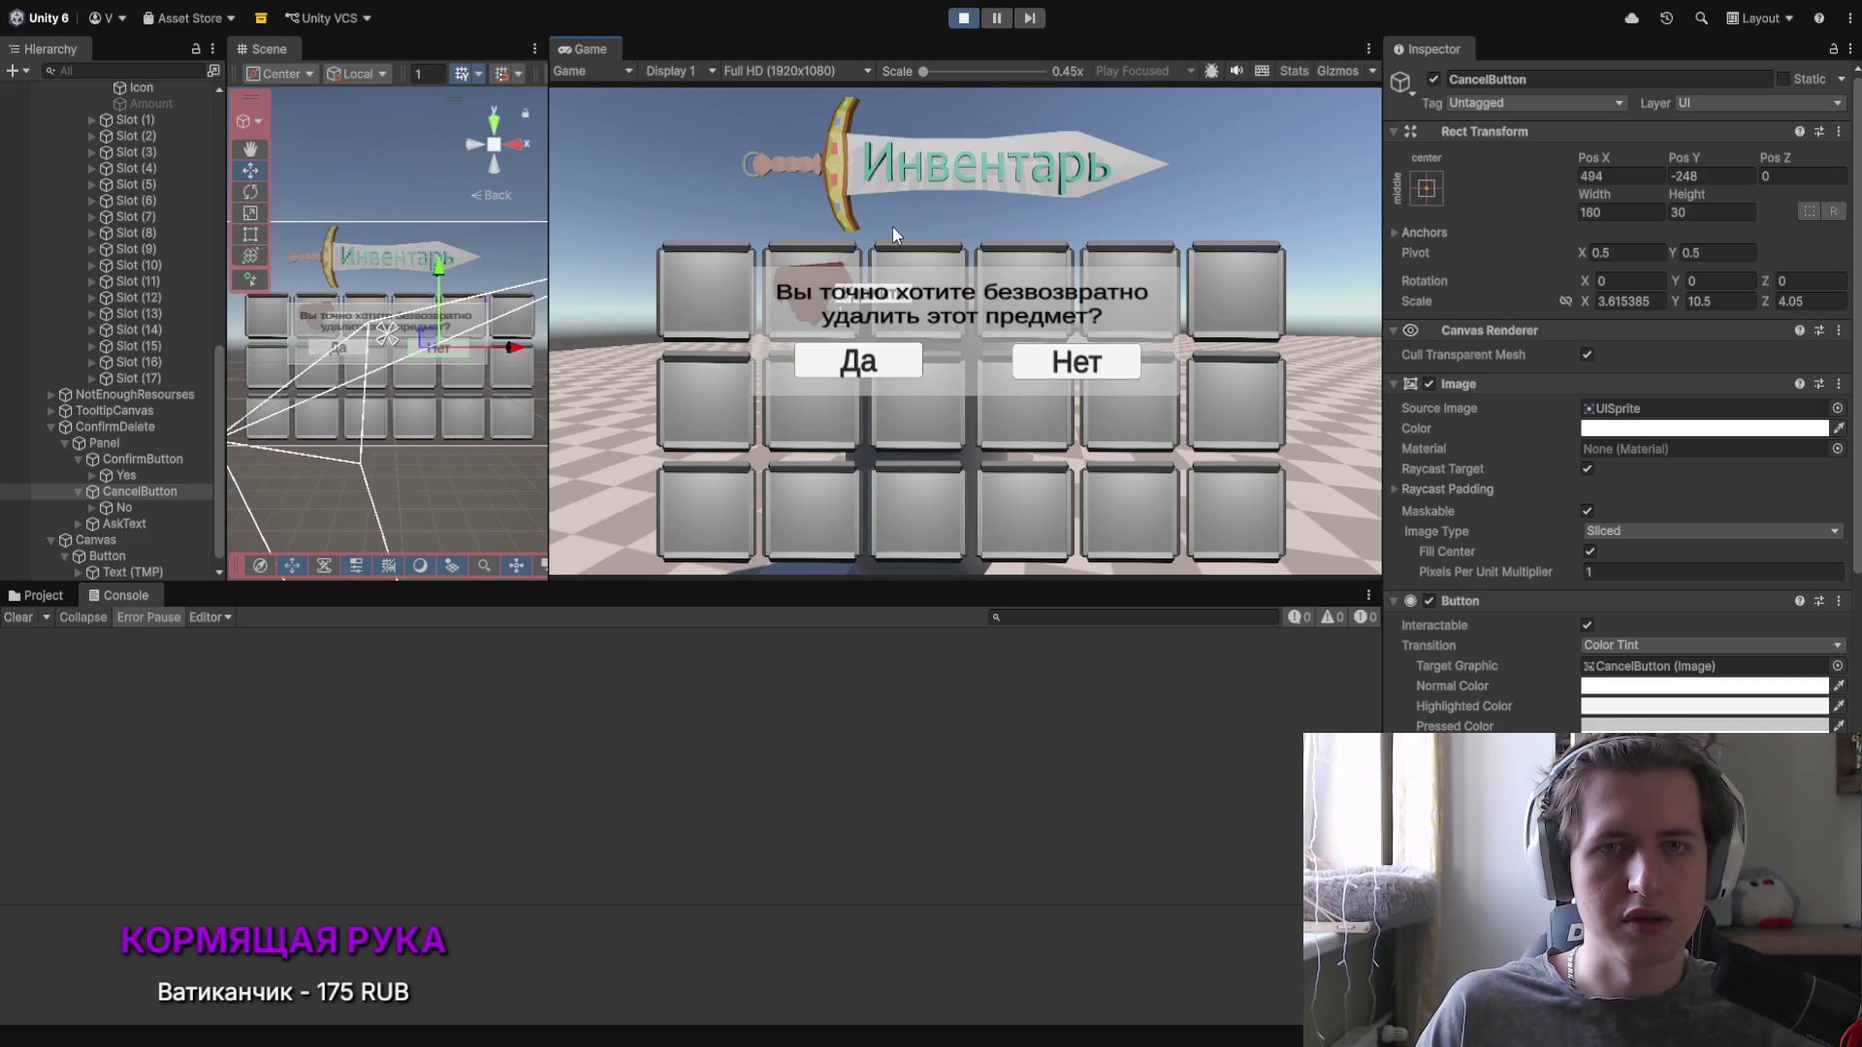
click(1105, 378)
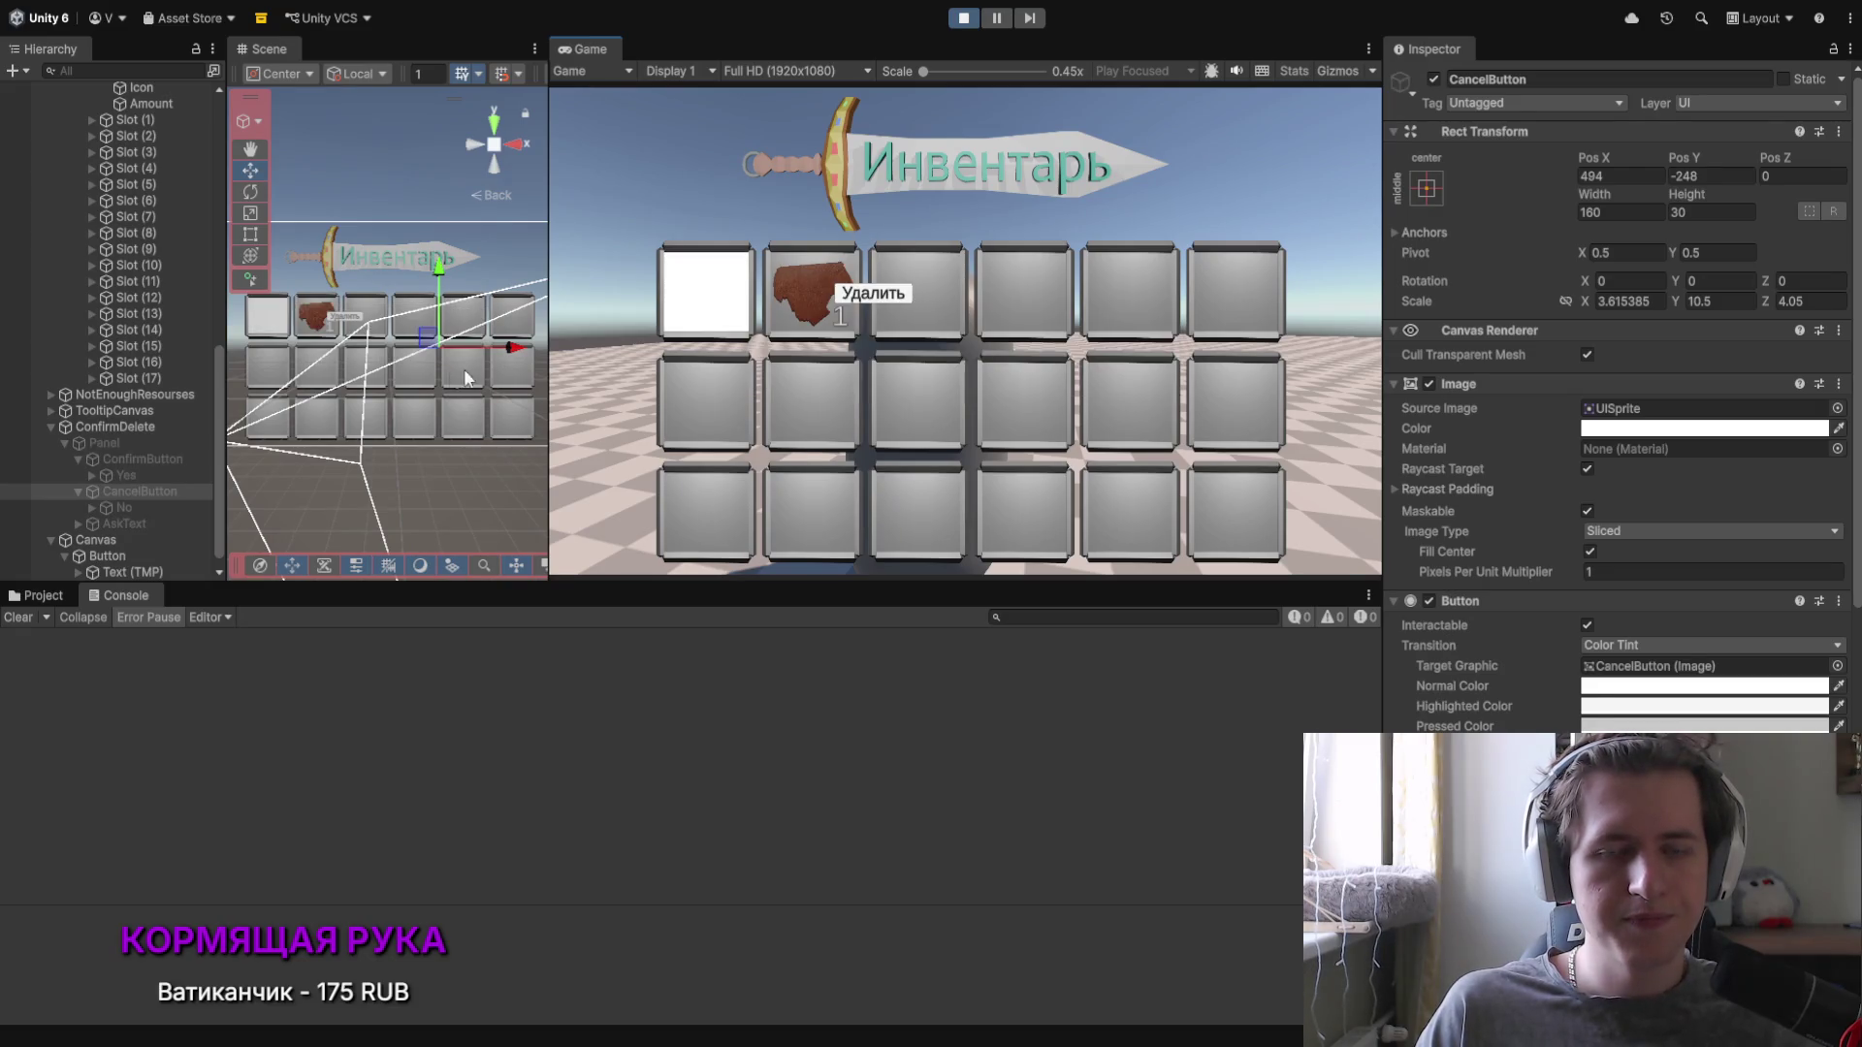
click(873, 292)
click(861, 365)
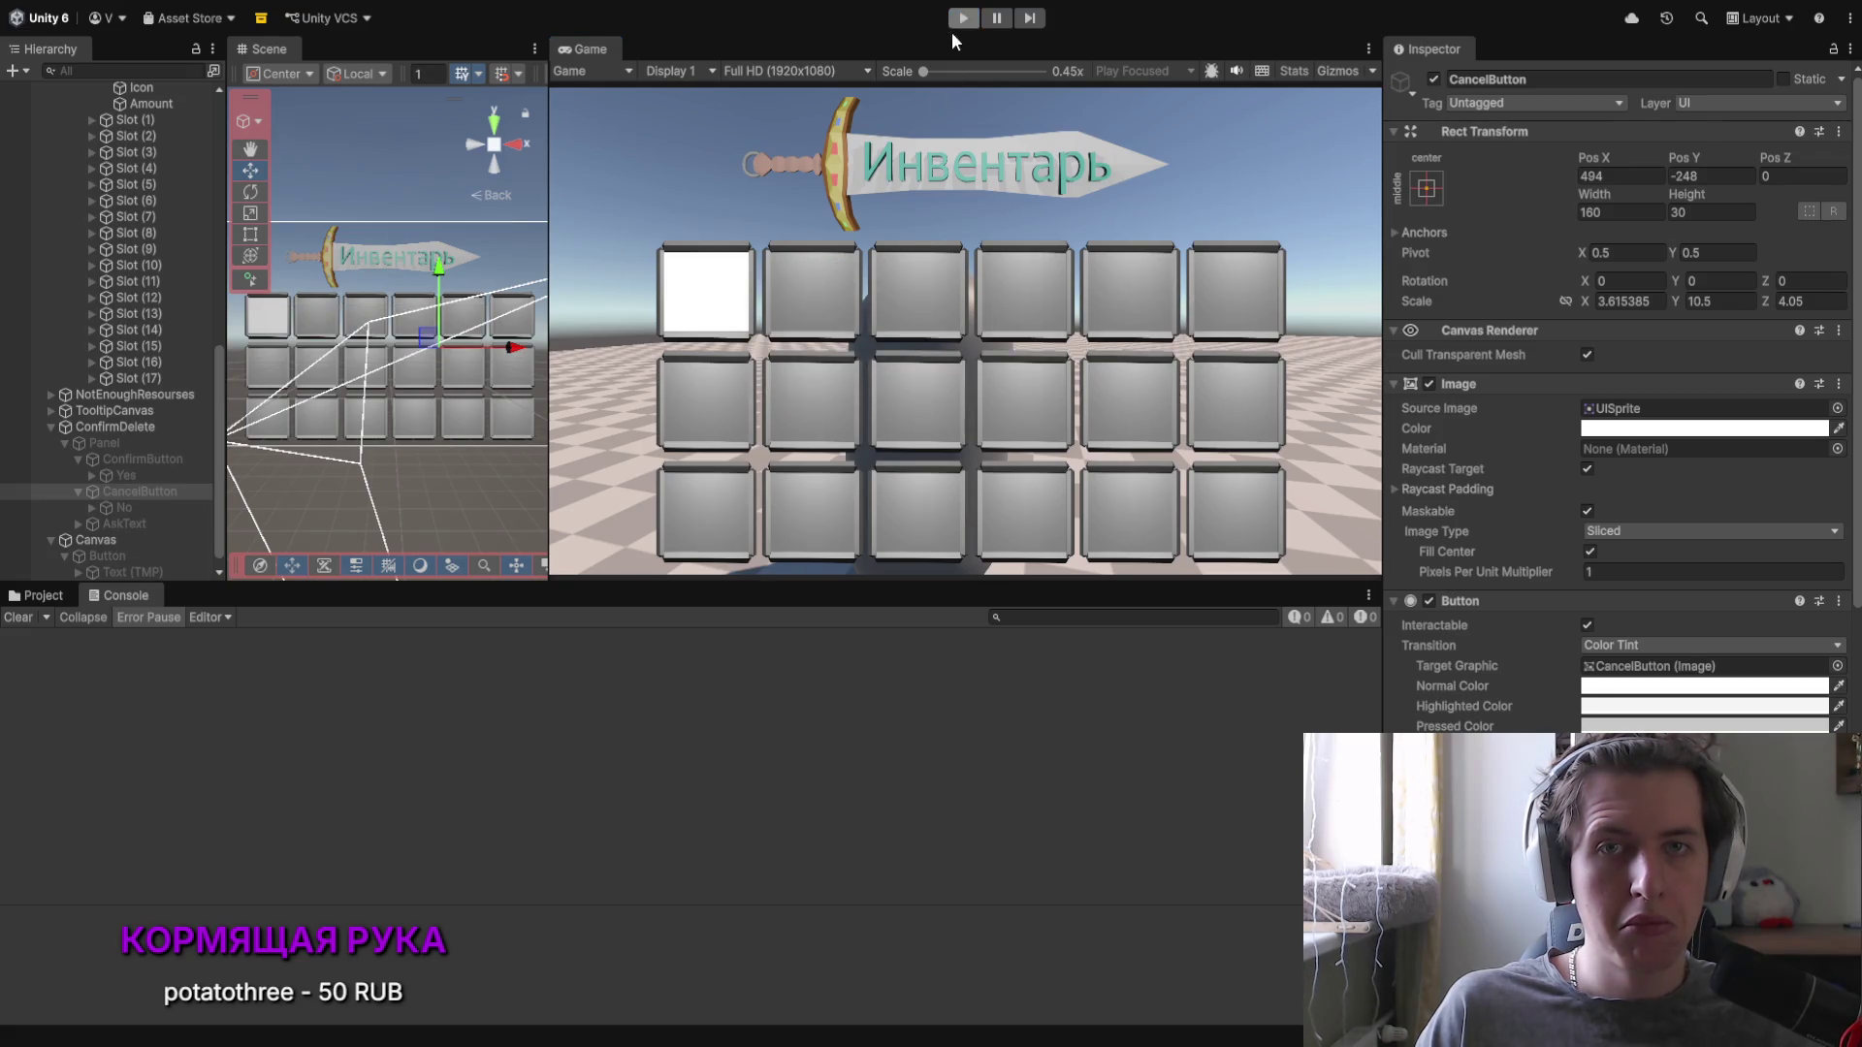
Step: Restart Play mode, collect the NPC's materials and open the inventory
click(960, 23)
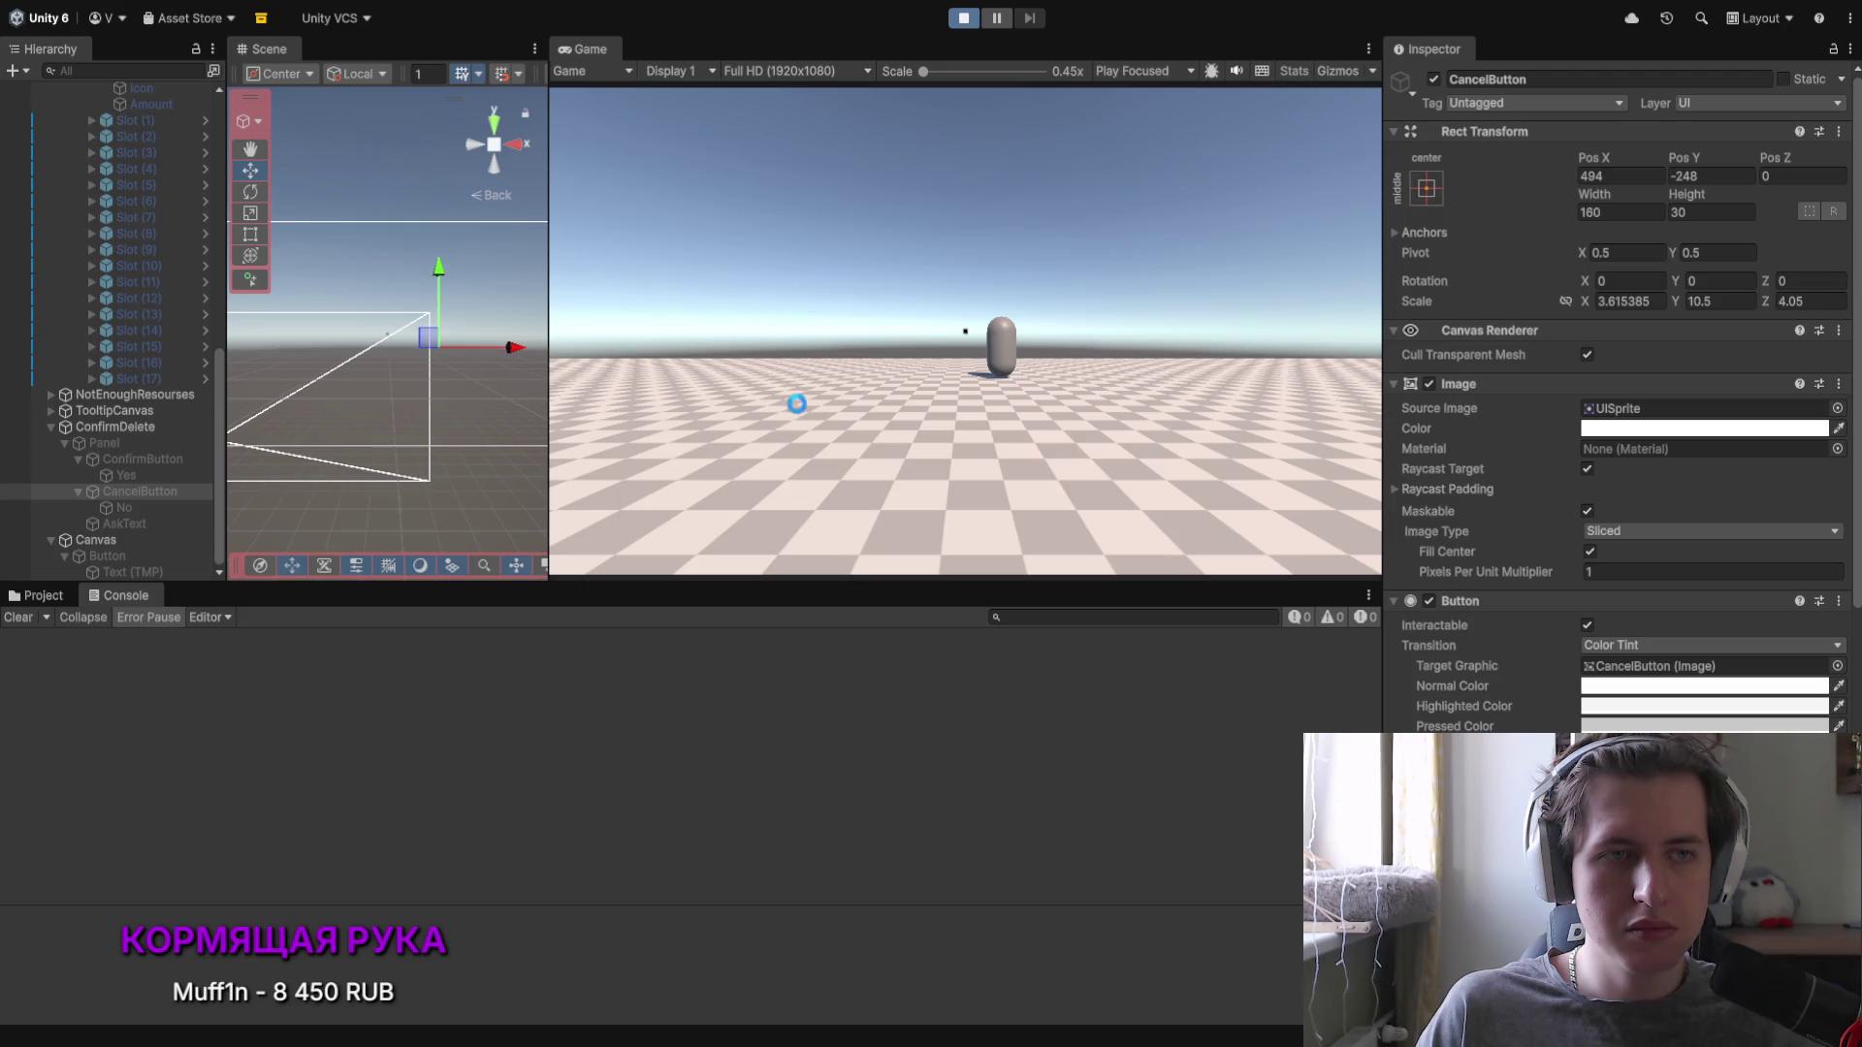
click(918, 398)
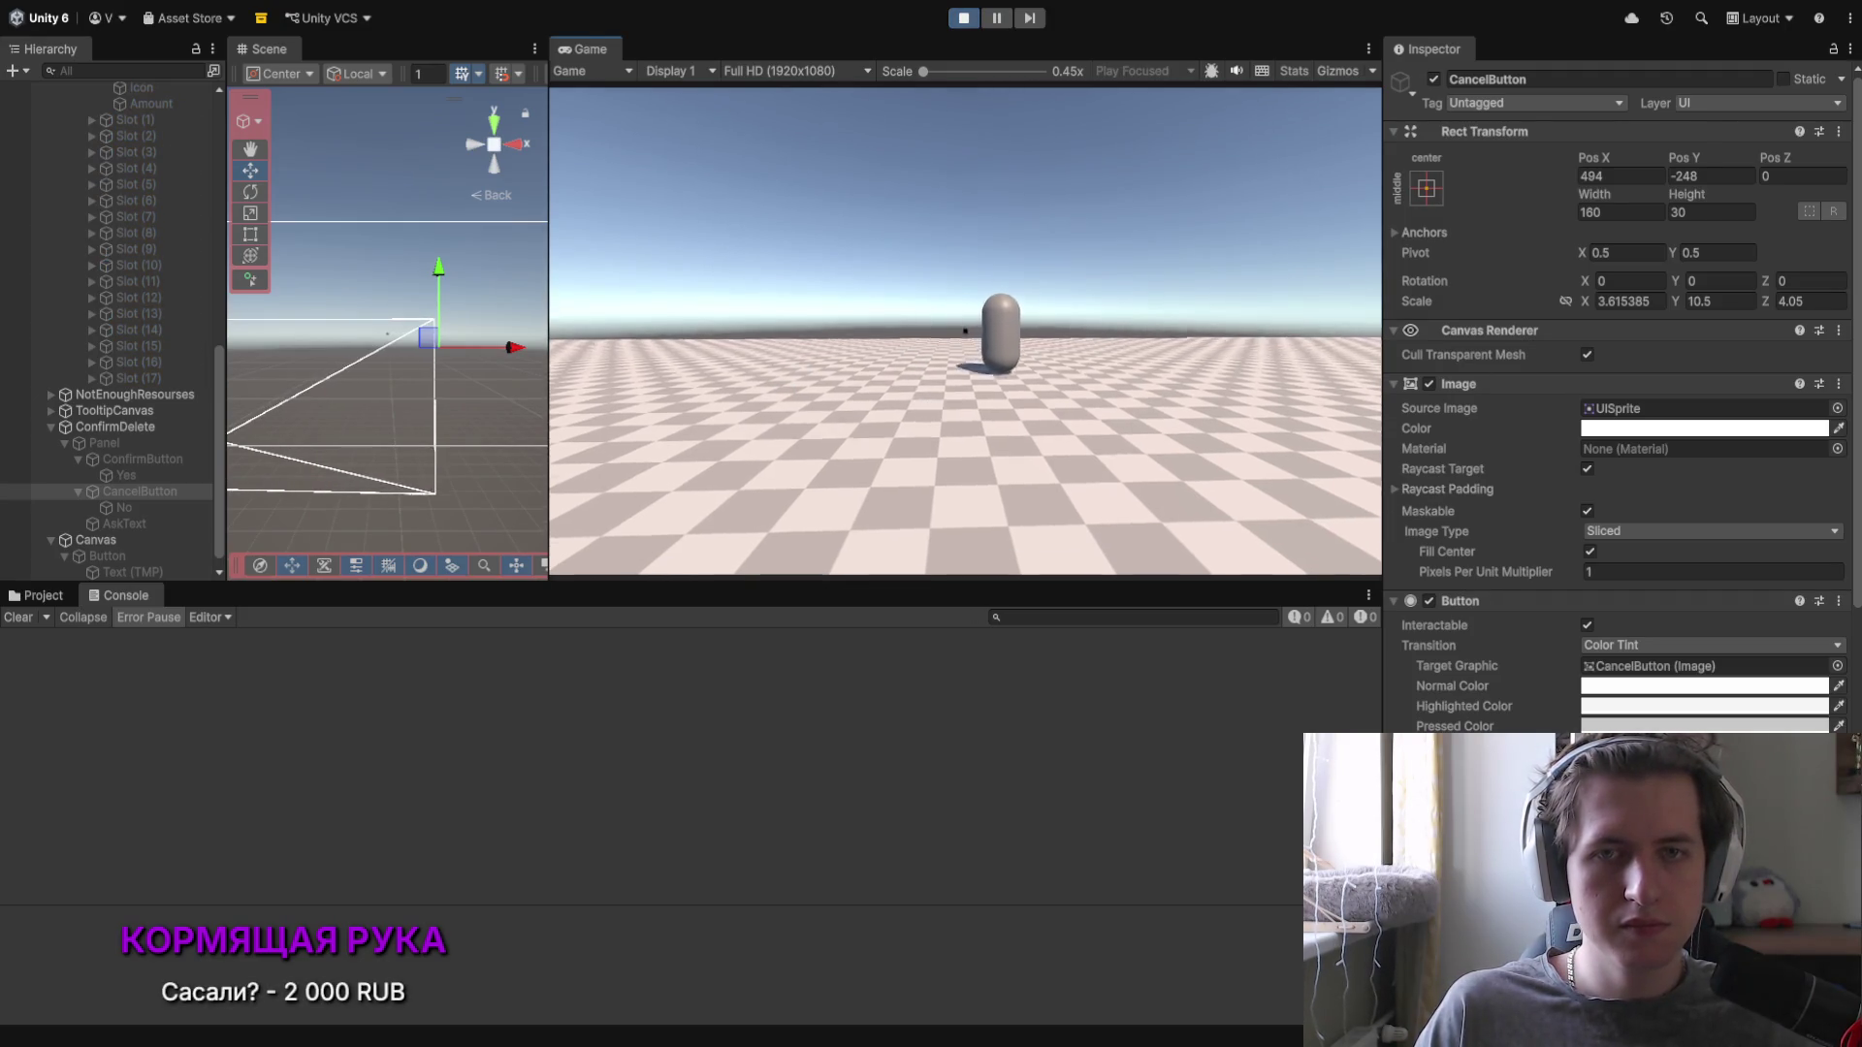
key(w)
key(e)
click(835, 526)
key(i)
Step: Try deleting the slot 1, Кожа and Сталь items, answering Нет each time so they stay
right_click(706, 301)
click(767, 304)
click(1114, 376)
right_click(840, 320)
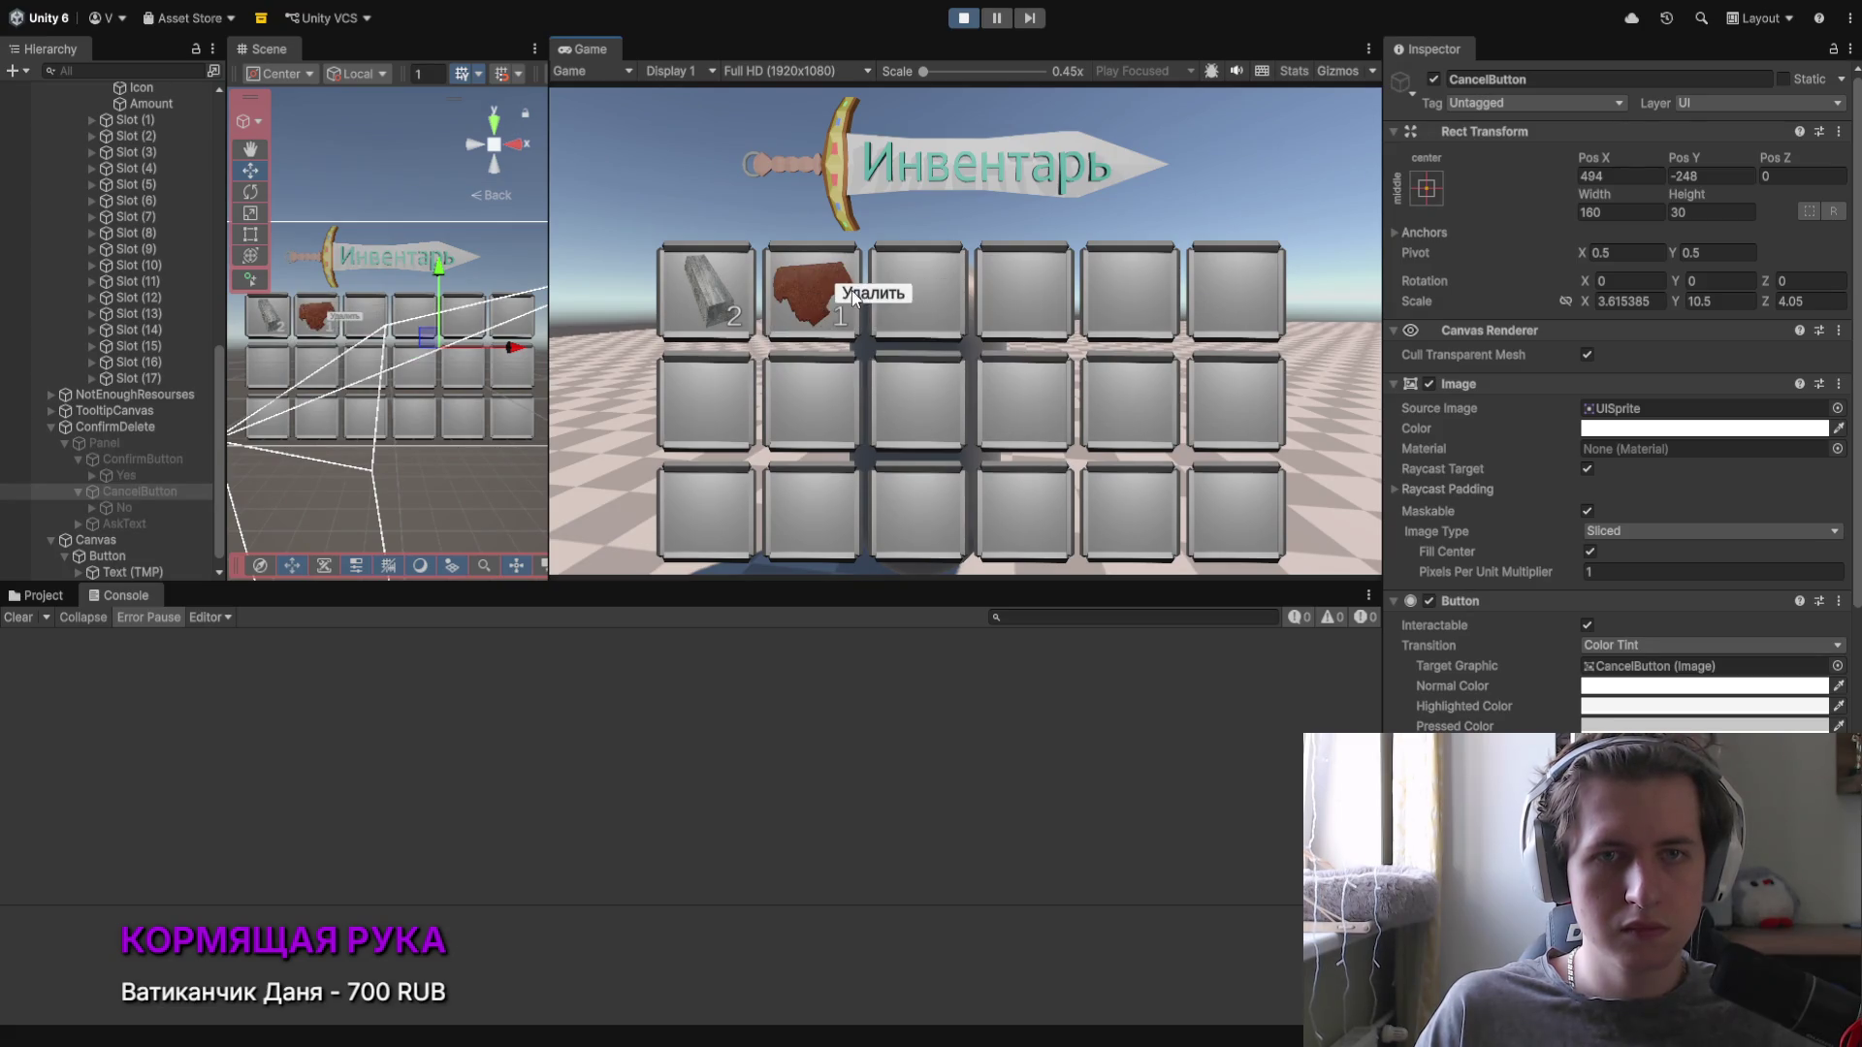
click(887, 289)
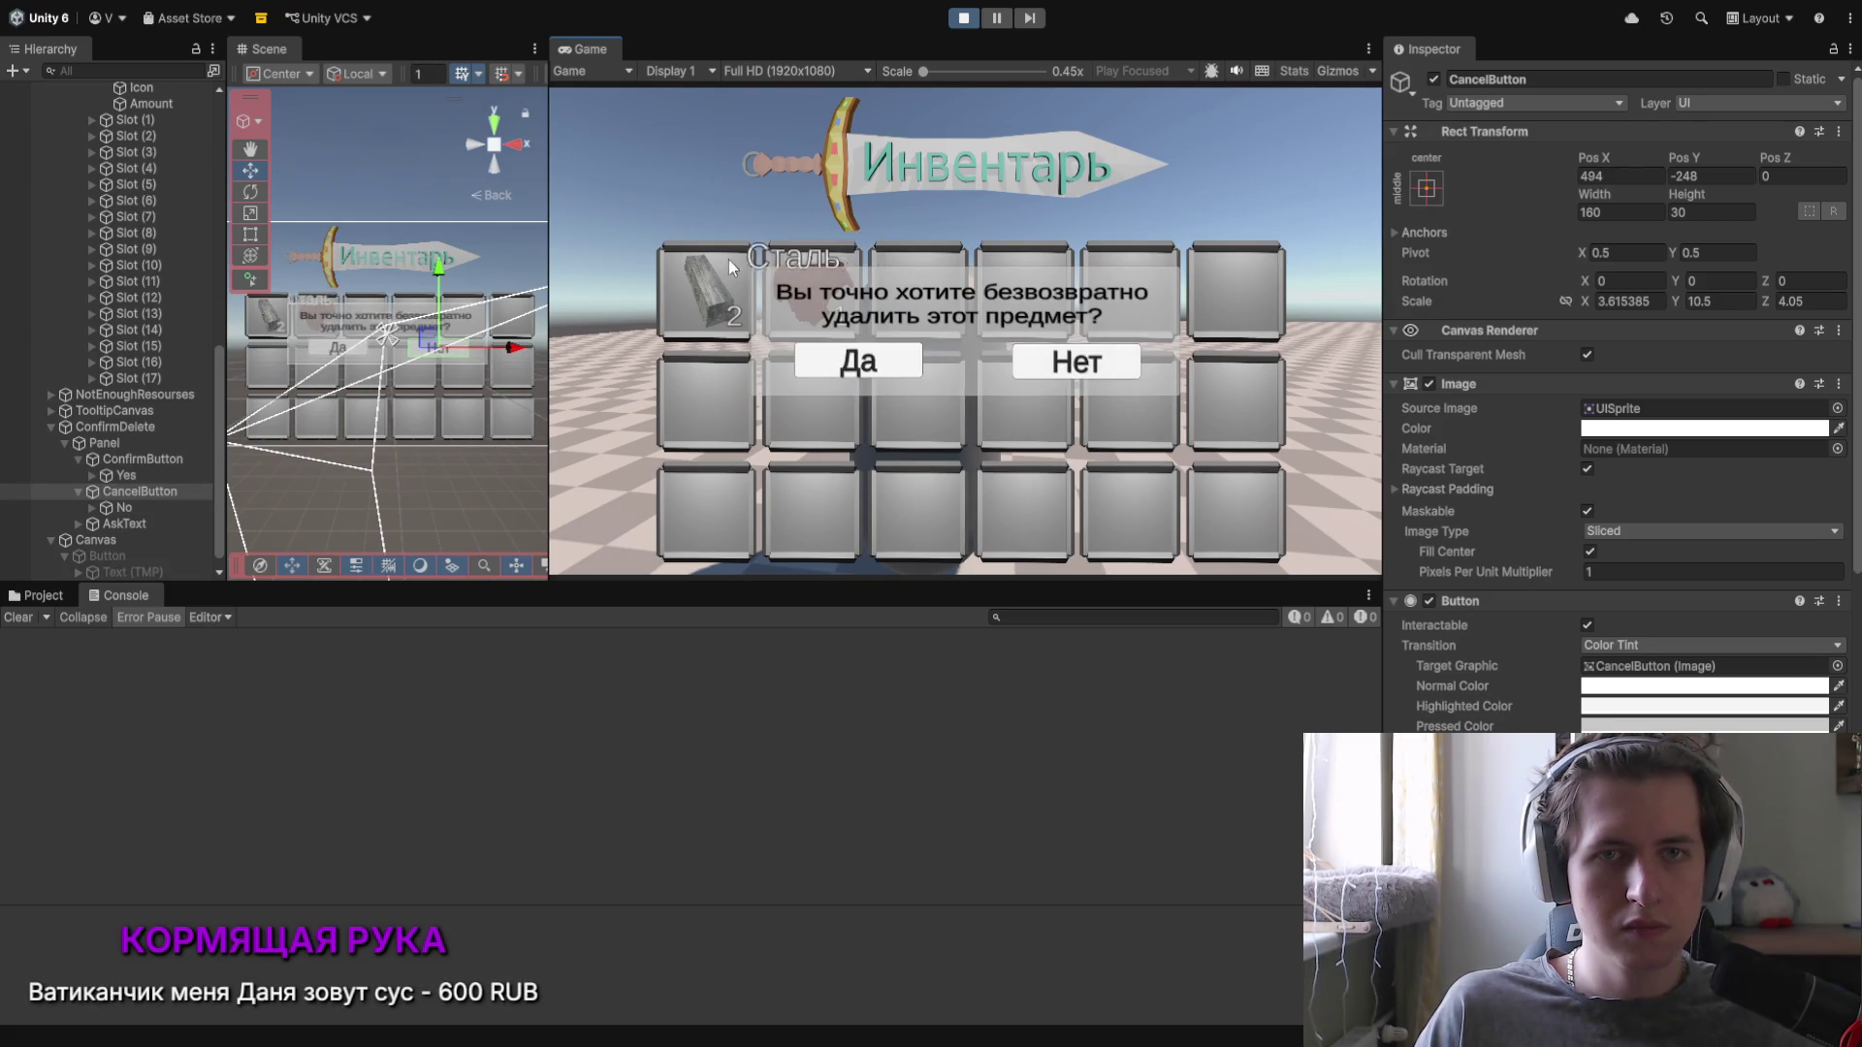
click(1076, 362)
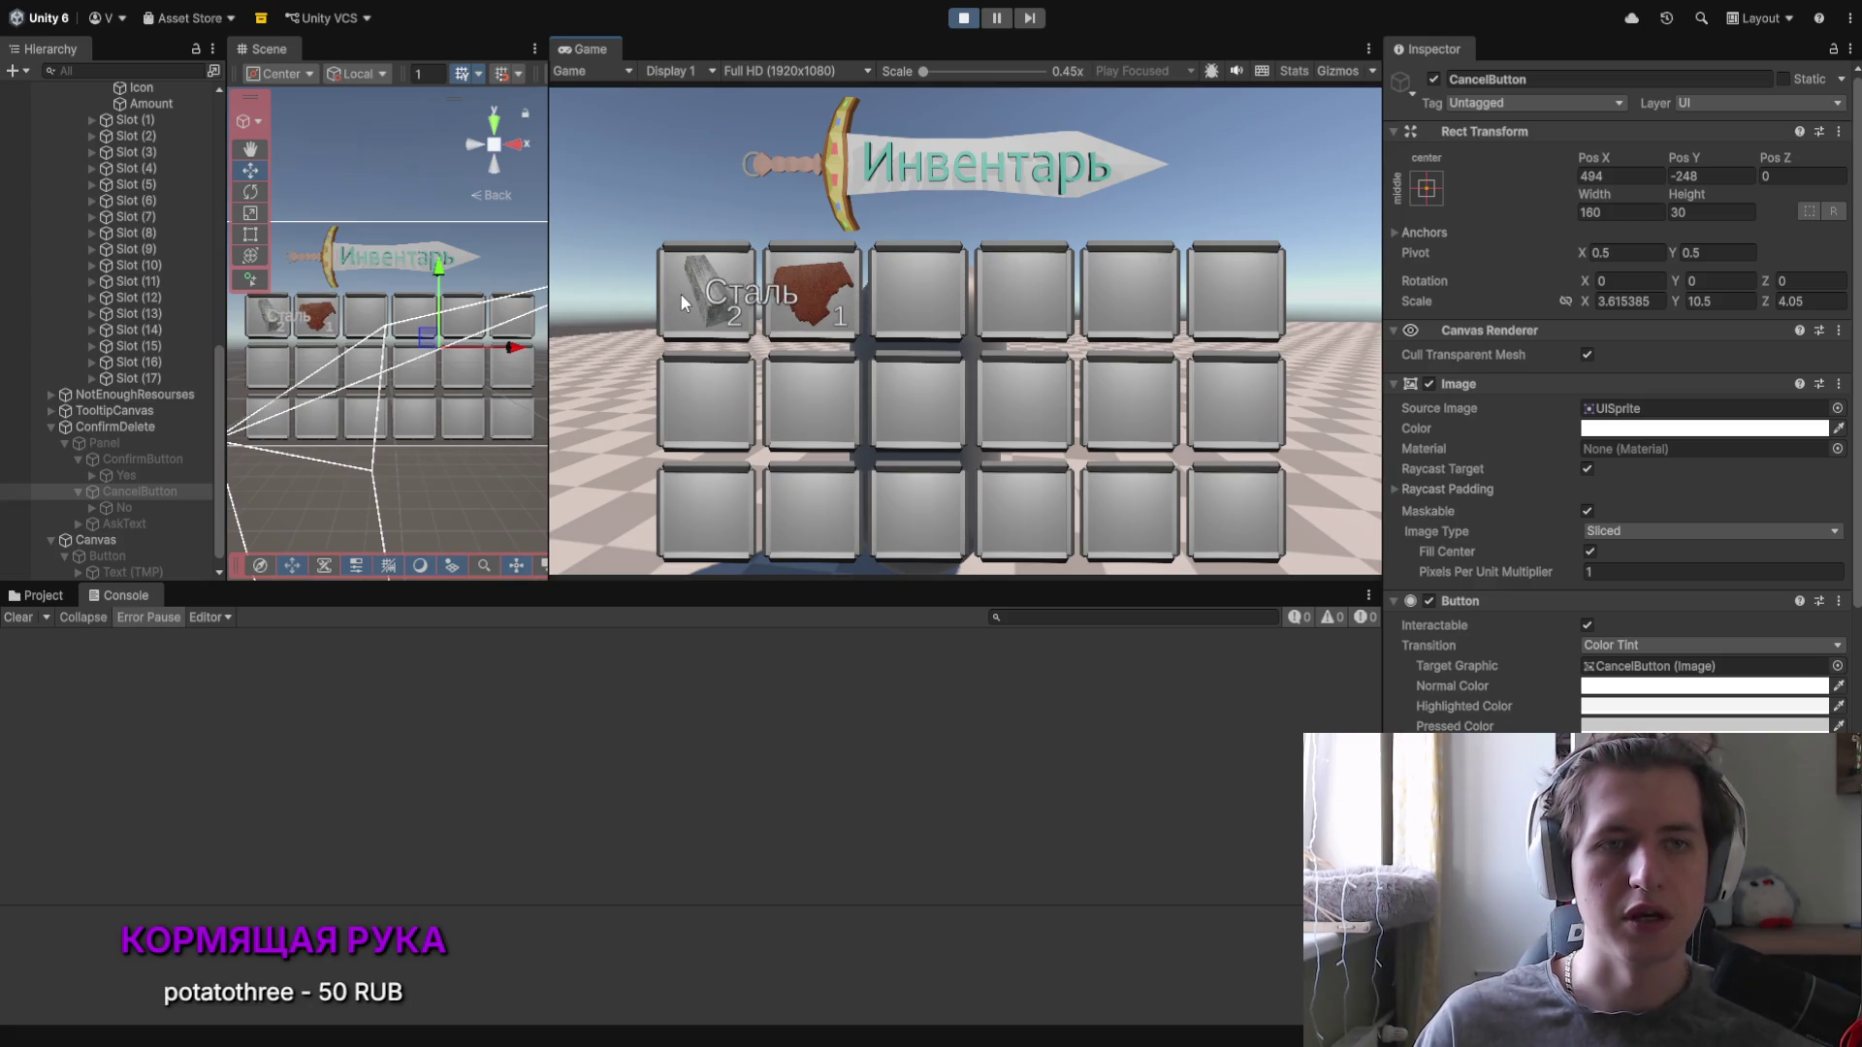
right_click(747, 295)
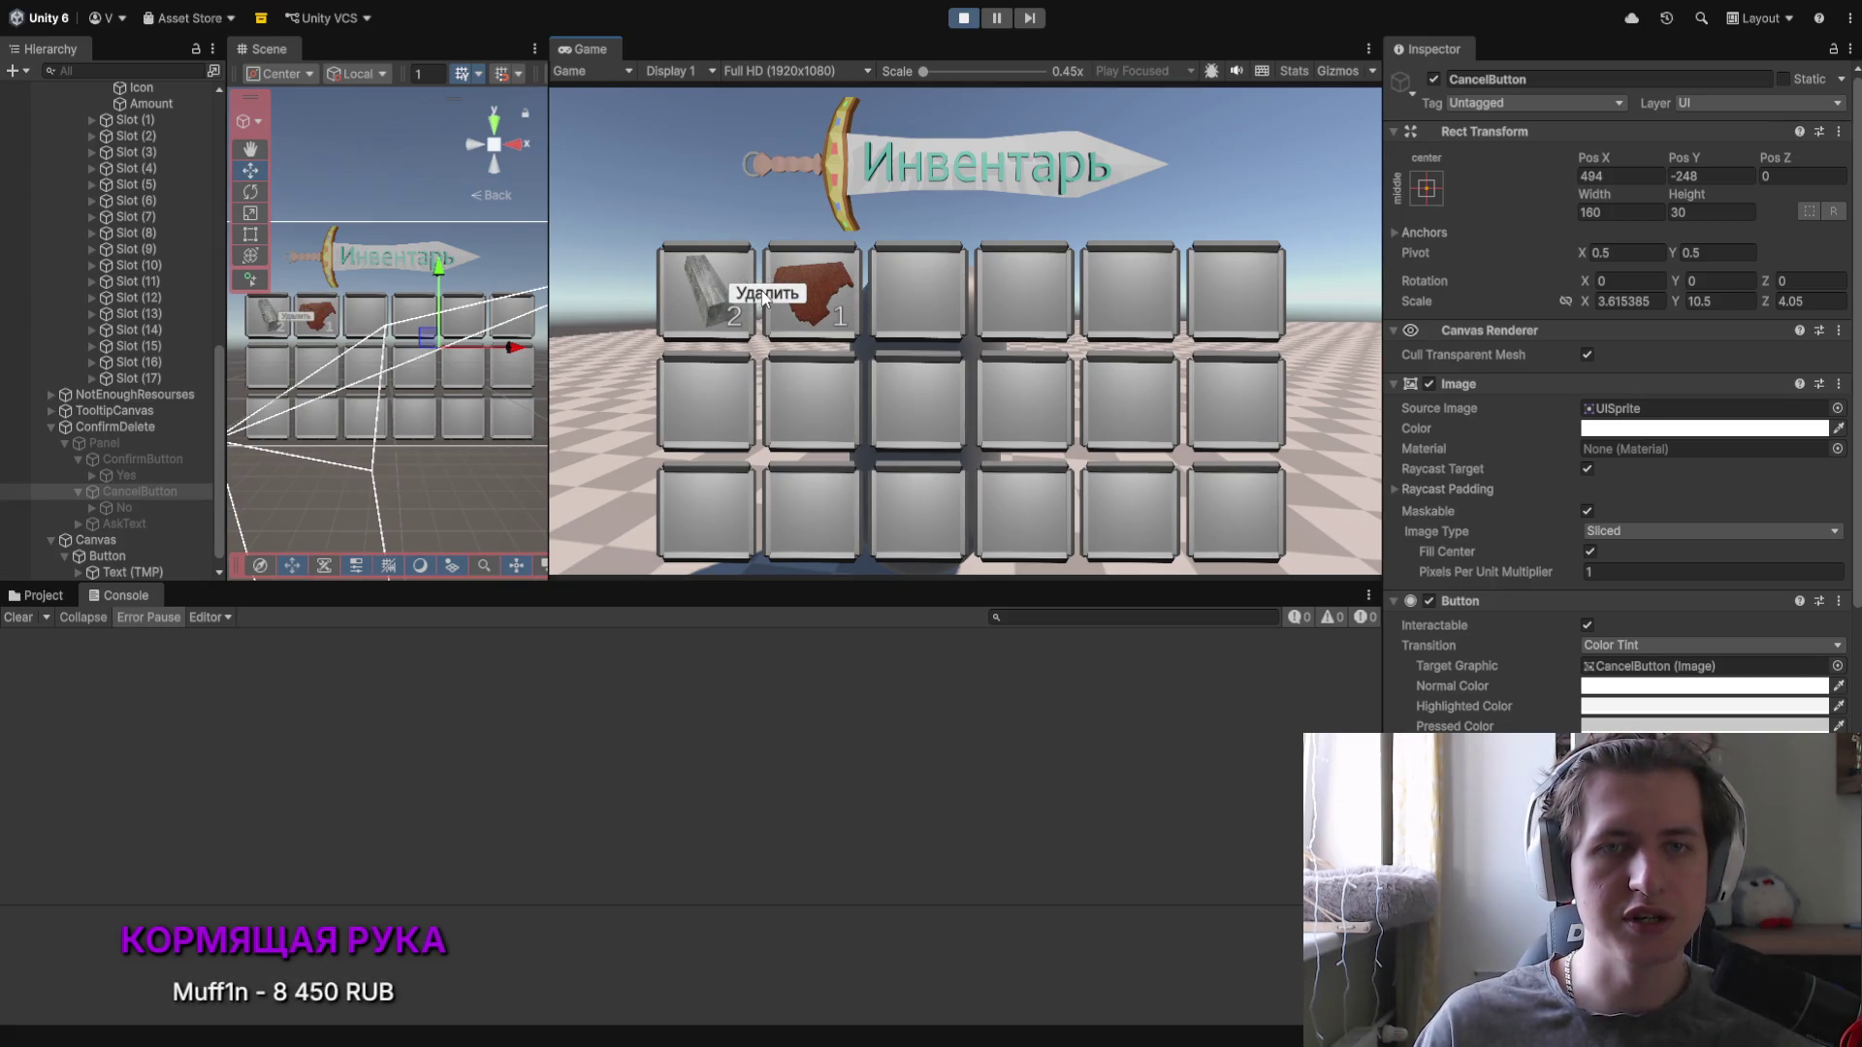
click(763, 295)
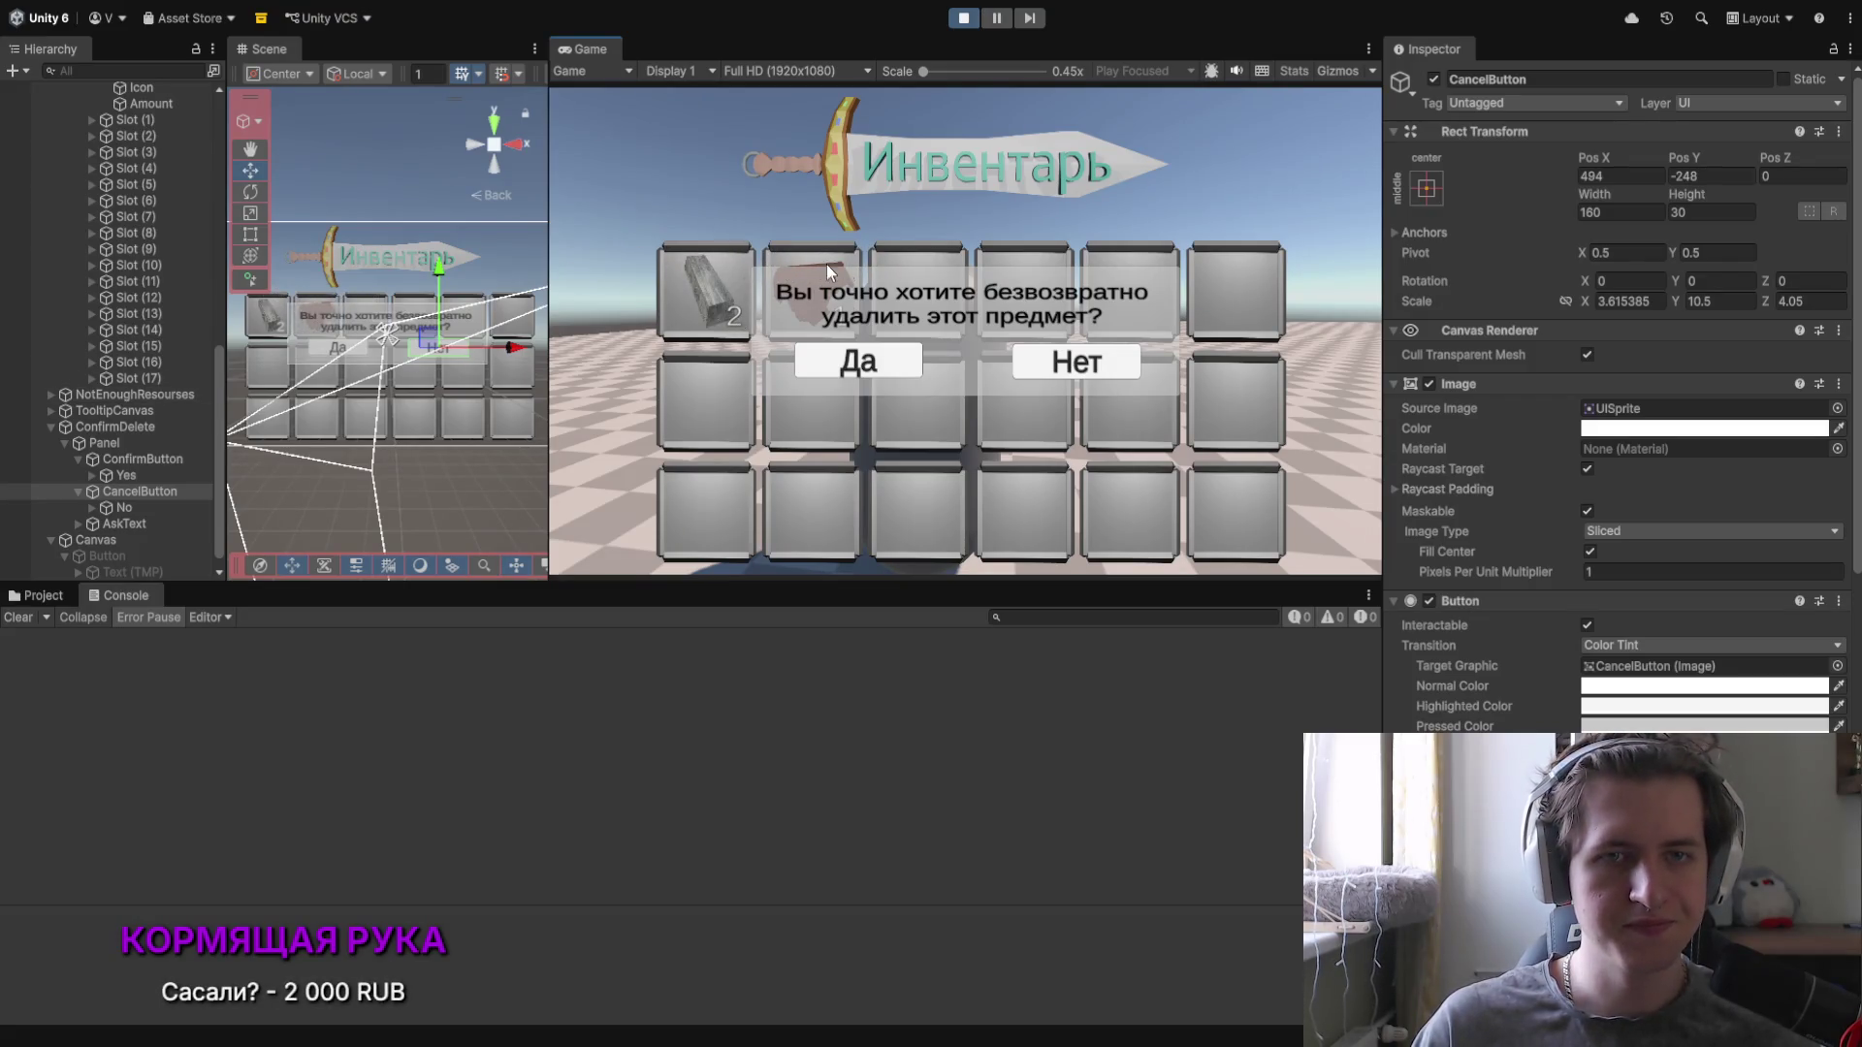
click(1072, 372)
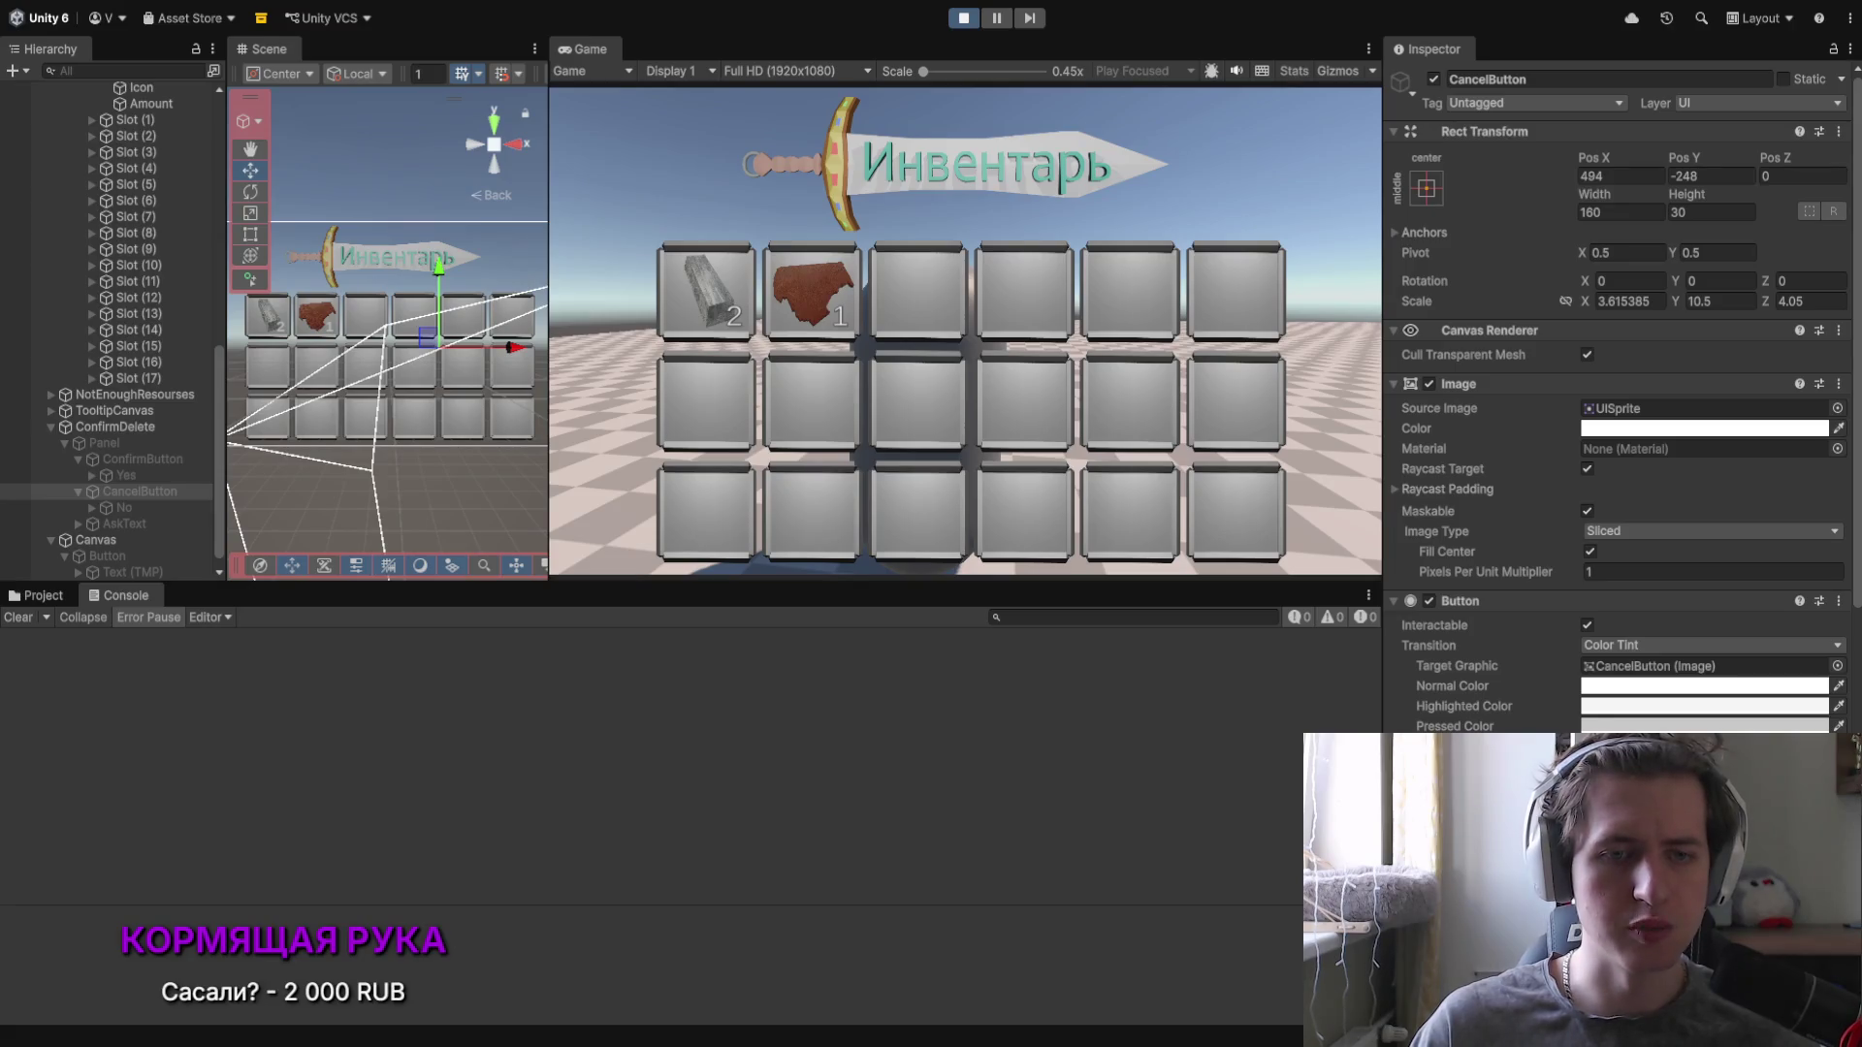
key(alt+Tab)
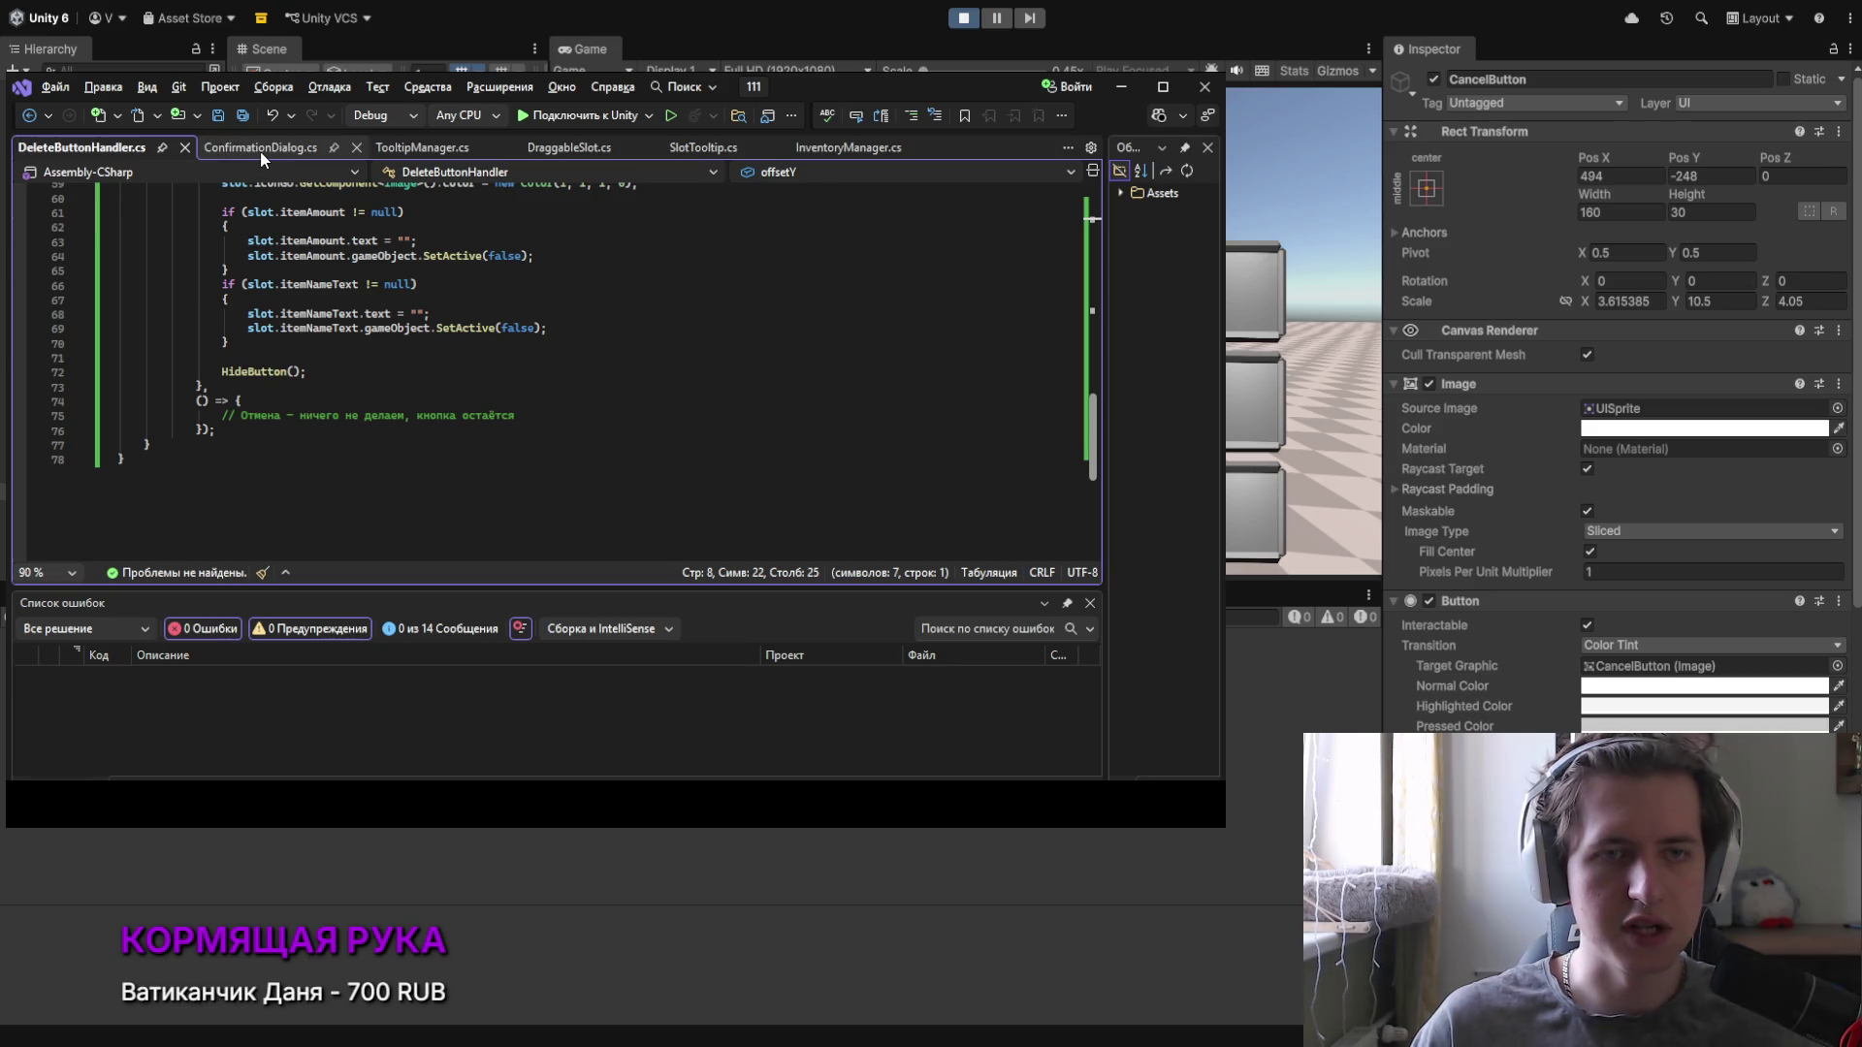
click(427, 163)
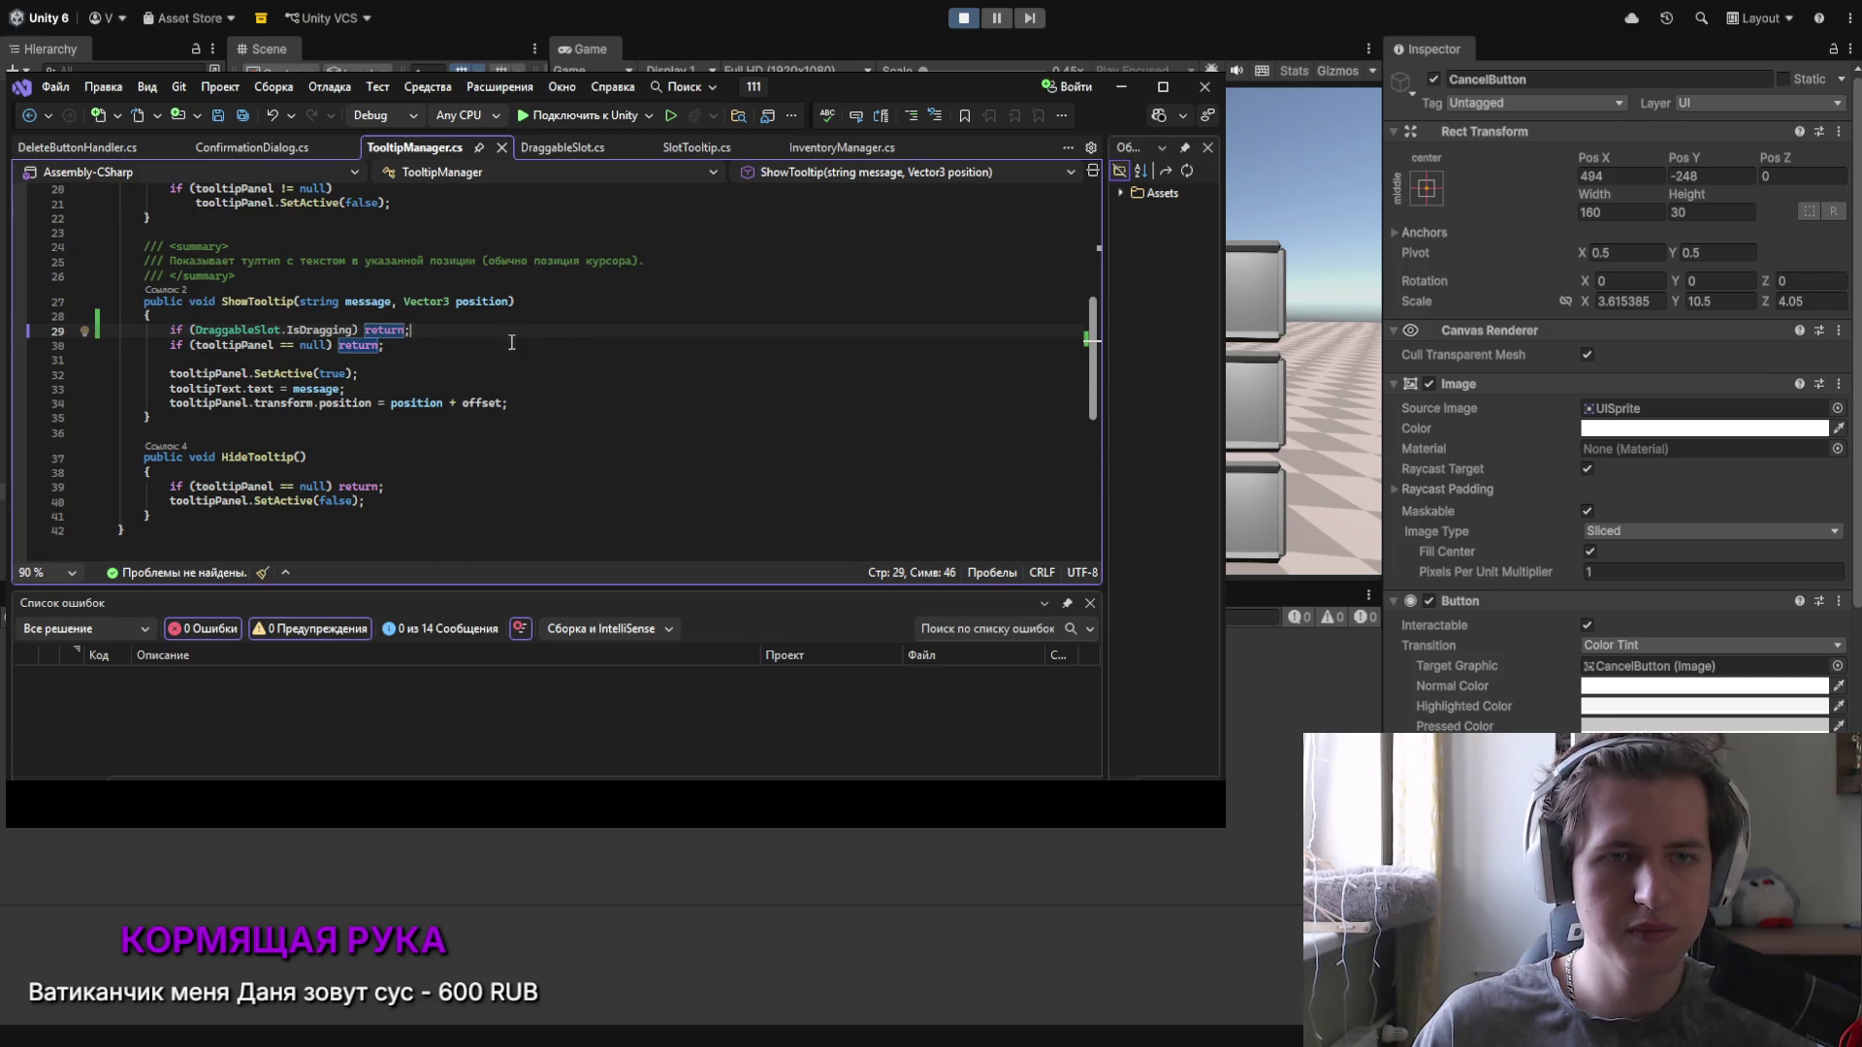
scroll(437, 341, down, 4)
scroll(294, 335, up, 5)
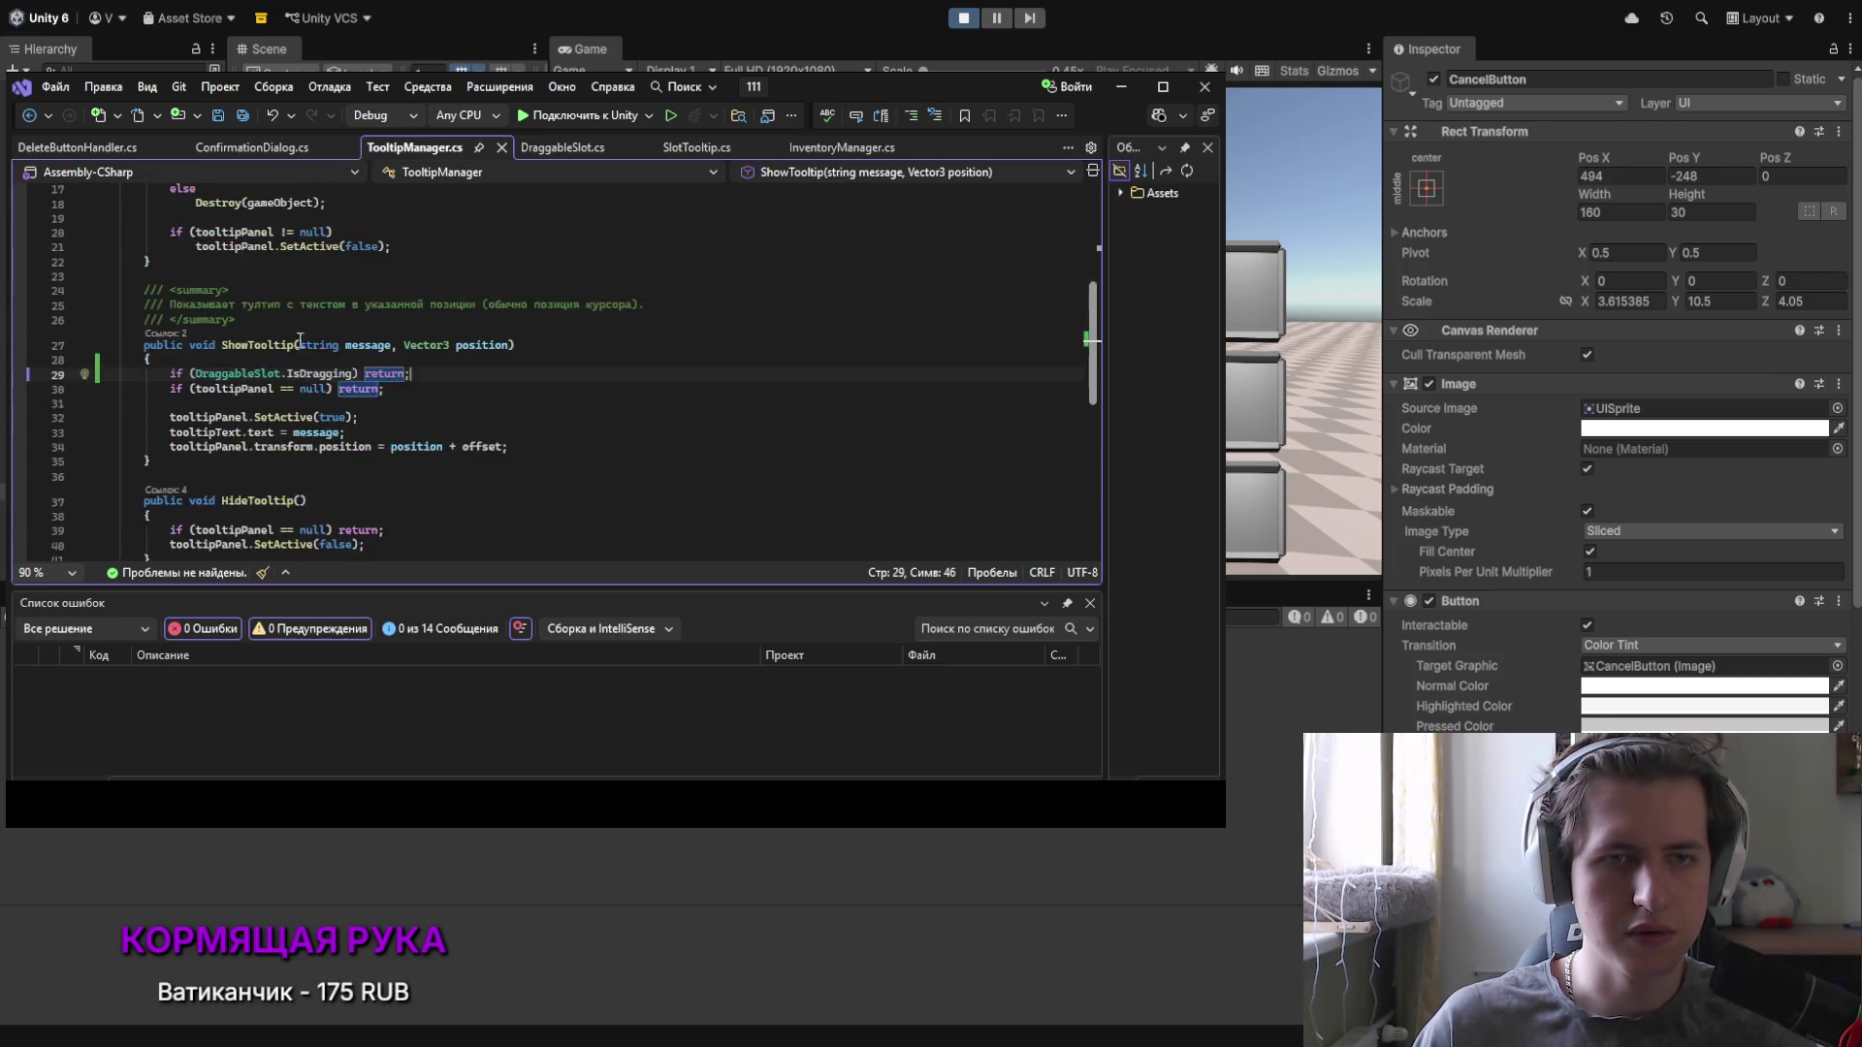
scroll(293, 334, up, 4)
scroll(325, 359, up, 2)
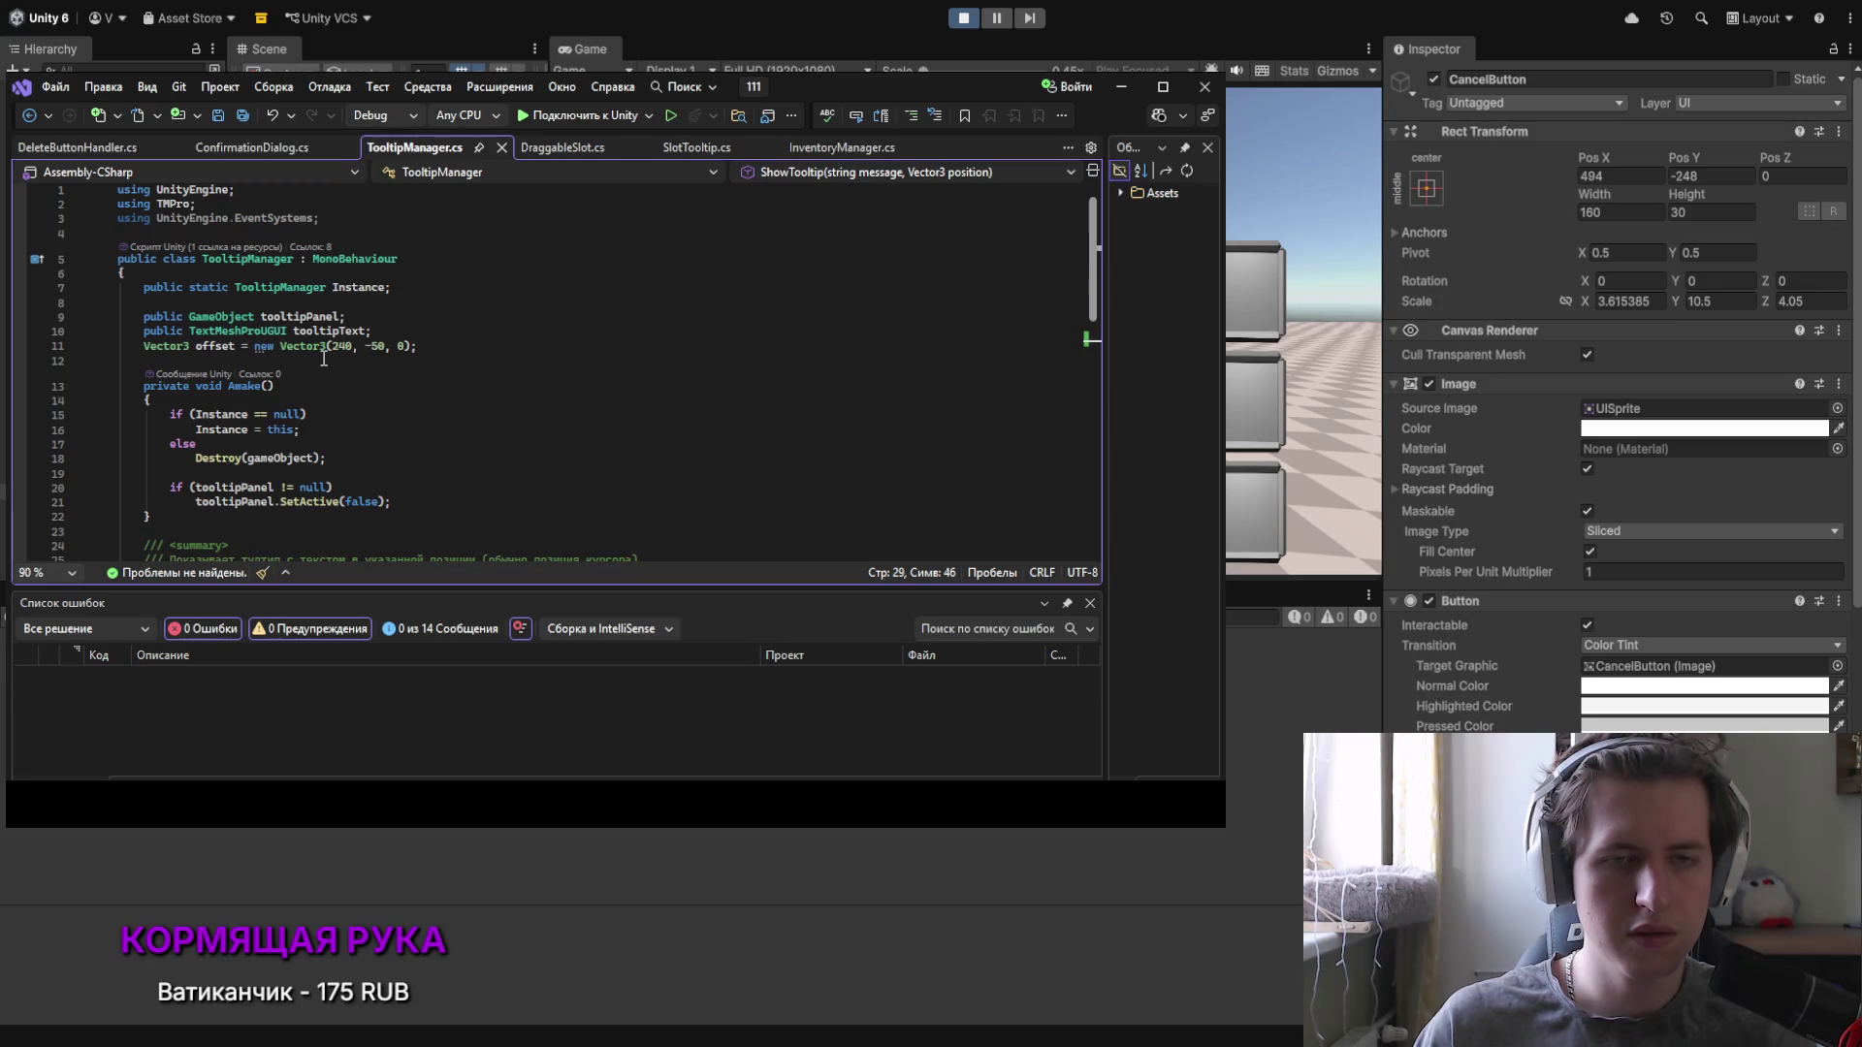
scroll(301, 272, down, 2)
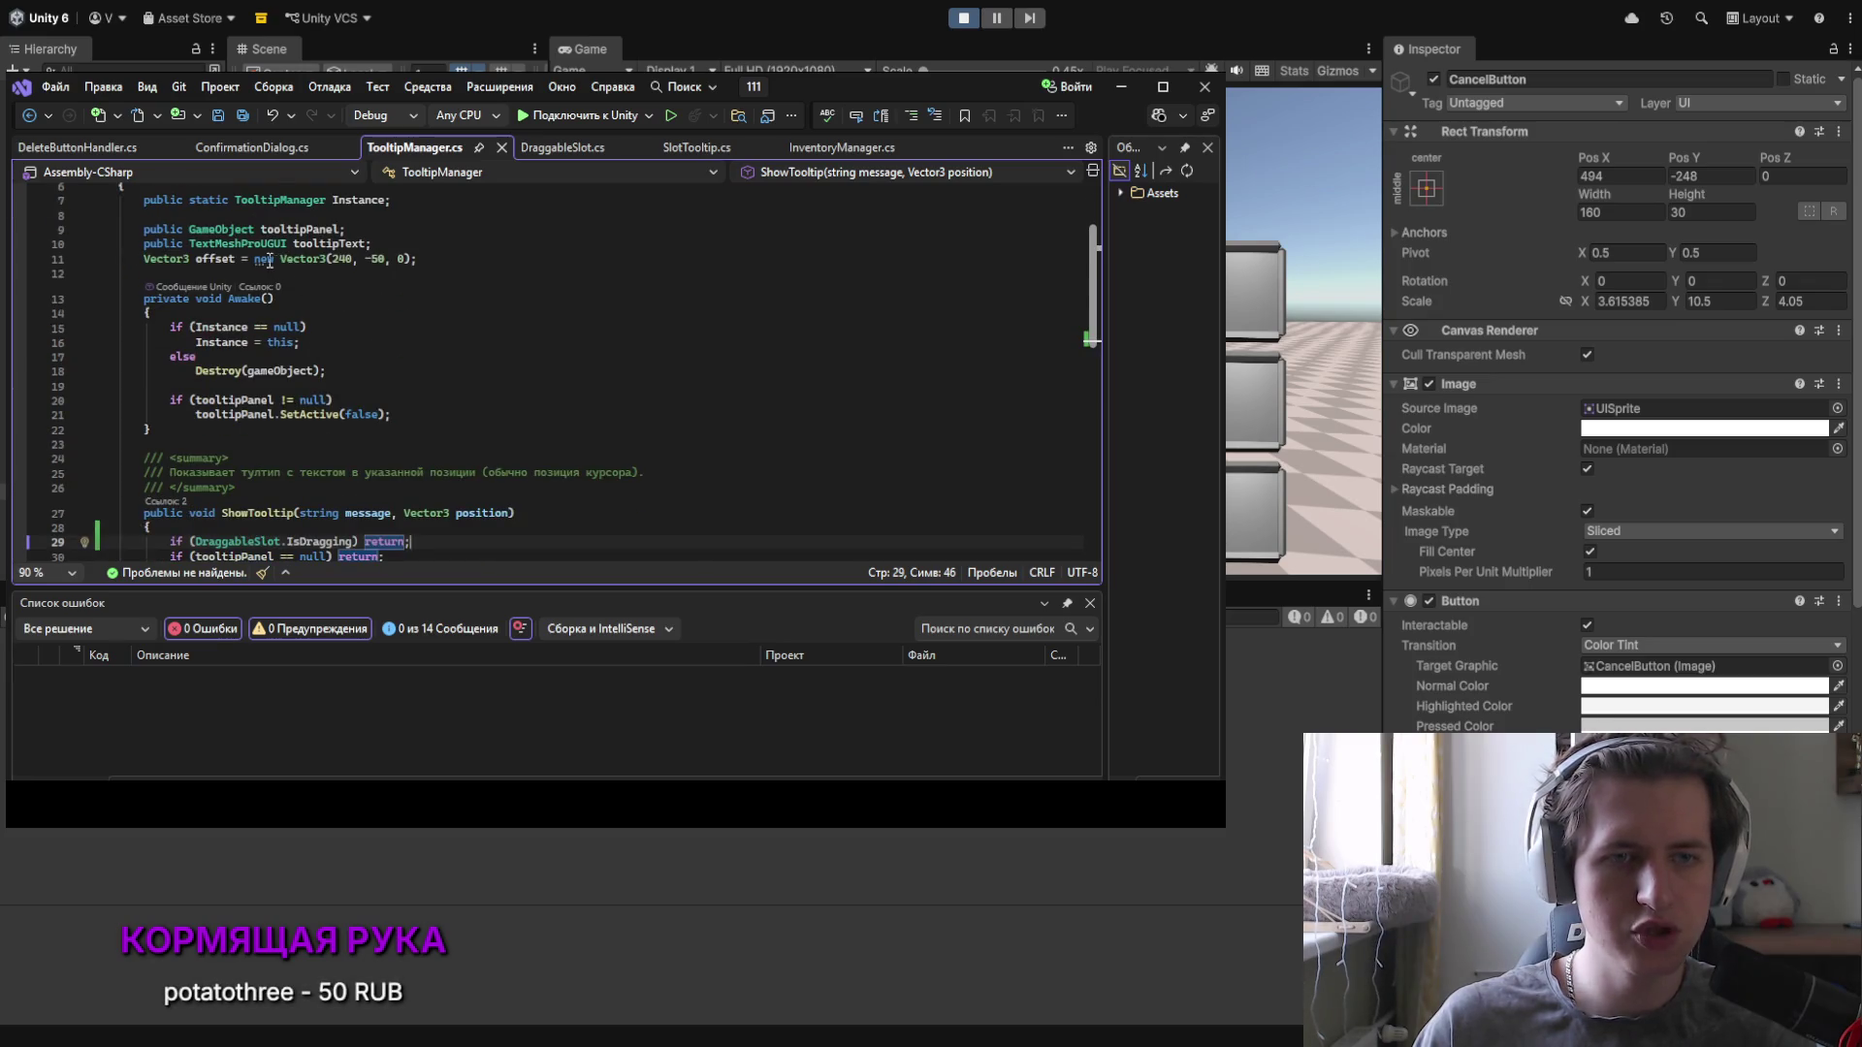
scroll(272, 260, down, 2)
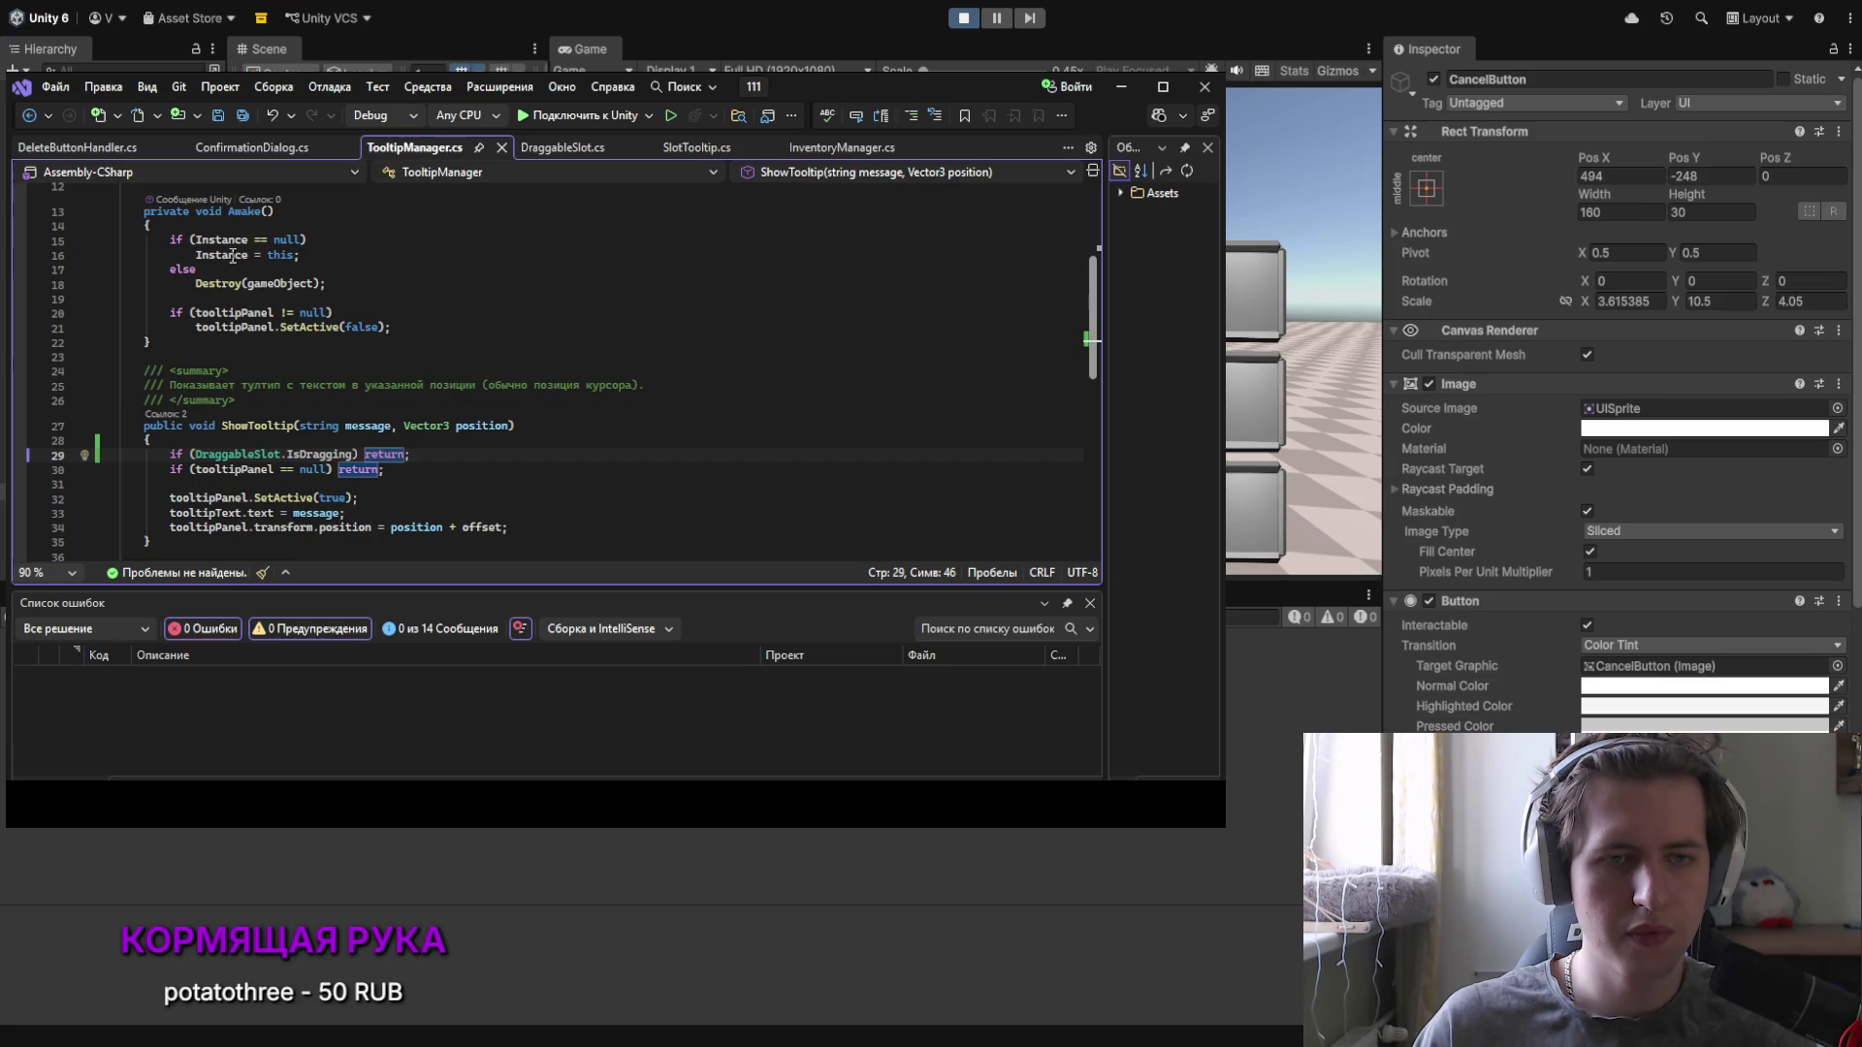
scroll(192, 332, down, 2)
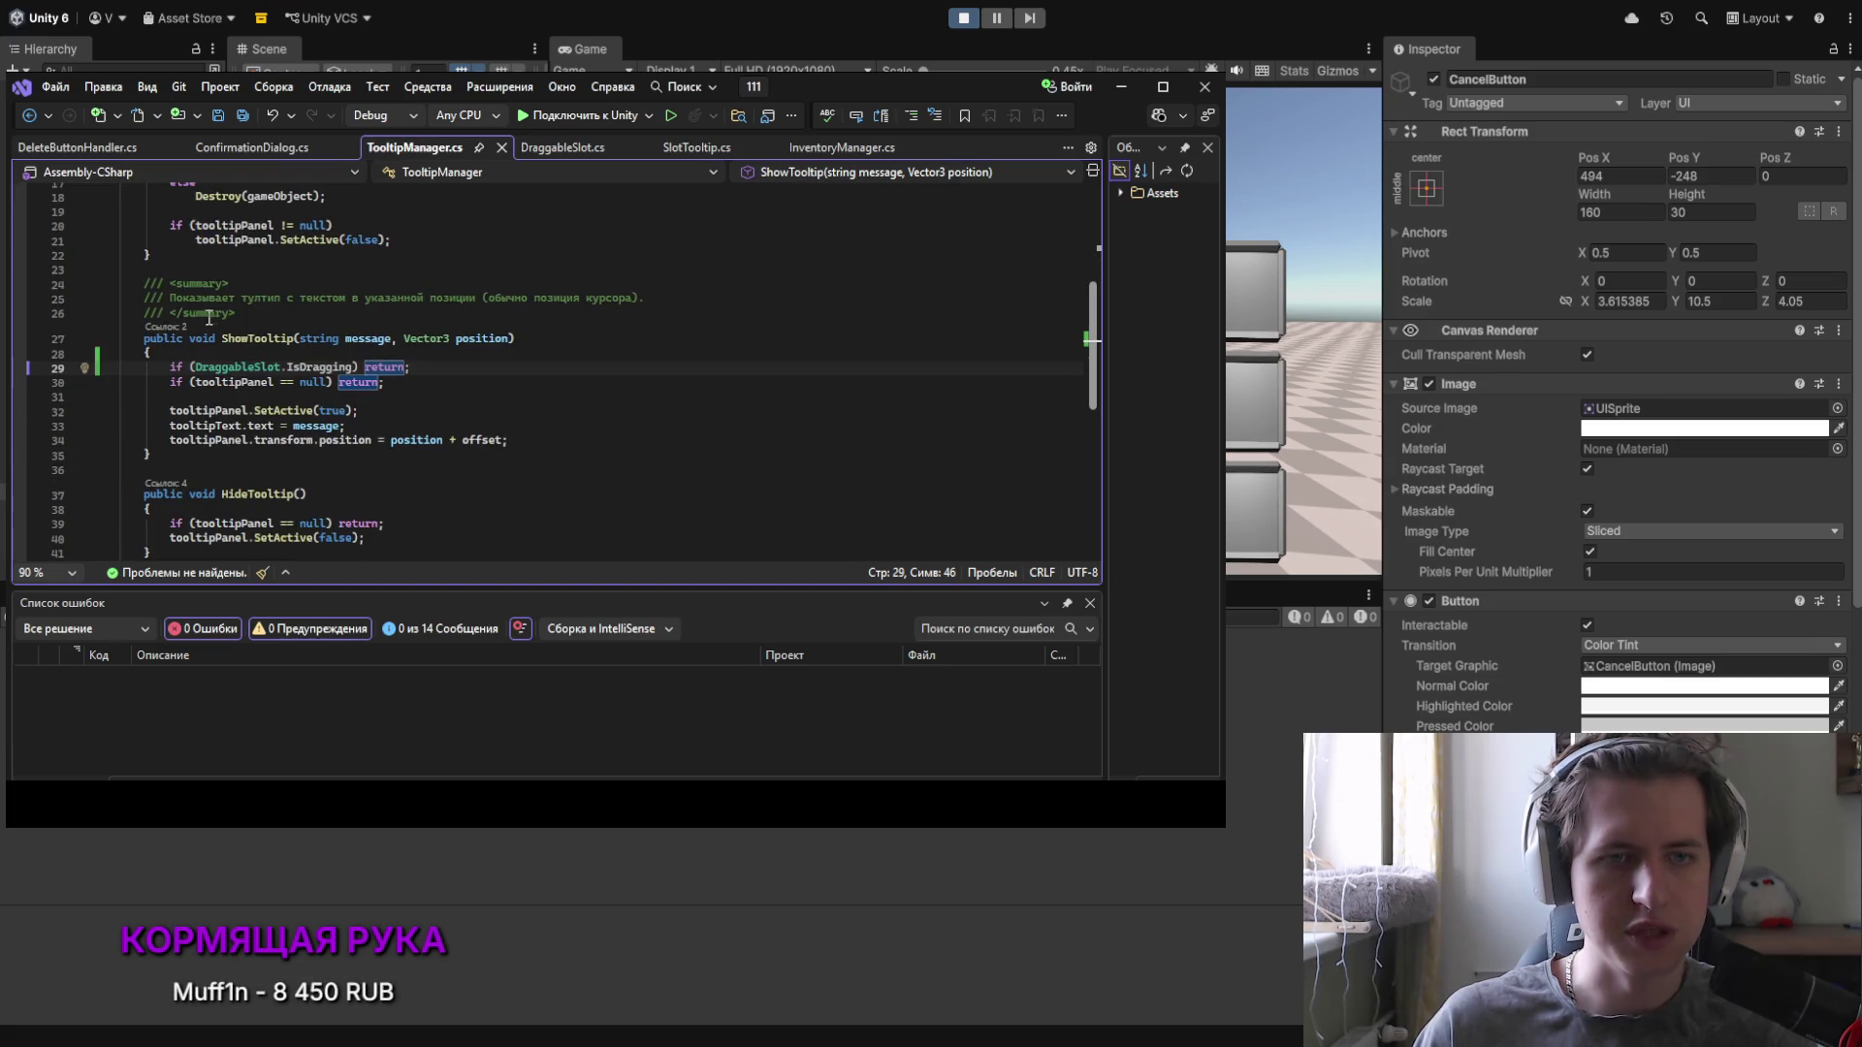
scroll(187, 332, down, 2)
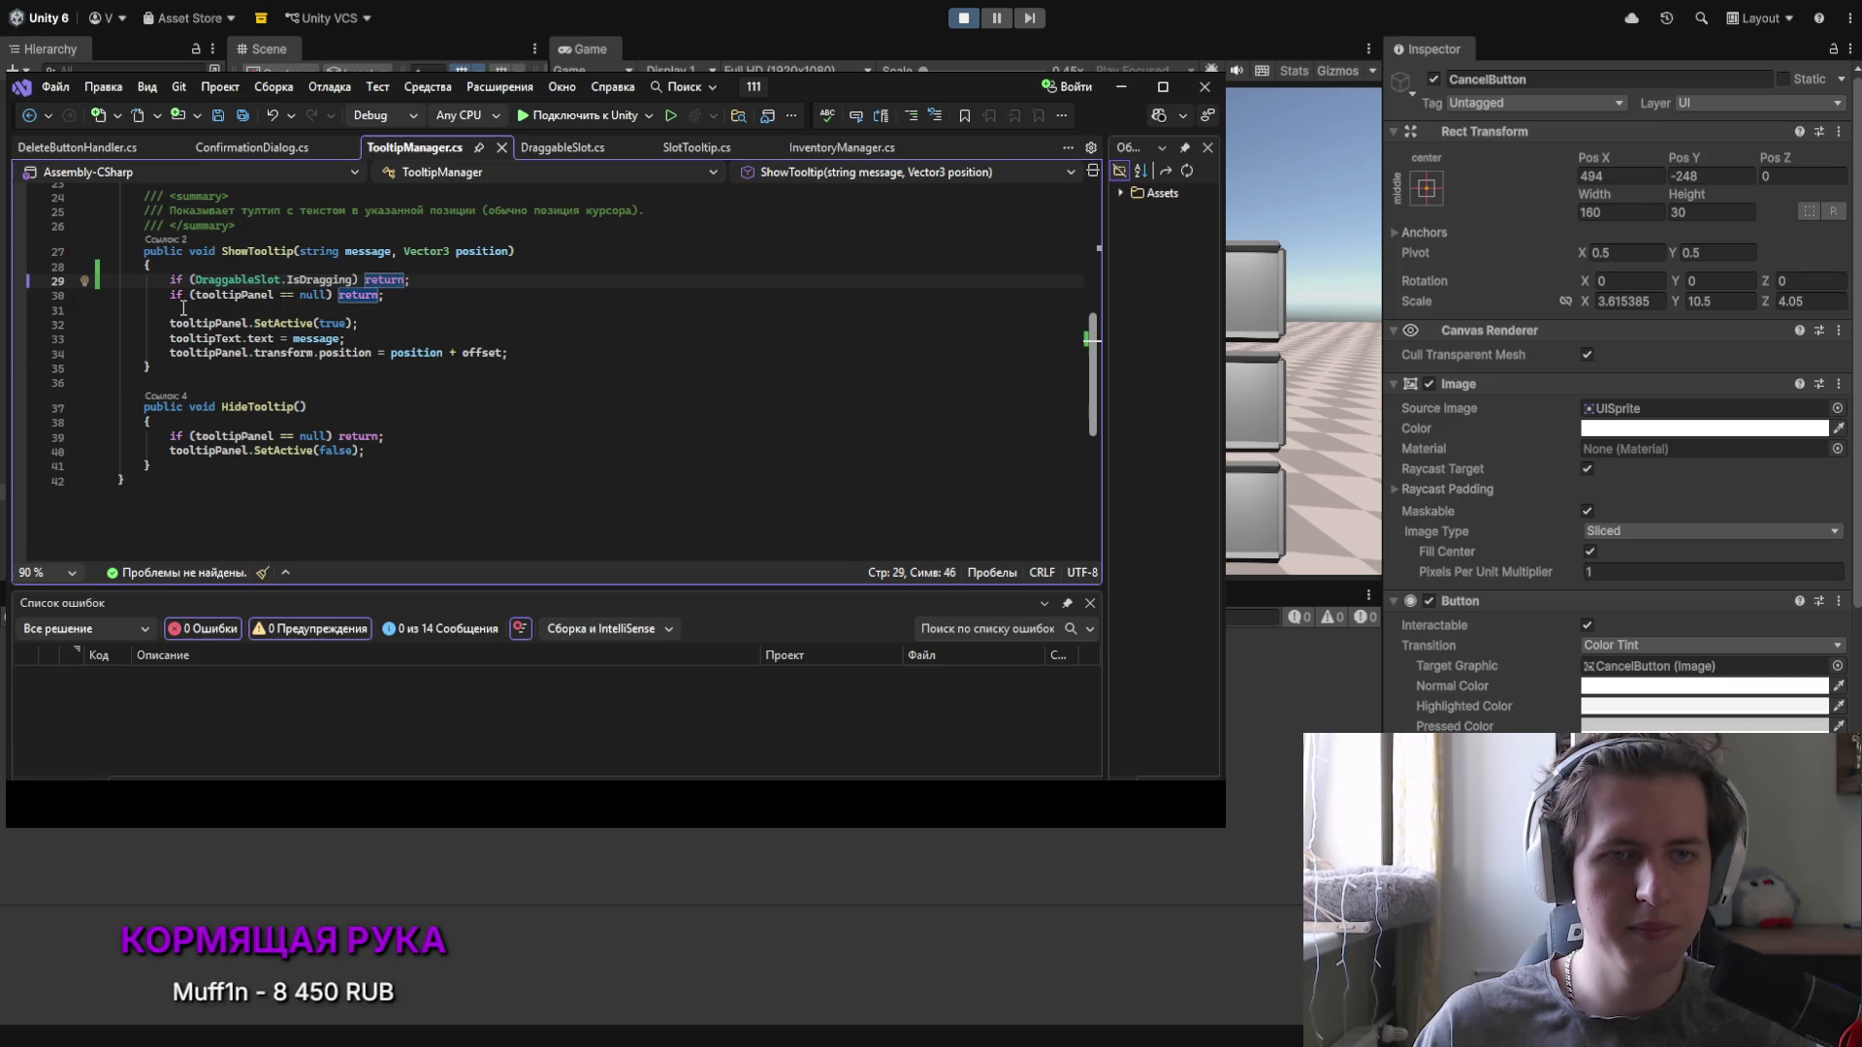
click(229, 311)
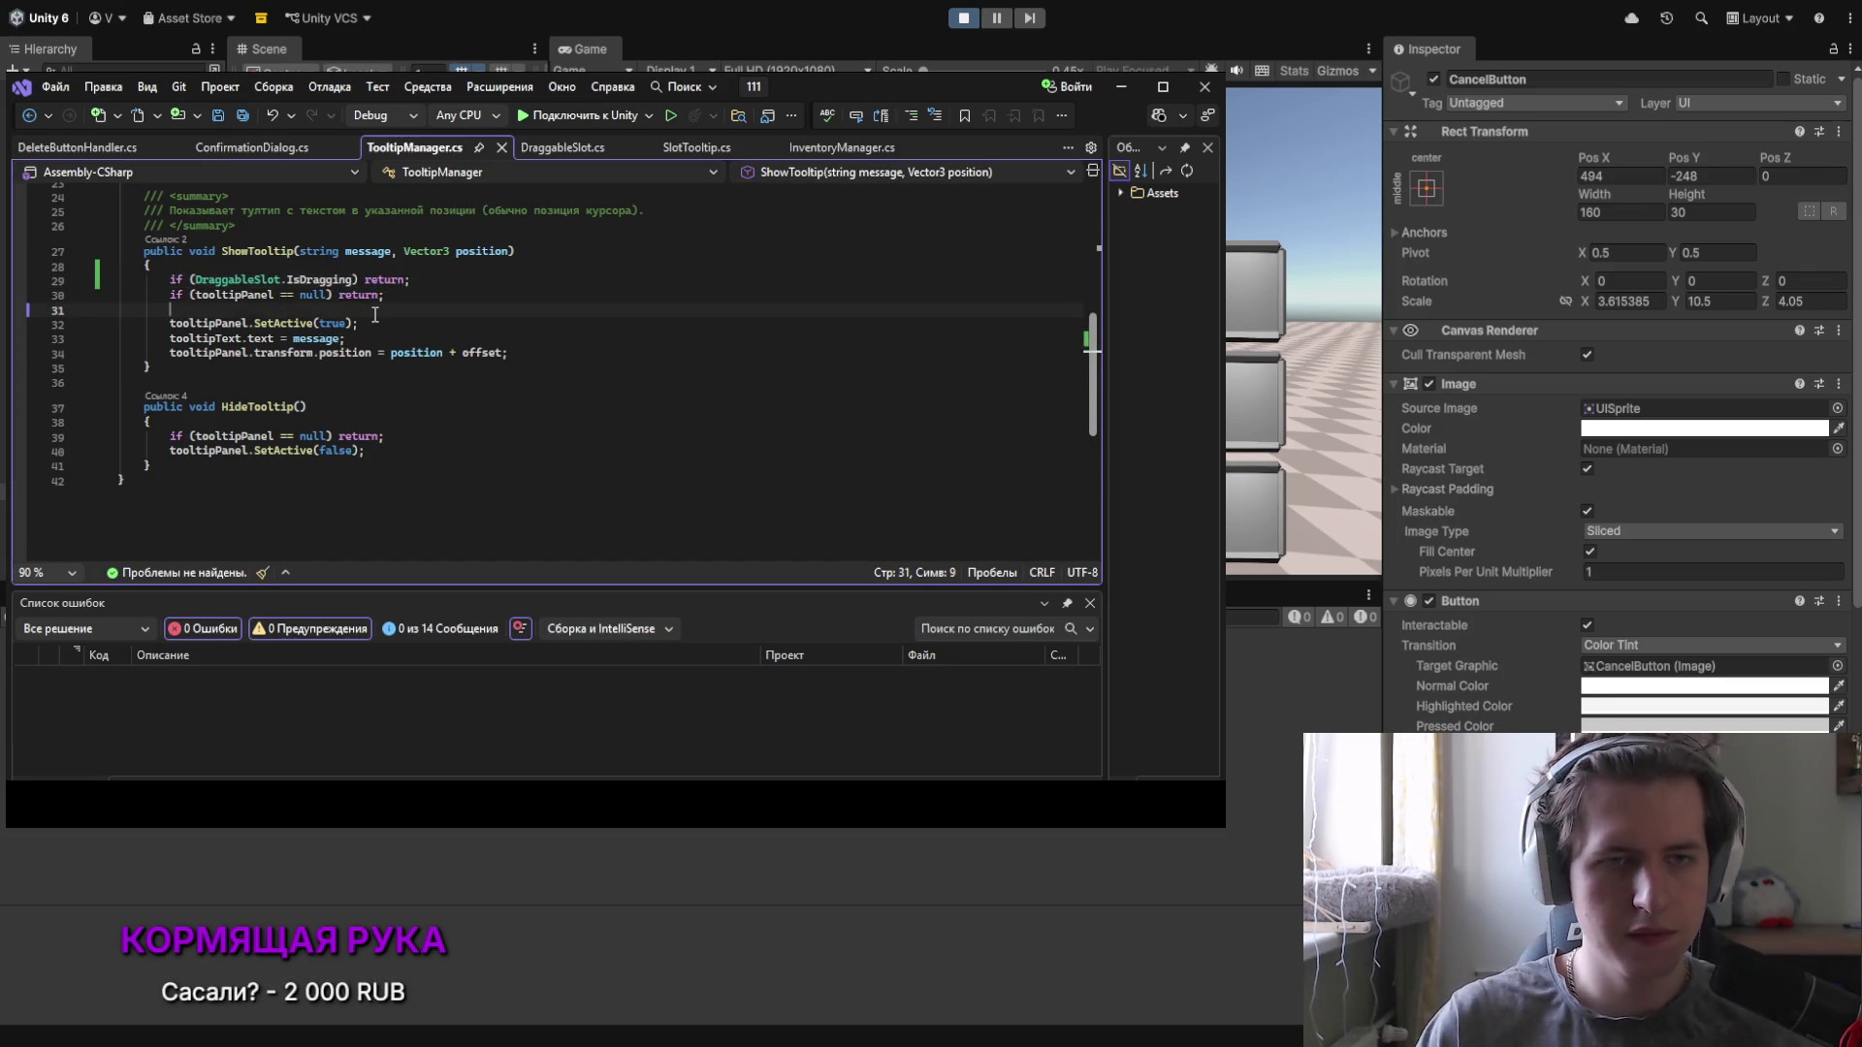
Step: Move ShowTooltip's three tooltip-display lines inside a new if (ConfirmPanelClosed) { } block
key(Return)
text(if ()
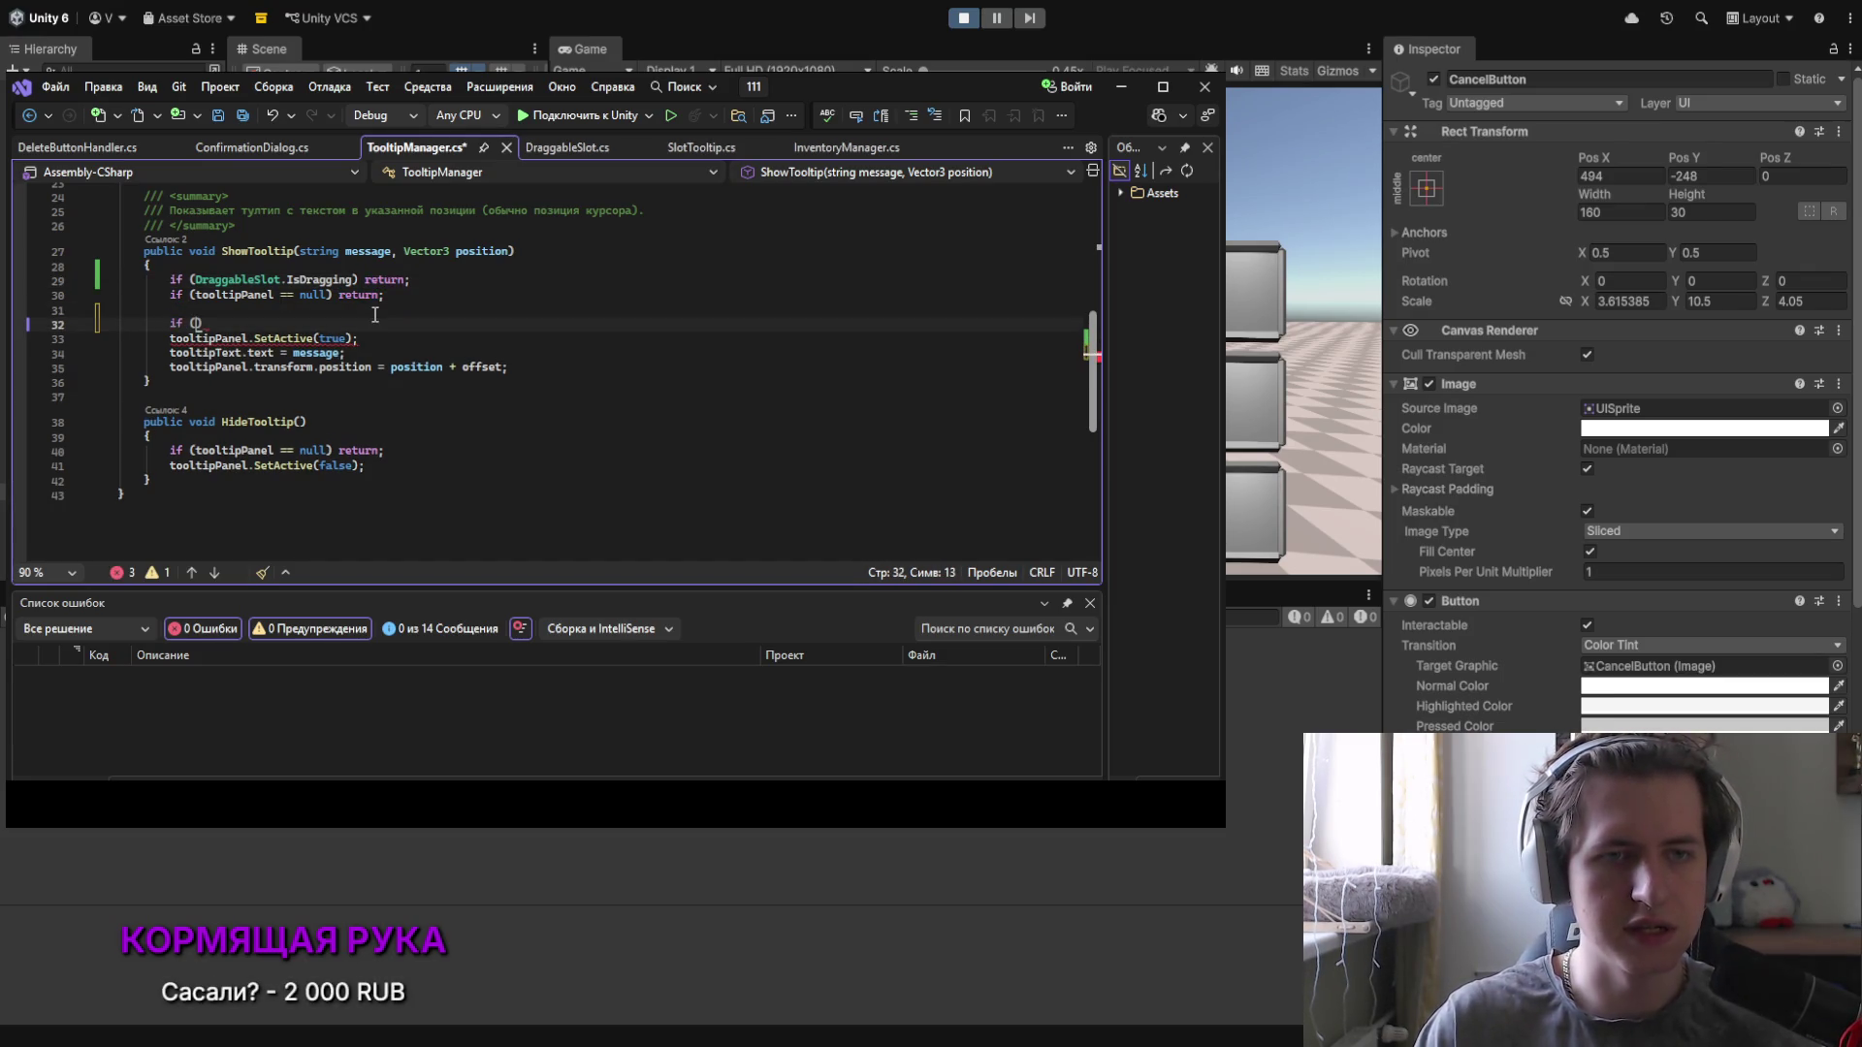
text(C)
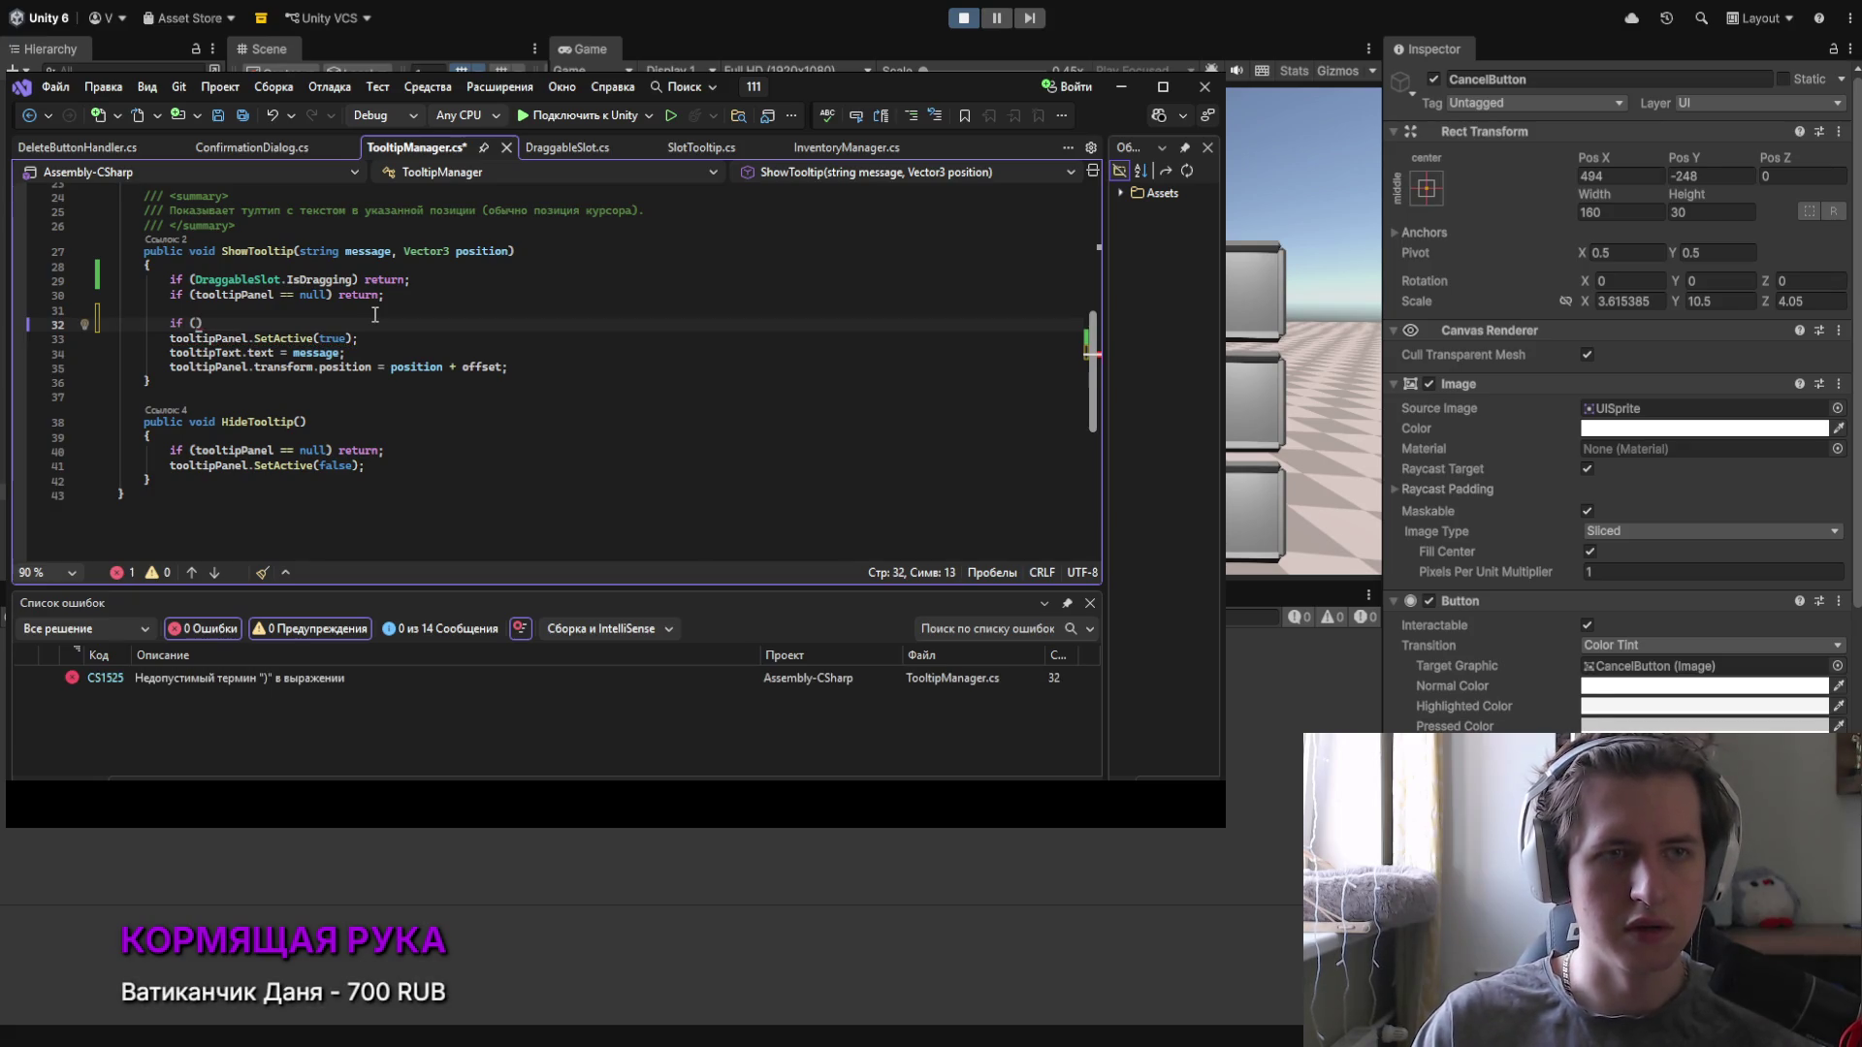
text(onfi)
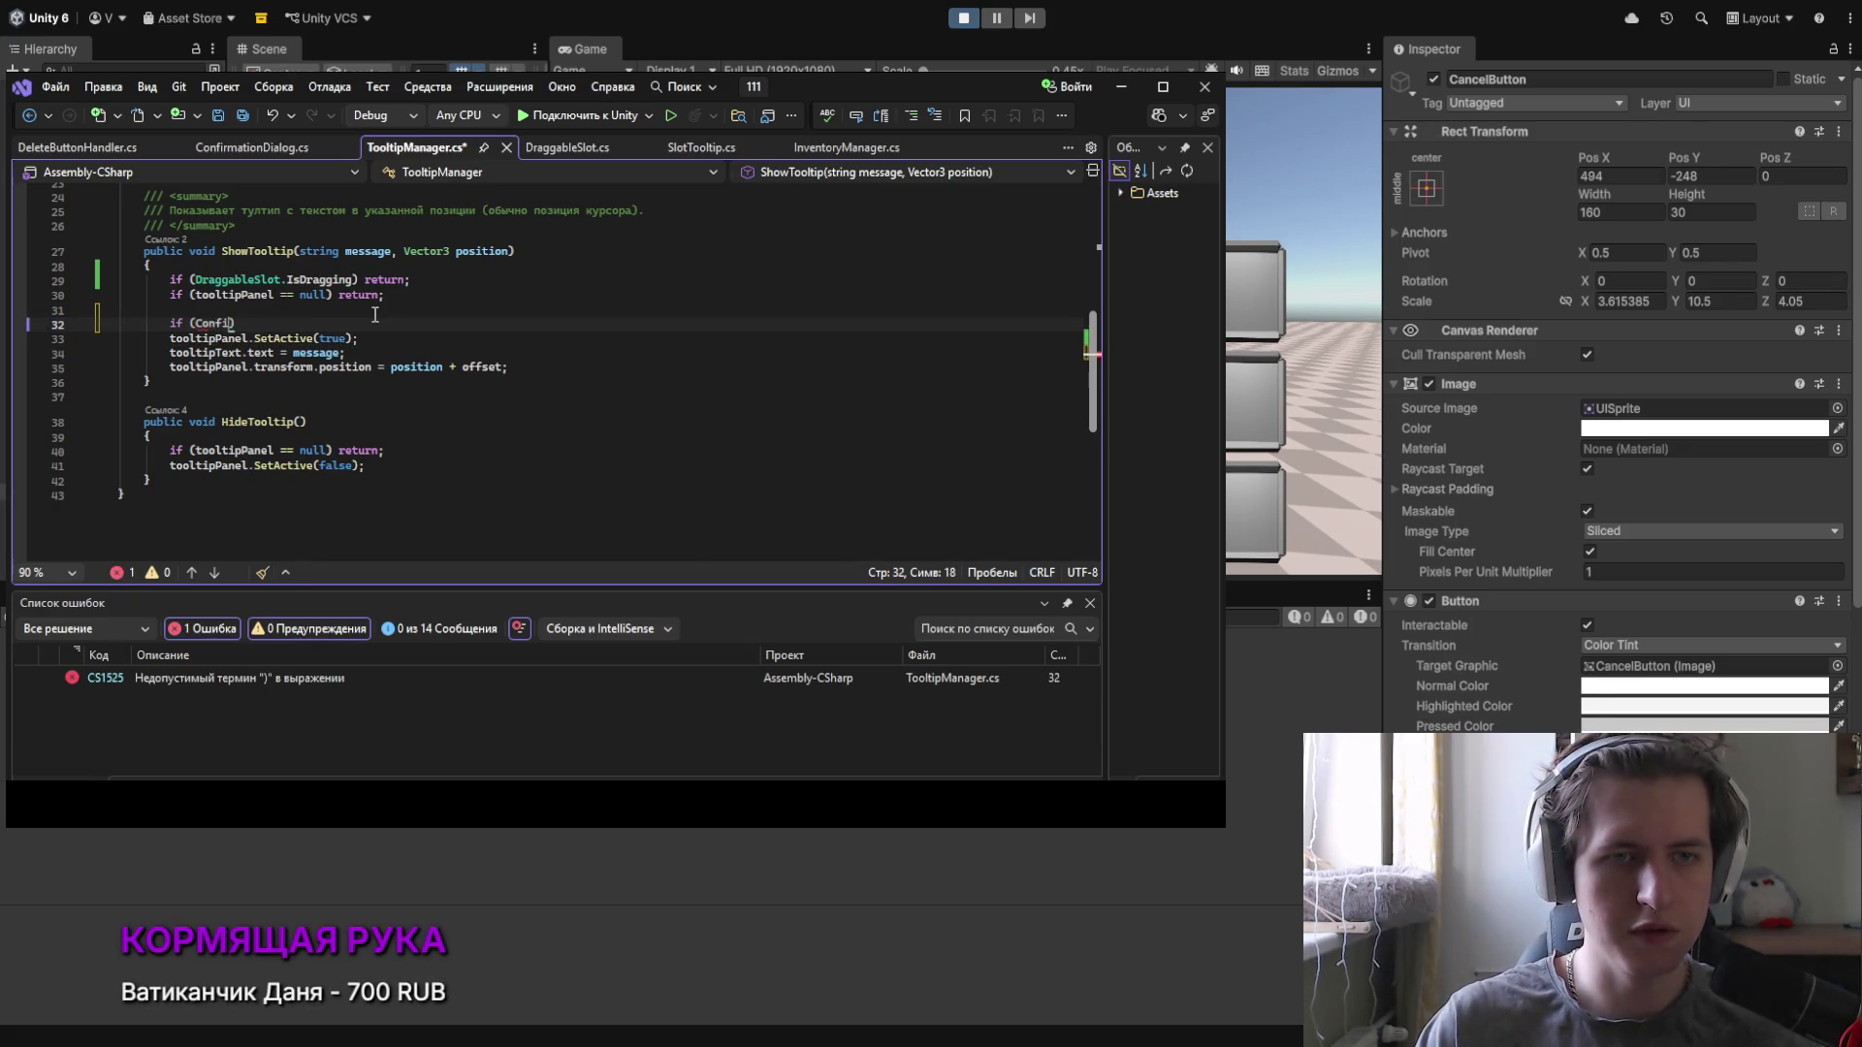
text(rma)
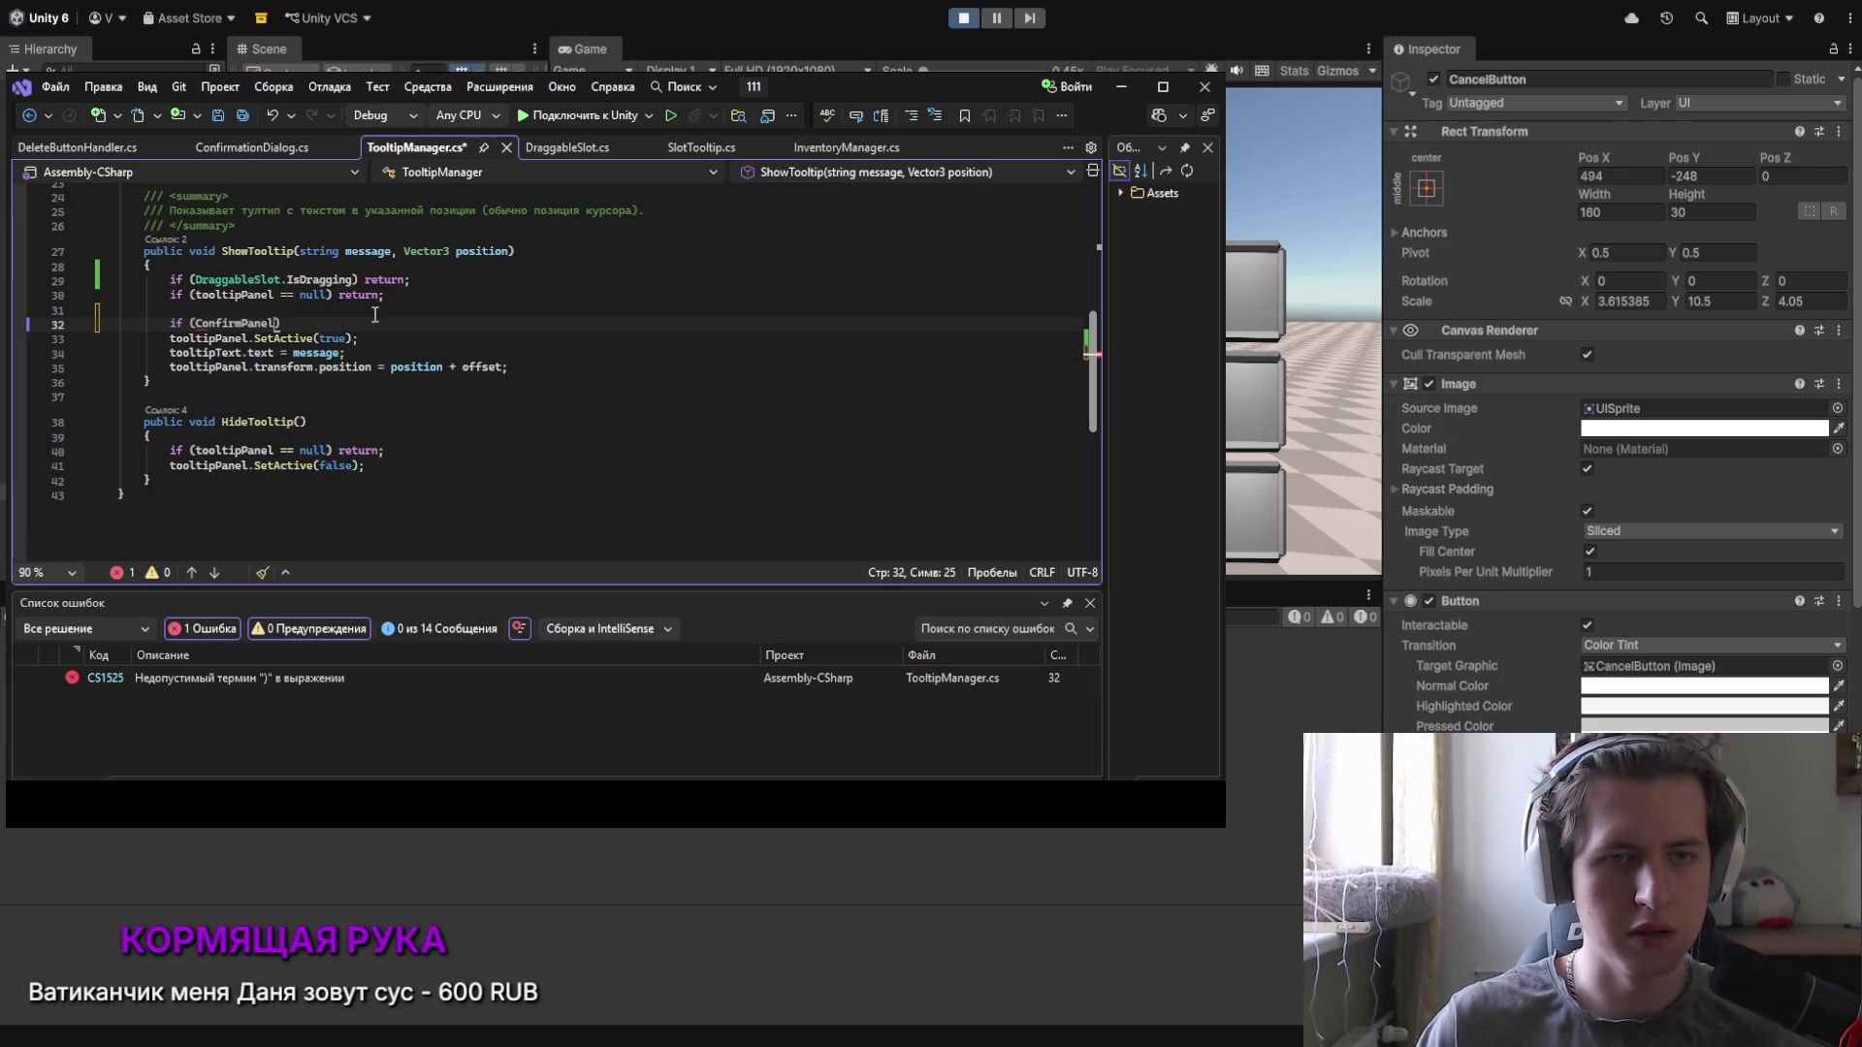
text(sed)
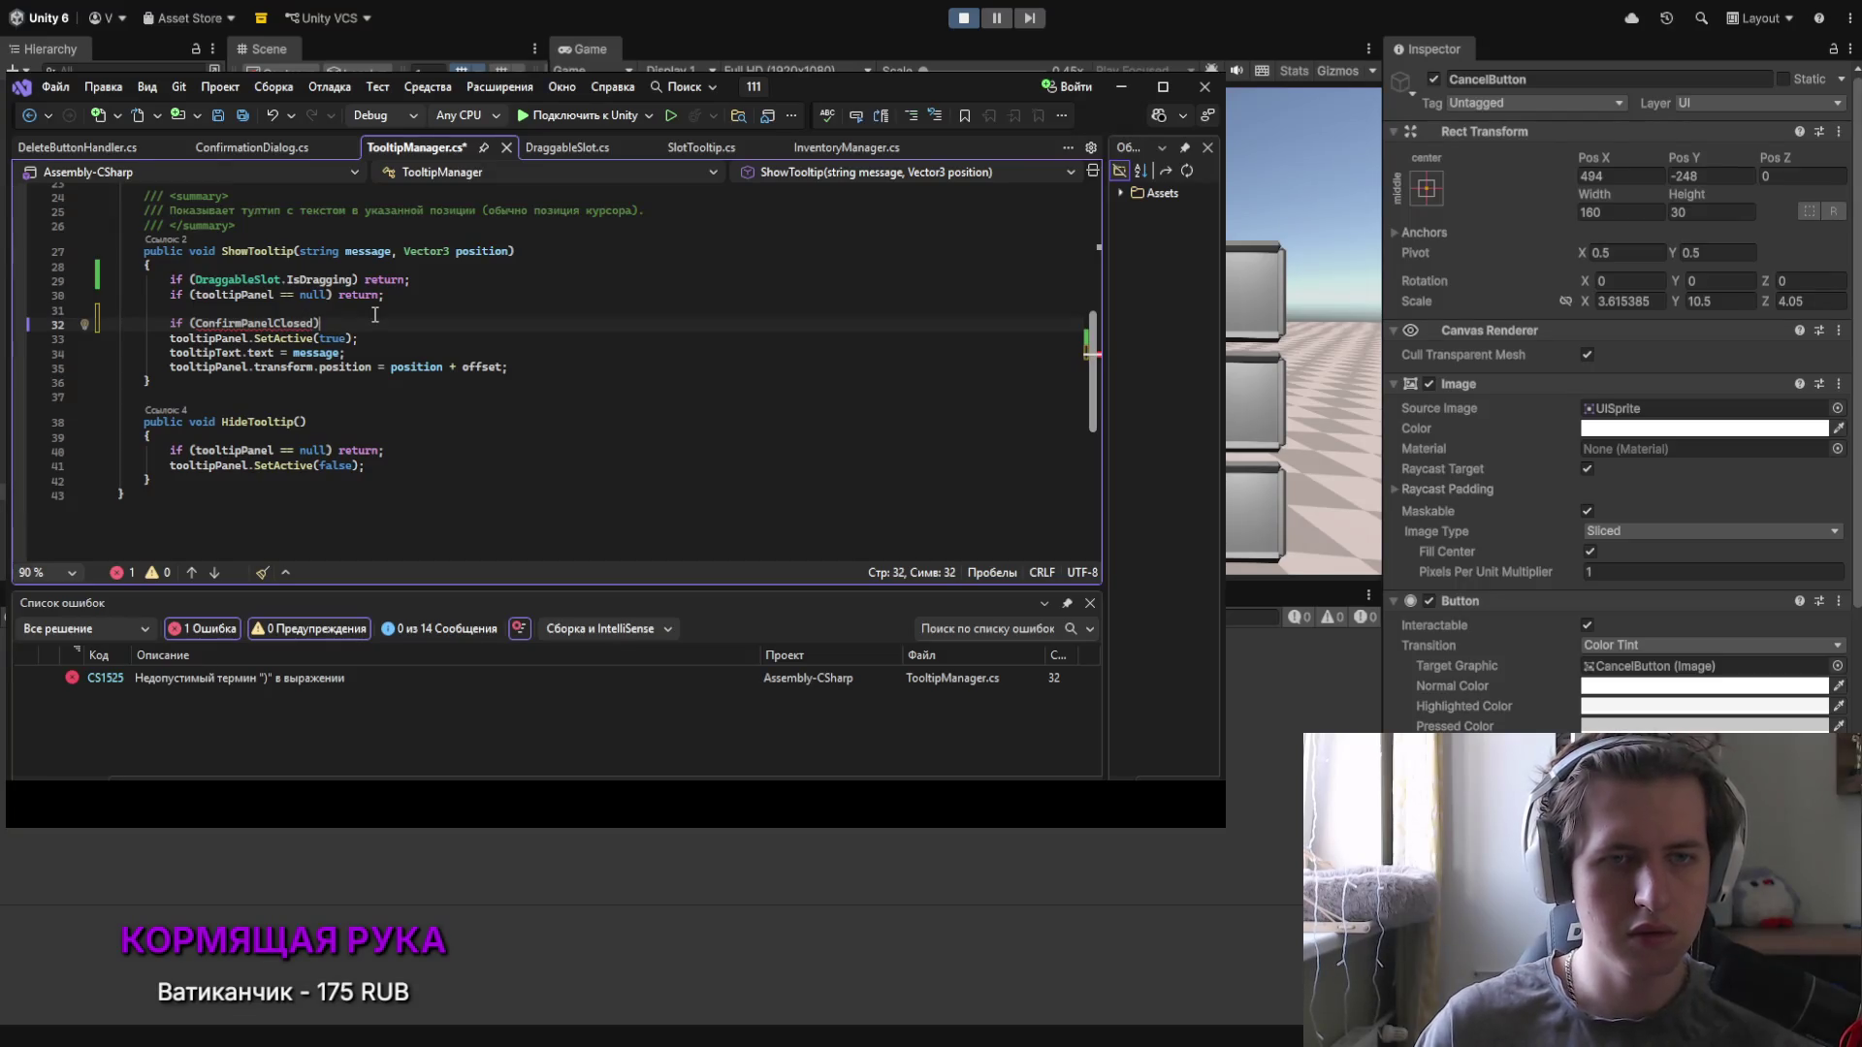
key(Return)
drag(509, 410, 89, 384)
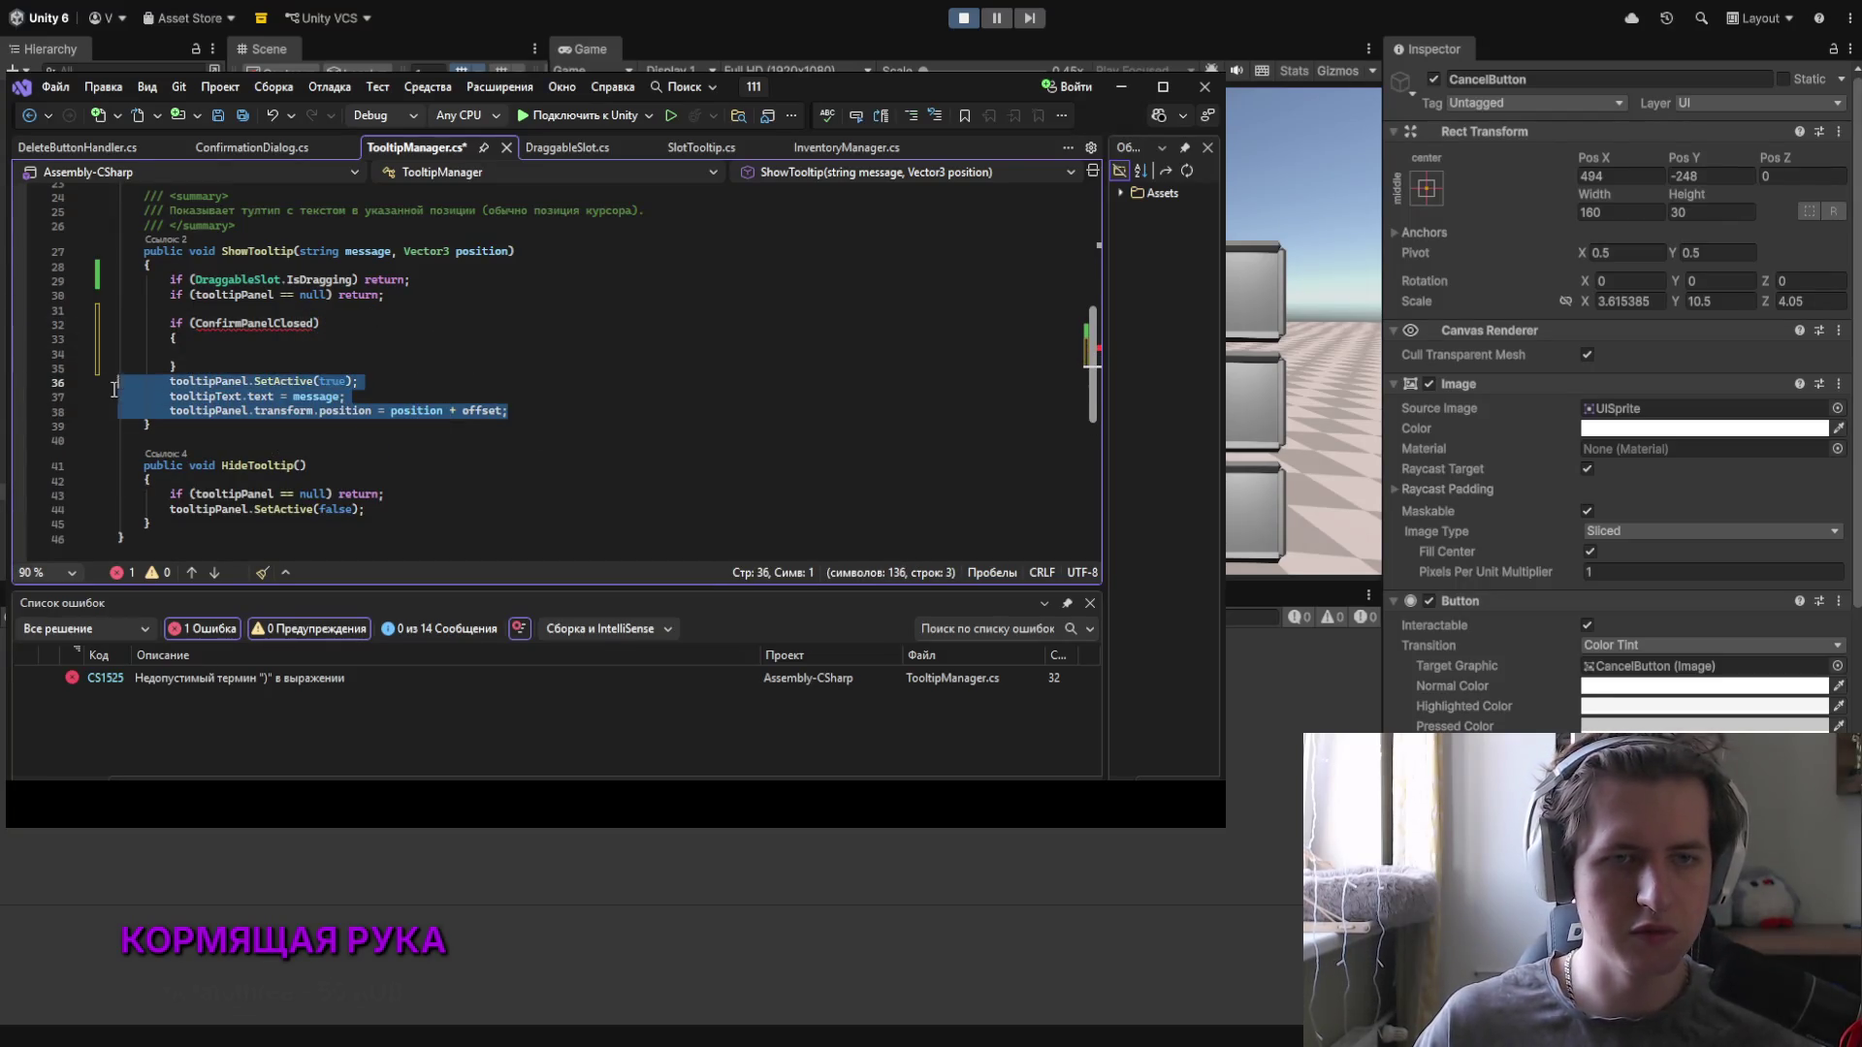
key(ctrl+x)
click(233, 351)
key(ctrl+v)
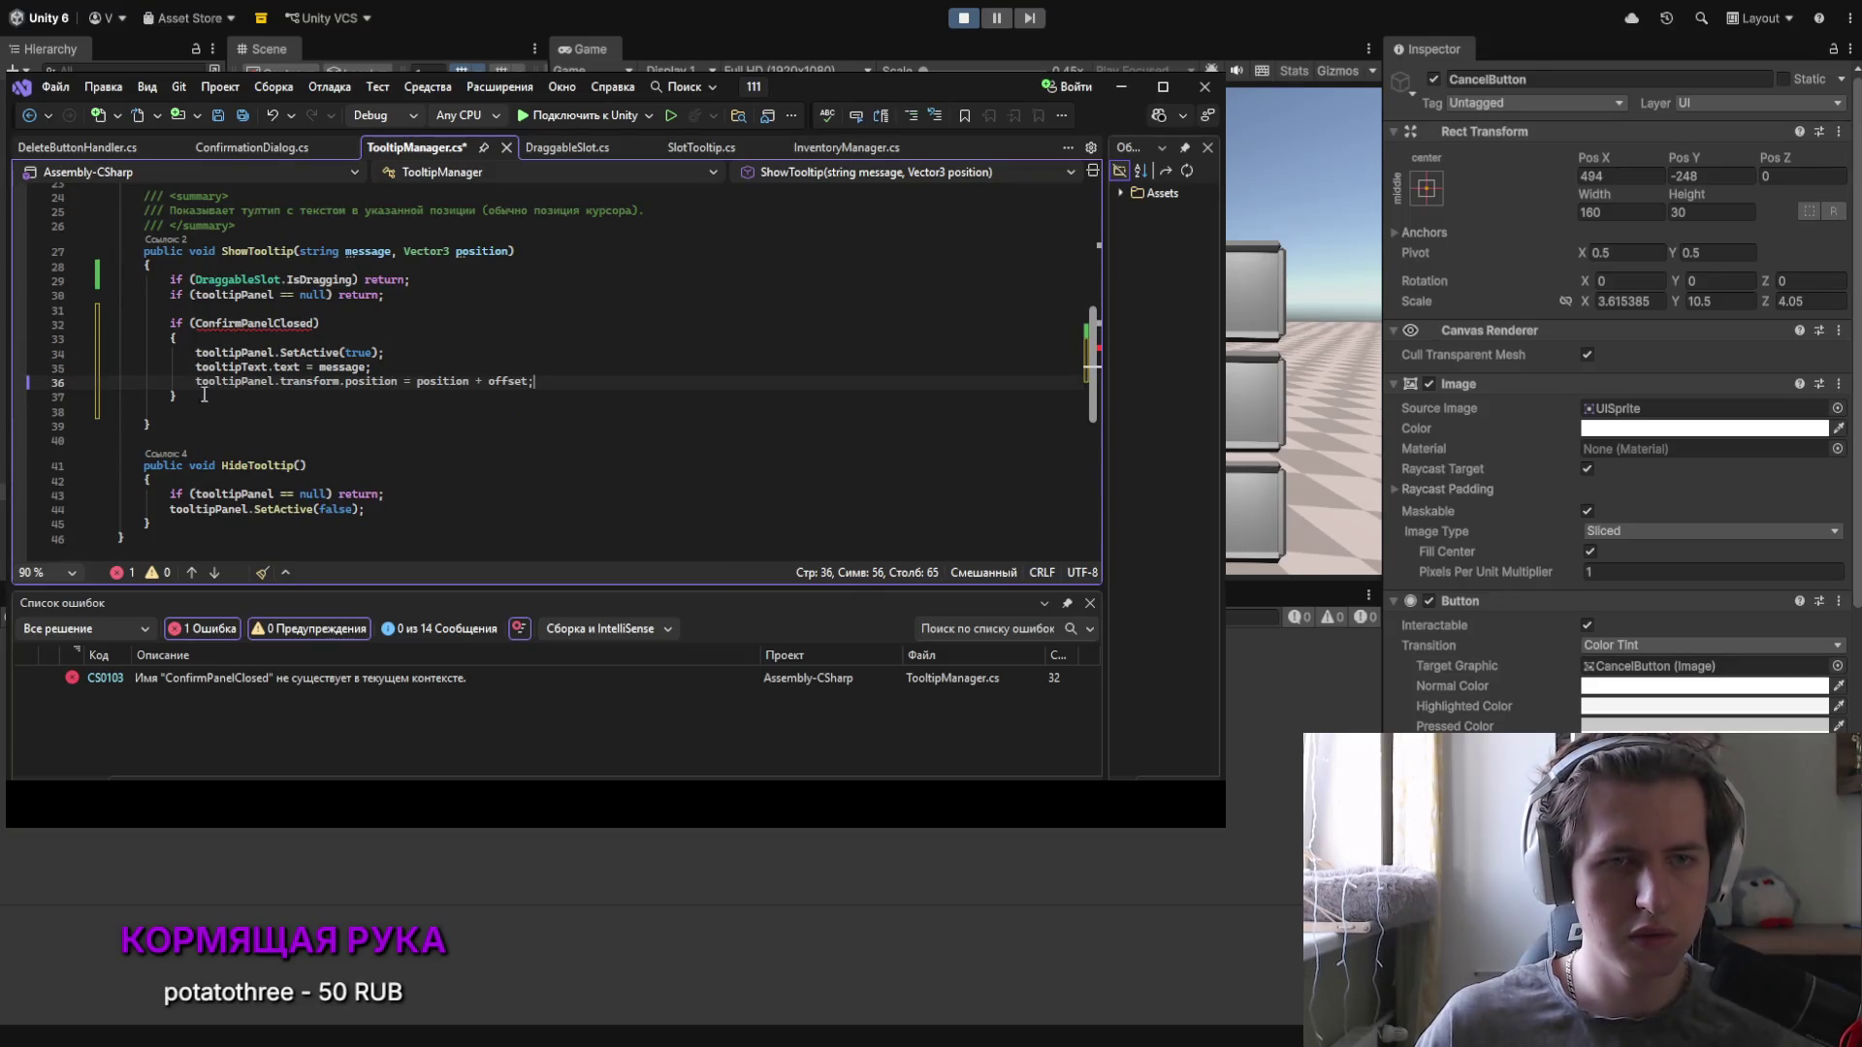
key(Down)
key(Delete)
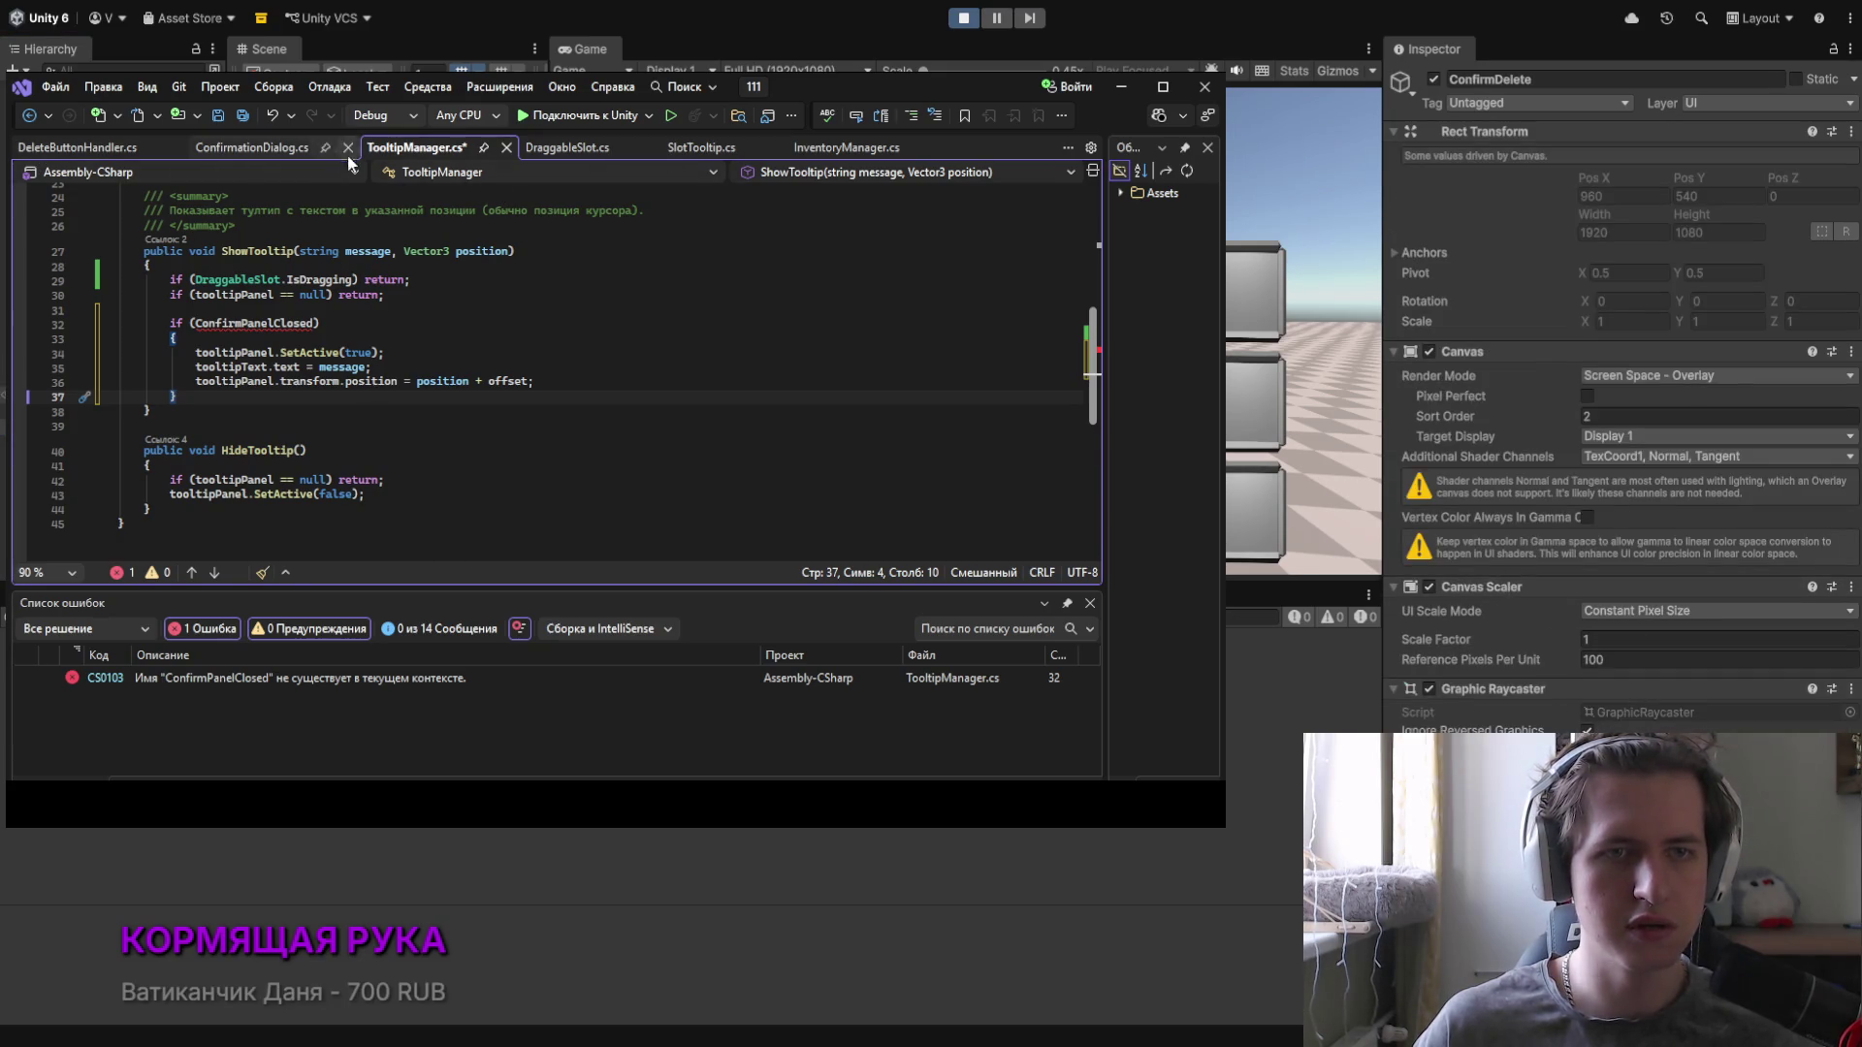
click(194, 325)
Step: Change the condition to ConfirmationDialog.confirmPanelClosed and select it
text(Confi)
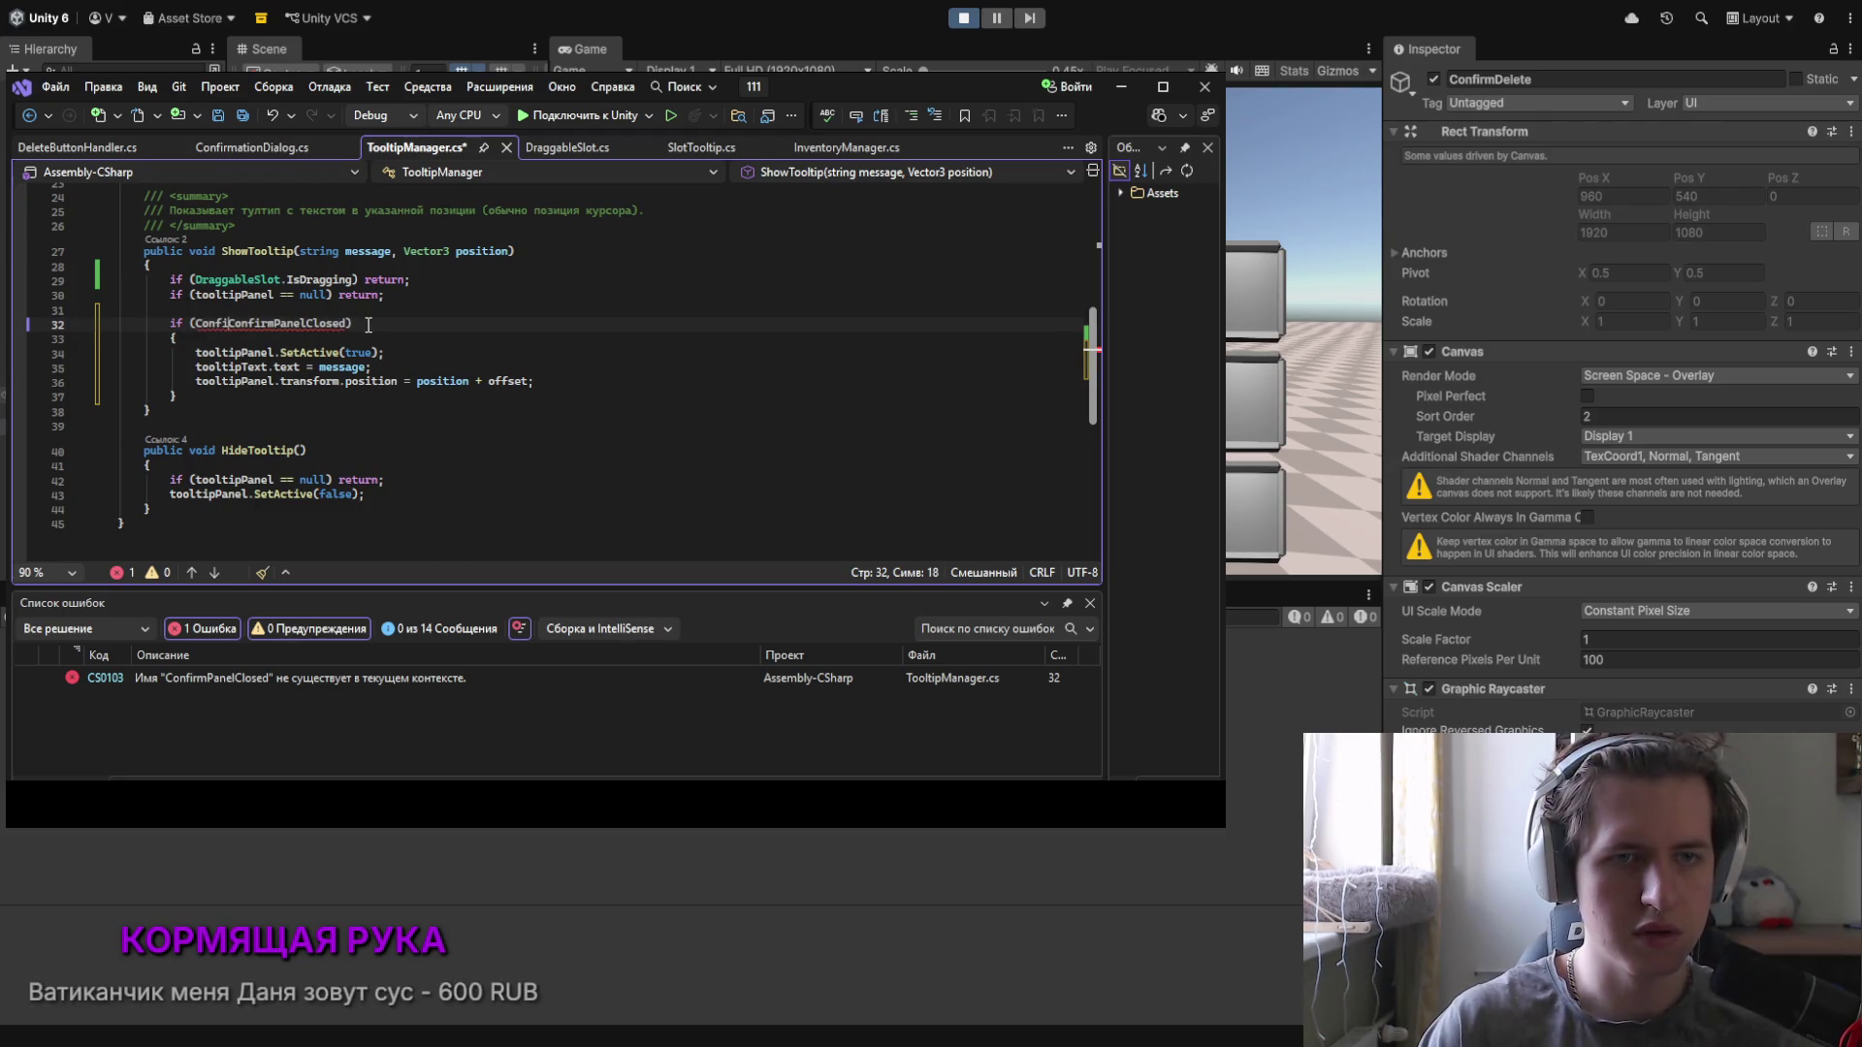
text(rmatu)
key(BackSpace)
text(ionDialog.)
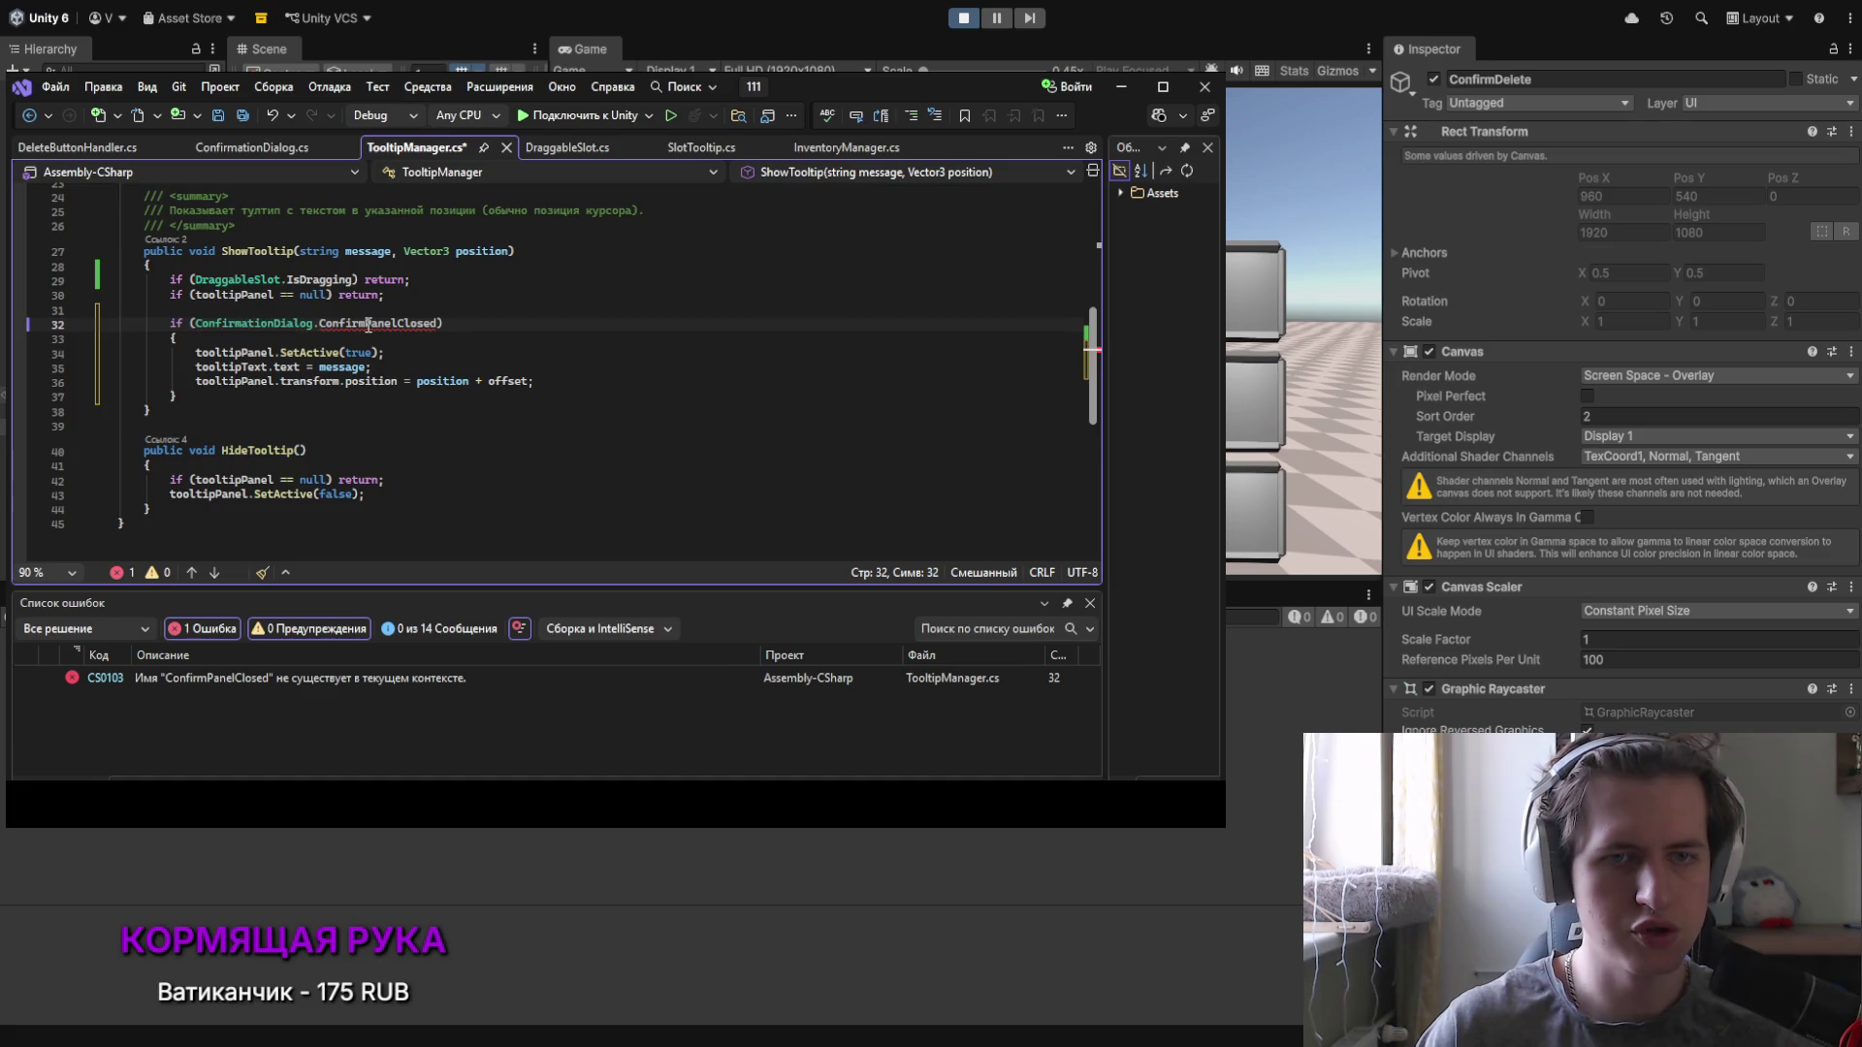
key(Delete)
text(c)
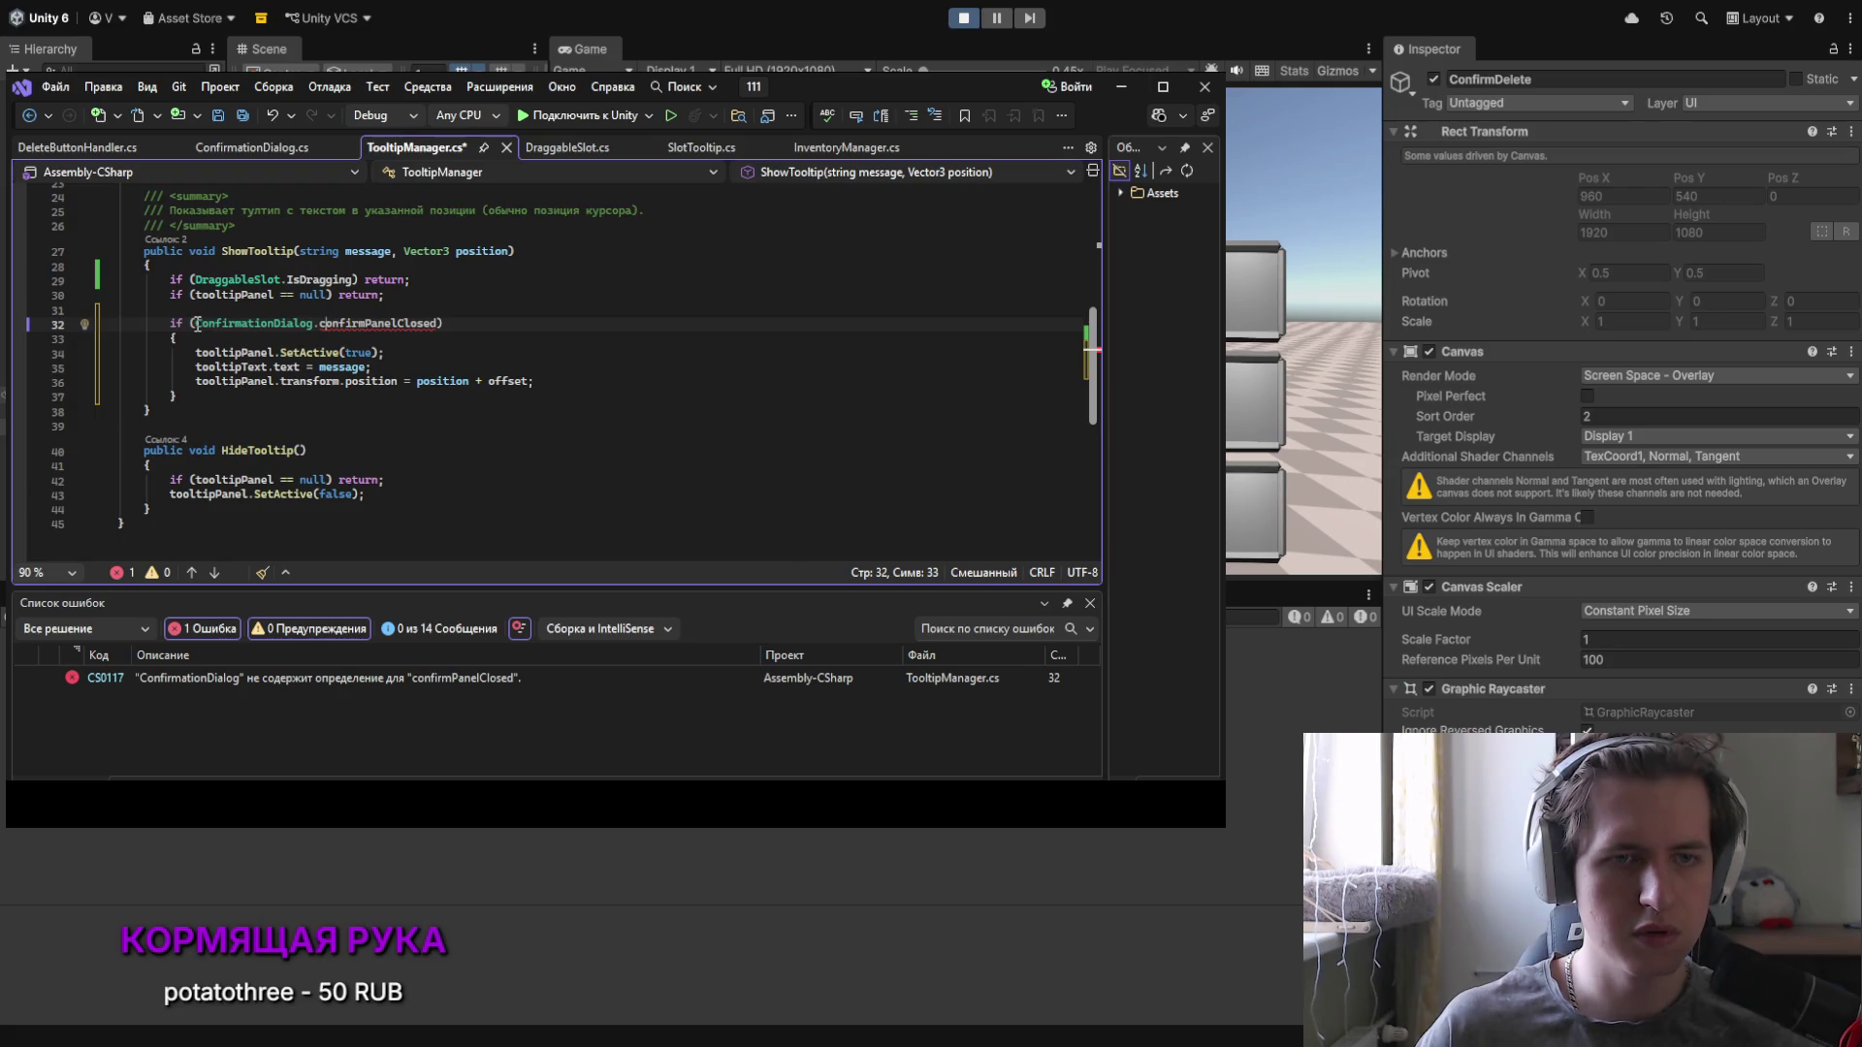
drag(195, 324, 441, 325)
key(ctrl+c)
Step: Declare a 'ConfirmationDialog confirmPanelClosed;' field below the Instance declaration
scroll(444, 324, up, 7)
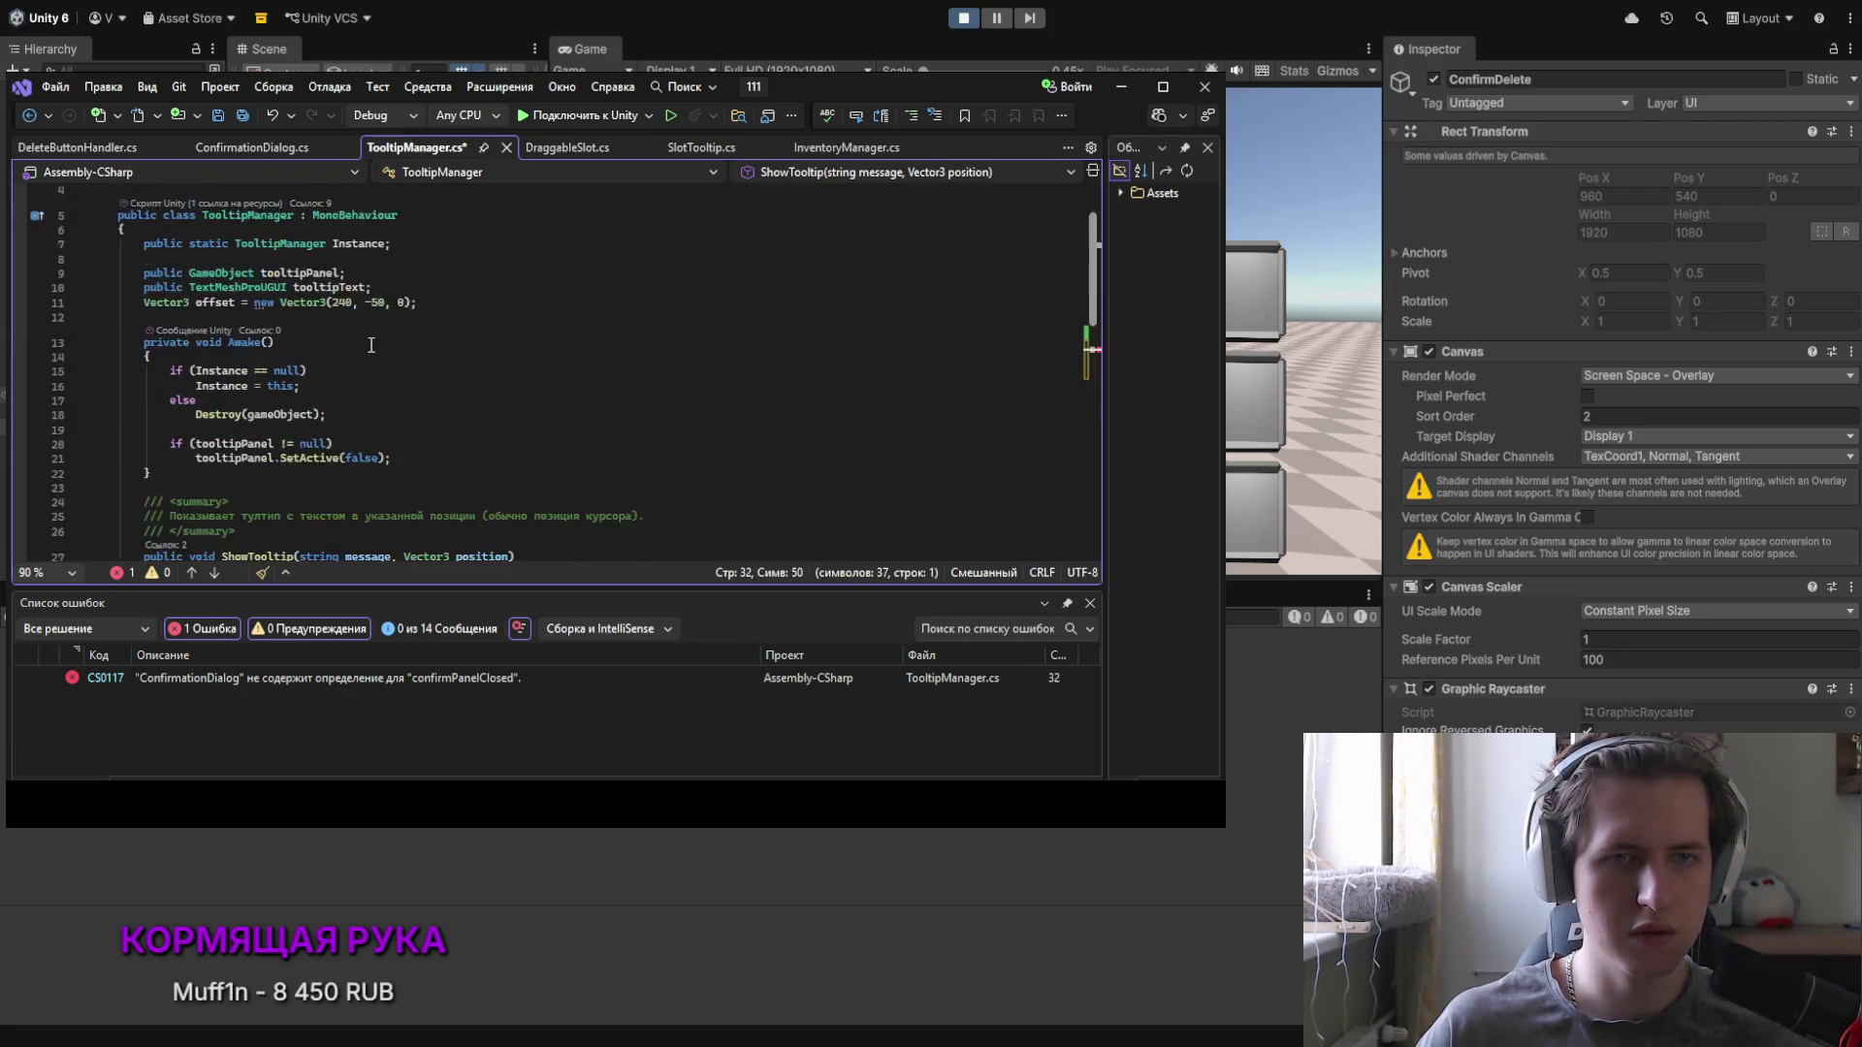
click(439, 284)
key(Return)
key(ctrl+v)
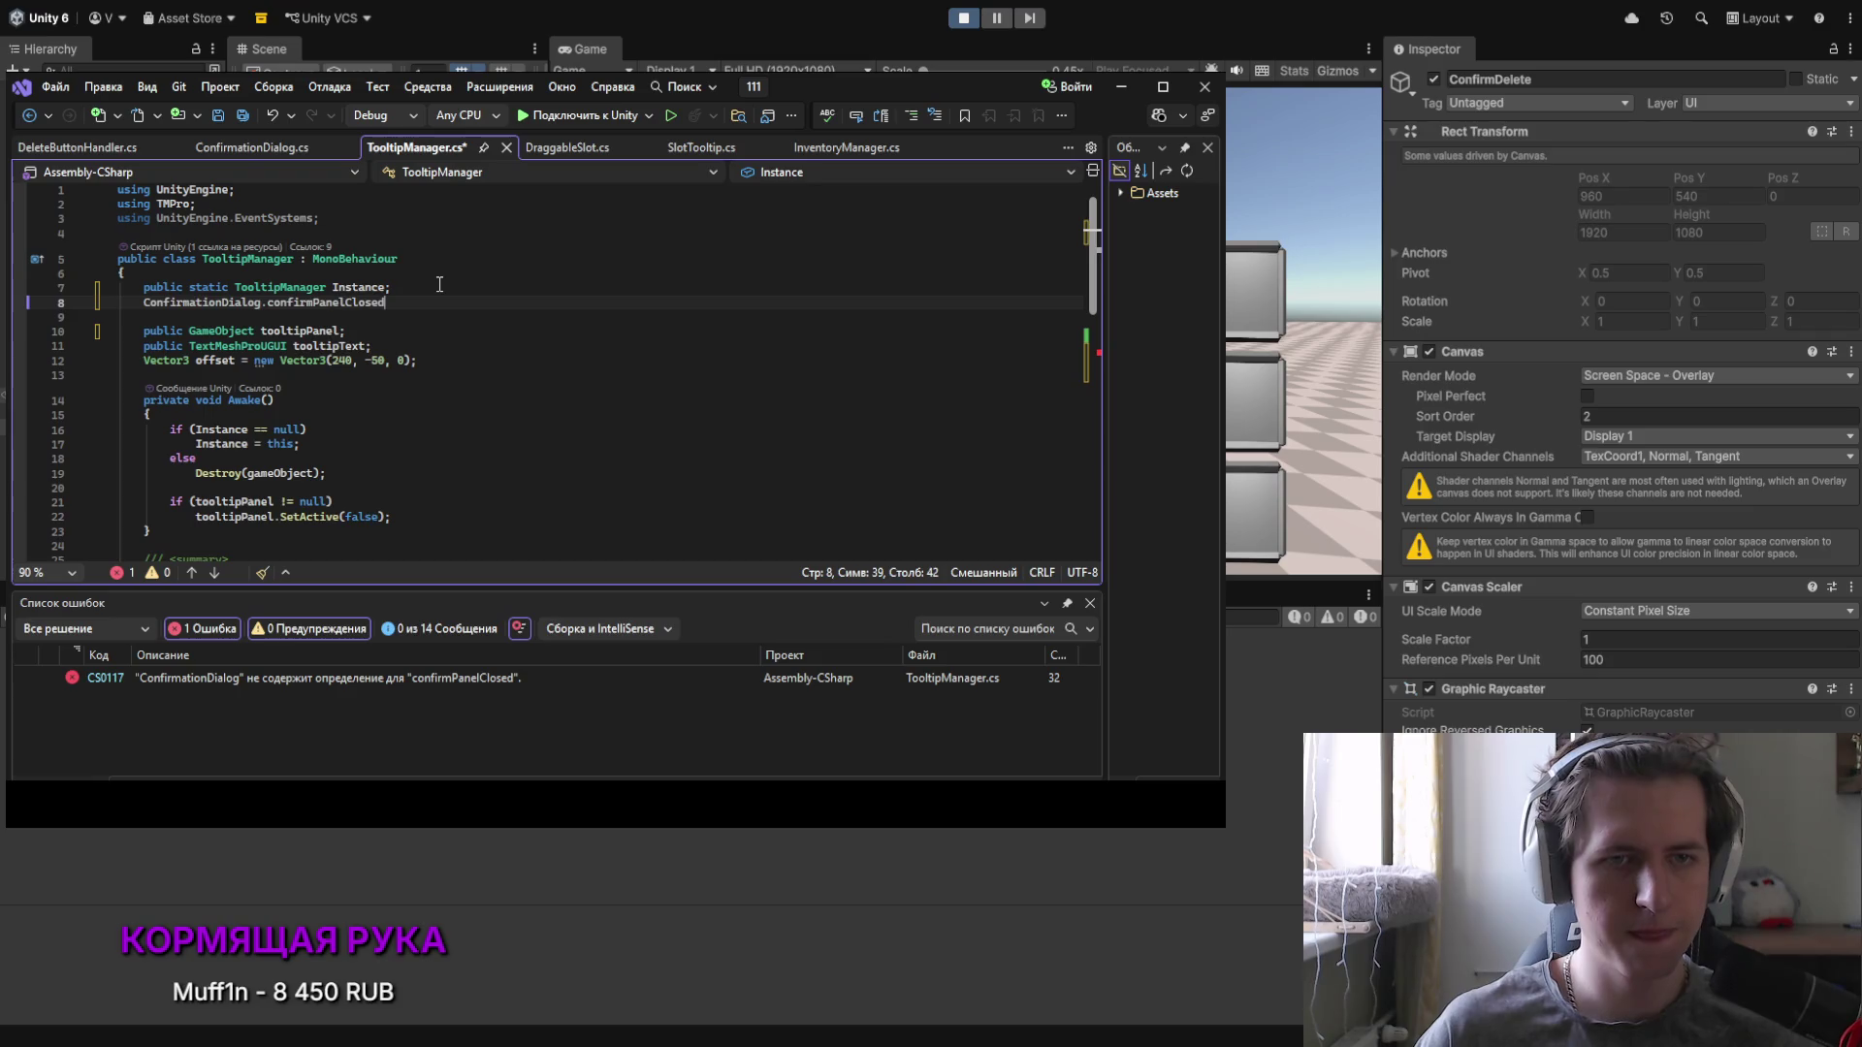
key(ctrl+Left)
key(BackSpace)
key(End)
text(;)
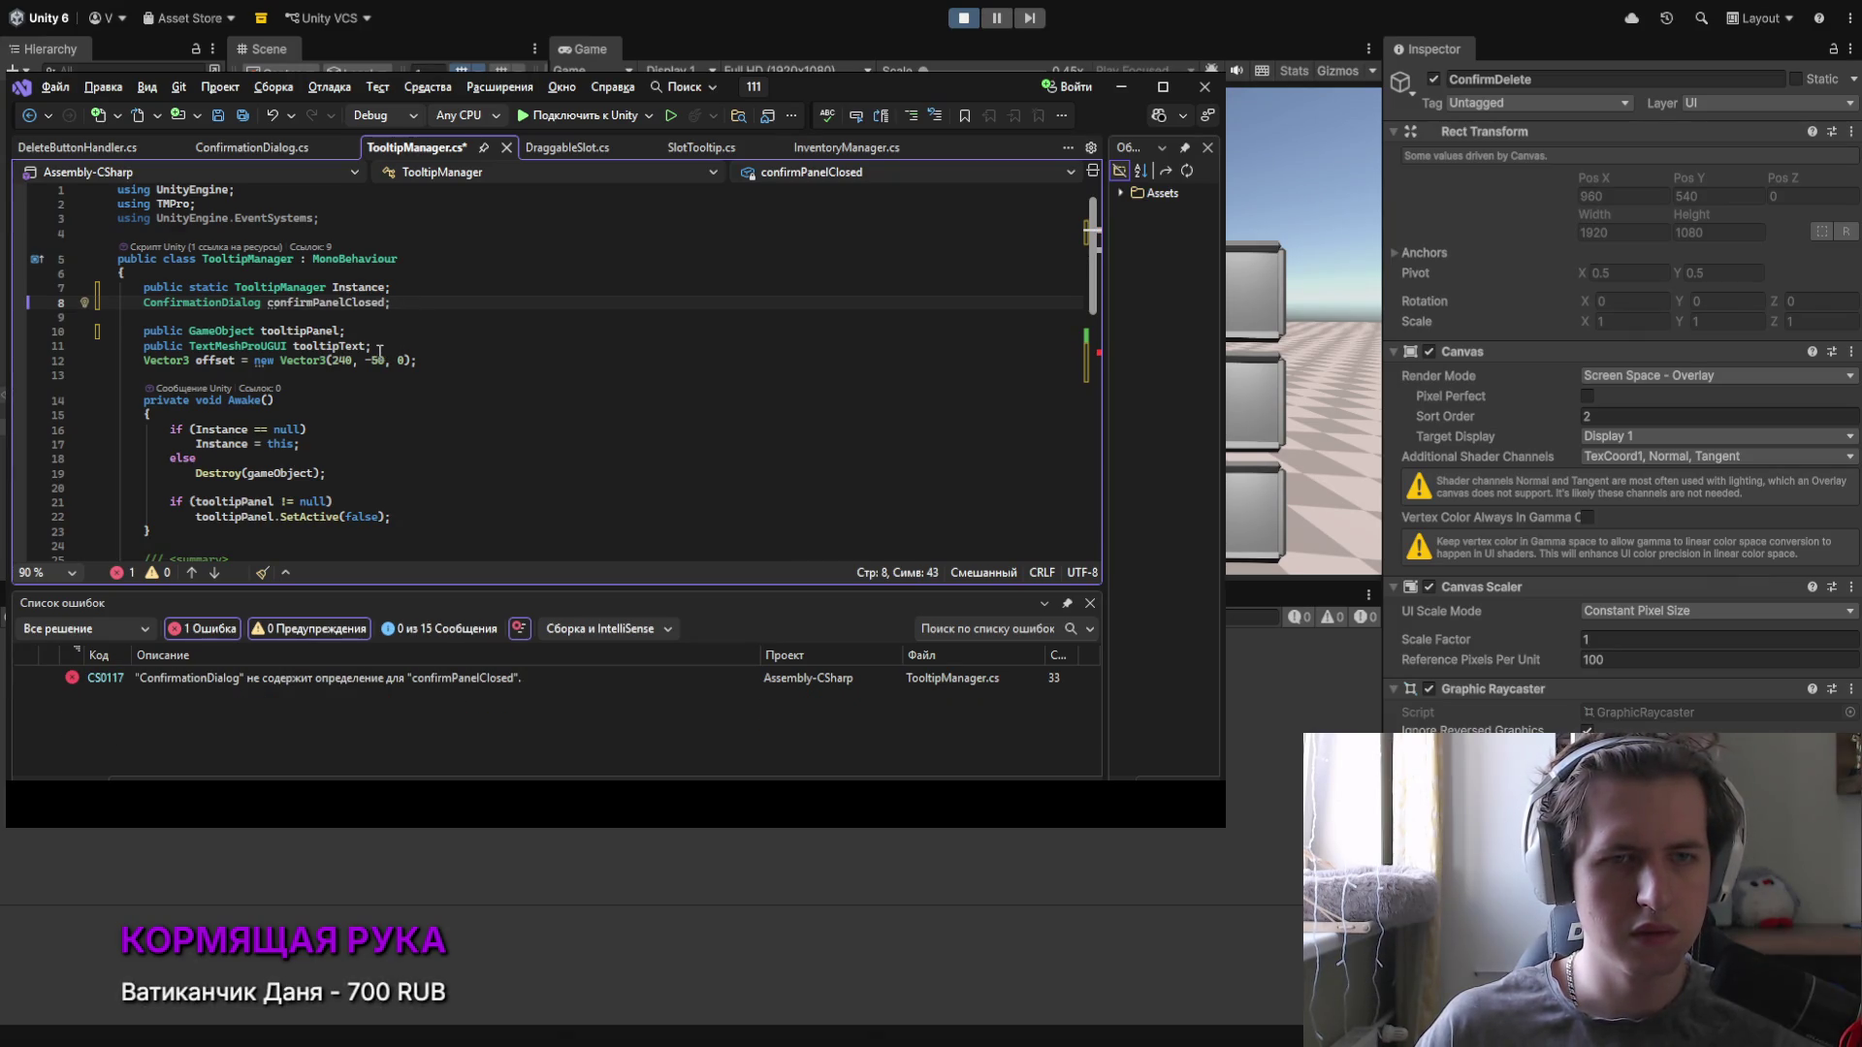
Step: Remove the ConfirmationDialog prefix so the condition reads if (confirmPanelClosed)
scroll(379, 352, down, 9)
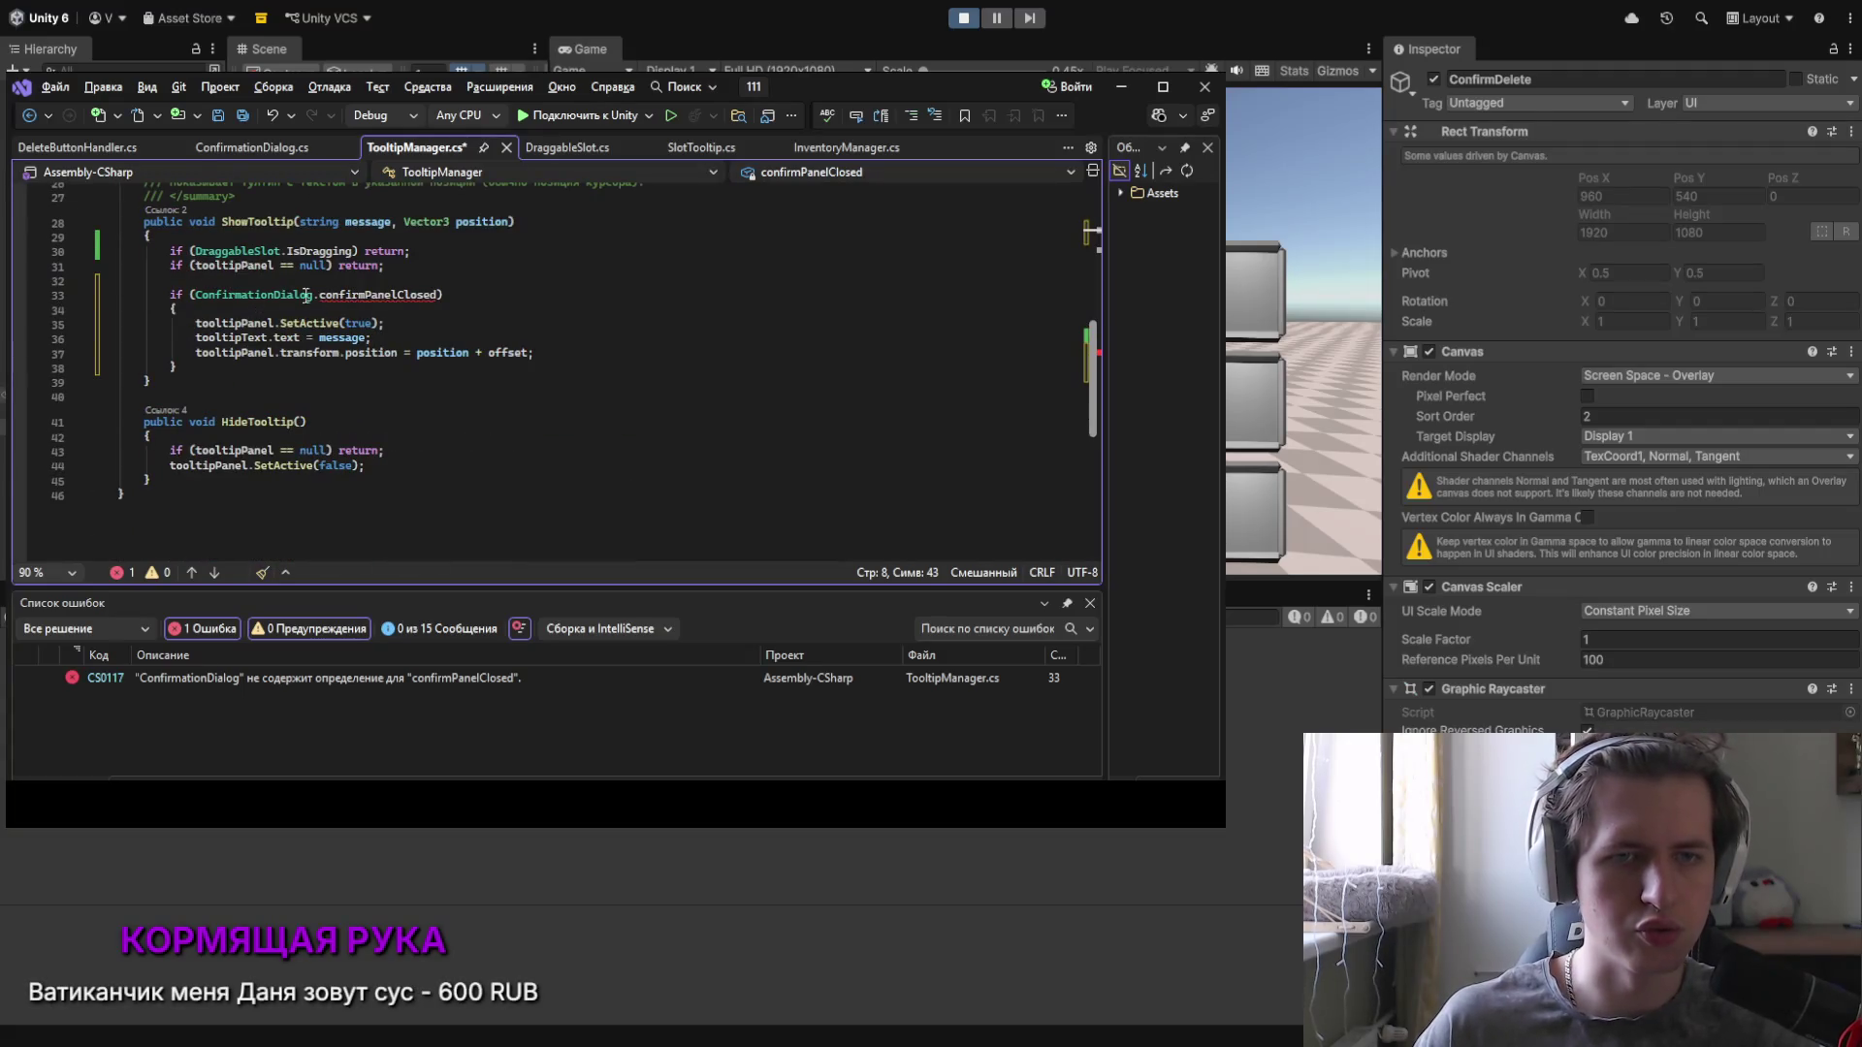
drag(321, 295, 194, 295)
key(BackSpace)
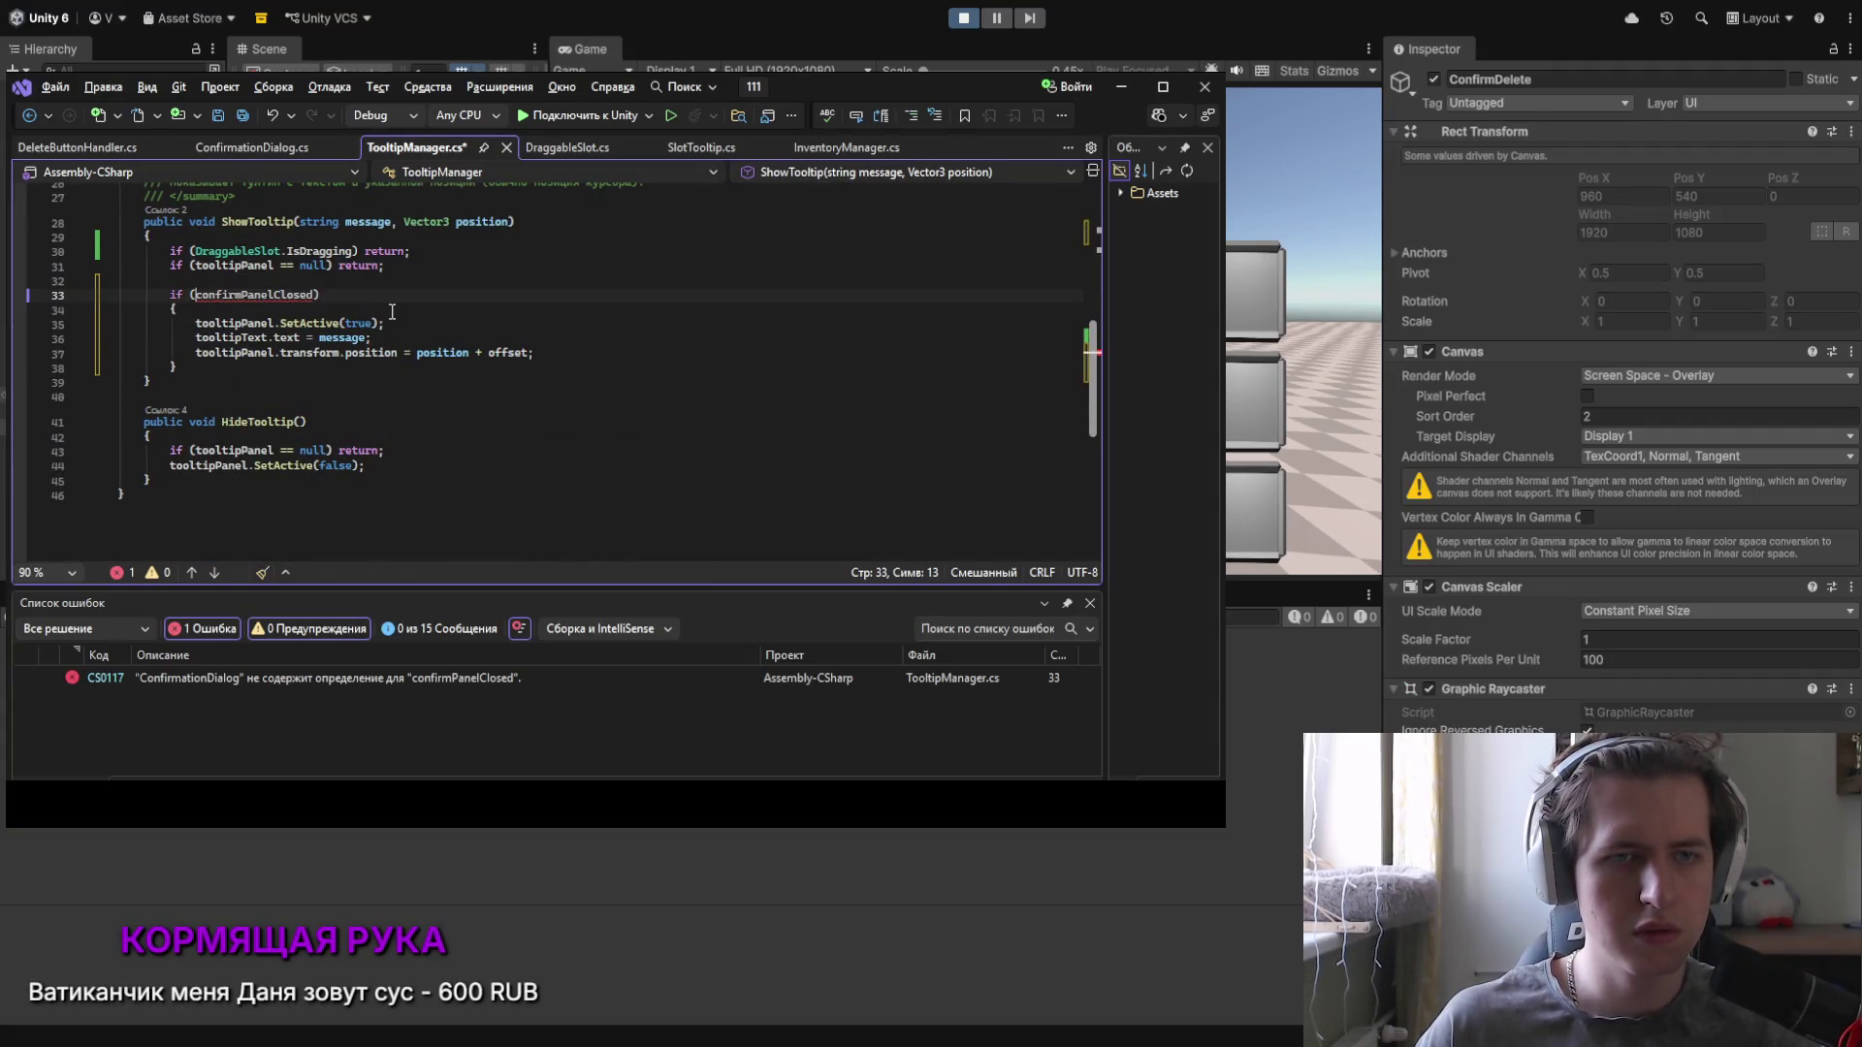
click(326, 295)
scroll(395, 316, up, 8)
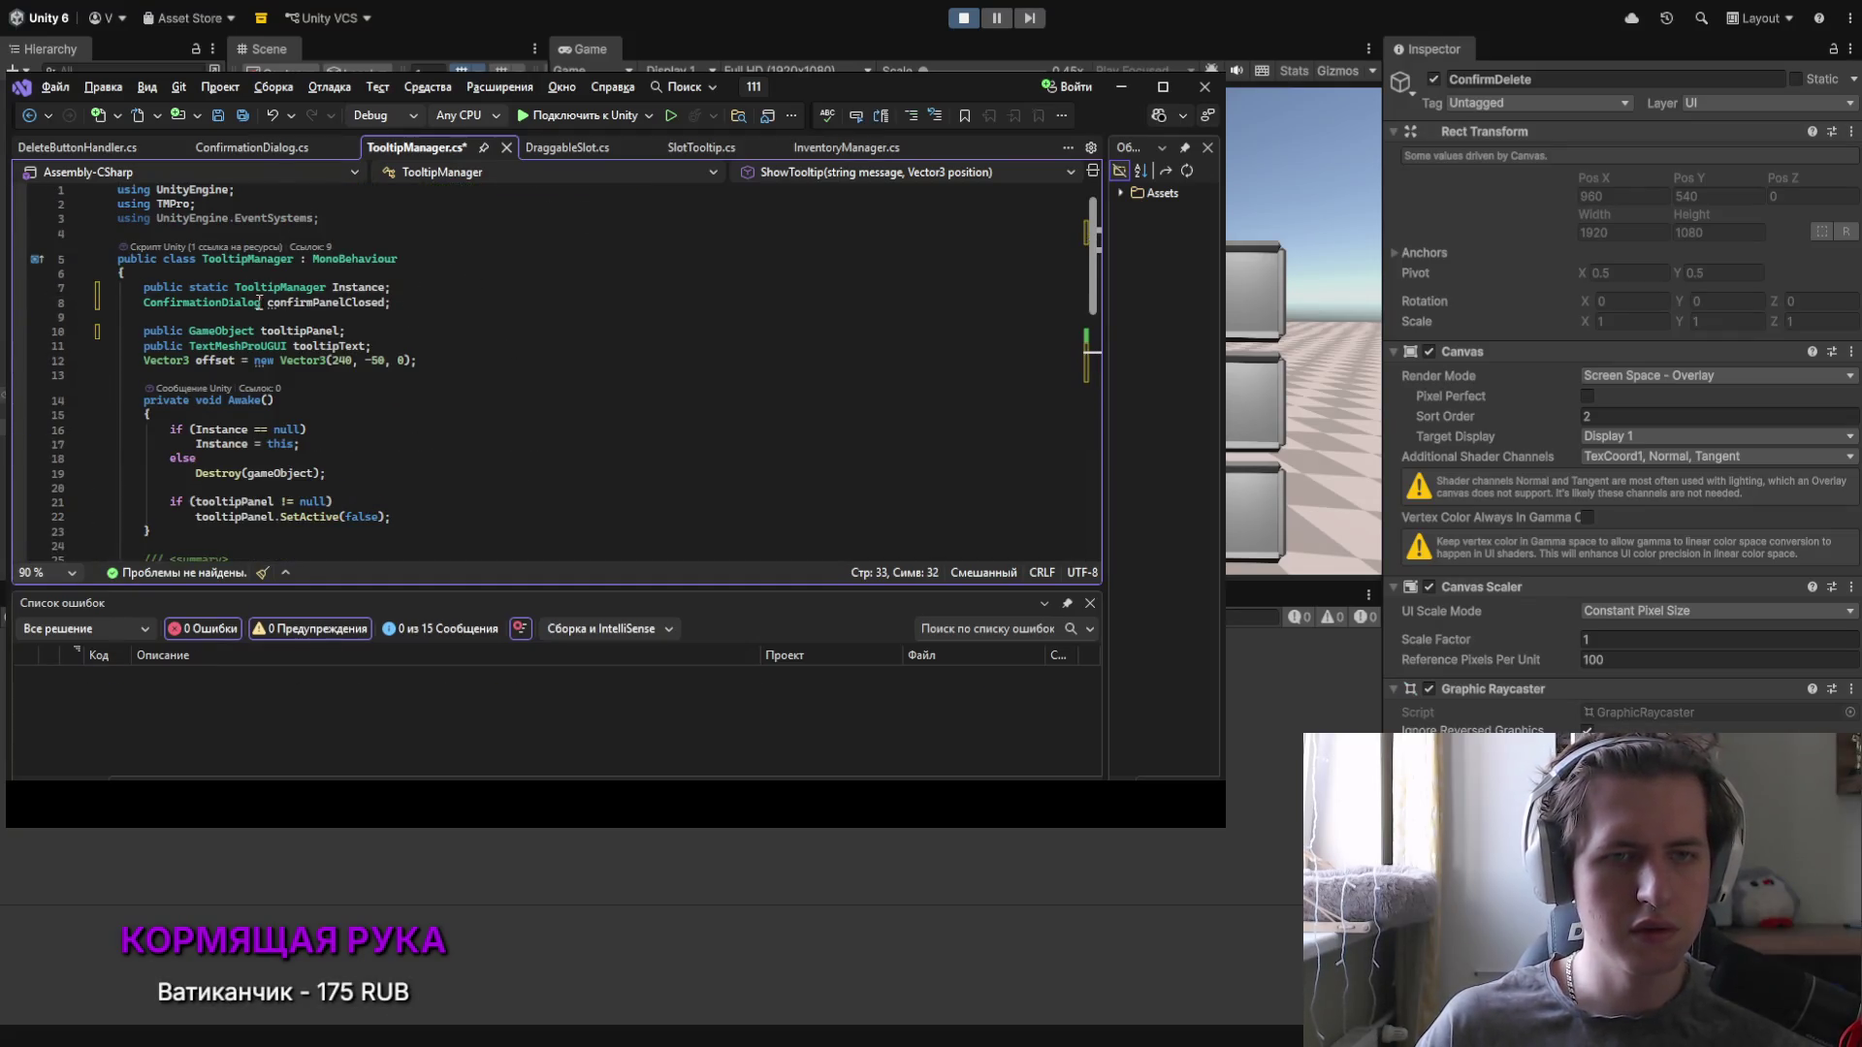
Step: In ConfirmationDialog.cs, begin a bool field on a new line after the onCancel declaration
click(246, 151)
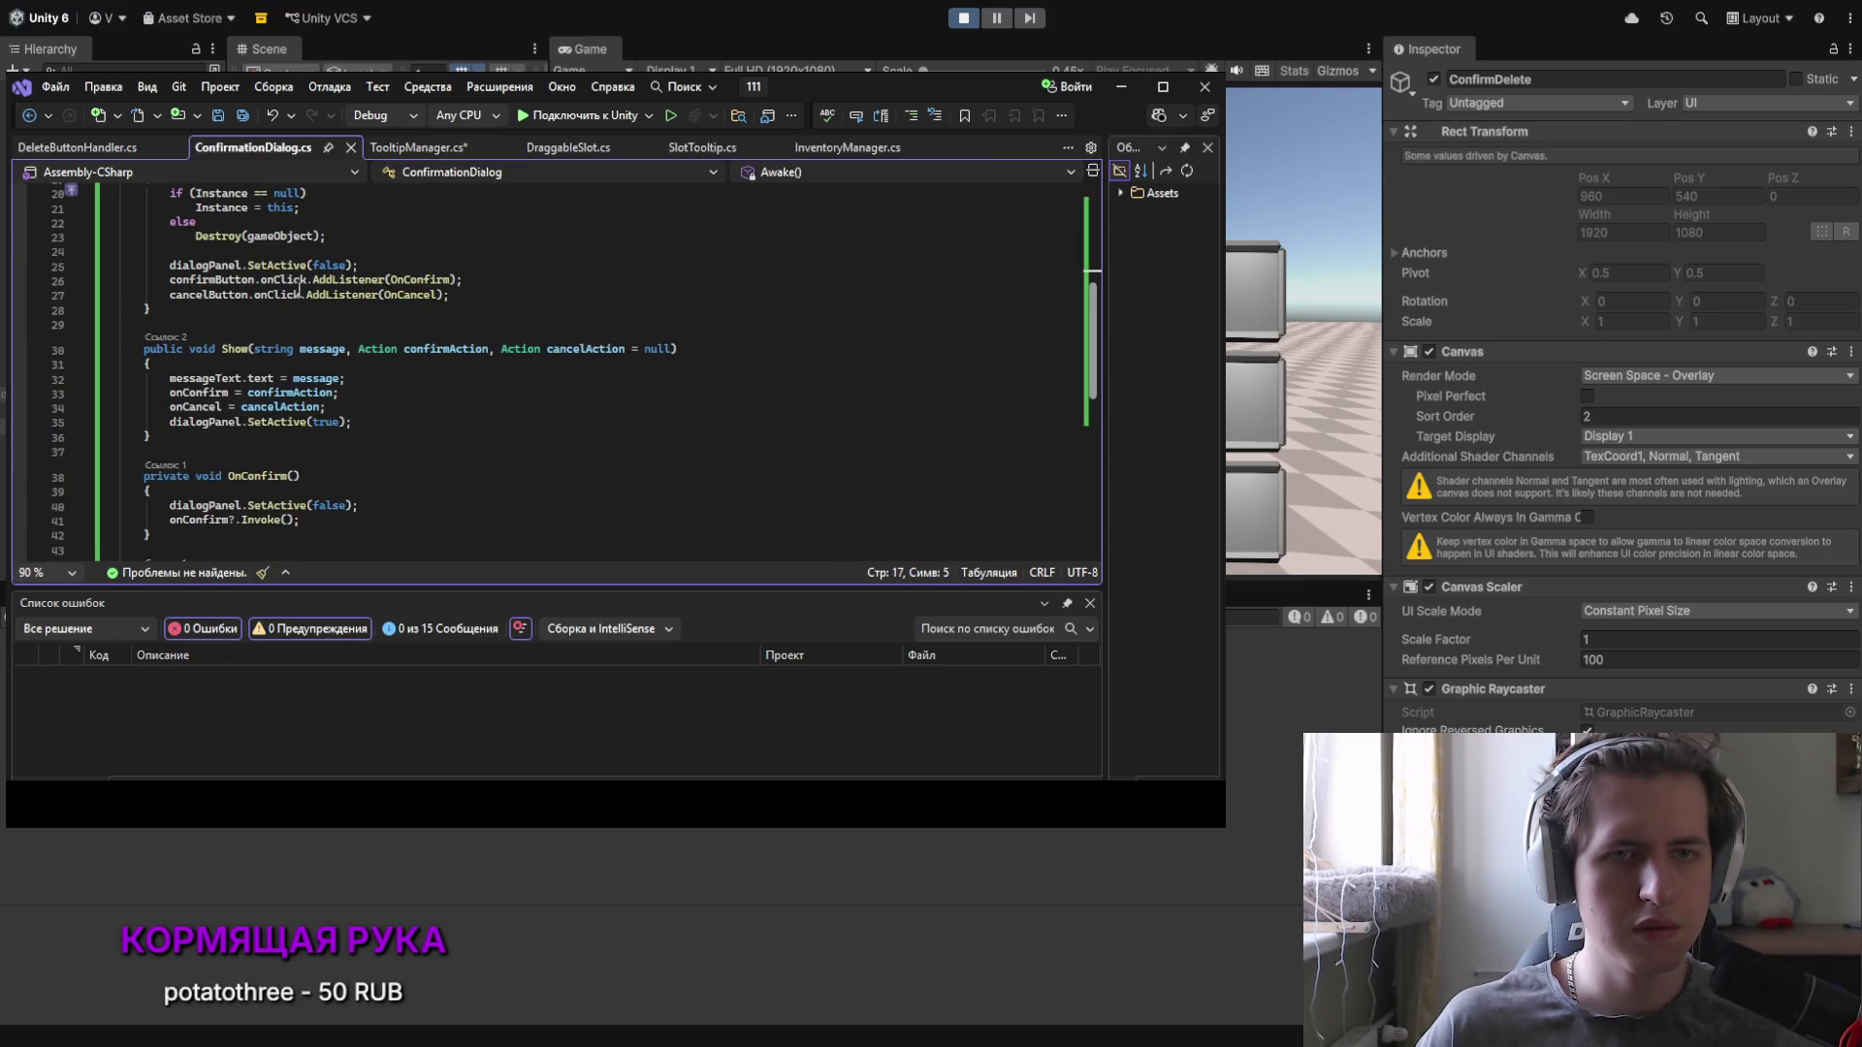
scroll(289, 381, up, 6)
scroll(172, 446, down, 2)
click(315, 342)
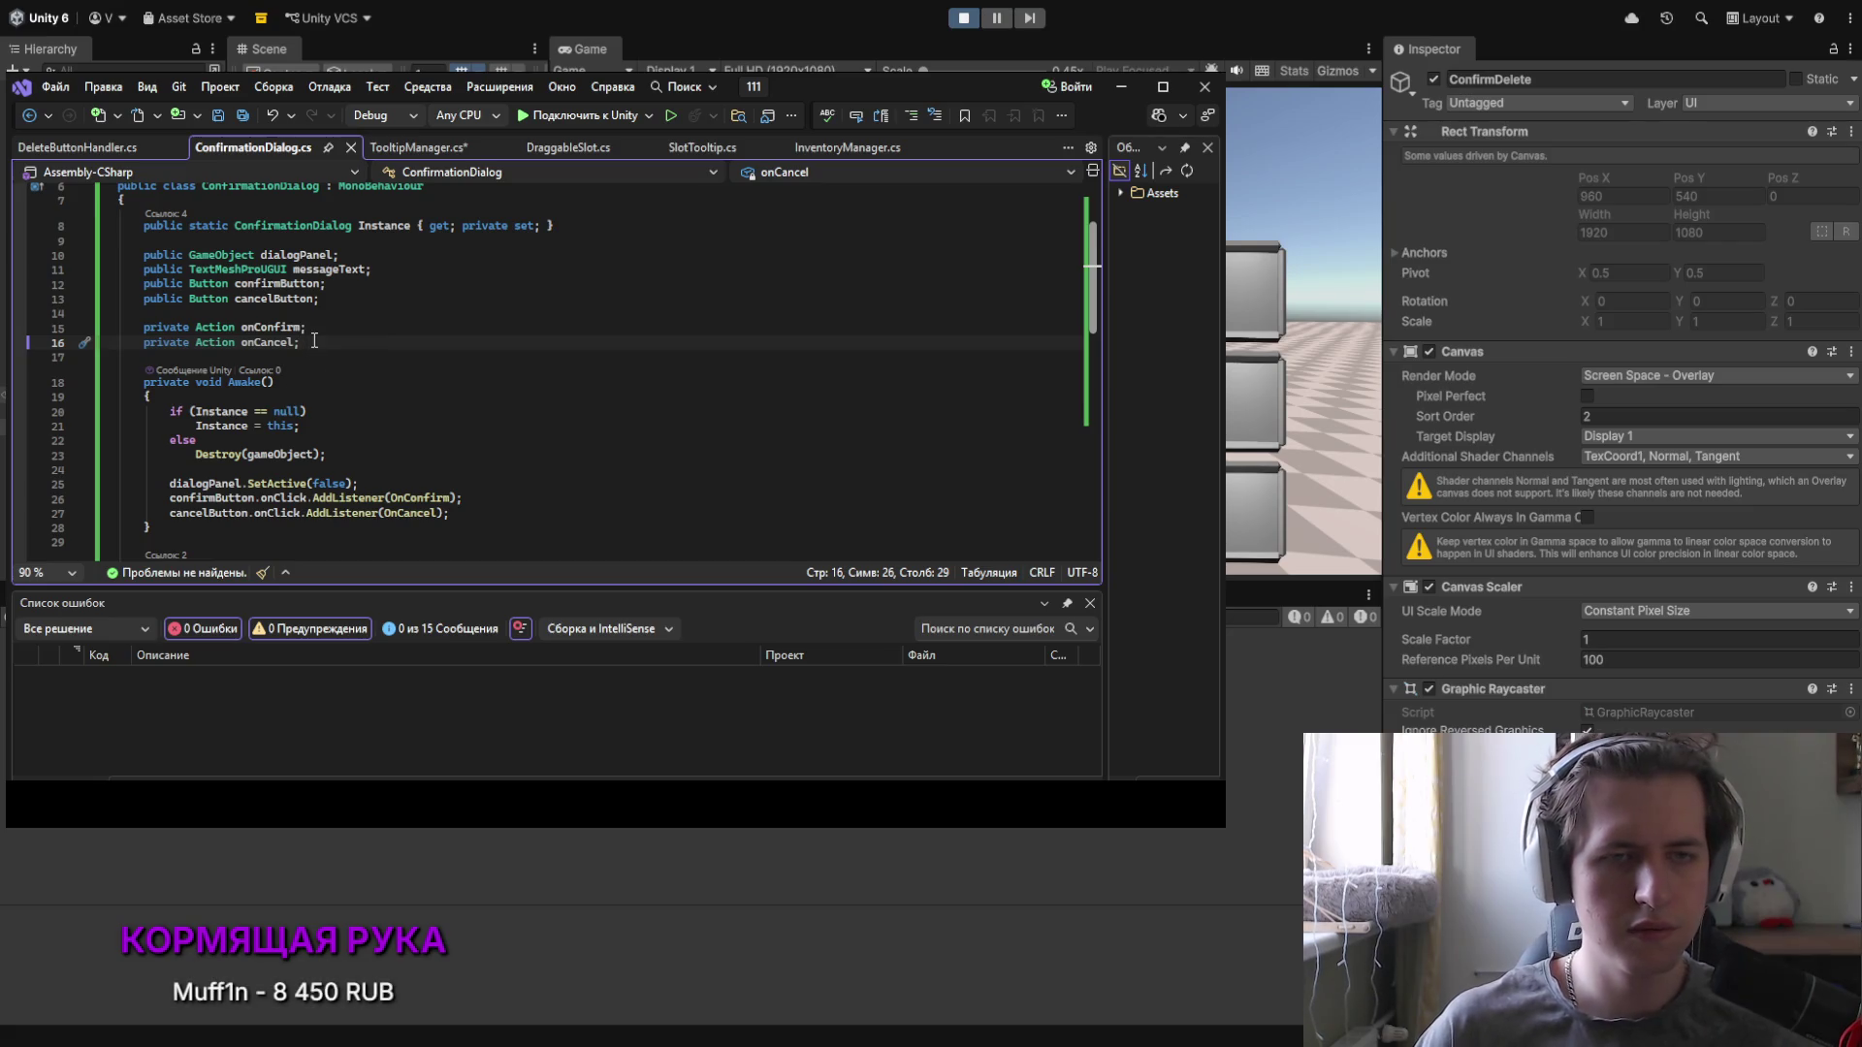
key(Return)
key(Return)
key(Escape)
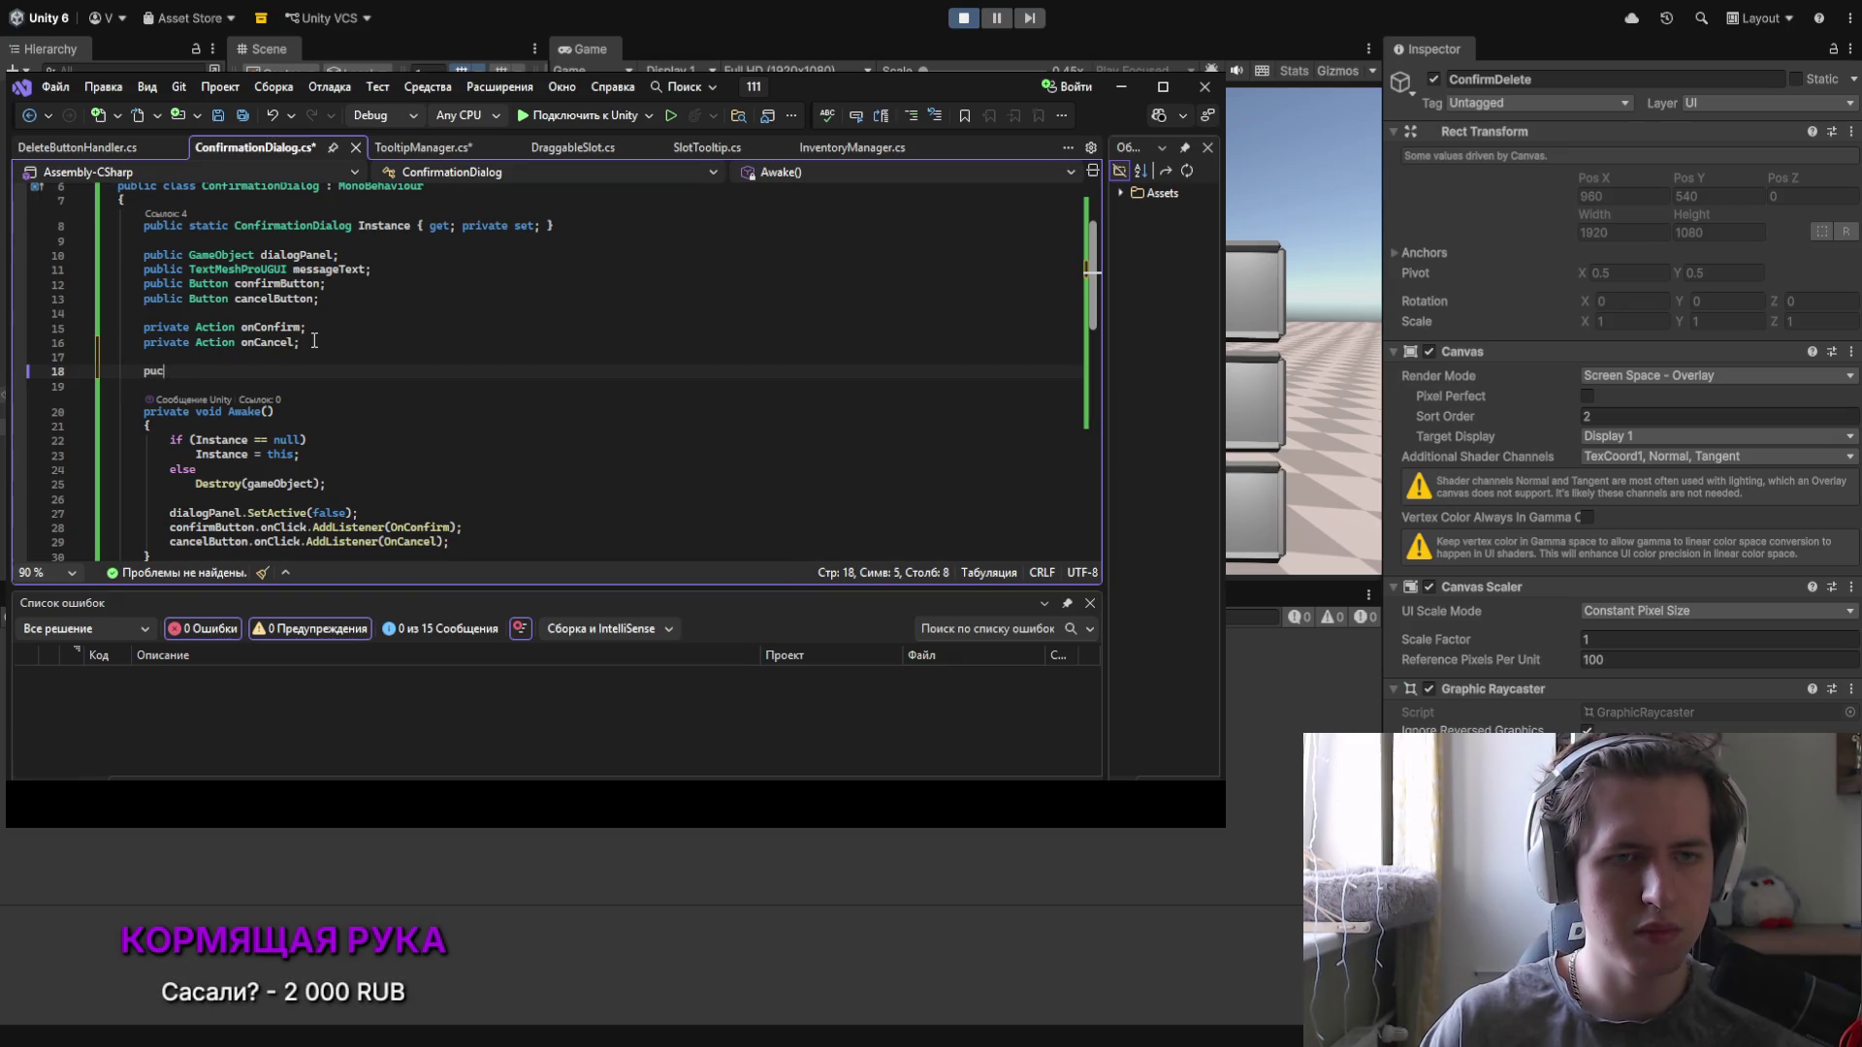
text(blic boon)
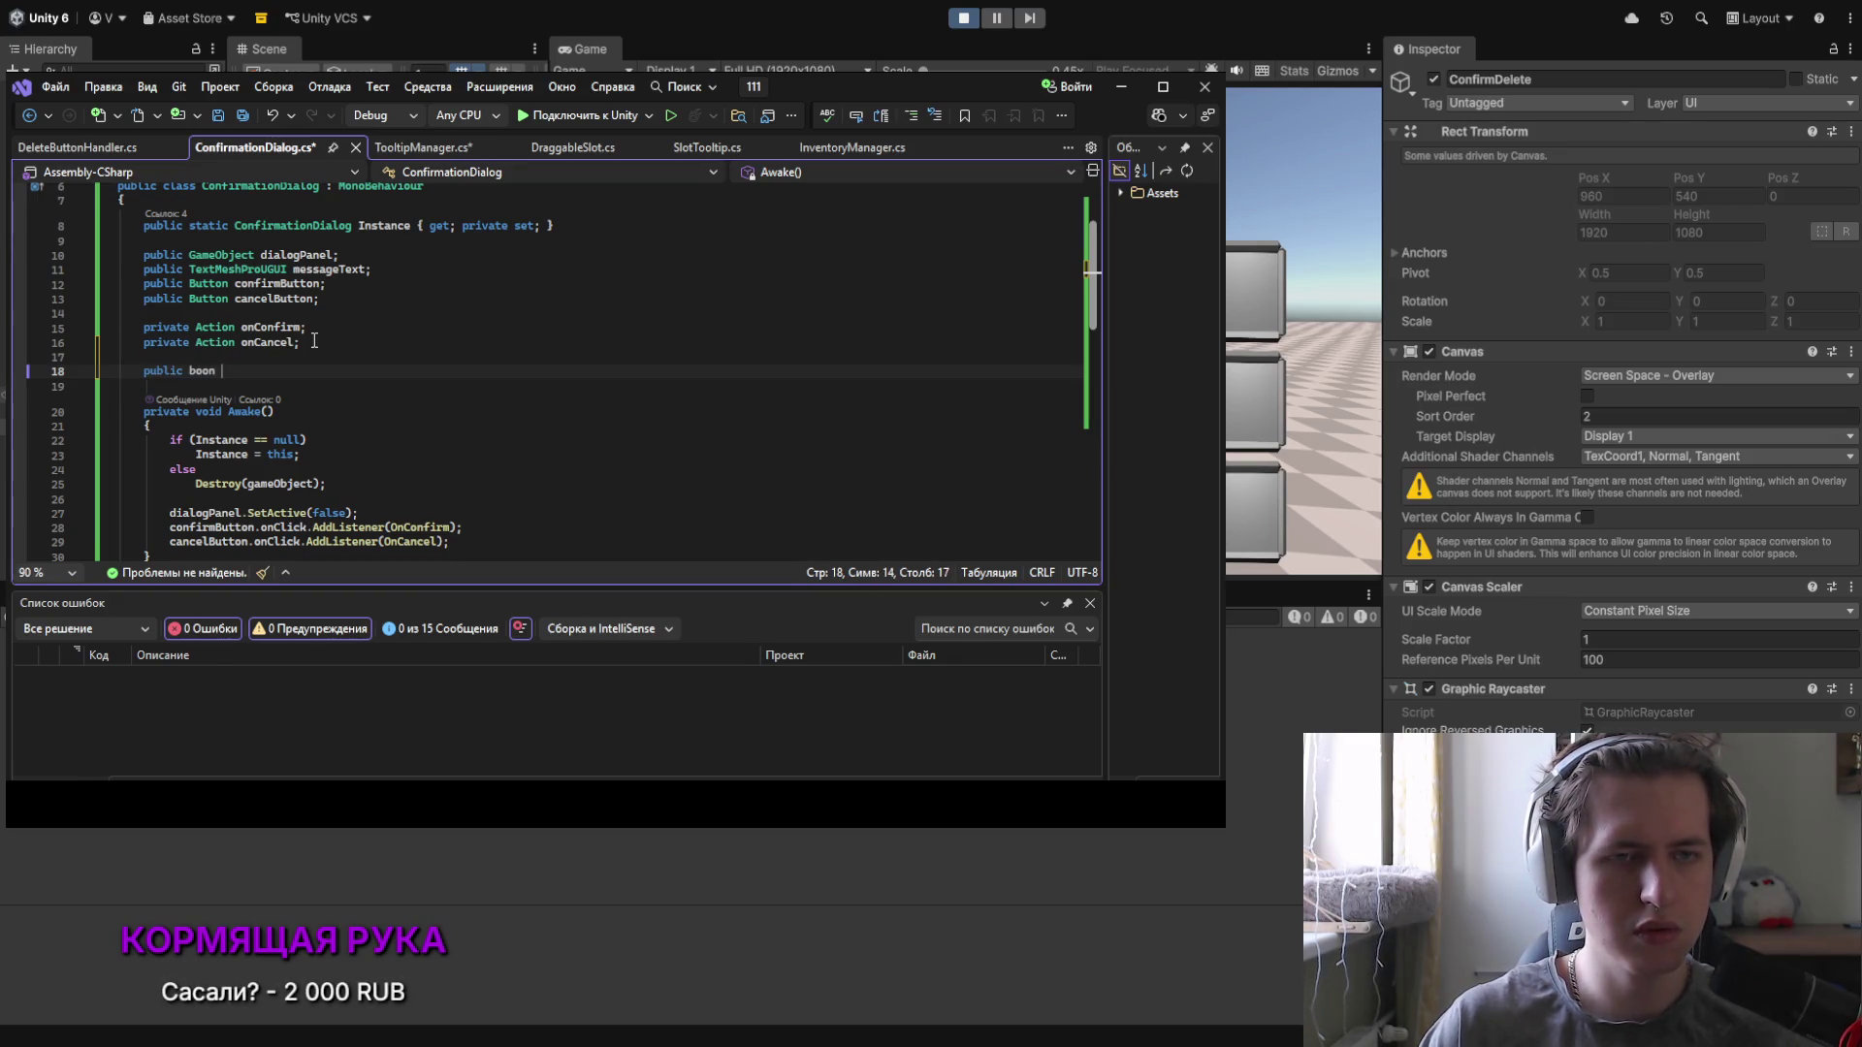
Step: Complete the declaration as 'public bool panelClosed;', correcting the typos
key(BackSpace)
key(BackSpace)
text(l co)
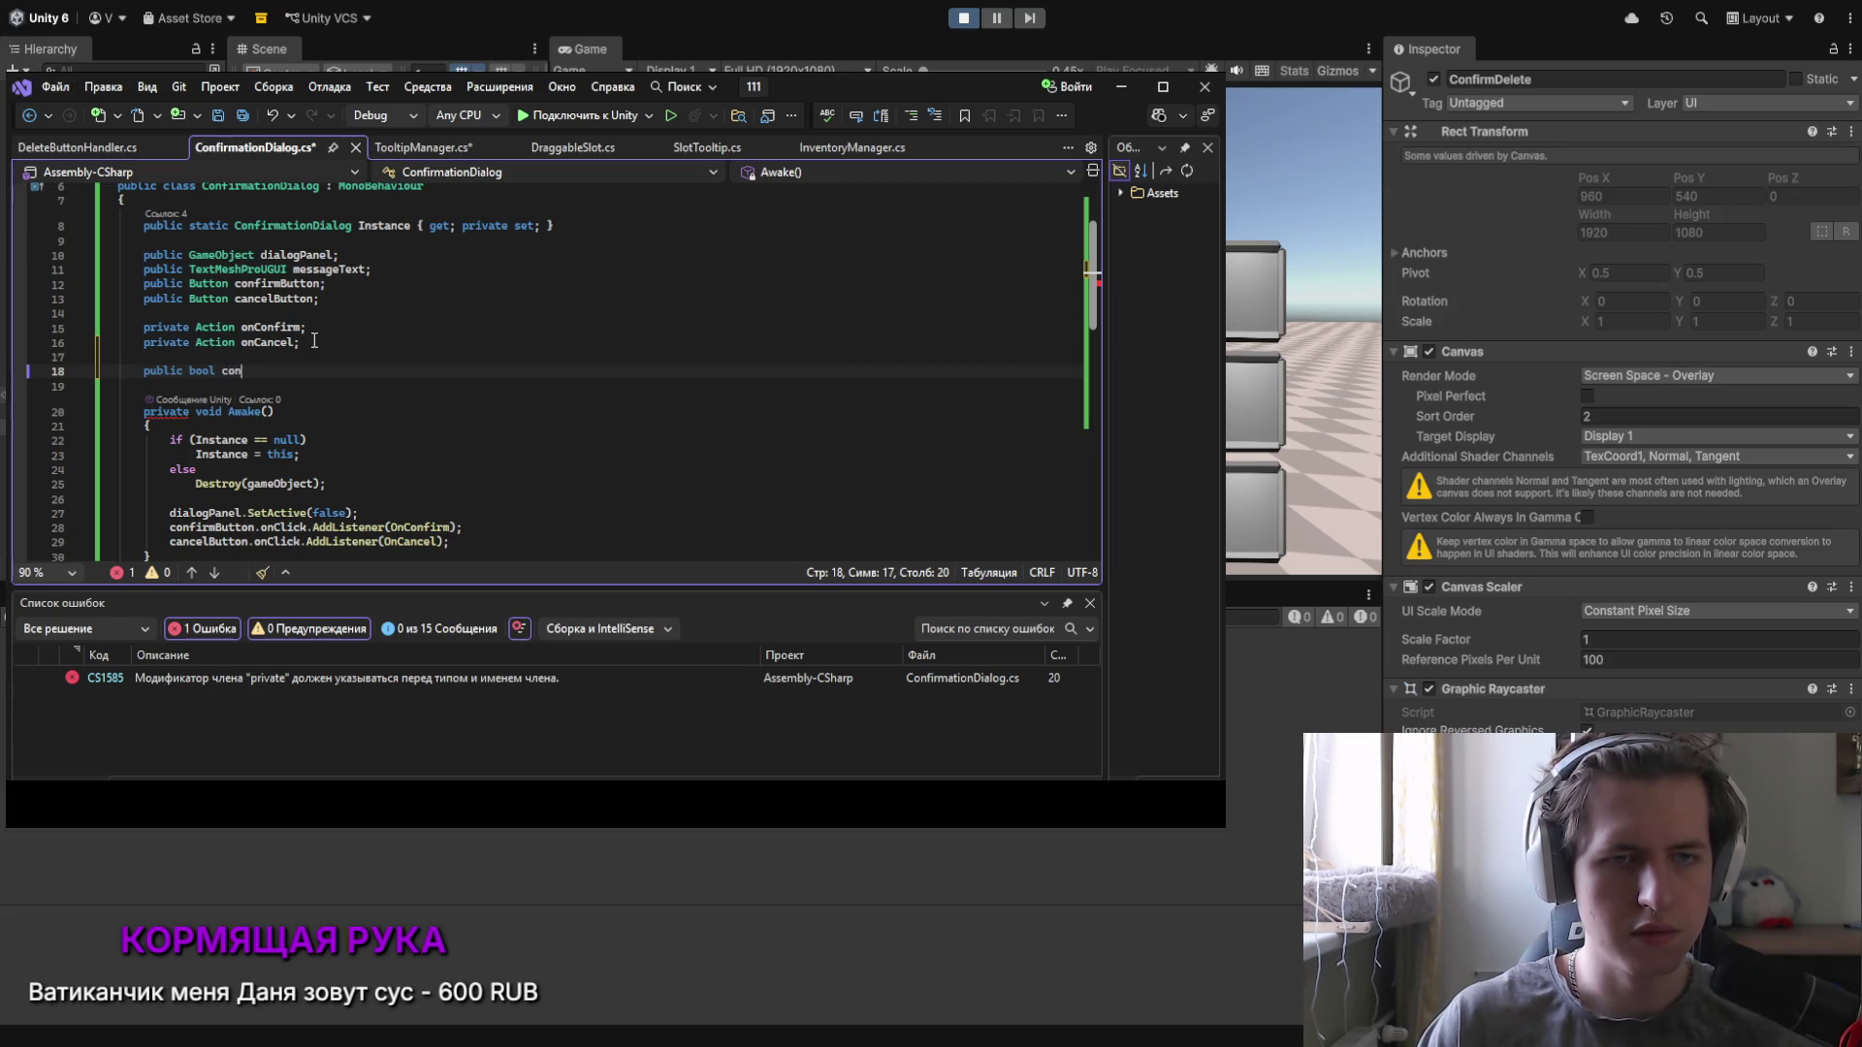
text(fi)
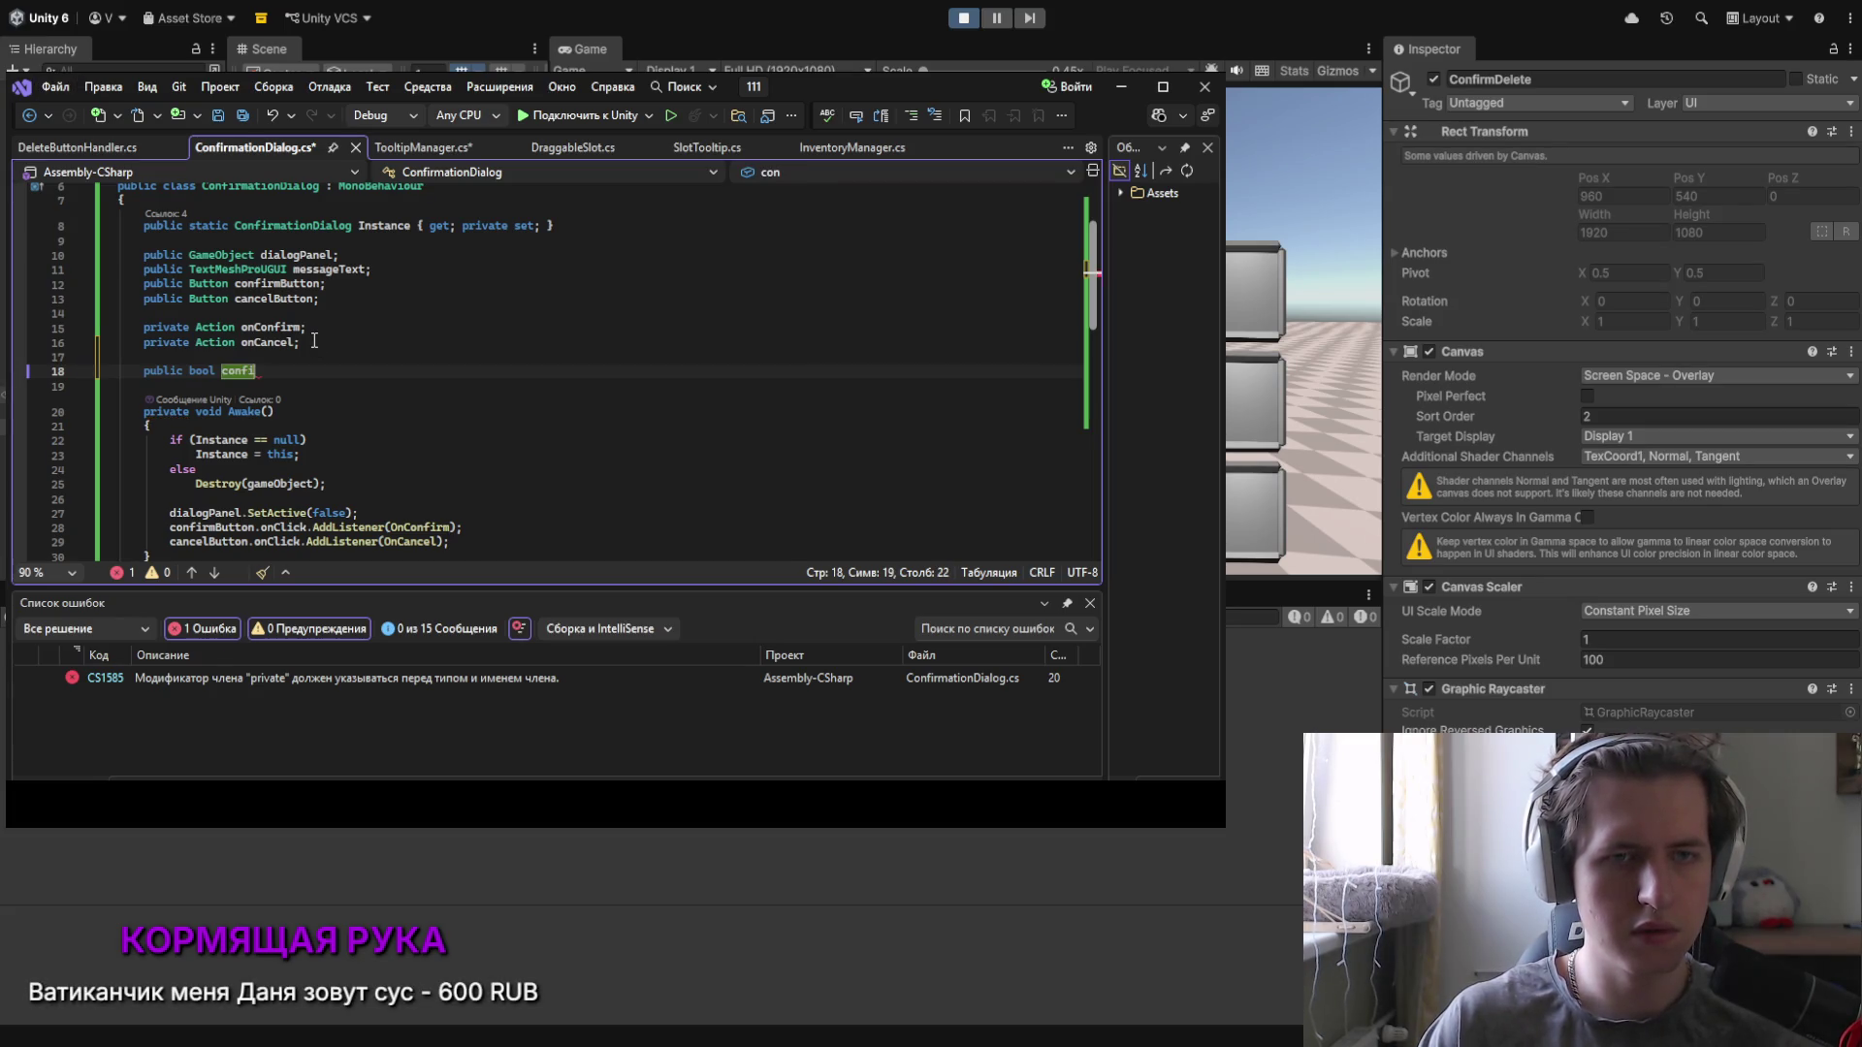
key(BackSpace)
key(BackSpace)
key(BackSpace)
text(panel)
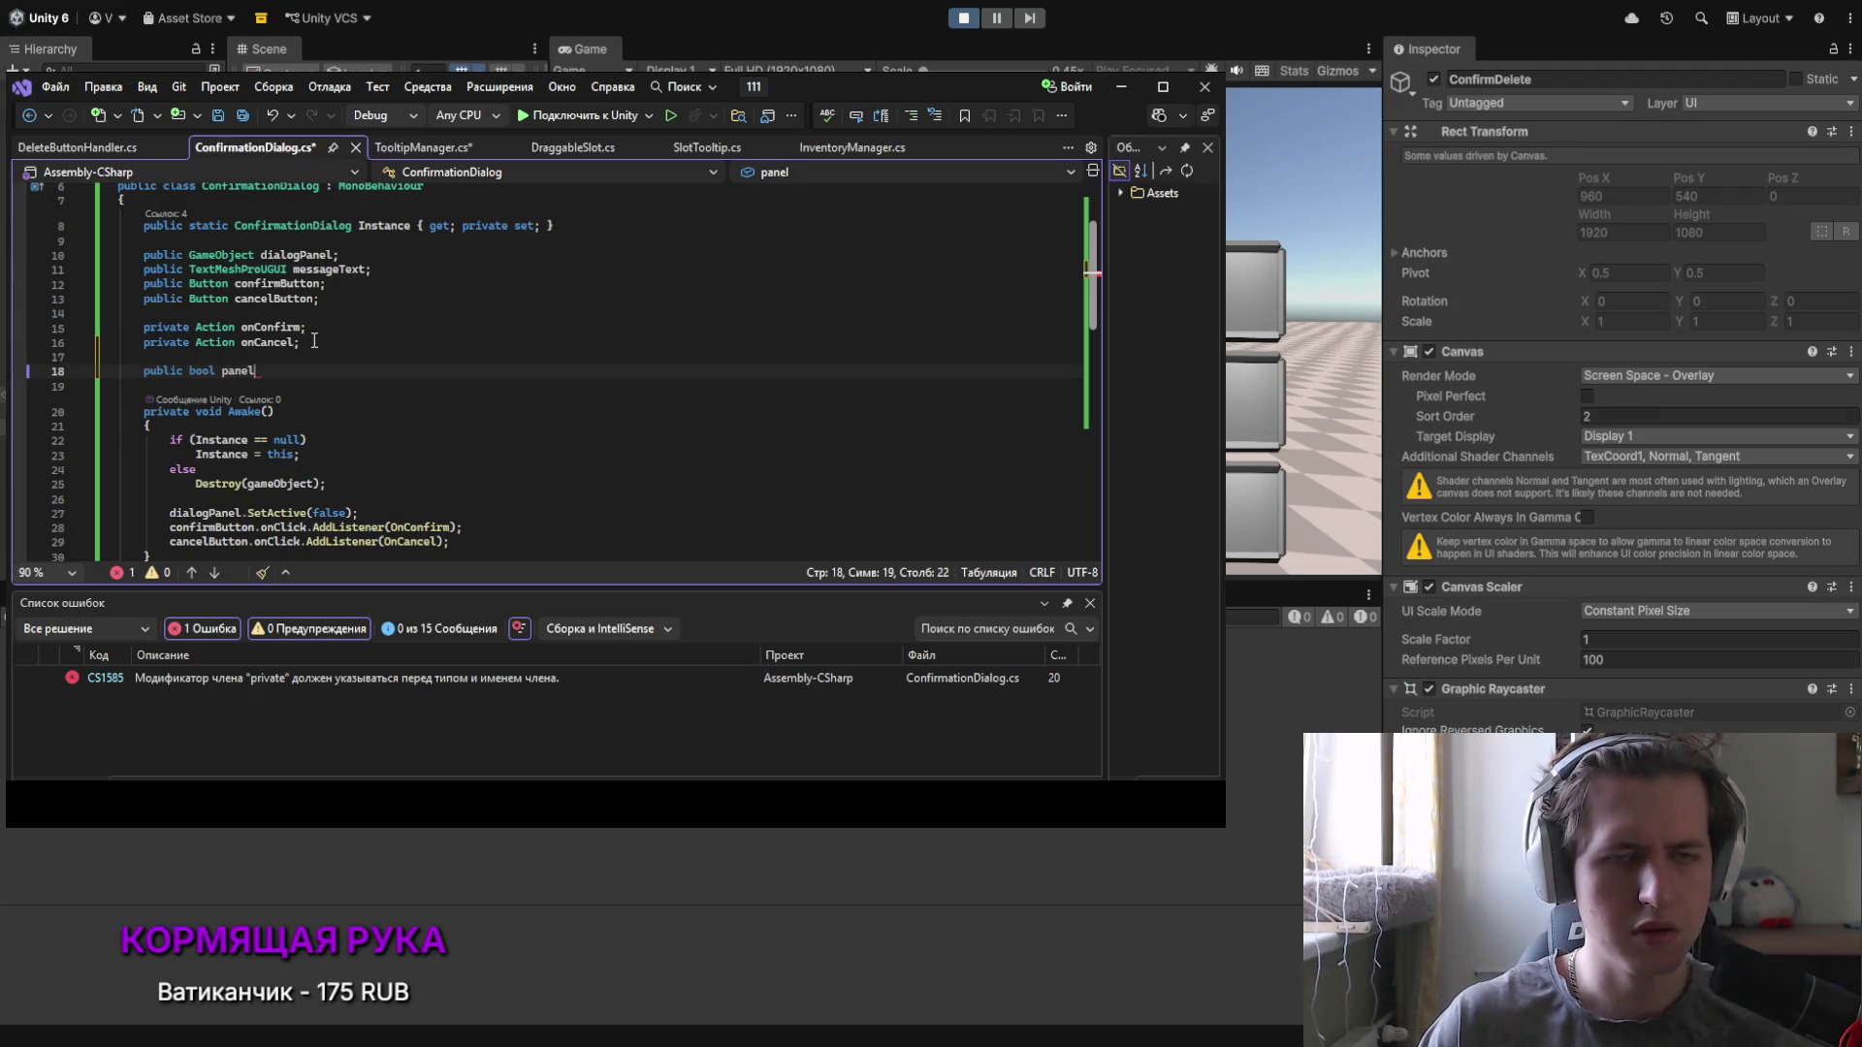
text(Closed;)
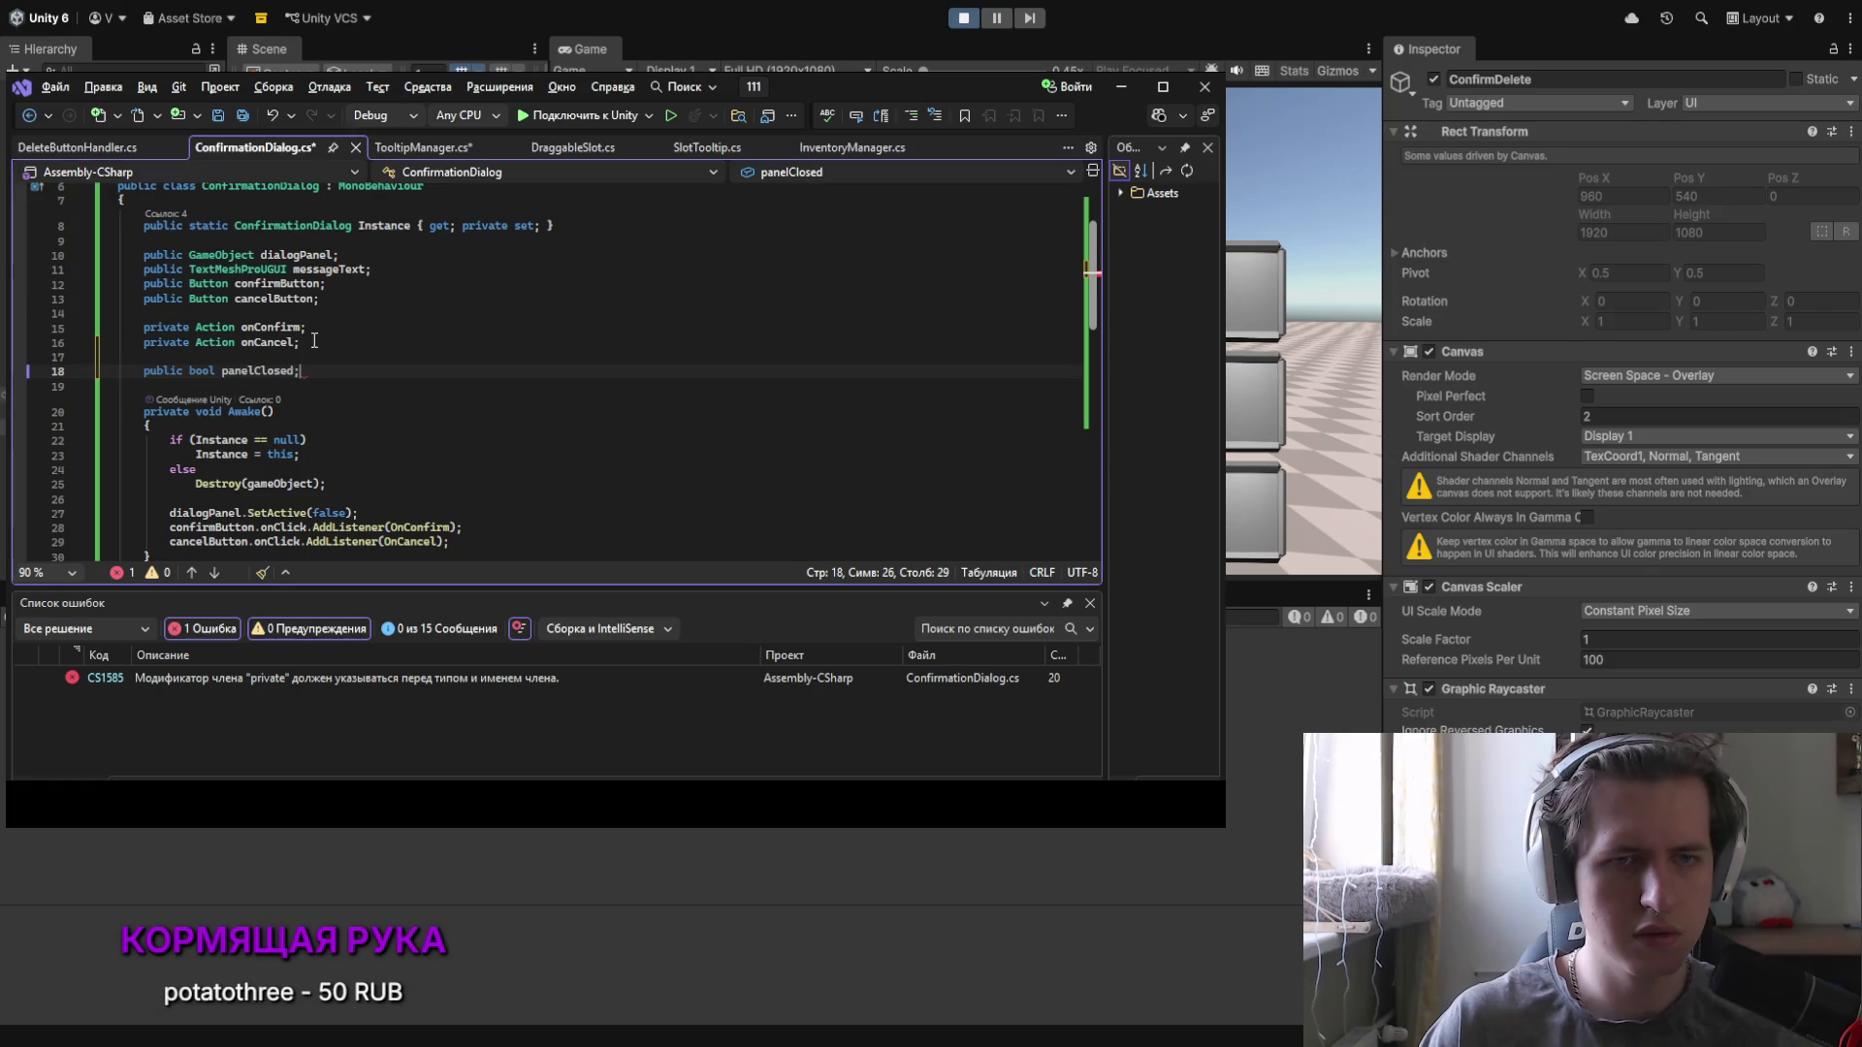
text(;)
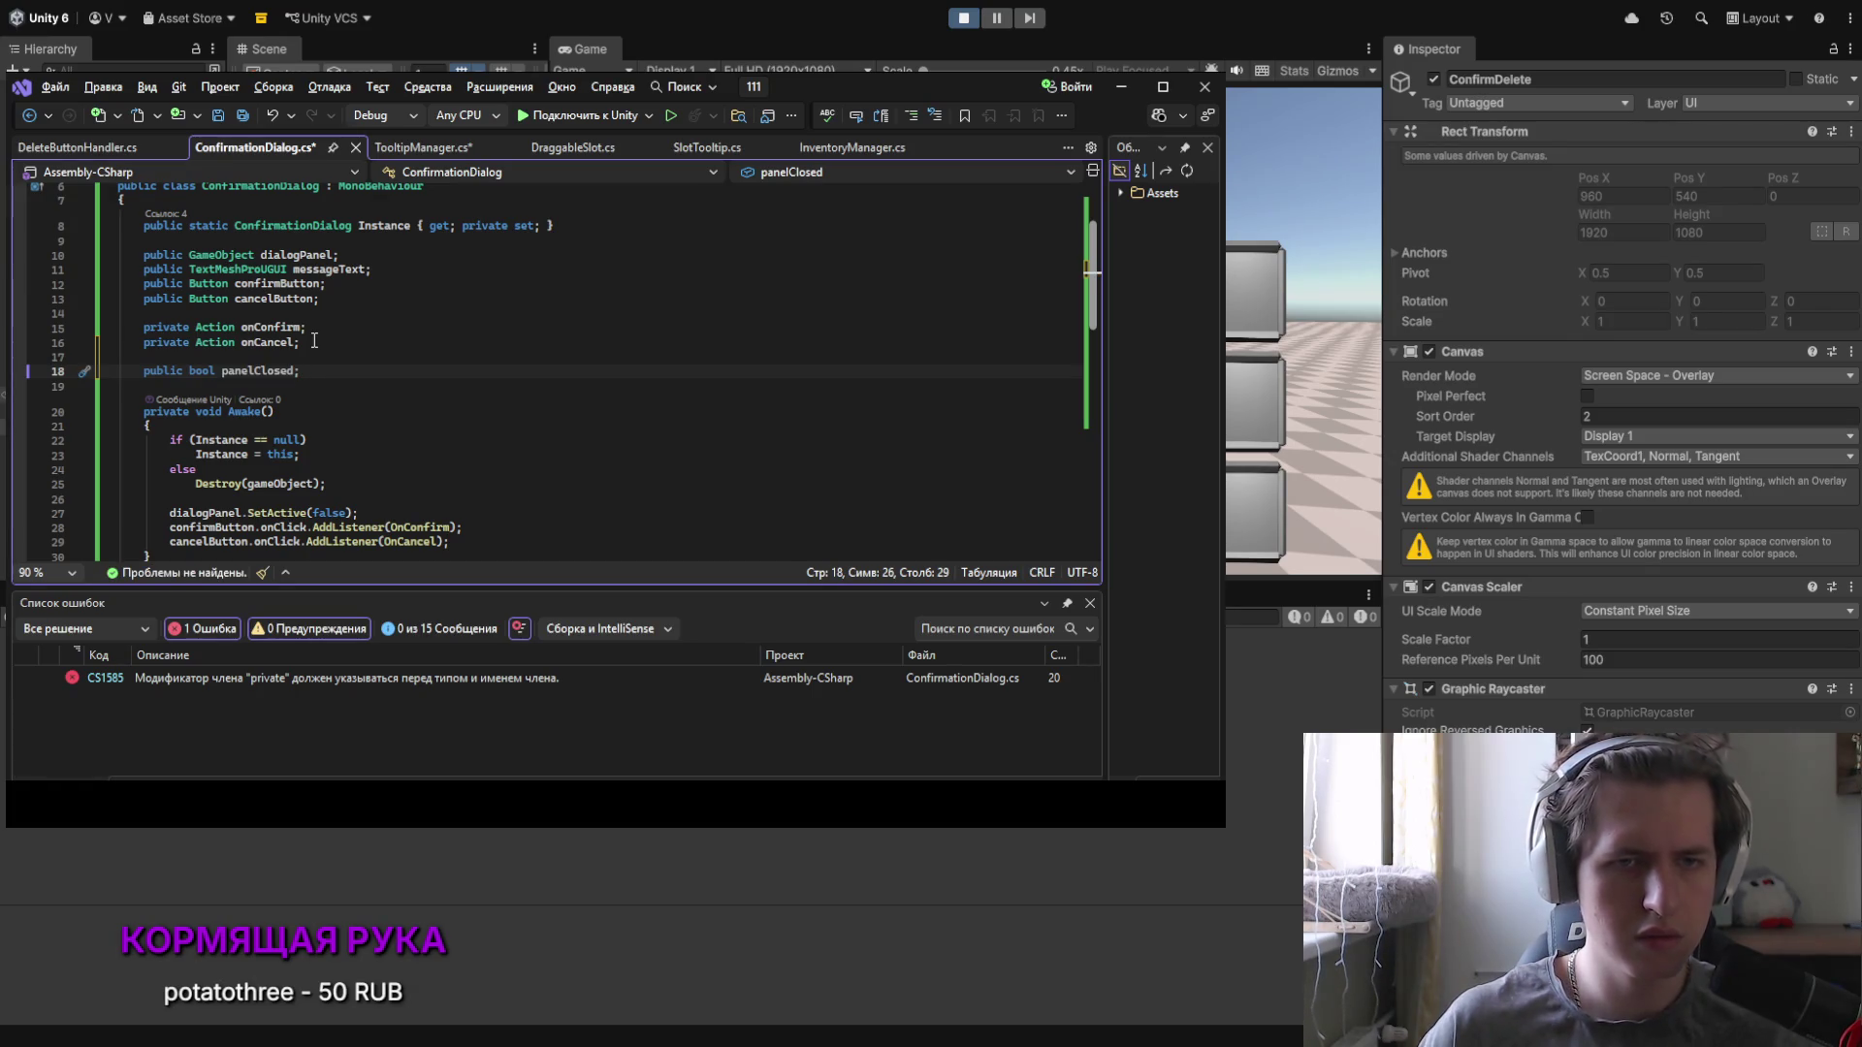
key(Left)
key(BackSpace)
key(BackSpace)
key(BackSpace)
text(O)
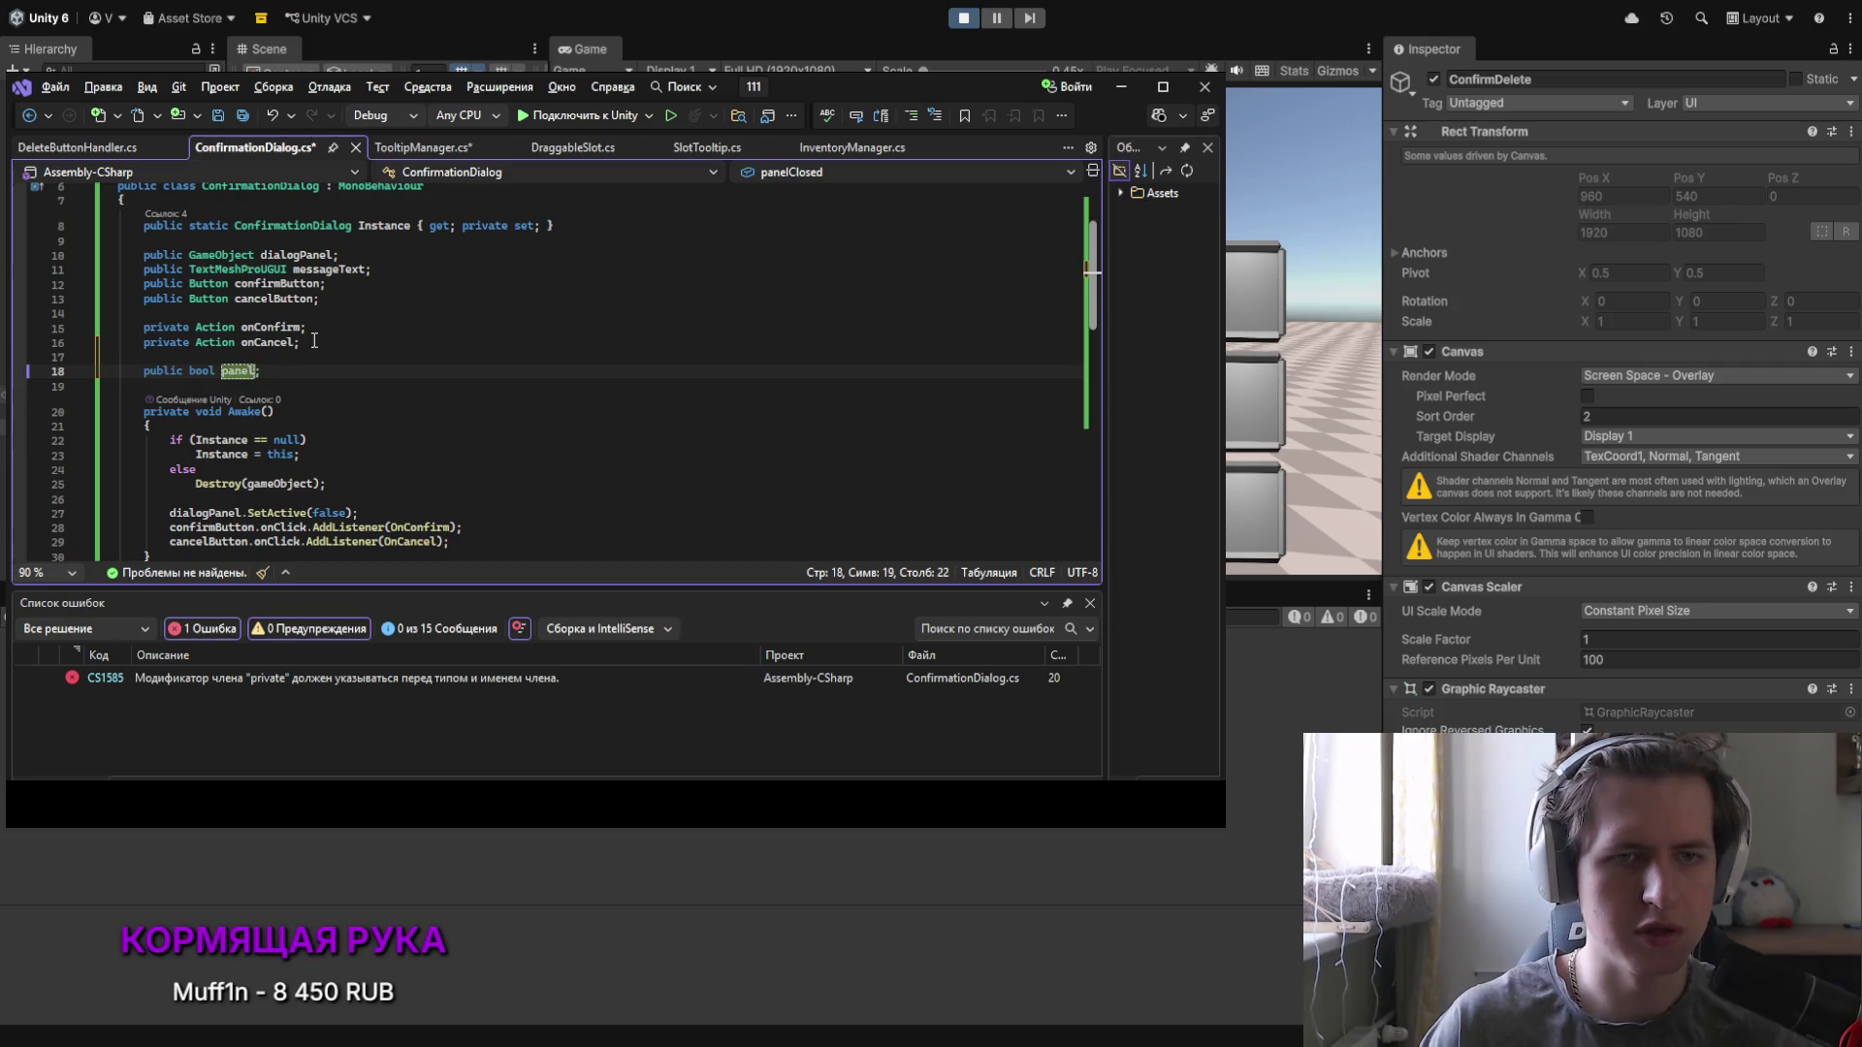
text(p)
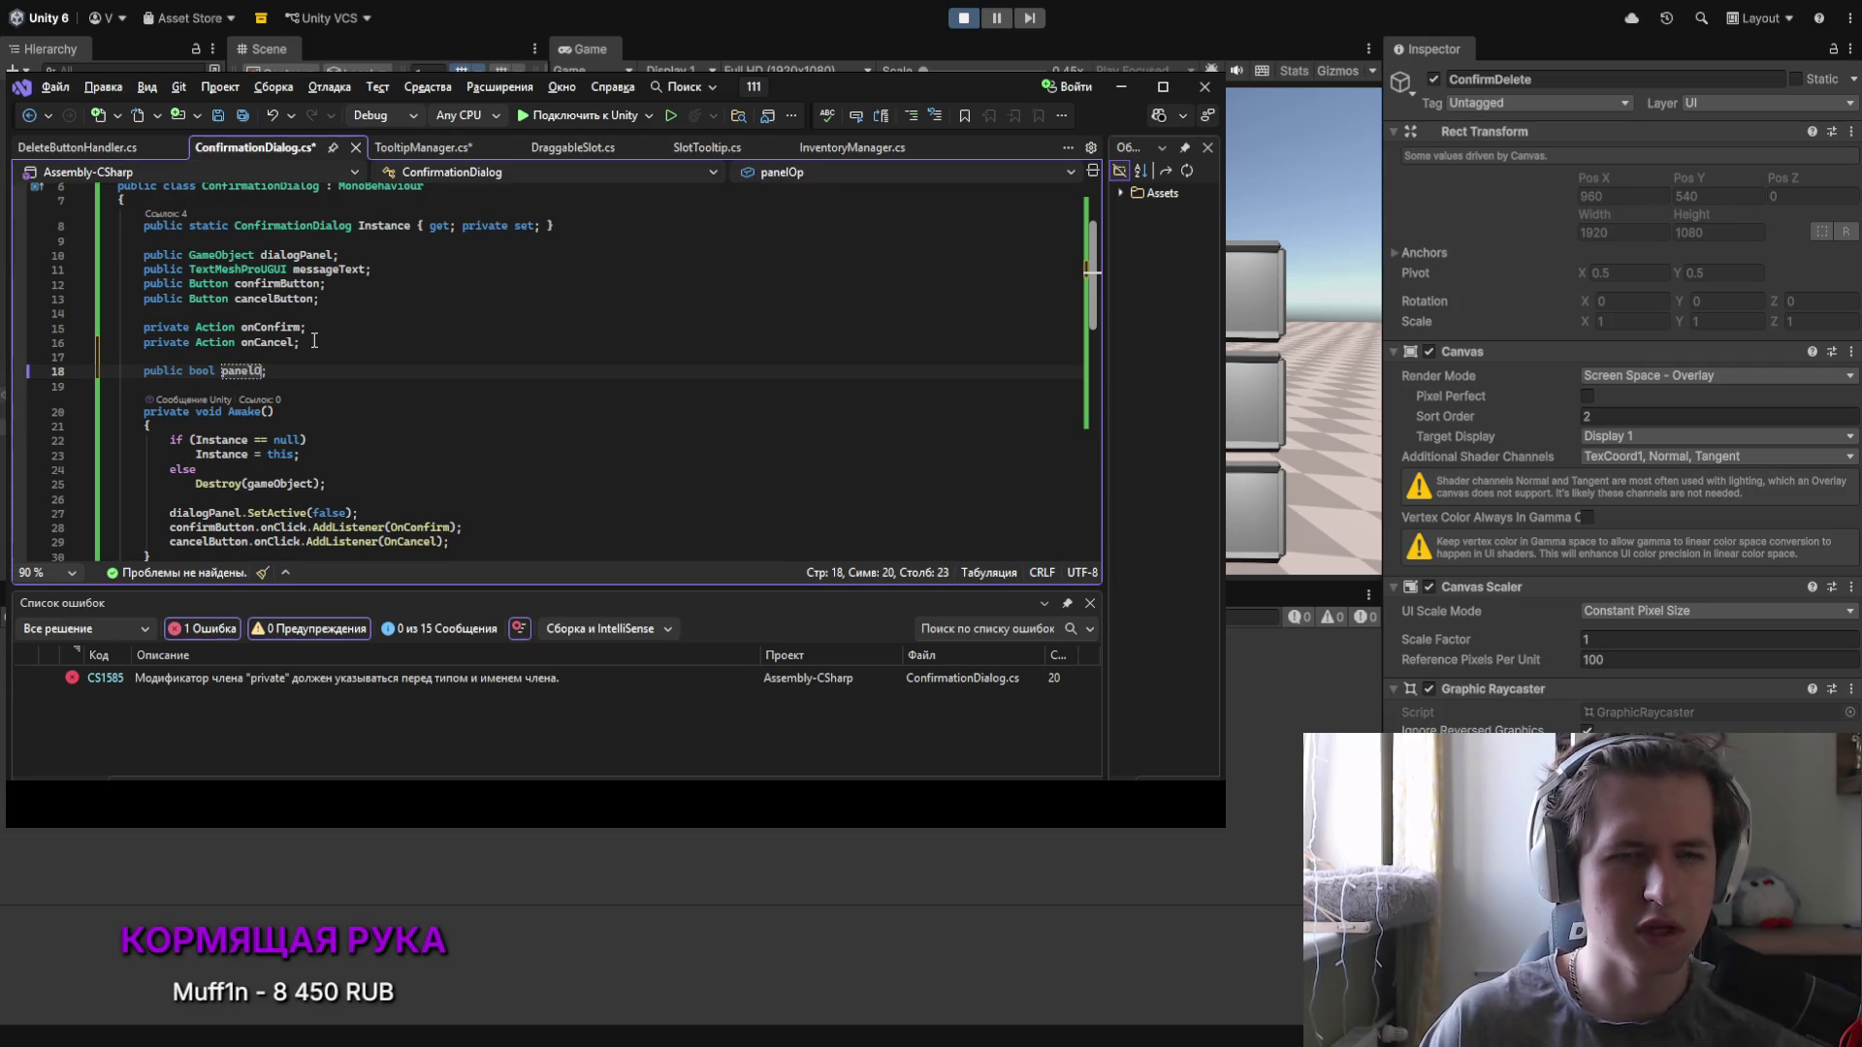
key(BackSpace)
key(BackSpace)
text(Close)
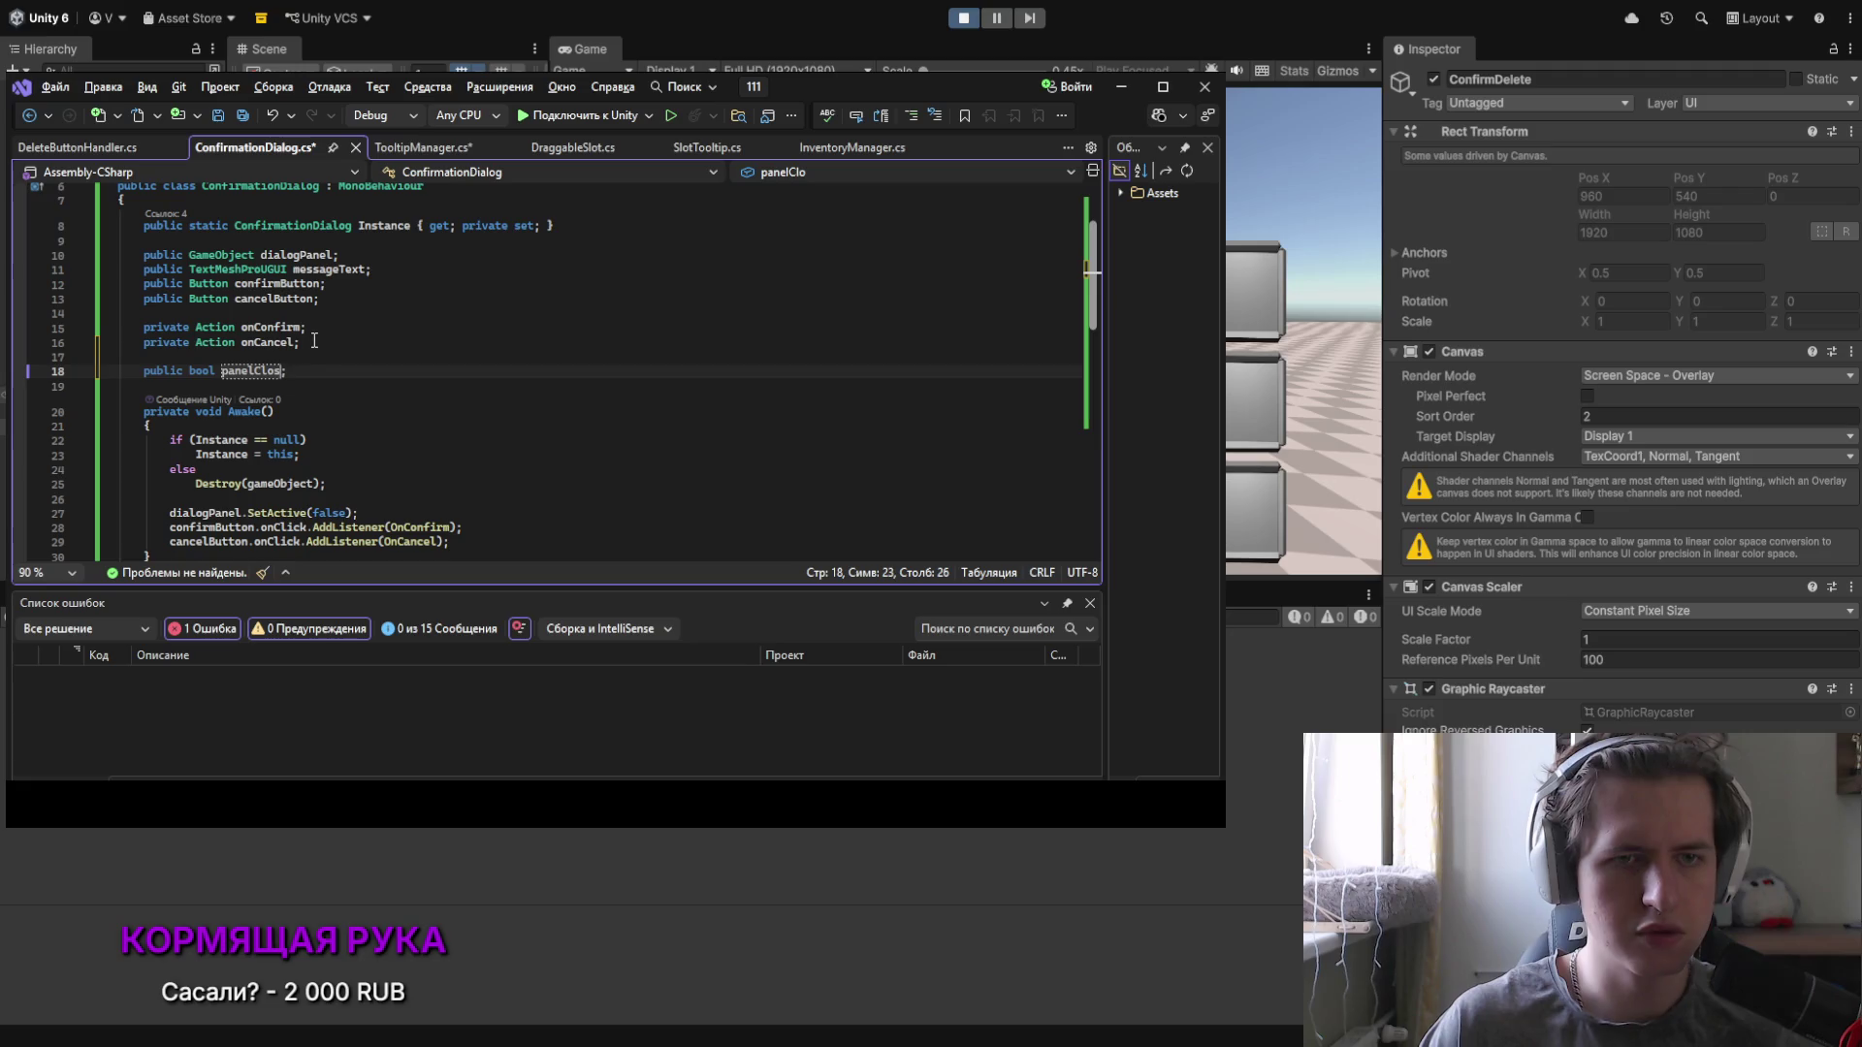
click(309, 377)
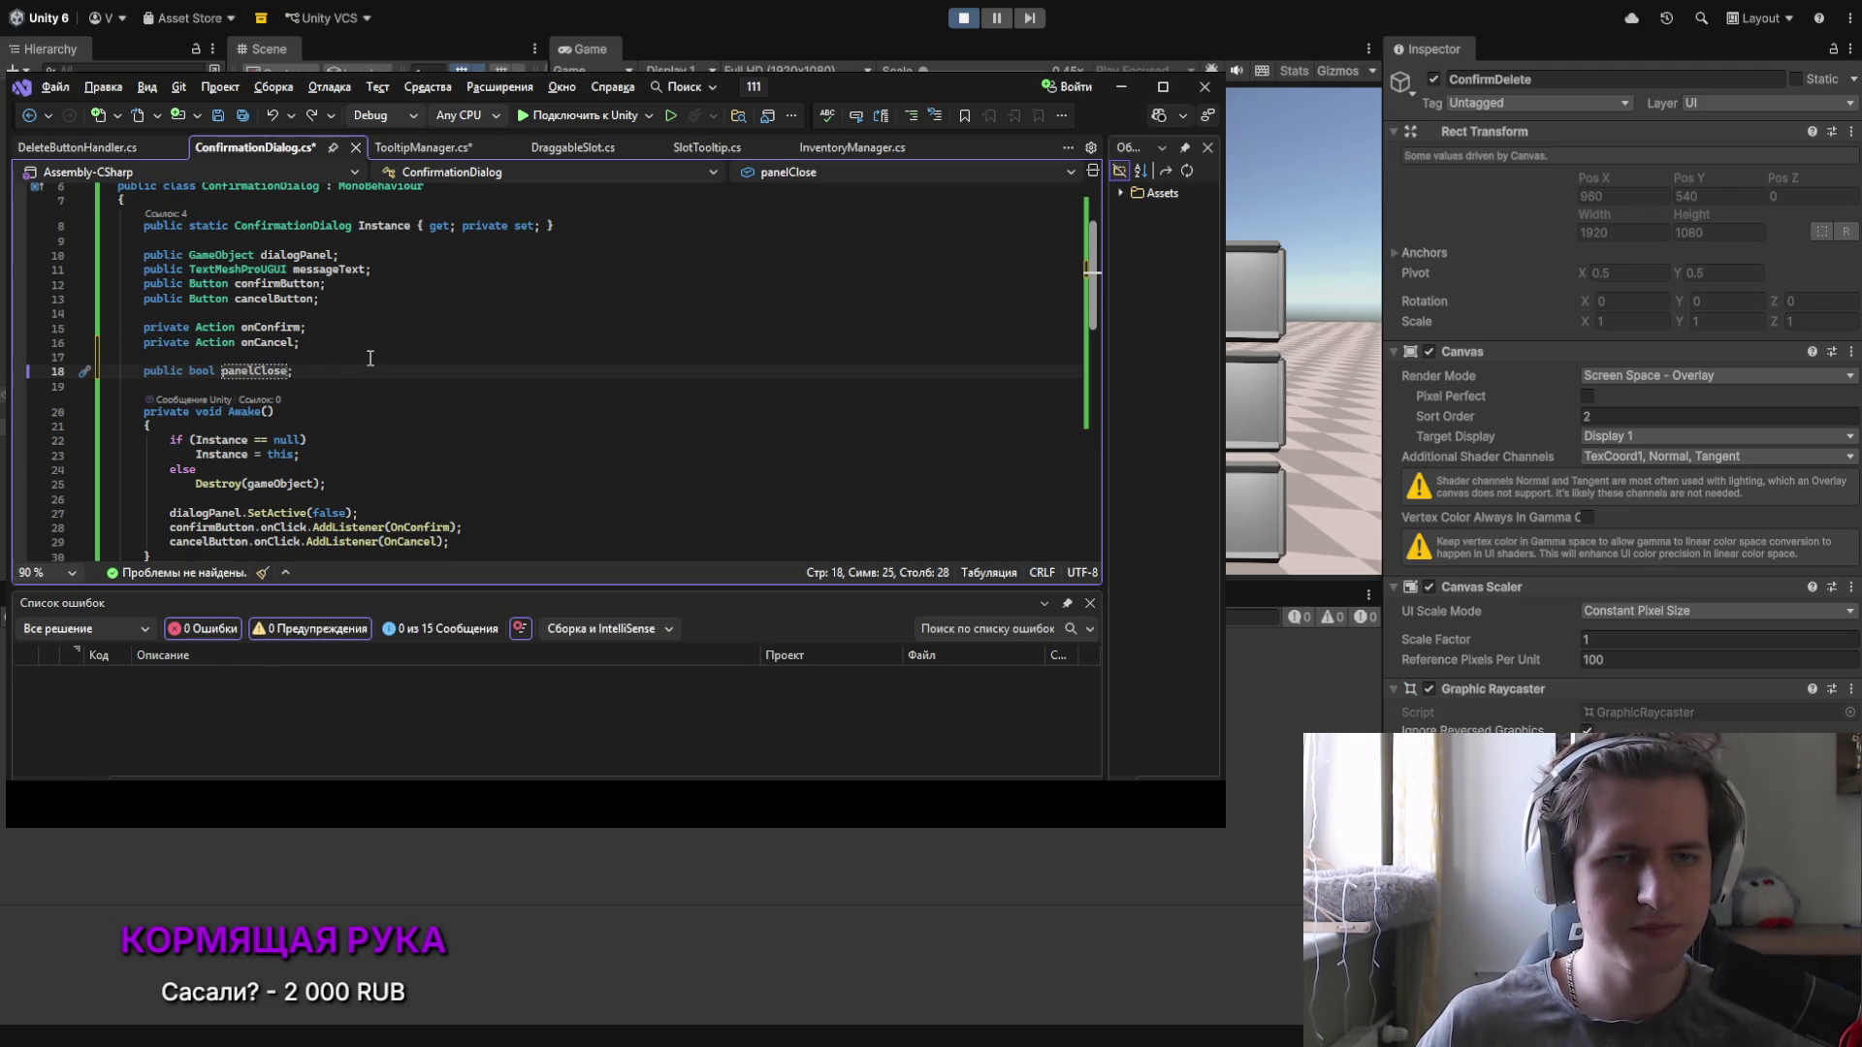
click(396, 150)
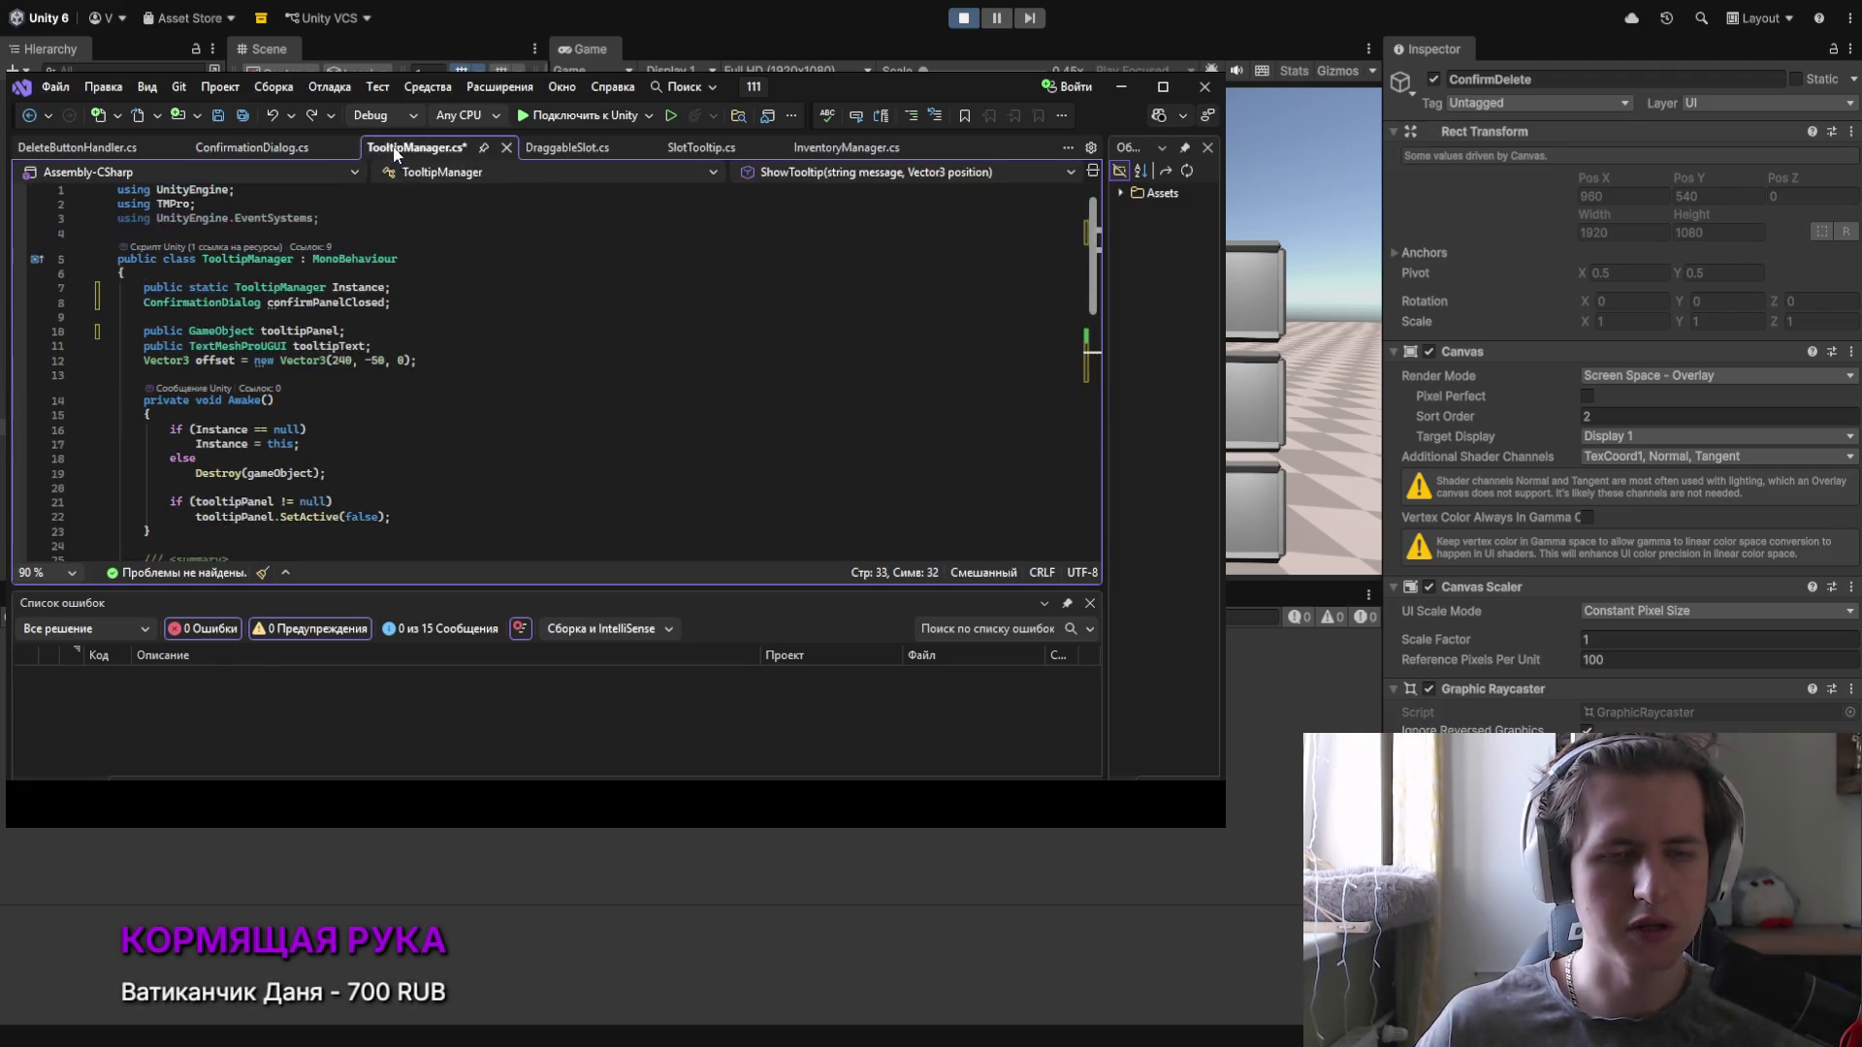
Step: Complete the condition as confirmPanelClosed.panelClosed and save TooltipManager.cs
scroll(231, 279, down, 7)
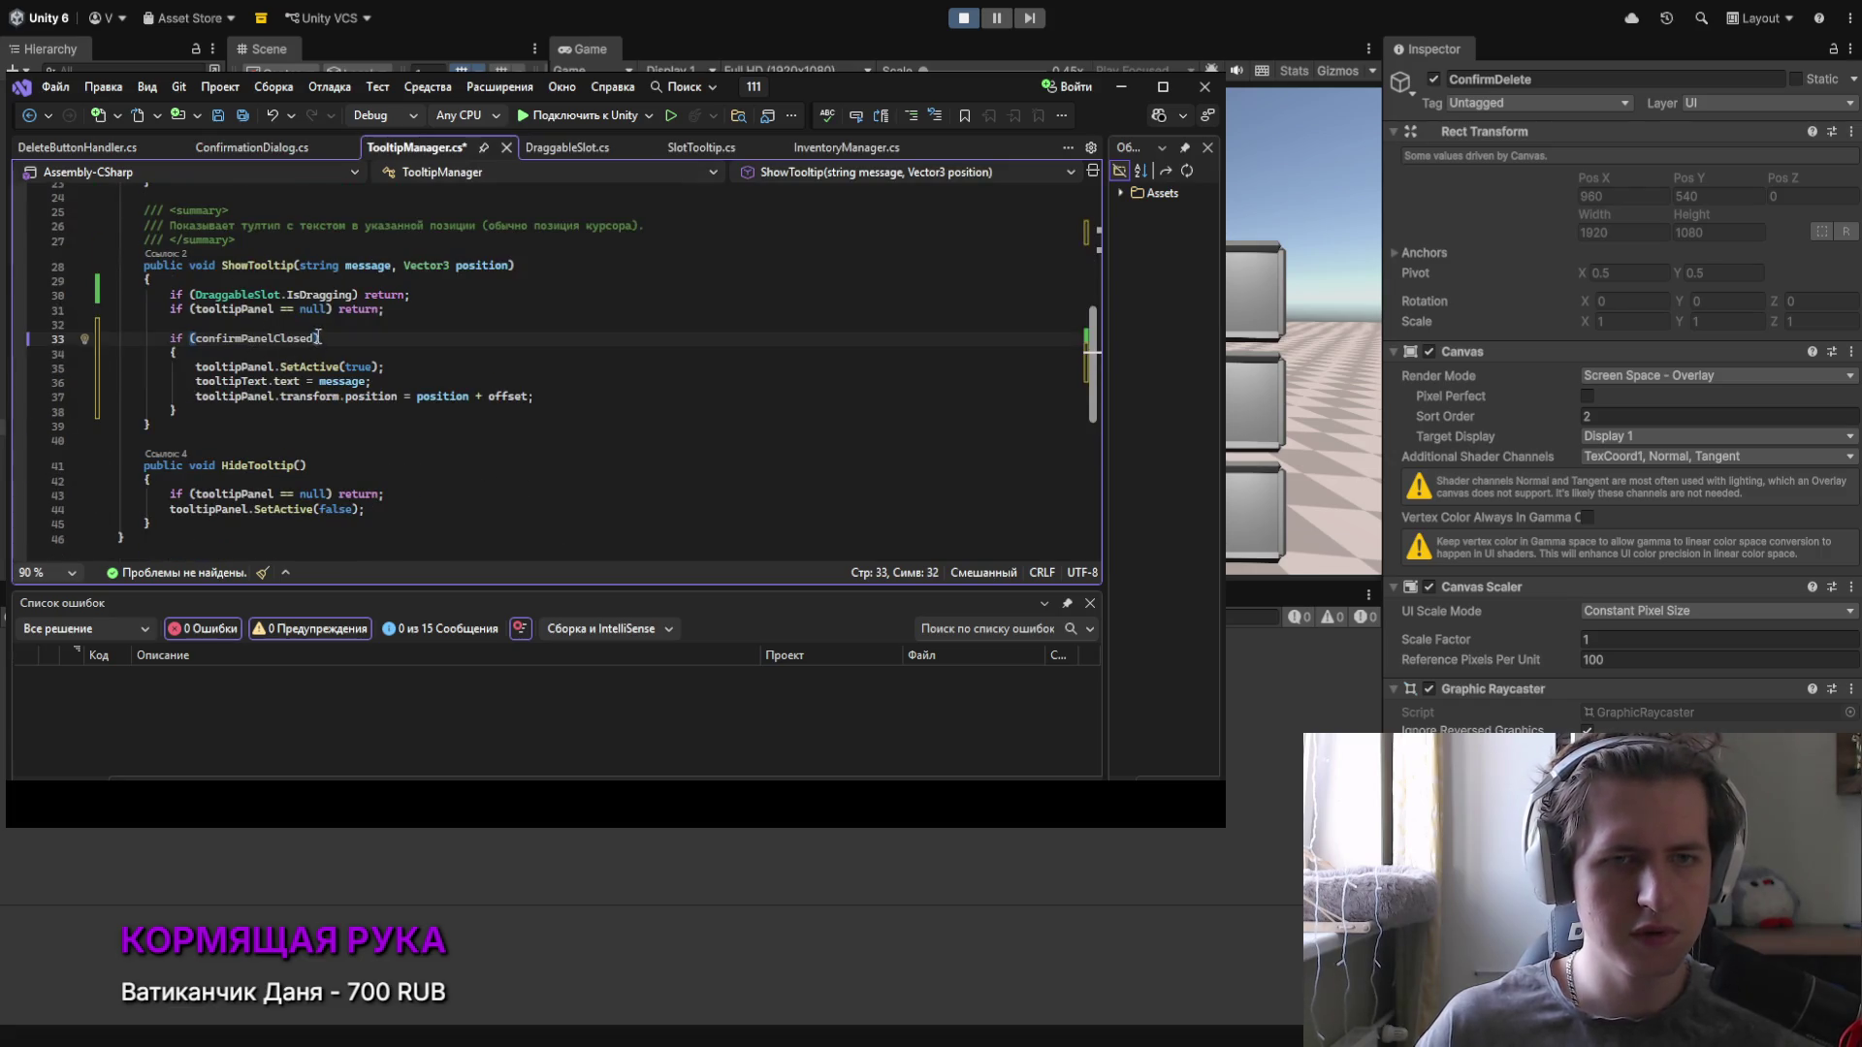
text(.pa)
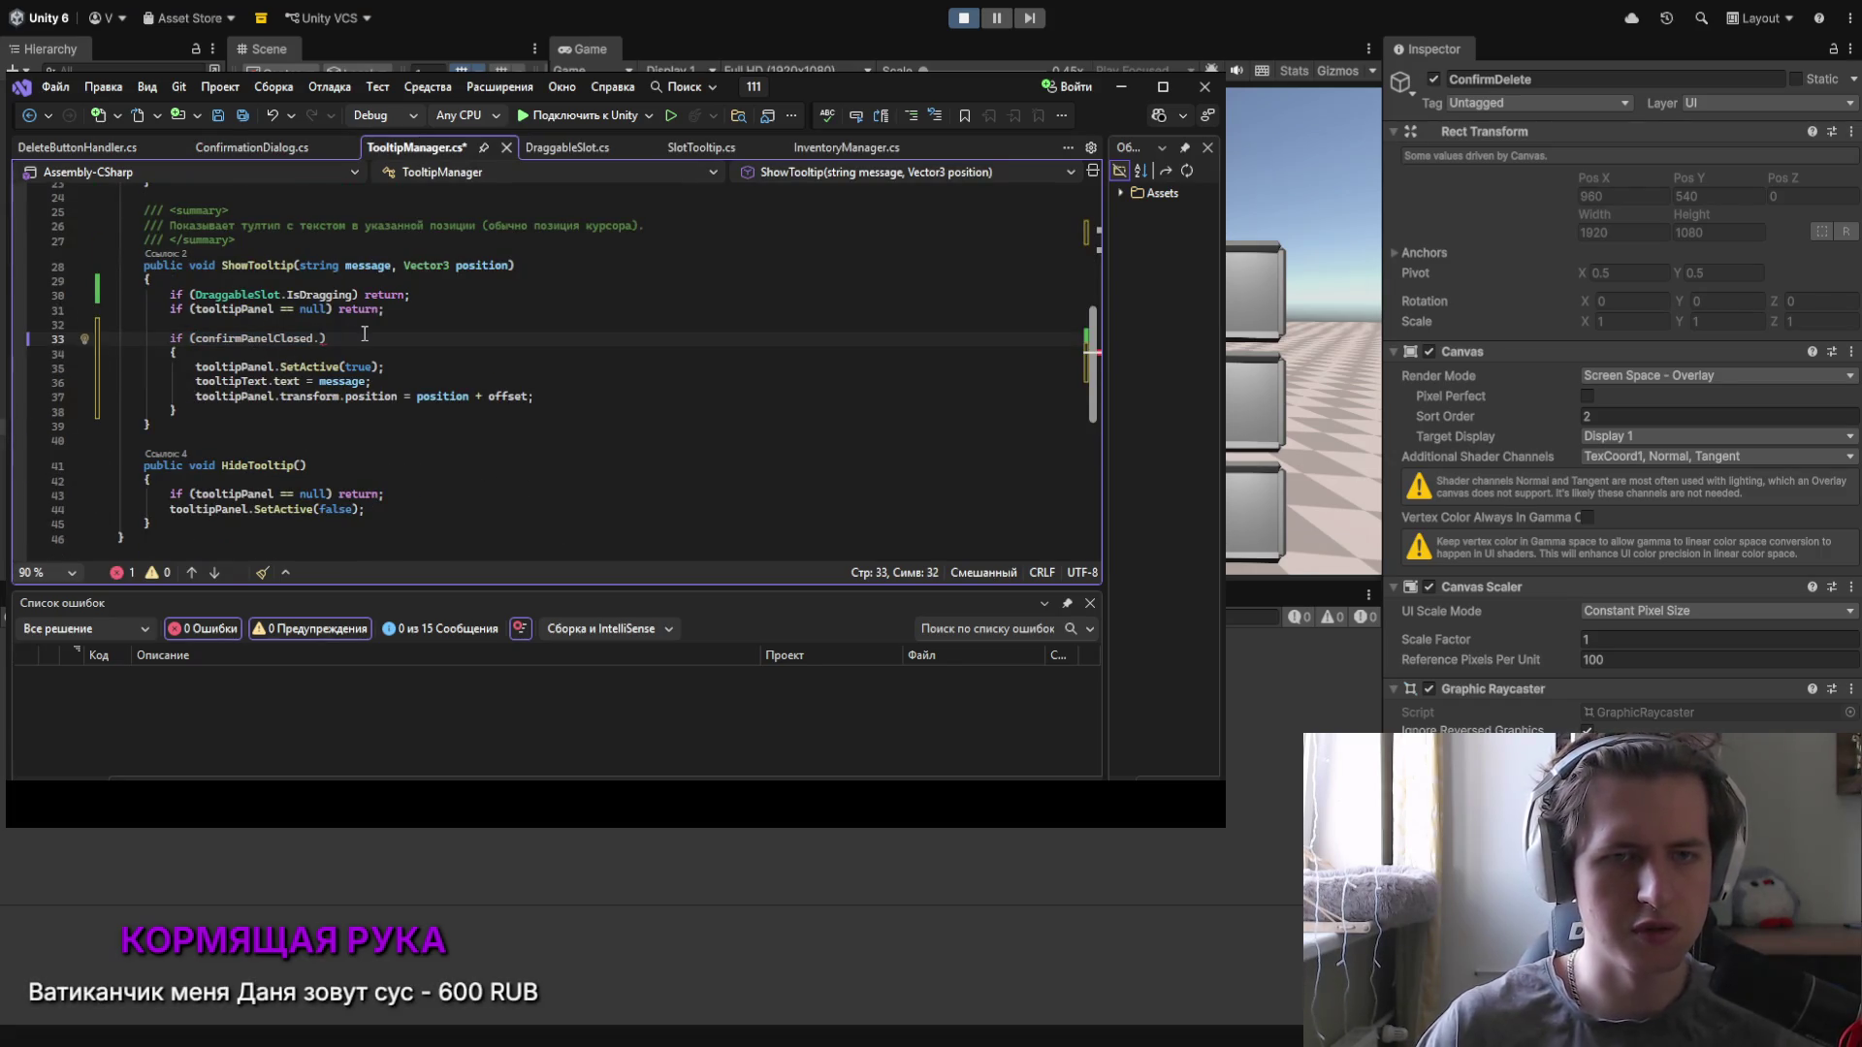
key(Tab)
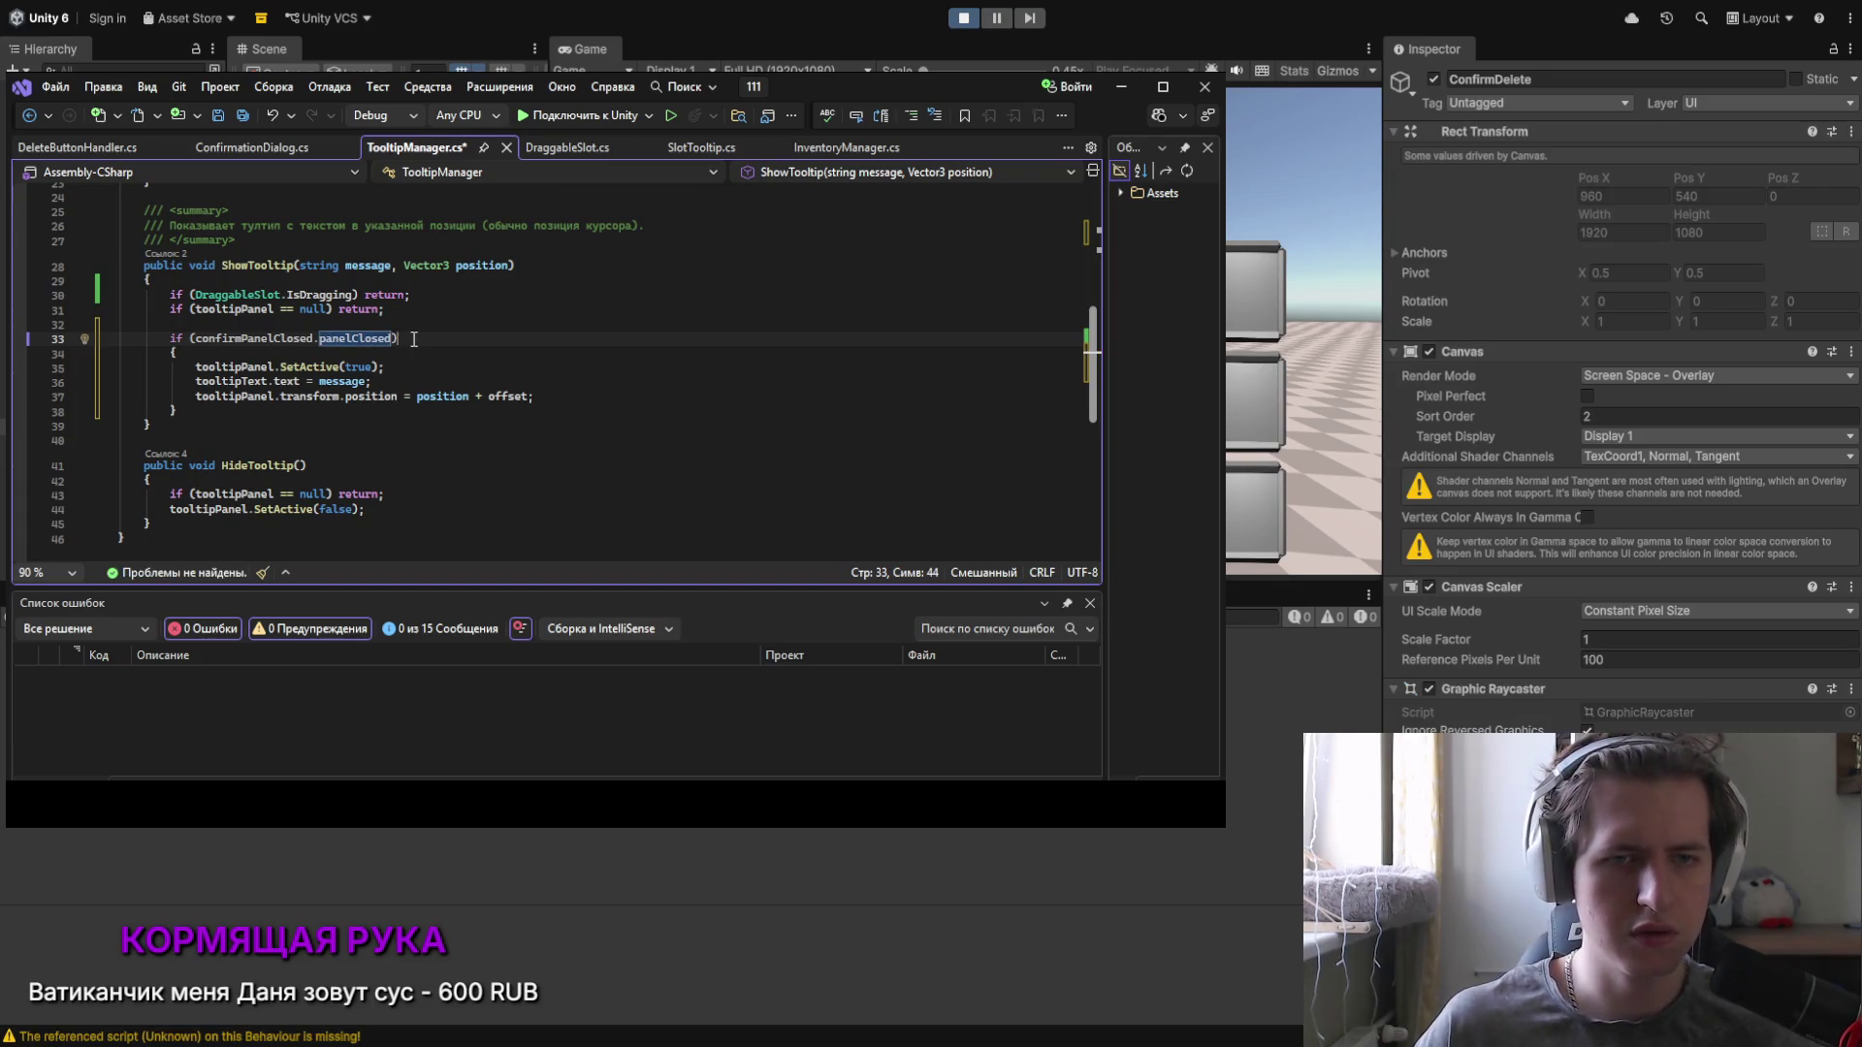
click(414, 338)
key(ctrl+s)
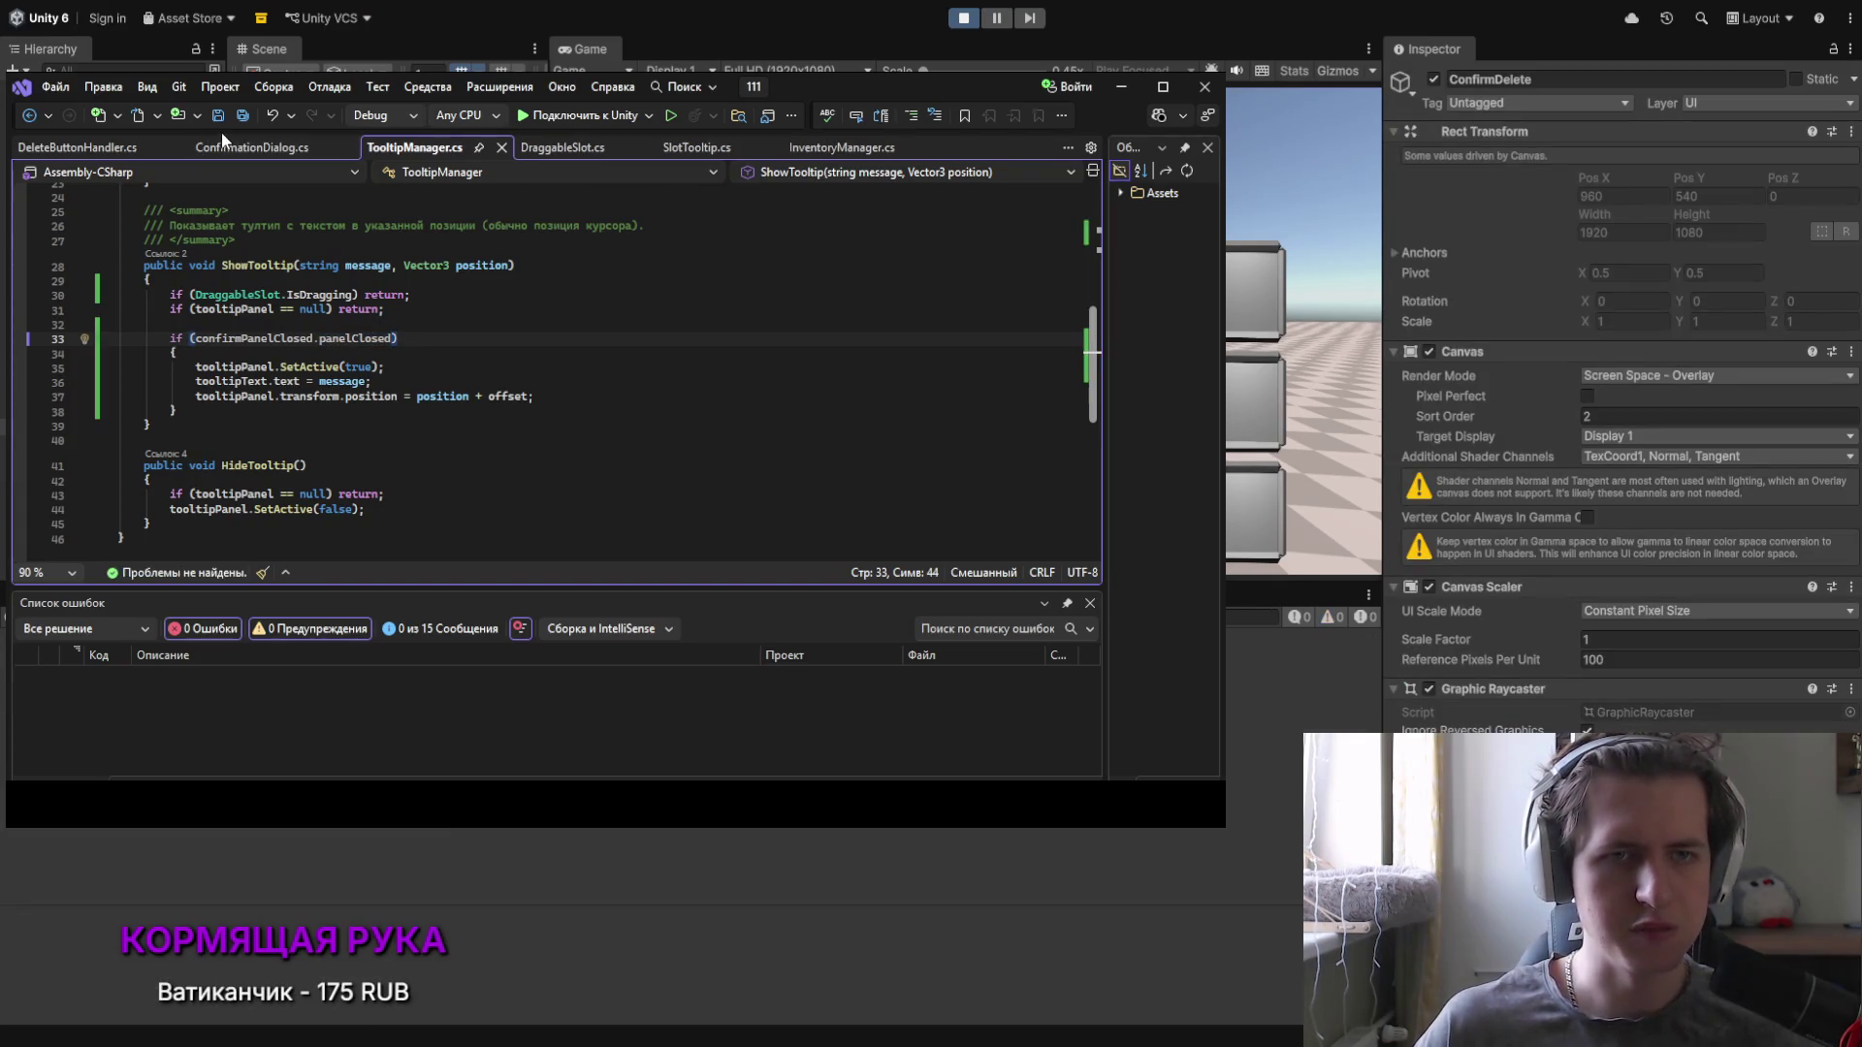
Step: Return to ConfirmationDialog.cs and scroll down to the Show() method
click(233, 146)
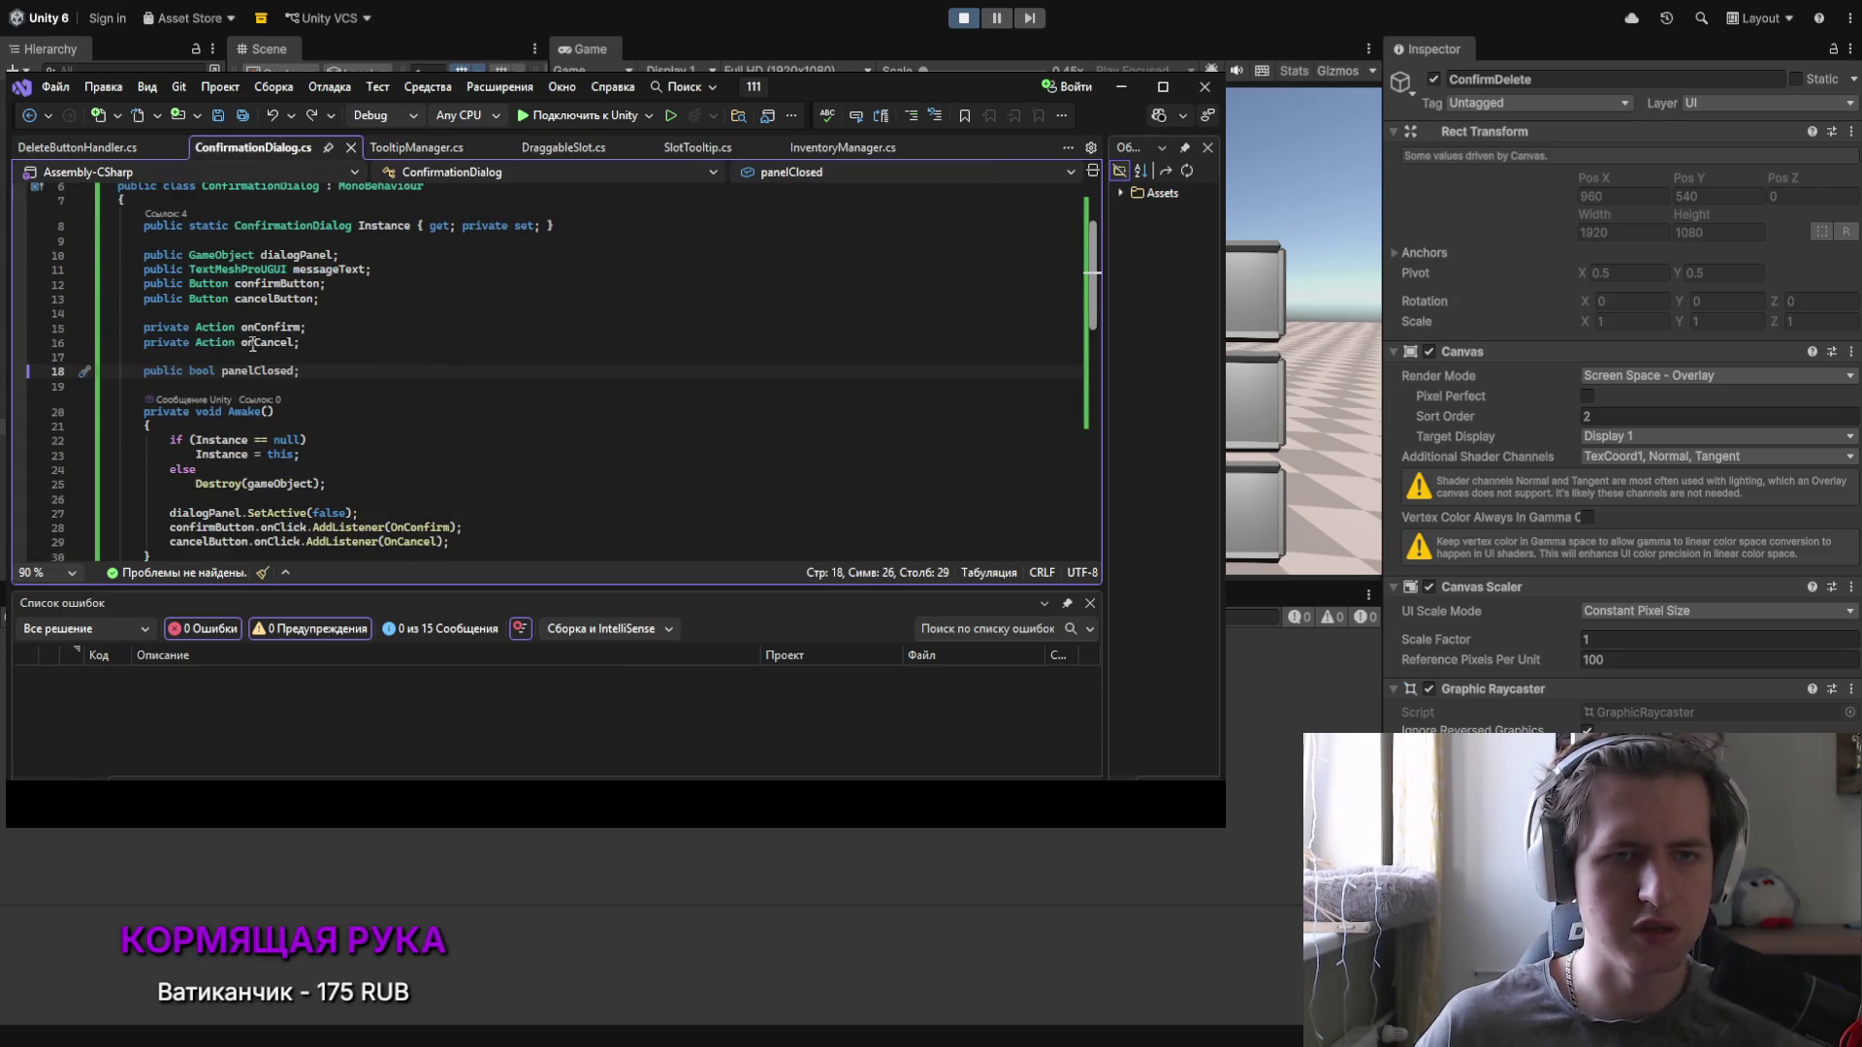
scroll(247, 300, down, 3)
scroll(213, 271, down, 2)
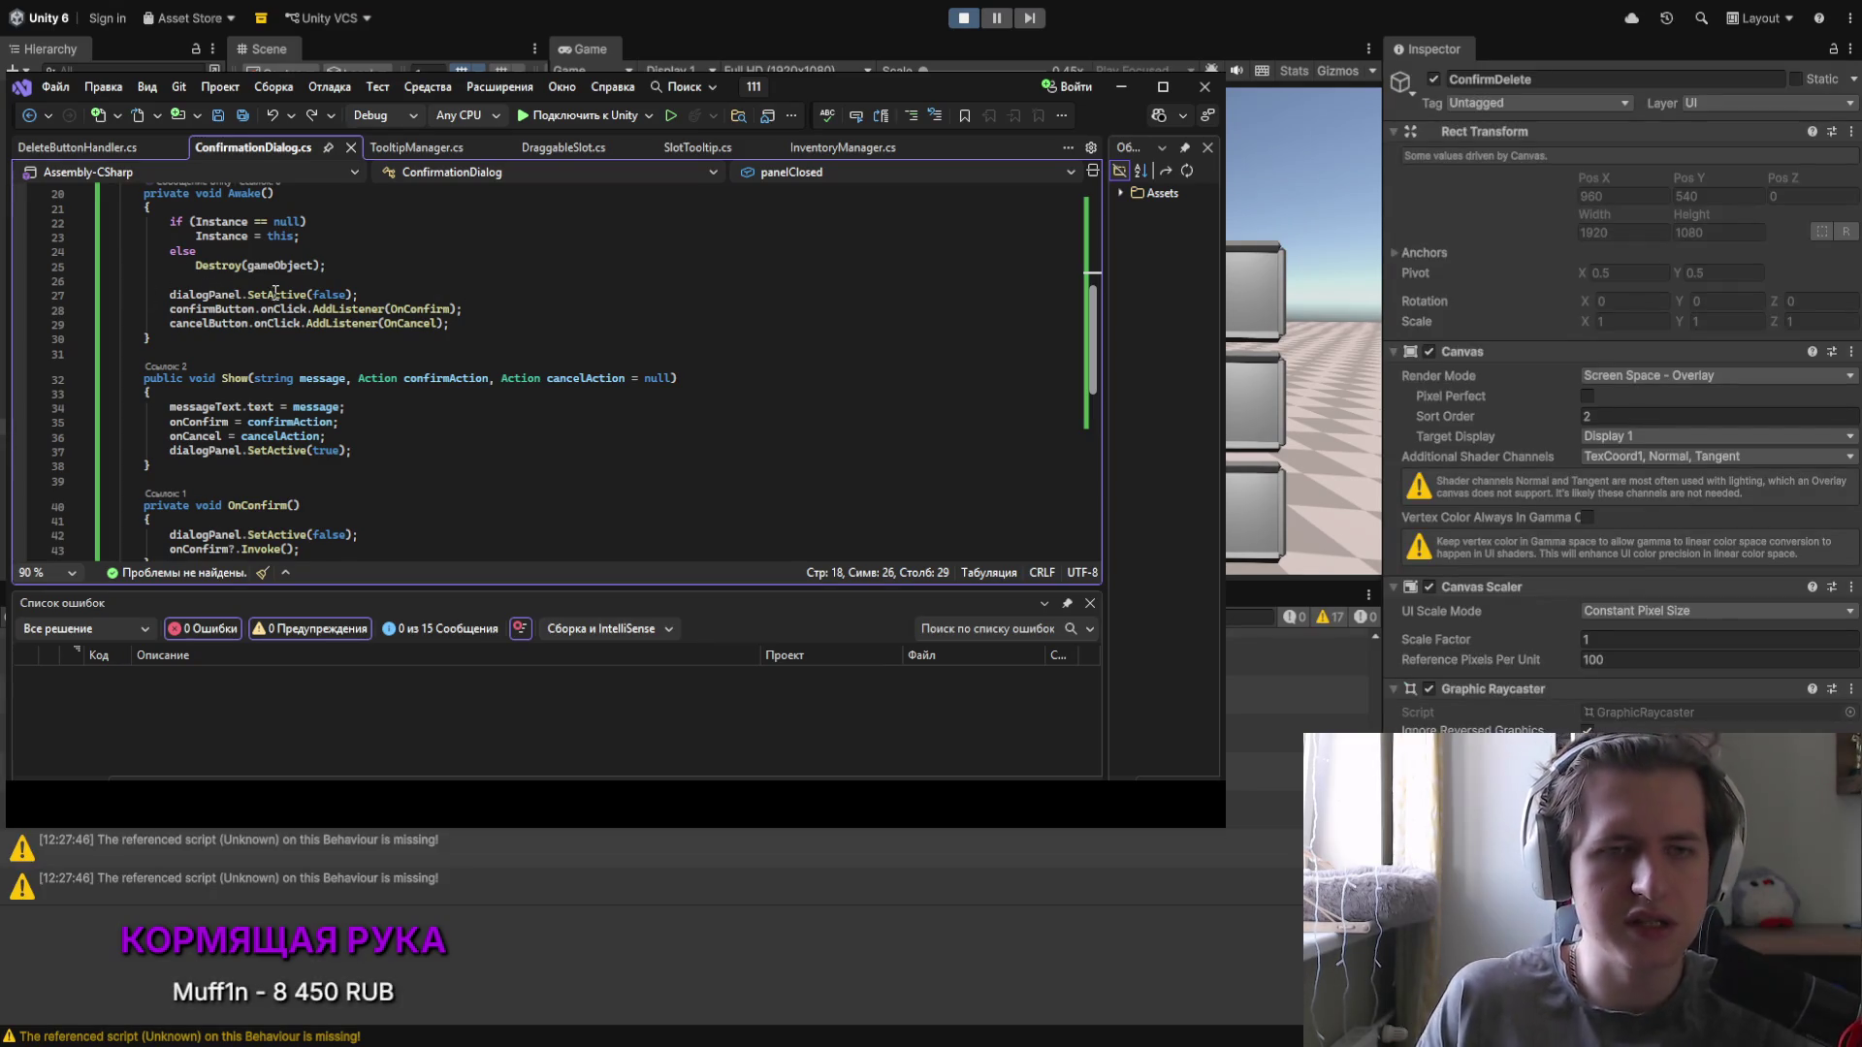
scroll(240, 229, down, 2)
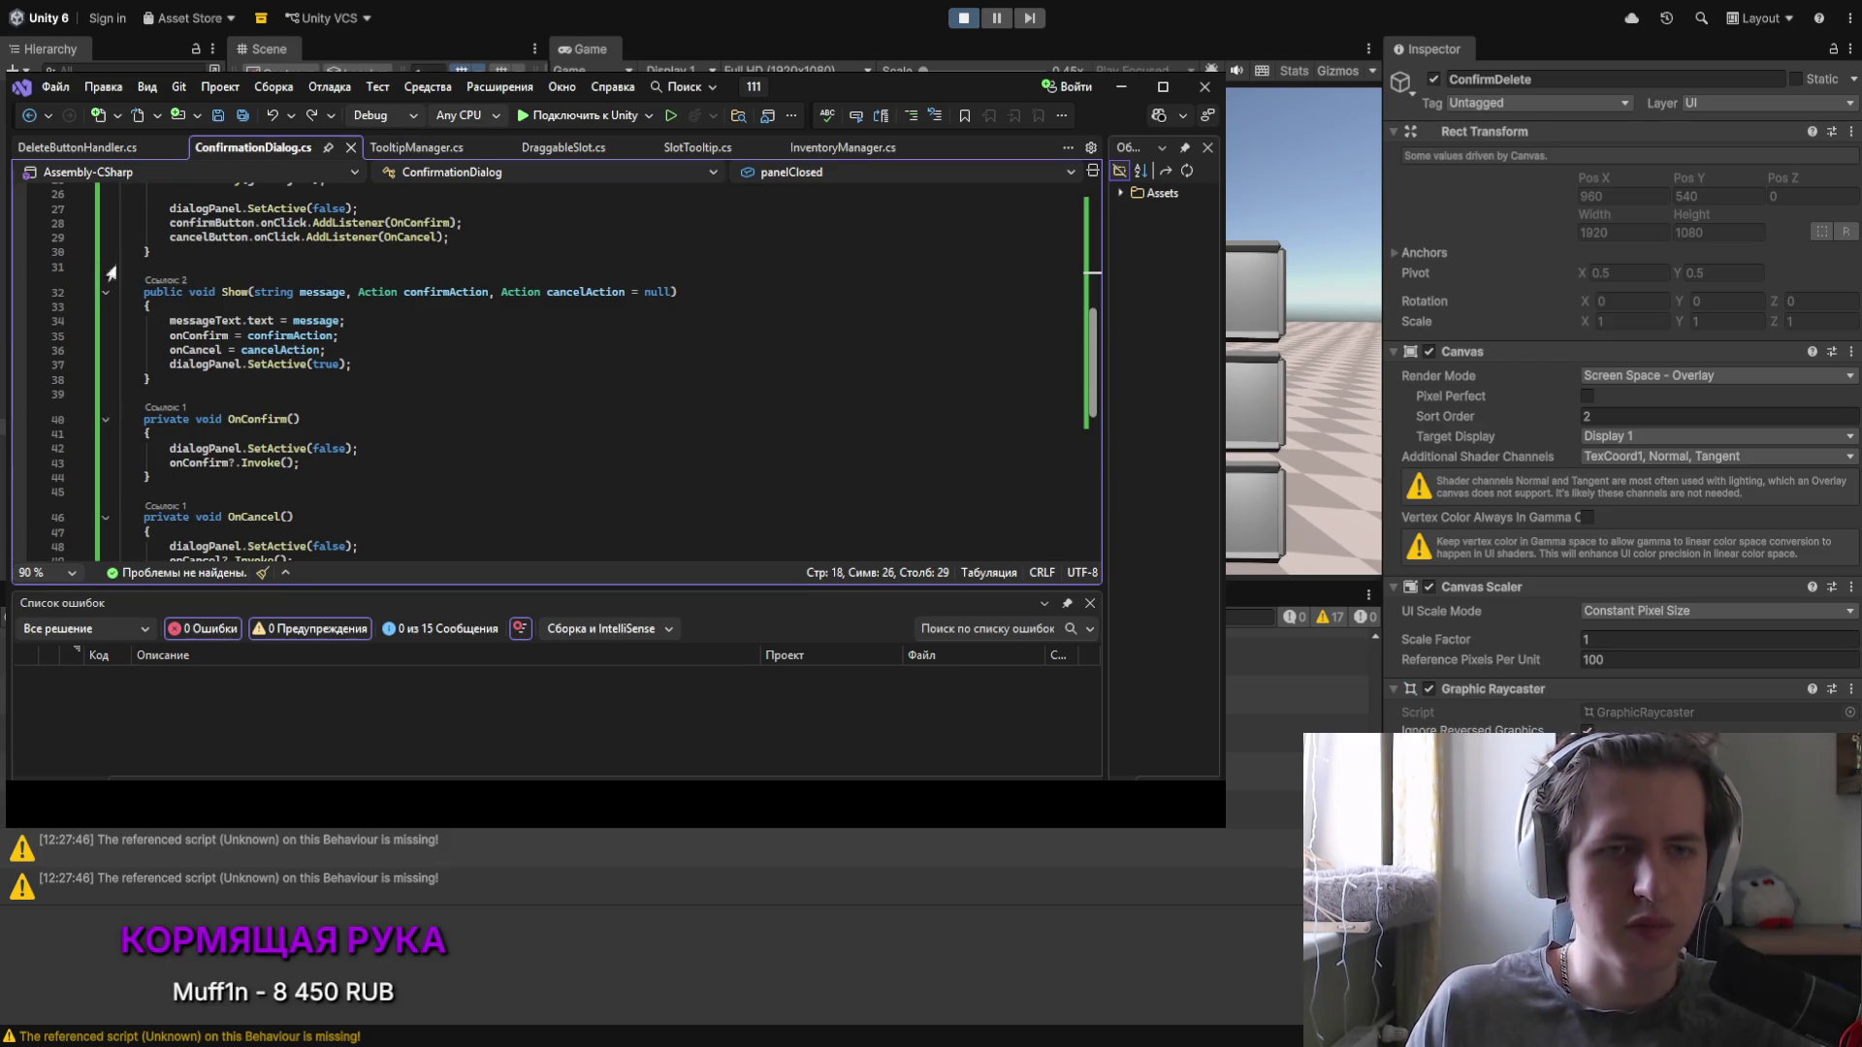
Step: Add 'panelClosed = false' at the end of Show()
click(427, 368)
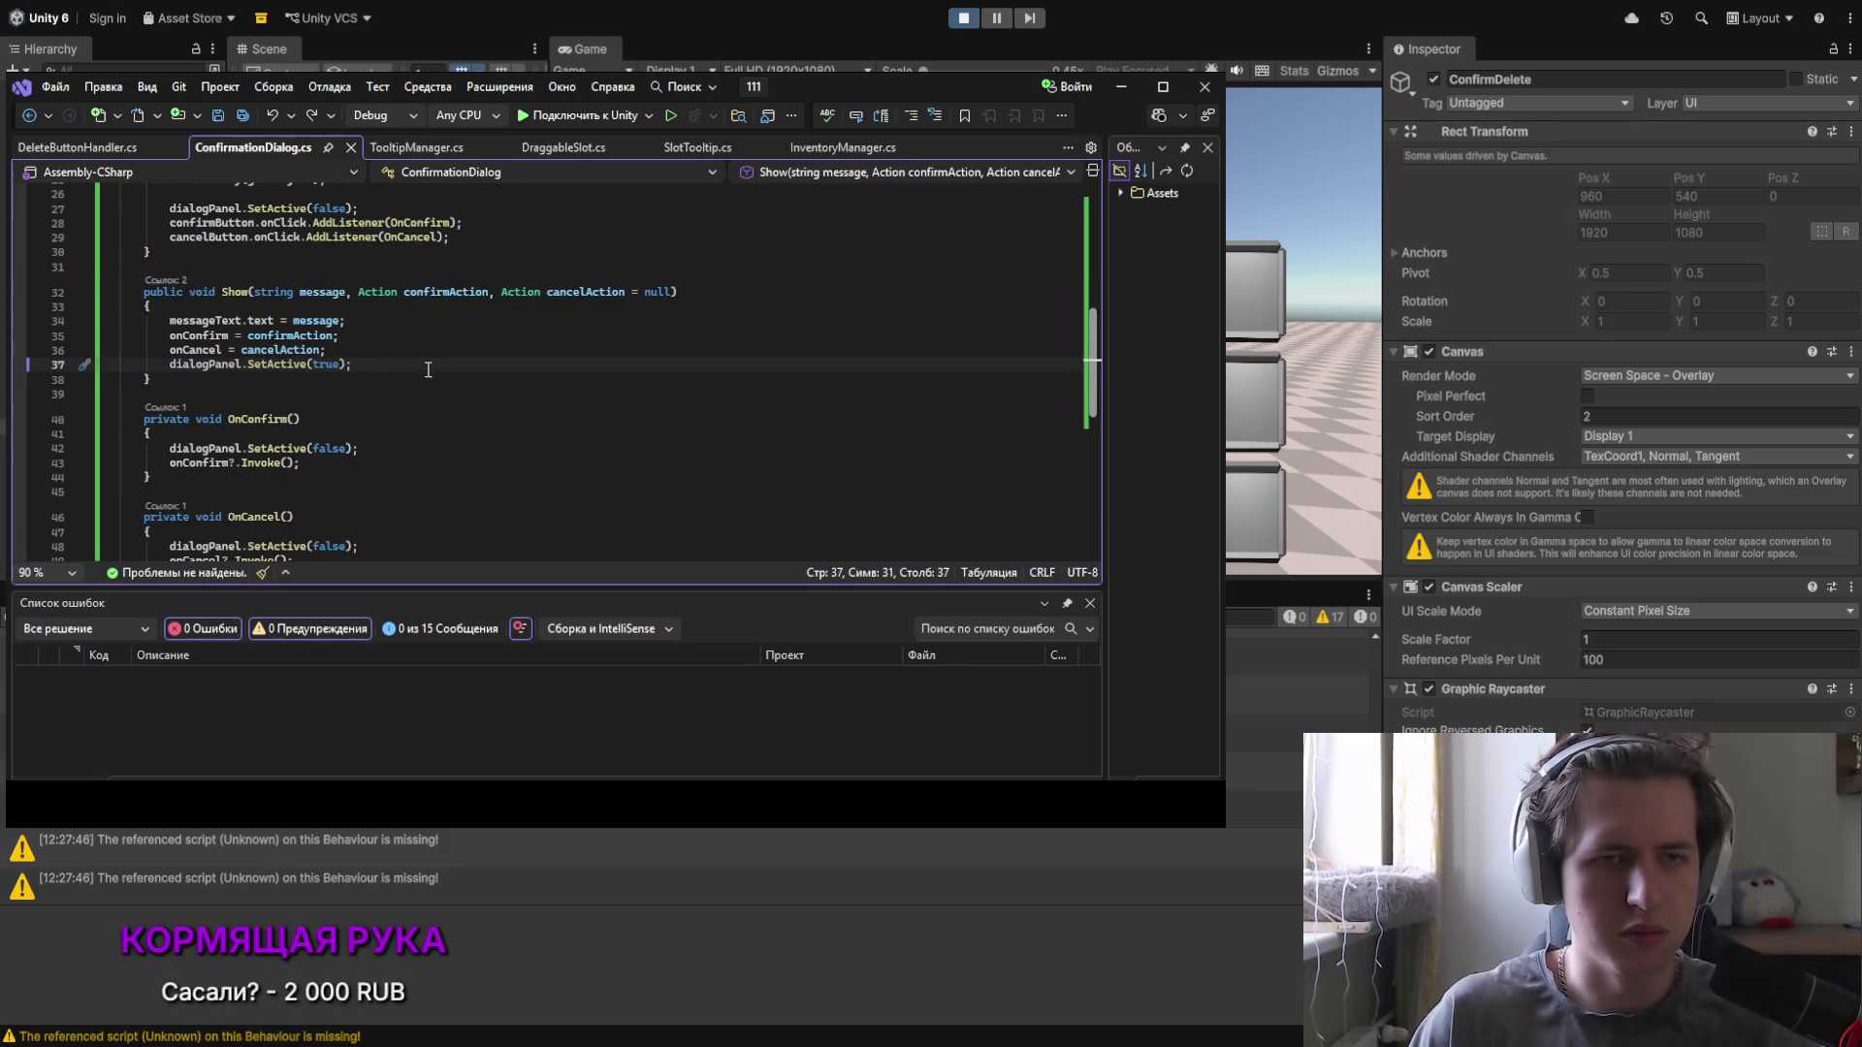
key(Return)
key(Return)
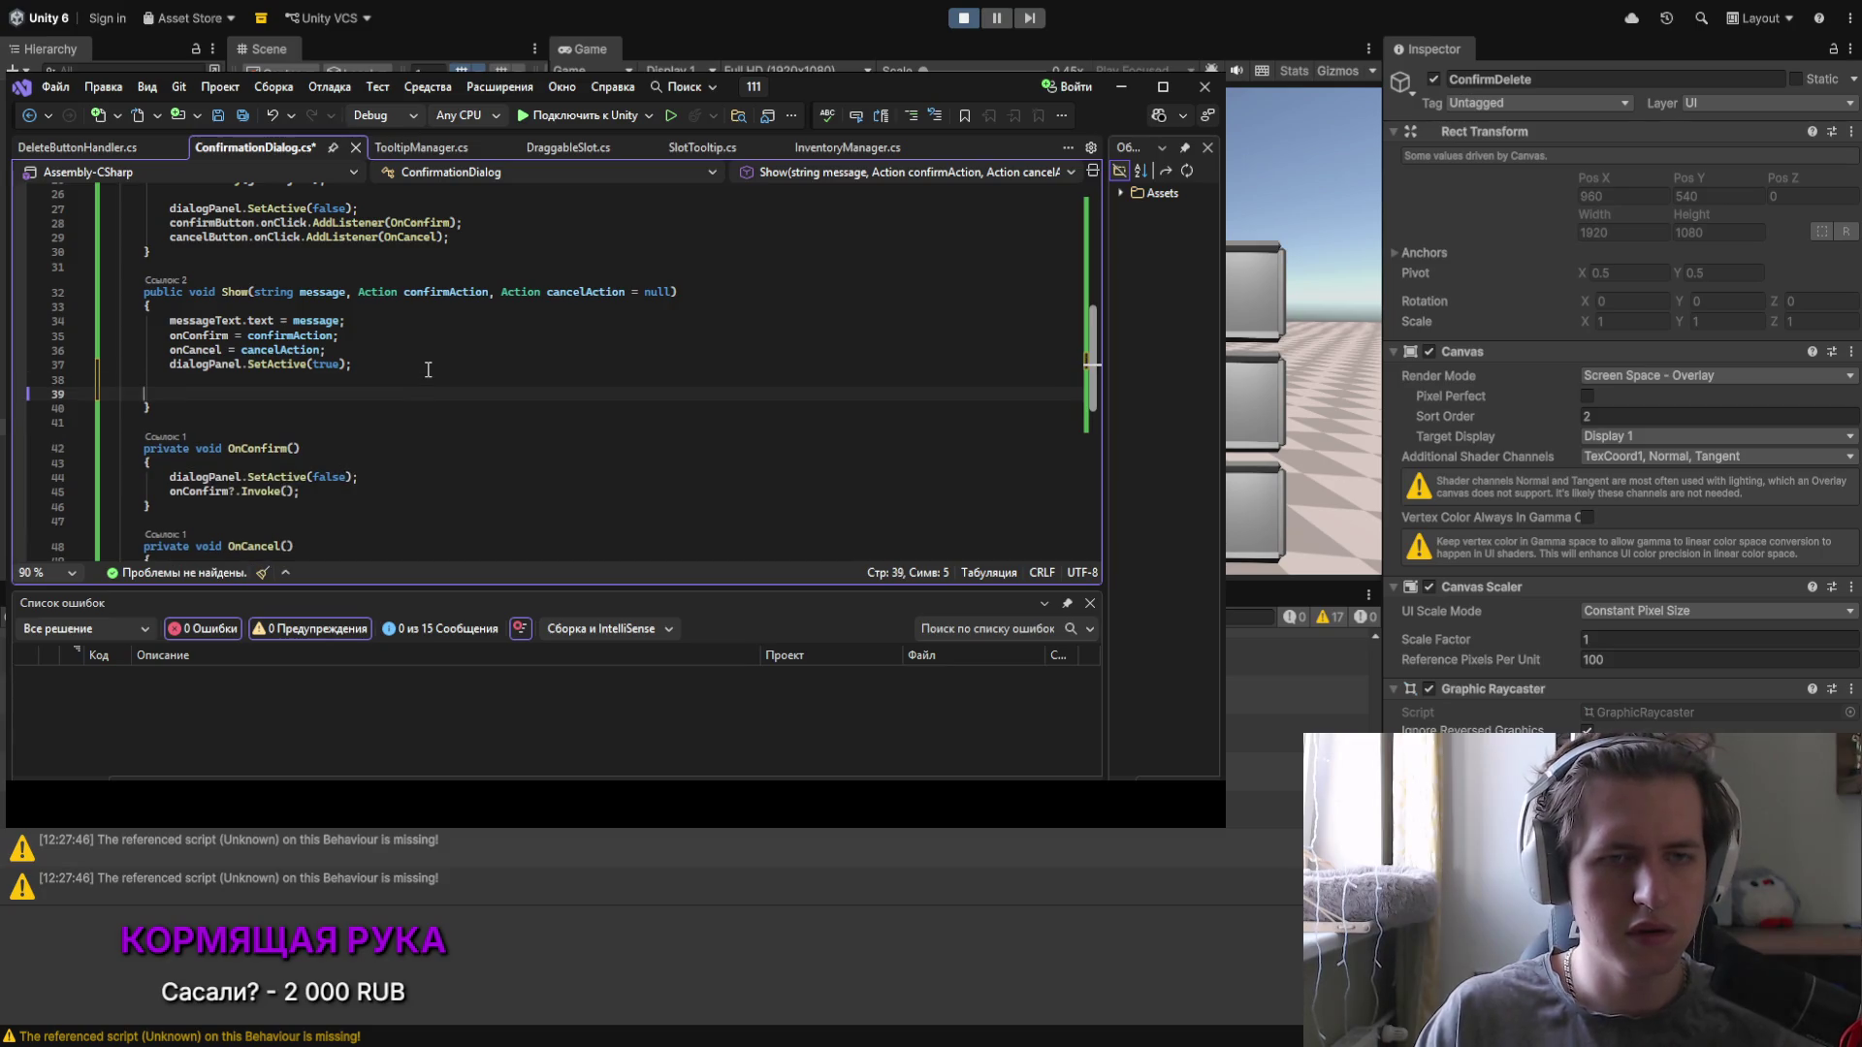
key(BackSpace)
text(panelClosed = false;)
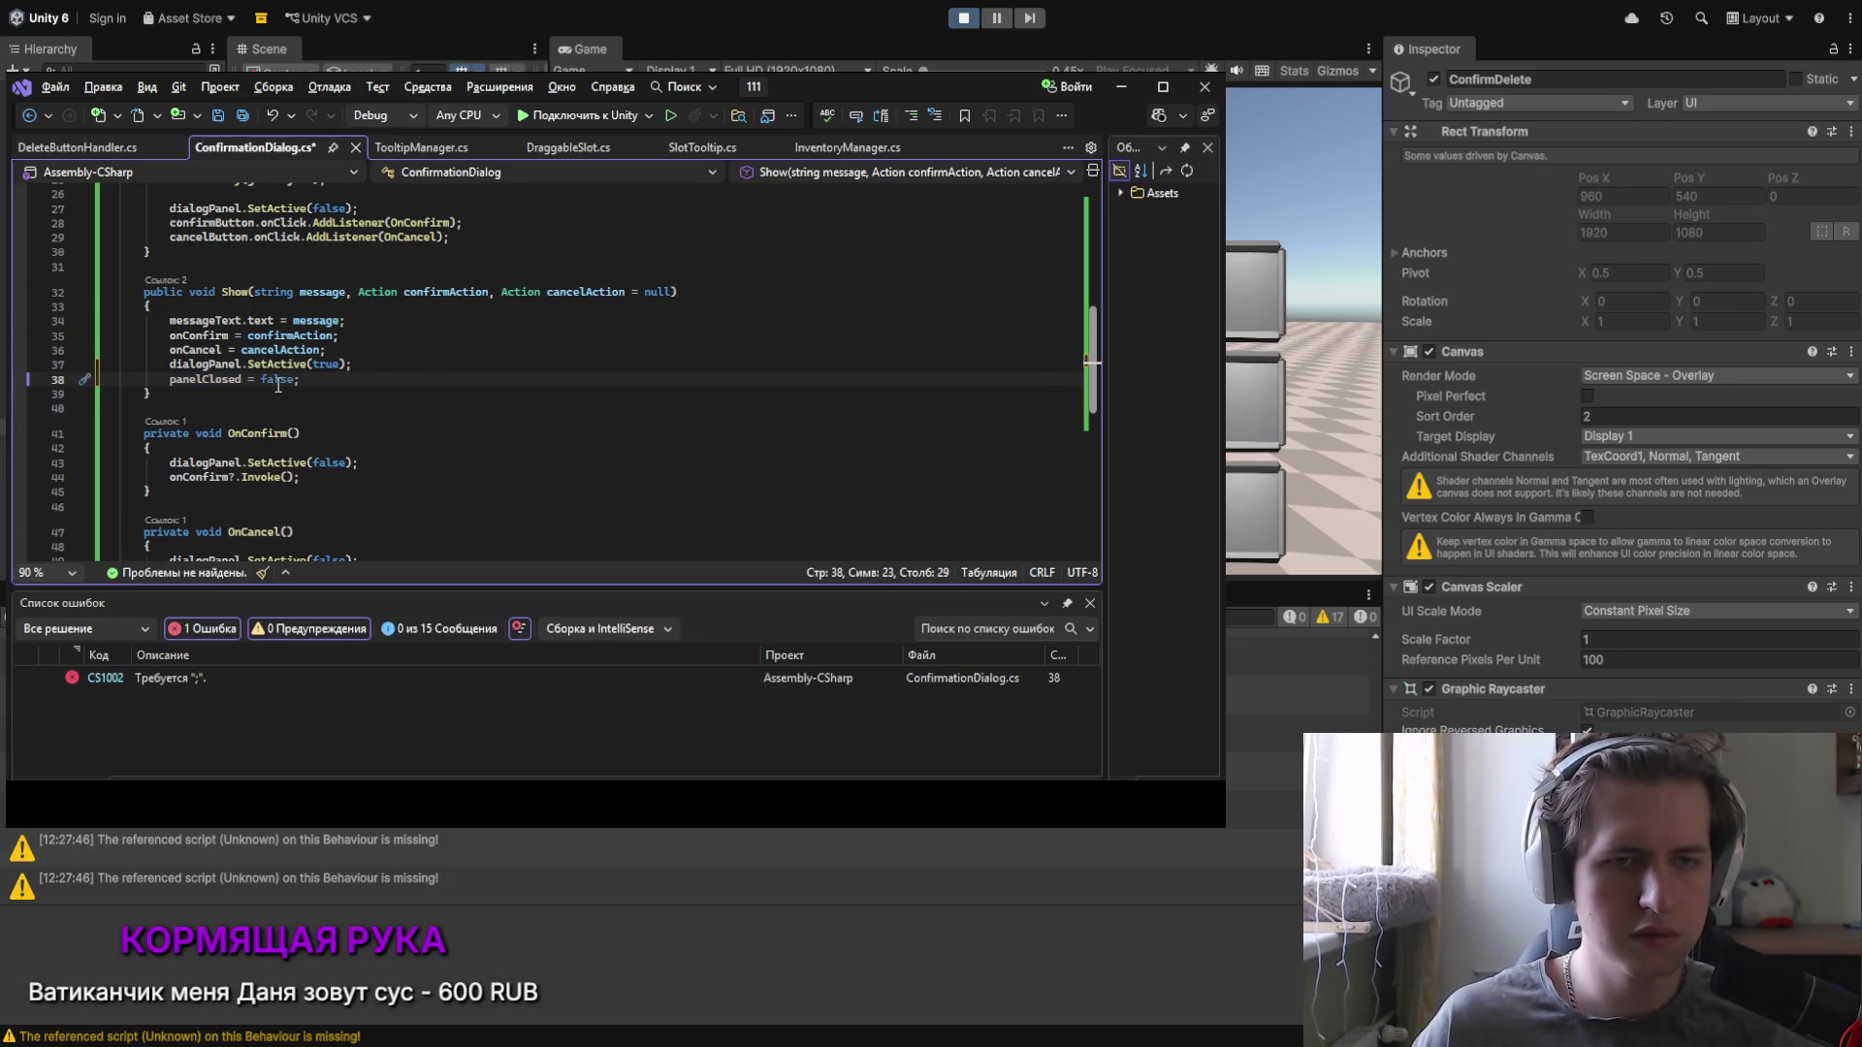
Step: Set 'panelClosed = true;' in both OnConfirm() and OnCancel(), then save ConfirmationDialog.cs
scroll(232, 269, down, 2)
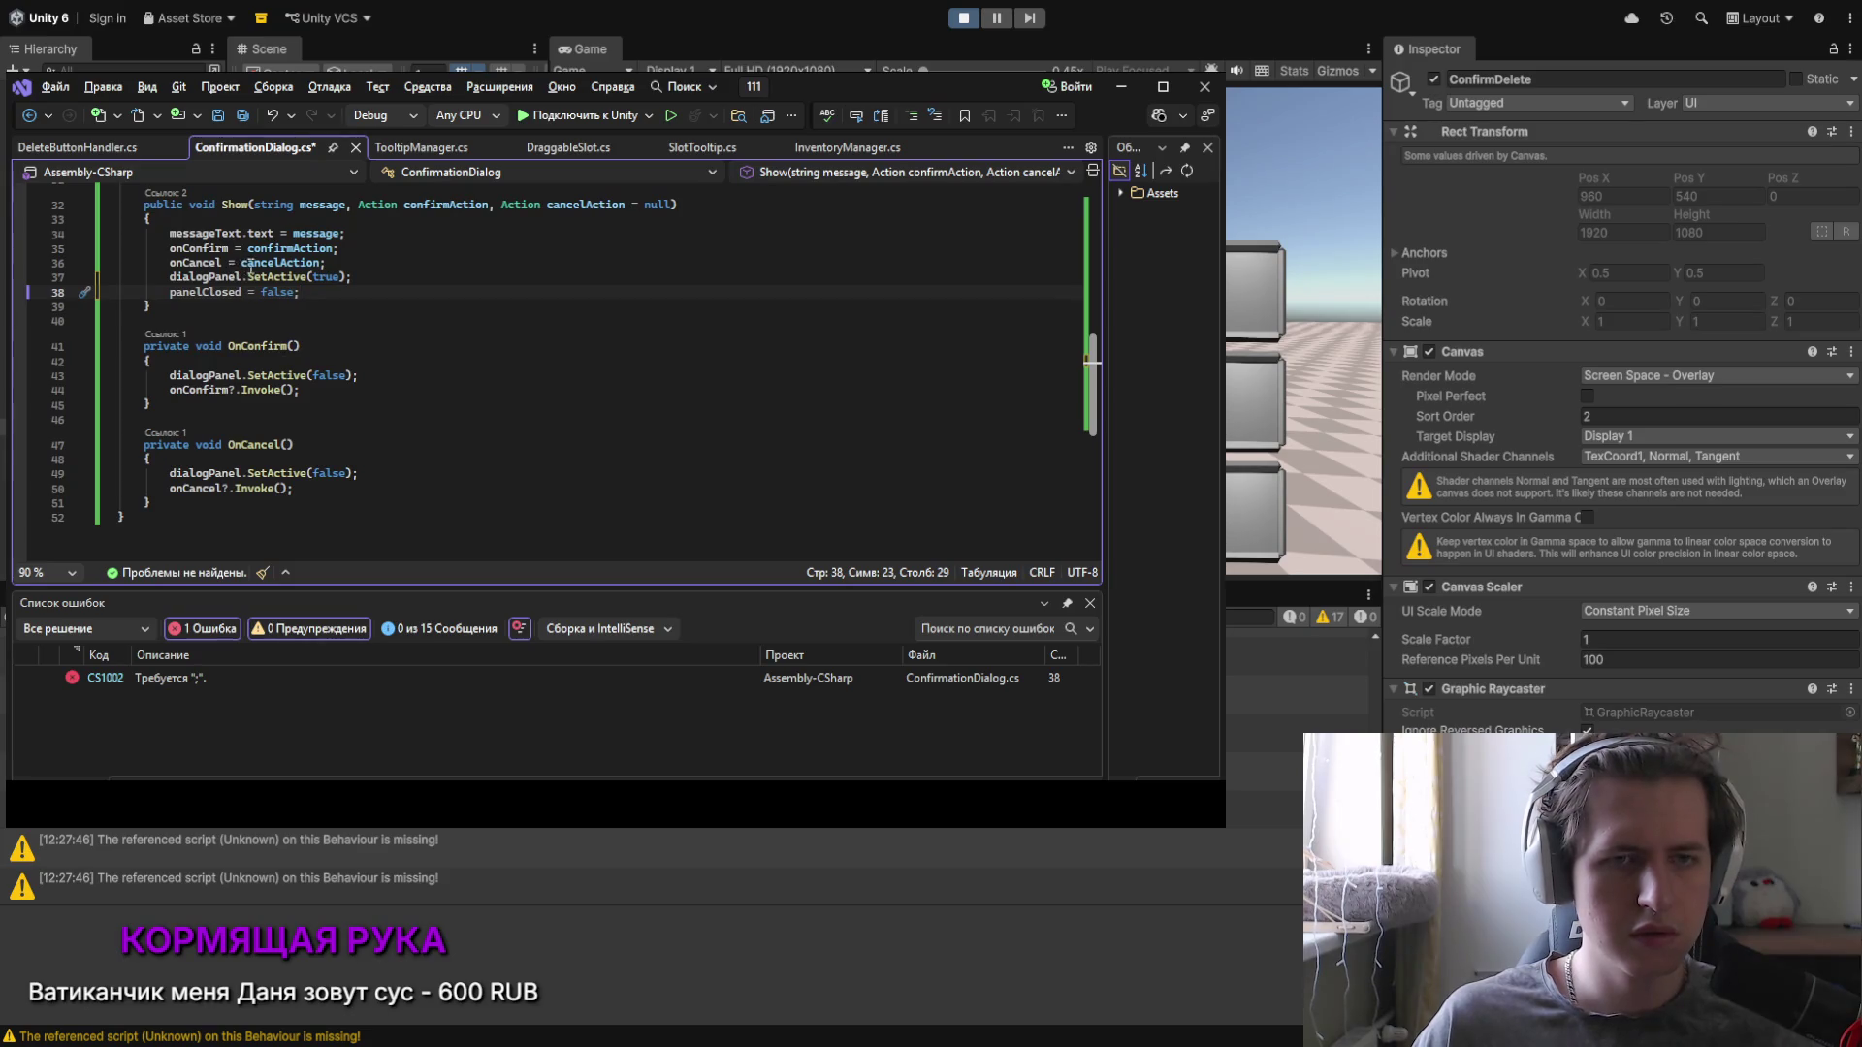
key(Down)
key(Down)
key(Down)
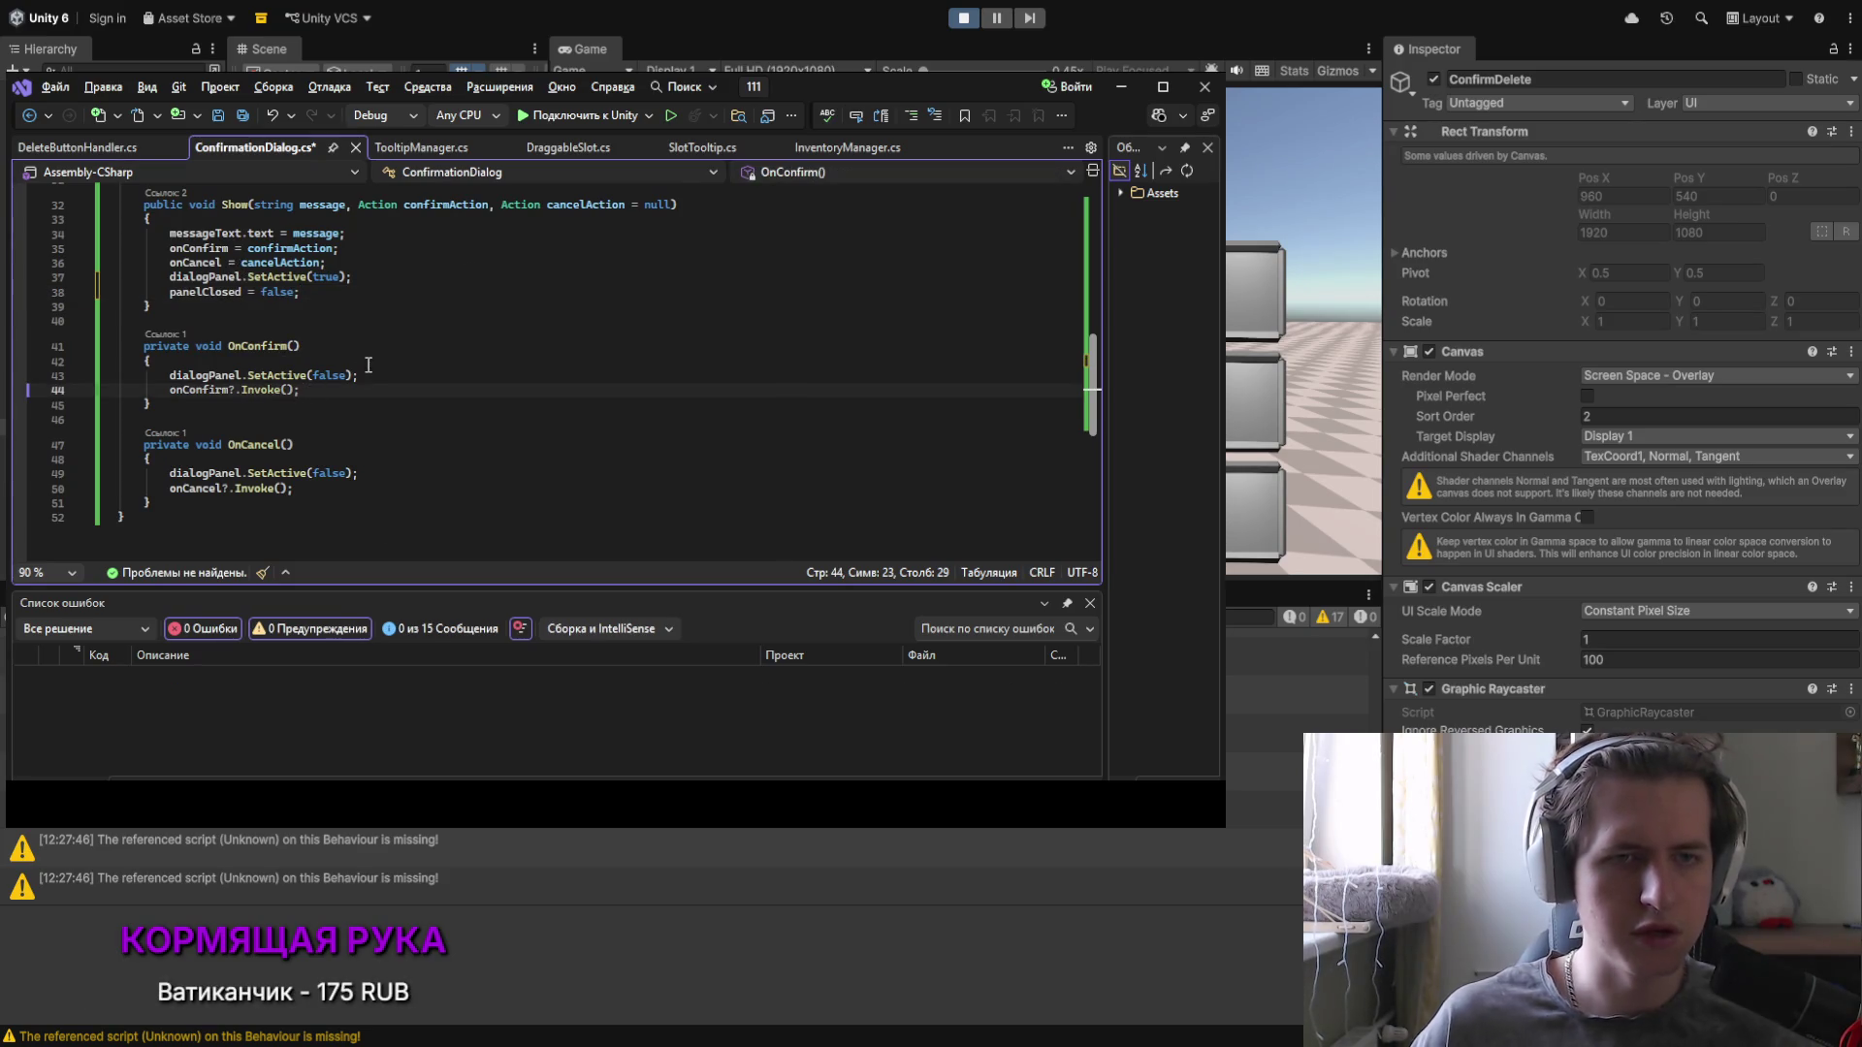
key(Return)
text(зф)
key(BackSpace)
text(panelClosed)
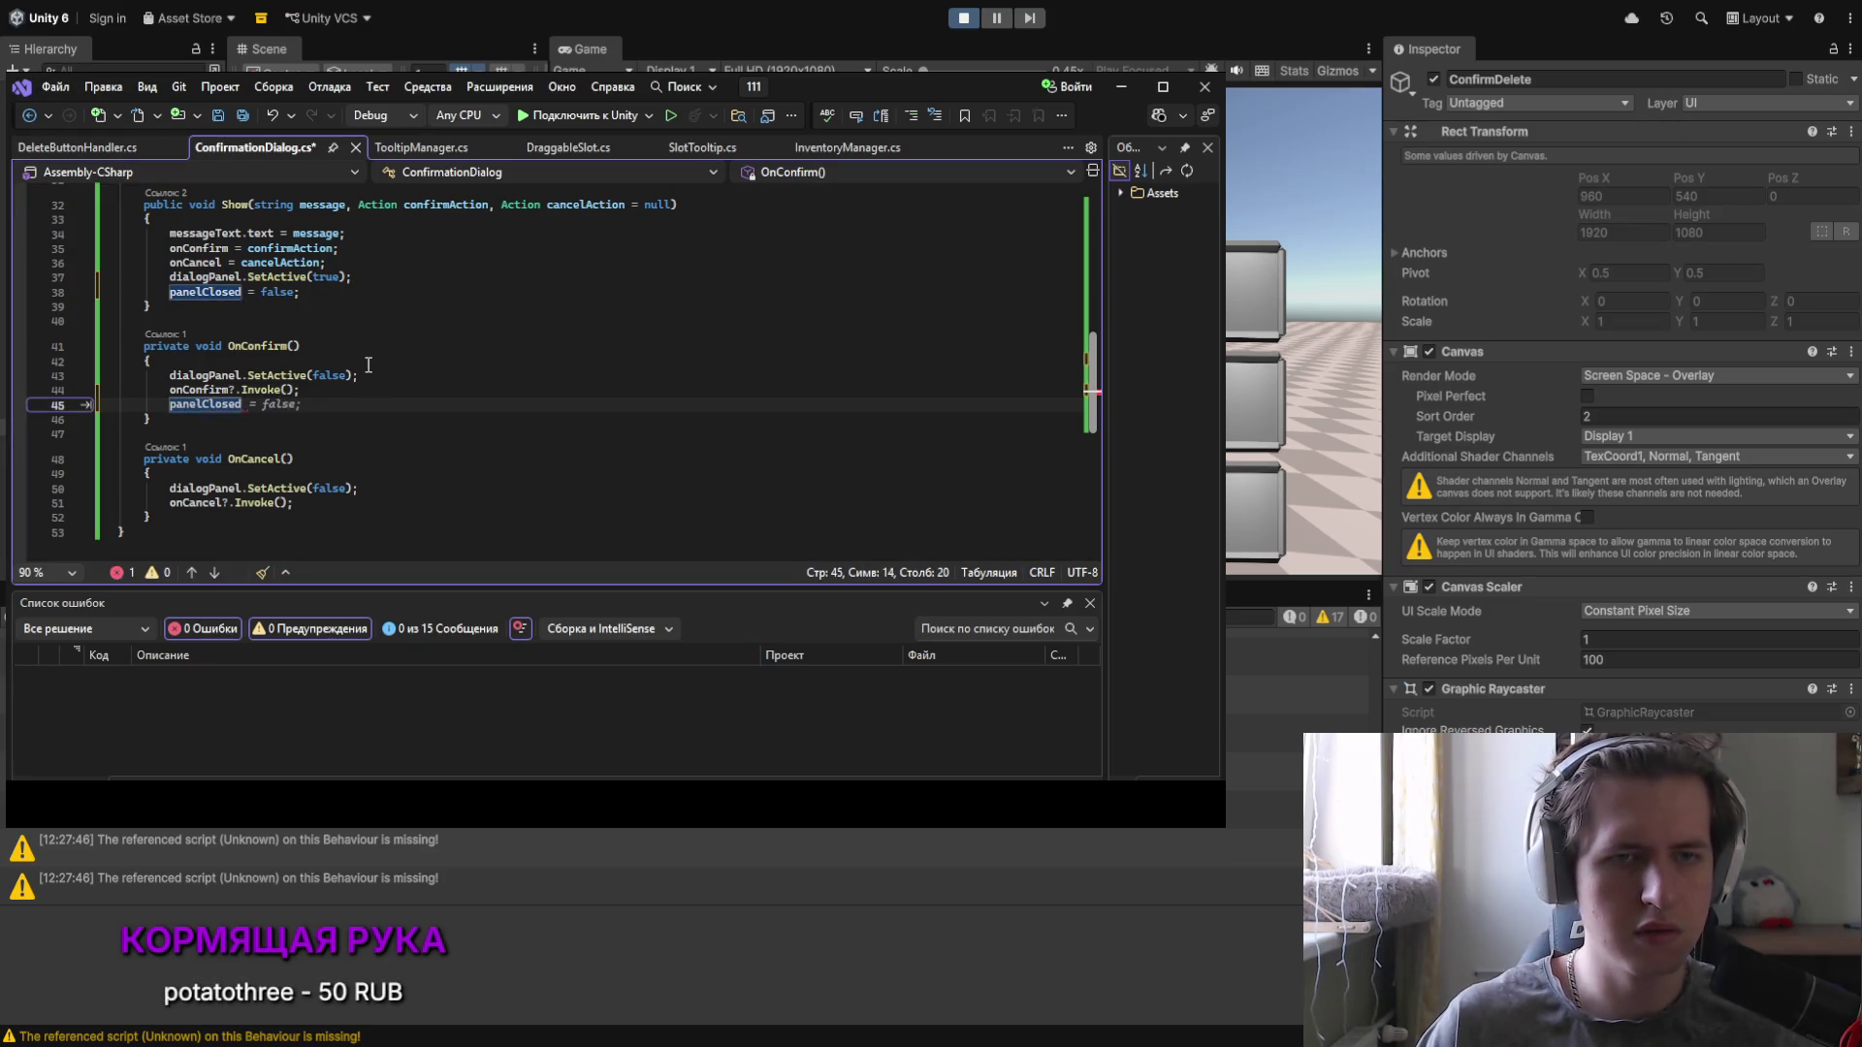
text( = true;)
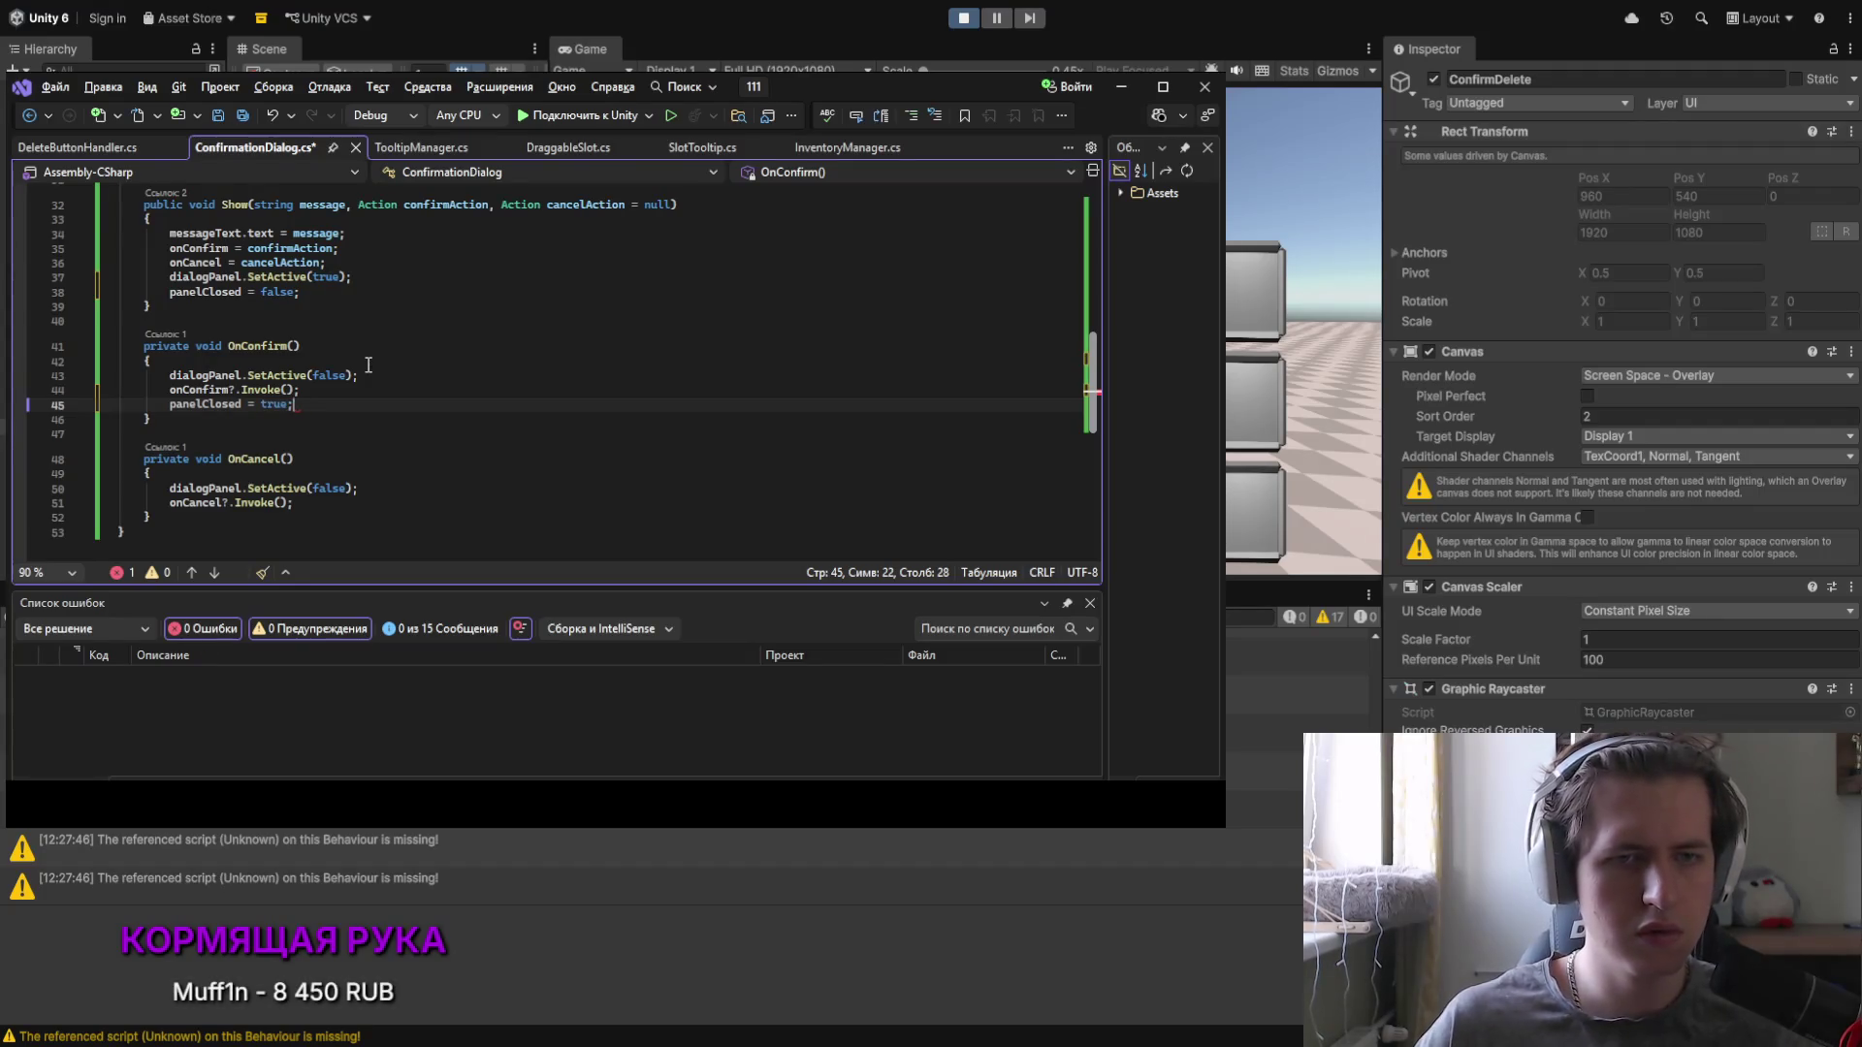
click(318, 505)
key(Return)
text(panelClosed = true)
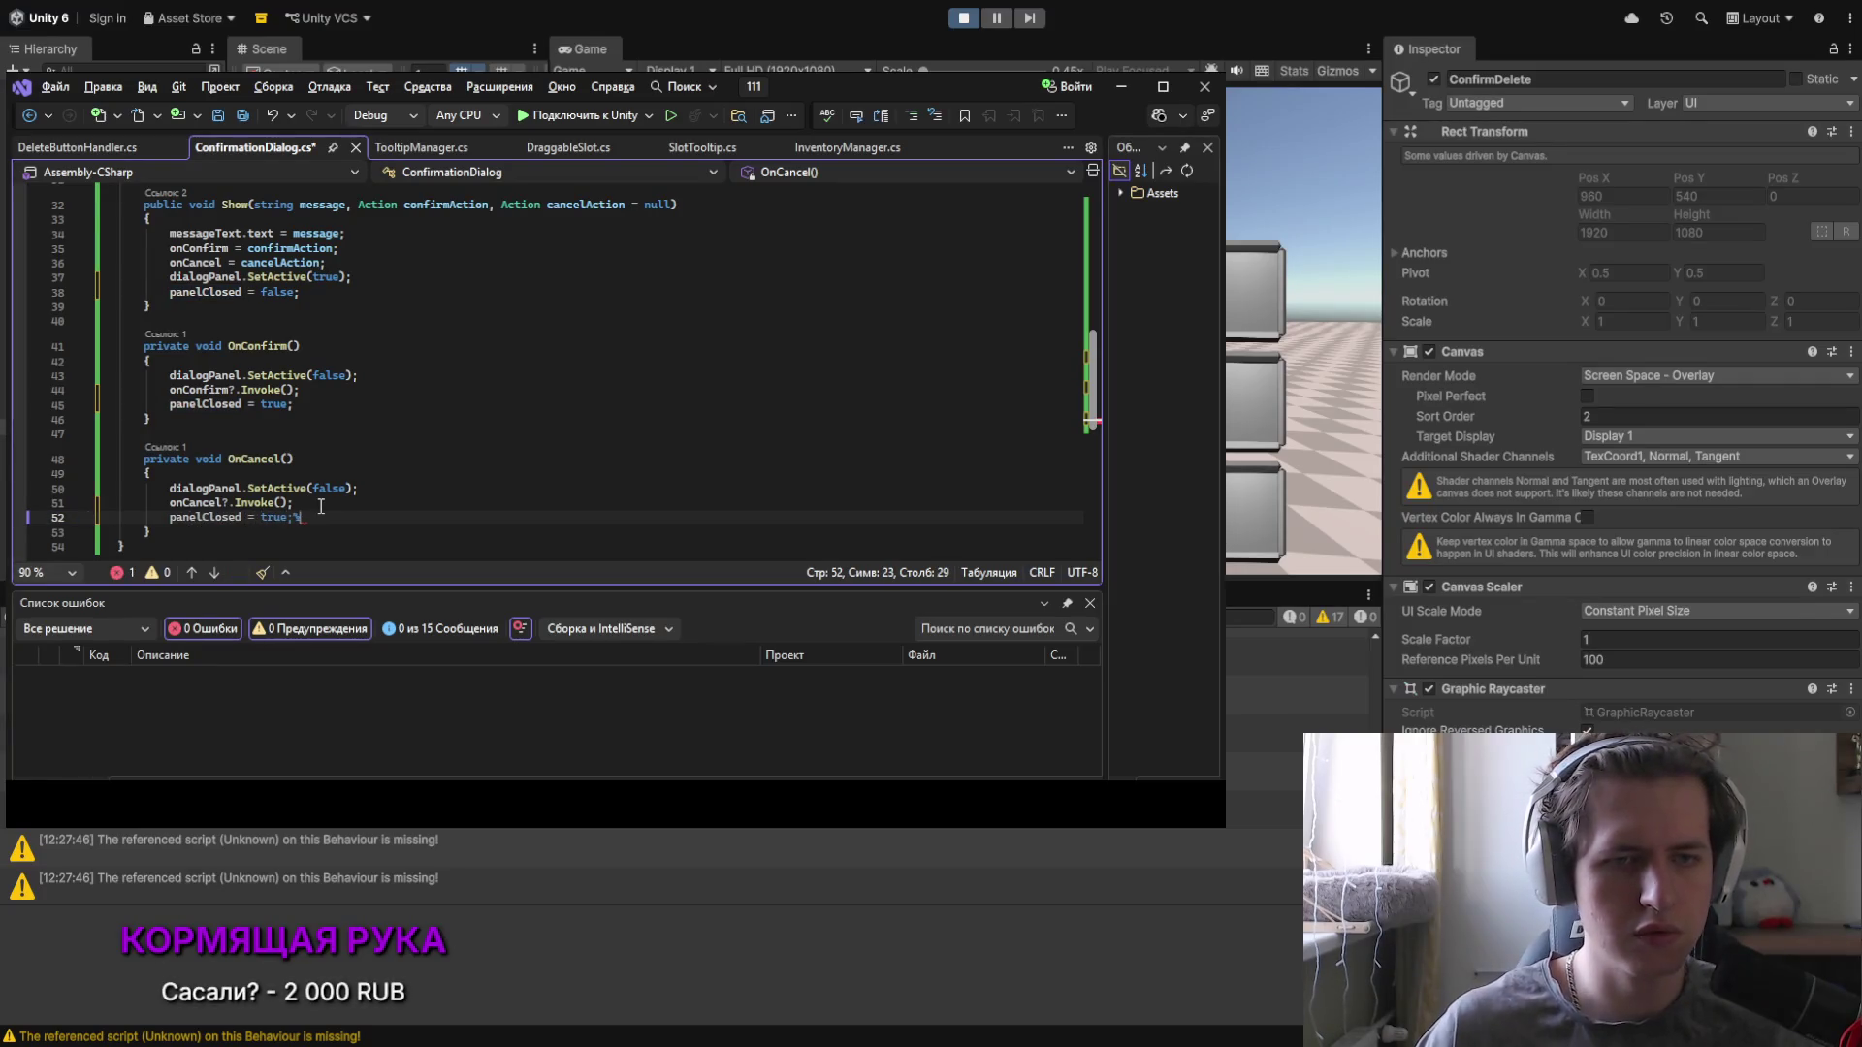
text(;)
key(ctrl+s)
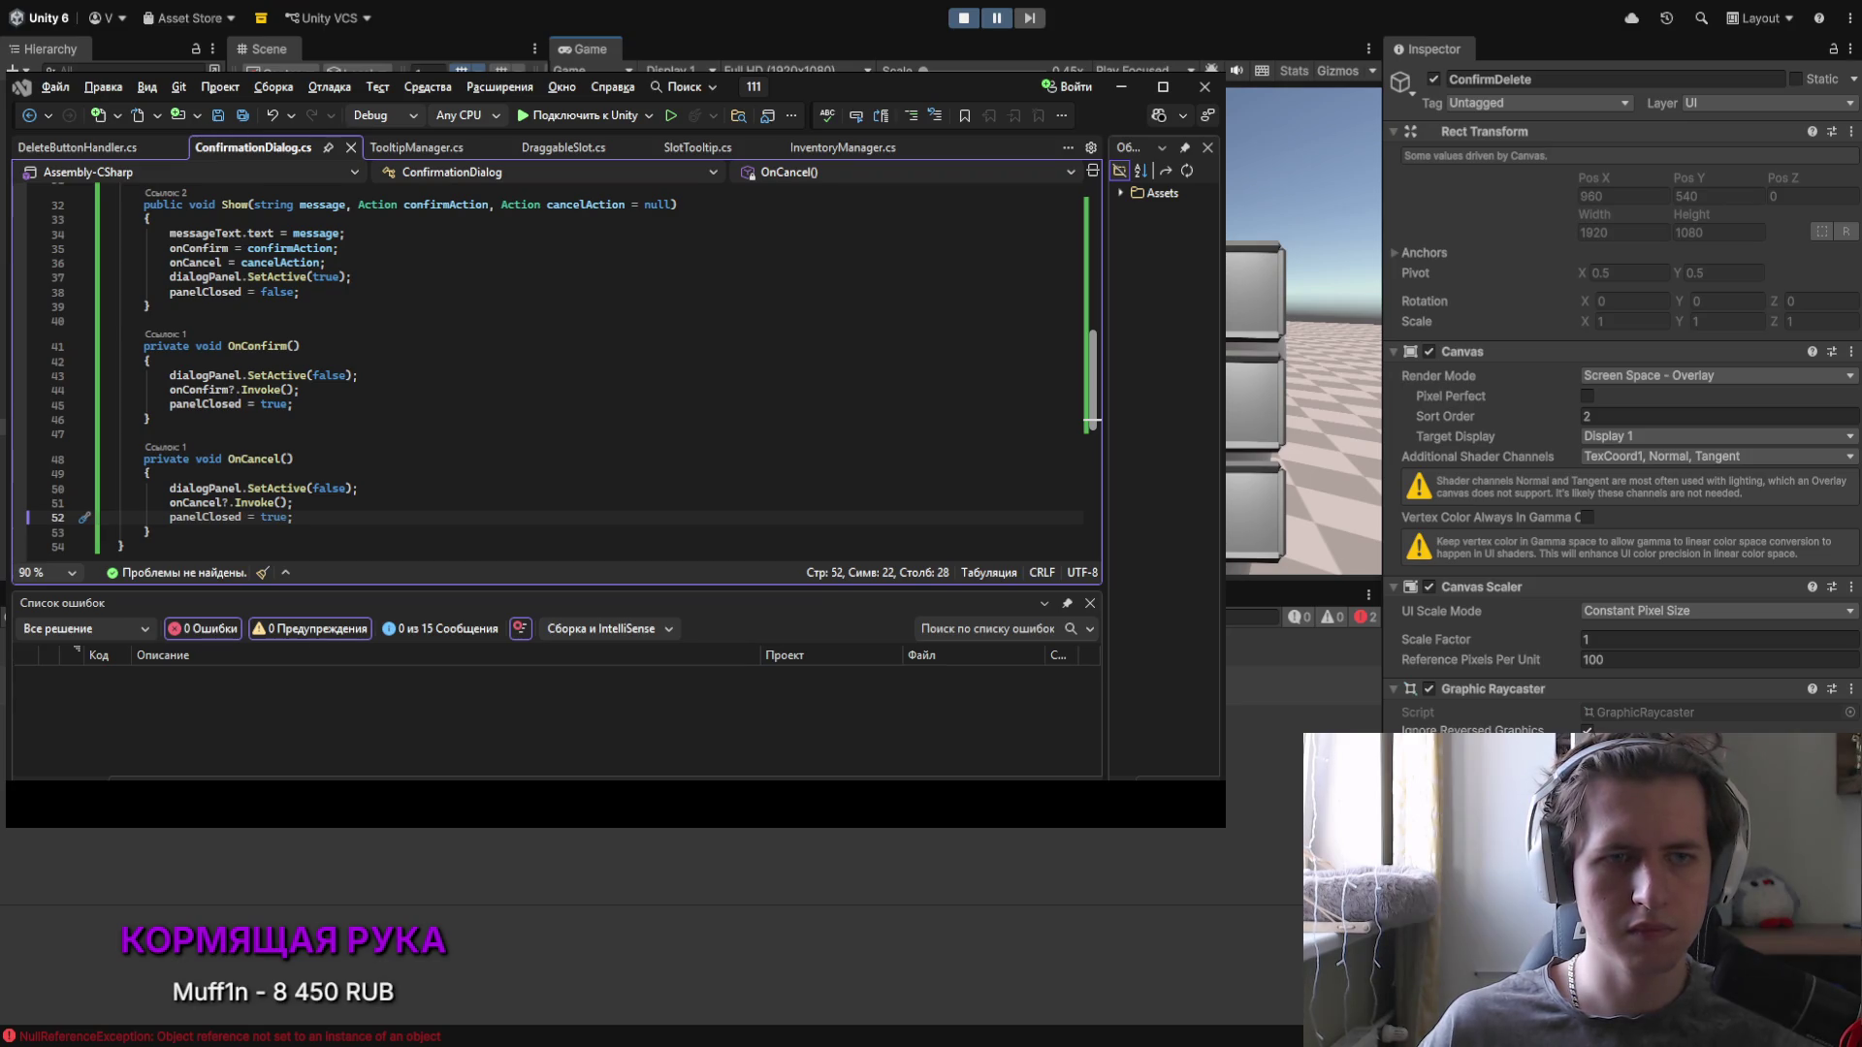
Step: Inspect the NullReferenceException and jump to the script line that threw it
click(1299, 647)
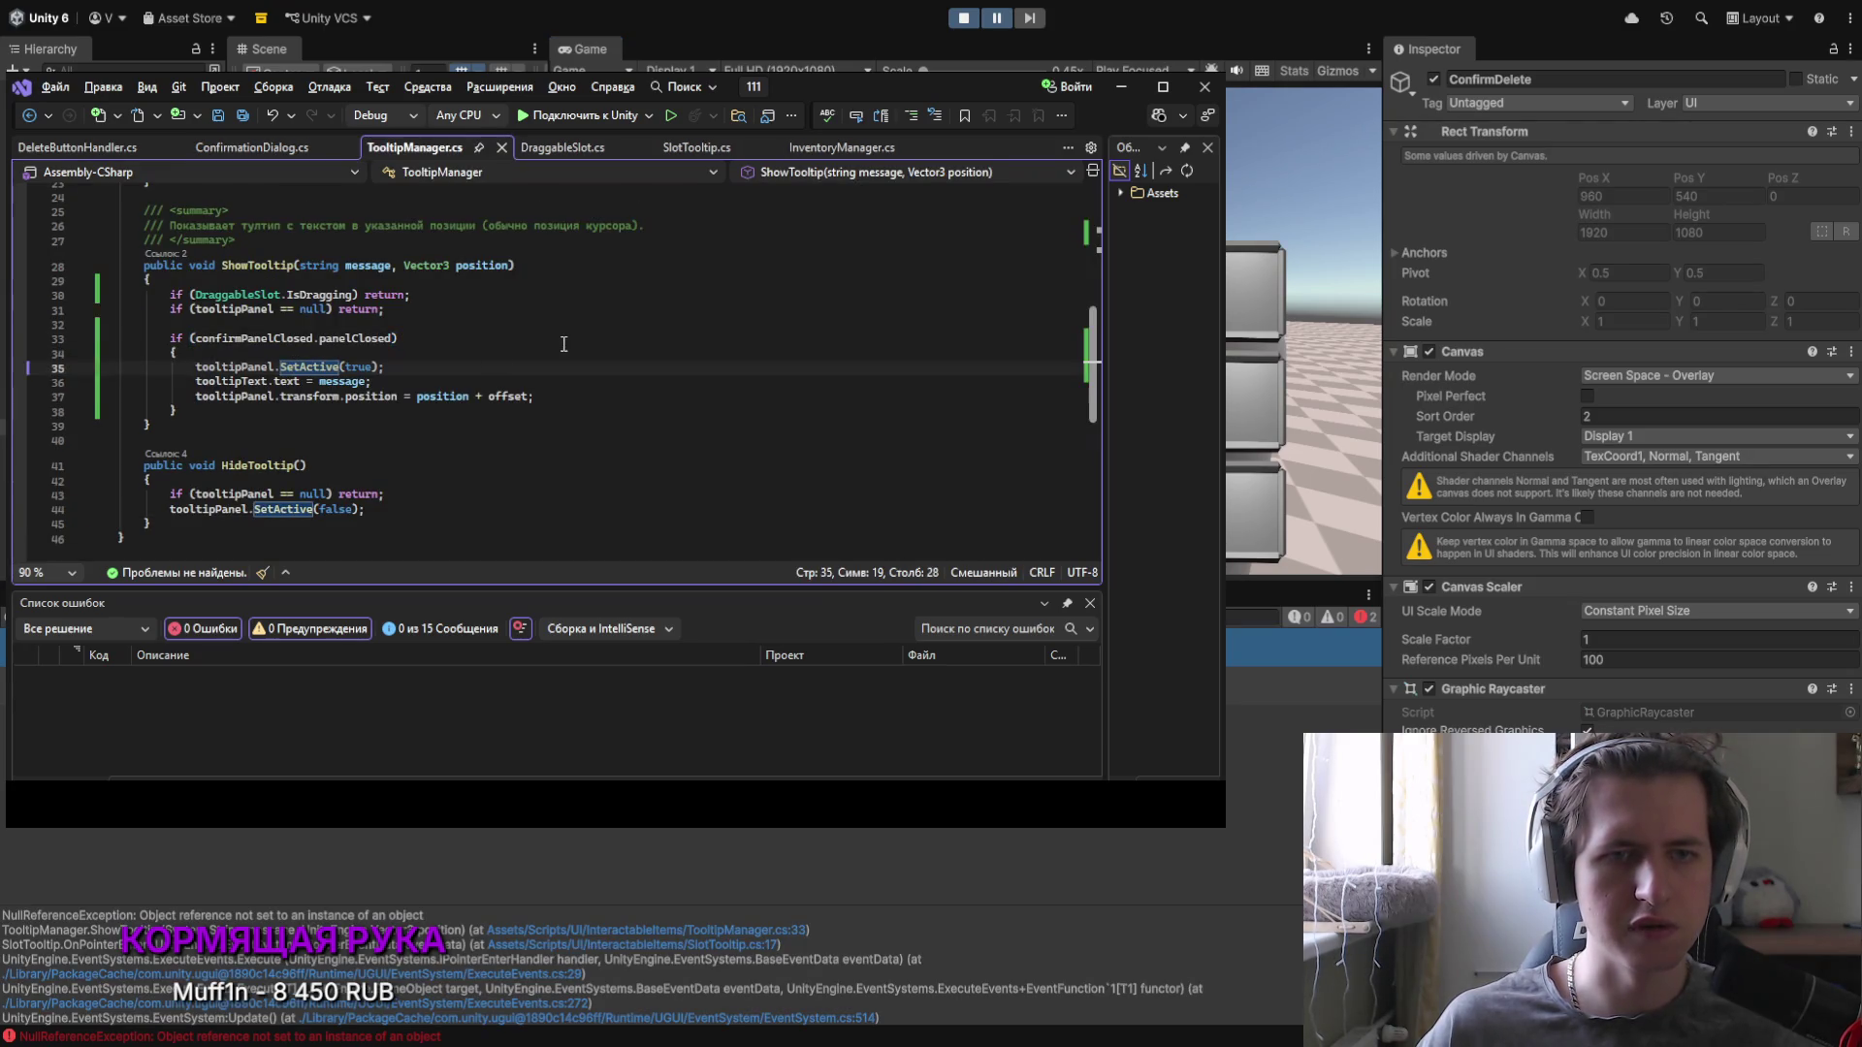
click(463, 356)
scroll(462, 360, up, 2)
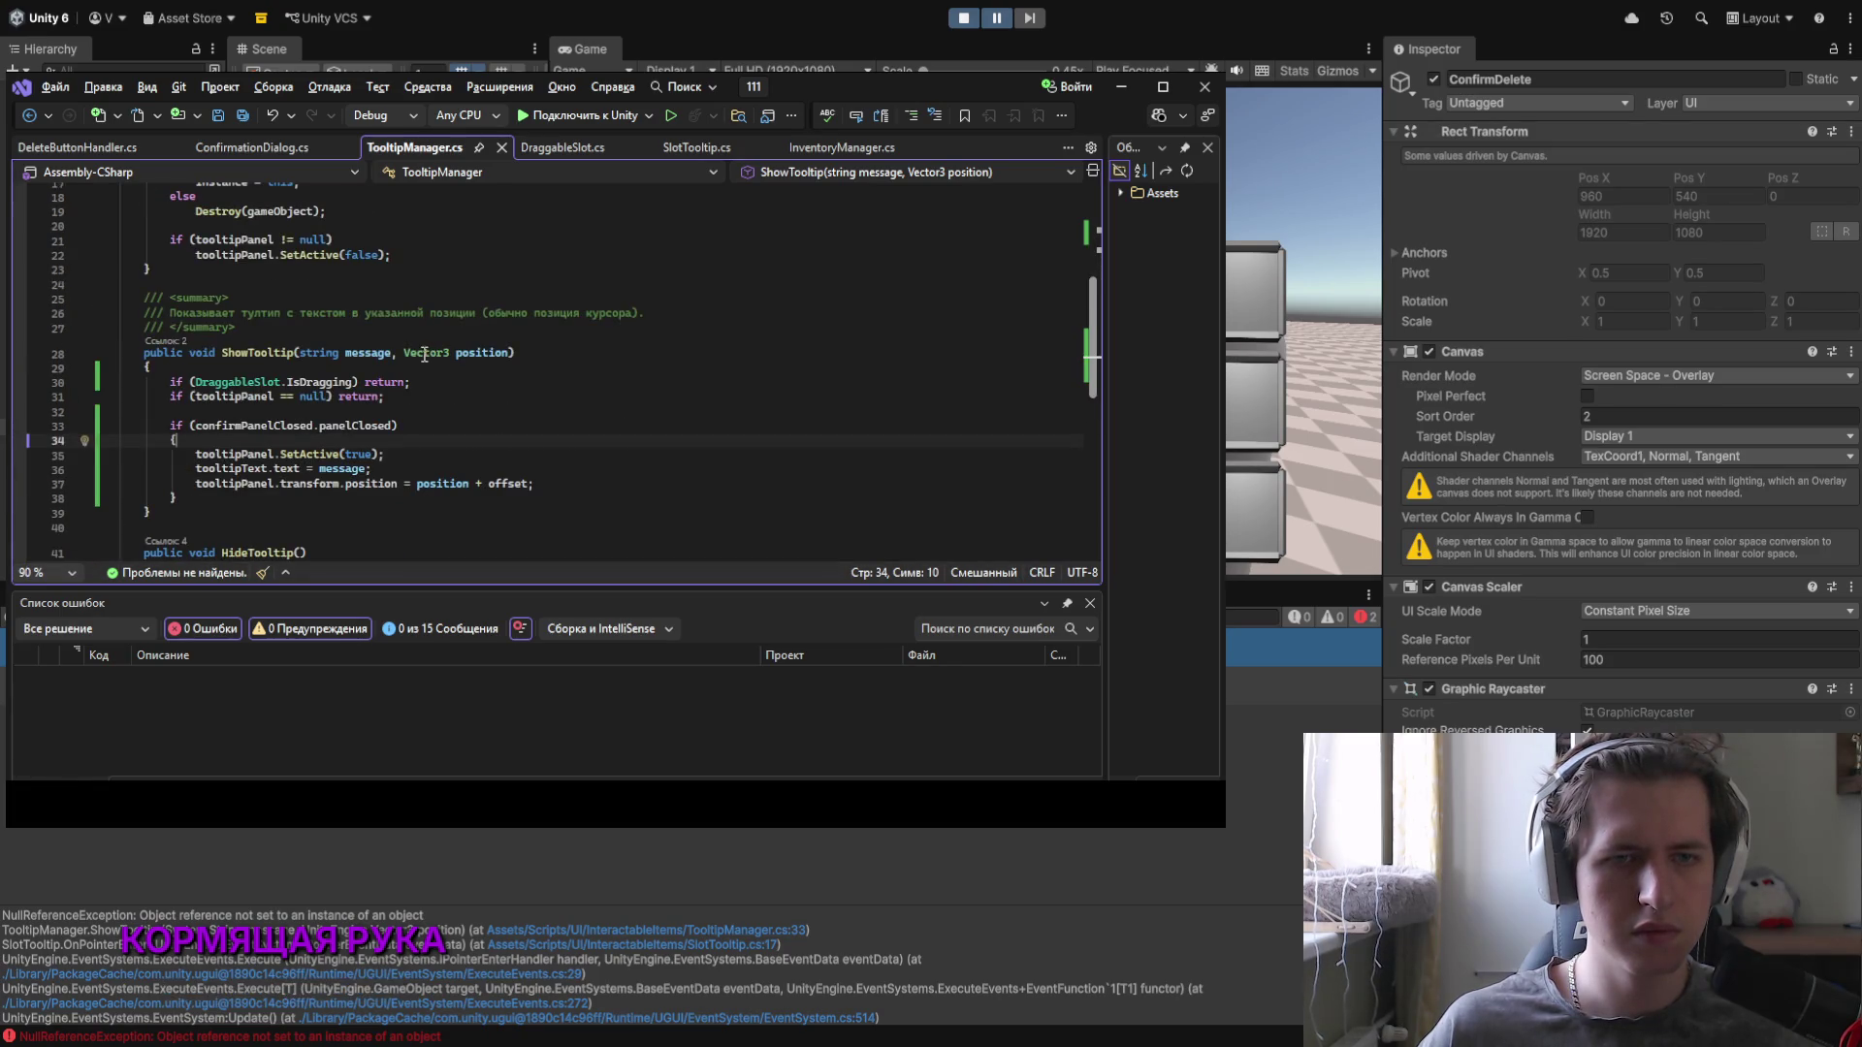
scroll(313, 351, up, 5)
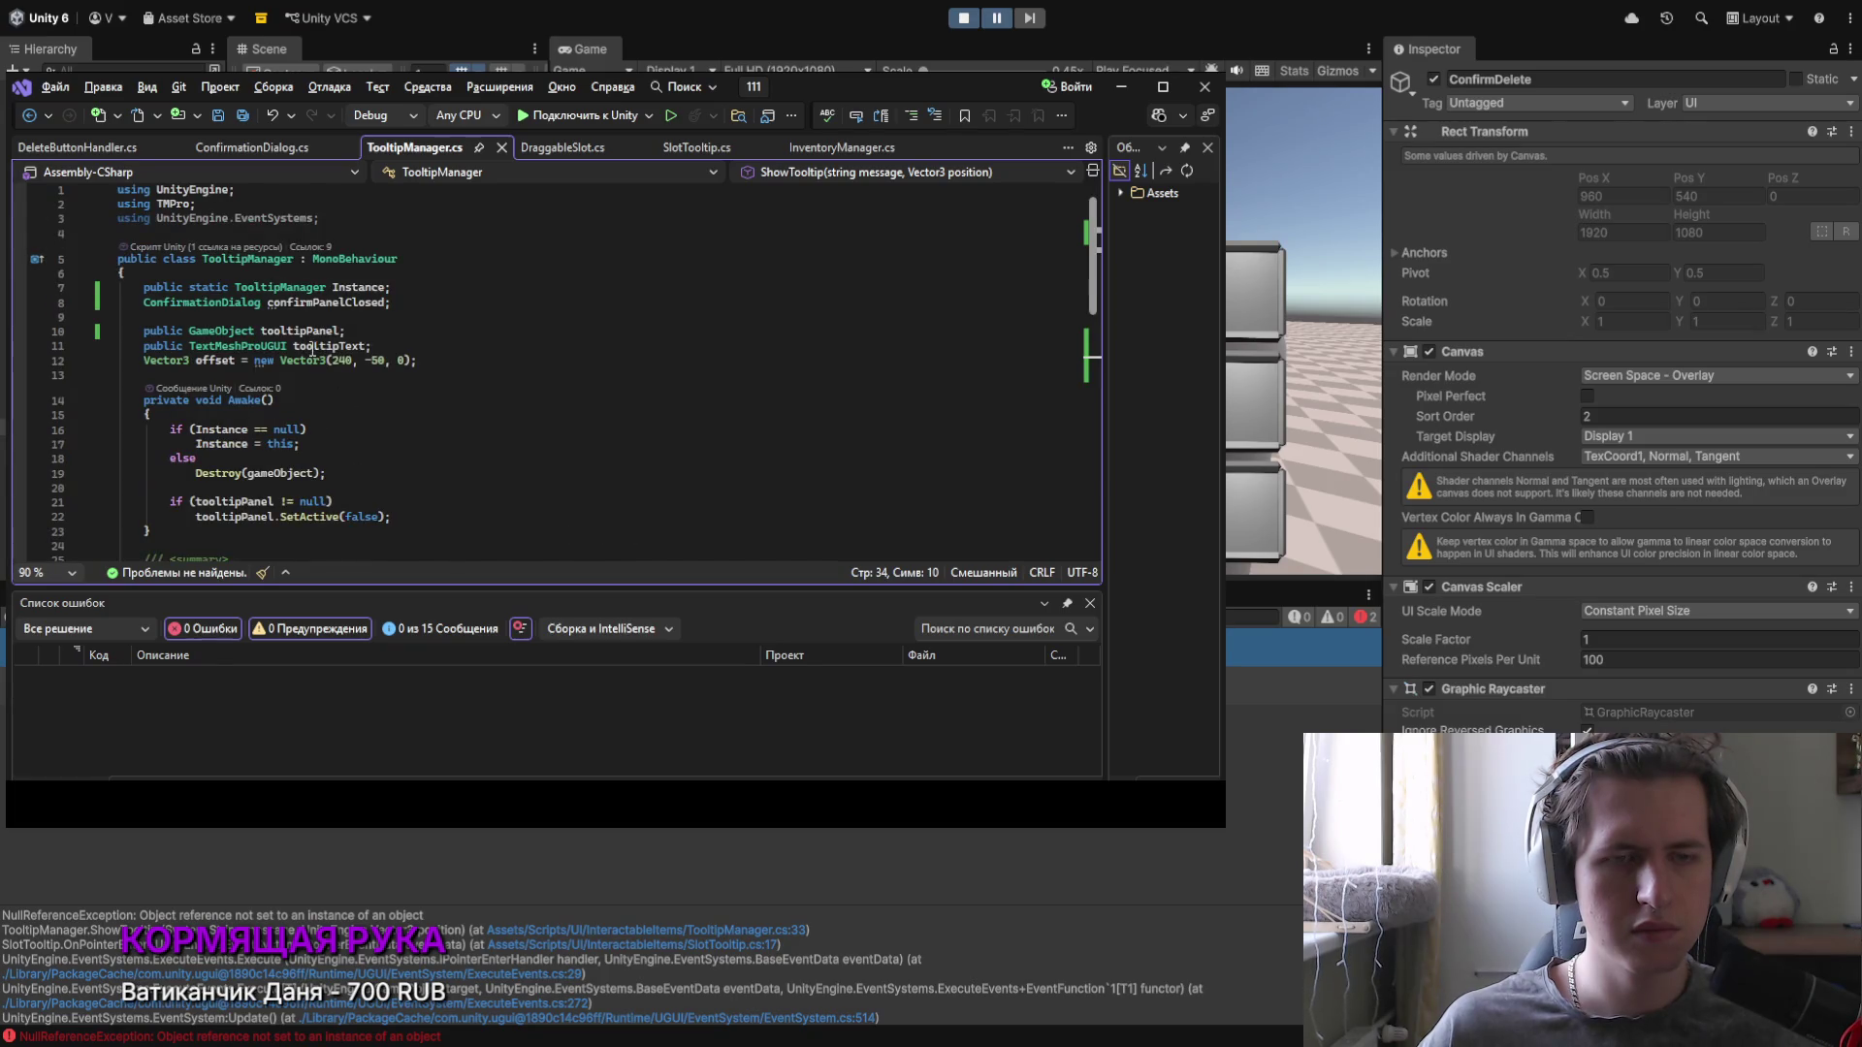
scroll(163, 306, down, 2)
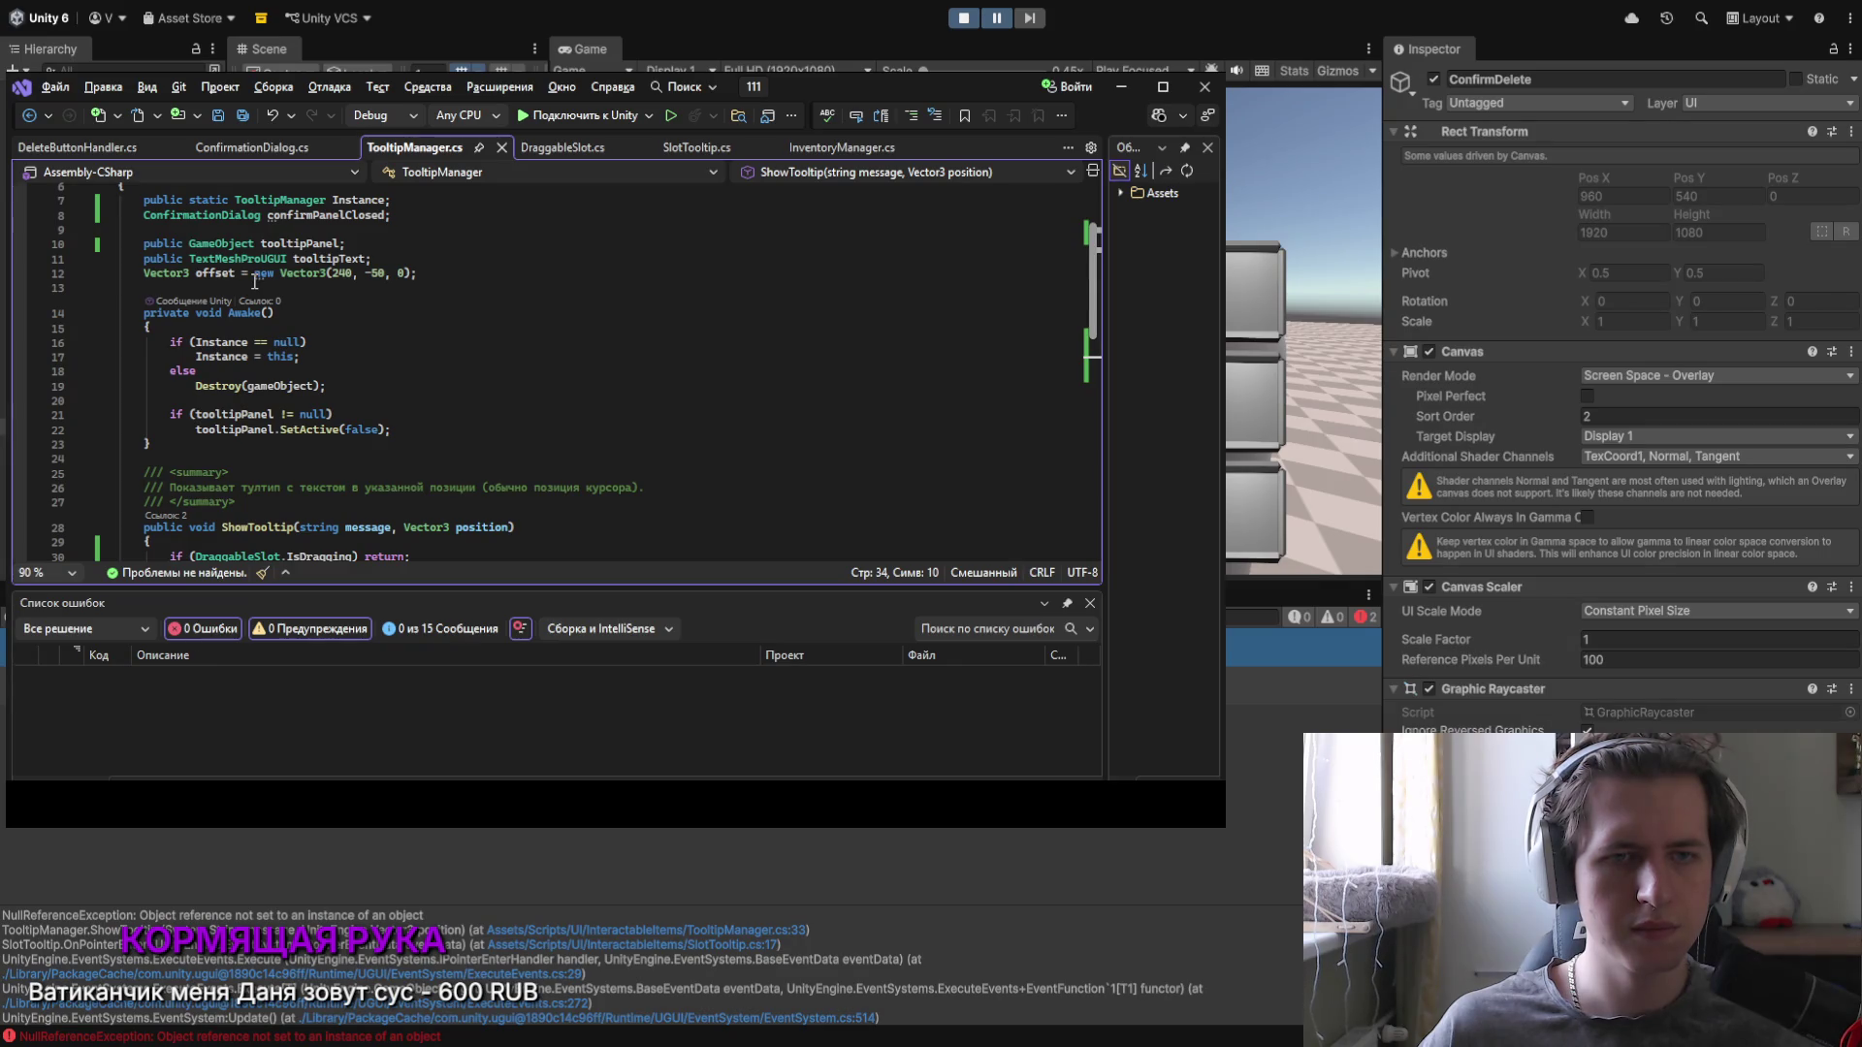
Step: Make the confirmPanelClosed field public in TooltipManager.cs and save the script
click(144, 214)
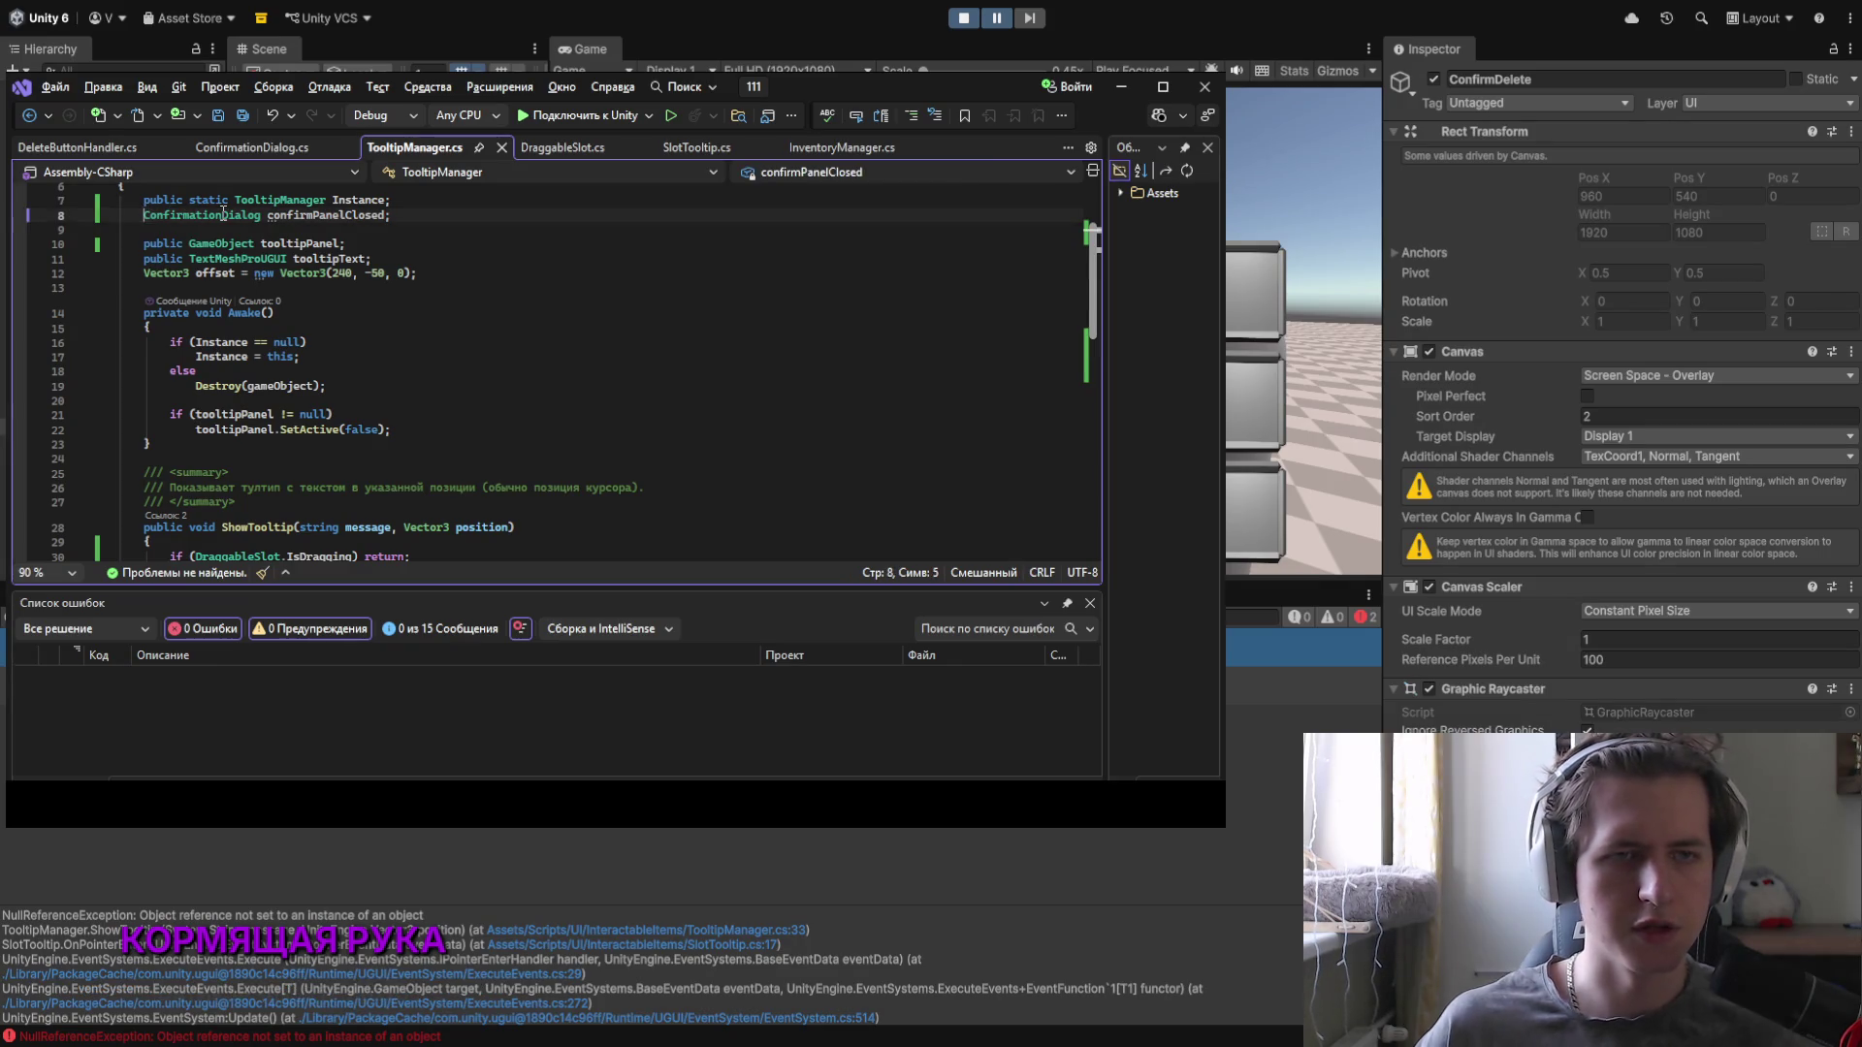
text([ublic)
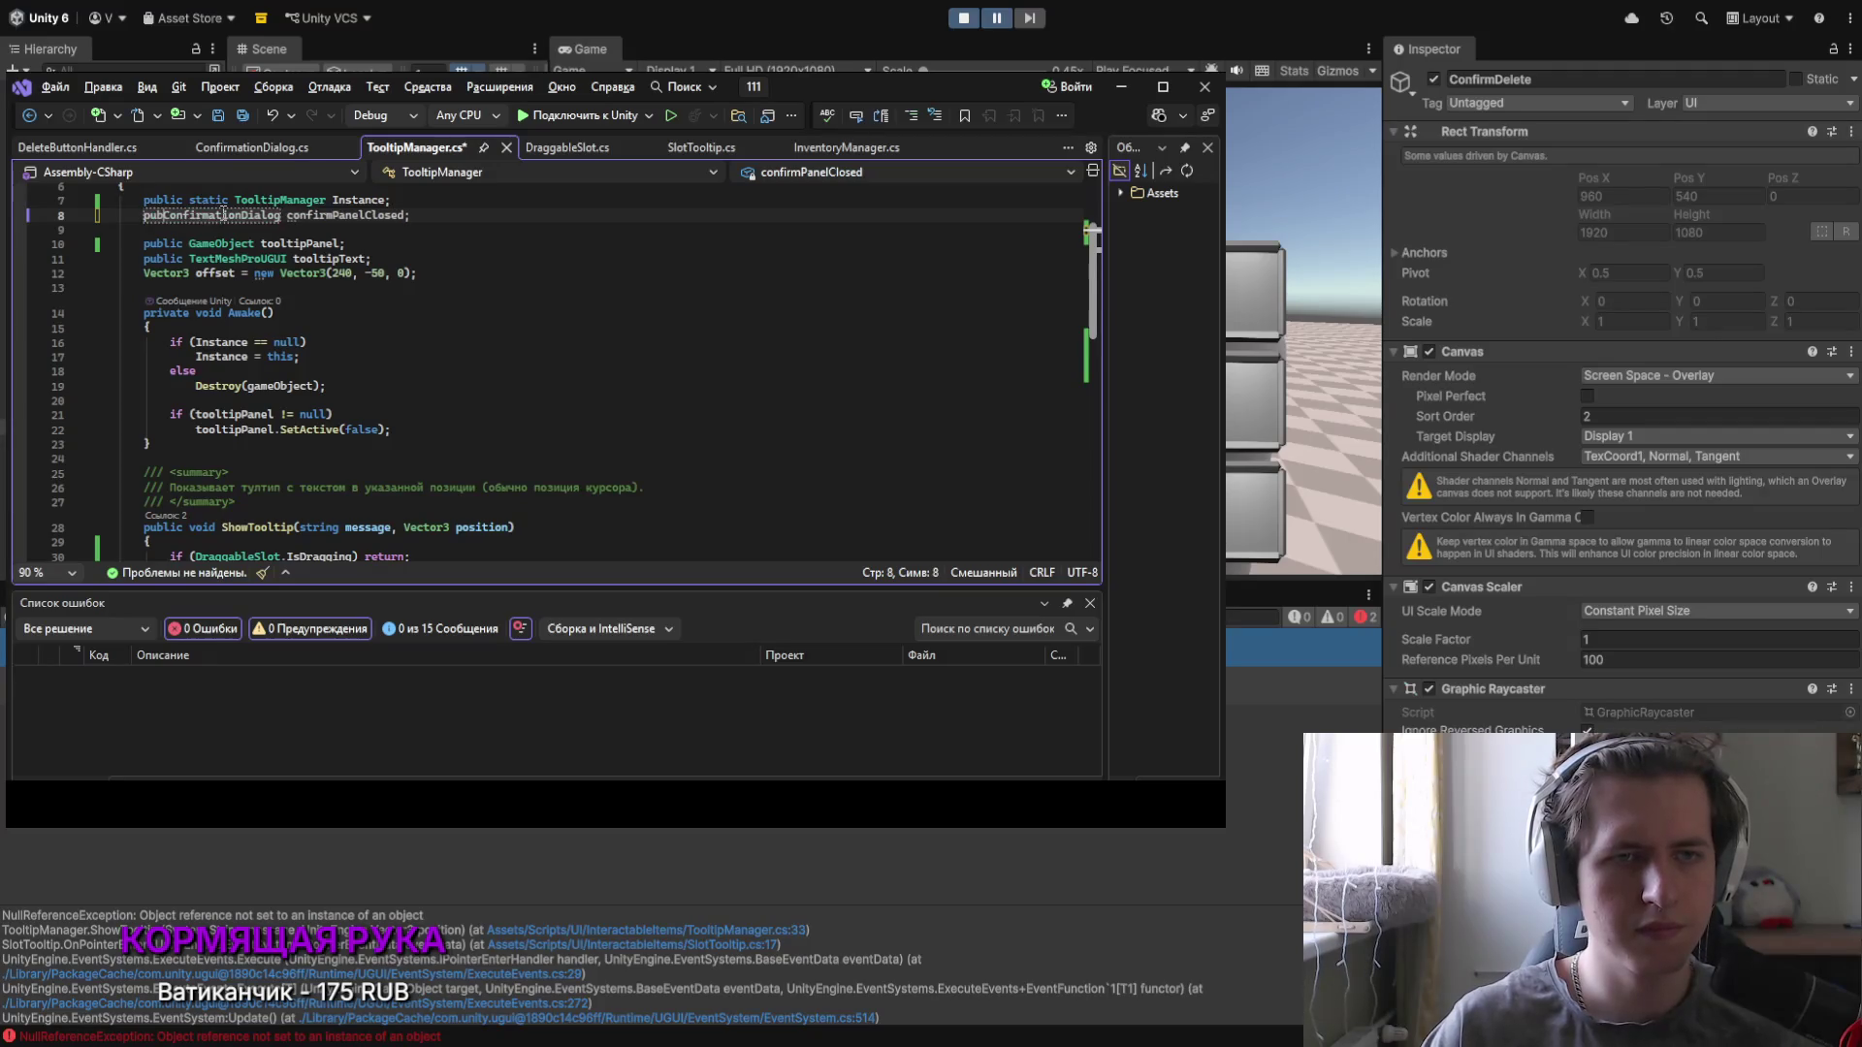
key(ctrl+s)
scroll(224, 213, up, 2)
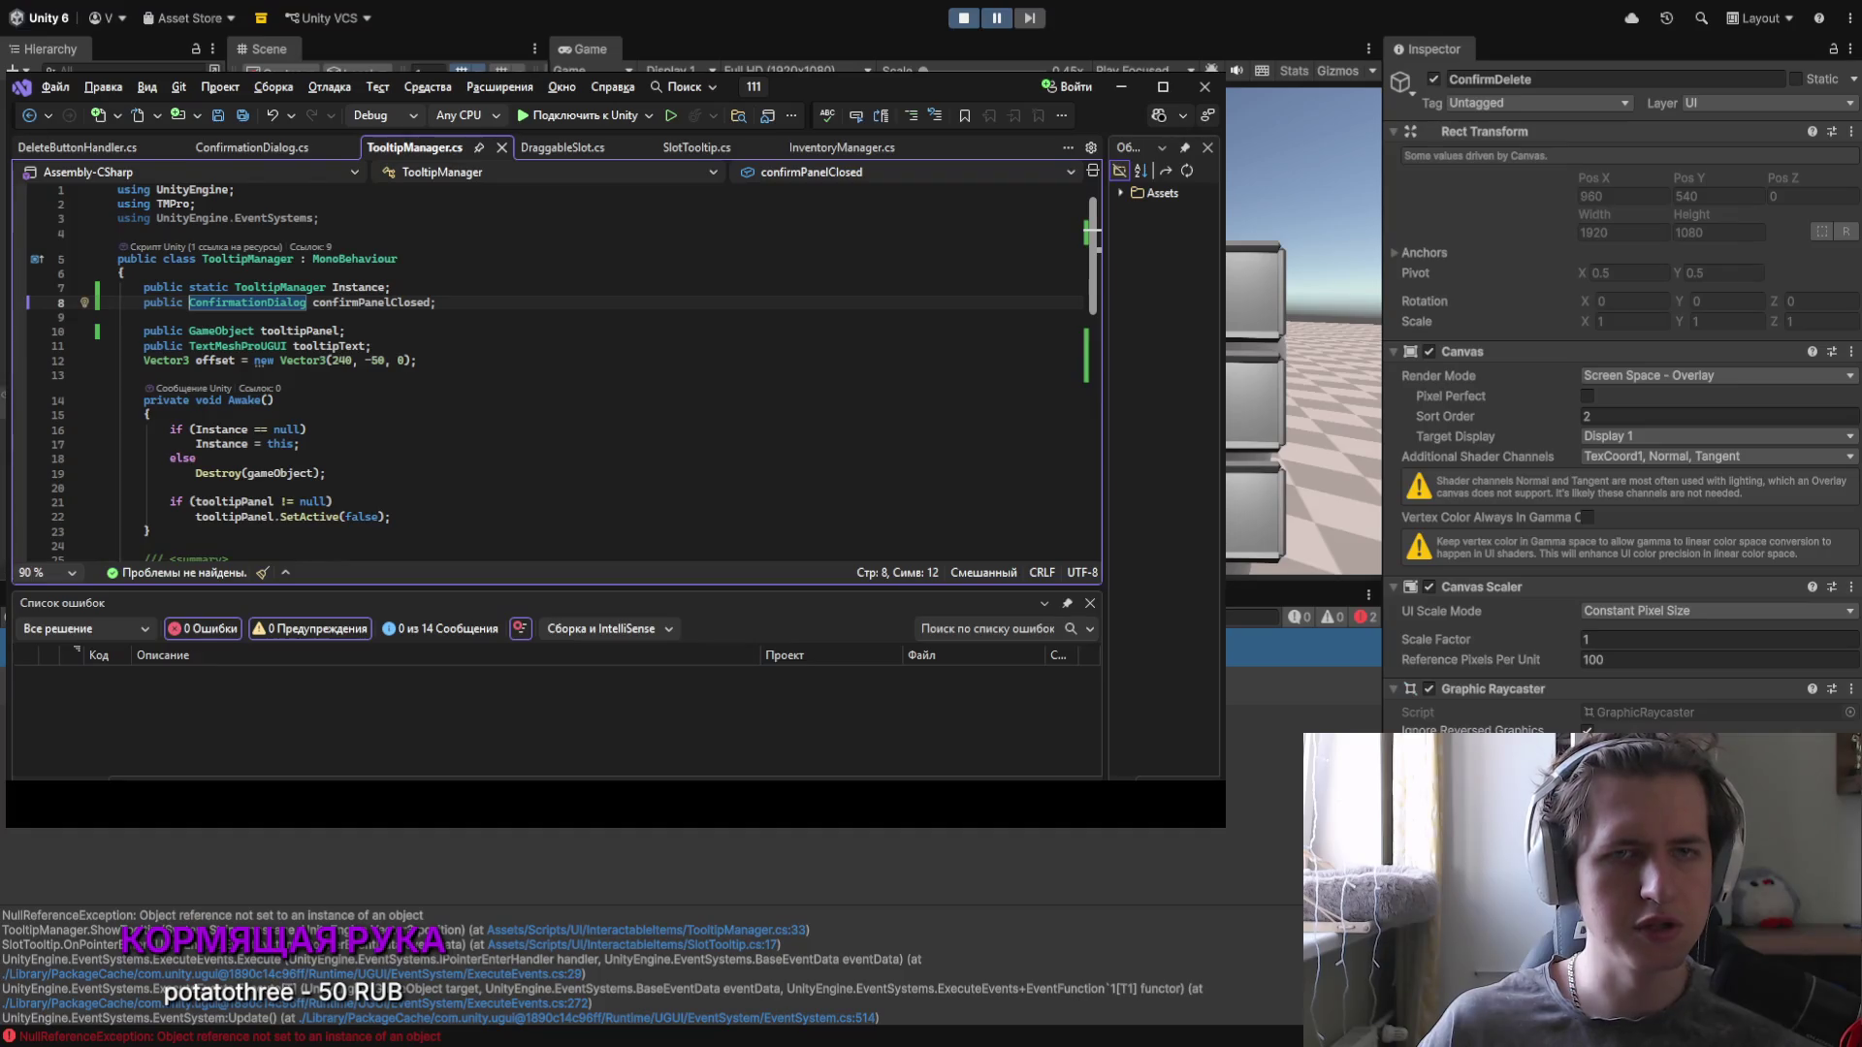
click(965, 18)
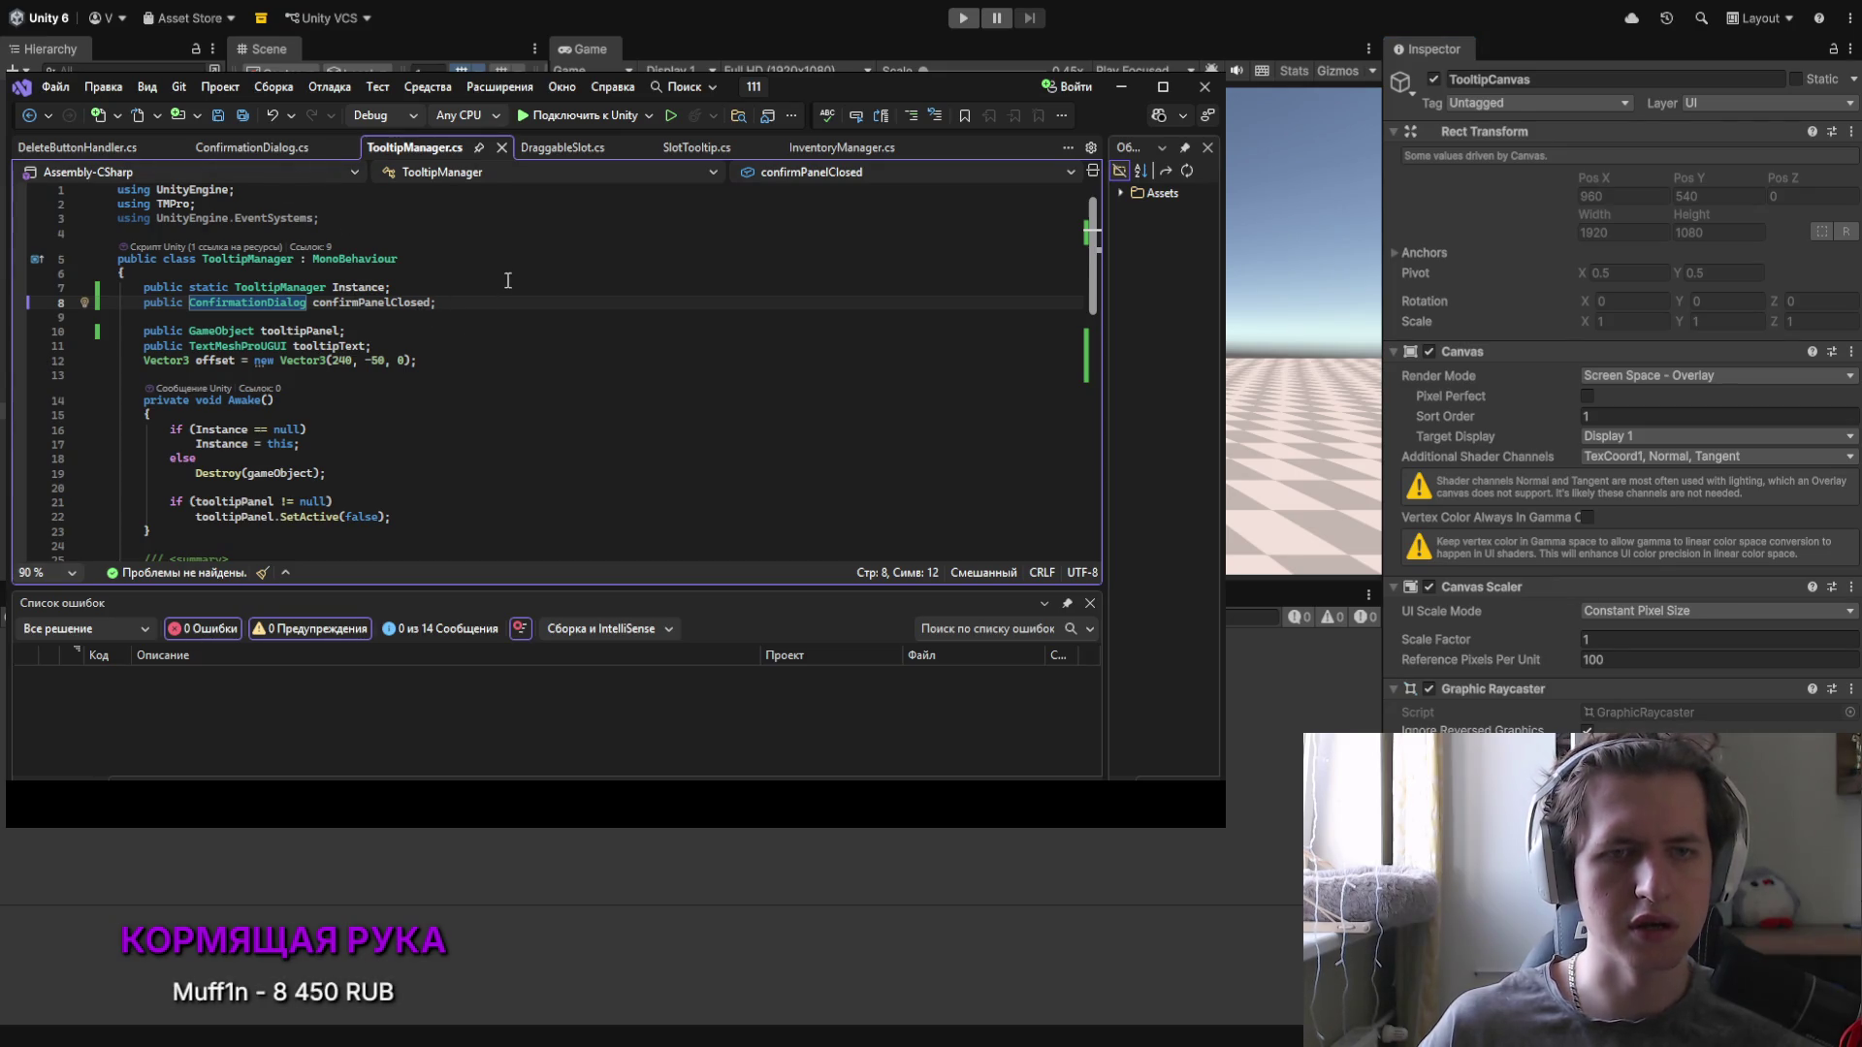
Step: Bring up DeleteButtonHandler.cs in Visual Studio, showing the confirmation's Нет branch
click(66, 150)
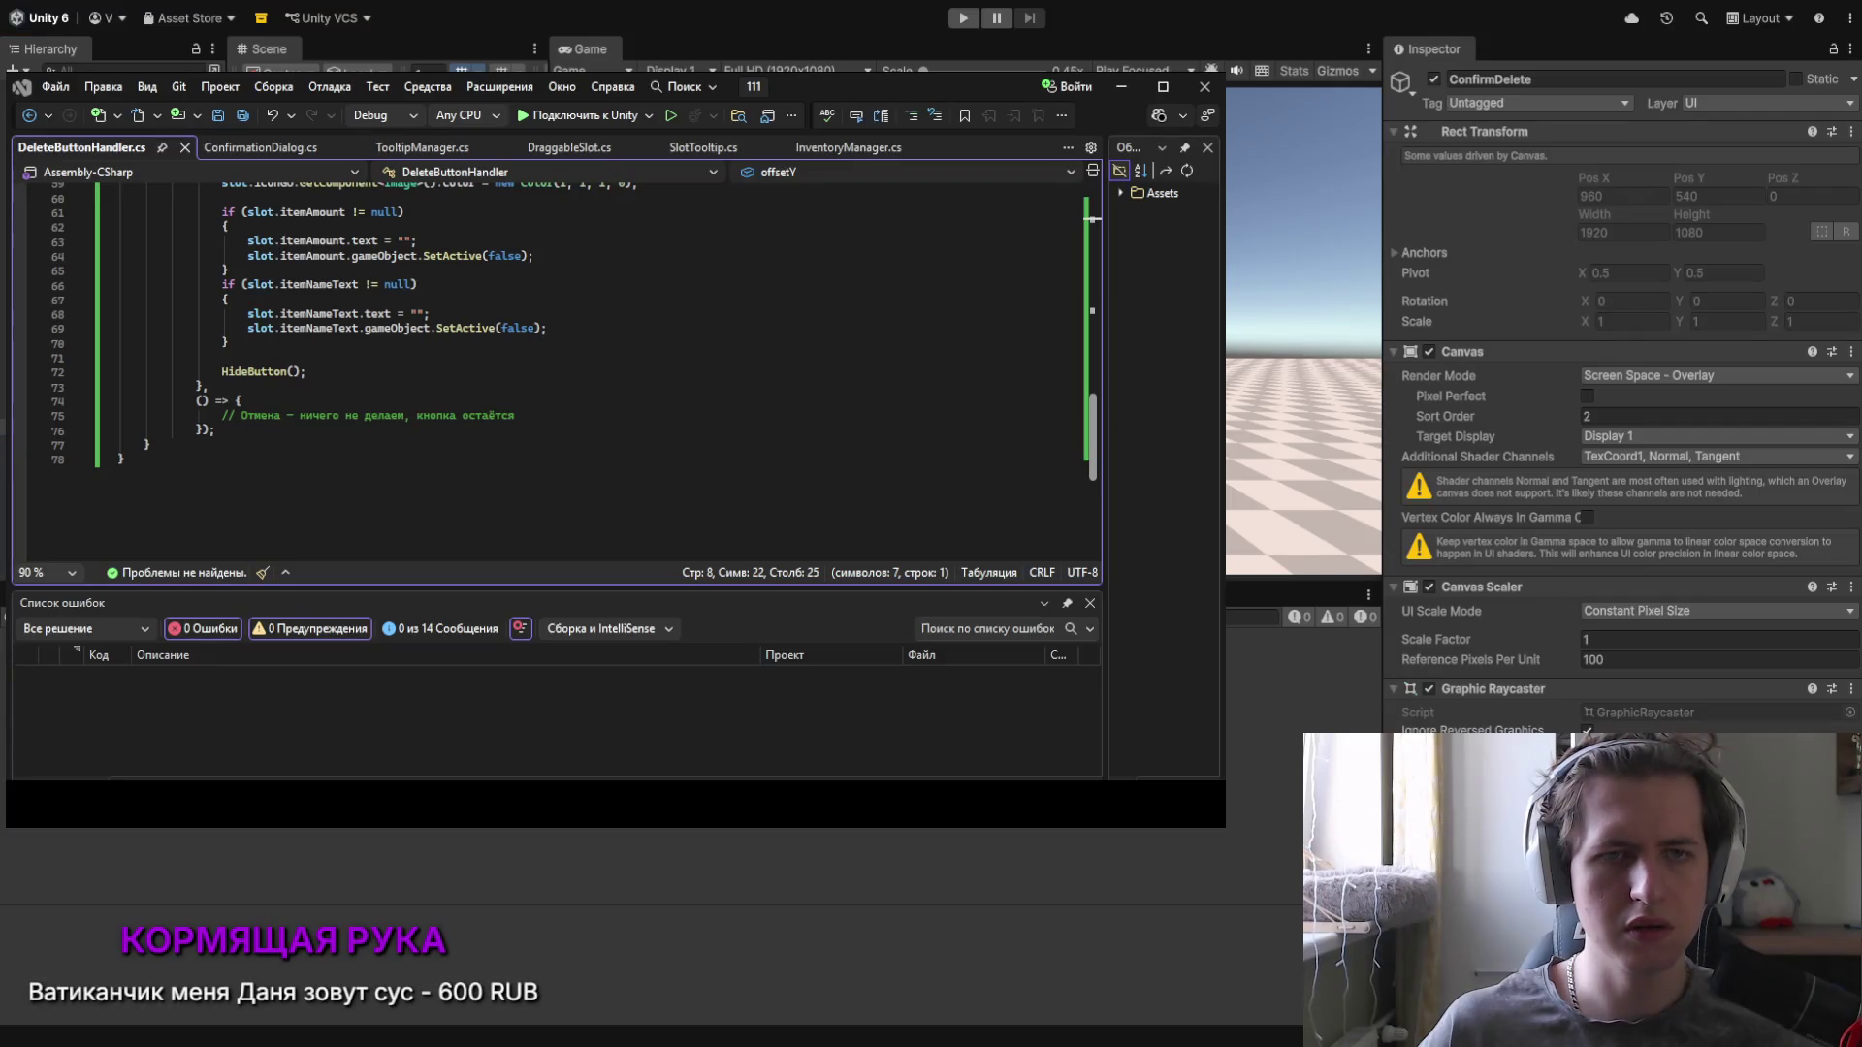
Step: Switch to ConfirmationDialog.cs and inspect the dialogPanel field on line 10
scroll(345, 263, up, 15)
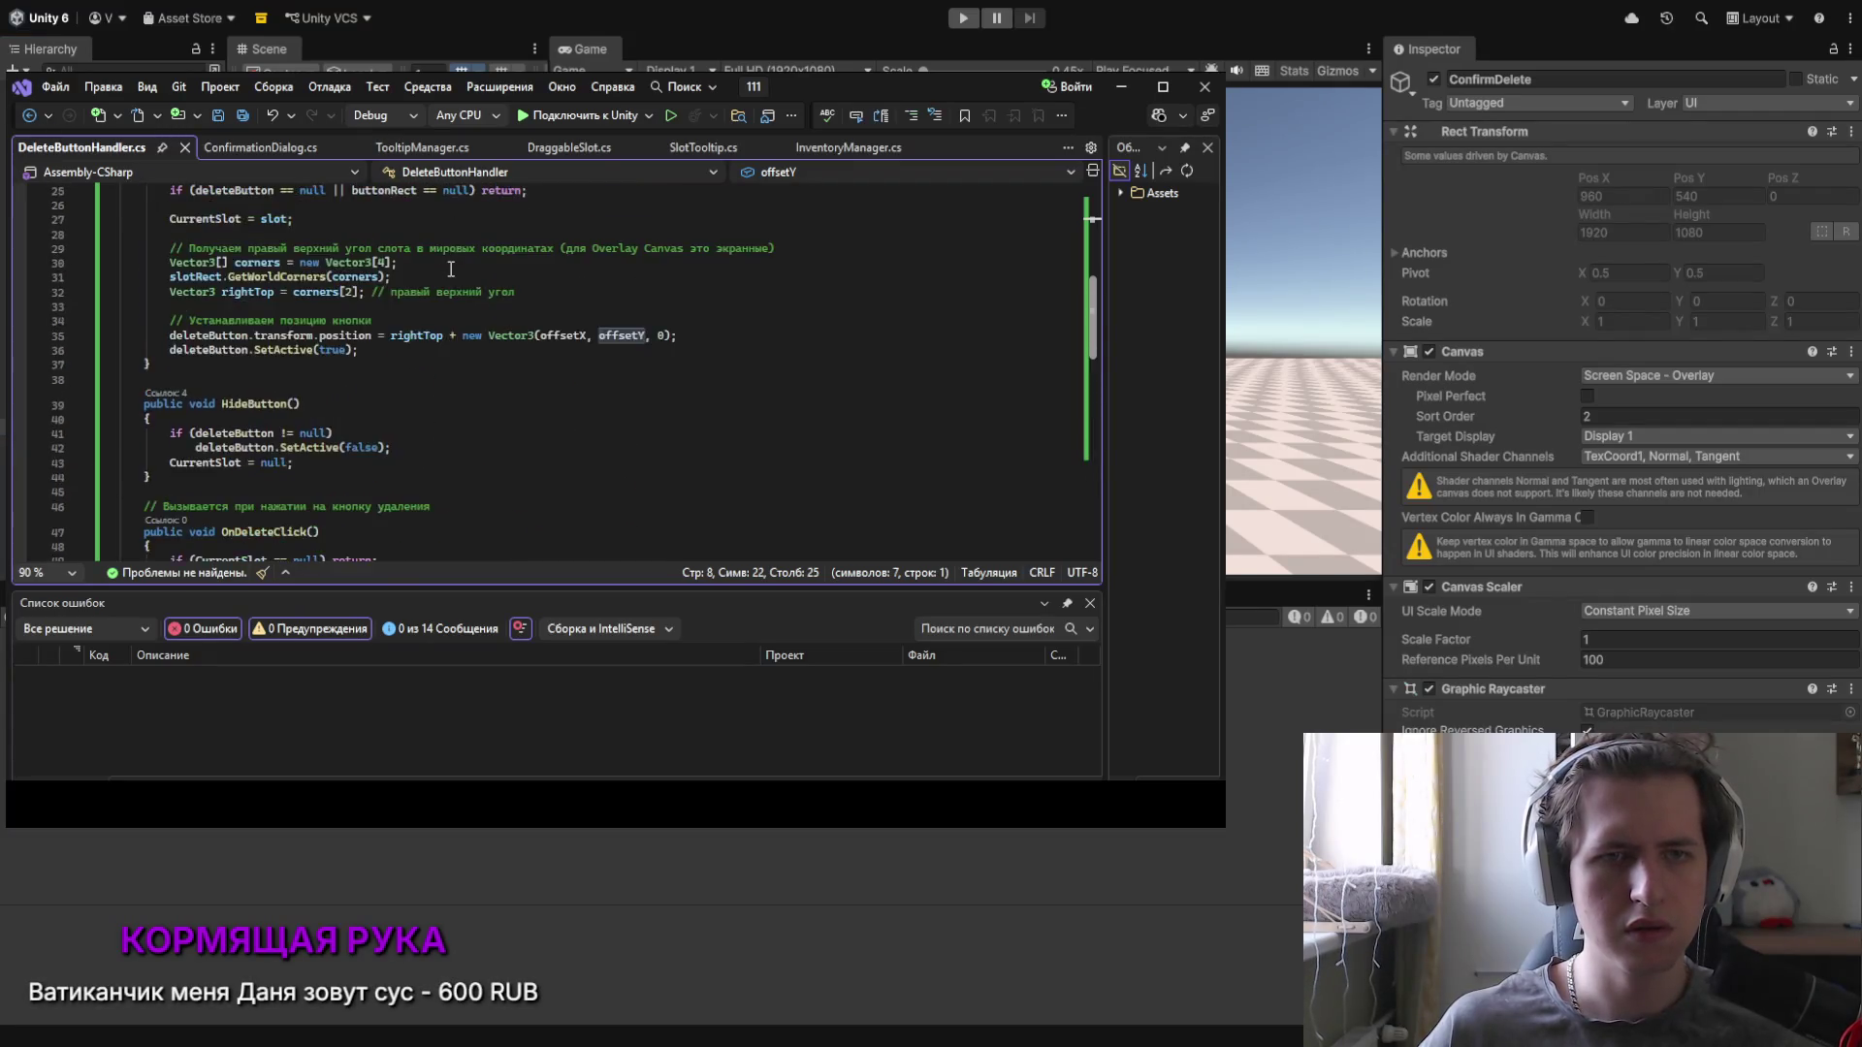
scroll(295, 241, up, 5)
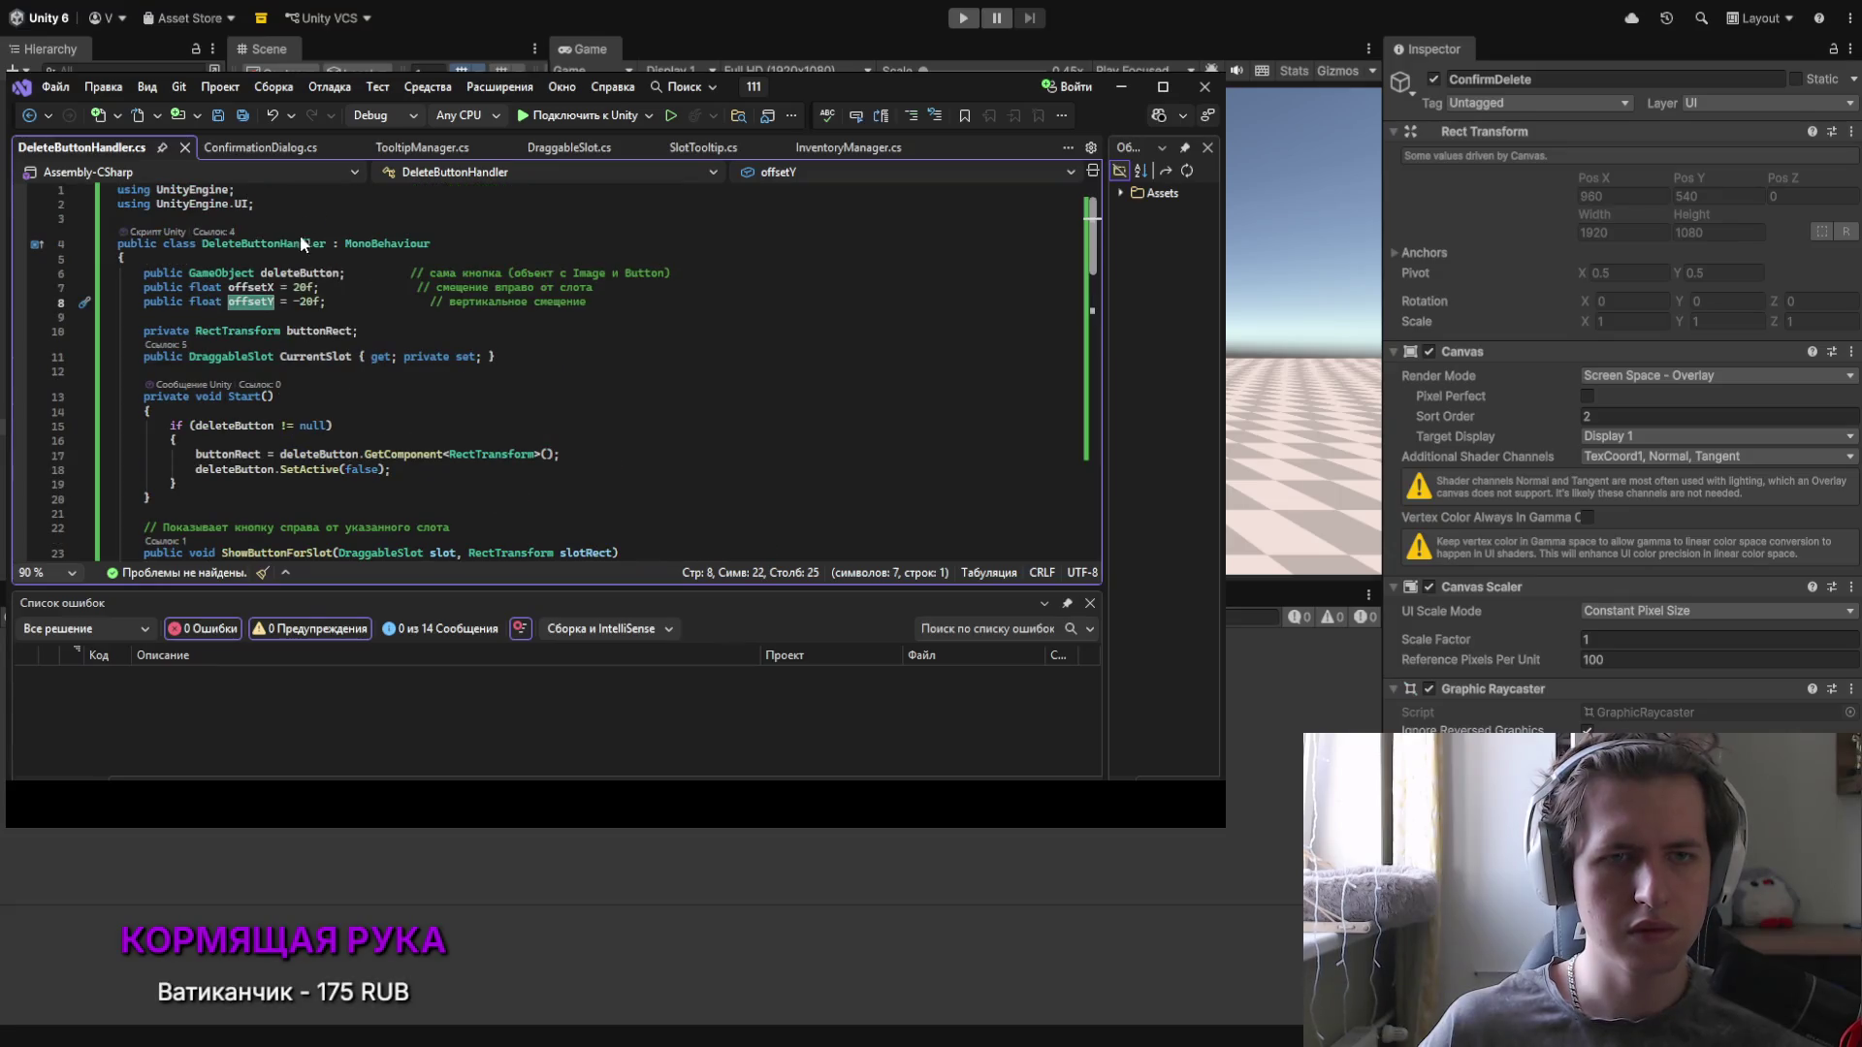
click(250, 150)
scroll(387, 243, up, 9)
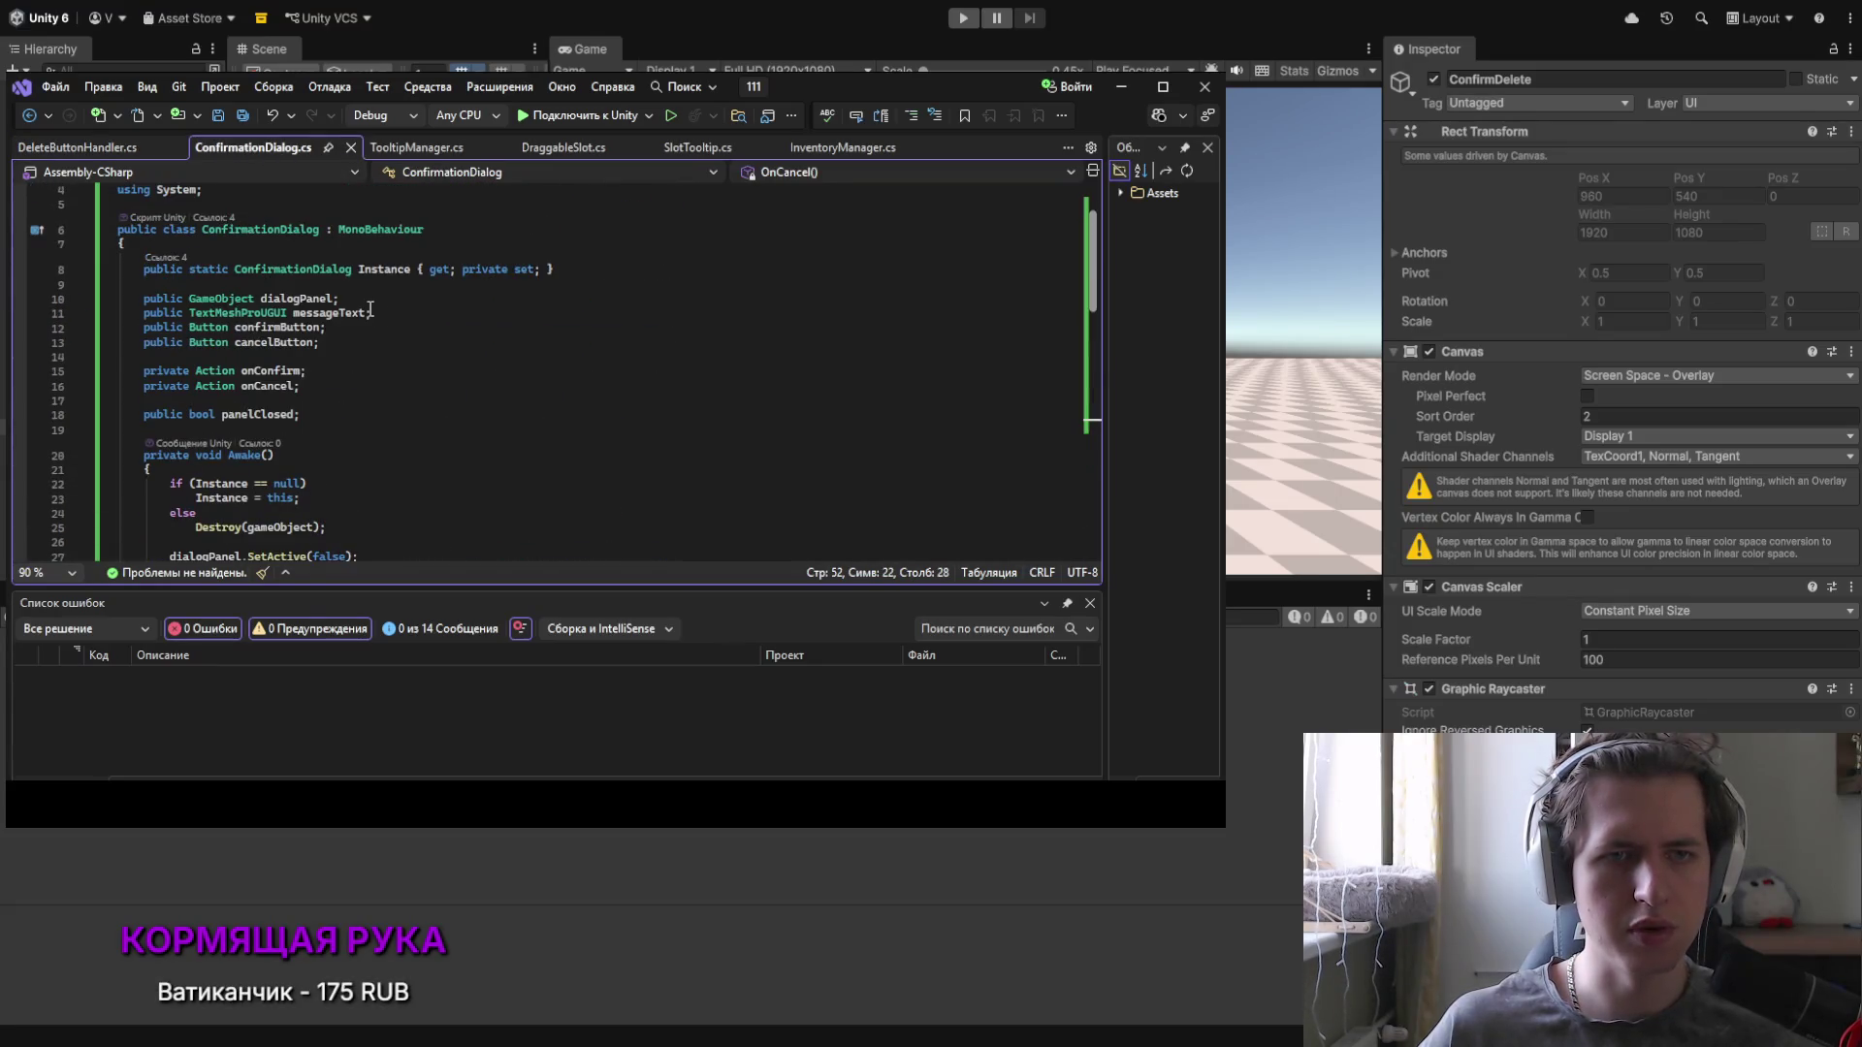
double_click(309, 302)
click(313, 303)
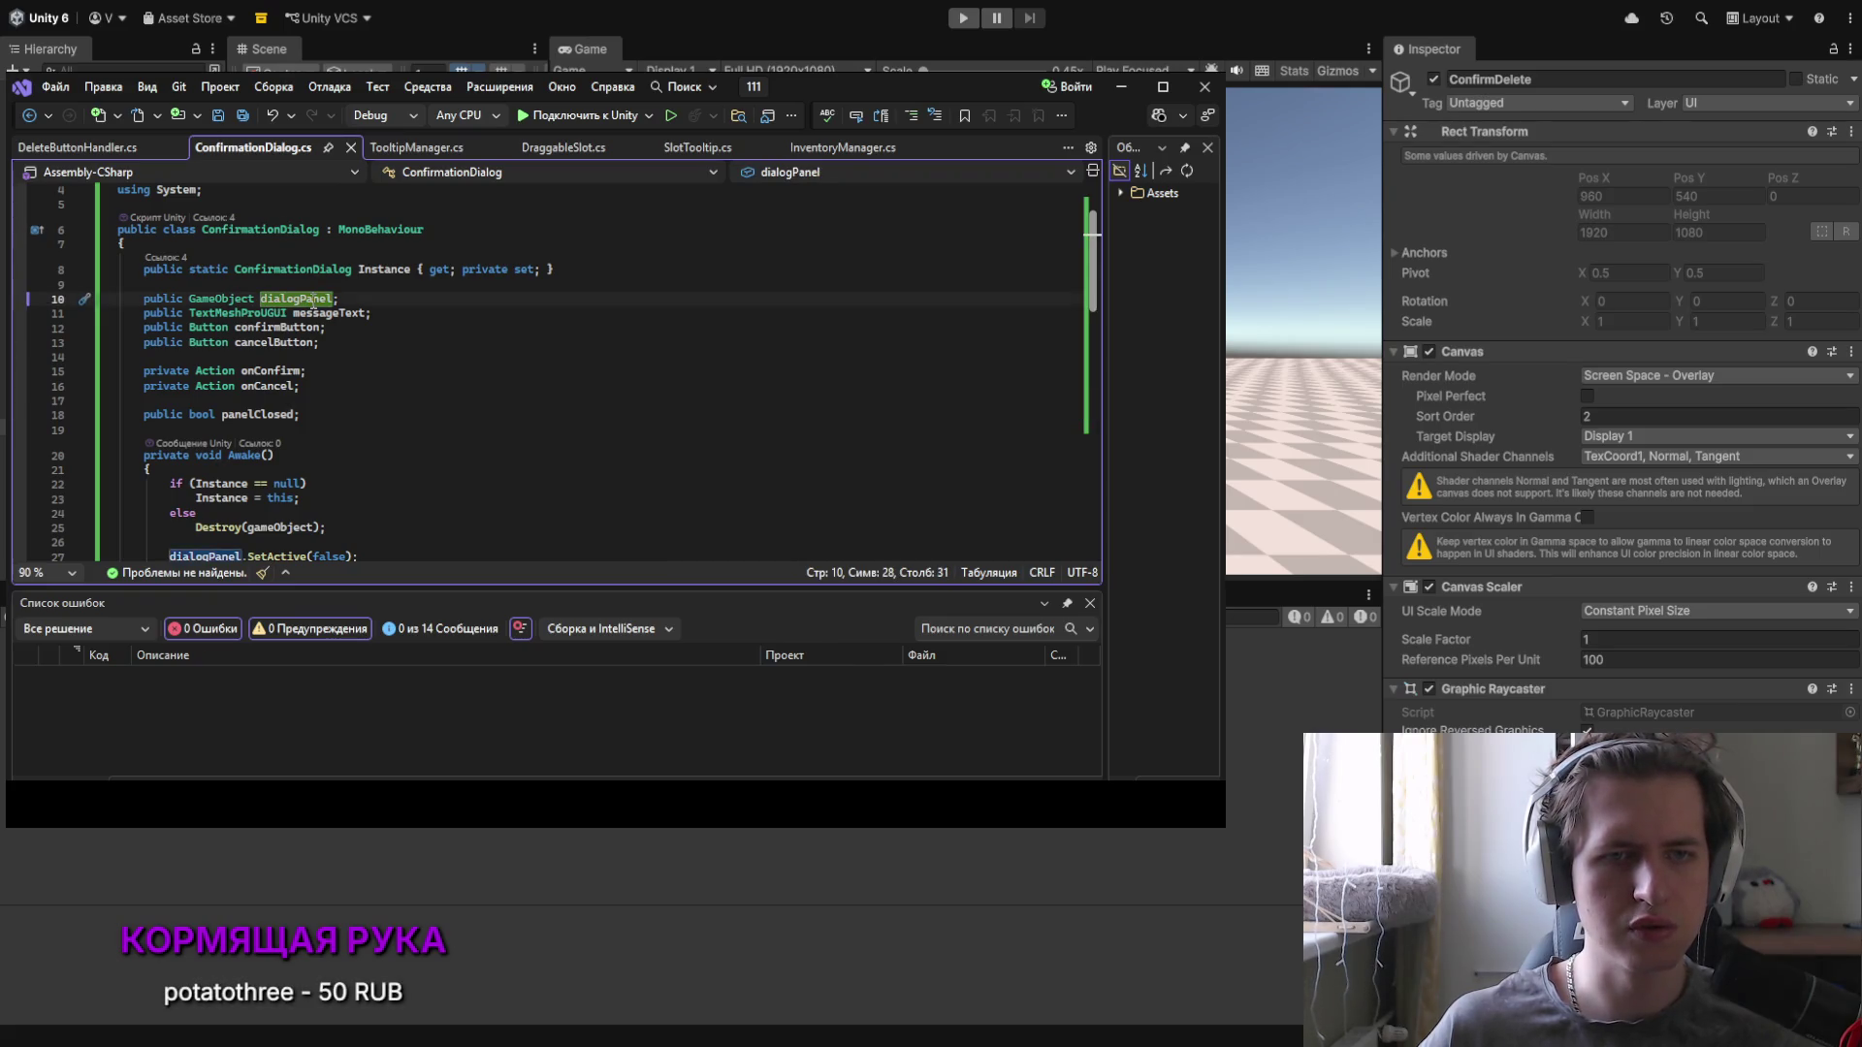
Step: Start Play mode and put an item into the top inventory slot
scroll(315, 291, down, 2)
scroll(318, 281, up, 1)
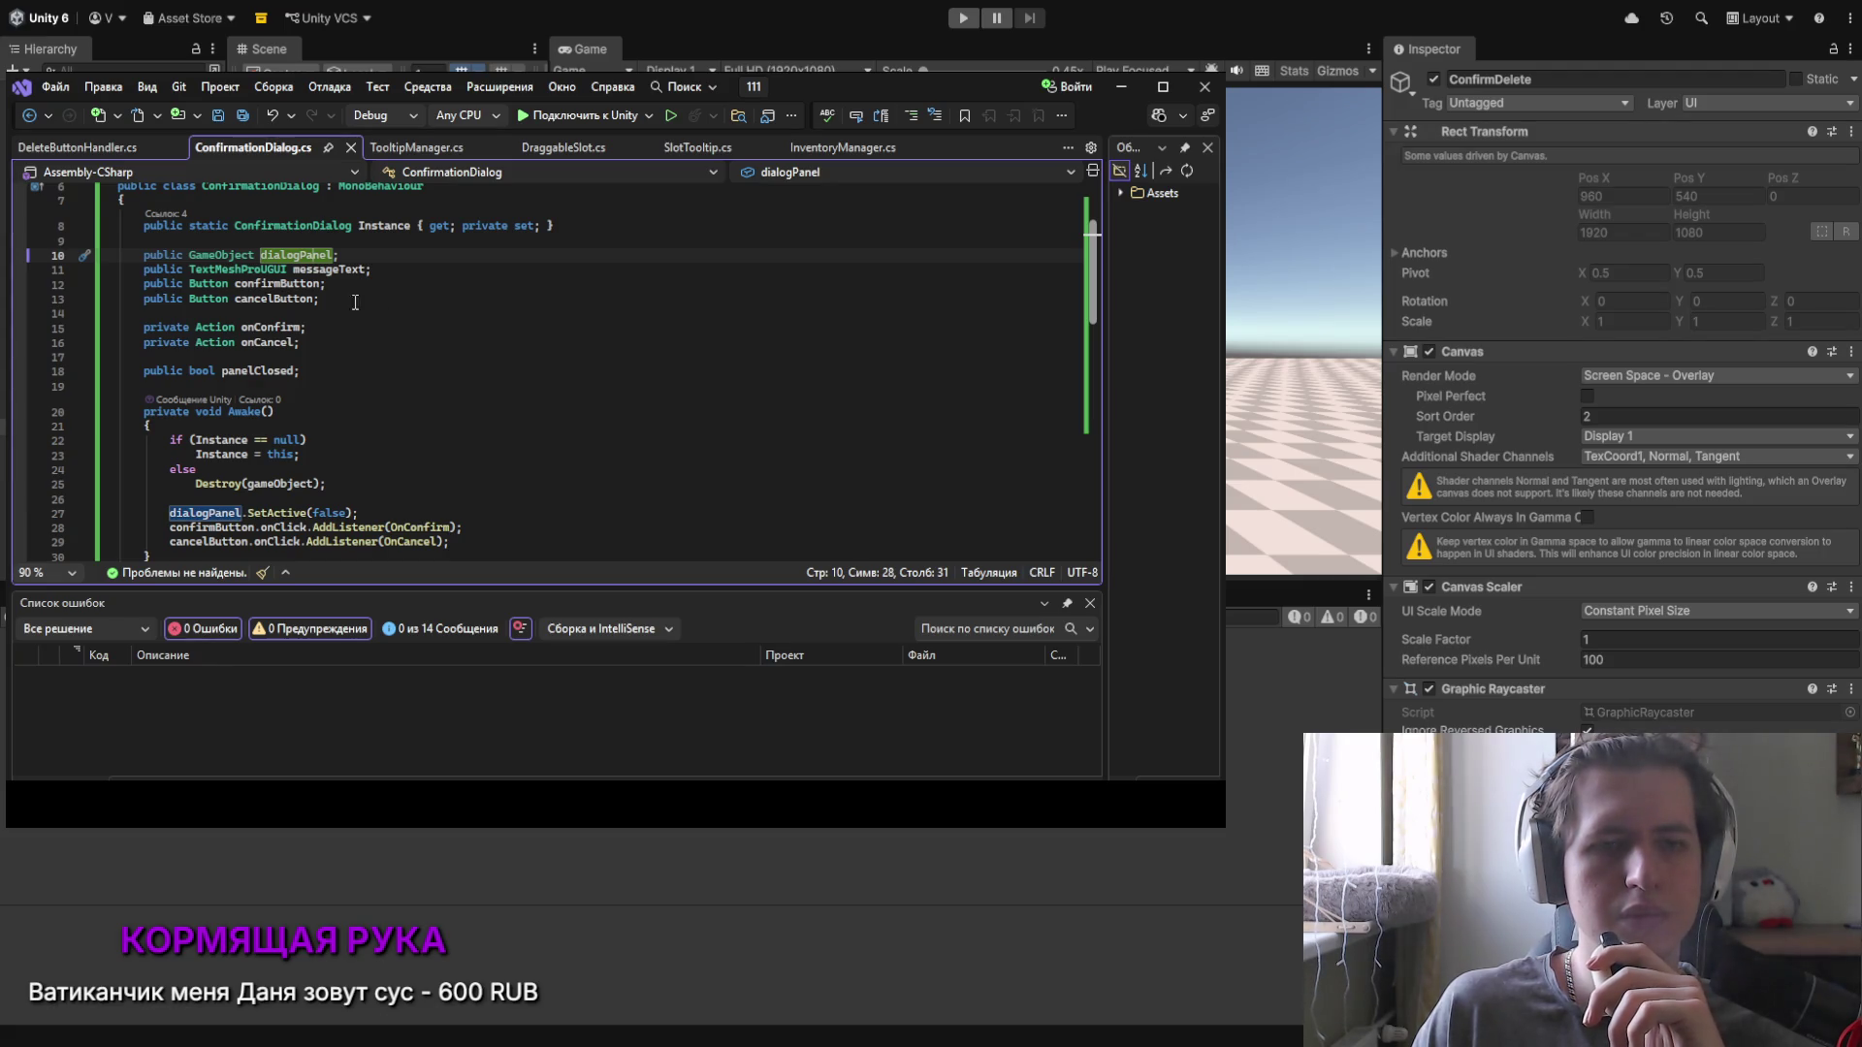
scroll(306, 288, down, 1)
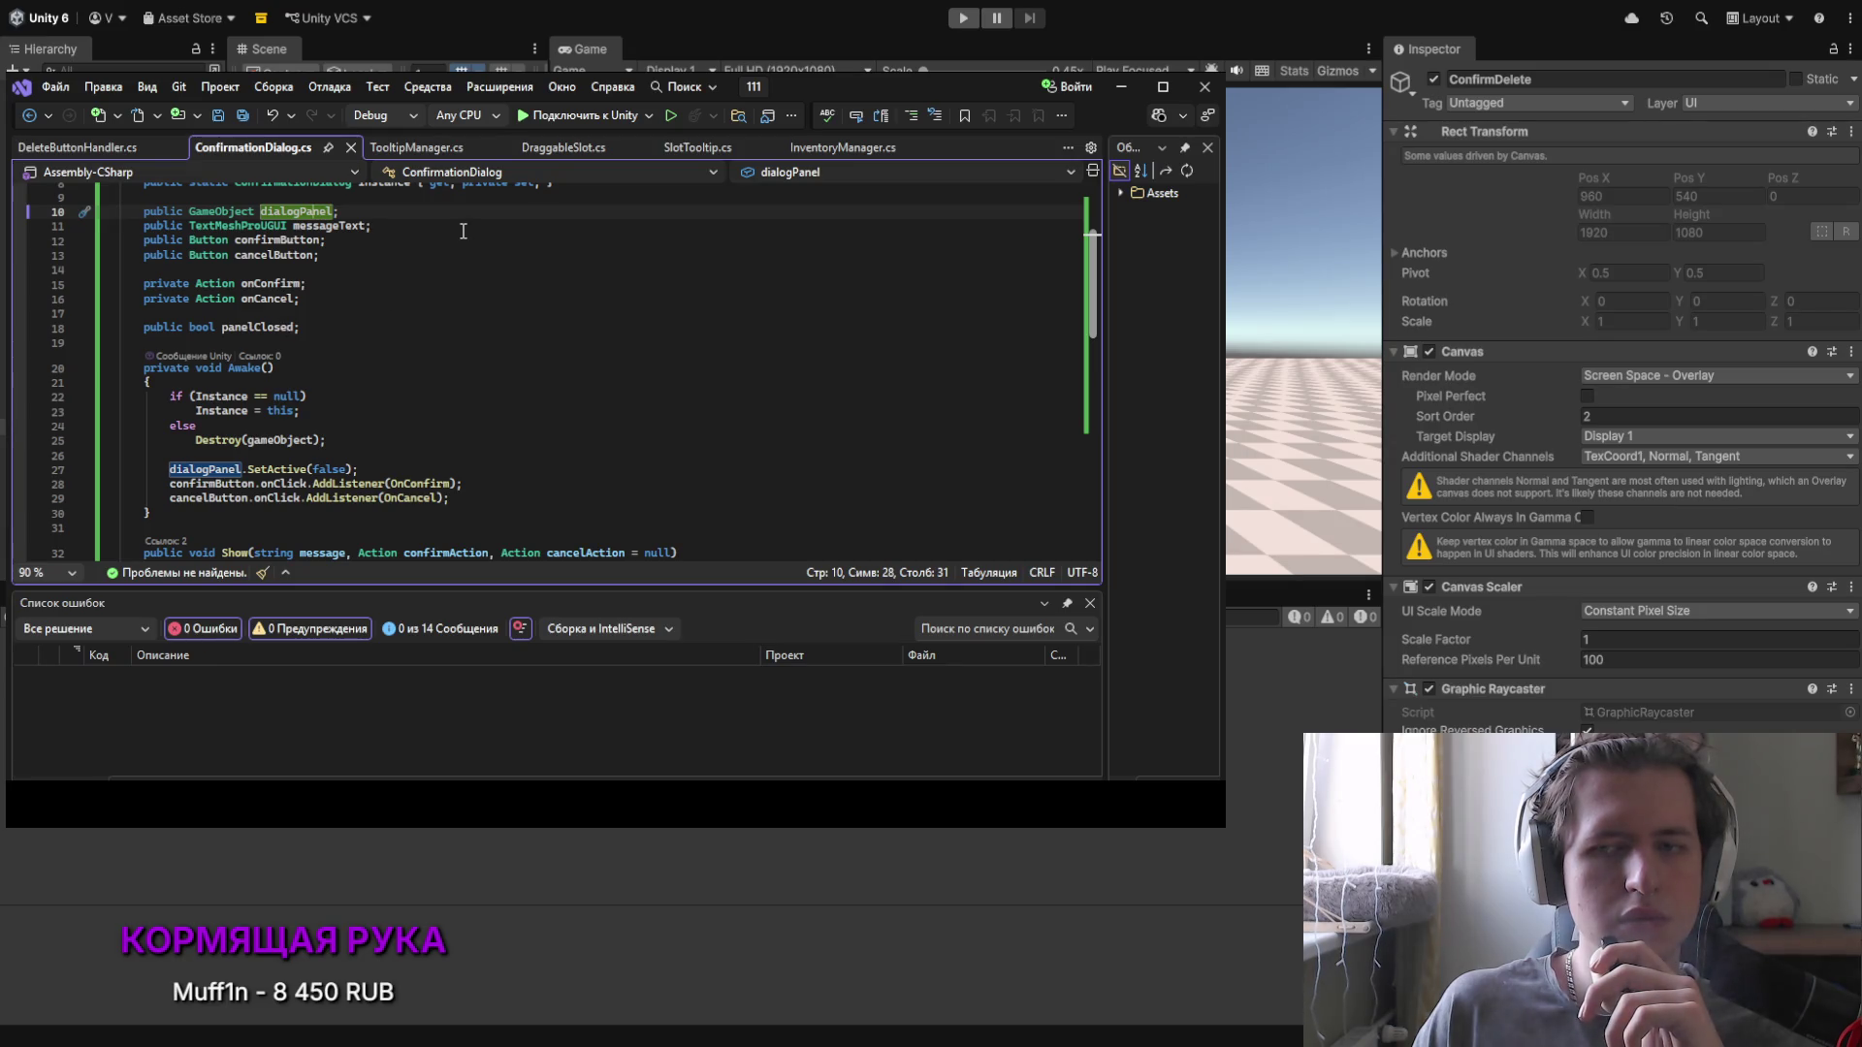
click(963, 17)
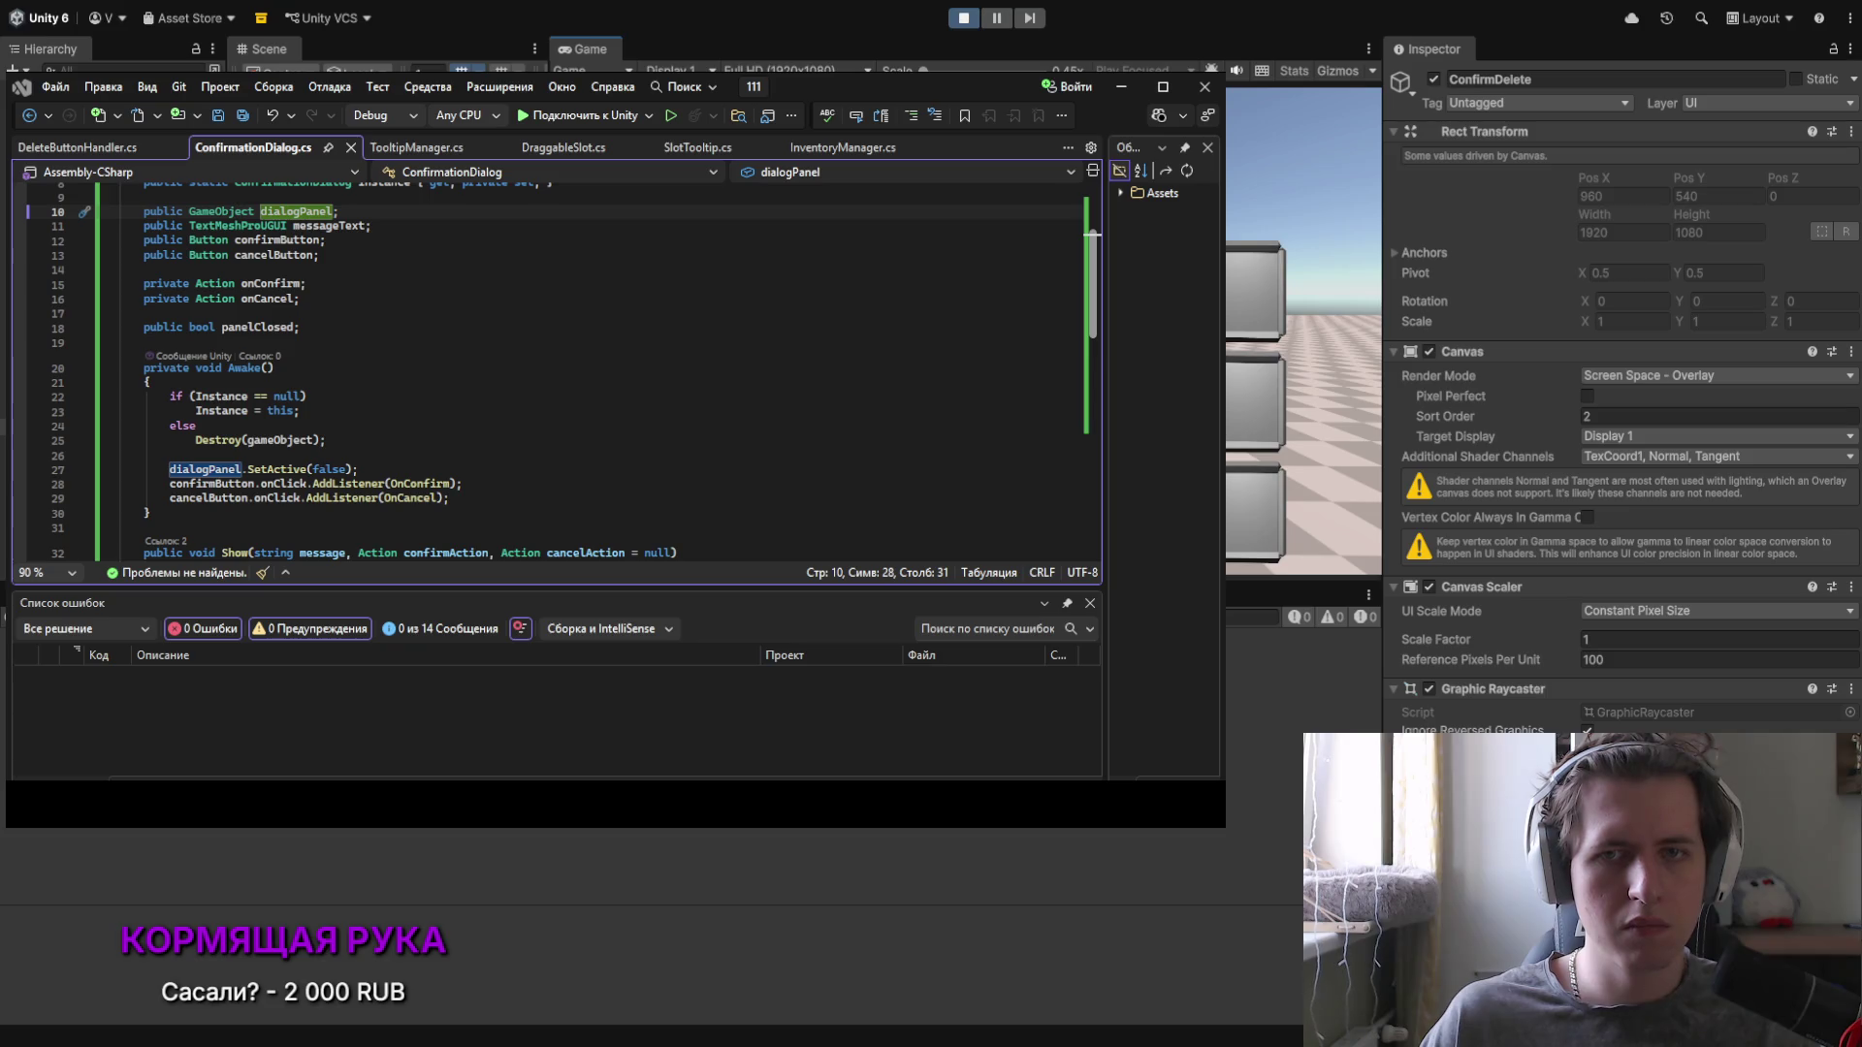
click(1259, 291)
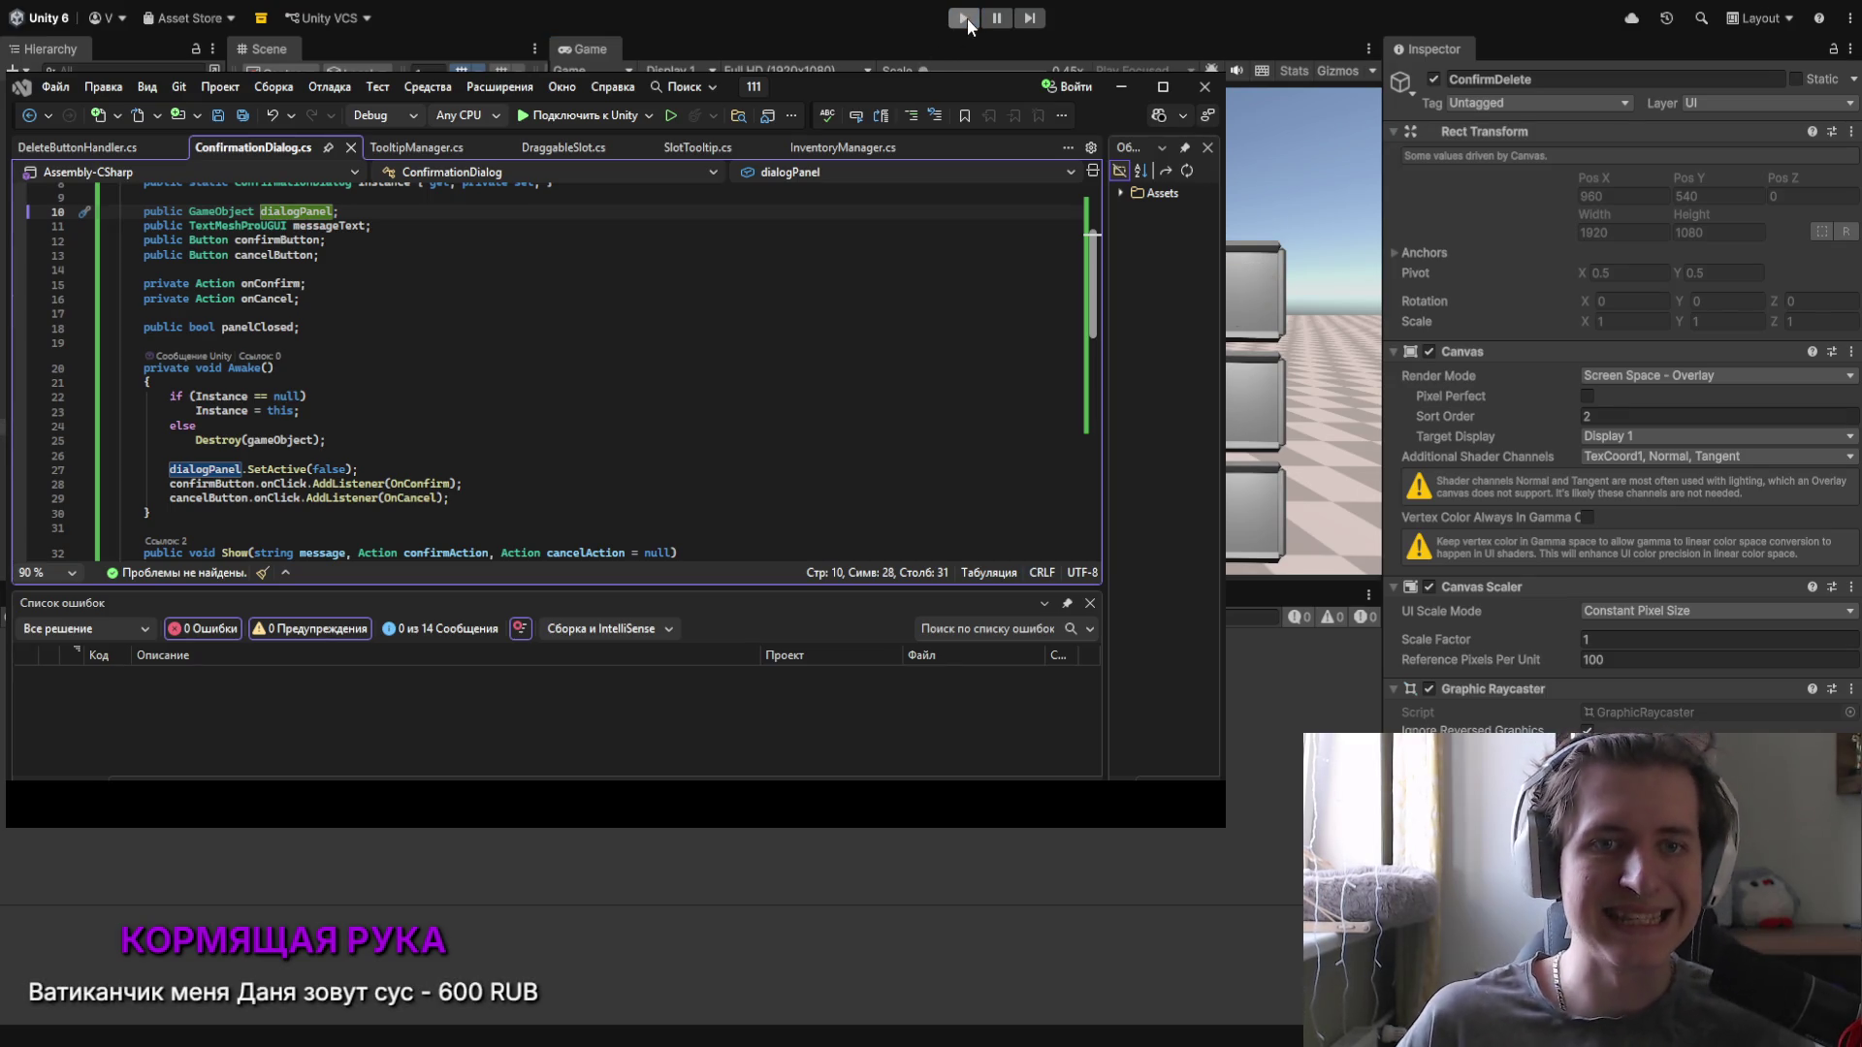
Step: Stop the running game and immediately start Play mode again
click(964, 18)
click(962, 18)
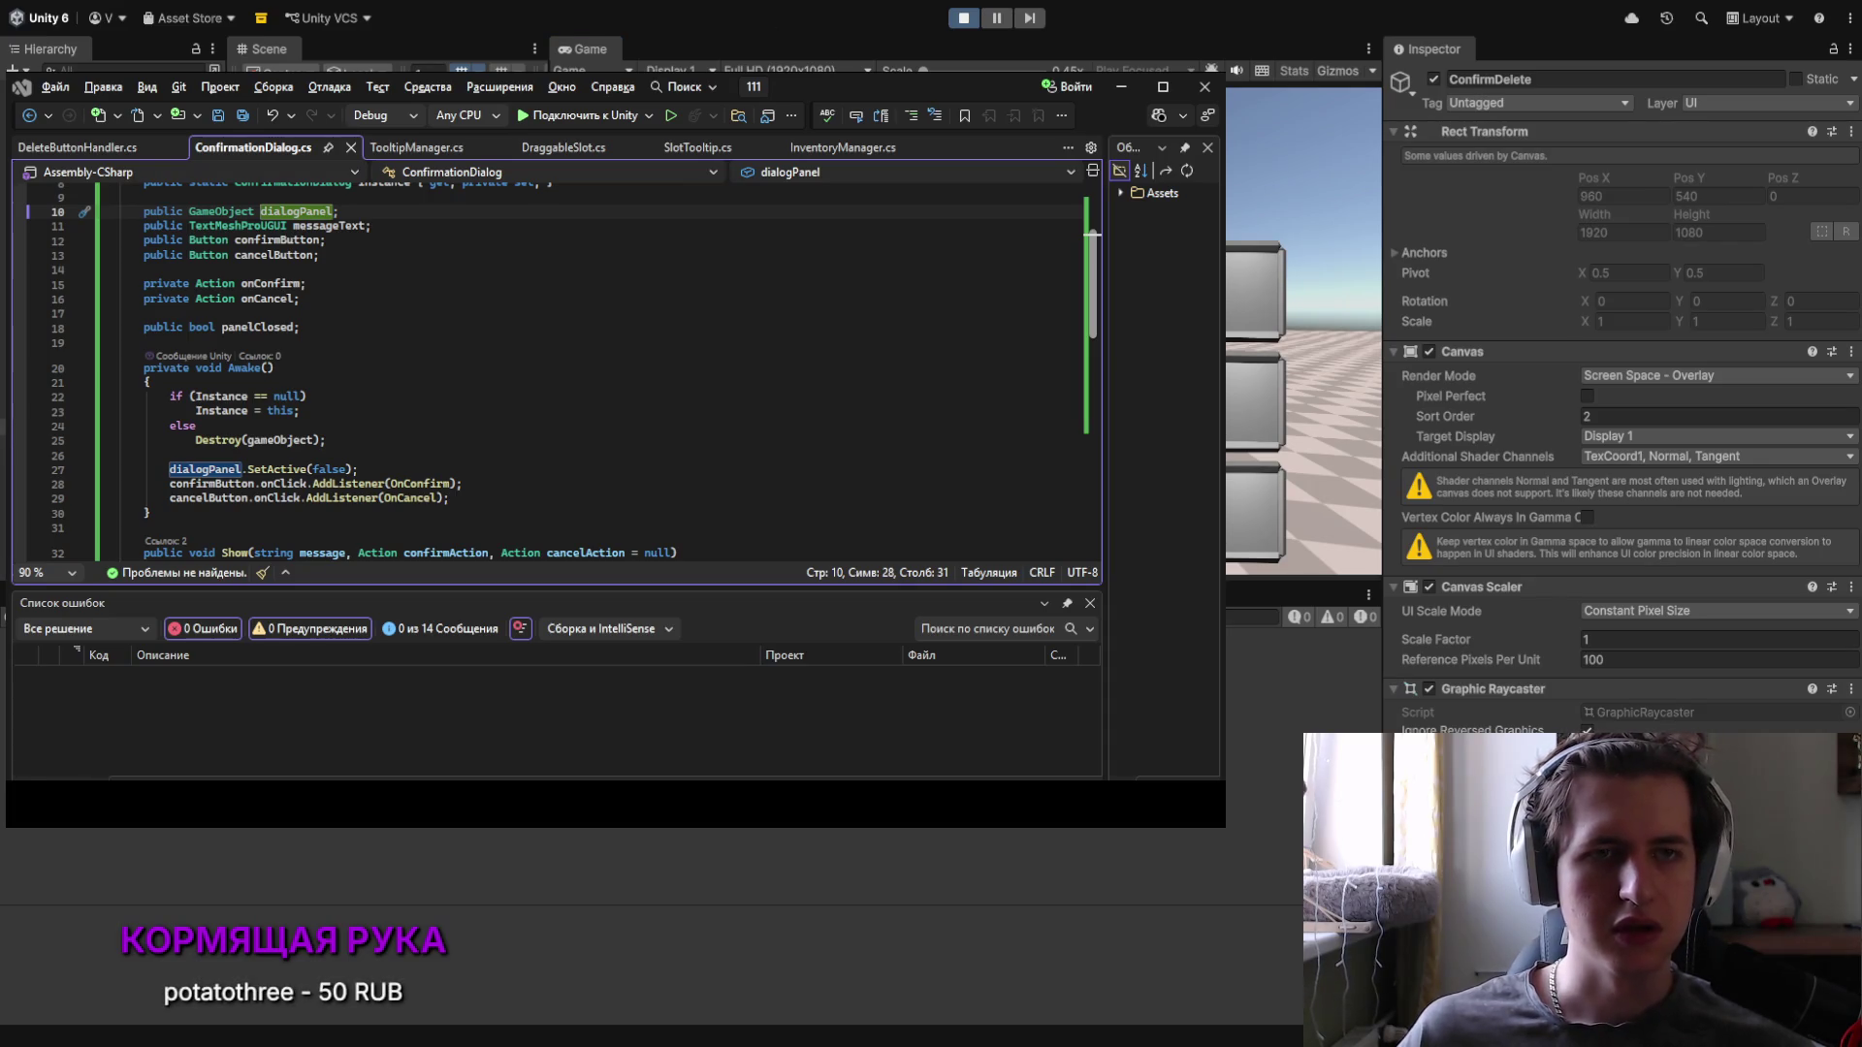
Step: Switch to DeleteButtonHandler.cs and scroll down to the HideButton method
click(80, 147)
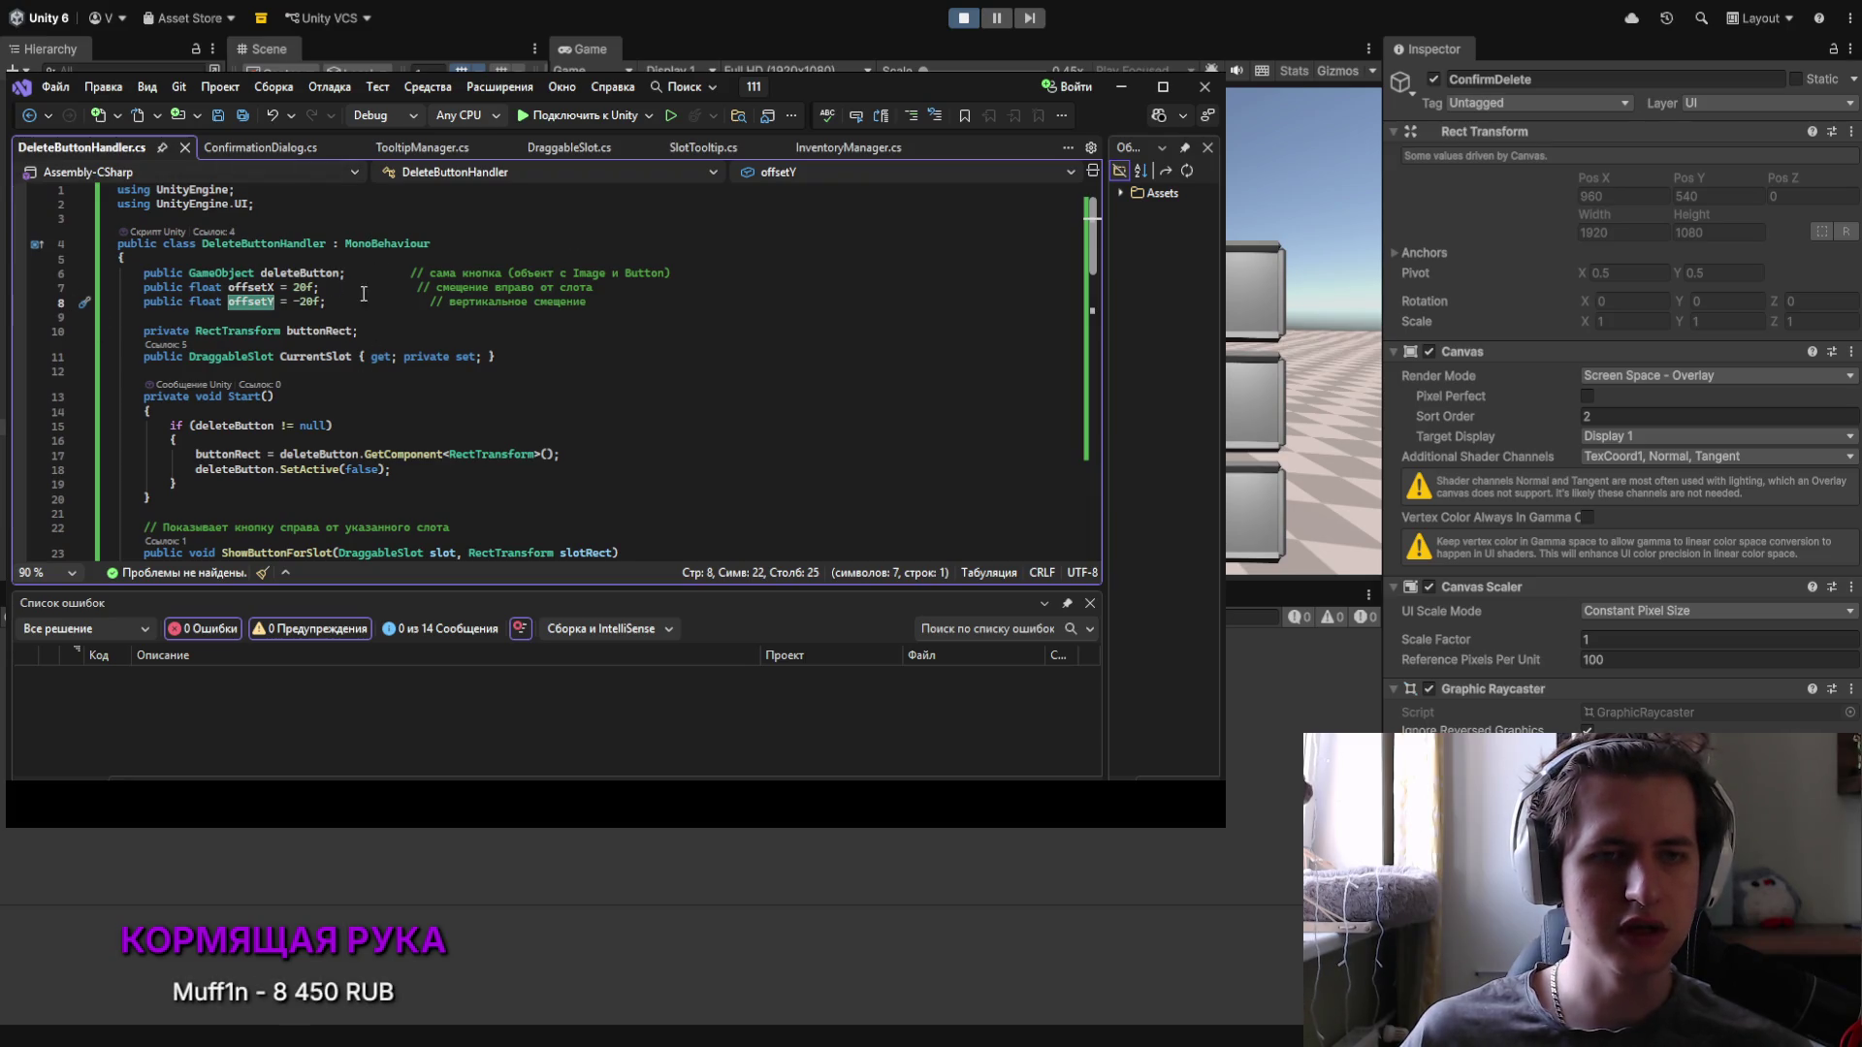
scroll(272, 301, down, 3)
scroll(272, 300, down, 3)
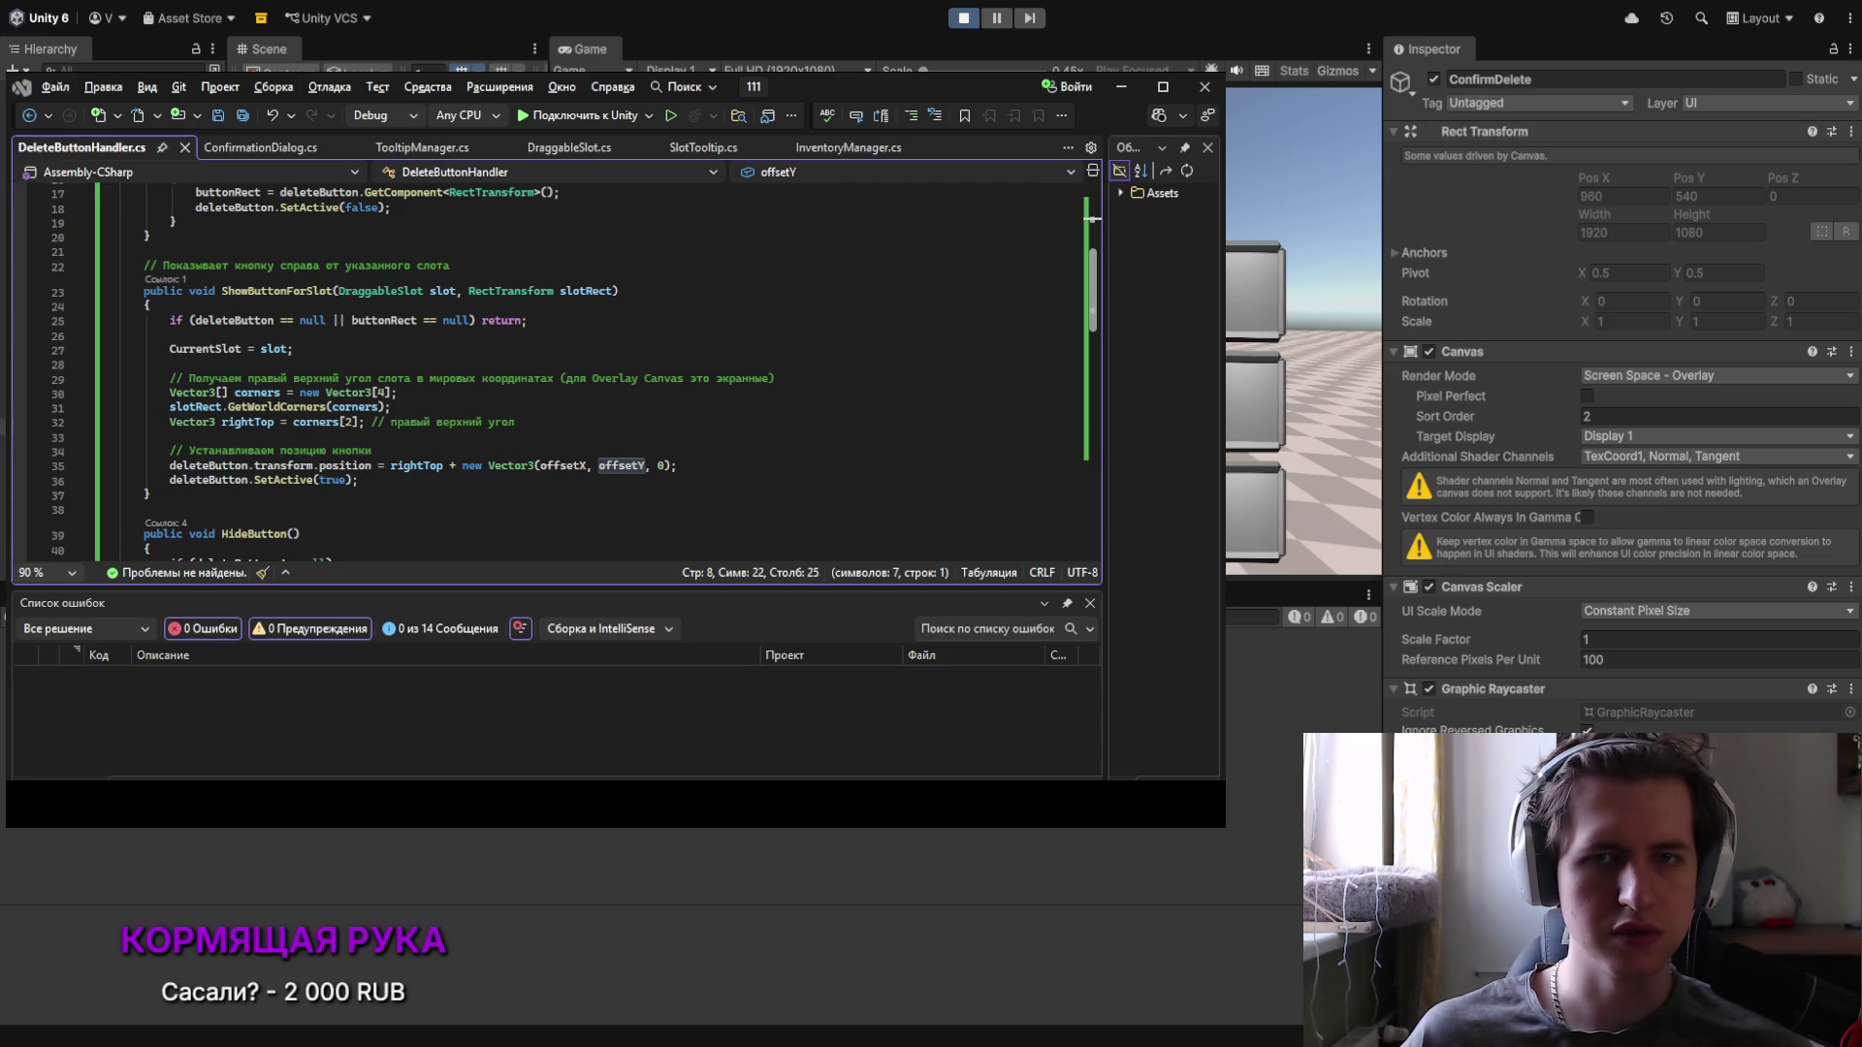
scroll(330, 450, down, 3)
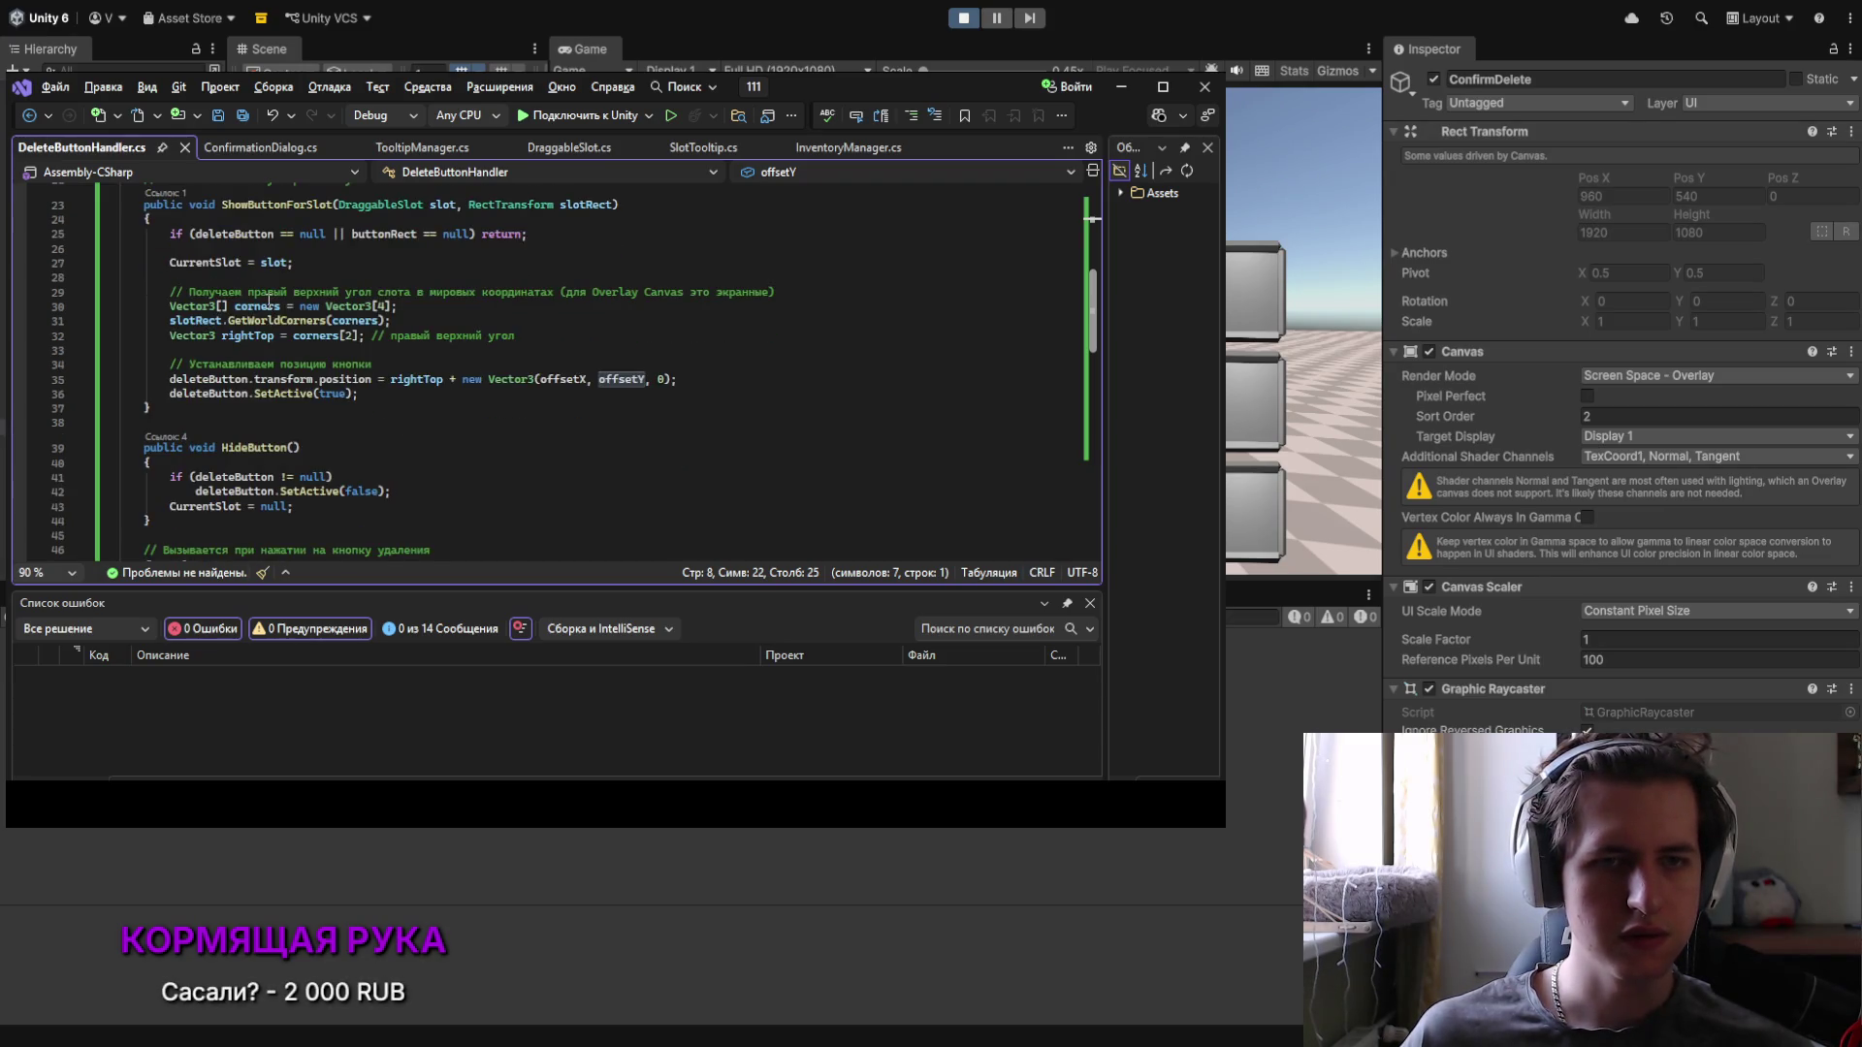
scroll(381, 360, down, 1)
scroll(291, 339, down, 1)
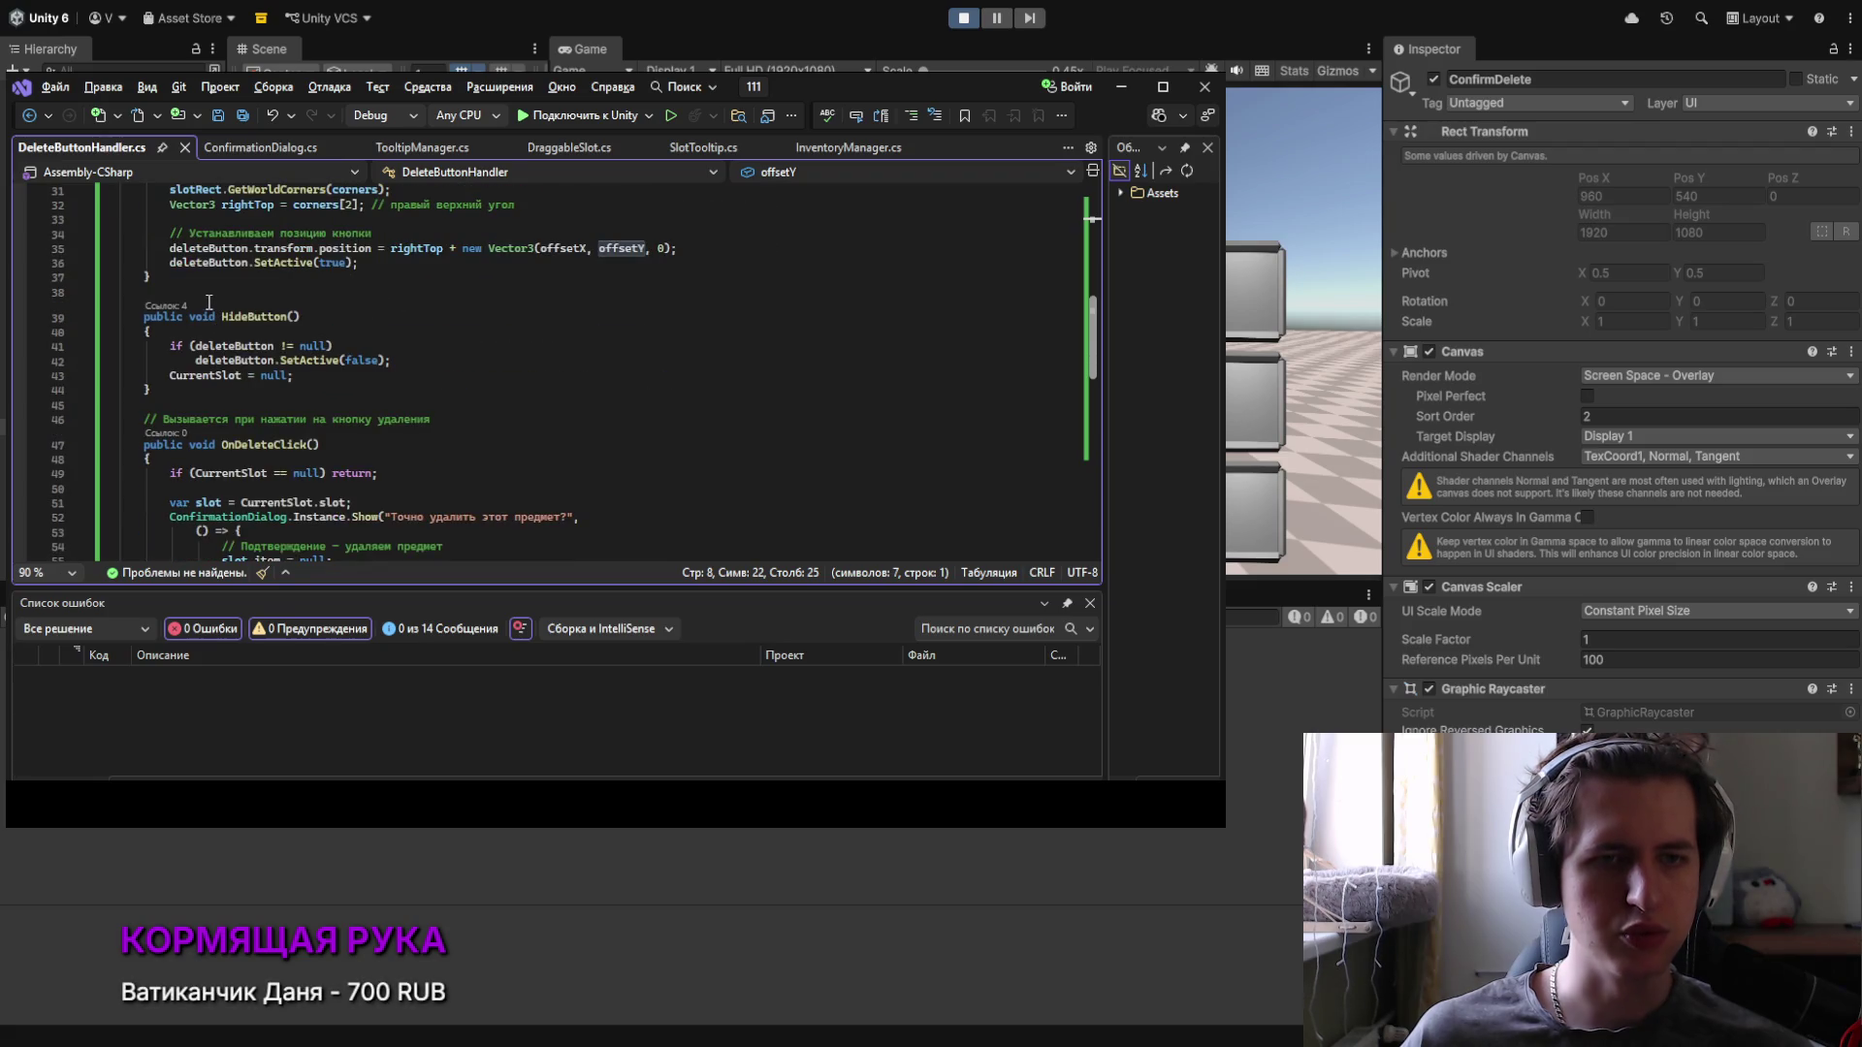
scroll(218, 310, down, 1)
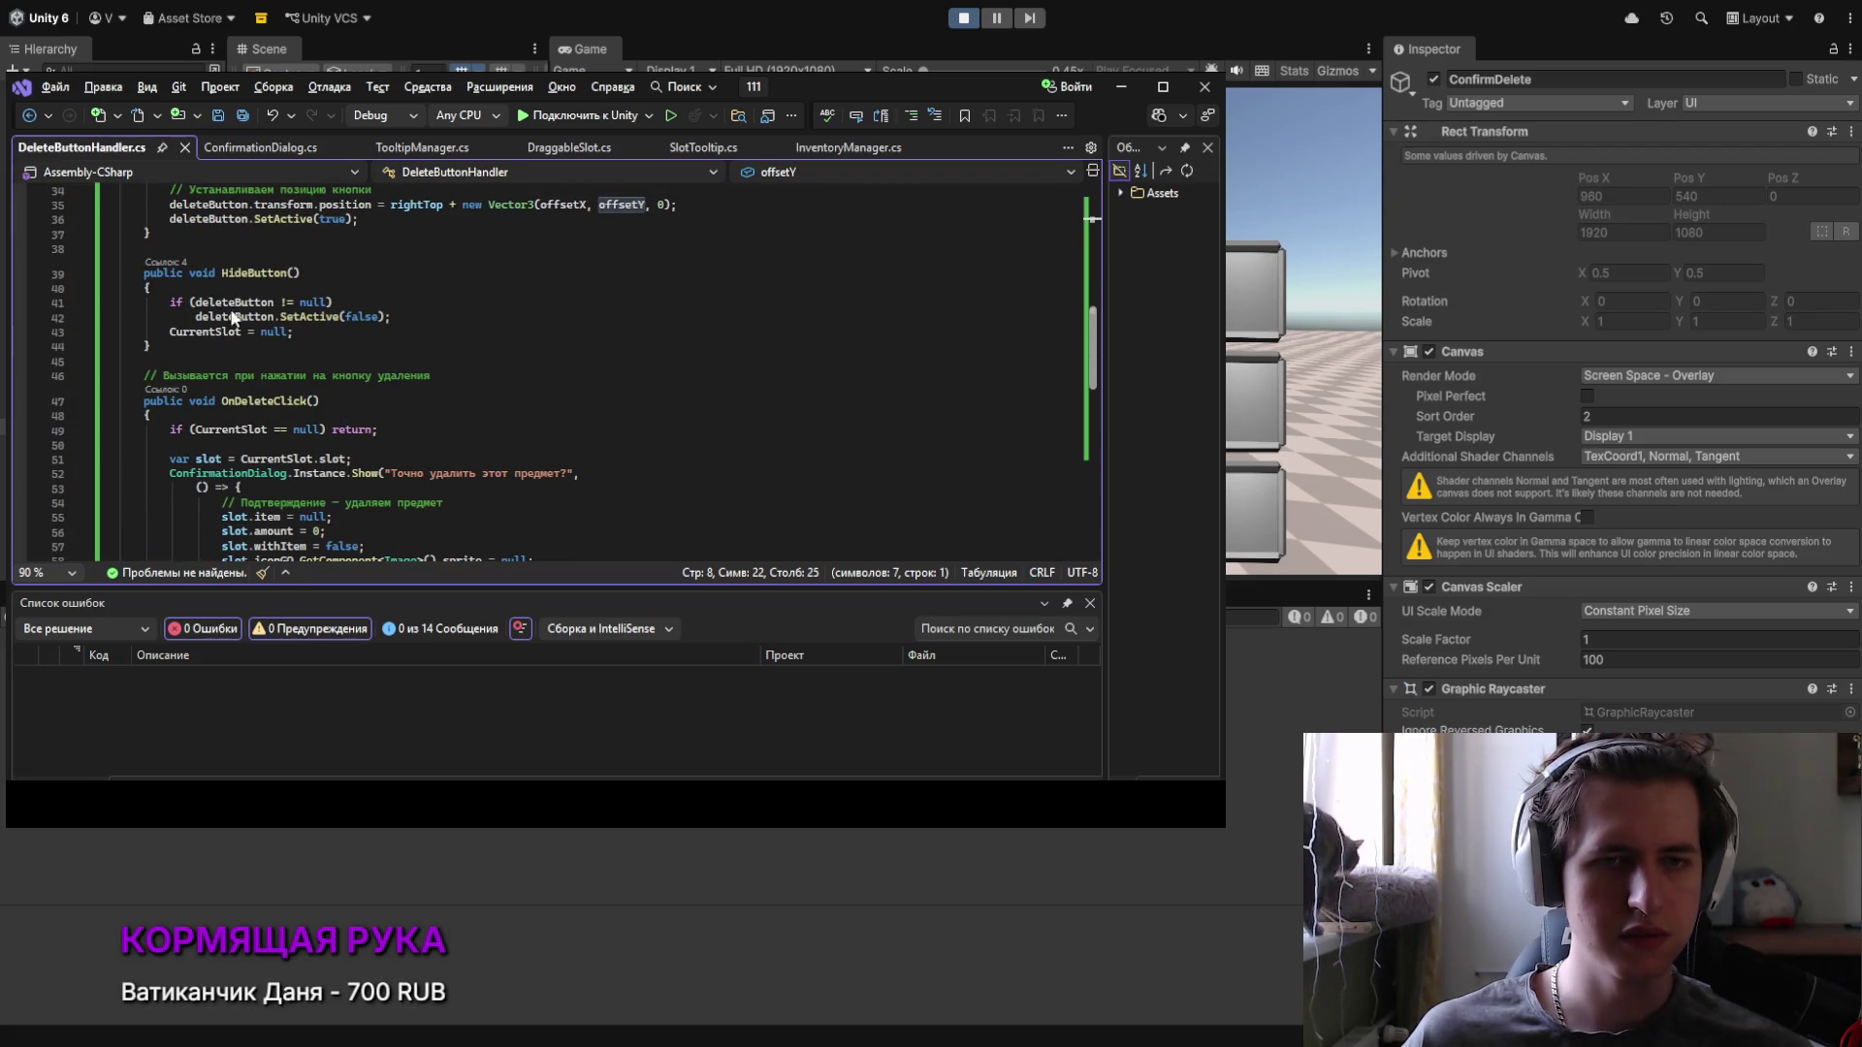
scroll(276, 428, up, 4)
double_click(250, 490)
Step: Check the HideButton call on line 72, then select ShowButtonForSlot's top-right corner comment
scroll(291, 465, up, 5)
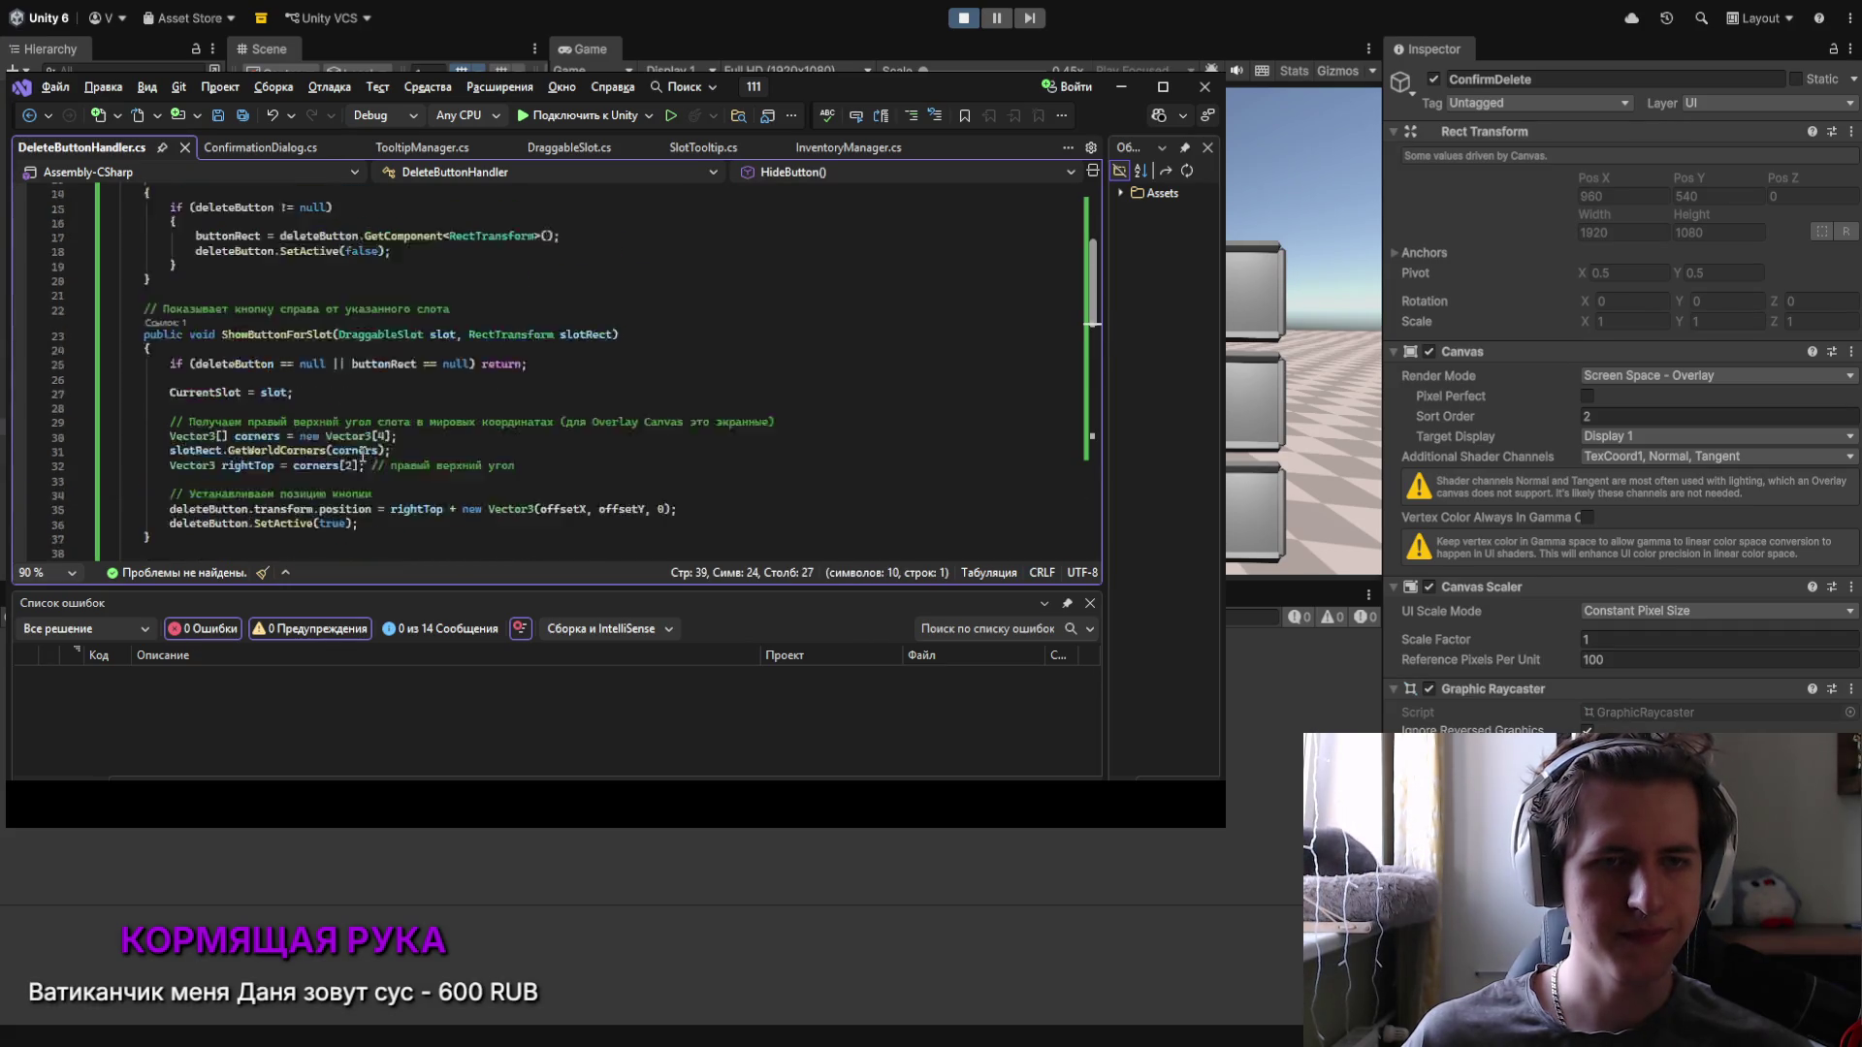
scroll(340, 456, down, 15)
scroll(355, 448, down, 3)
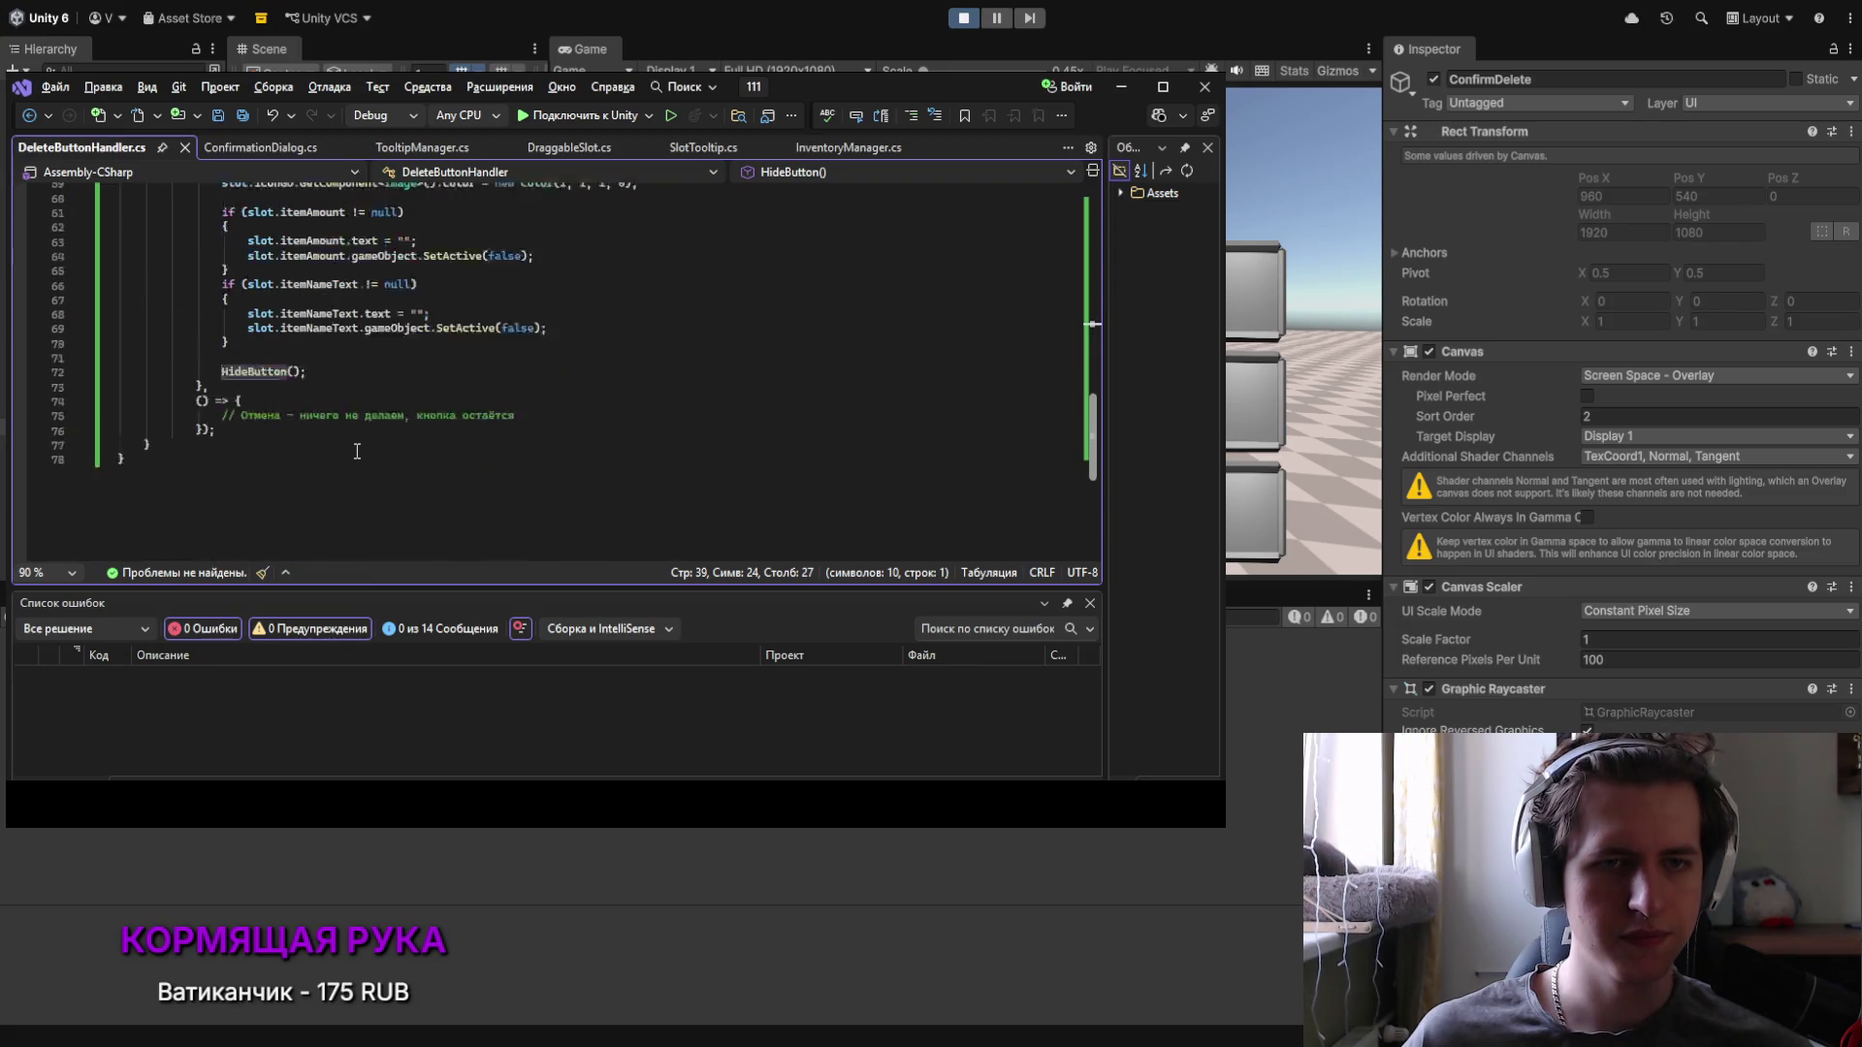
scroll(320, 290, up, 5)
scroll(315, 275, down, 2)
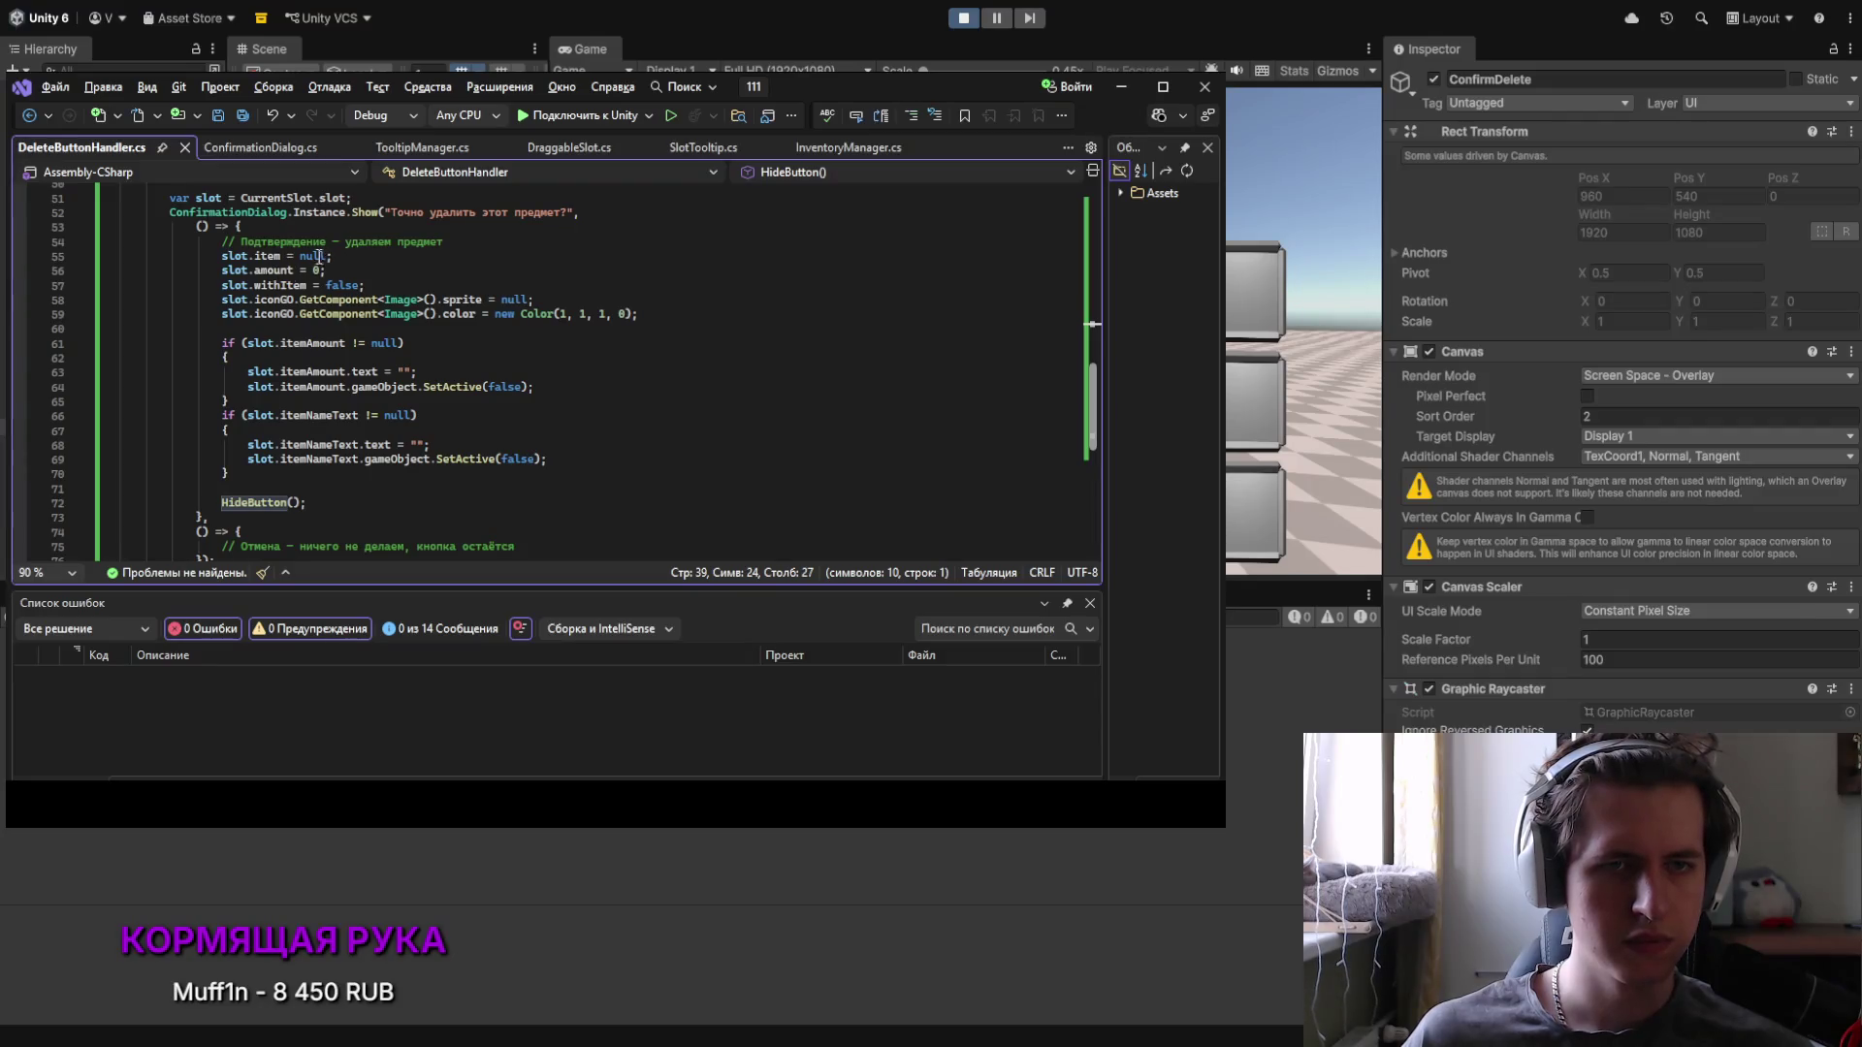
scroll(251, 262, down, 1)
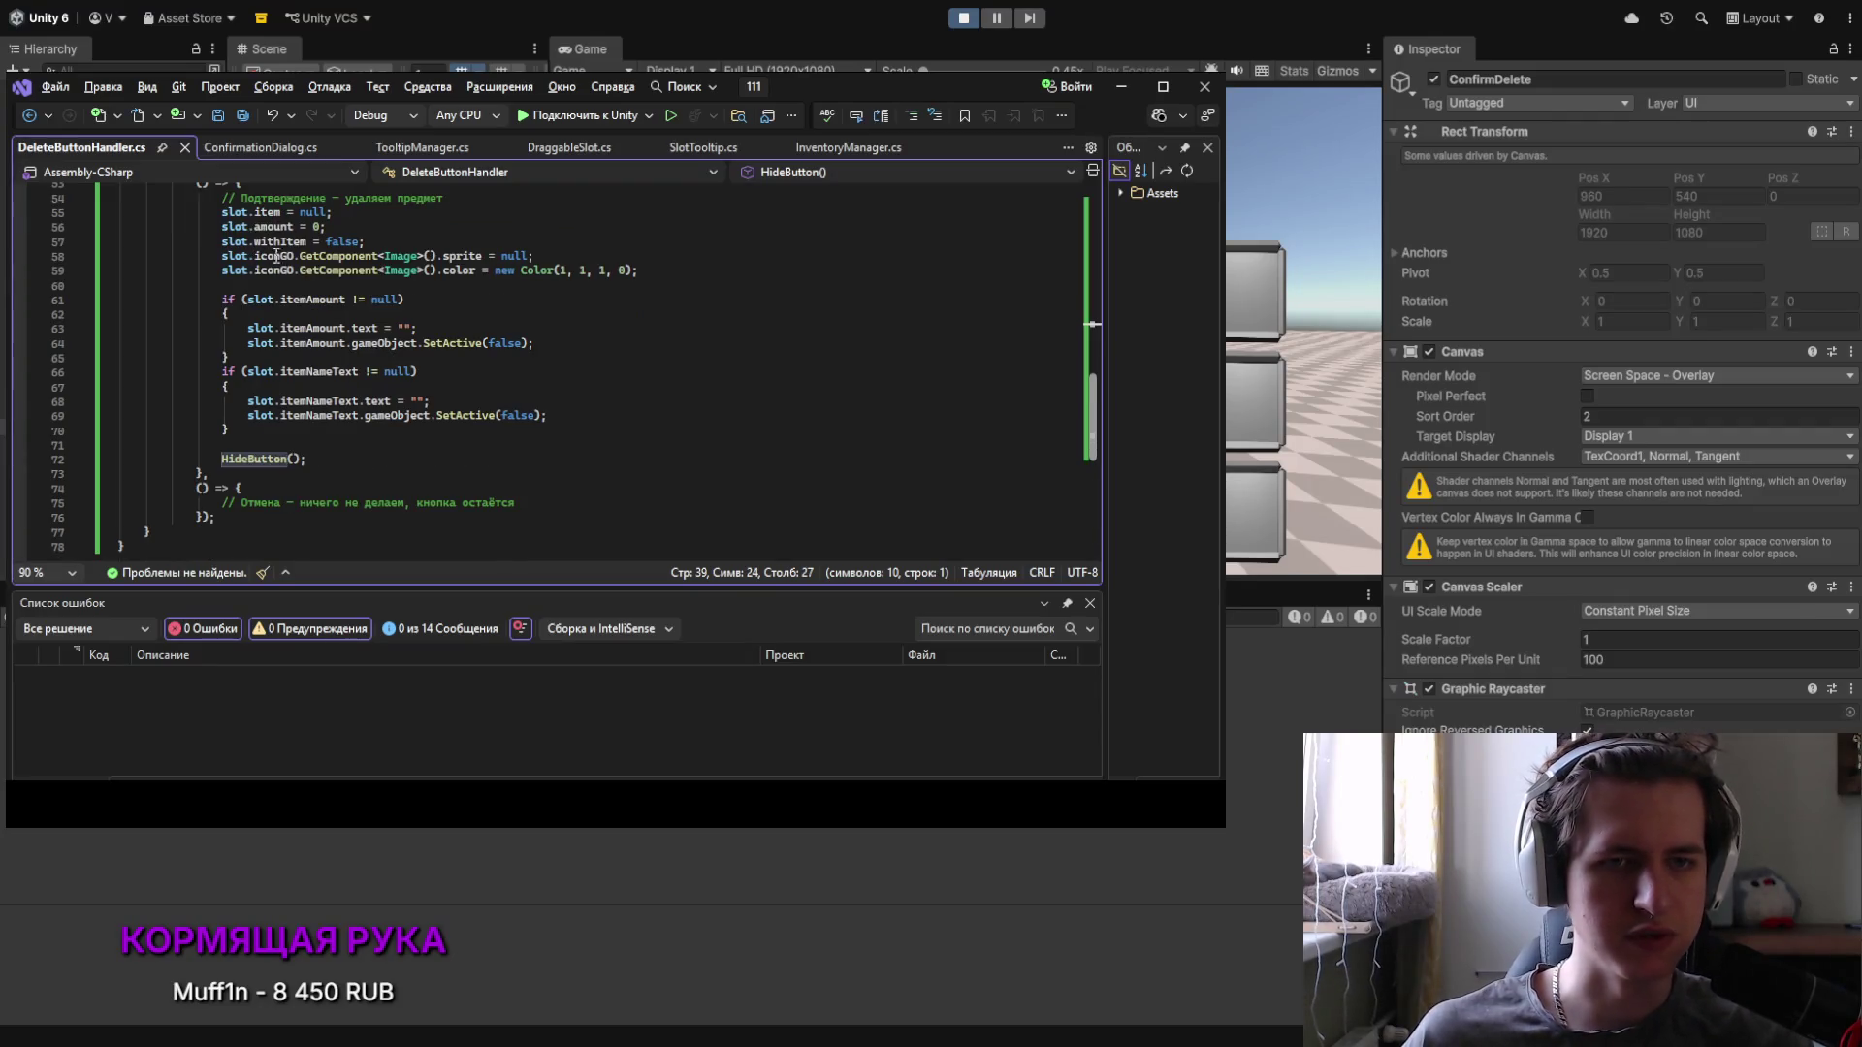
click(325, 463)
scroll(325, 462, up, 5)
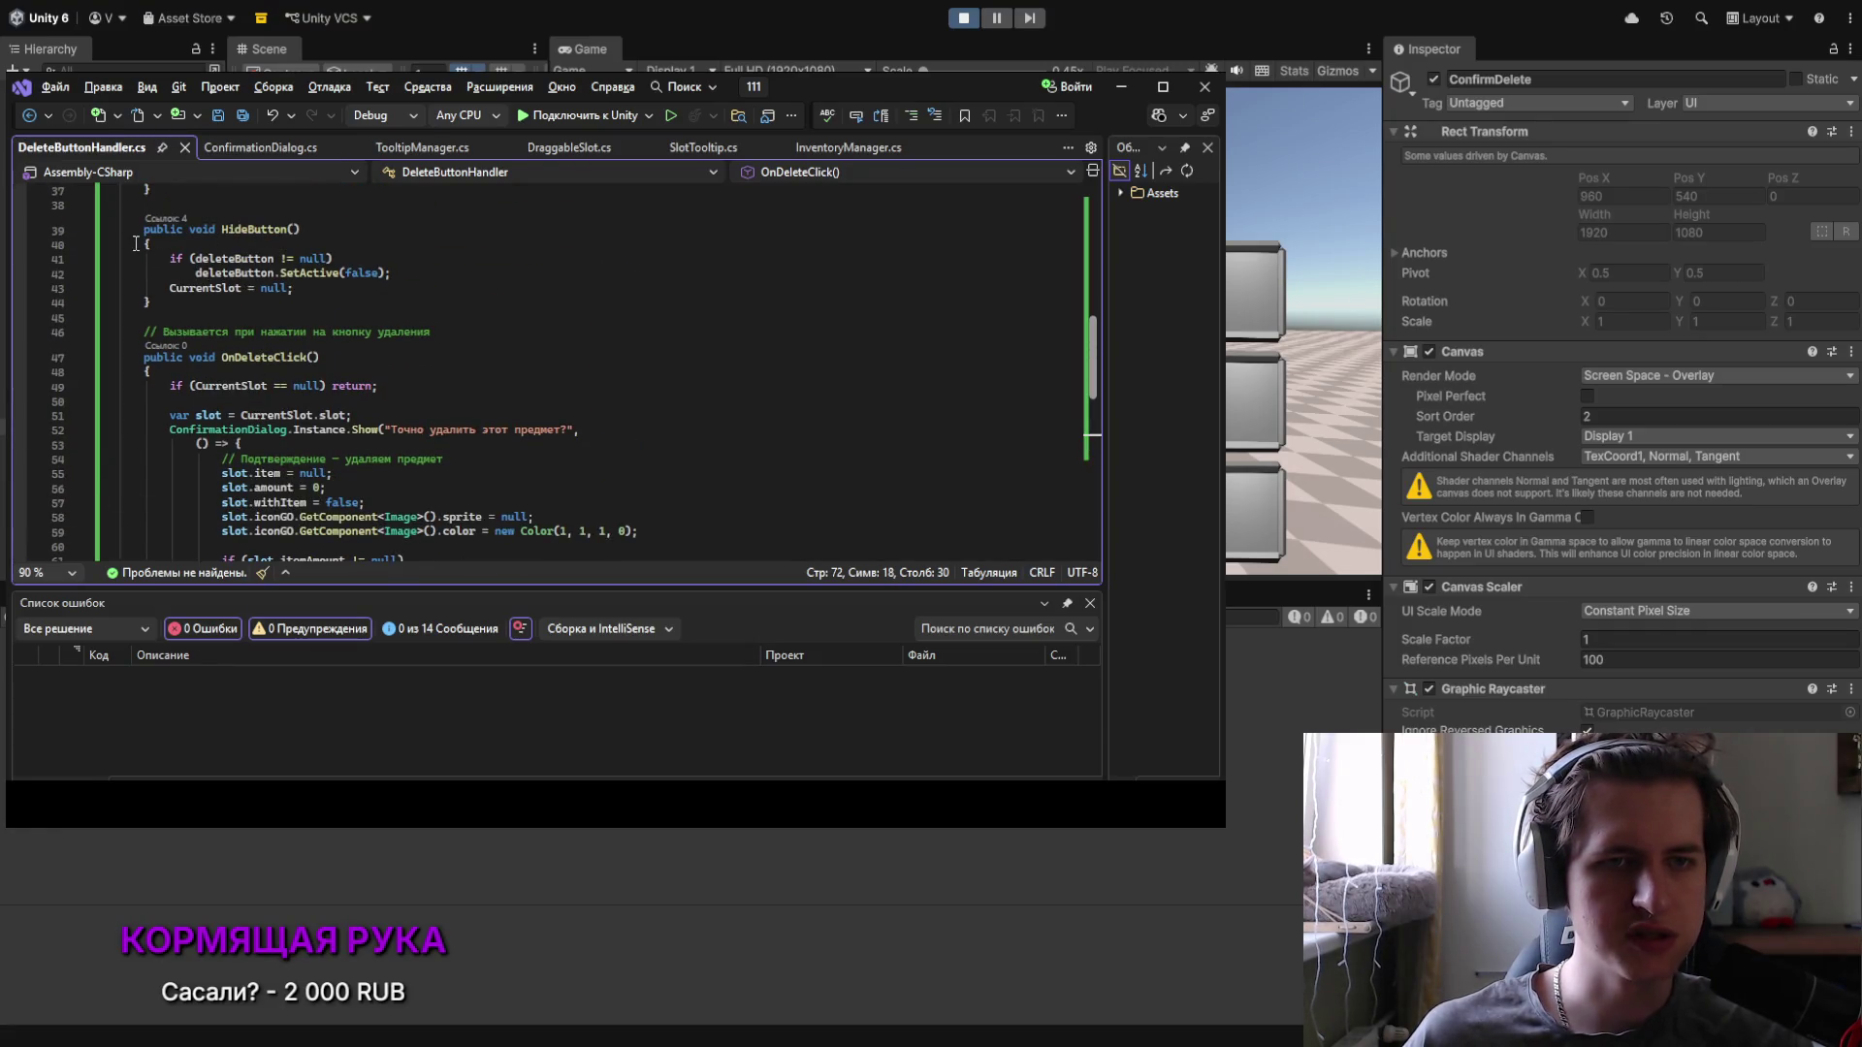
scroll(228, 297, up, 2)
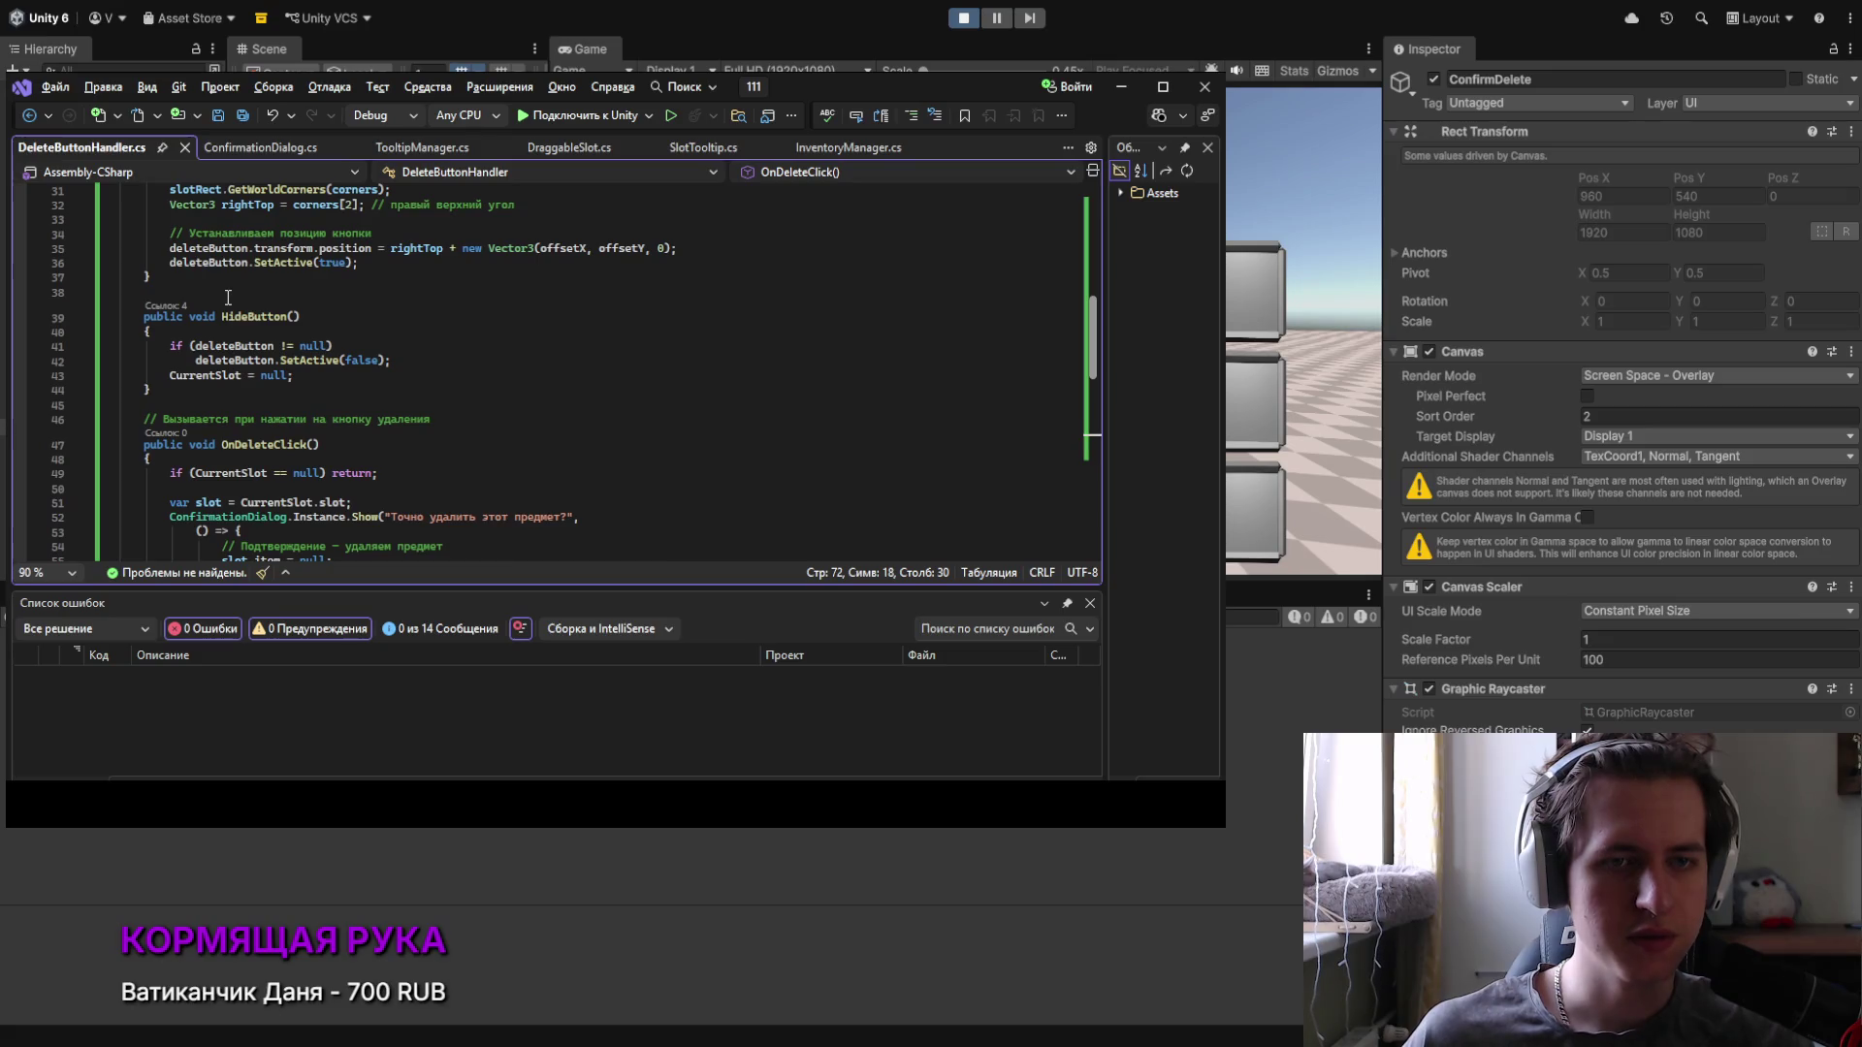
scroll(228, 296, up, 1)
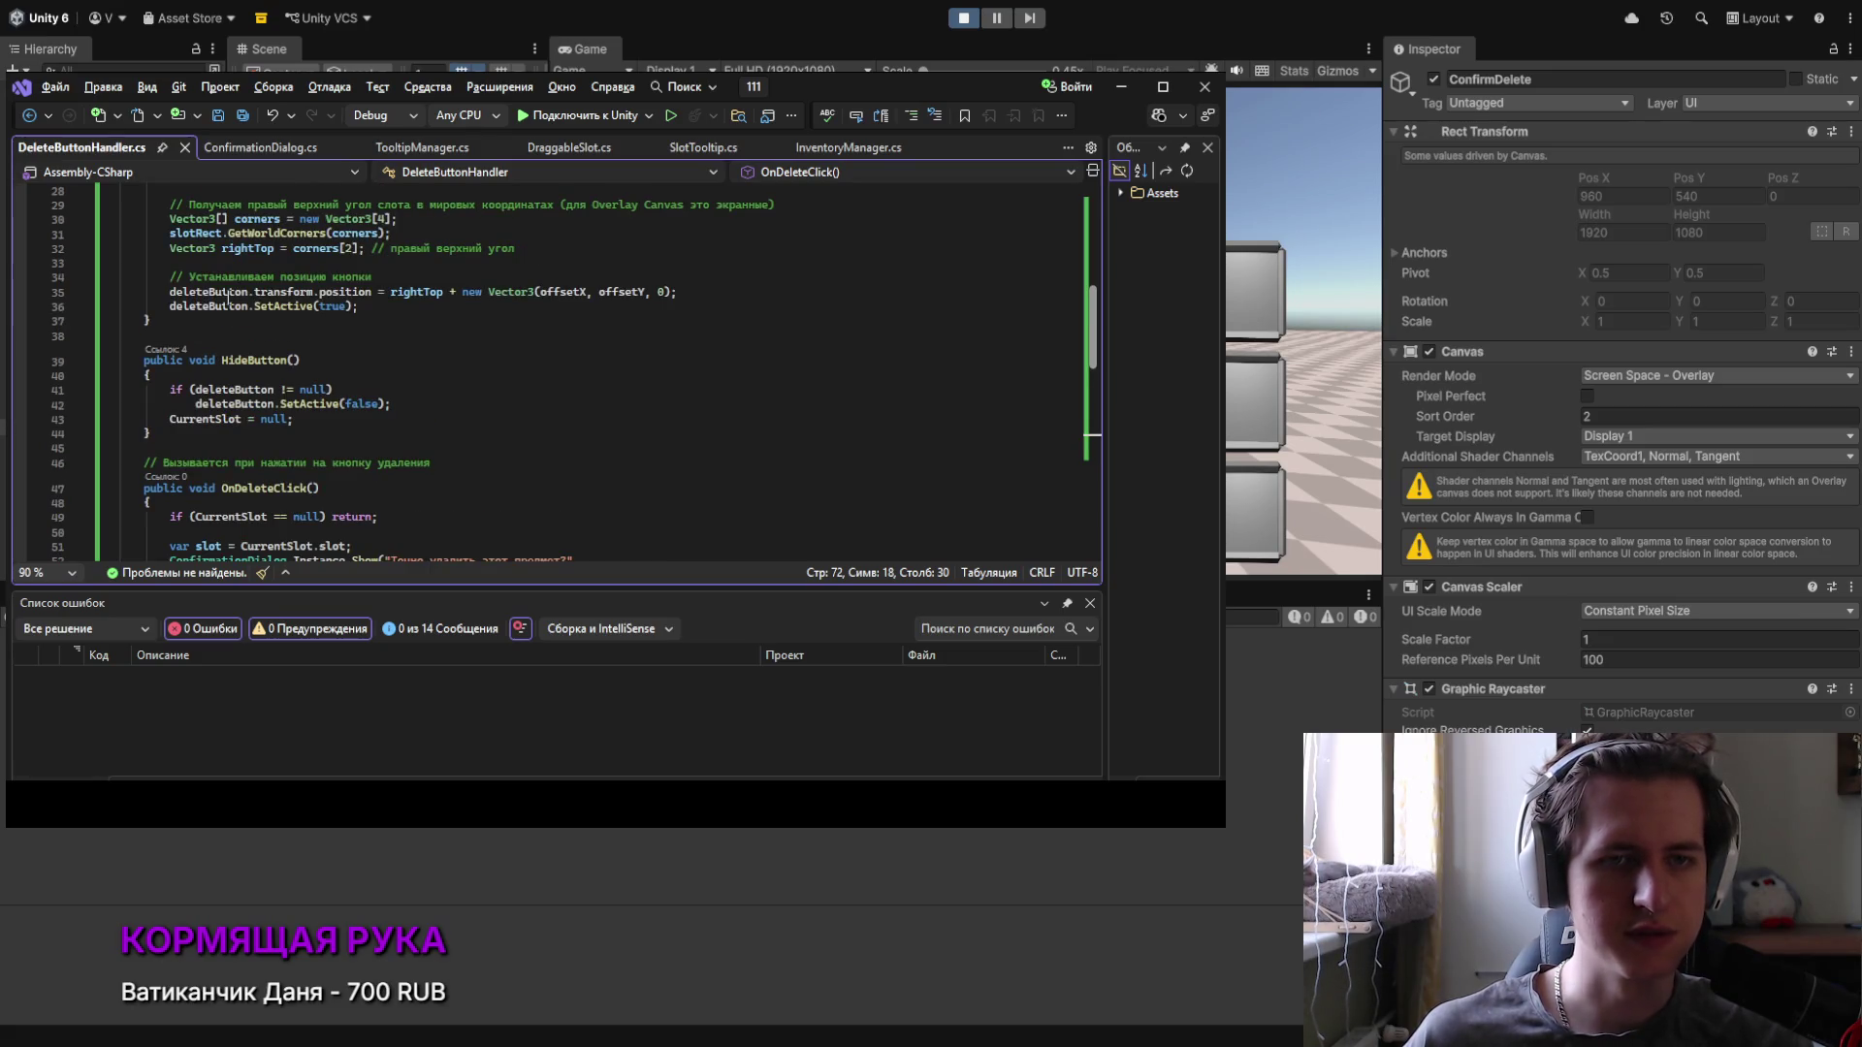
scroll(228, 297, up, 1)
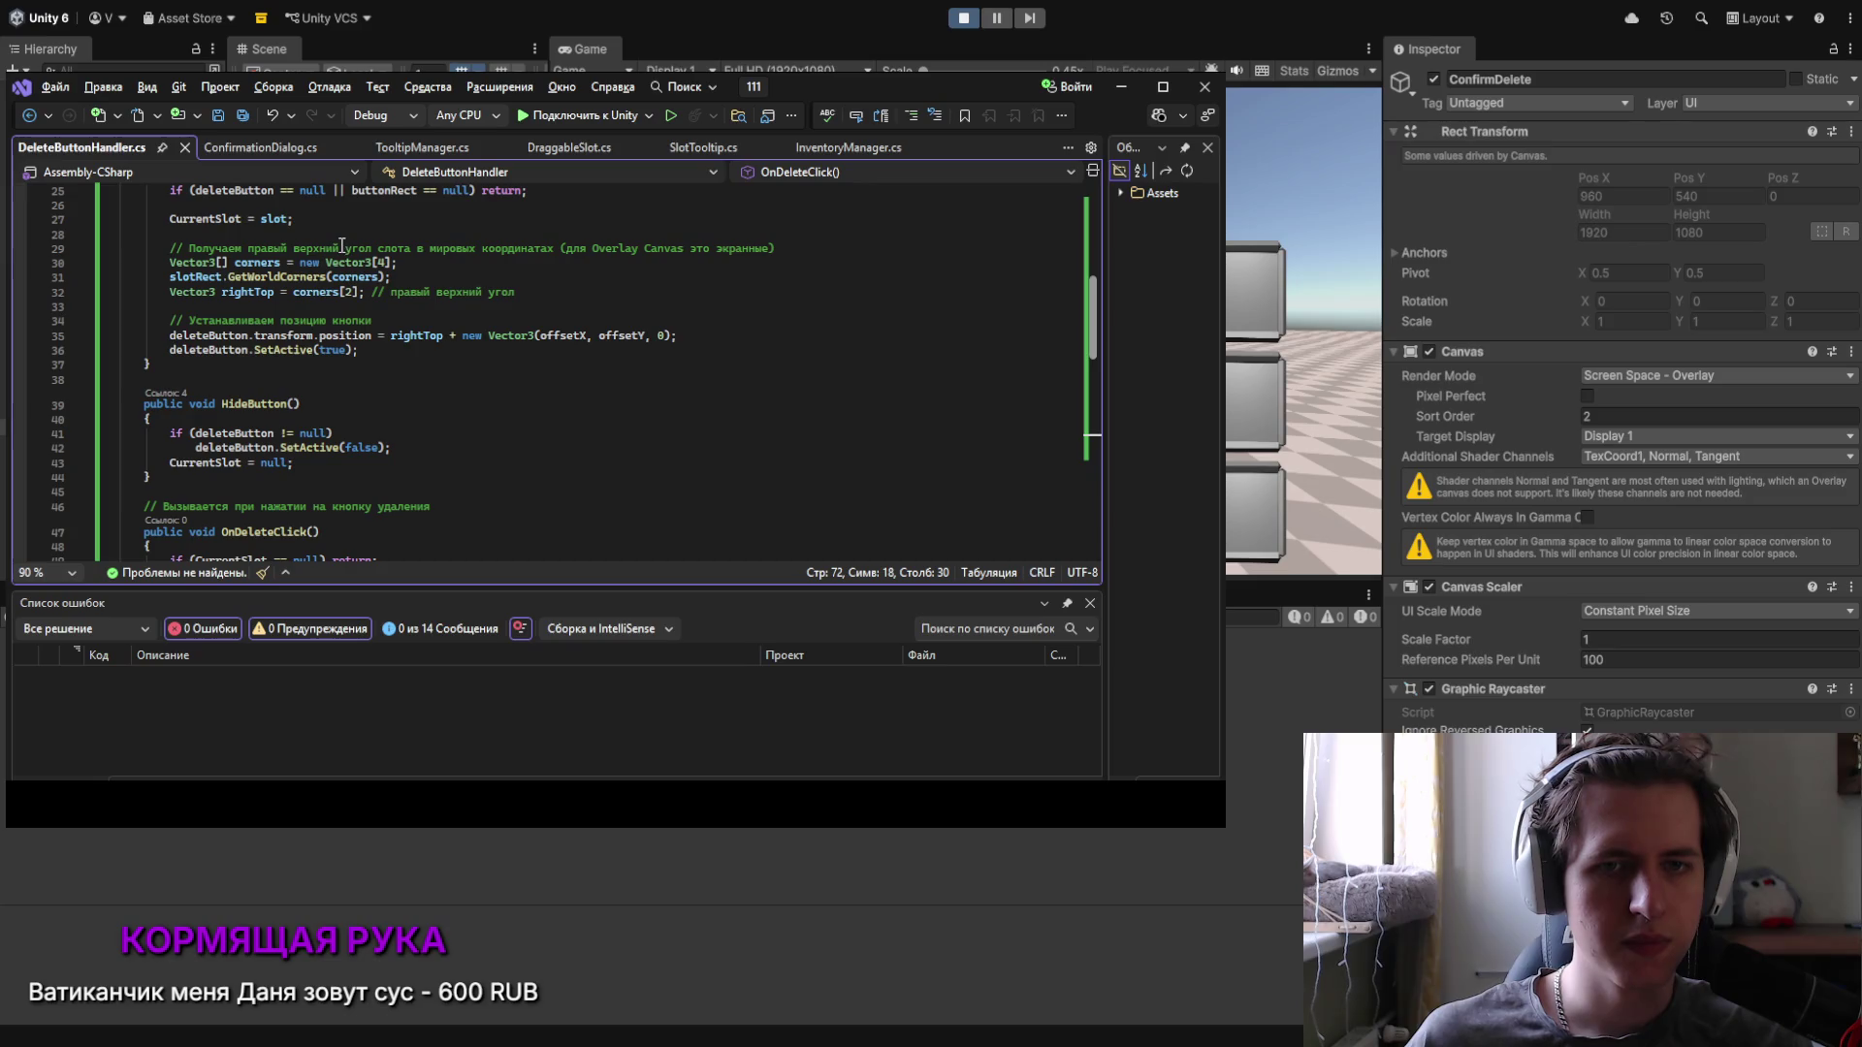
drag(170, 249, 774, 249)
key(Delete)
double_click(417, 335)
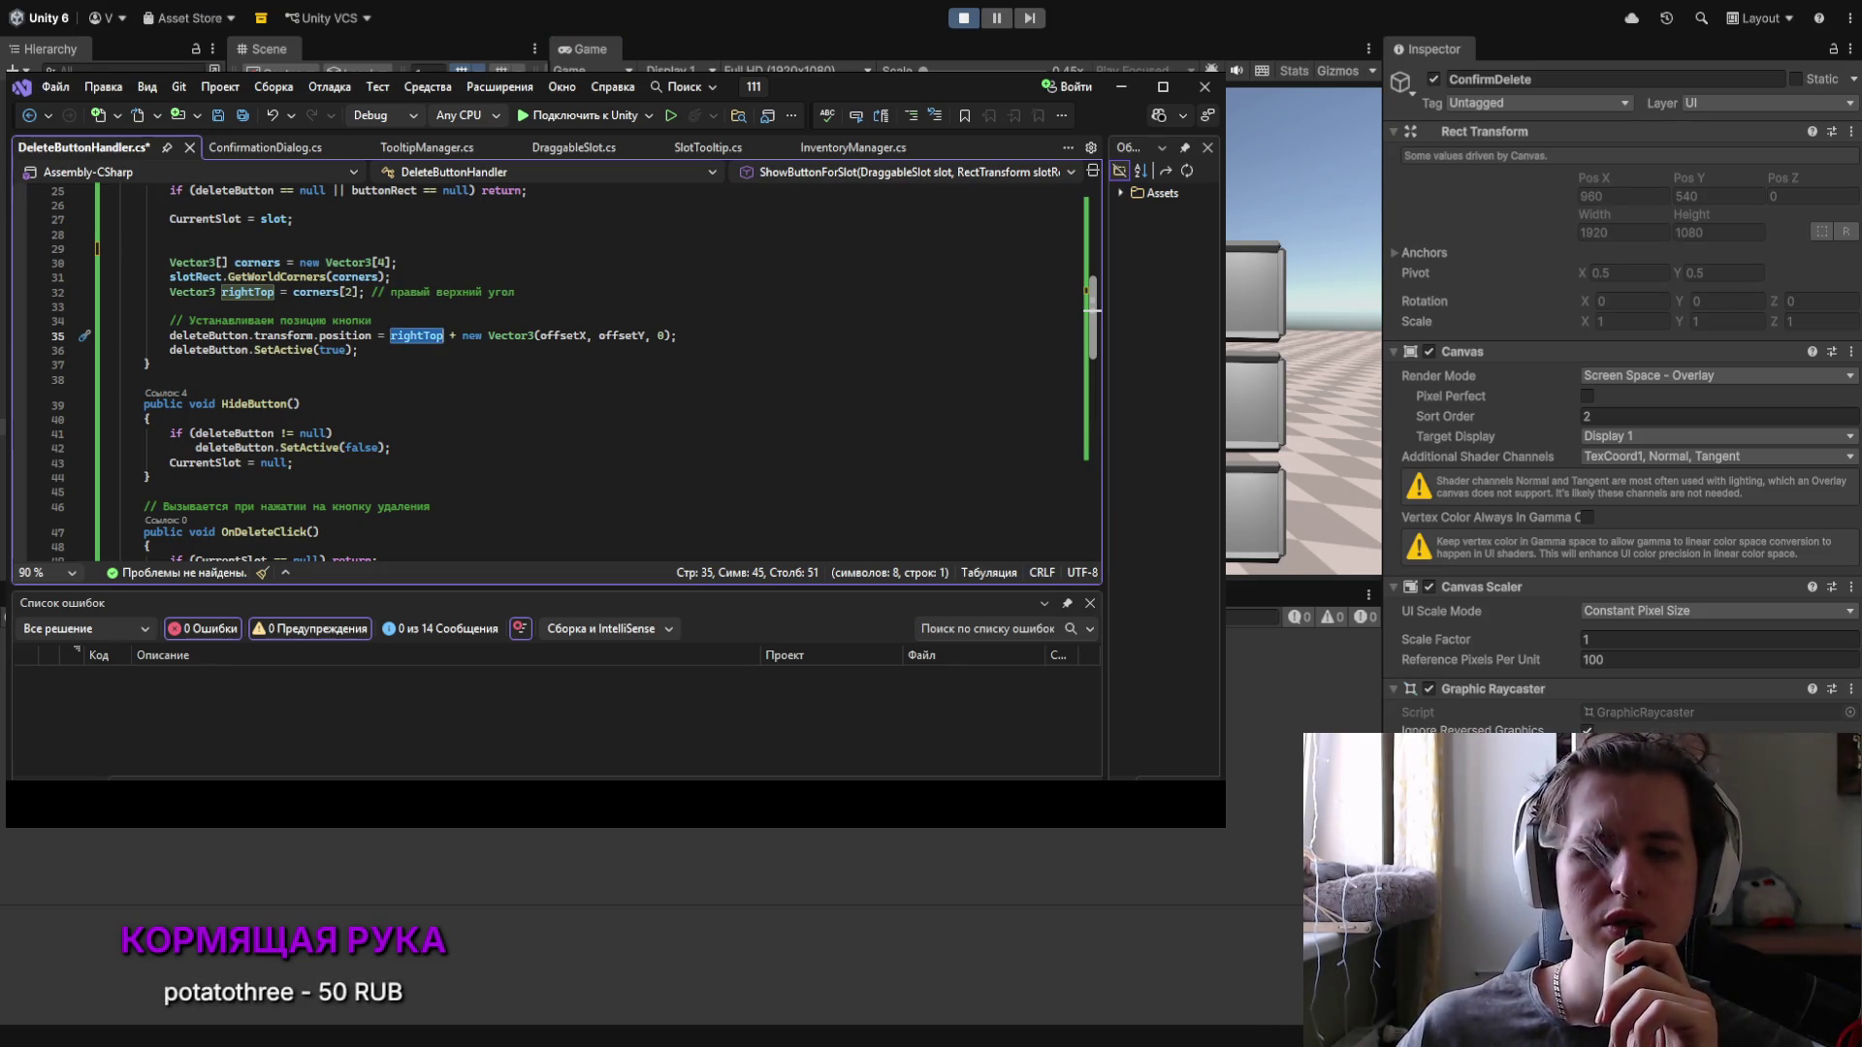
scroll(805, 507, down, 3)
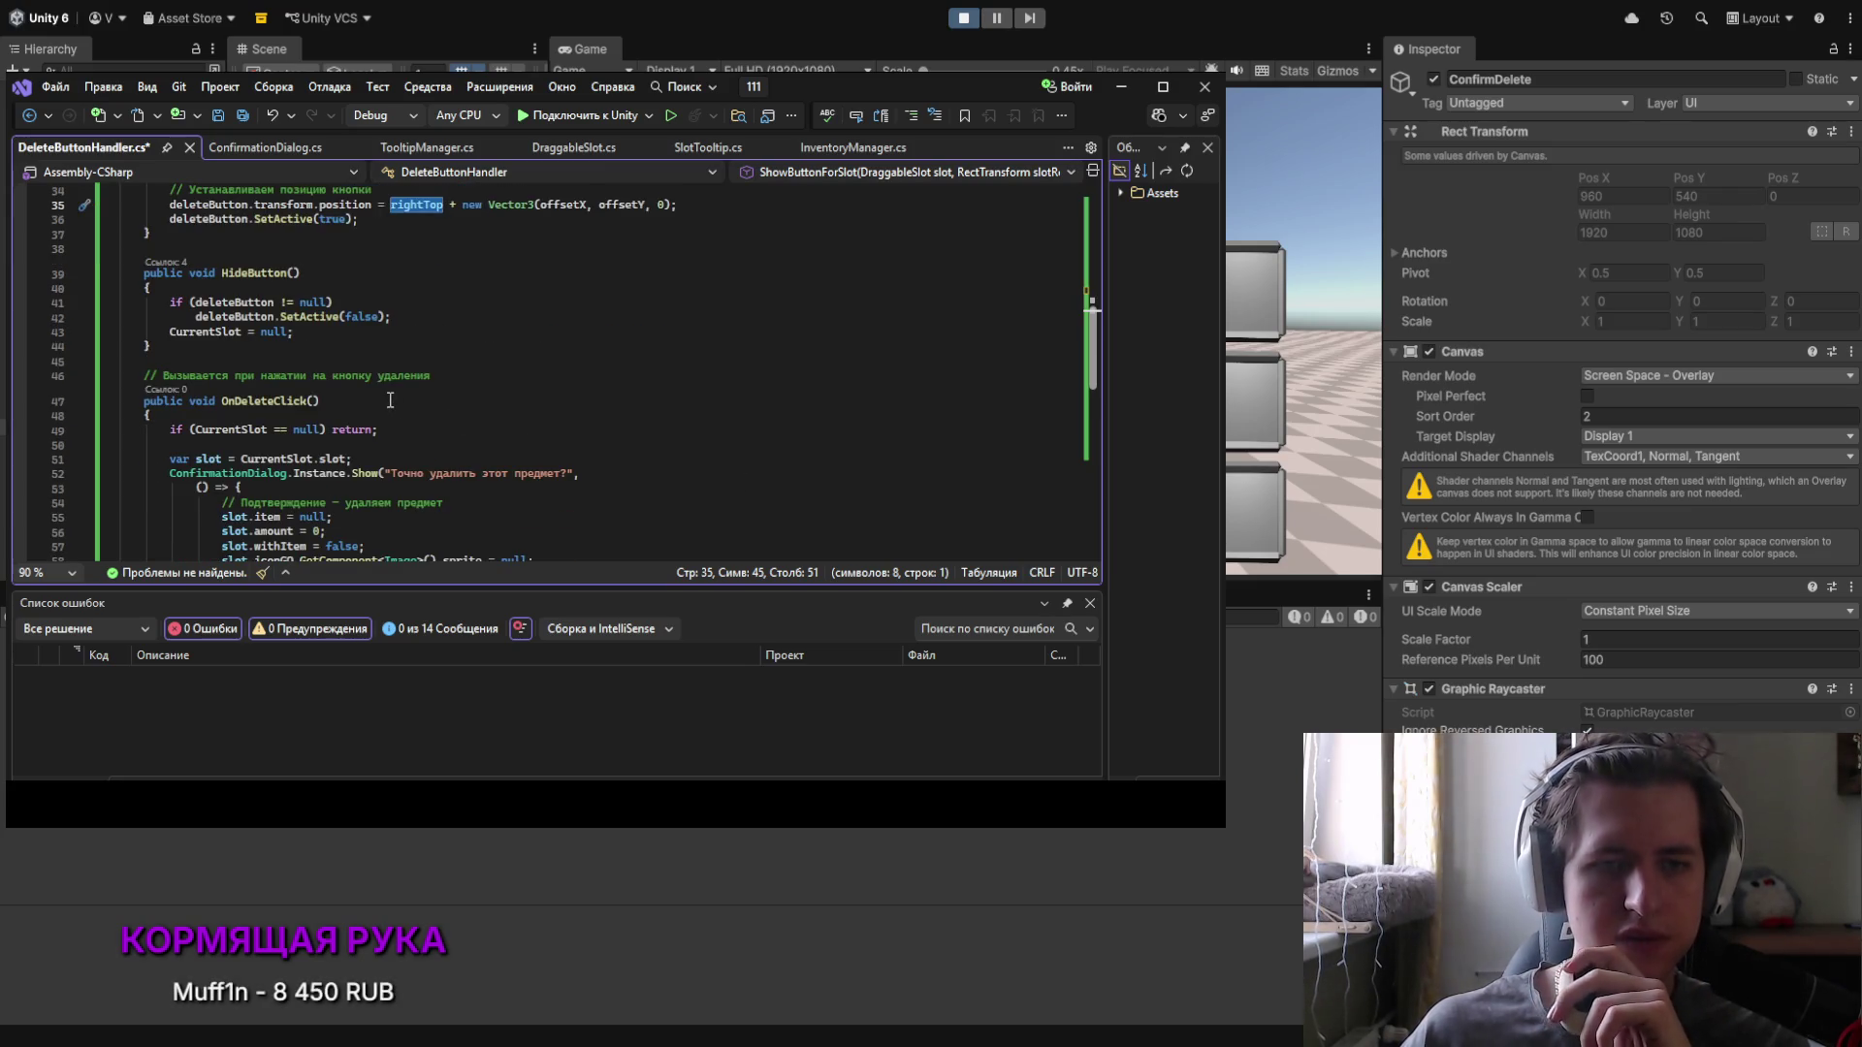
scroll(238, 359, down, 1)
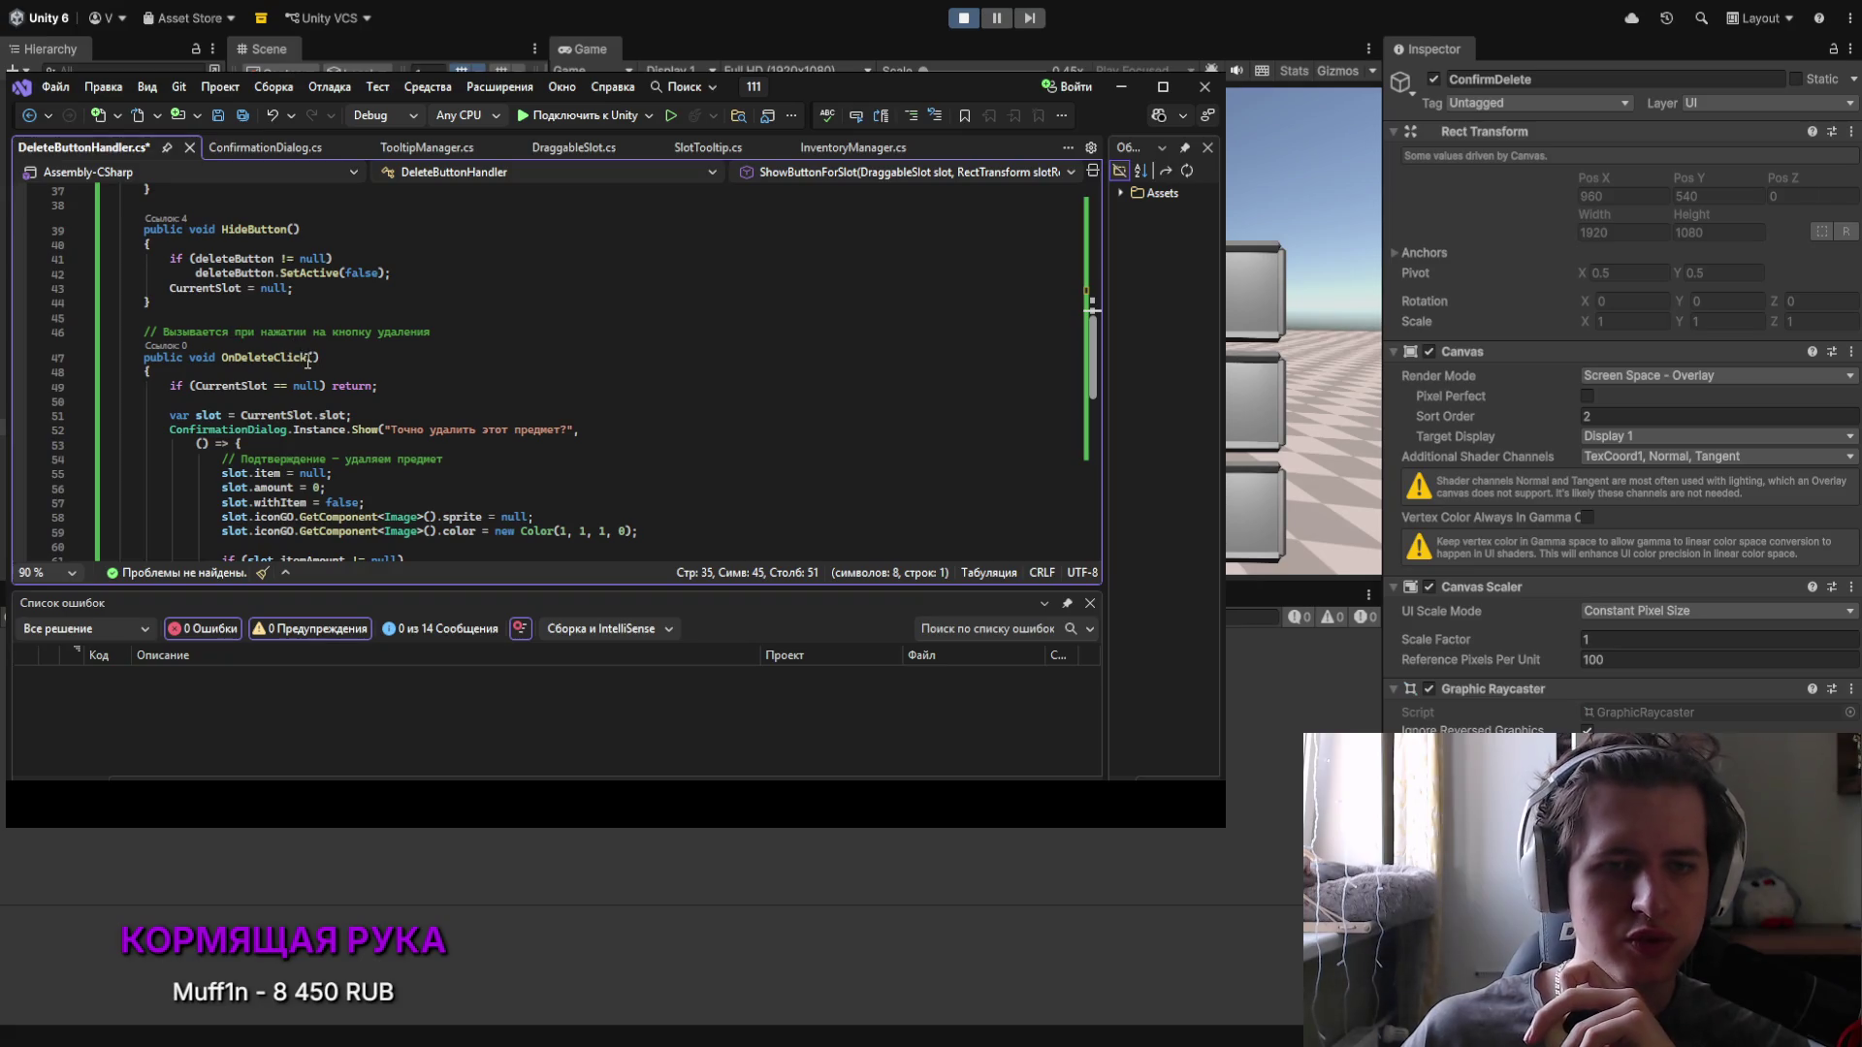
scroll(308, 361, down, 7)
scroll(342, 459, up, 17)
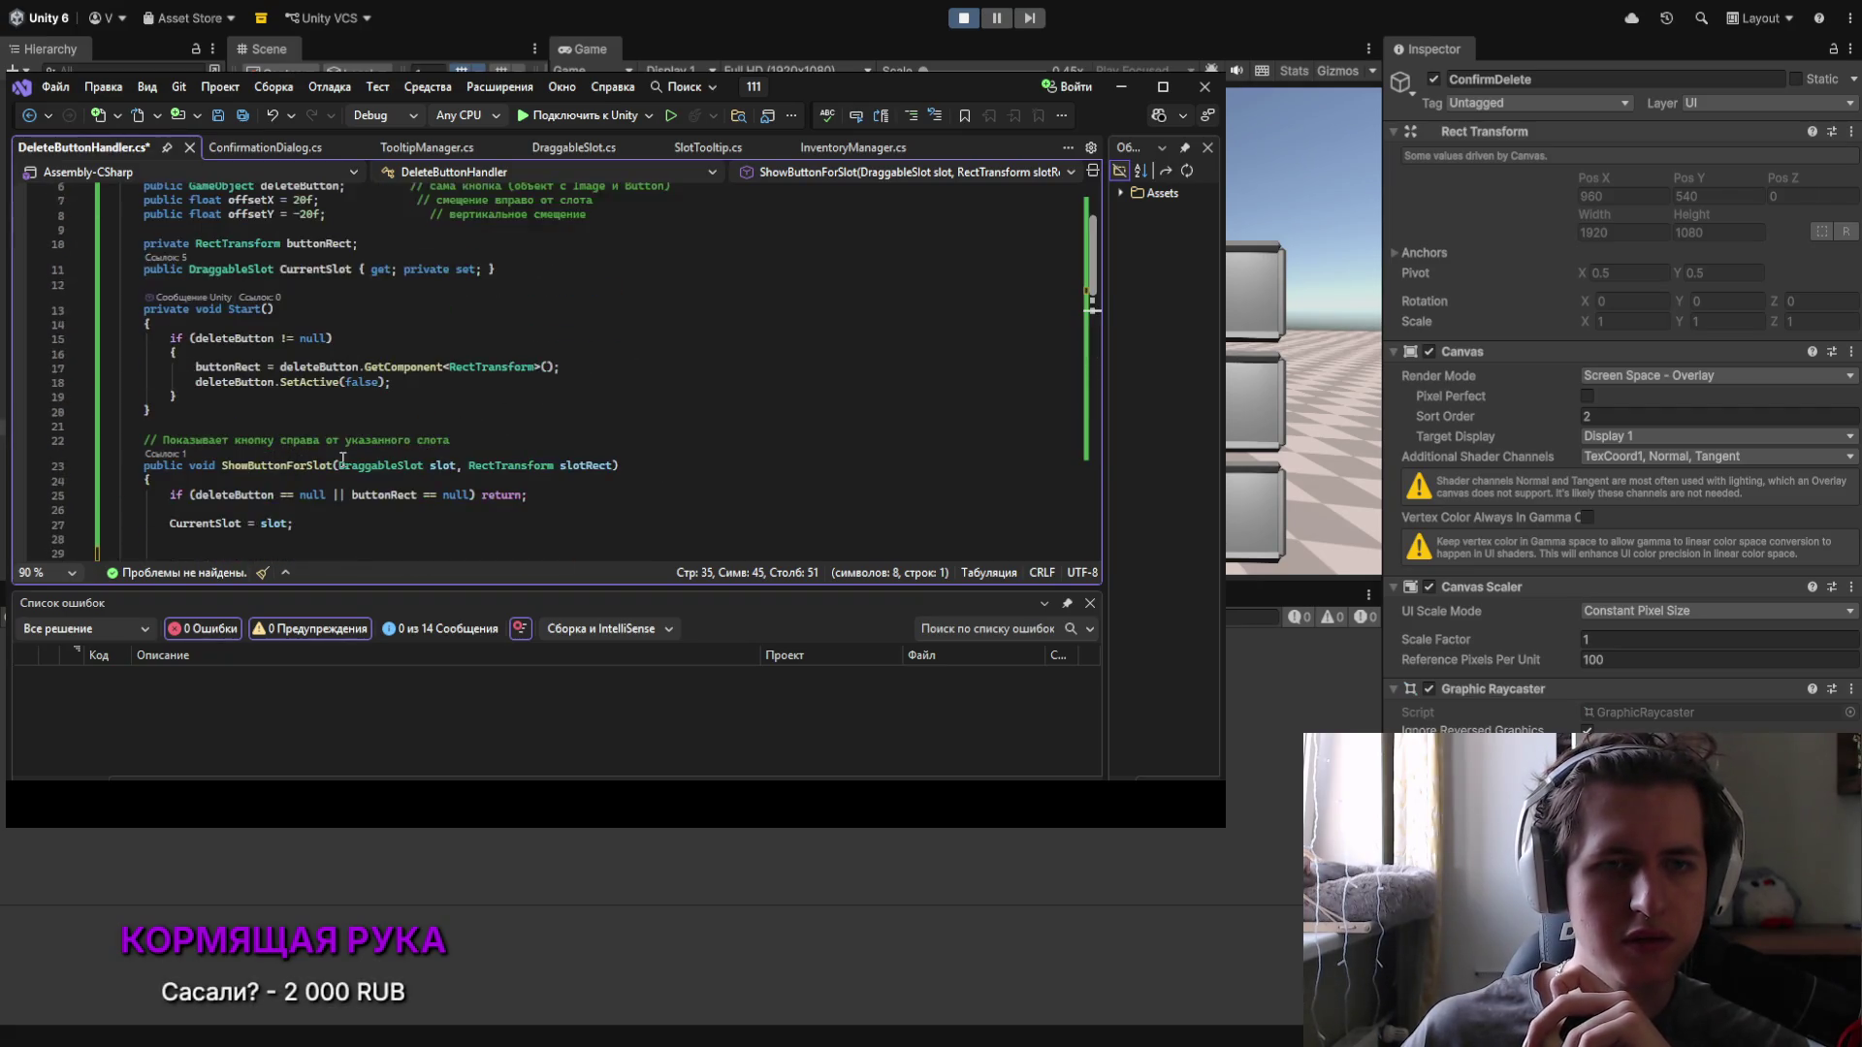
scroll(344, 462, up, 2)
Step: Delete the trailing comments on lines 6–8, including the one after the deleteButton field
drag(587, 302, 428, 309)
key(Delete)
drag(593, 288, 417, 288)
key(Delete)
click(674, 274)
drag(674, 274, 355, 276)
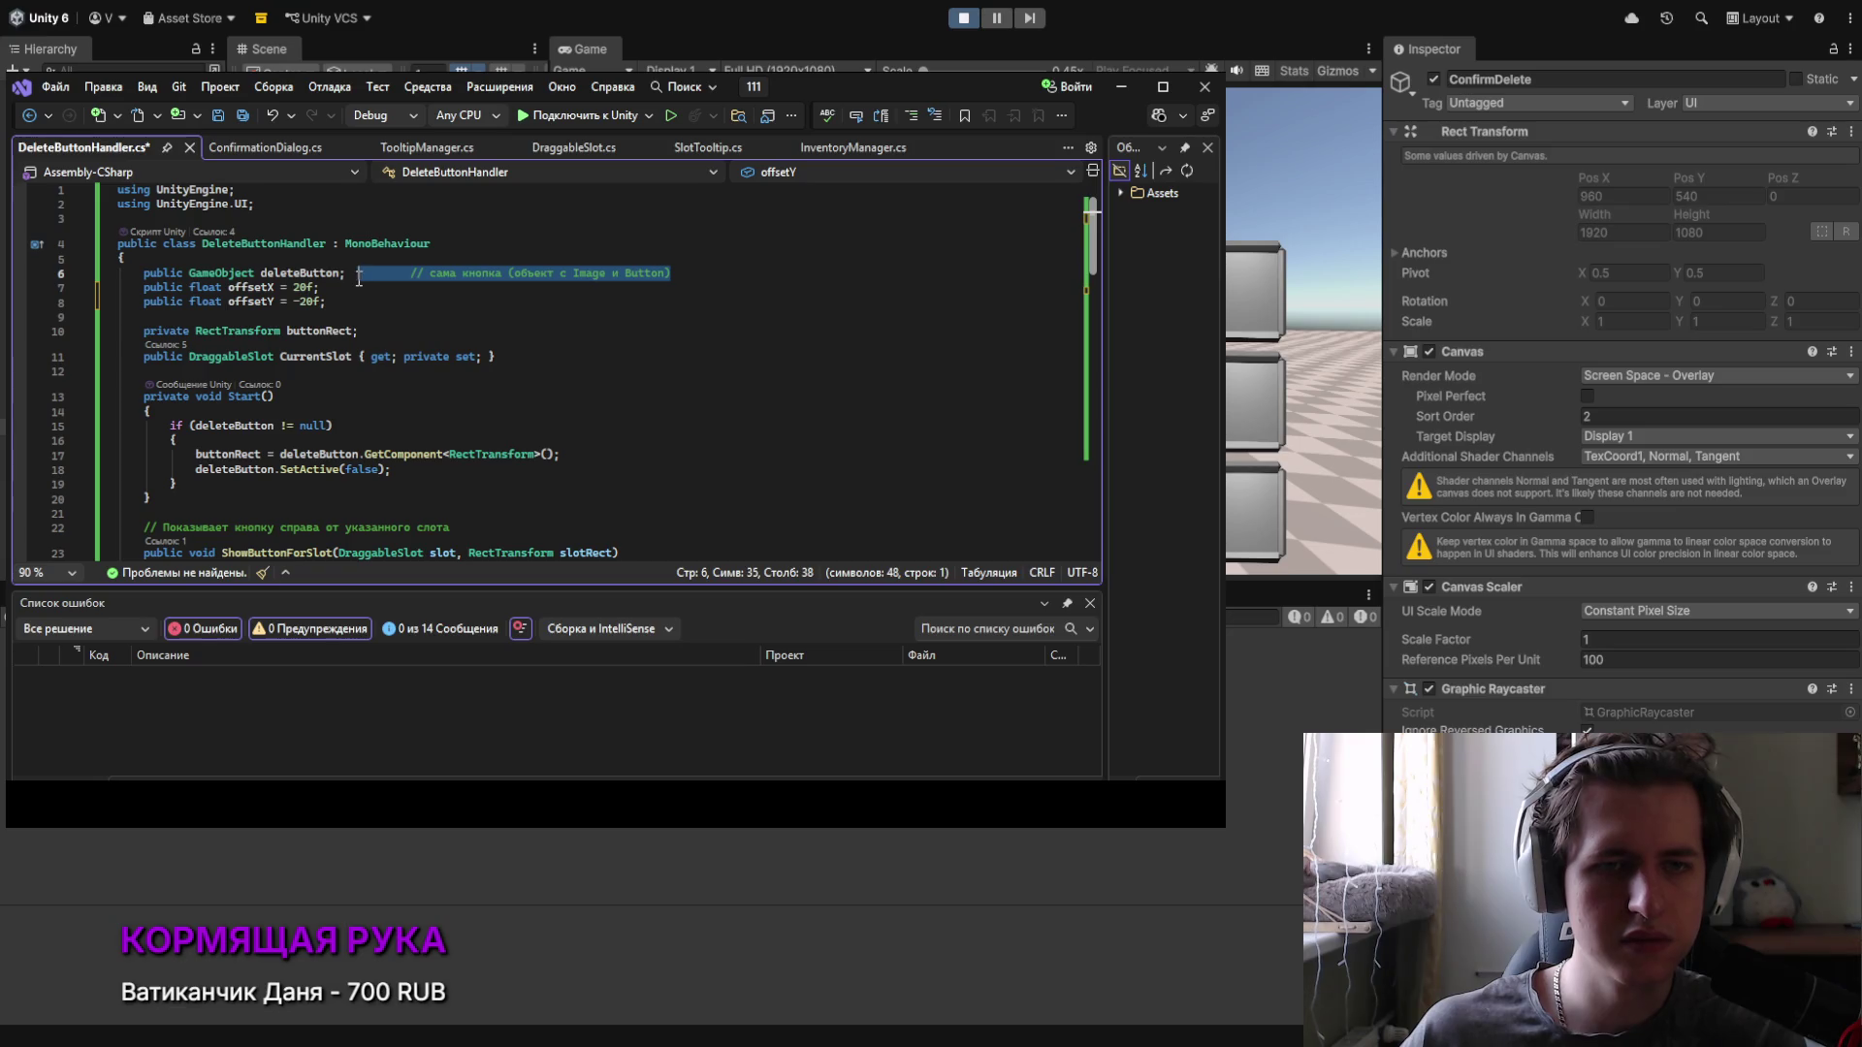
key(Delete)
Step: Select the whole ShowButtonForSlot method, lines 23–37
scroll(455, 381, down, 3)
click(455, 388)
scroll(455, 381, down, 3)
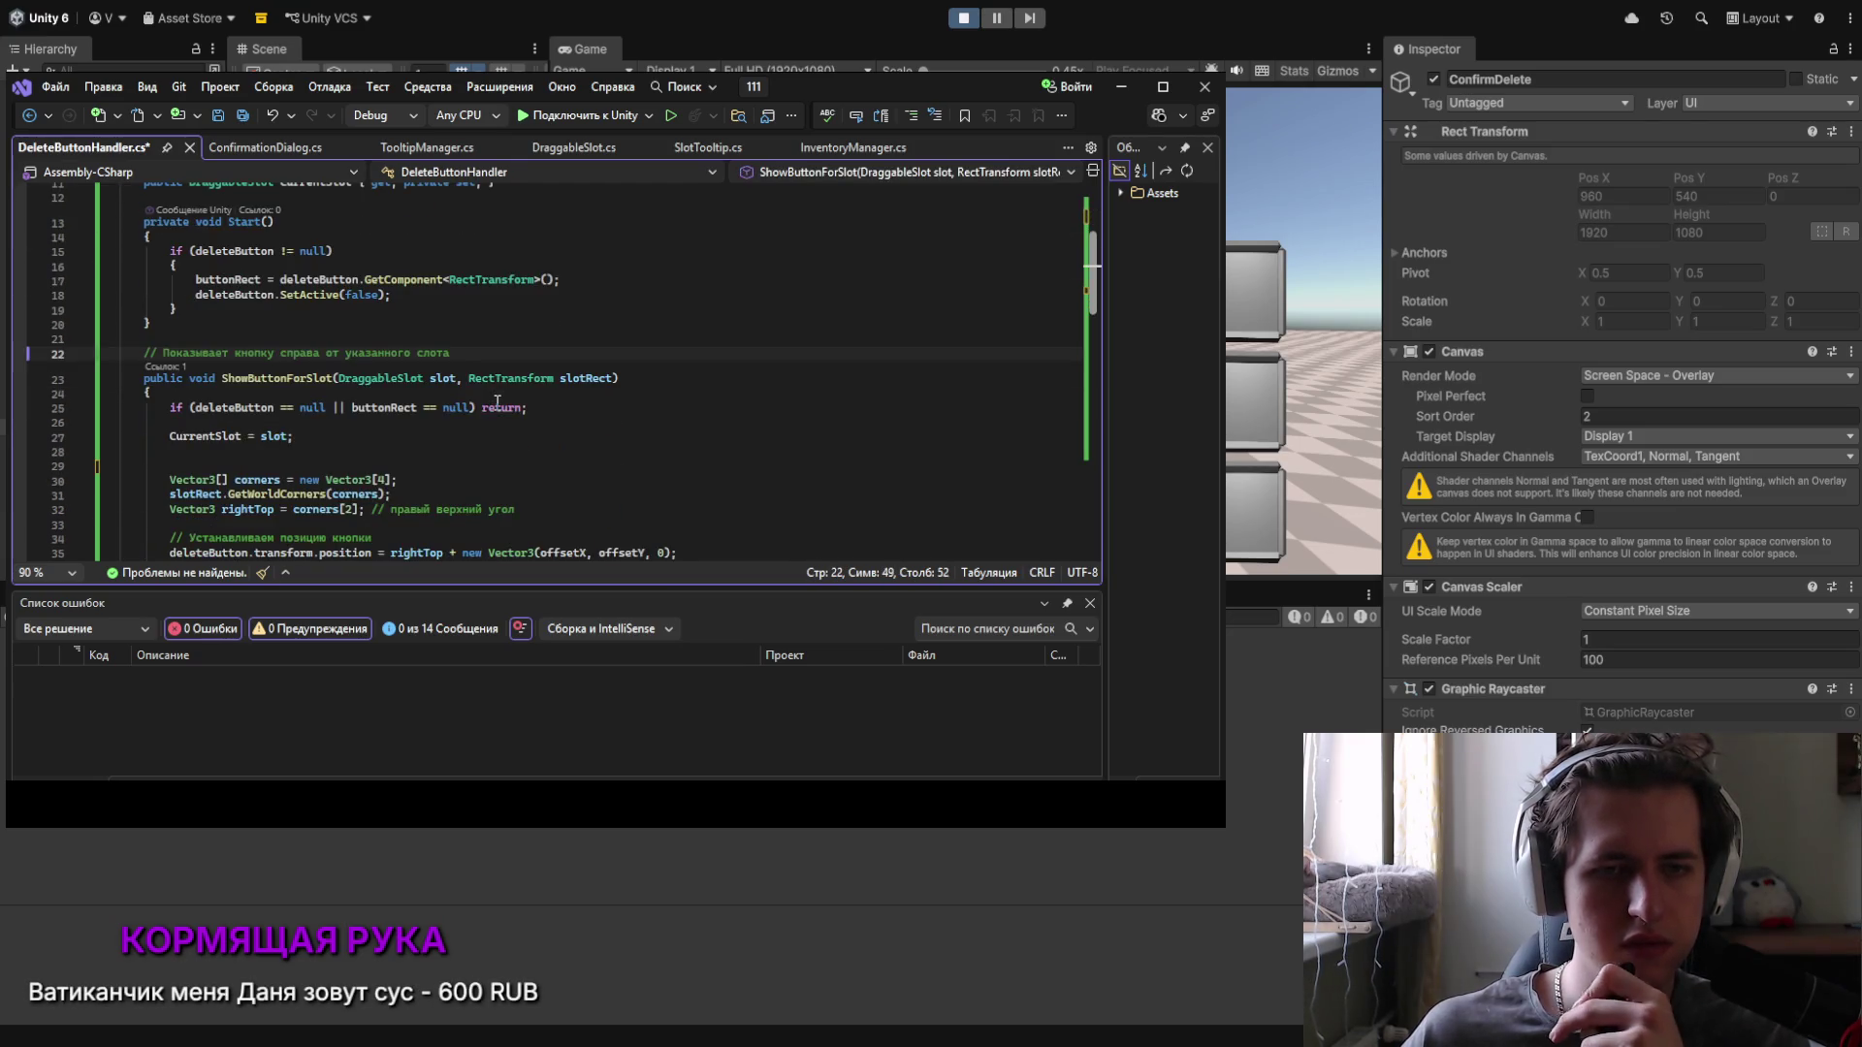
scroll(410, 367, down, 1)
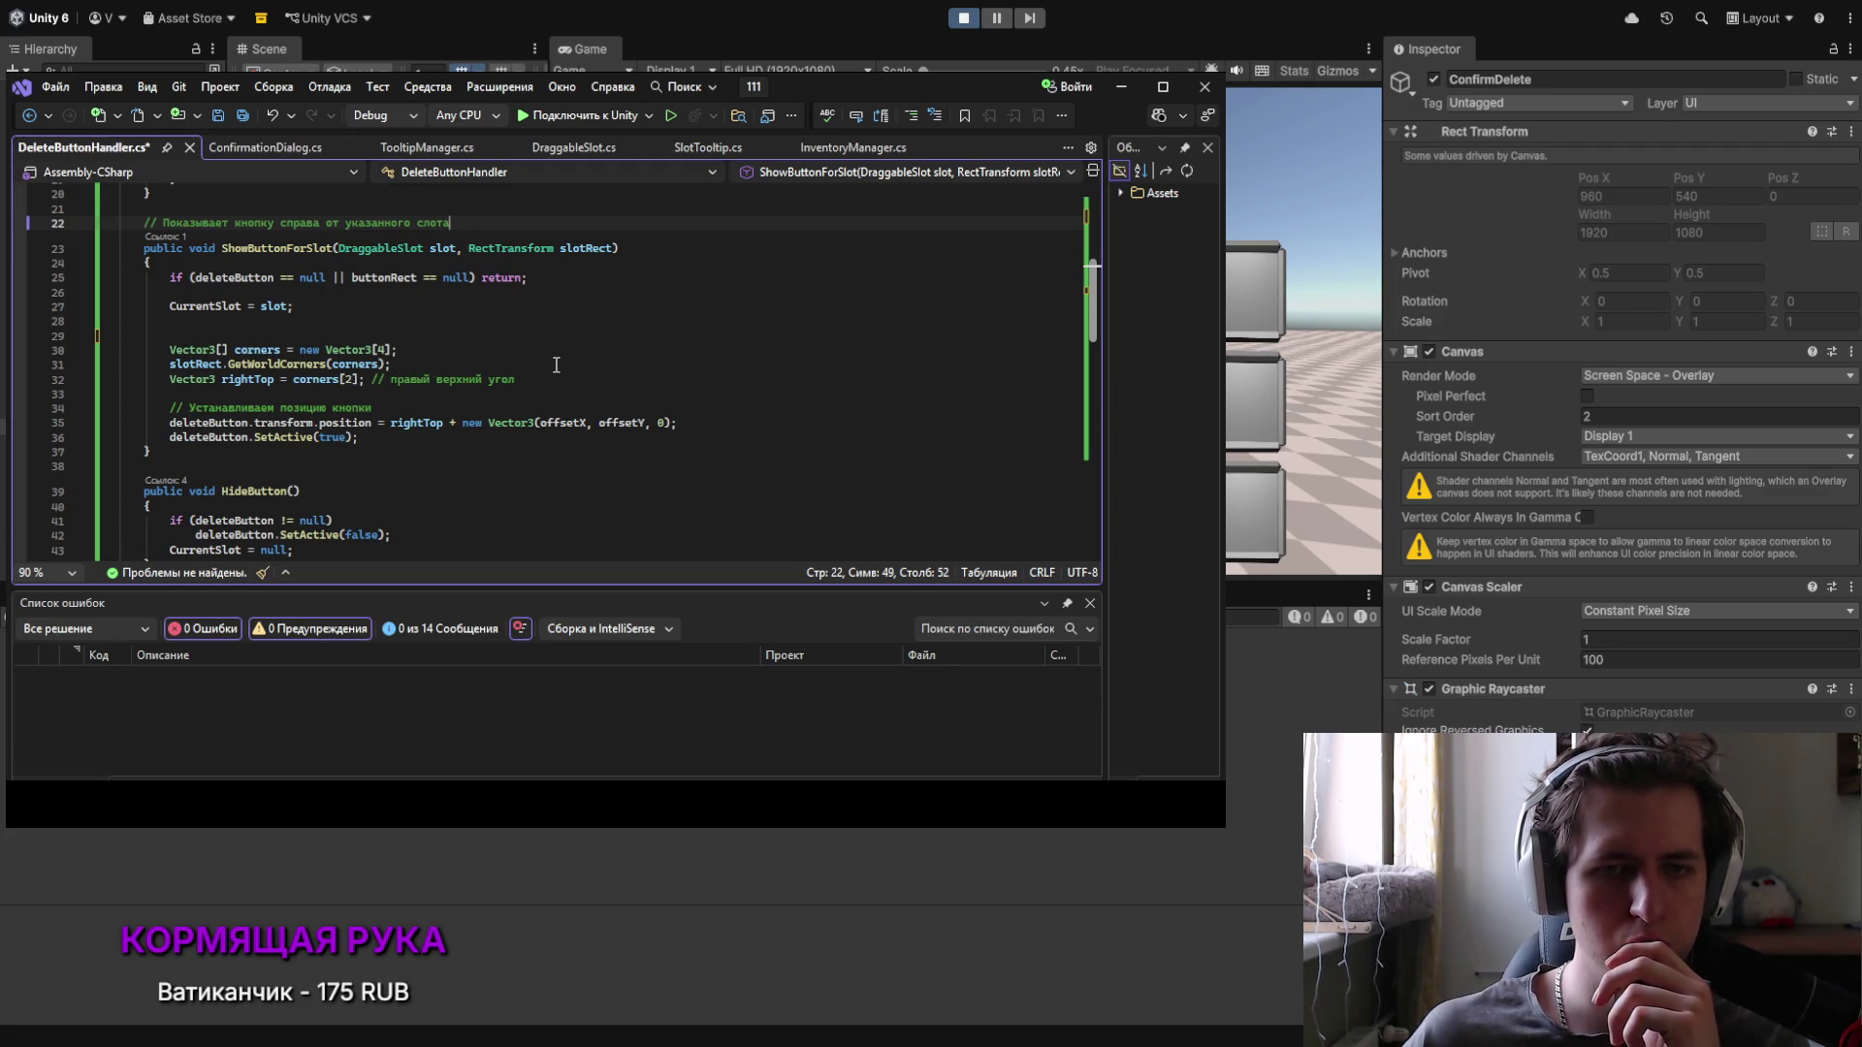
scroll(536, 388, down, 1)
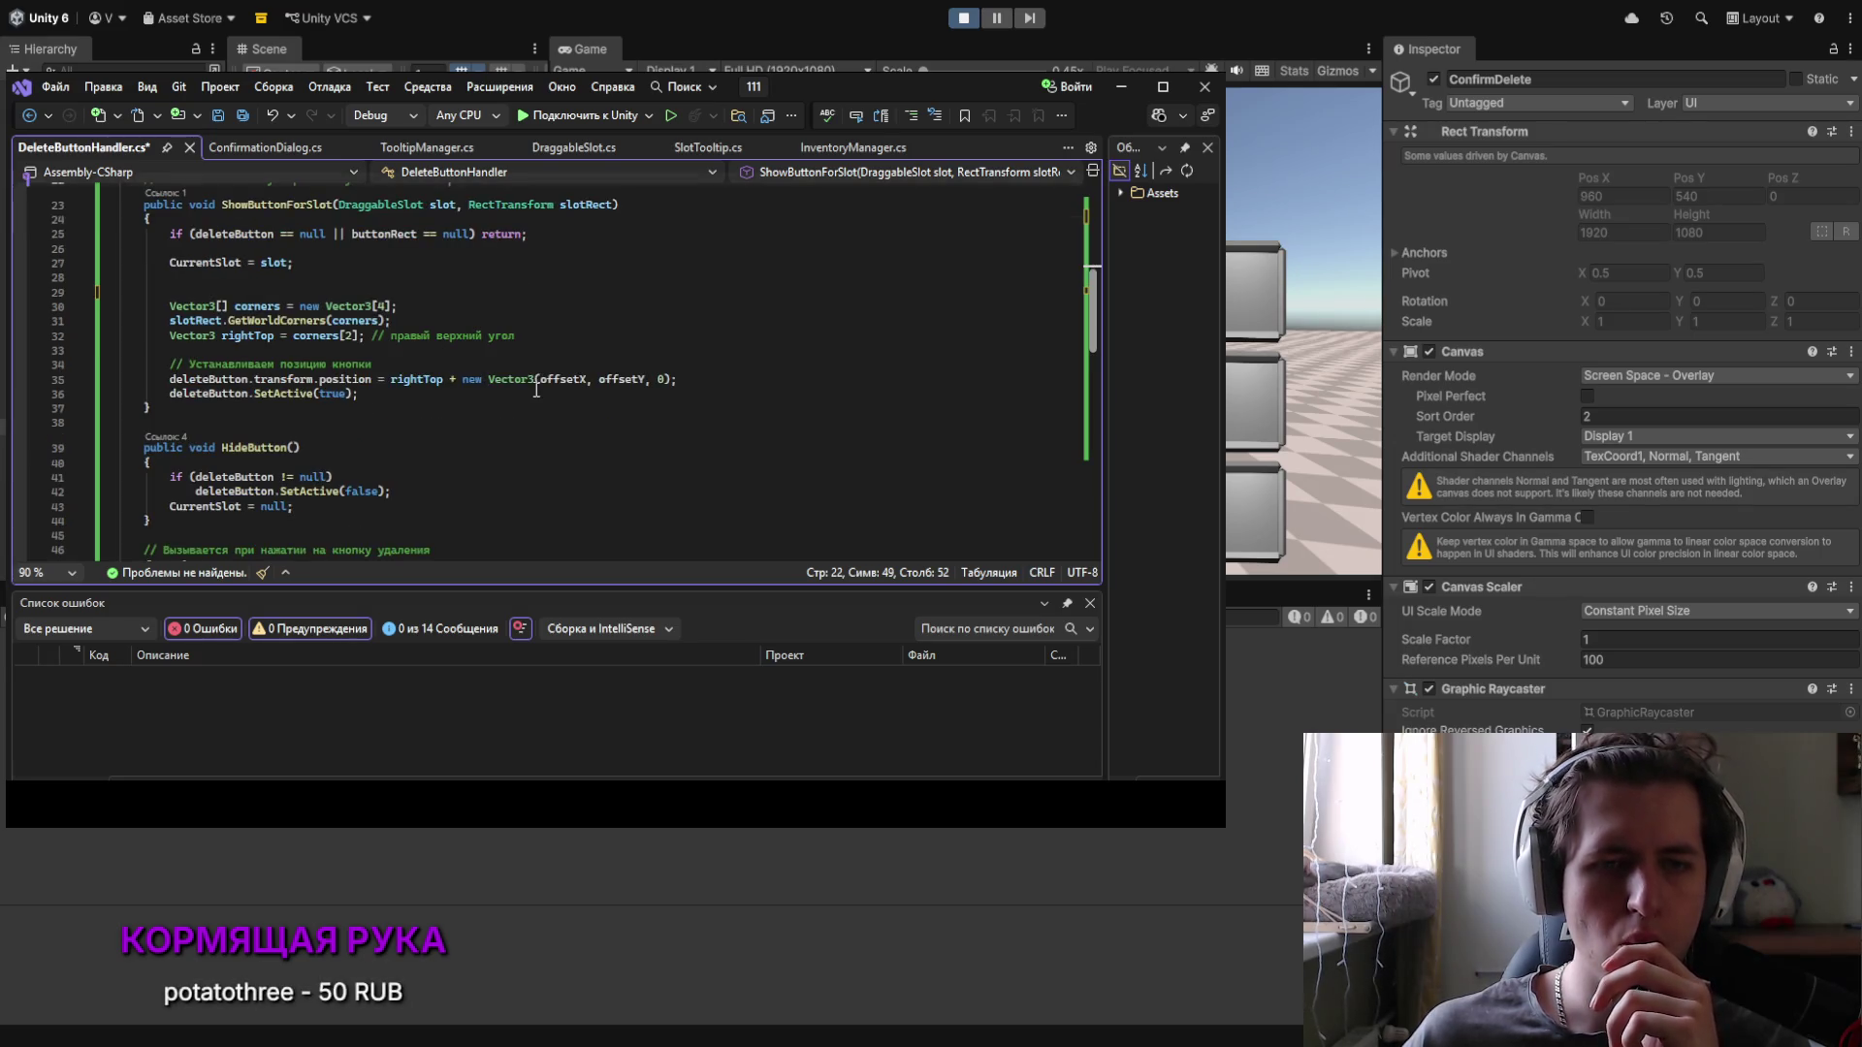
scroll(536, 389, down, 5)
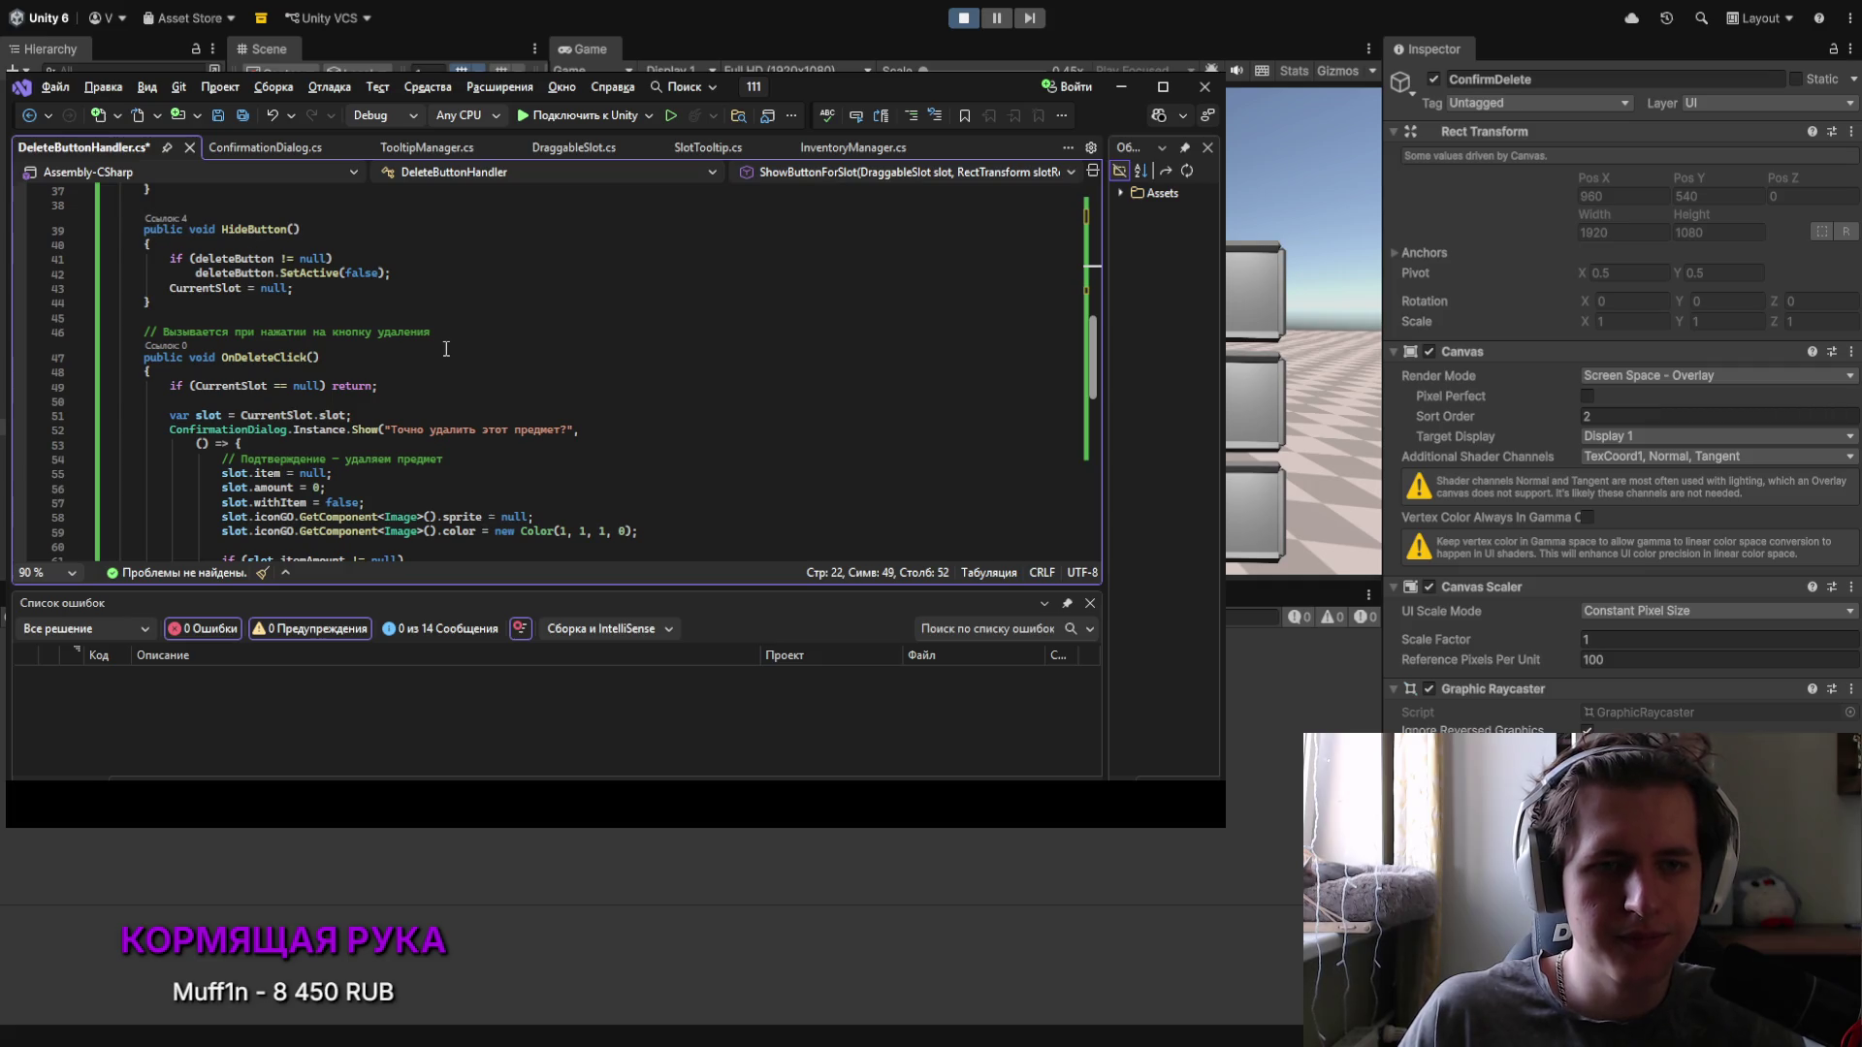
scroll(312, 320, down, 6)
scroll(554, 304, up, 5)
scroll(555, 304, up, 6)
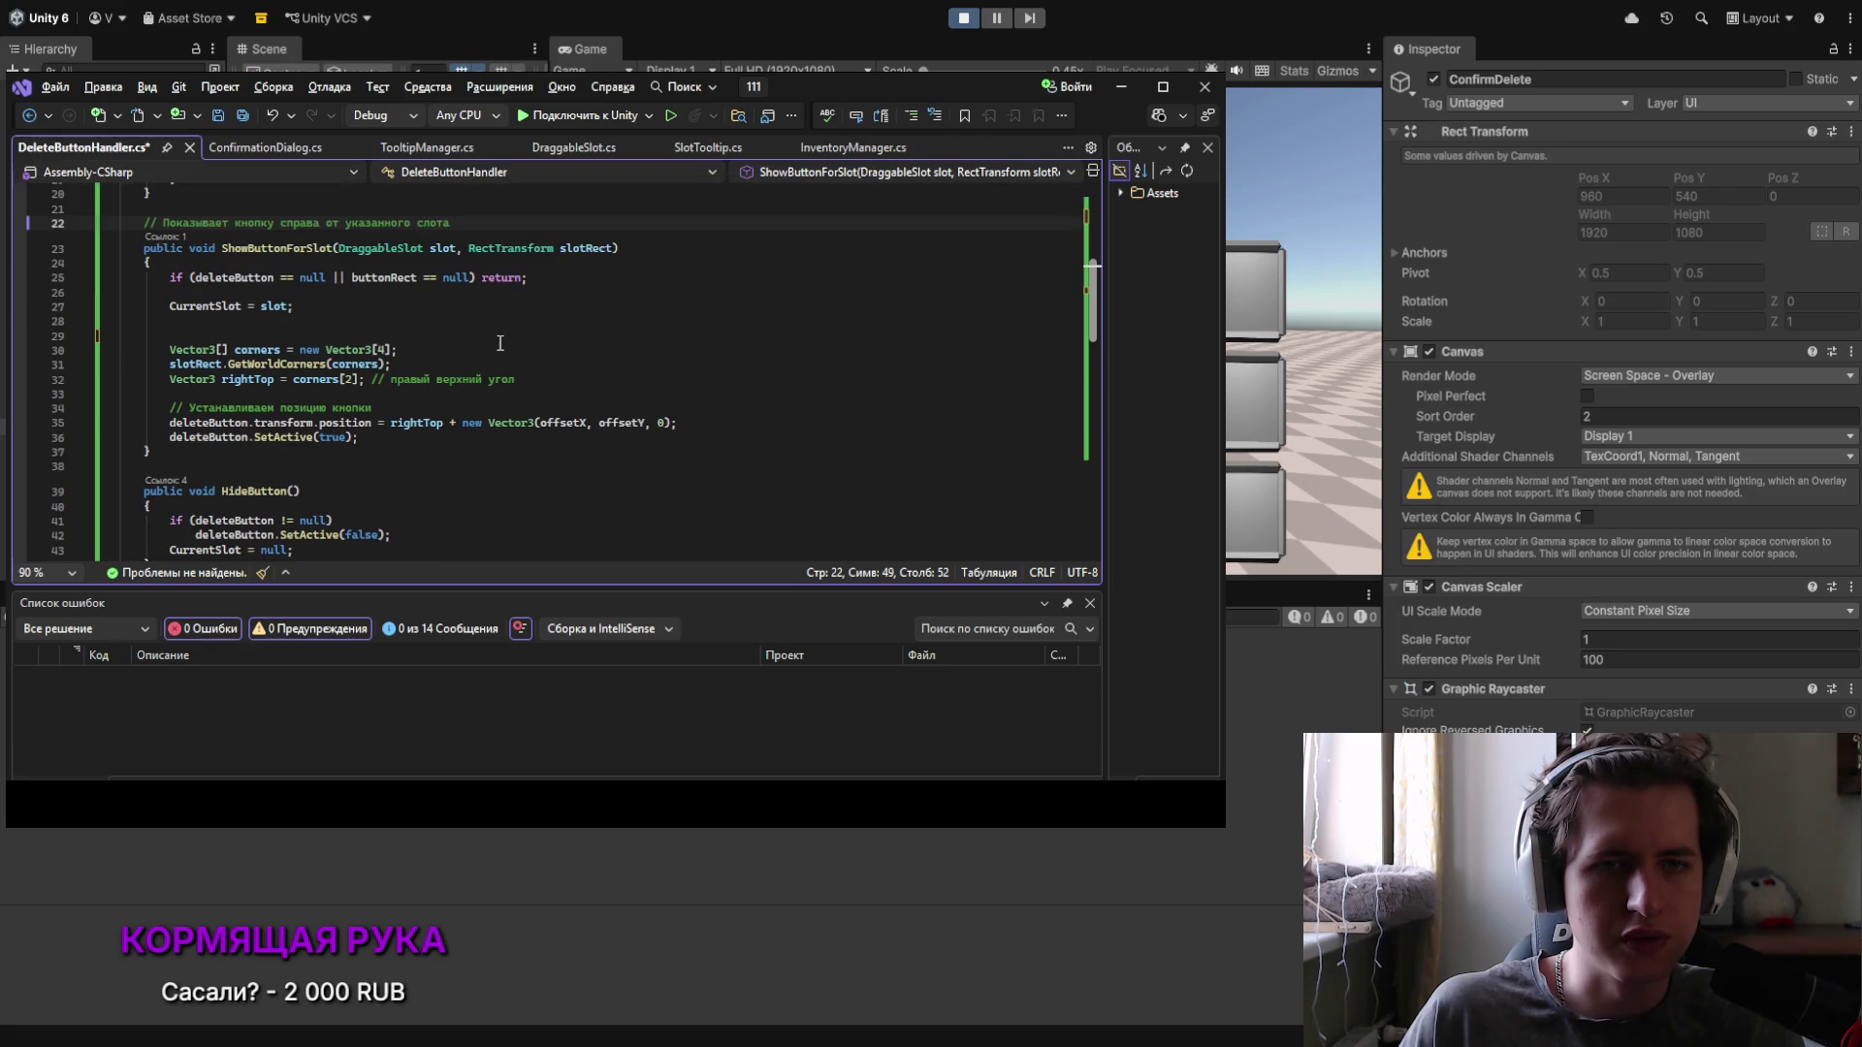
mouse_move(143, 248)
mouse_down()
mouse_move(349, 438)
mouse_move(151, 452)
mouse_up()
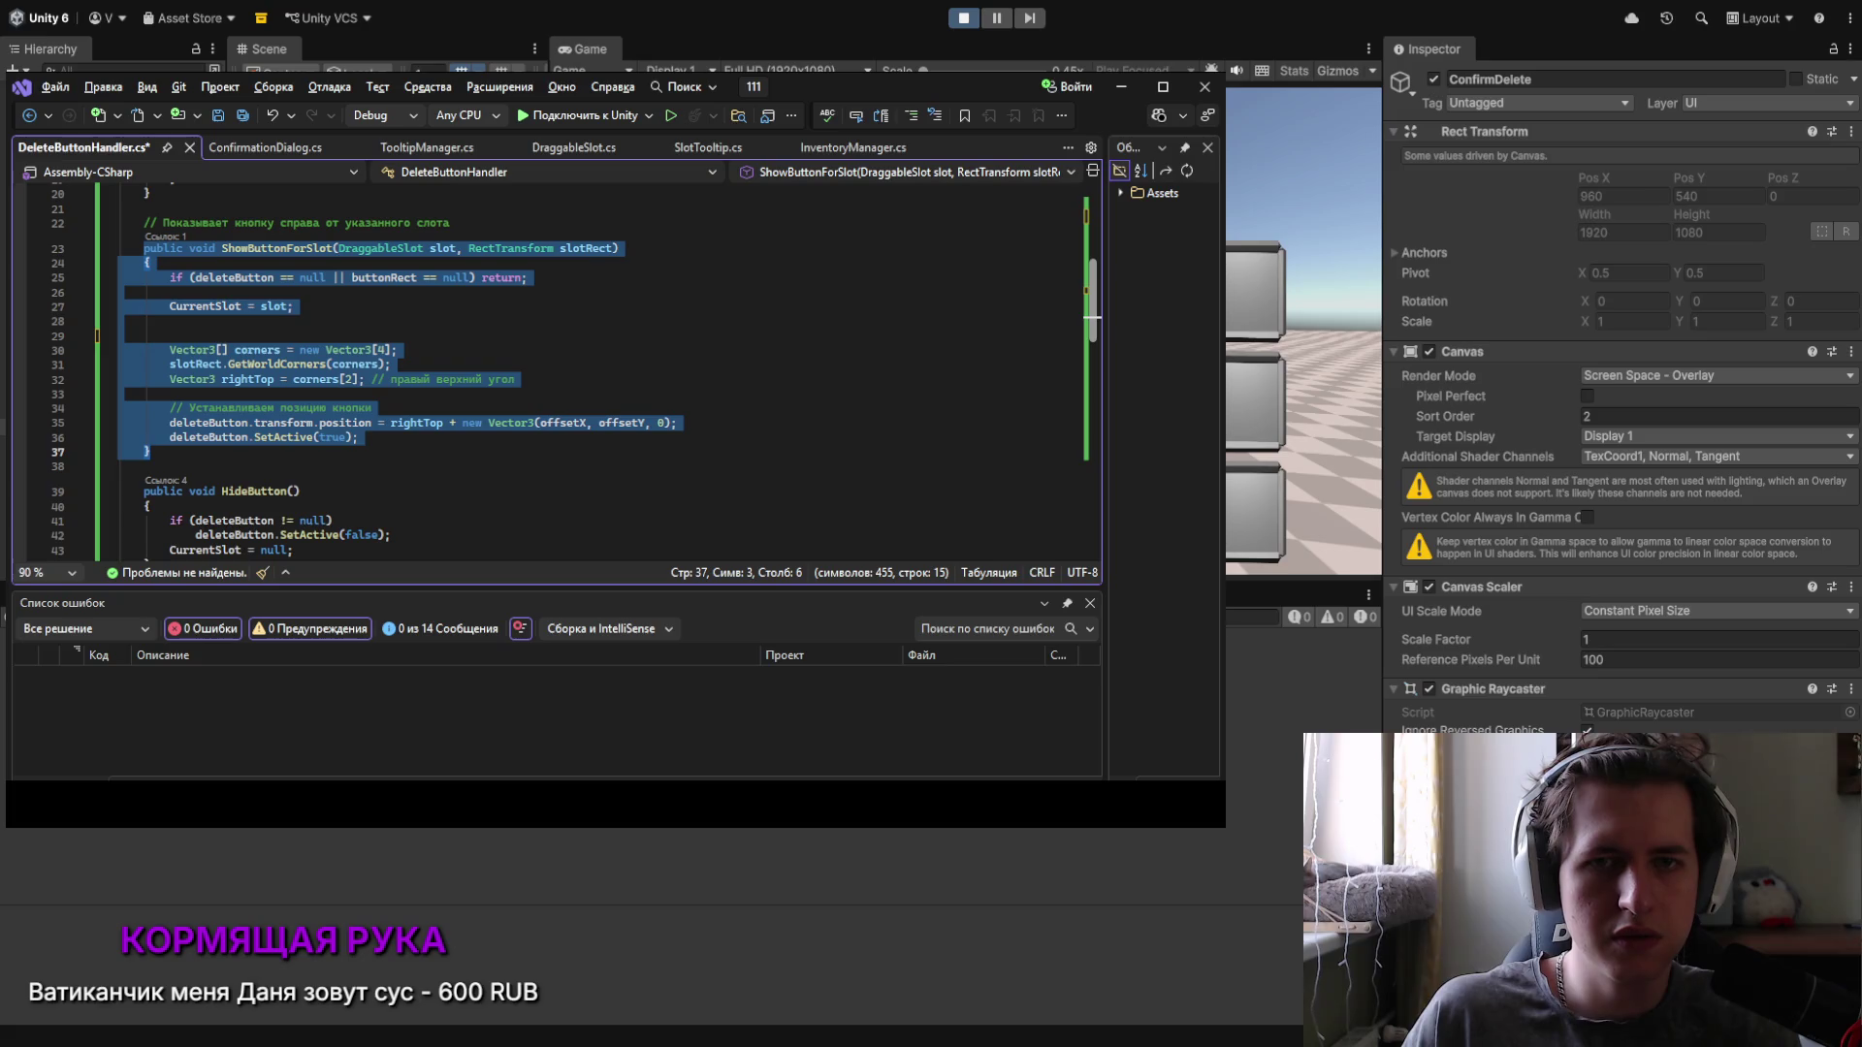
Step: Replace ShowButtonForSlot with the pasted ShowButtonAtPosition method and save
key(Delete)
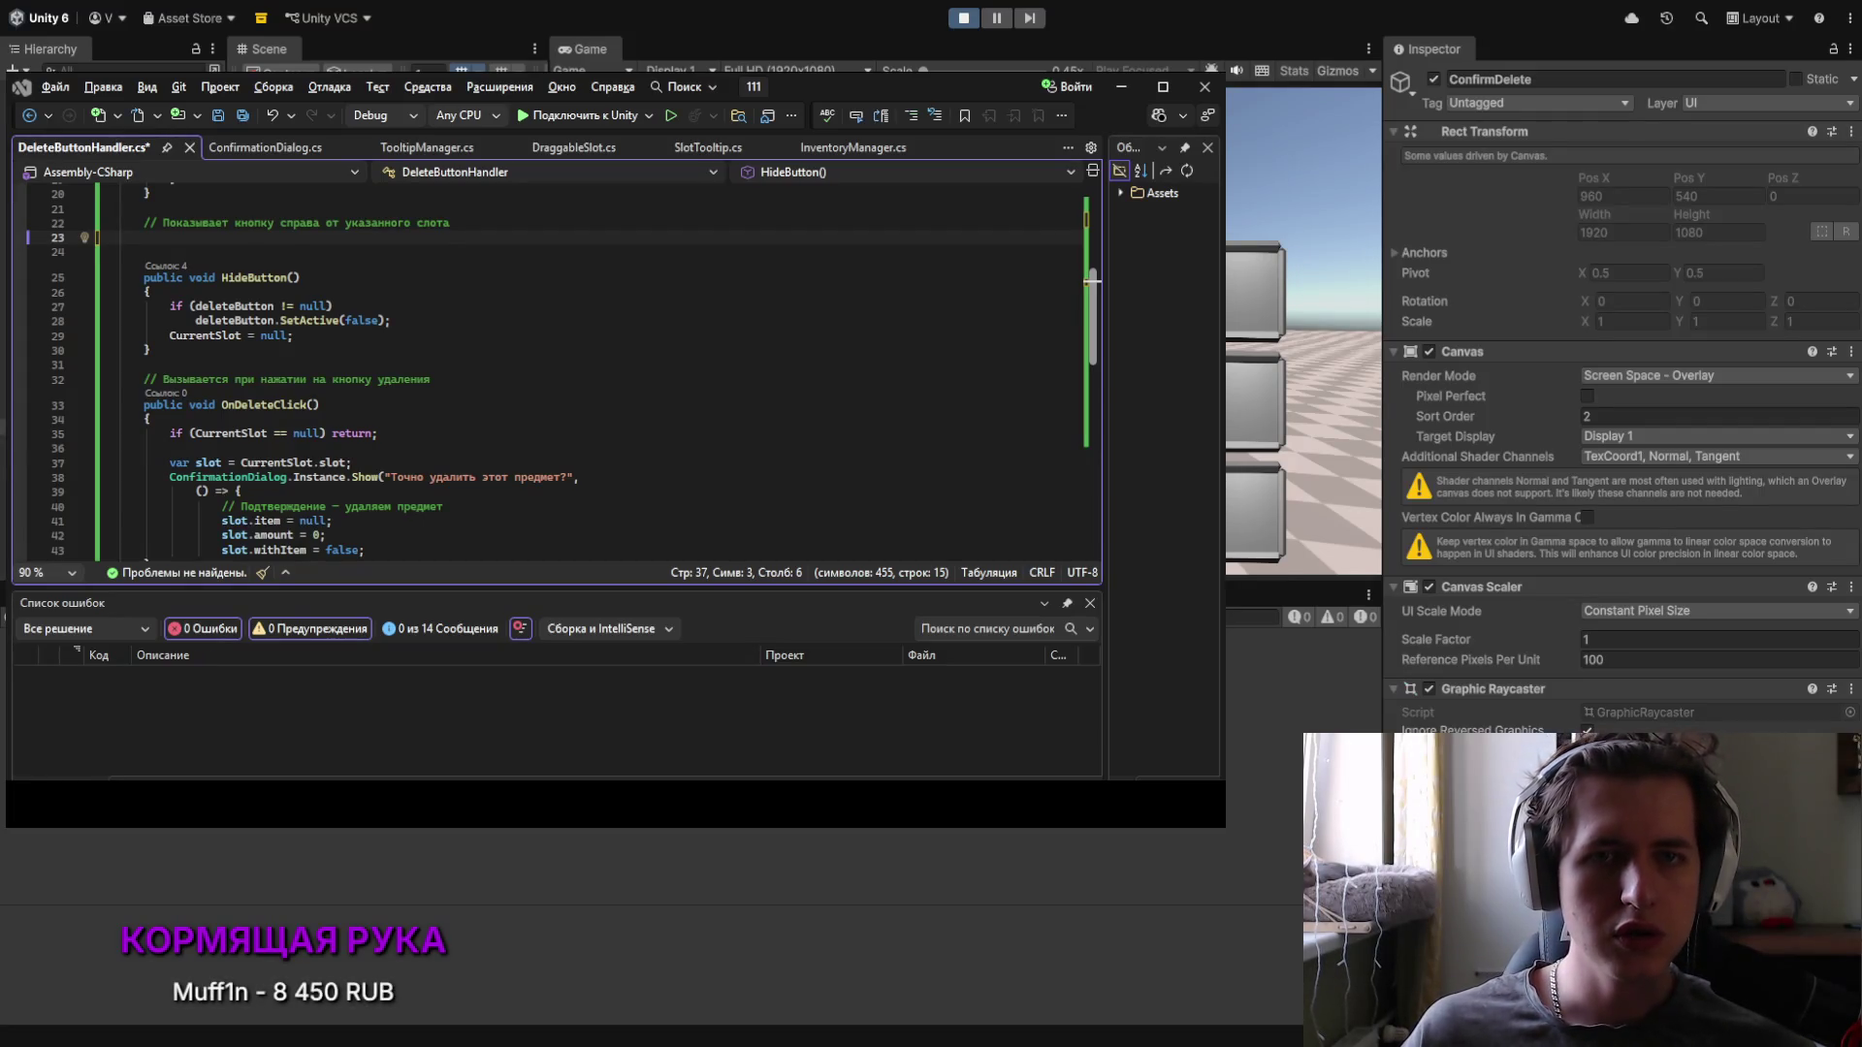
text(public void ShowButtonAtPosition(DraggableSlot slot, Vector2 screenPosition)     {         if (deleteButton == null || buttonRect == null) return;          CurrentSlot = slot;         deleteButton.transform.position = screenPosition + new Vector2(offsetX, offsetY);         deleteButton.SetActive(true);     })
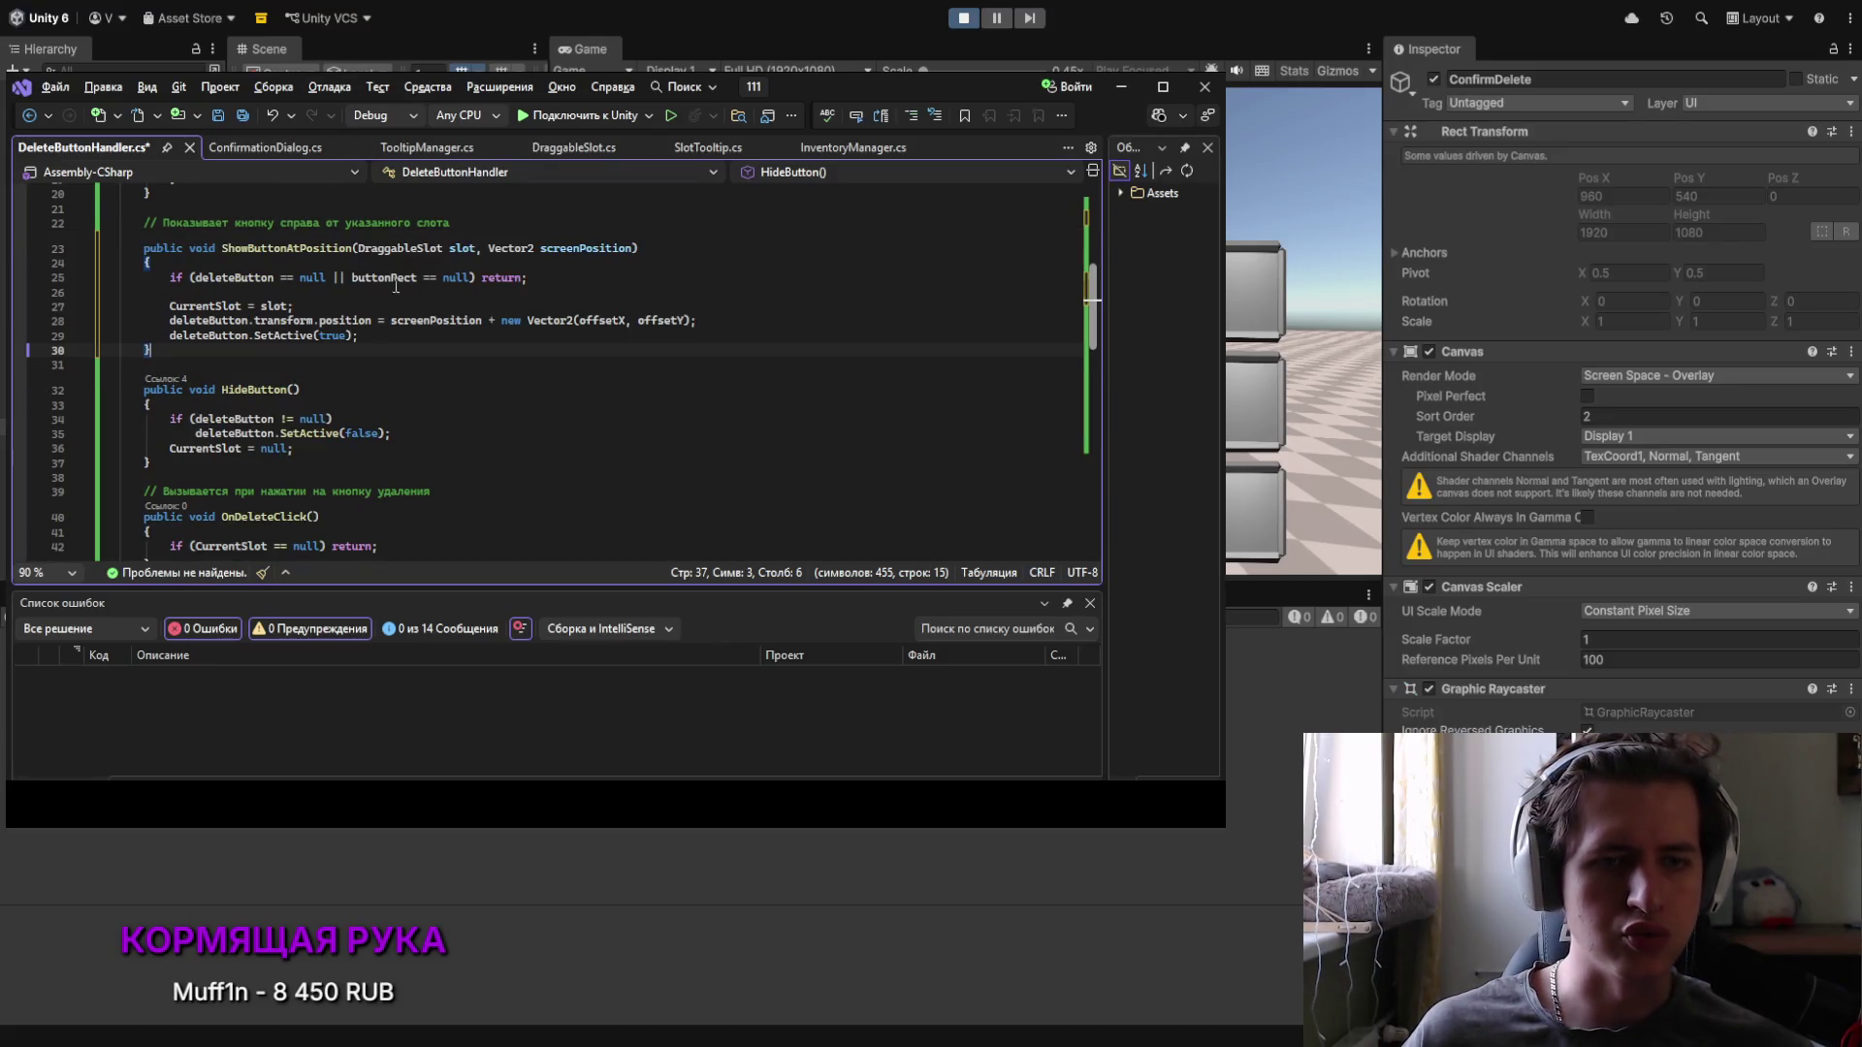
key(ctrl+s)
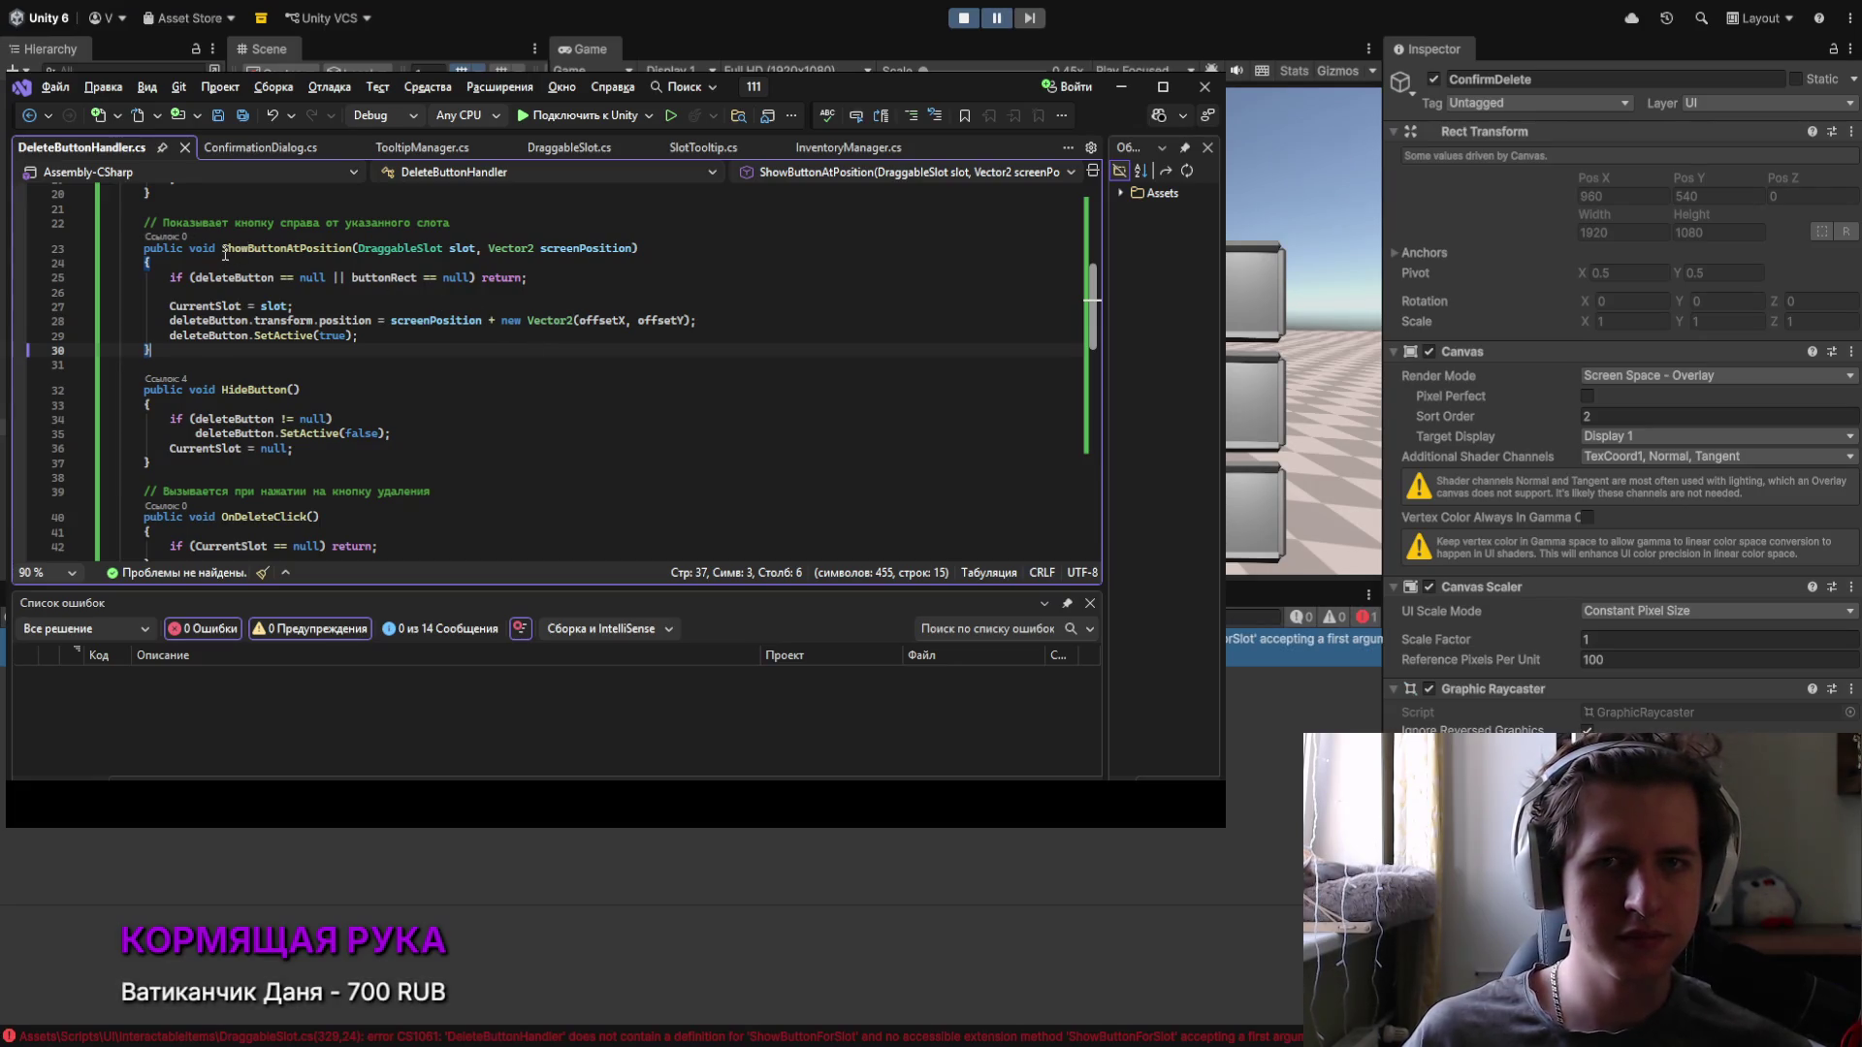
Step: Remove the outdated line-22 comment and leftover blank line, save, and stop the game
drag(451, 223, 106, 225)
key(BackSpace)
click(194, 193)
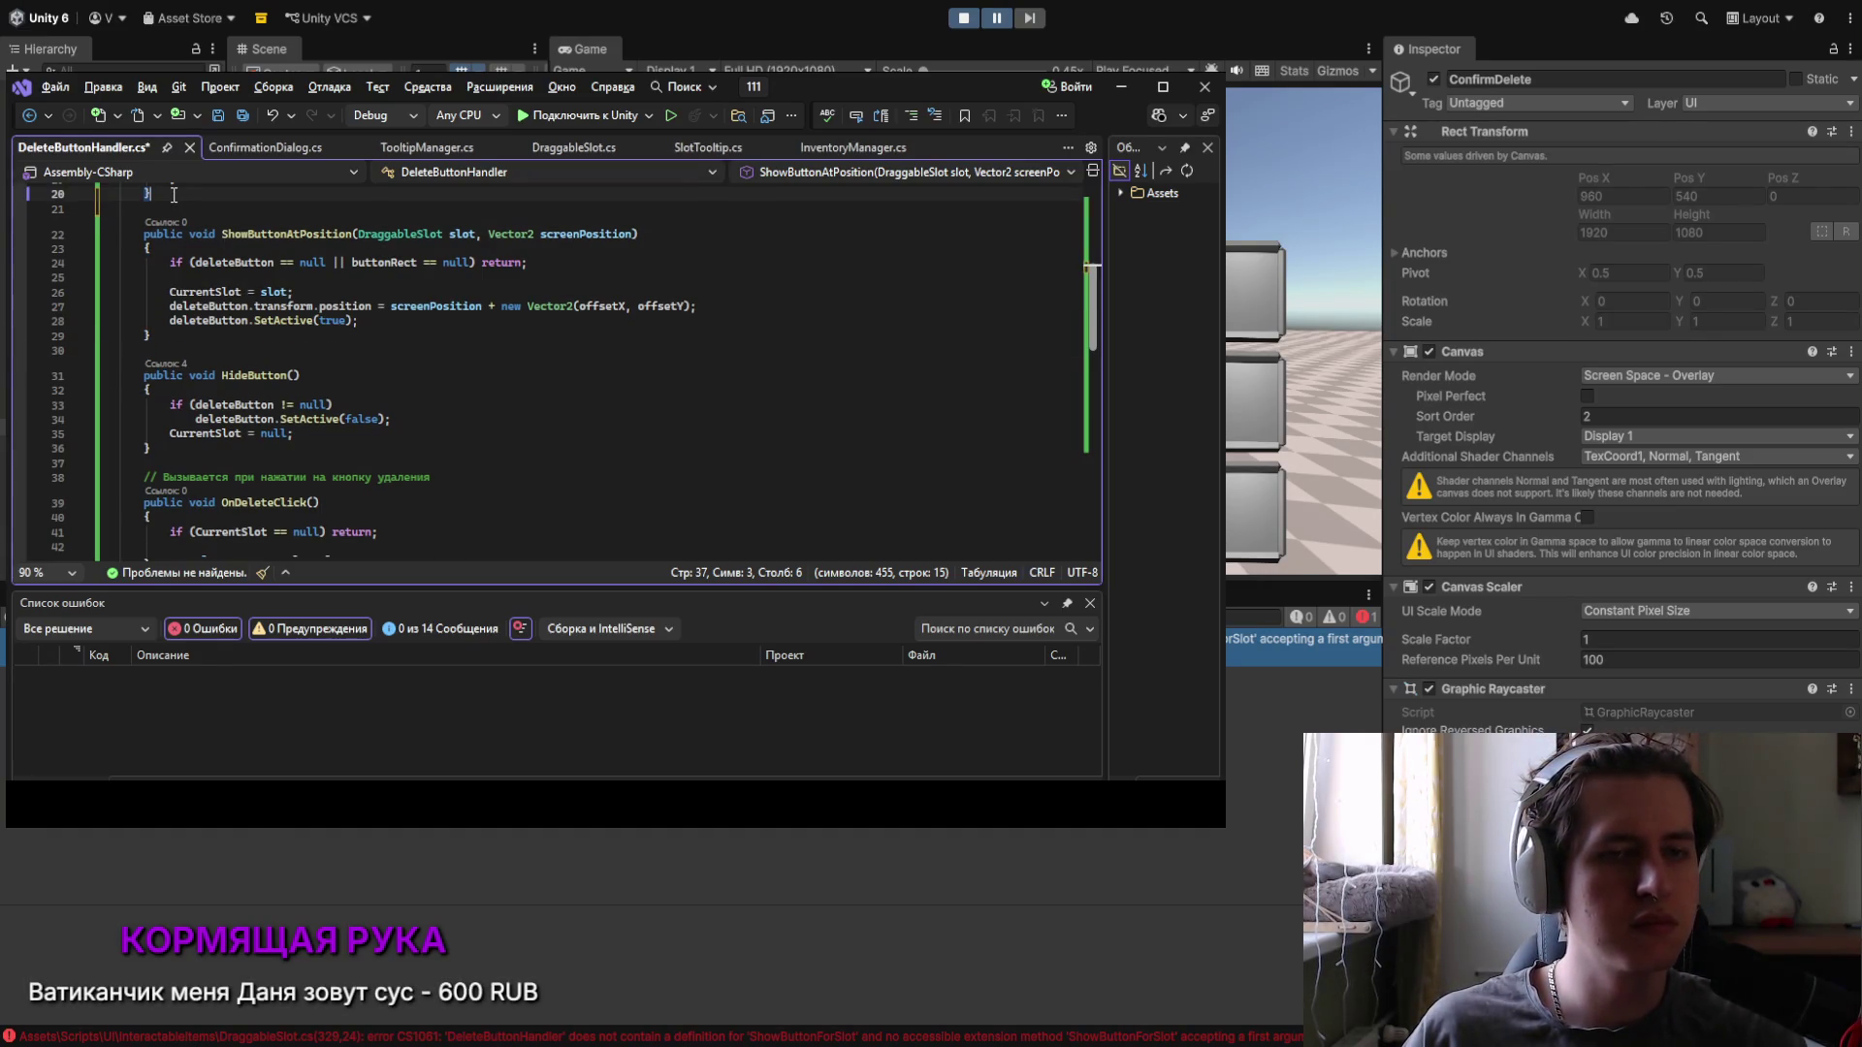
key(Delete)
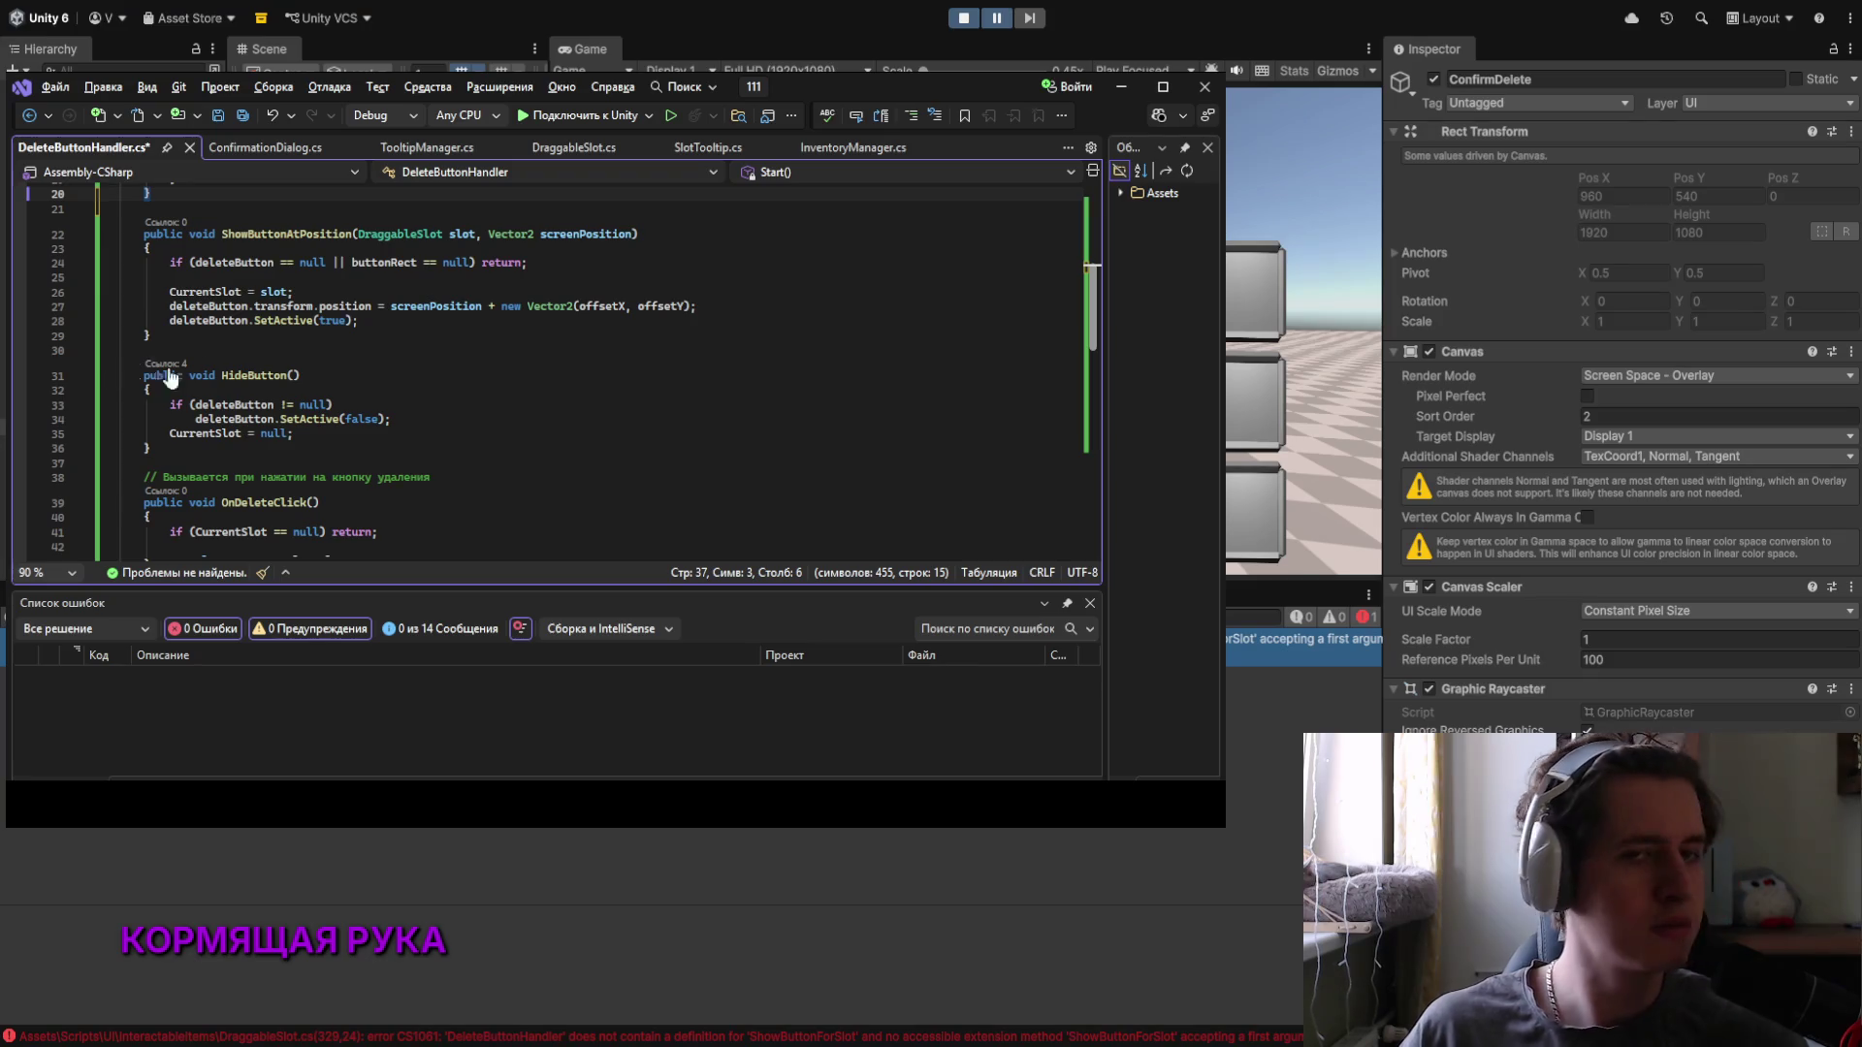
click(378, 322)
click(306, 339)
key(ctrl+s)
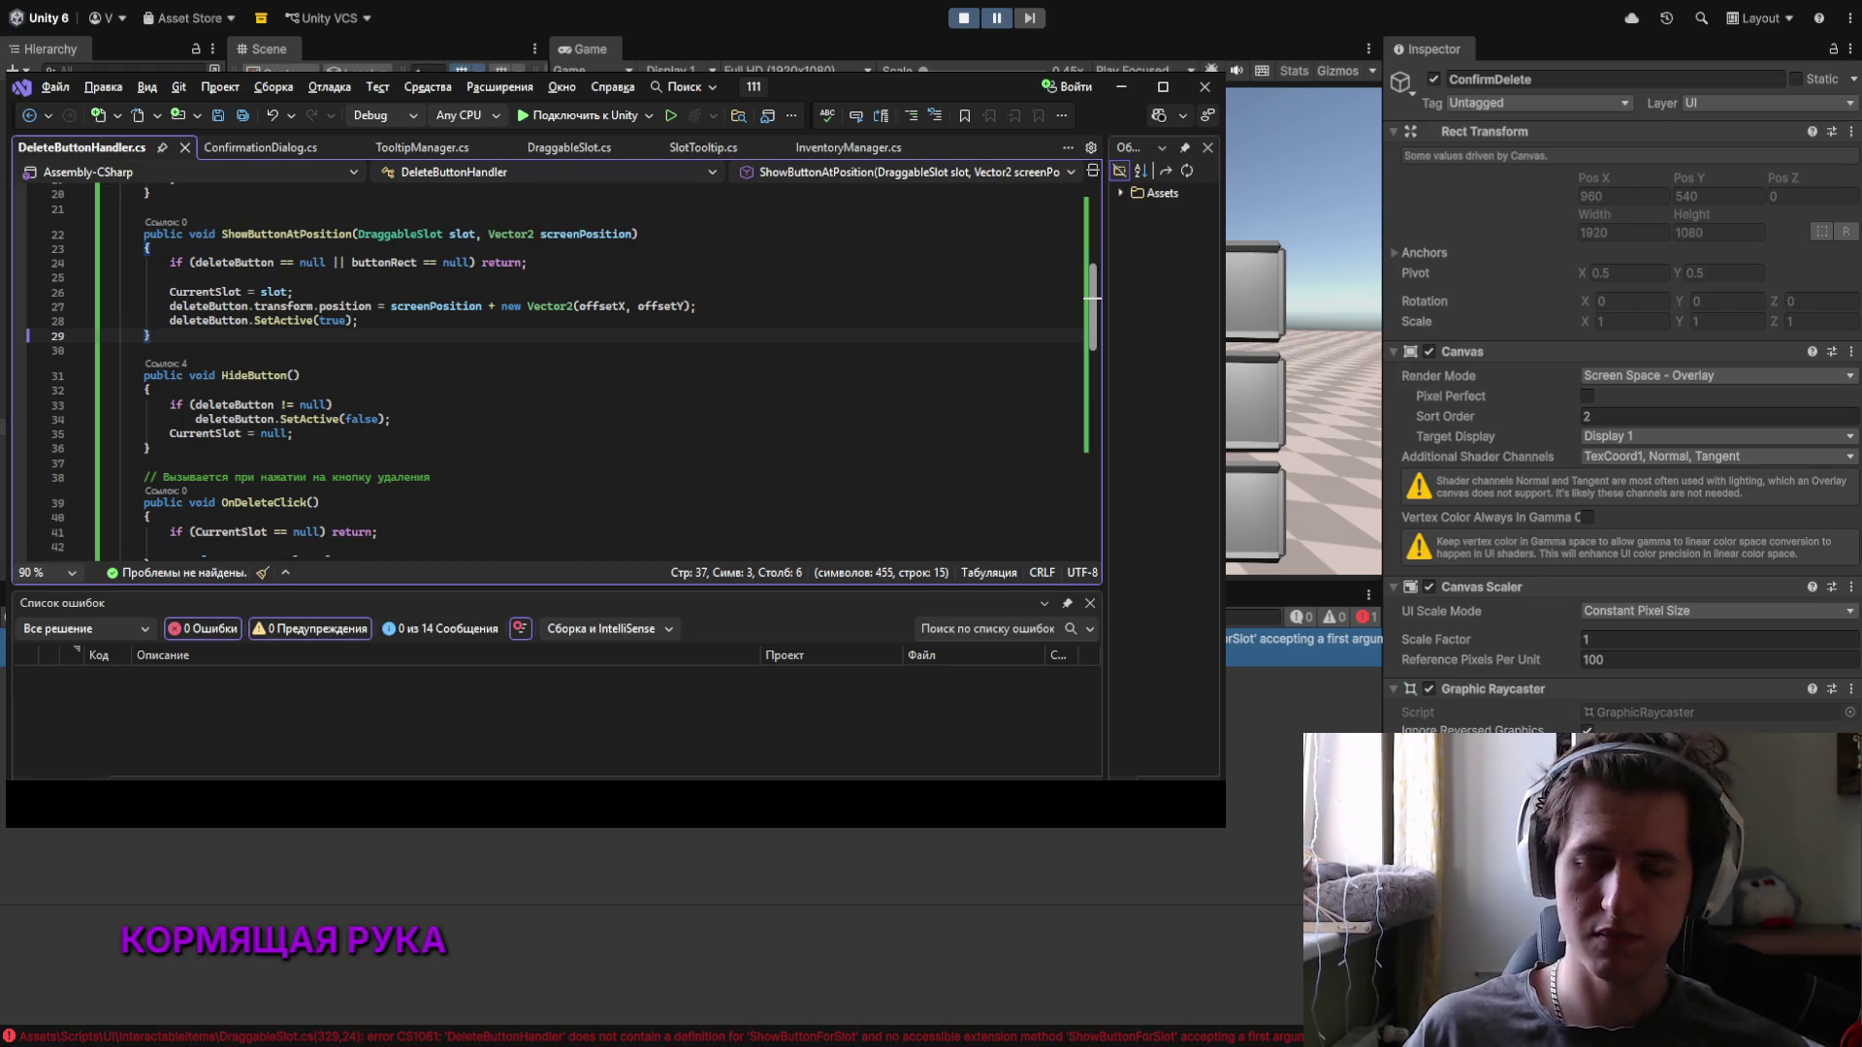
click(960, 20)
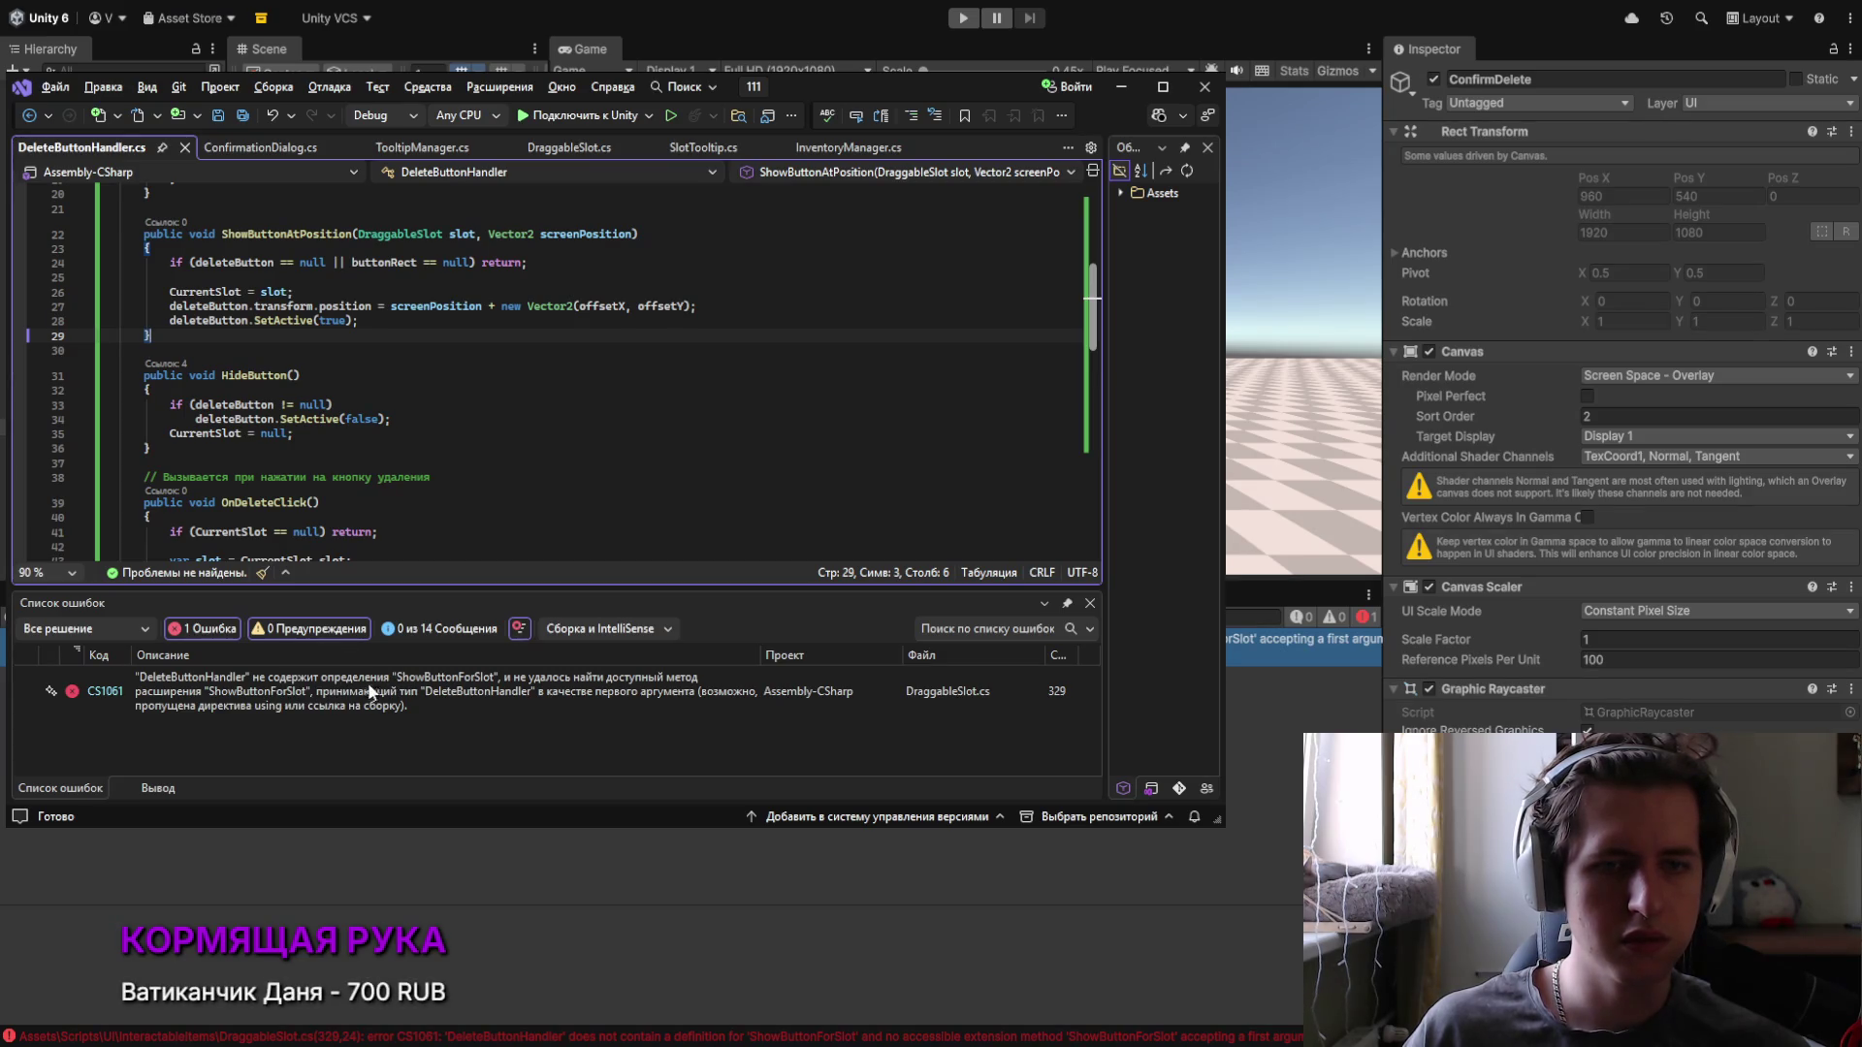
Step: Rename the failing ShowButtonForSlot call in DraggableSlot.cs to ShowButtonAtPosition
mouse_move(222, 234)
mouse_down()
mouse_move(364, 245)
mouse_move(351, 234)
mouse_up()
key(ctrl+c)
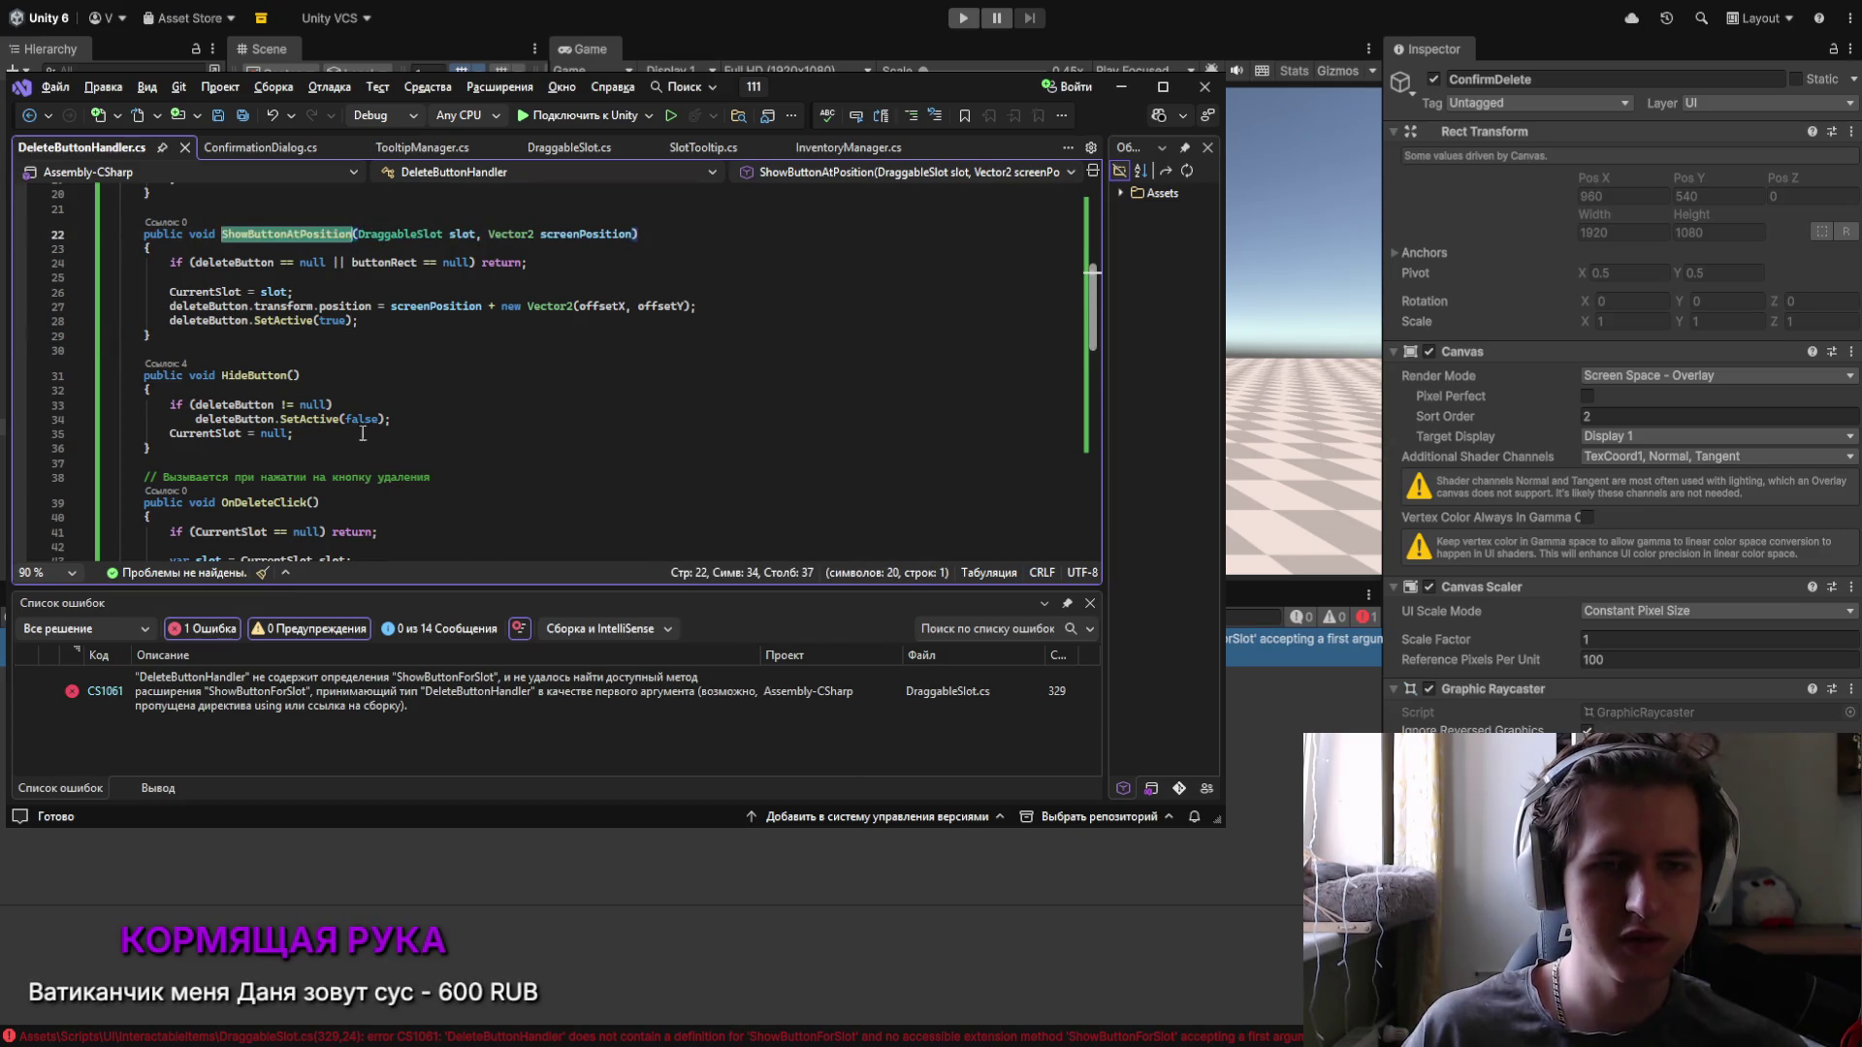
click(355, 706)
double_click(356, 706)
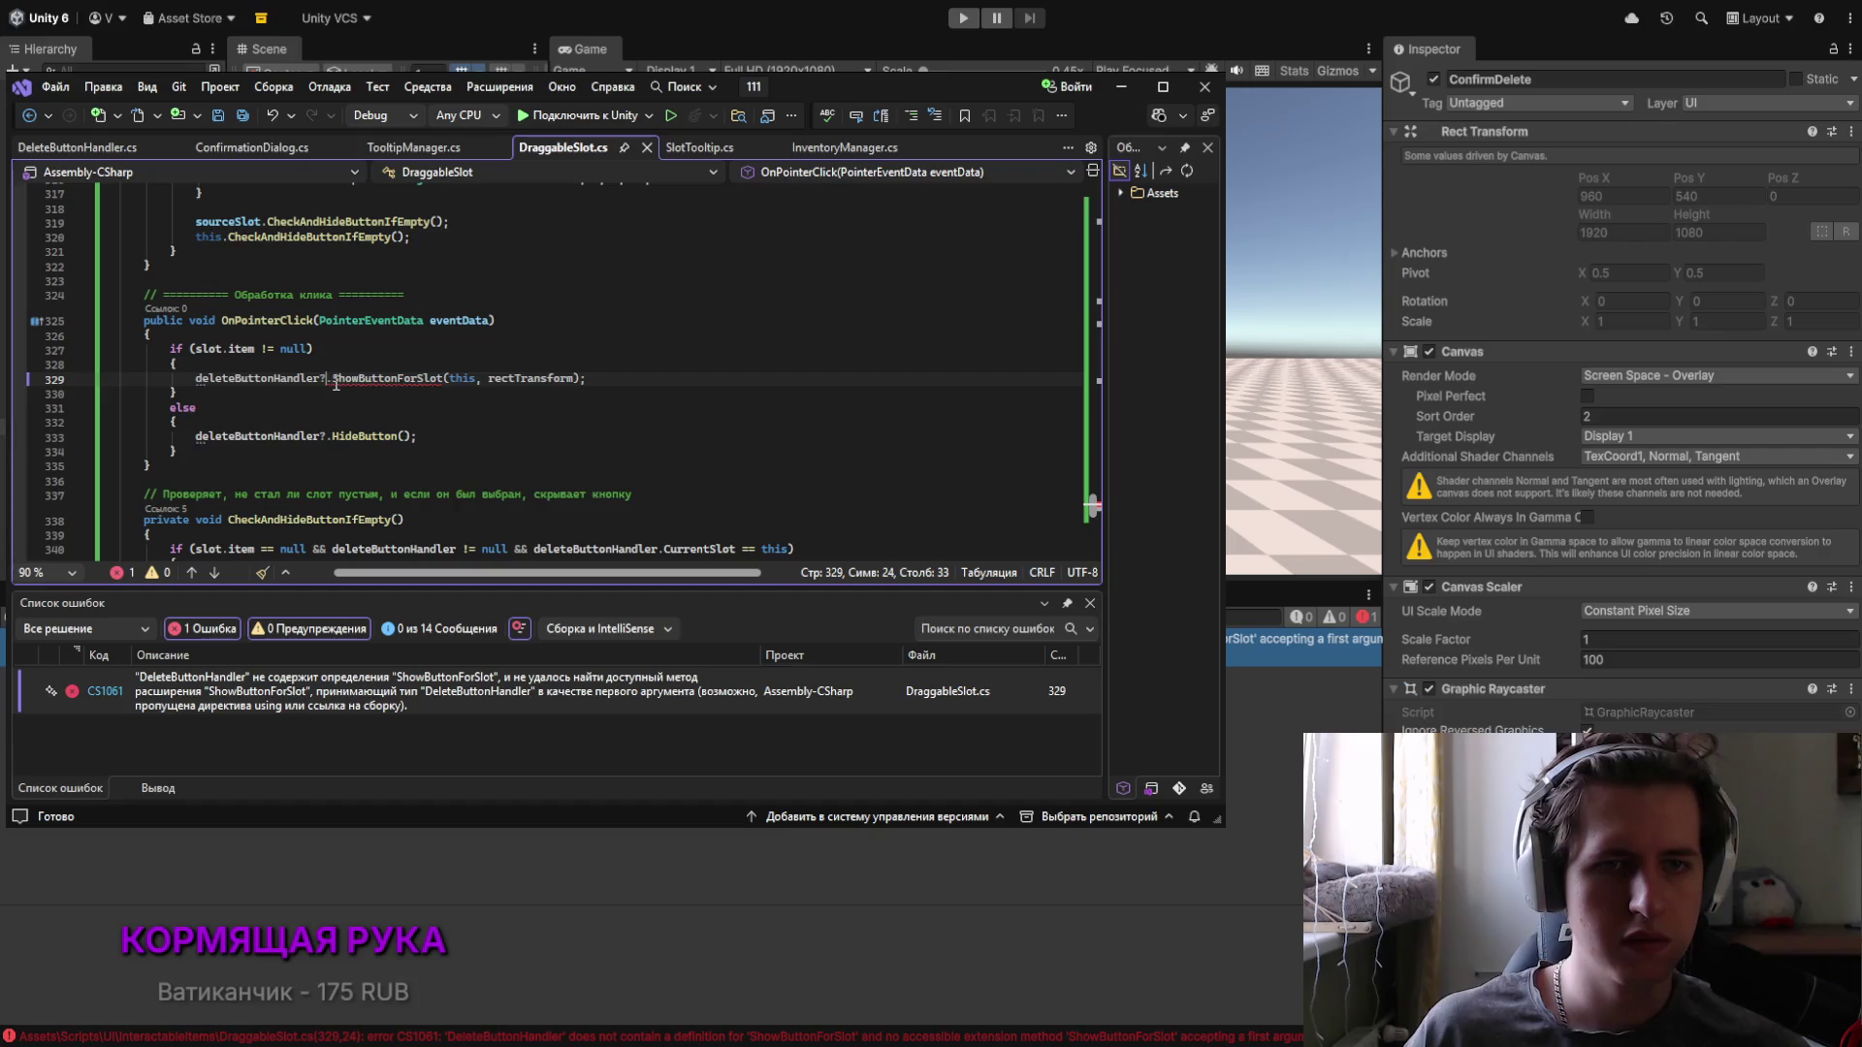
key(ctrl+v)
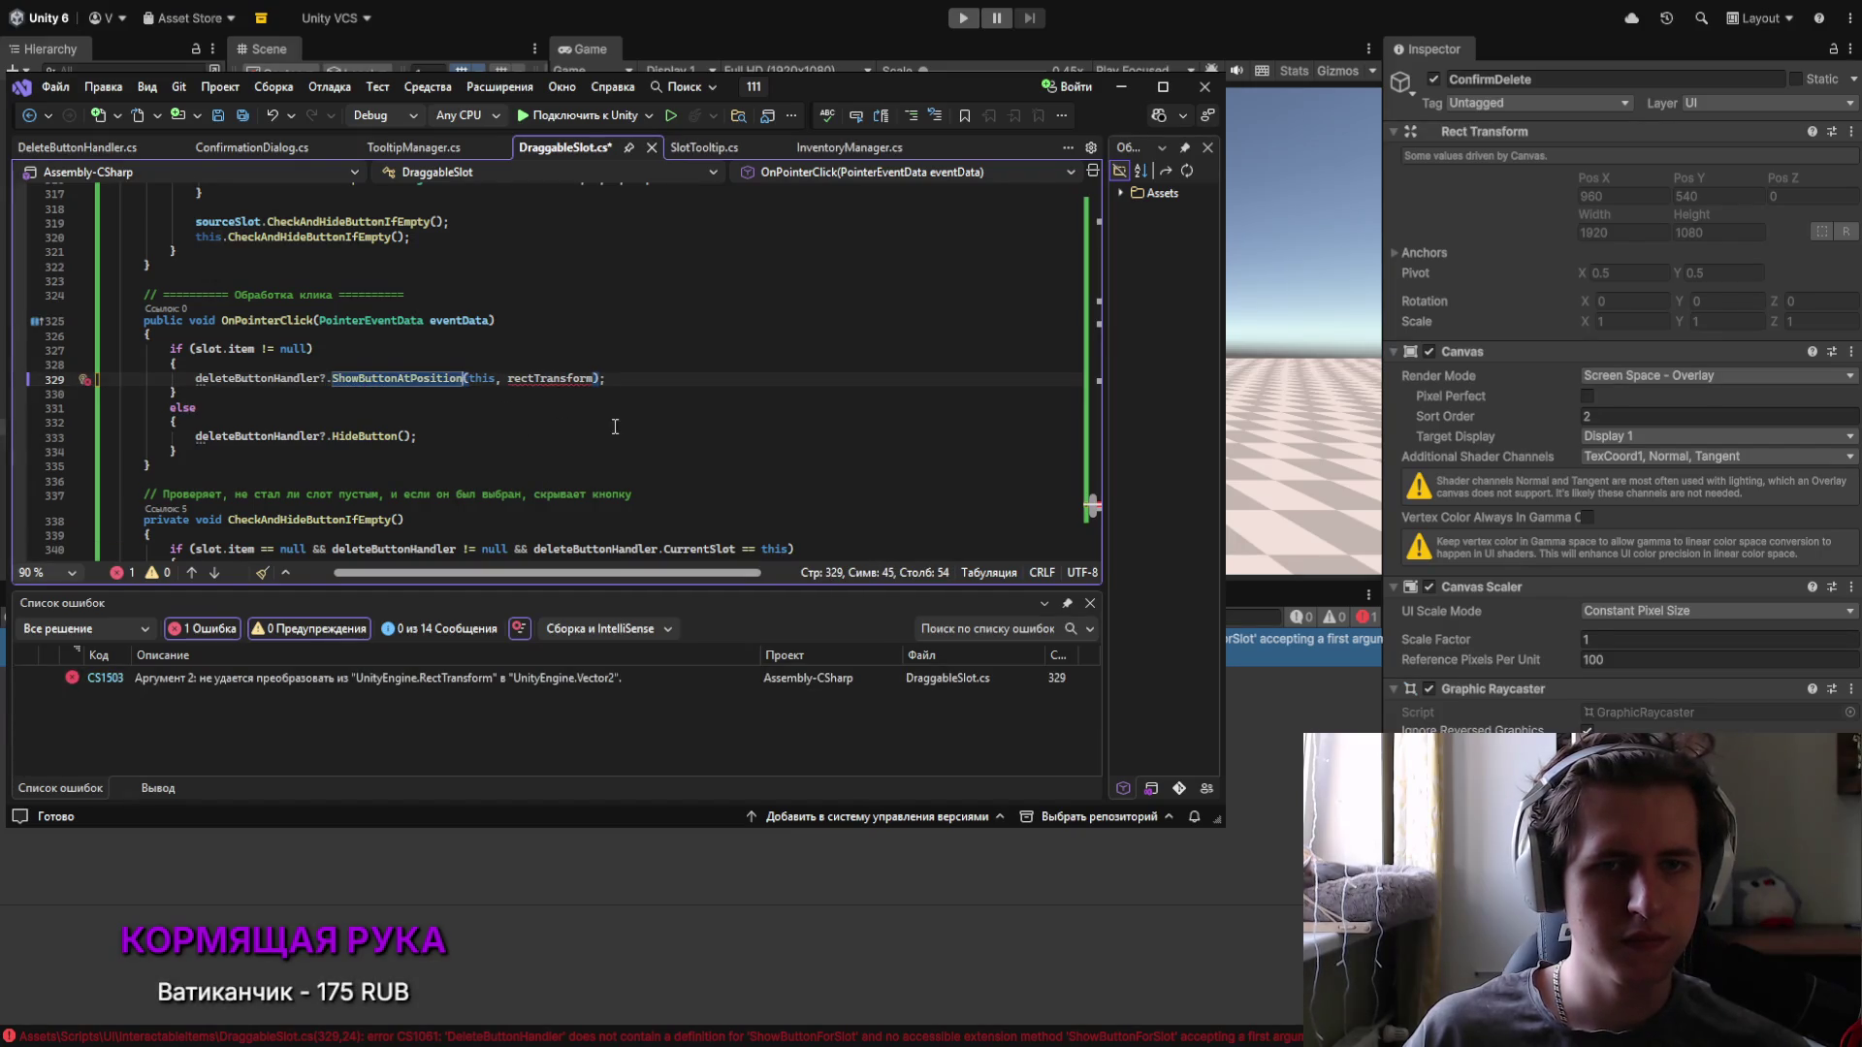
Step: Replace the rectTransform argument with eventData.position on line 329 and save DraggableSlot.cs
click(118, 151)
drag(358, 234, 635, 242)
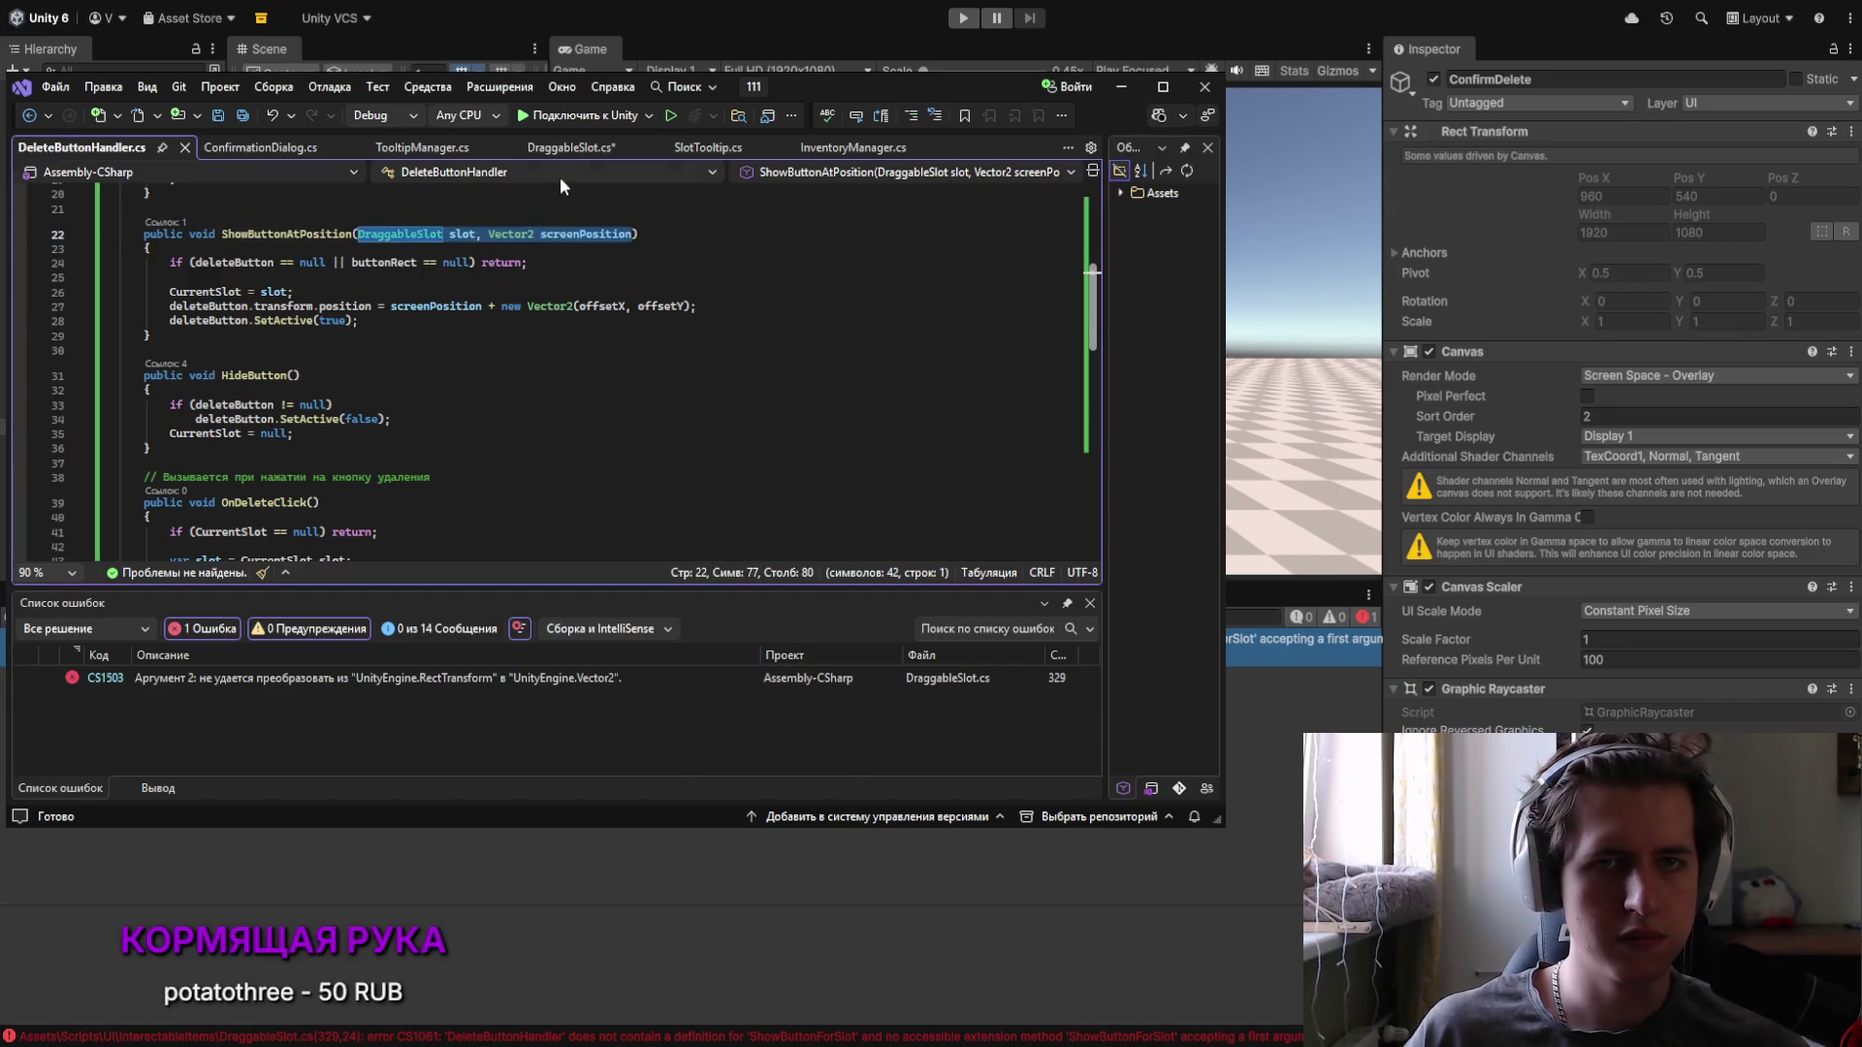
click(567, 148)
drag(469, 378, 599, 378)
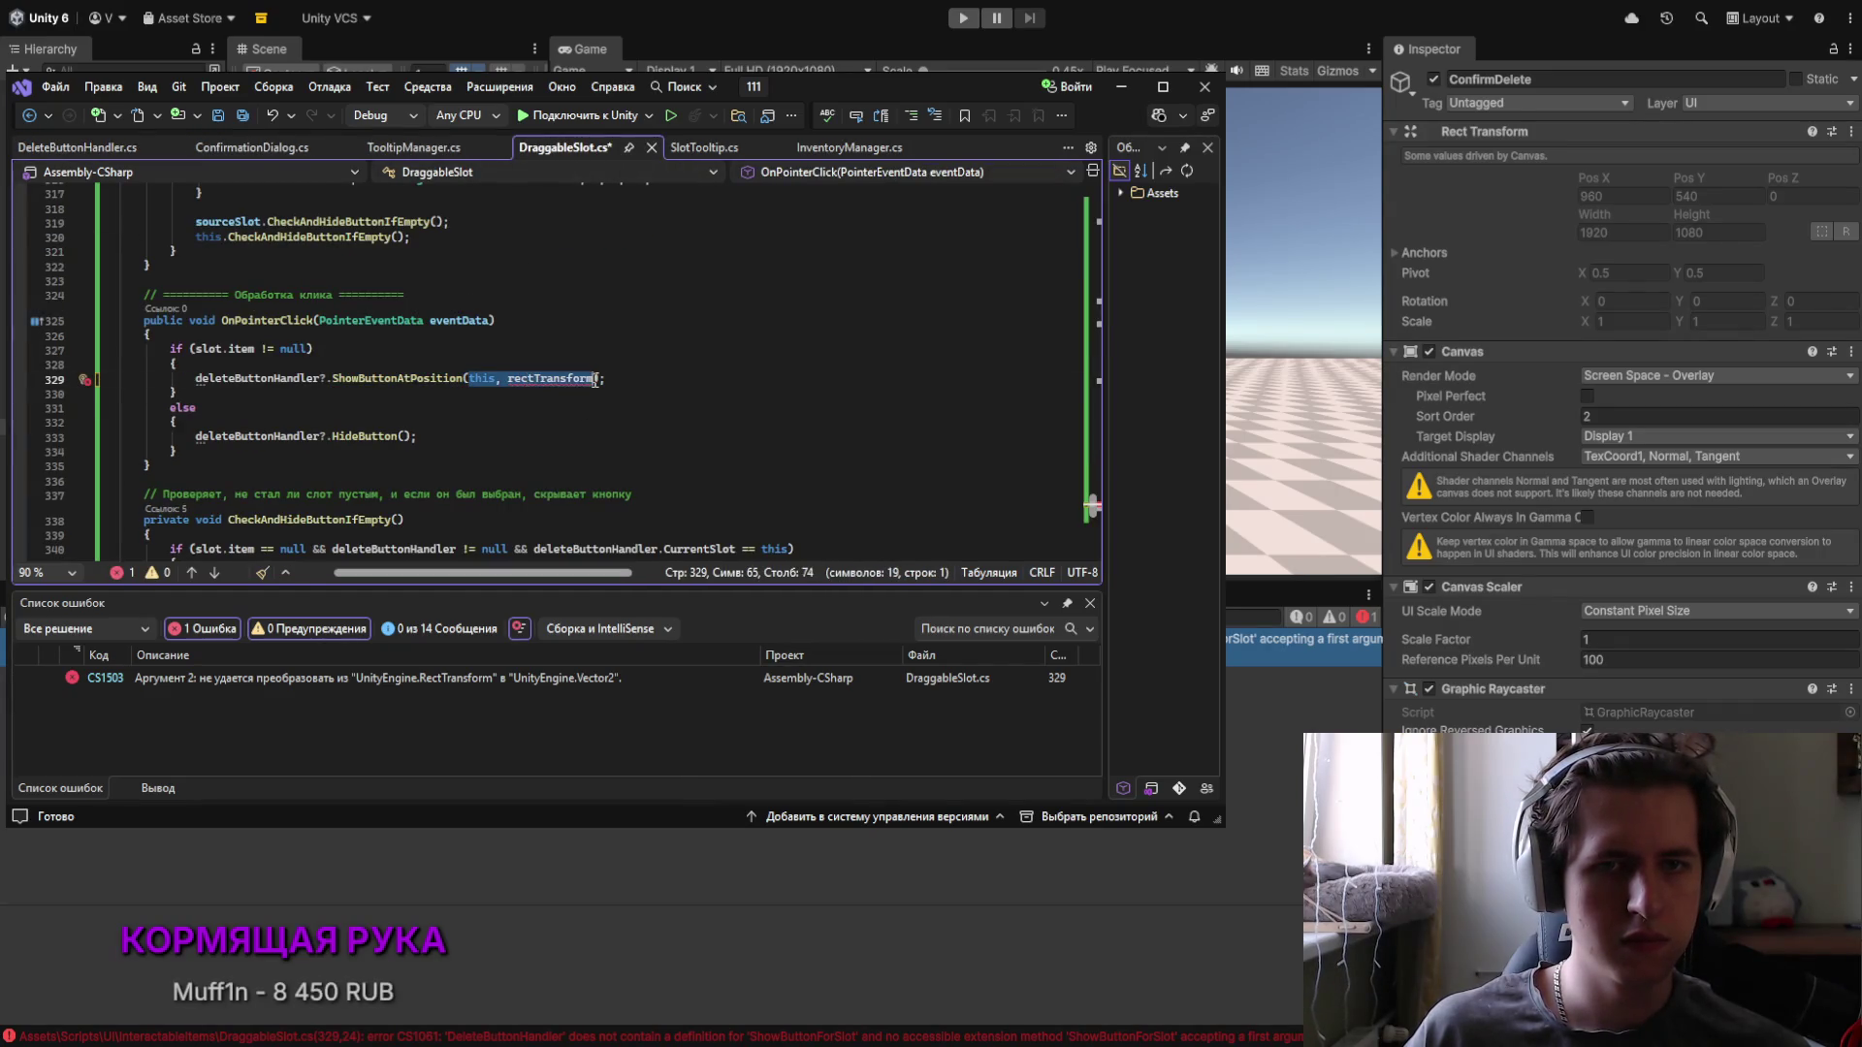
key(Escape)
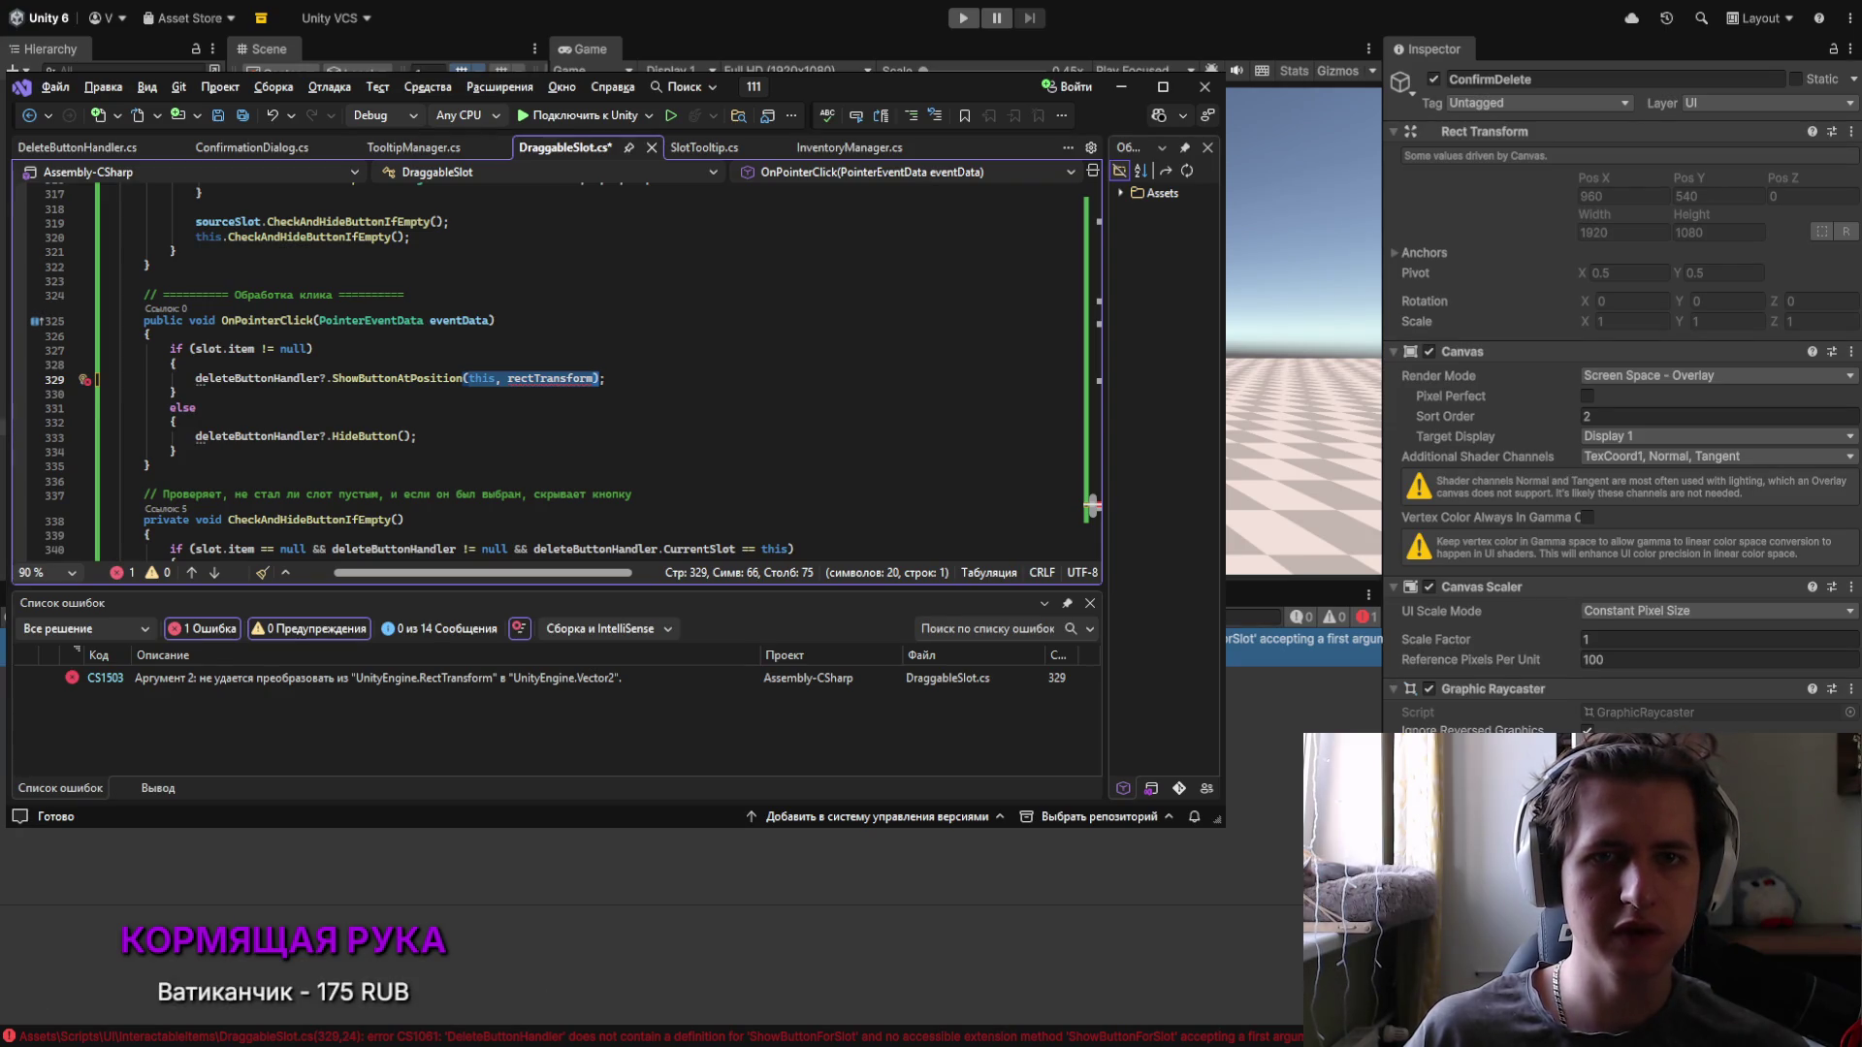
double_click(539, 378)
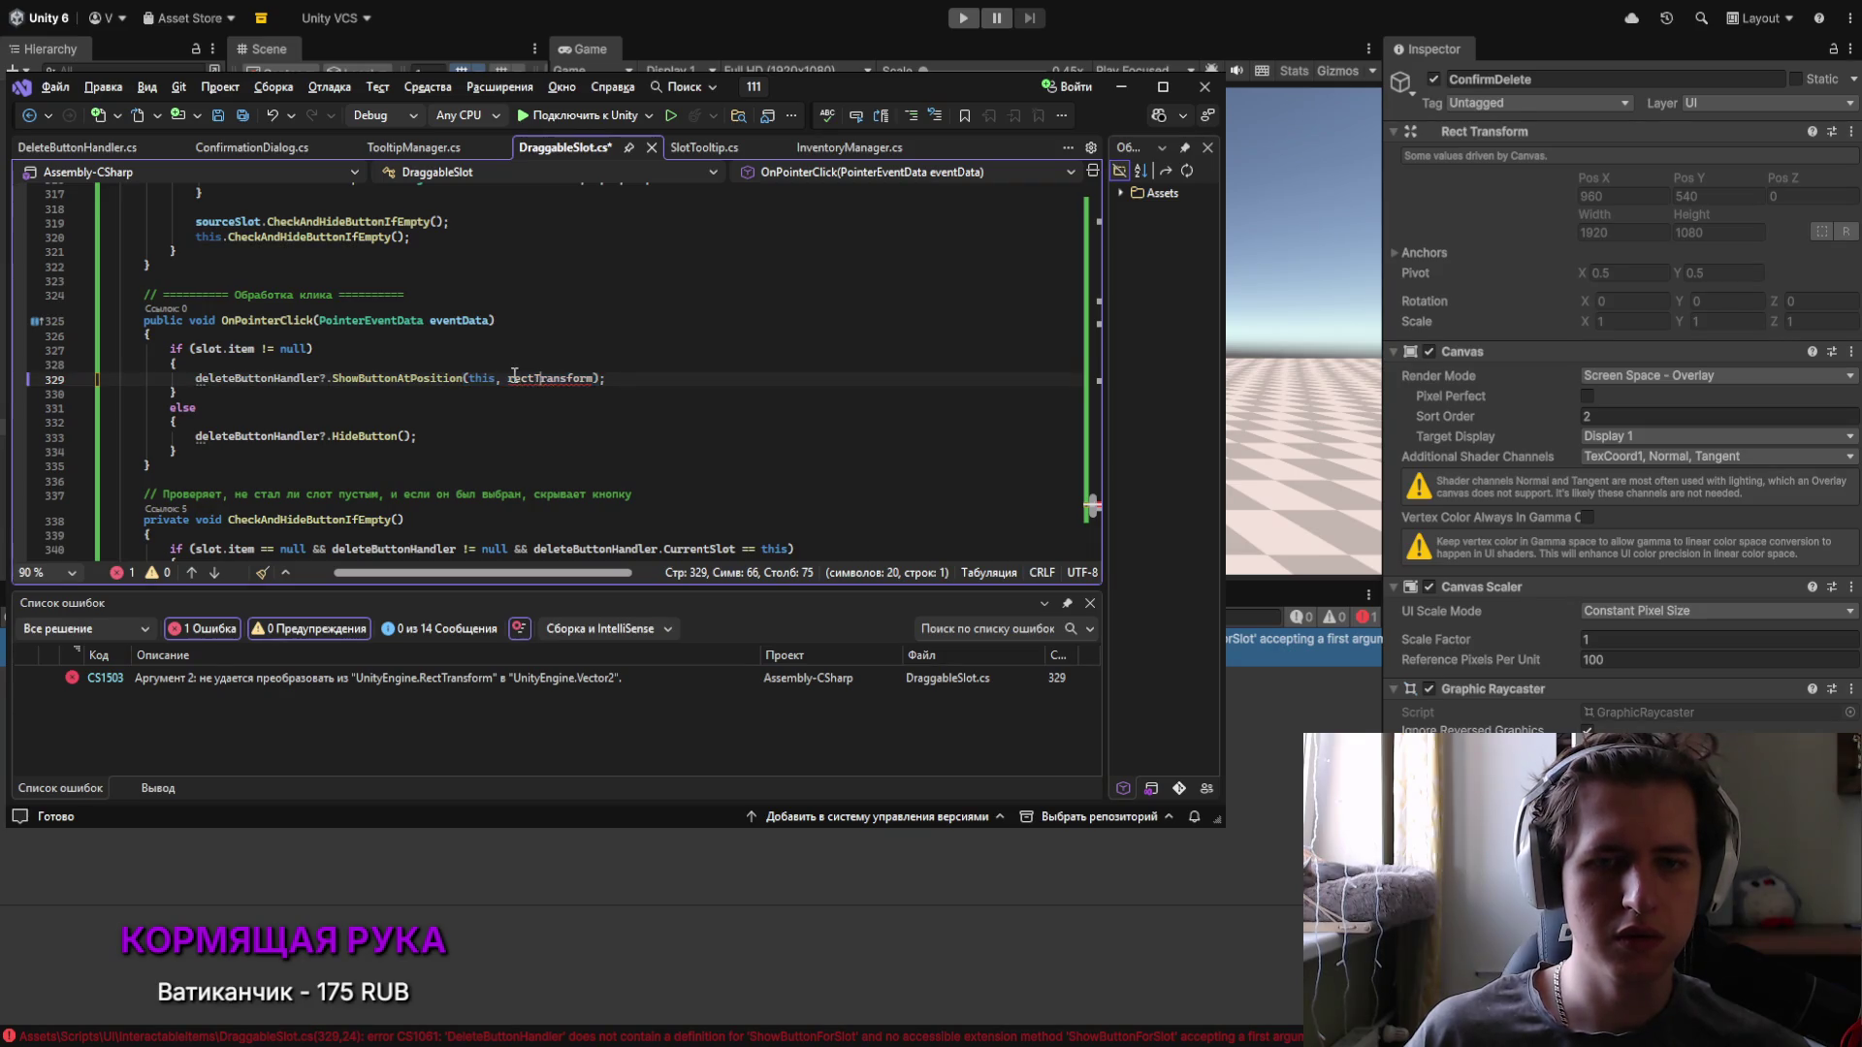
key(BackSpace)
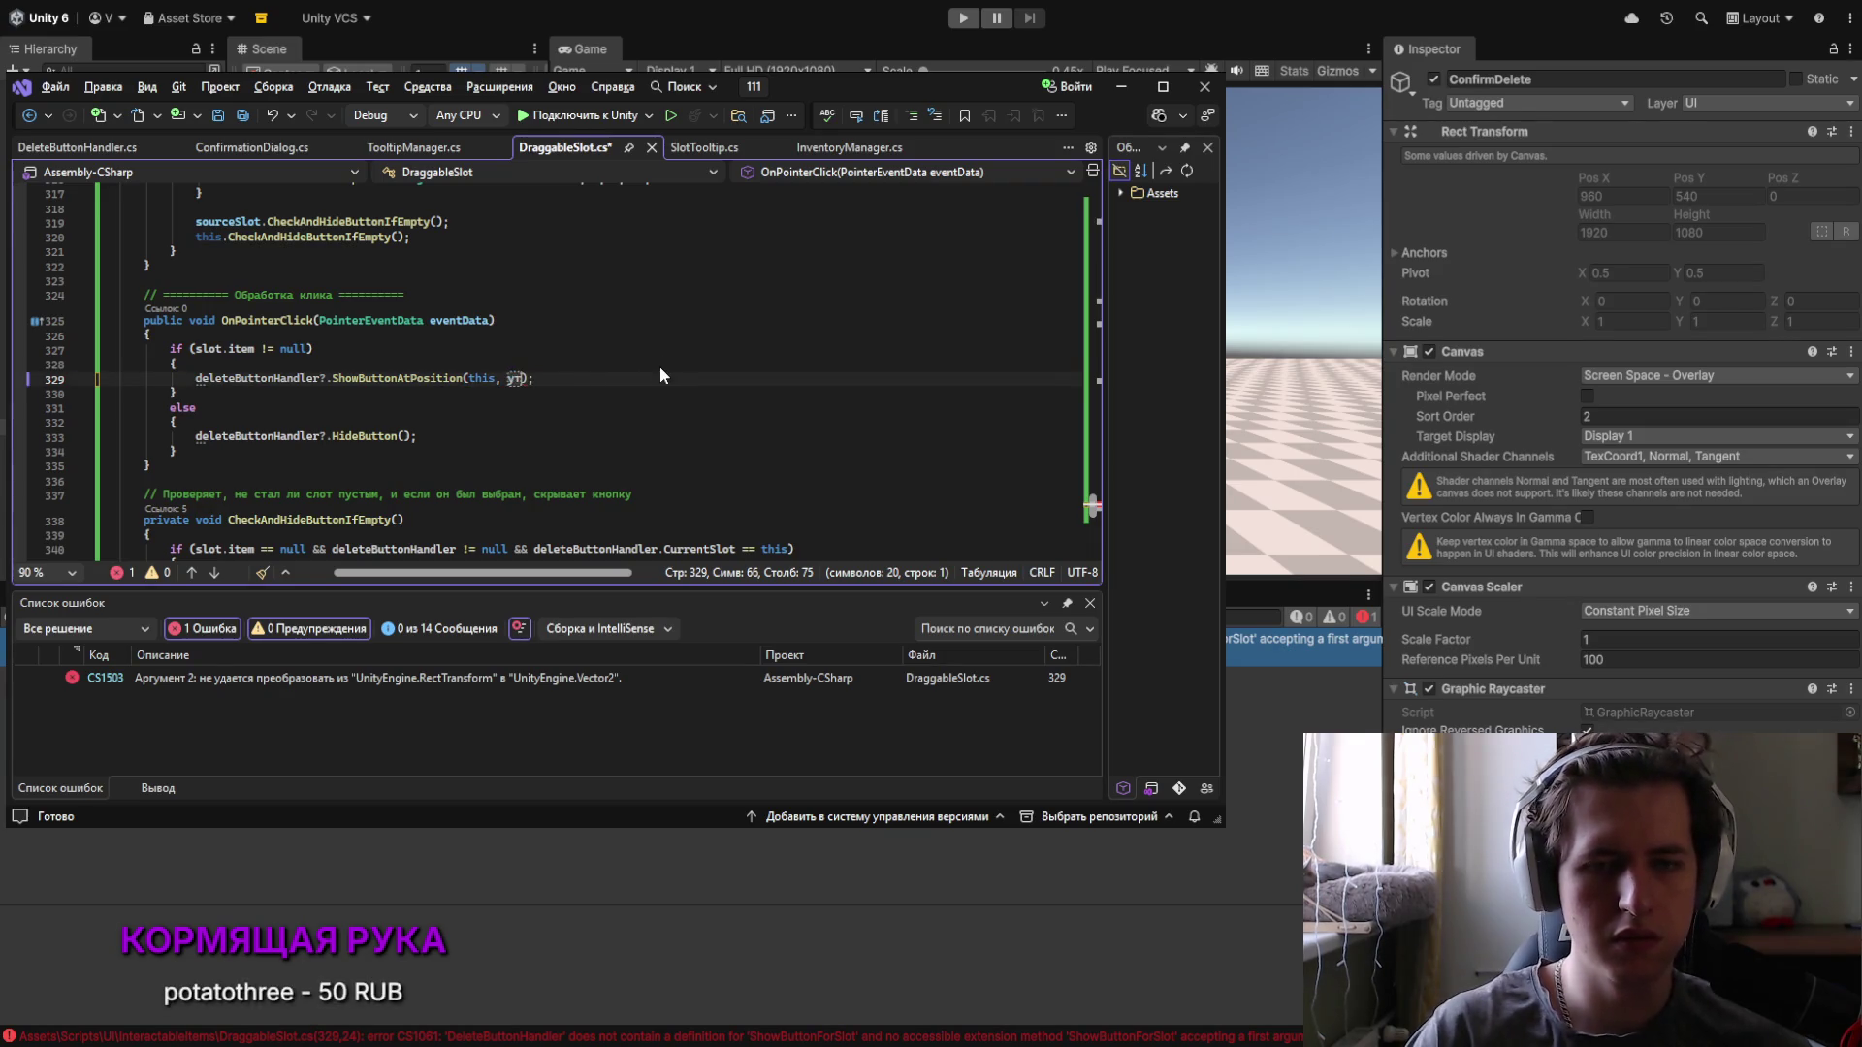
text(event)
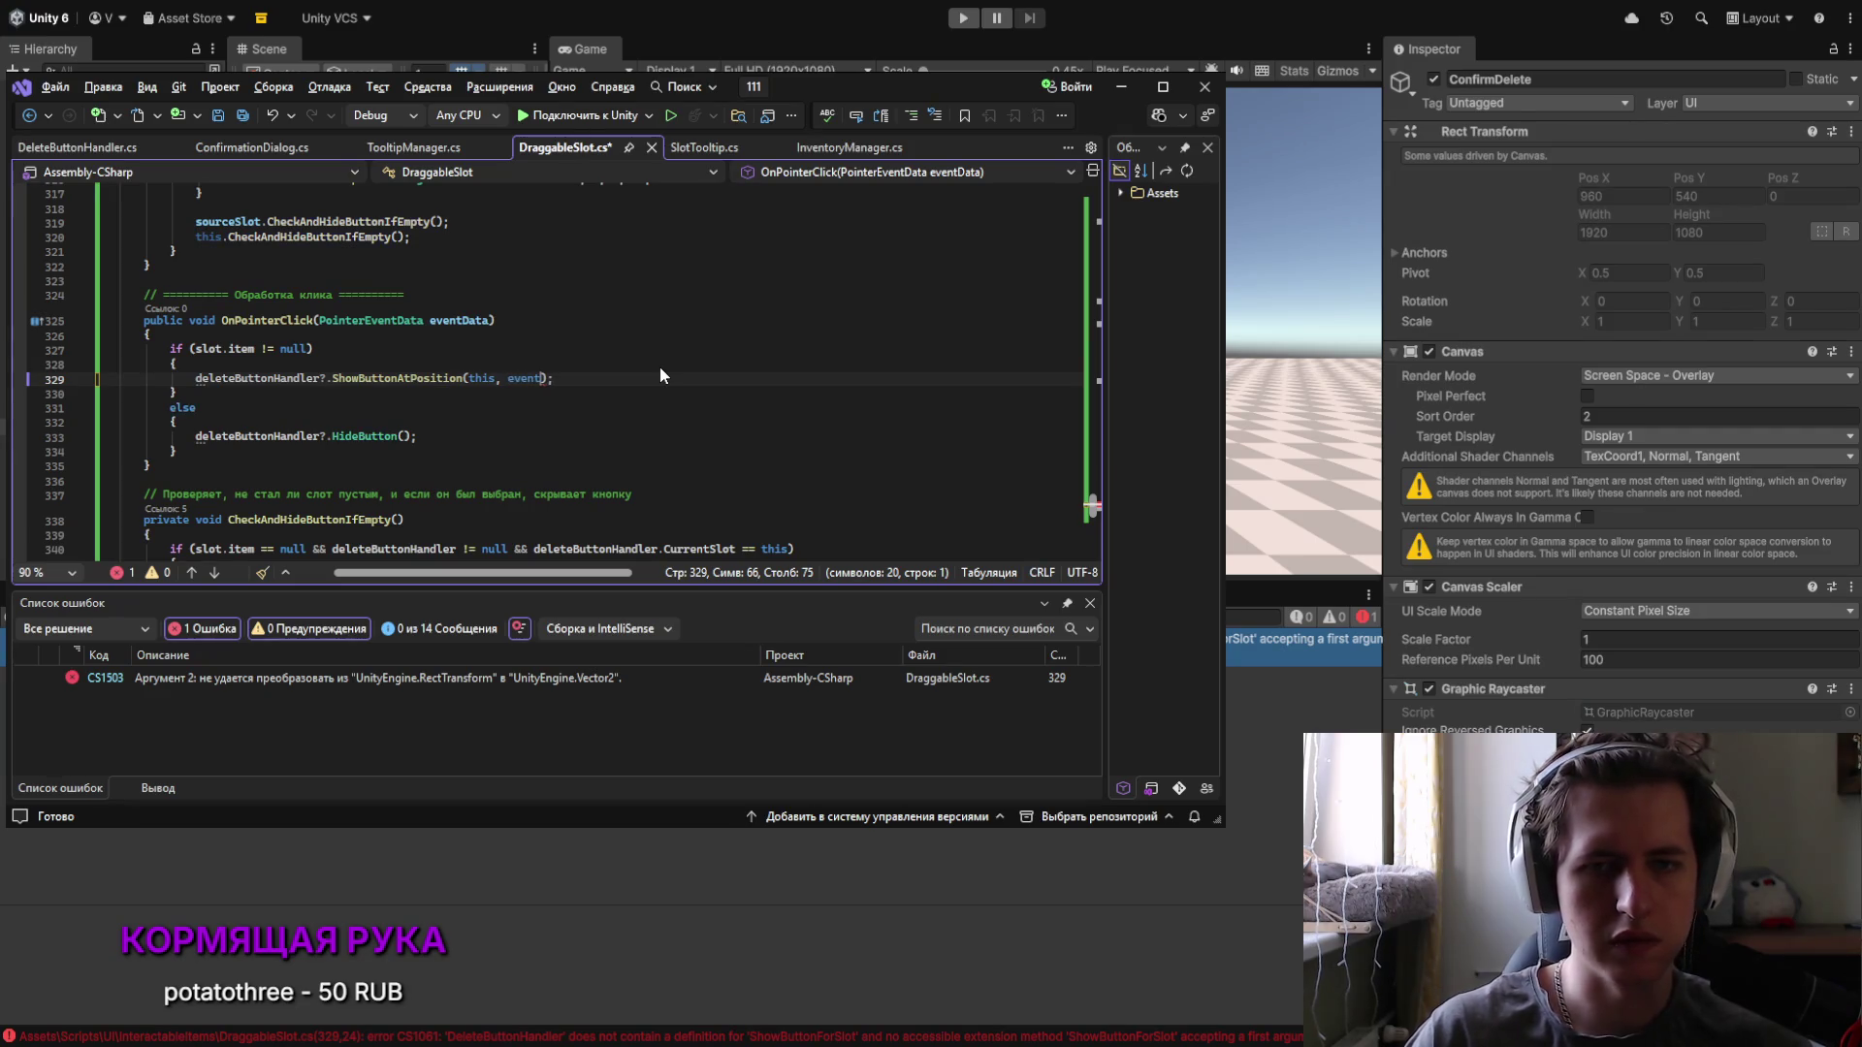
text(Data,)
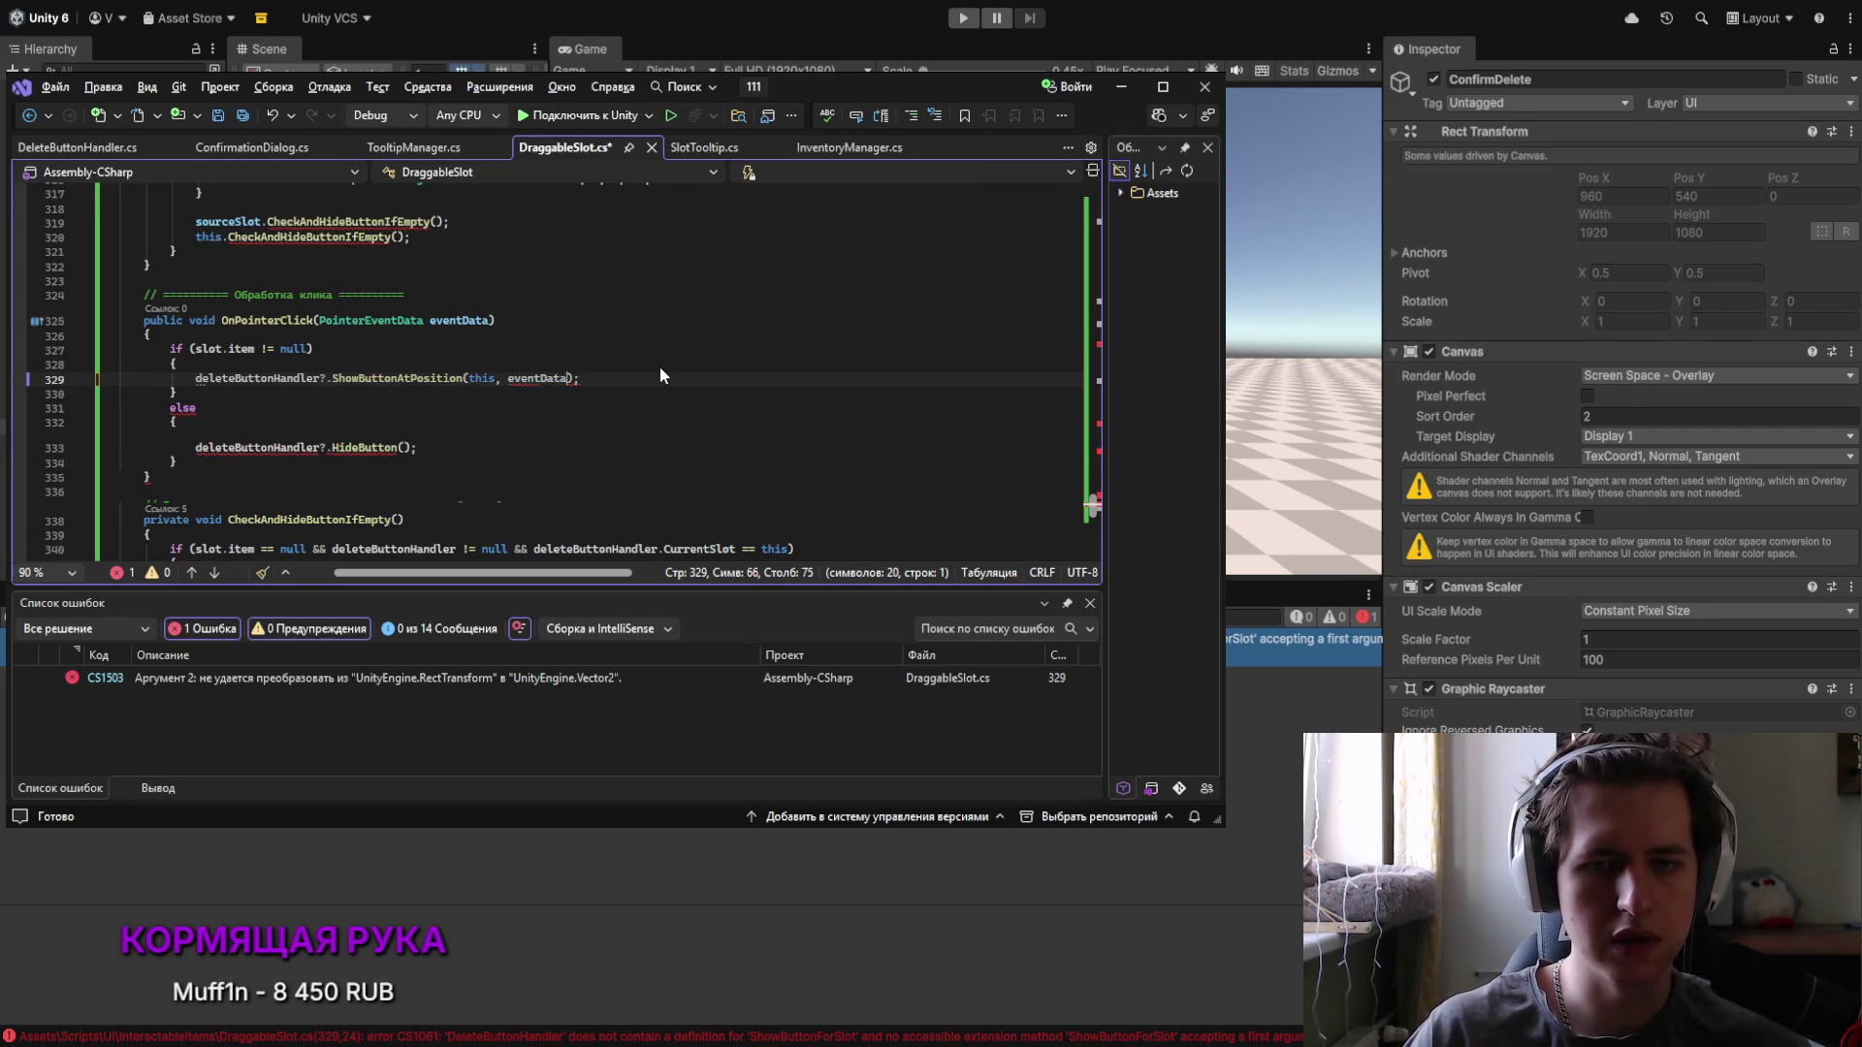
key(BackSpace)
text(.position)
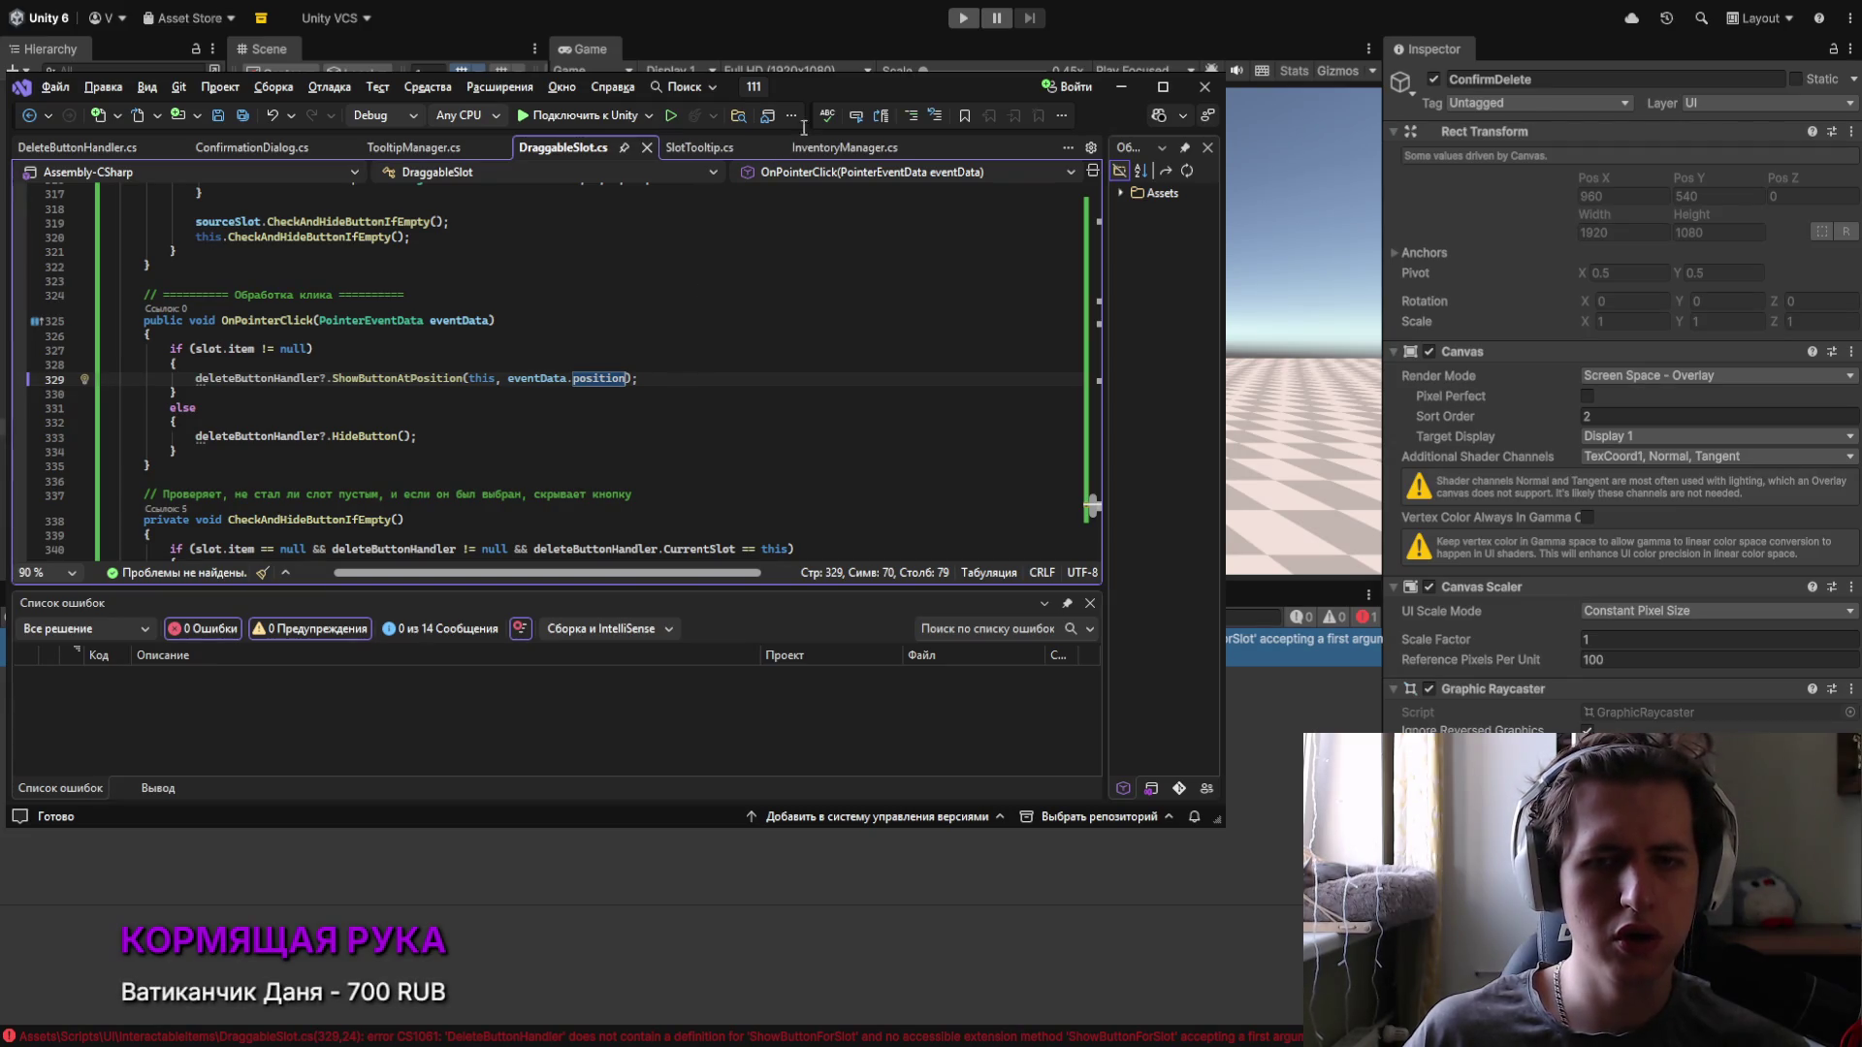
key(ctrl+s)
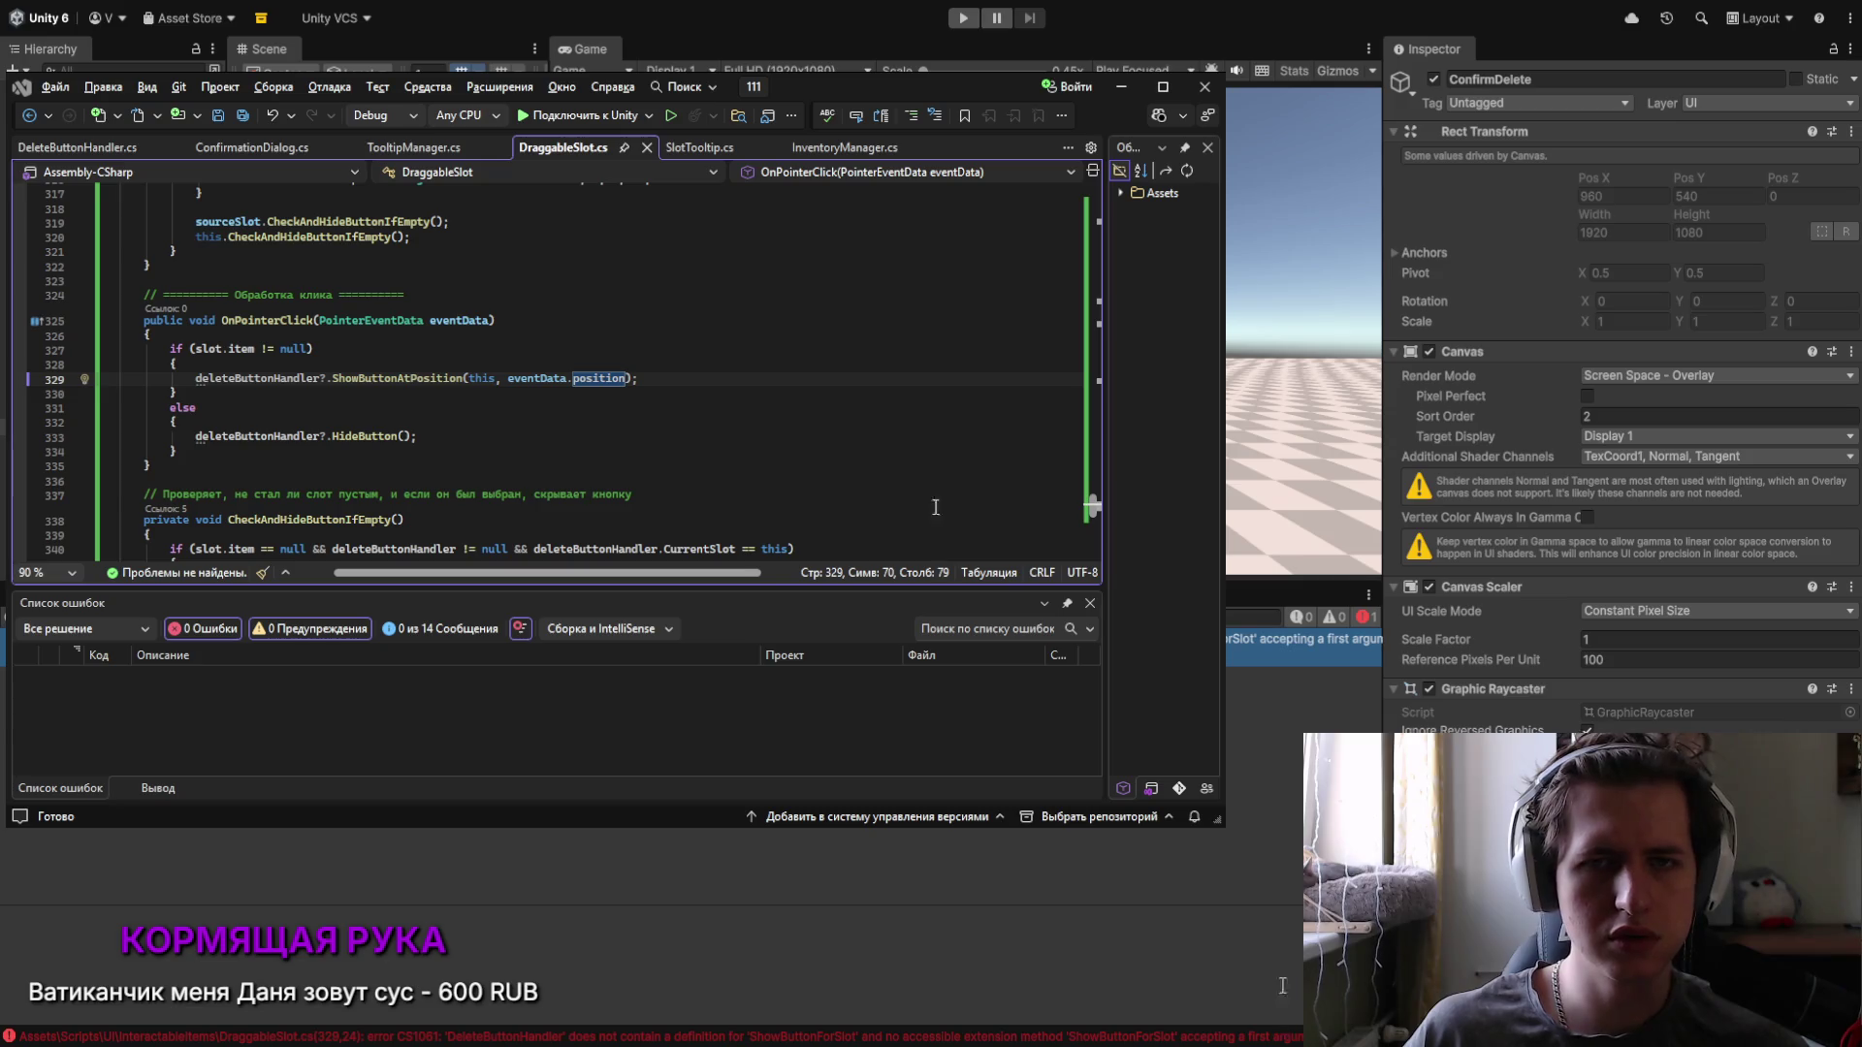
Step: Enter Play mode with Ctrl+P to check where the delete button appears
key(ctrl+p)
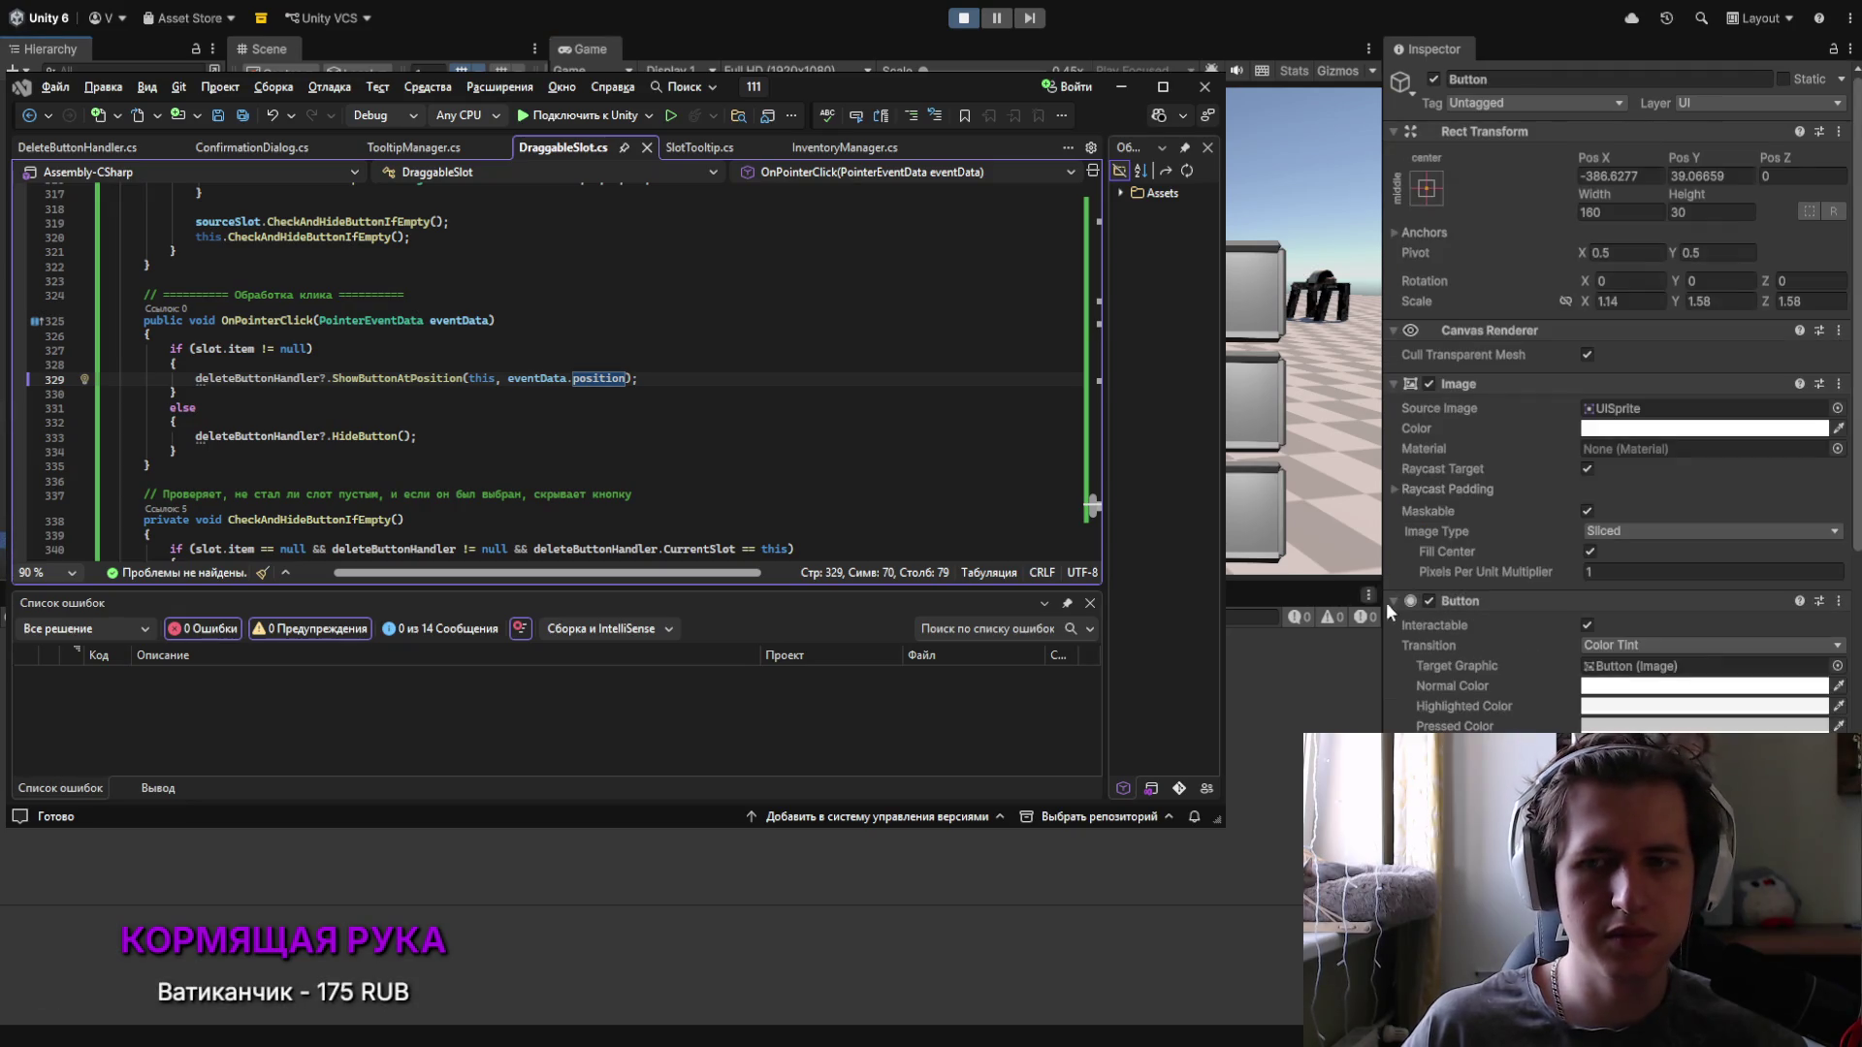
scroll(1435, 572, down, 8)
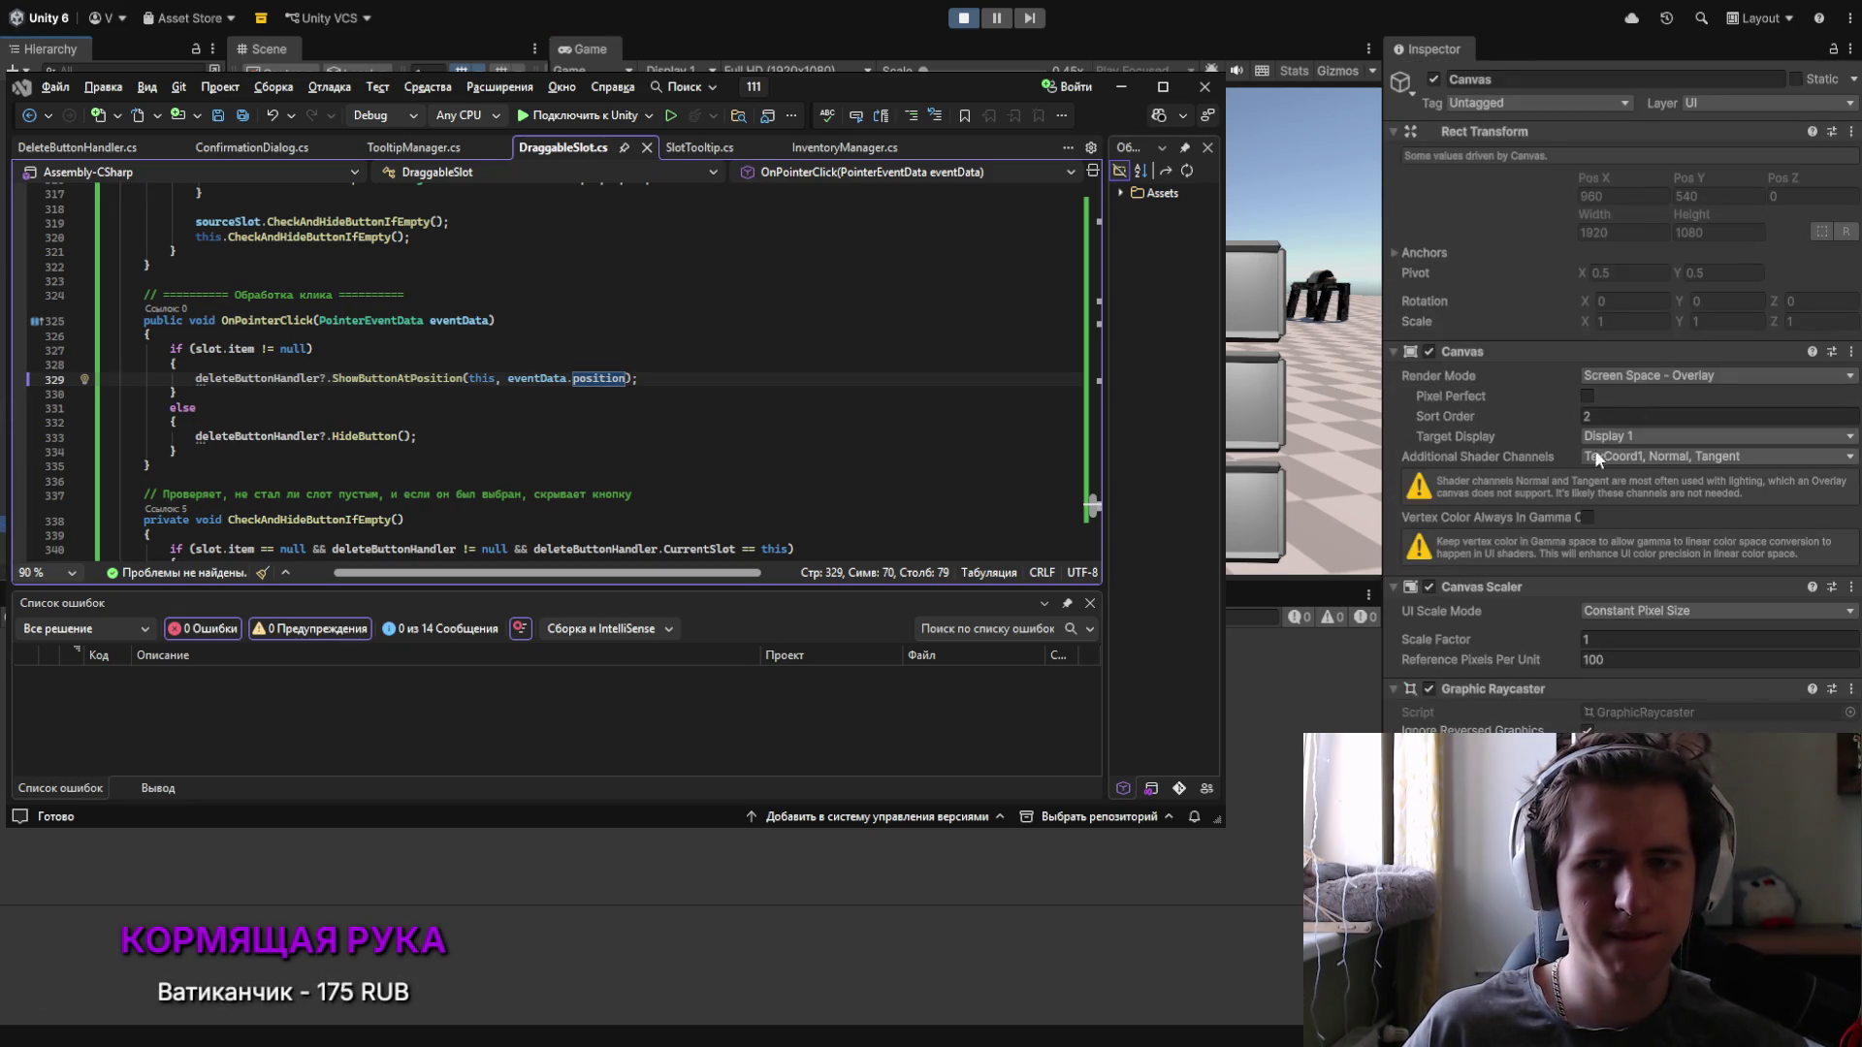
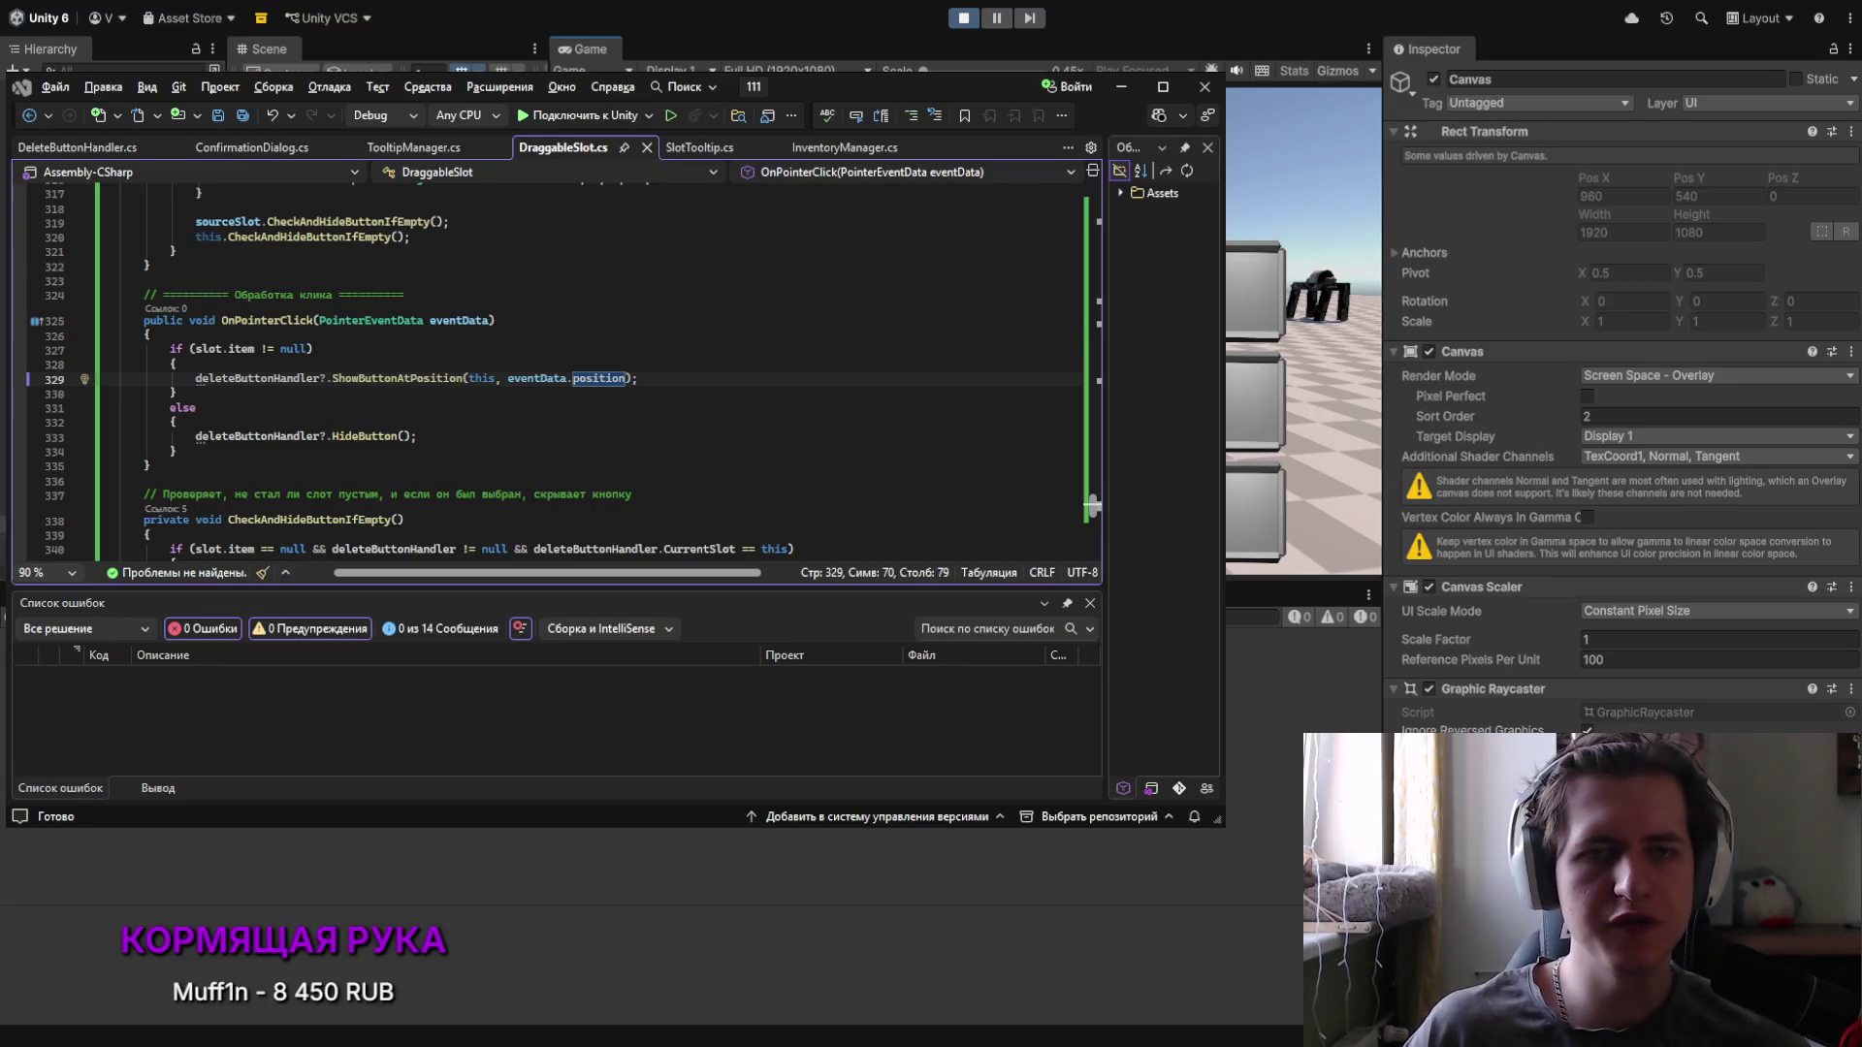
Step: Change the slot's click call to pass rectTransform instead of the click position
key(BackSpace)
key(BackSpace)
key(ctrl+shift+Left)
text(rectTransform)
key(ctrl+shift+Left)
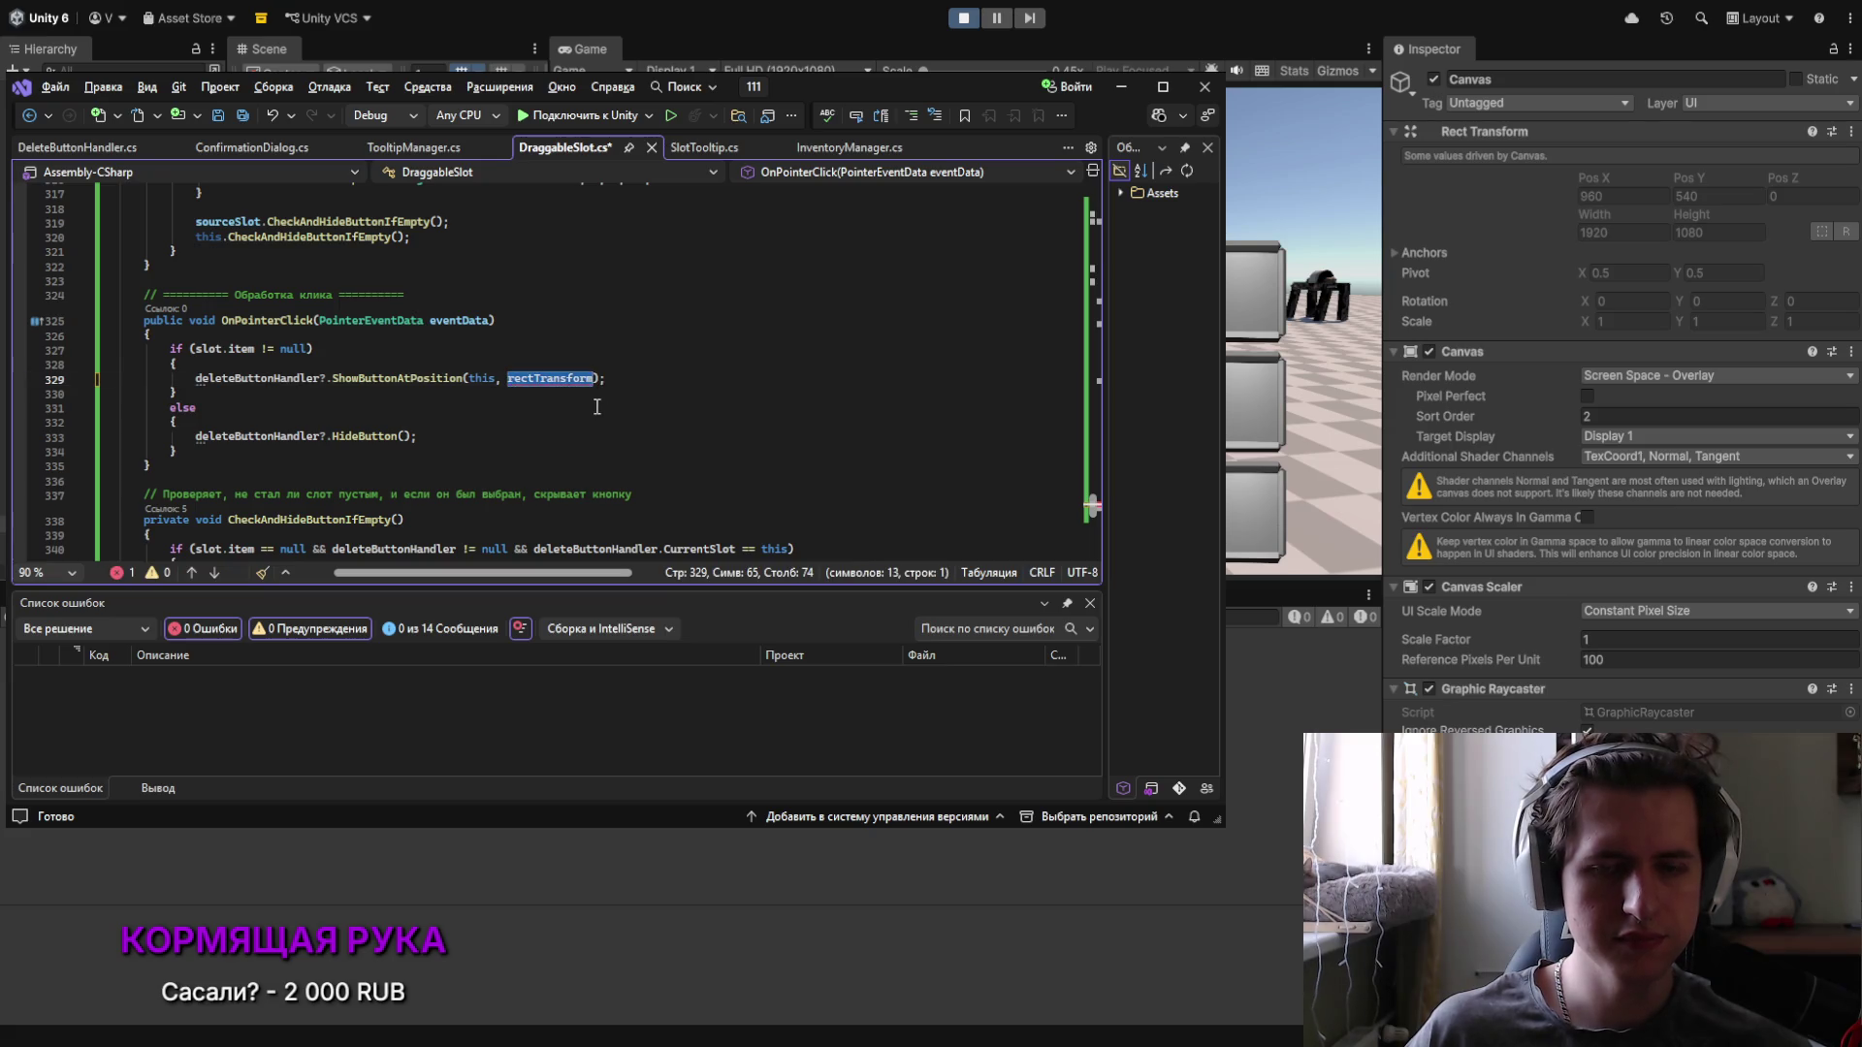
key(ctrl+z)
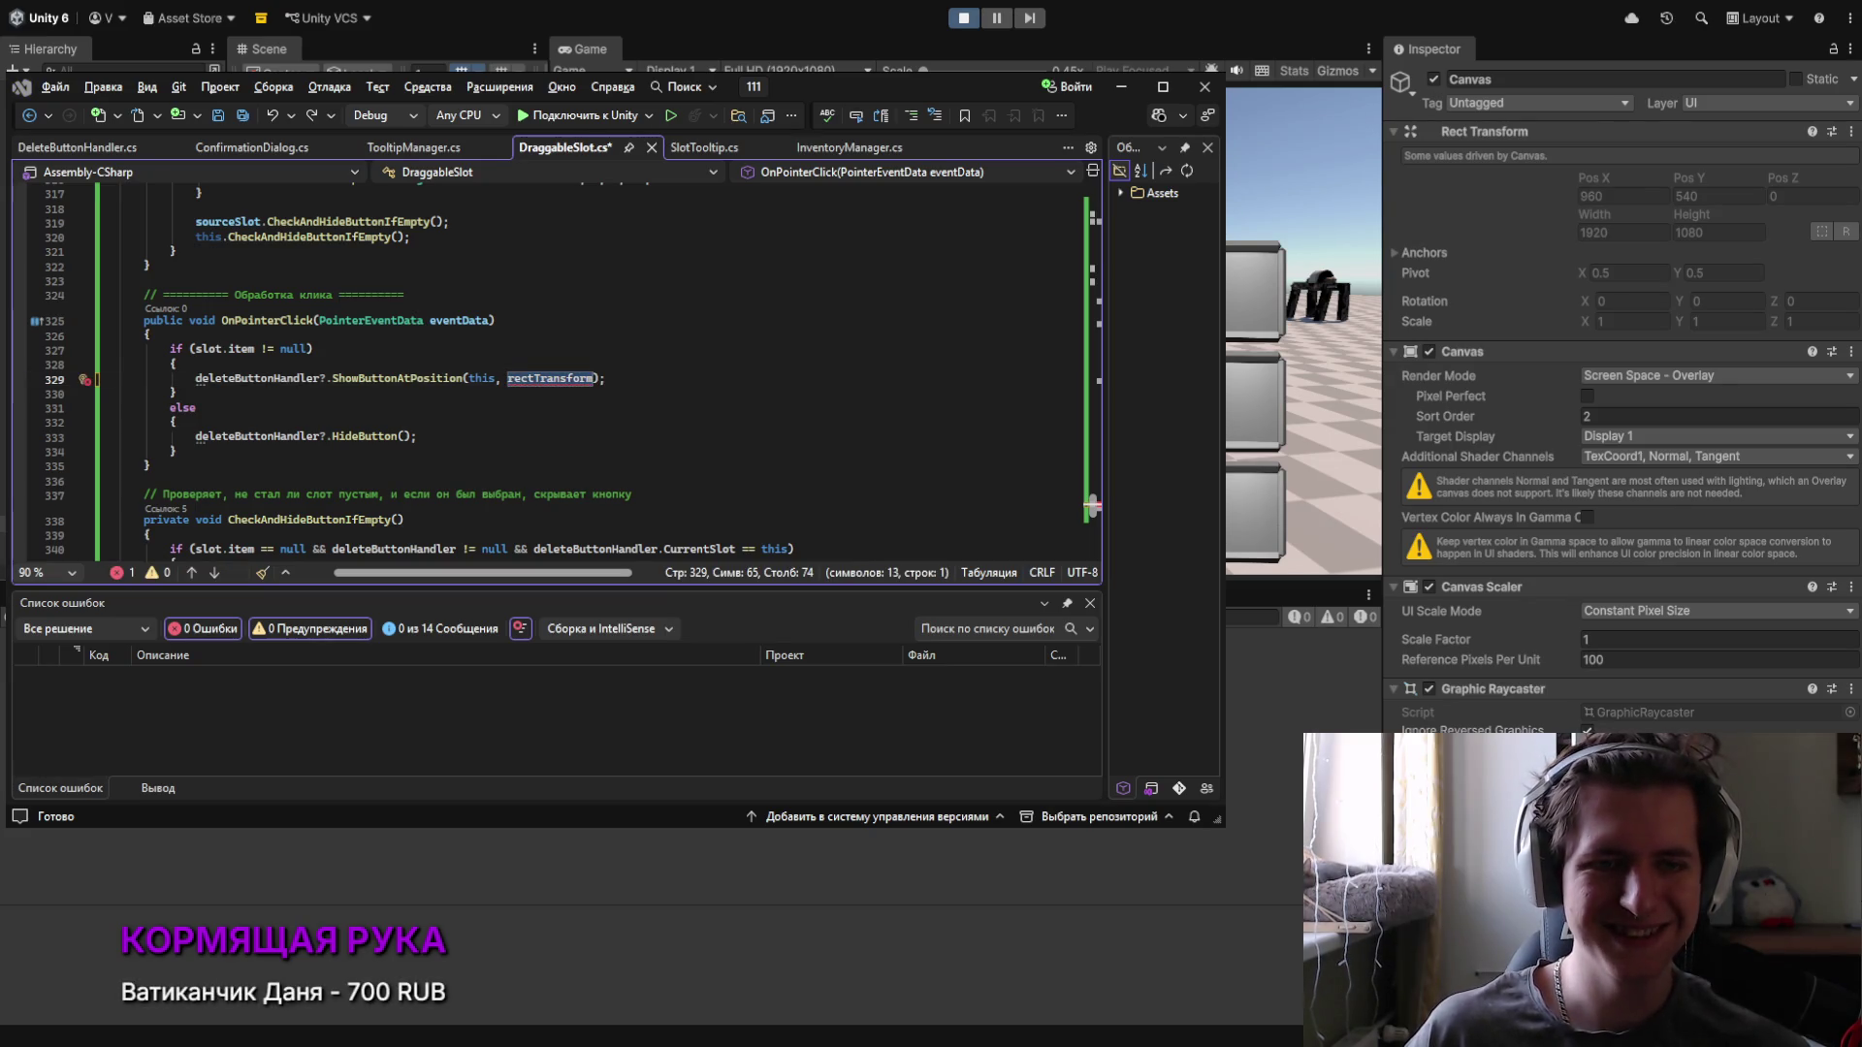
Step: Replace ShowButtonAtPosition in DeleteButtonHandler.cs with the pasted ShowButtonForSlot method and save
click(61, 150)
key(Delete)
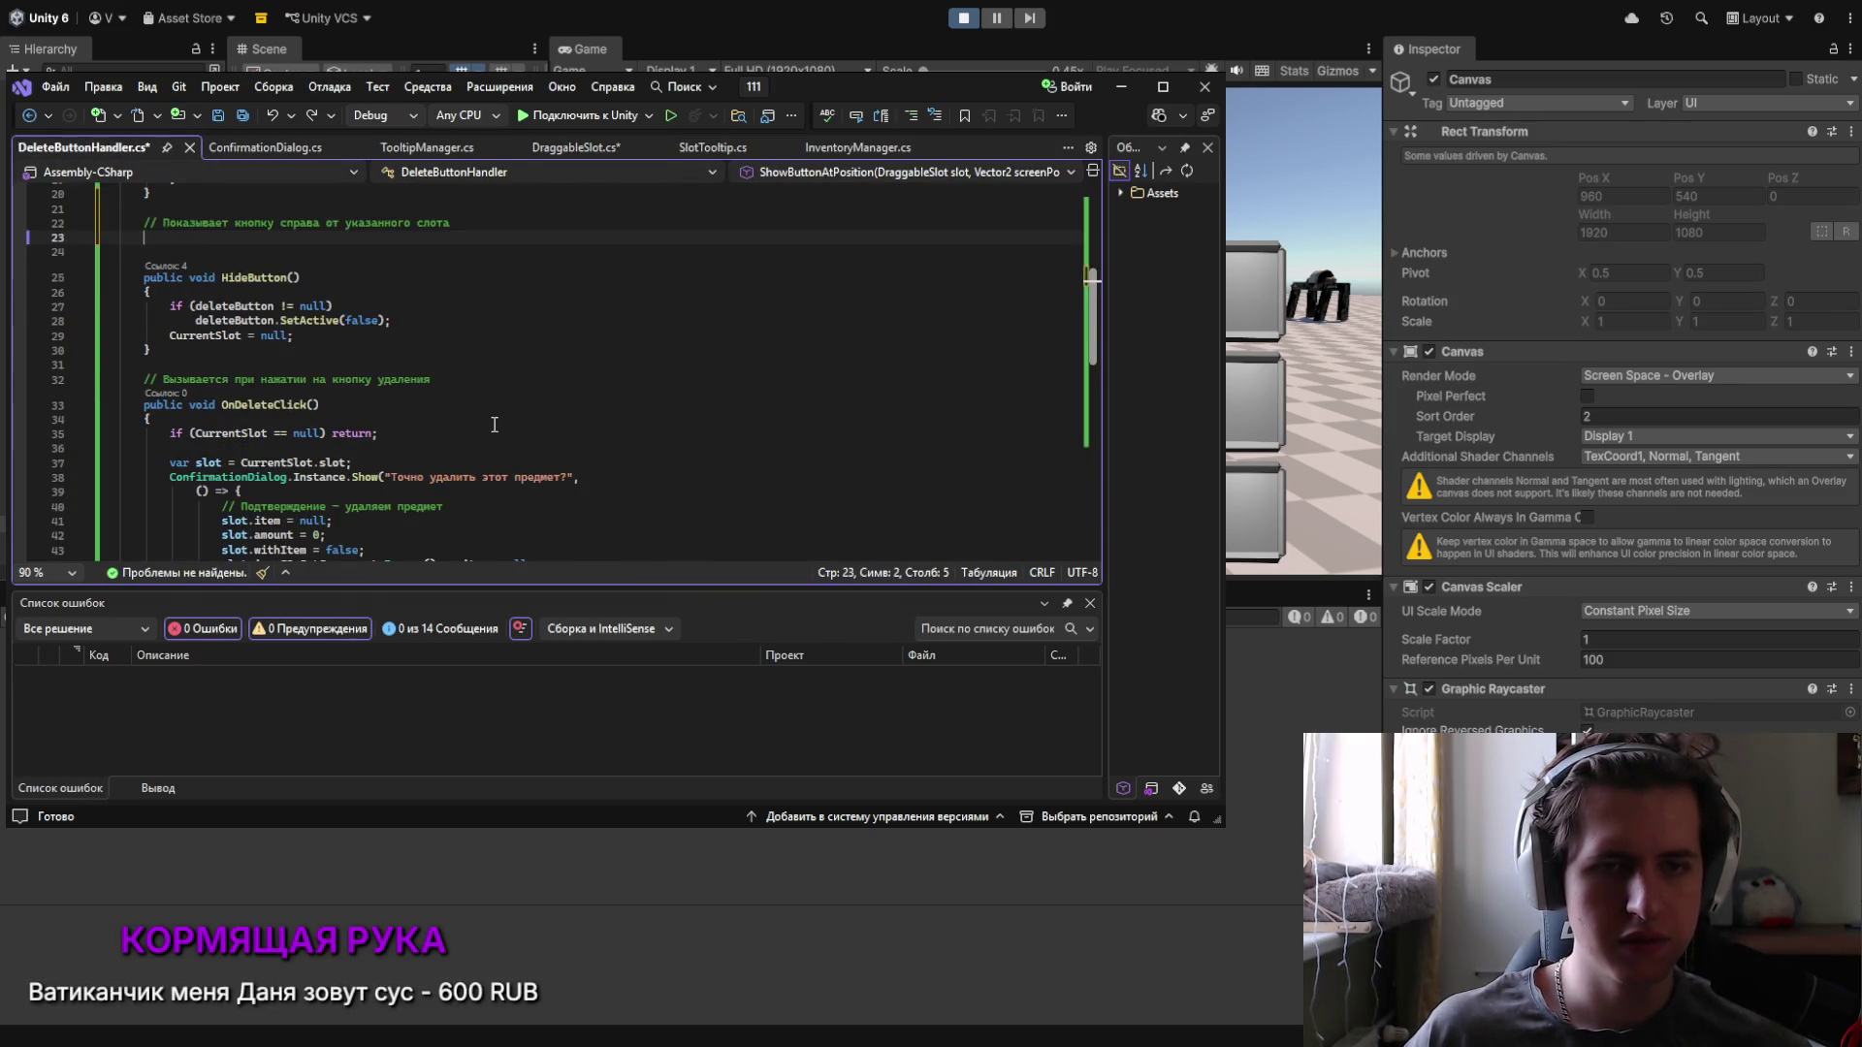
text(public void ShowButtonForSlot(DraggableSlot slot, RectTransform slotRect) 	{ 		if (deleteButton == null || buttonRect == null) return;  		CurrentSlot = slot;   		Vector3[] corners = new Vector3[4]; 		slotRect.GetWorldCorners(corners); 		Vector3 rightTop = corners[2]; // правый верхний угол  		// Устанавливаем позицию кнопки 		deleteButton.transform.position = rightTop + new Vector3(offsetX, offsetY, 0); 		deleteButton.SetActive(true); 	})
key(ctrl+s)
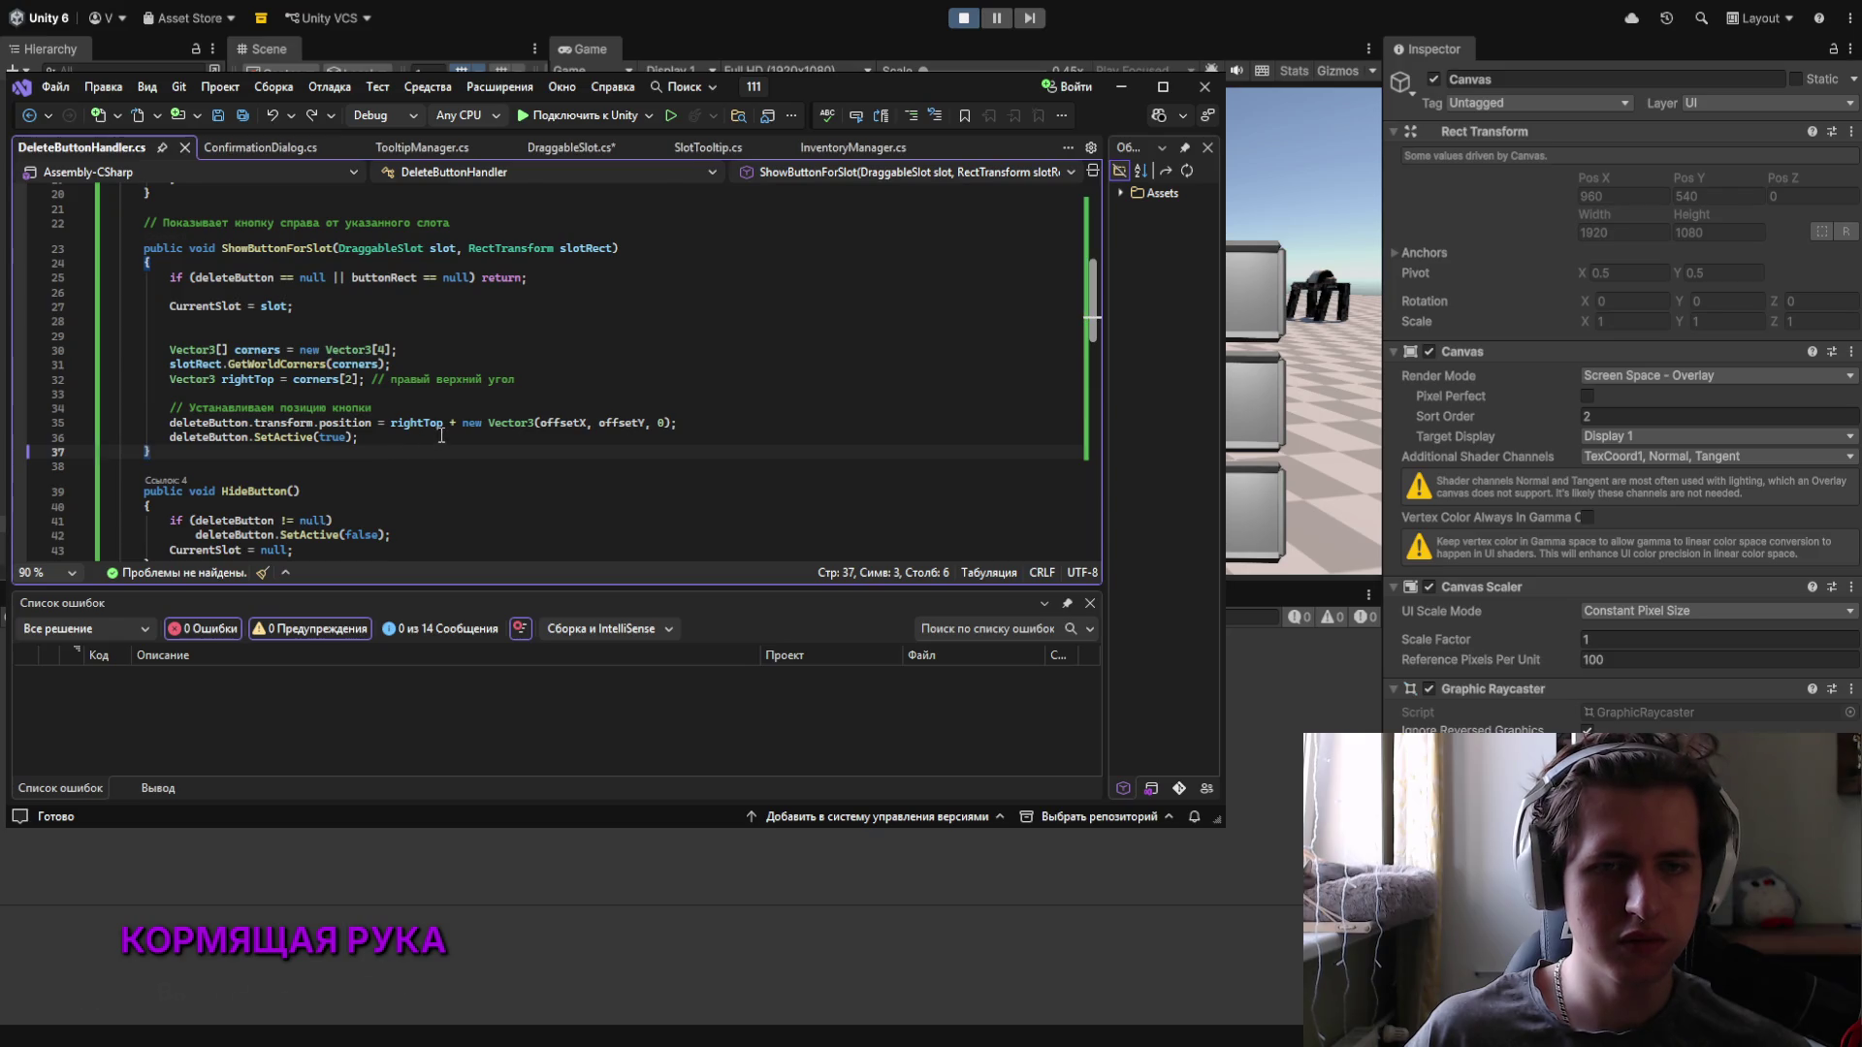
Step: Reword the 'Выбросить предмет?' prompt to ask about permanent deletion and save DraggableSlot.cs
click(558, 147)
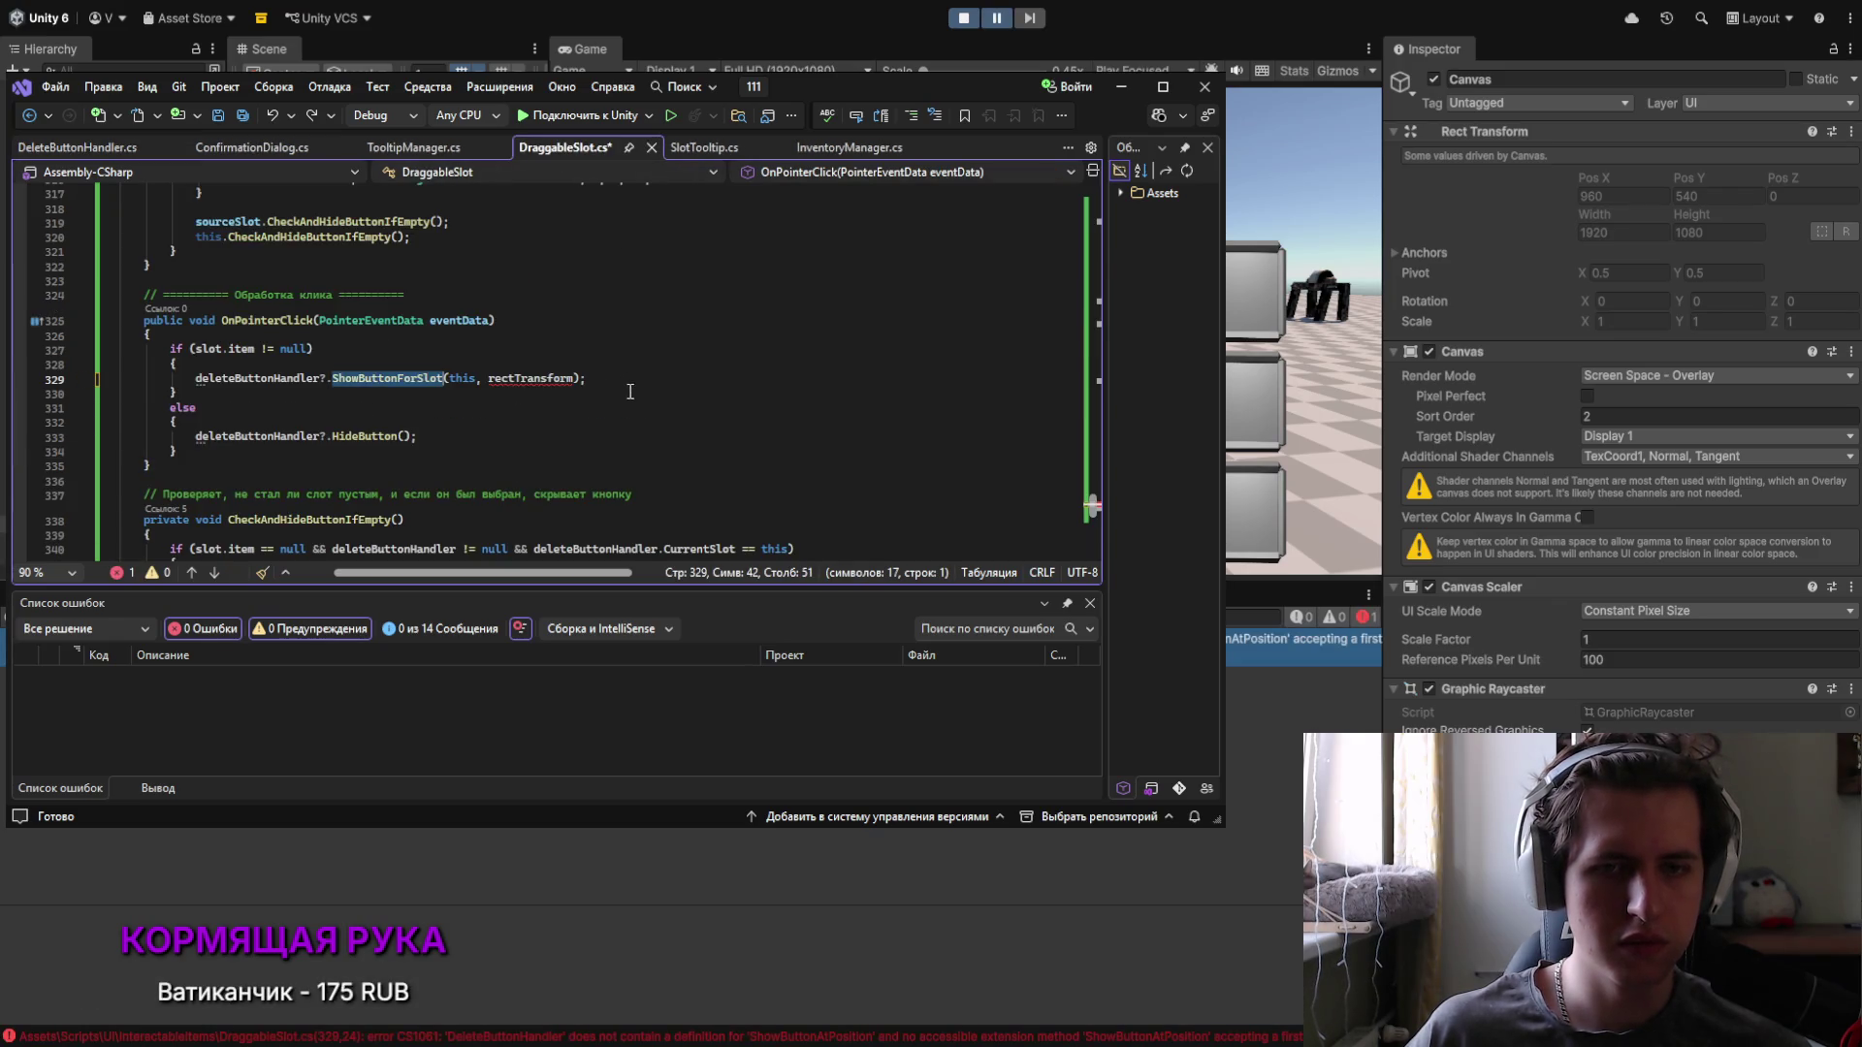
key(ctrl+minus)
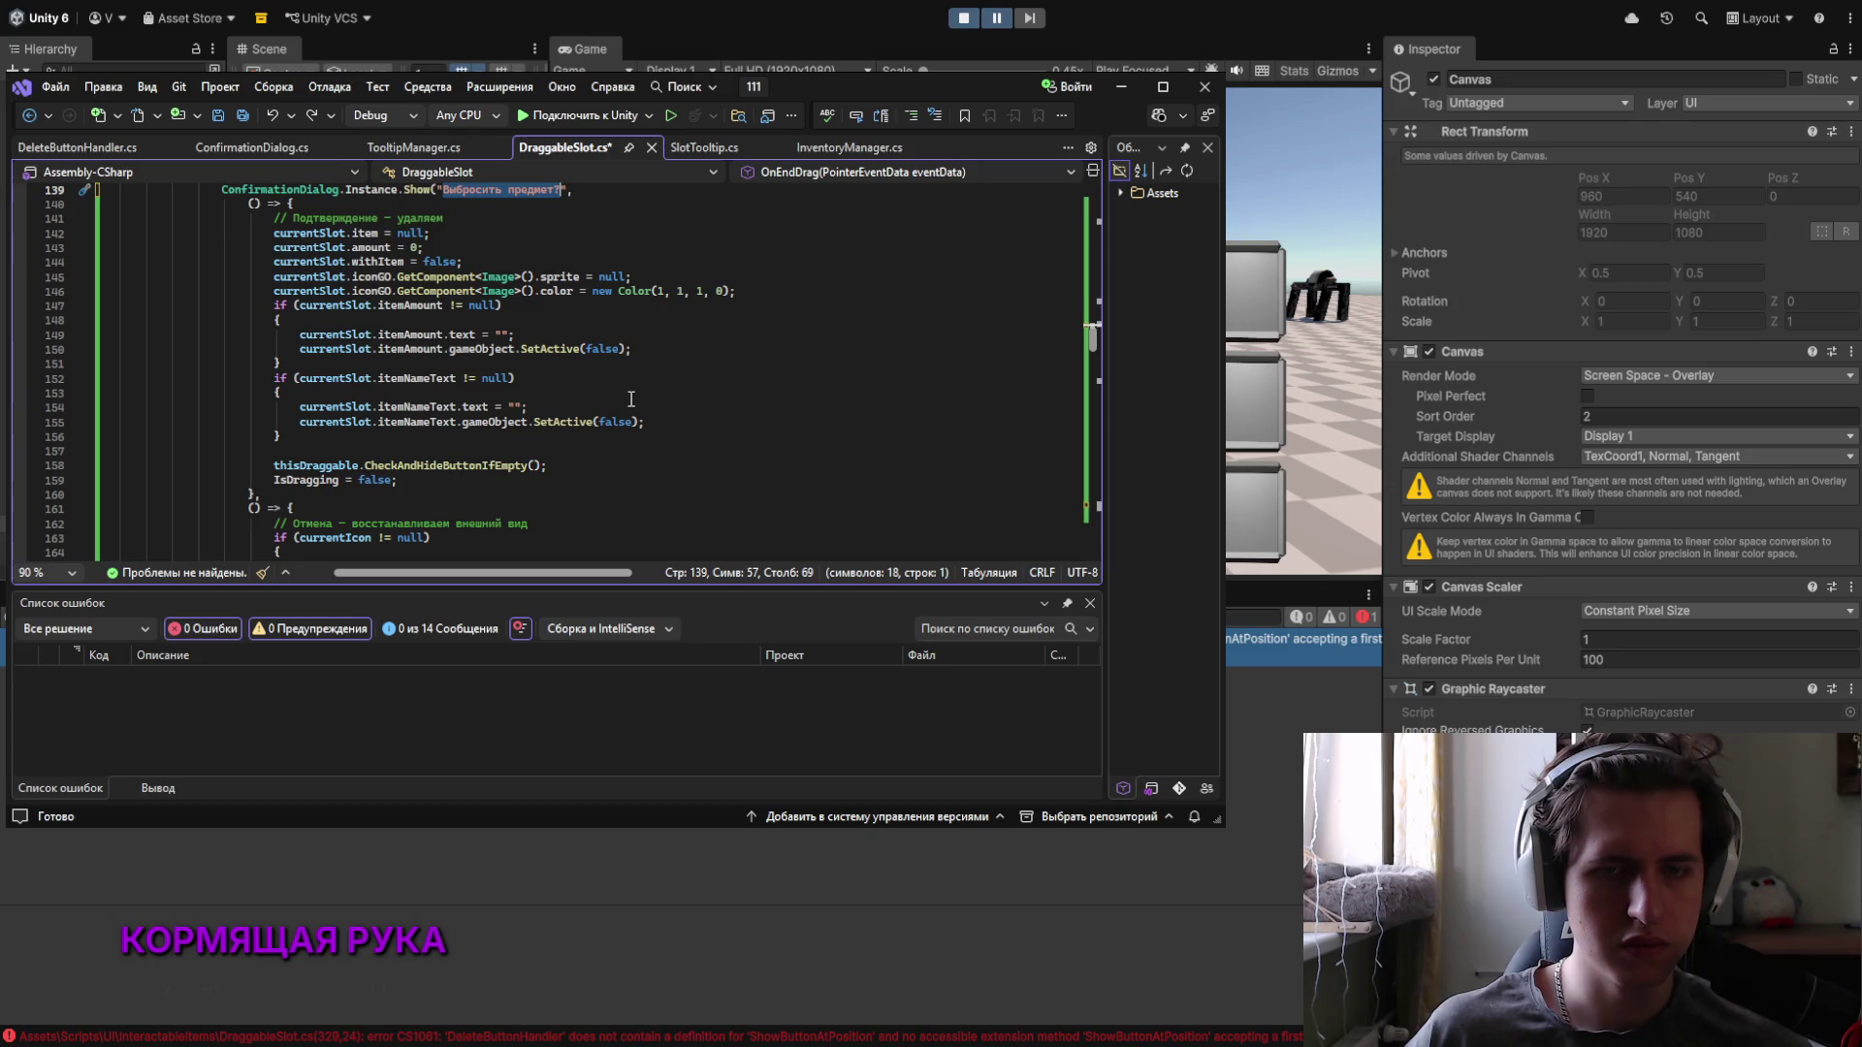
text(Вы точно хотите безвозвратно удалить этот предмет?)
scroll(631, 399, up, 5)
scroll(631, 399, up, 10)
scroll(631, 398, up, 2)
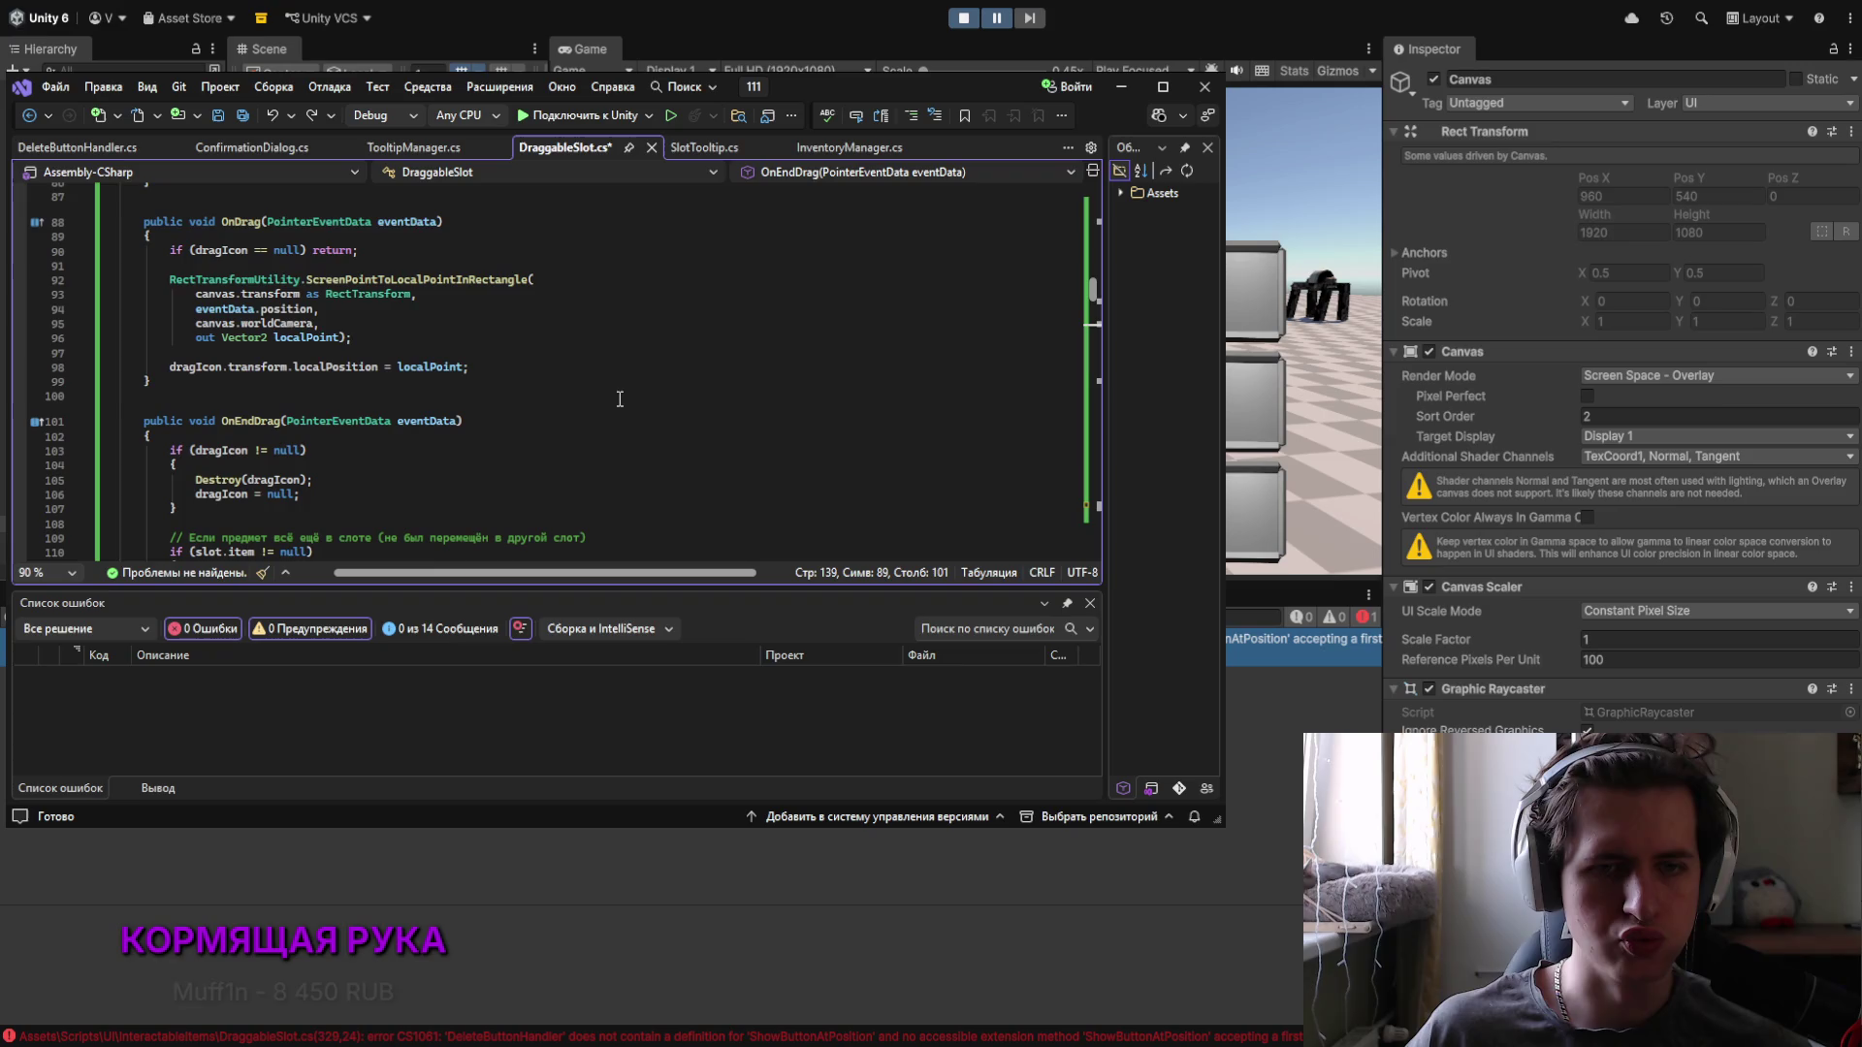
click(665, 323)
key(ctrl+s)
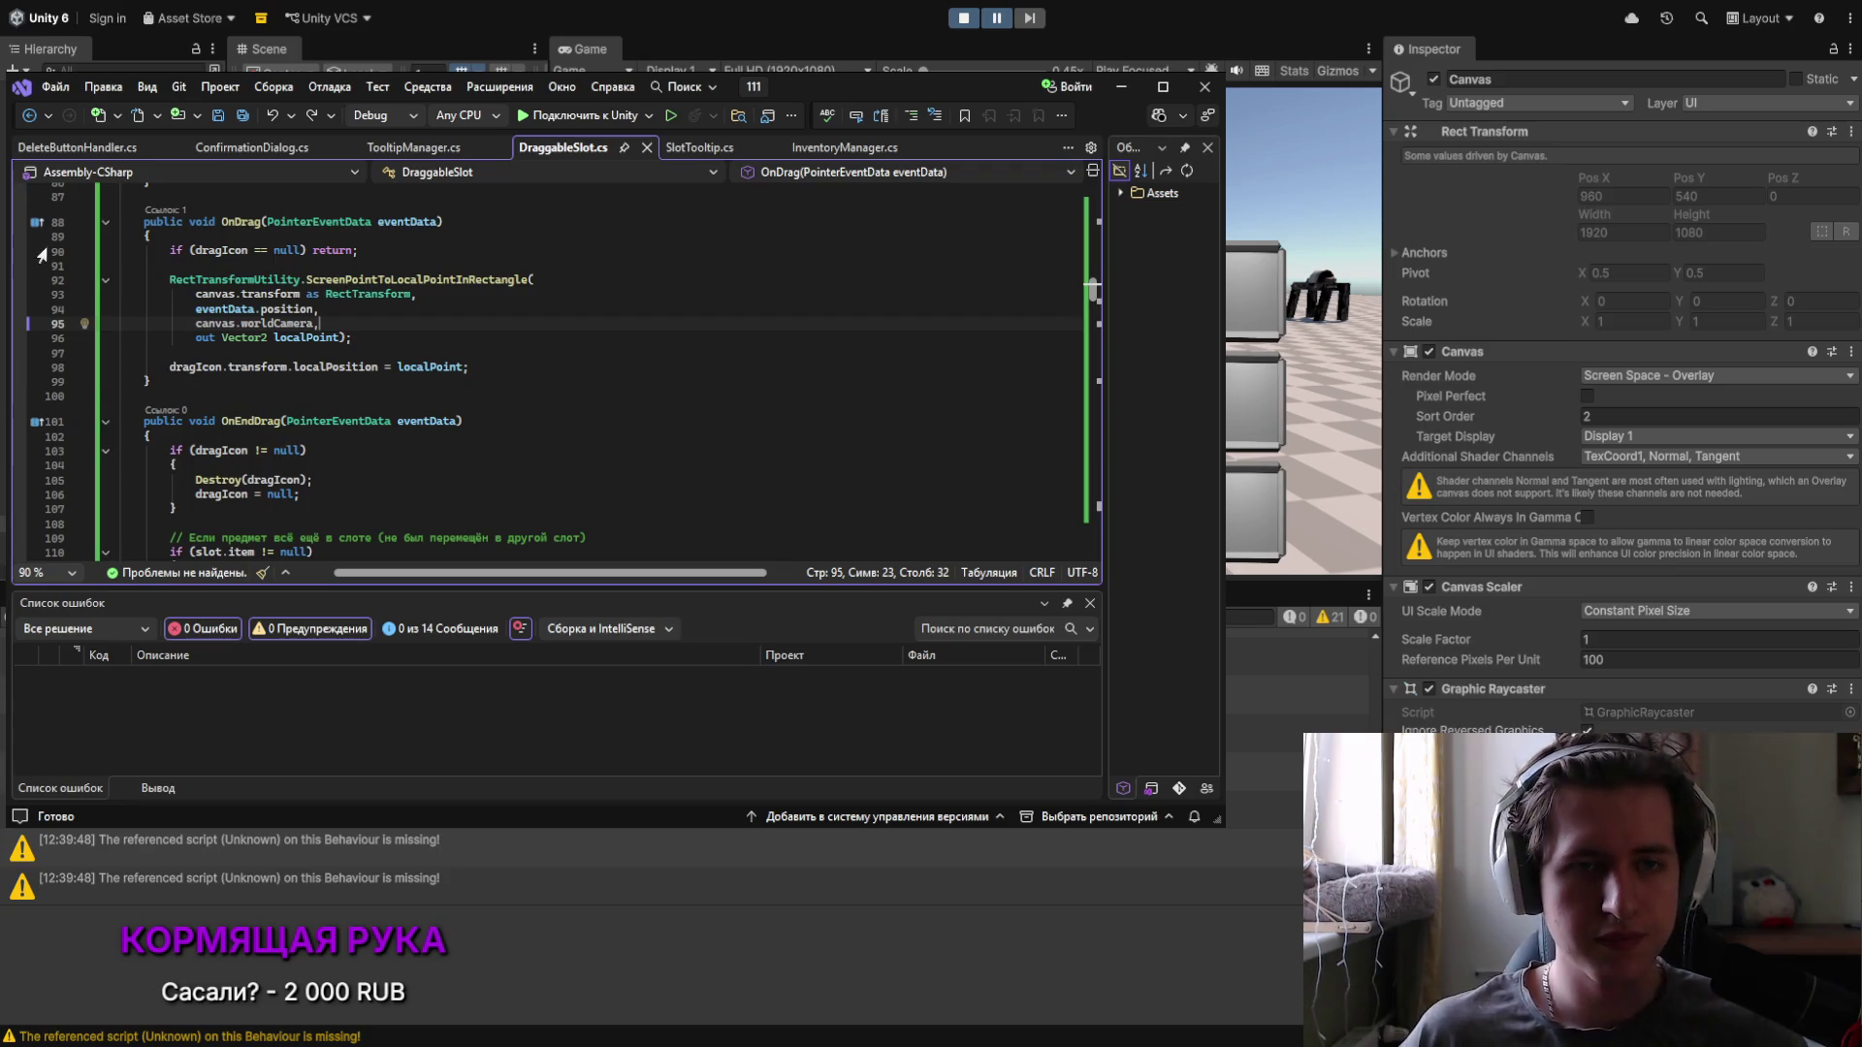
Step: Restart Play mode in Unity, accept the NPC's materials offer and open the inventory
click(1121, 87)
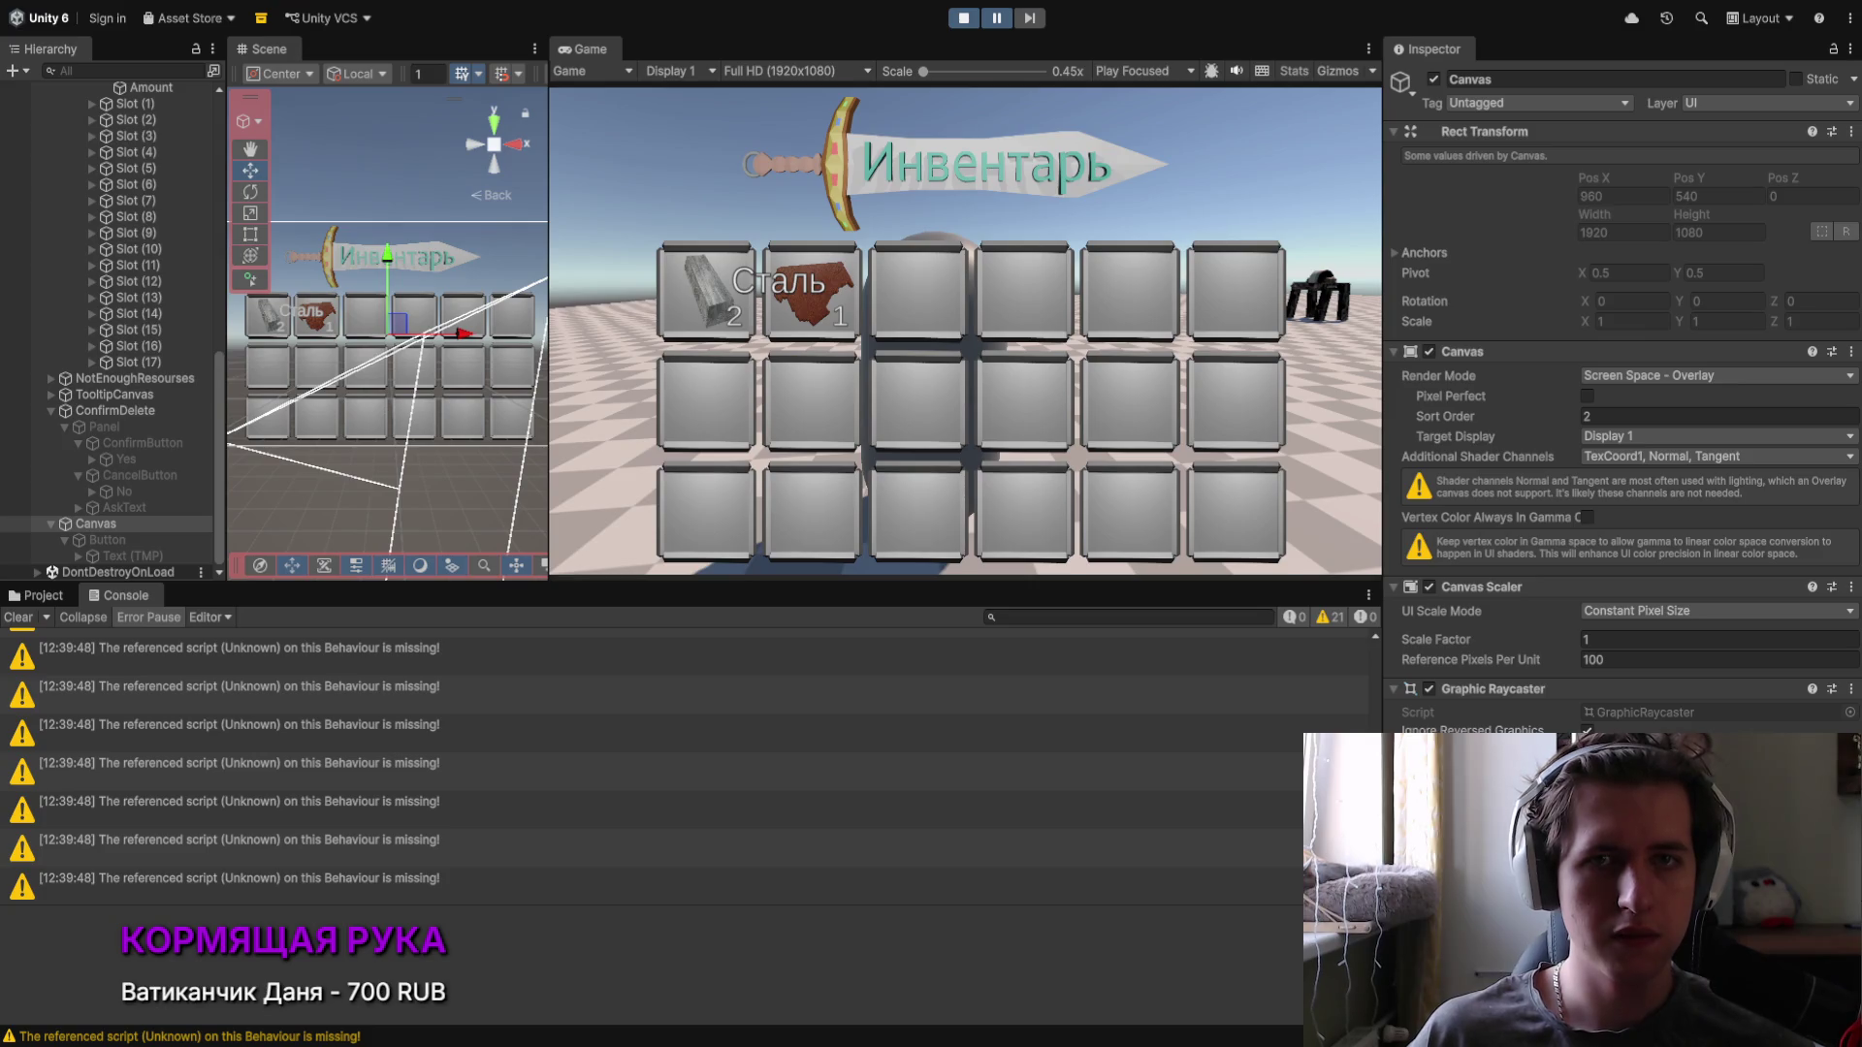
key(i)
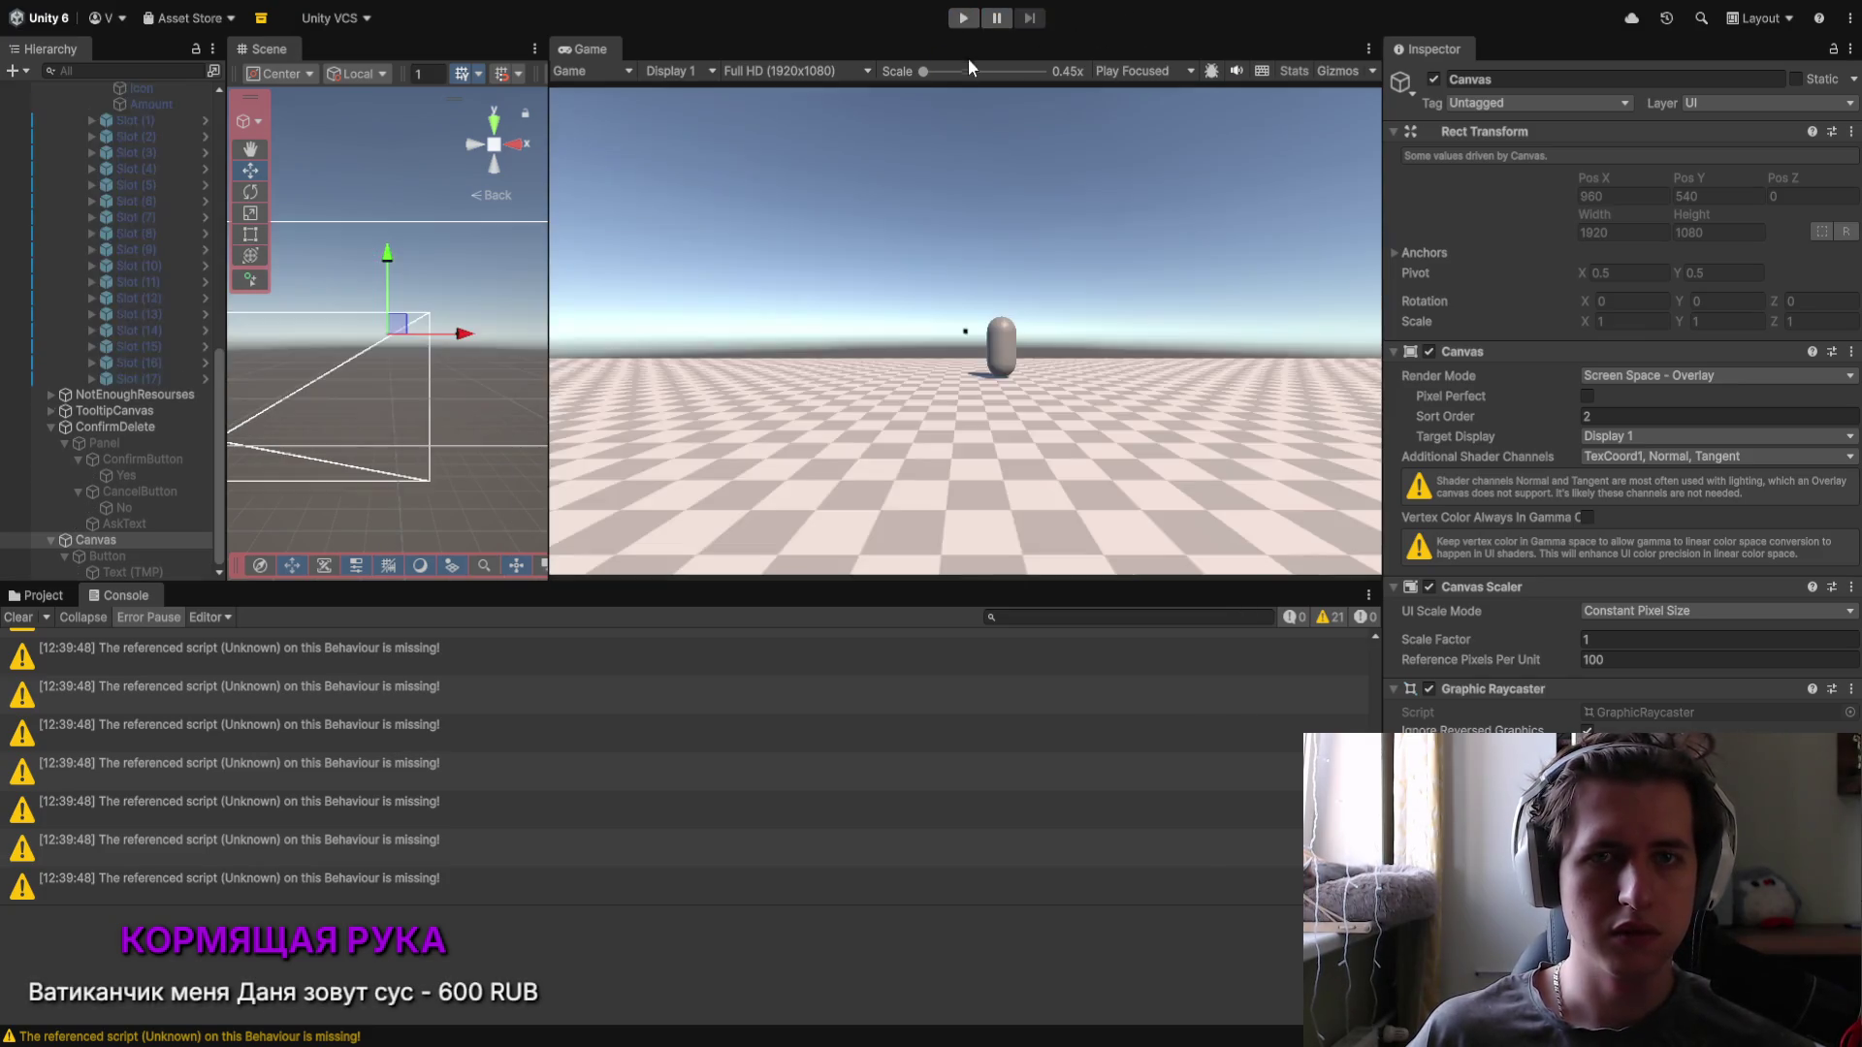
click(958, 19)
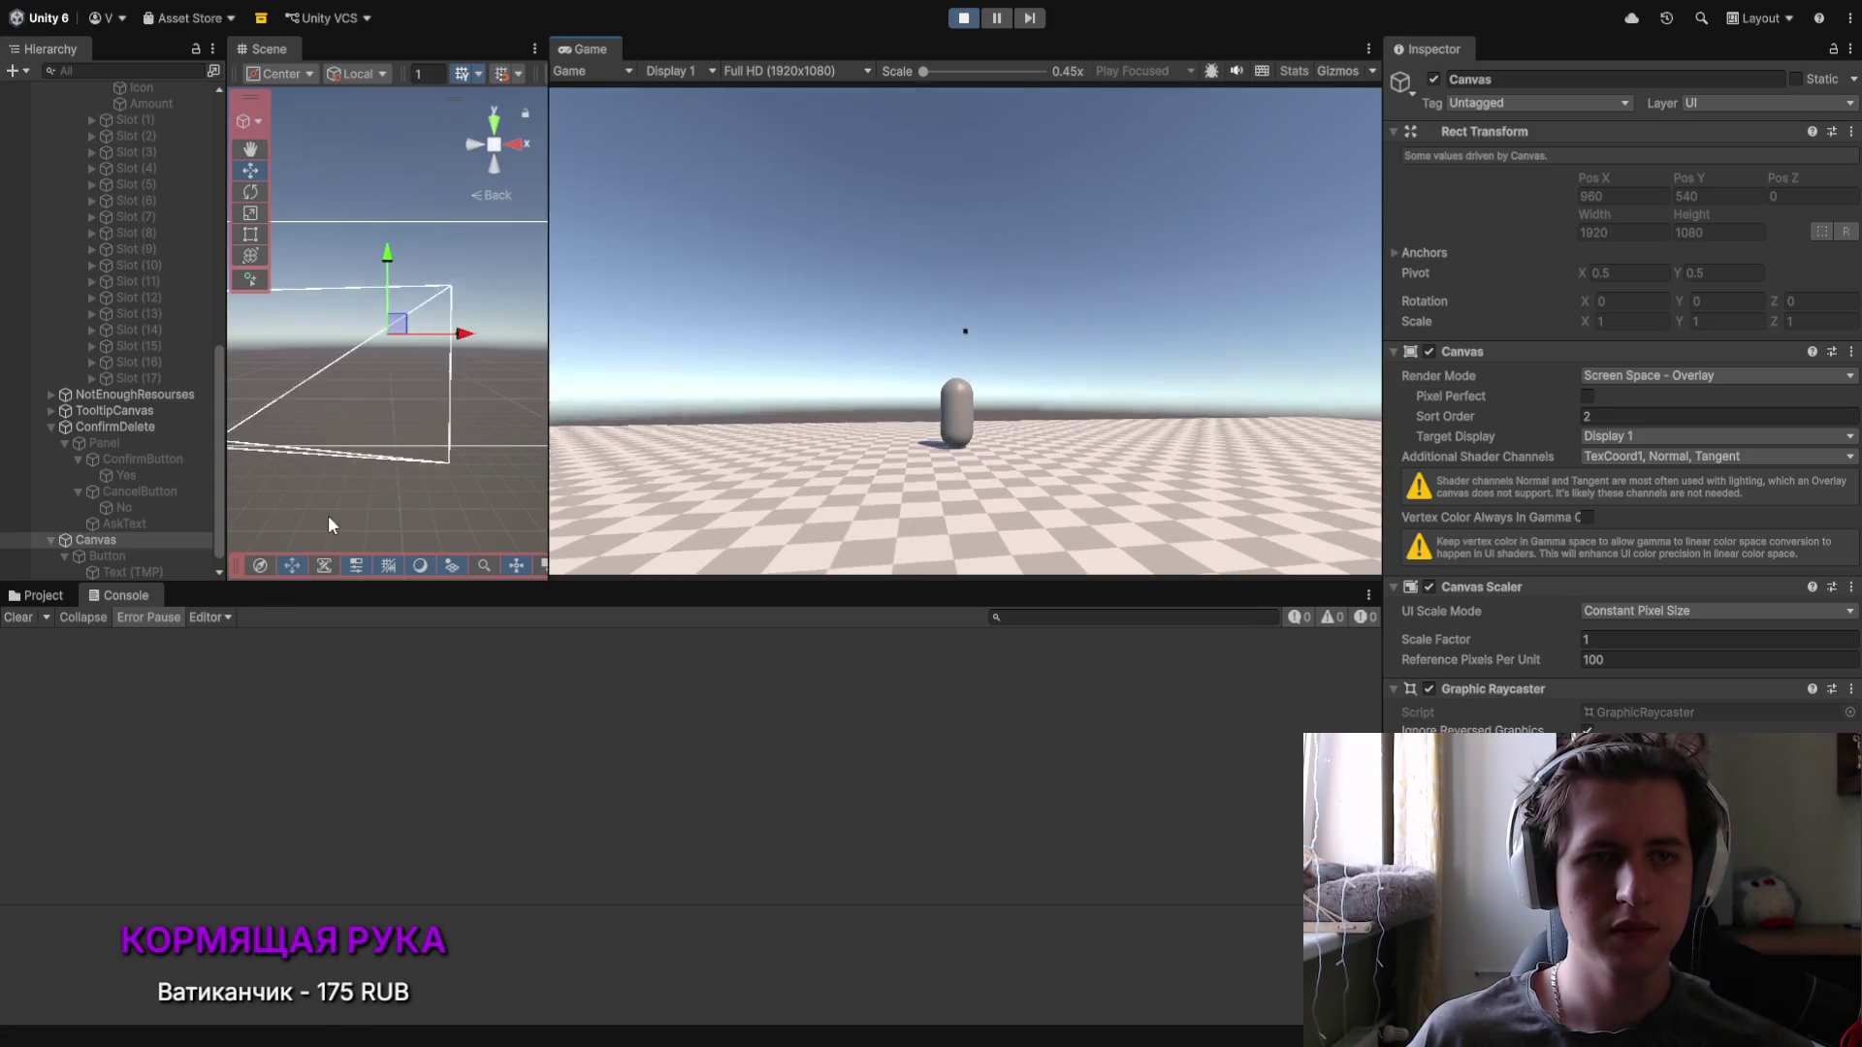
click(783, 551)
key(i)
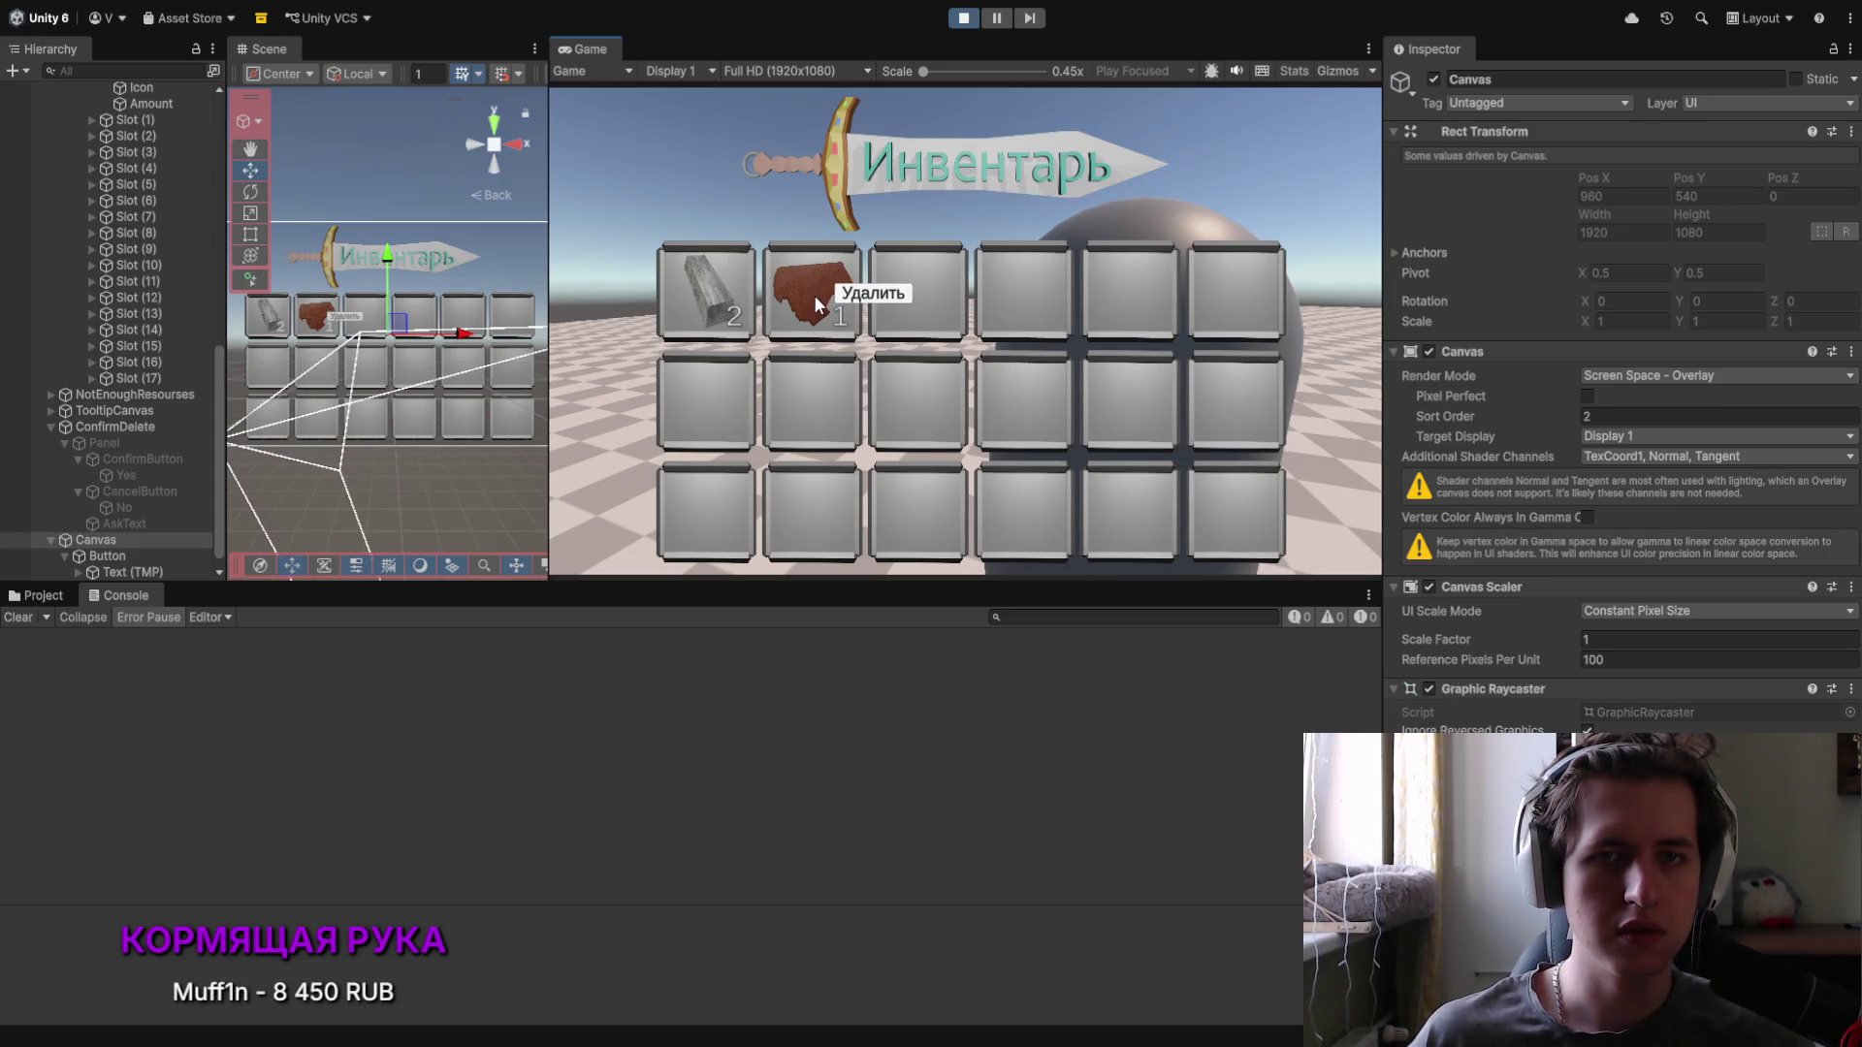
Step: Request deleting an item three times, each time declining with Нет to keep it
click(692, 269)
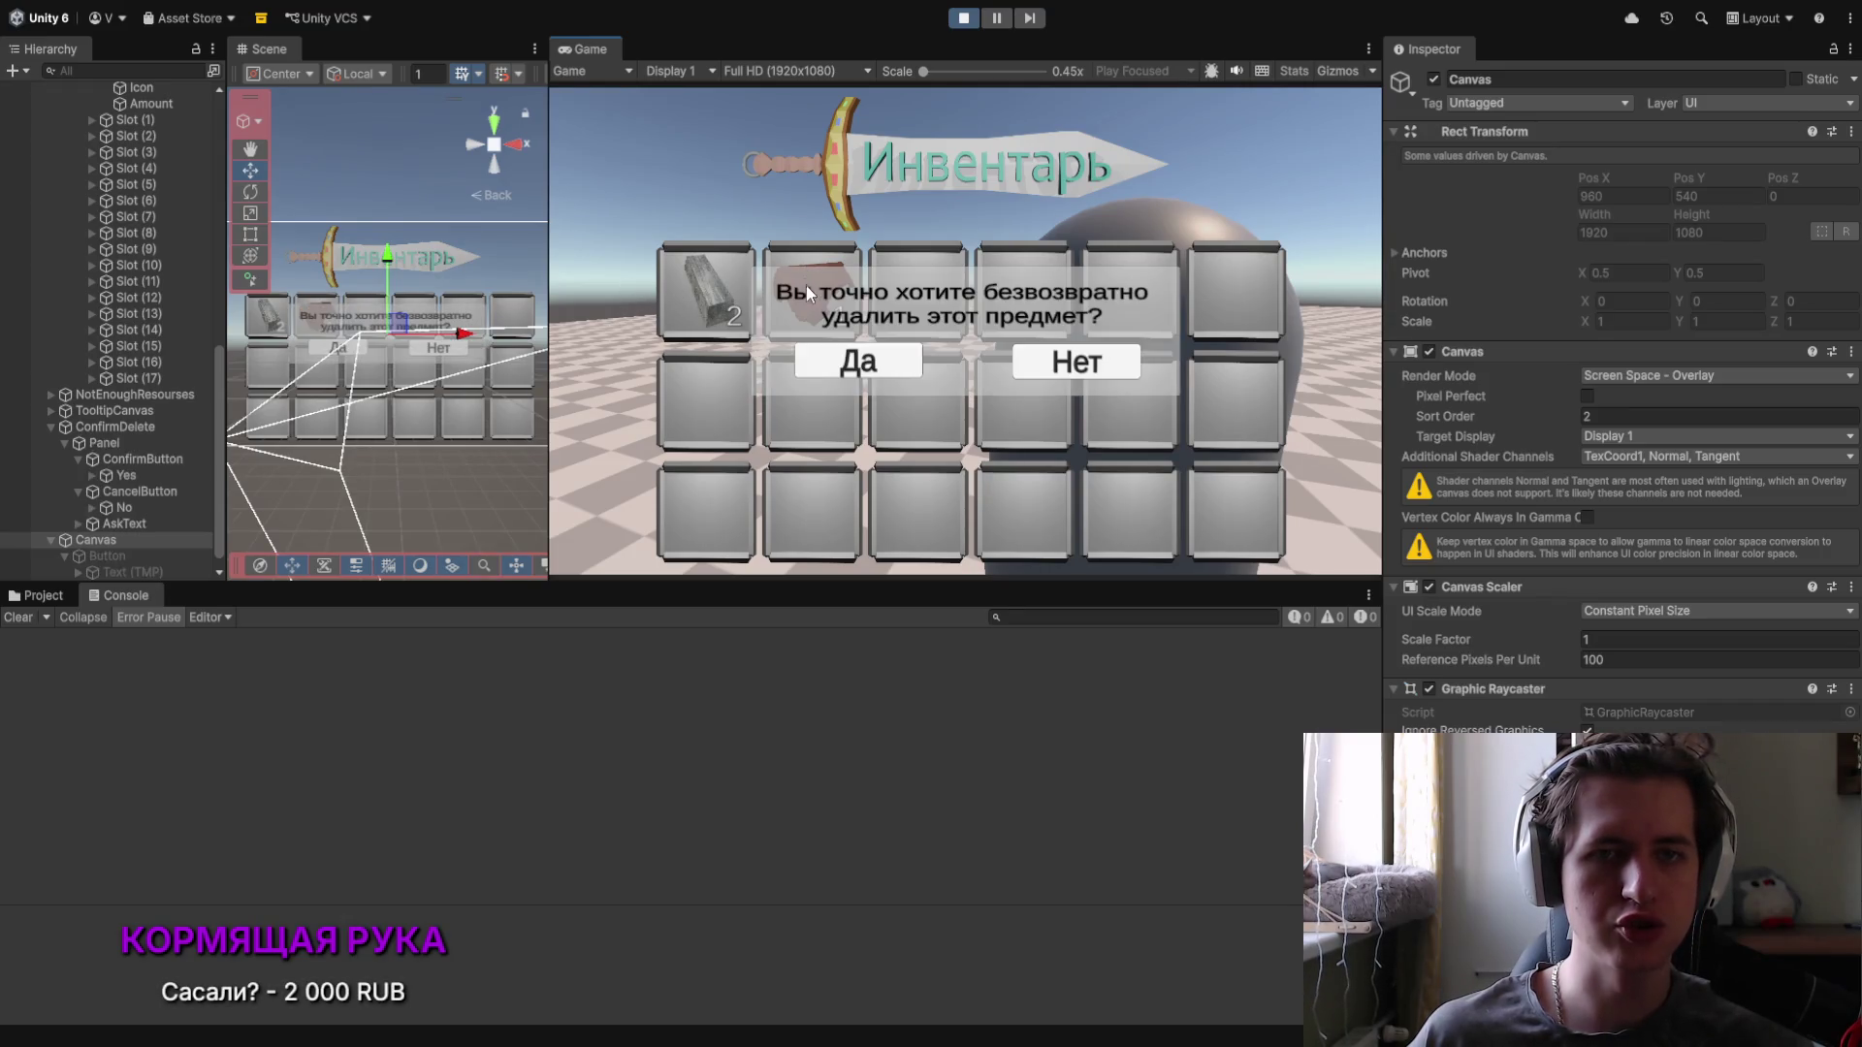
click(1050, 370)
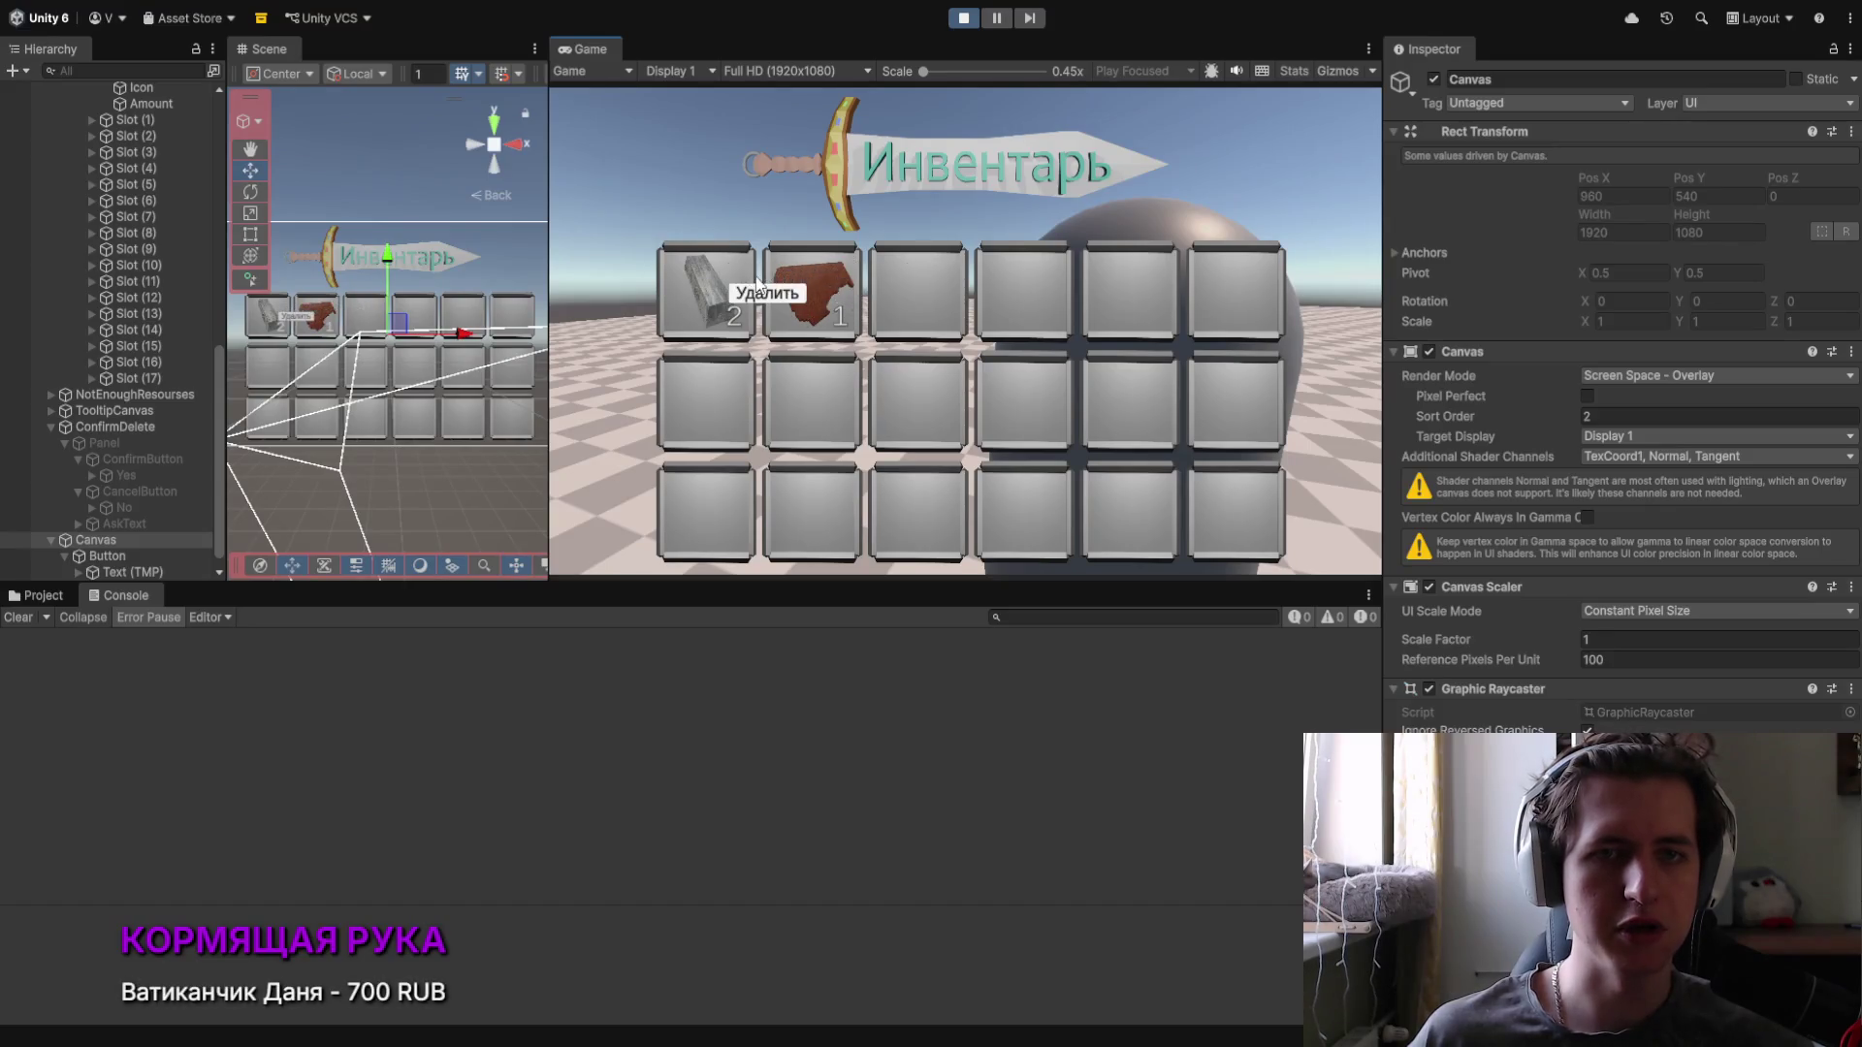
click(742, 286)
click(1030, 362)
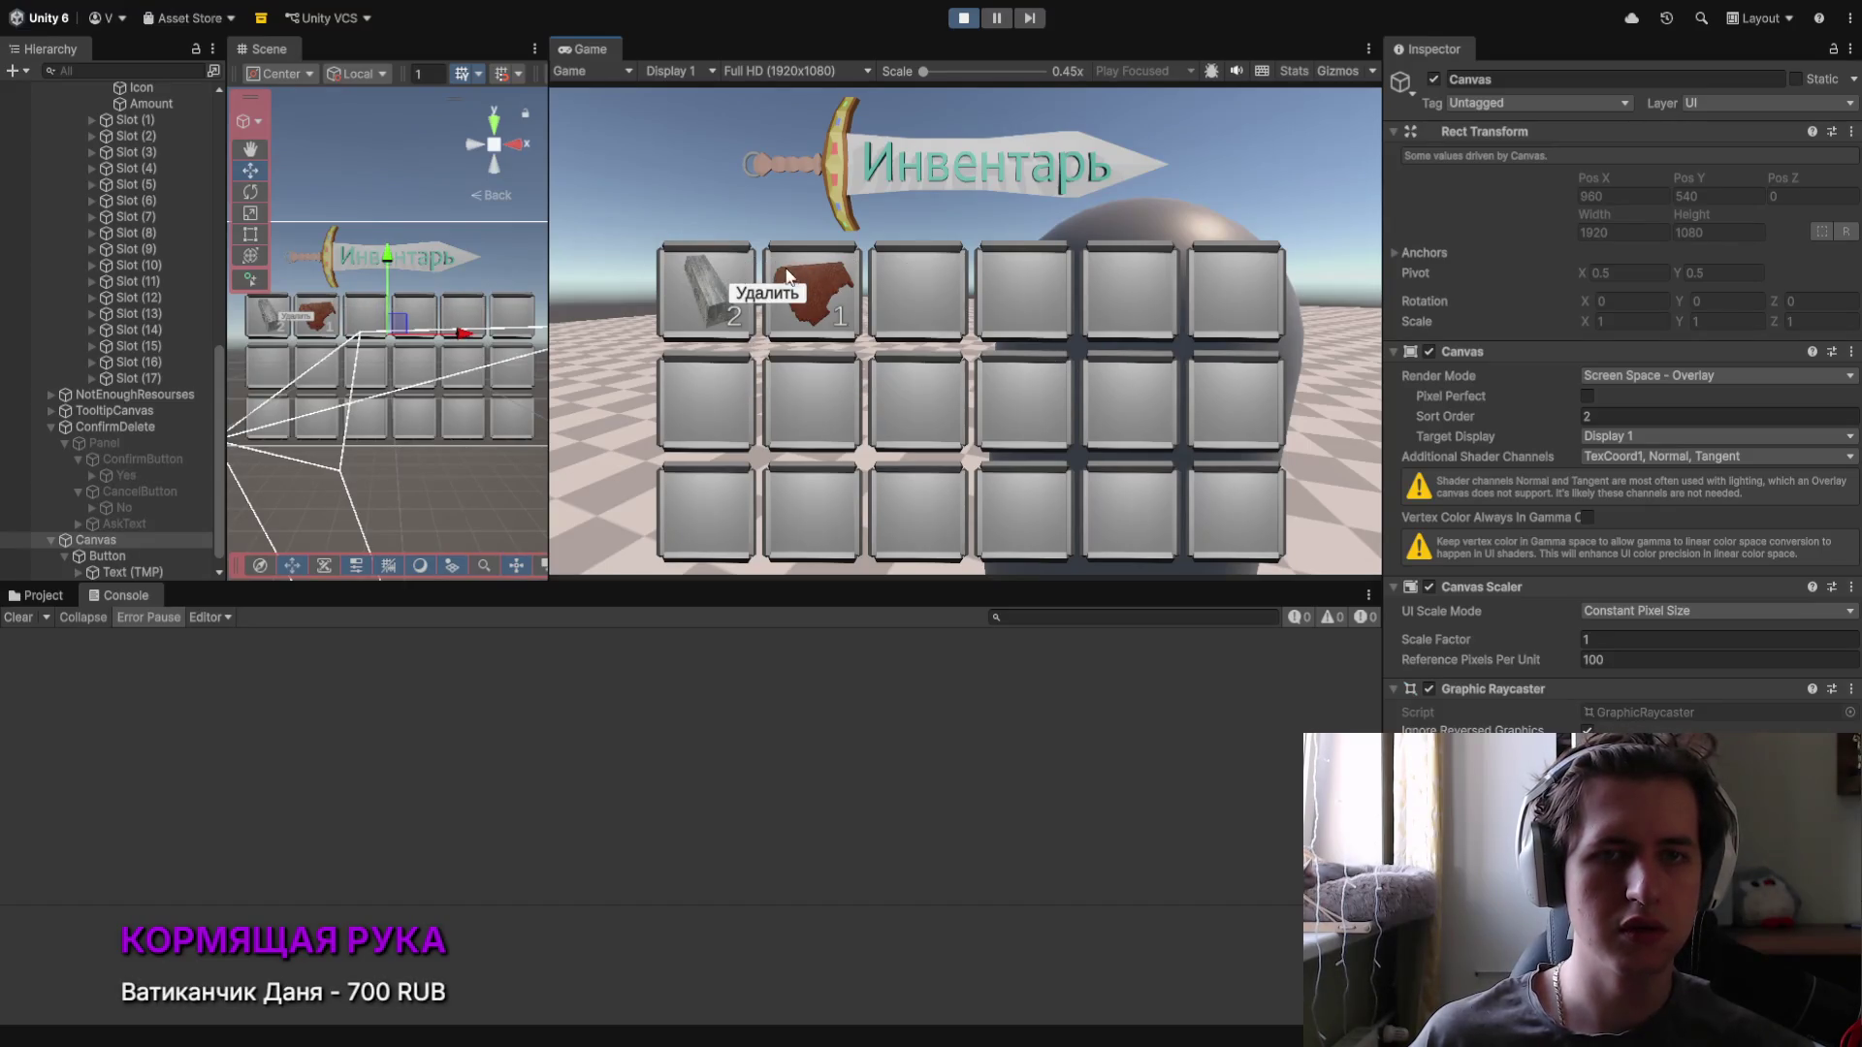
click(772, 289)
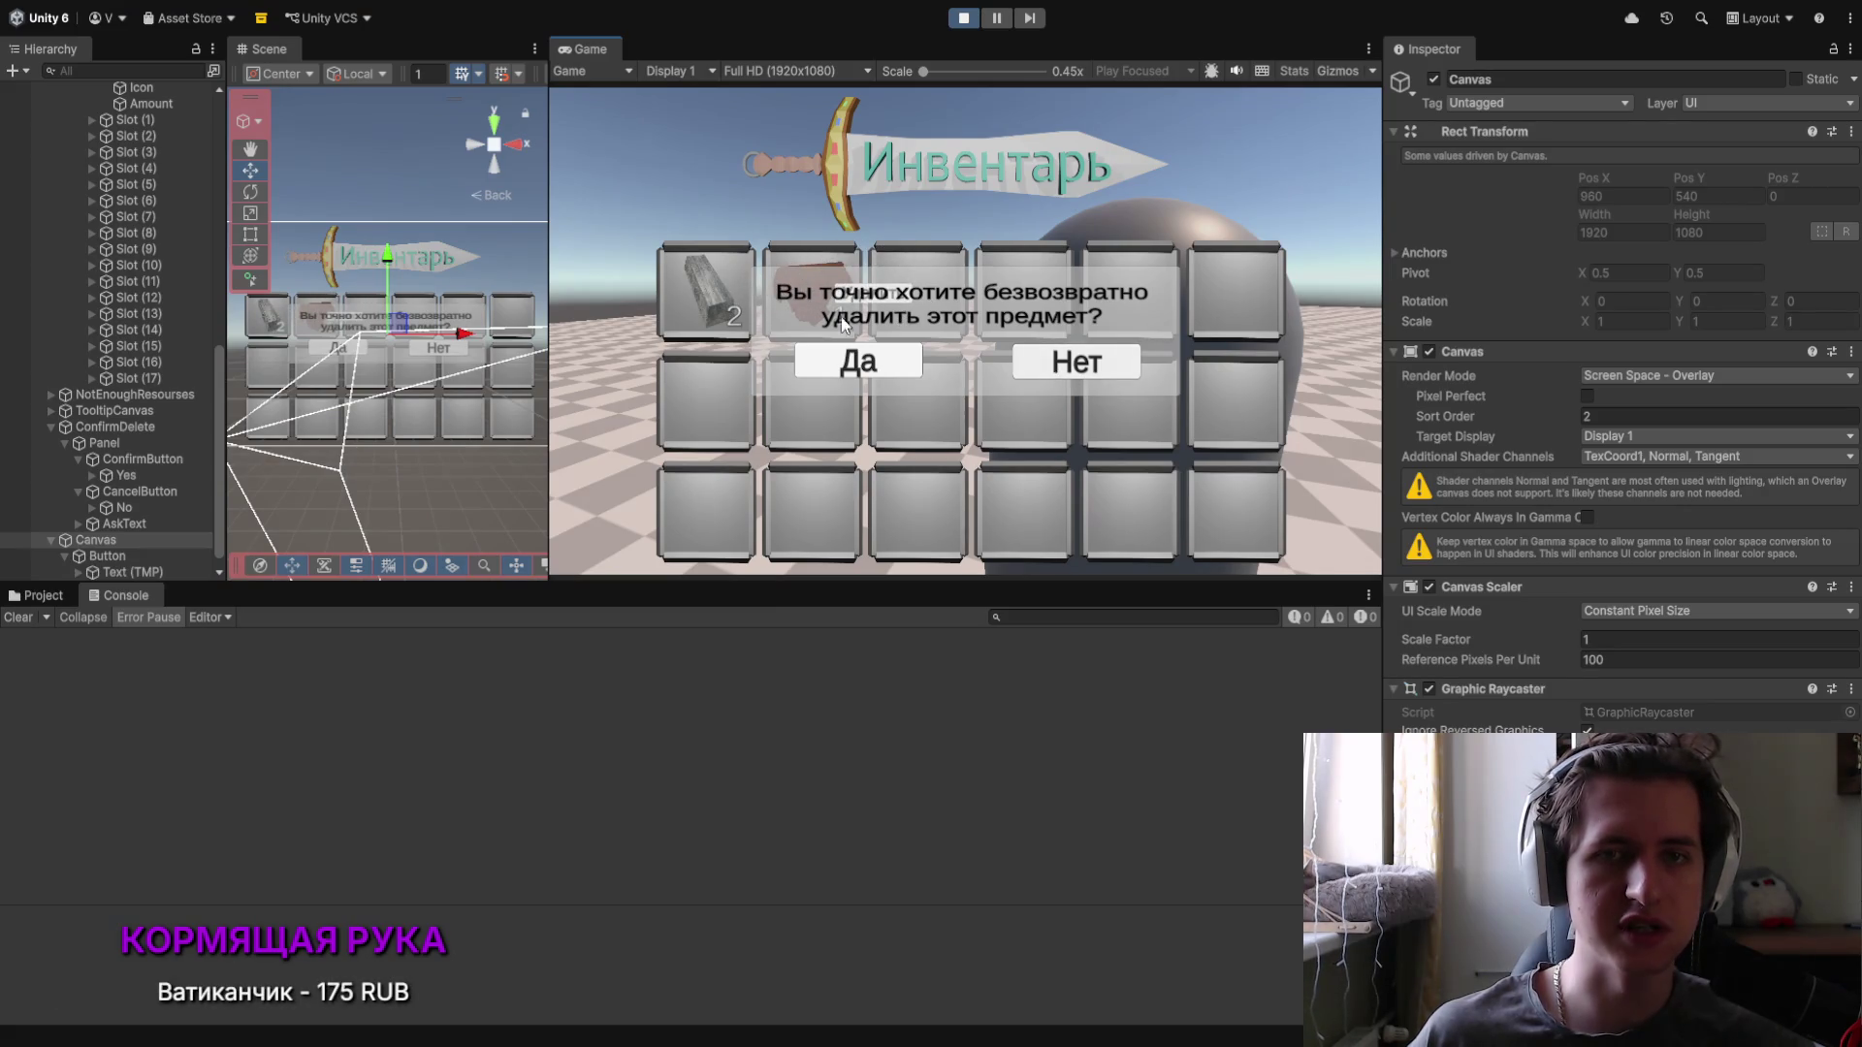
click(1076, 362)
Step: Inspect ConfirmDelete in the Hierarchy, then return to Visual Studio
click(139, 461)
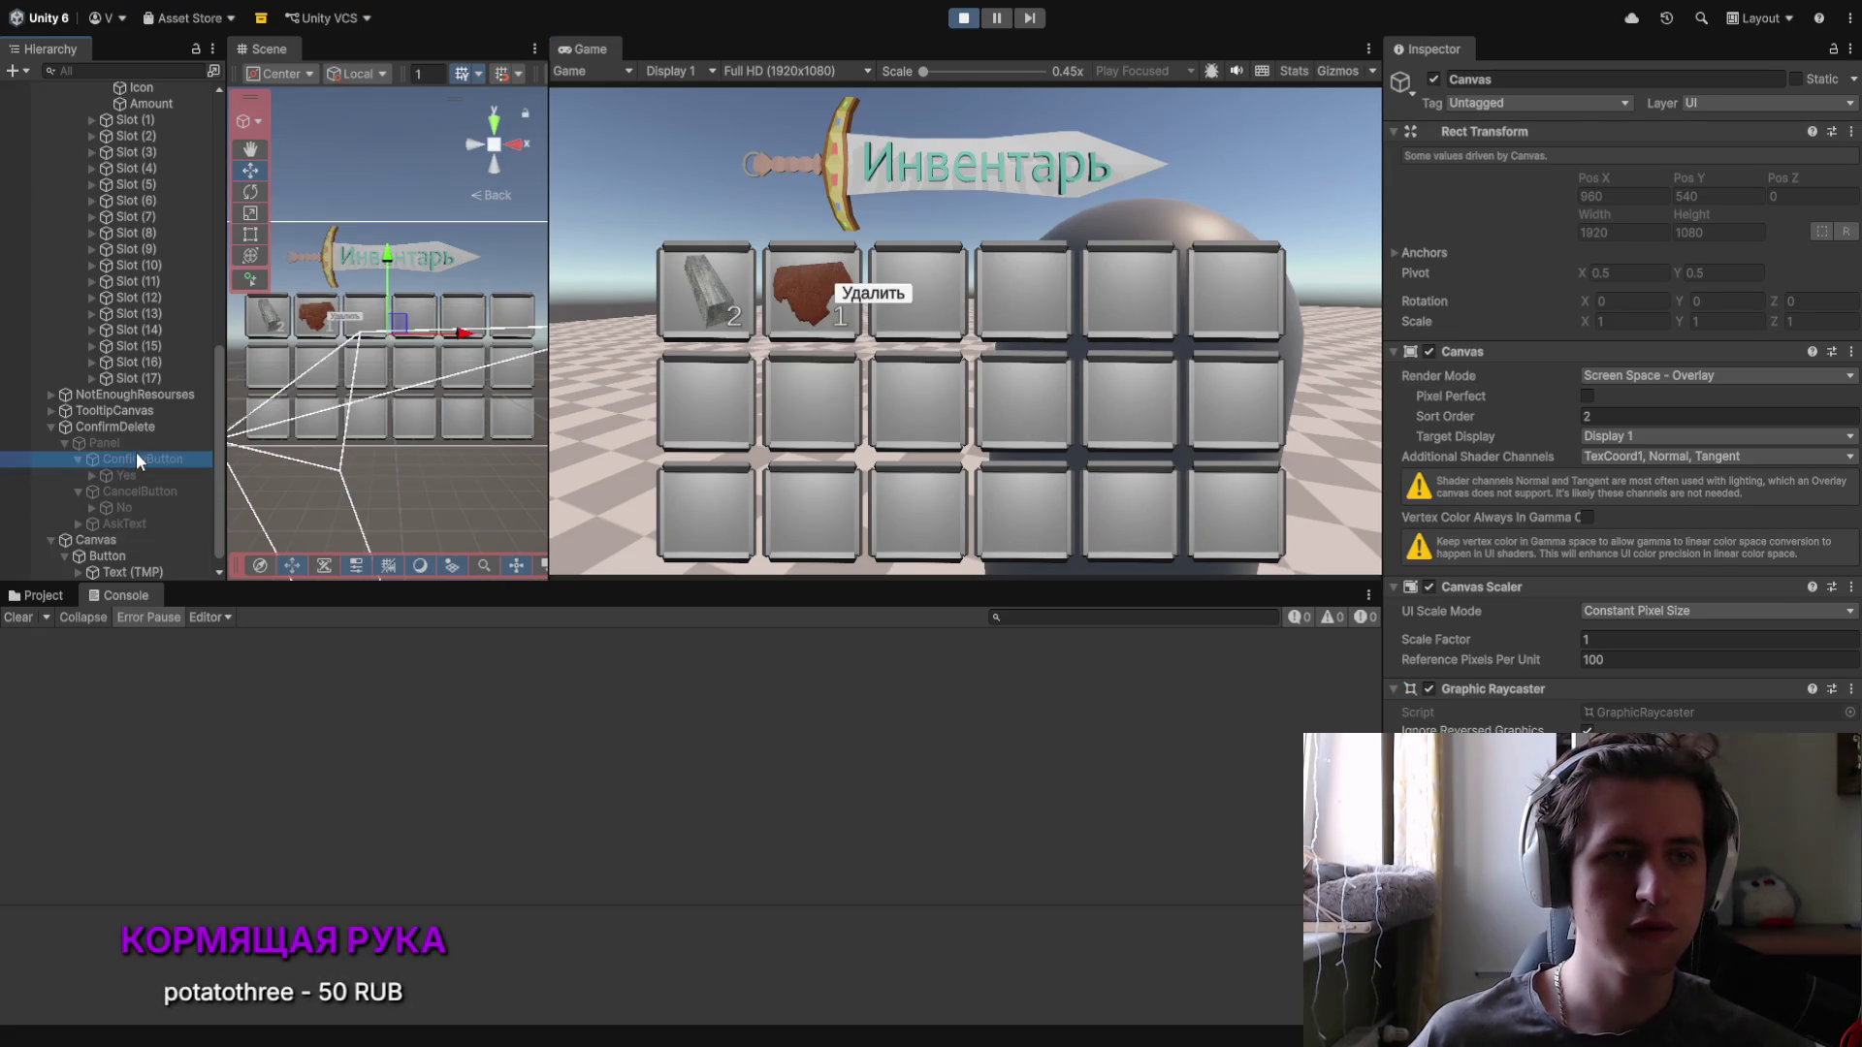
click(115, 427)
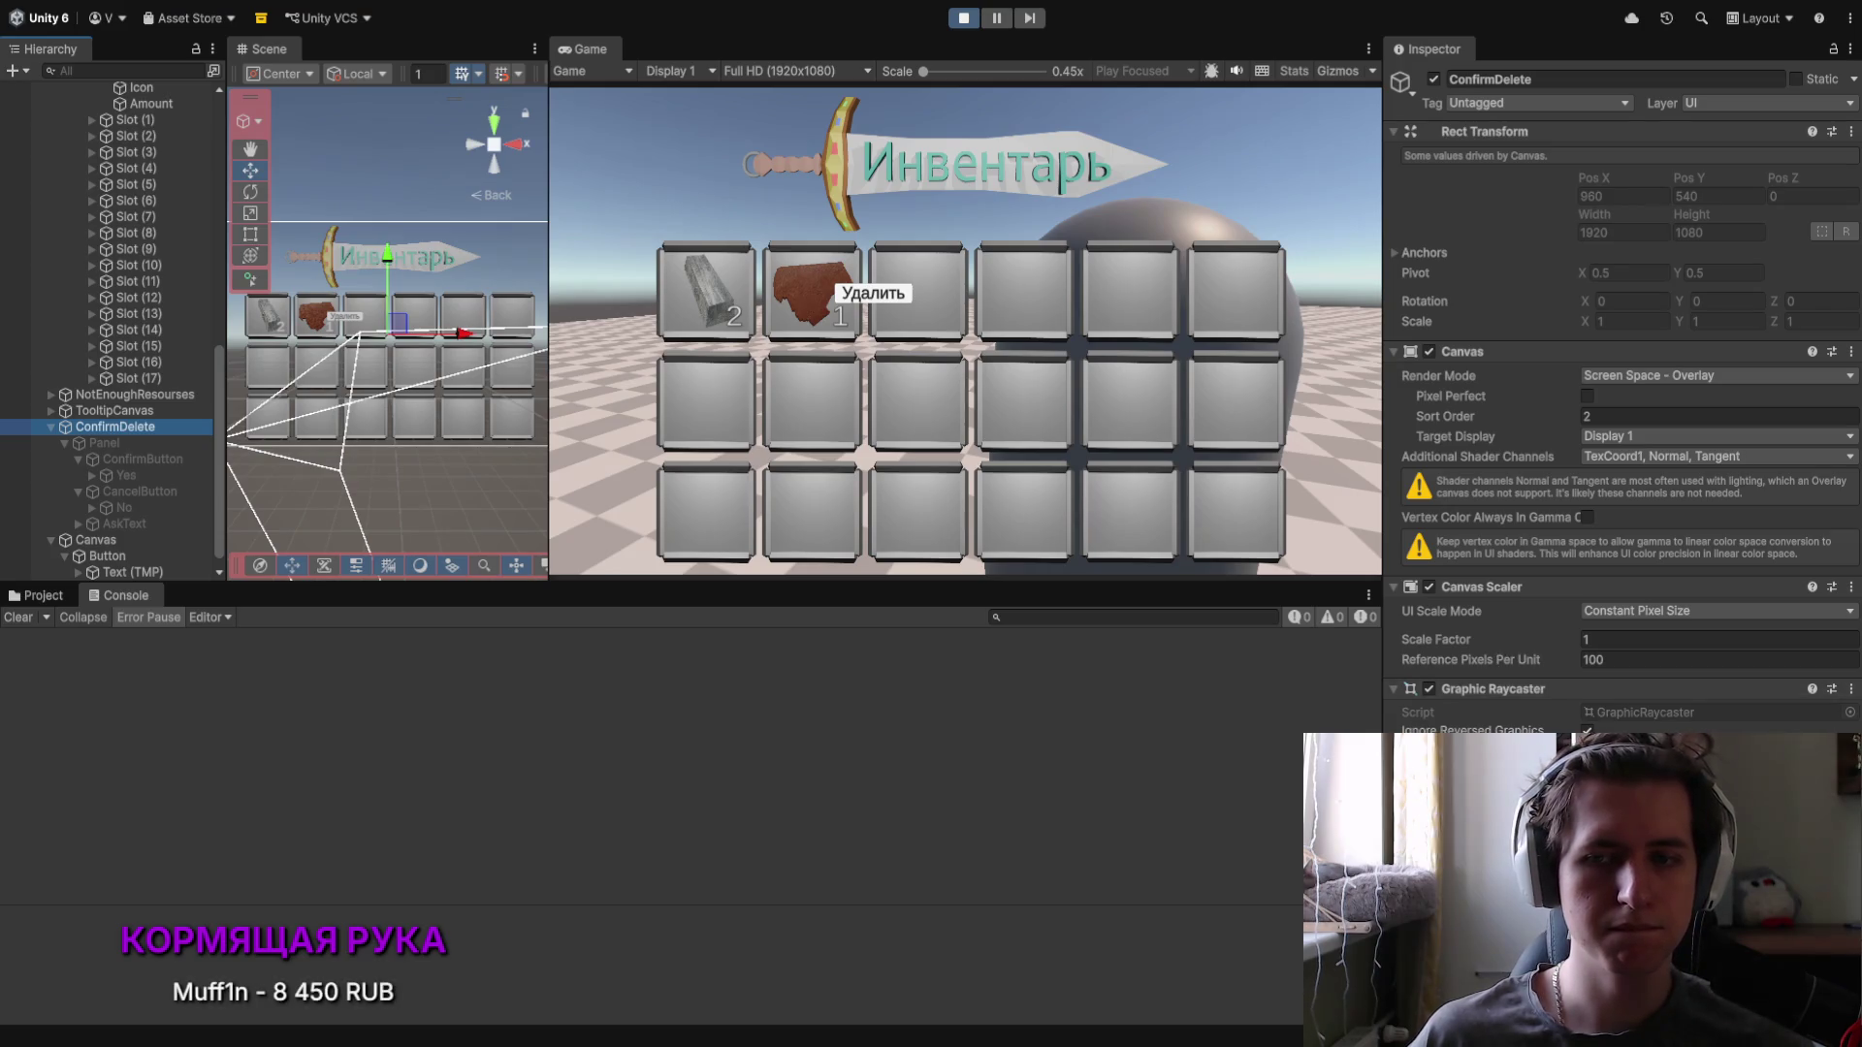
key(alt+Tab)
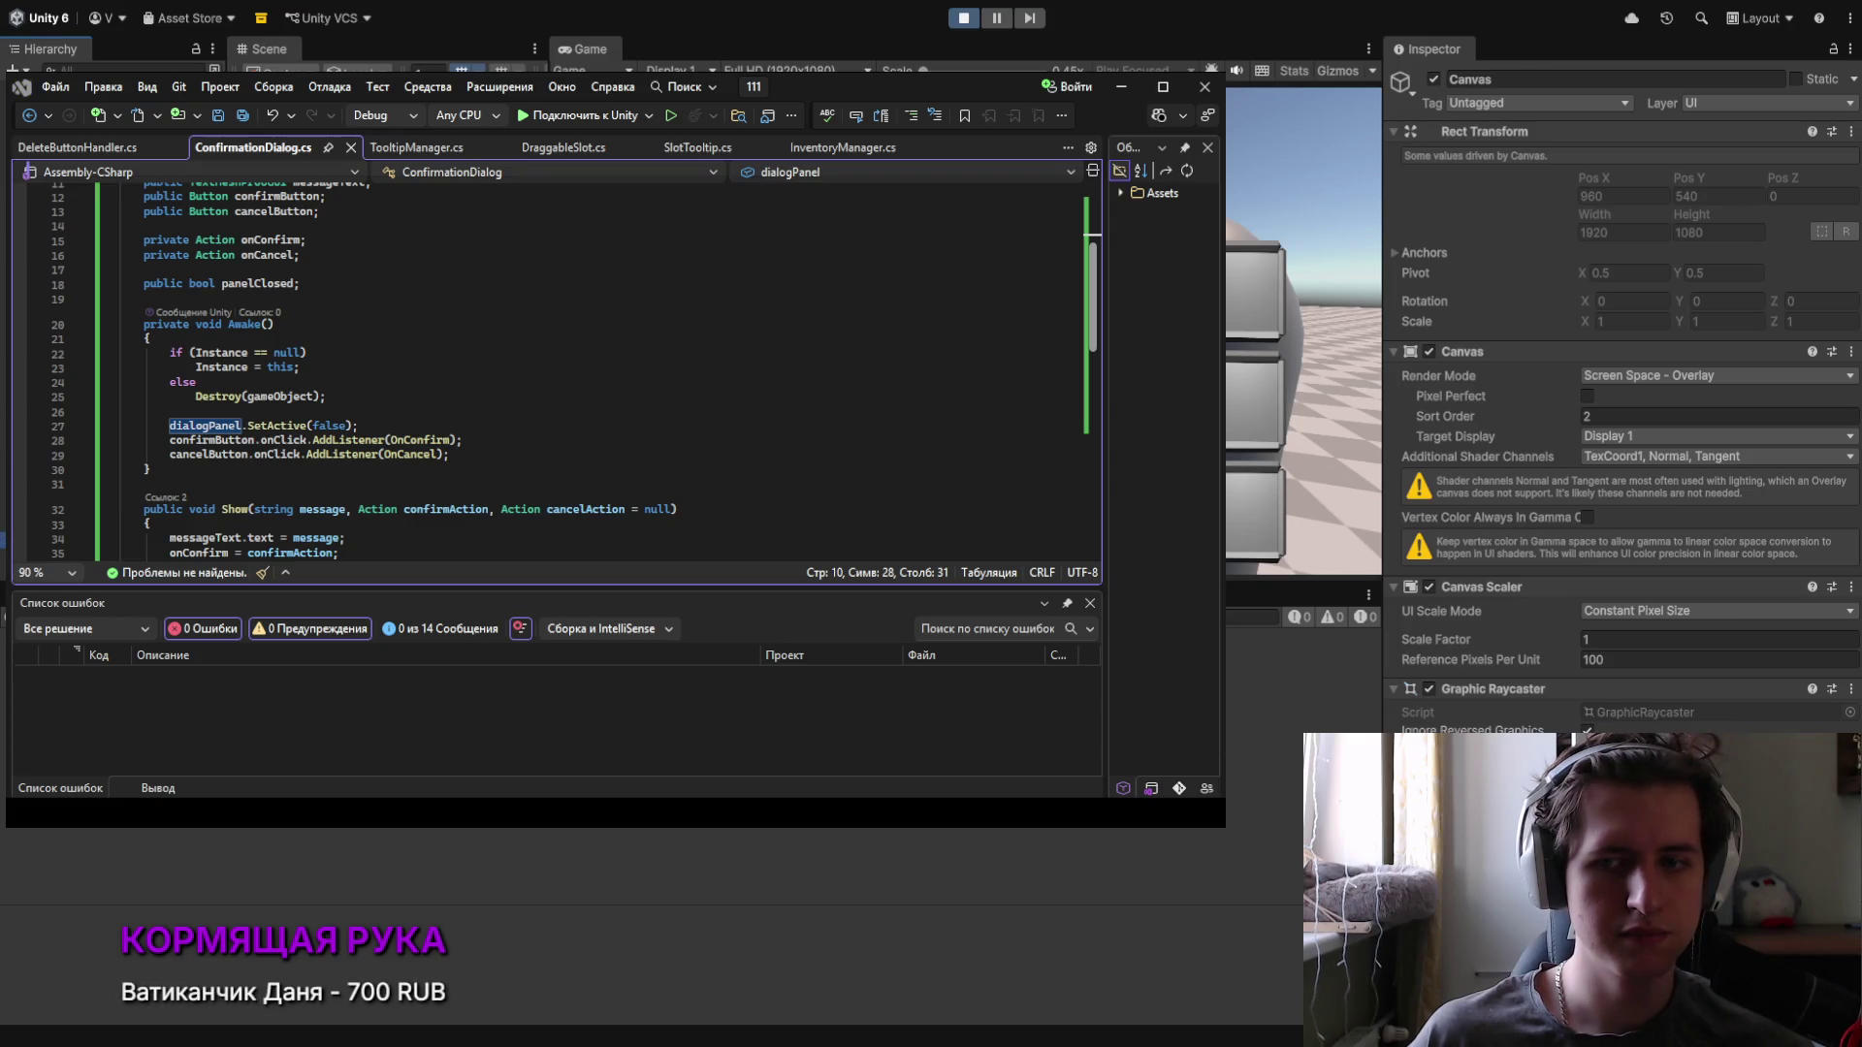
Step: In DeleteButtonHandler.cs, draft a bool pane field after CurrentSlot, then delete it again
key(ctrl+Tab)
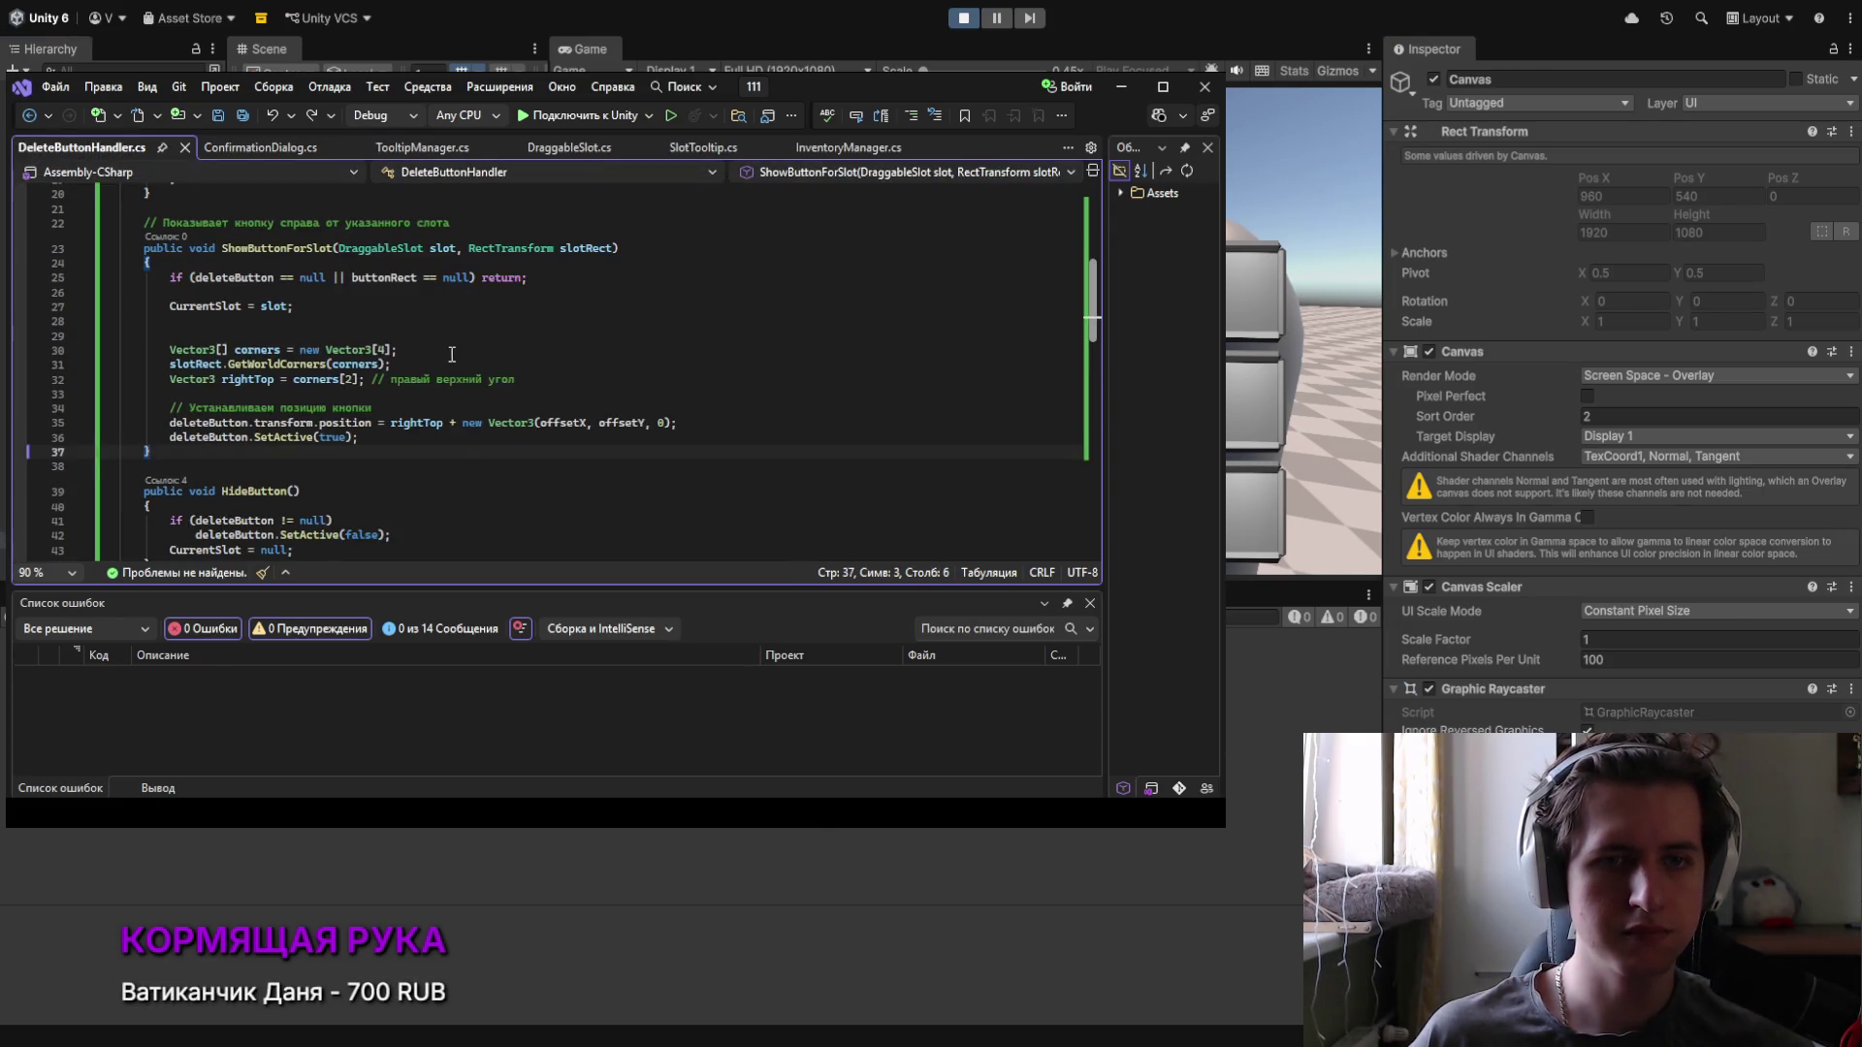
scroll(410, 378, up, 4)
scroll(409, 378, up, 3)
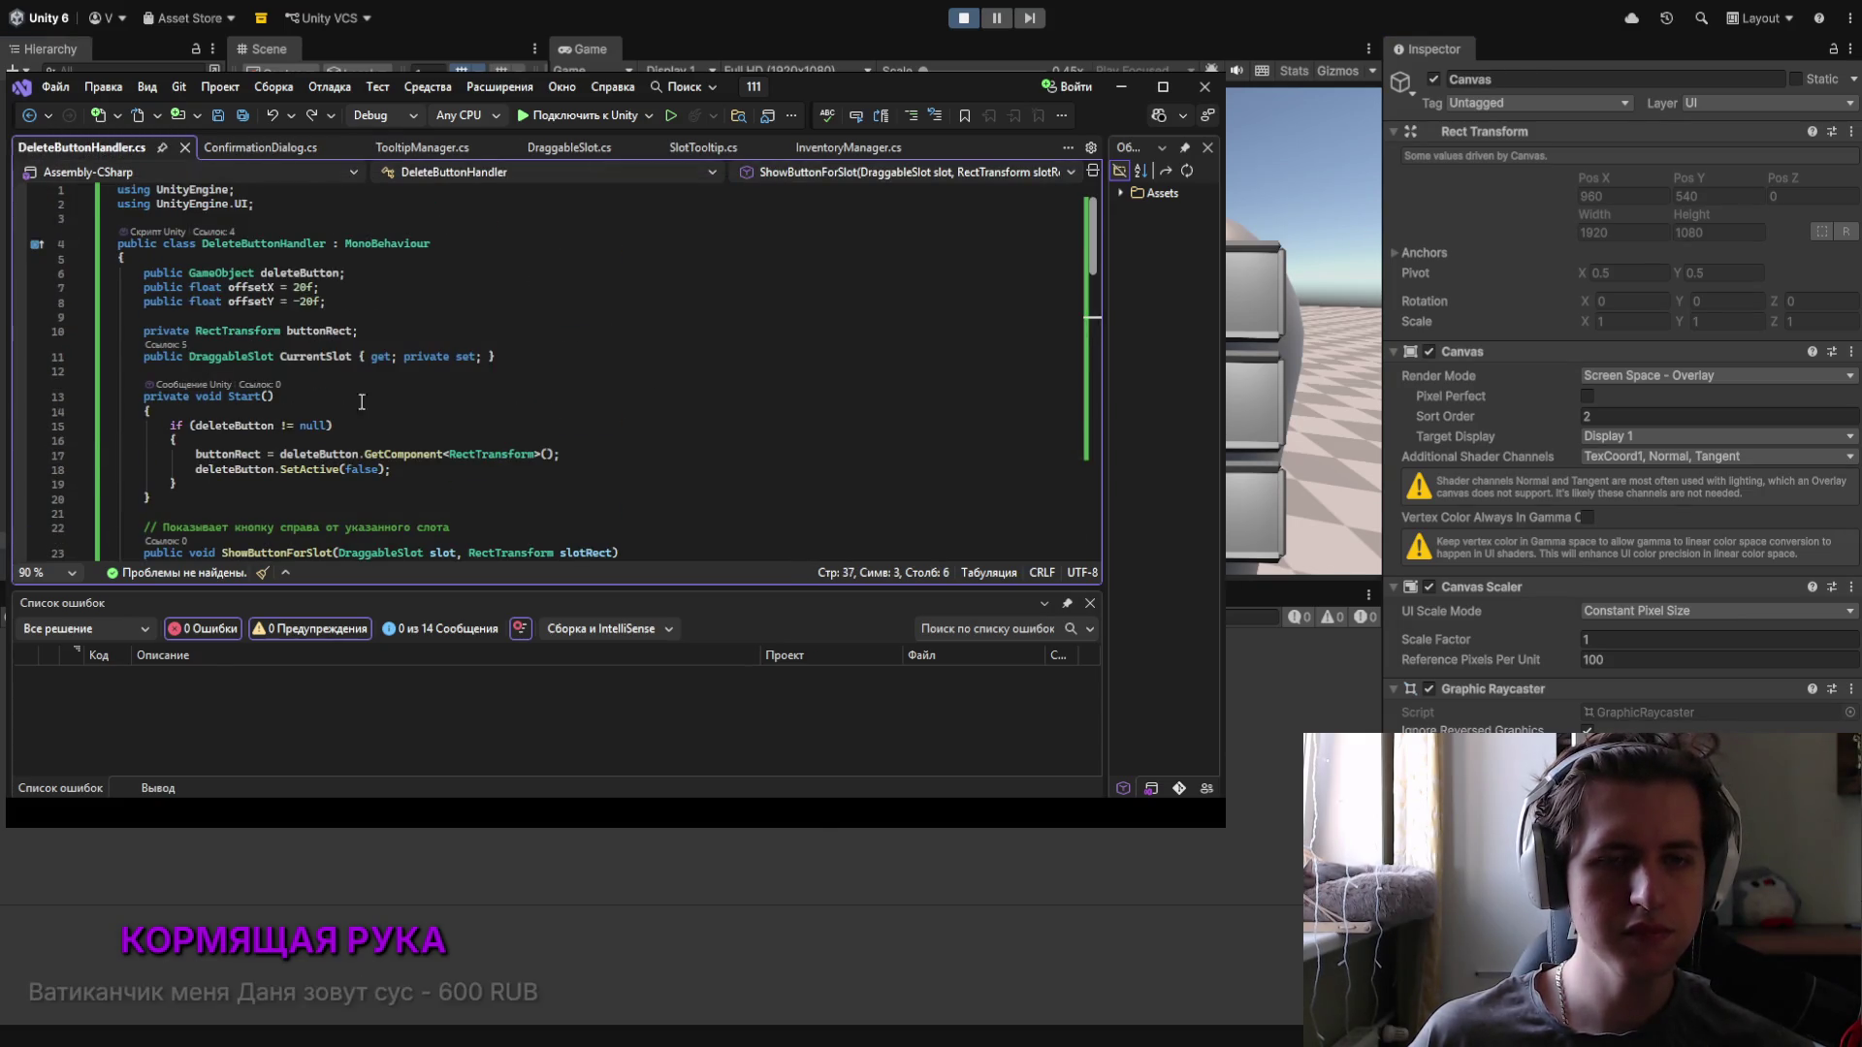
click(365, 303)
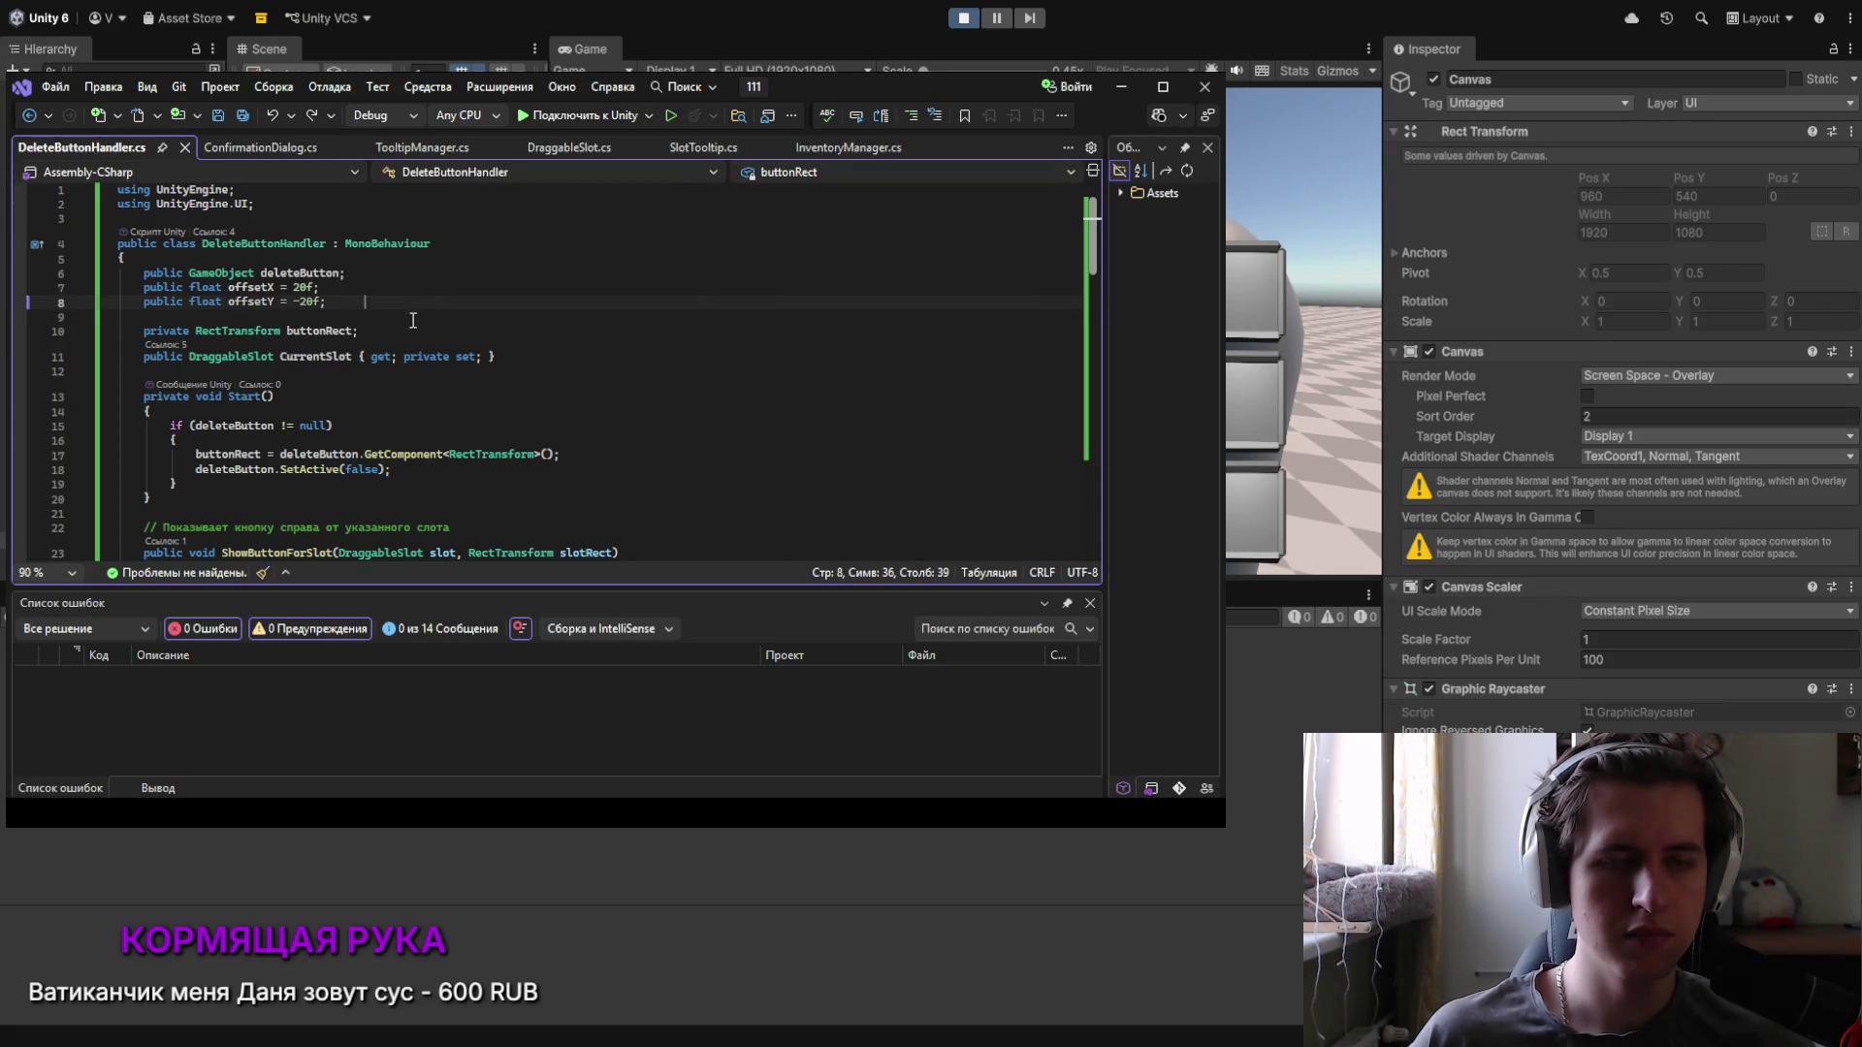
click(539, 358)
key(Return)
key(Return)
text(p)
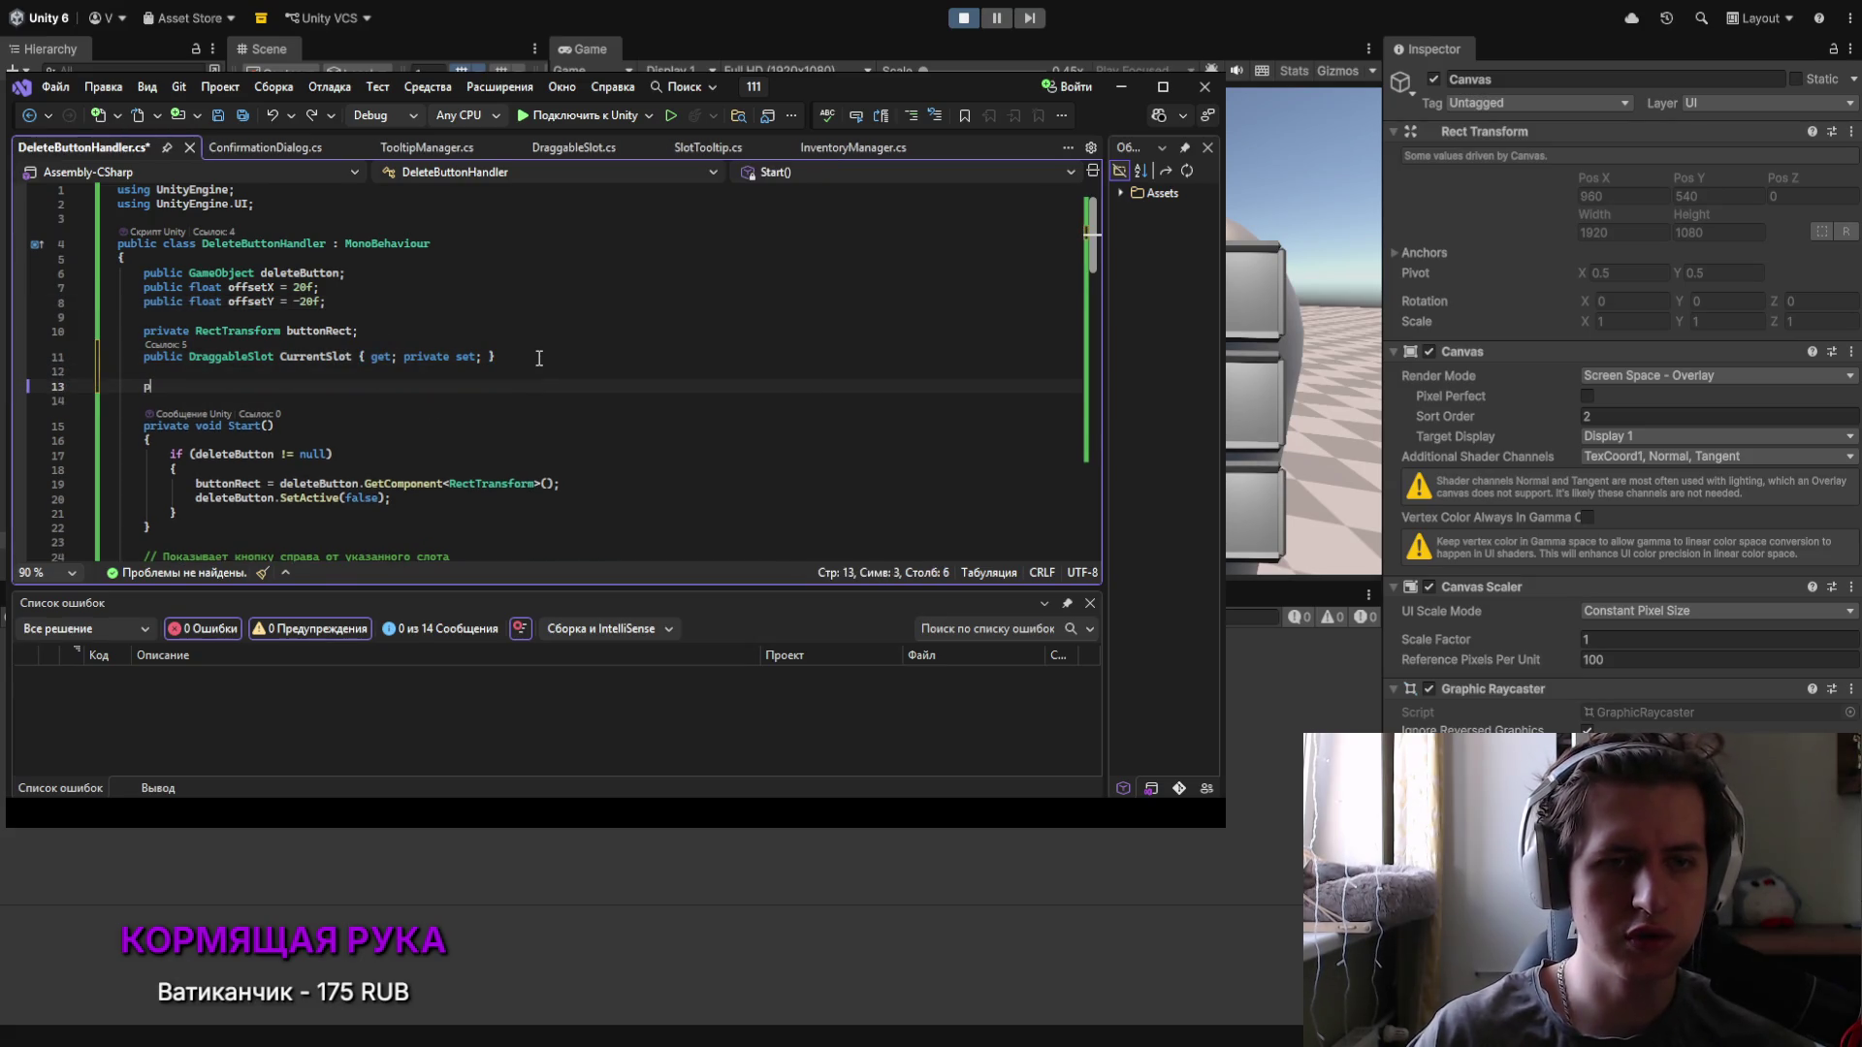
text(ublic )
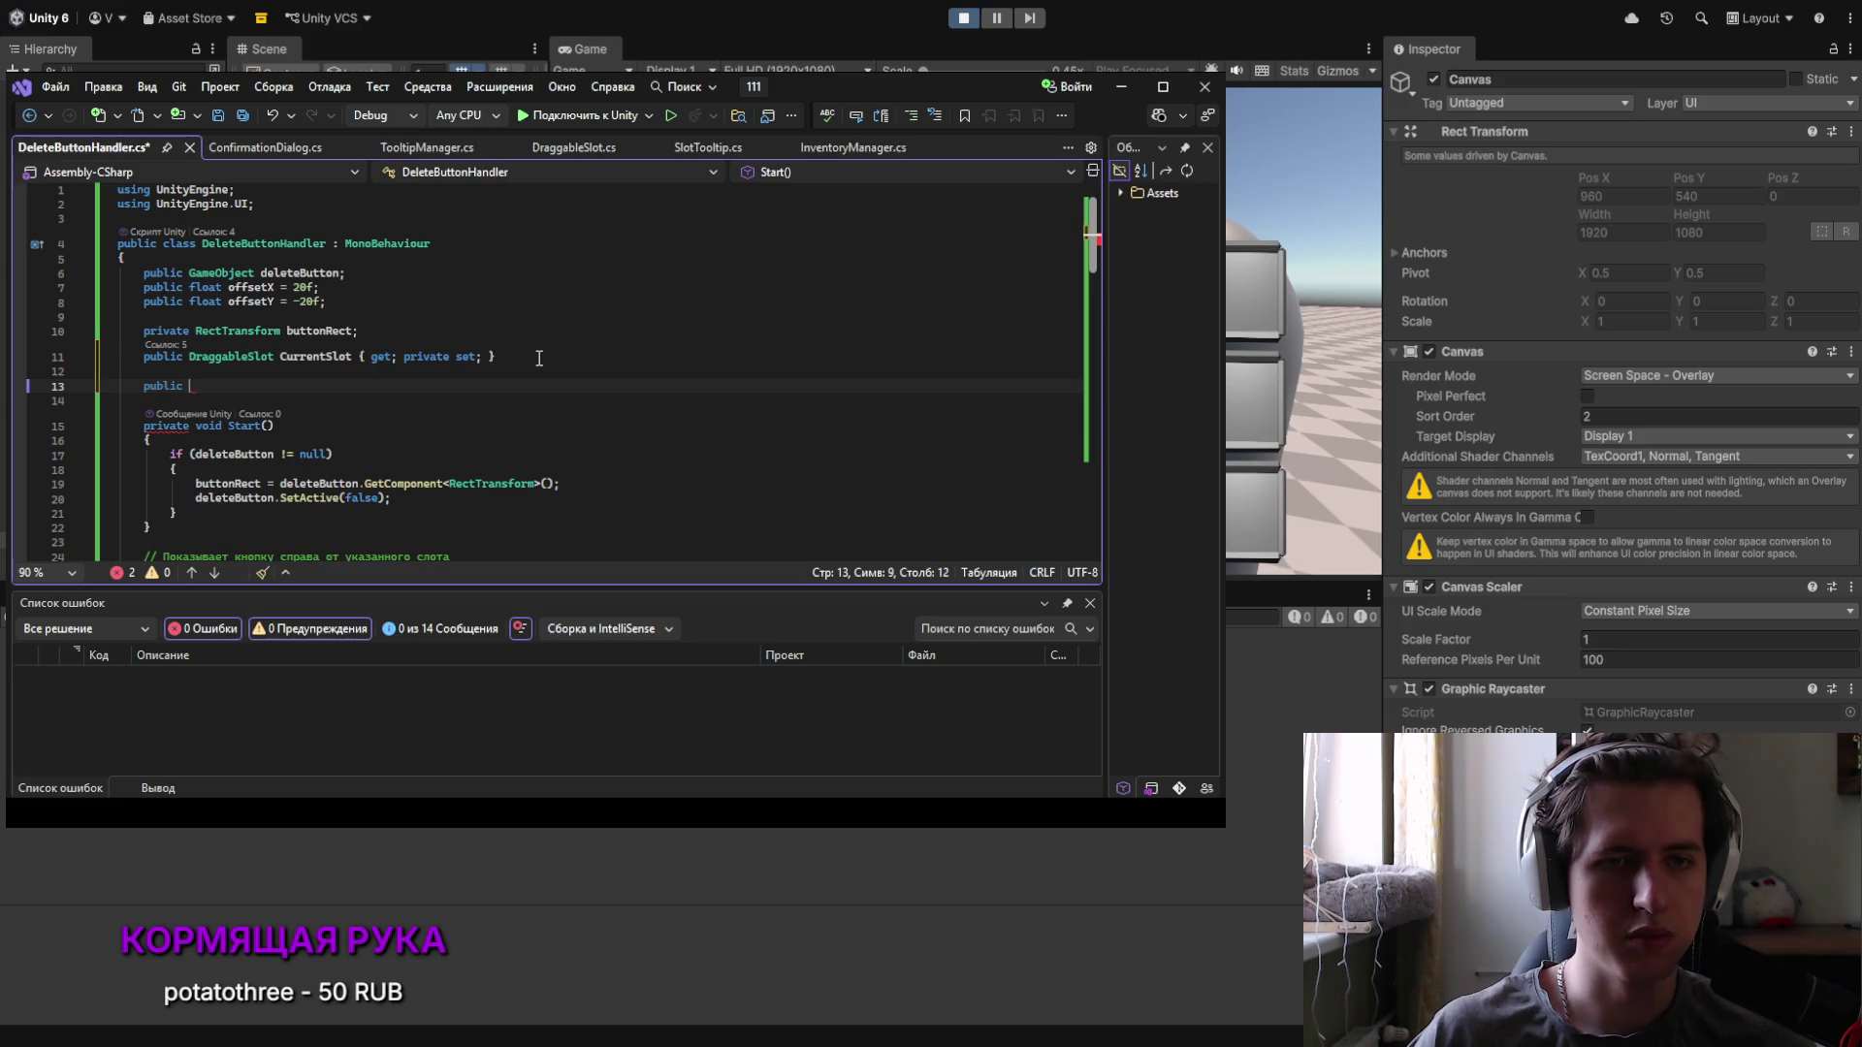
text(b)
key(BackSpace)
key(BackSpace)
key(BackSpace)
text(bool)
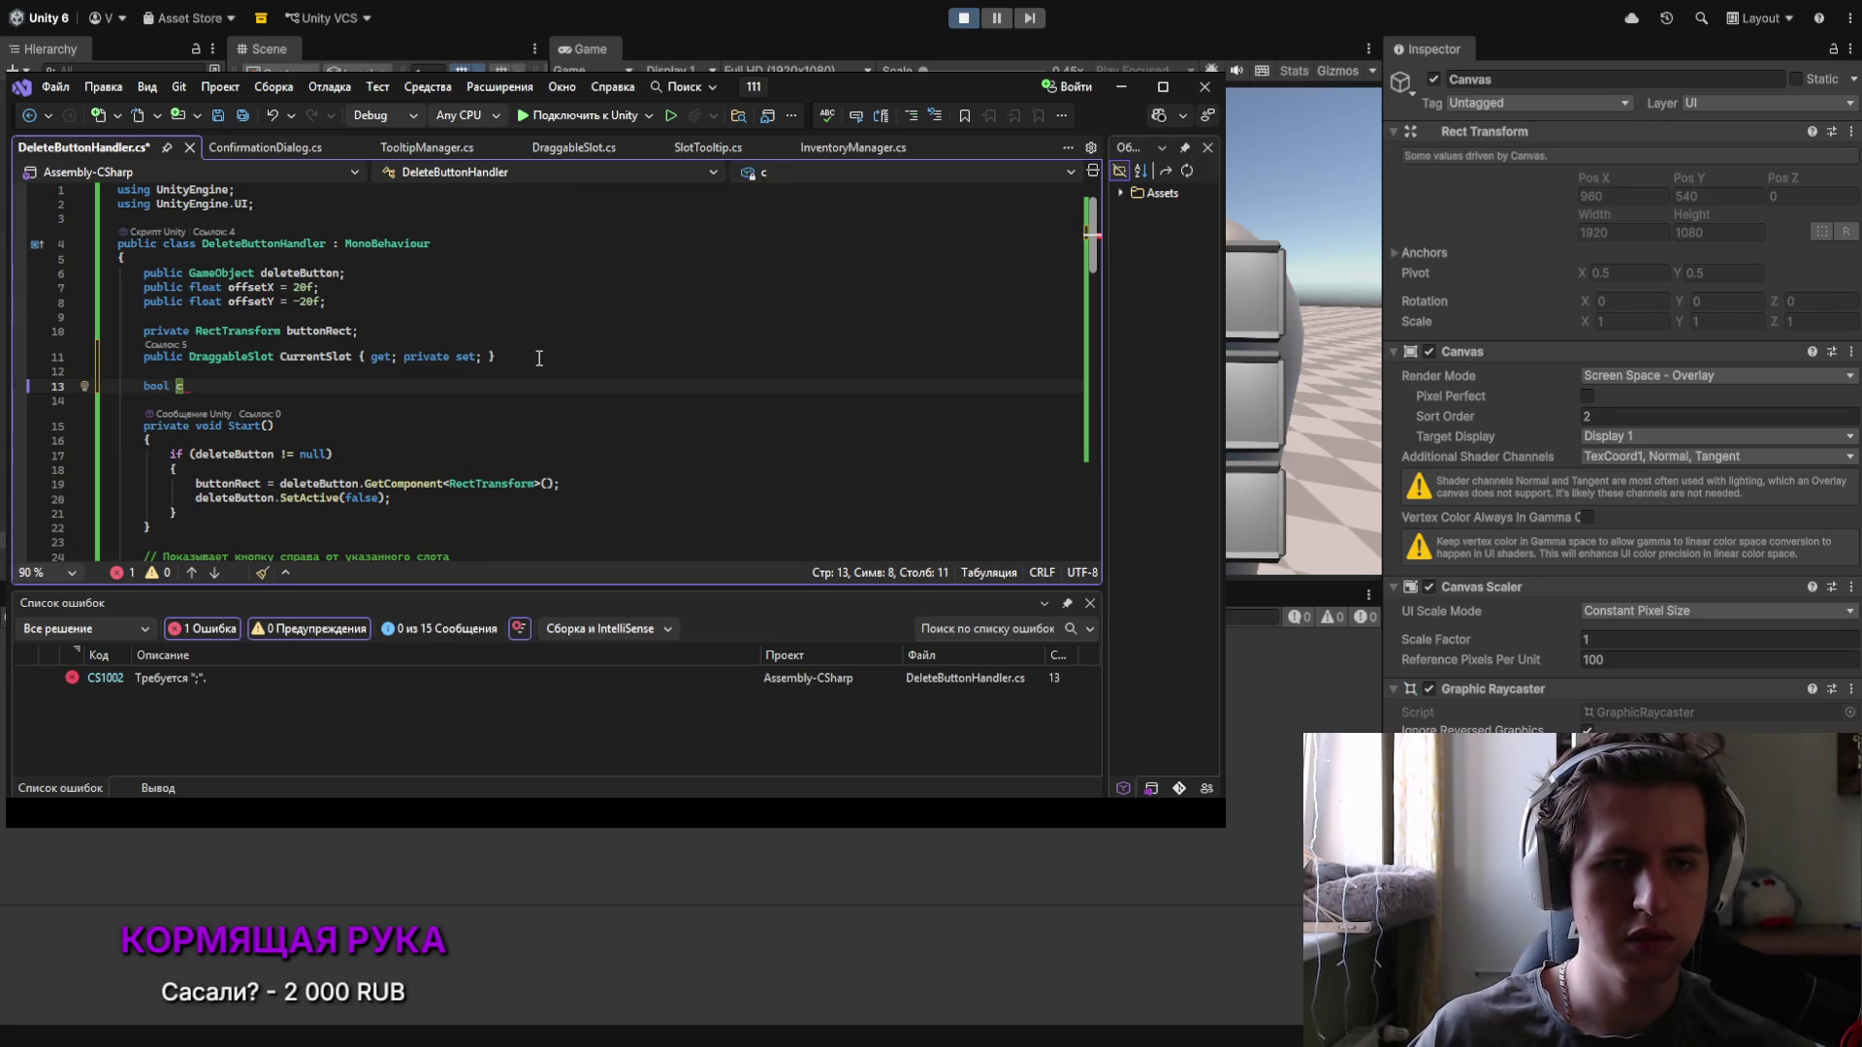
text(ane)
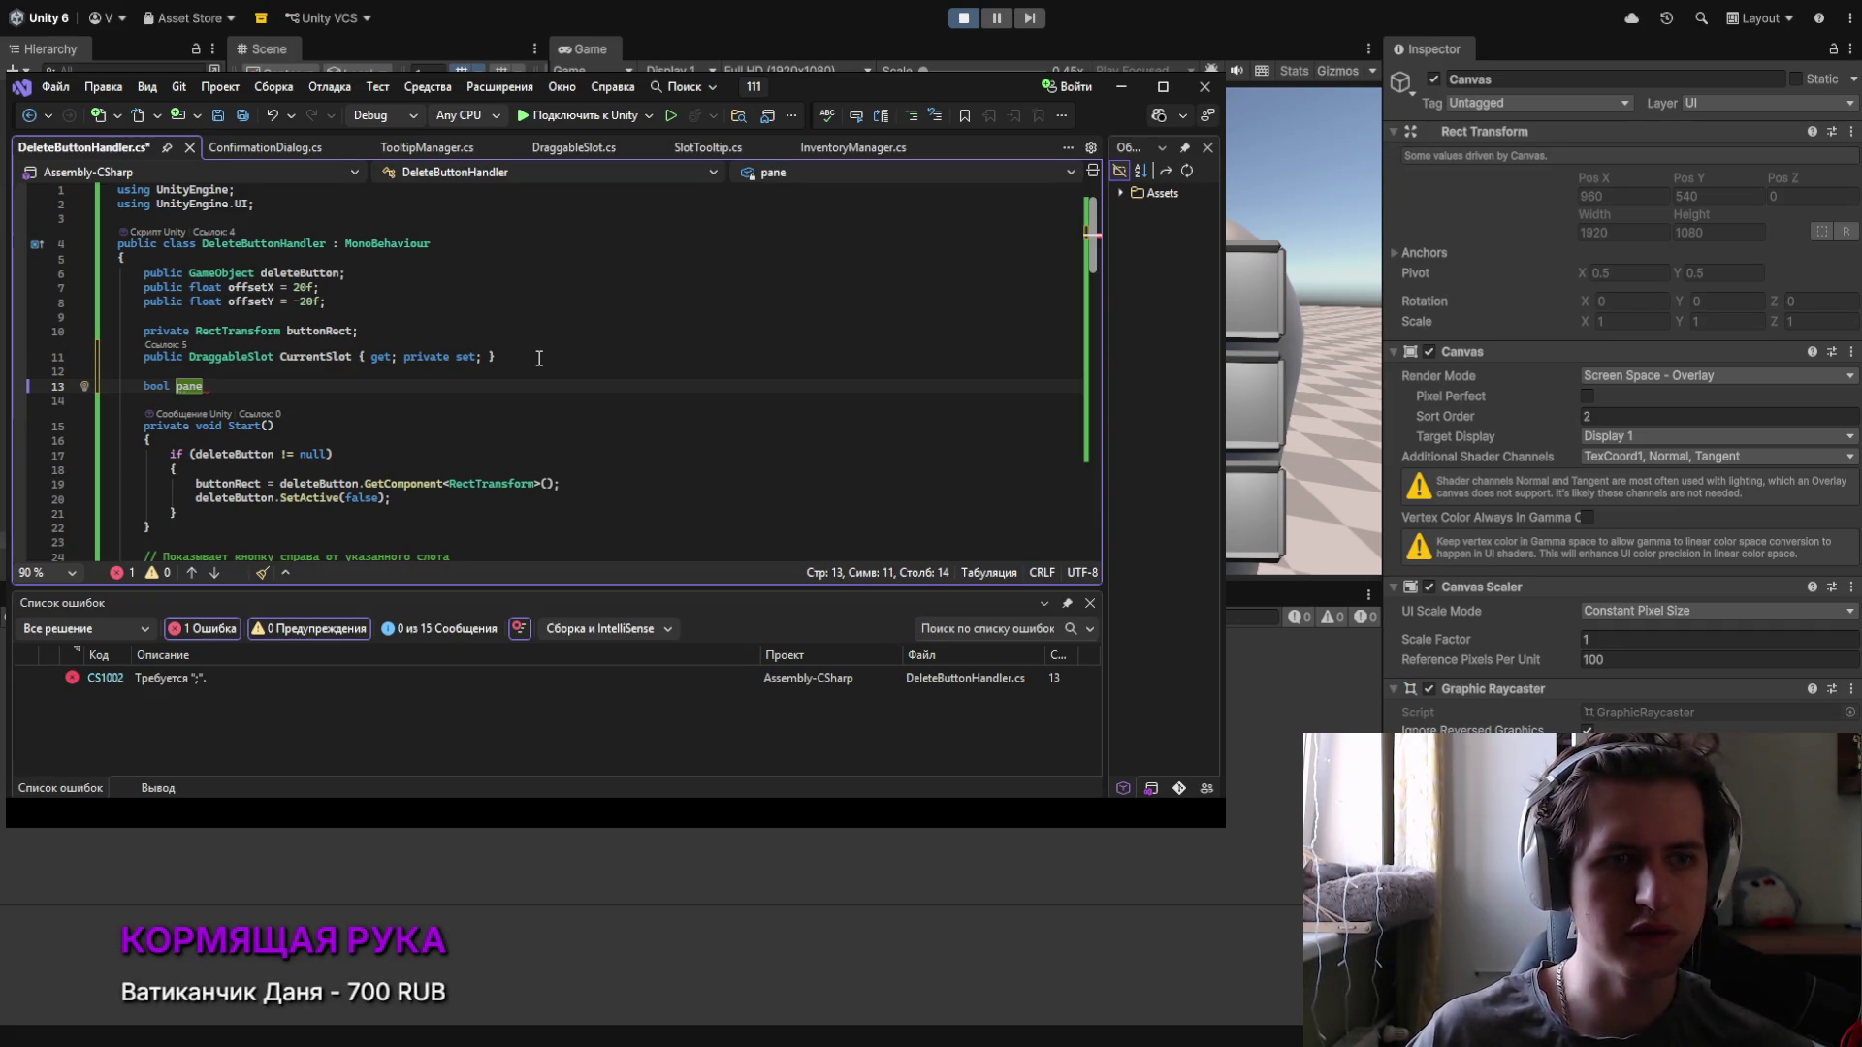
key(ctrl+BackSpace)
key(ctrl+BackSpace)
text(pu)
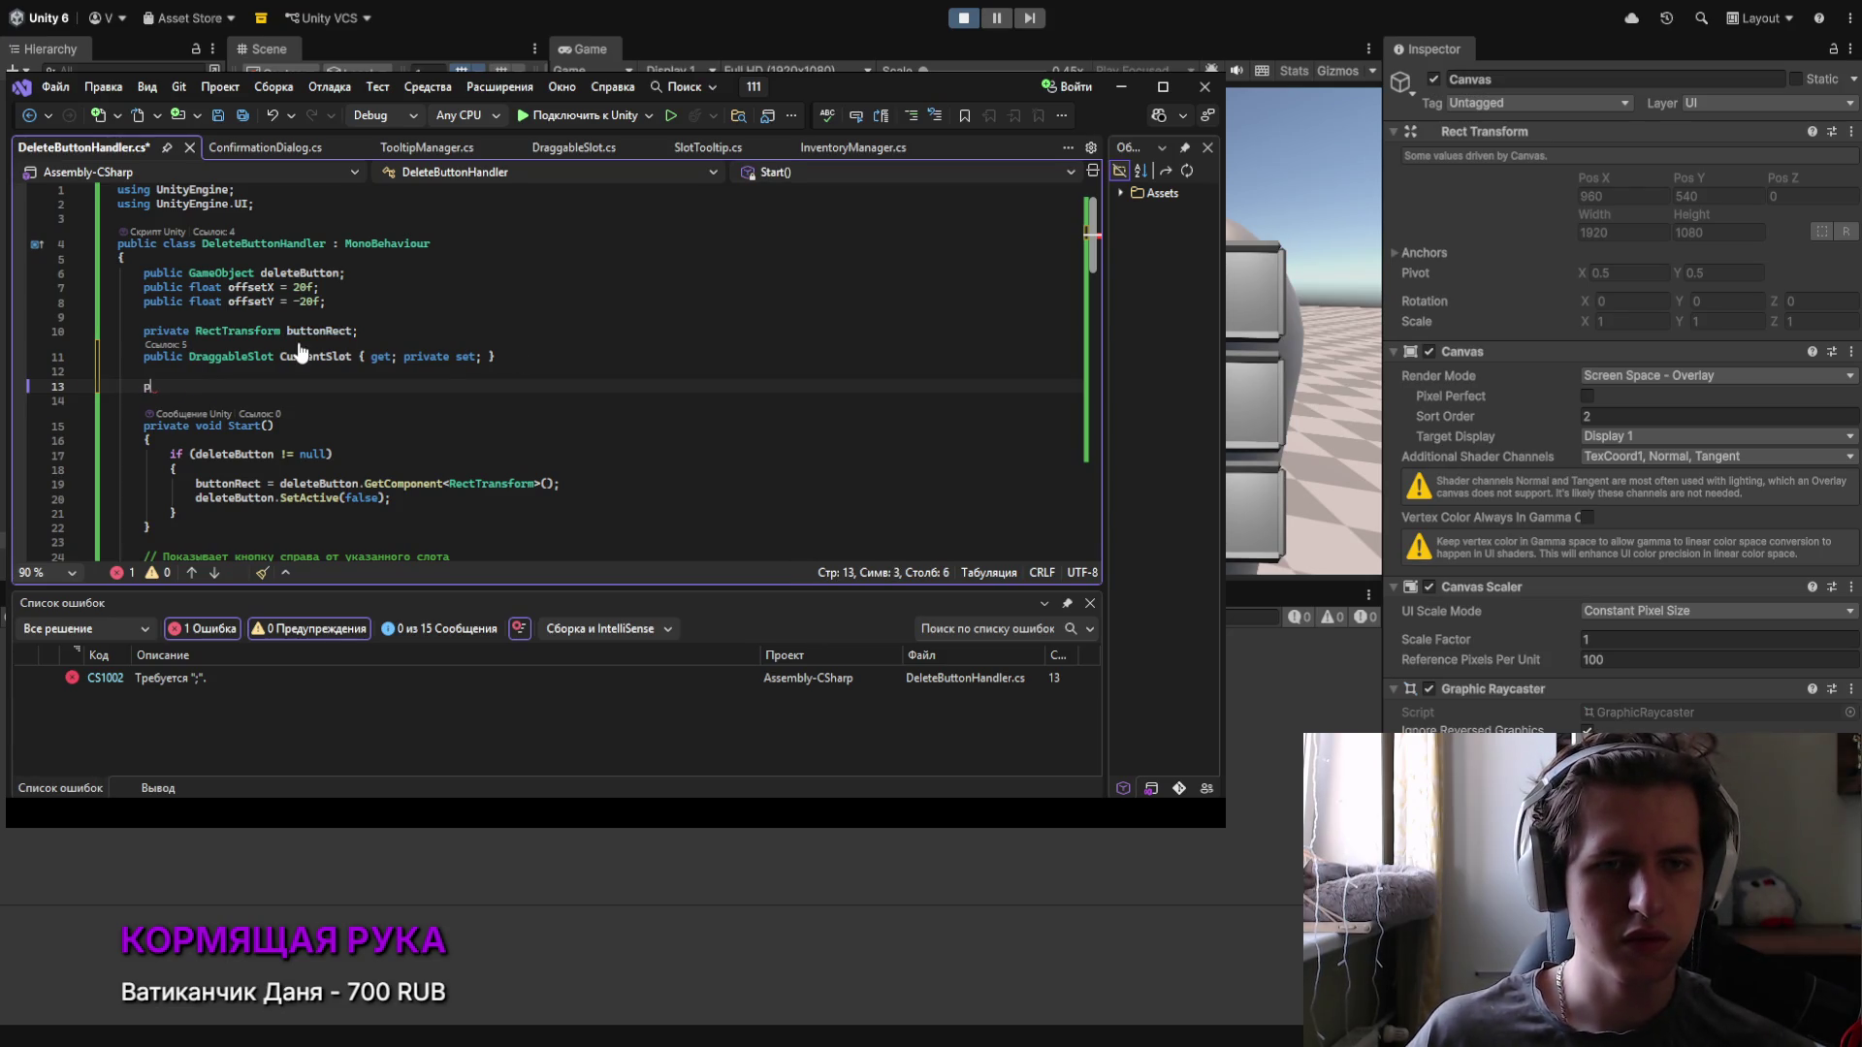
key(BackSpace)
key(BackSpace)
key(Delete)
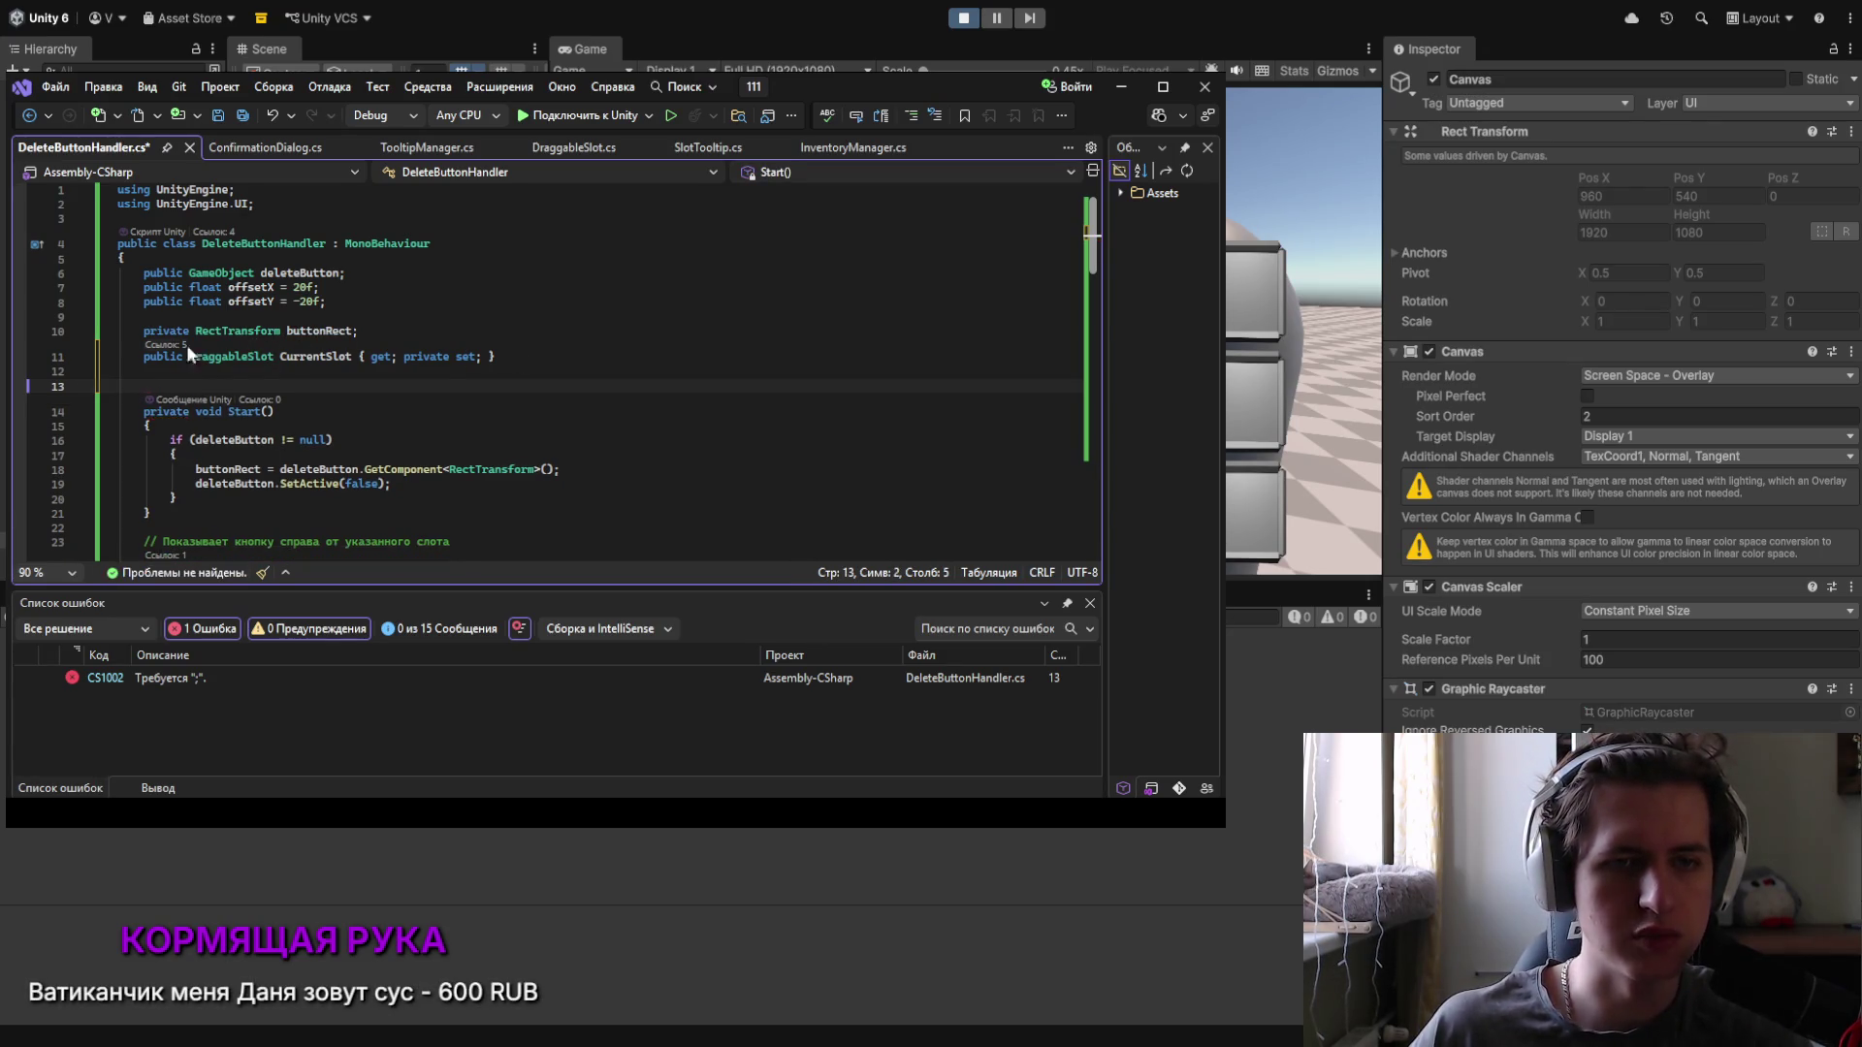
key(Delete)
key(Delete)
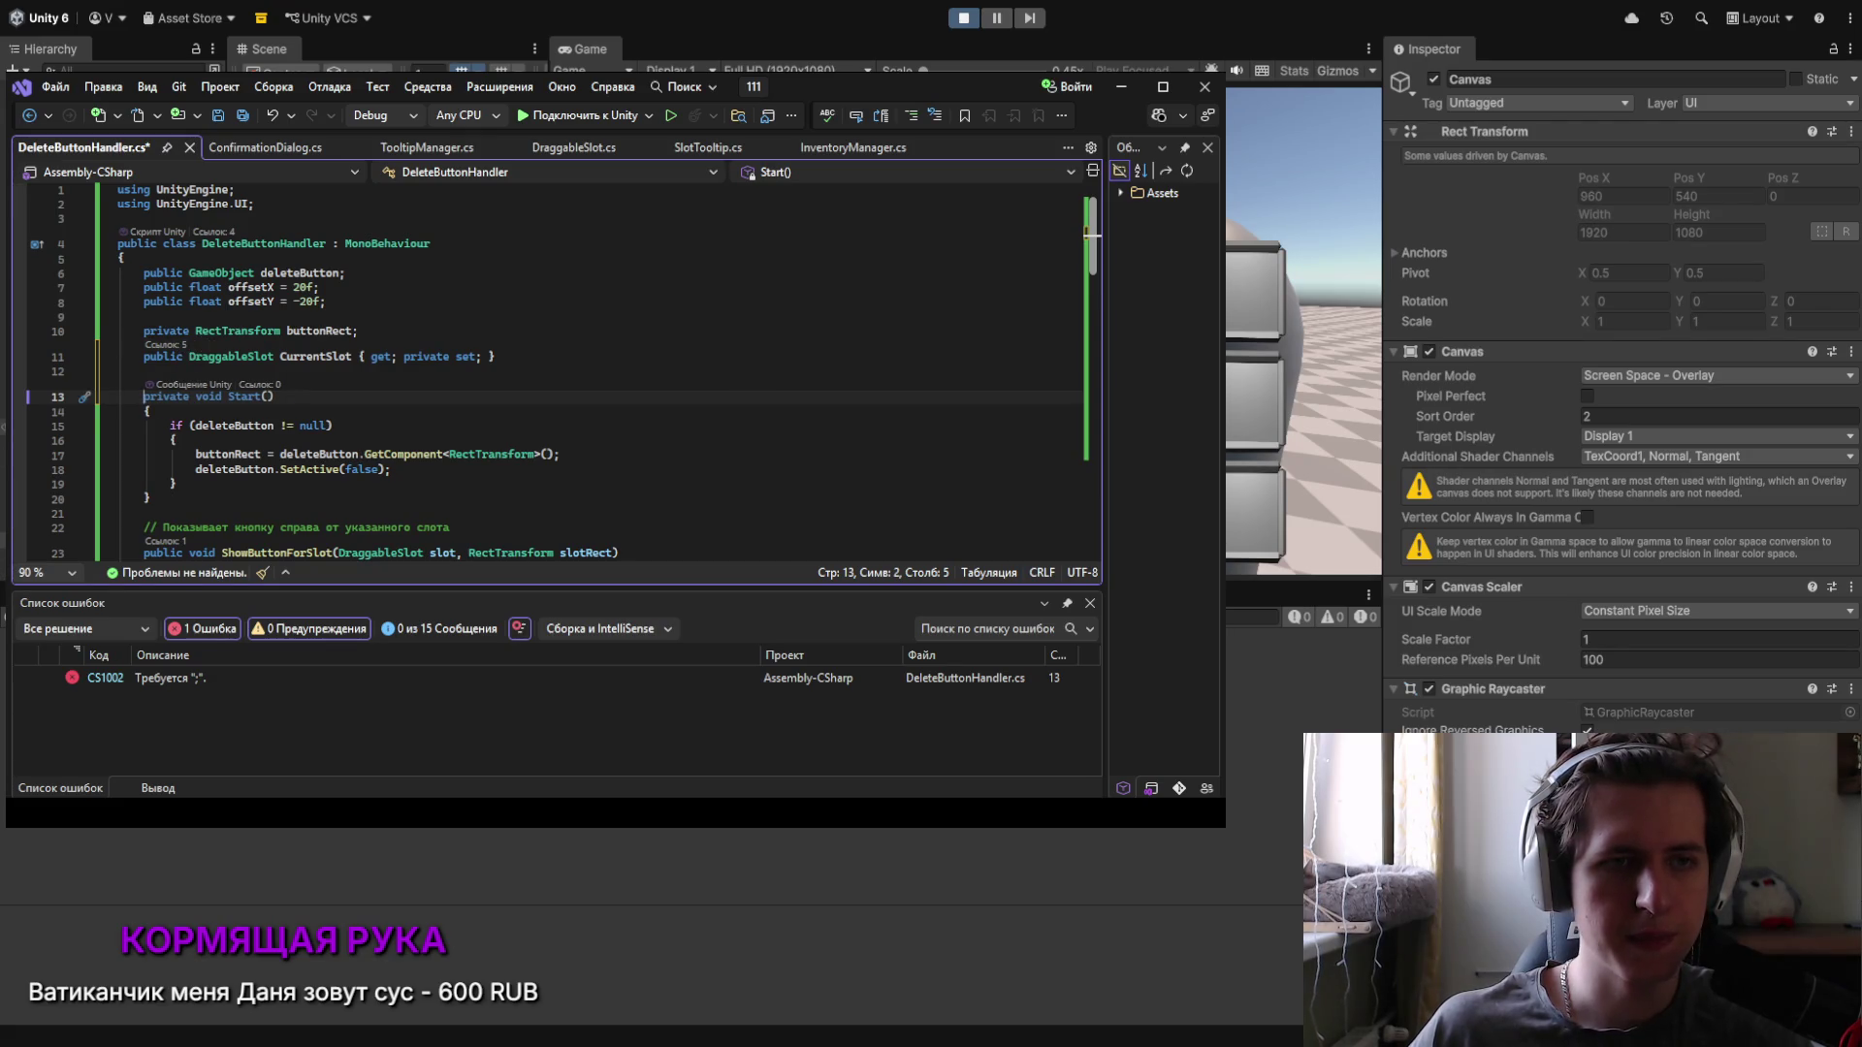
Step: Check where panelClosed is used in ConfirmationDialog.cs
click(257, 147)
scroll(307, 380, down, 2)
scroll(355, 322, down, 5)
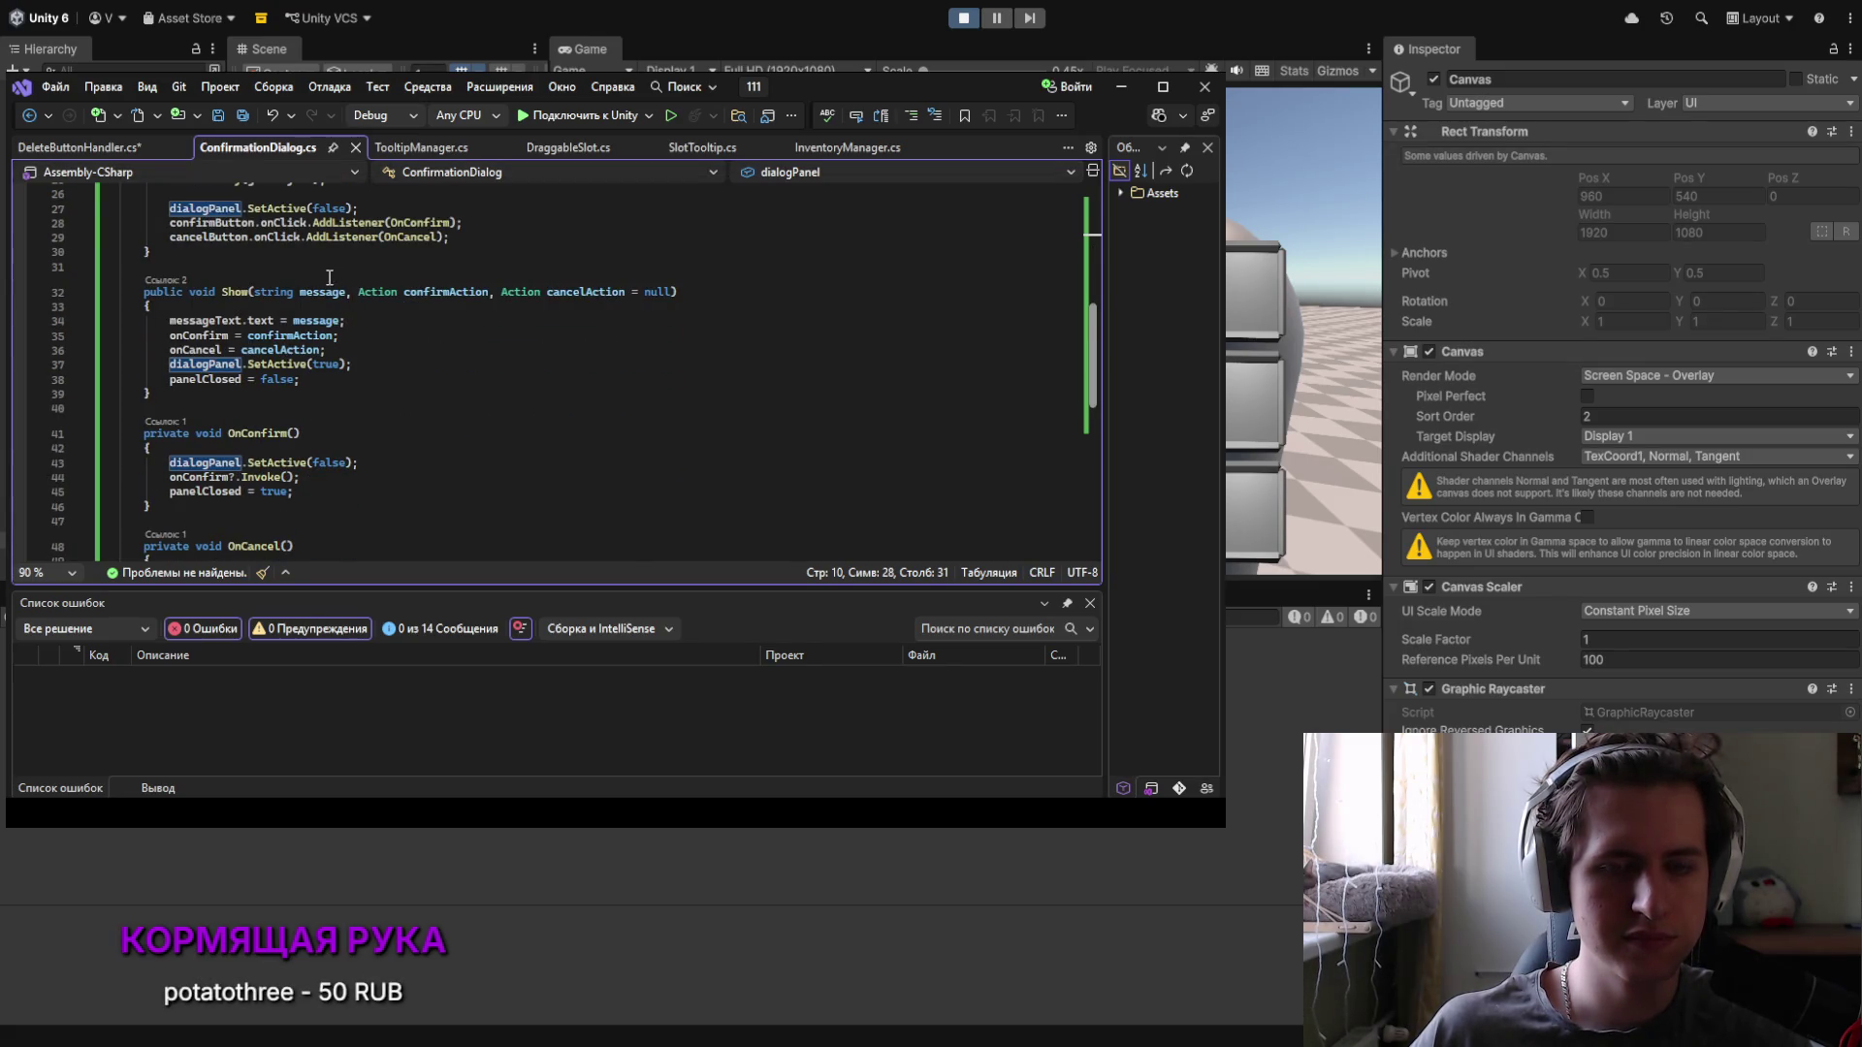
scroll(320, 286, down, 2)
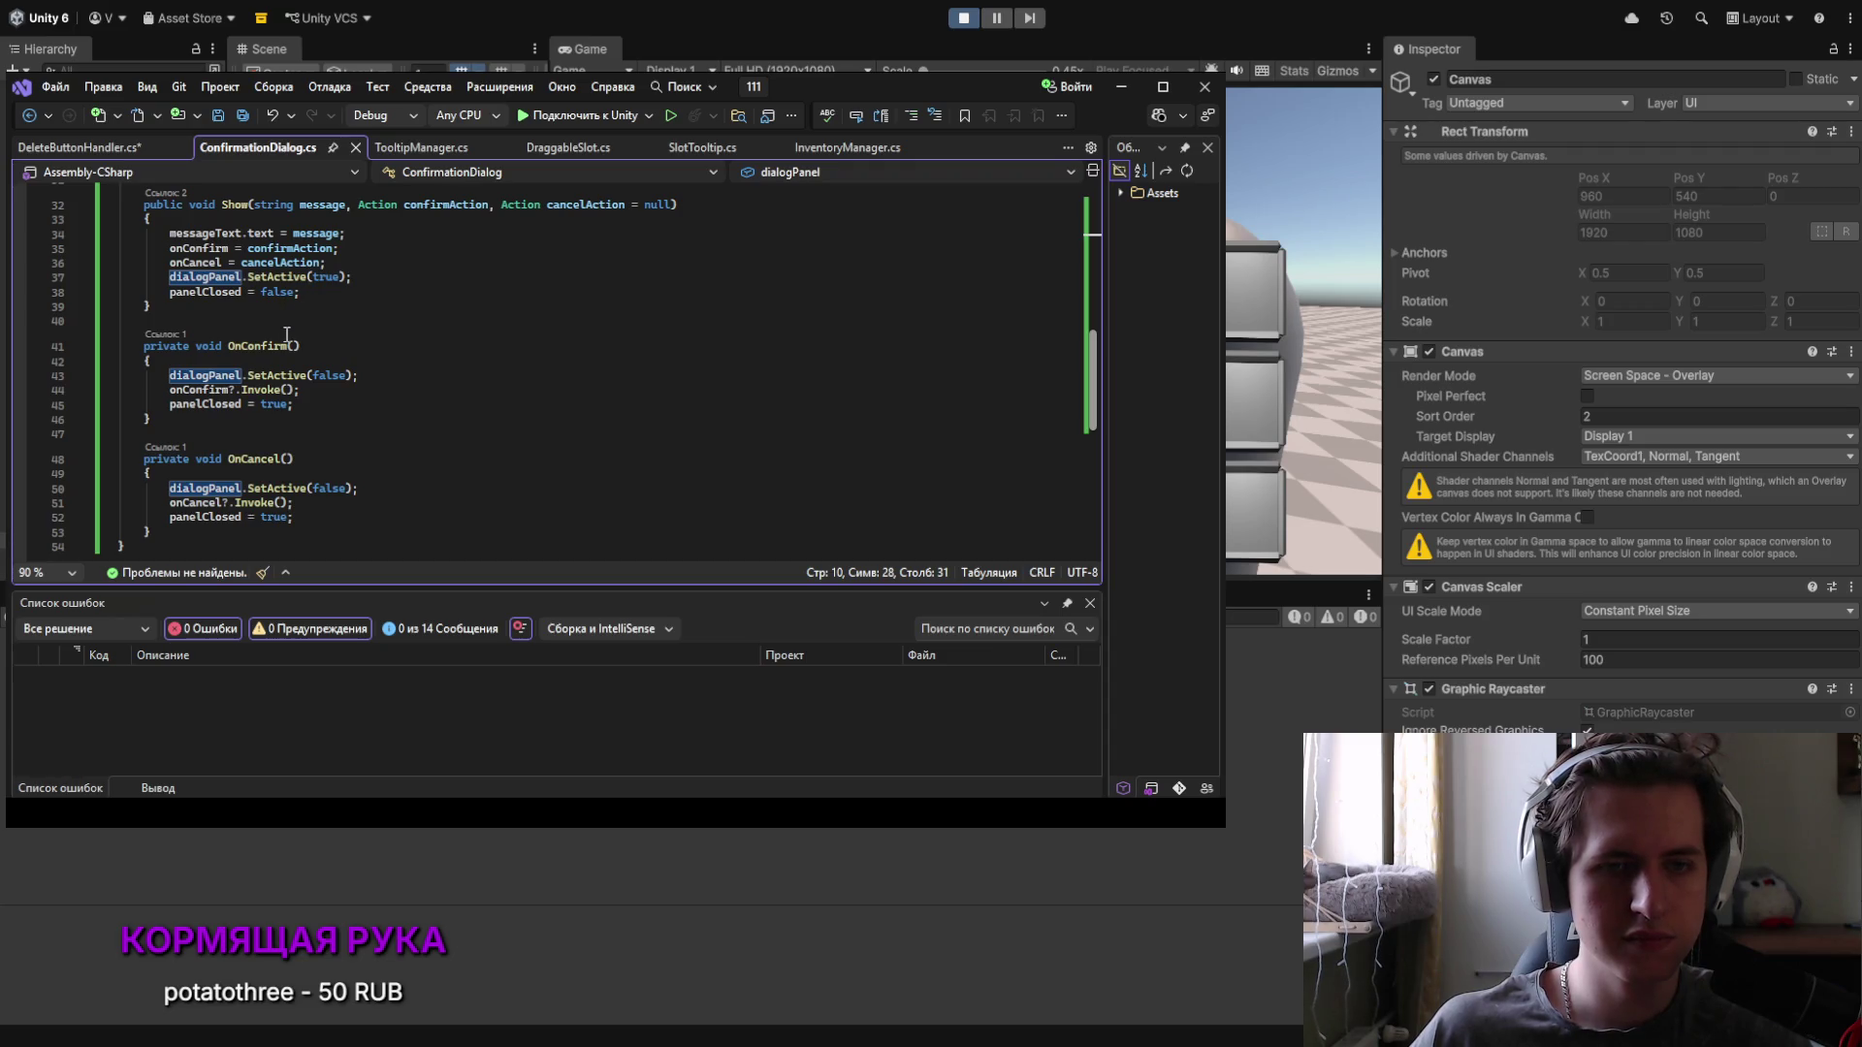
click(170, 517)
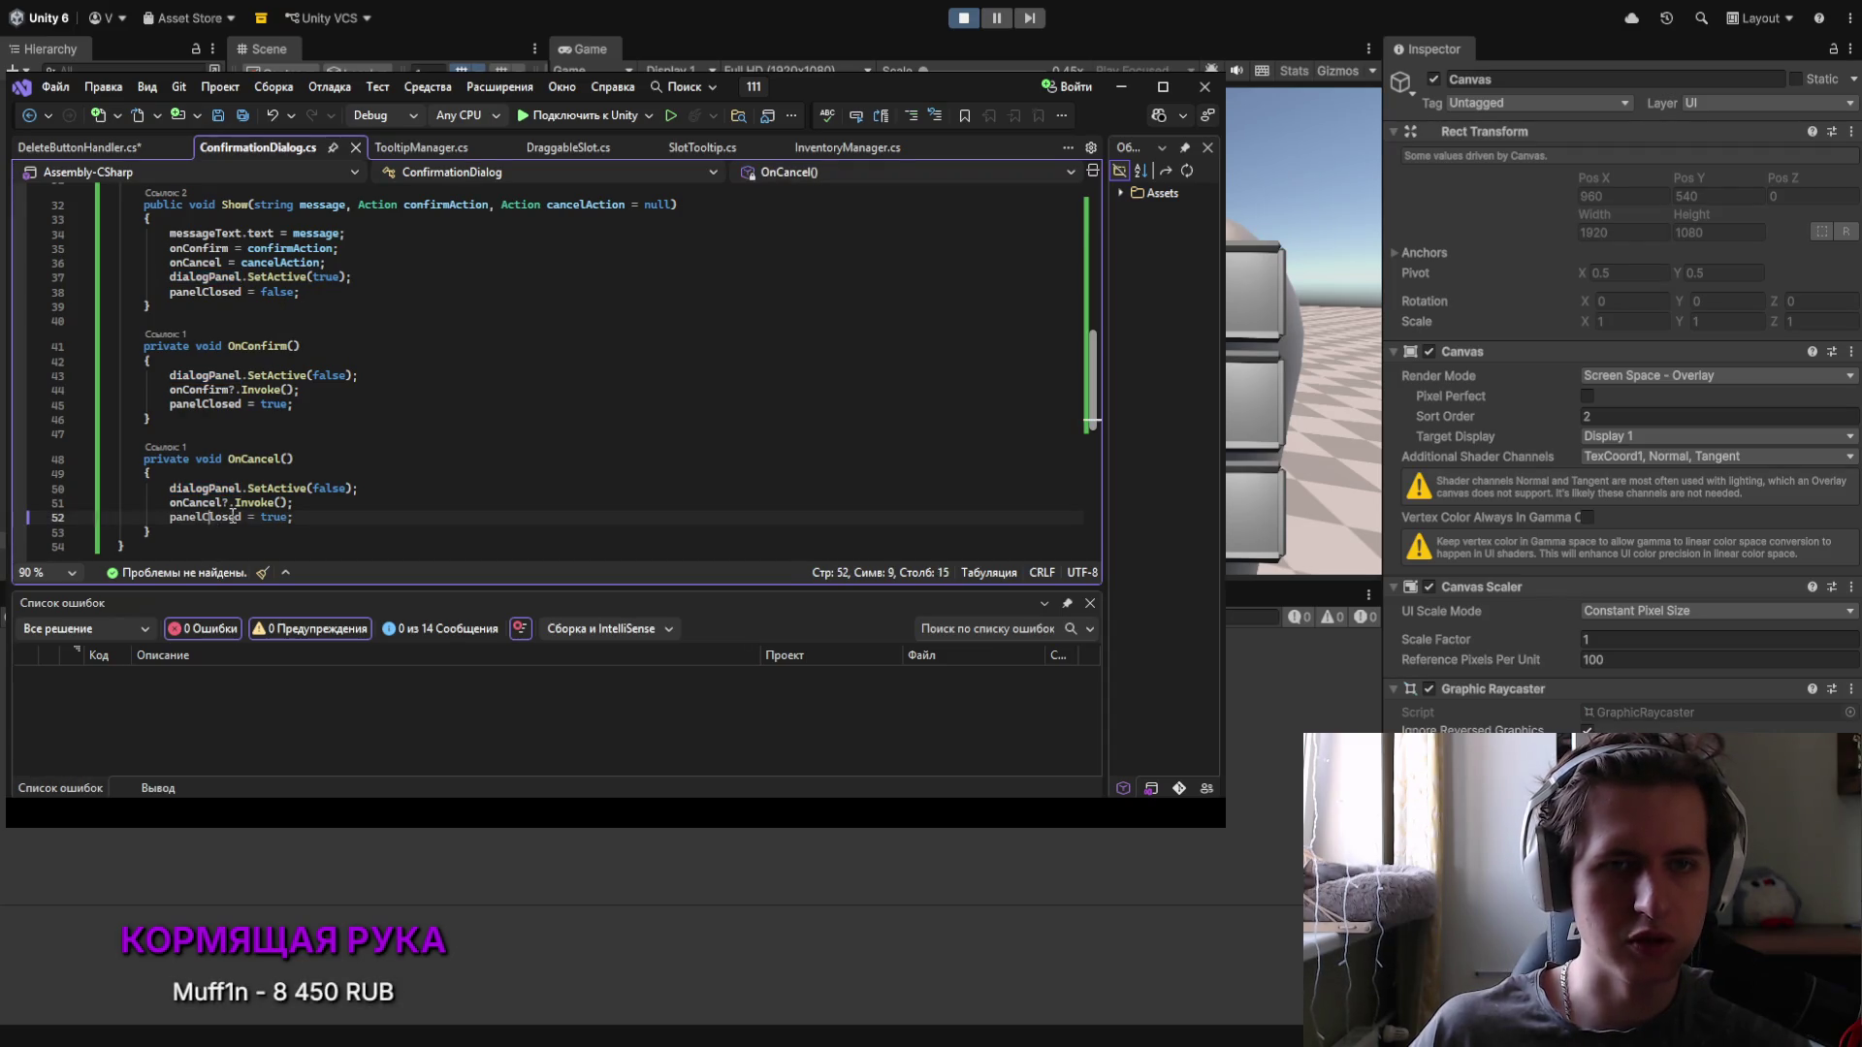
click(81, 147)
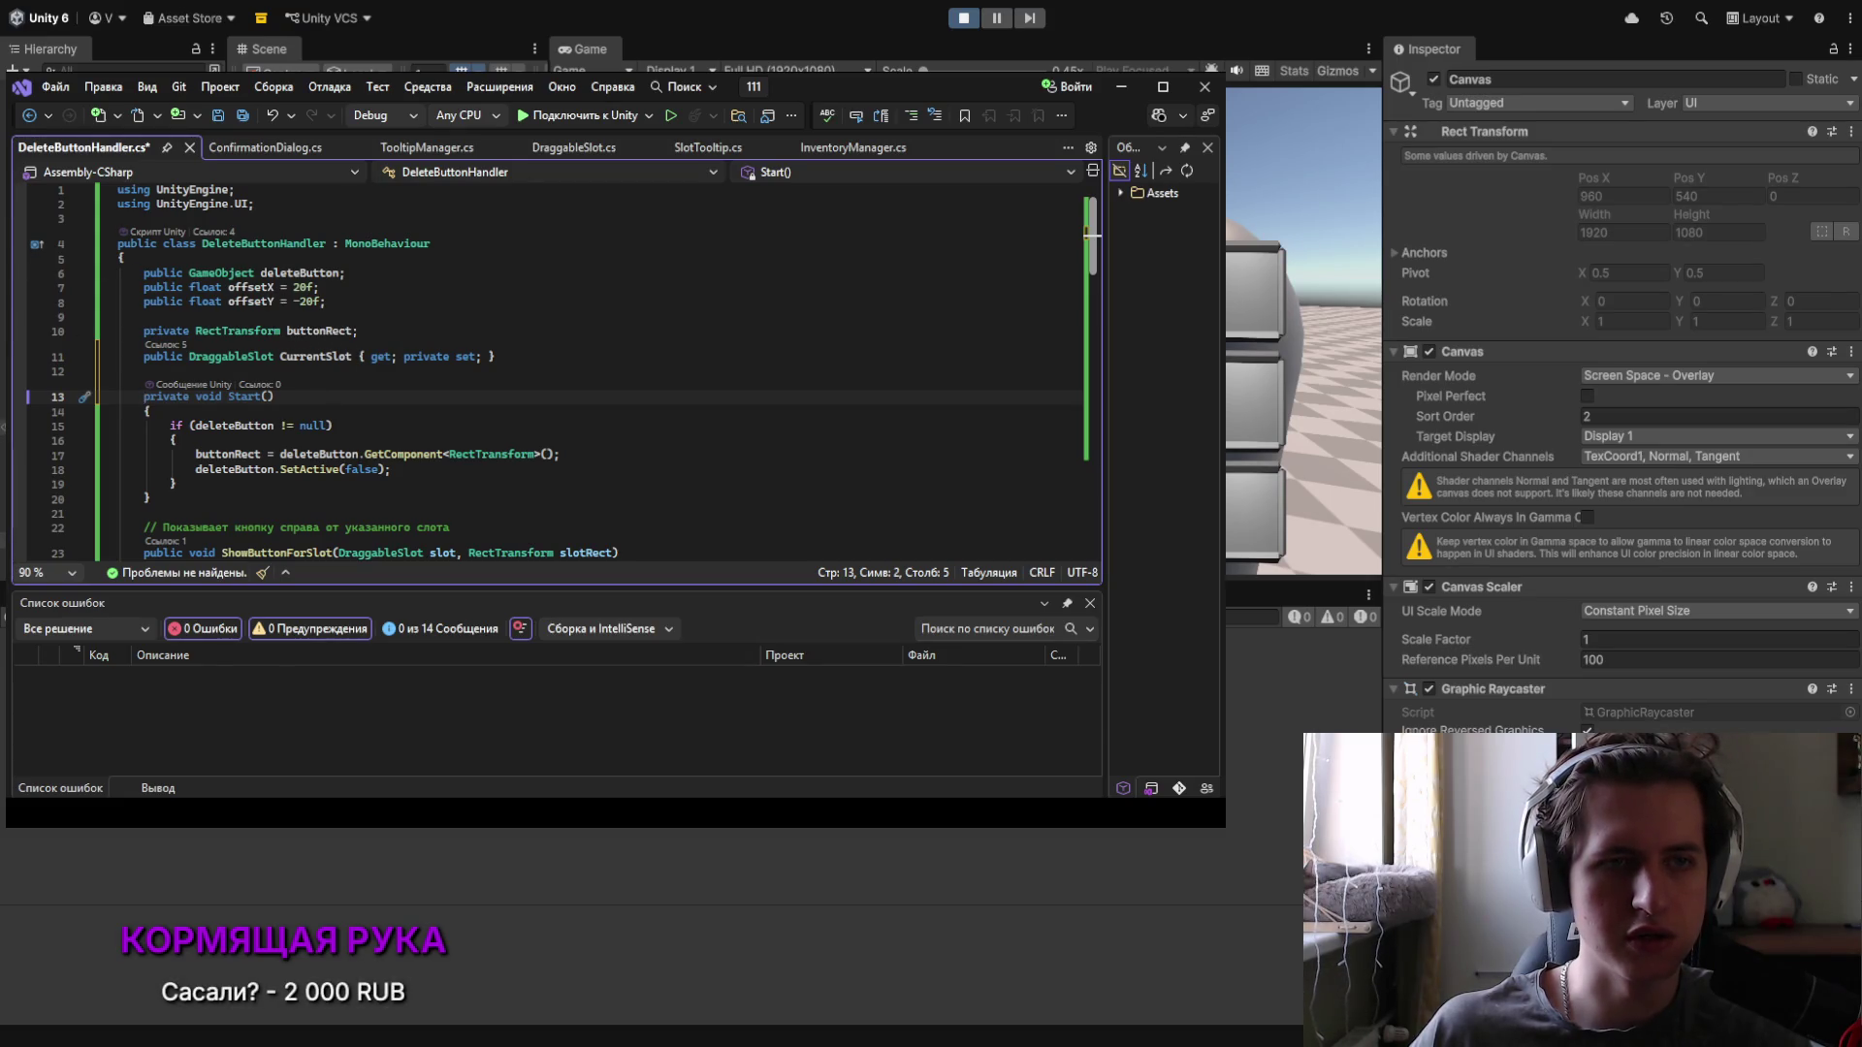
Step: Add 'public GameObject confirmPanel;' below the deleteButton field and save
click(364, 276)
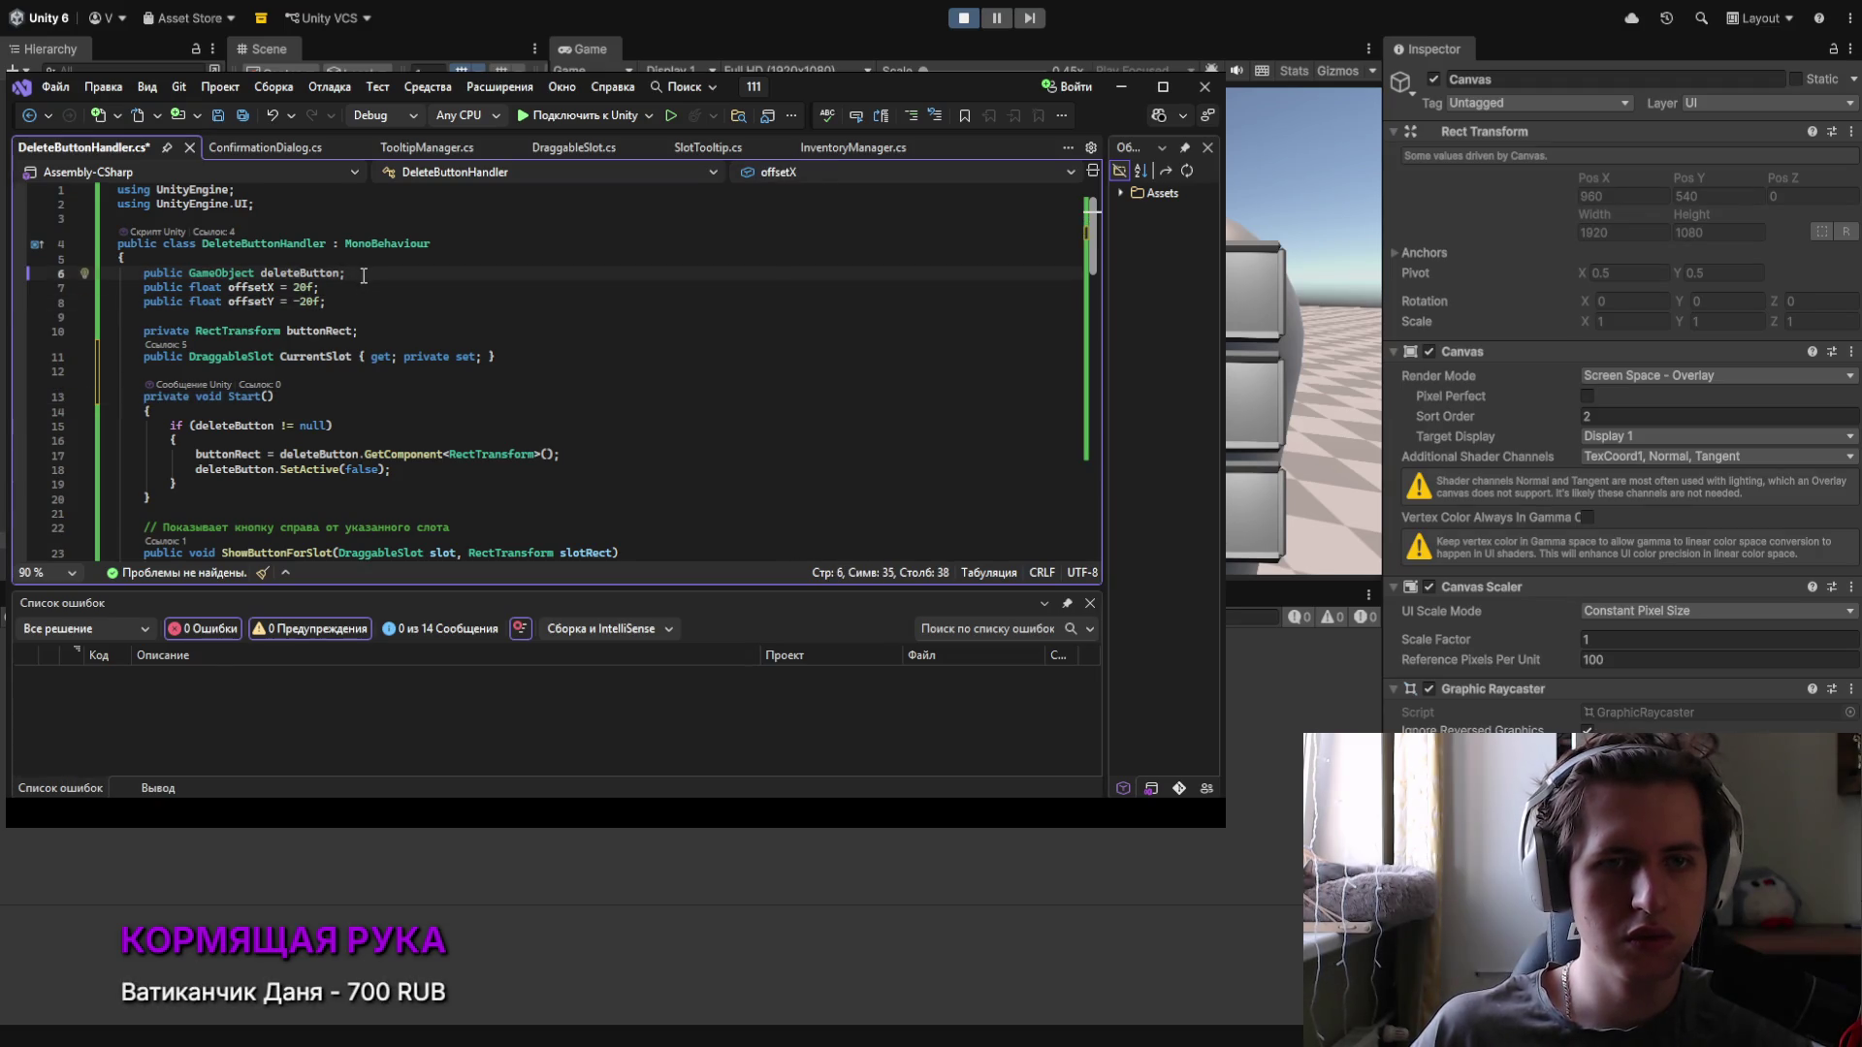
key(ctrl+d)
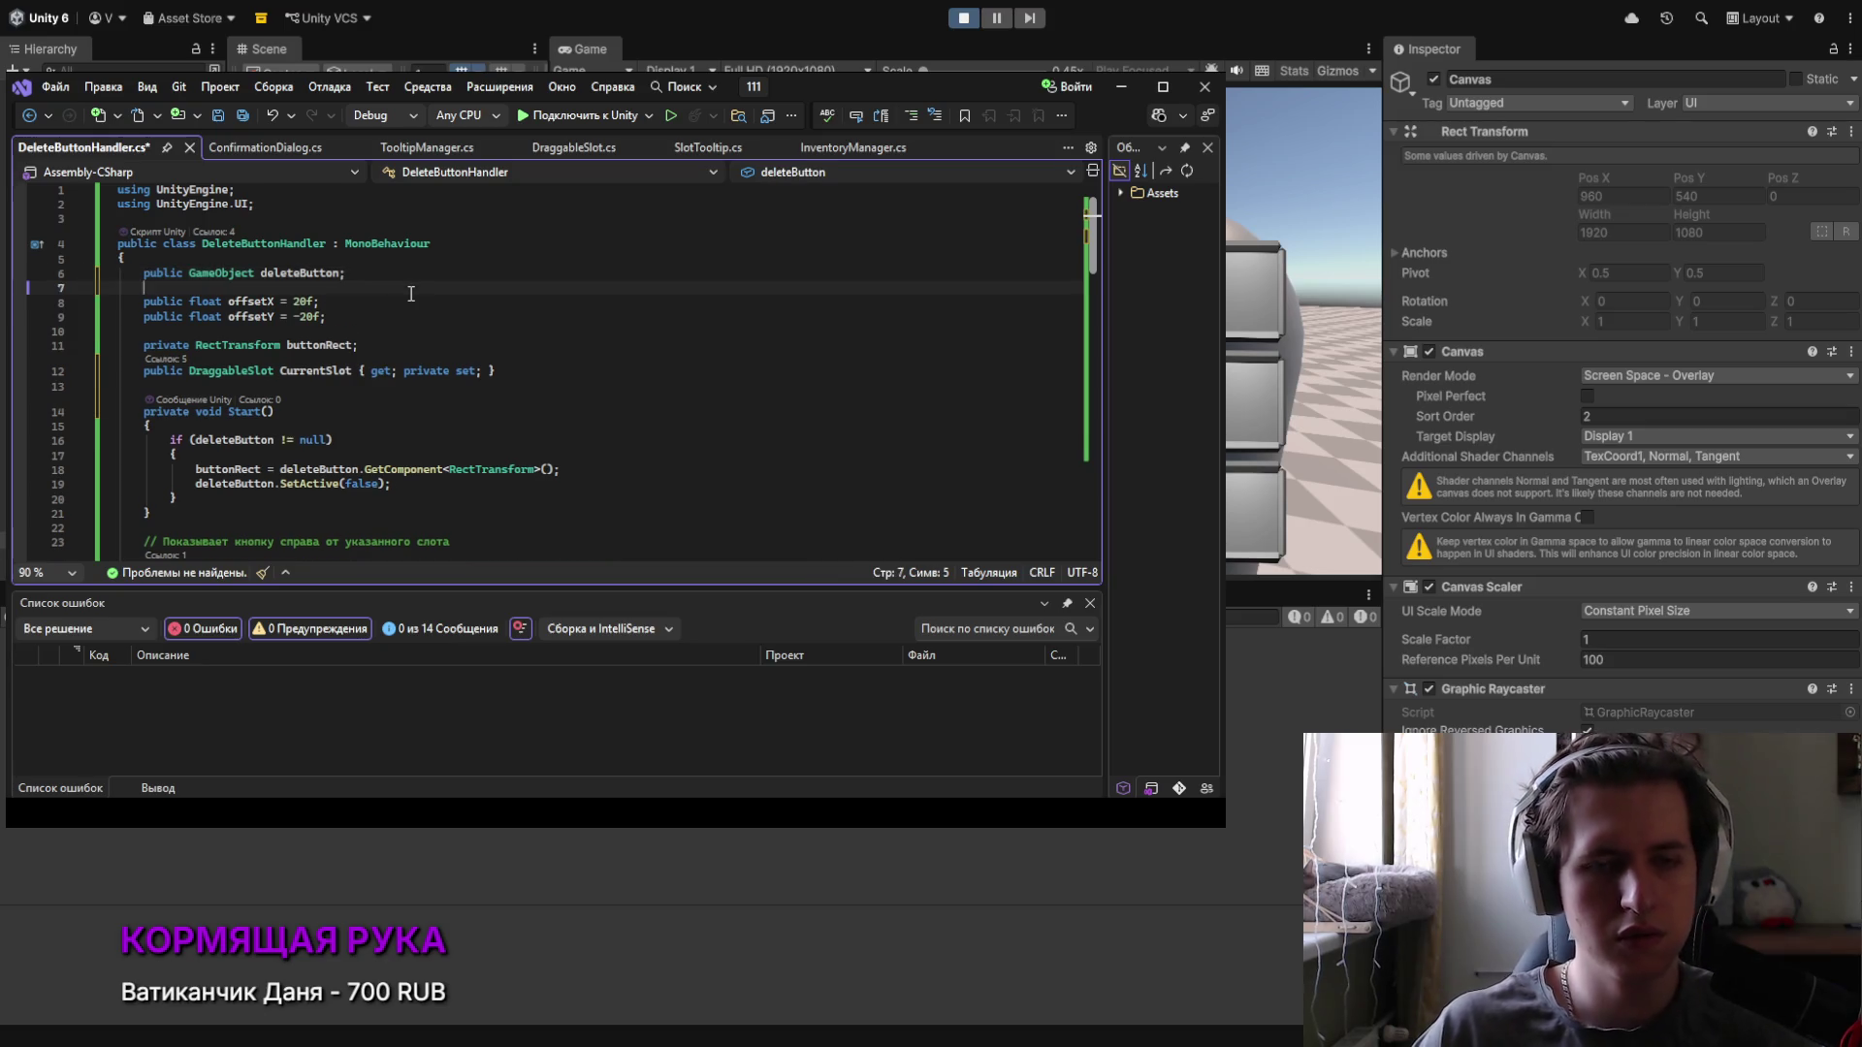
text(pu)
key(ctrl+shift+Left)
key(ctrl+shift+Left)
text(cancelButton;)
key(Left)
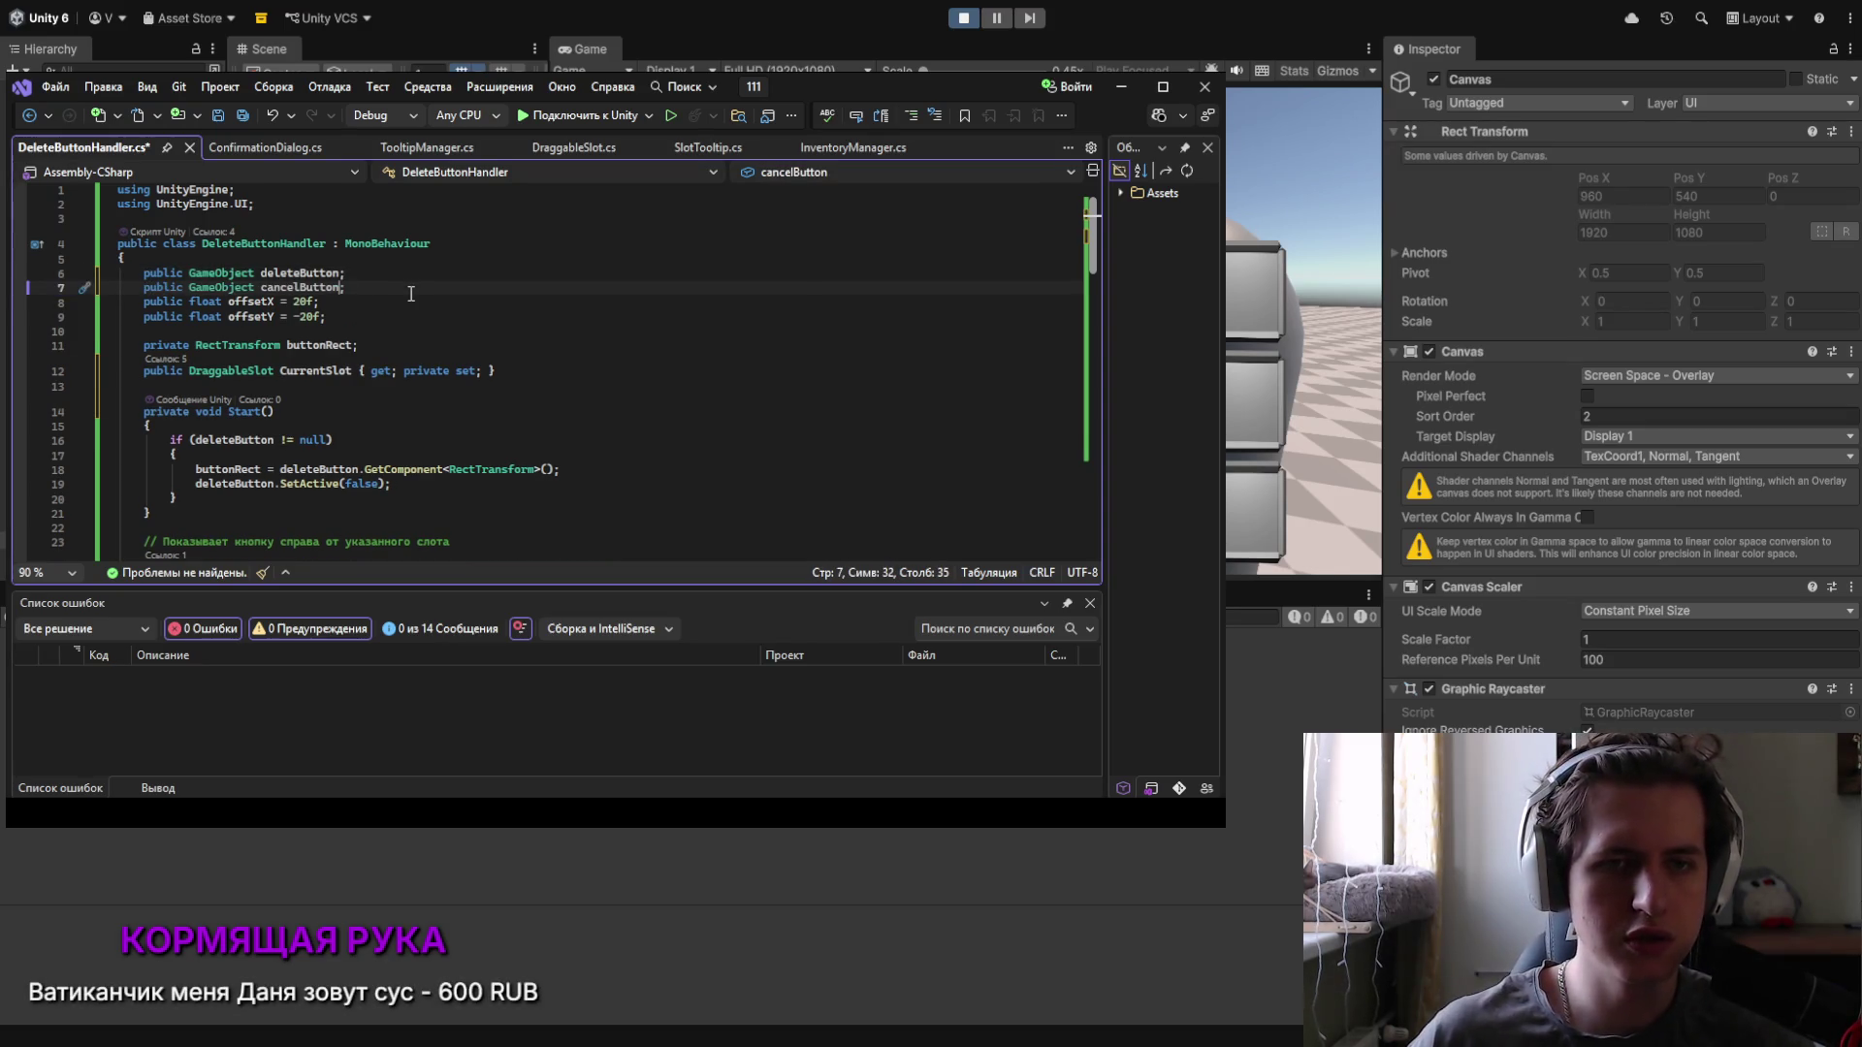
key(Left)
key(Left)
key(Delete)
key(Delete)
key(Delete)
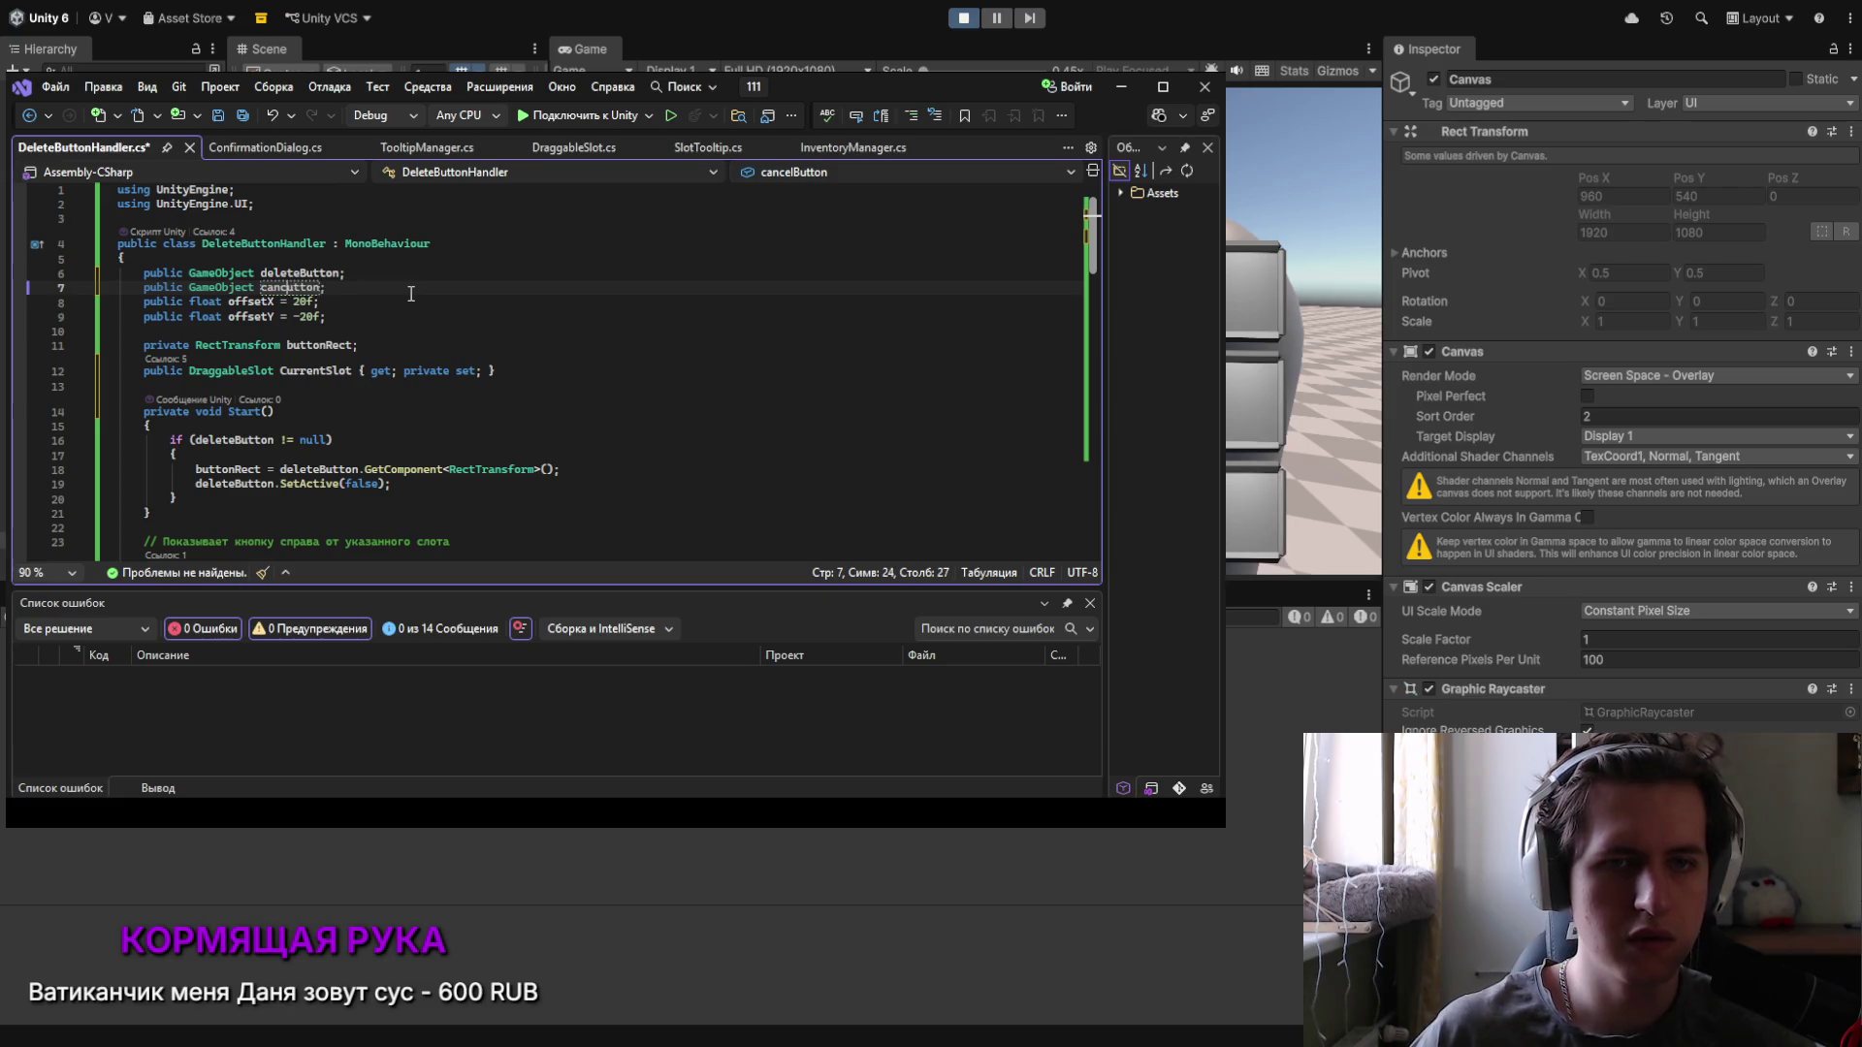
key(BackSpace)
key(BackSpace)
key(BackSpace)
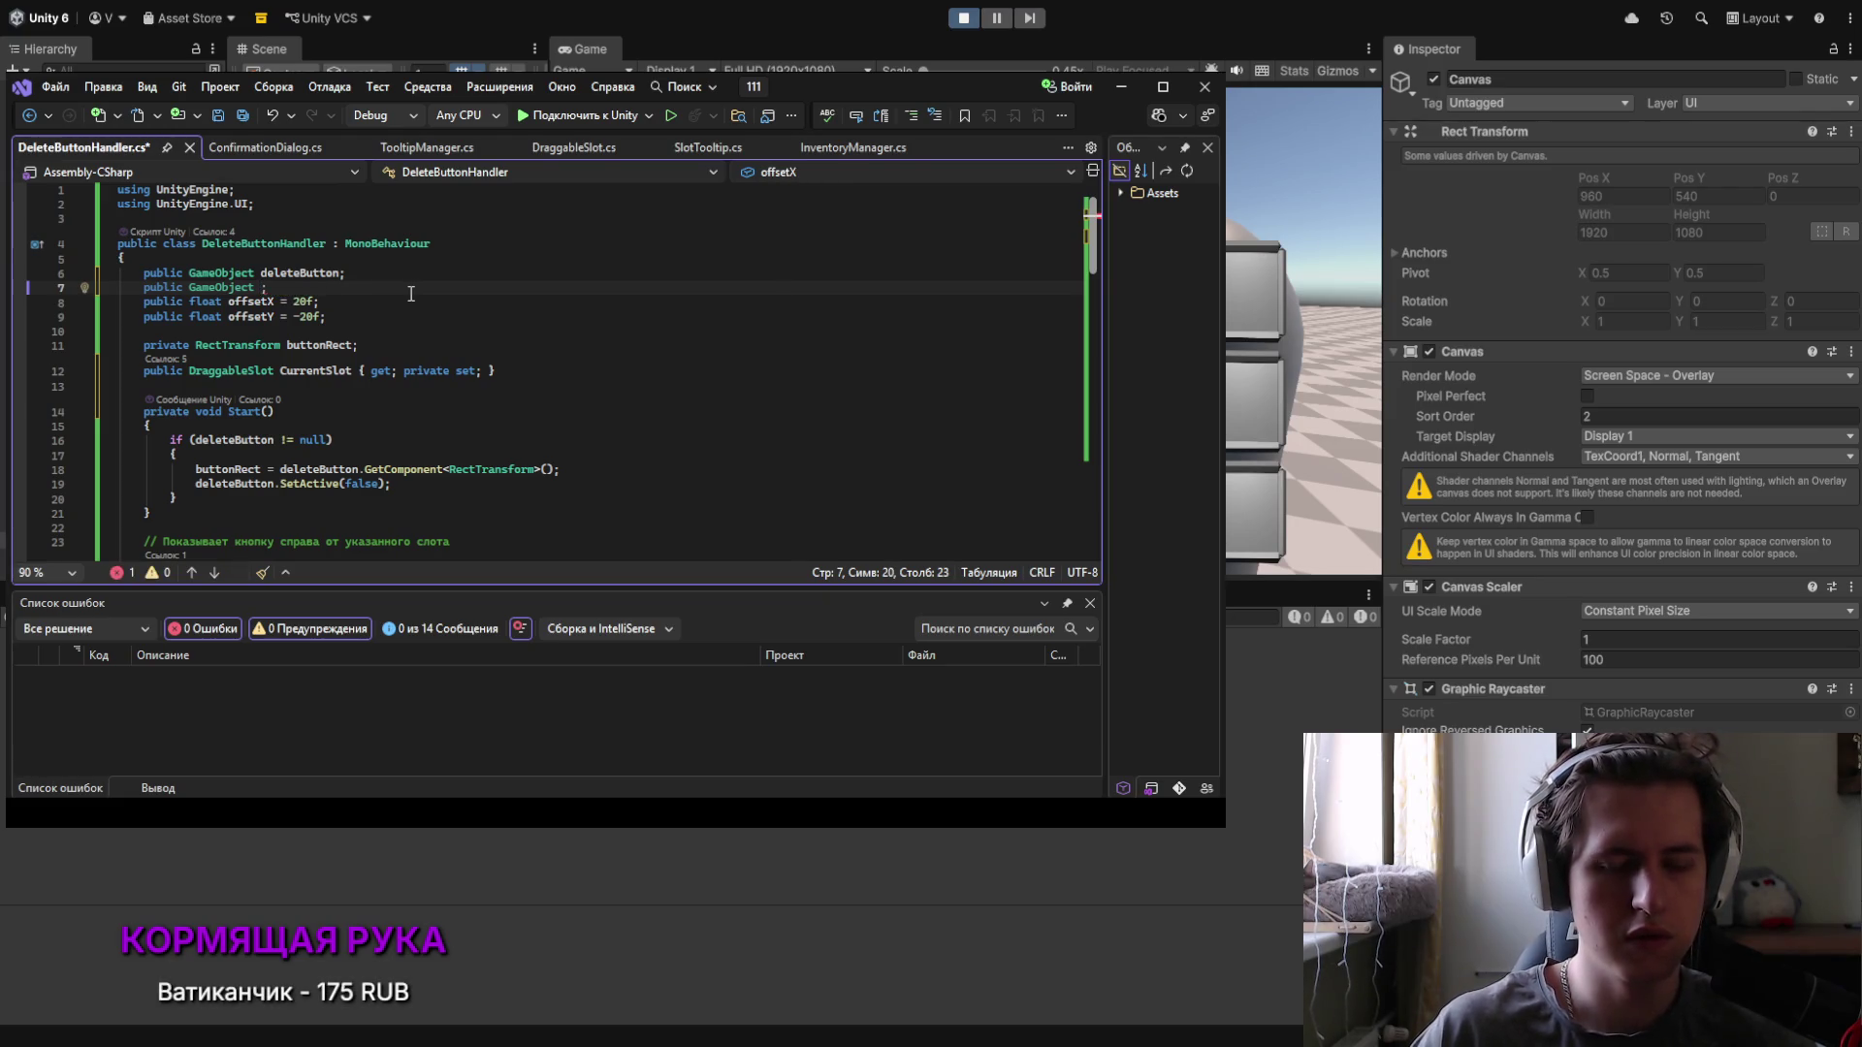
text(confi)
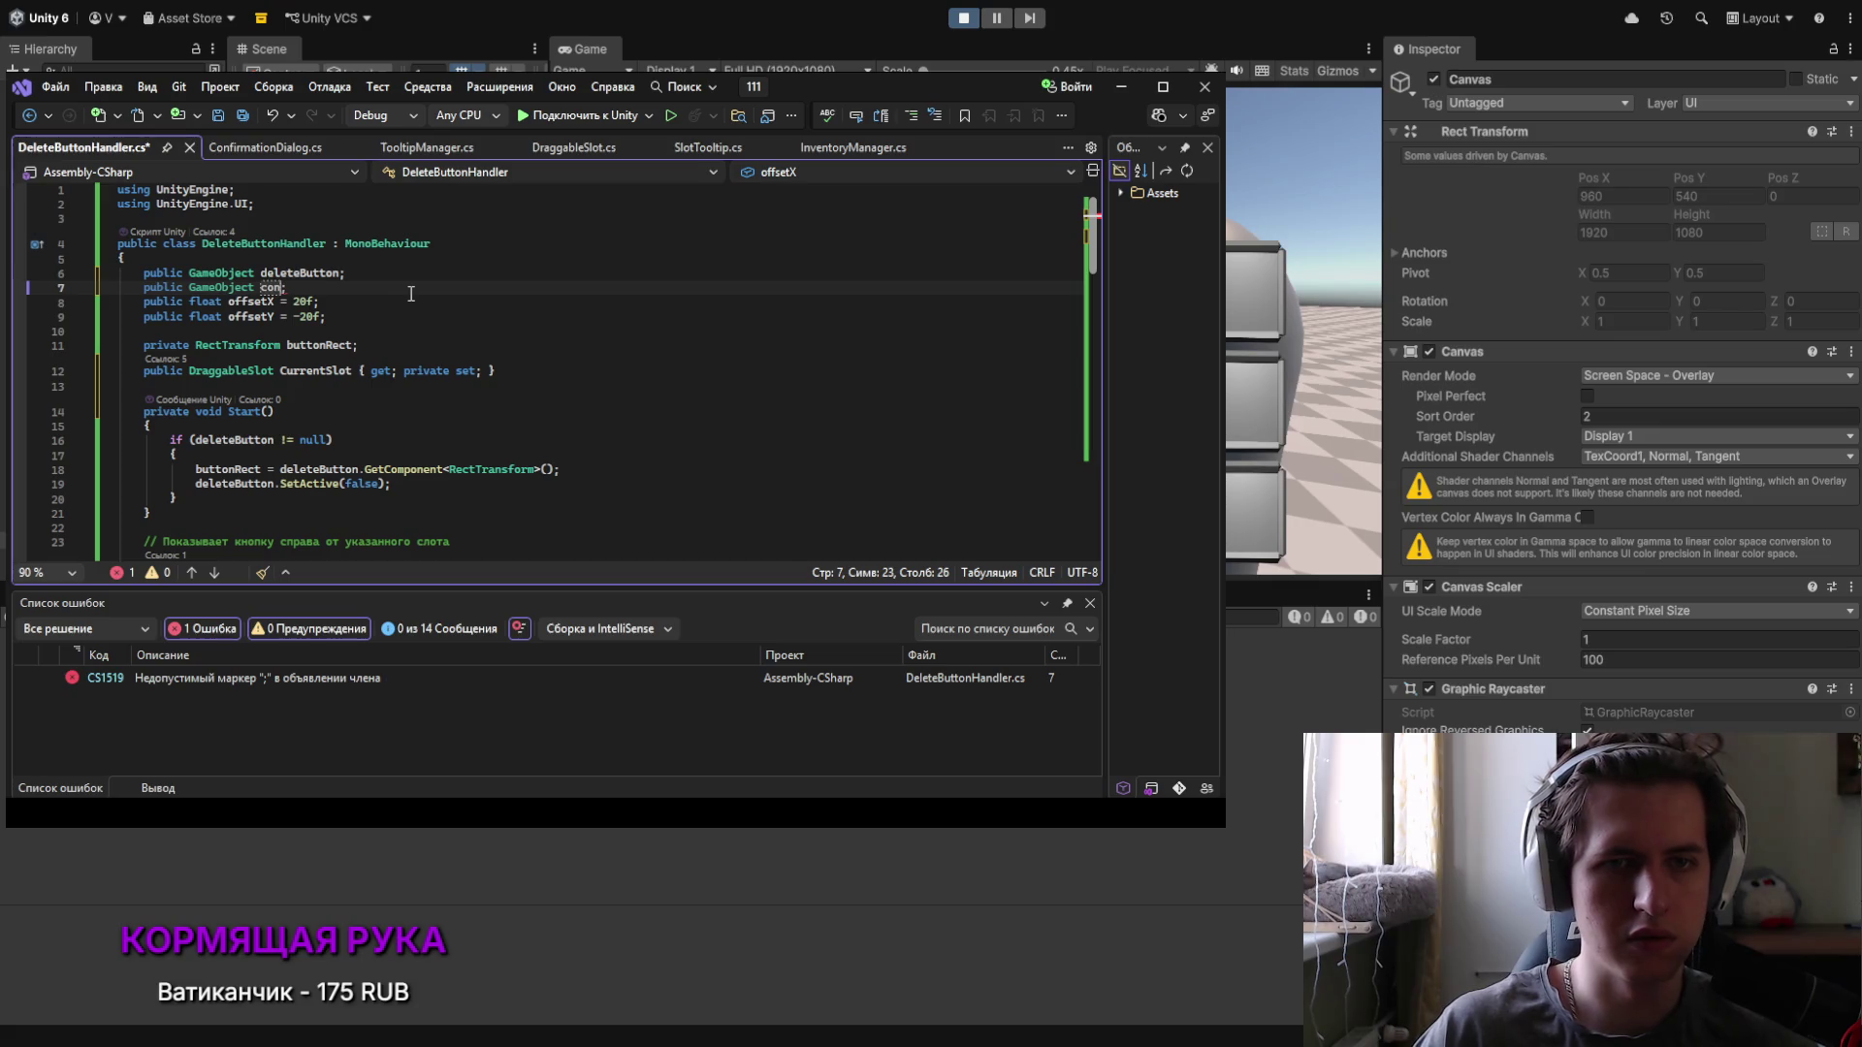
text(rmPanel)
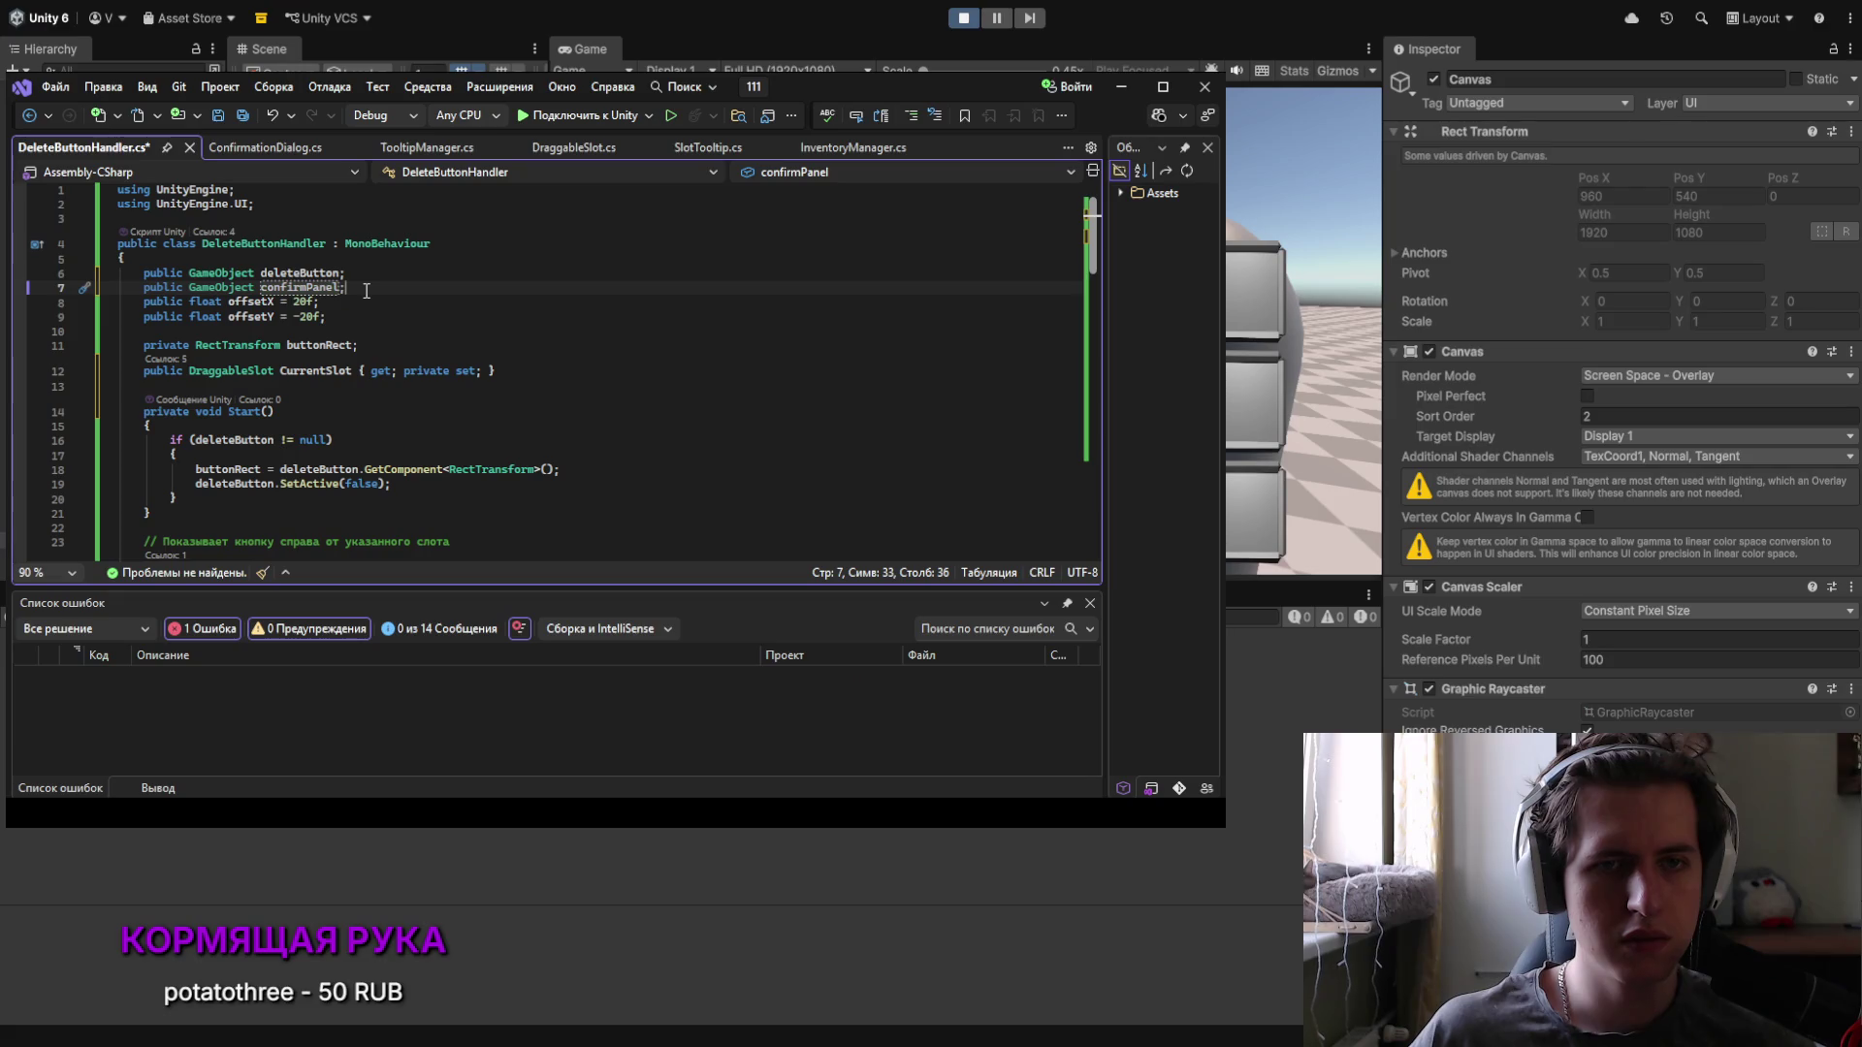
click(391, 294)
key(ctrl+s)
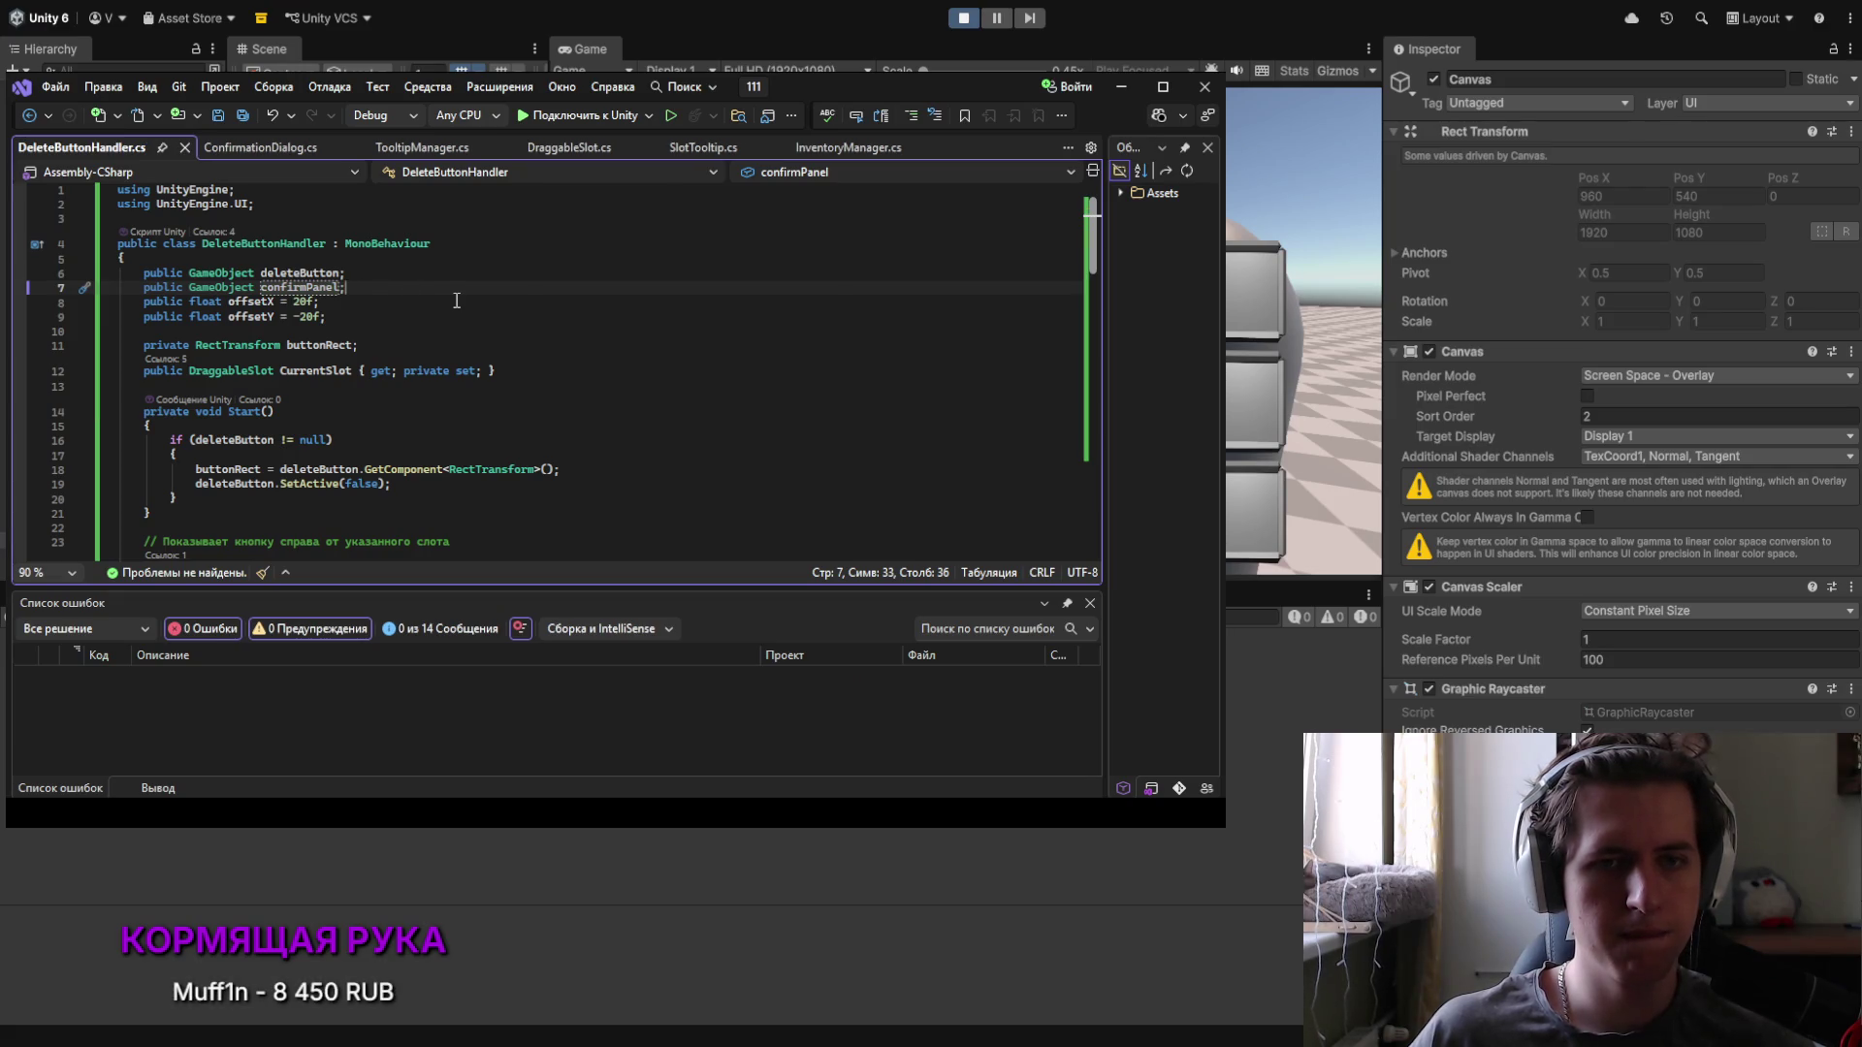
Step: Insert a new blank line at the top of ShowButtonForSlot's body
scroll(429, 308, down, 4)
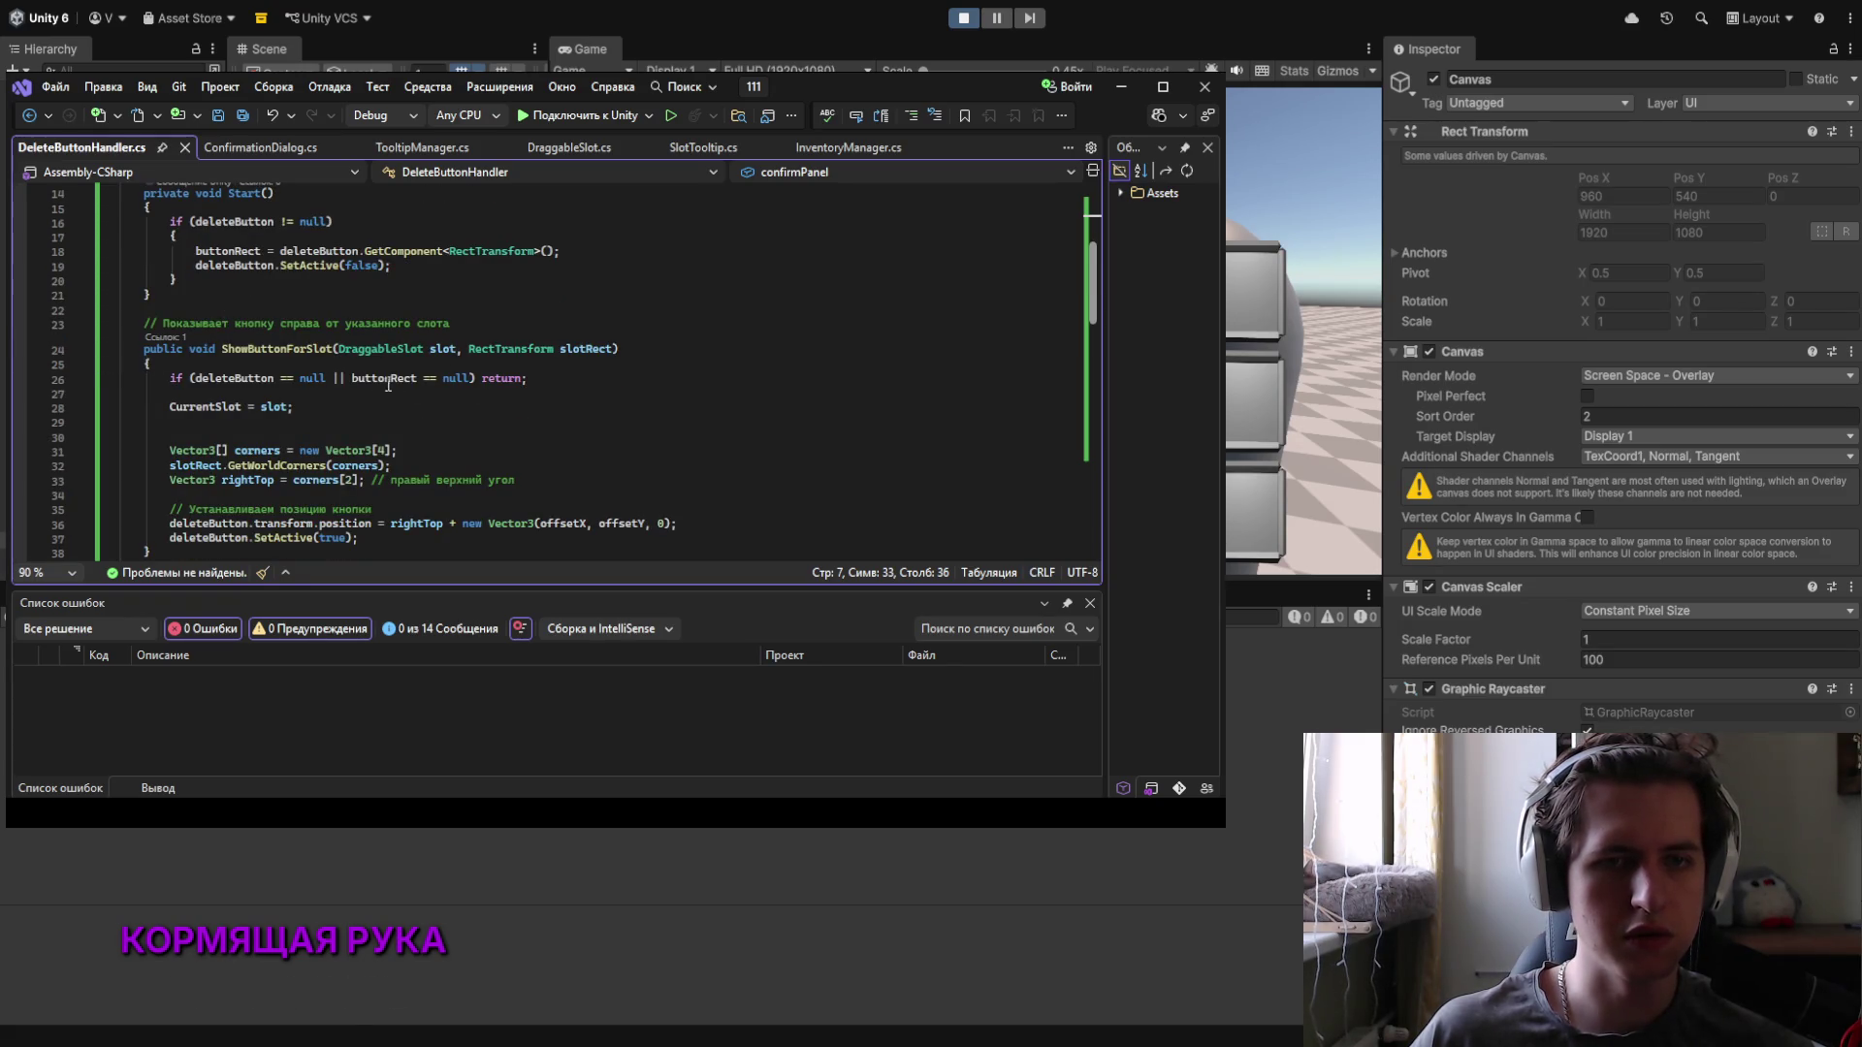
scroll(198, 417, down, 1)
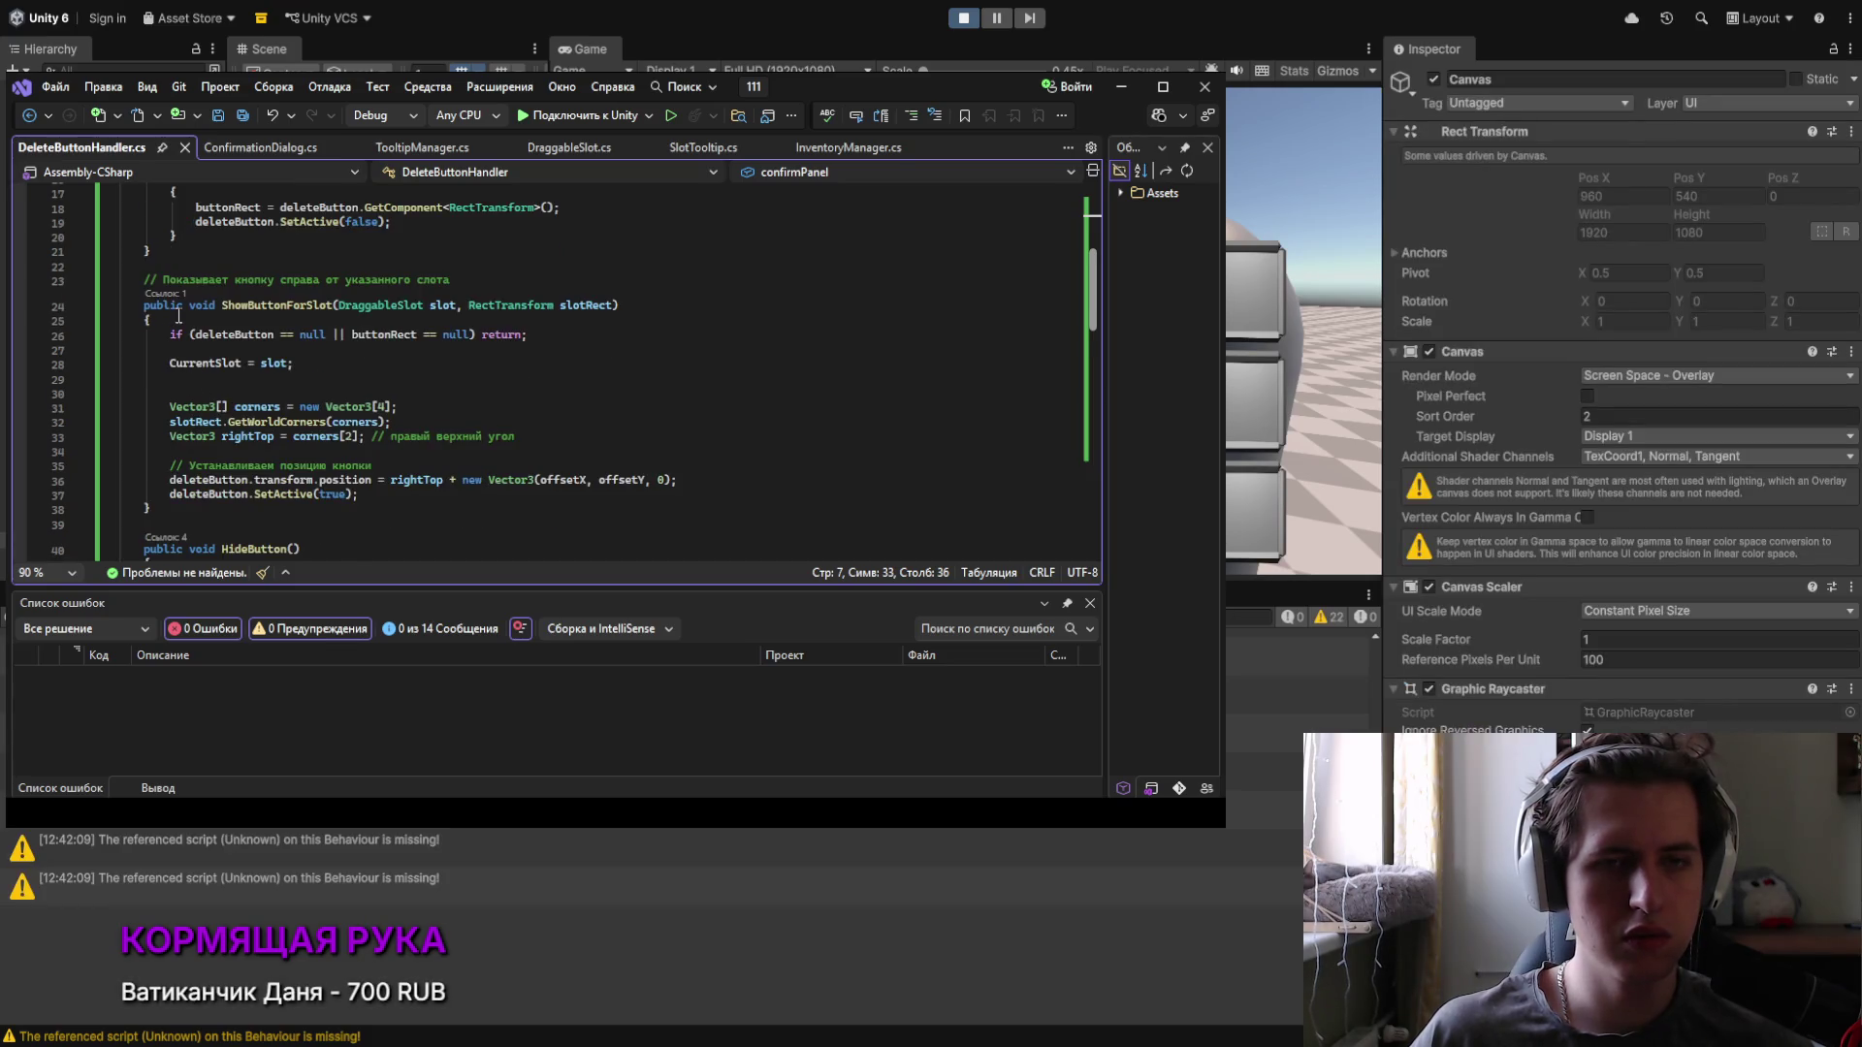
scroll(178, 316, down, 1)
click(192, 275)
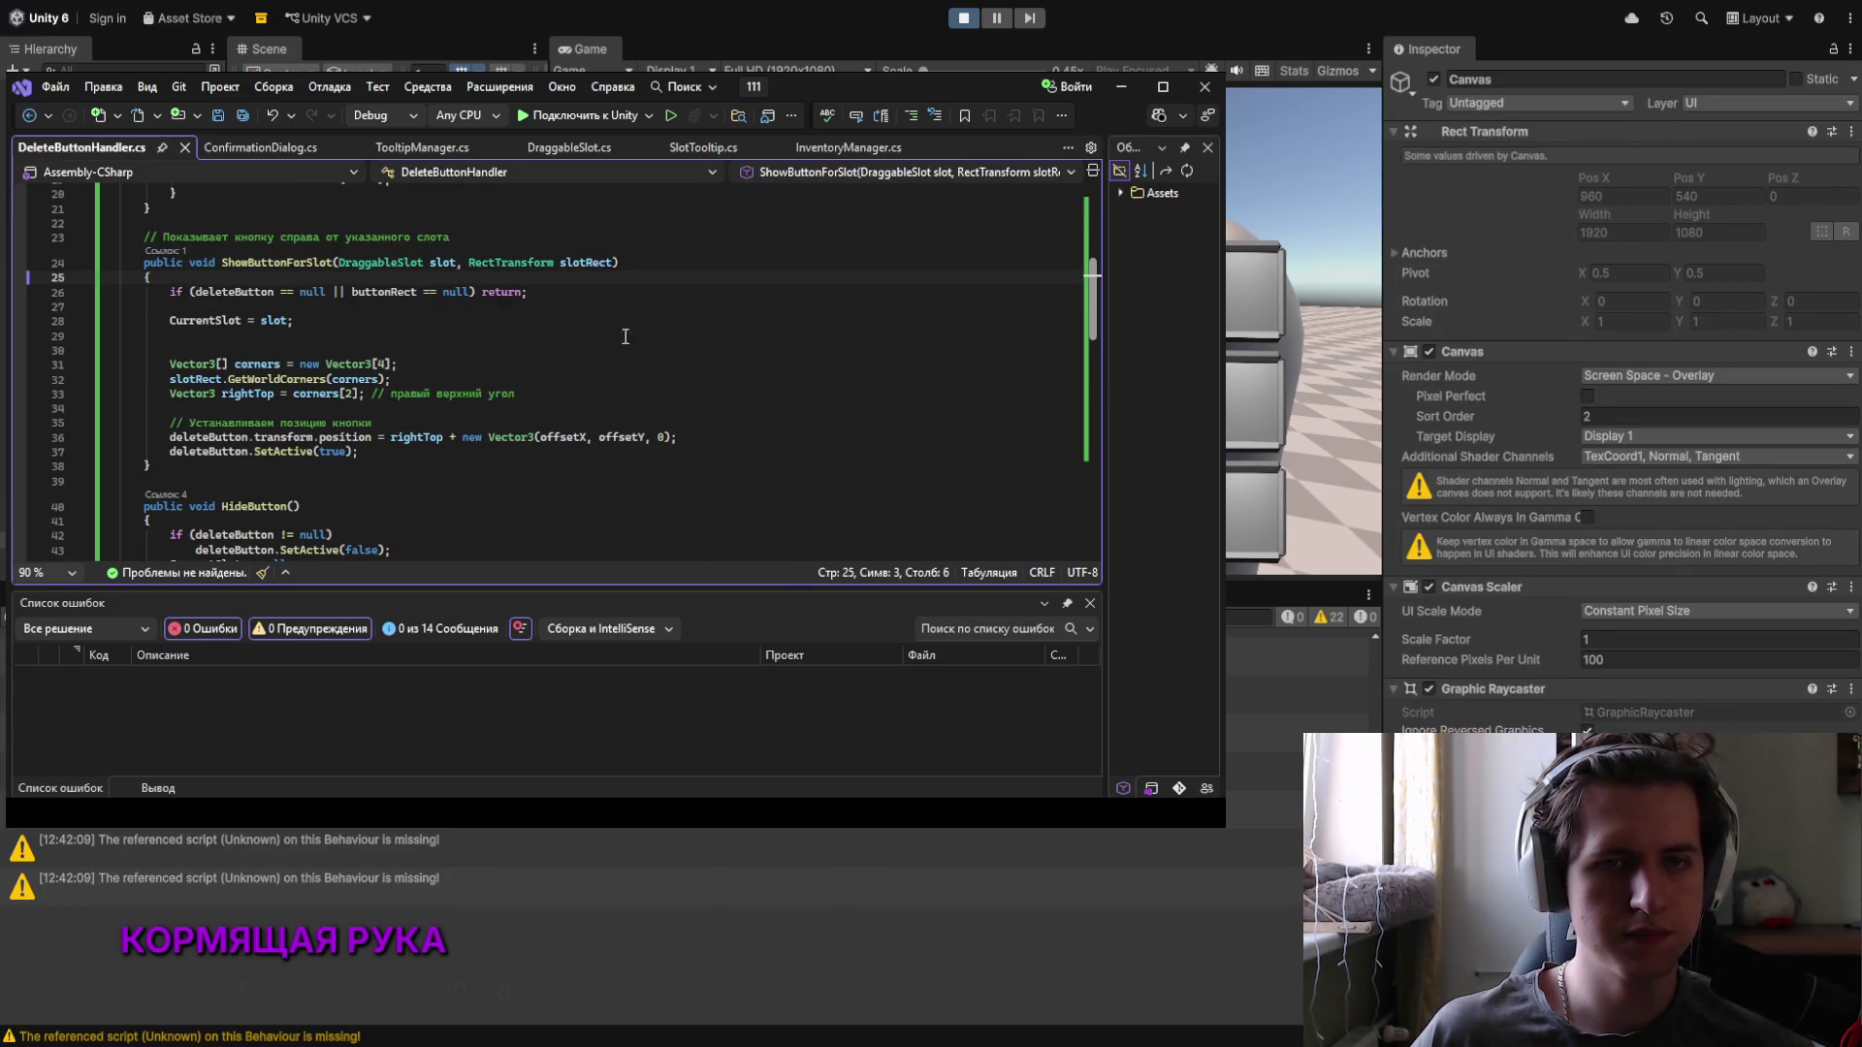
scroll(464, 391, down, 4)
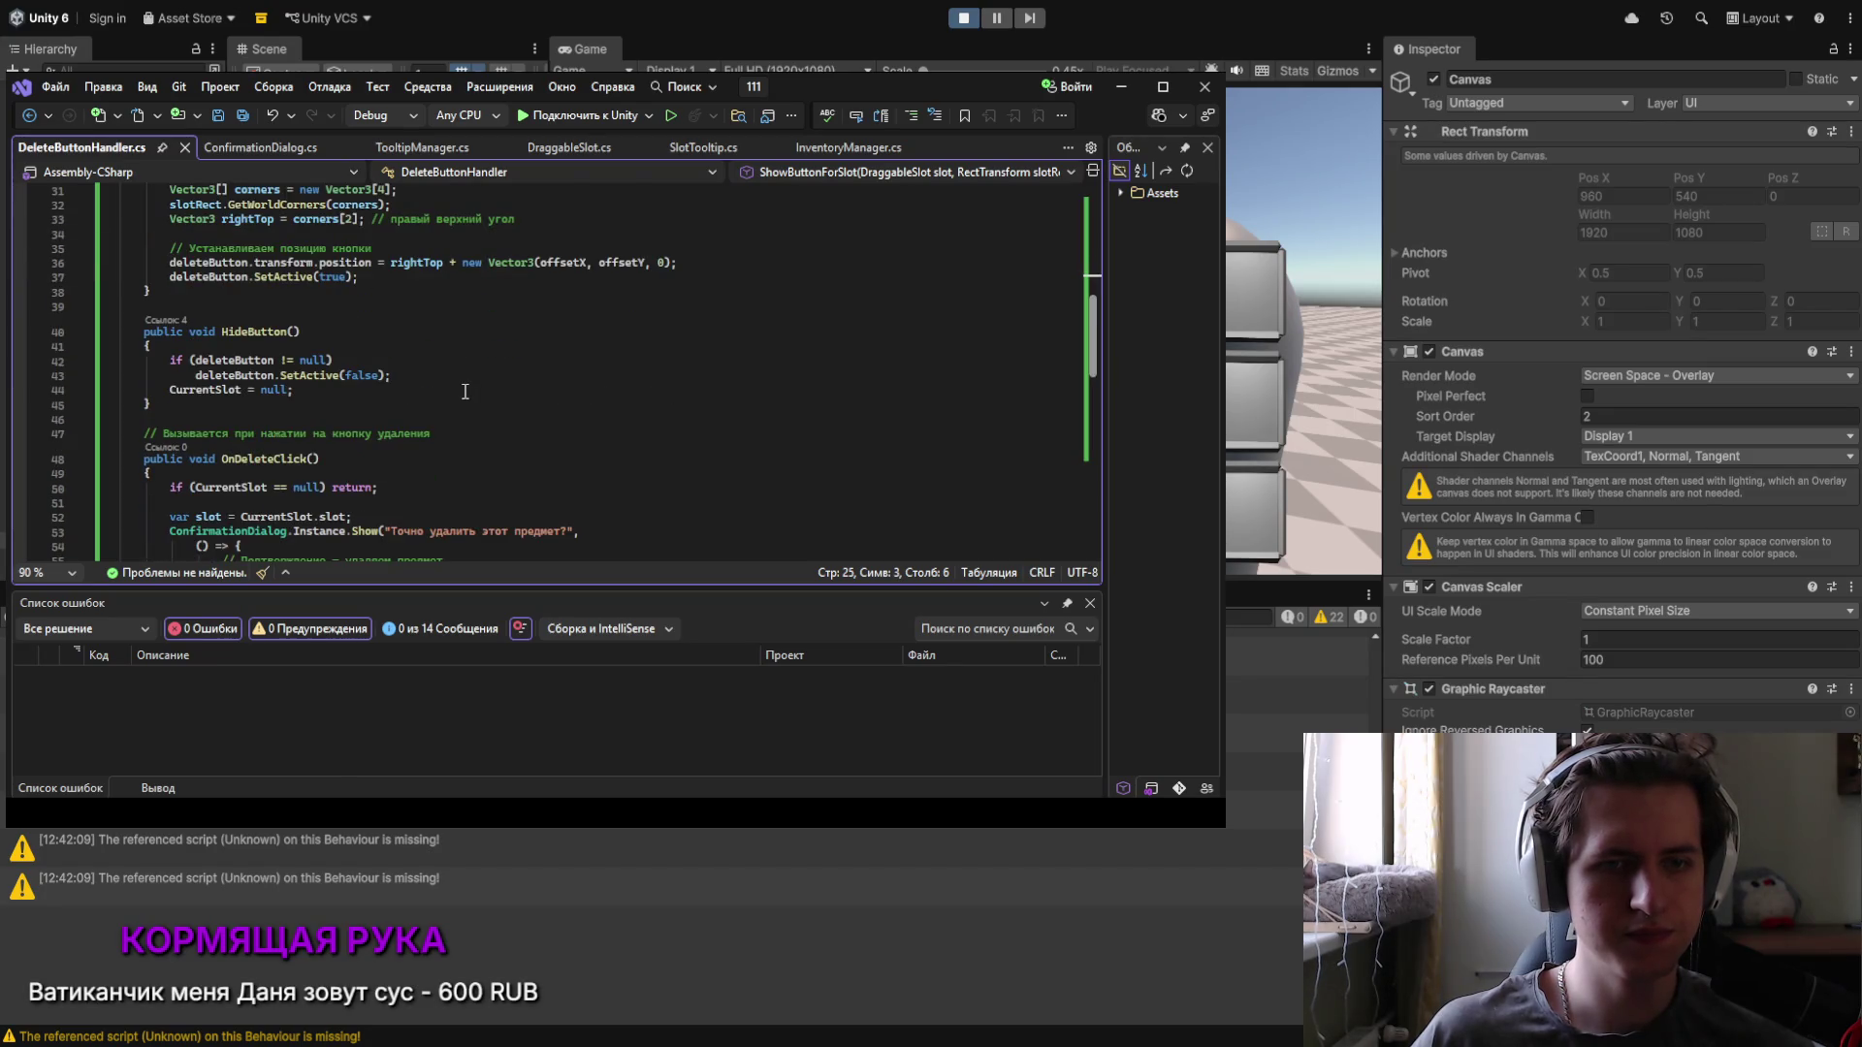
scroll(463, 389, up, 3)
key(Return)
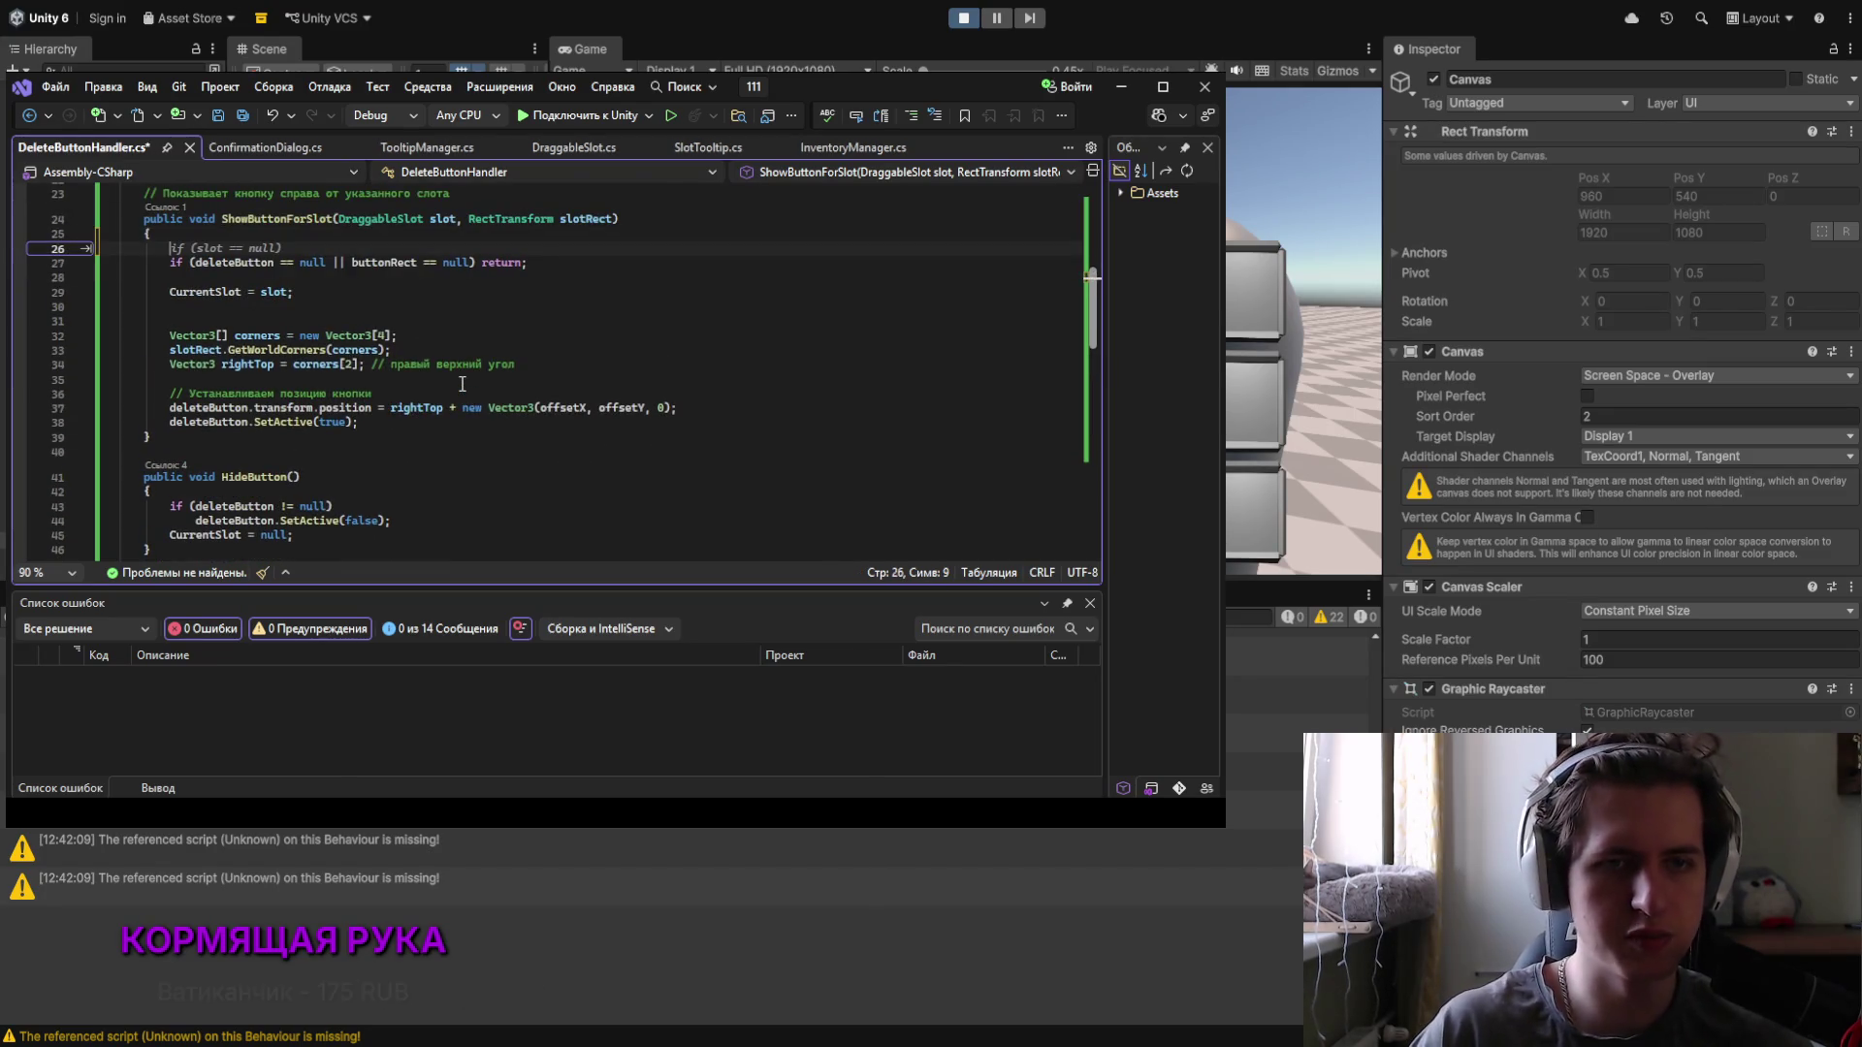
Step: Write 'if (confirmPanel.panelClosed) {' at the top of ShowButtonForSlot
text(if()
scroll(463, 384, up, 6)
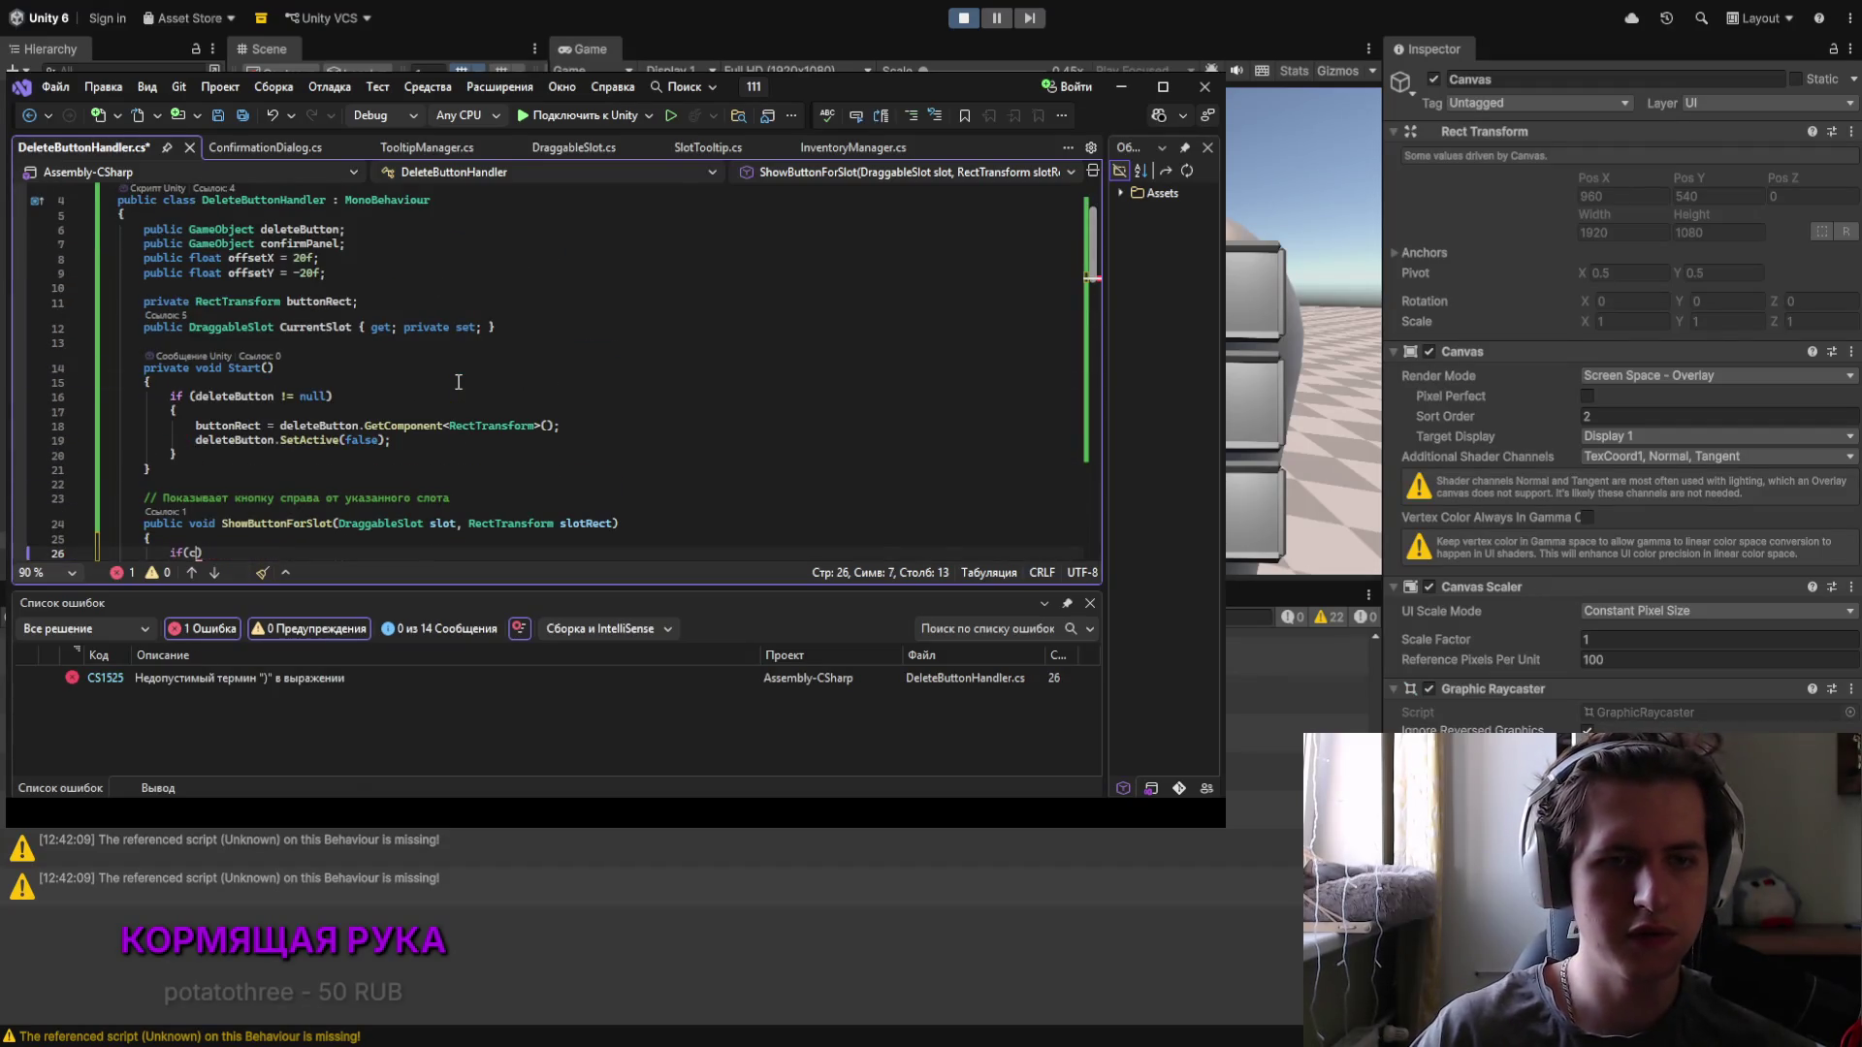
text(confirmPanel.)
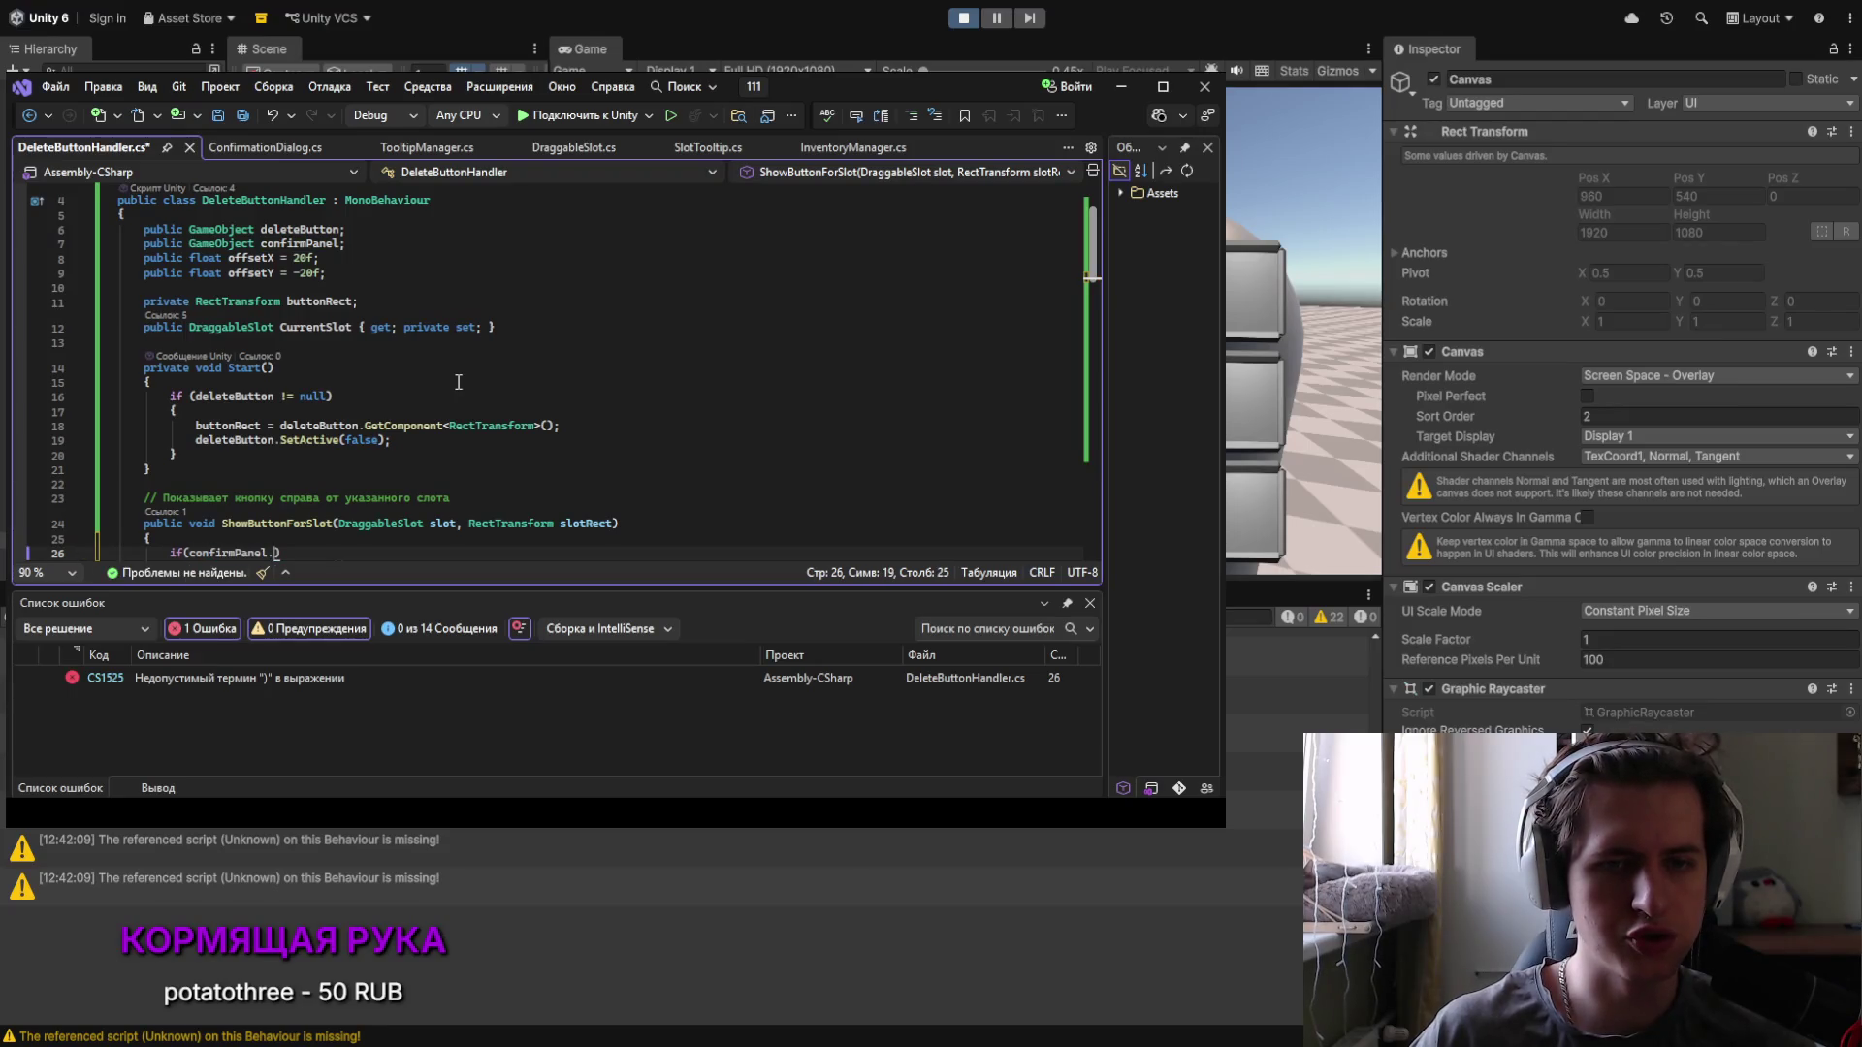
click(300, 148)
click(78, 150)
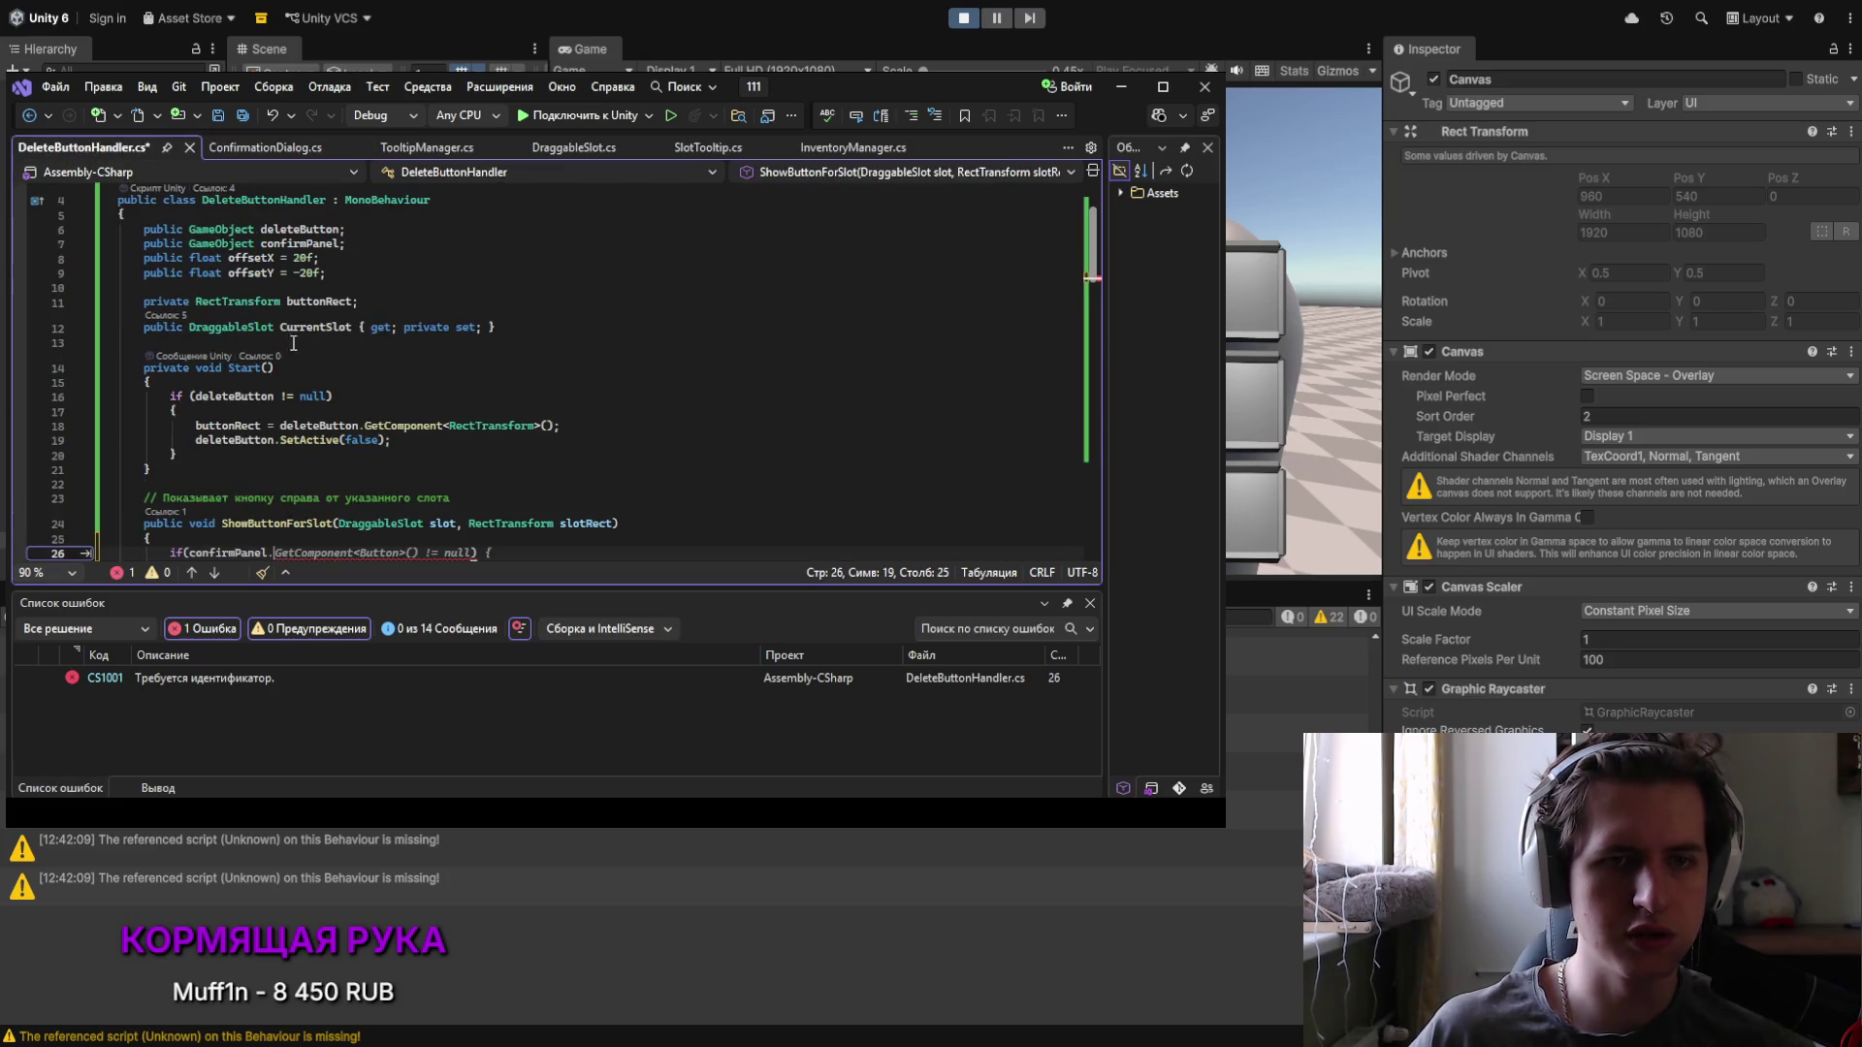
text(panel)
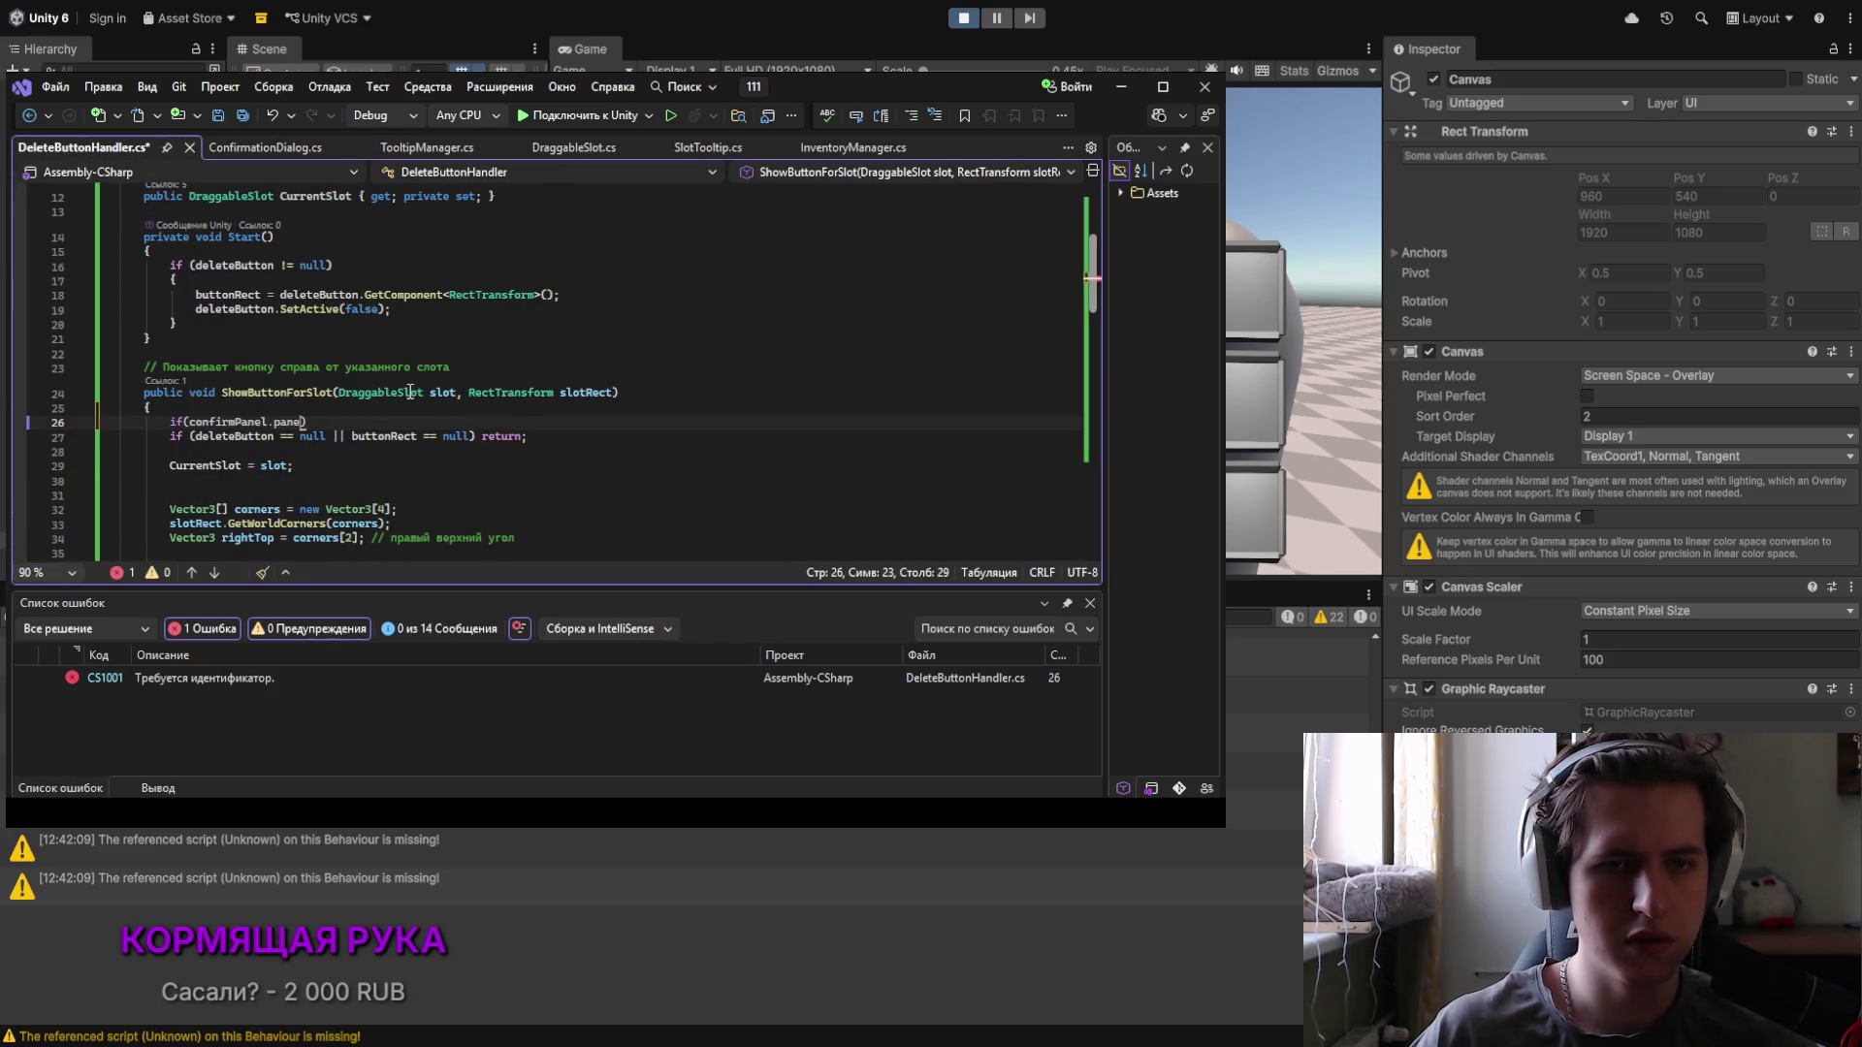
text(Closed)
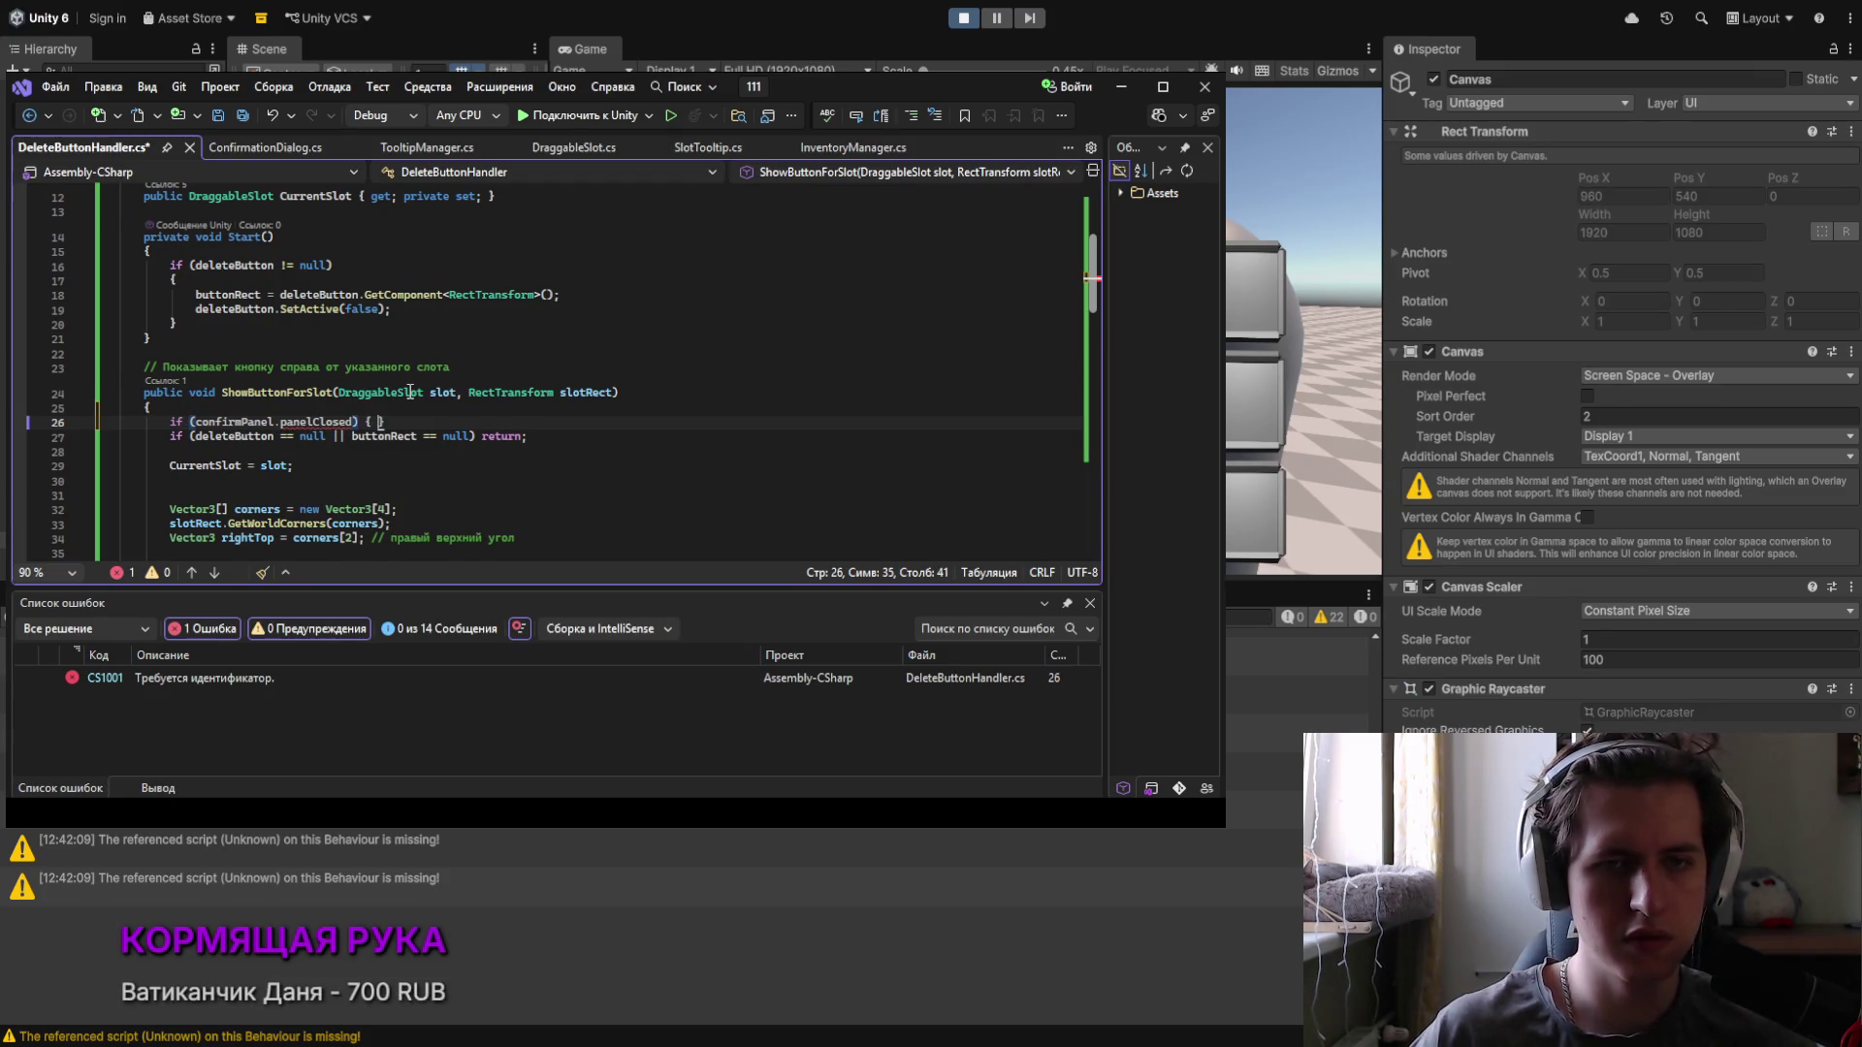
key(Return)
text({)
key(Return)
Step: Move the positioning code through SetActive(true) inside the if block and save
scroll(188, 319, down, 4)
mouse_move(169, 260)
mouse_down()
mouse_move(296, 294)
mouse_move(374, 422)
mouse_up()
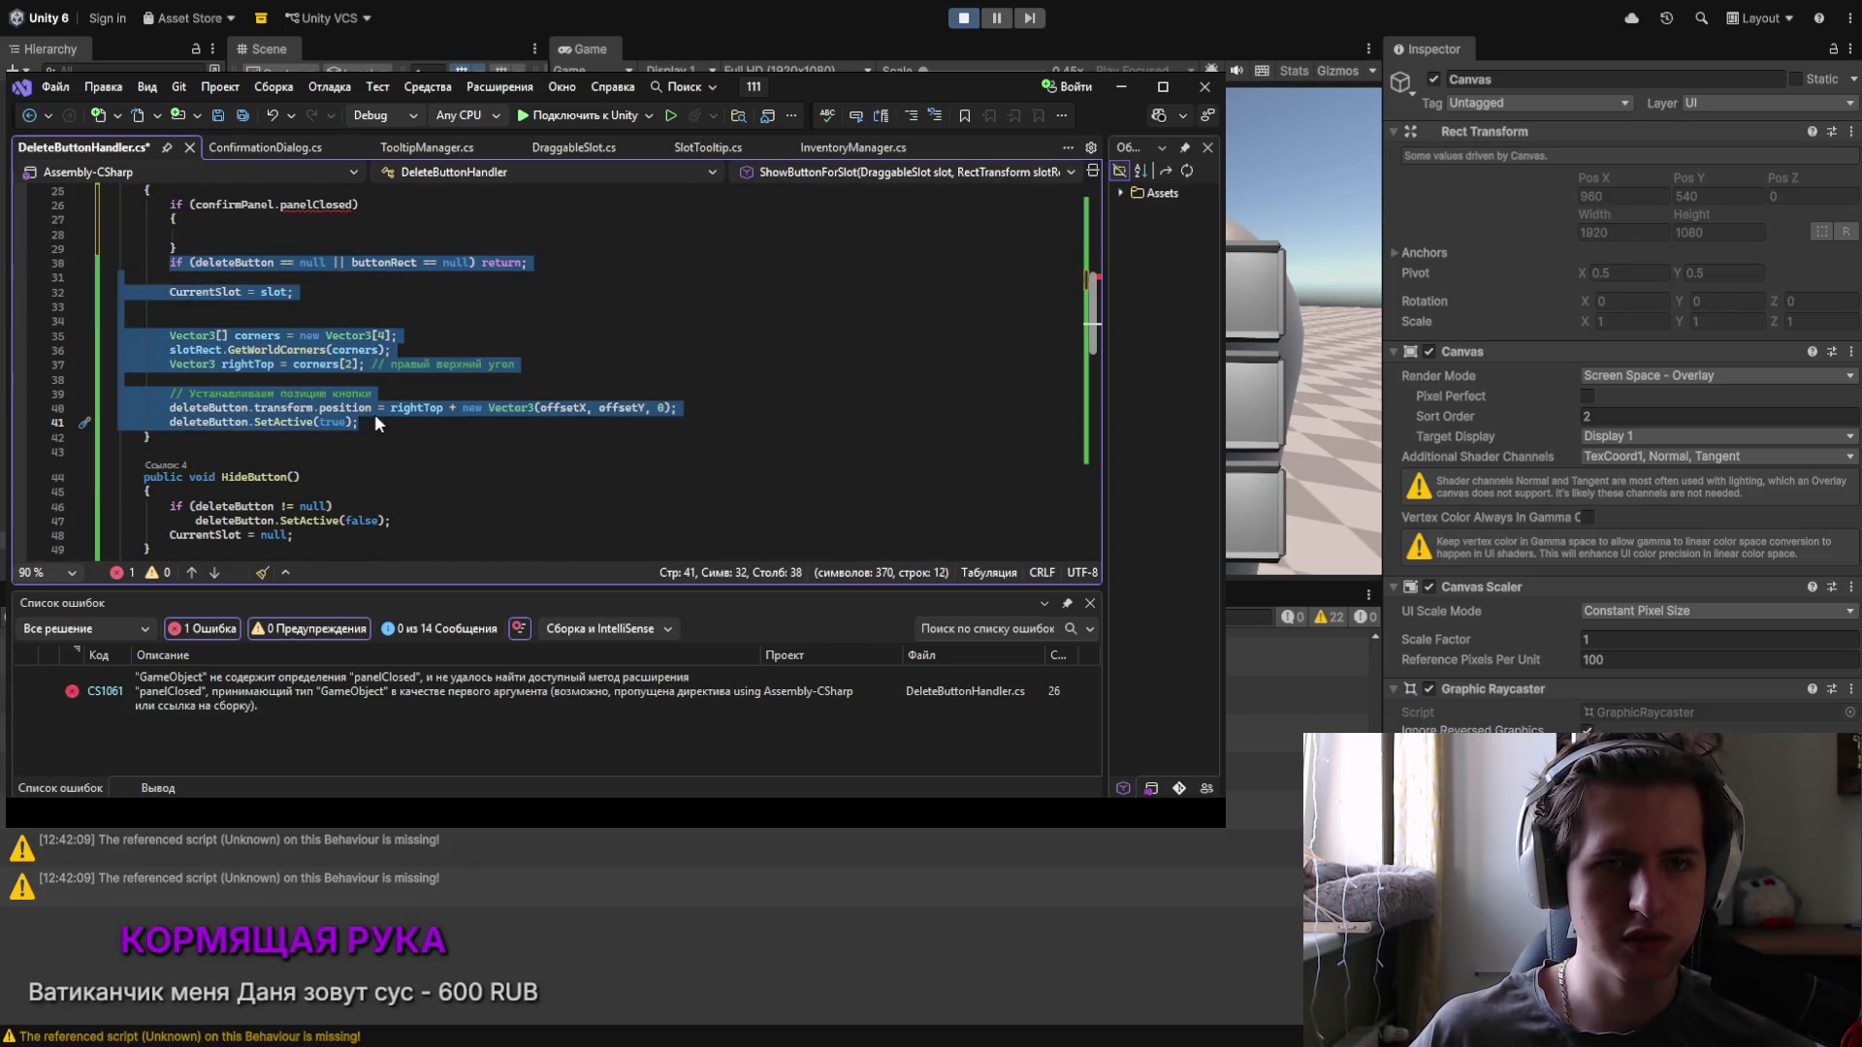
key(ctrl+x)
key(Up)
key(Up)
key(ctrl+v)
click(200, 410)
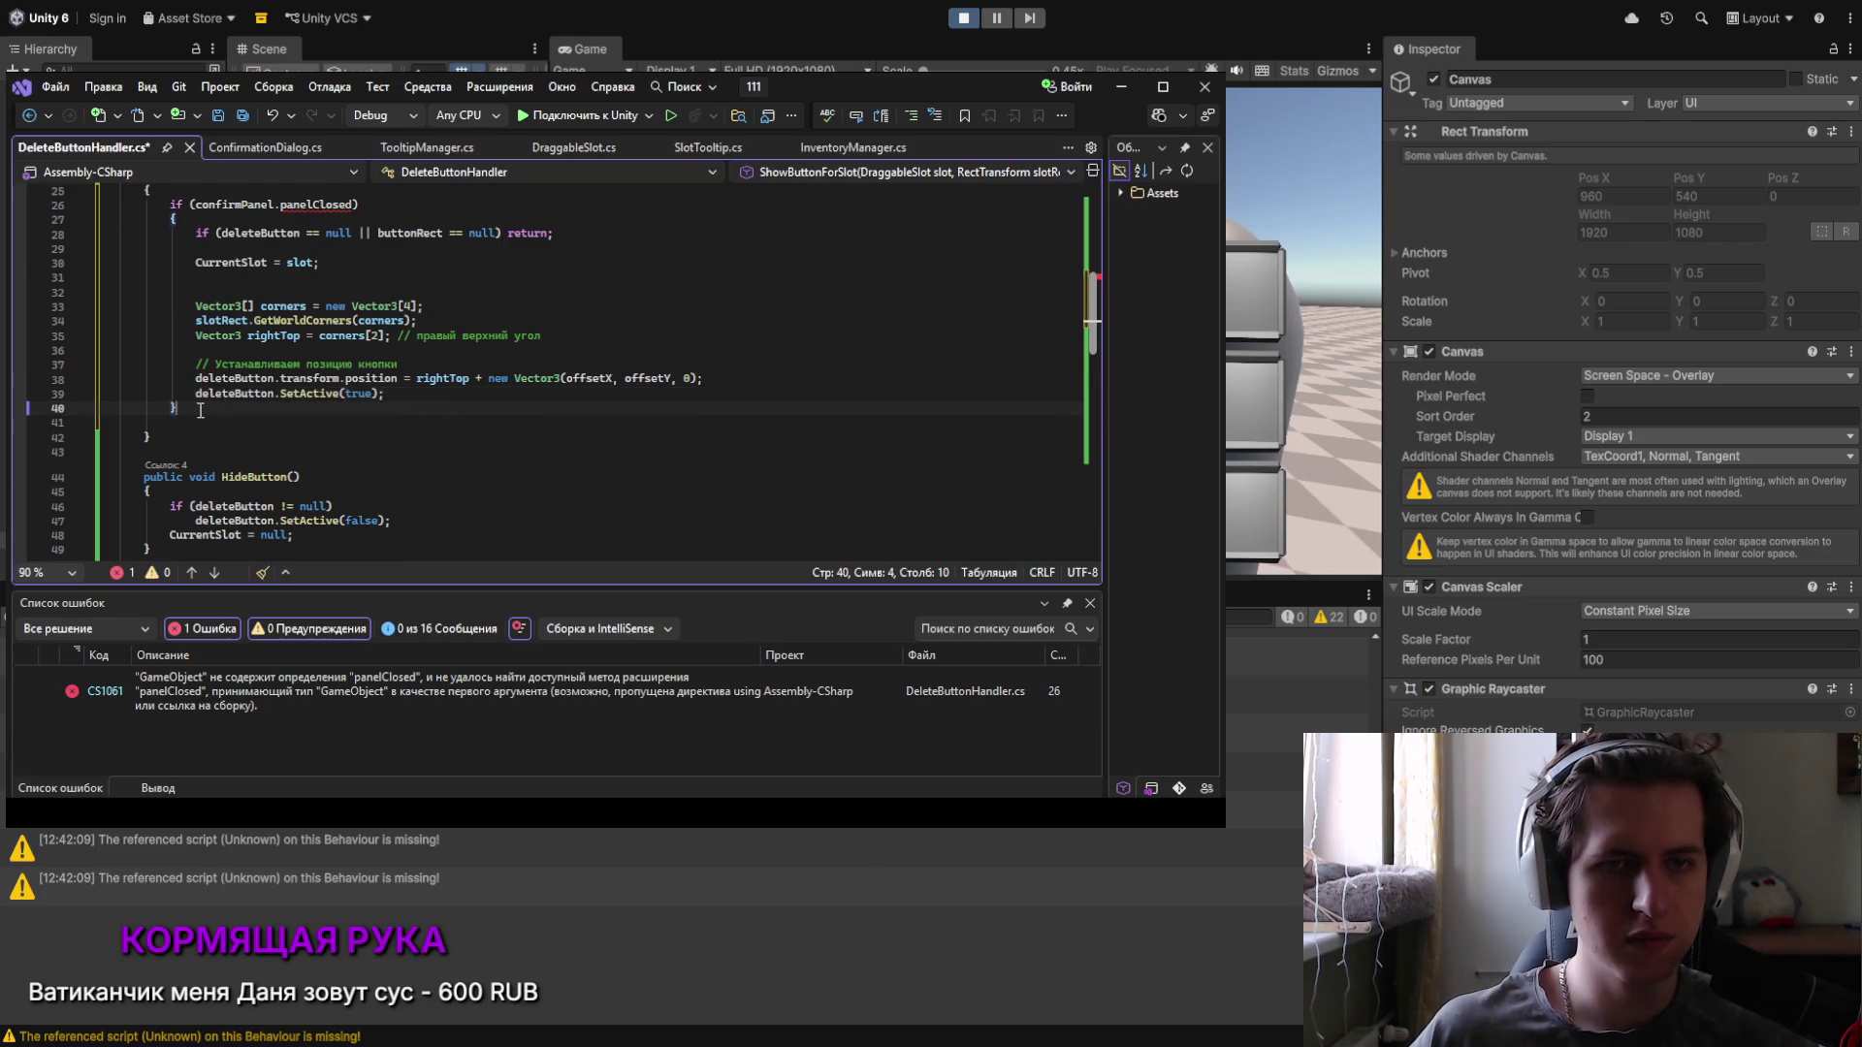
scroll(373, 382, up, 2)
key(ctrl+s)
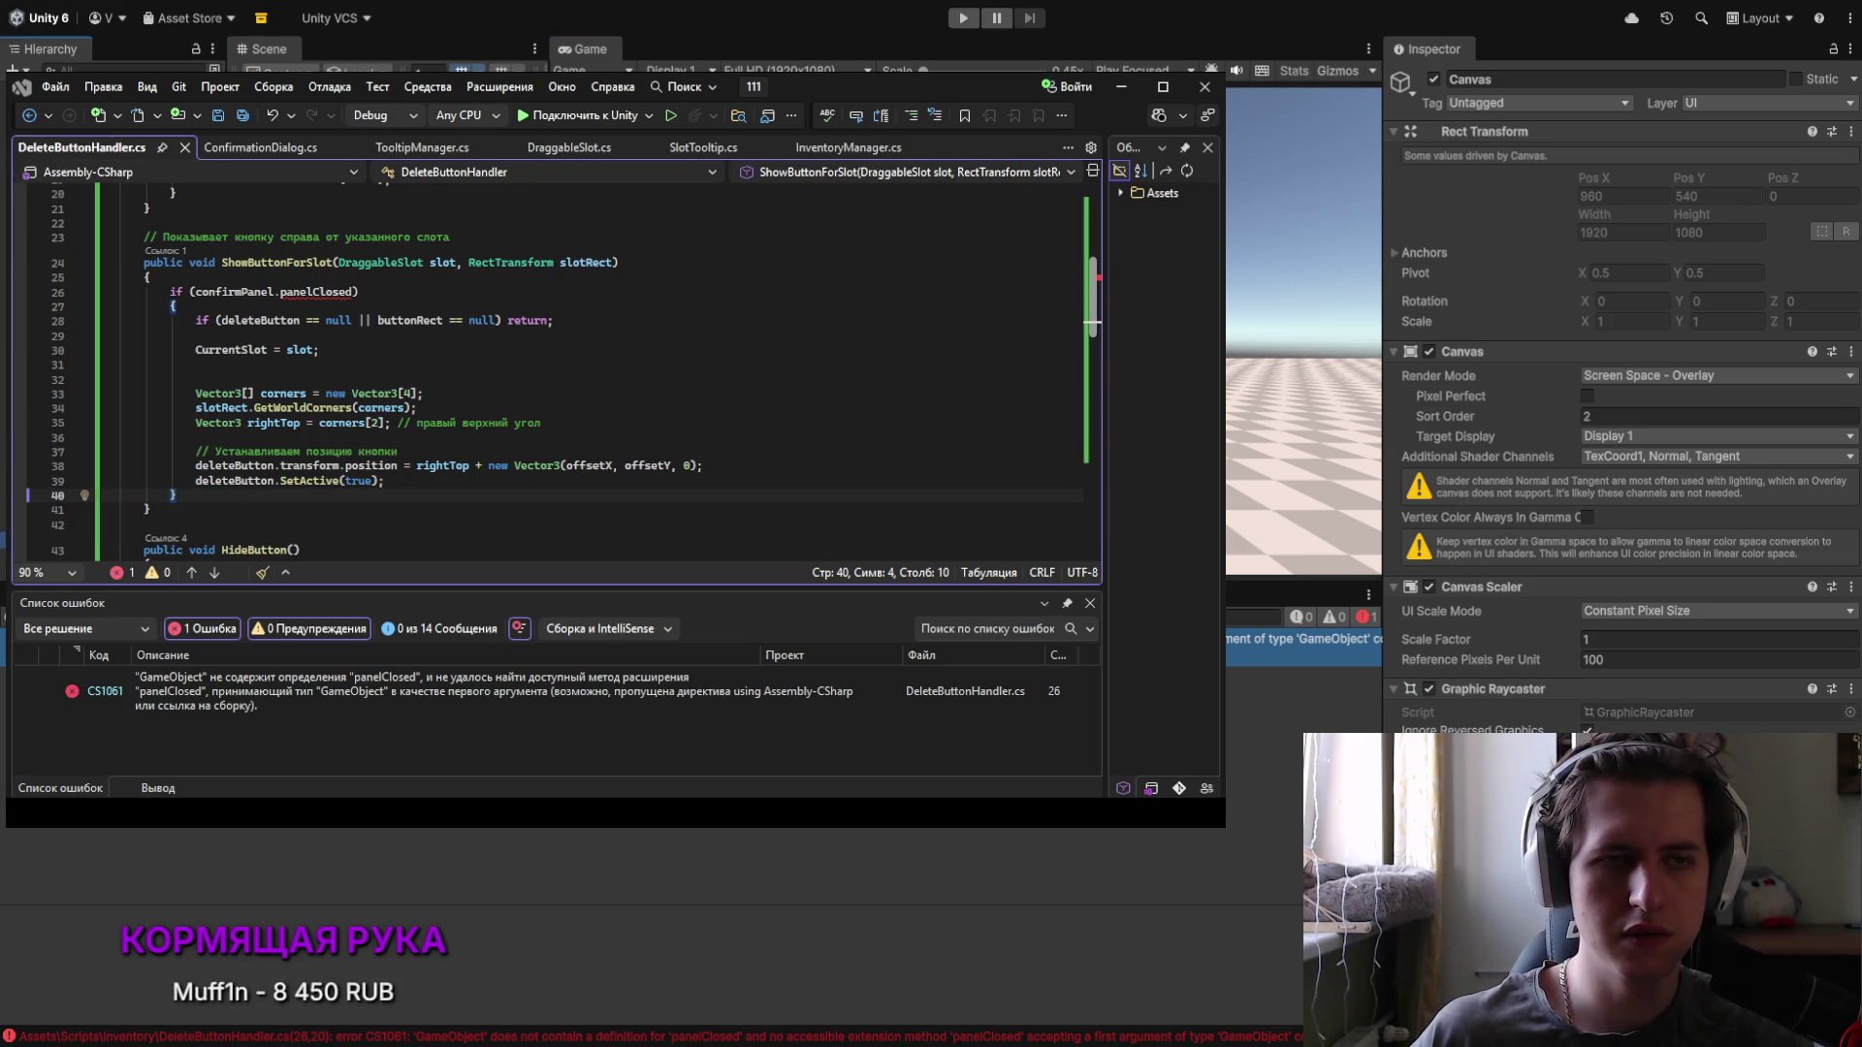
click(3, 424)
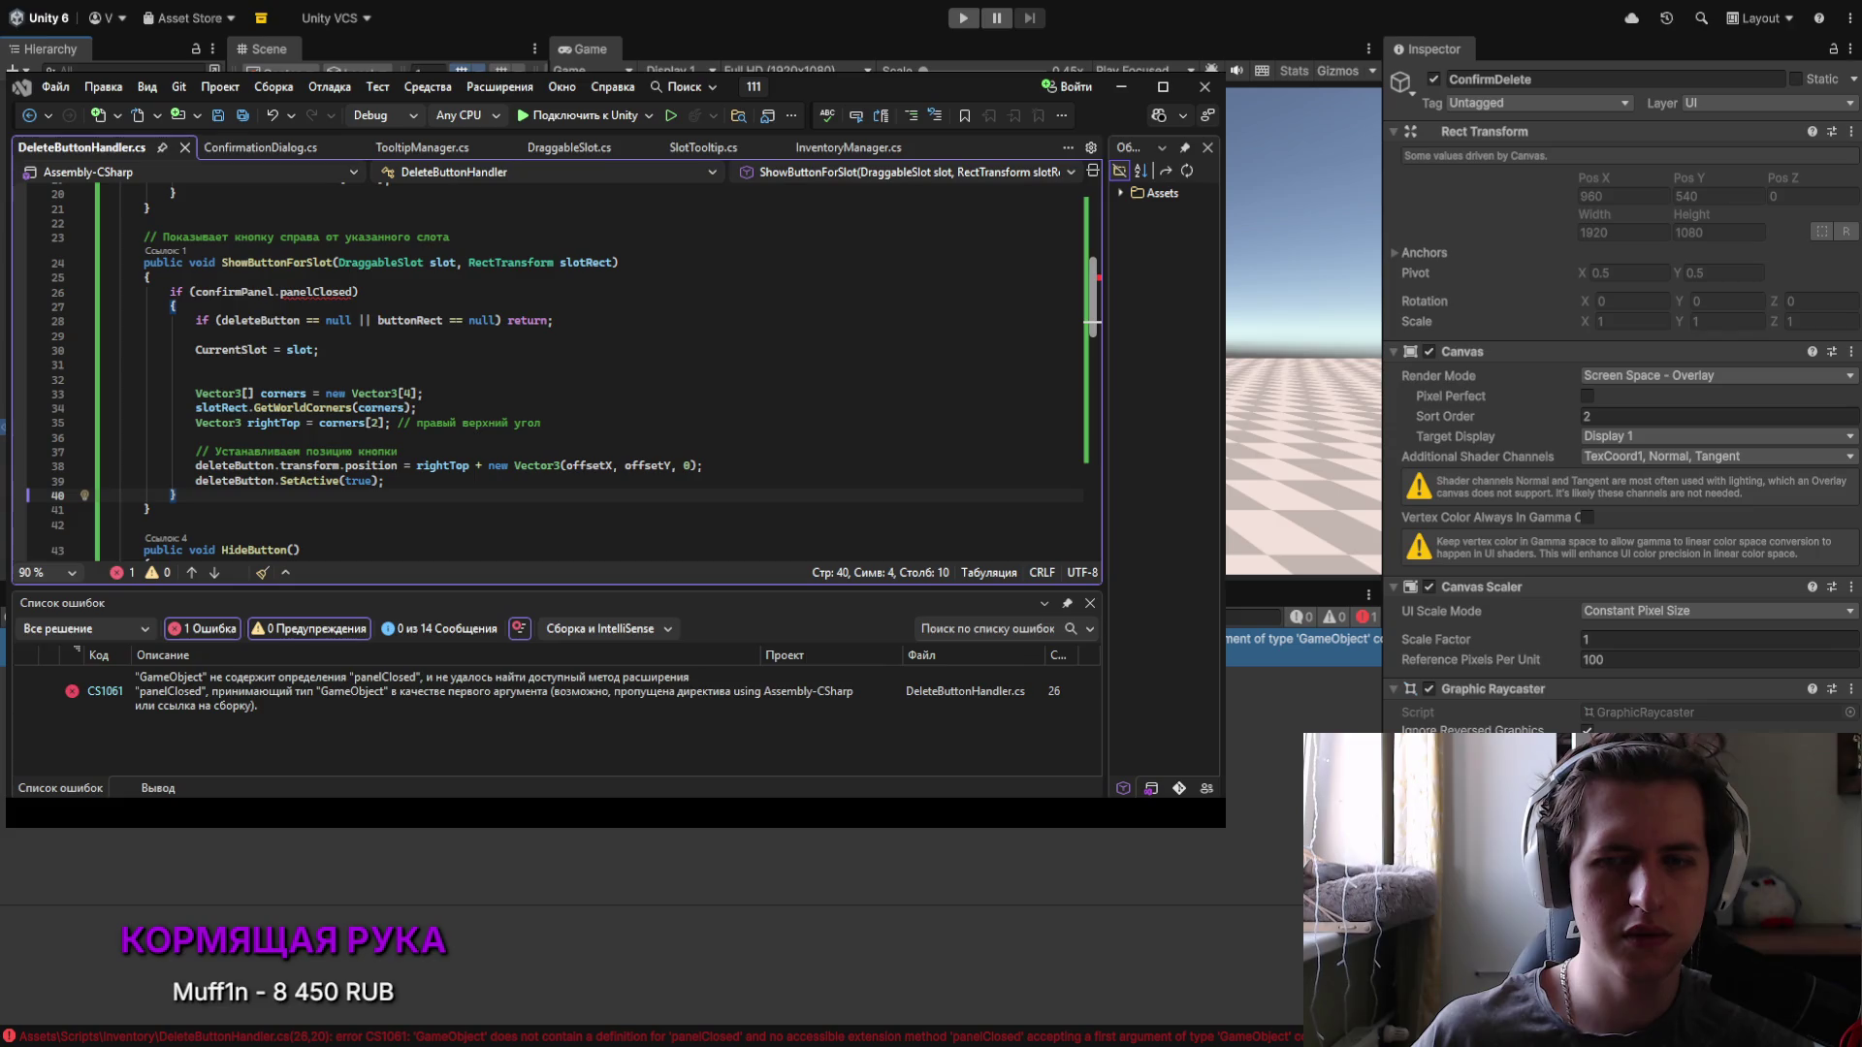
click(3, 536)
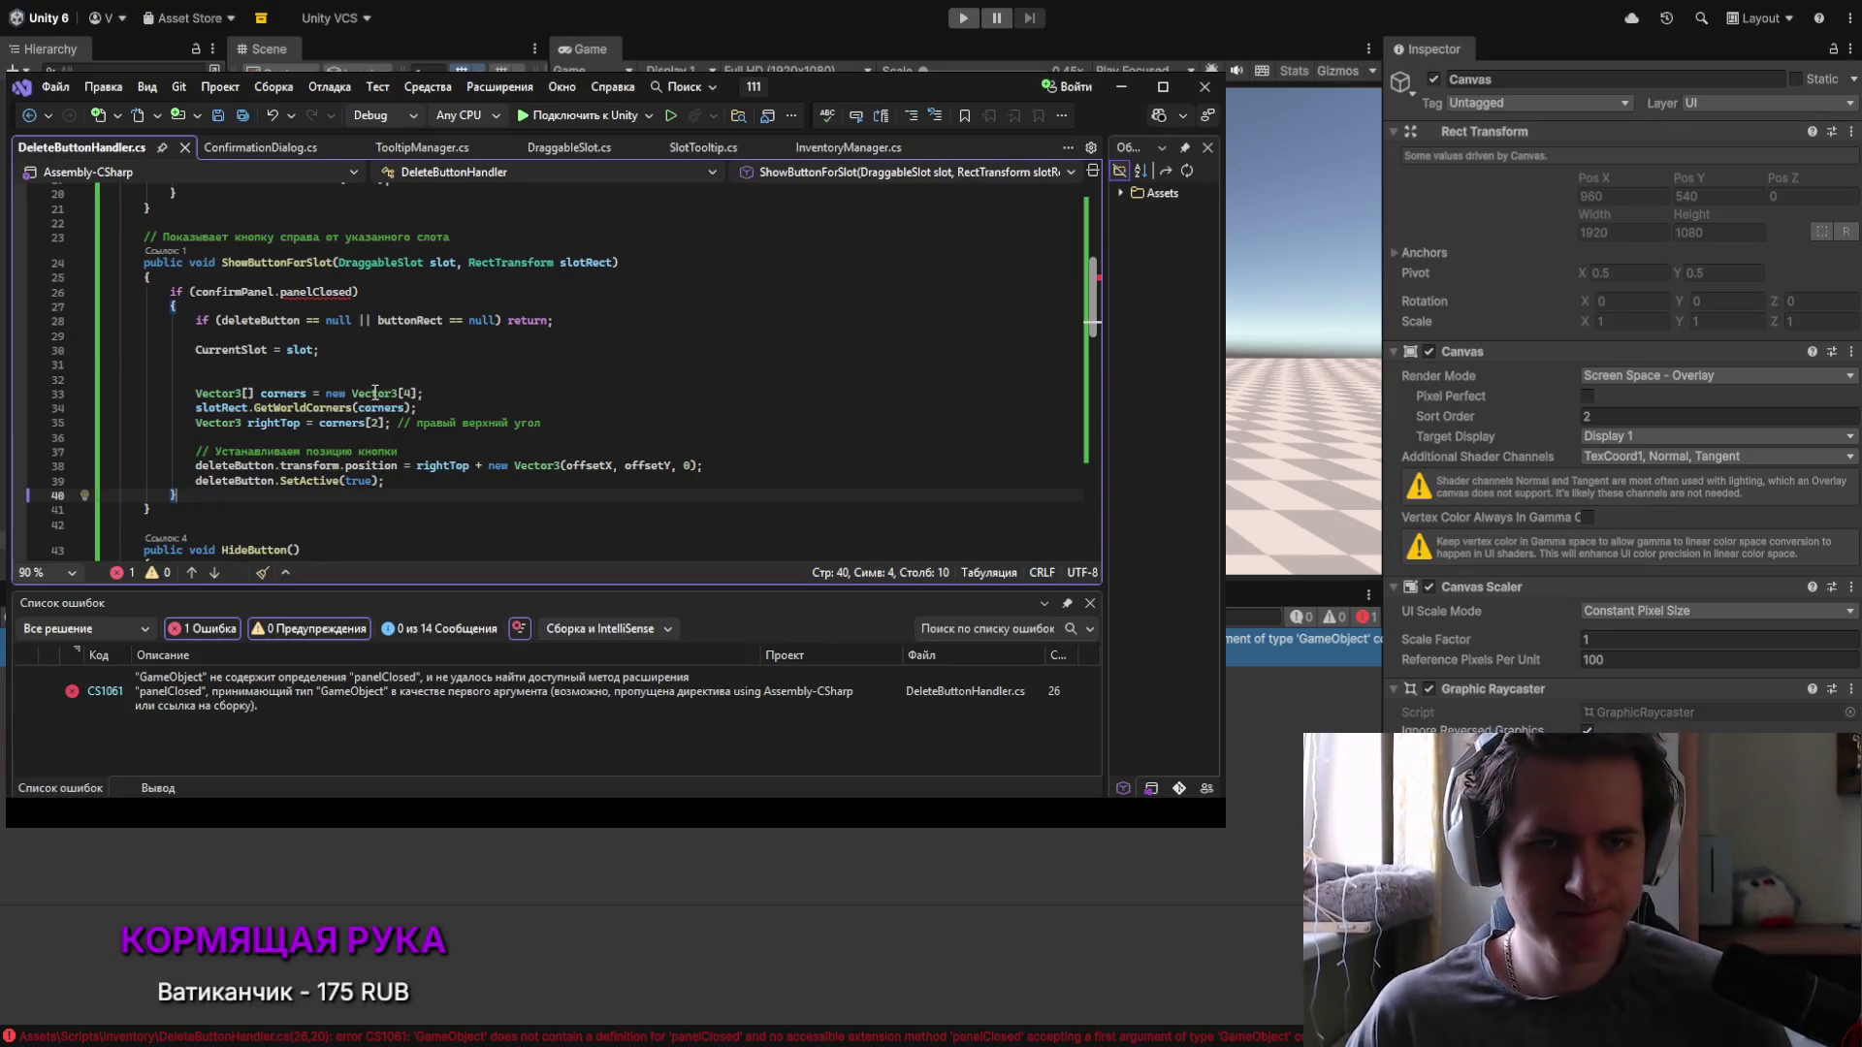
click(268, 152)
scroll(257, 294, up, 10)
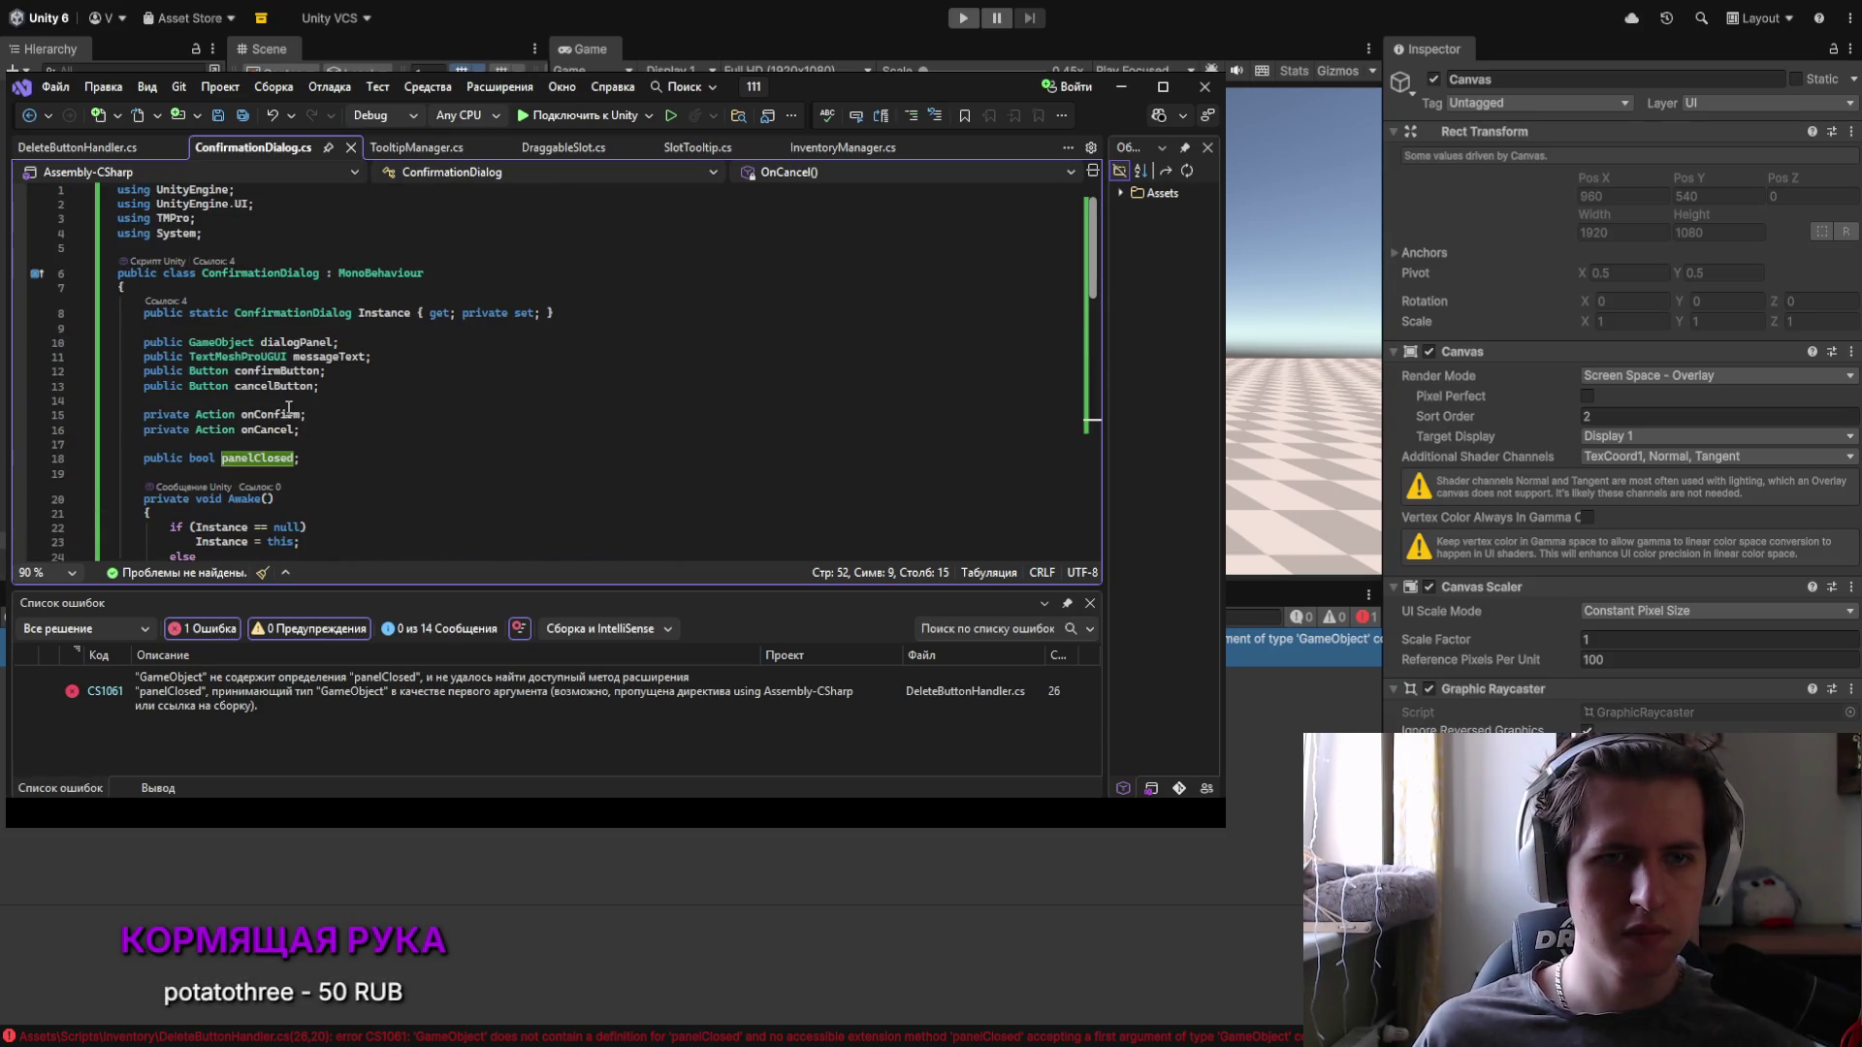
scroll(274, 408, down, 1)
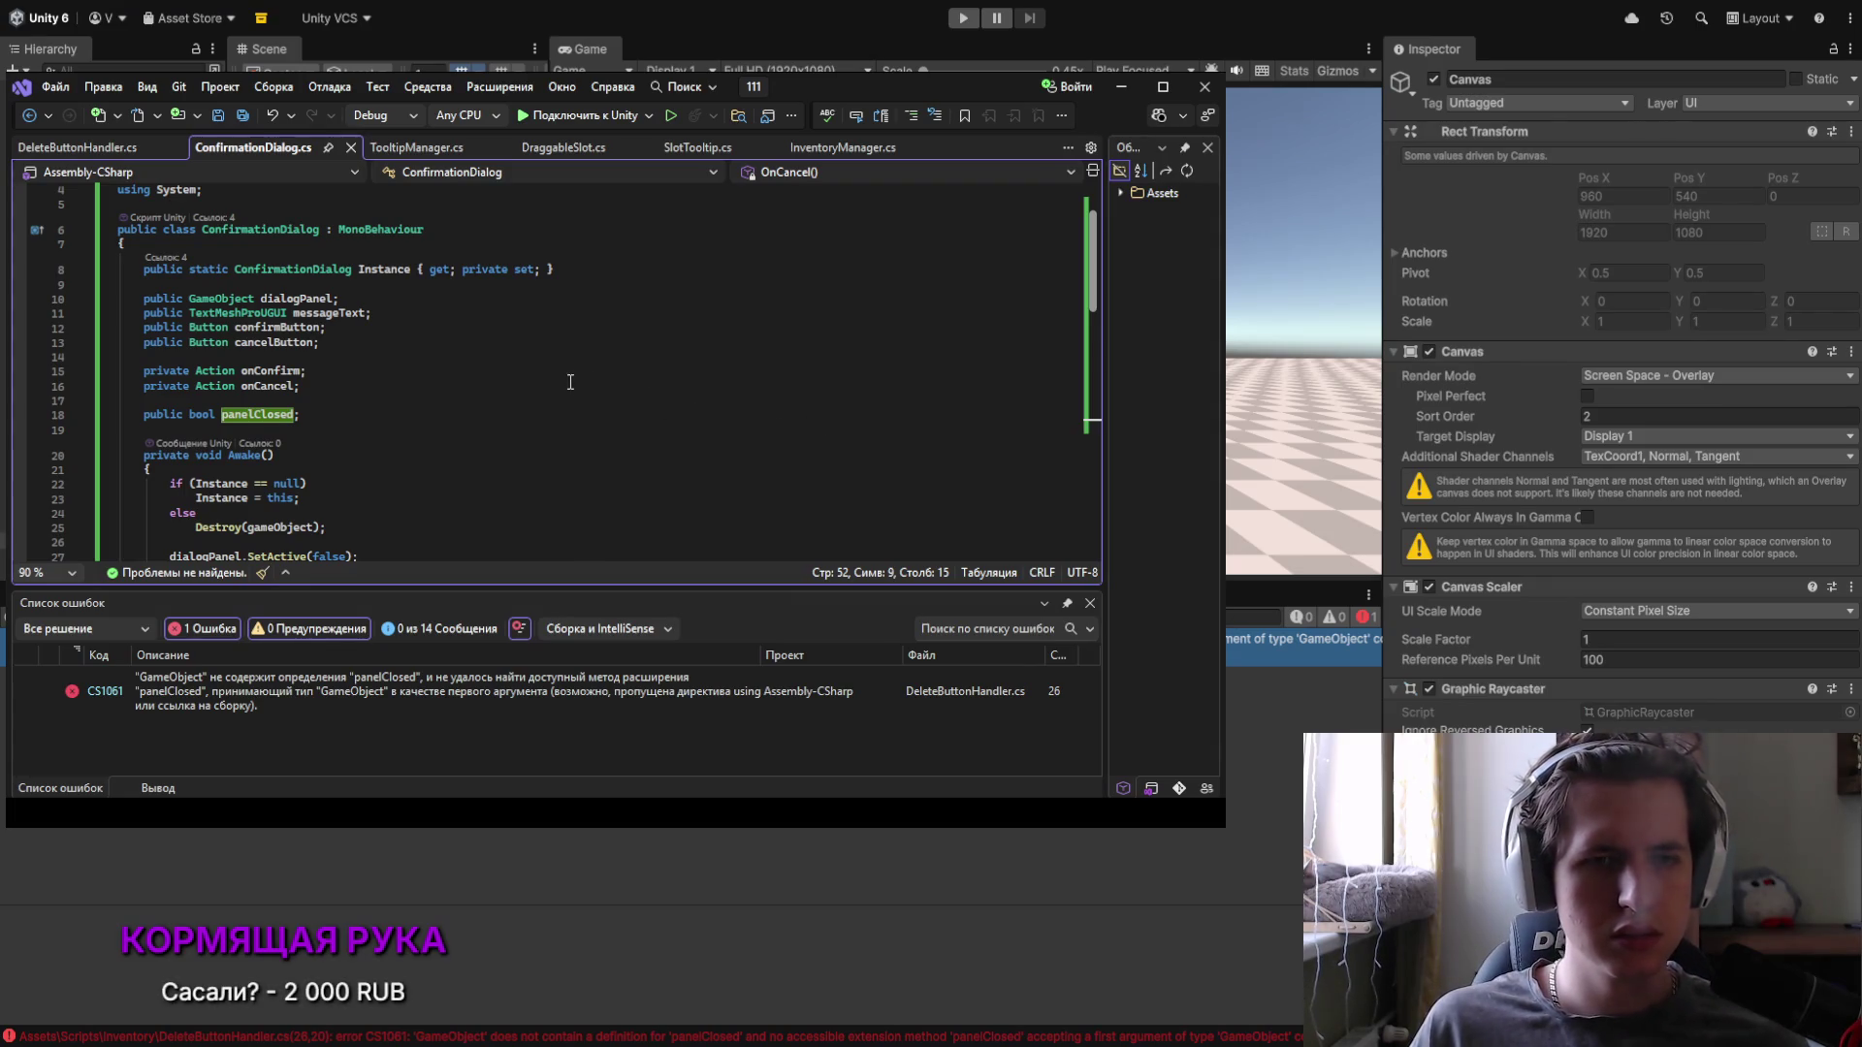
click(77, 146)
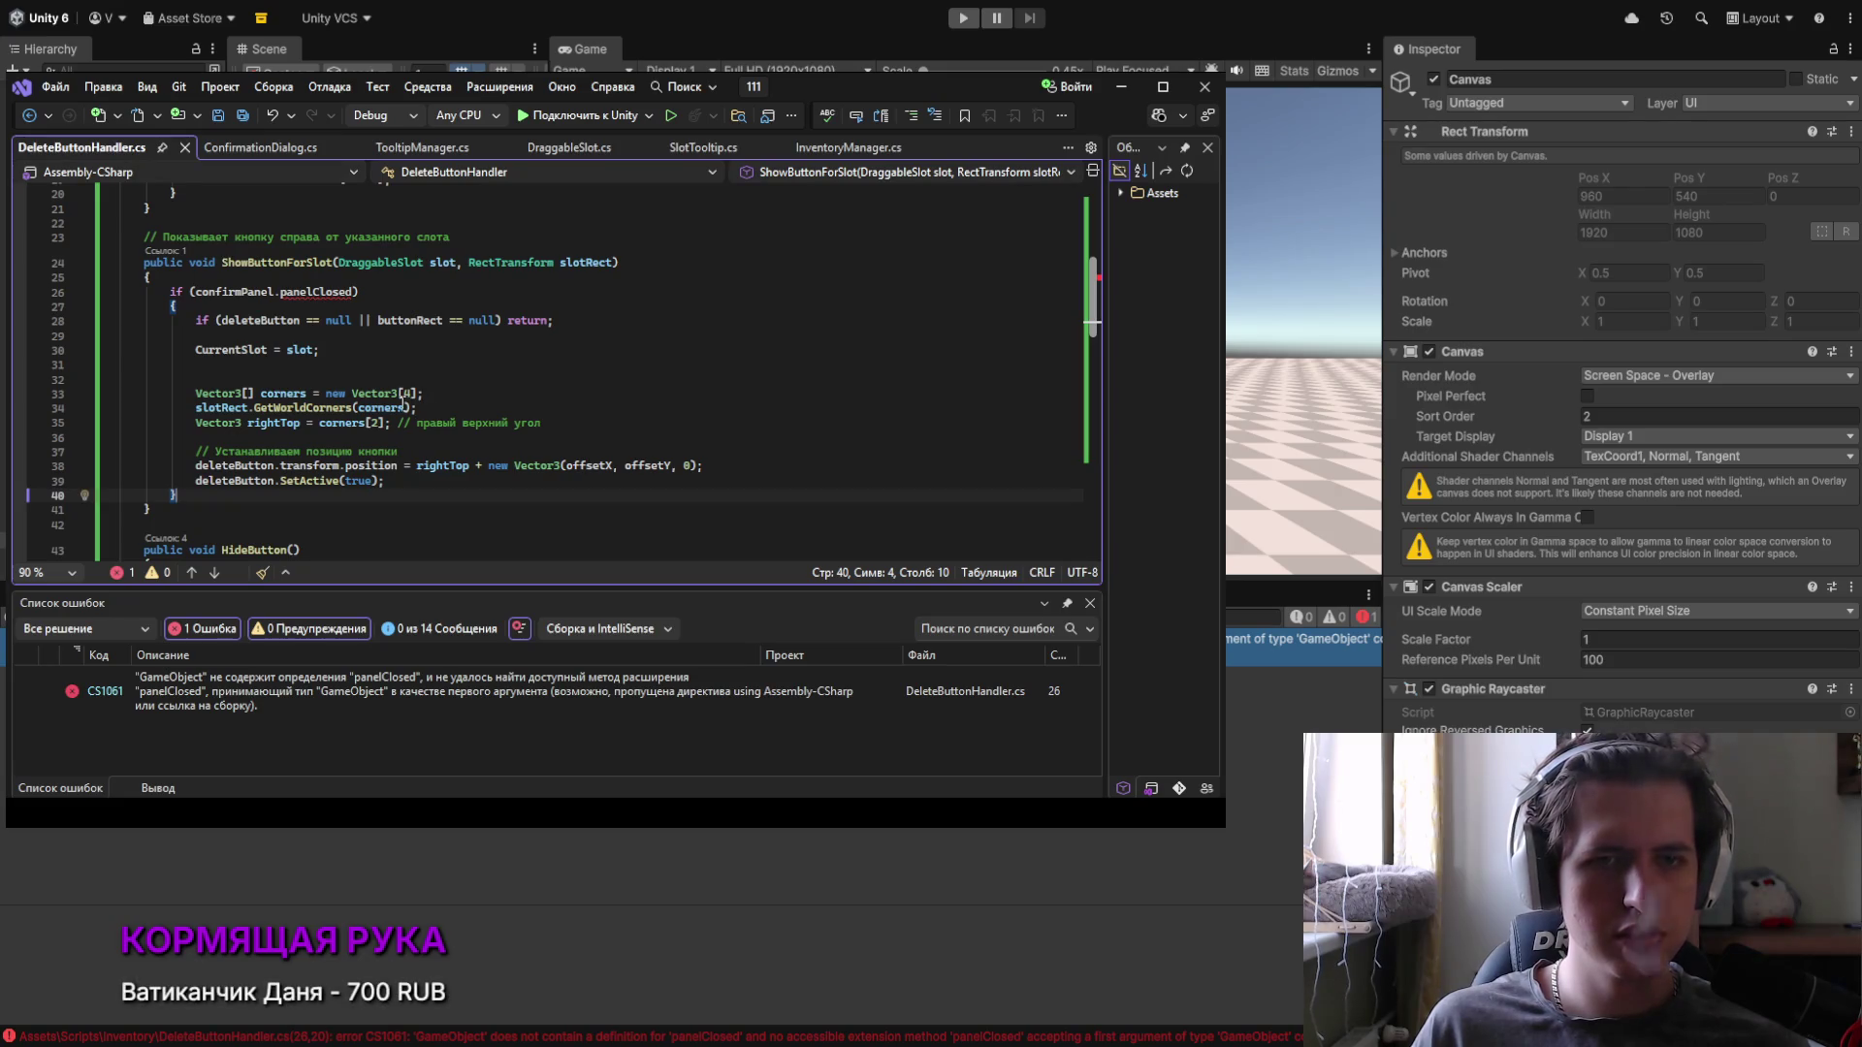
Step: Delete the 'public GameObject confirmPanel;' declaration line
click(350, 293)
text(=)
key(BackSpace)
key(BackSpace)
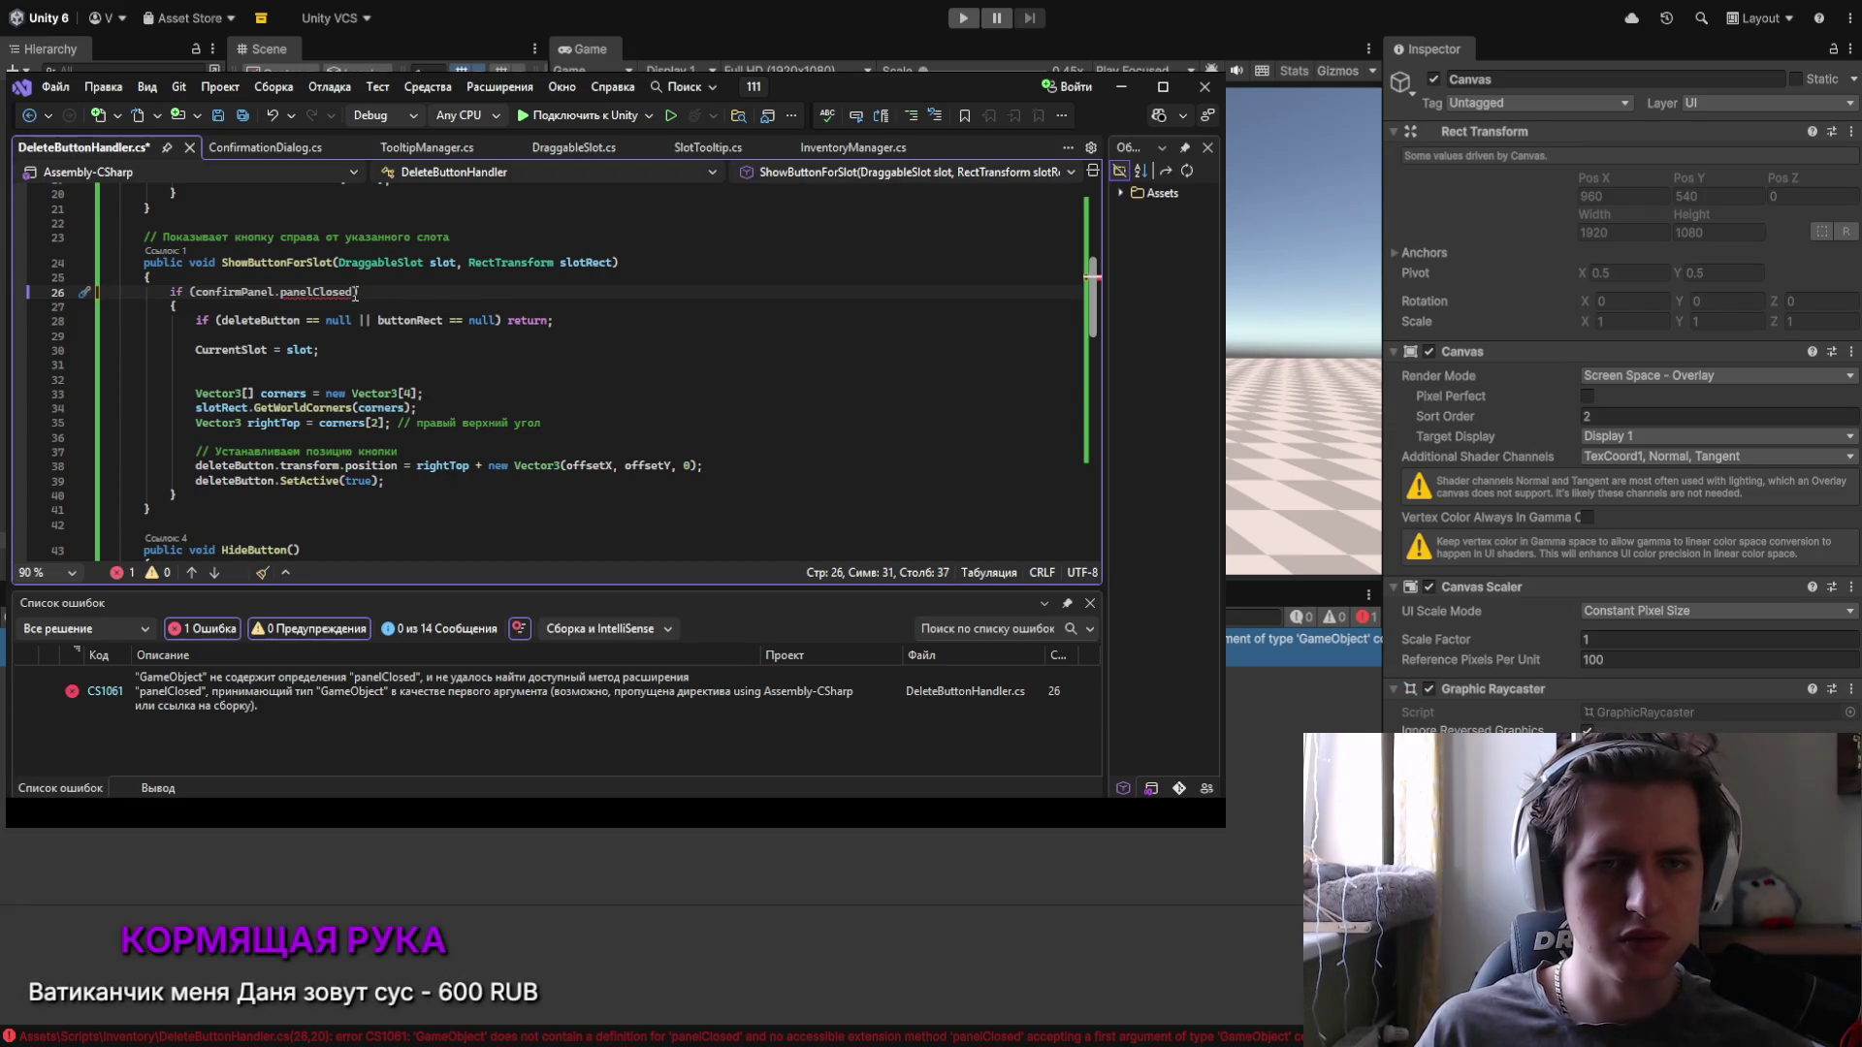
scroll(368, 395, up, 7)
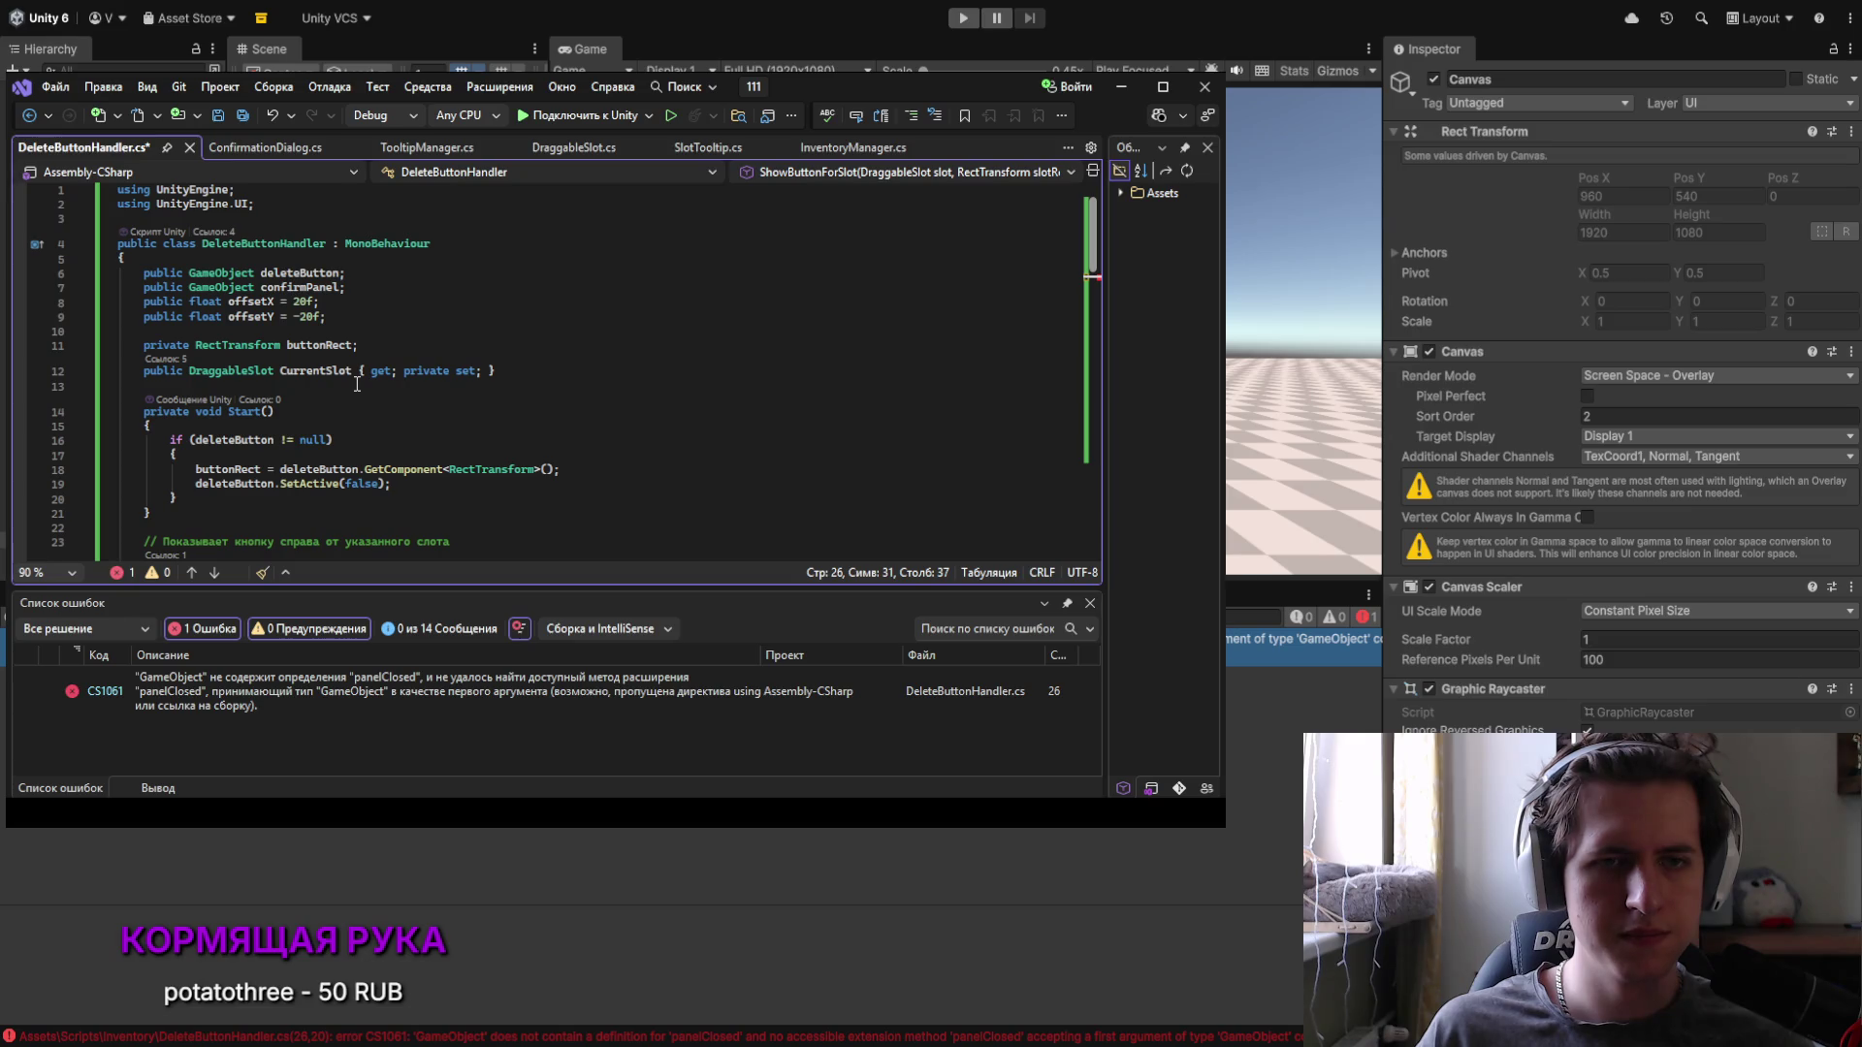
scroll(268, 415, down, 4)
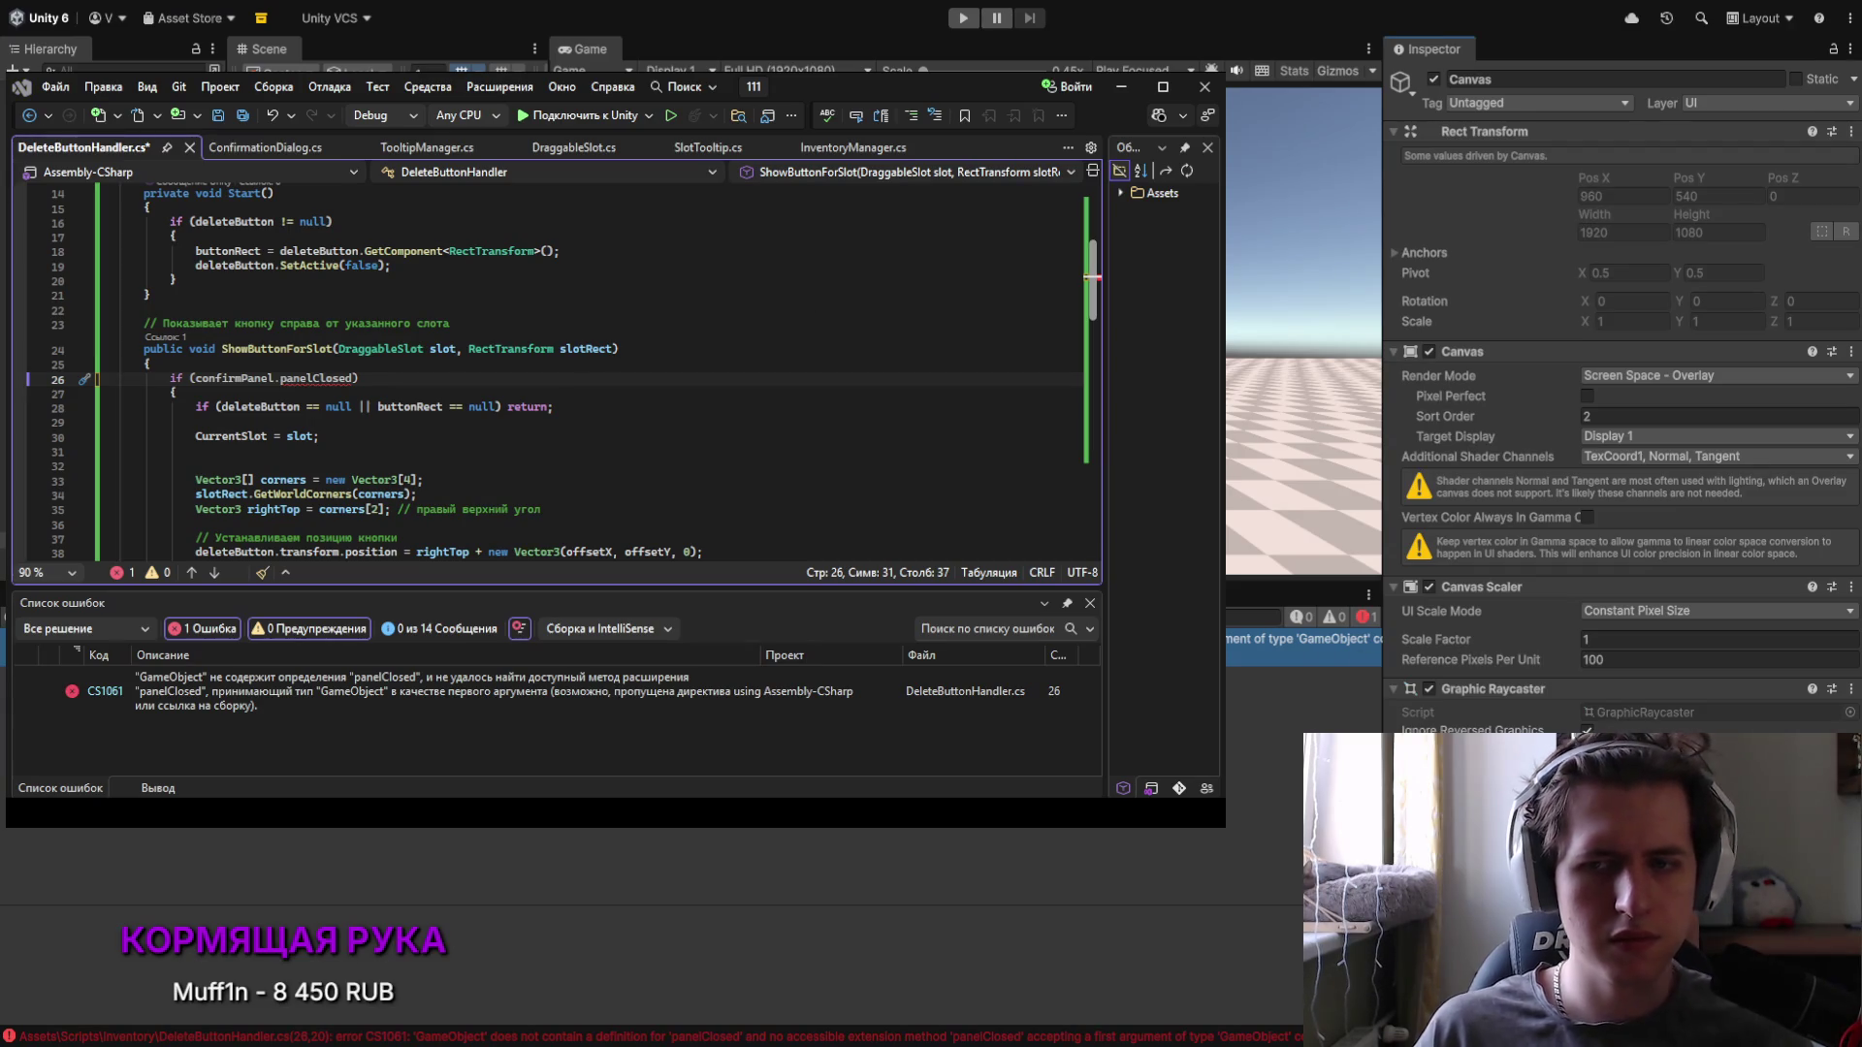
scroll(291, 387, up, 5)
drag(346, 288, 118, 278)
click(346, 274)
key(shift+Down)
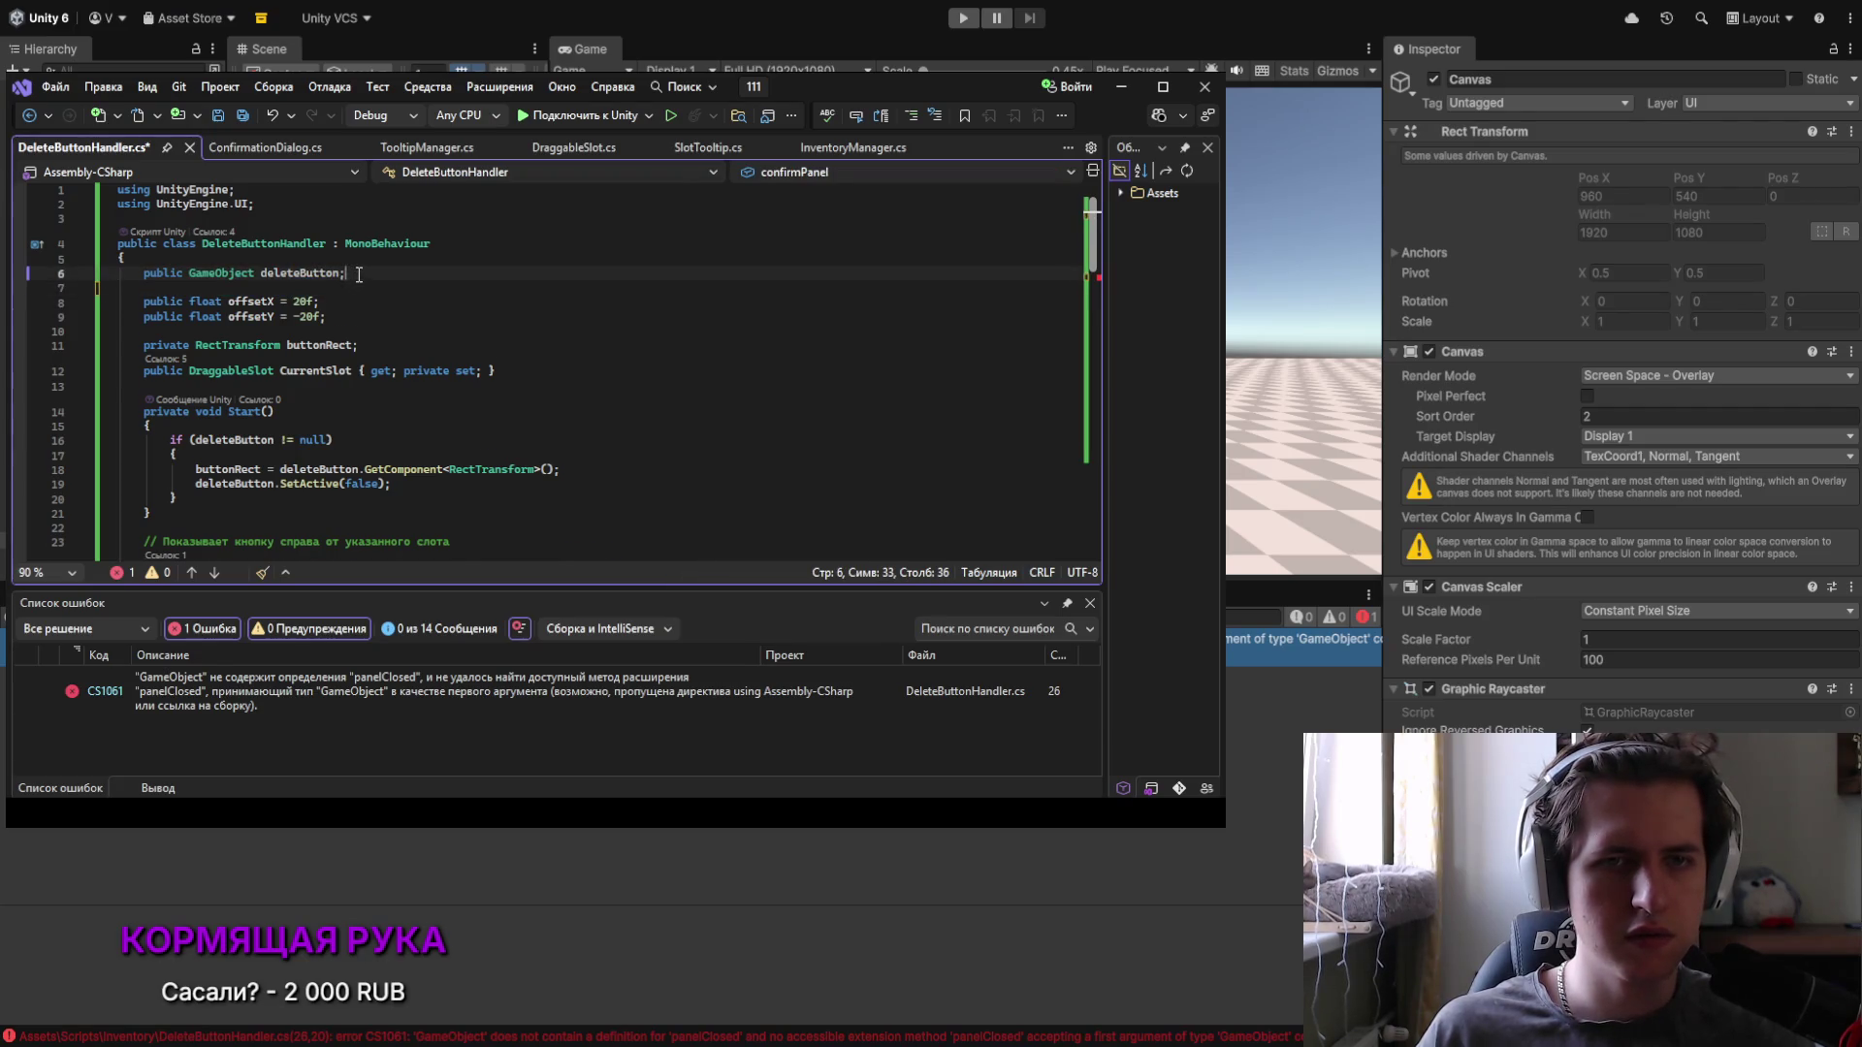
key(Delete)
scroll(390, 278, down, 3)
scroll(390, 279, down, 3)
Step: Change the if condition to ConfirmationDialog.panelClosed
click(273, 320)
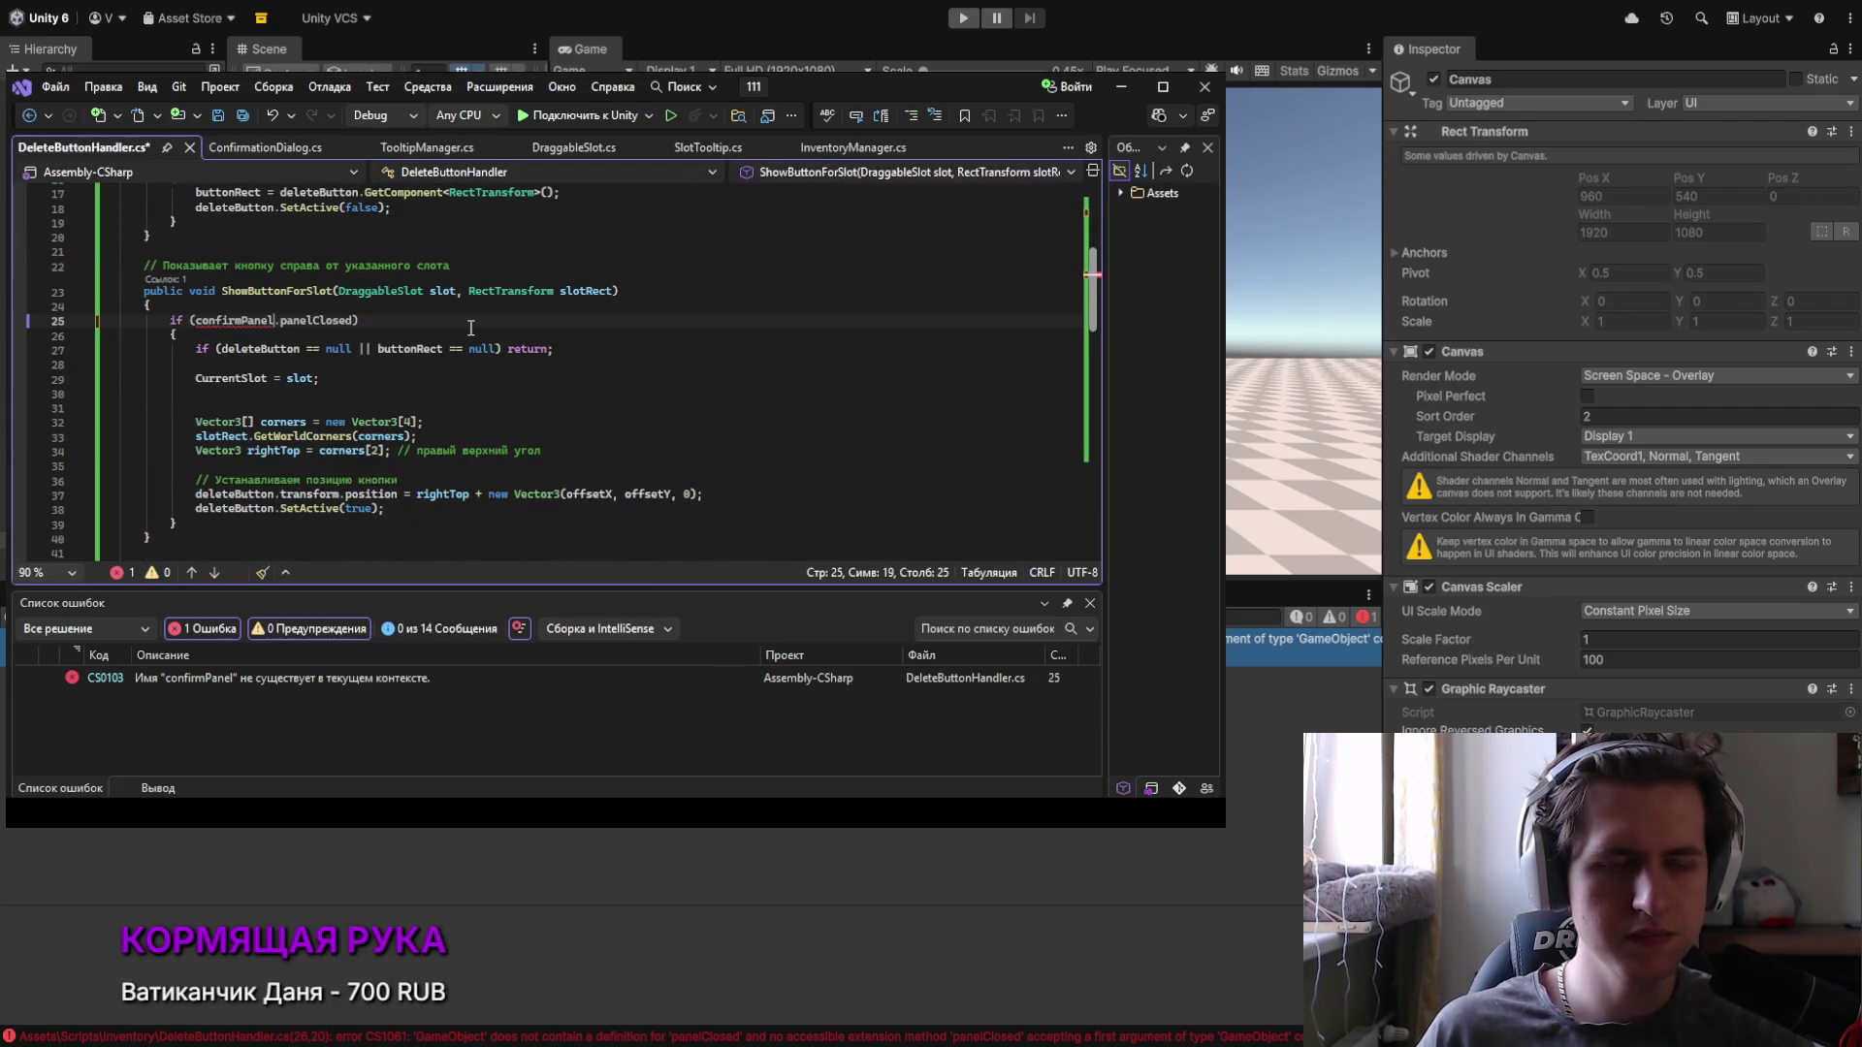
key(BackSpace)
key(BackSpace)
key(BackSpace)
key(BackSpace)
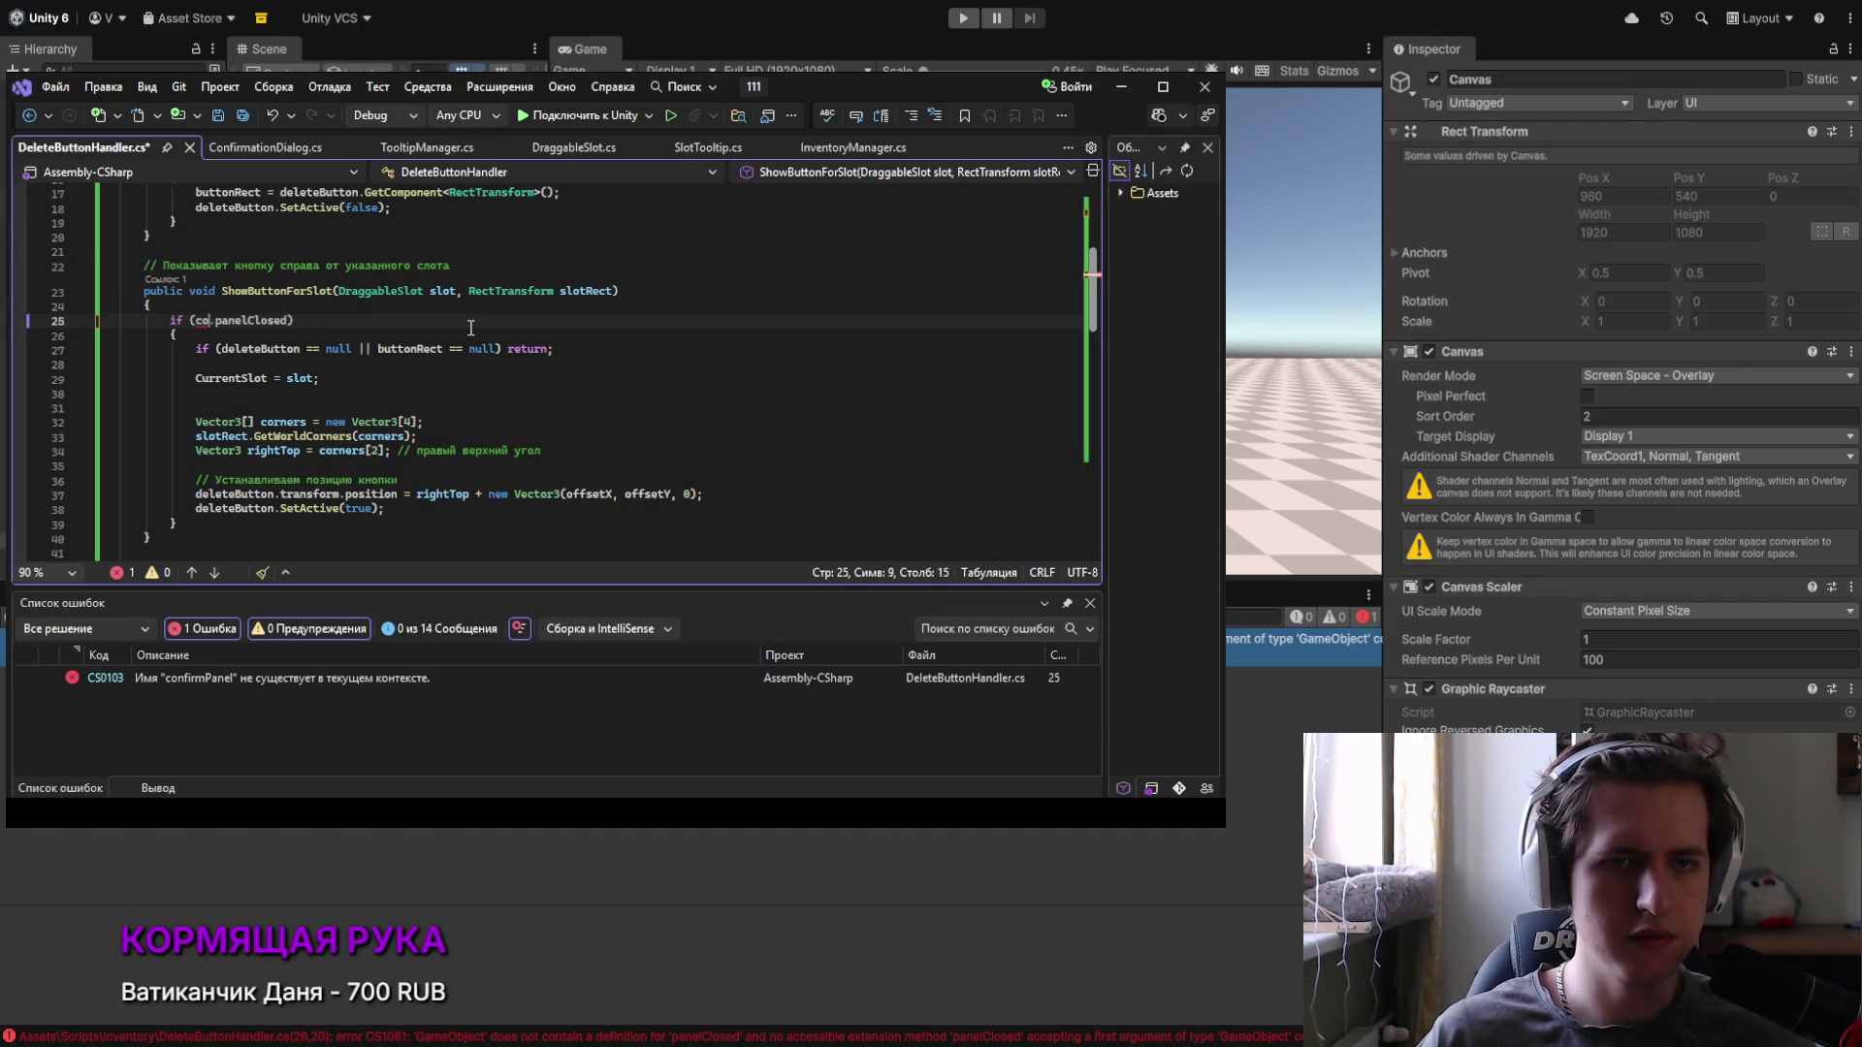
text(Ci)
key(BackSpace)
text(on)
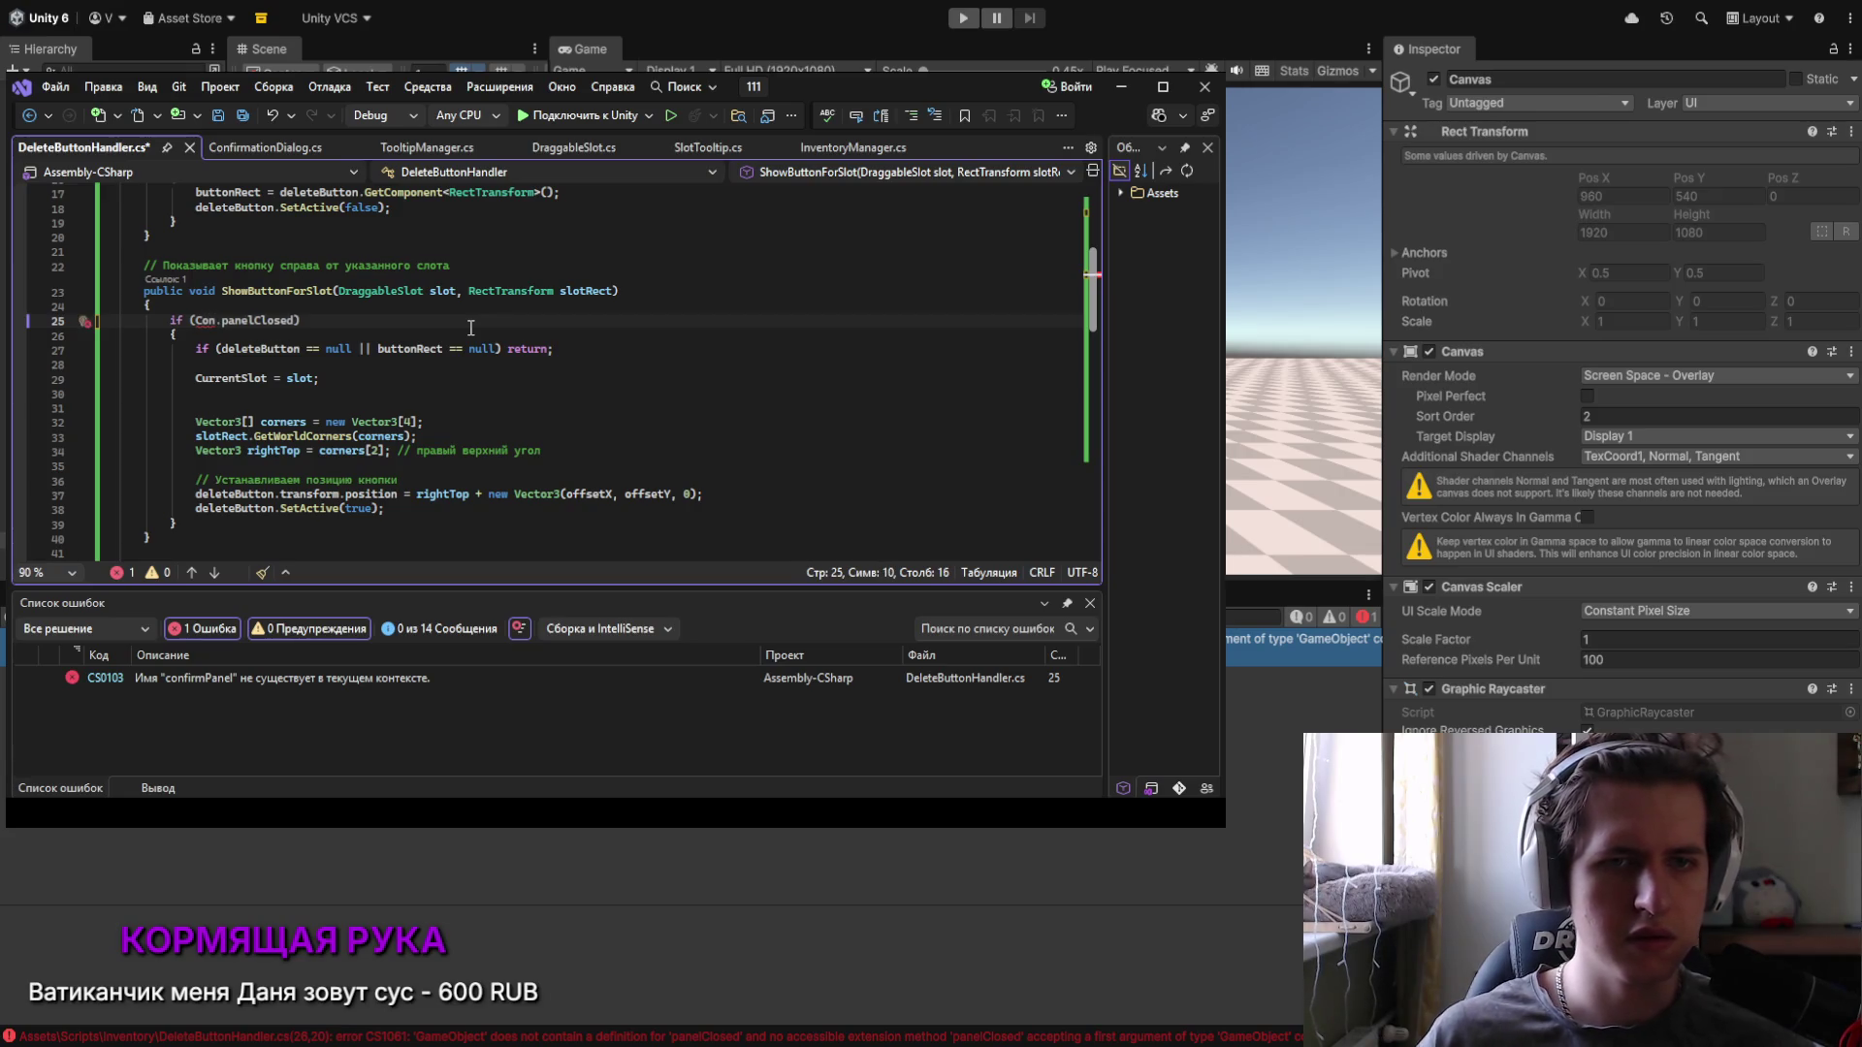
text(f)
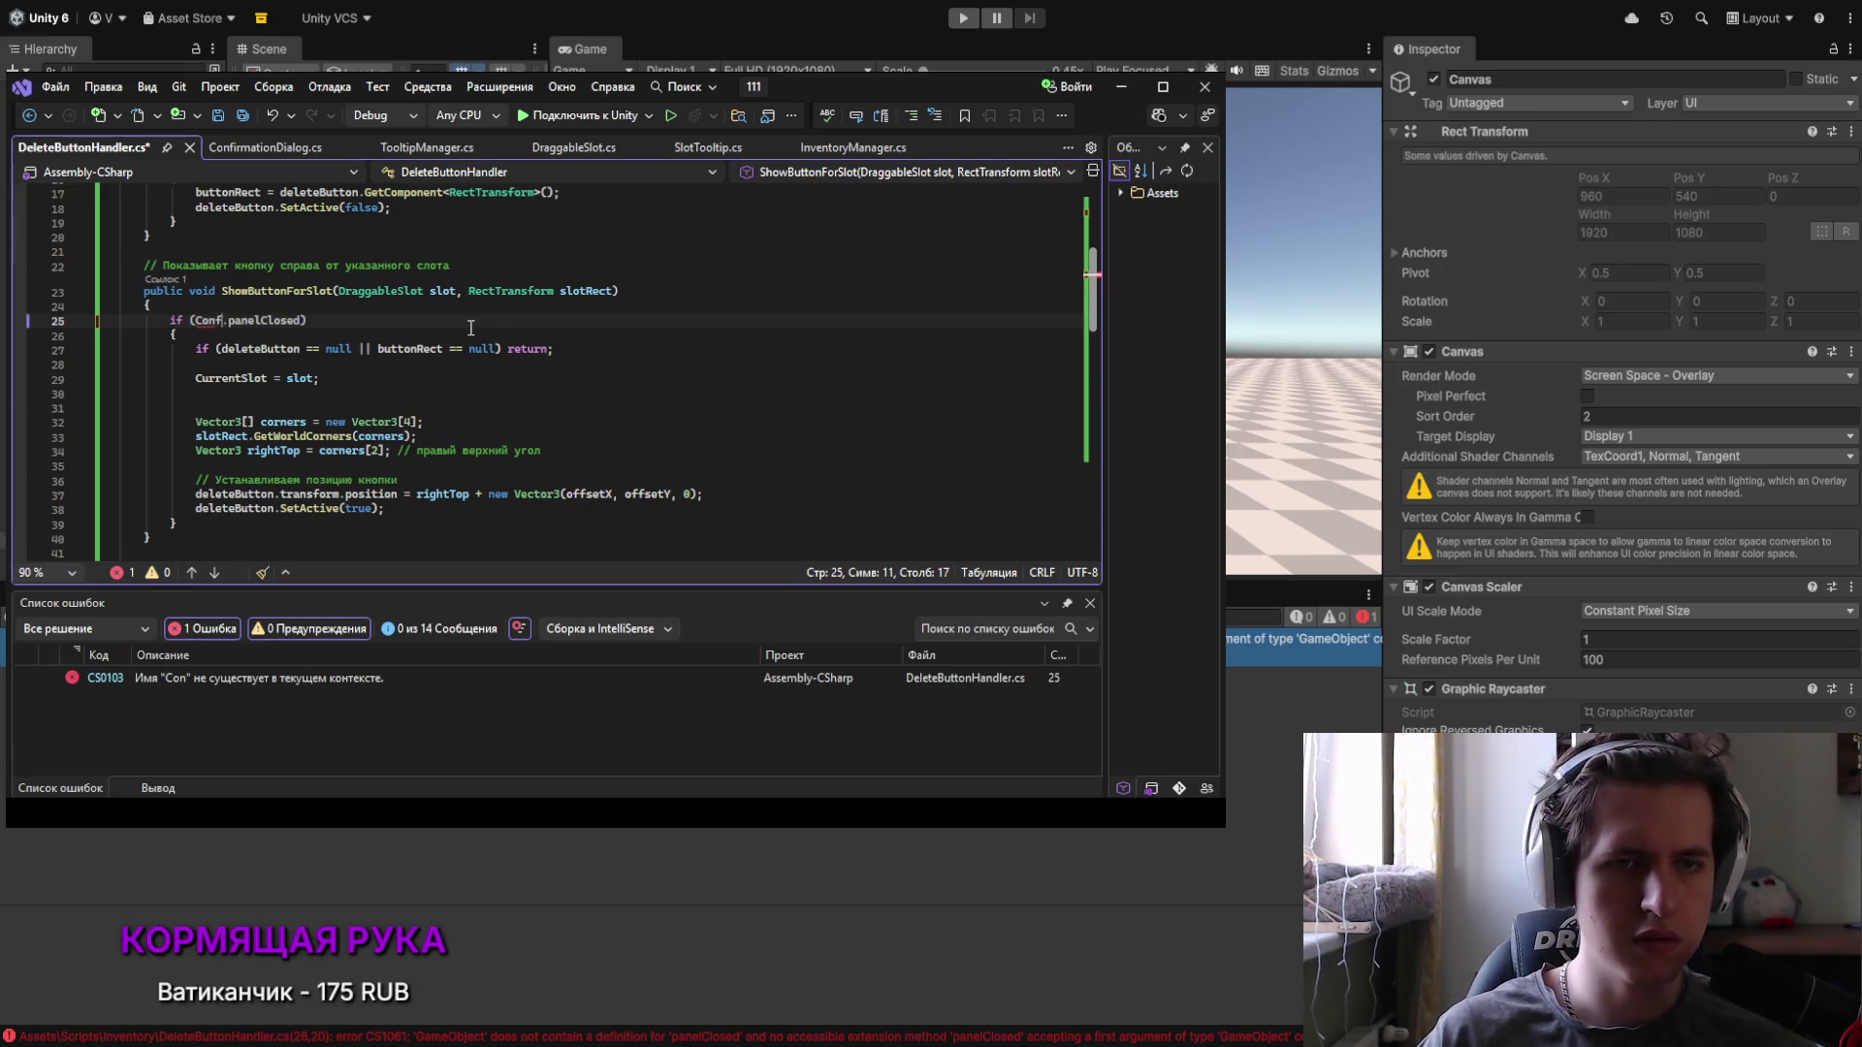
text(u)
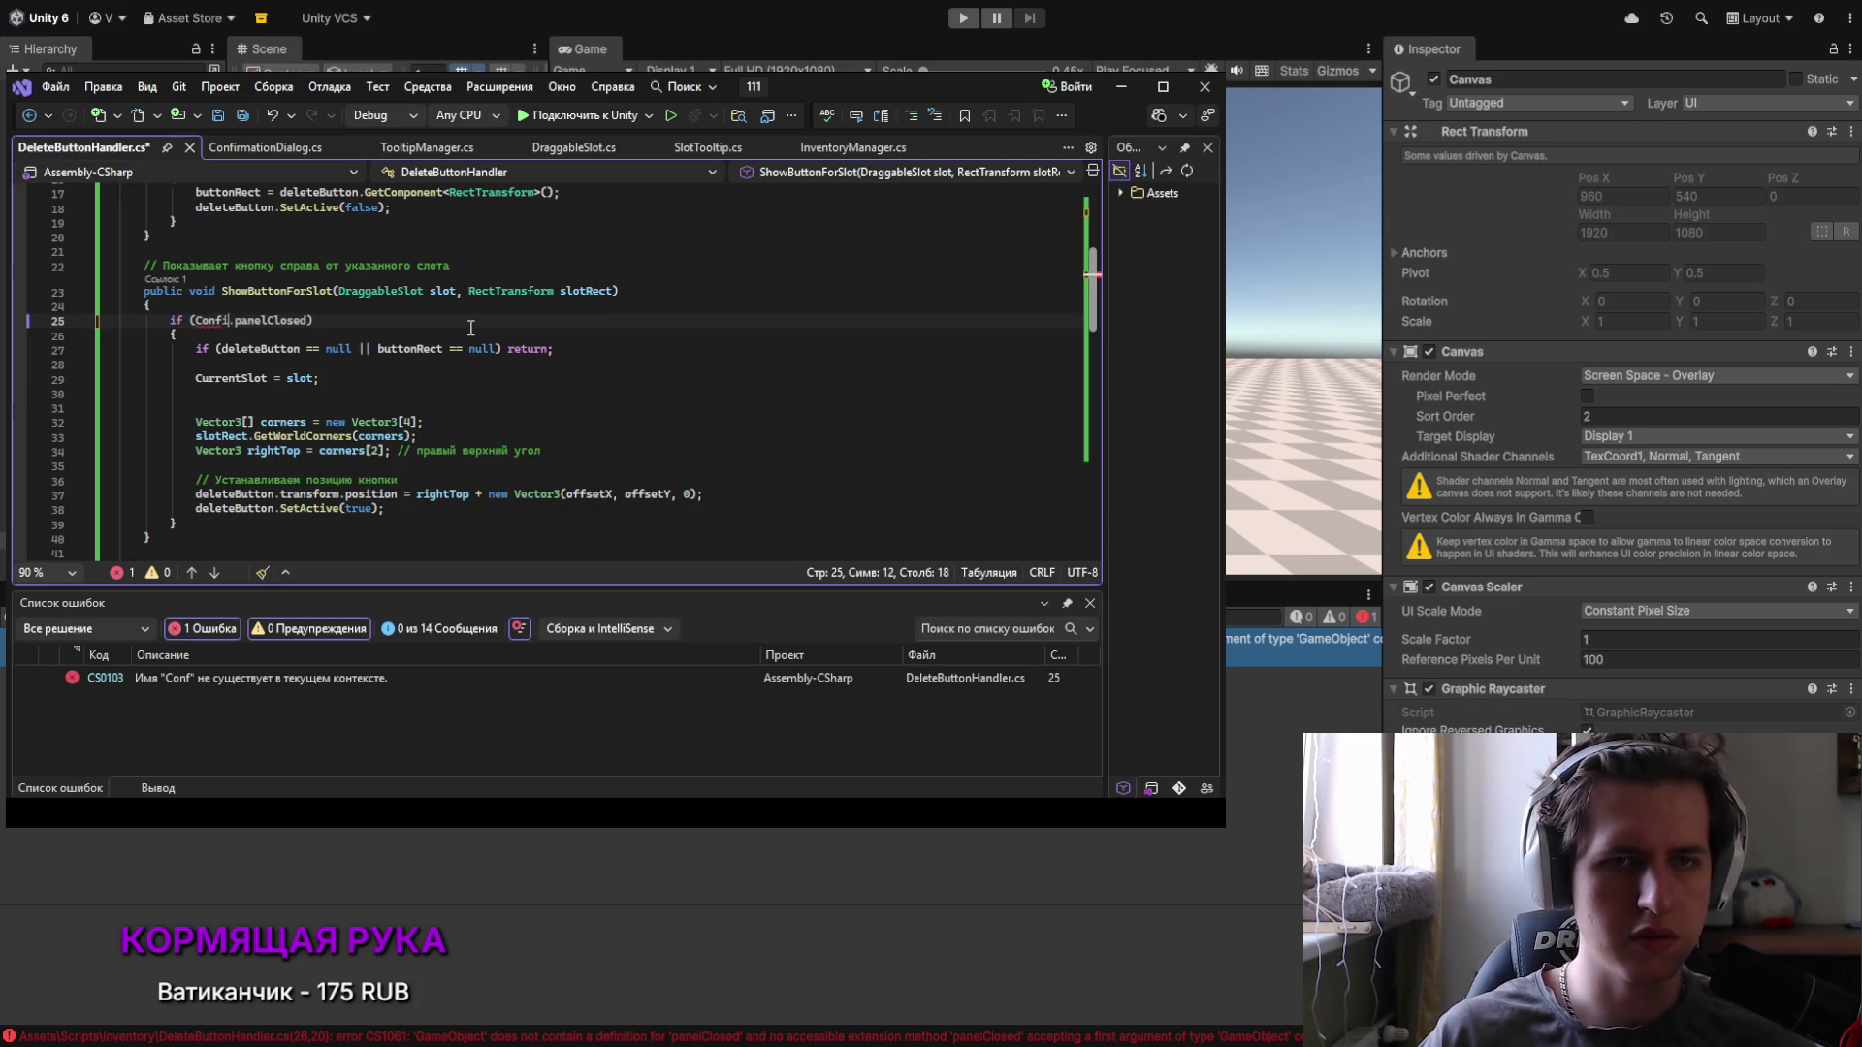
text(rma)
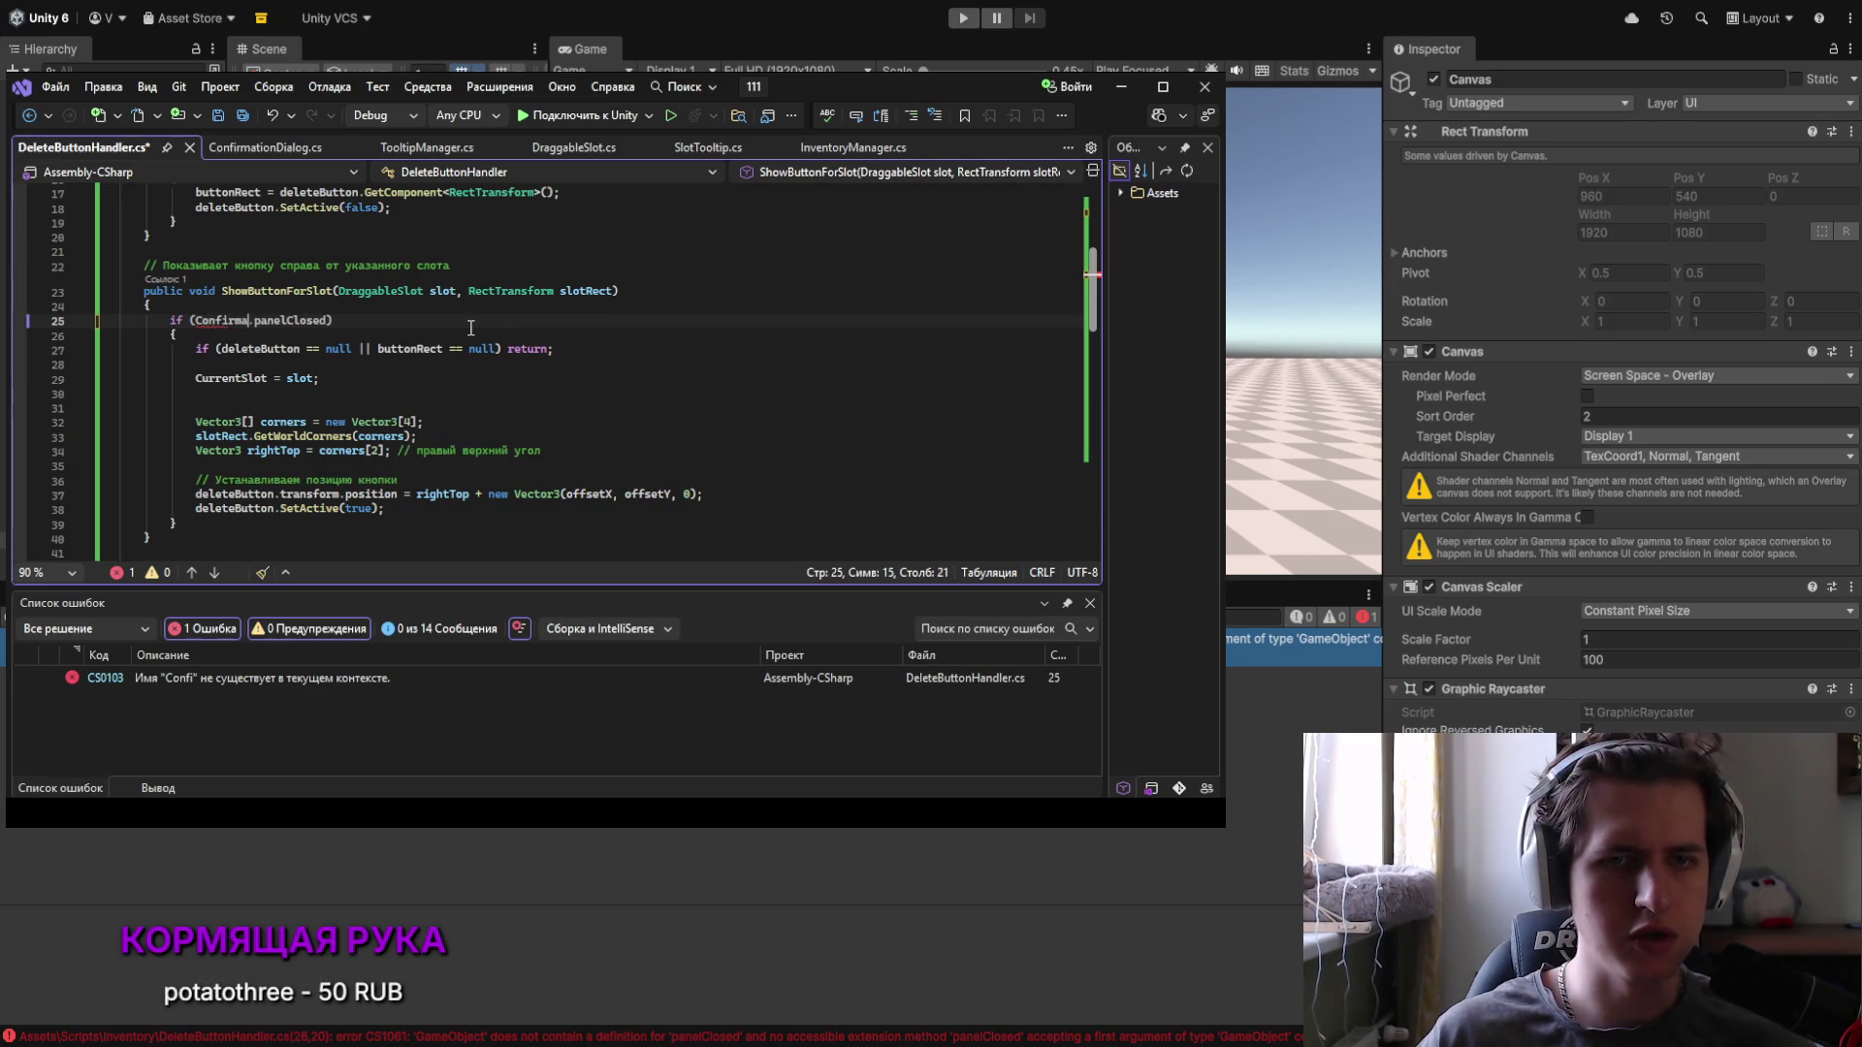
key(Tab)
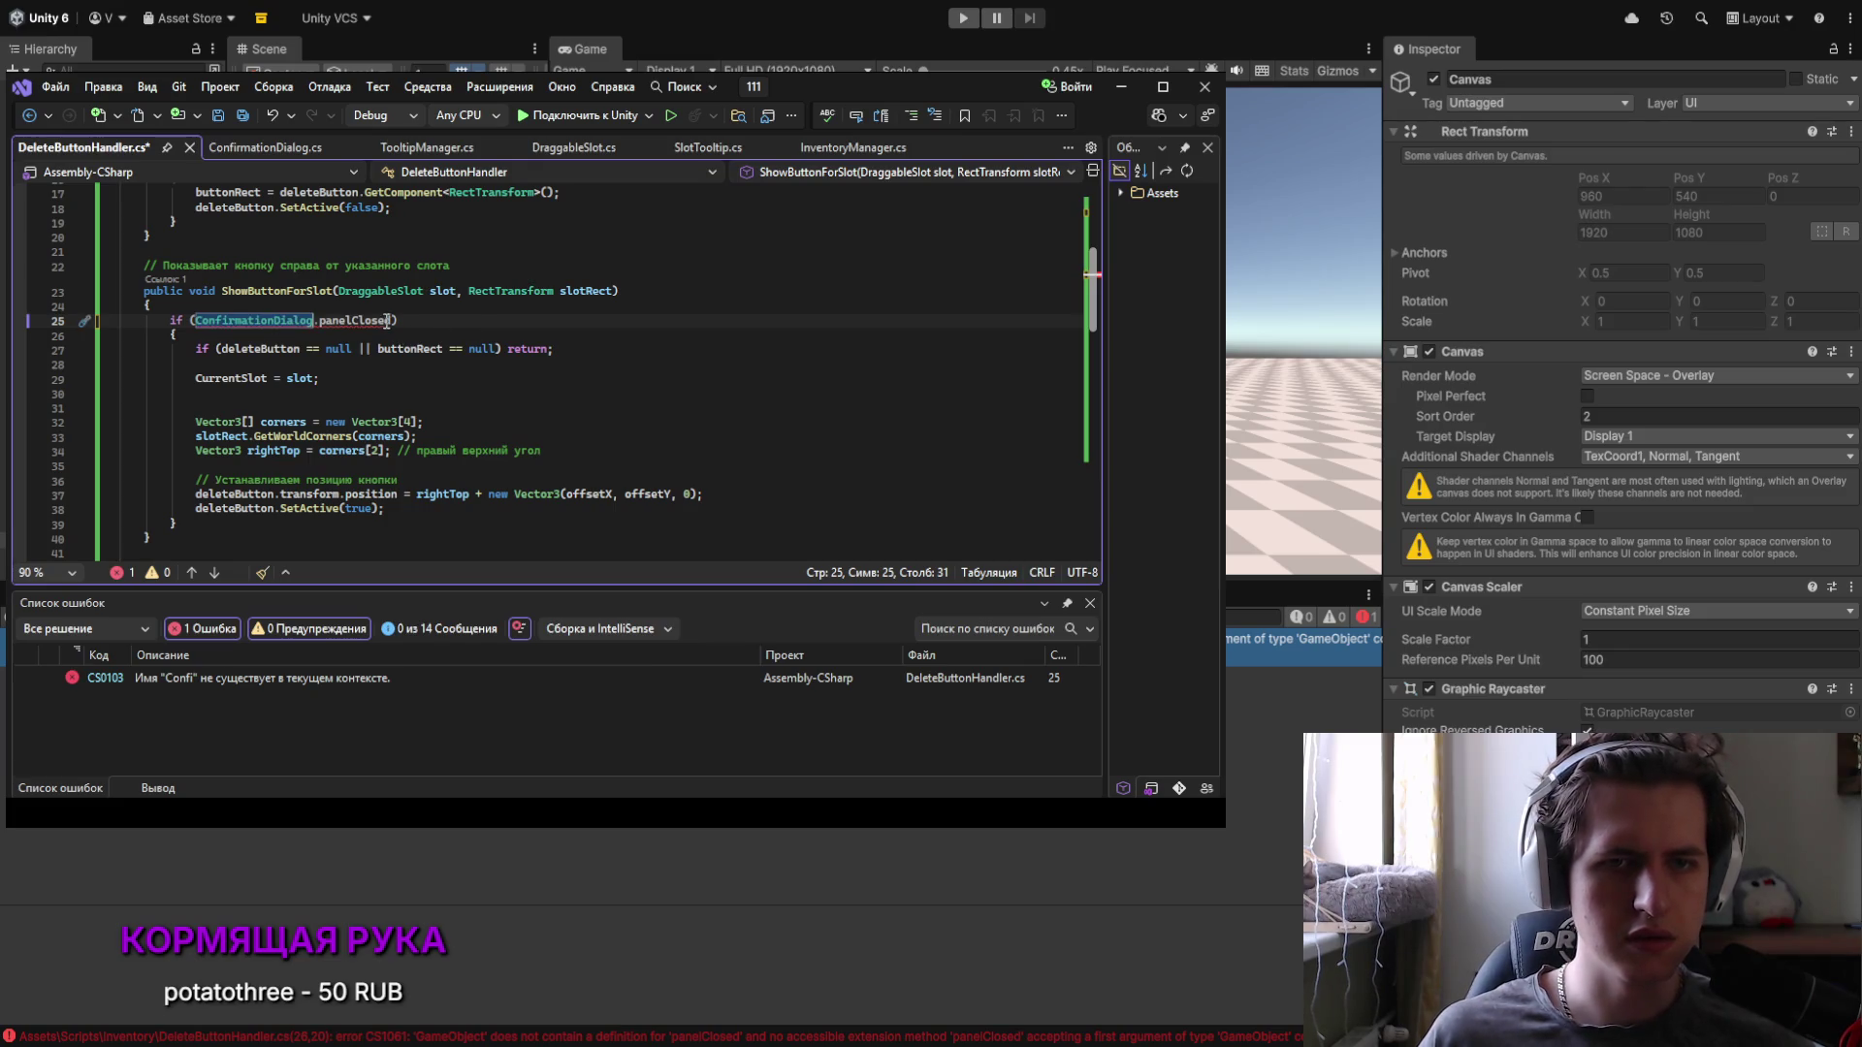
key(End)
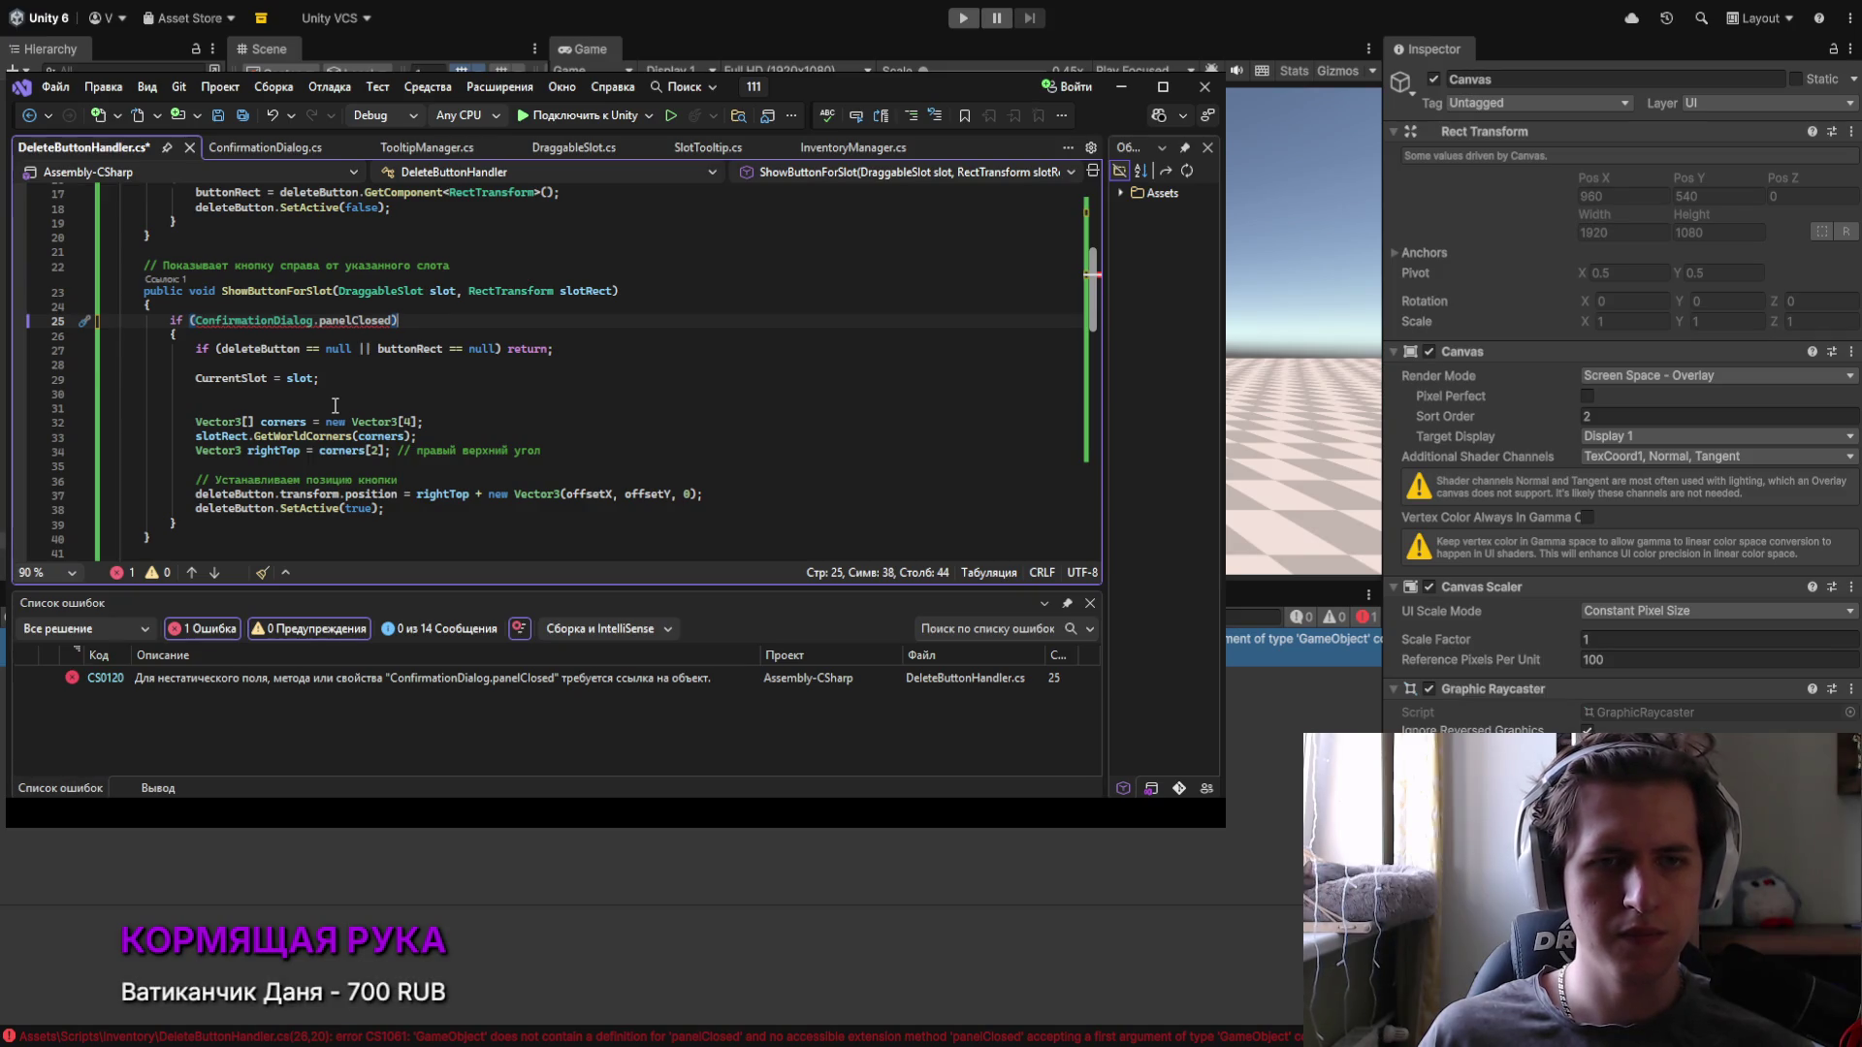
Step: Add 'public ConfirmationDialog confirmationDialog;' below the deleteButton field
scroll(334, 405, up, 1)
scroll(335, 405, up, 5)
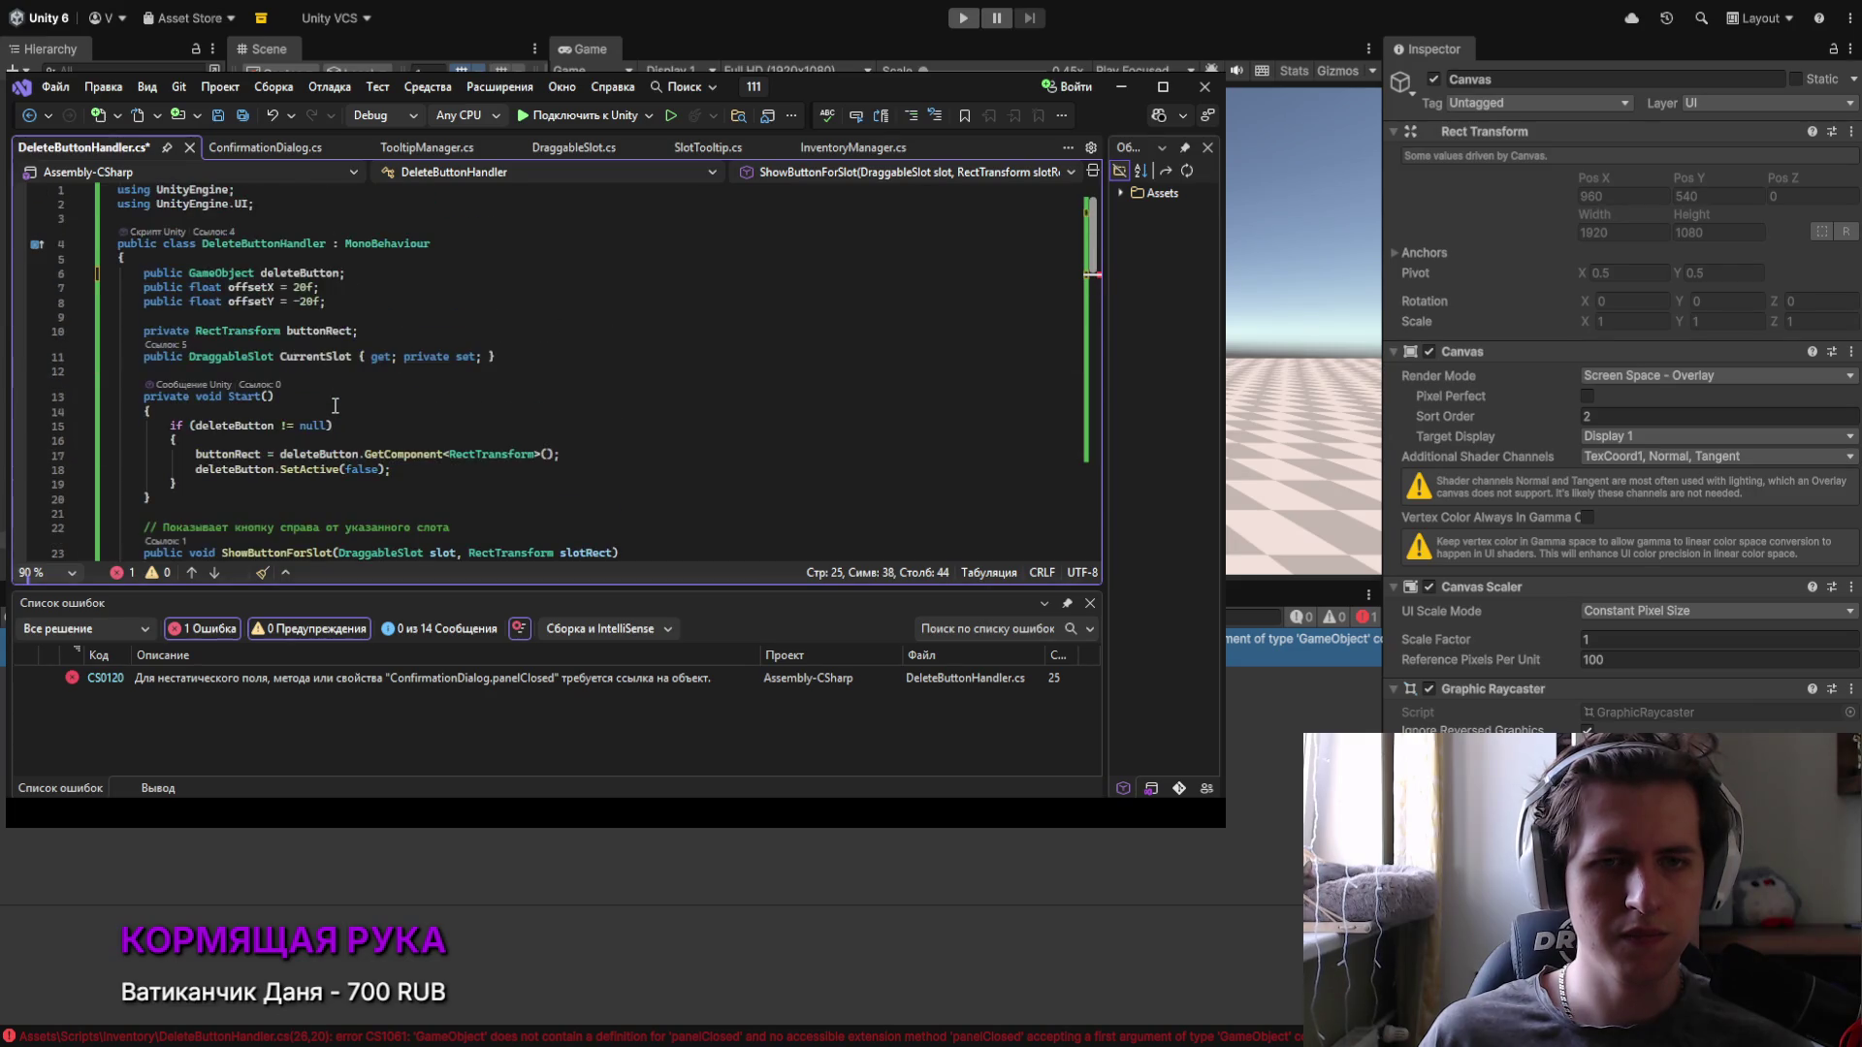
click(359, 273)
key(Return)
text(pu)
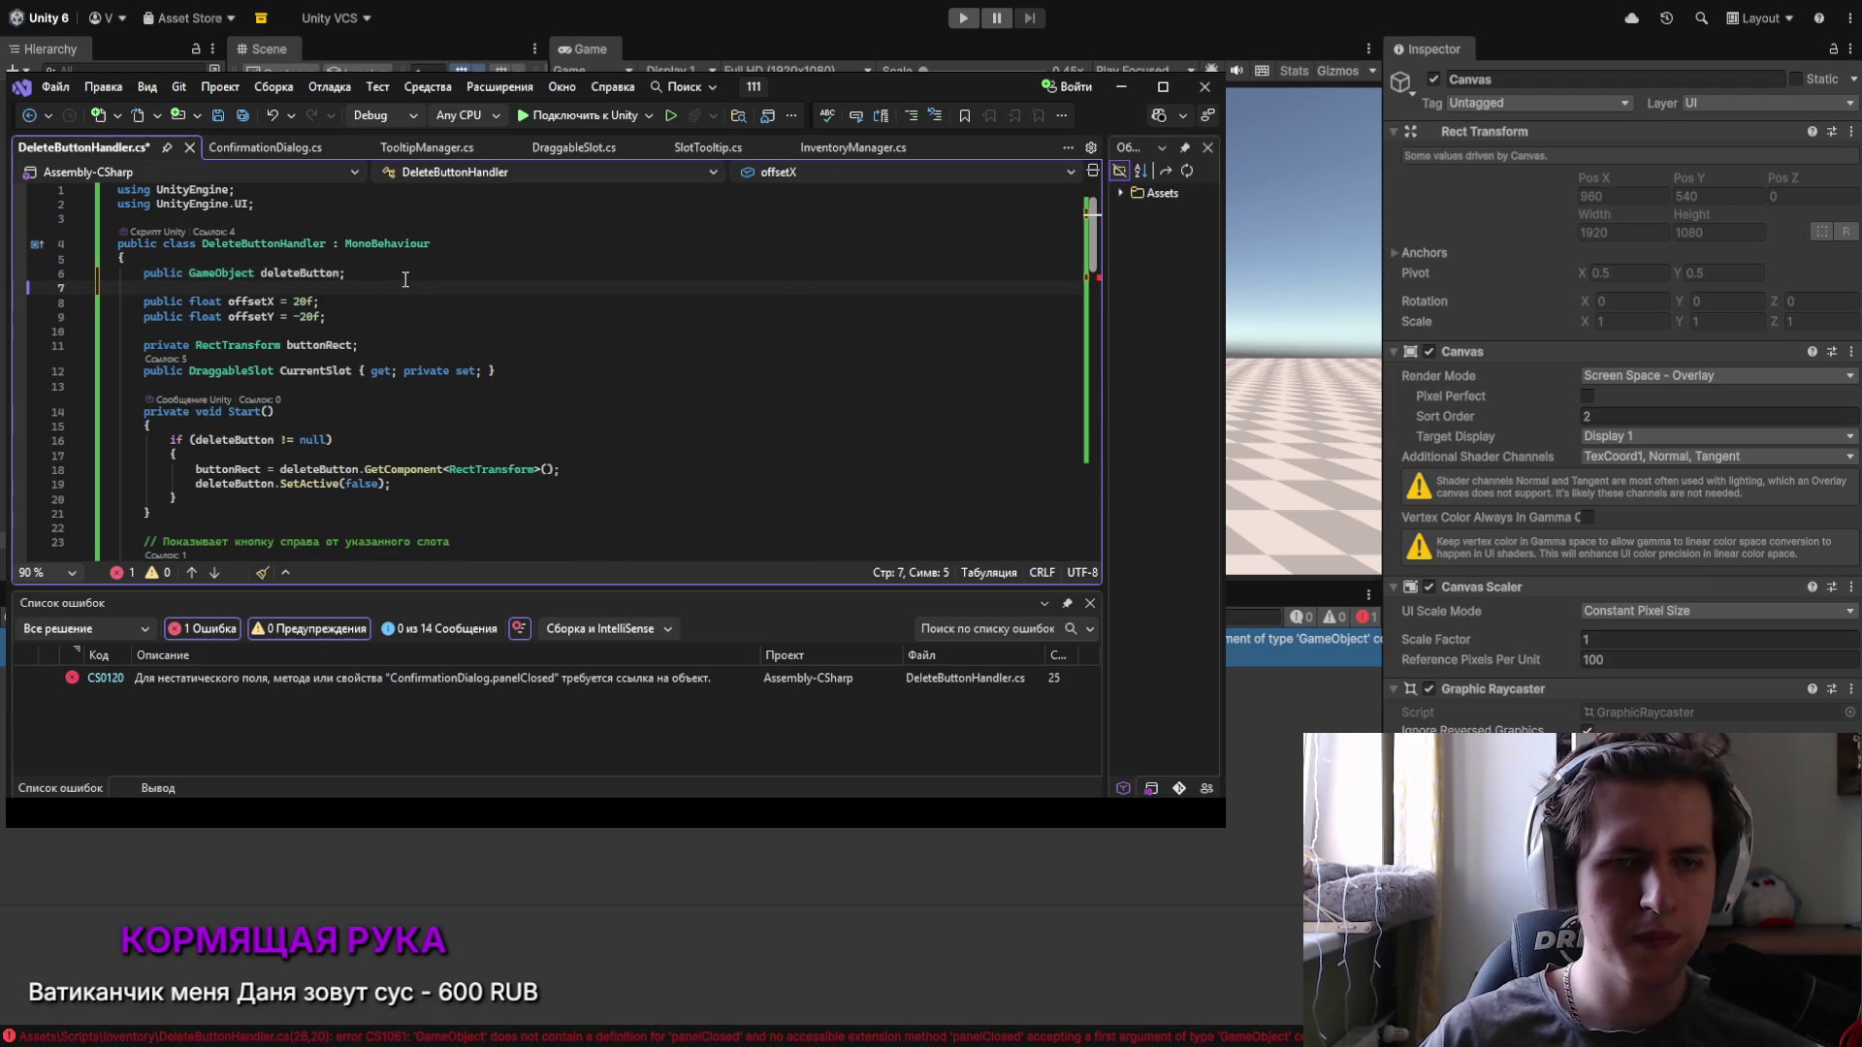
text(blic Con)
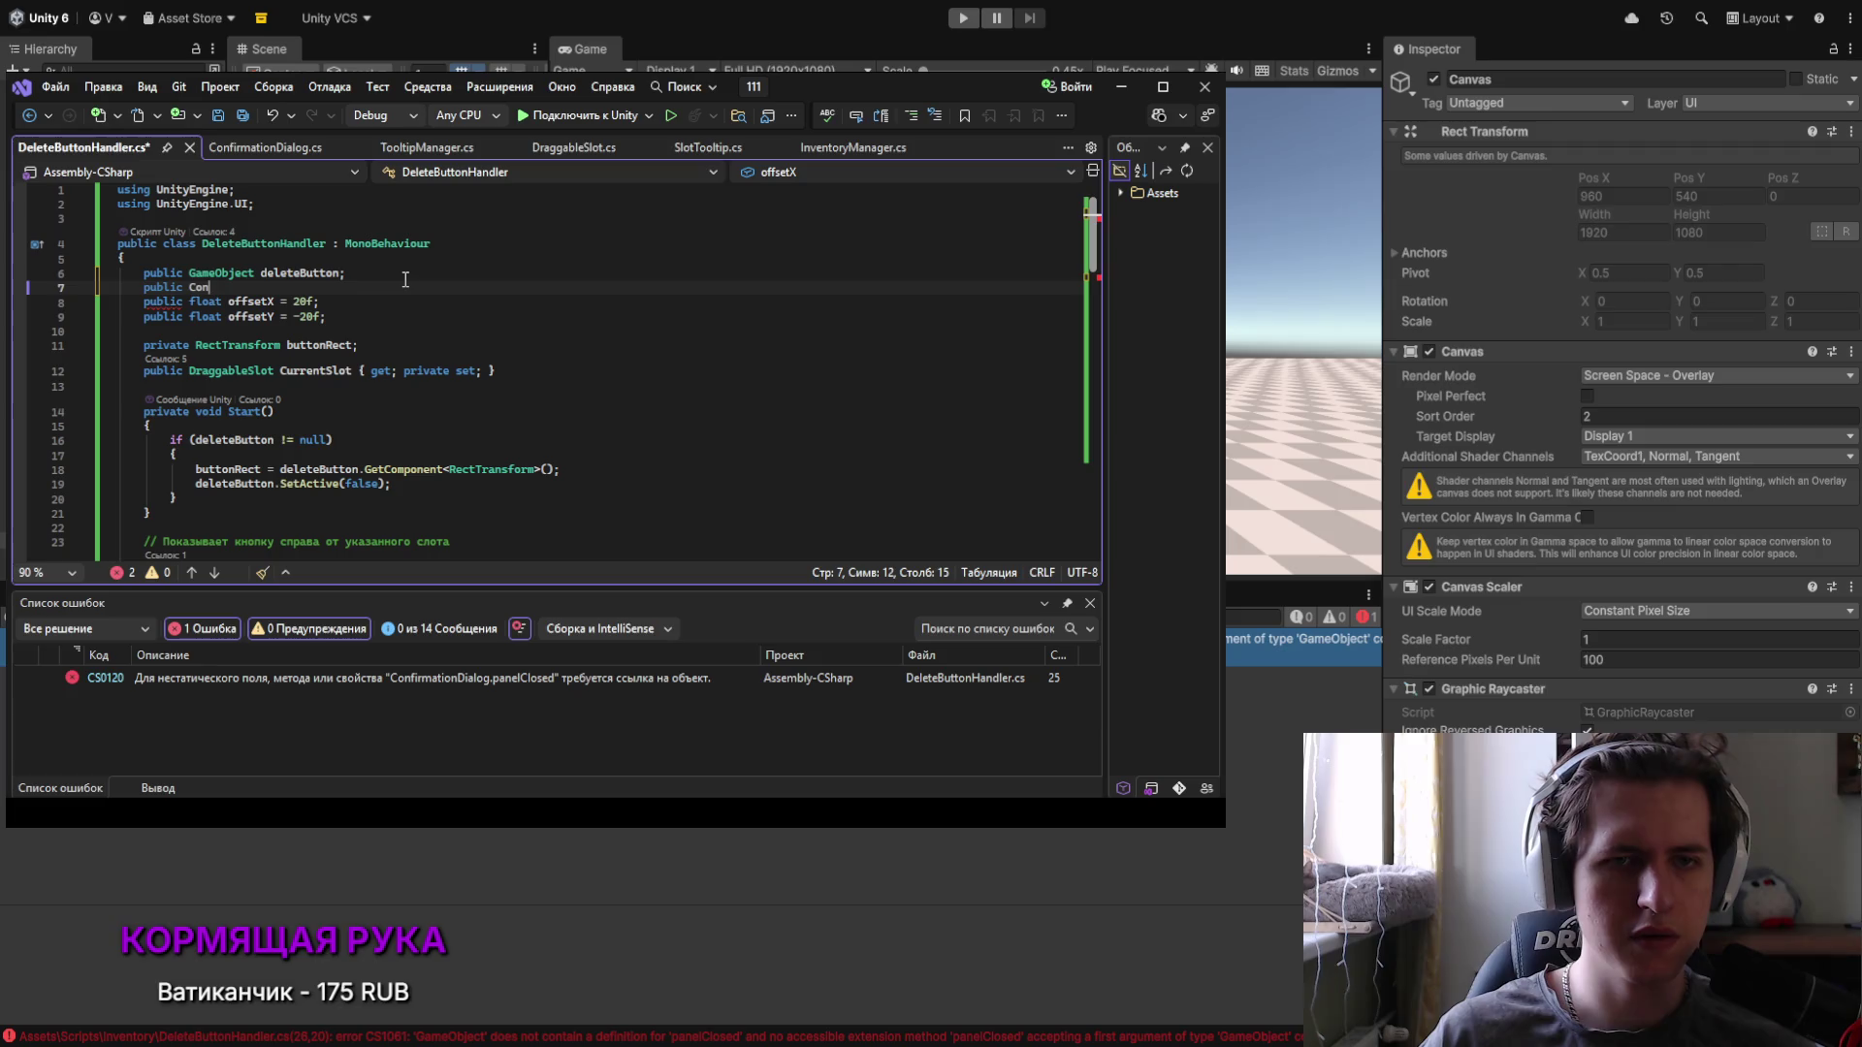
key(Tab)
text(confirmationDialog;)
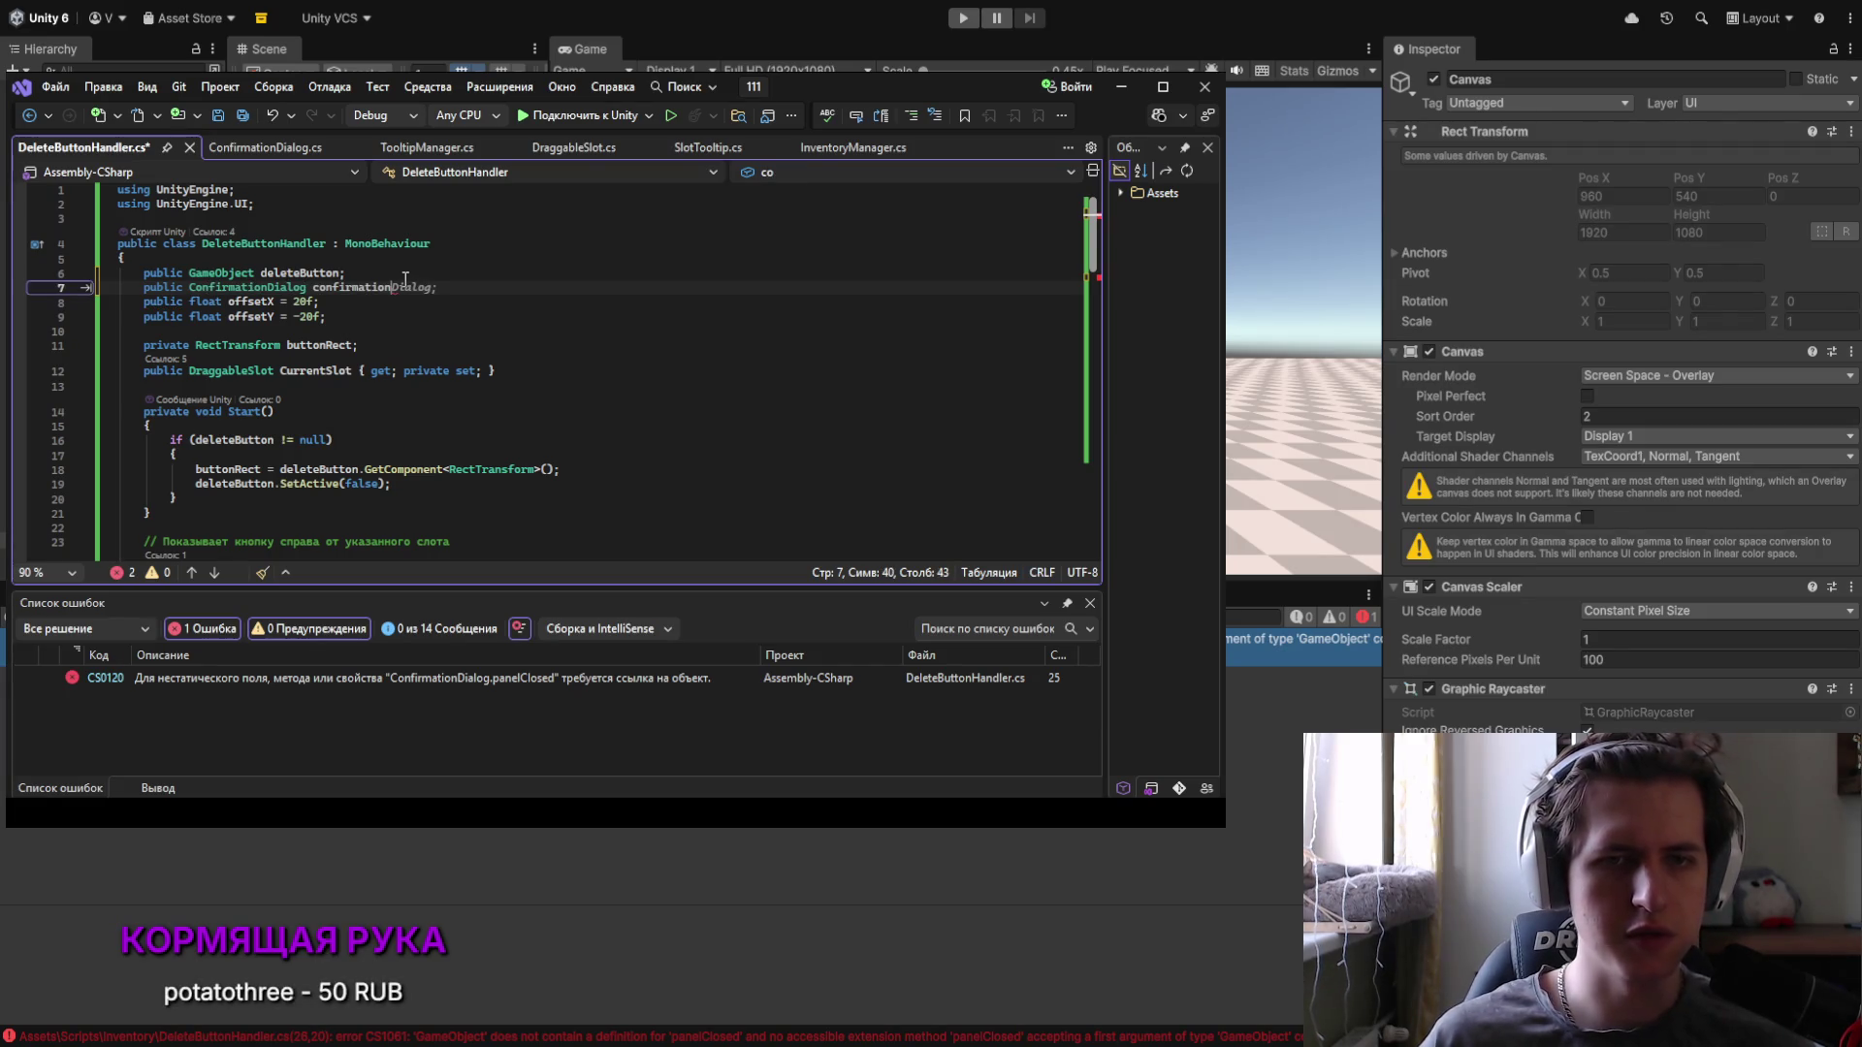
Step: Lowercase the condition to confirmationDialog.panelClosed, save, and return to Unity
scroll(385, 284, down, 4)
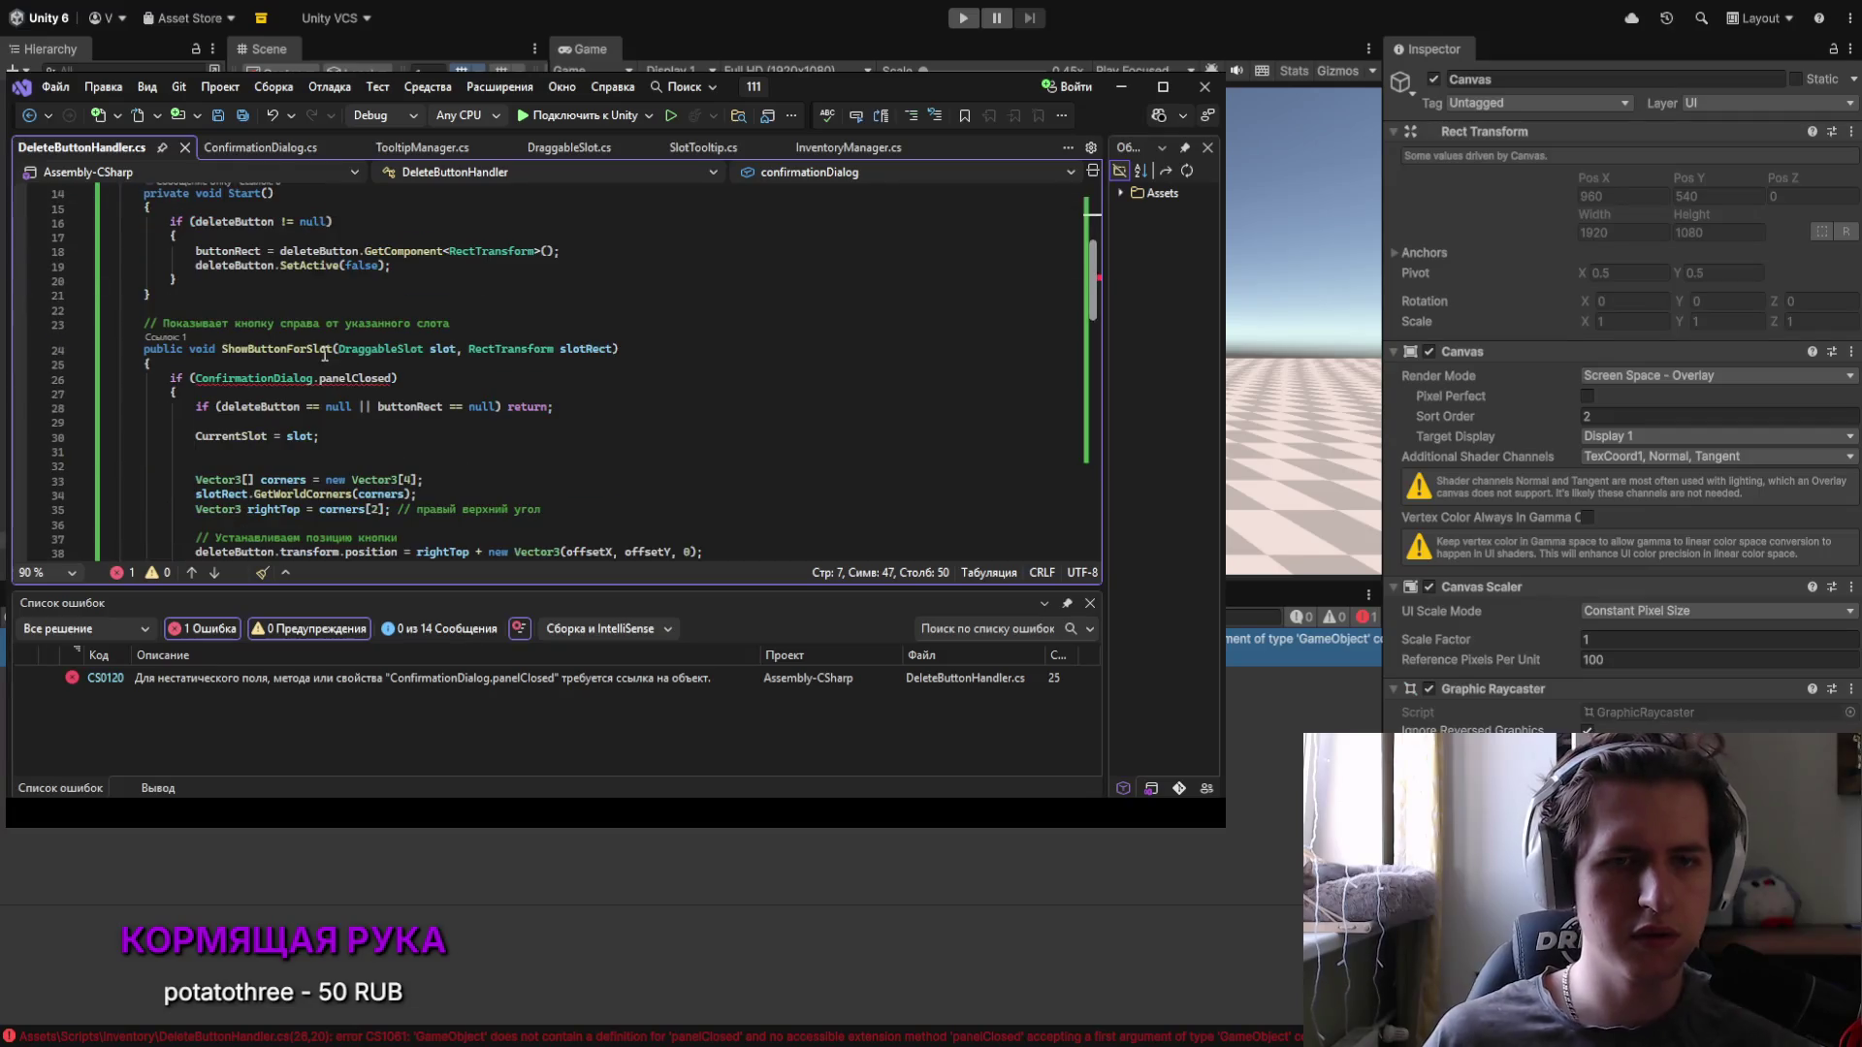
drag(316, 378, 293, 378)
click(198, 378)
key(Delete)
text(c)
click(414, 381)
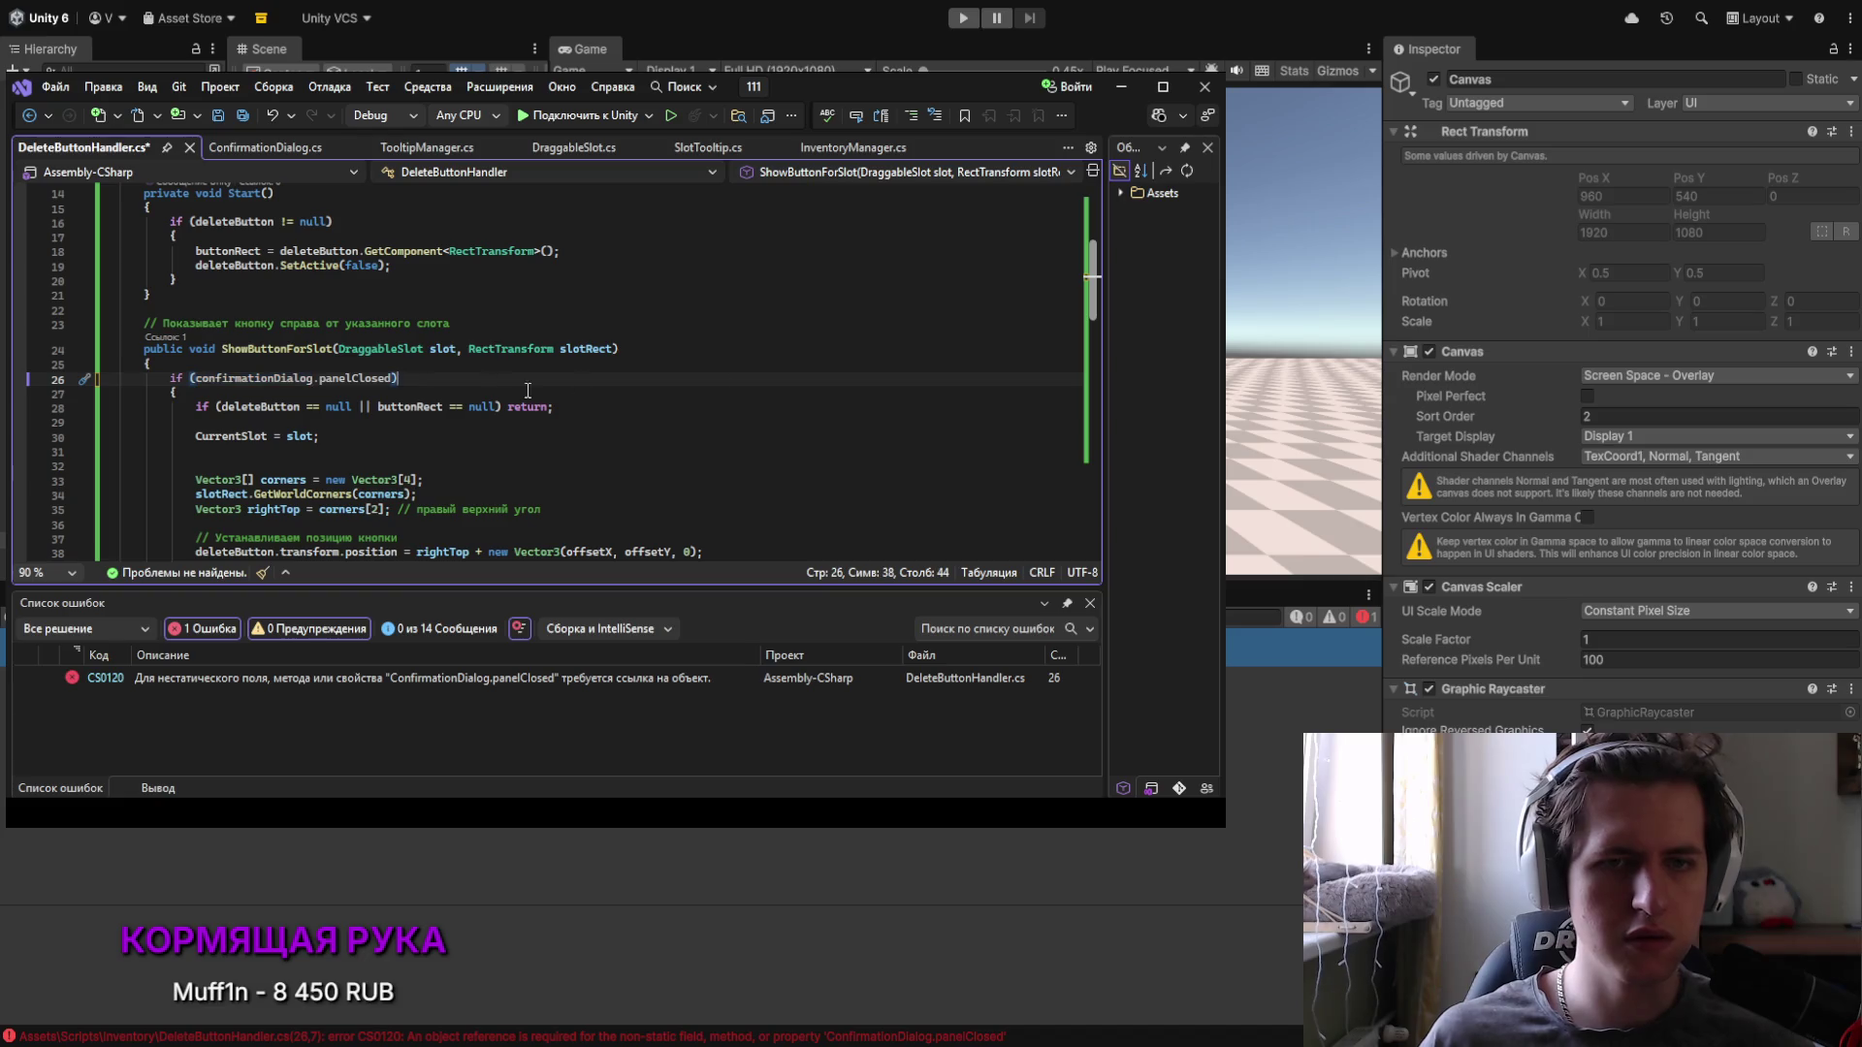
key(ctrl+s)
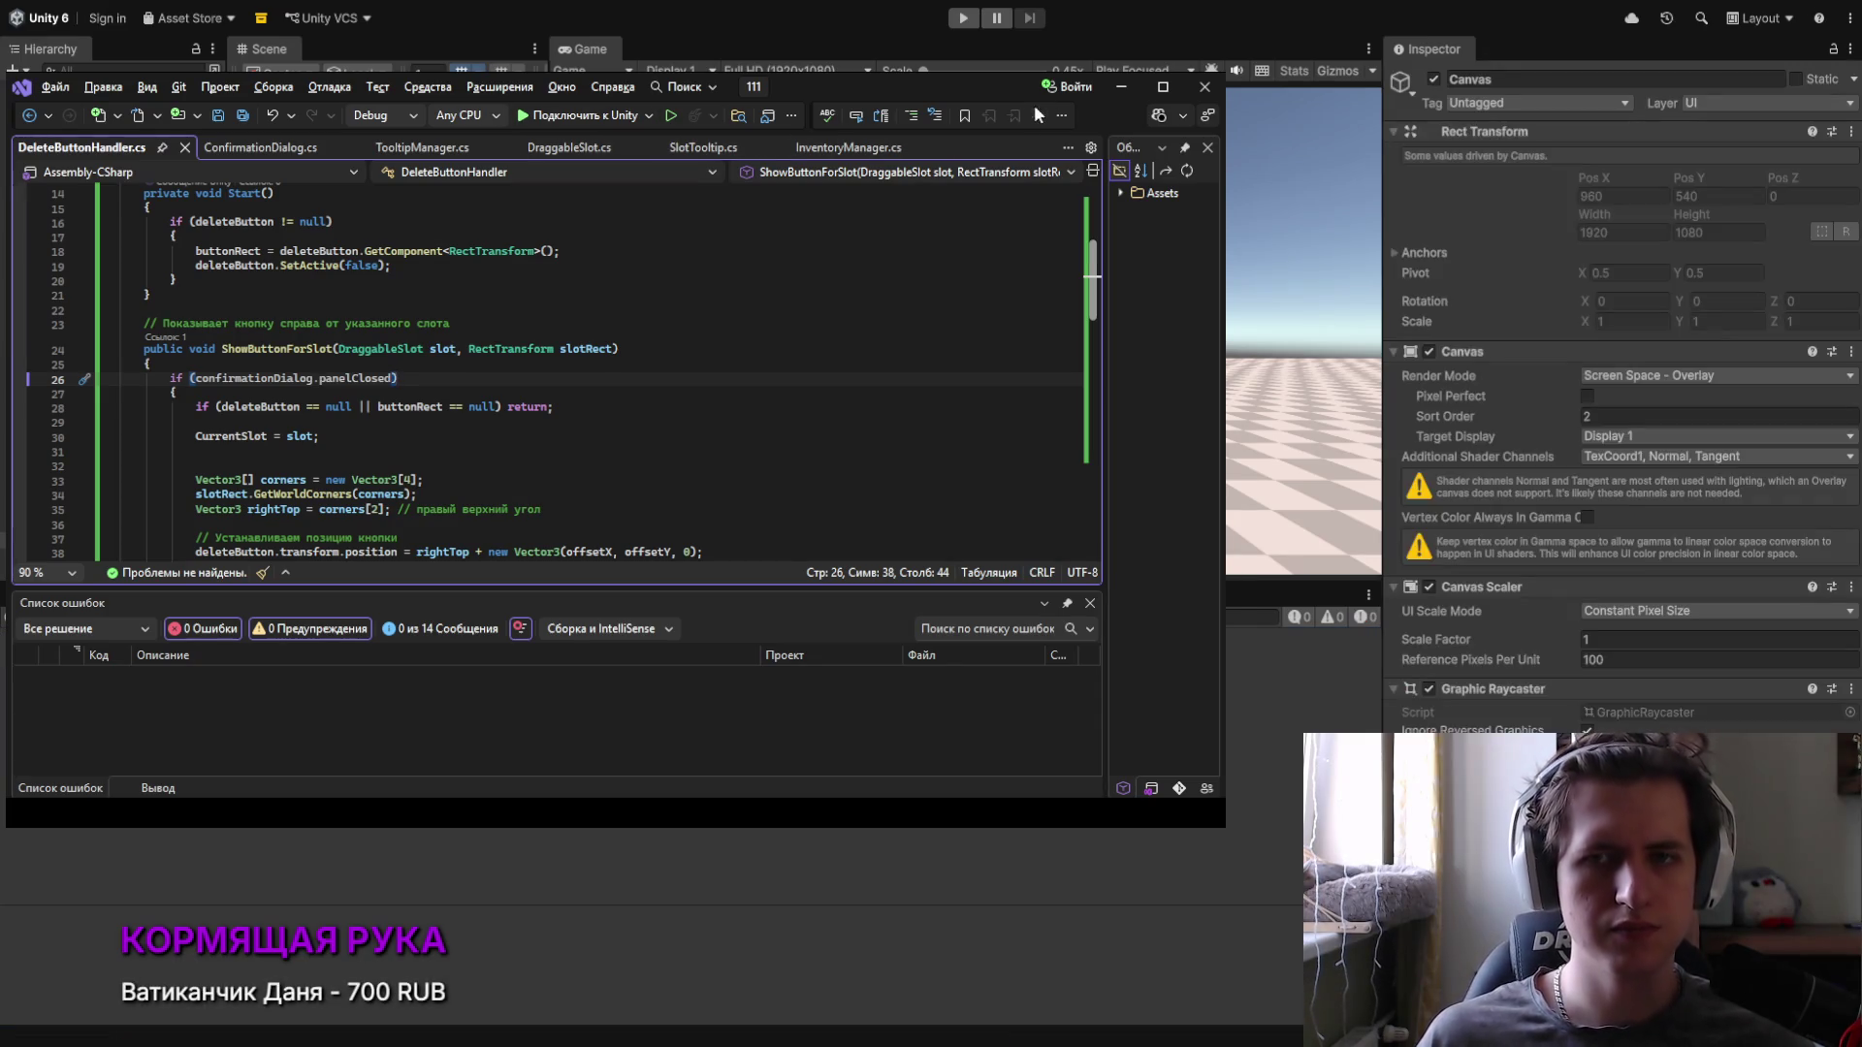
click(1121, 88)
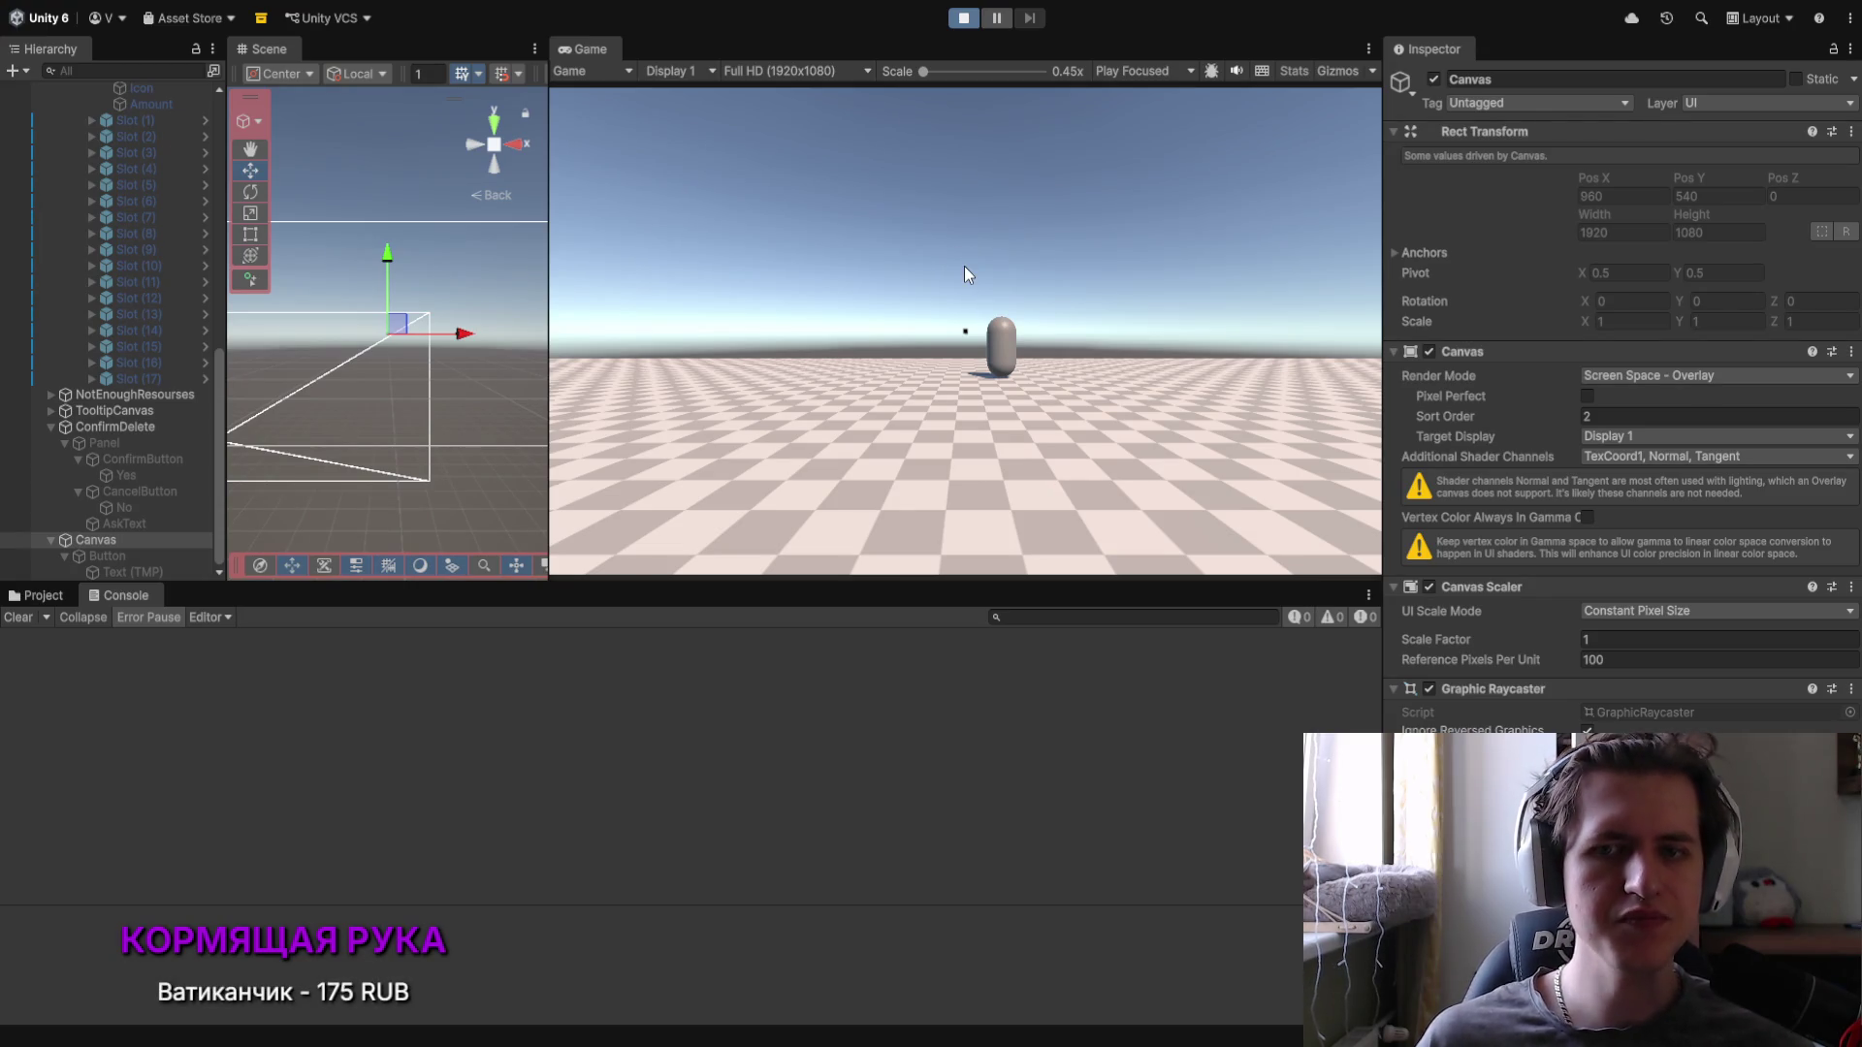
Step: Walk to the NPC, accept its request, open the inventory and inspect the NullReferenceException
click(964, 266)
key(w)
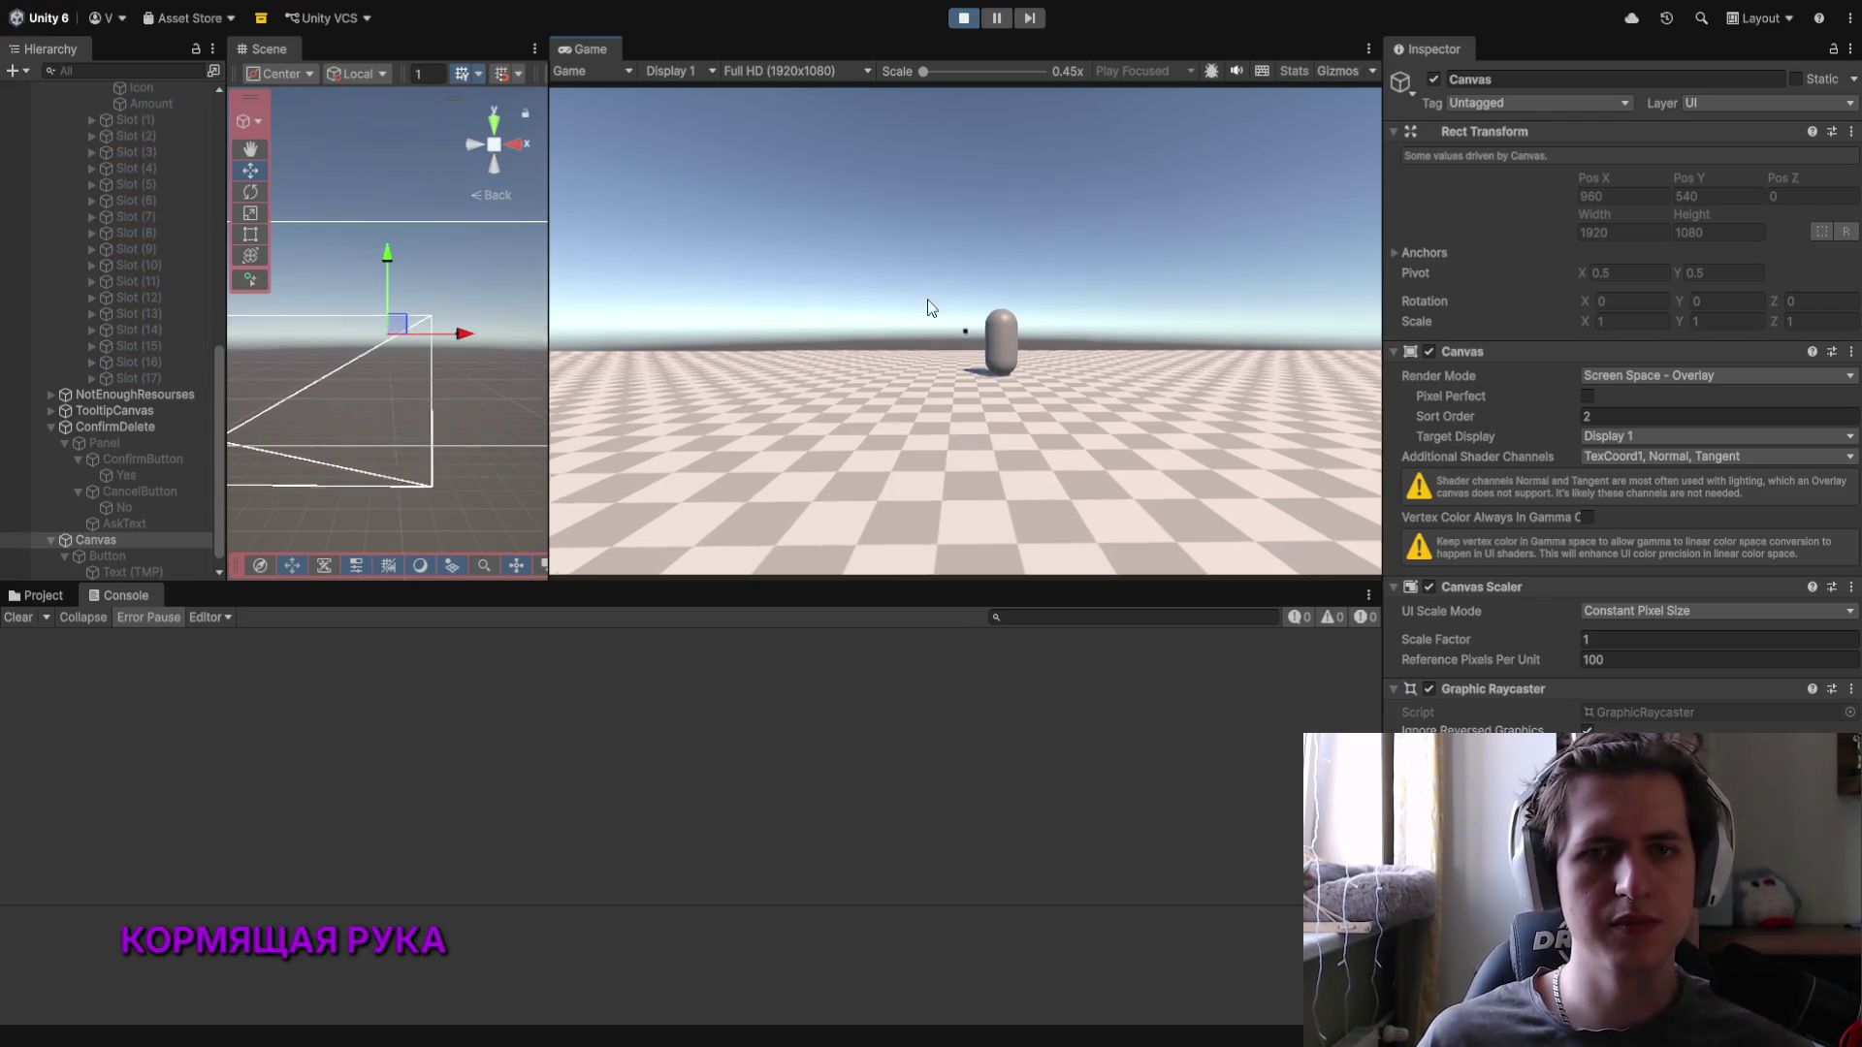
key(w)
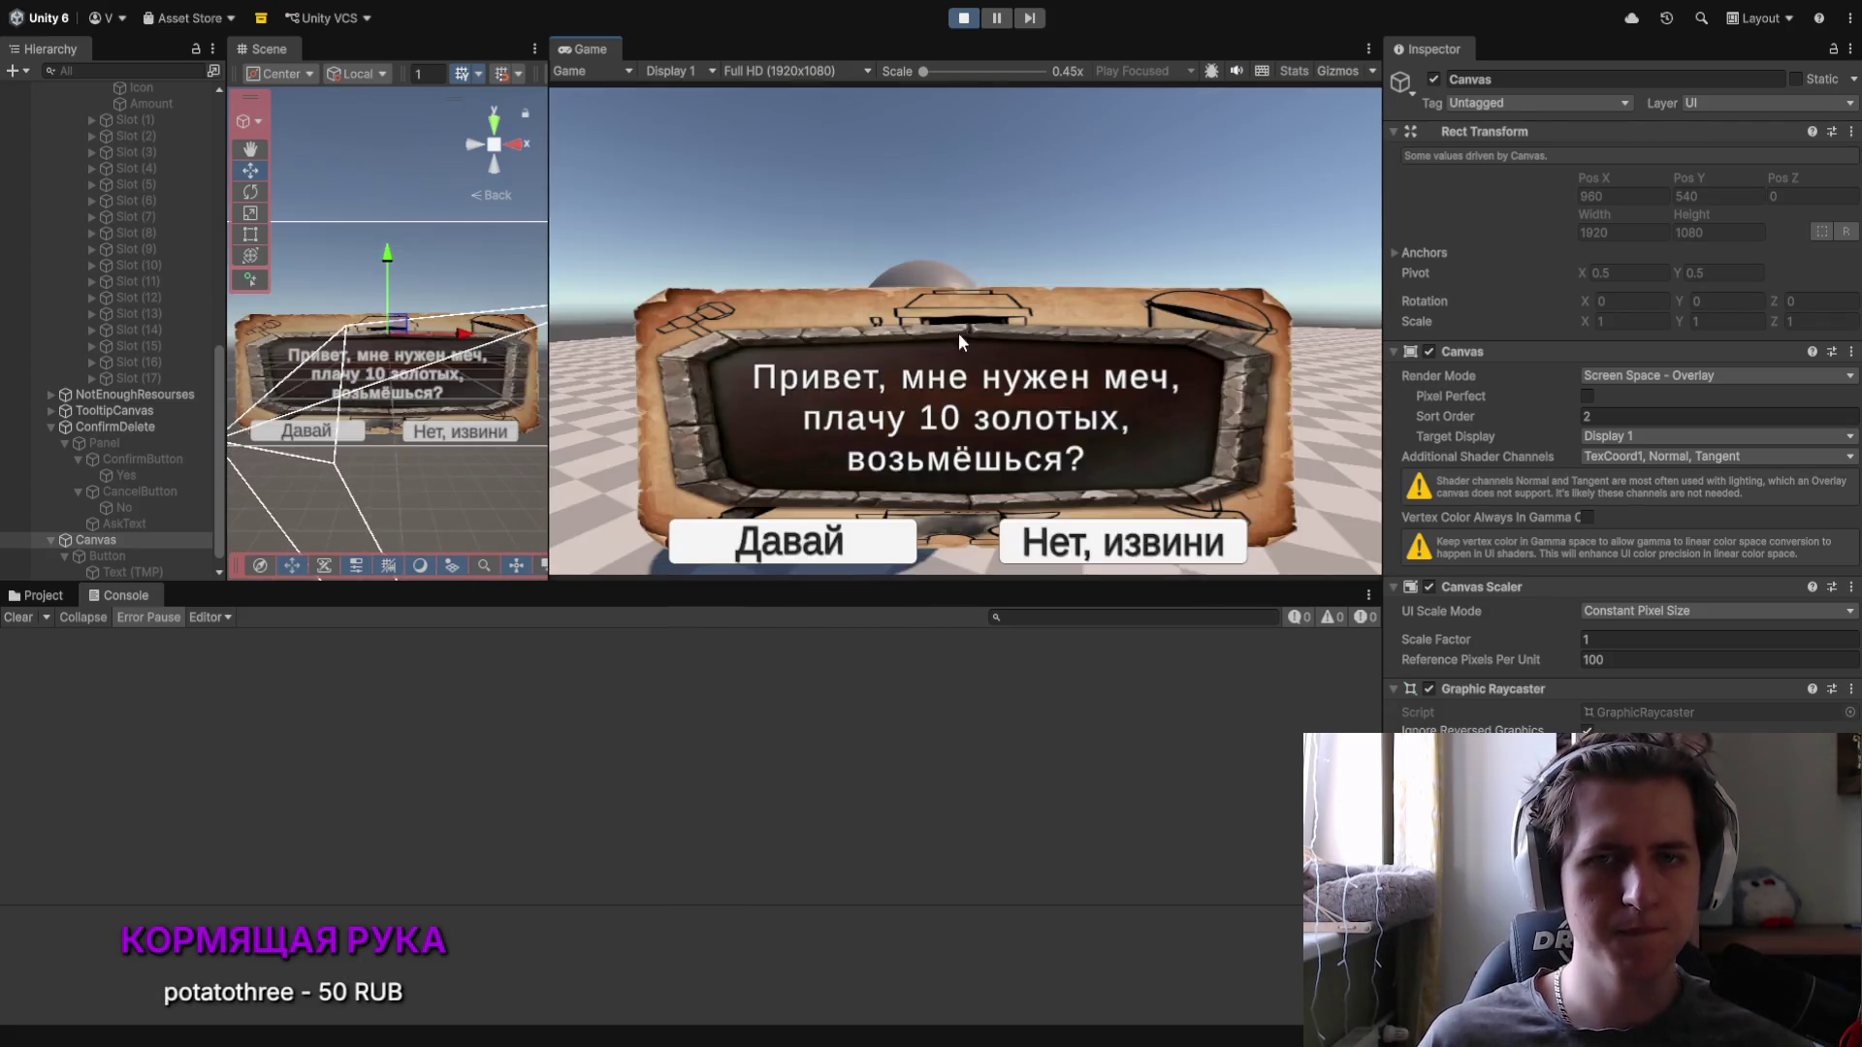
click(840, 548)
key(i)
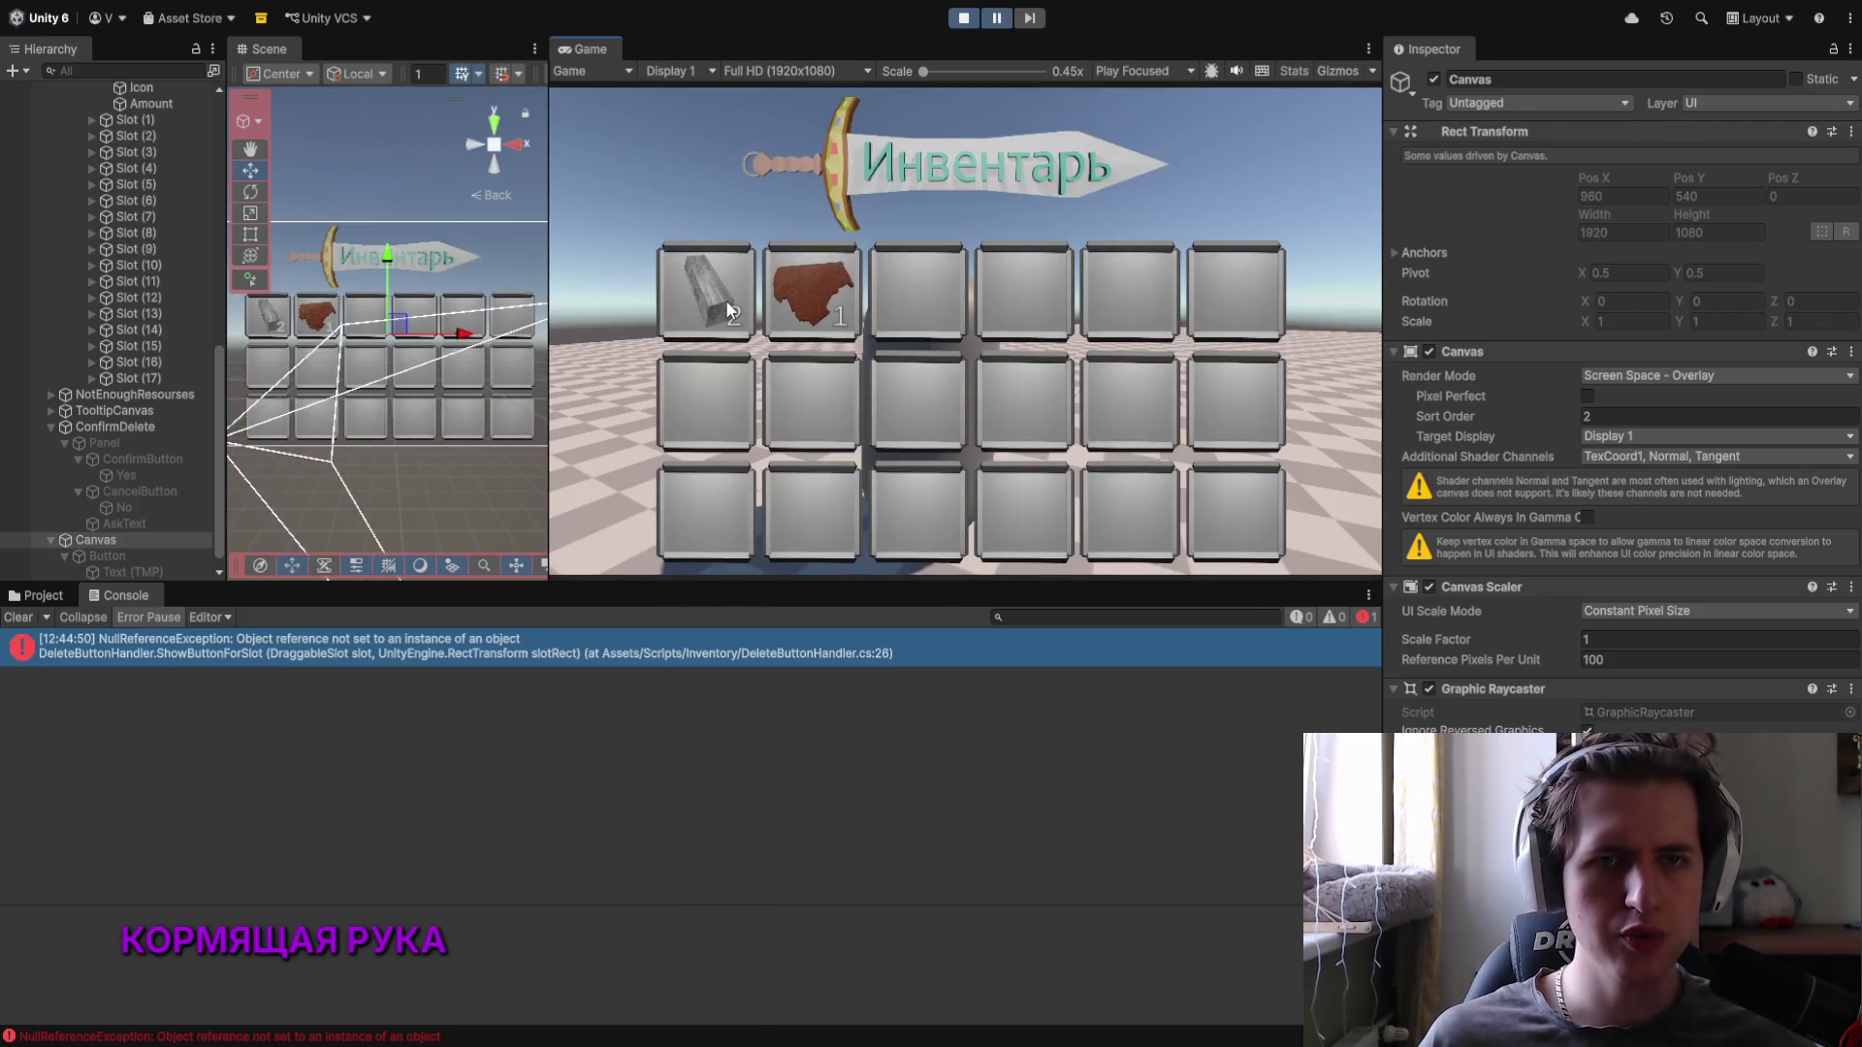
click(565, 656)
Step: Stop the game, select the Canvas, and start Play mode again
click(962, 18)
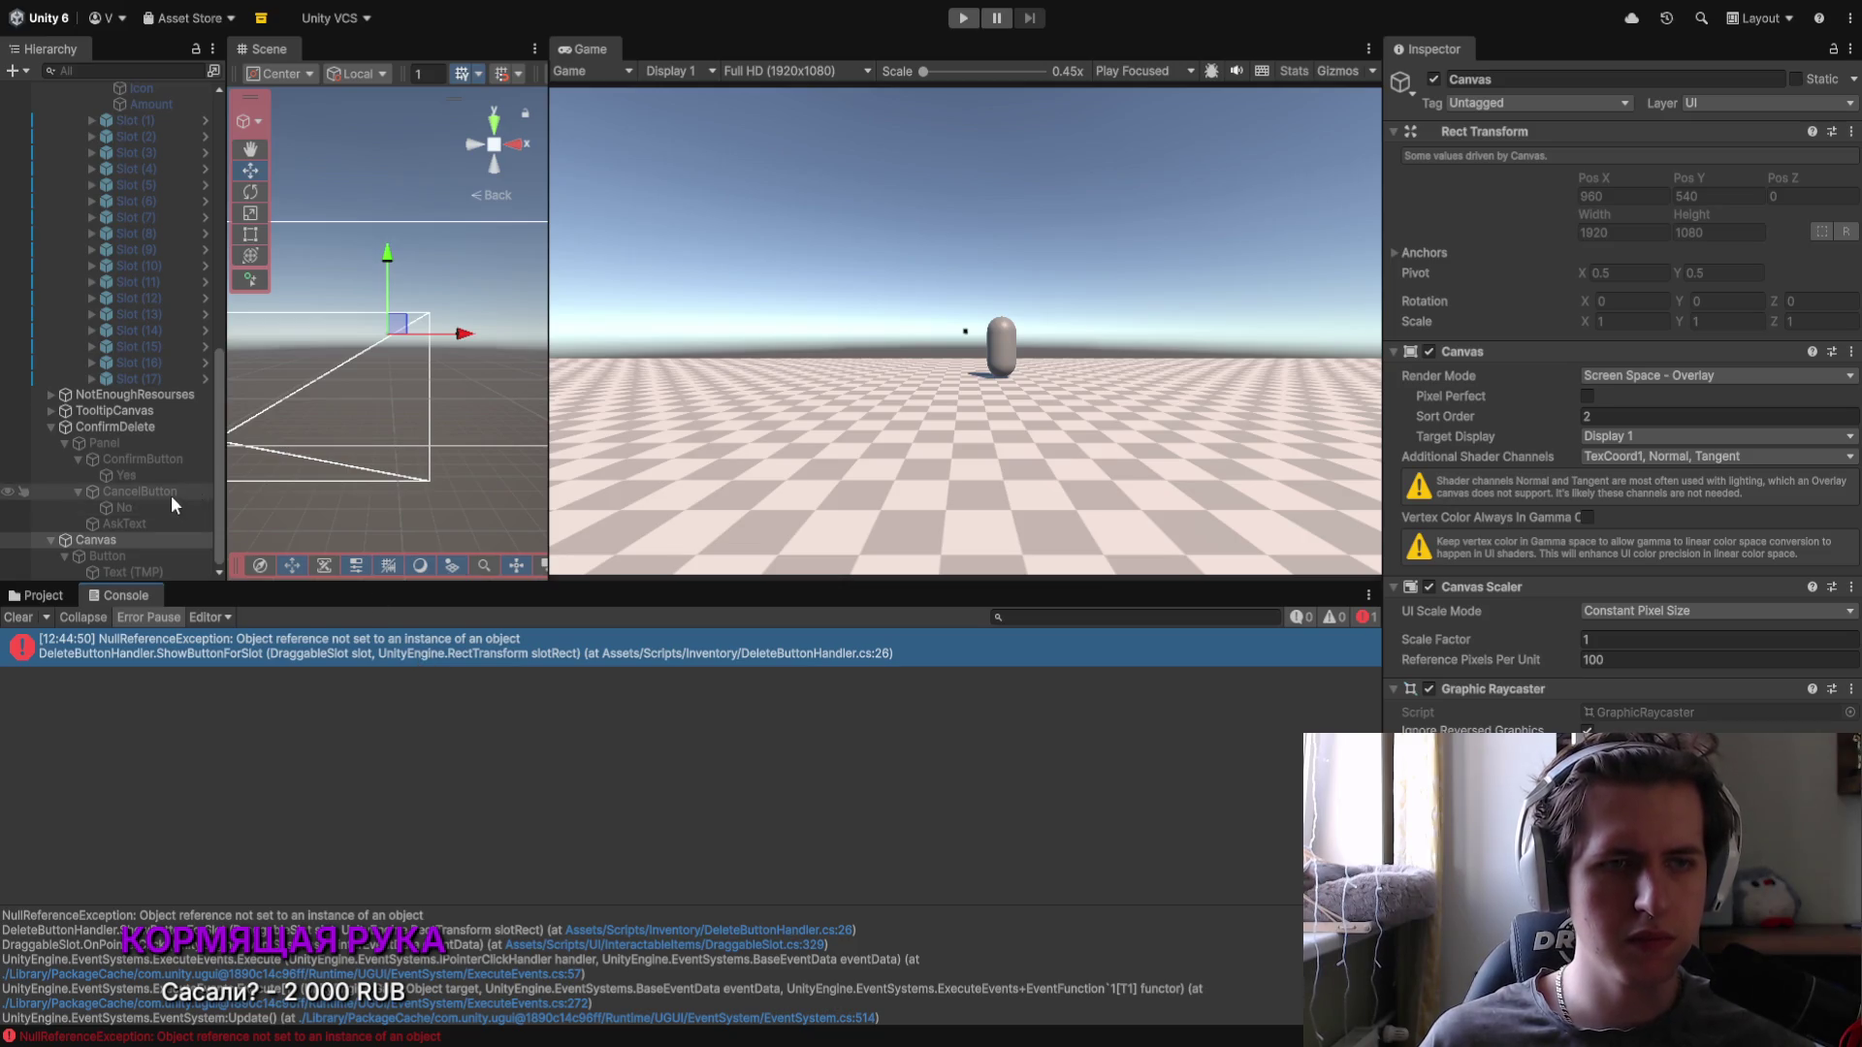
click(130, 539)
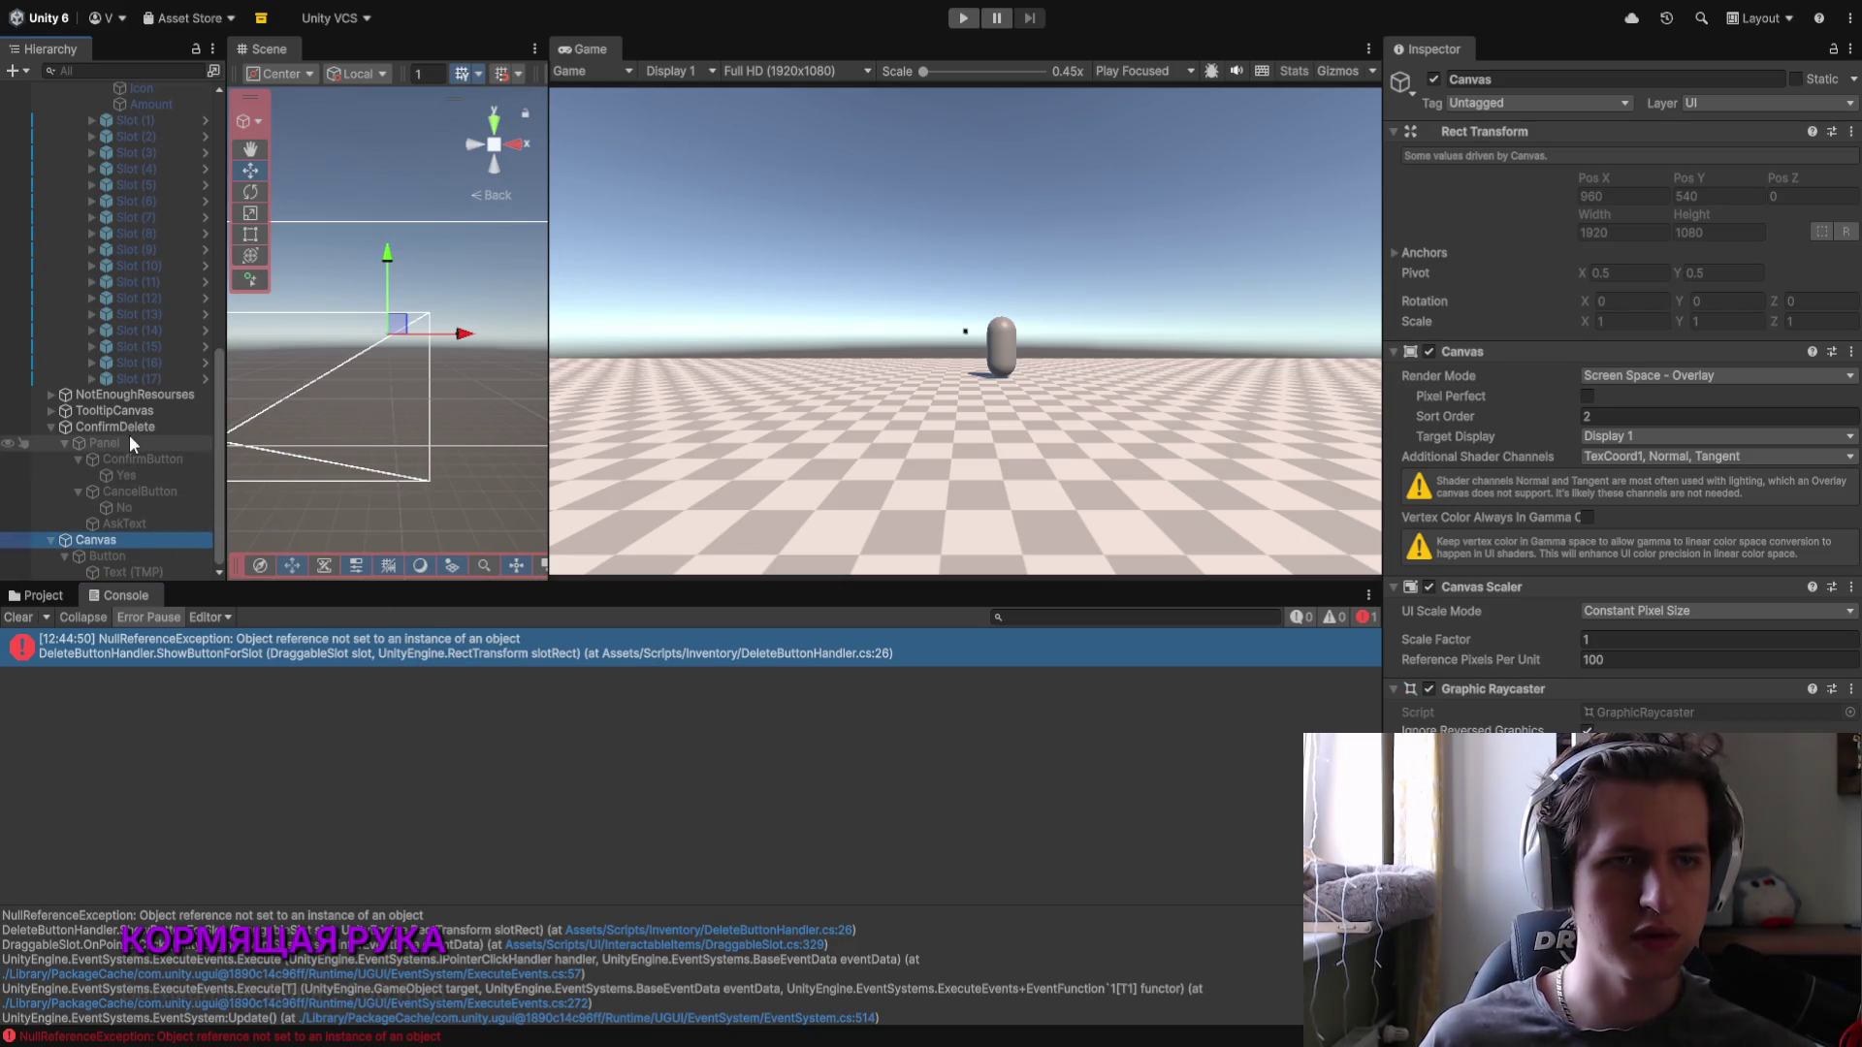
click(559, 448)
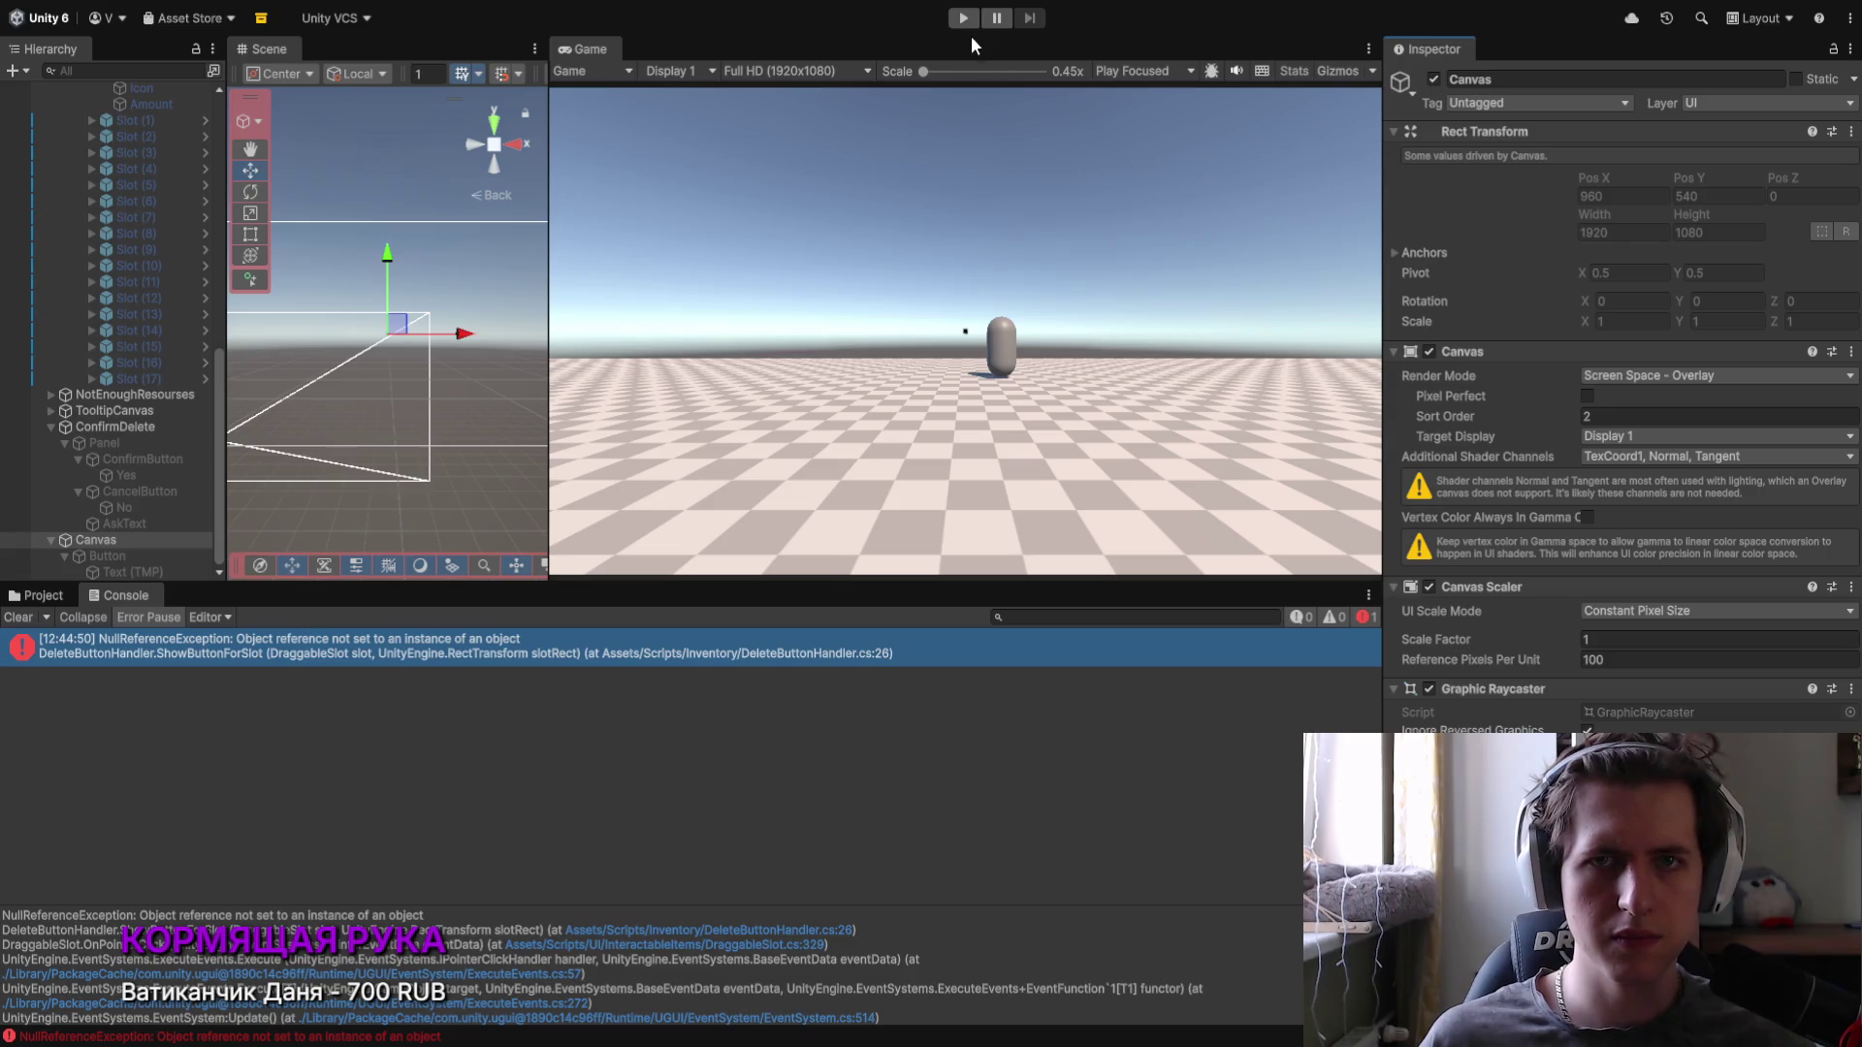
click(963, 18)
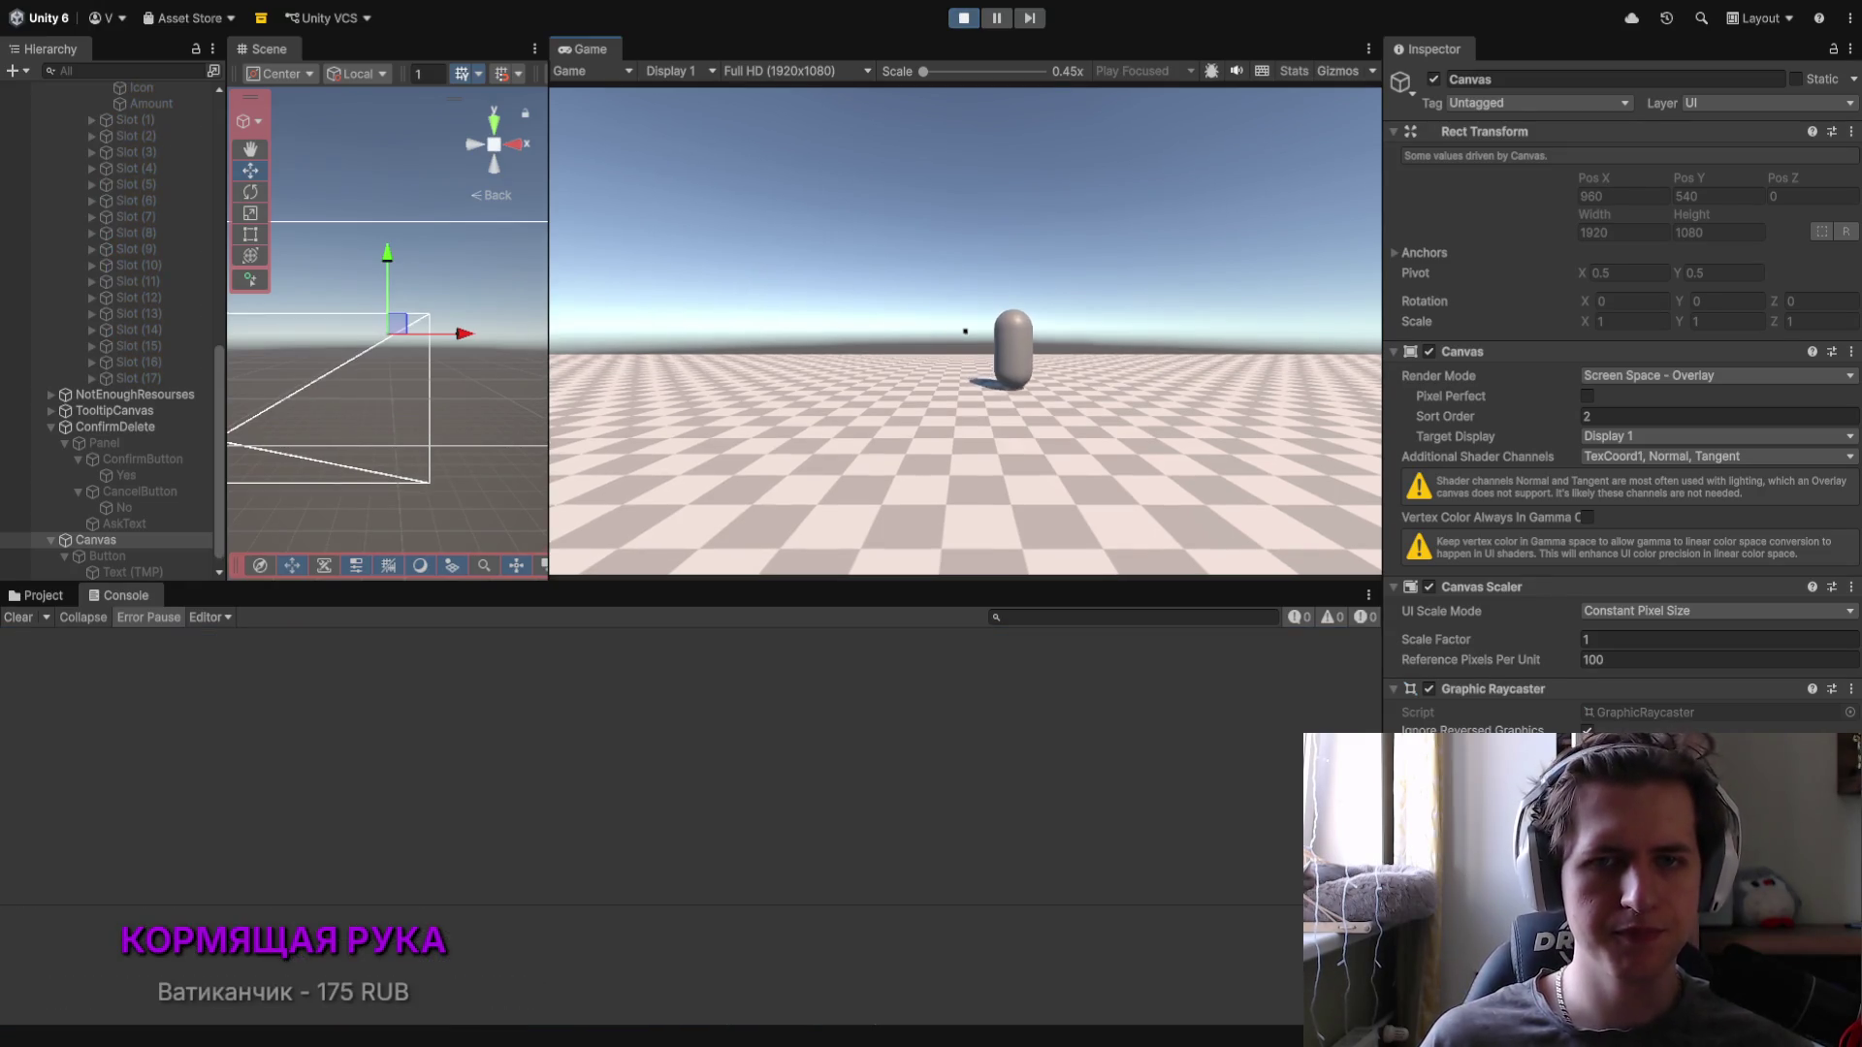
Step: Accept the NPC's offer, swap inventory items, decline deletion, then return to Visual Studio
key(w)
key(e)
click(809, 545)
key(i)
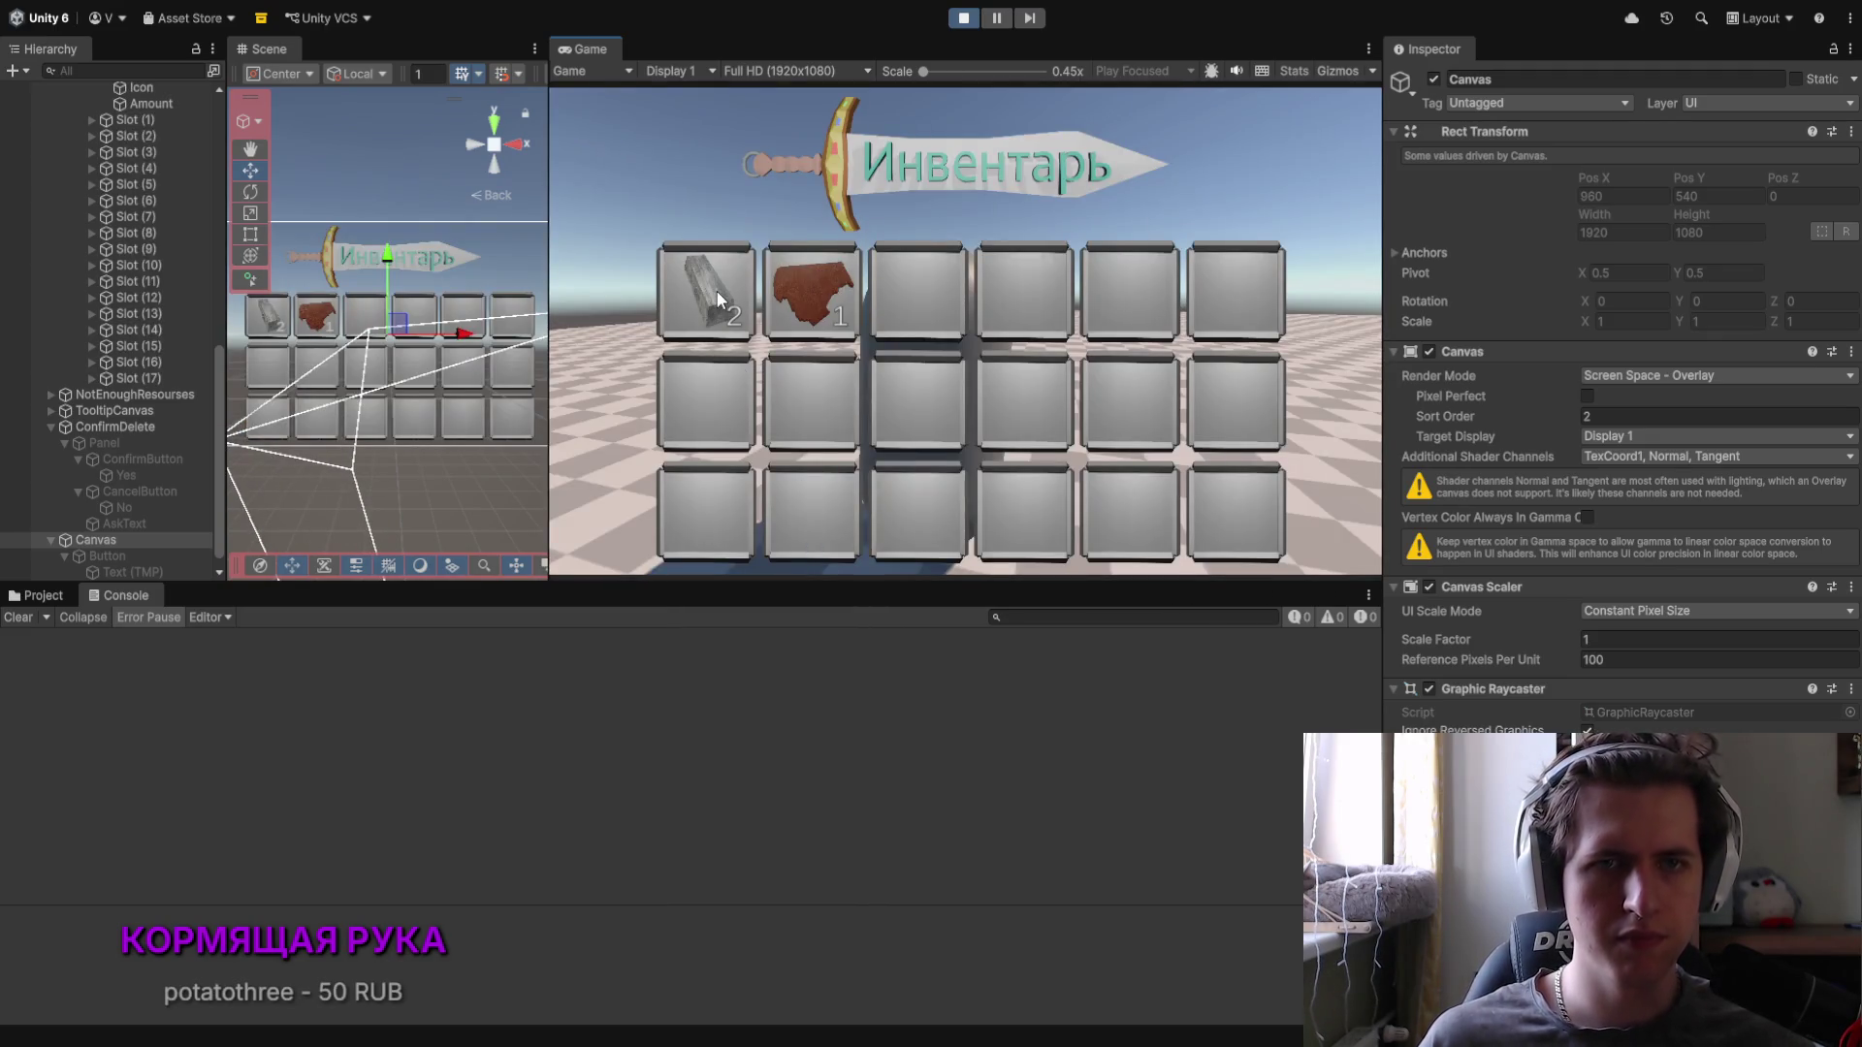
drag(708, 283, 705, 283)
mouse_move(832, 287)
mouse_down()
mouse_move(684, 307)
mouse_move(689, 270)
mouse_move(707, 286)
mouse_move(784, 266)
mouse_up()
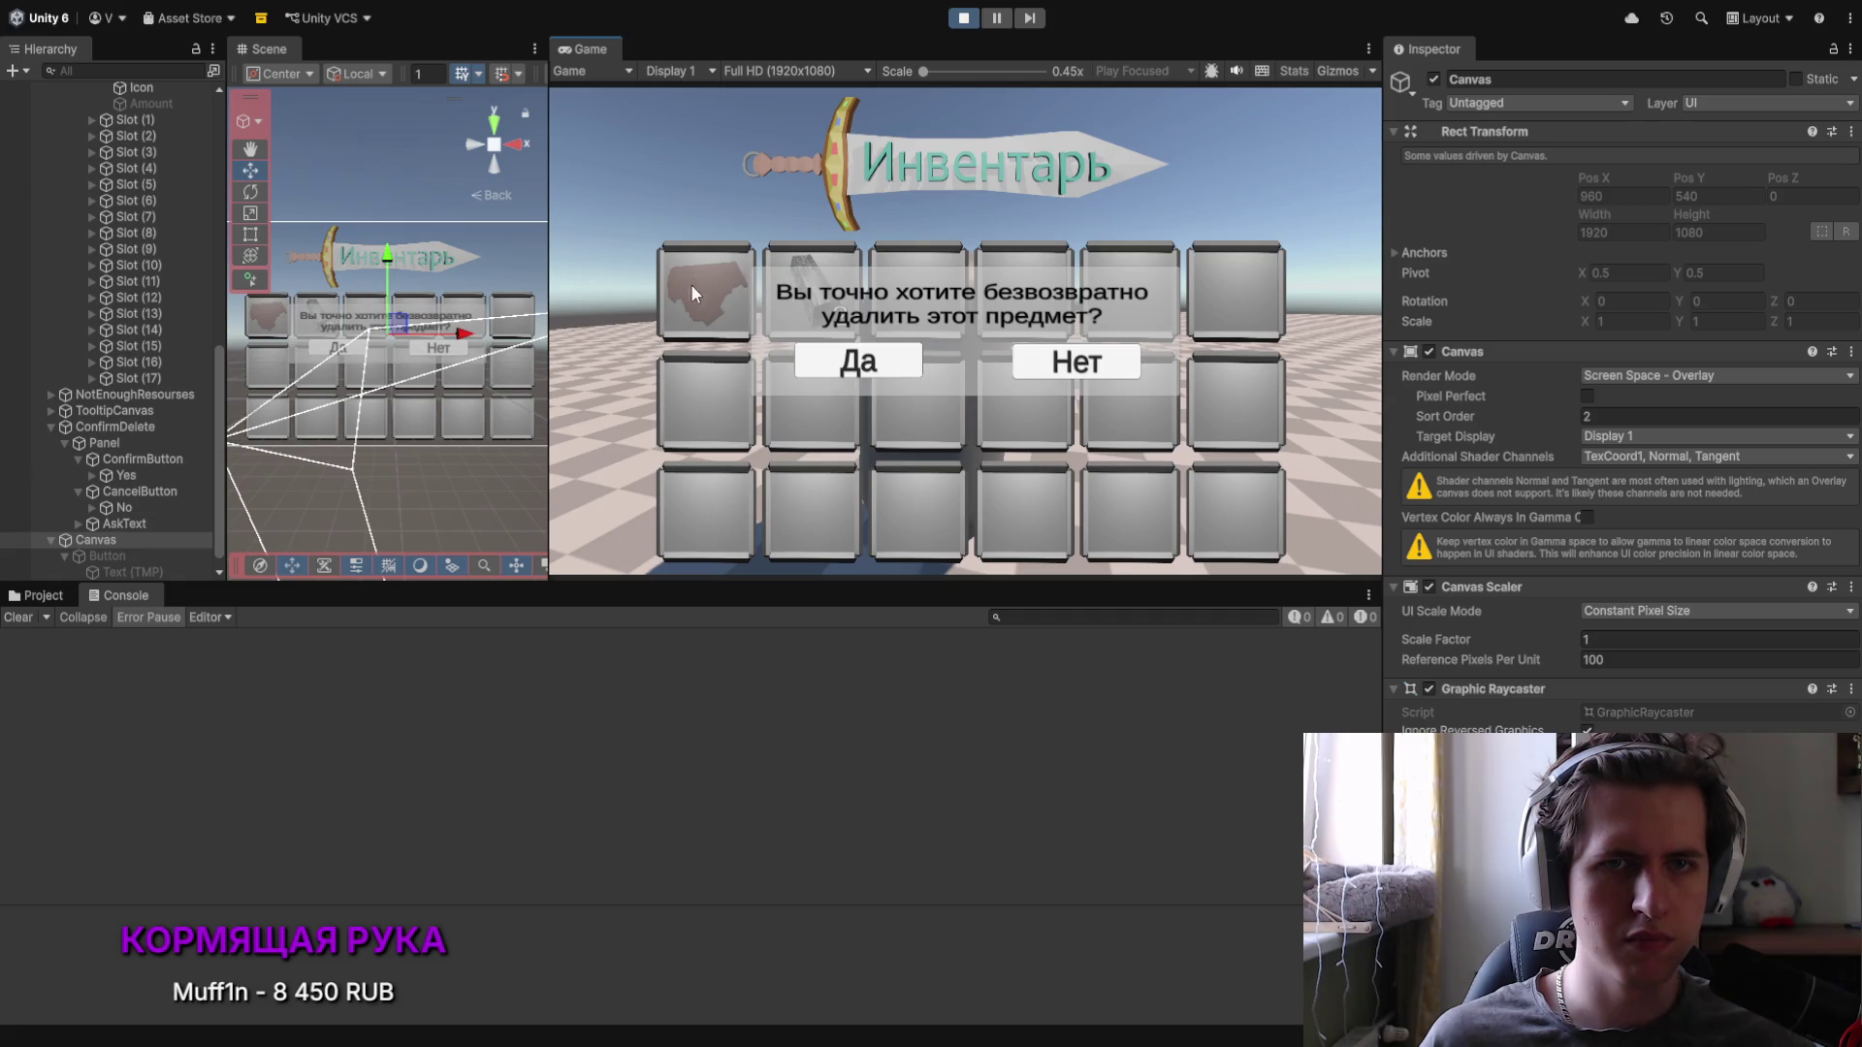
click(1040, 367)
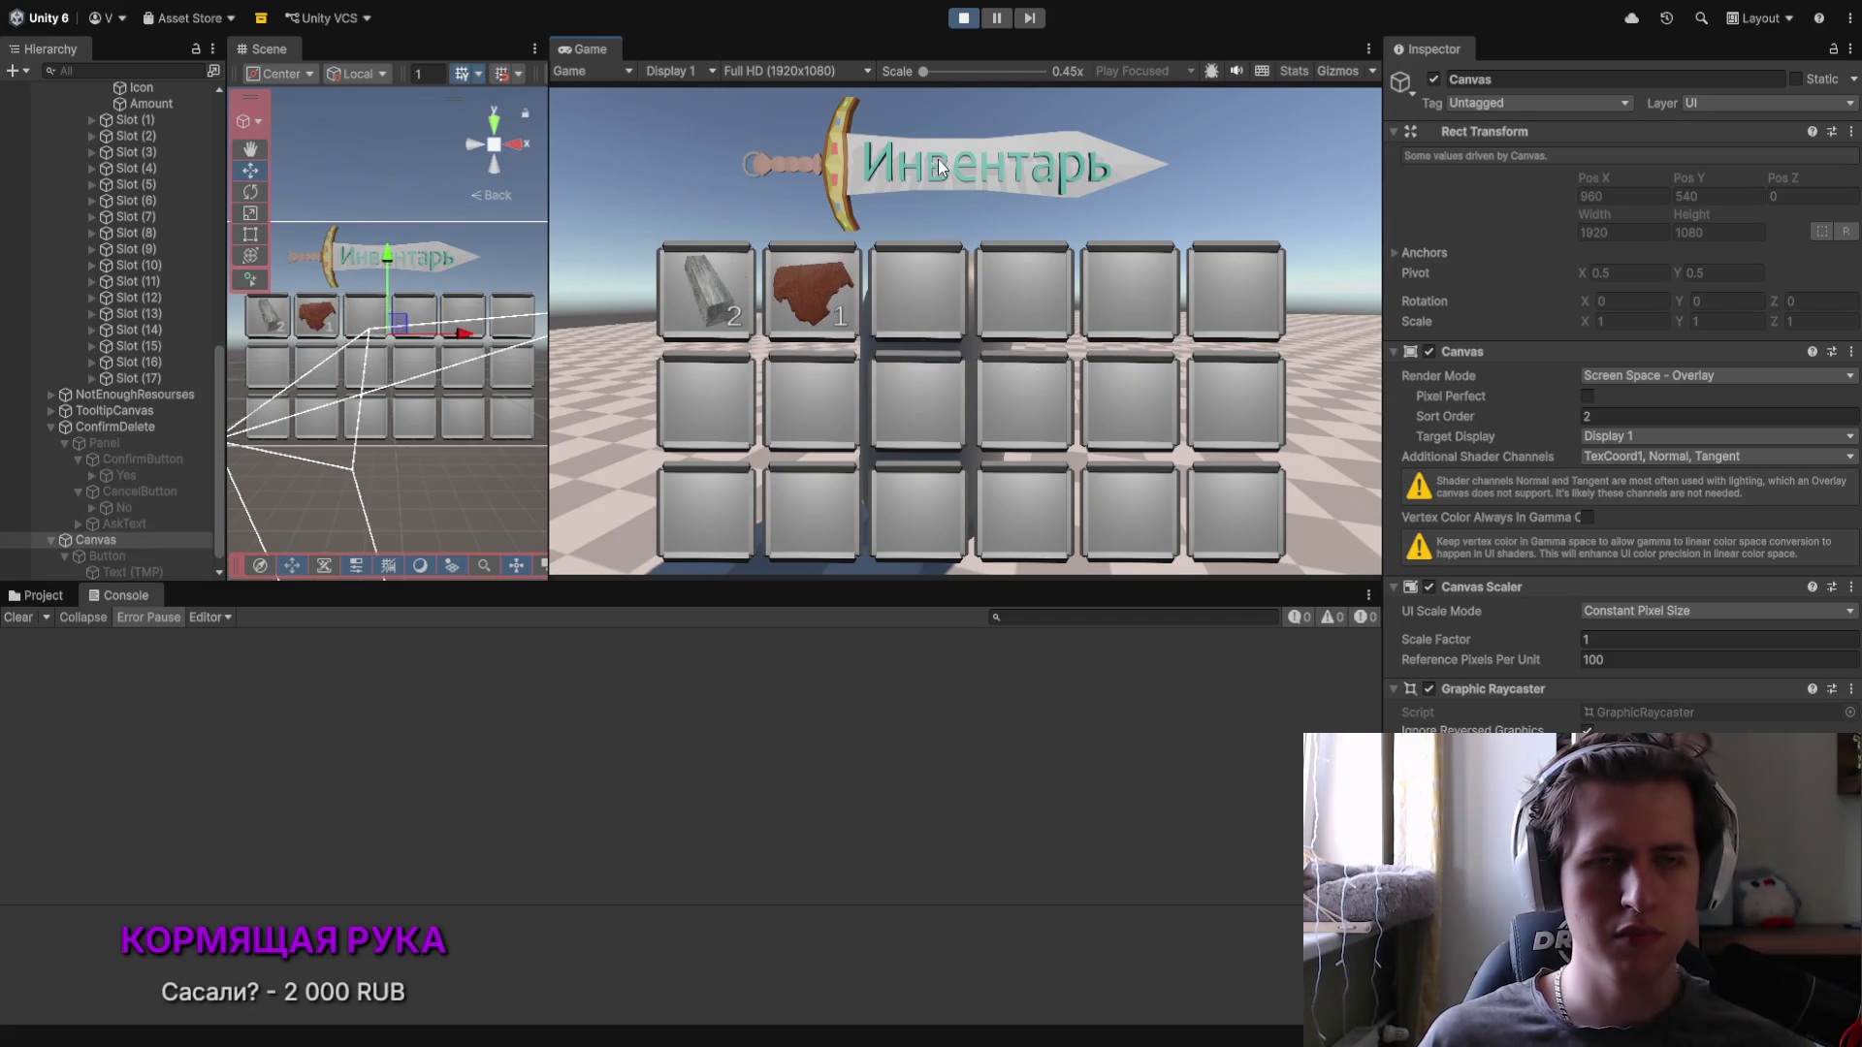
key(alt+Tab)
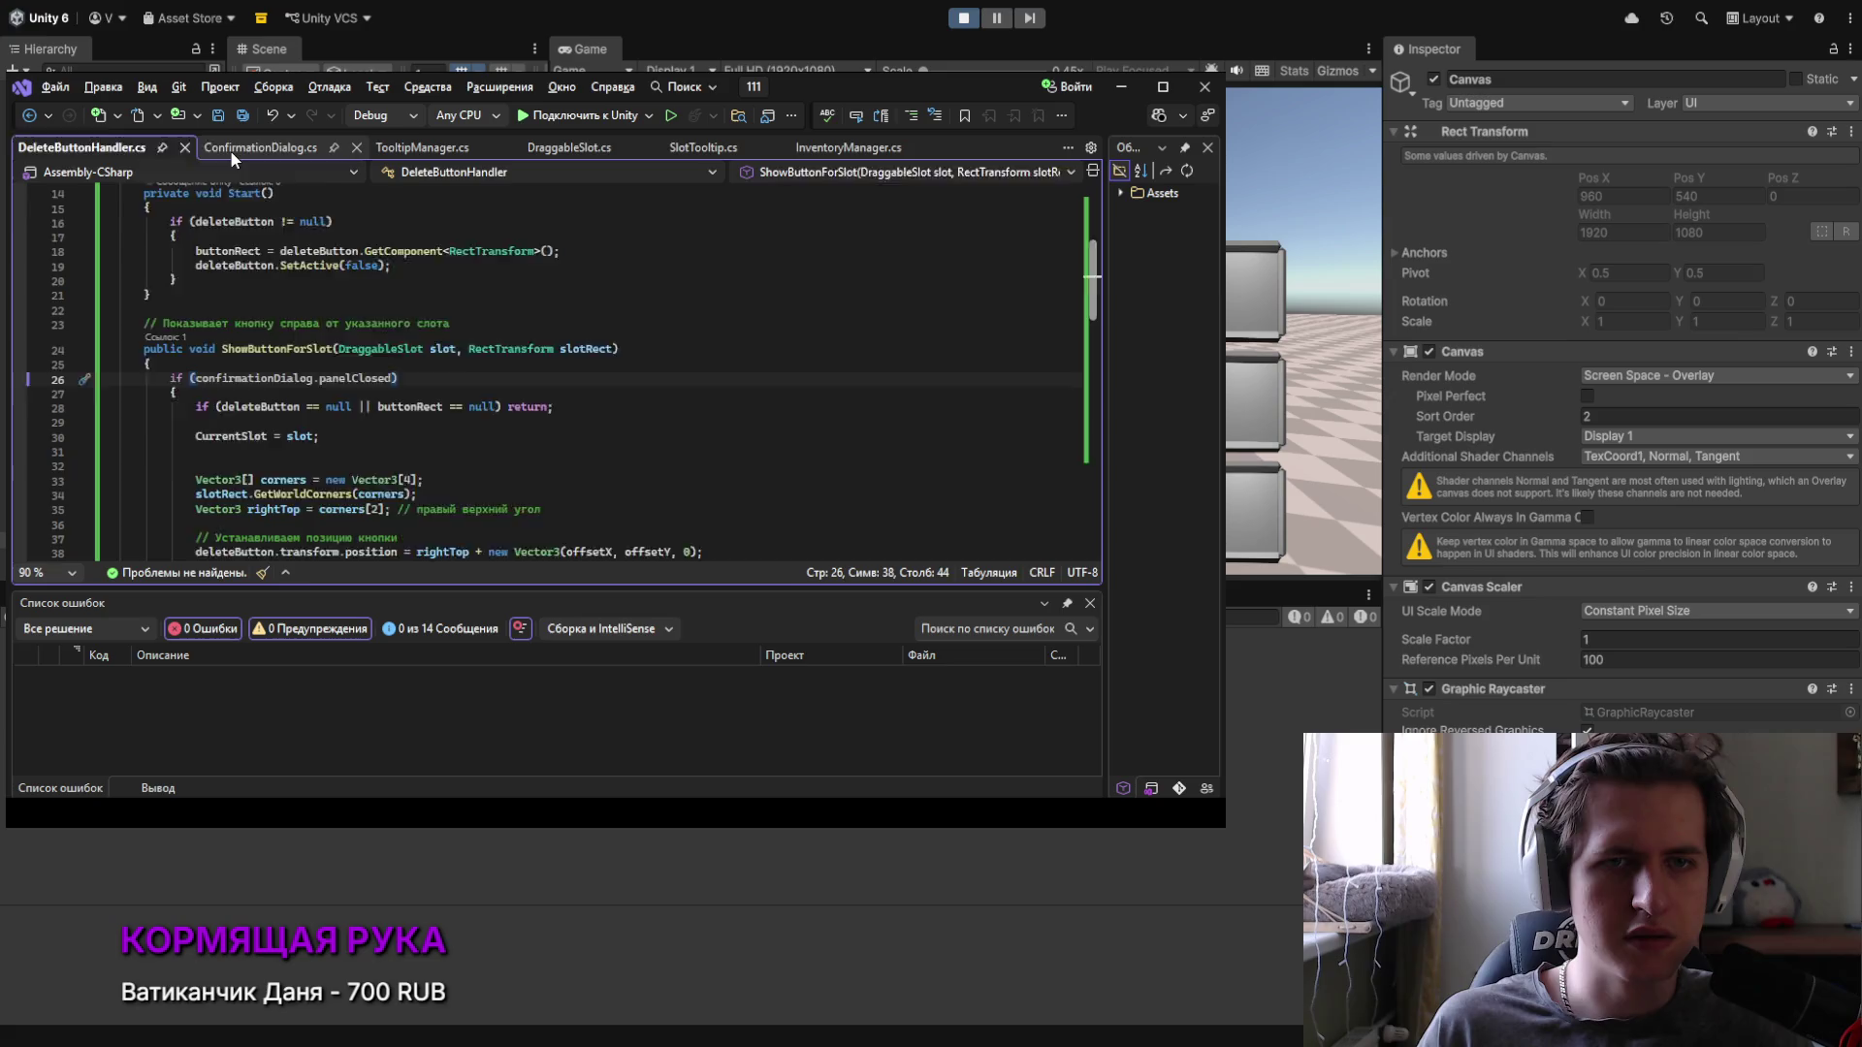
Step: Review ConfirmationDialog.cs: Show sets panelClosed false, while OnConfirm and OnCancel set it true
click(257, 148)
scroll(230, 352, up, 2)
scroll(230, 352, down, 4)
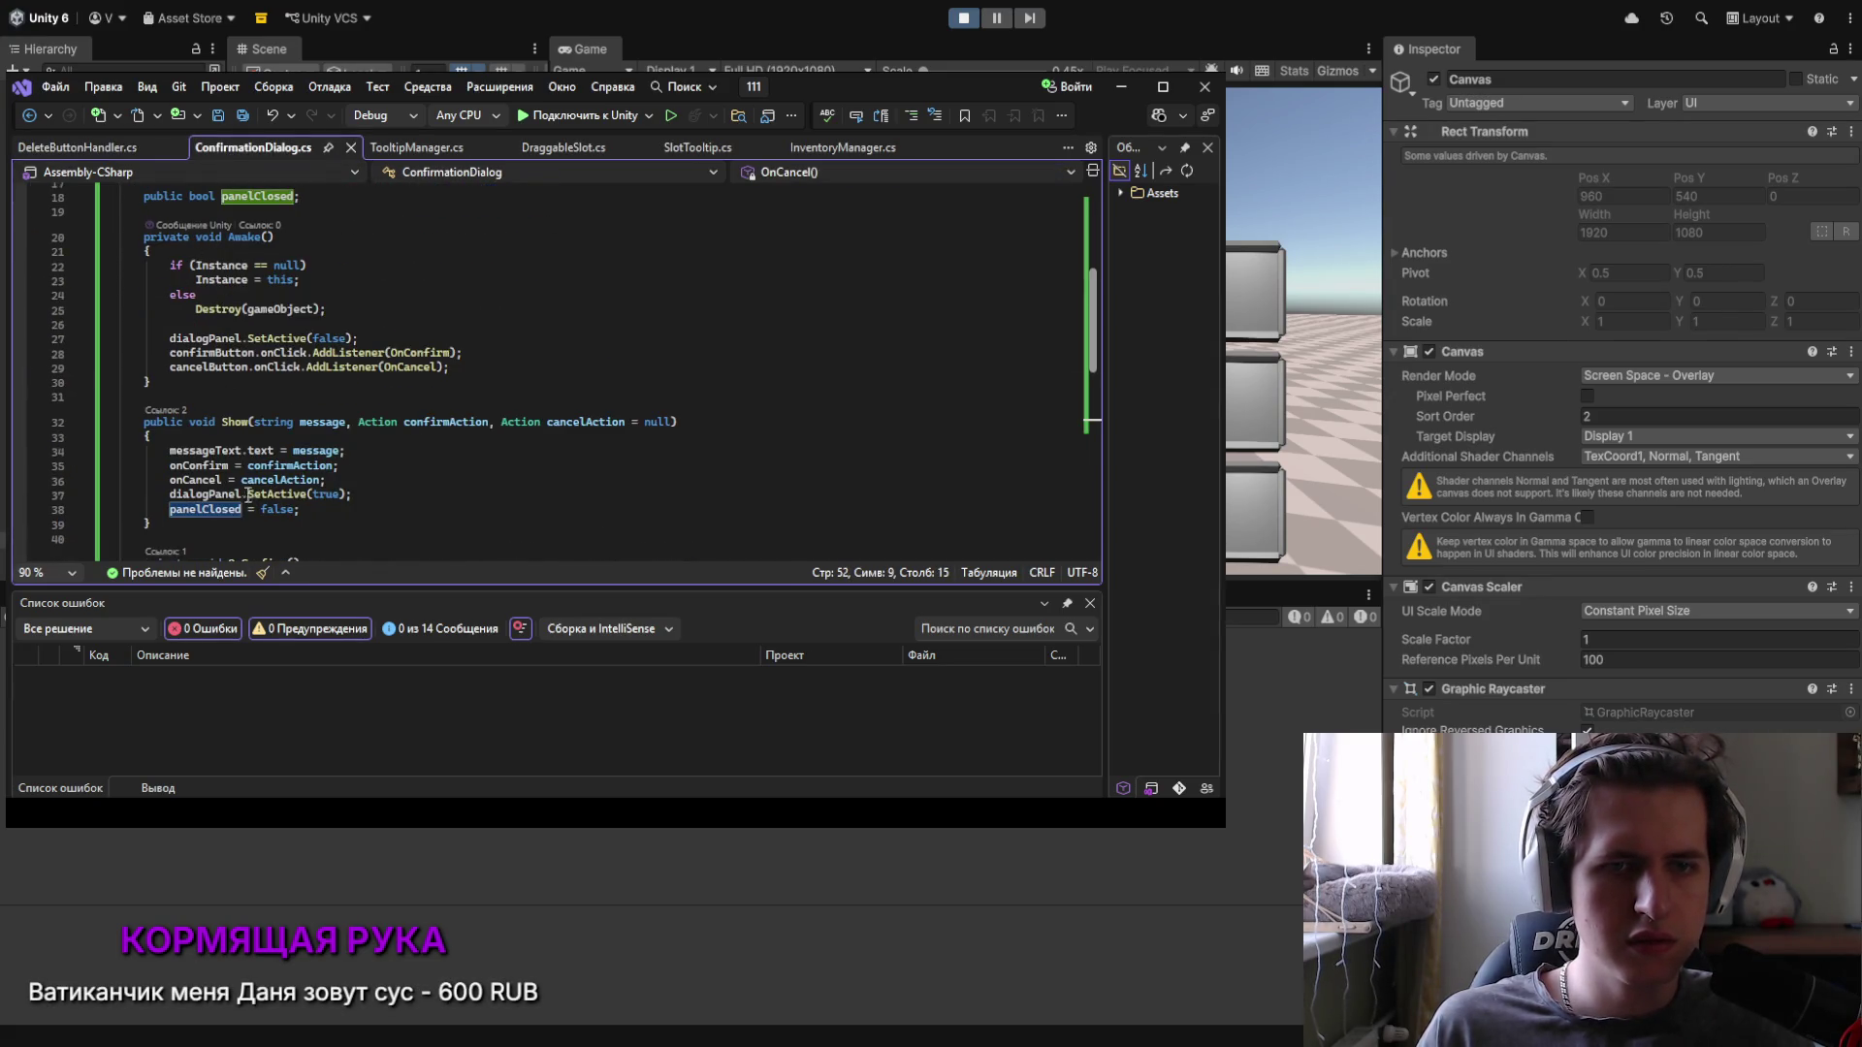
scroll(234, 487, up, 2)
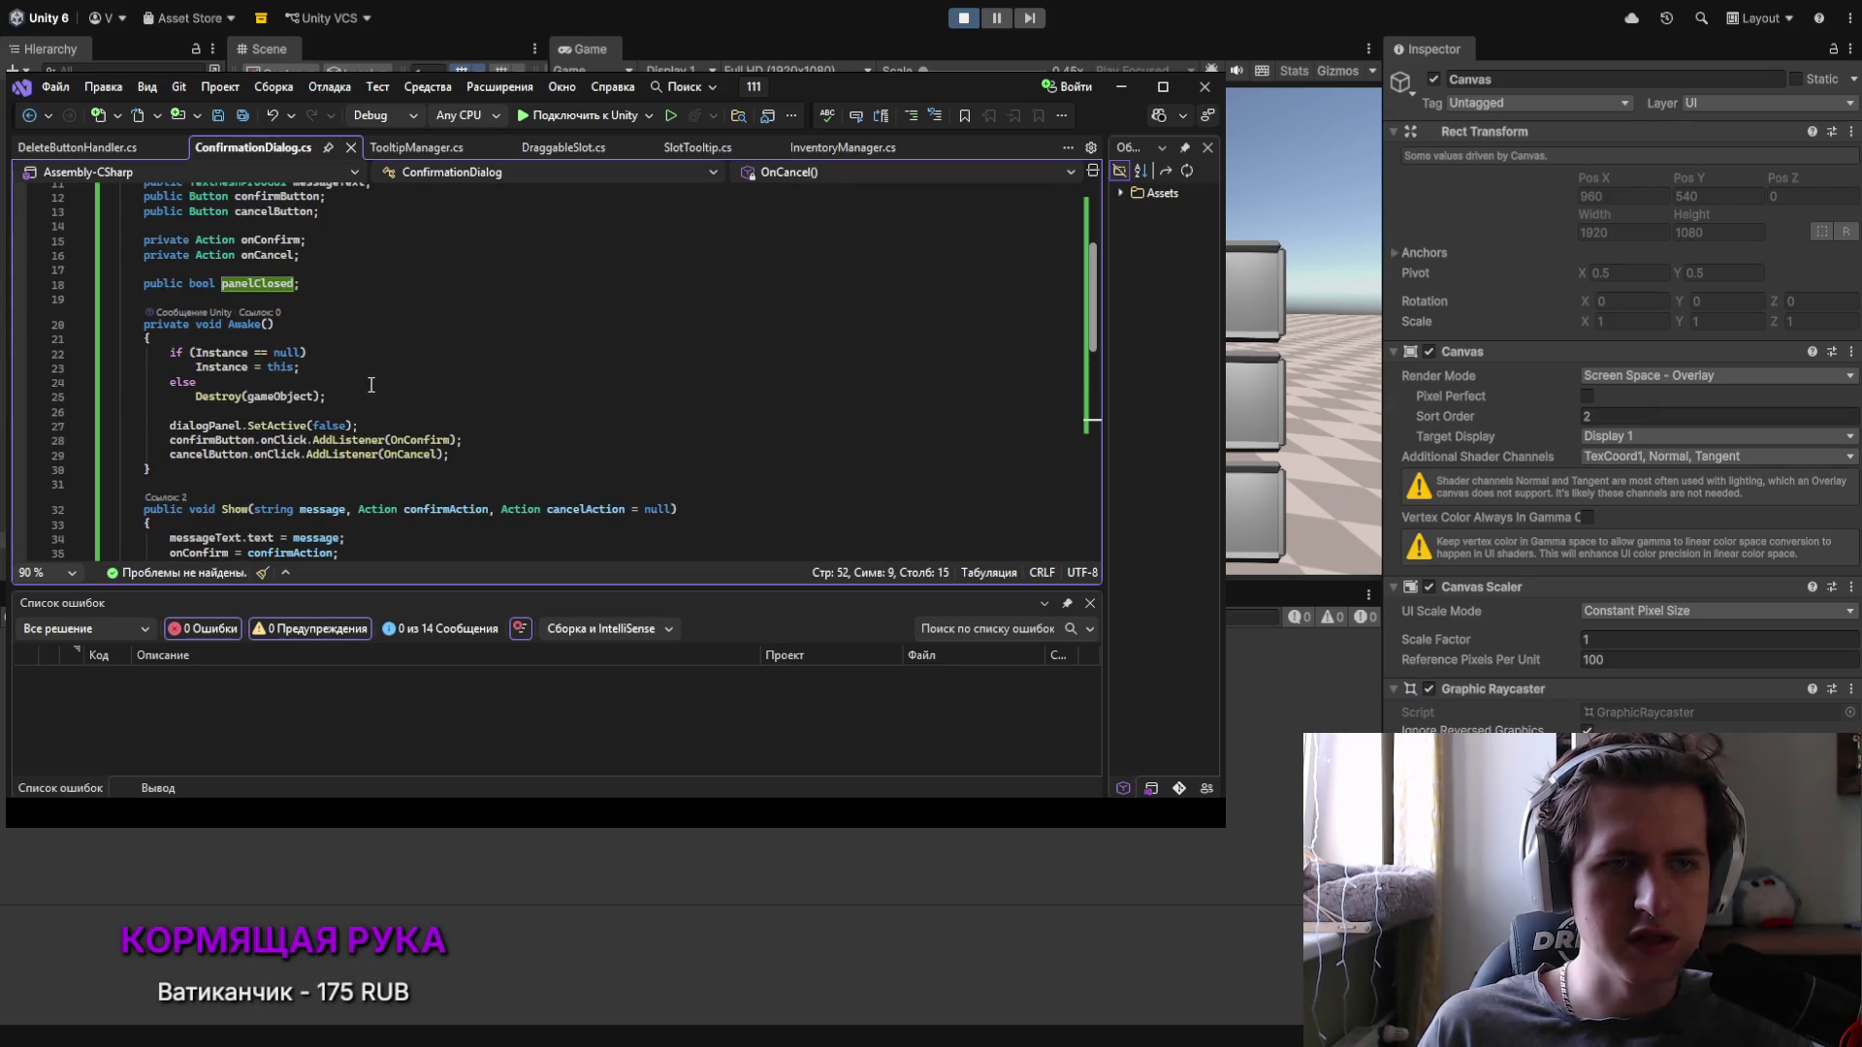
scroll(284, 407, down, 6)
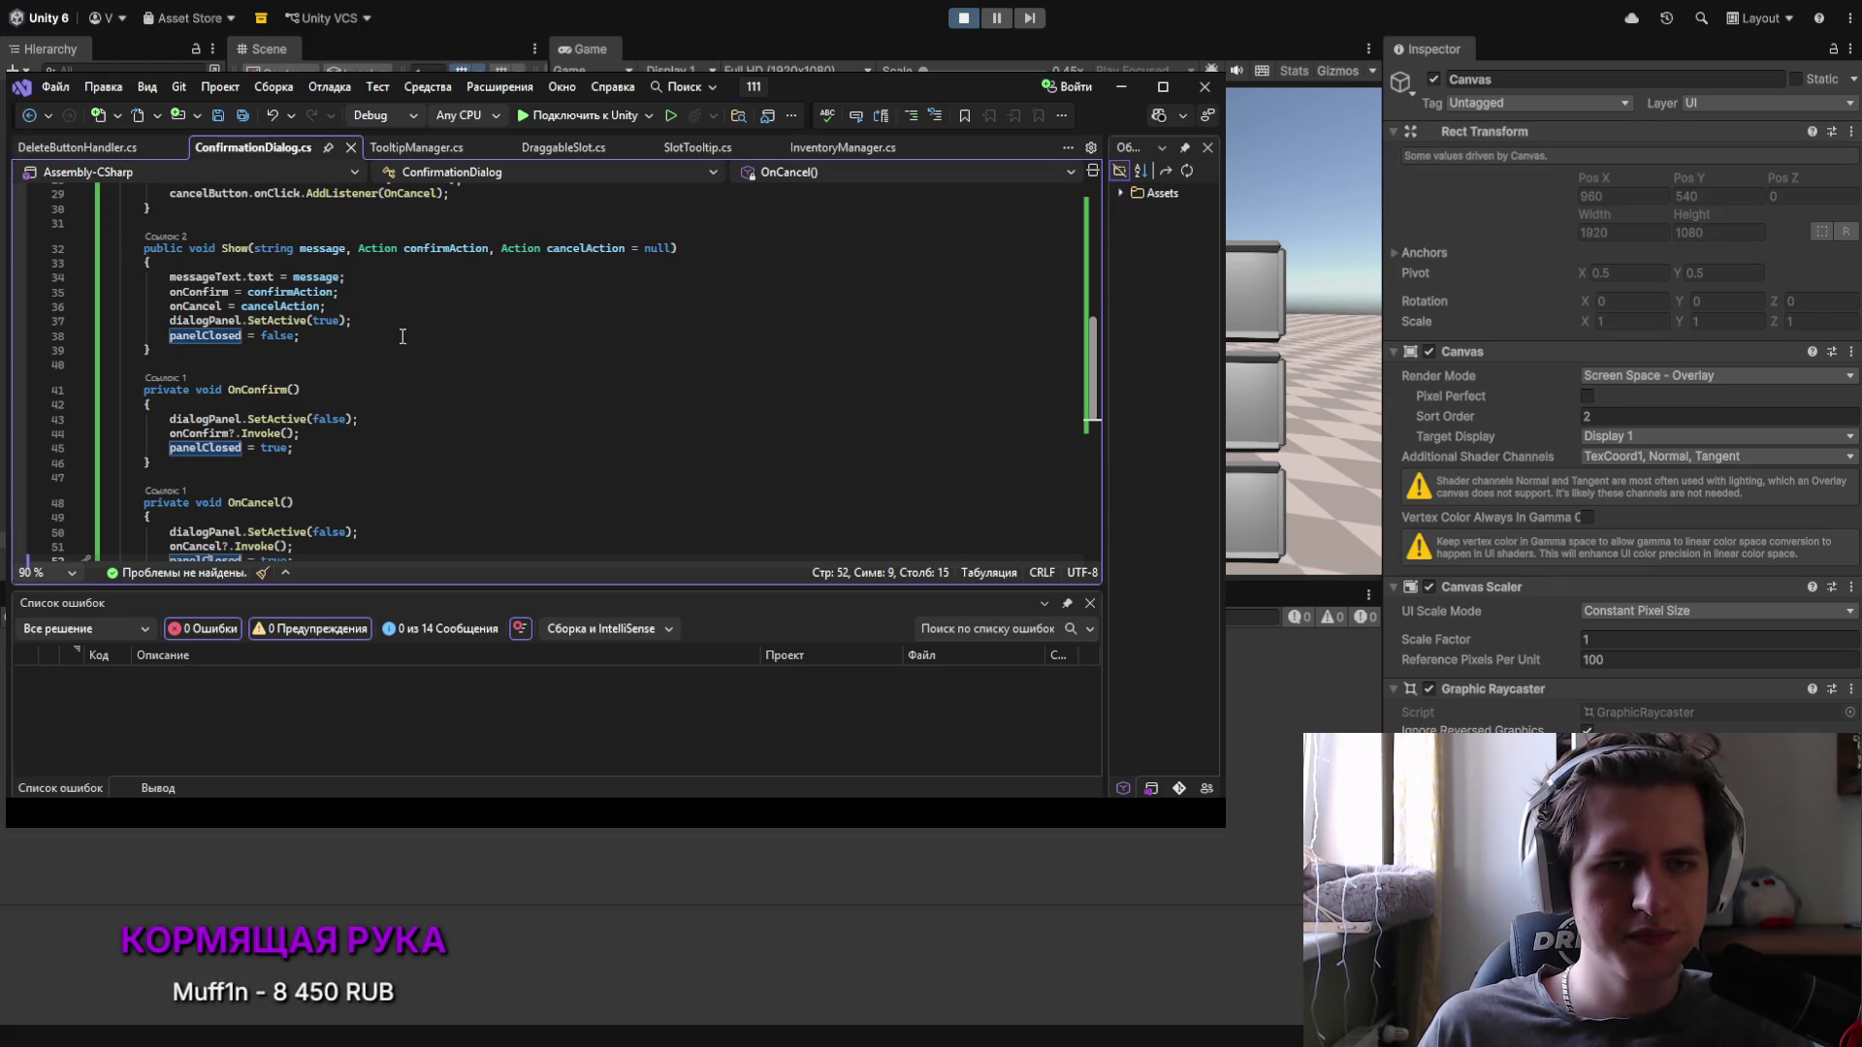
scroll(275, 394, down, 1)
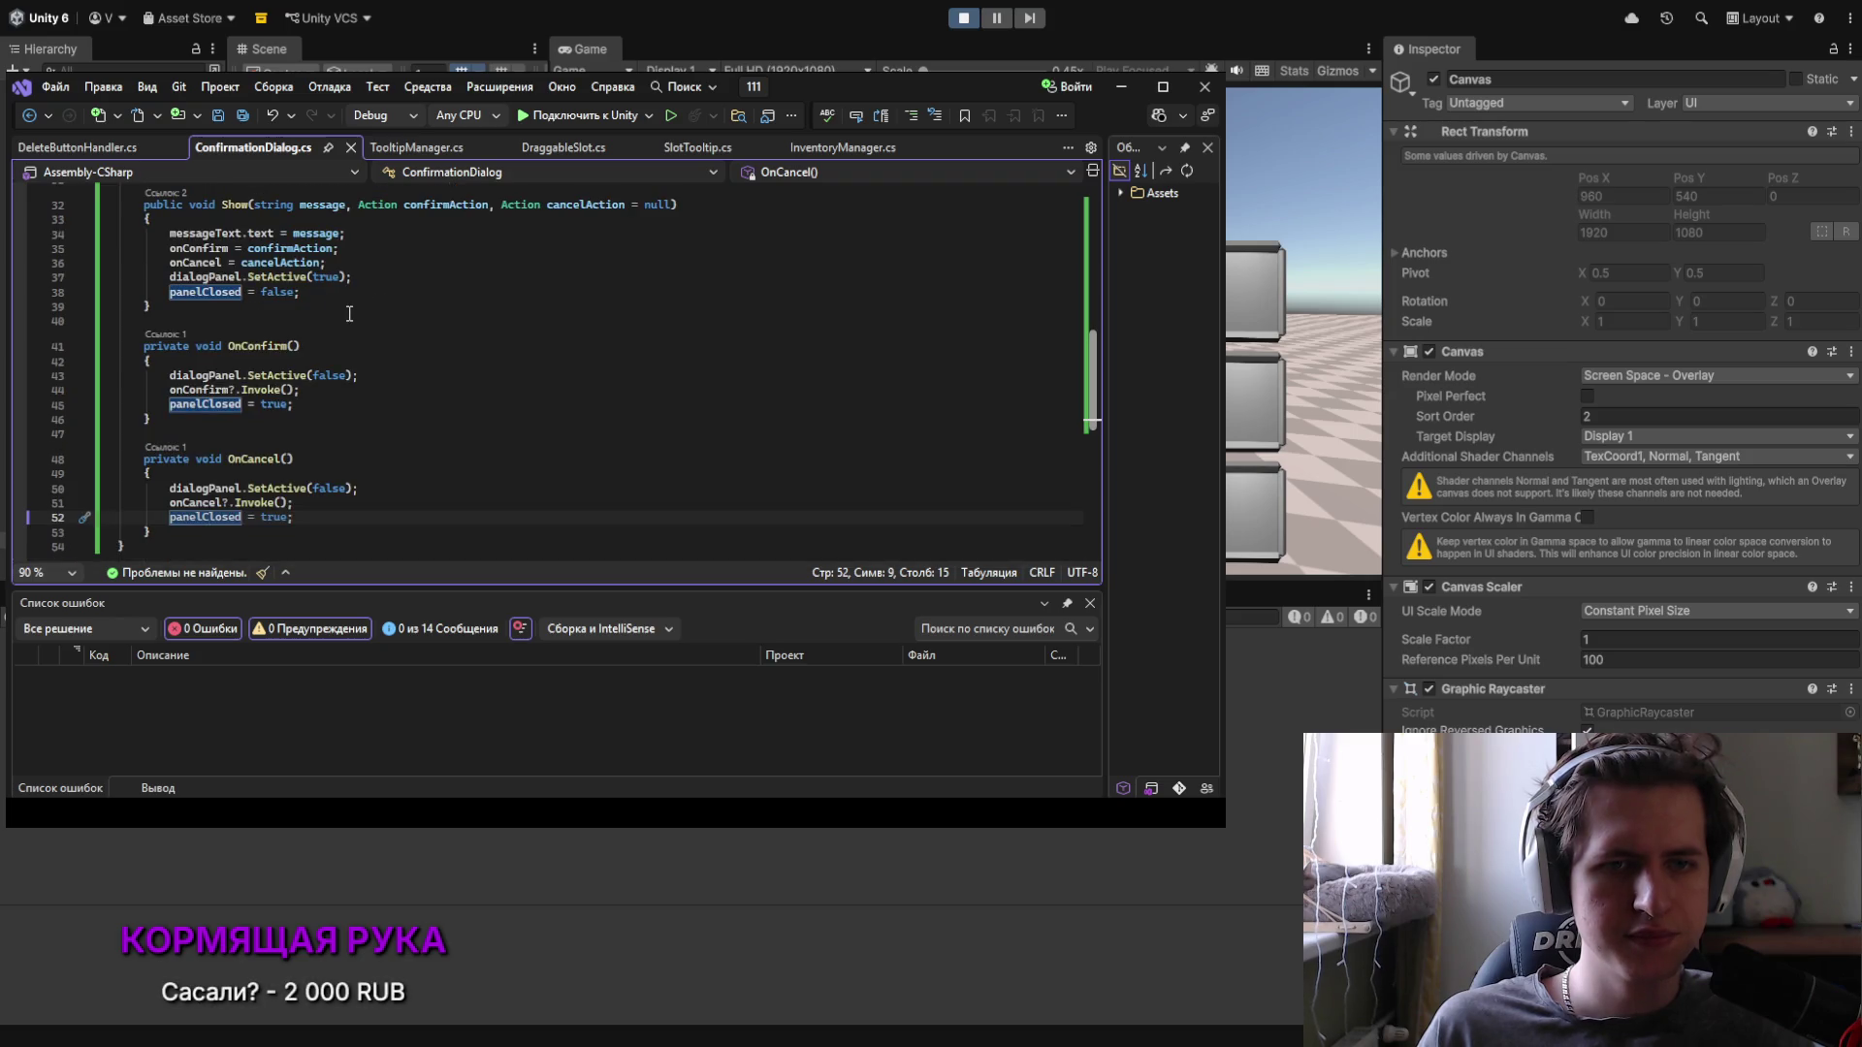
scroll(290, 349, down, 1)
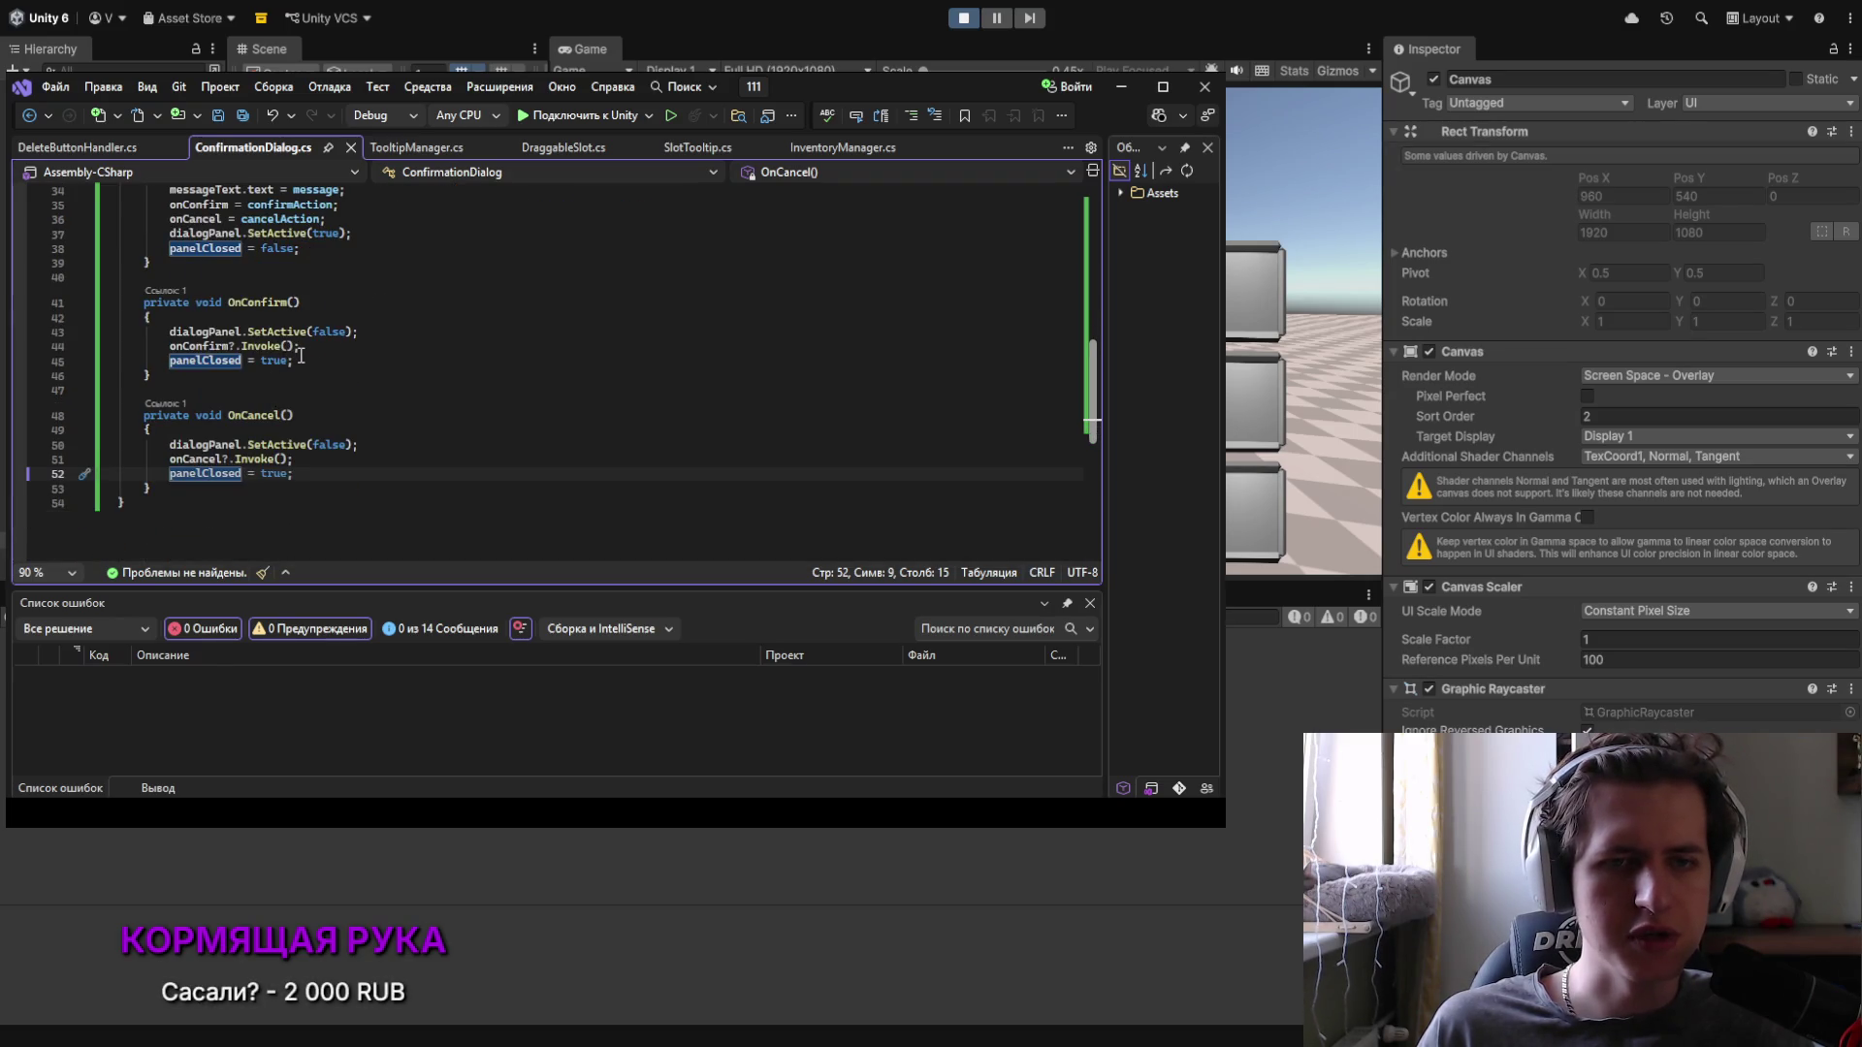
Step: Review the panelClosed early return in DeleteButtonHandler.cs's ShowButtonForSlot and save the file
click(96, 154)
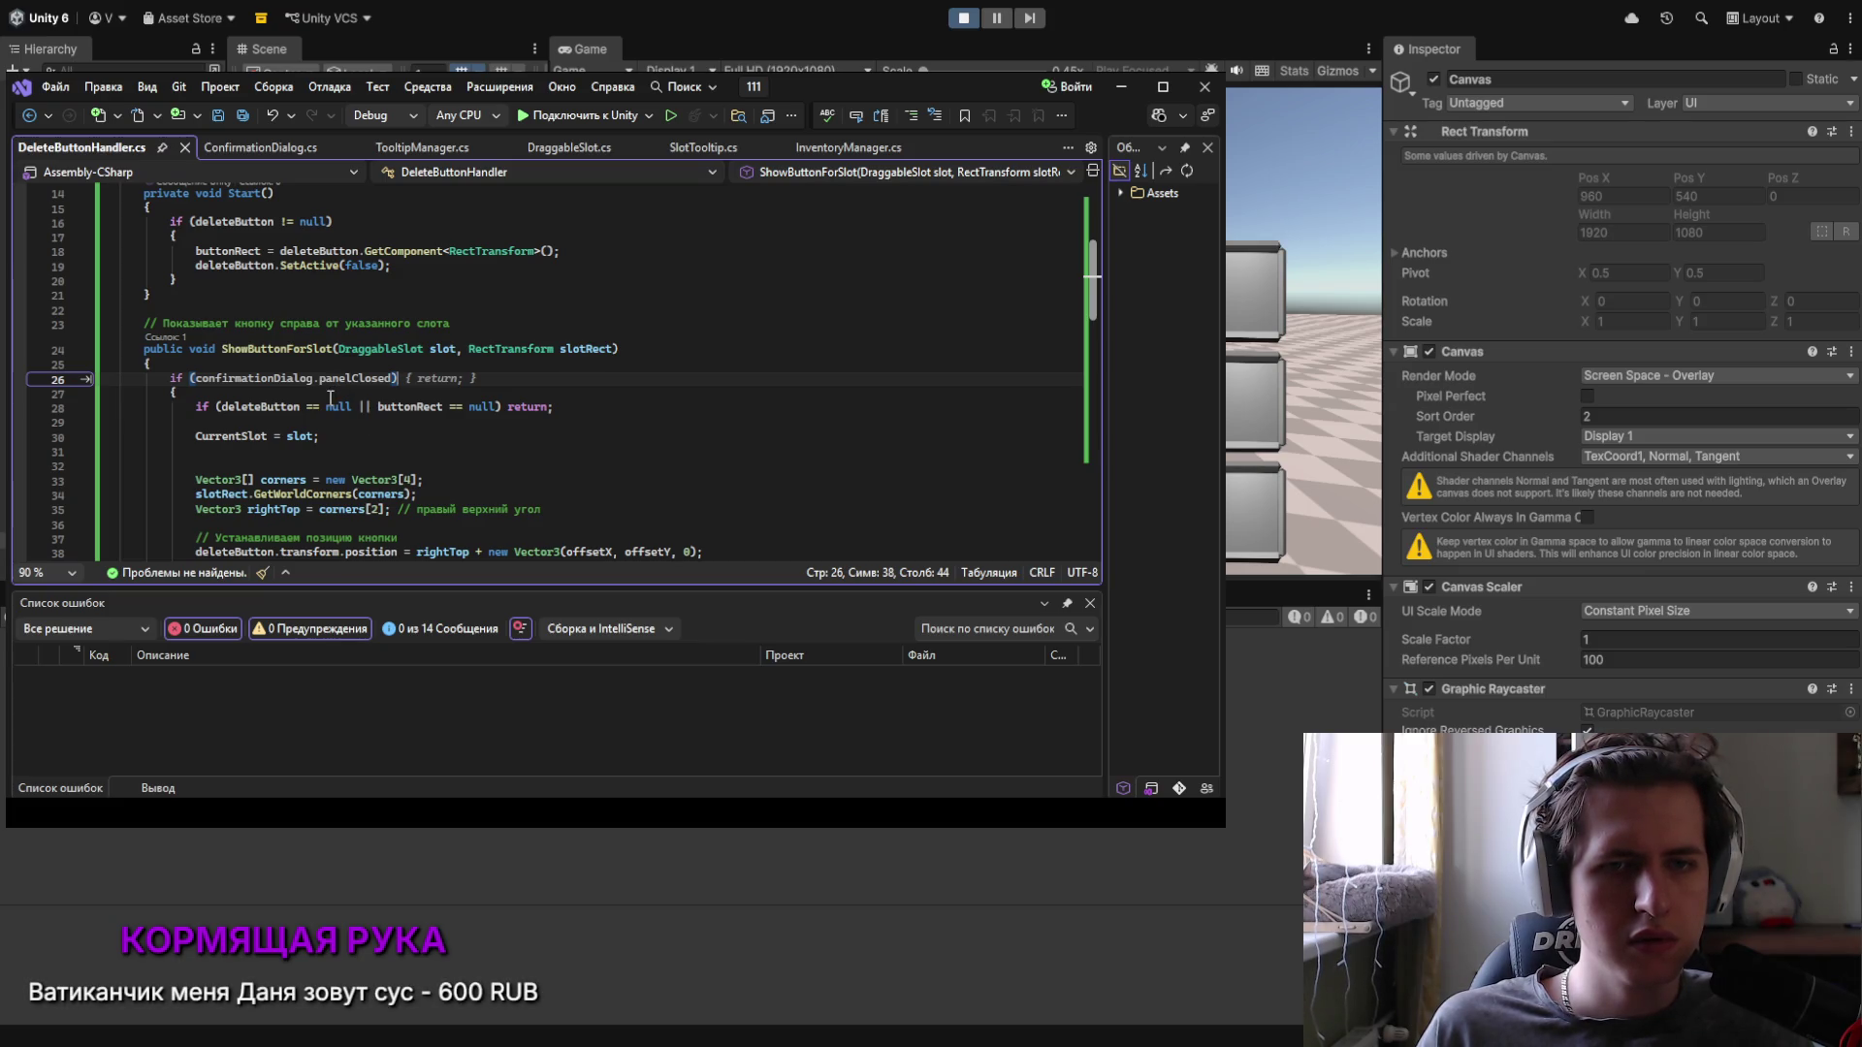
scroll(539, 375, down, 4)
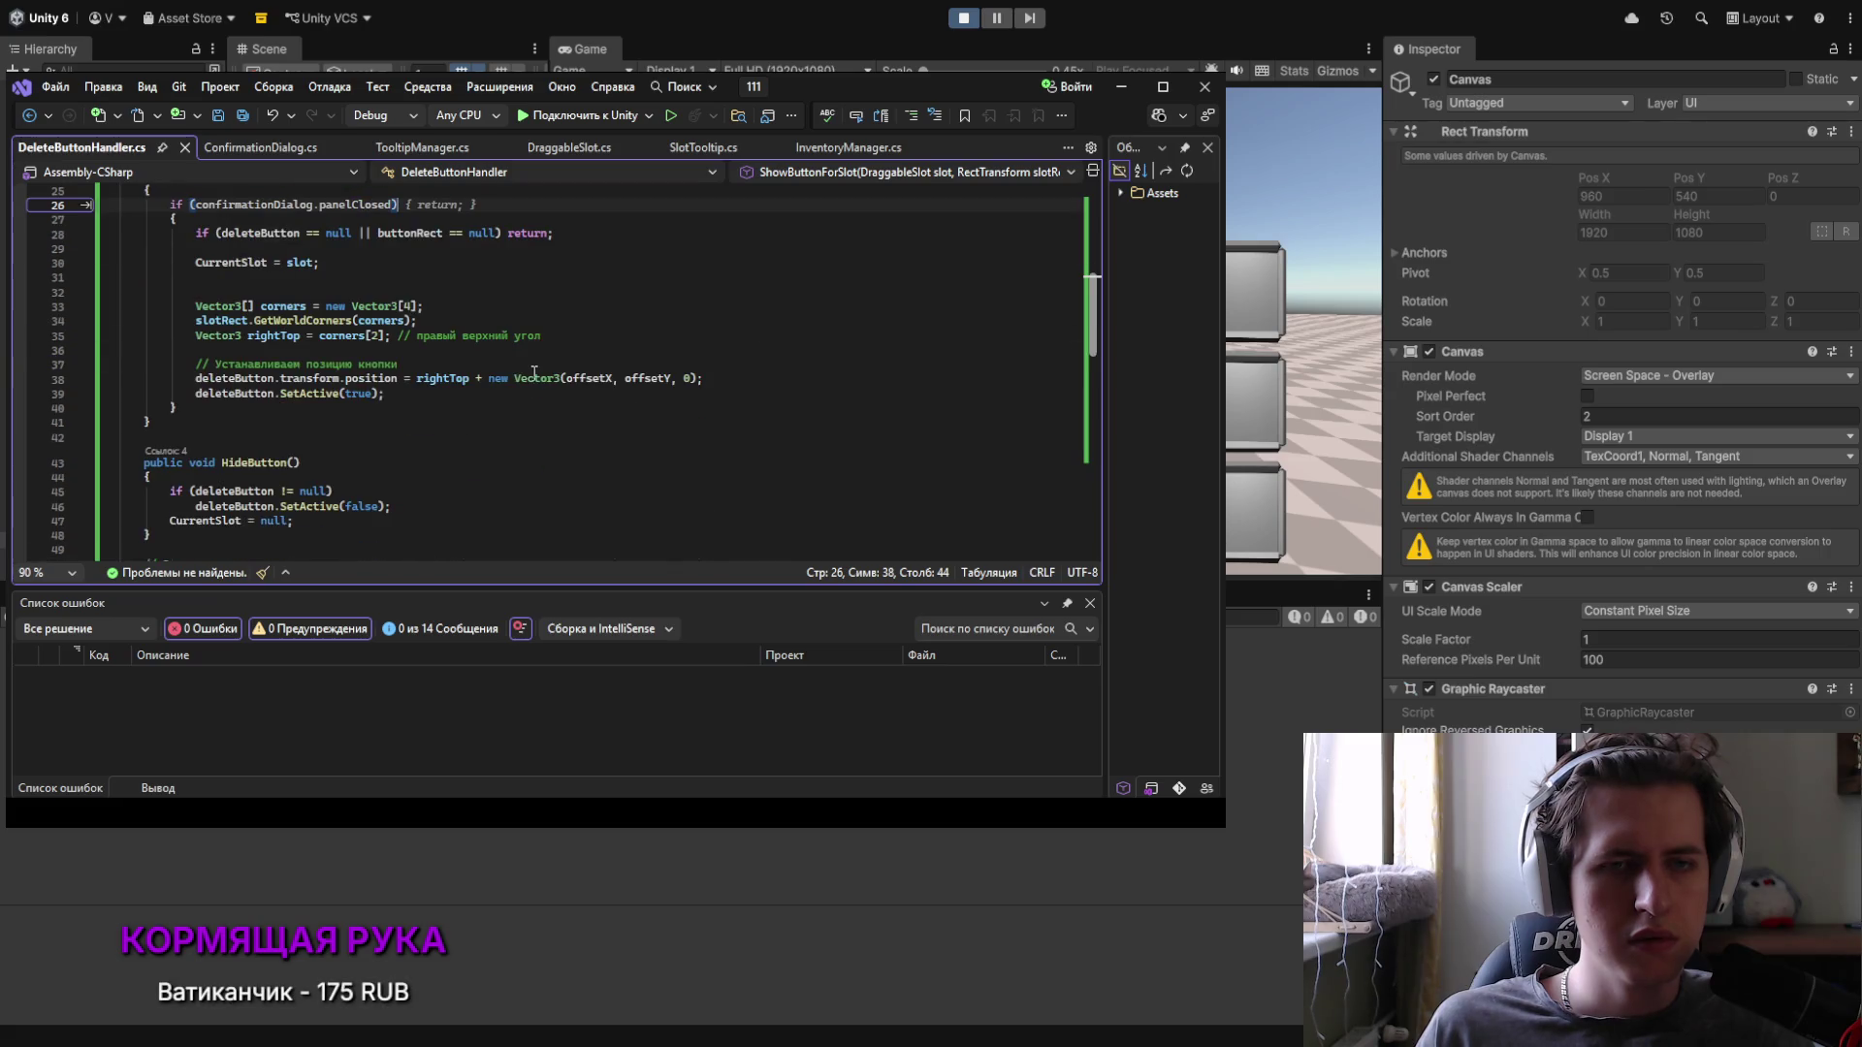
scroll(522, 371, up, 2)
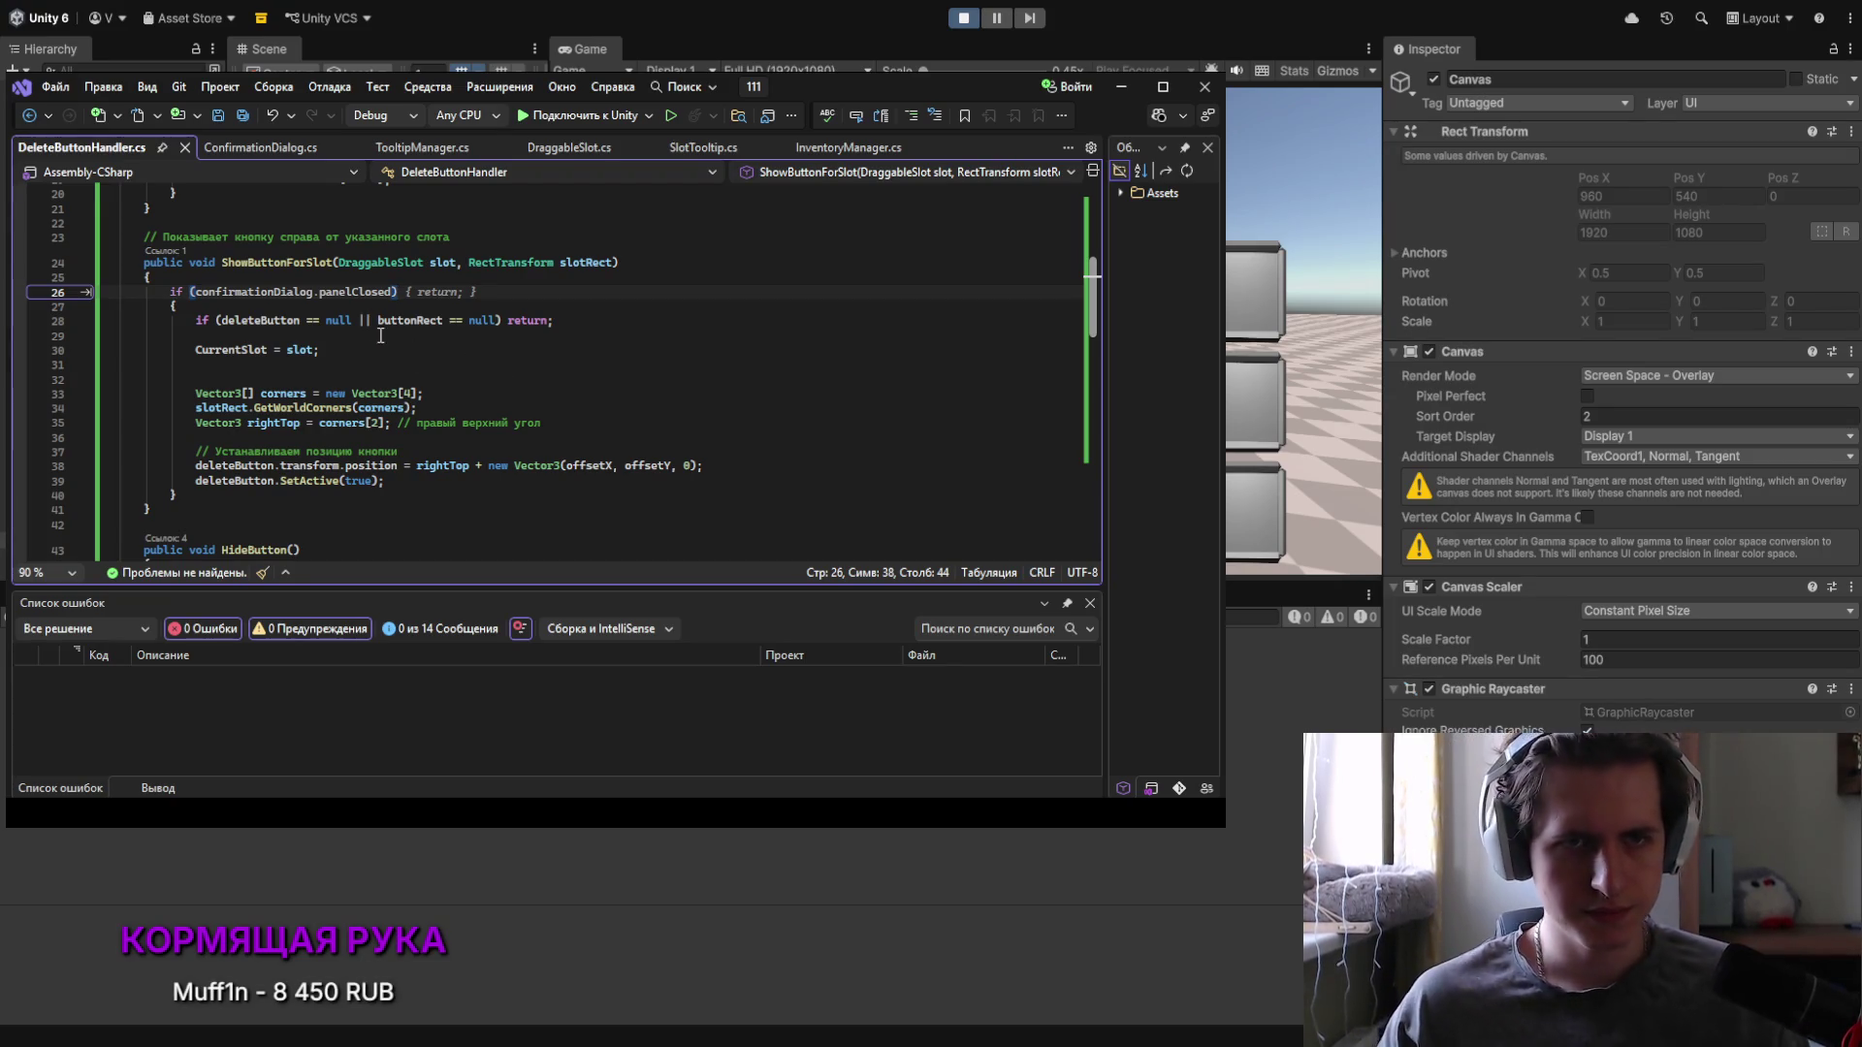
scroll(314, 290, up, 6)
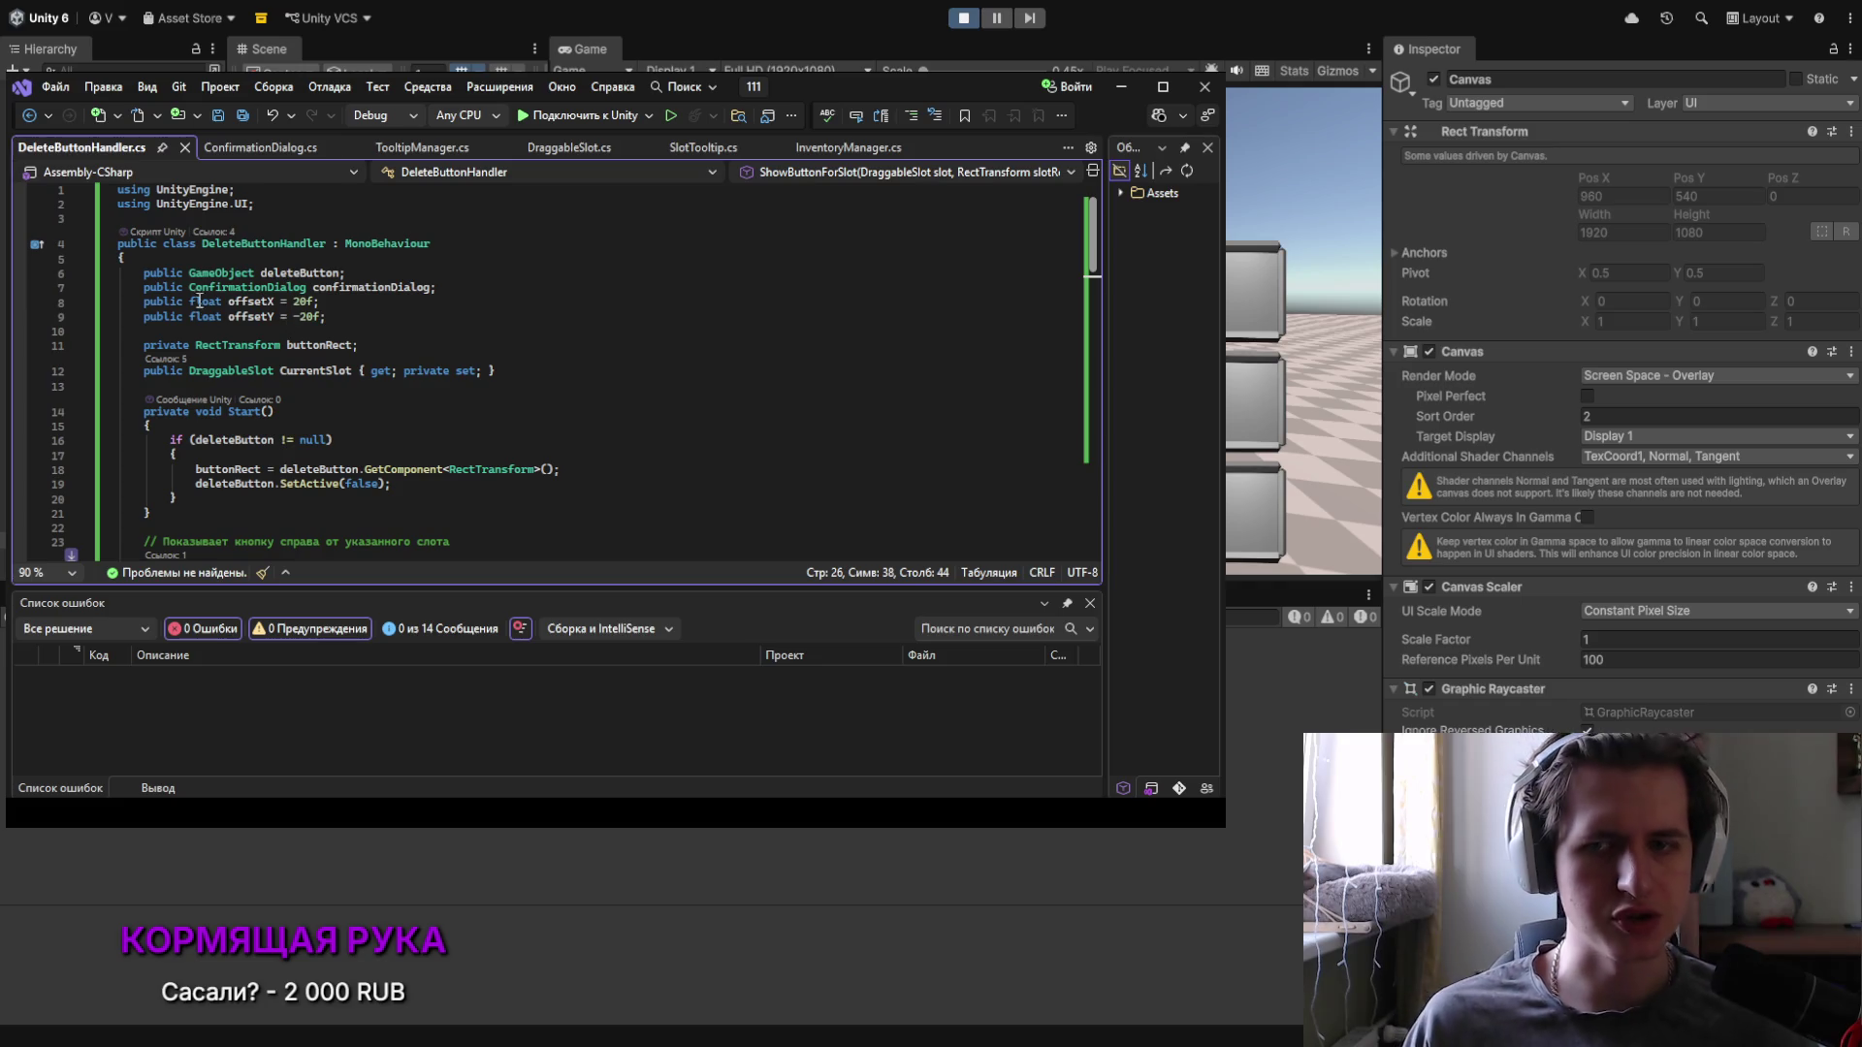
key(ctrl+s)
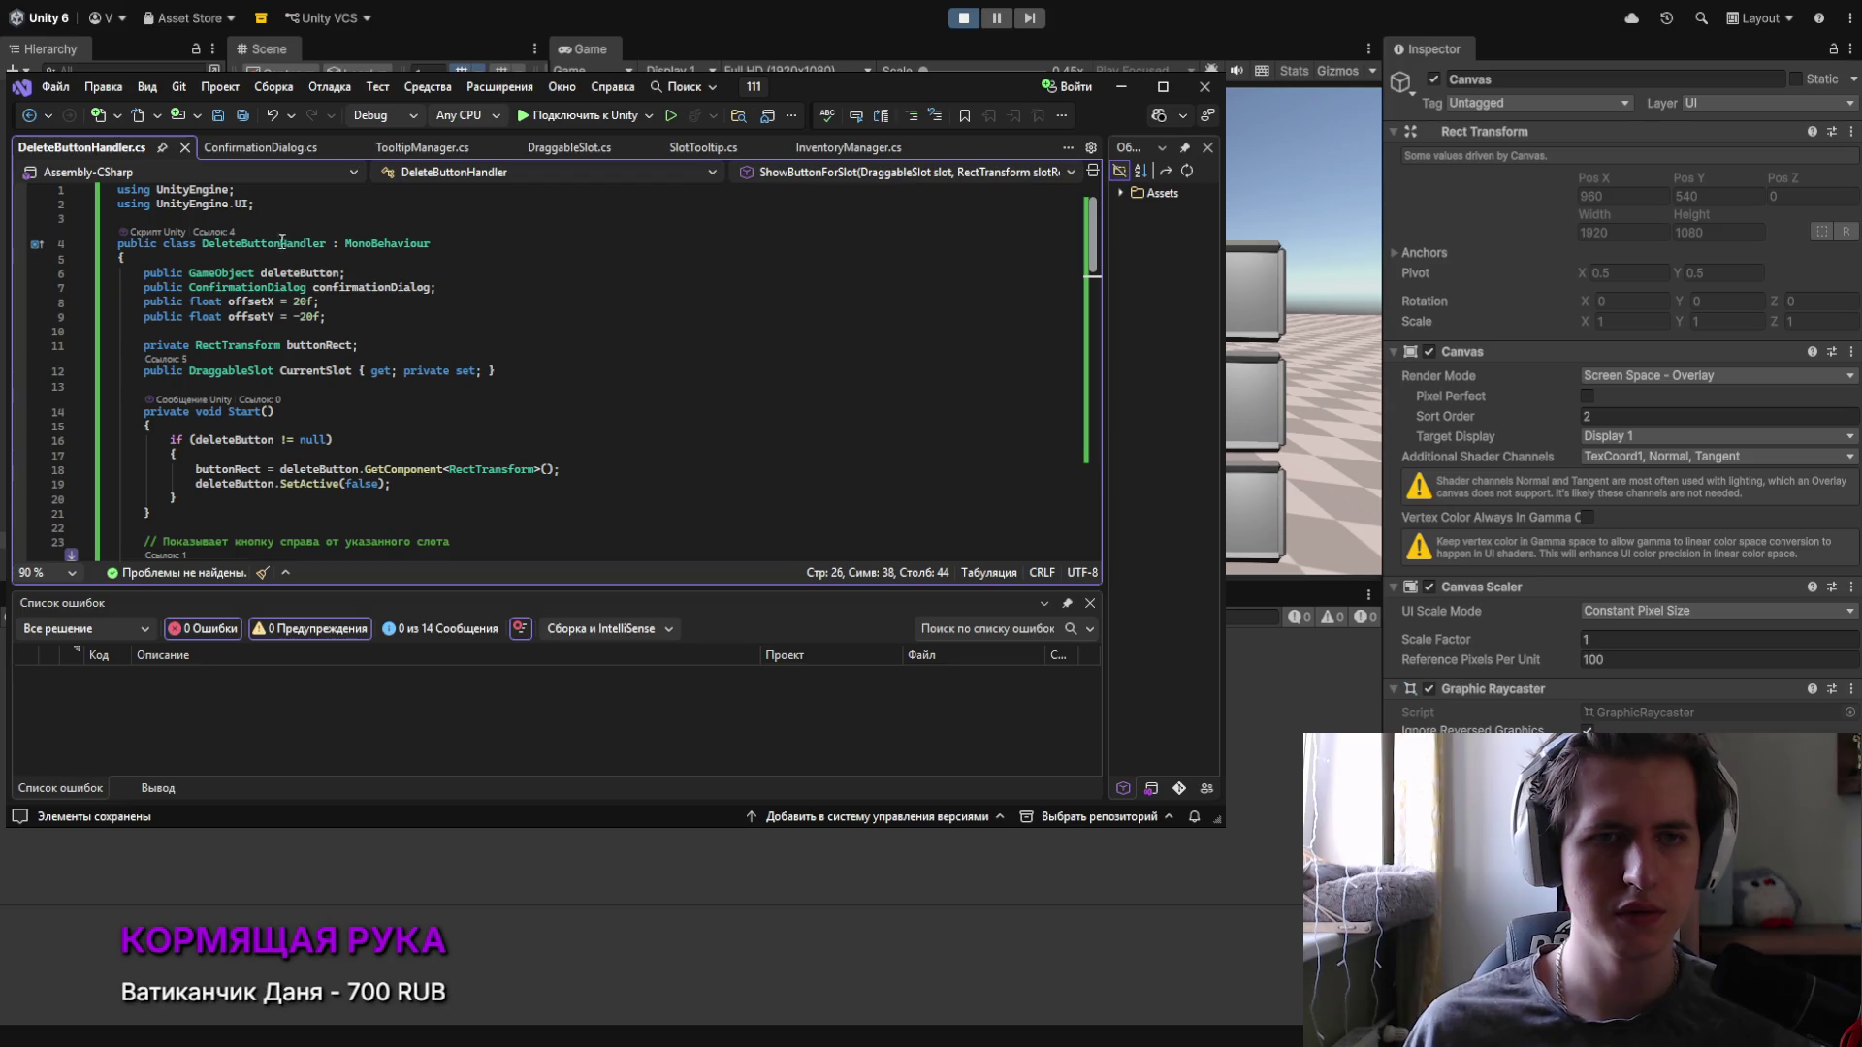
Step: Recheck the panelClosed field declaration in ConfirmationDialog.cs
click(236, 148)
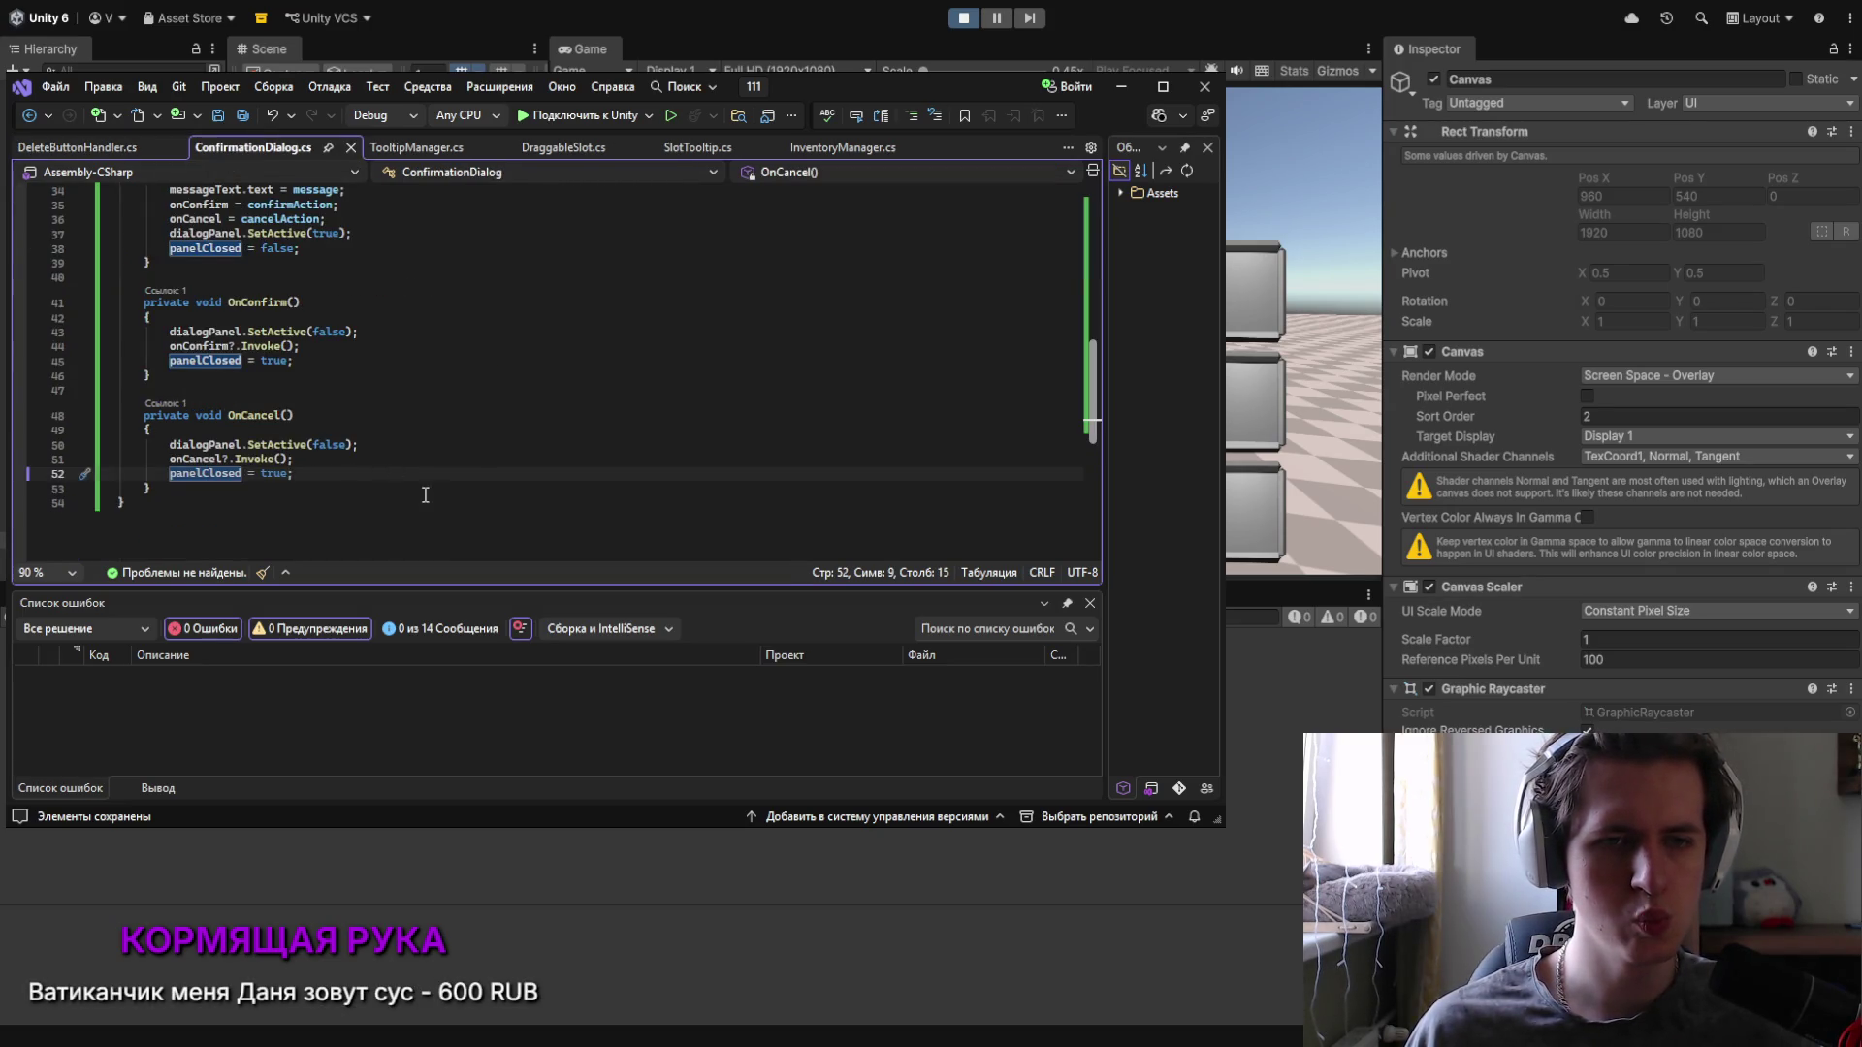
scroll(423, 495, up, 8)
click(275, 283)
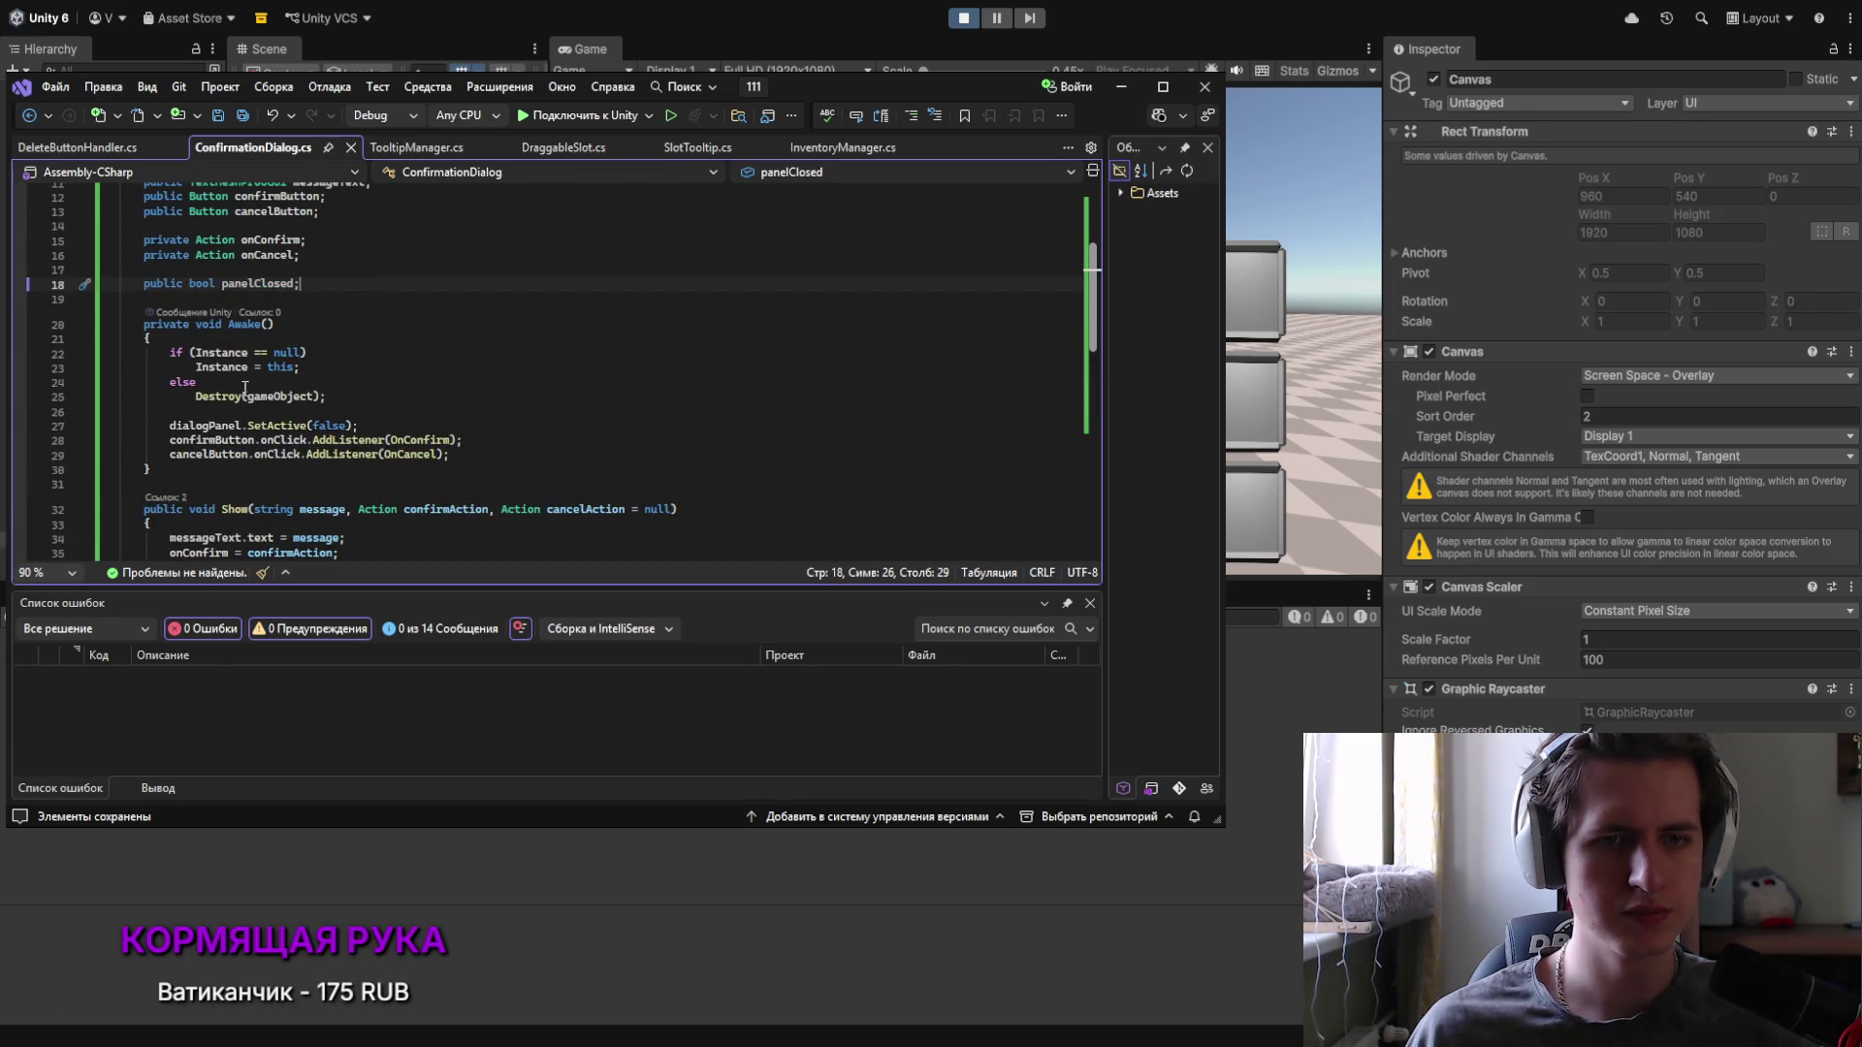
scroll(250, 298, down, 3)
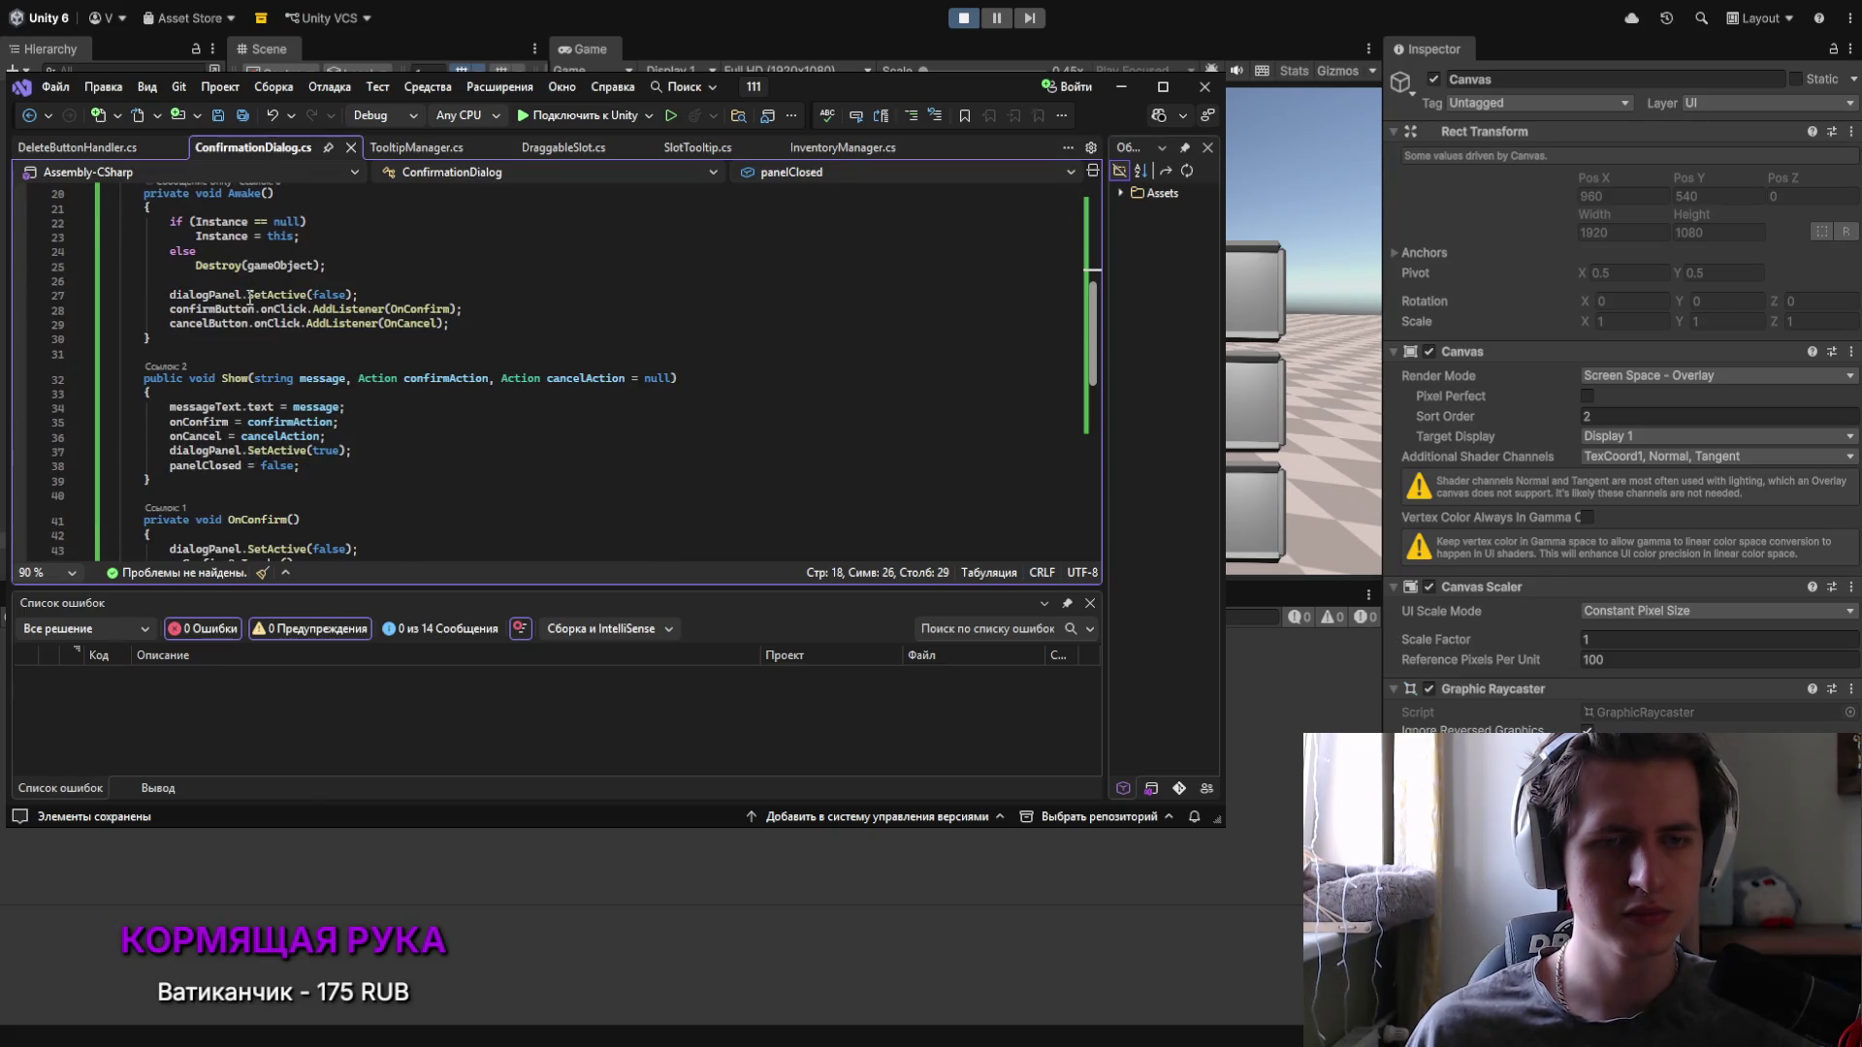
Step: Reject the suggested early return in ShowButtonForSlot, then enter Unity Play mode to test
click(78, 146)
scroll(304, 455, down, 3)
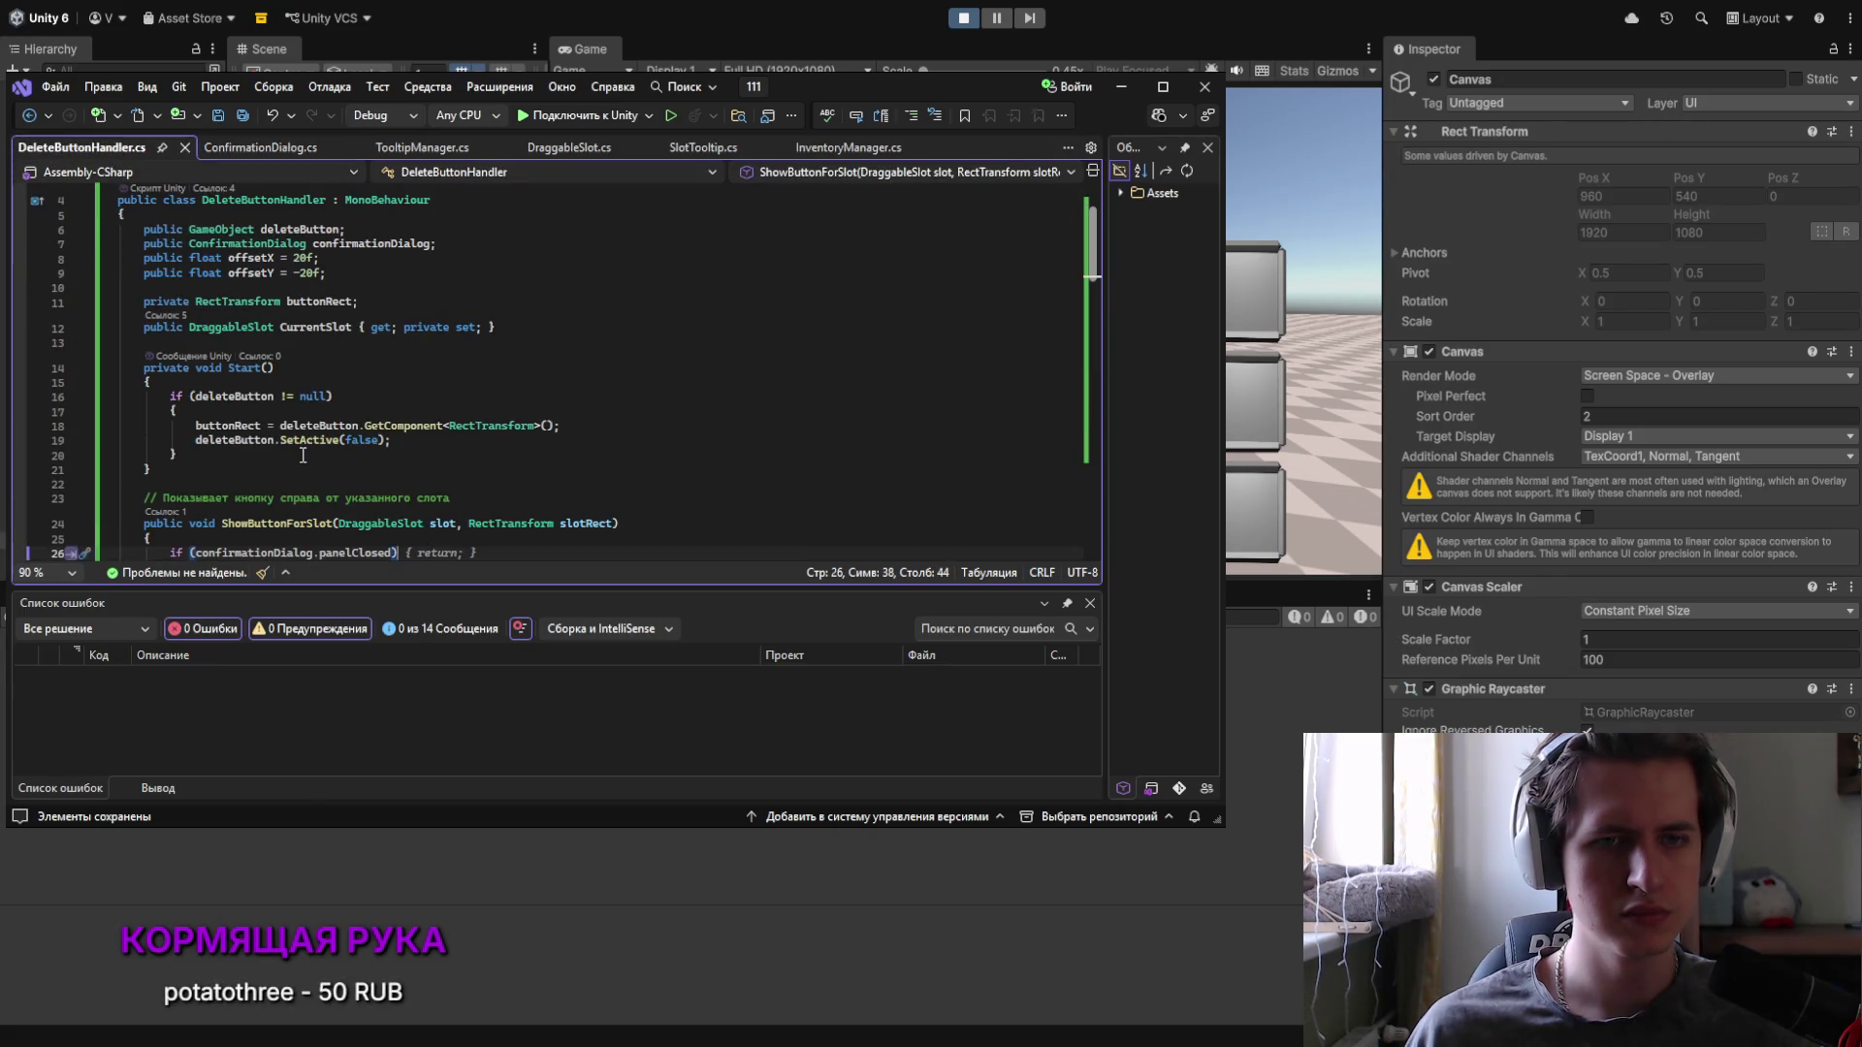
scroll(304, 446, down, 2)
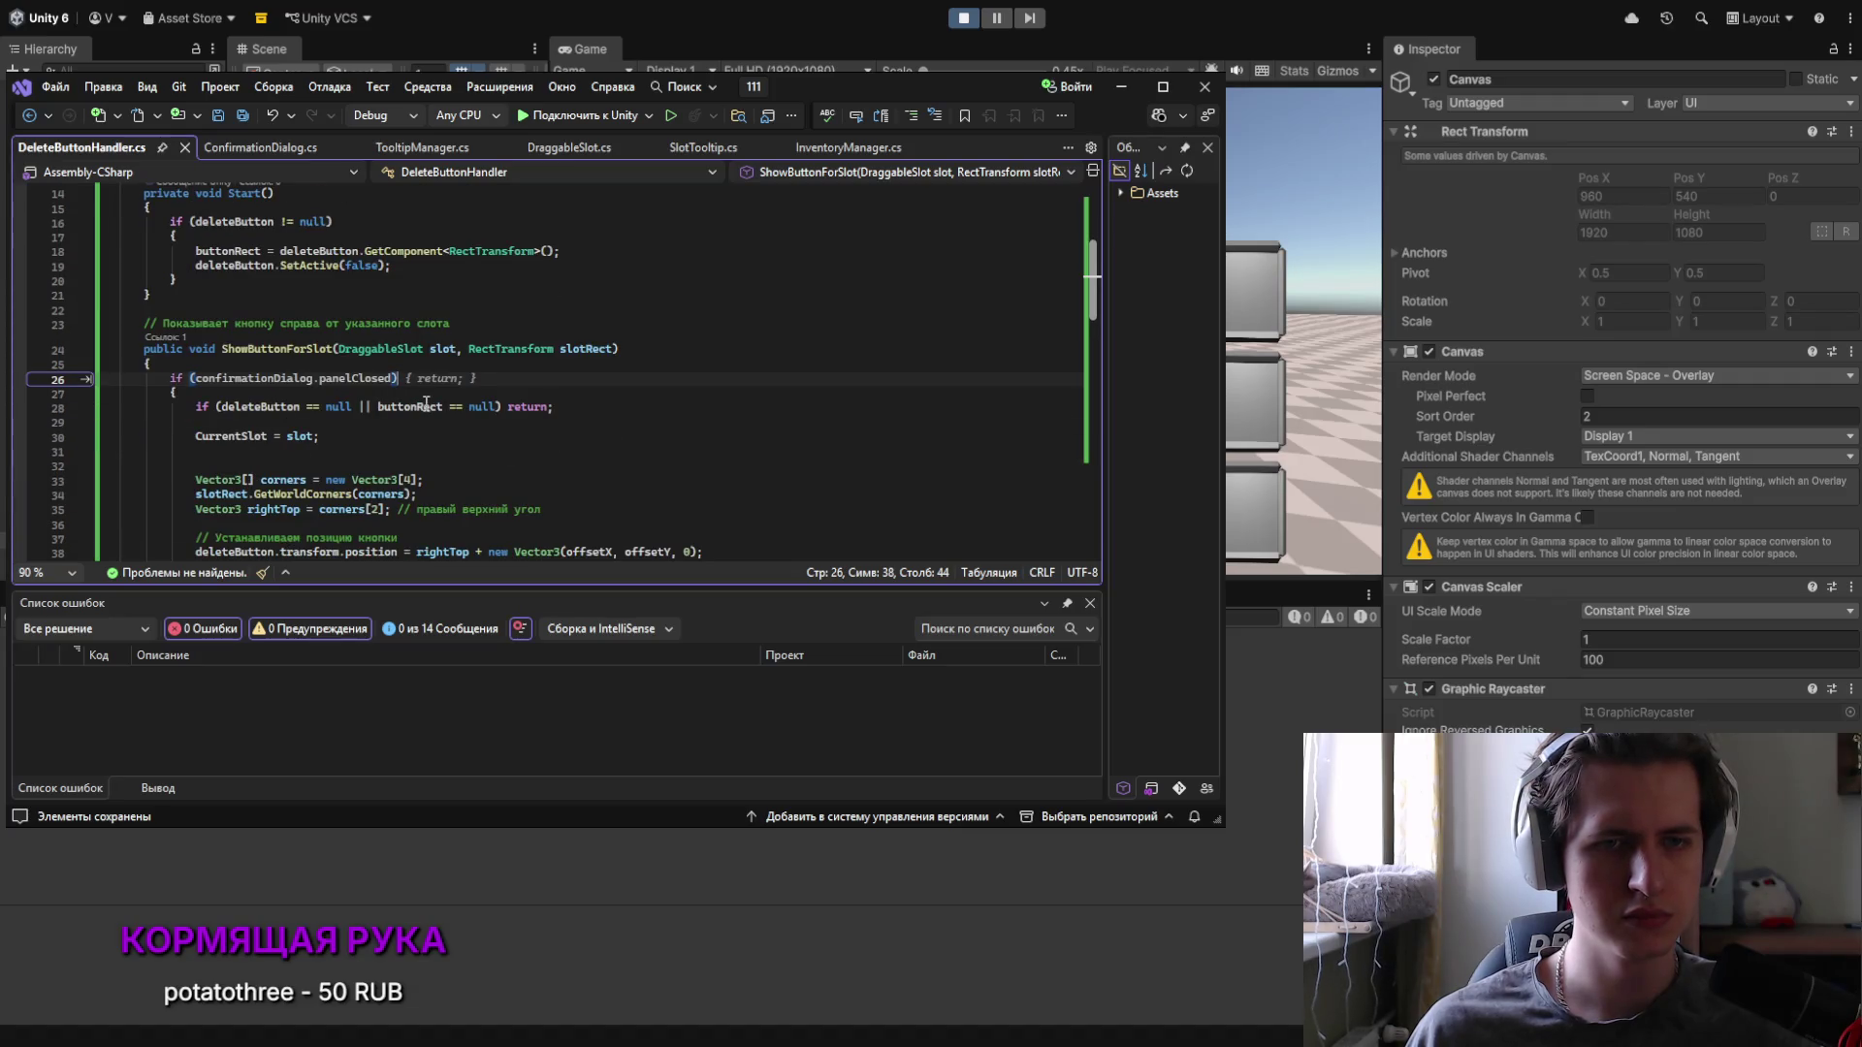
key(Escape)
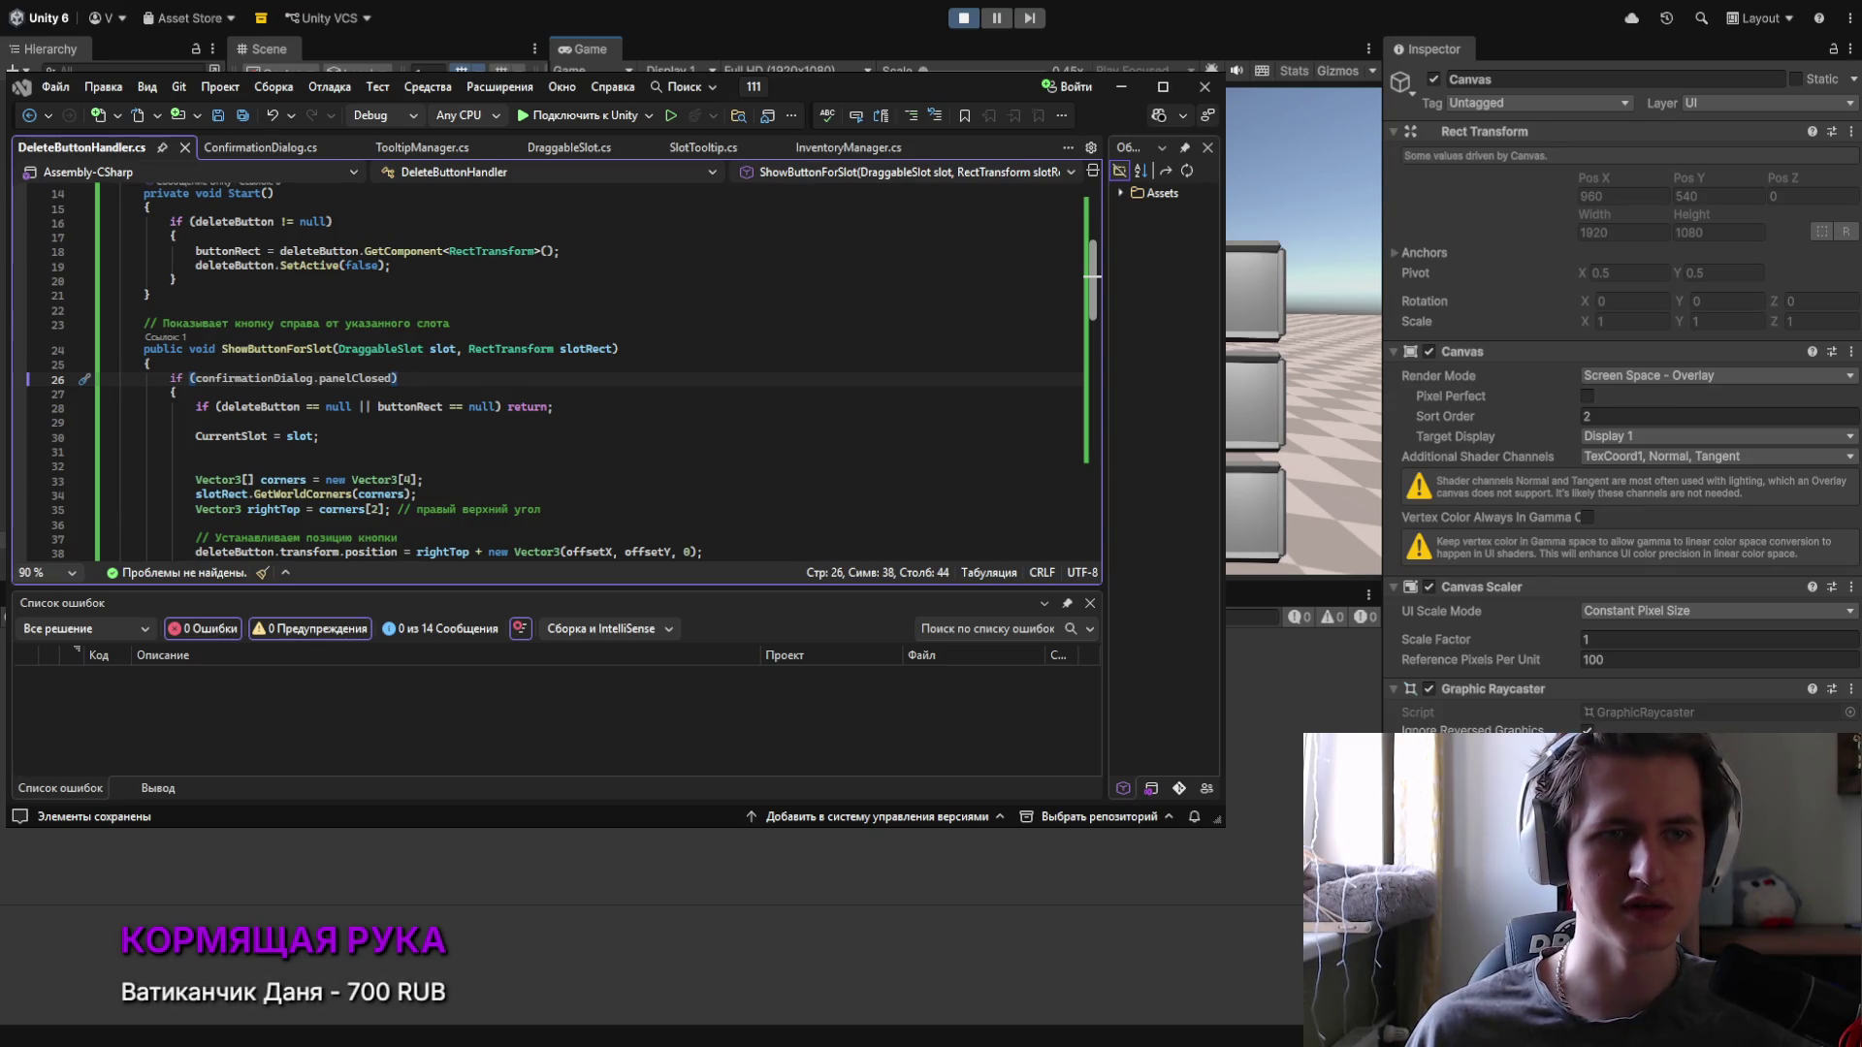
click(963, 19)
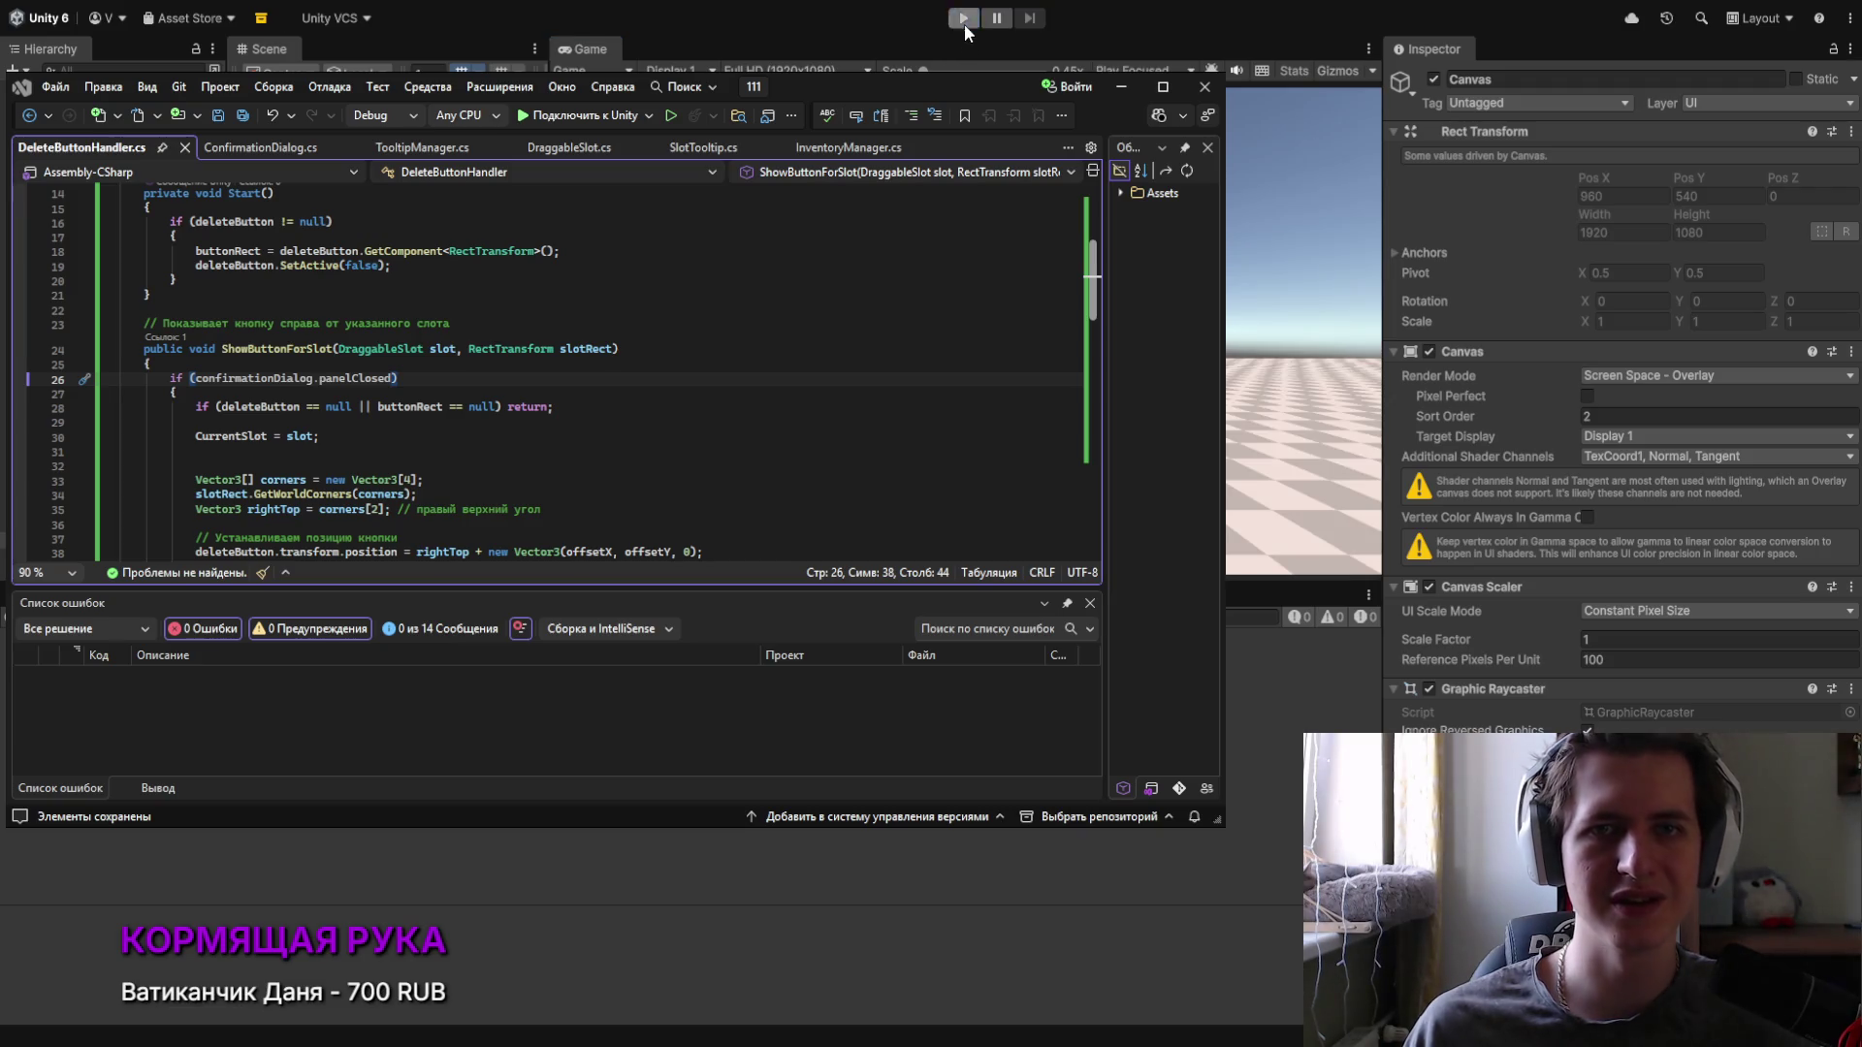